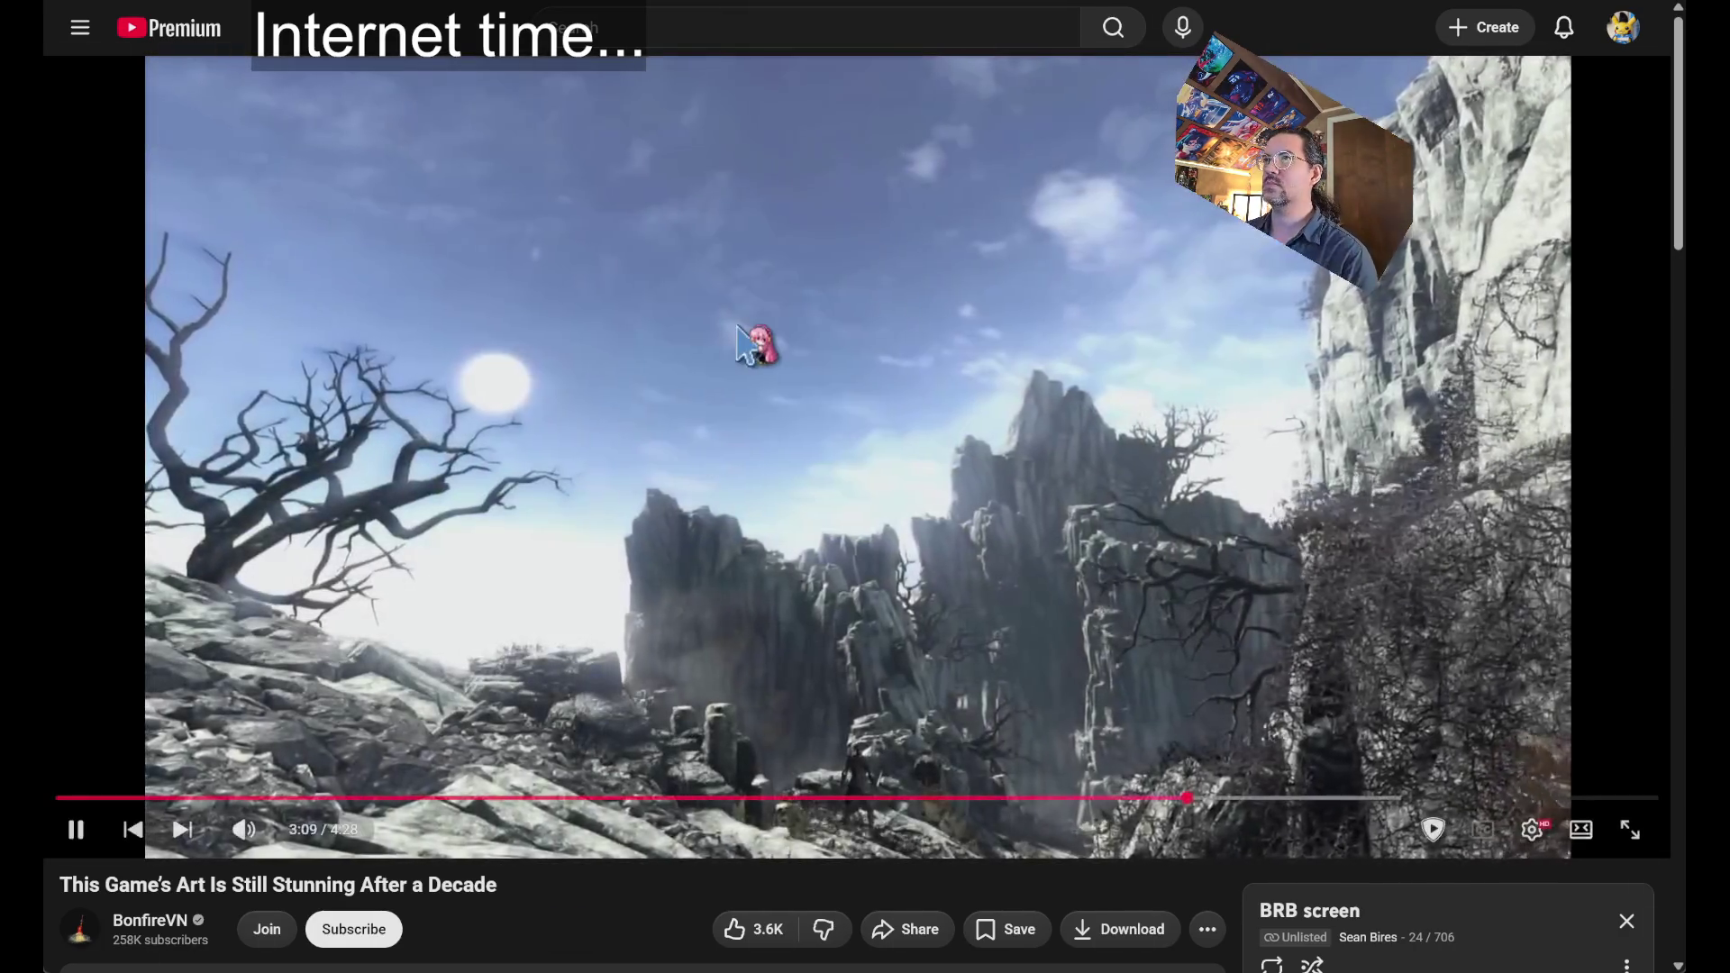
Pause the game-art video and rewind it to the beginning
click(757, 340)
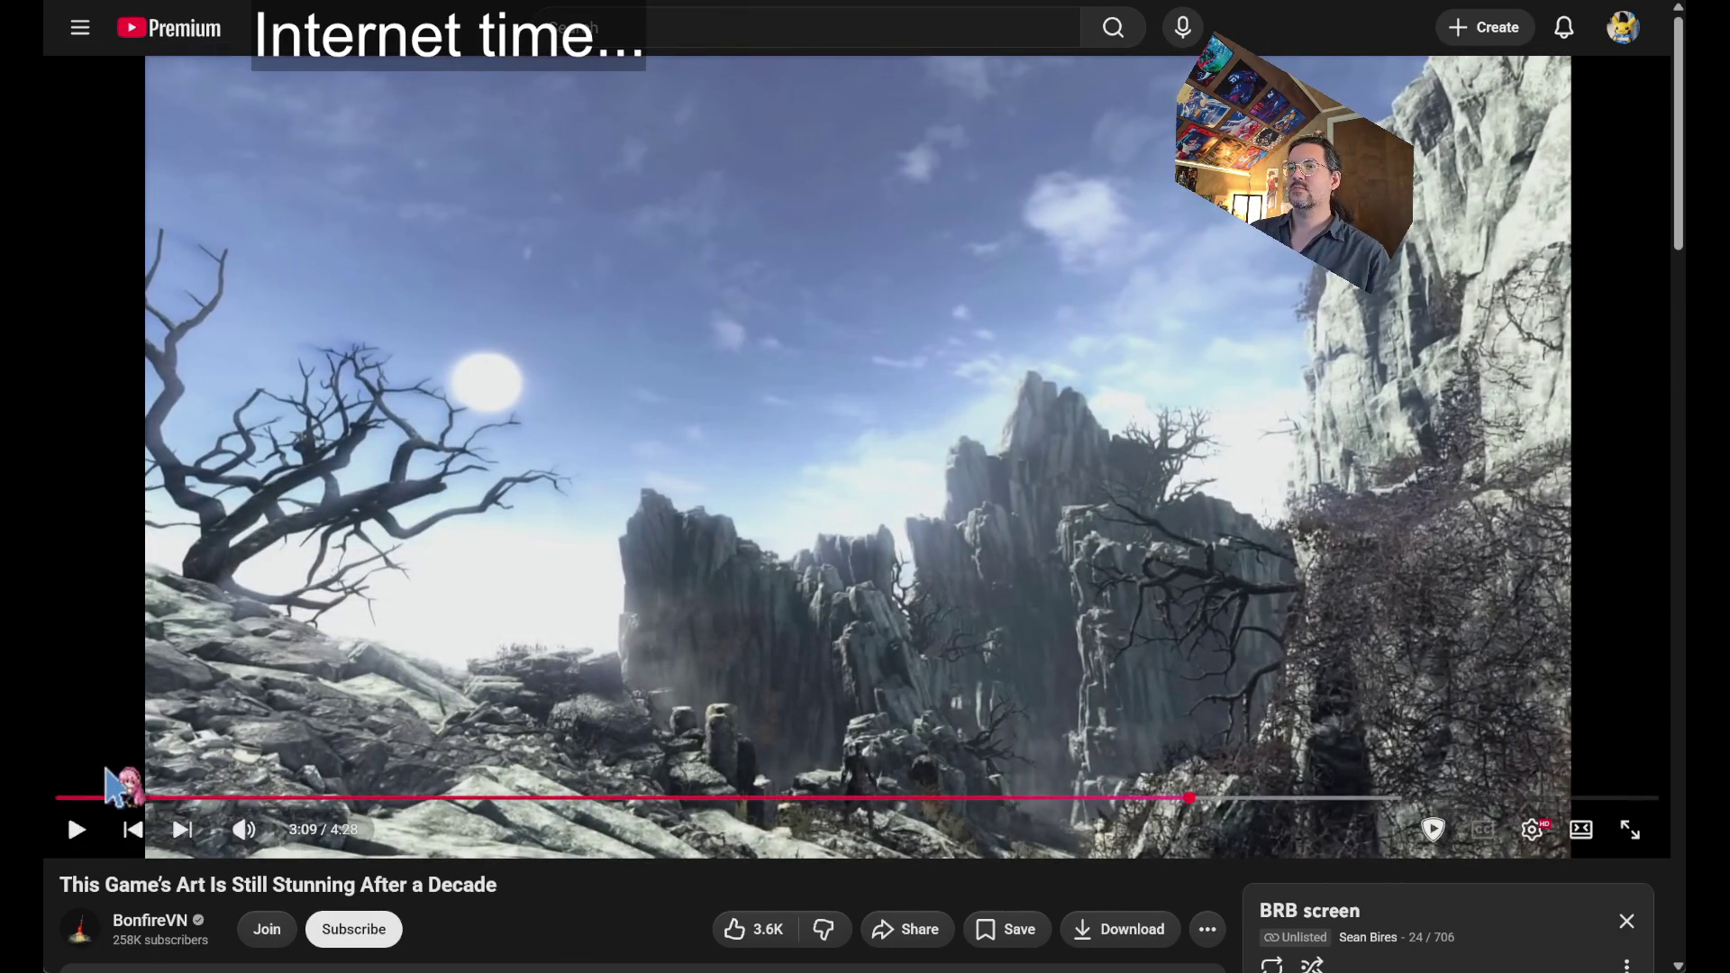
click(54, 794)
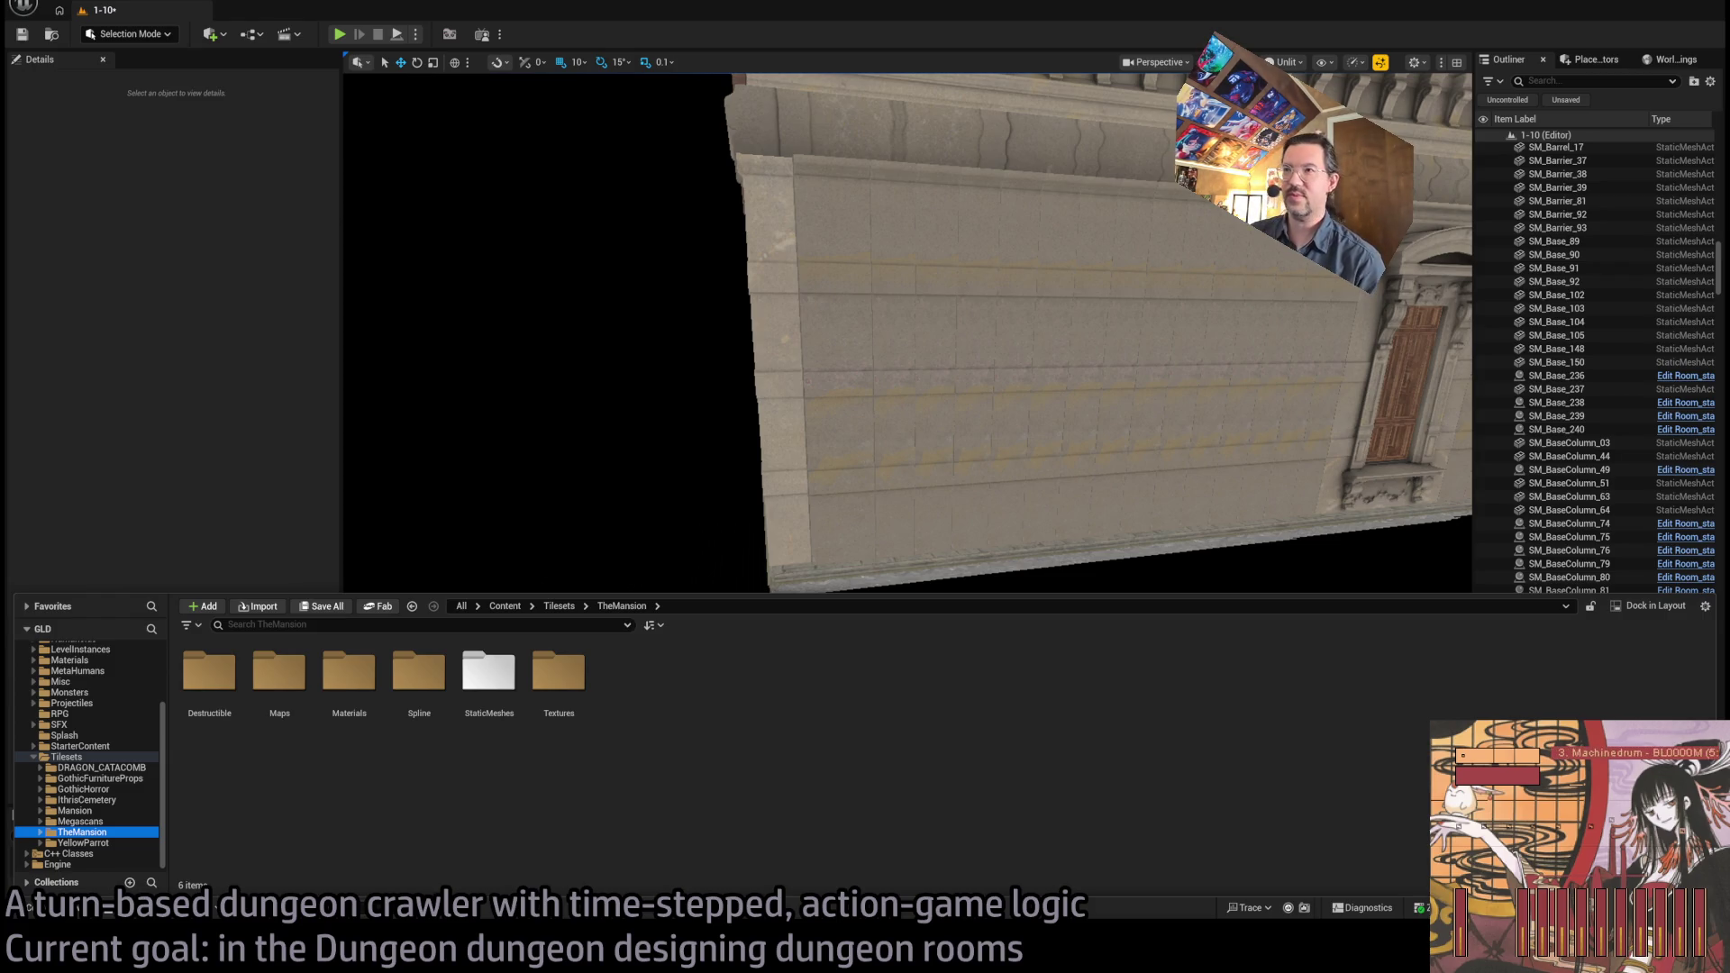
Bring the Chrome browser on the Google homepage up over the level editor
key(alt+Tab)
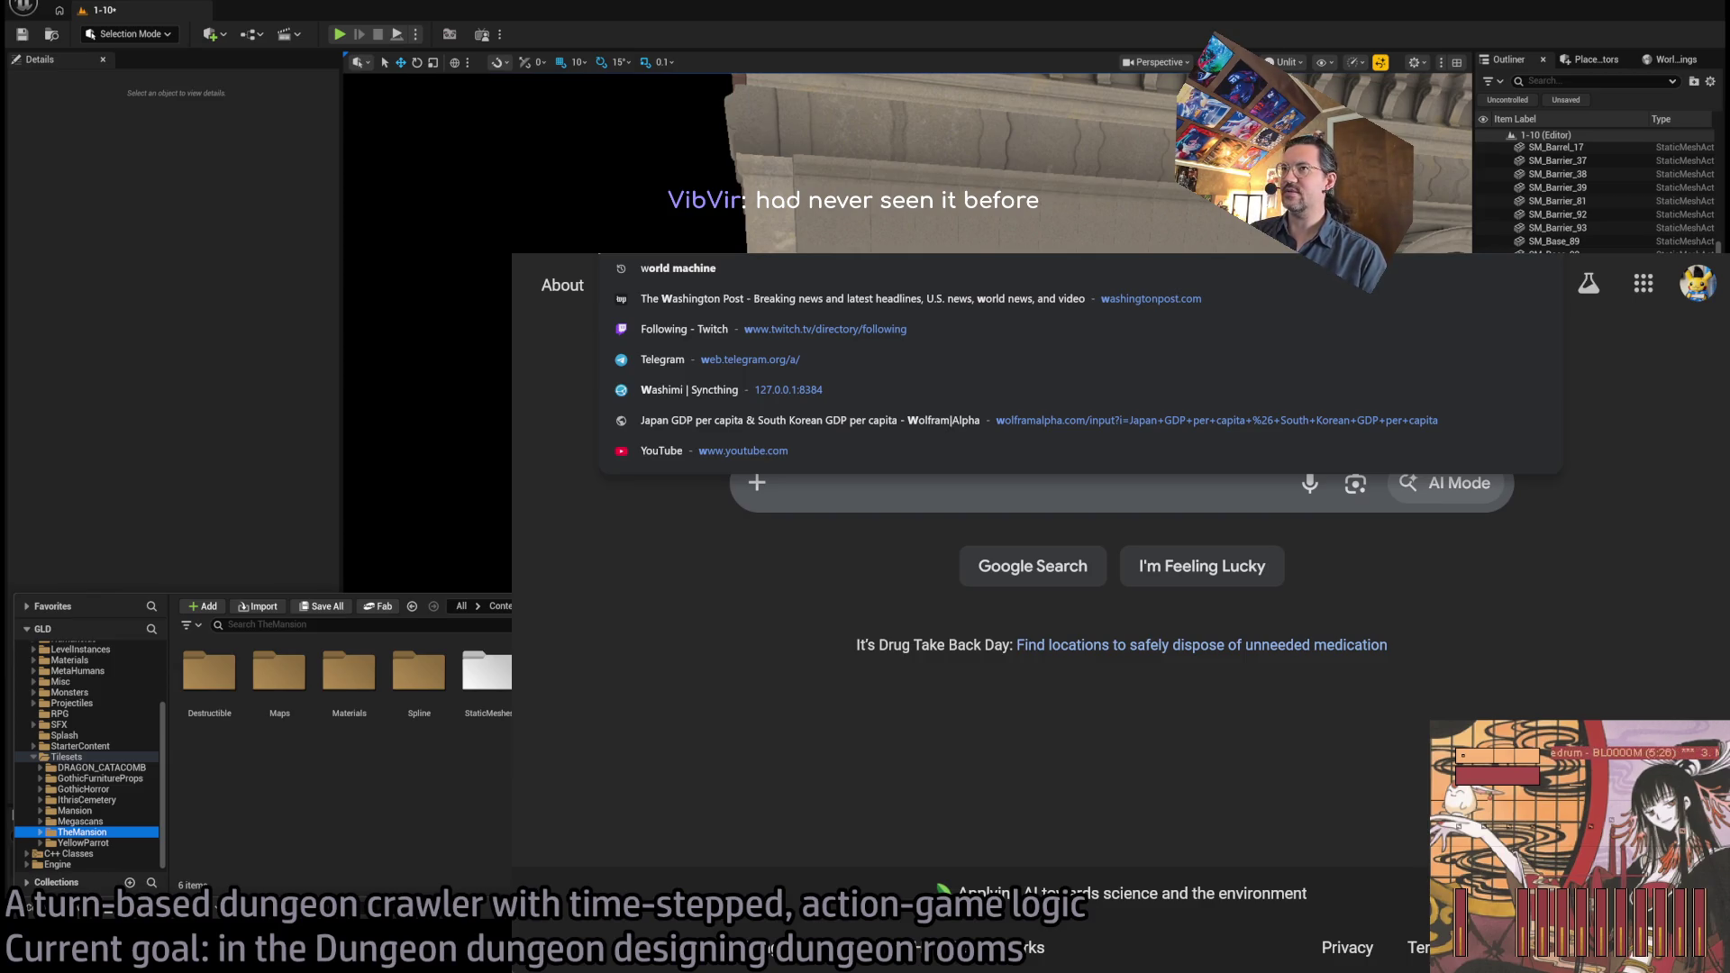
Open the Steve Ballmer Wikipedia article and read through it, noting the year 2014
text(steve ball)
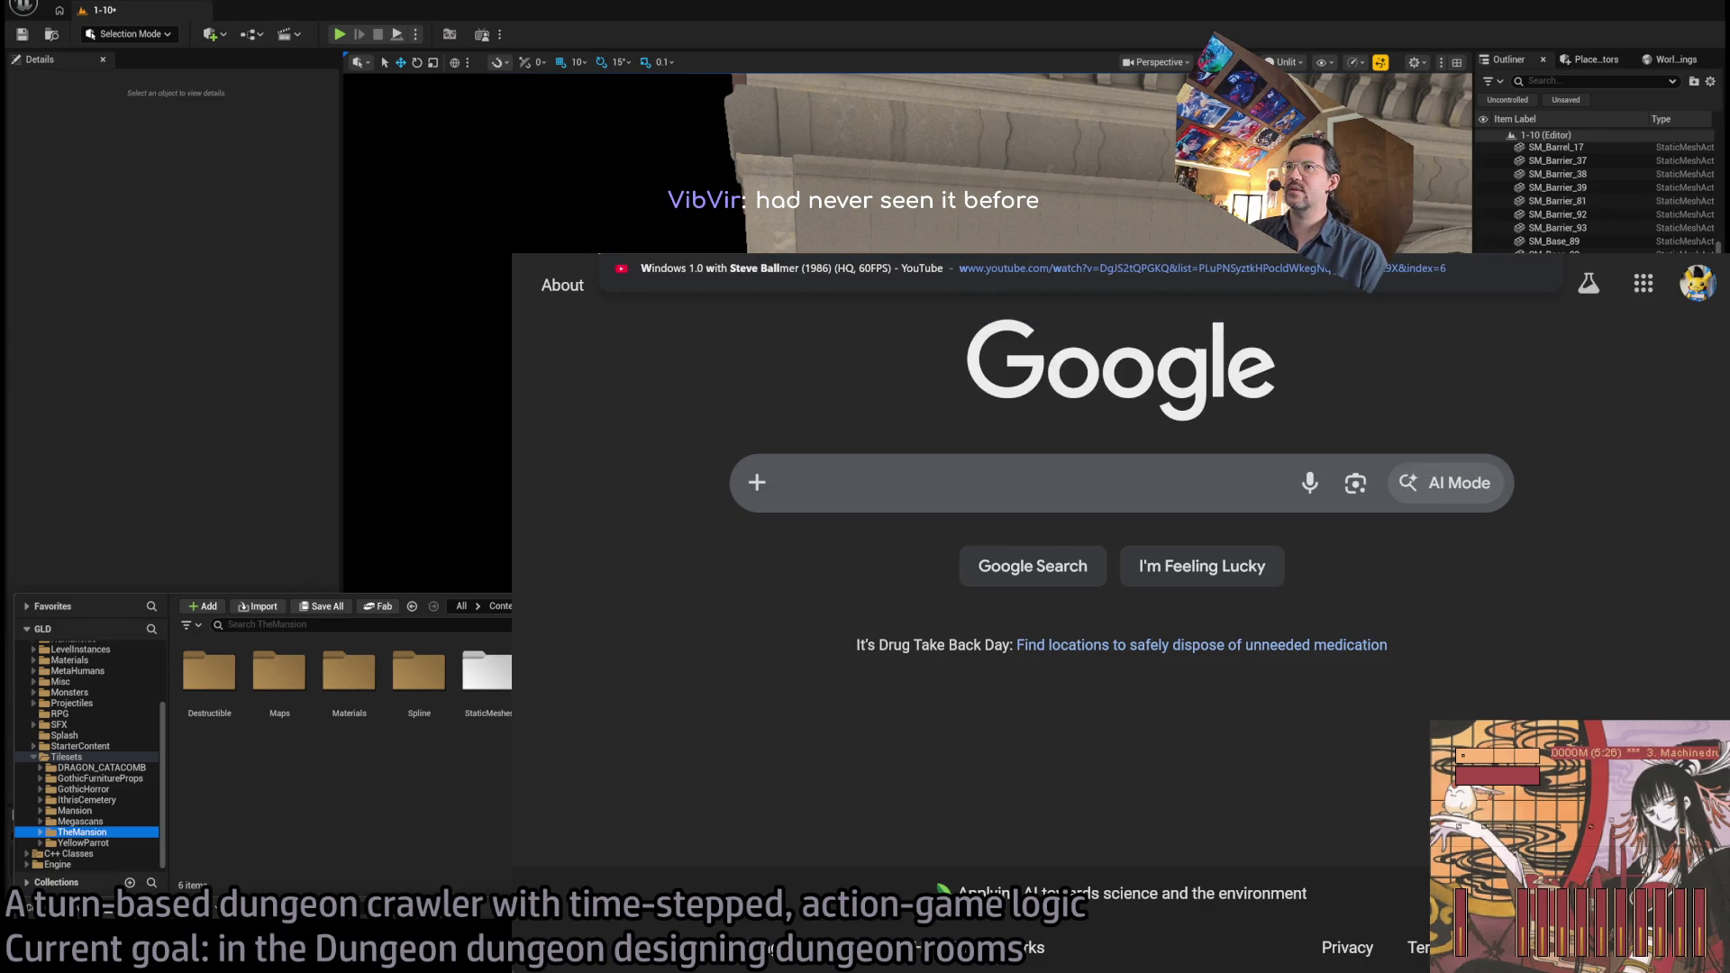
key(Return)
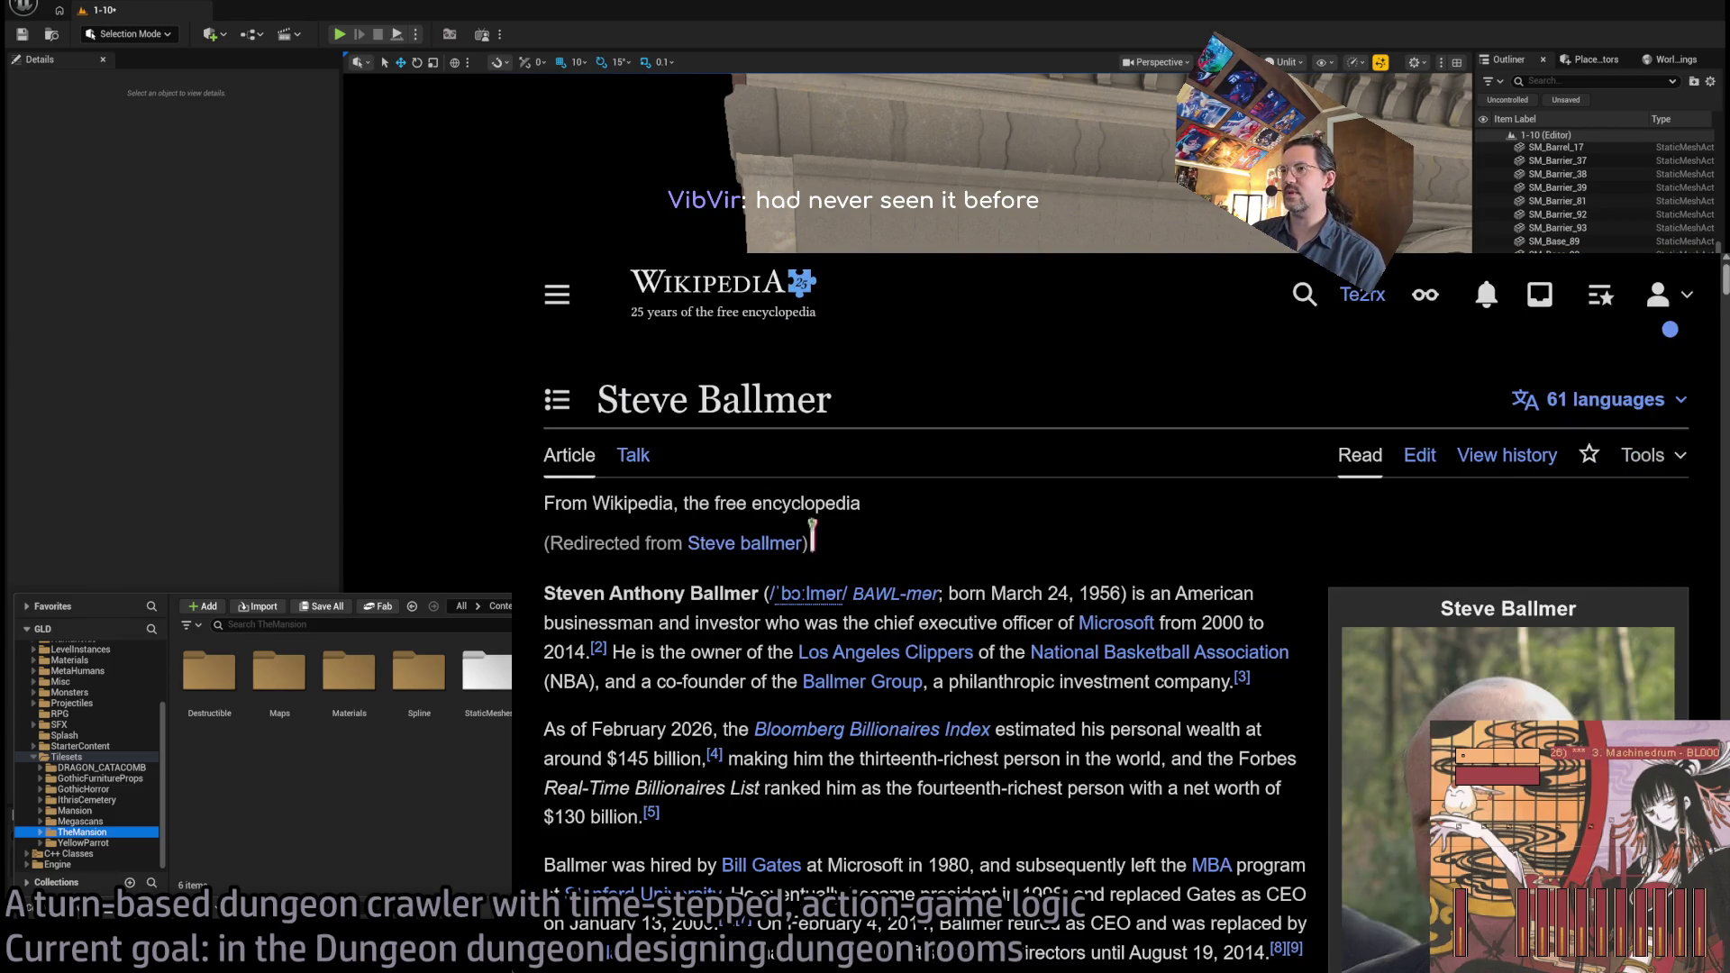
scroll(942, 522, down, 10)
scroll(941, 522, down, 15)
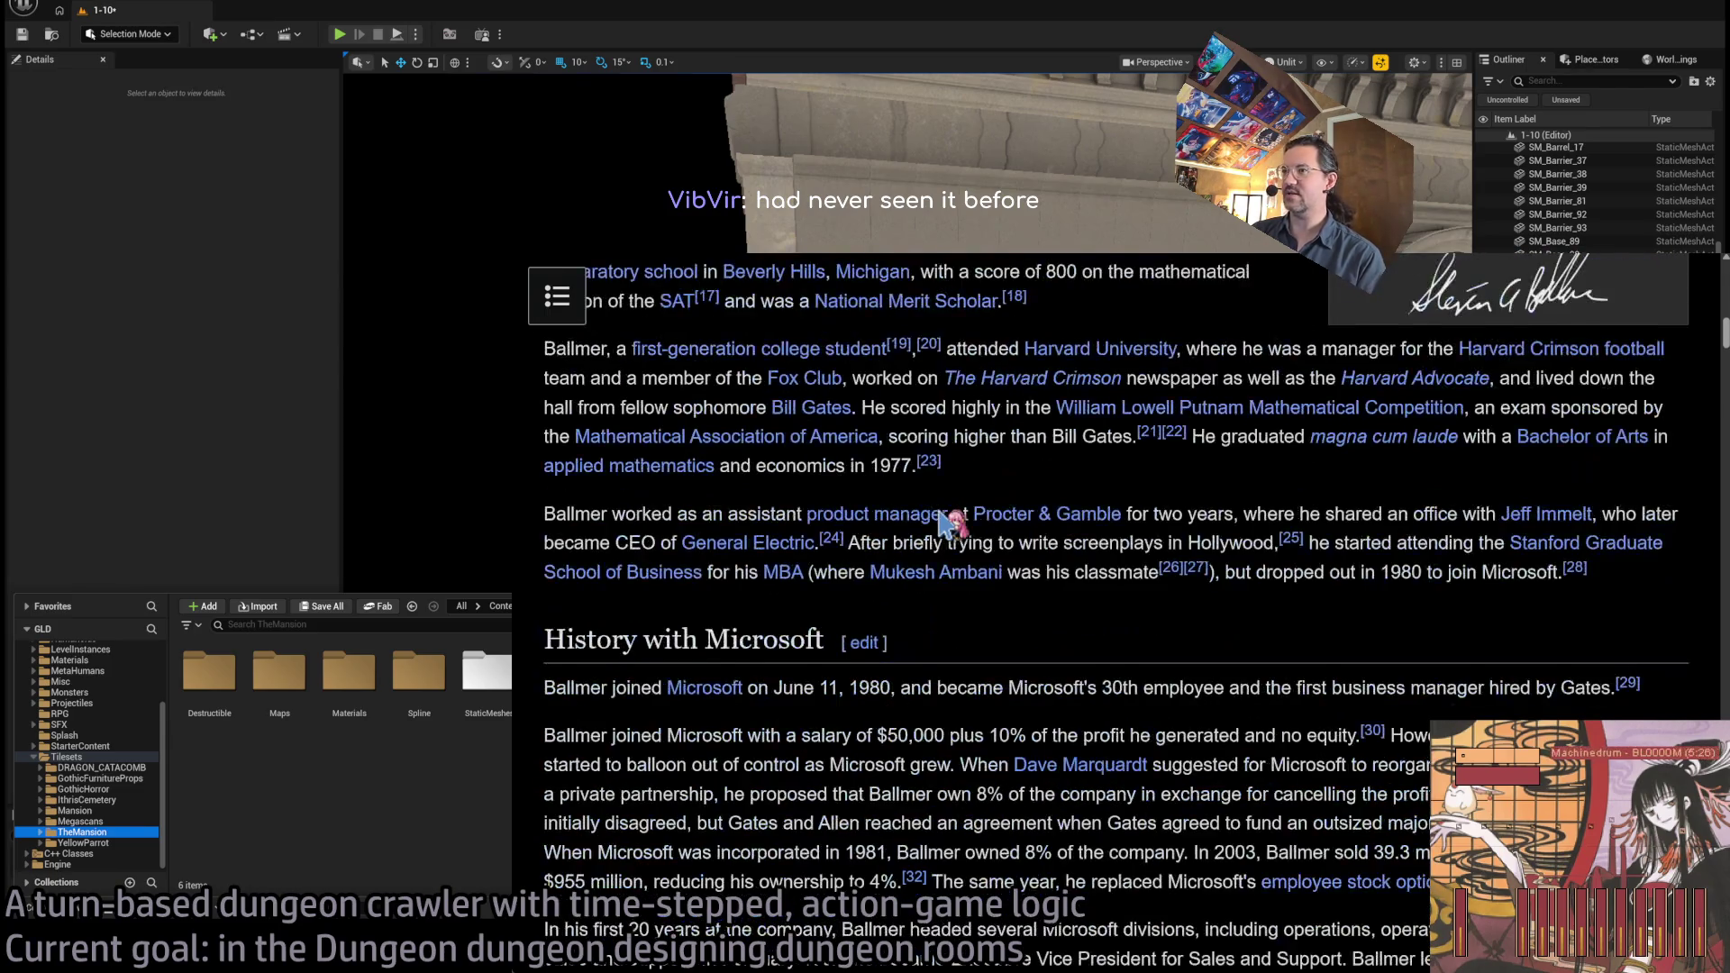
scroll(950, 523, down, 15)
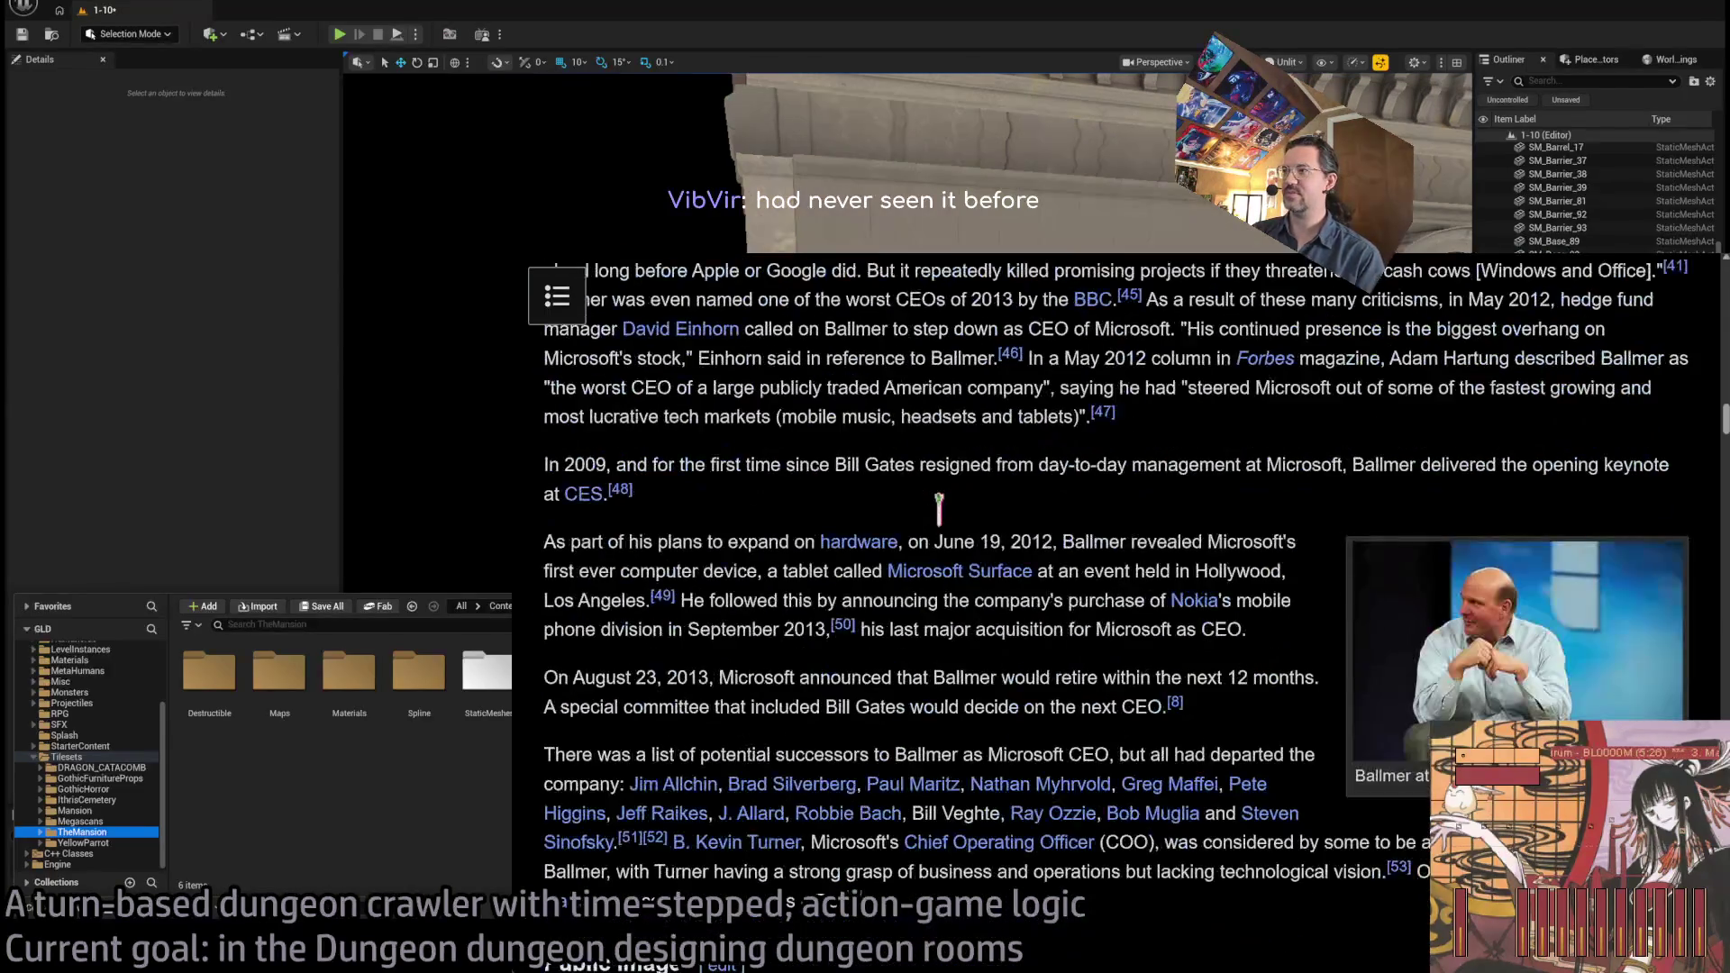
scroll(950, 524, down, 5)
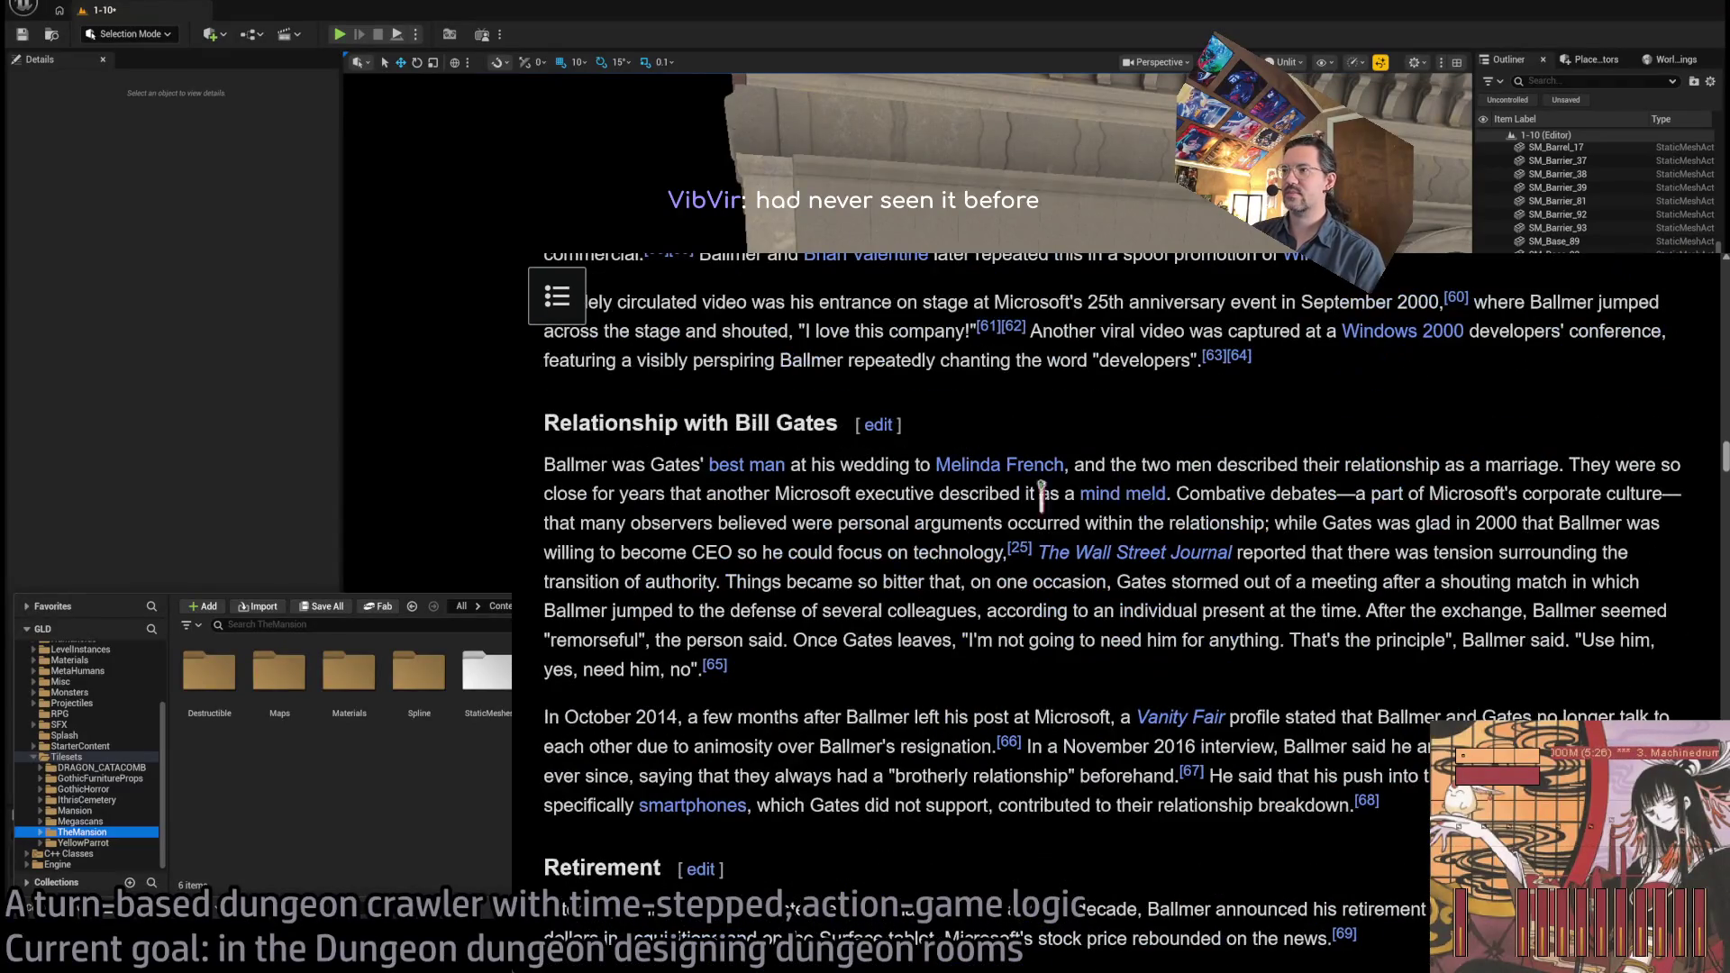
scroll(1009, 460, up, 7)
scroll(1009, 460, up, 15)
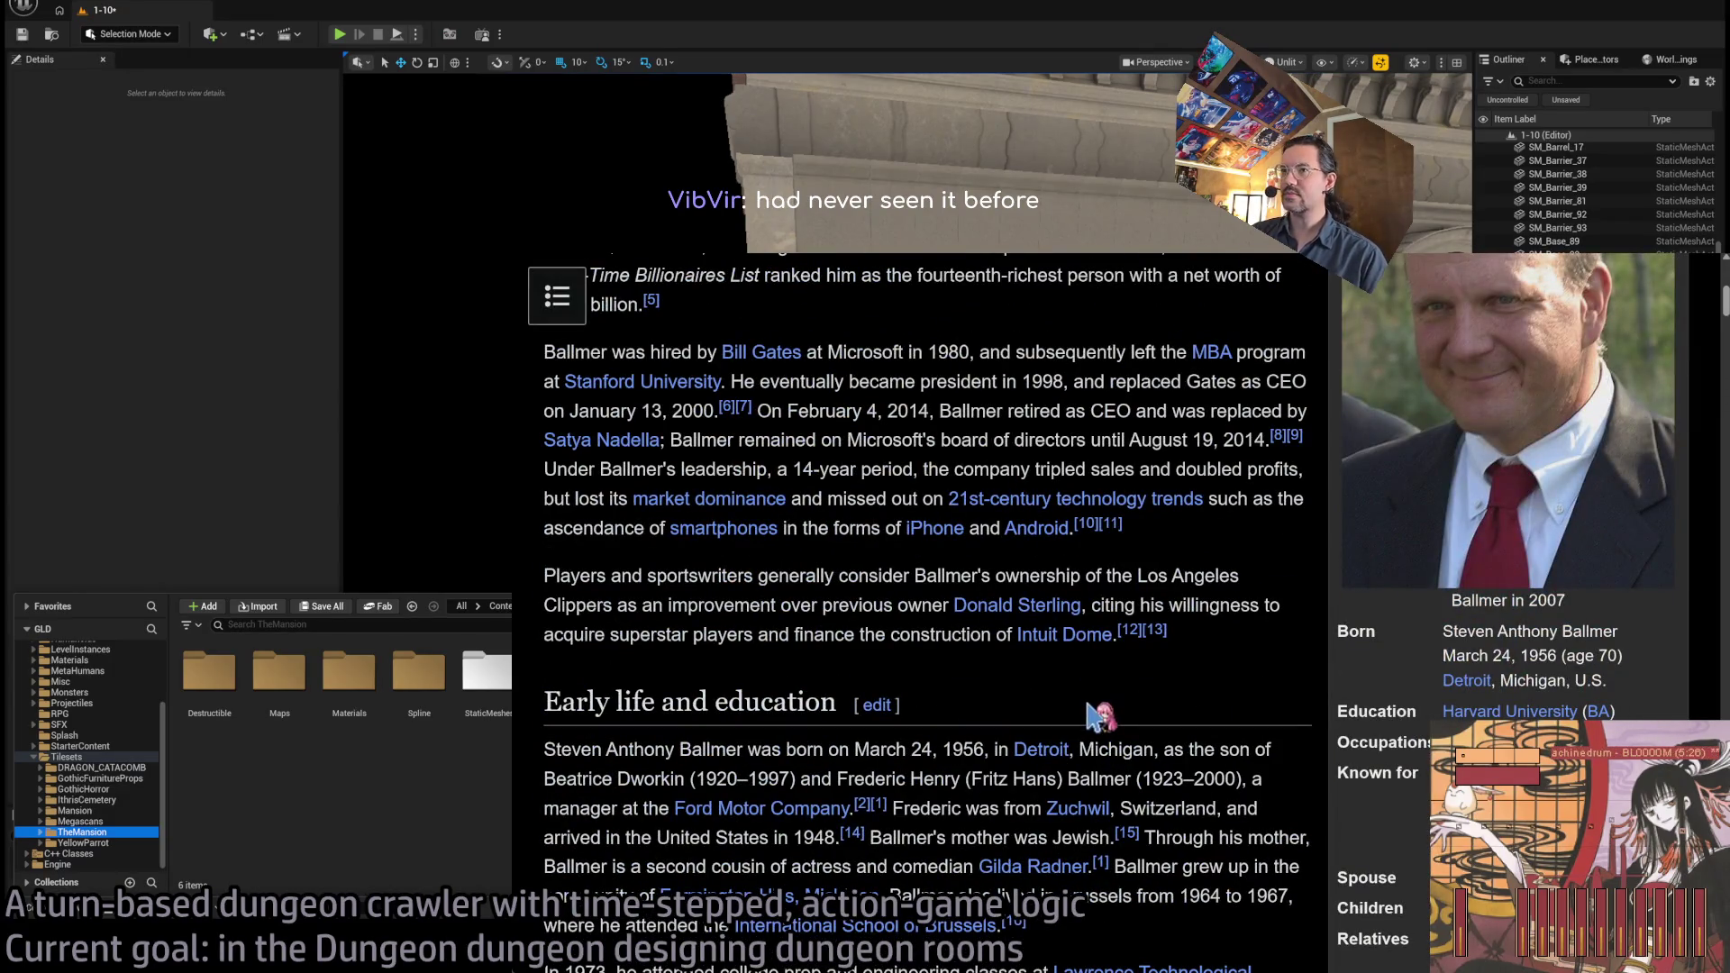
scroll(1100, 711, down, 3)
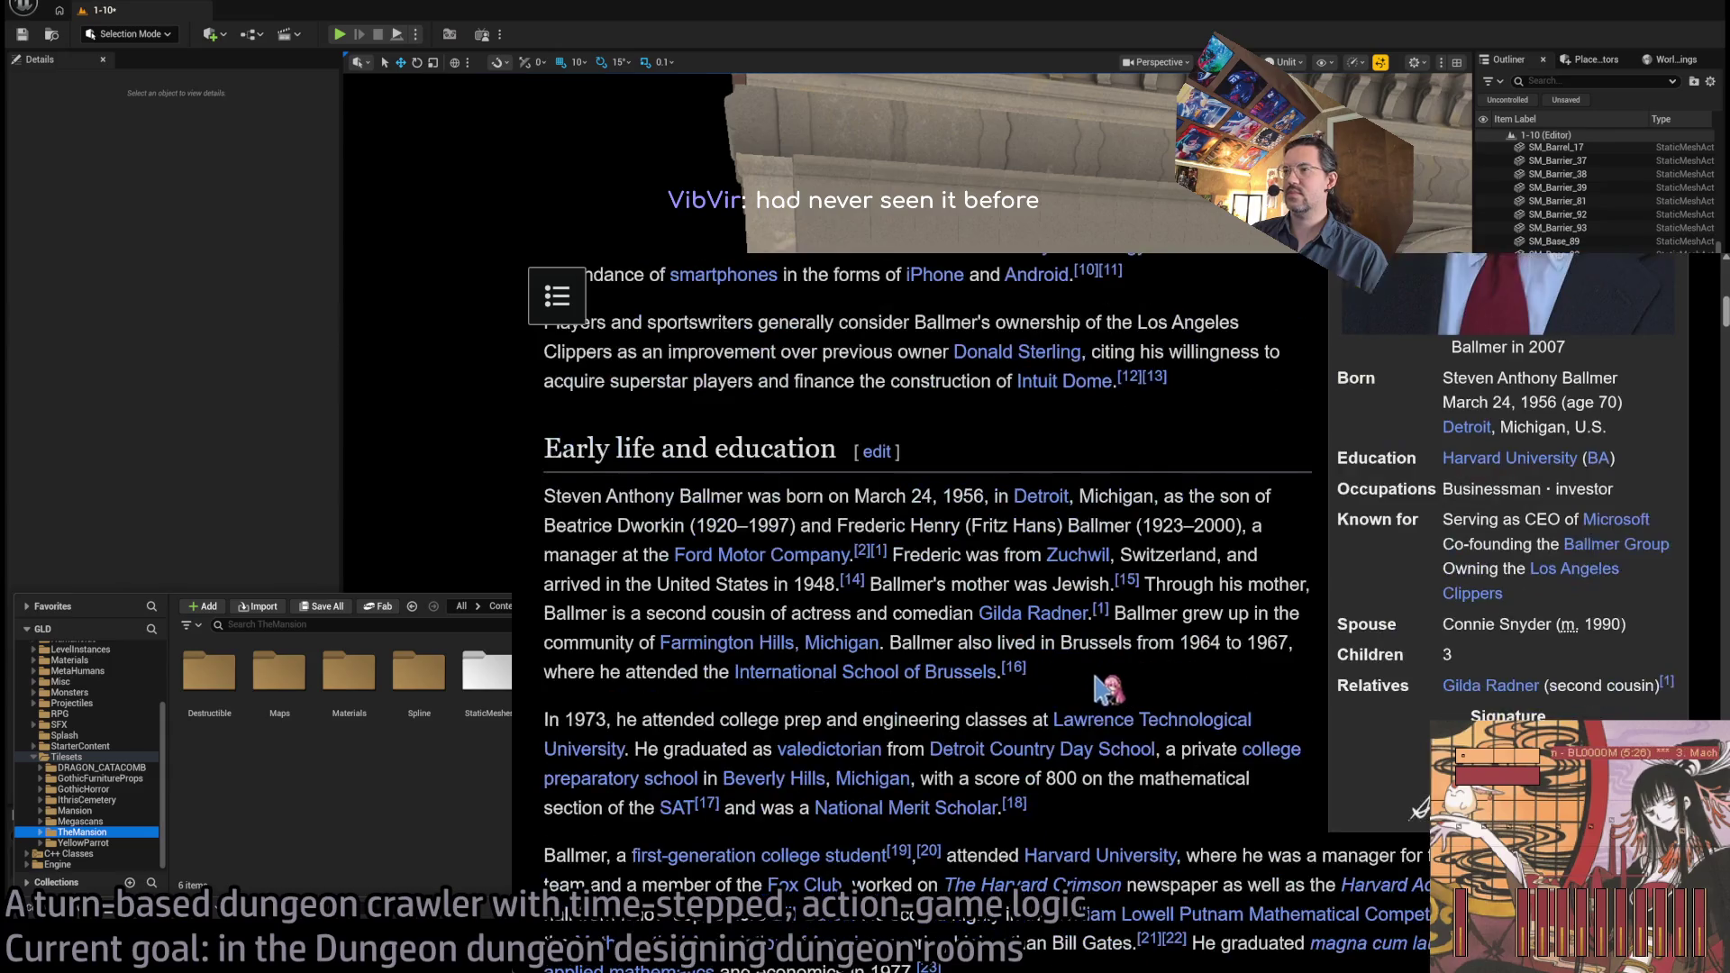
scroll(1108, 694, up, 5)
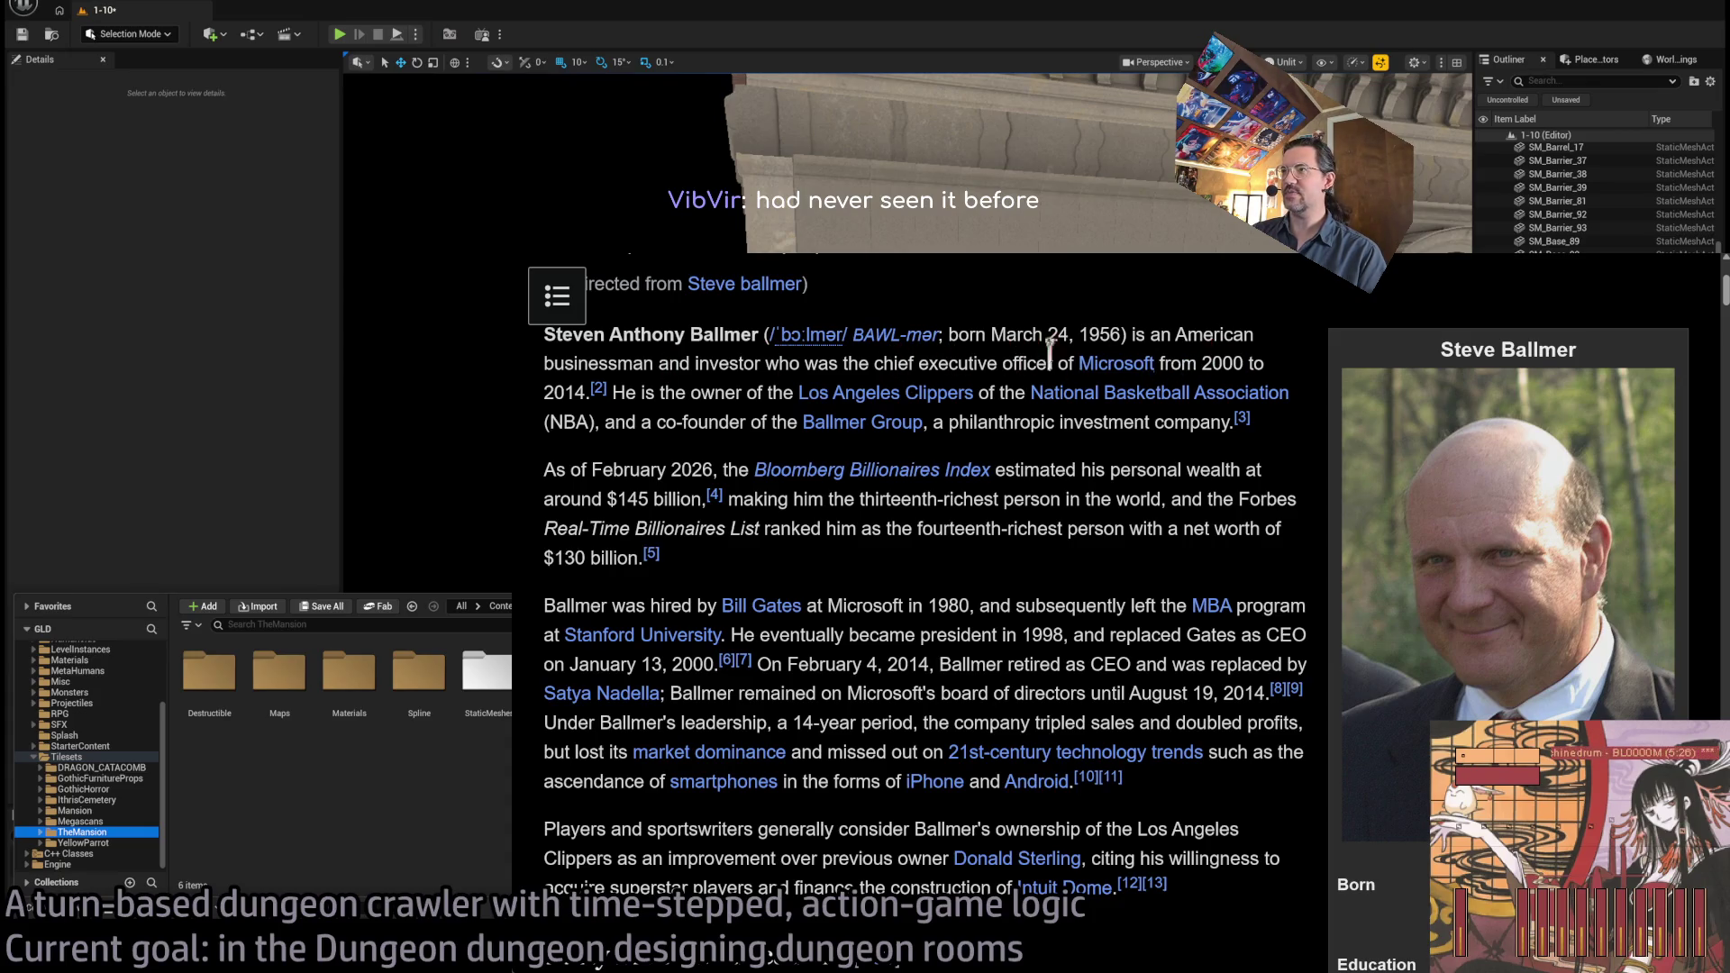
double_click(562, 394)
click(629, 392)
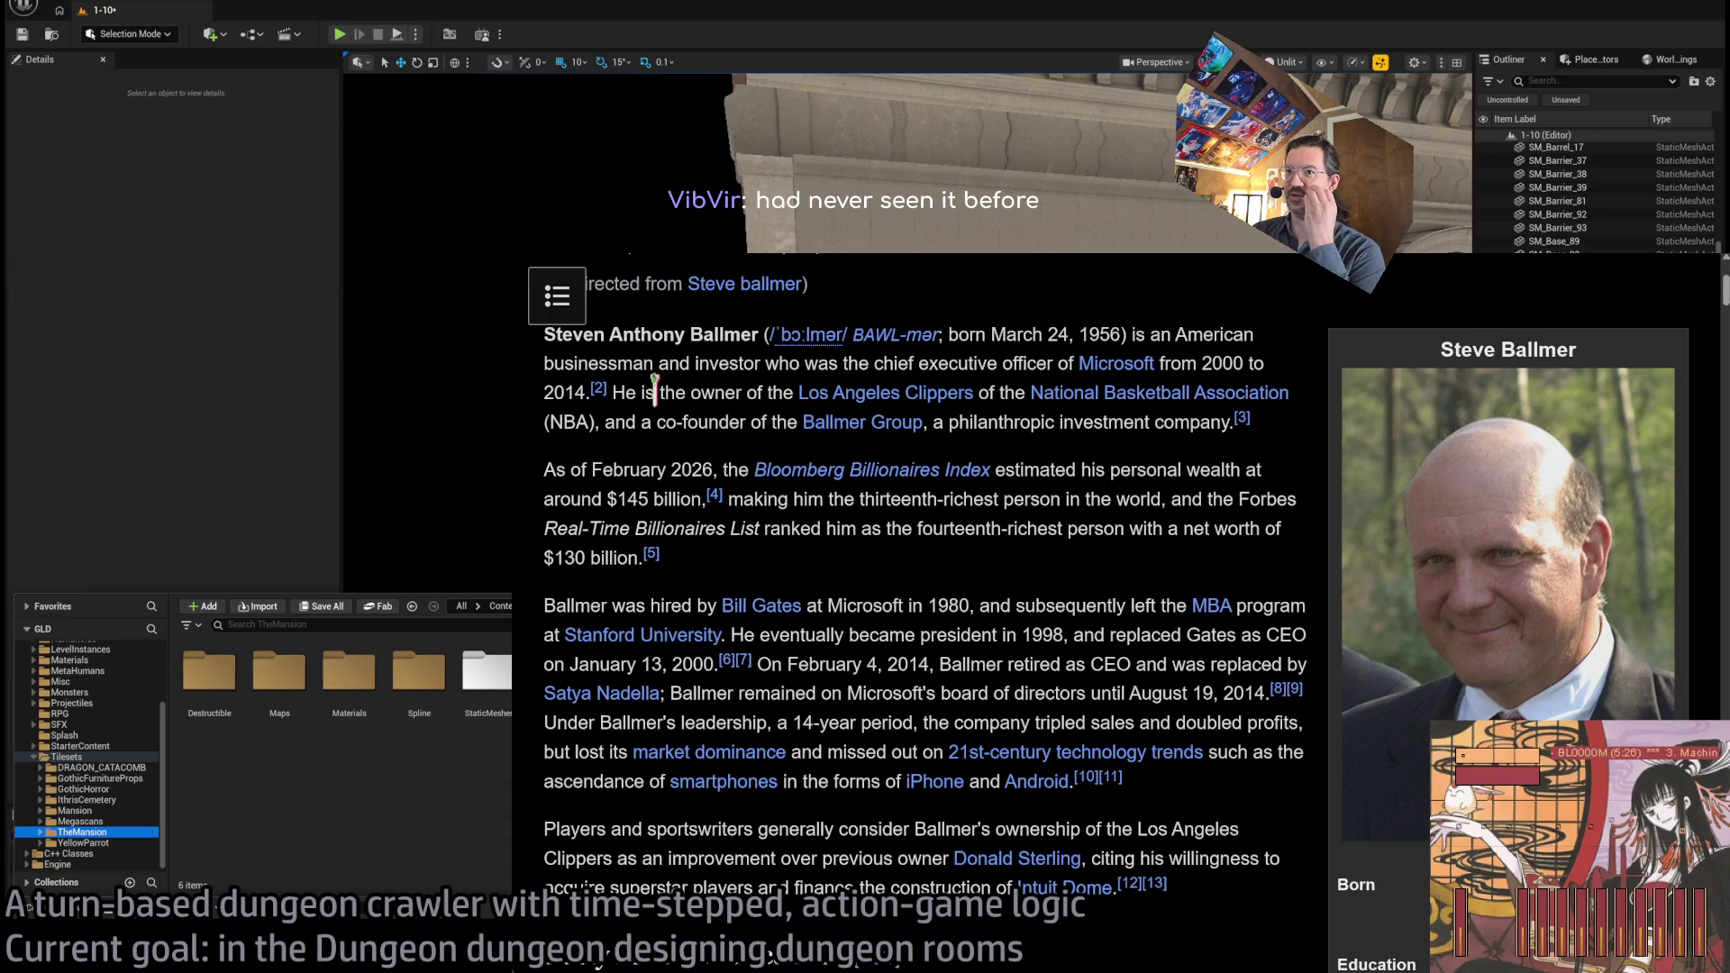
Look up the Windows 10 article, noting its 2015 release, then return to Ballmer's article
key(ctrl+l)
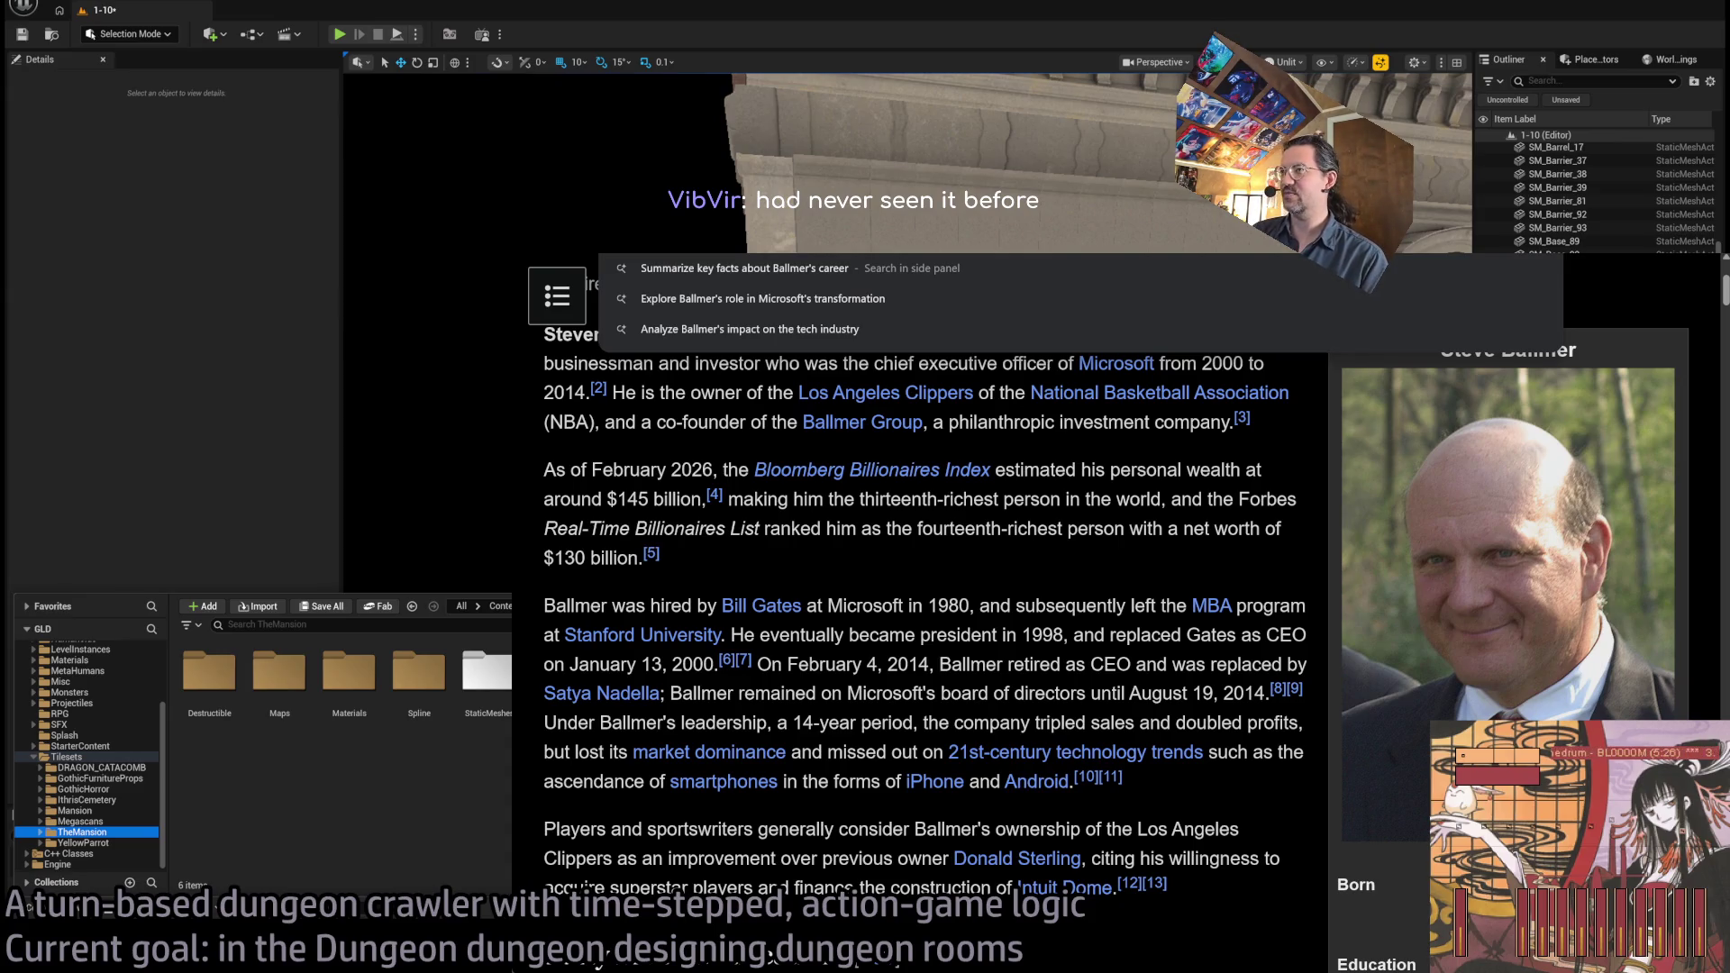
text(w)
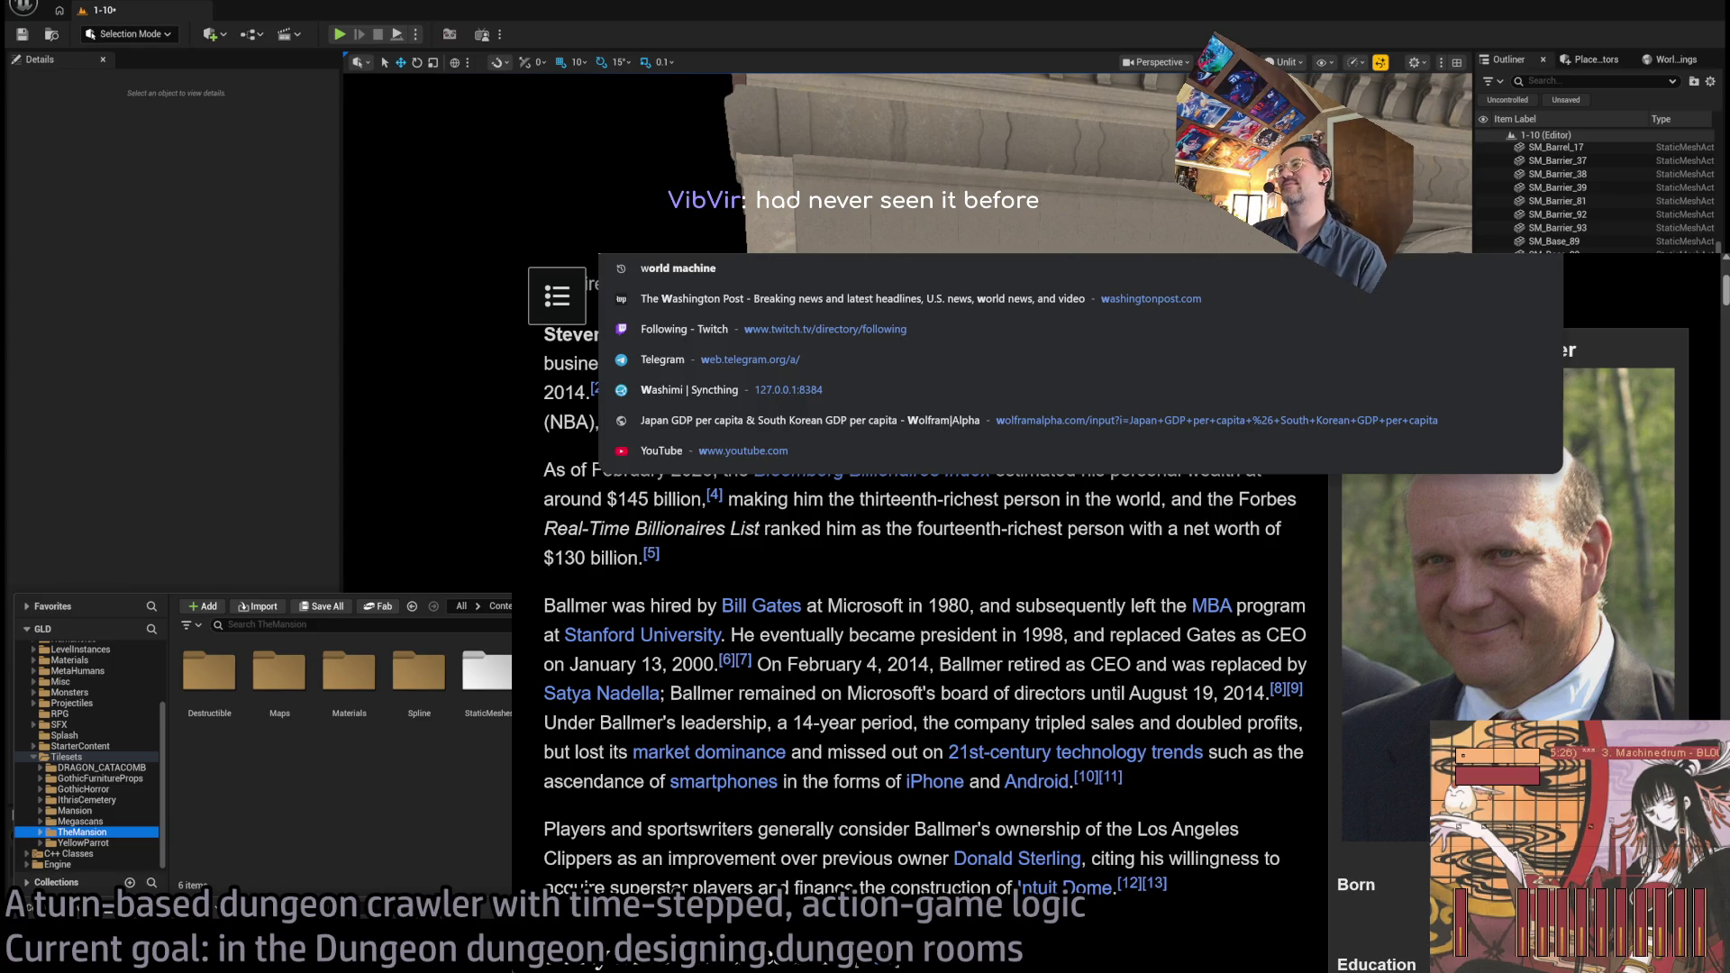
text(indows 10)
key(Return)
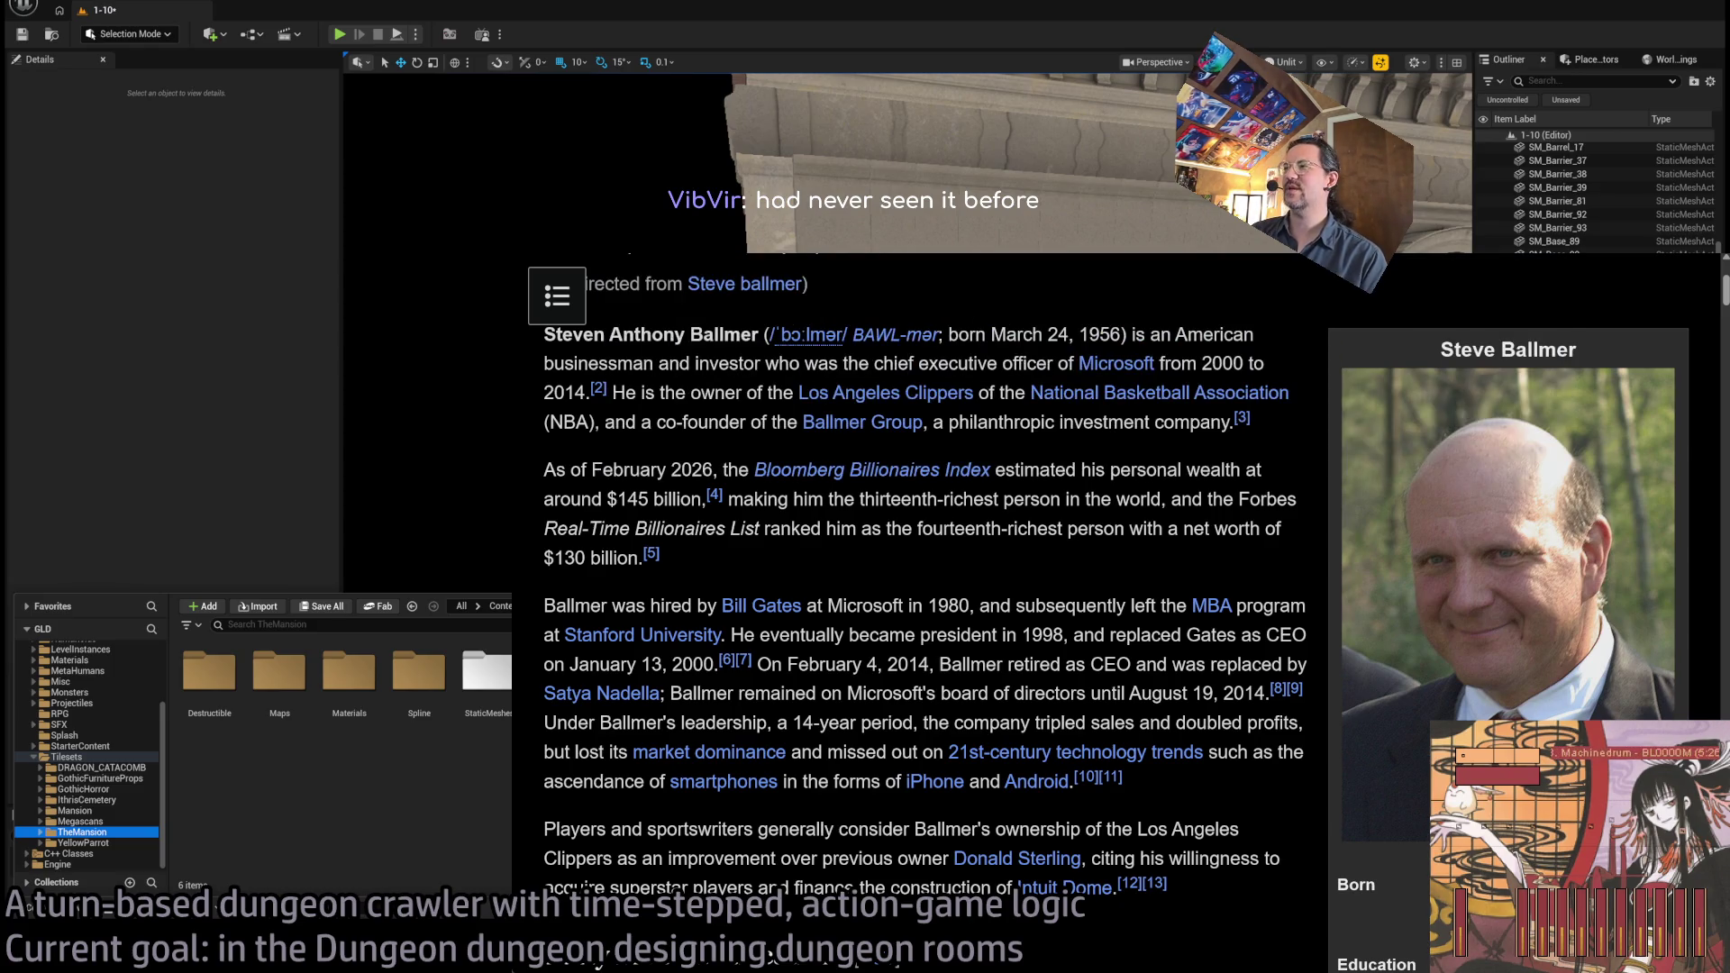
scroll(943, 437, down, 4)
scroll(943, 423, down, 1)
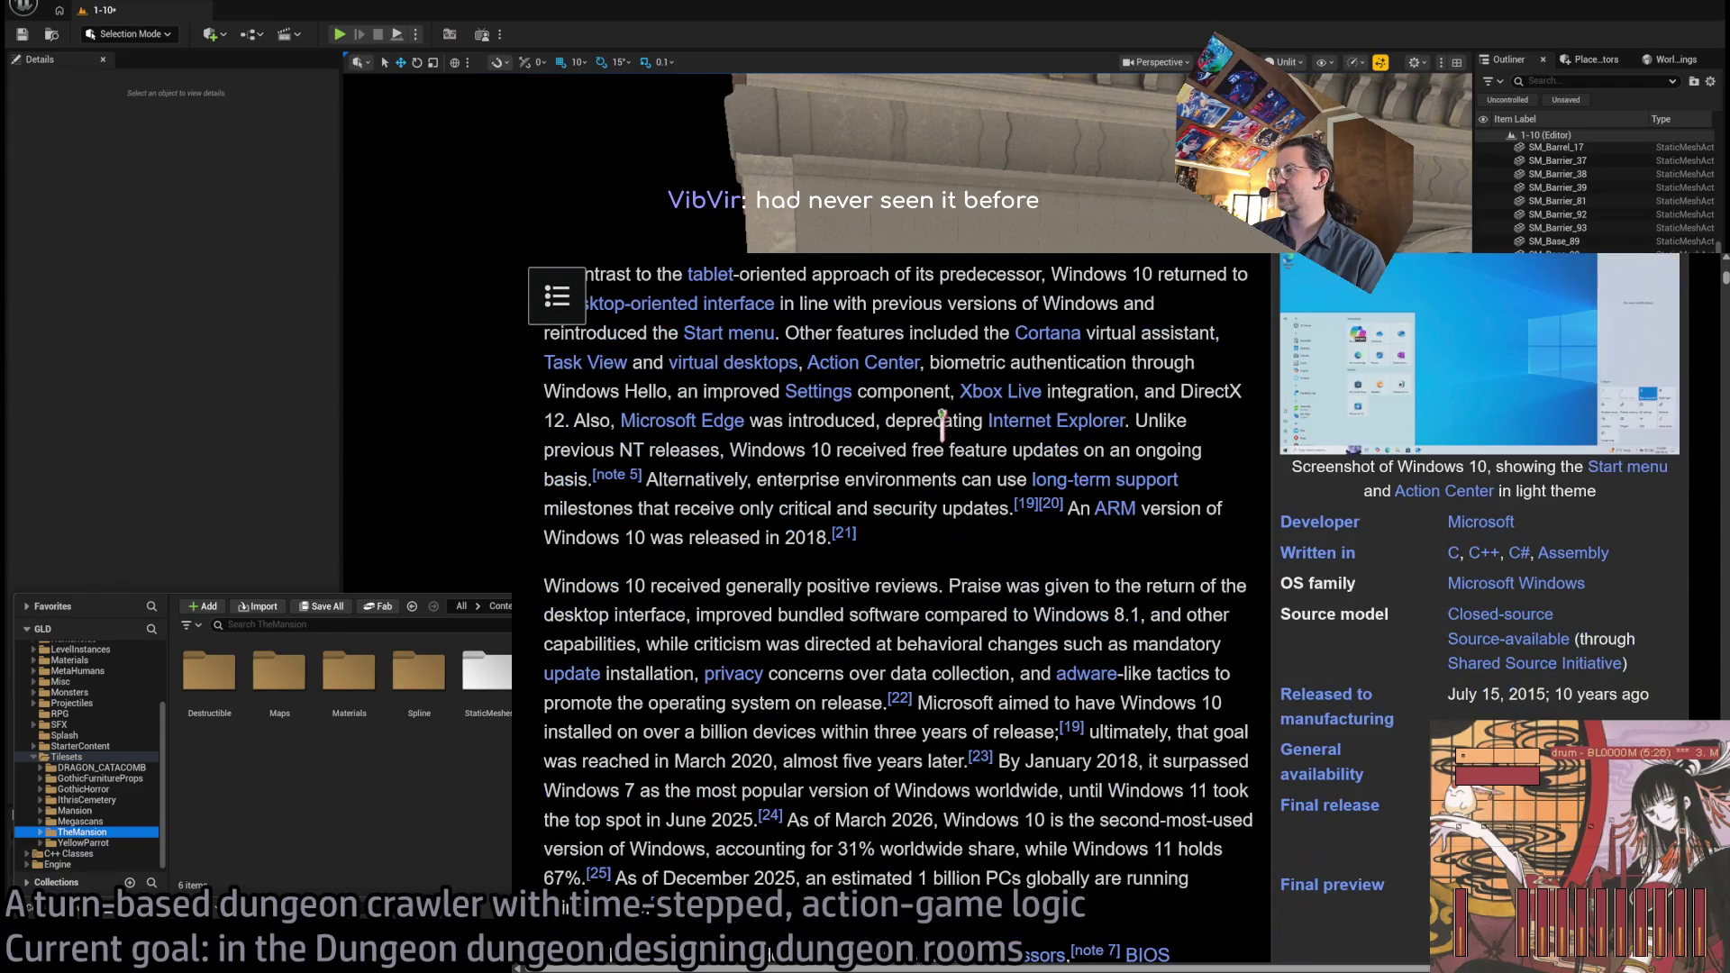
double_click(1525, 694)
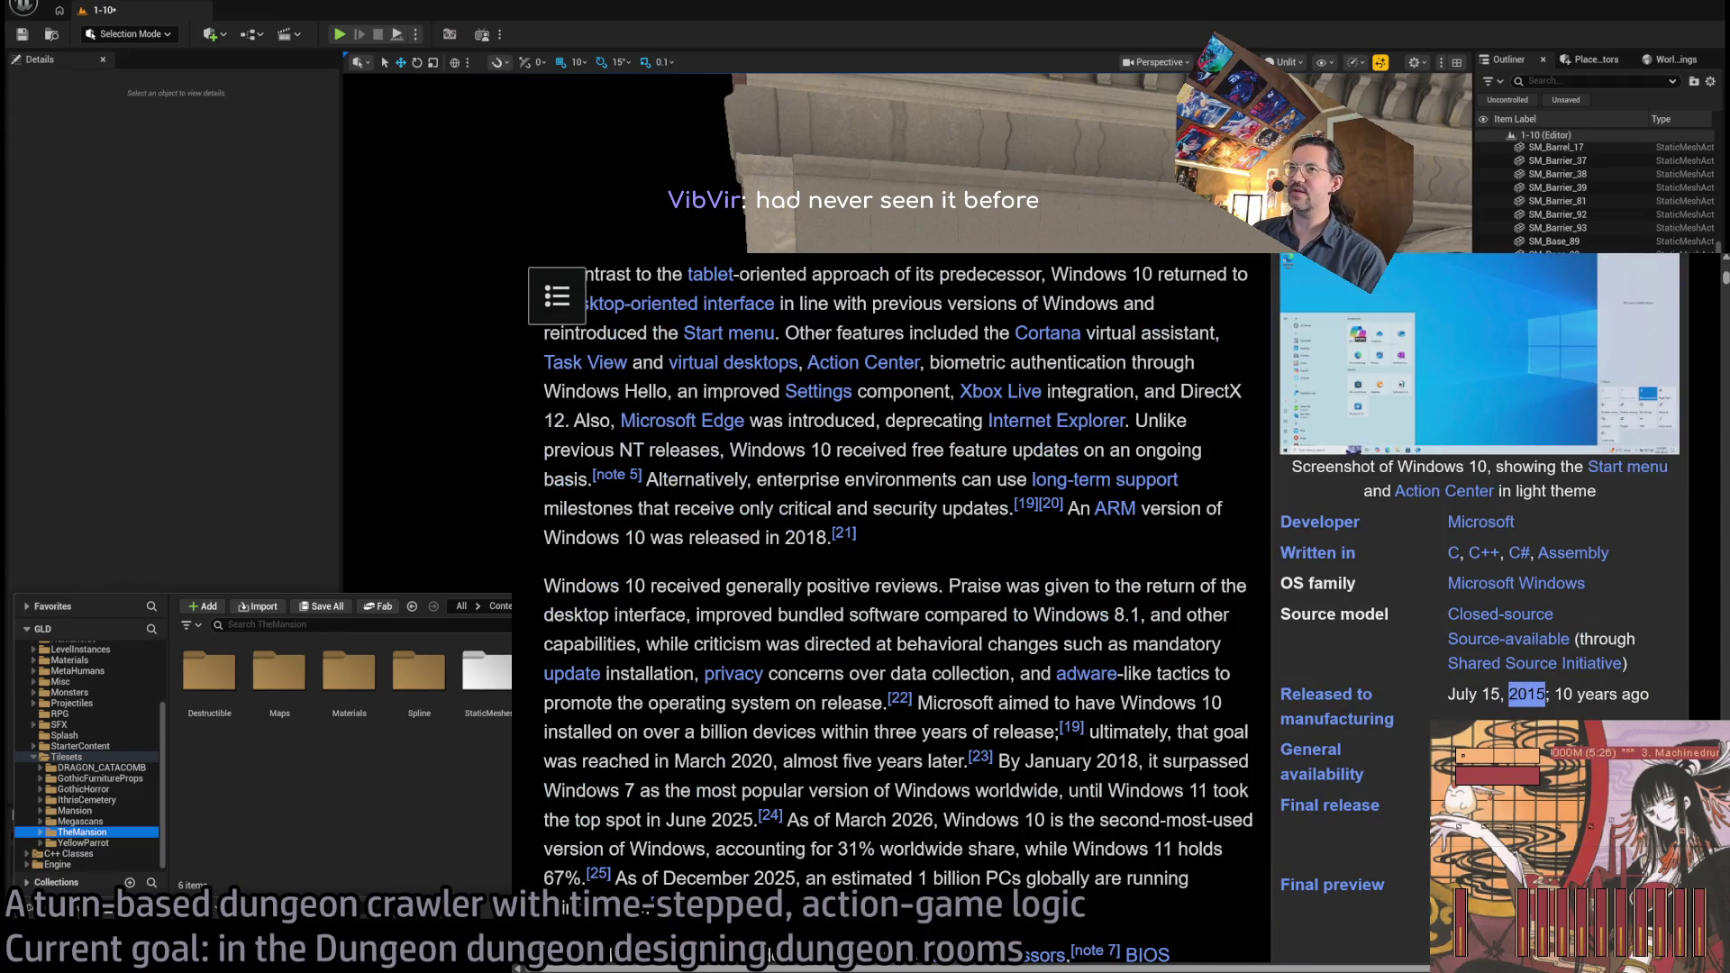
key(alt+Left)
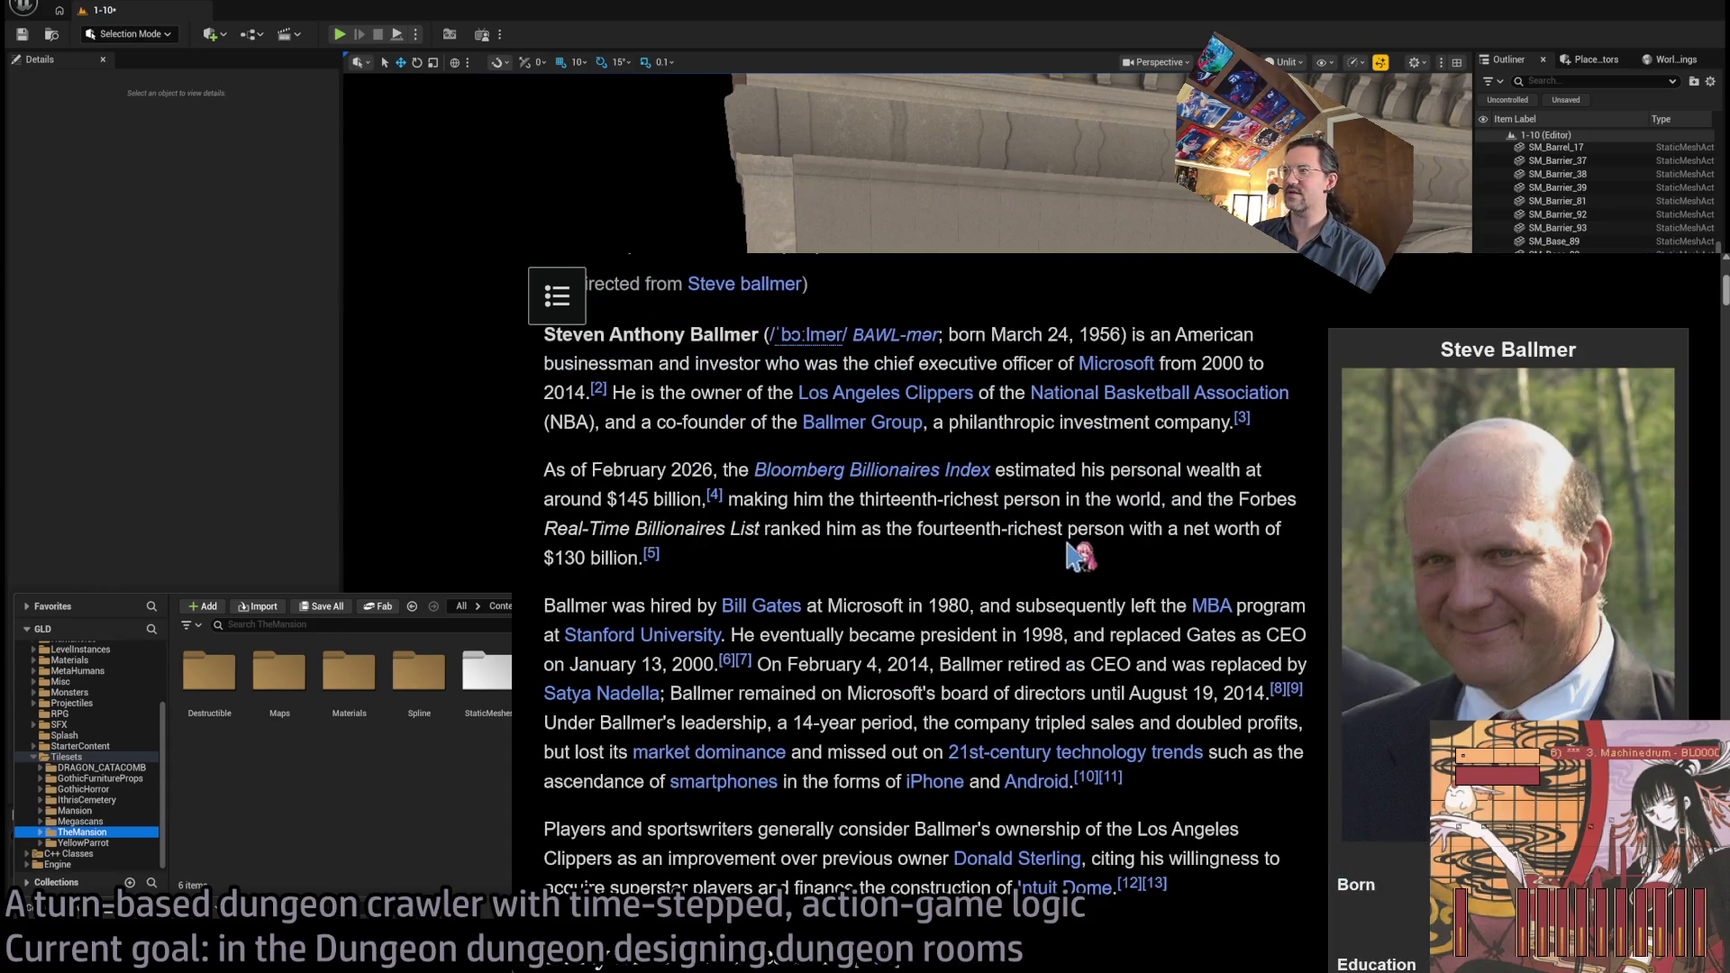
Read over the opening paragraphs of Ballmer's article
scroll(1062, 345, up, 1)
scroll(1063, 345, down, 1)
mouse_move(1062, 345)
mouse_down()
mouse_move(1081, 559)
mouse_move(1307, 891)
mouse_move(1171, 851)
mouse_up()
click(1212, 928)
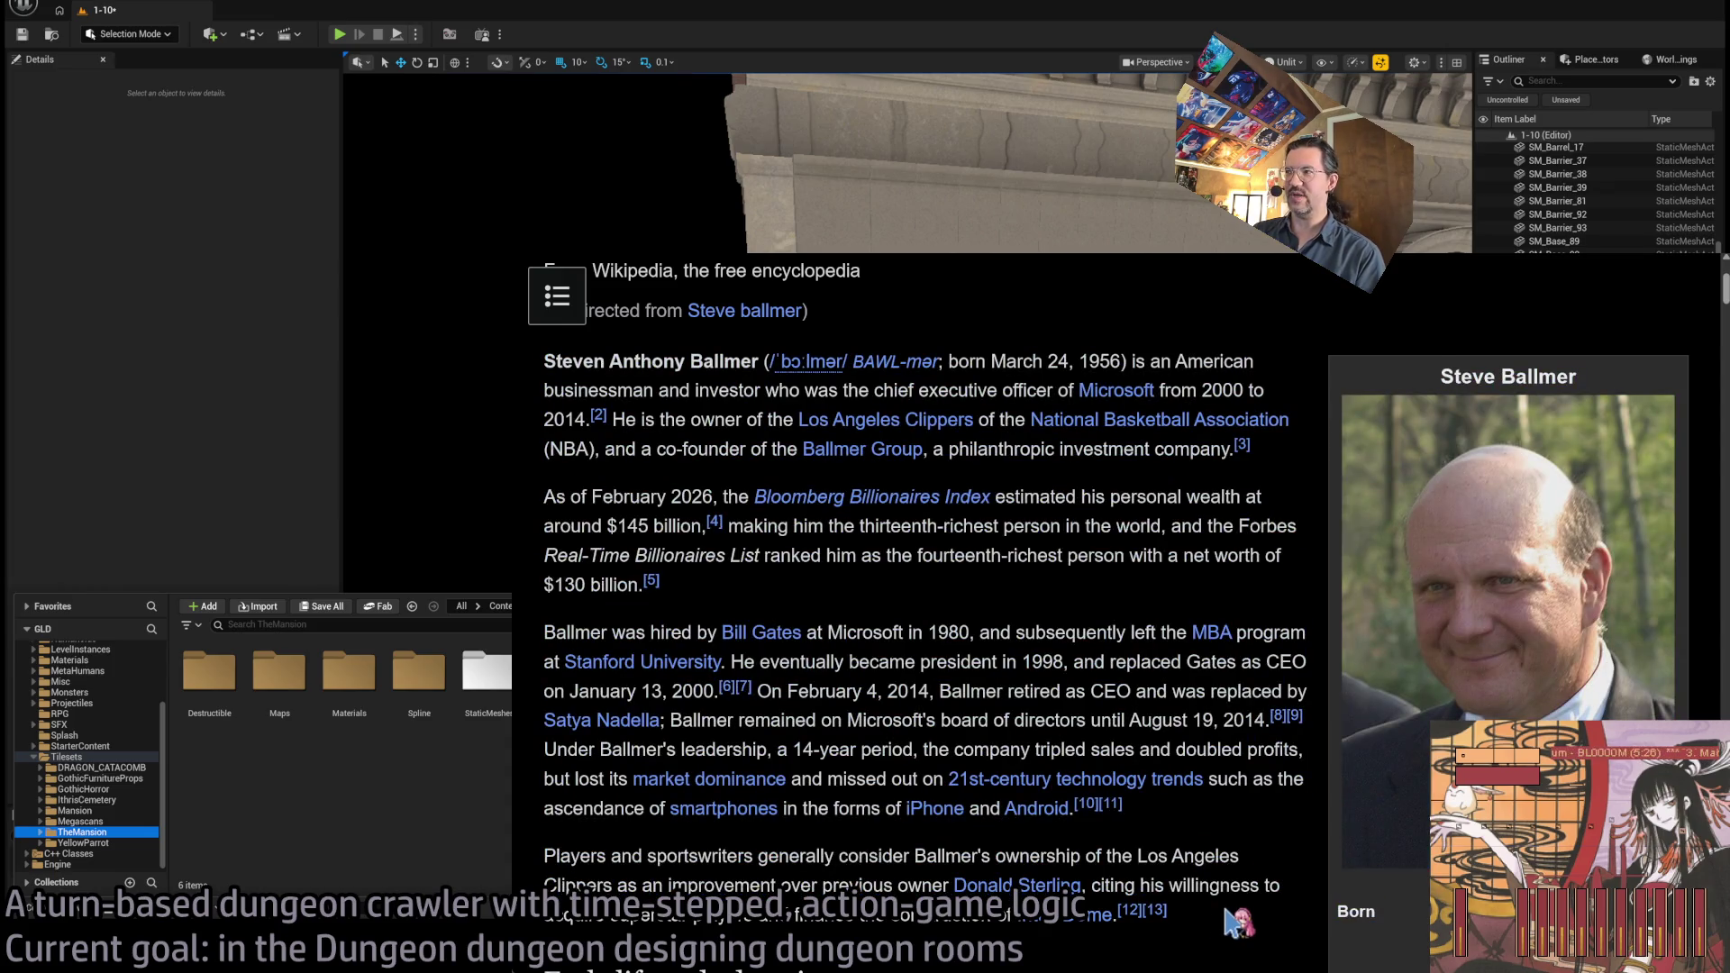
mouse_move(1171, 347)
mouse_down()
mouse_move(1247, 586)
mouse_move(1216, 608)
mouse_up()
click(1223, 616)
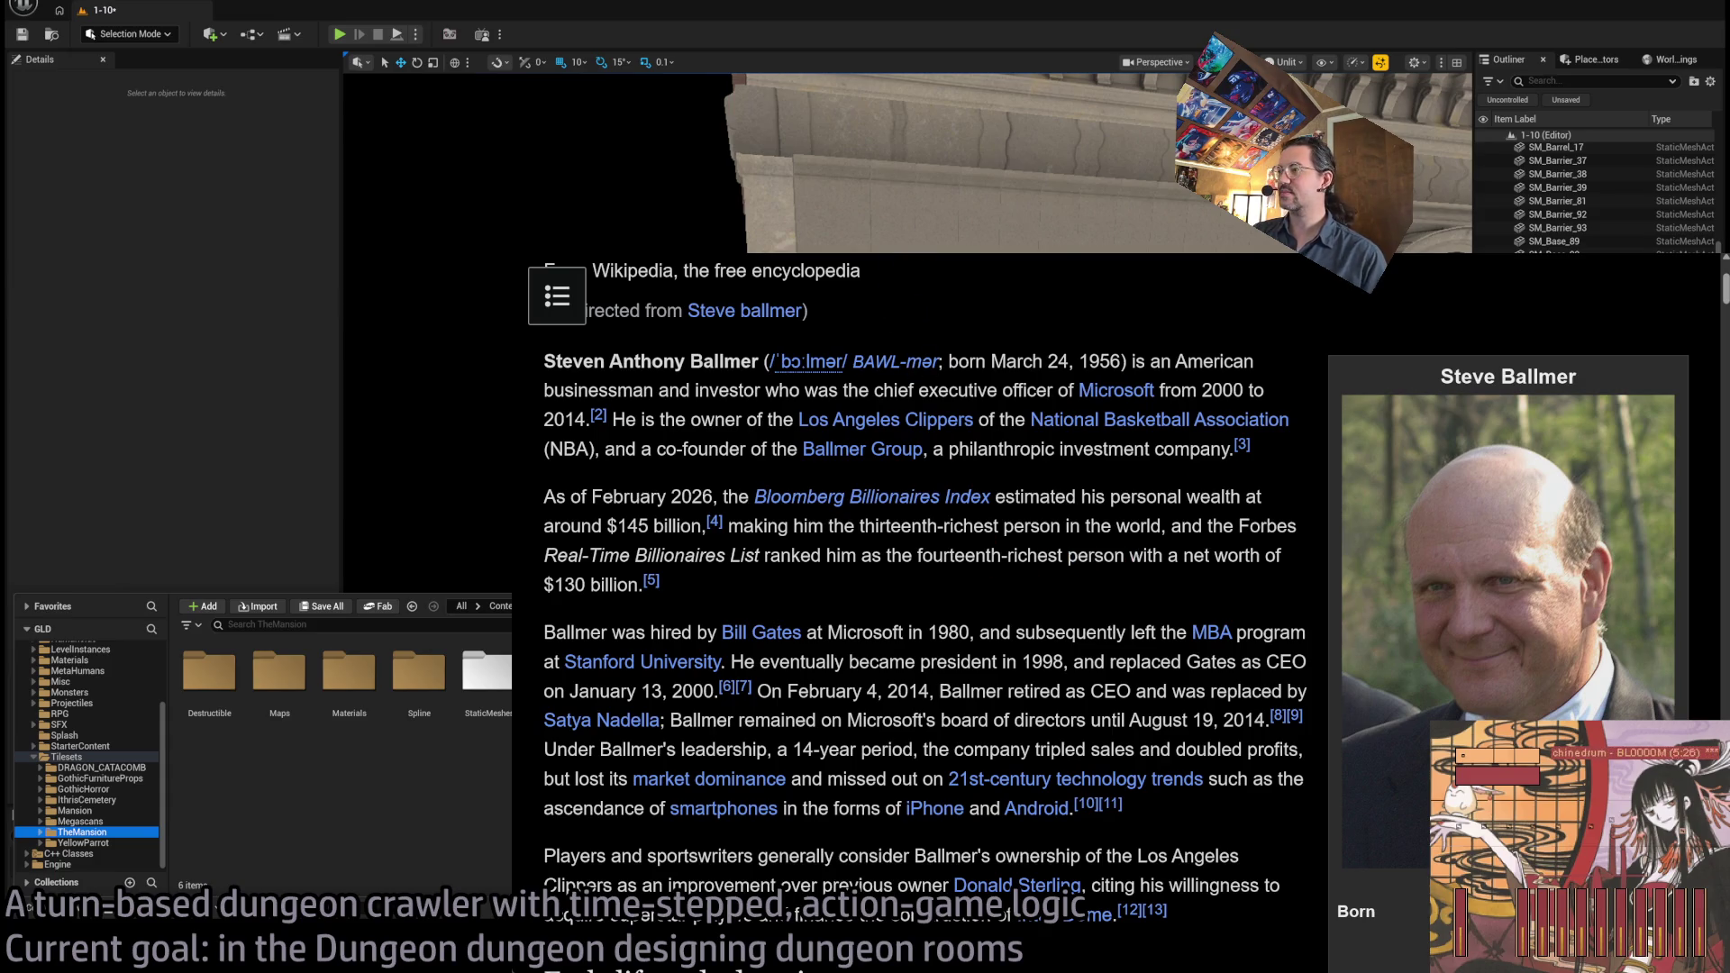
Search YouTube for 'steve ballmer windows ad'
click(973, 239)
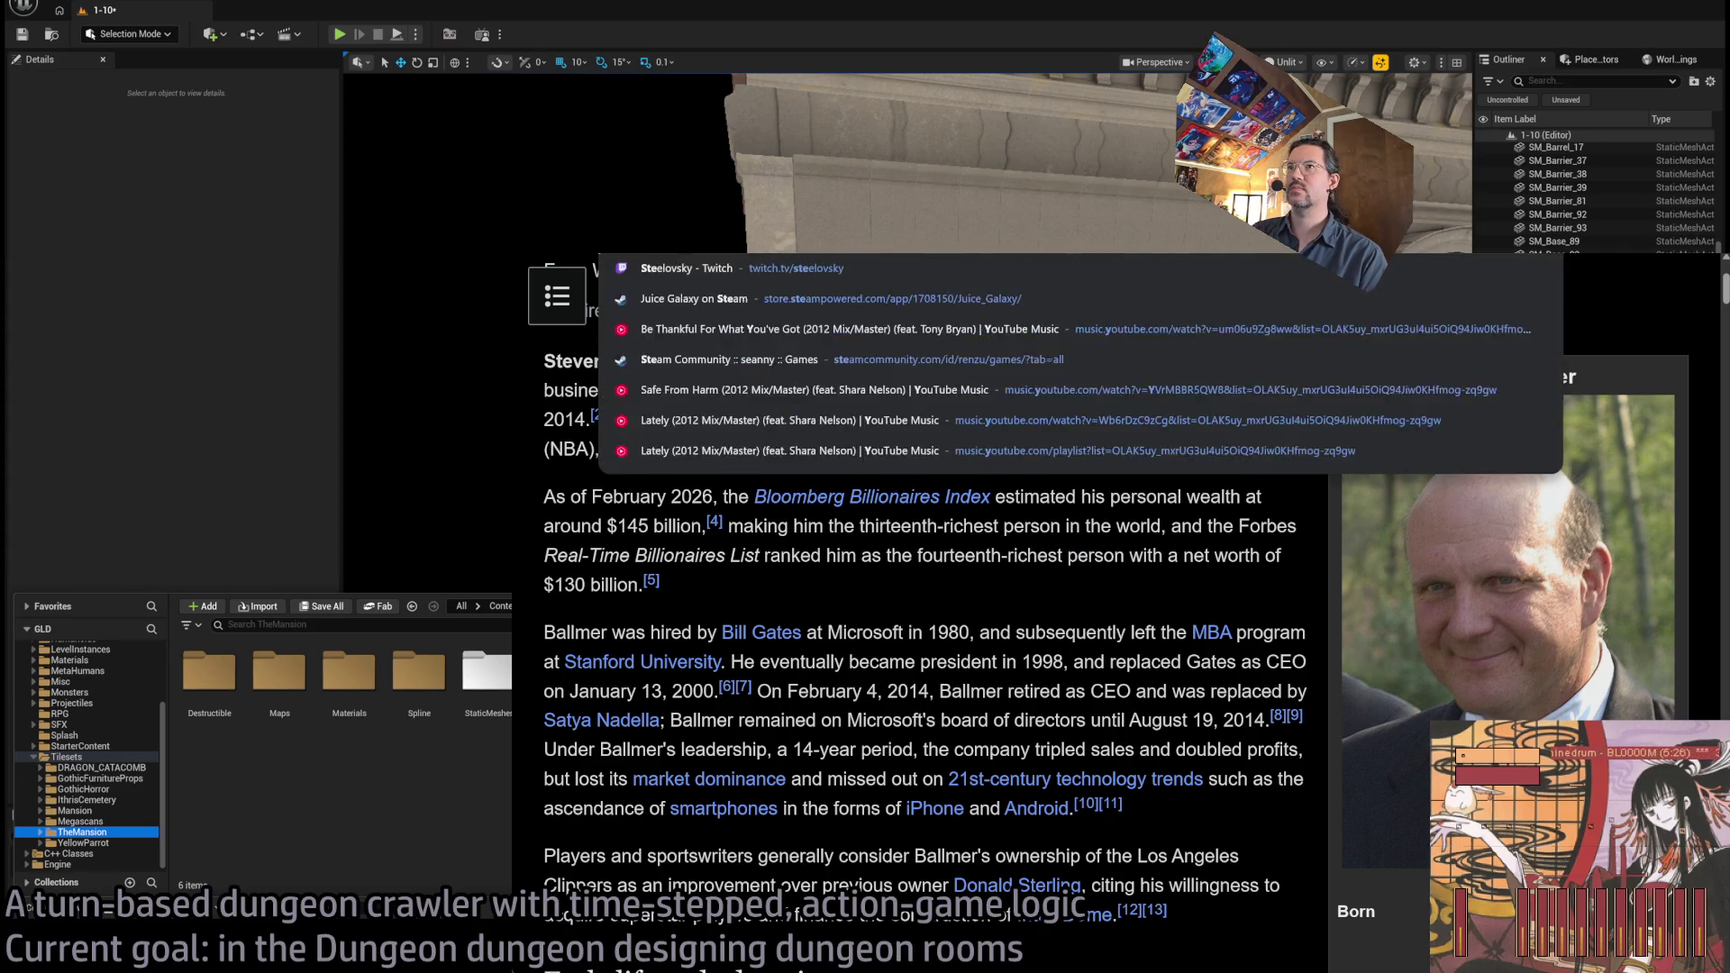
key(Escape)
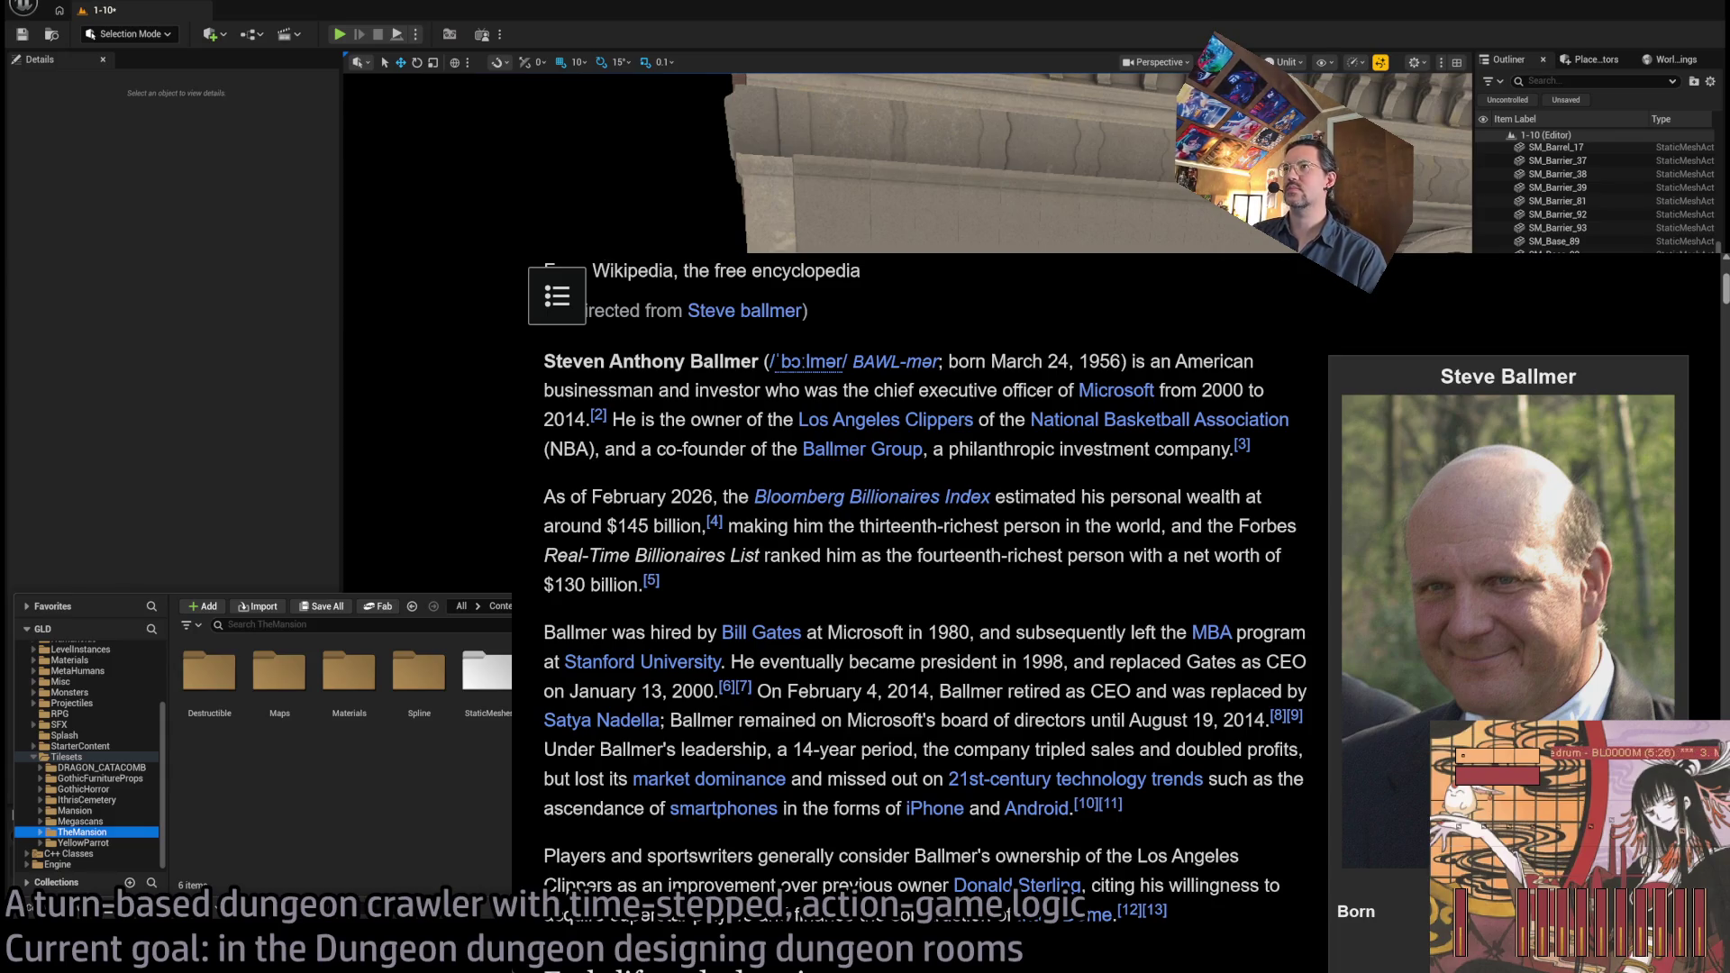
key(ctrl+Tab)
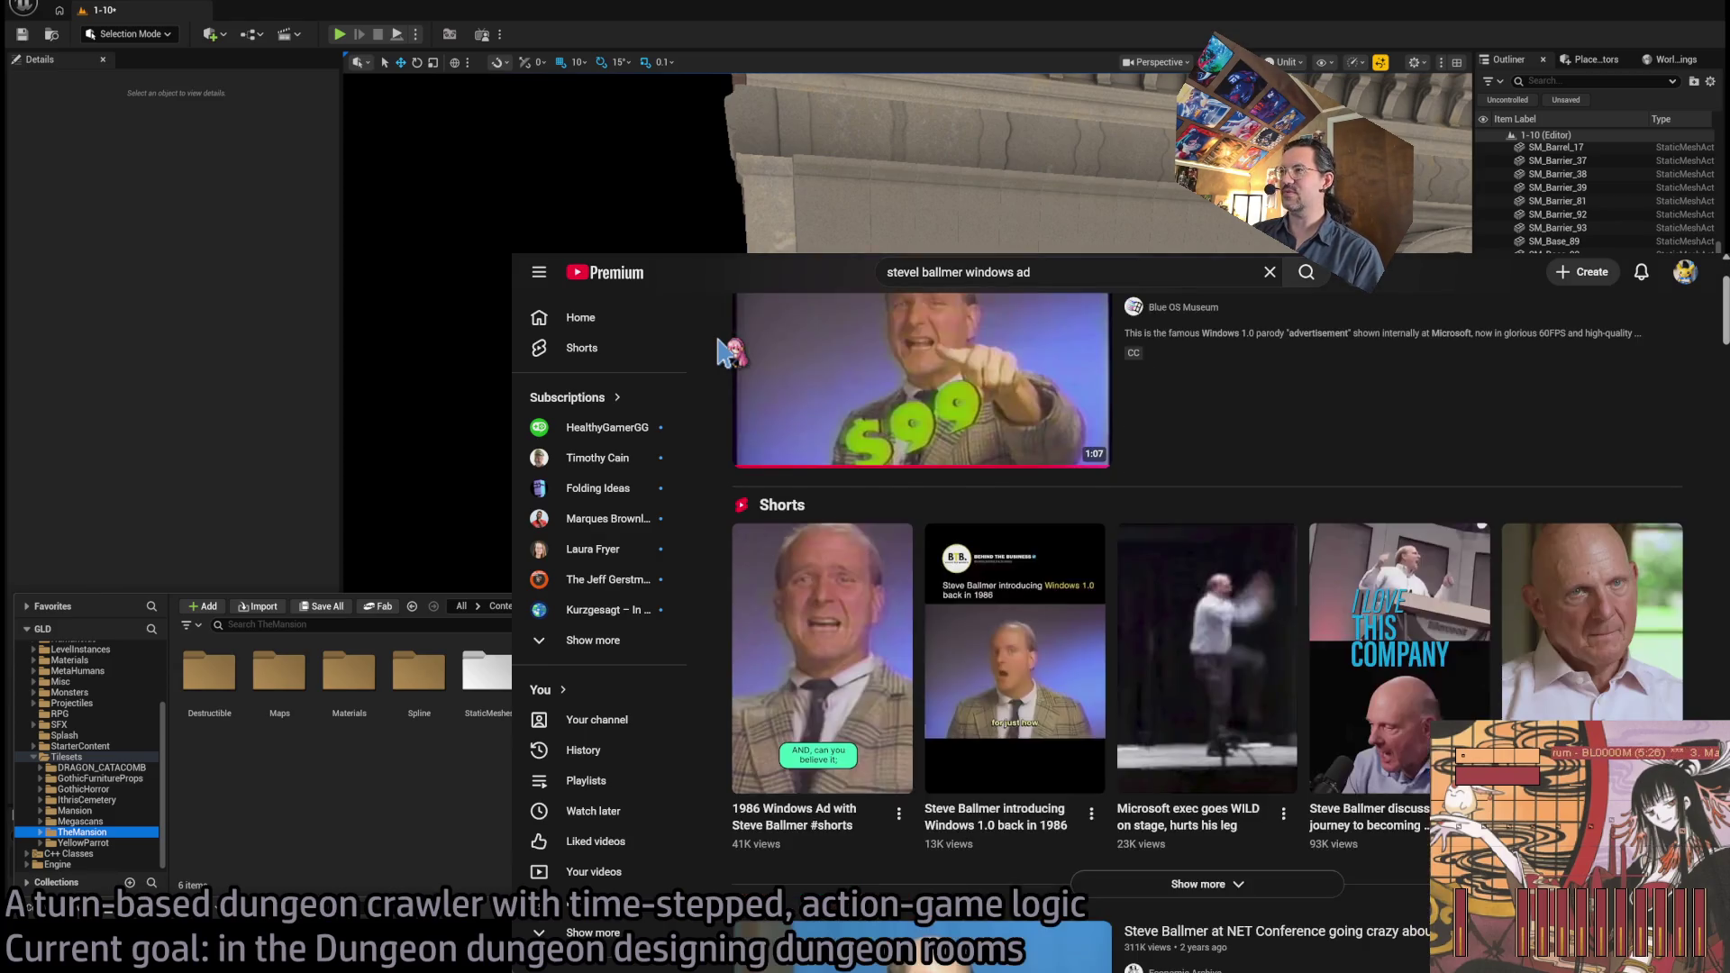
Watch Ballmer's 1999 .NET Conference 'Developers' clip in theater mode with English captions, then return to results
mouse_move(1356, 409)
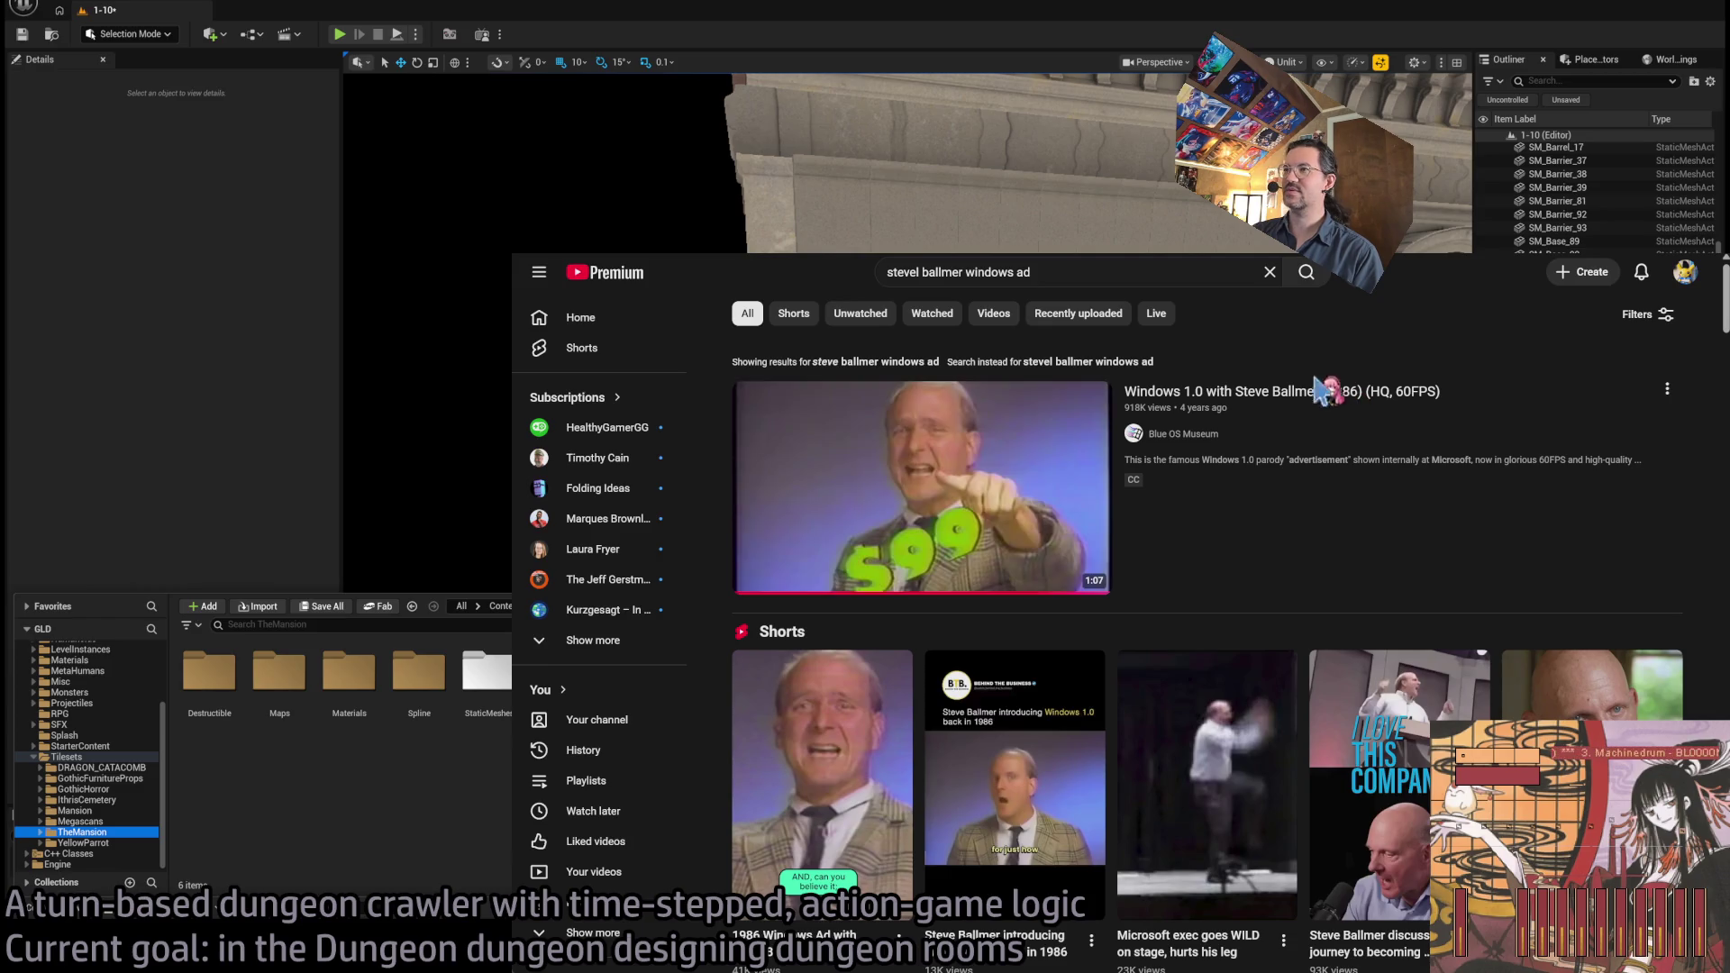
scroll(712, 440, down, 2)
scroll(718, 439, down, 4)
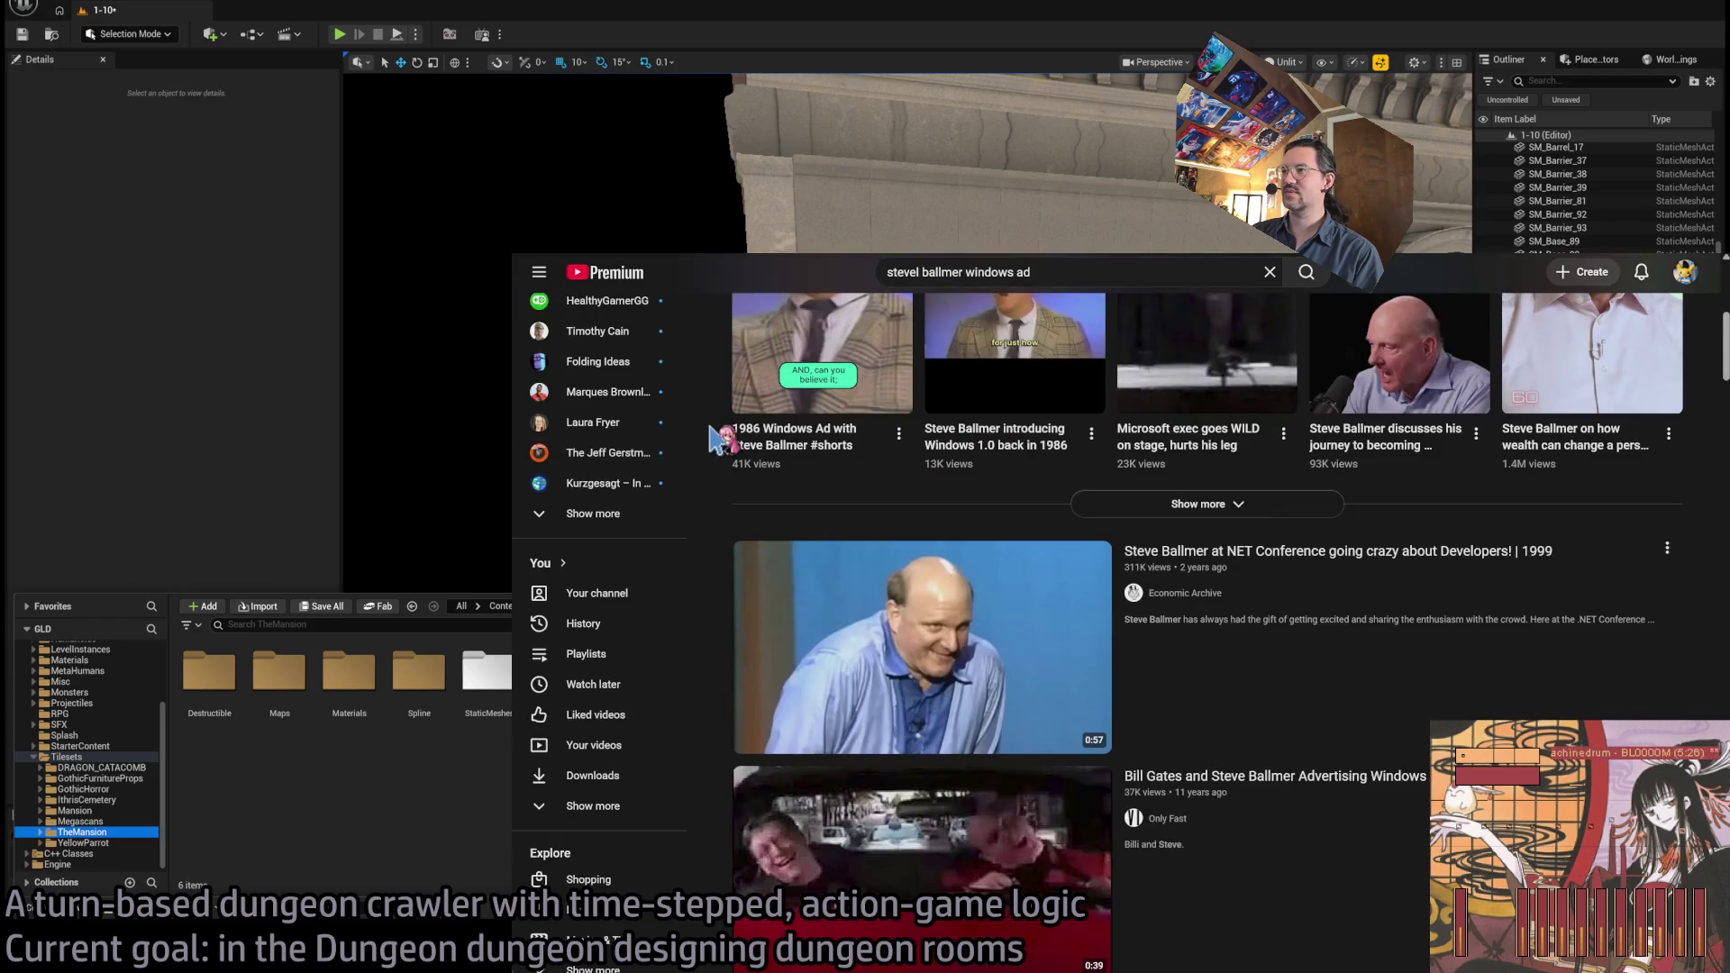
scroll(718, 438, down, 2)
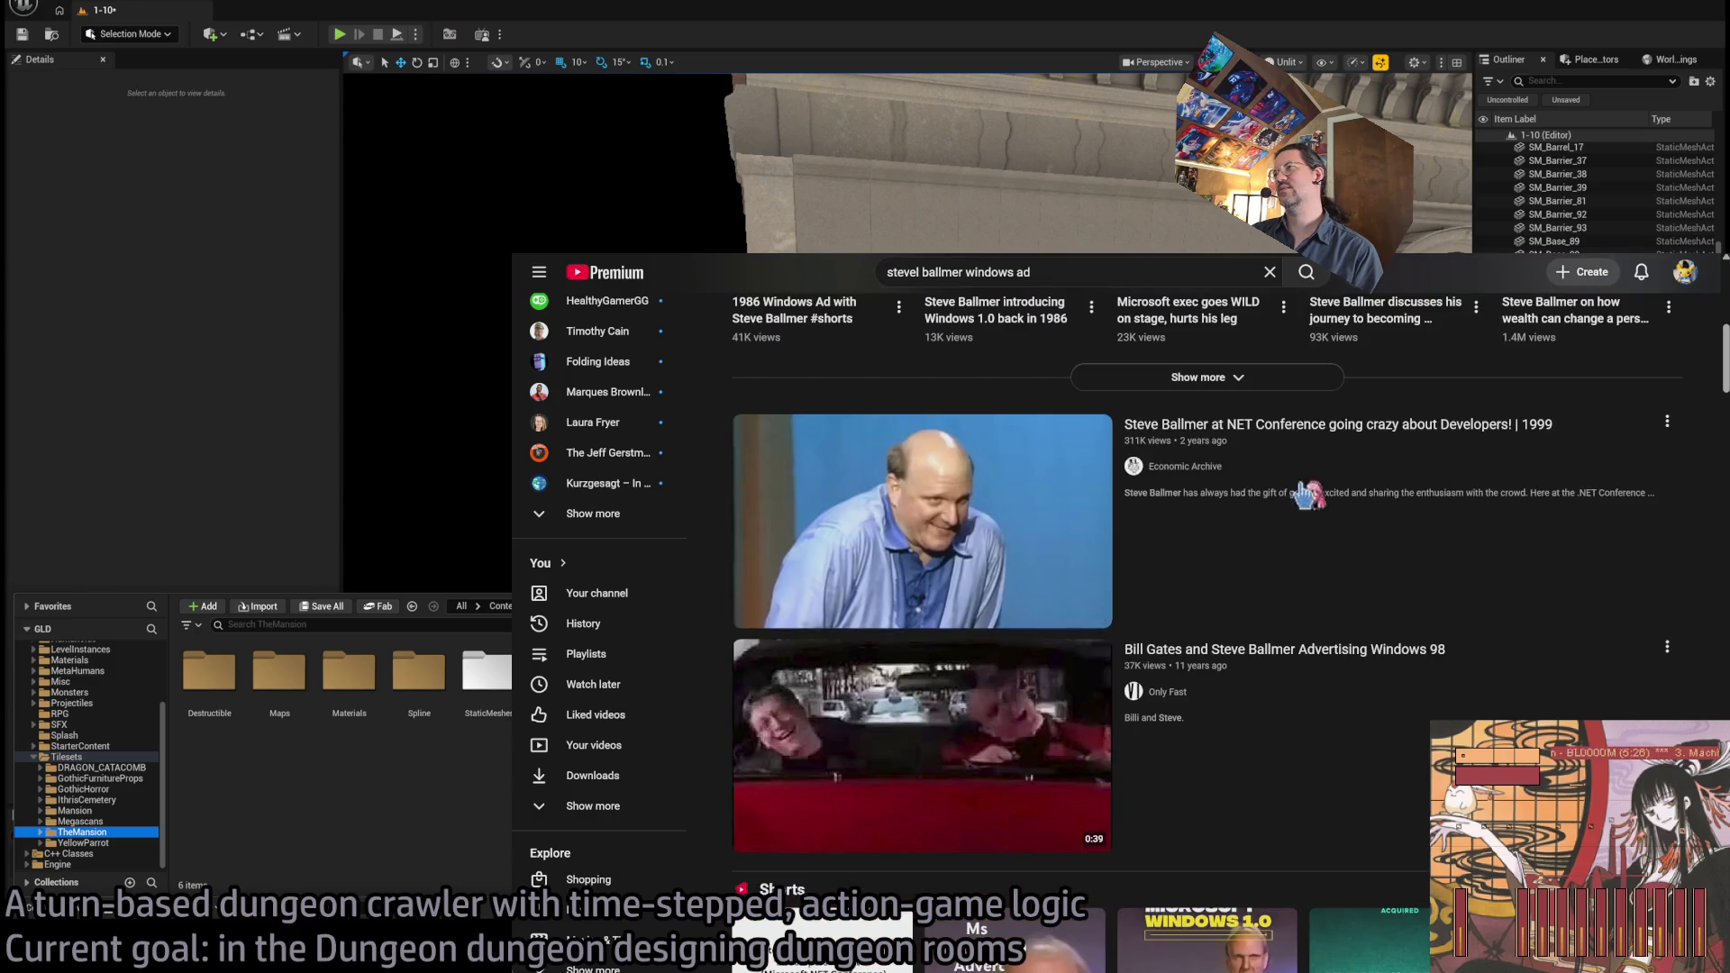
click(739, 442)
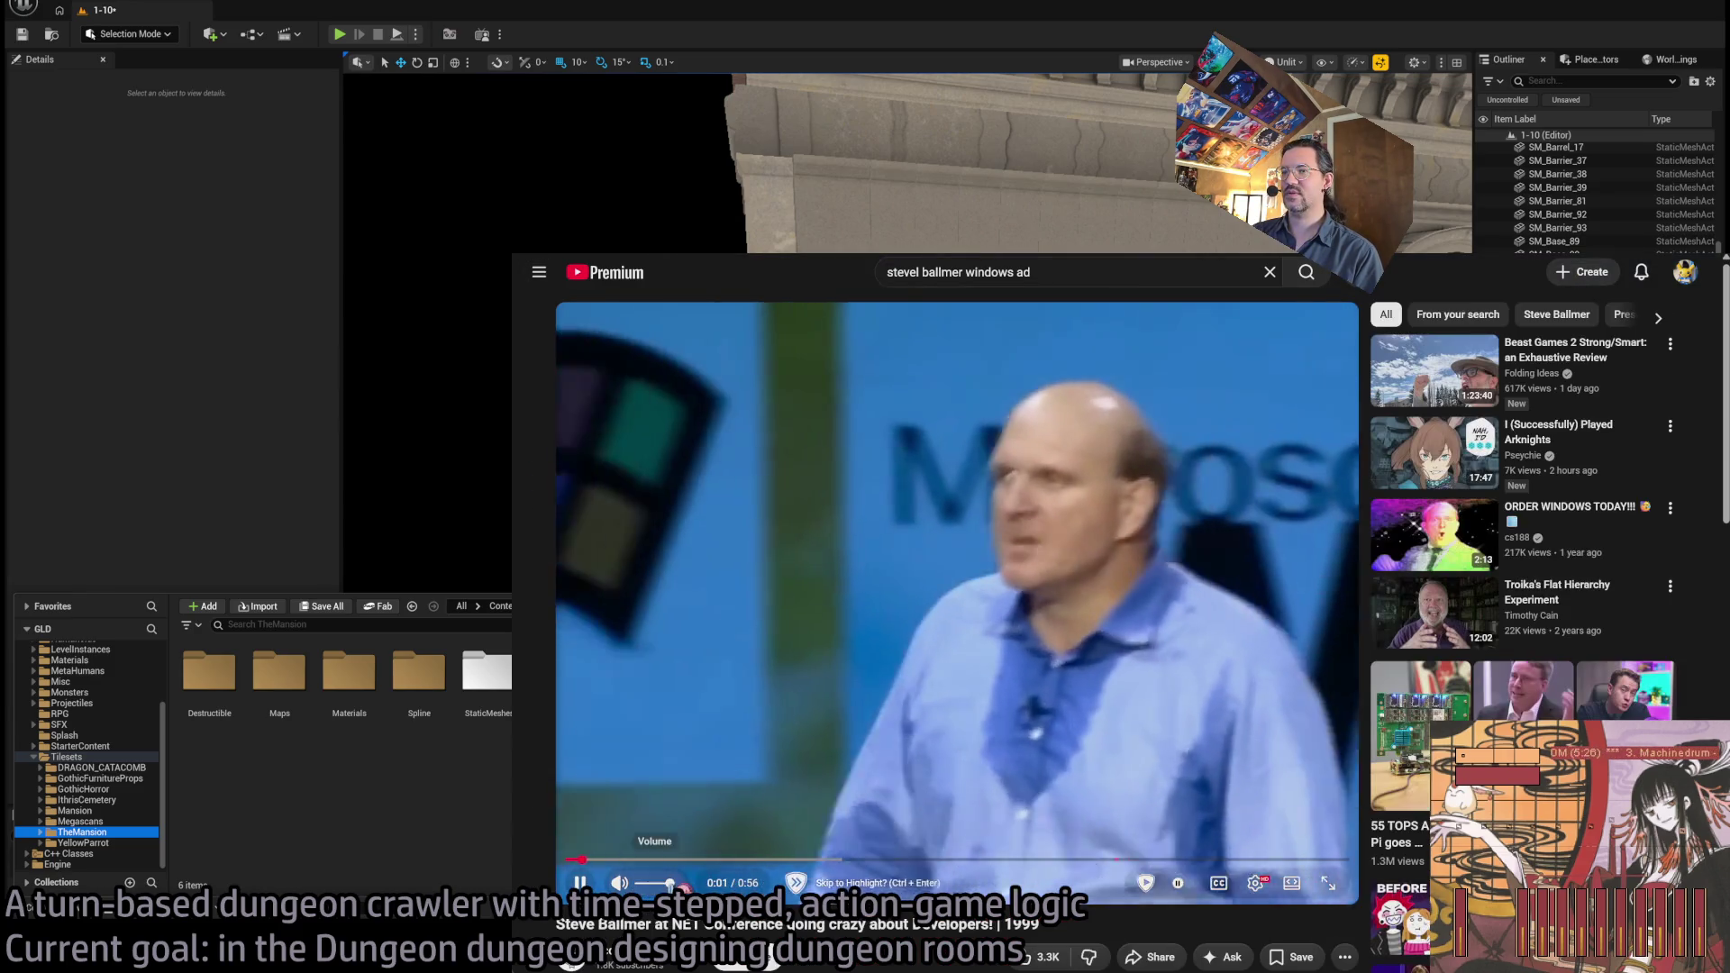
click(1300, 895)
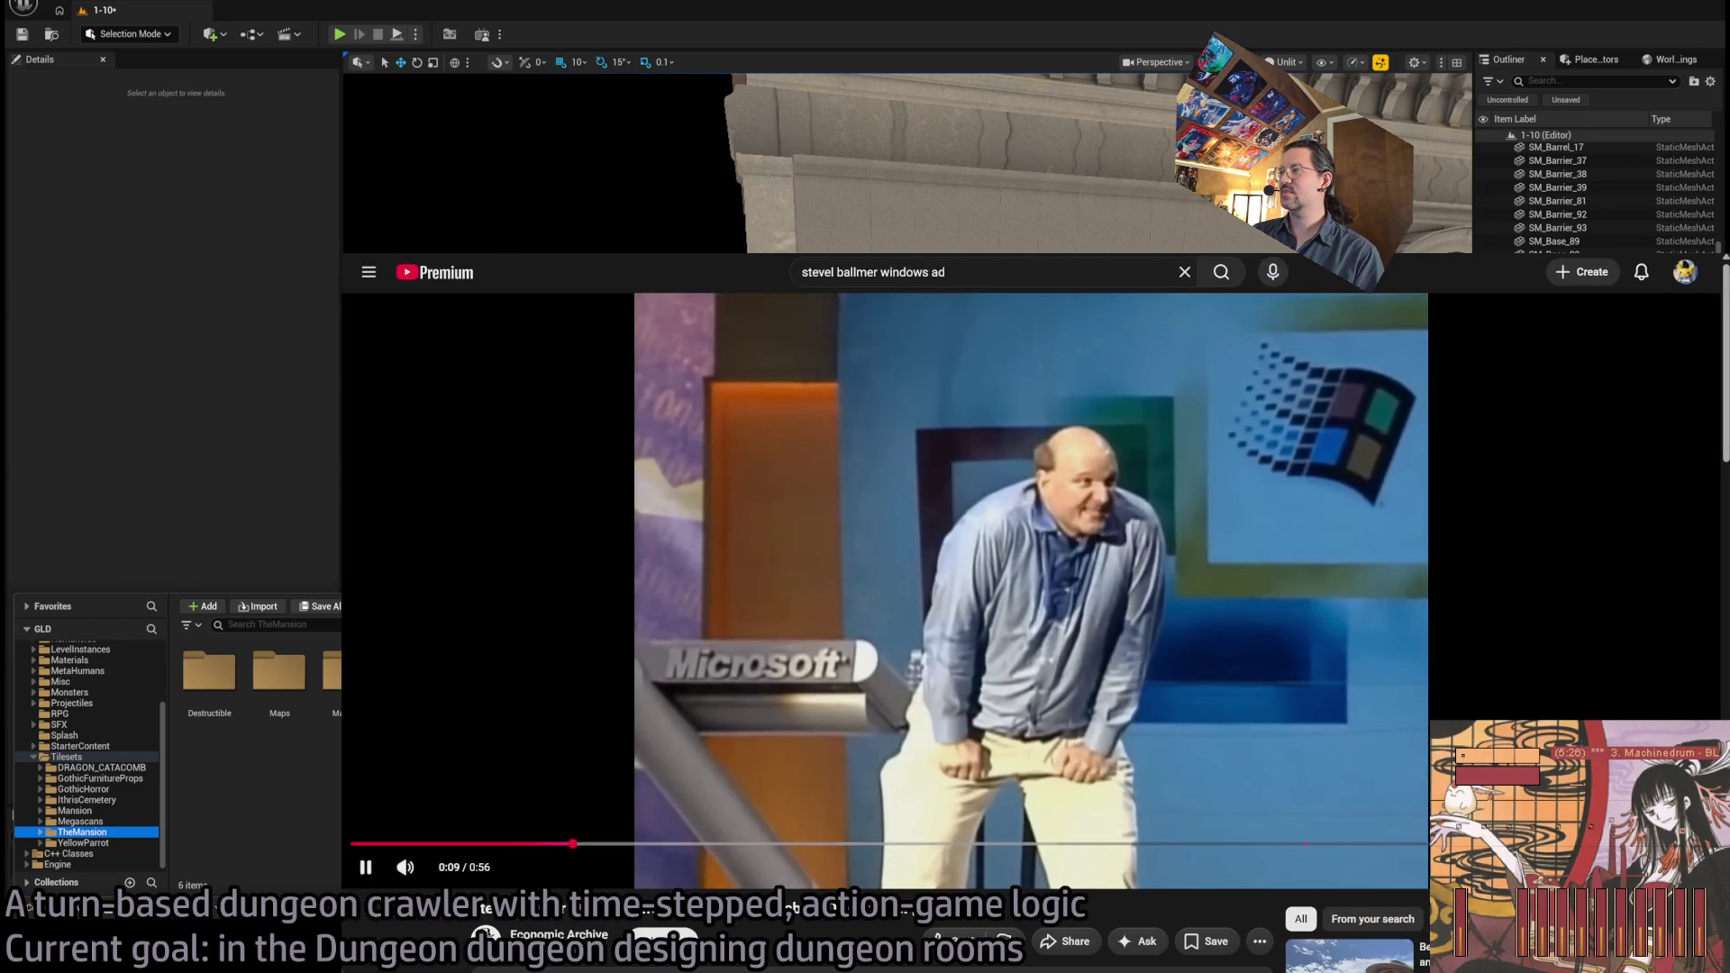
key(c)
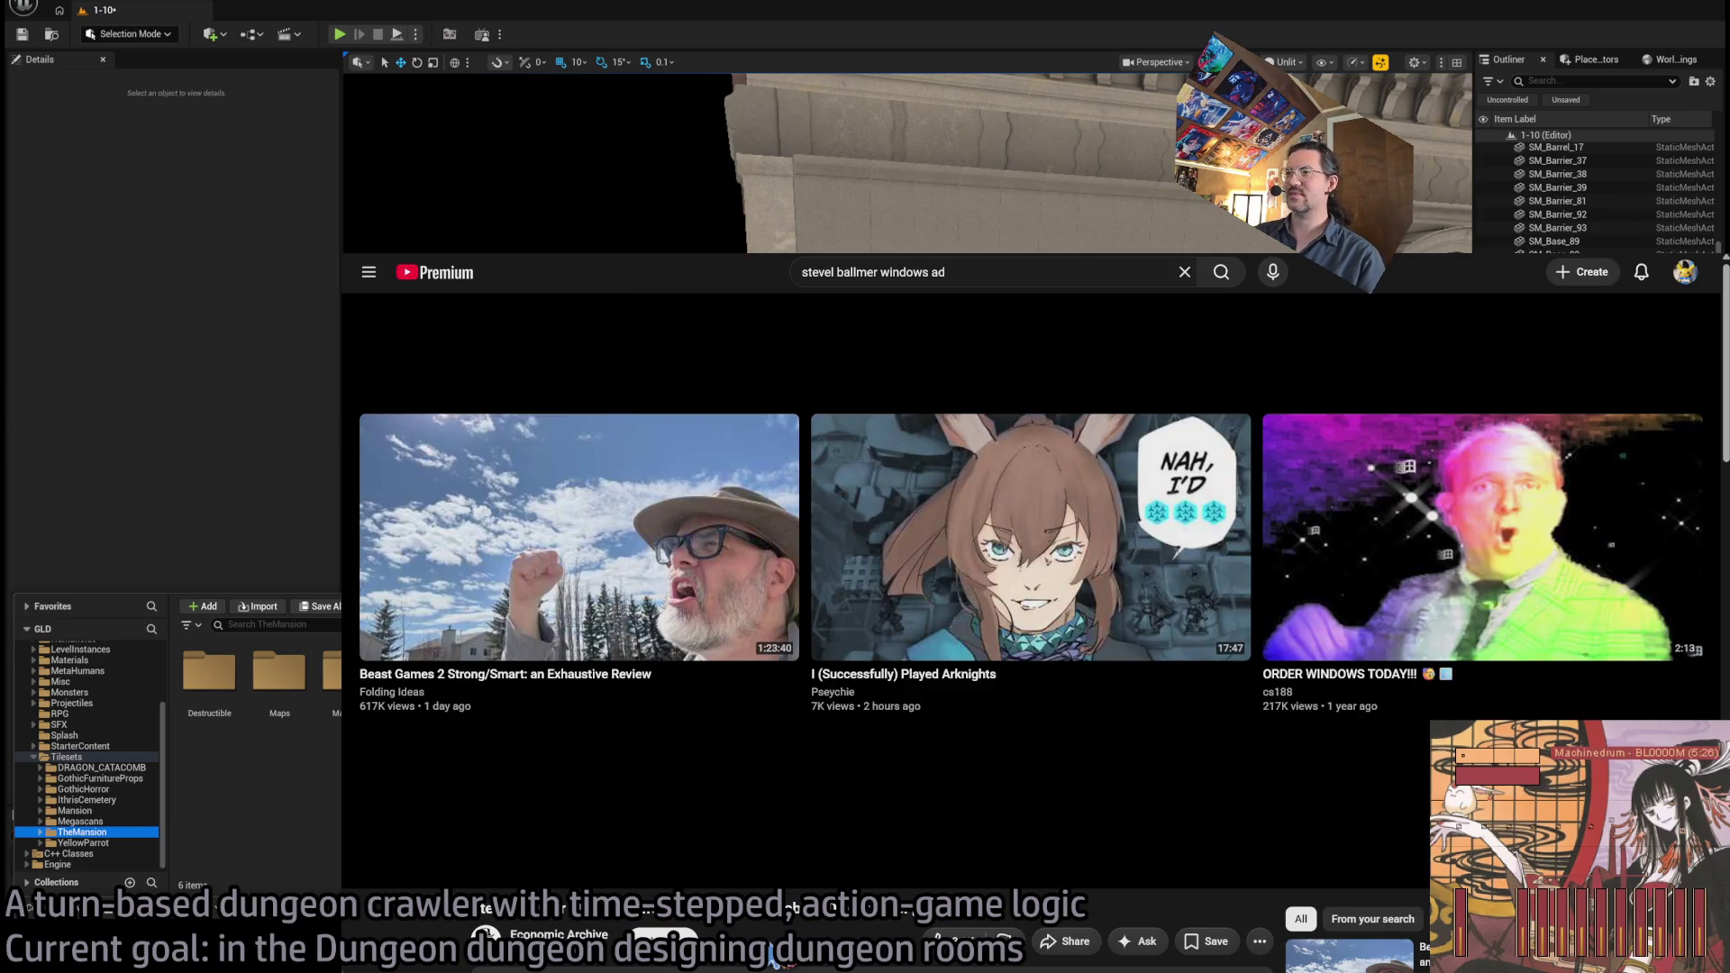
key(alt+Left)
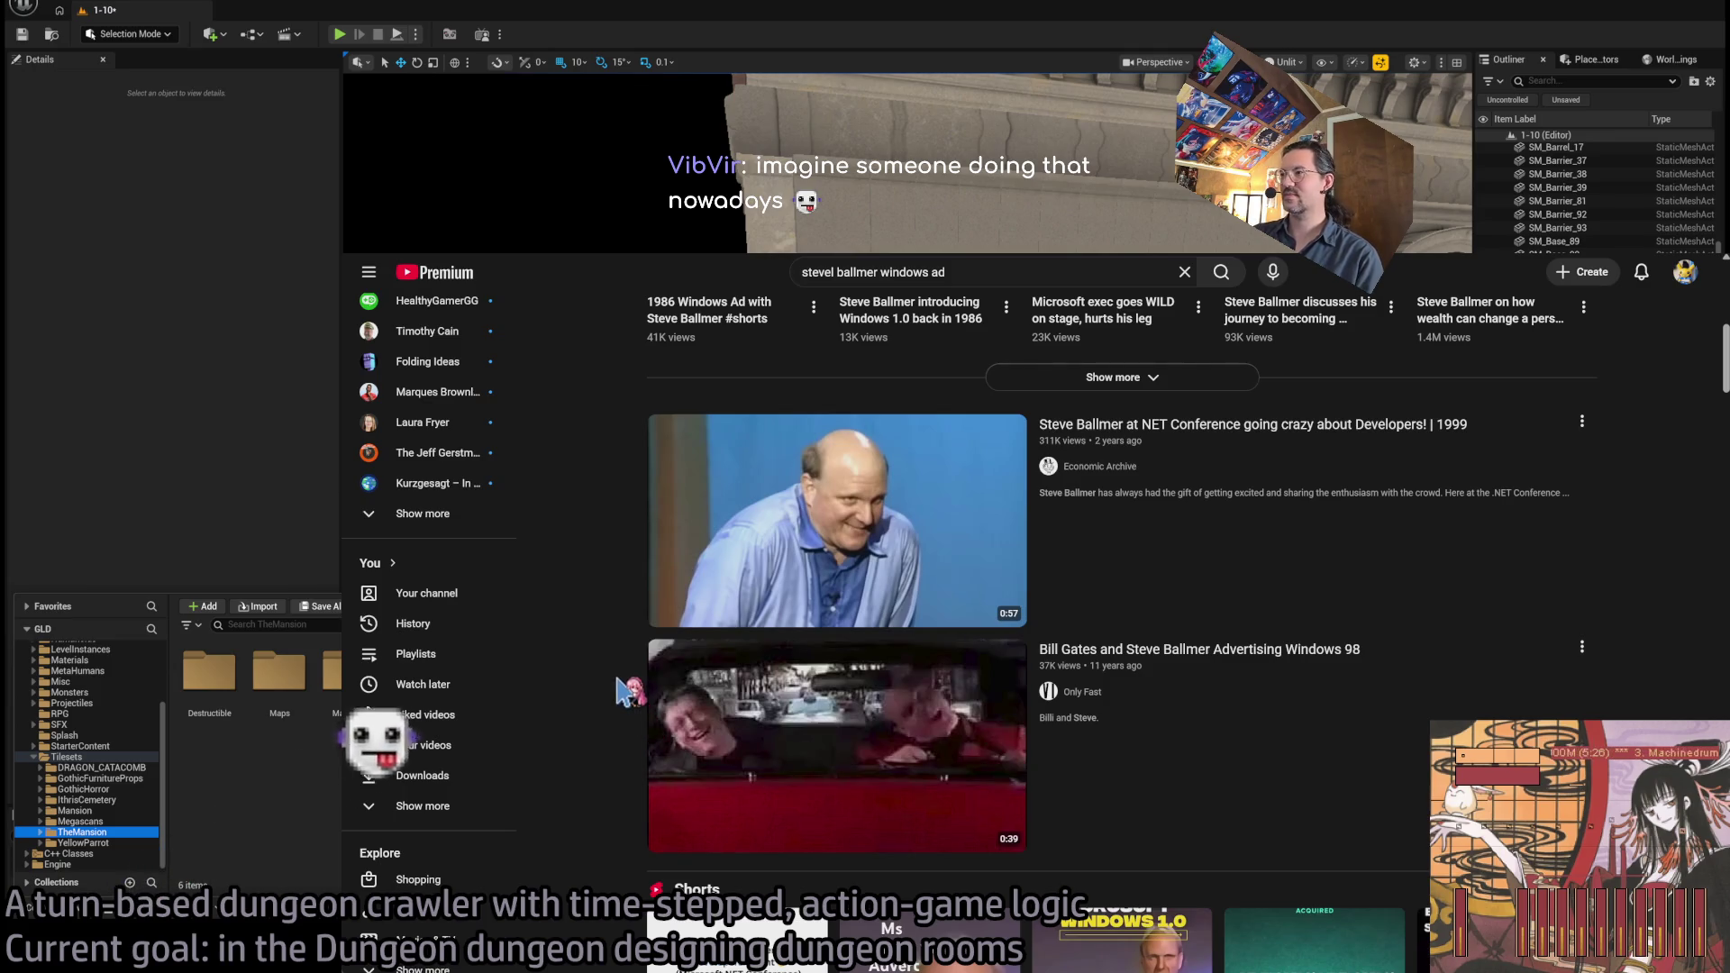
Watch the Gates and Ballmer Windows 98 ad with its description expanded, then return home
click(701, 701)
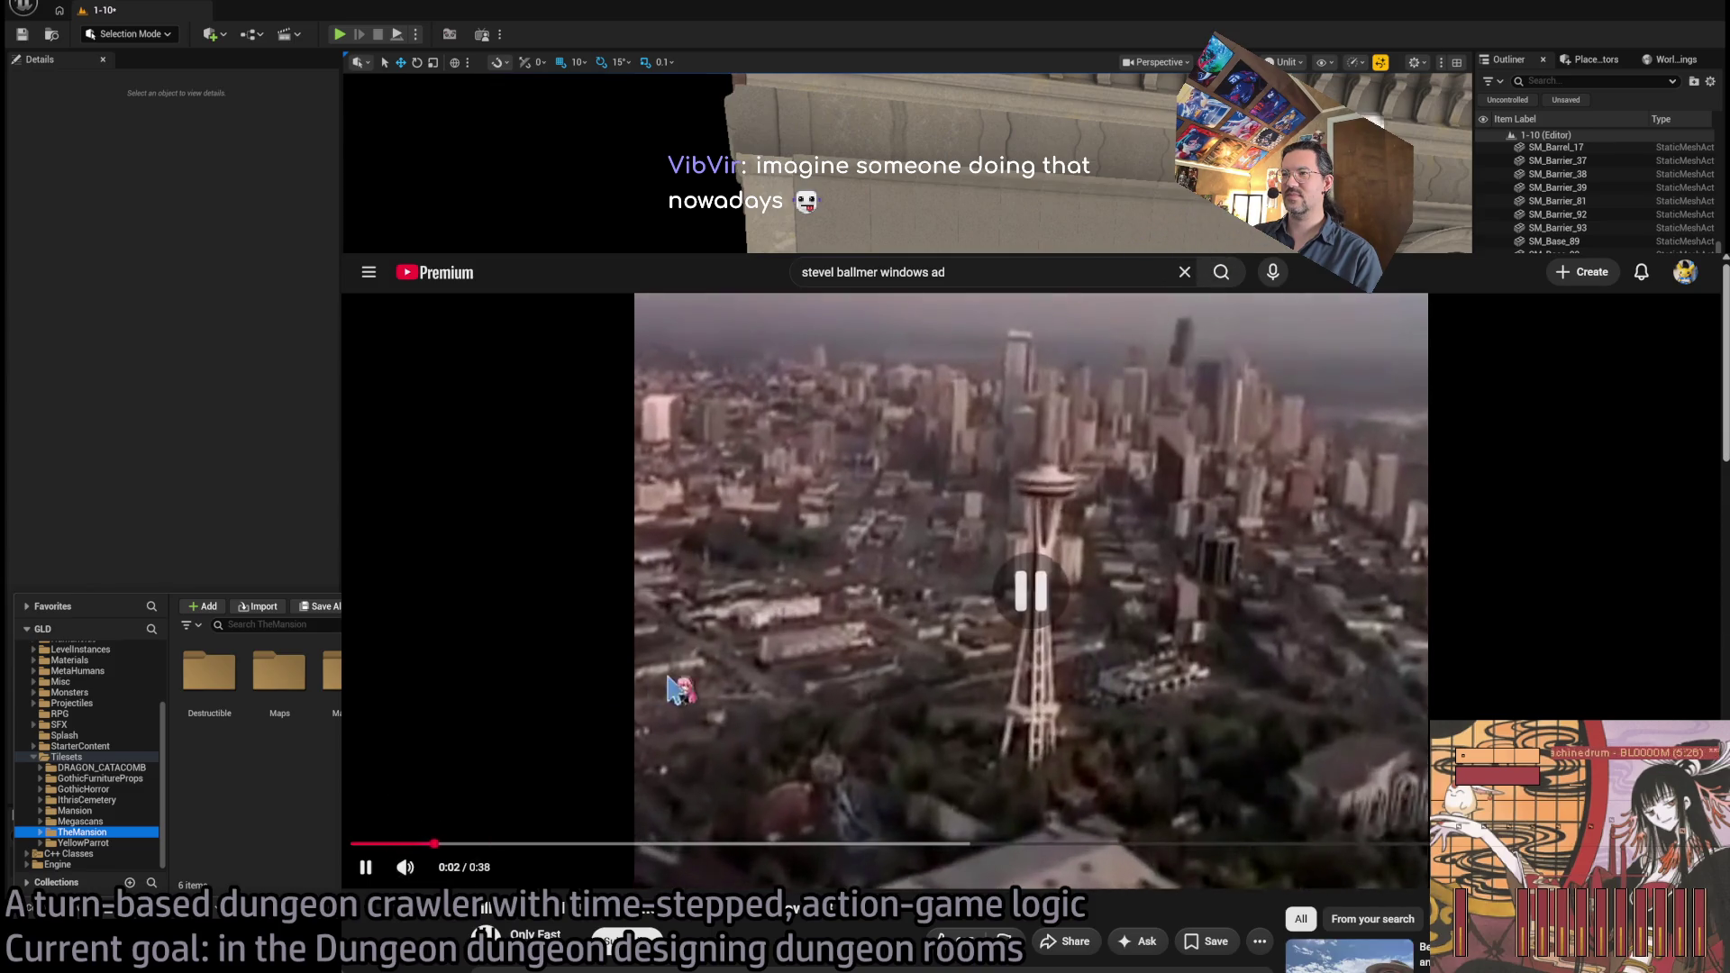
scroll(671, 689, down, 4)
click(567, 620)
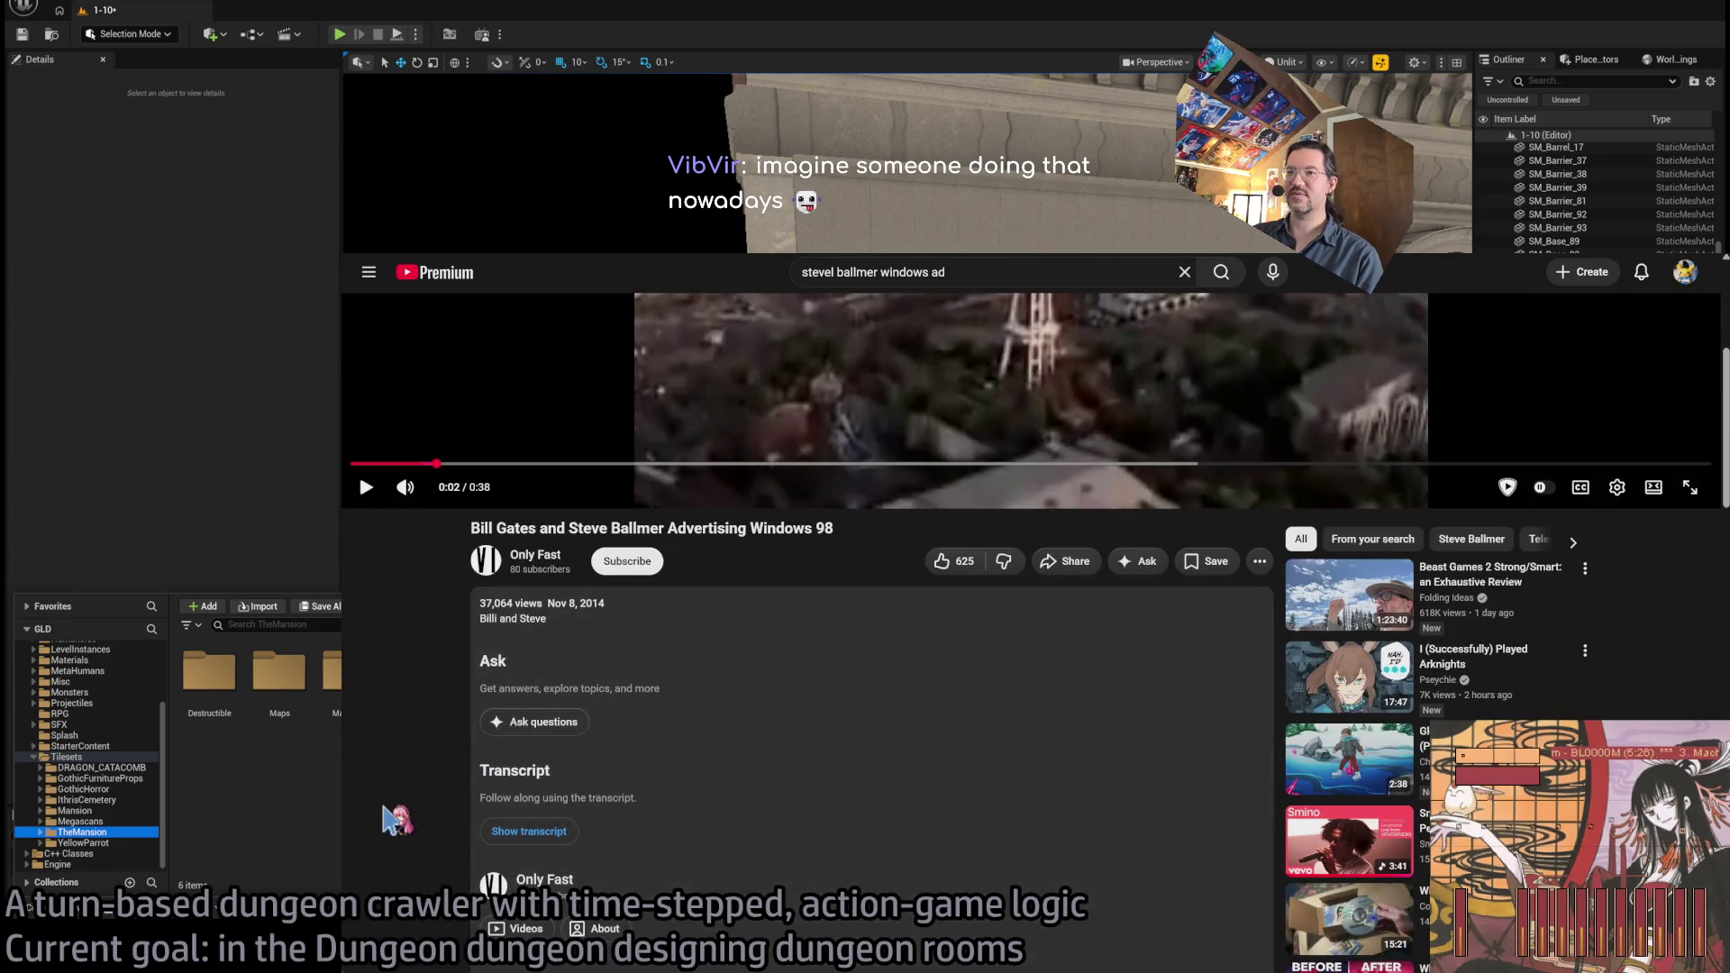
scroll(397, 815, down, 5)
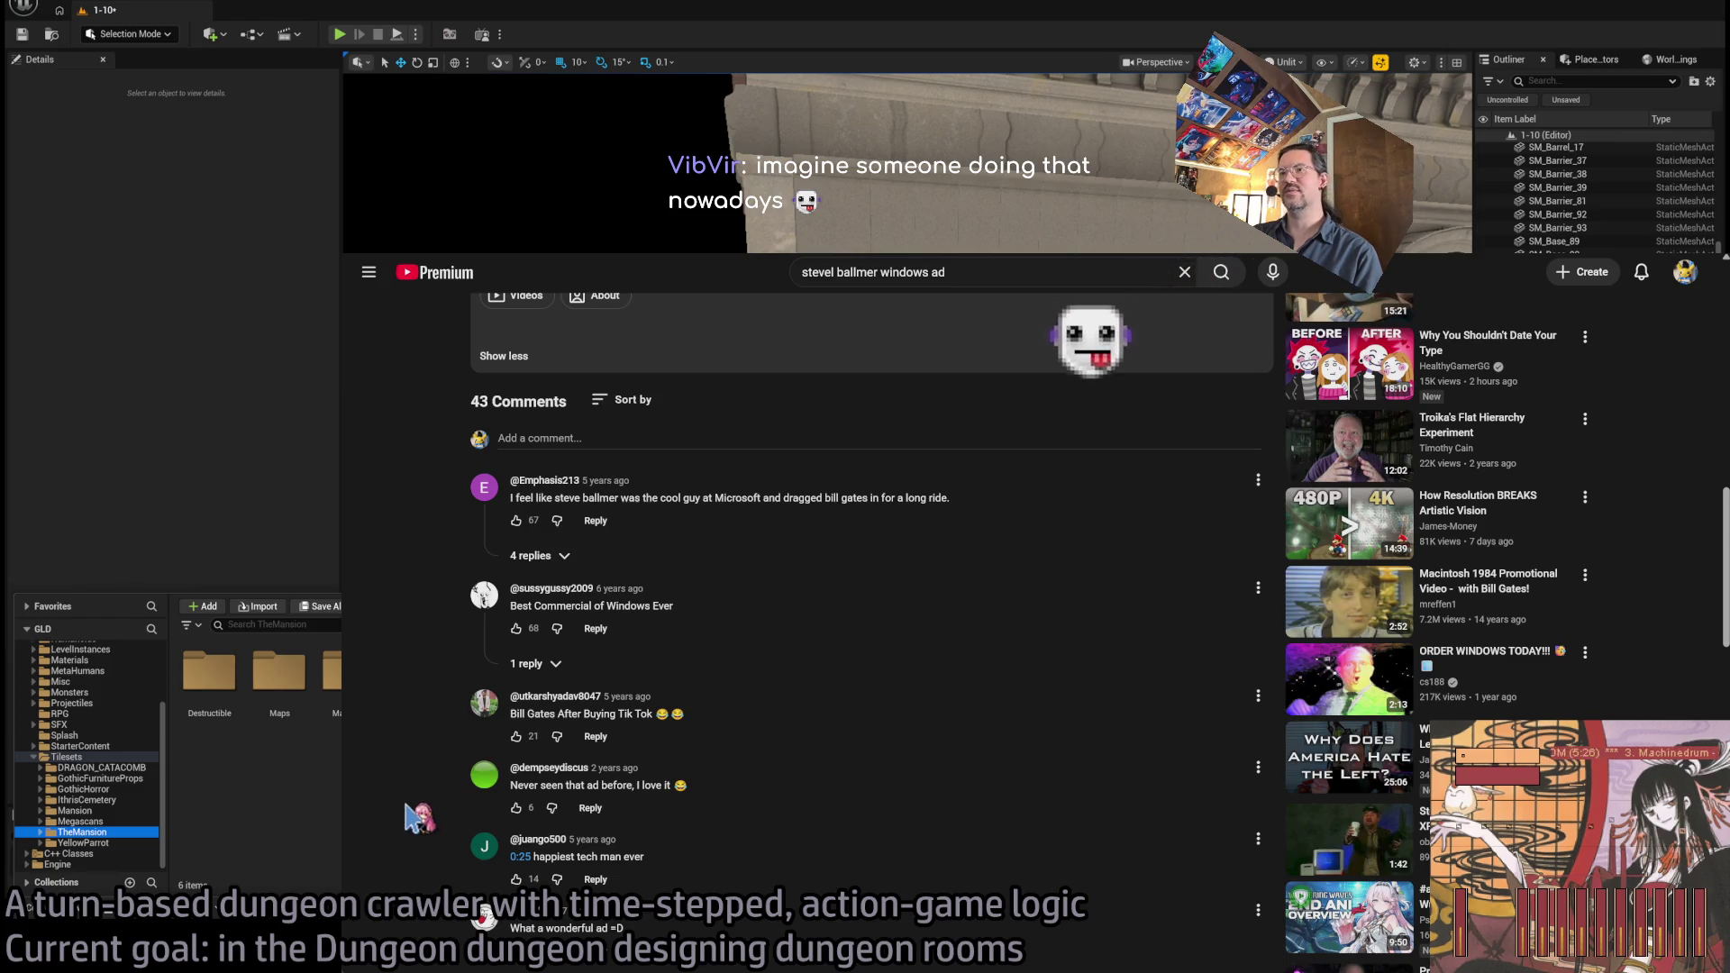
scroll(417, 816, up, 10)
click(447, 772)
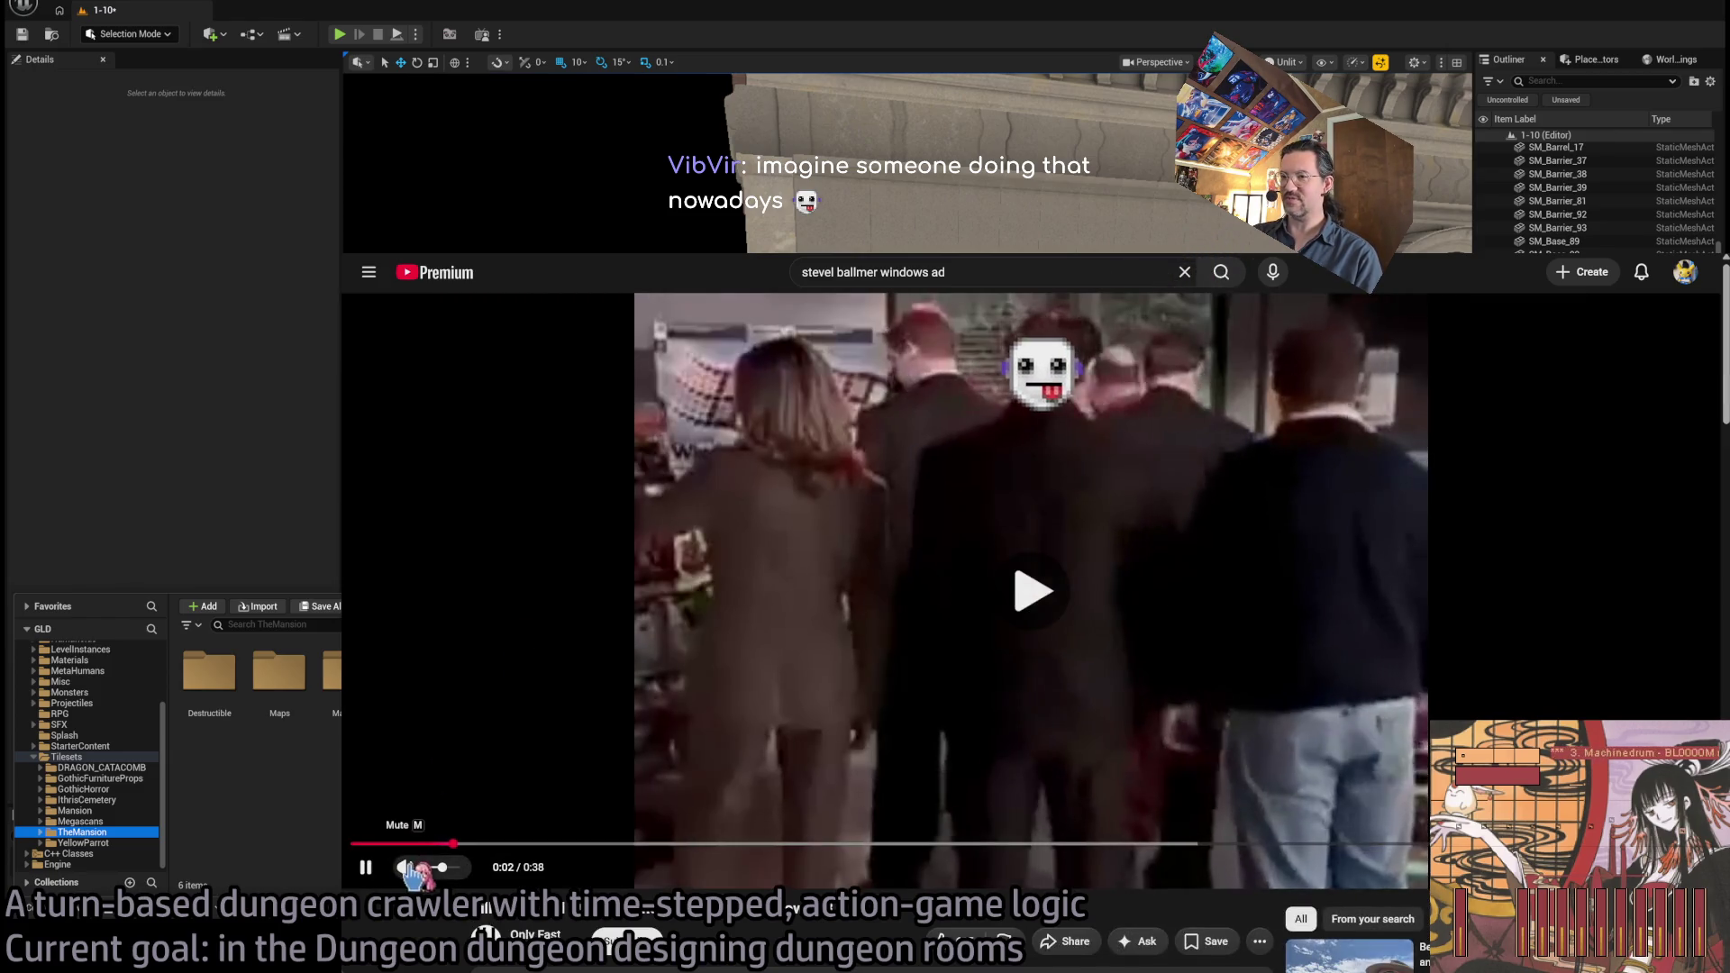
drag(442, 867, 449, 868)
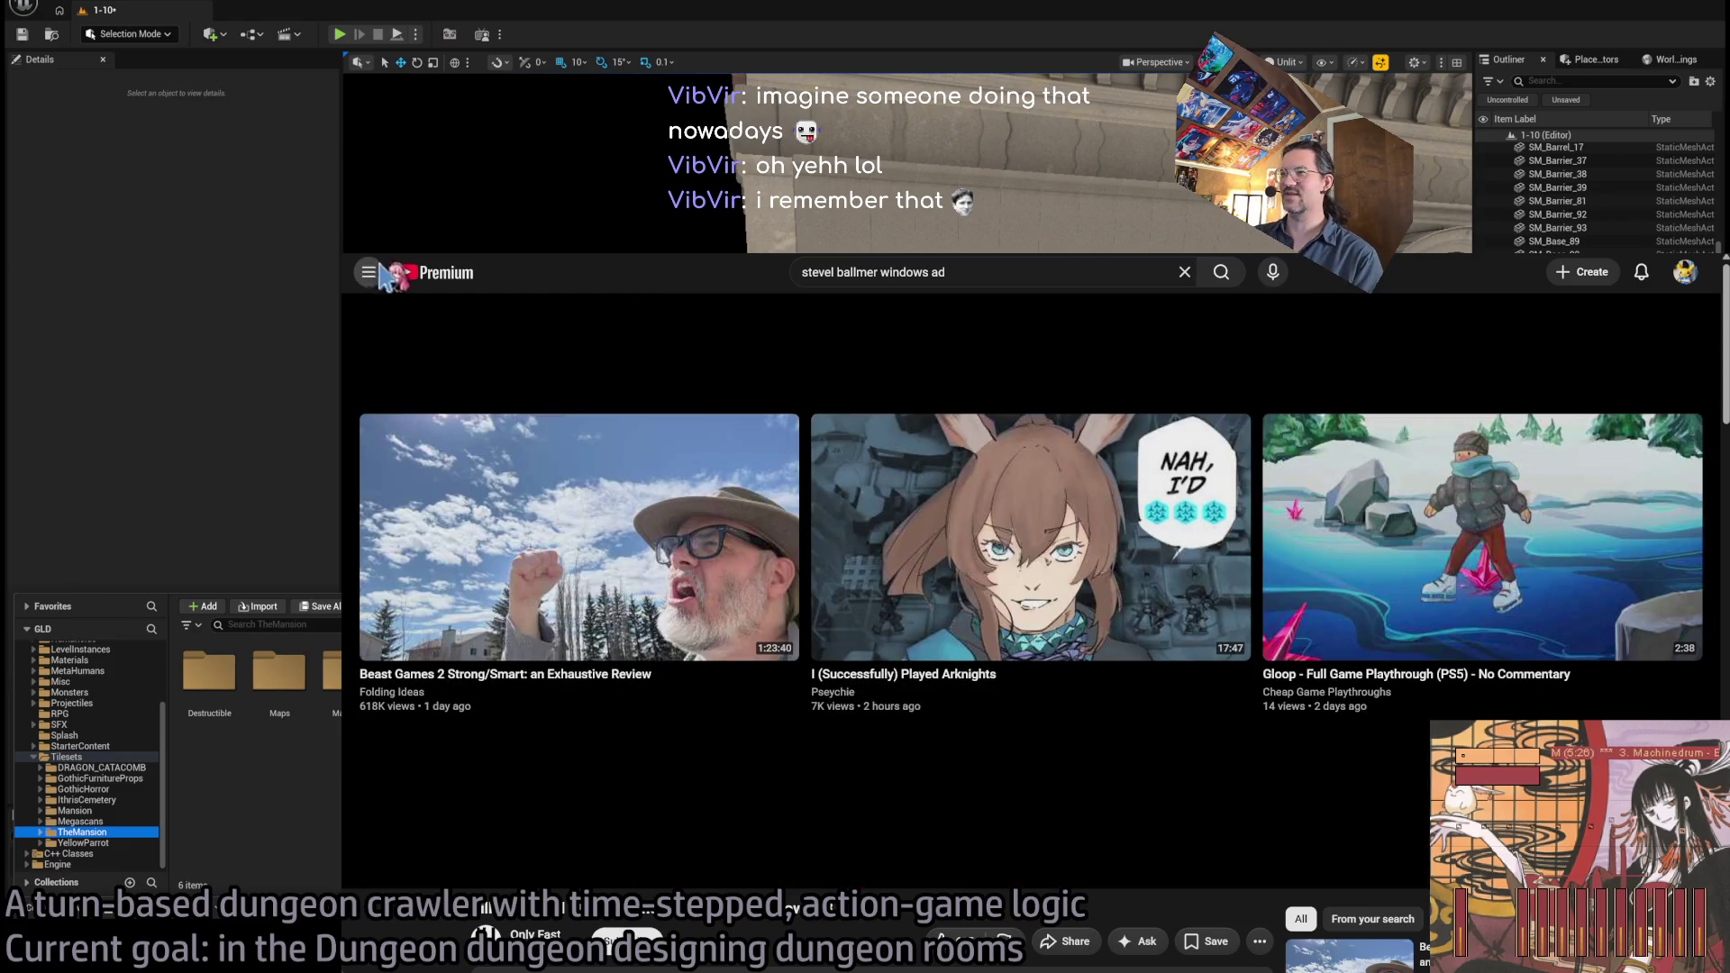
key(Return)
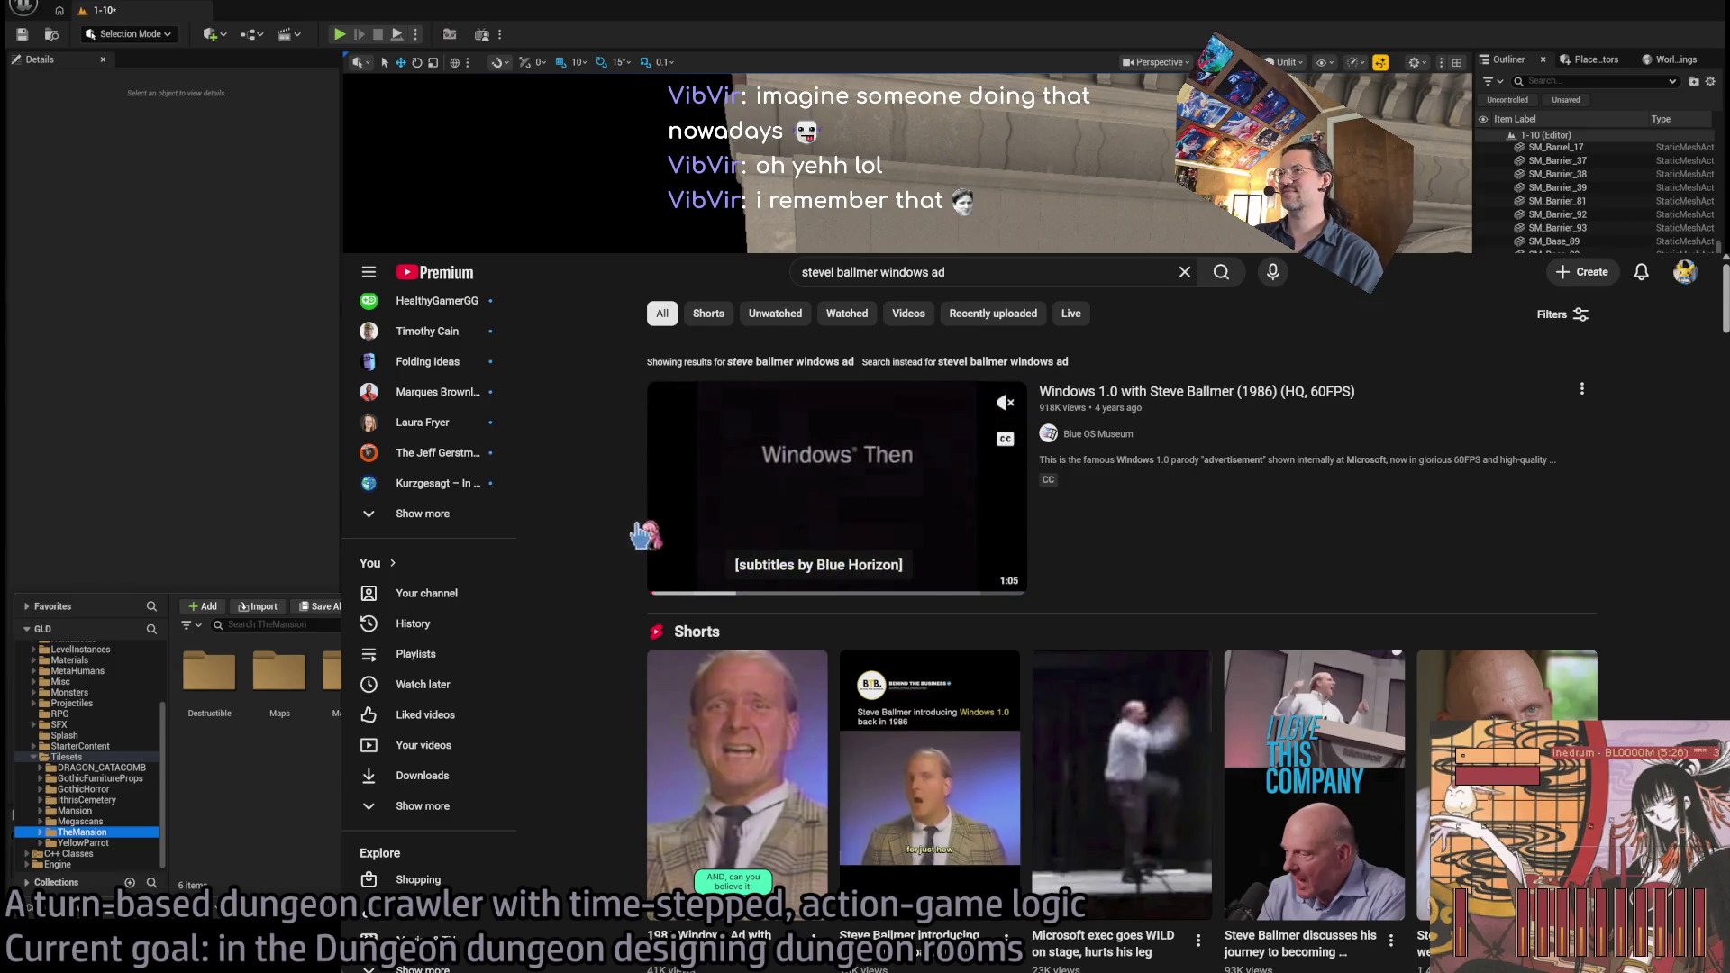
key(alt+Left)
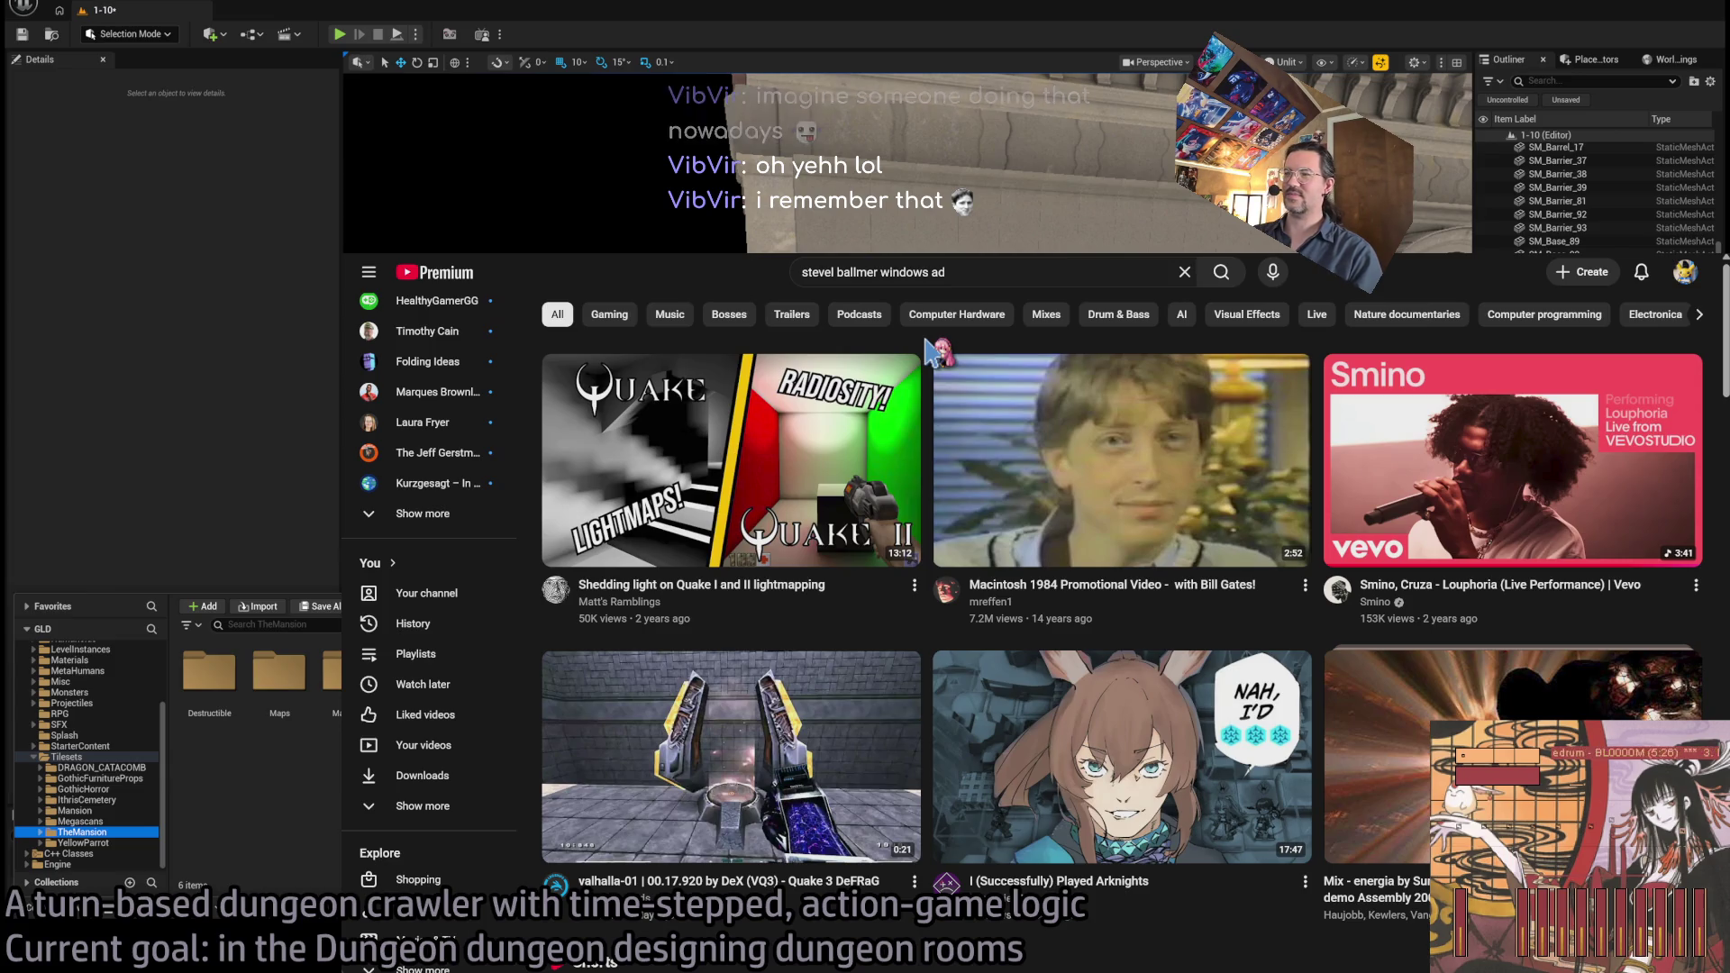
Open the Quake lightmapping video from the YouTube home feed
mouse_move(844, 437)
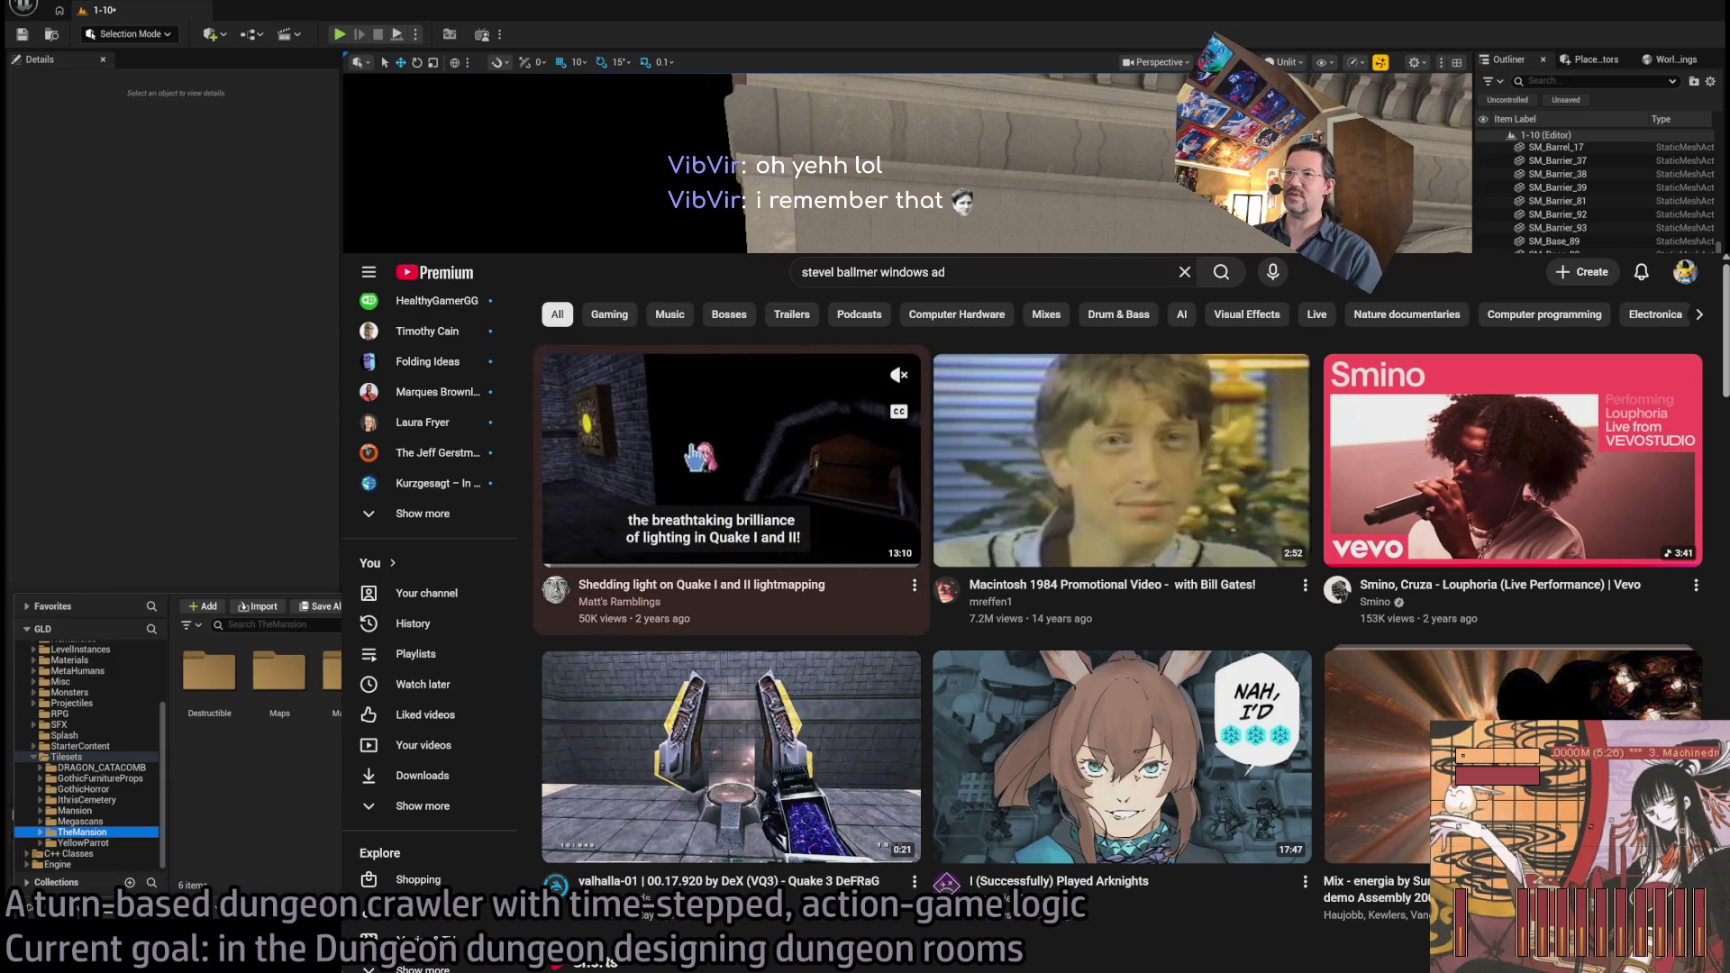
click(698, 457)
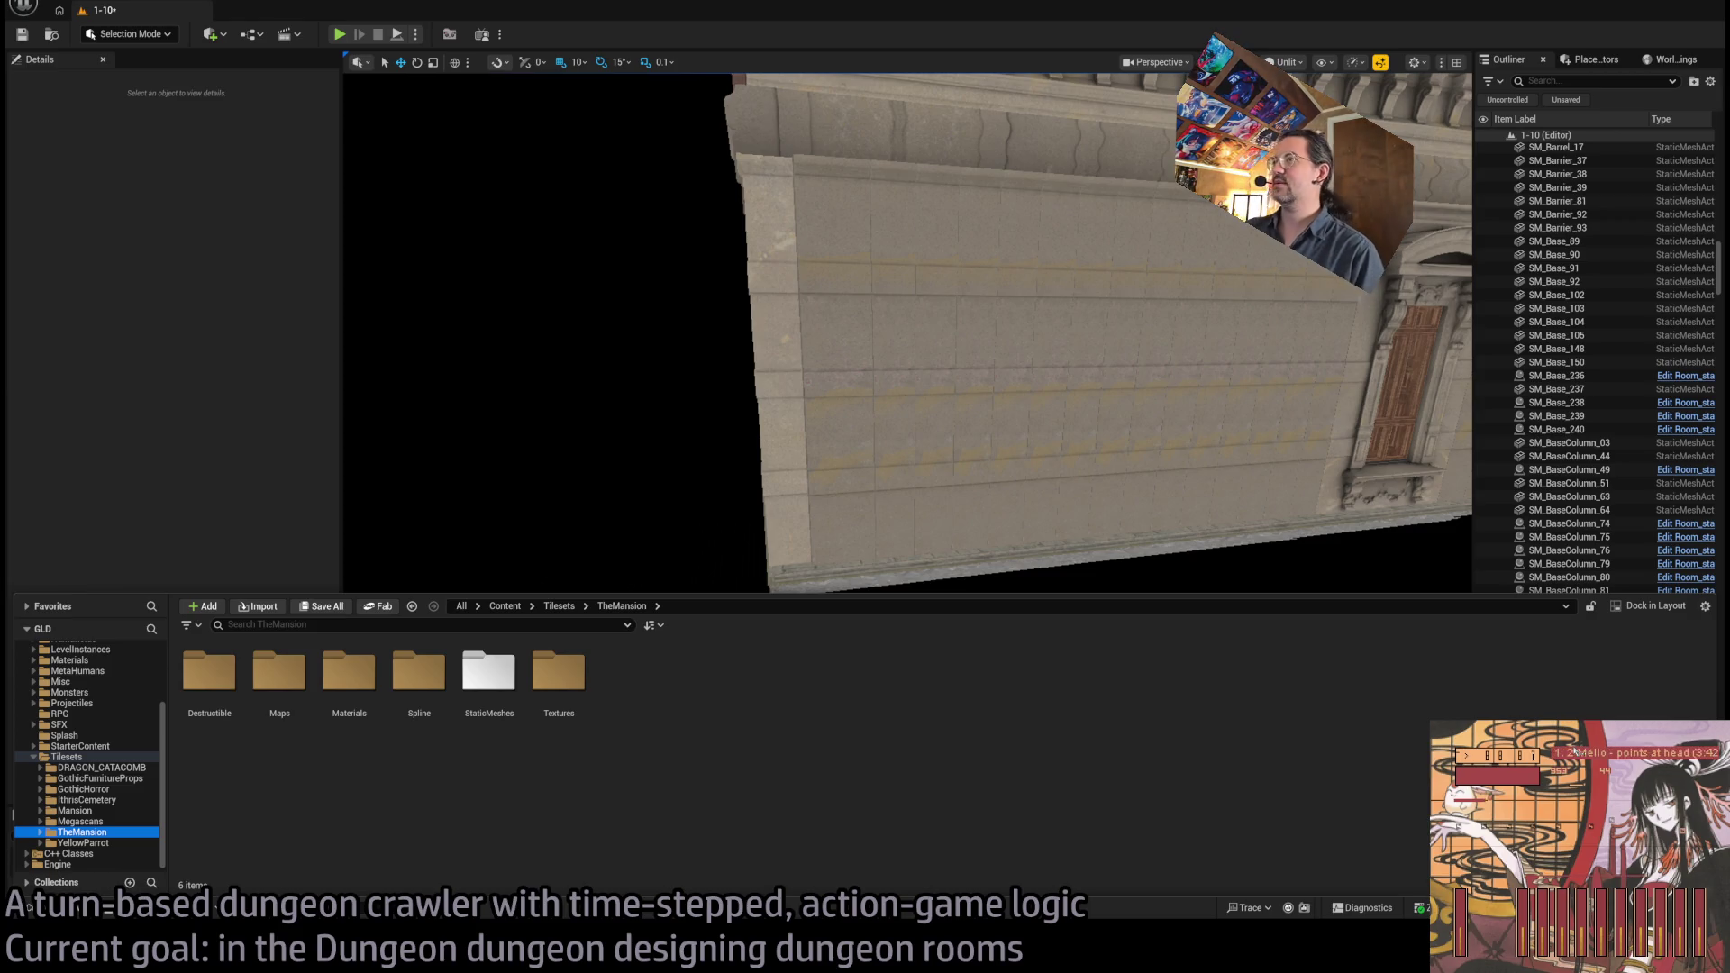
Select the SM_OutWall_Border trim pieces along the wall, undoing the mistaken crown corner pick
mouse_move(750, 388)
mouse_down()
mouse_move(631, 352)
mouse_move(667, 424)
mouse_move(595, 469)
mouse_move(724, 483)
mouse_up()
drag(981, 467, 973, 513)
drag(604, 238, 605, 238)
click(512, 319)
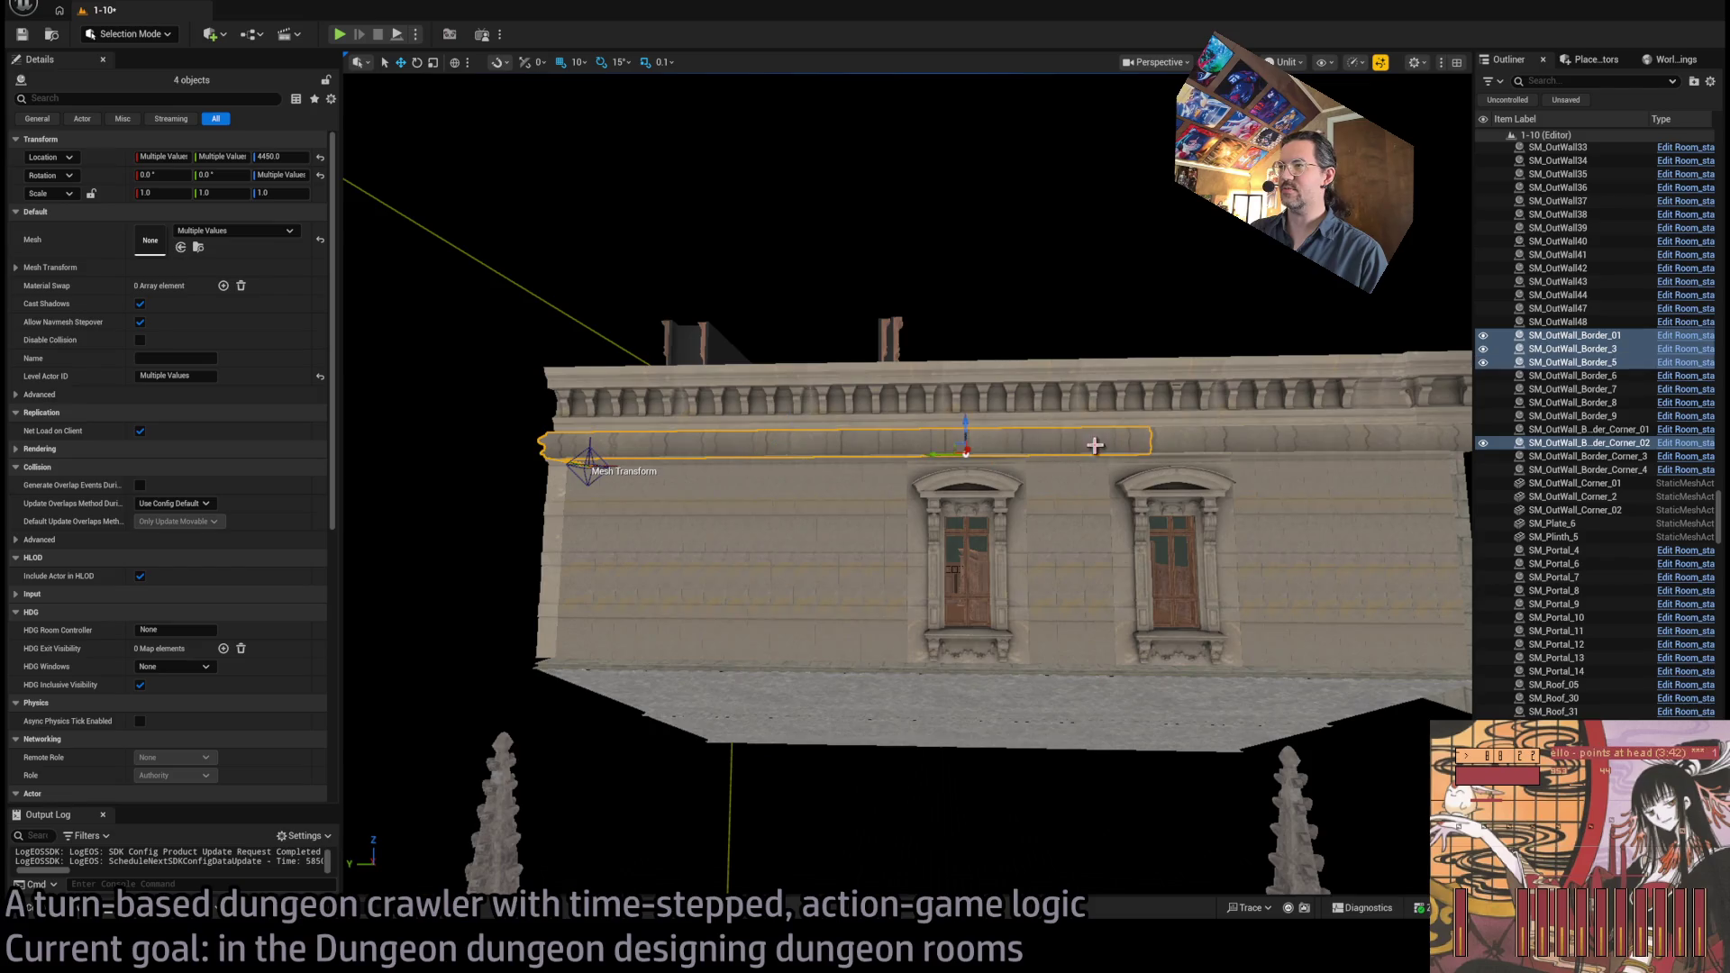
ctrl+click(1204, 436)
drag(1204, 436, 1205, 436)
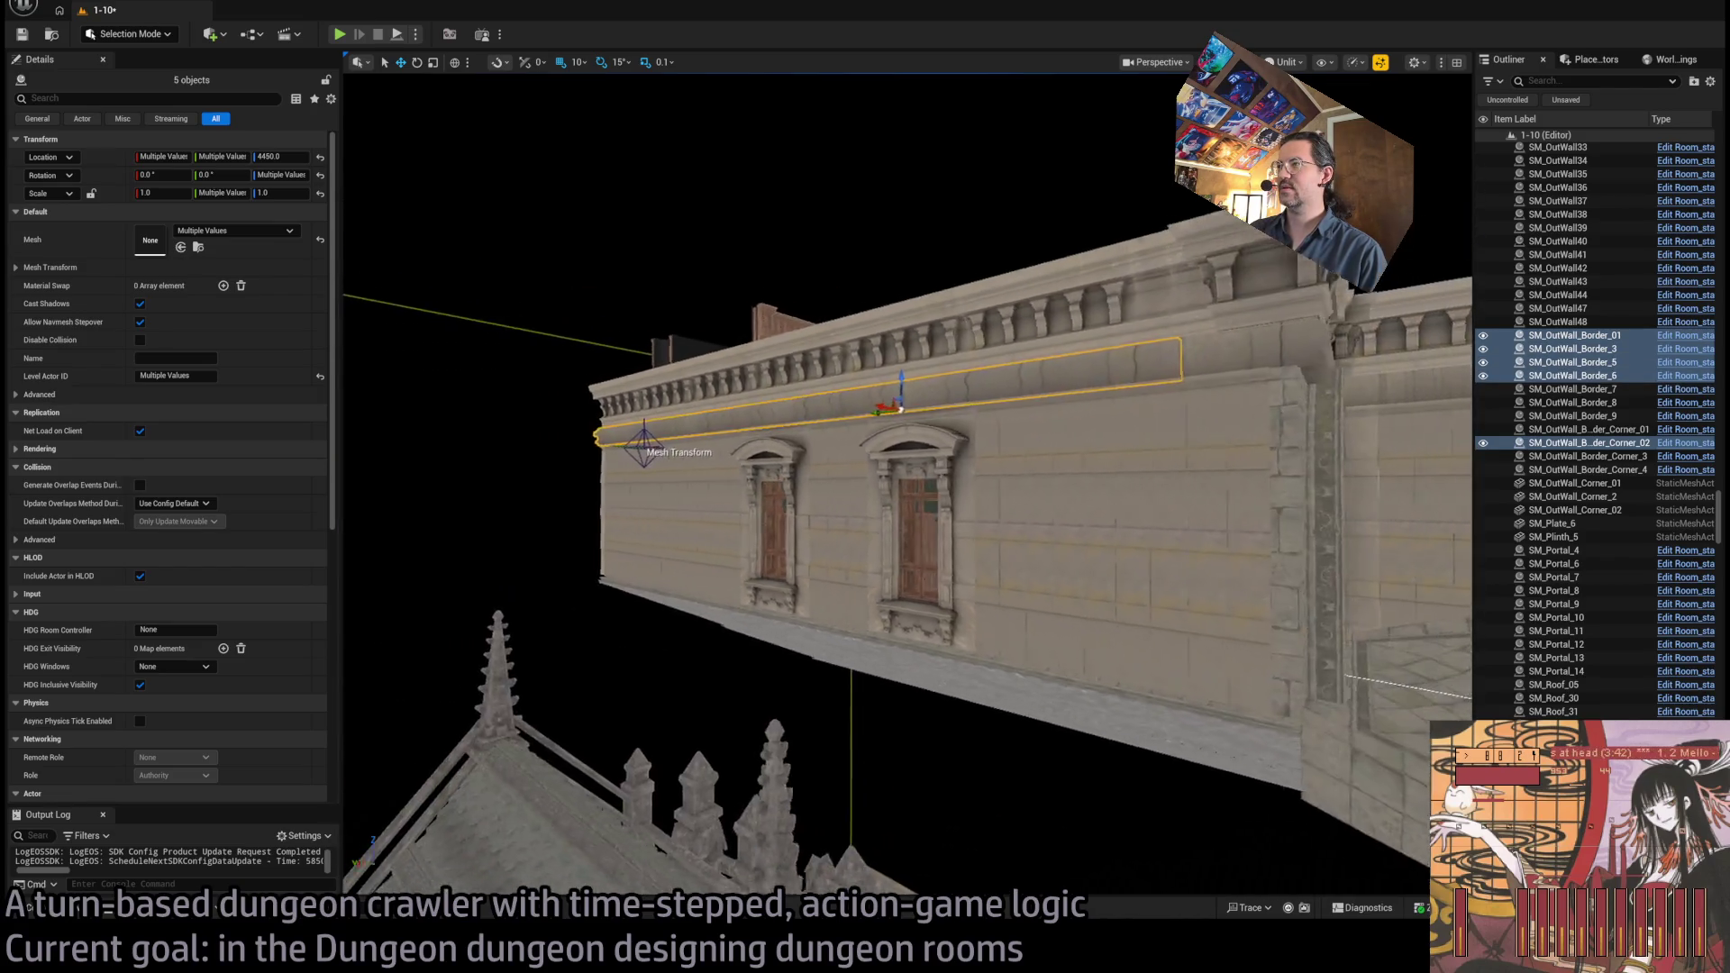
drag(1085, 374, 1086, 375)
ctrl+click(1085, 375)
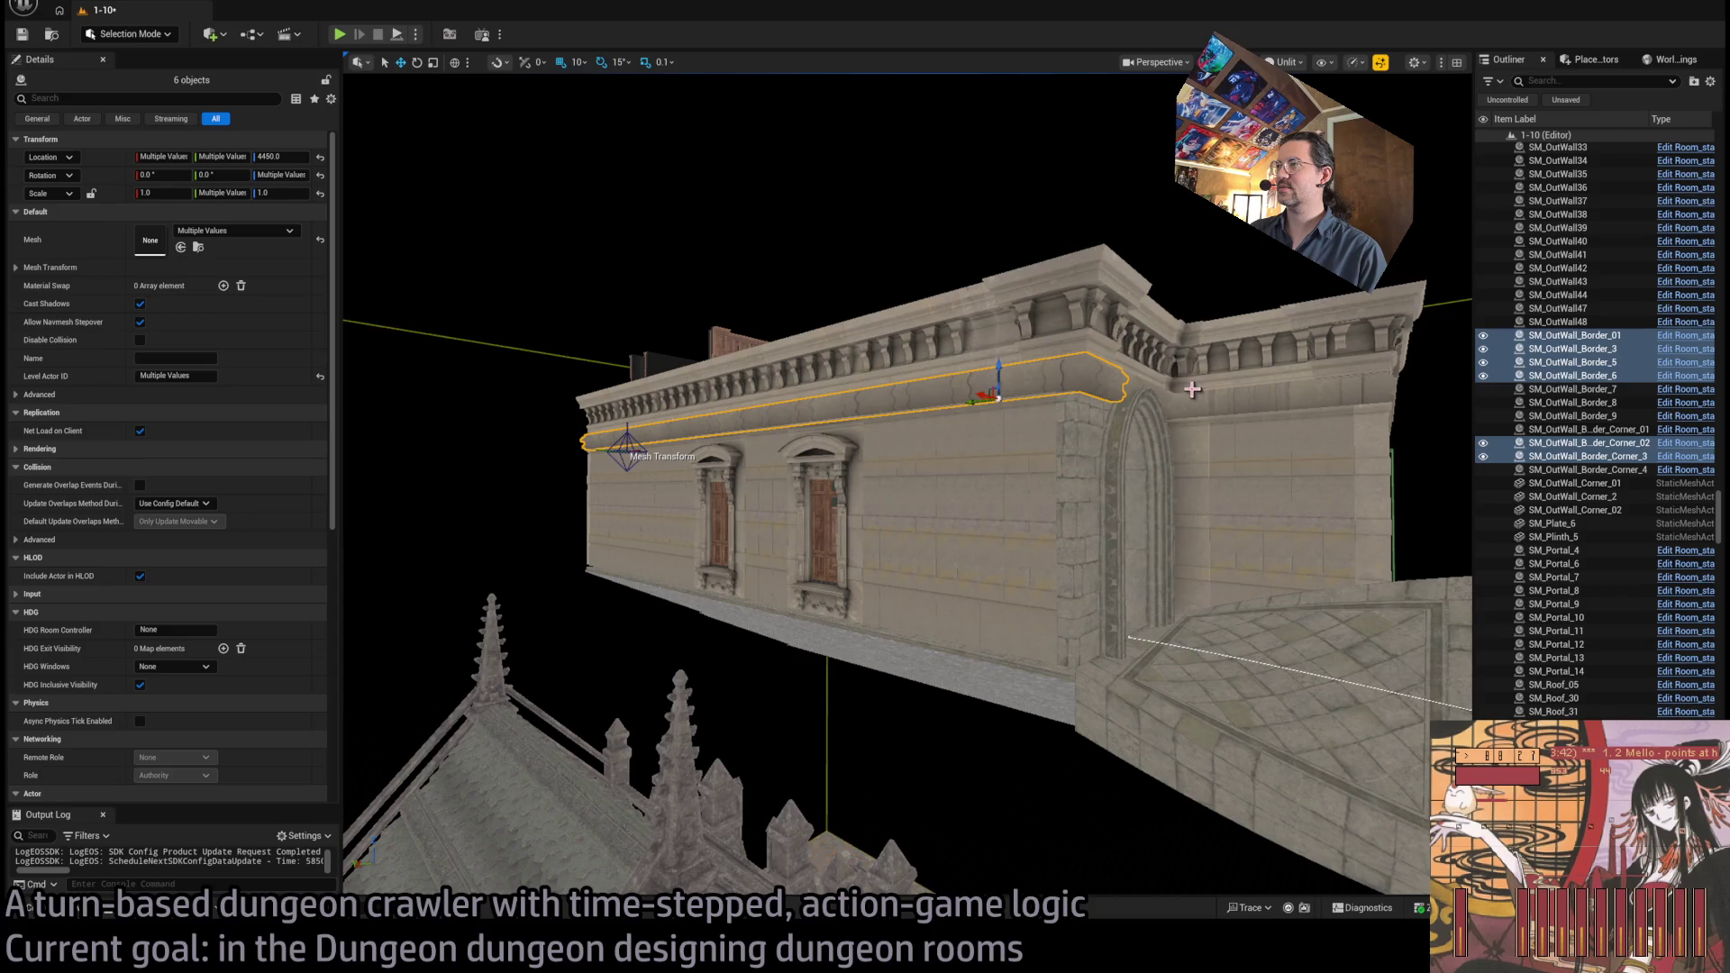
ctrl+click(1175, 395)
key(ctrl+z)
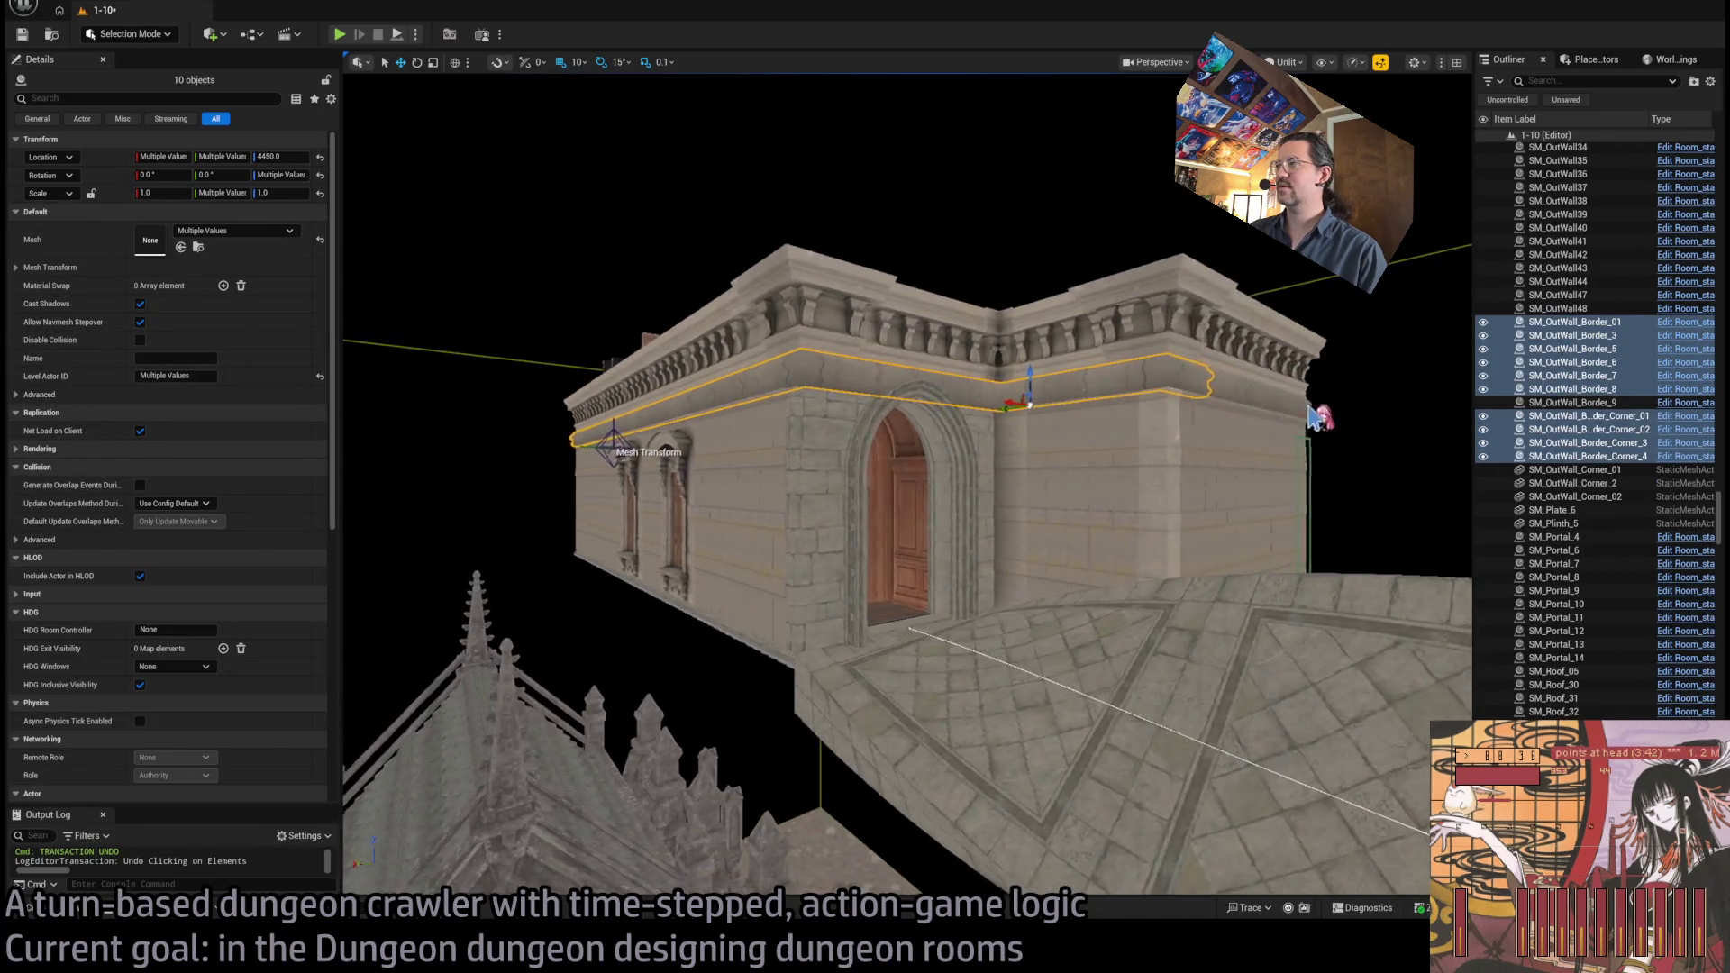
ctrl+click(1262, 442)
drag(1261, 443, 1272, 397)
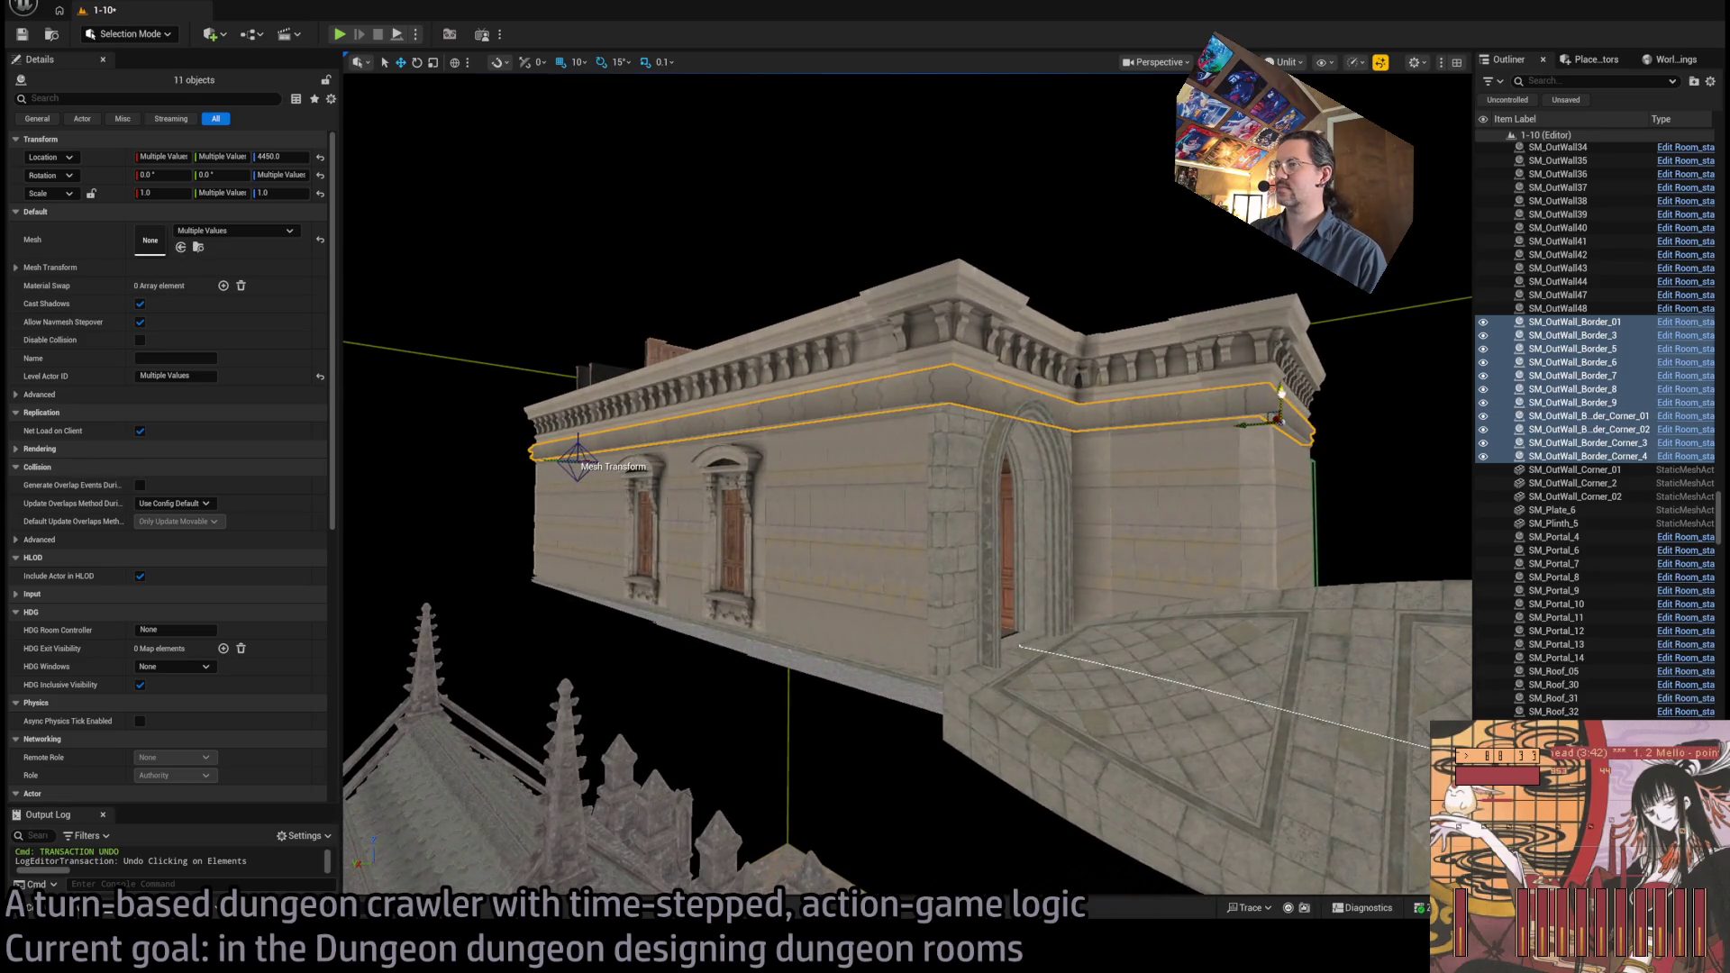
Raise the floor-level border trim slightly on Z and select the piece beside the doorway
click(1253, 647)
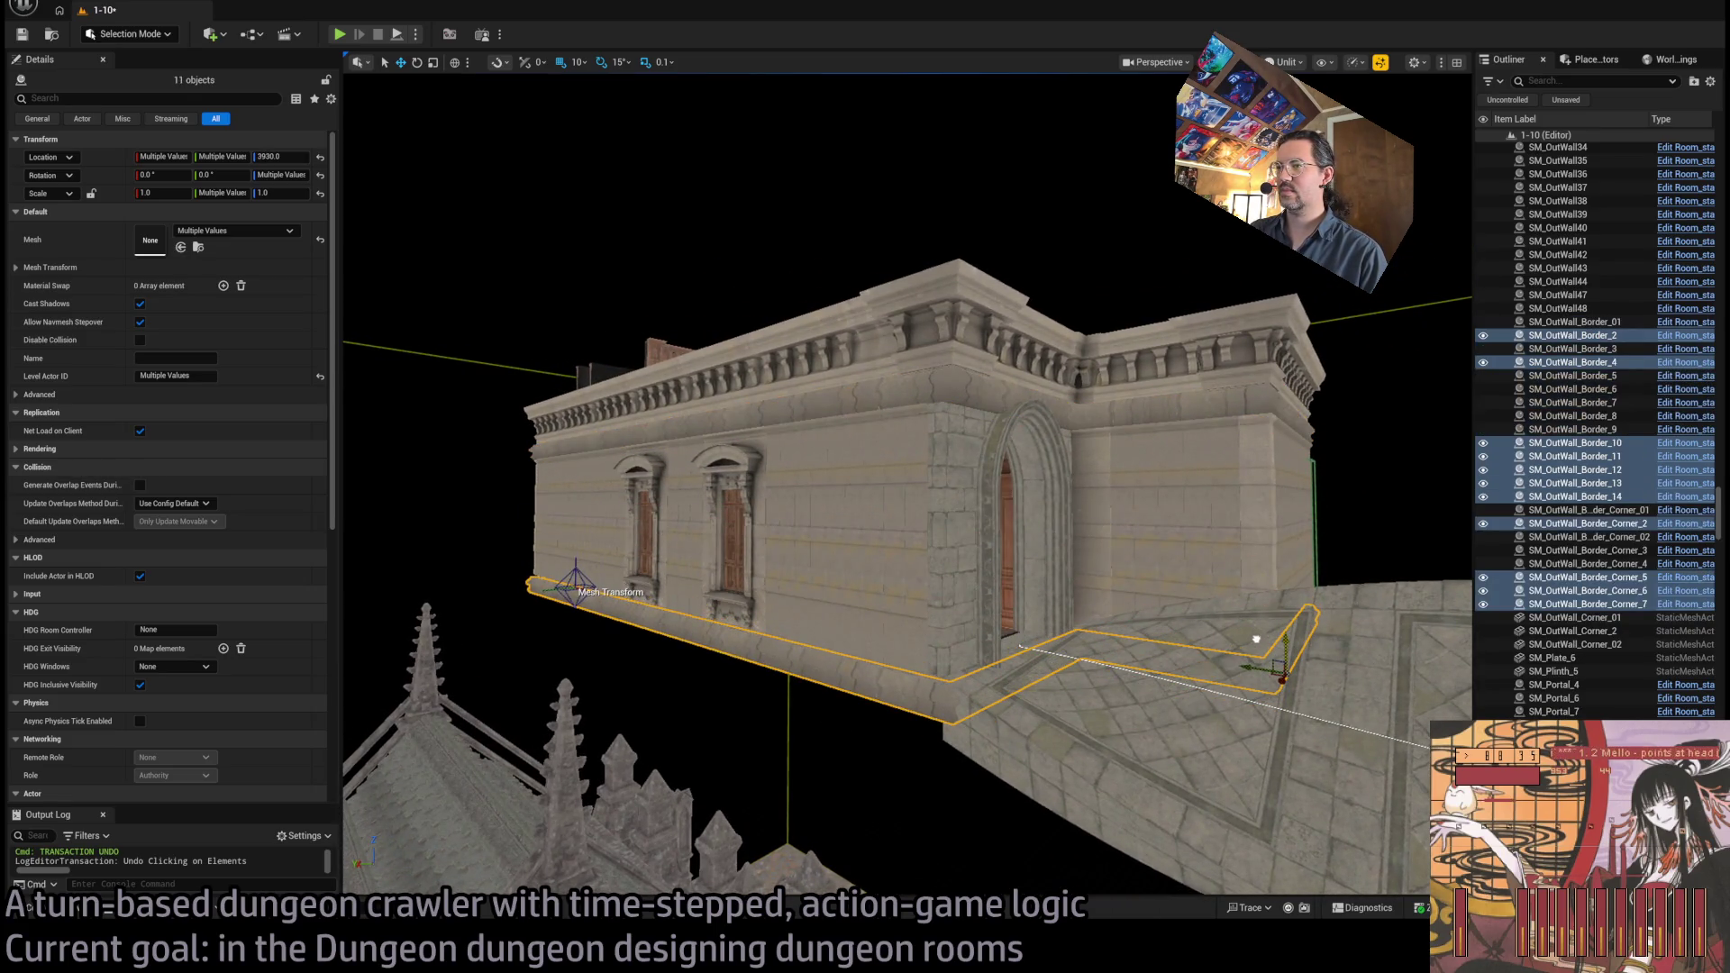
scroll(1255, 639, up, 10)
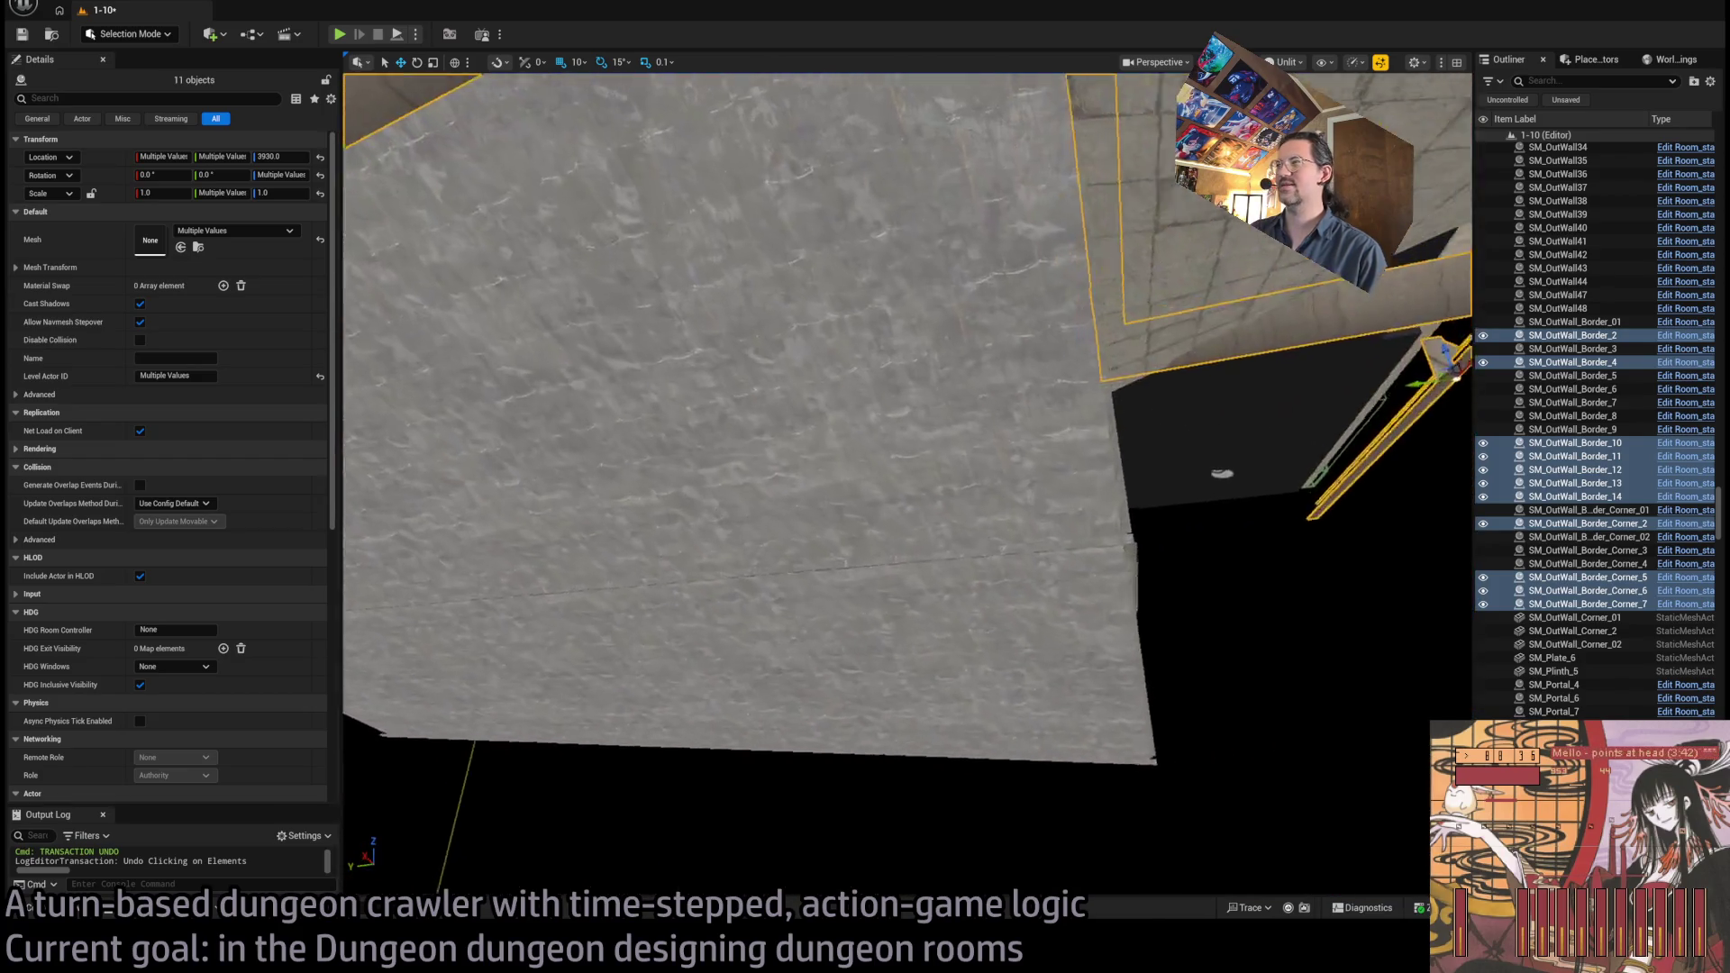
scroll(906, 484, down, 10)
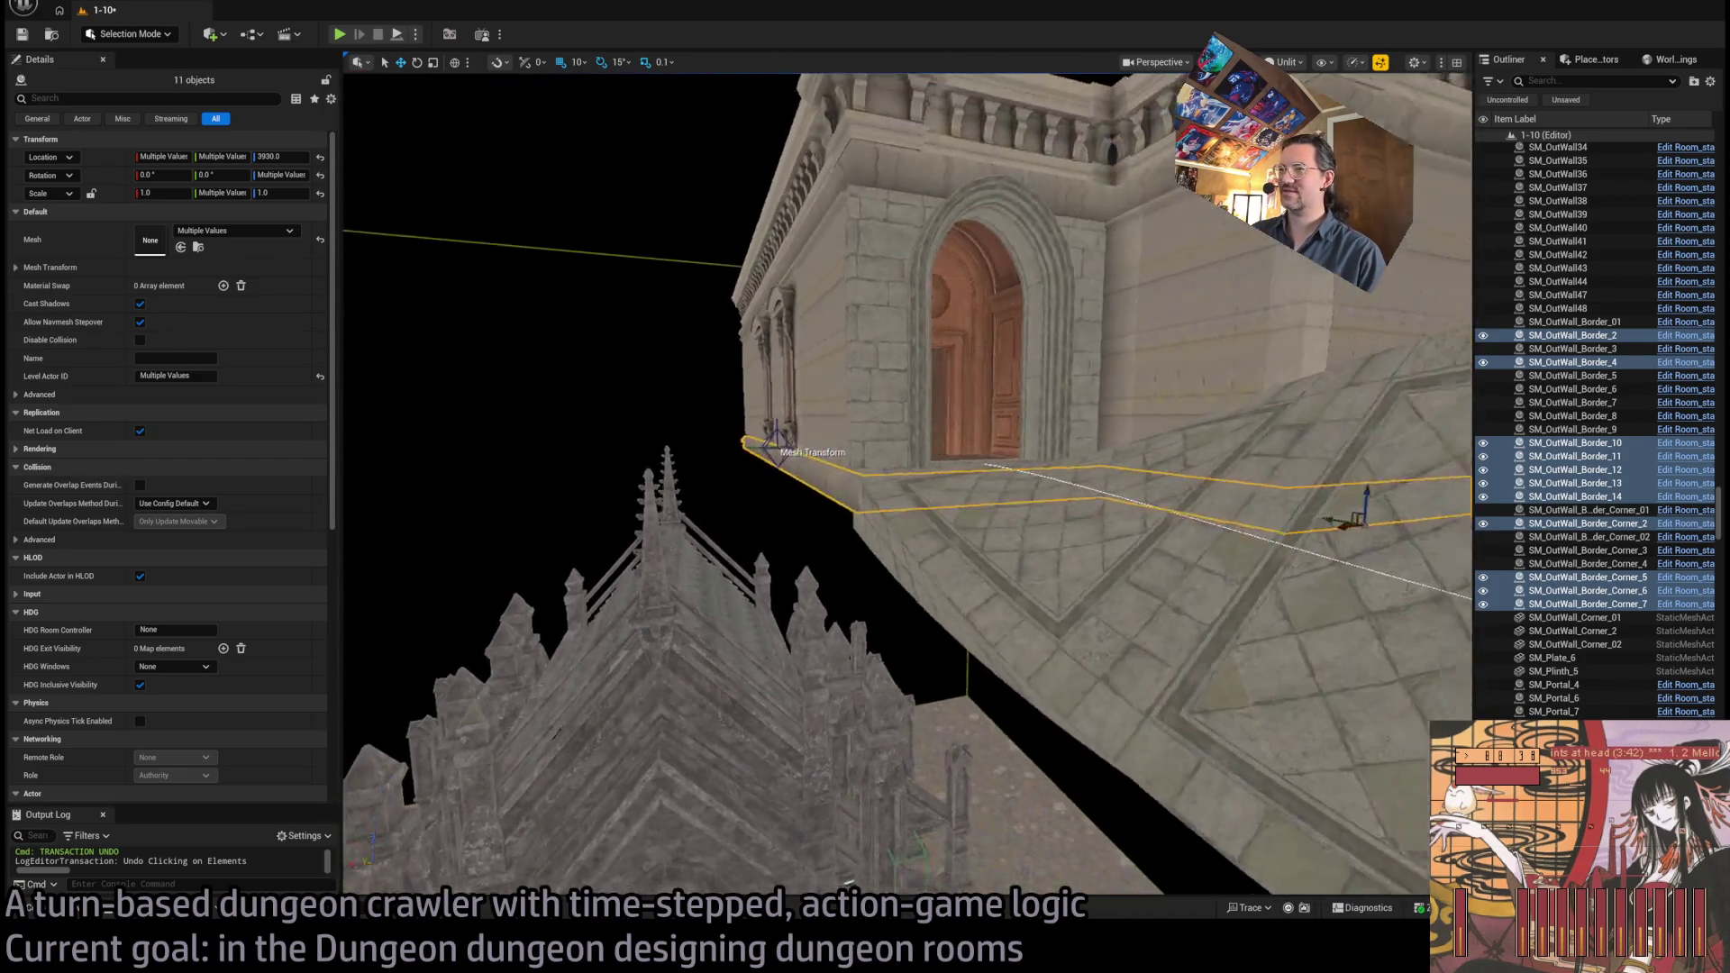
scroll(906, 484, up, 10)
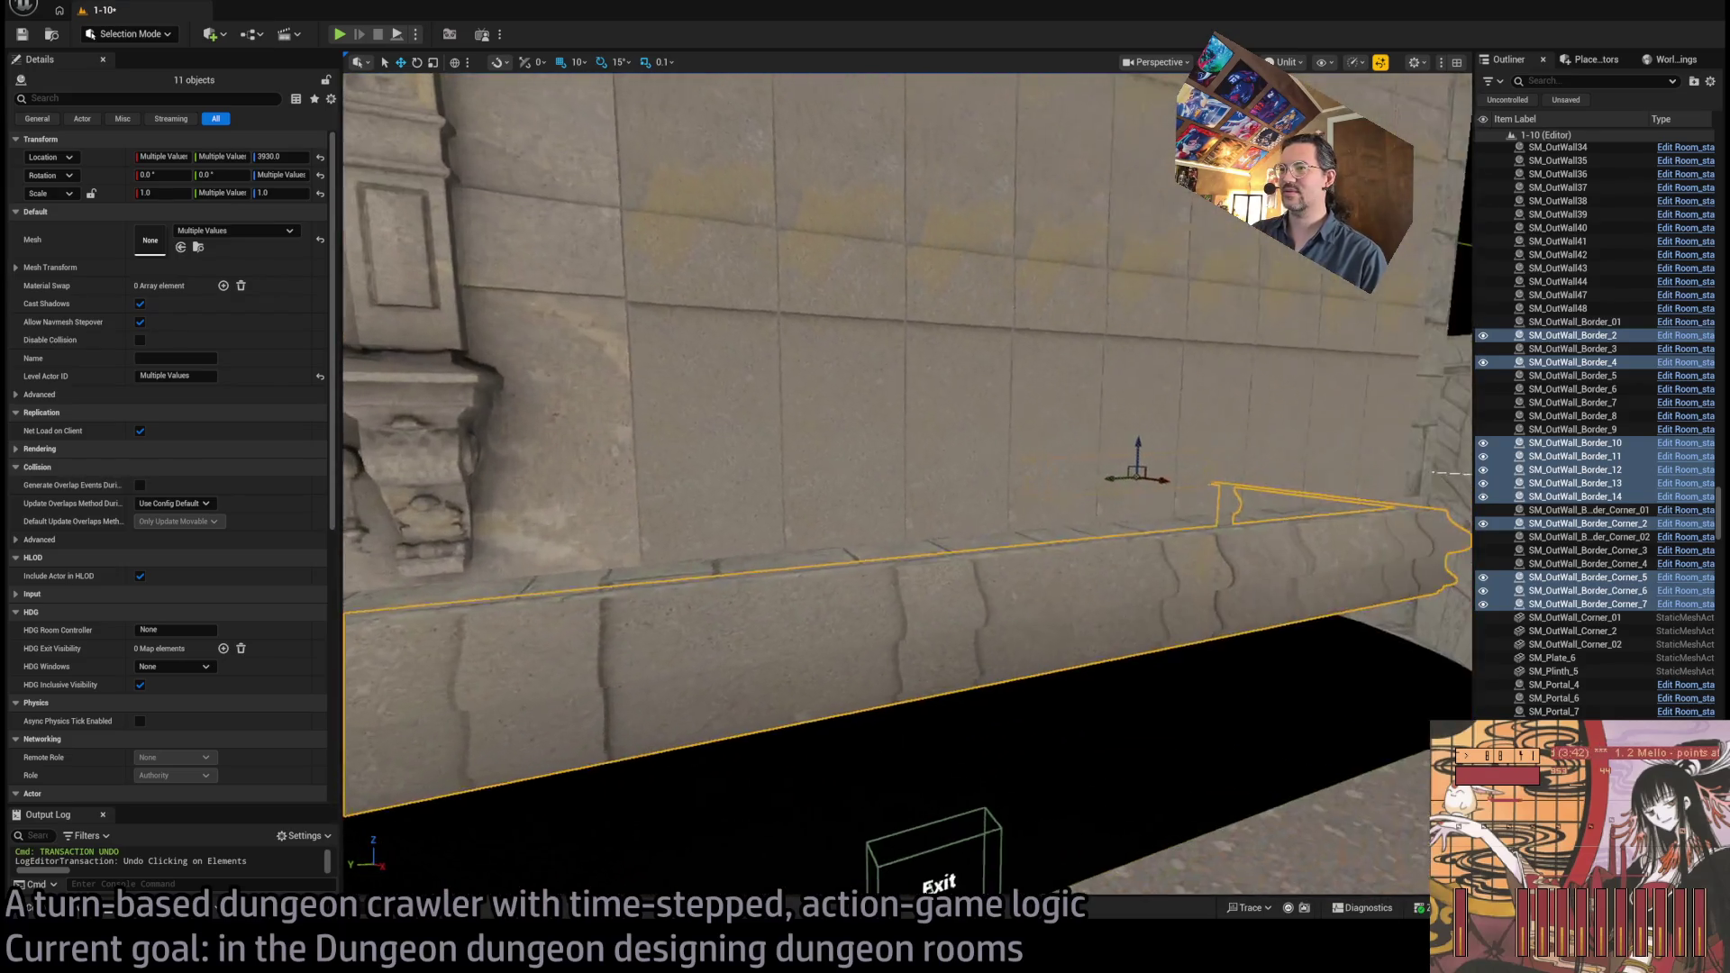
drag(1036, 479, 1052, 479)
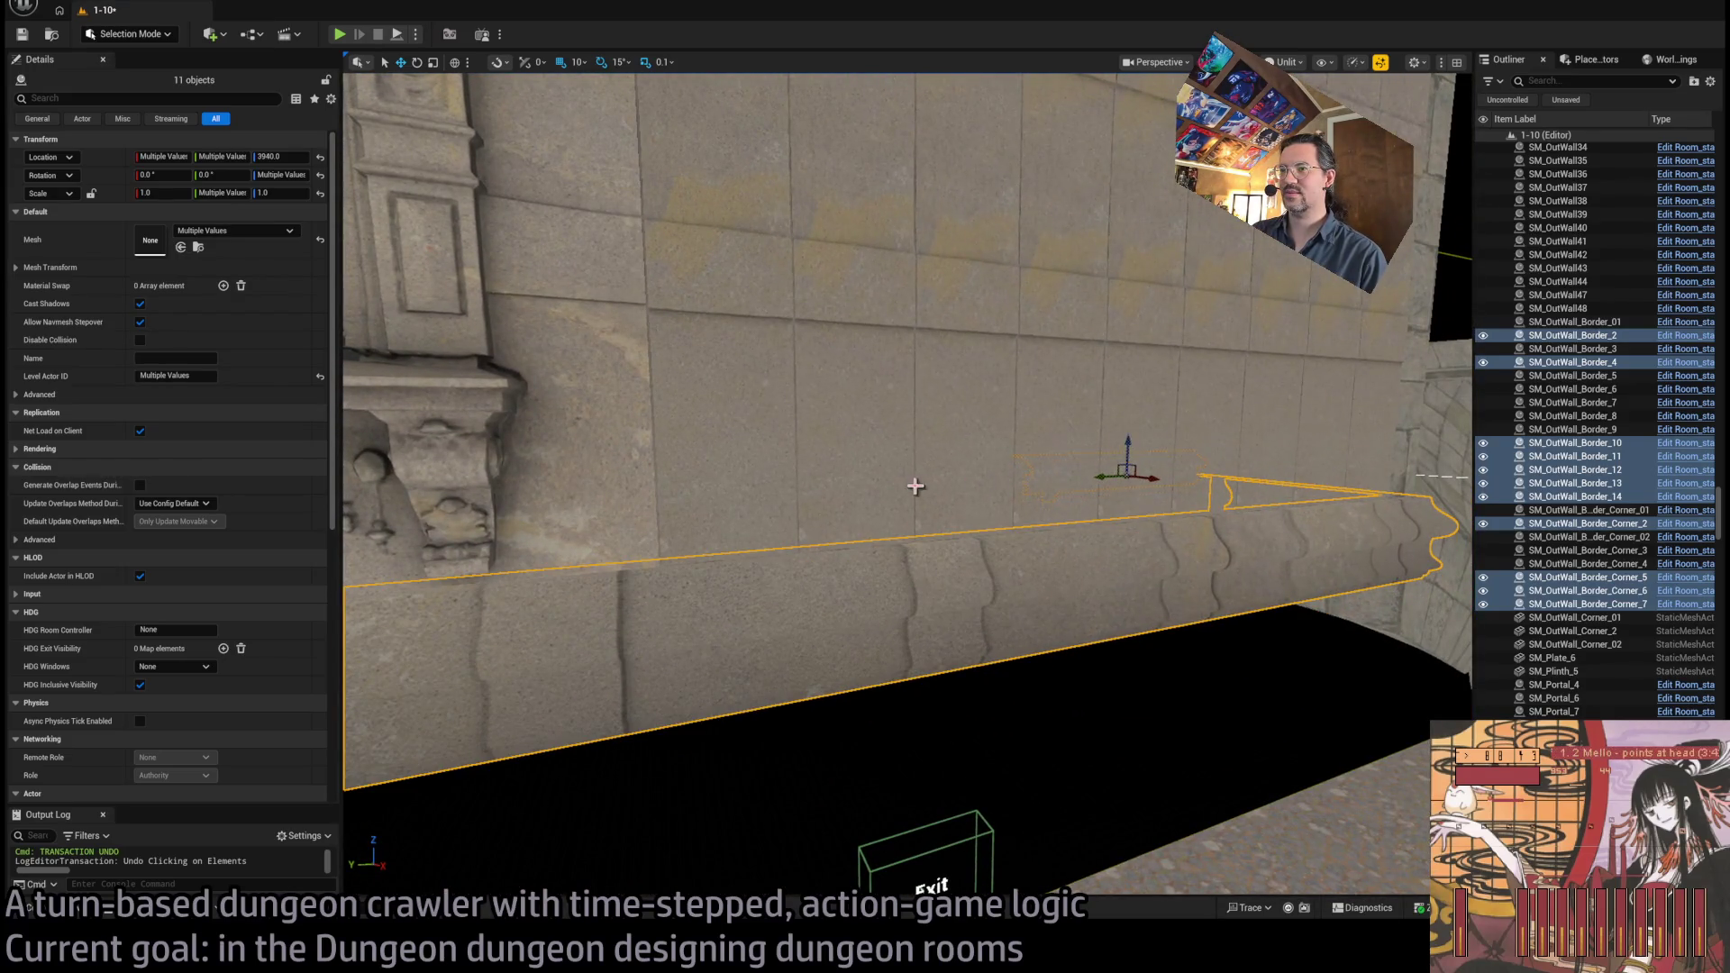
scroll(915, 485, down, 5)
scroll(914, 485, up, 10)
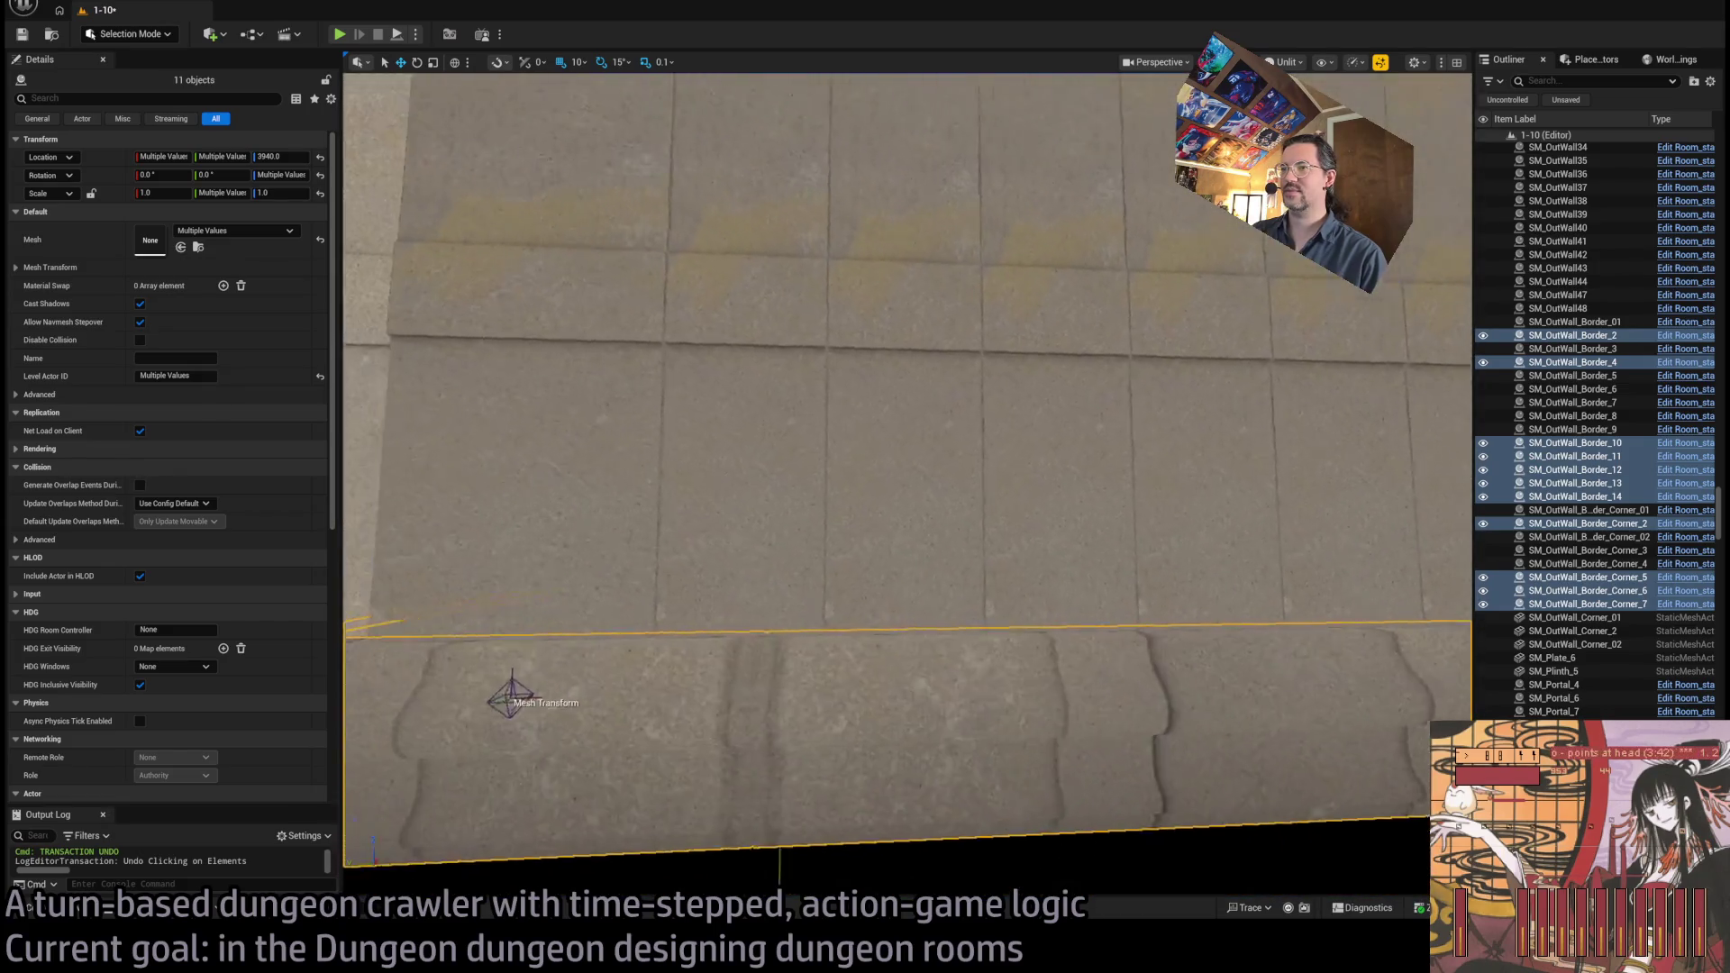
mouse_move(907, 487)
mouse_down()
mouse_move(883, 558)
mouse_move(799, 340)
mouse_move(856, 509)
mouse_move(879, 491)
mouse_move(973, 612)
mouse_up()
scroll(906, 486, up, 5)
click(993, 633)
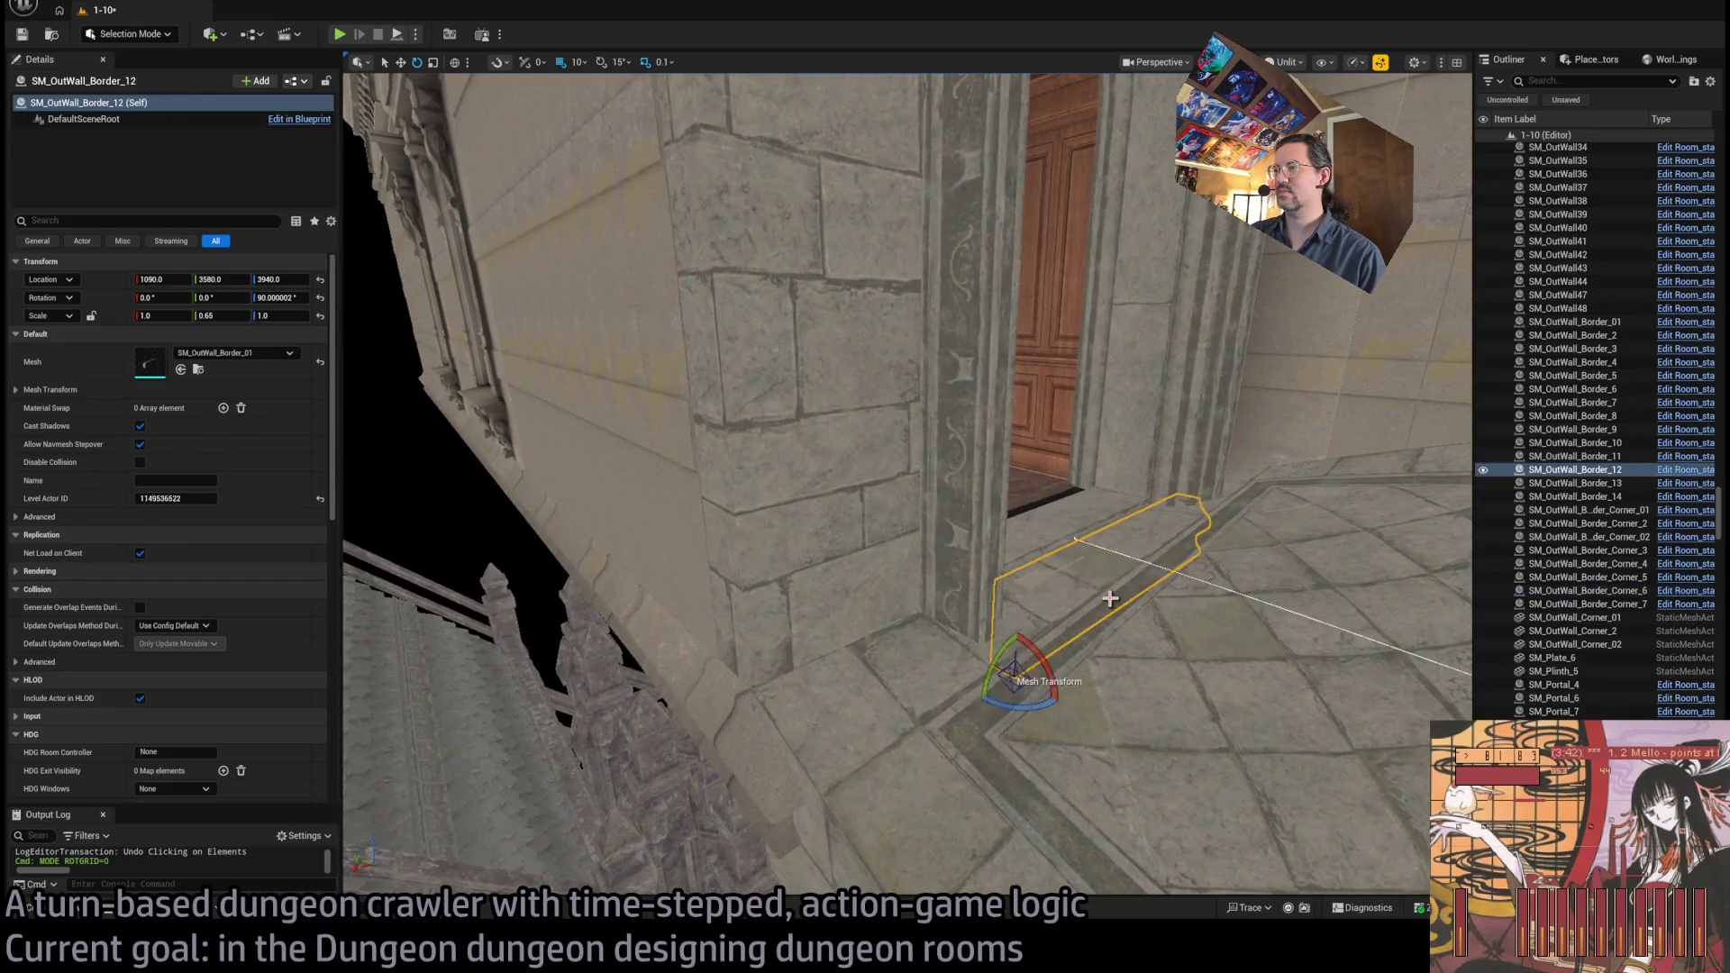
Delete the doorway border piece and fly through the rooms out to the towers and courtyard
key(Delete)
key(s)
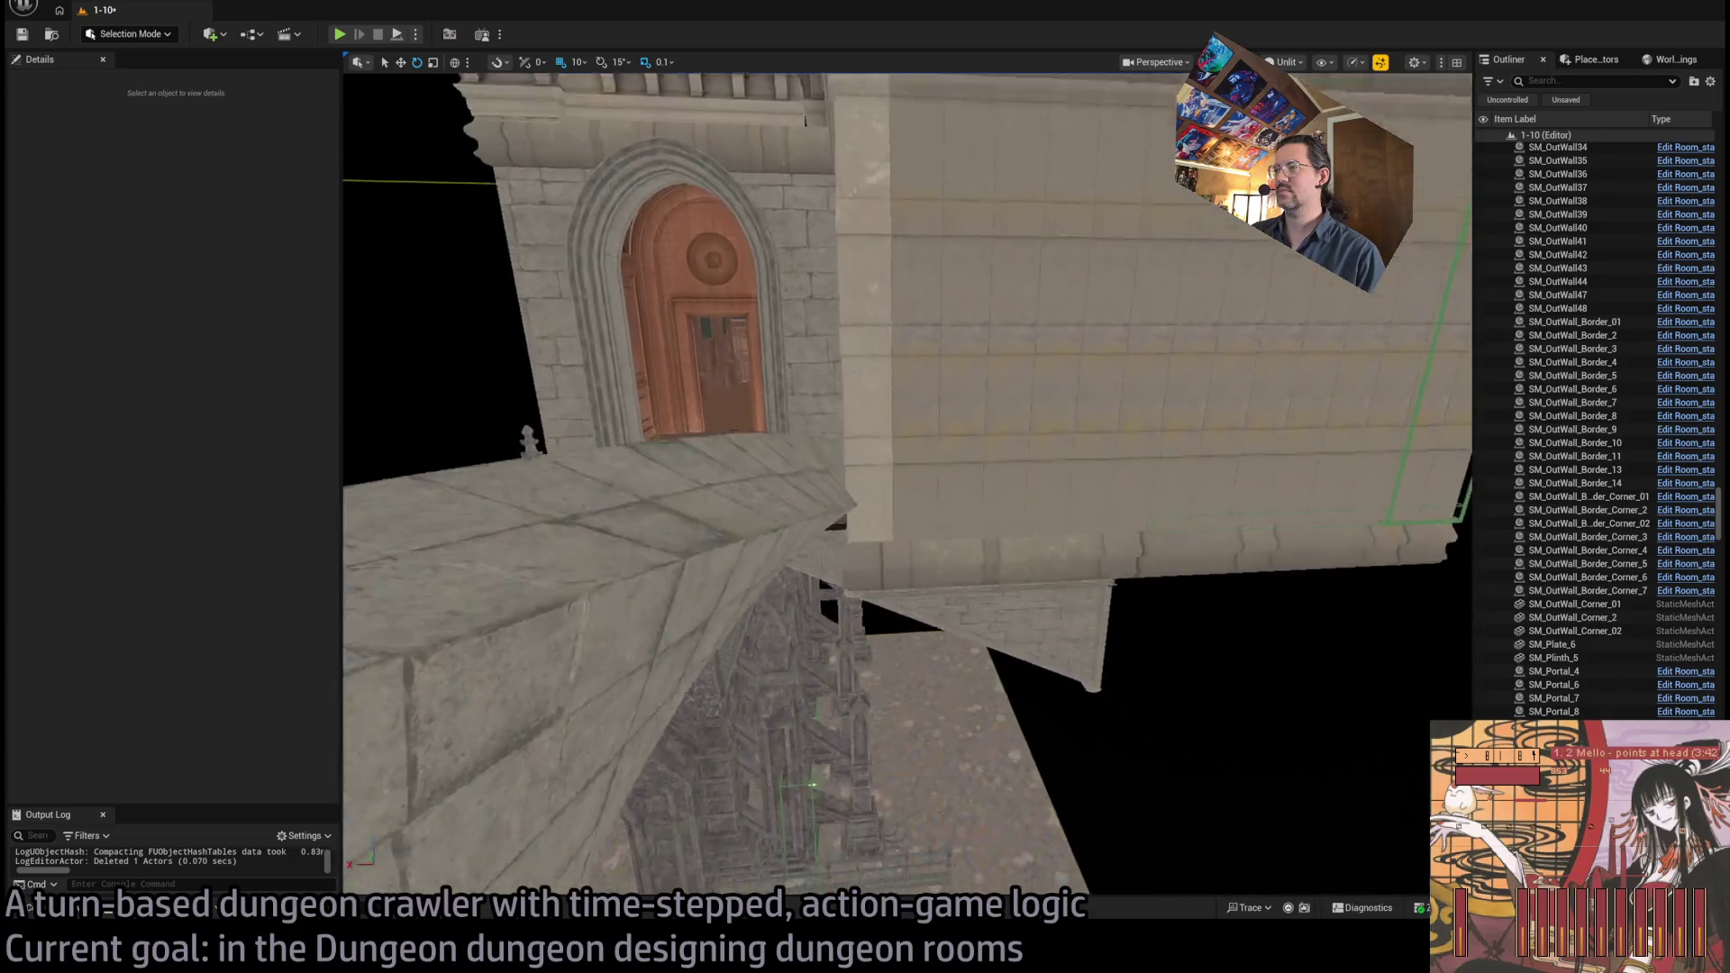
key(s)
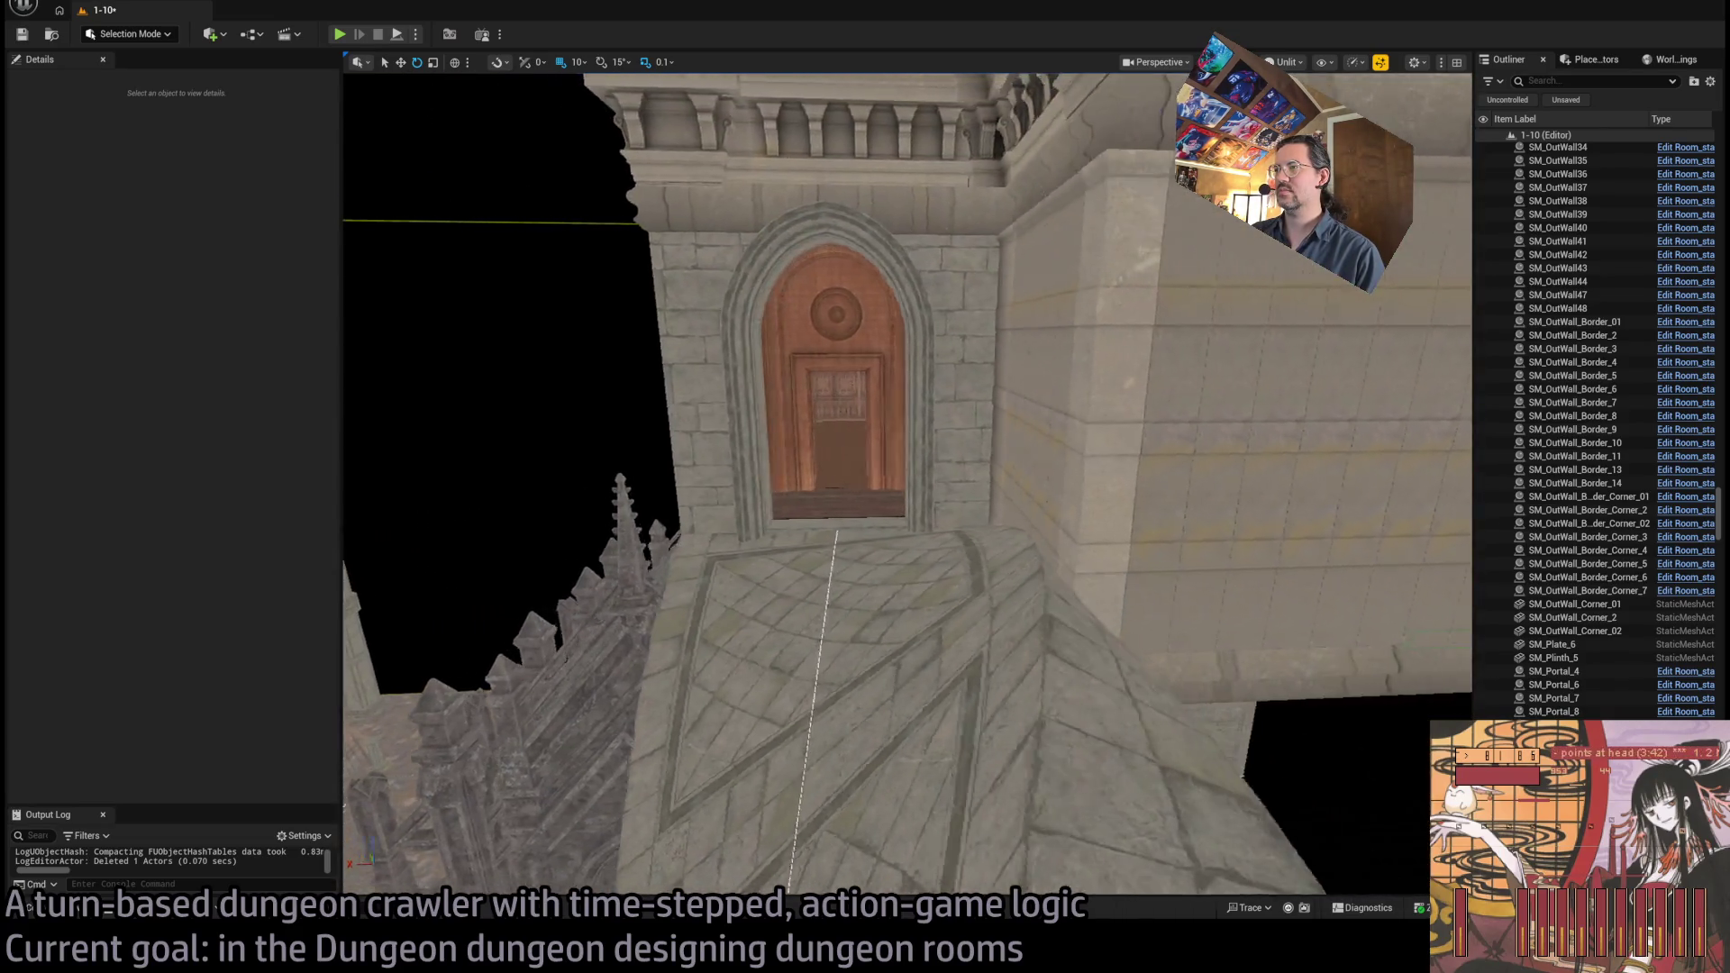
key(w)
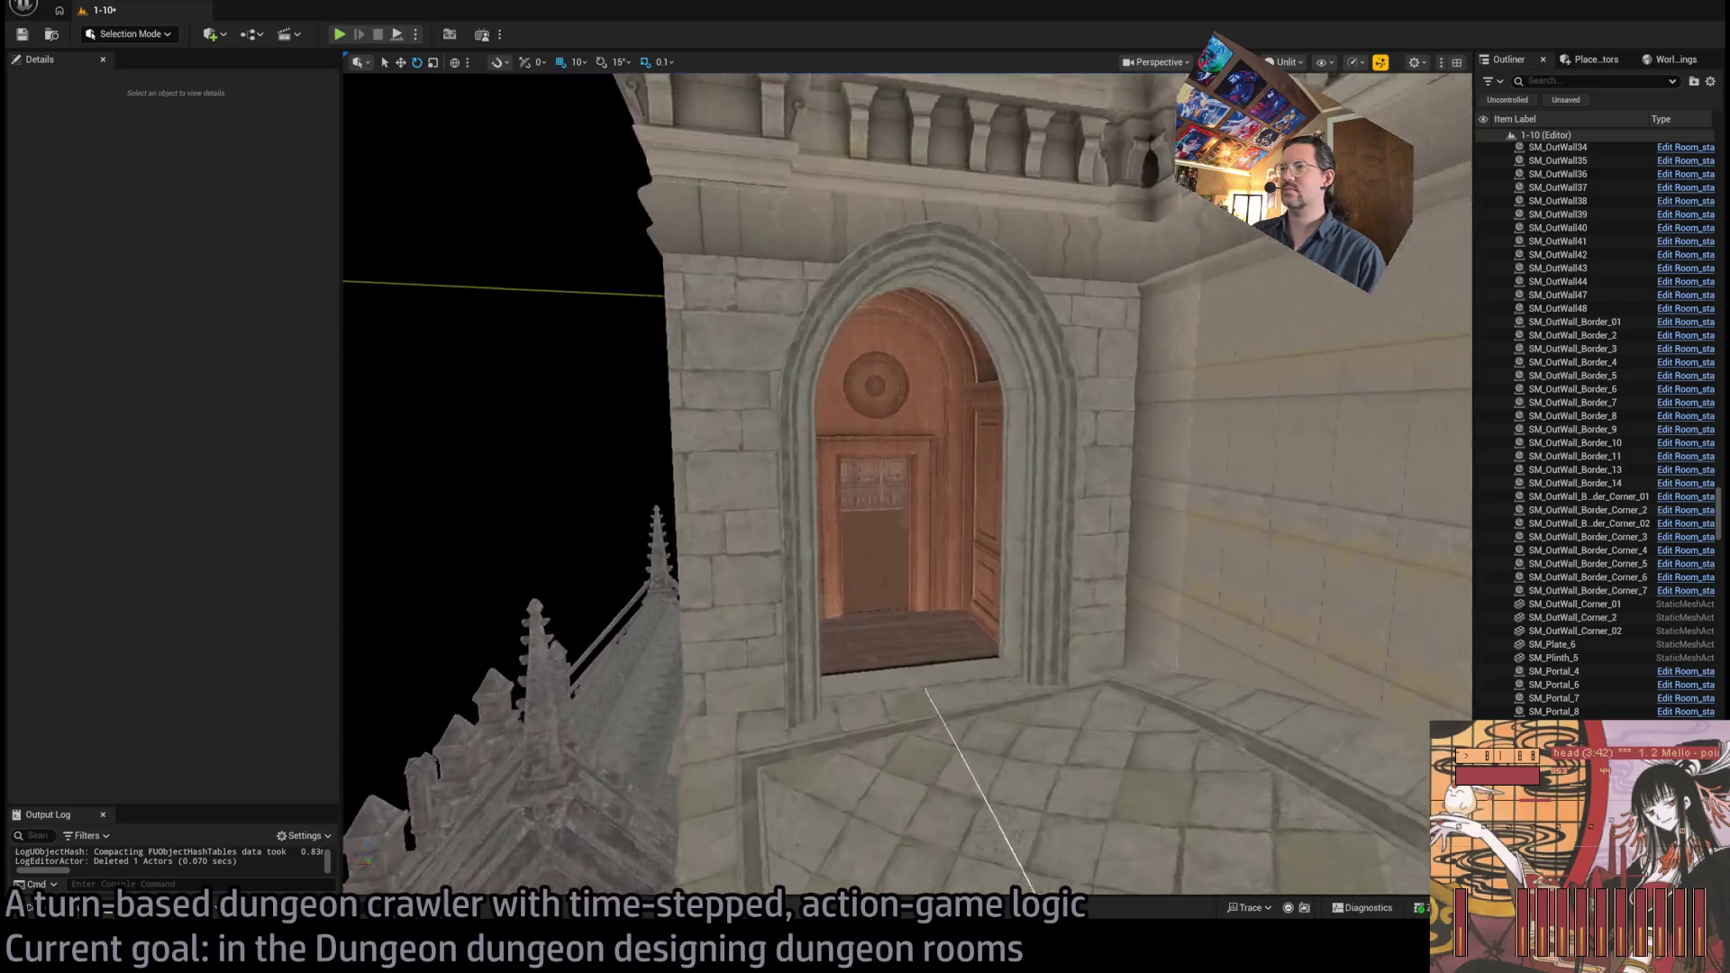
key(w)
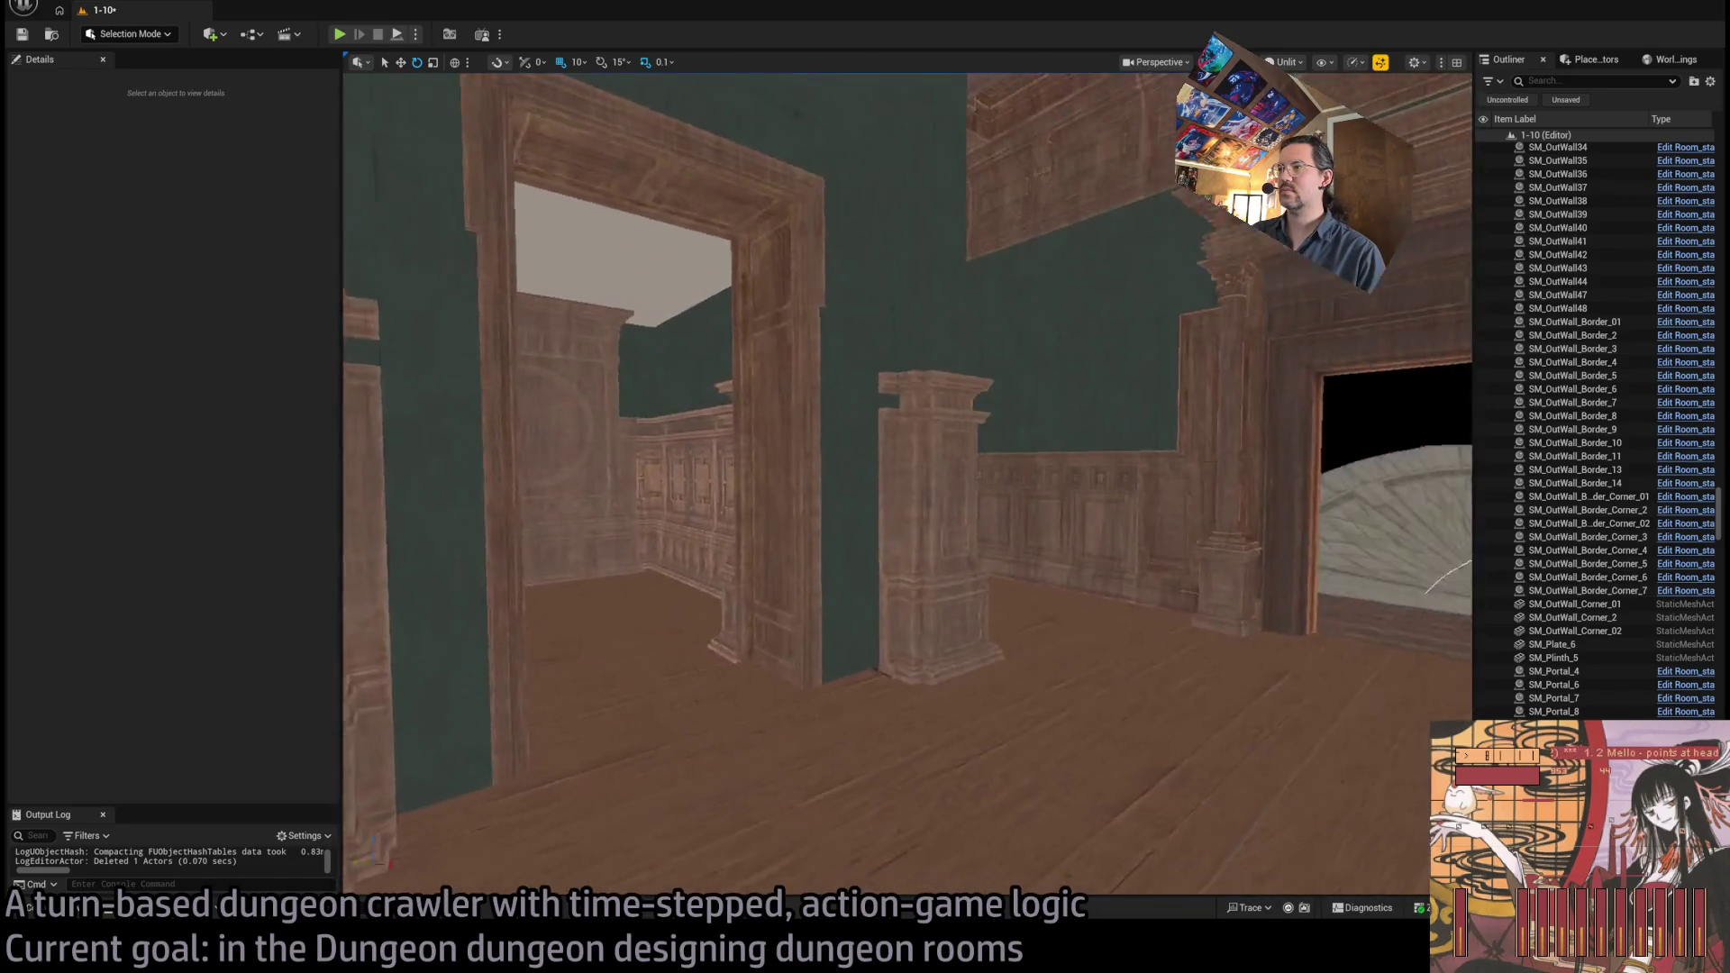
key(w)
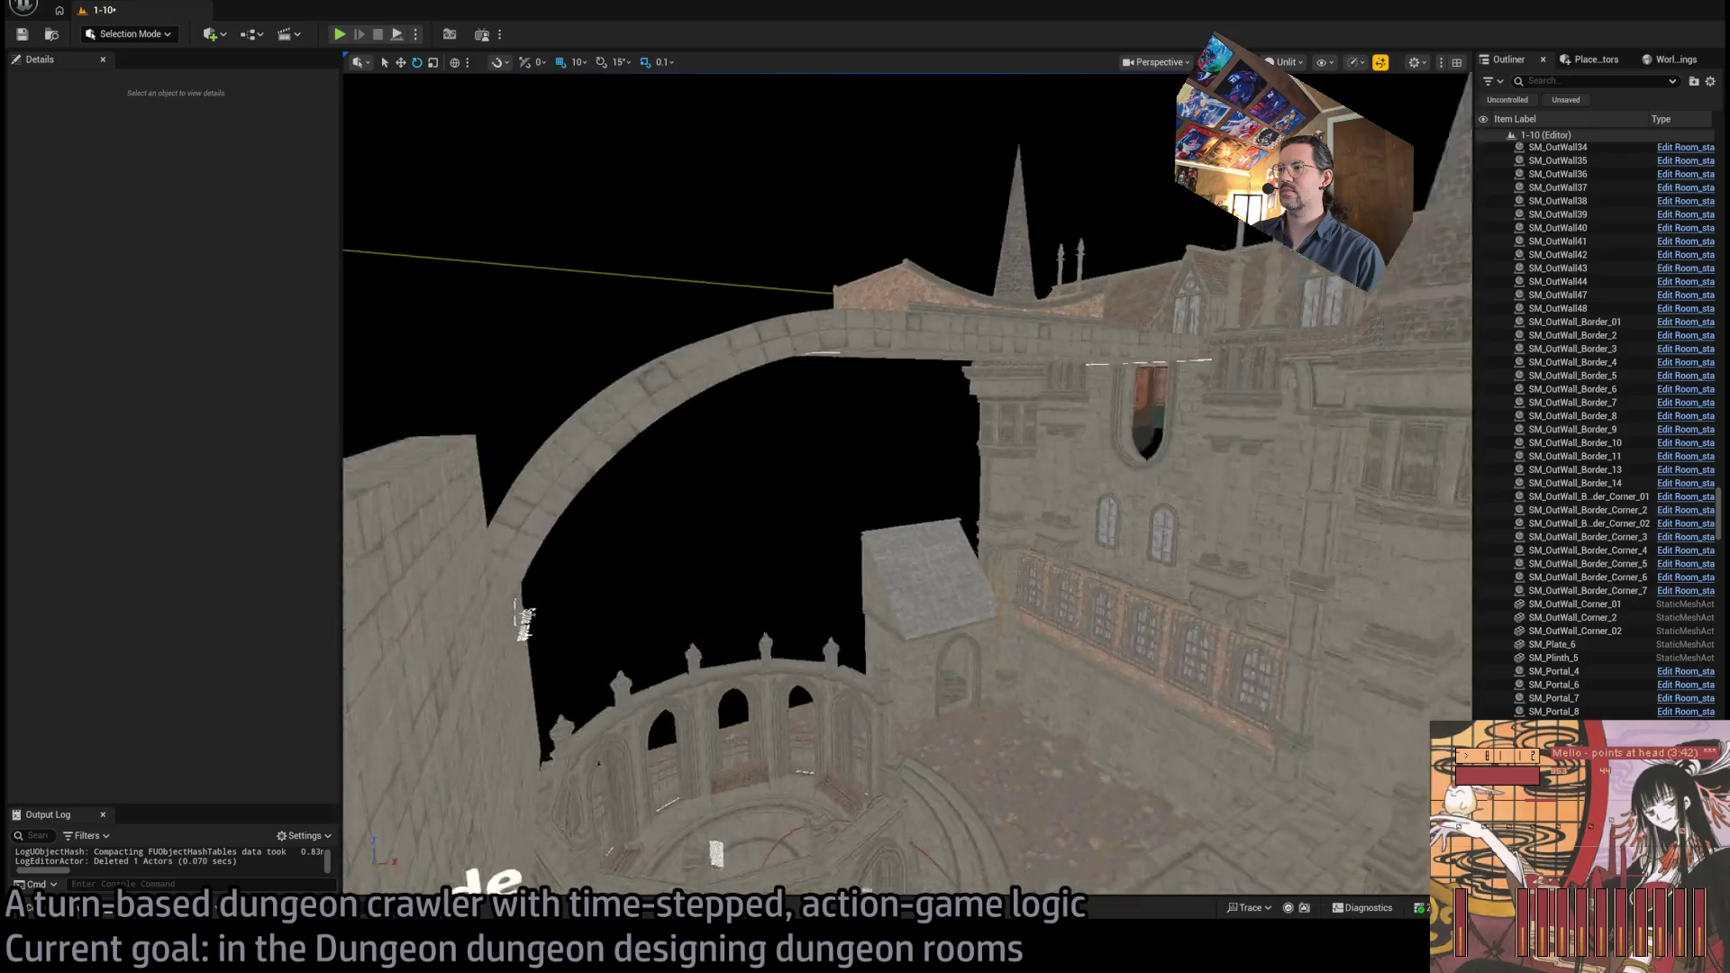
key(w)
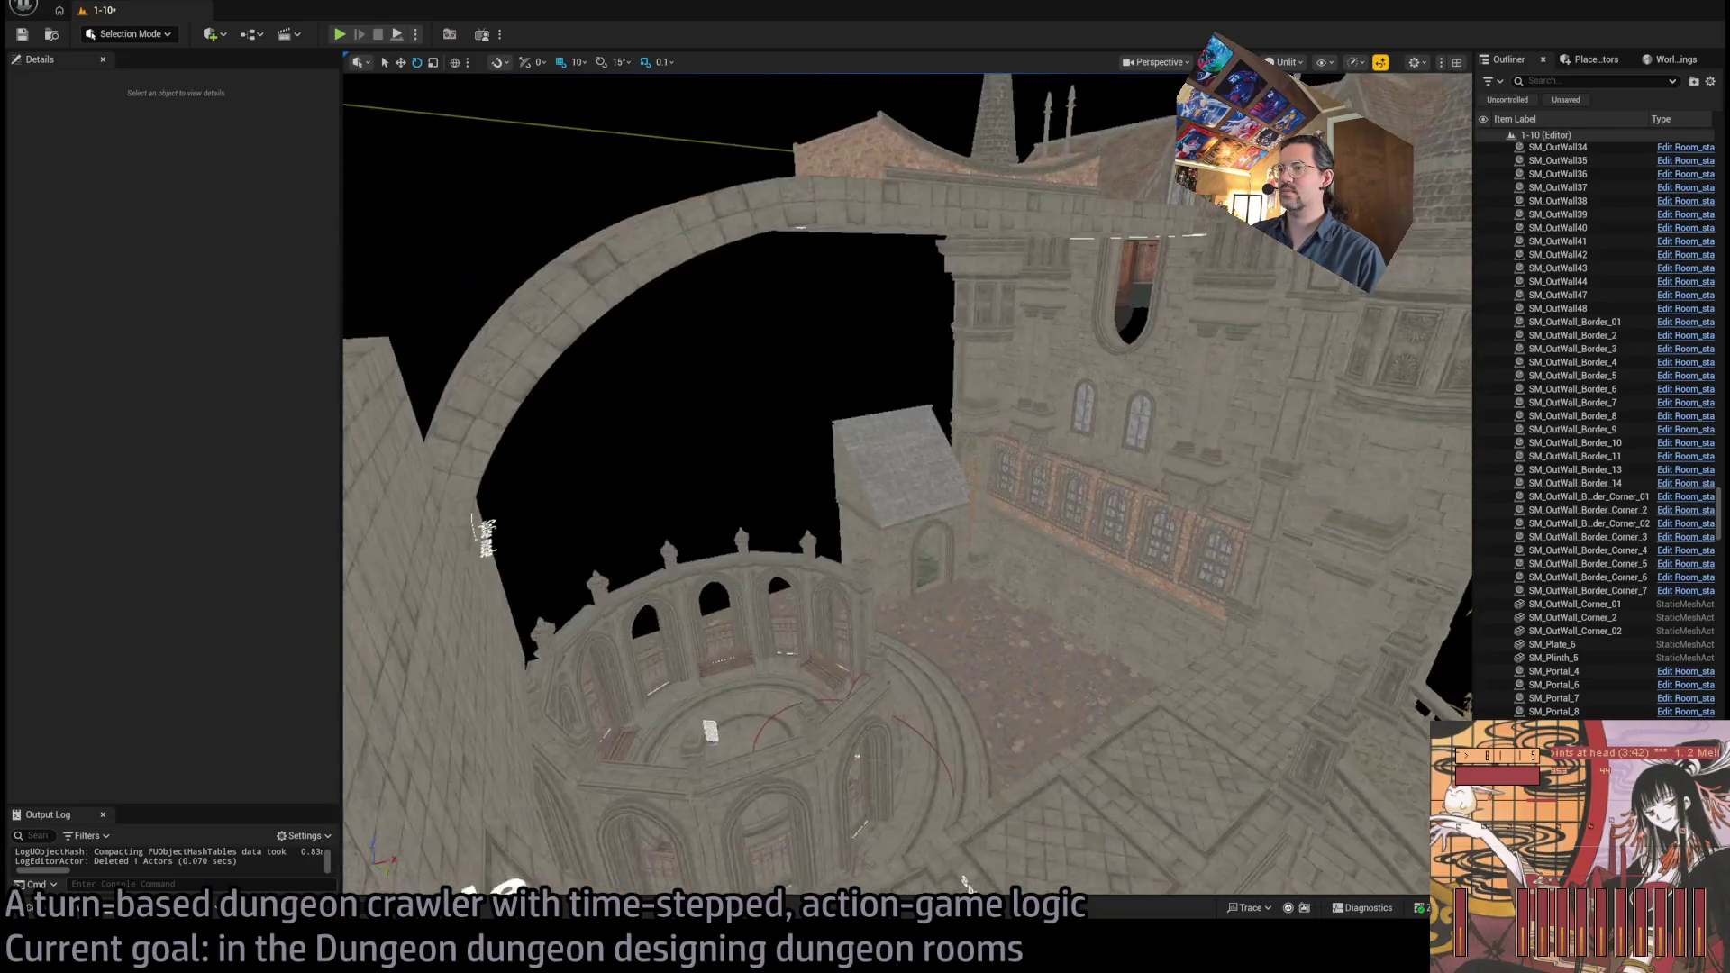
key(w)
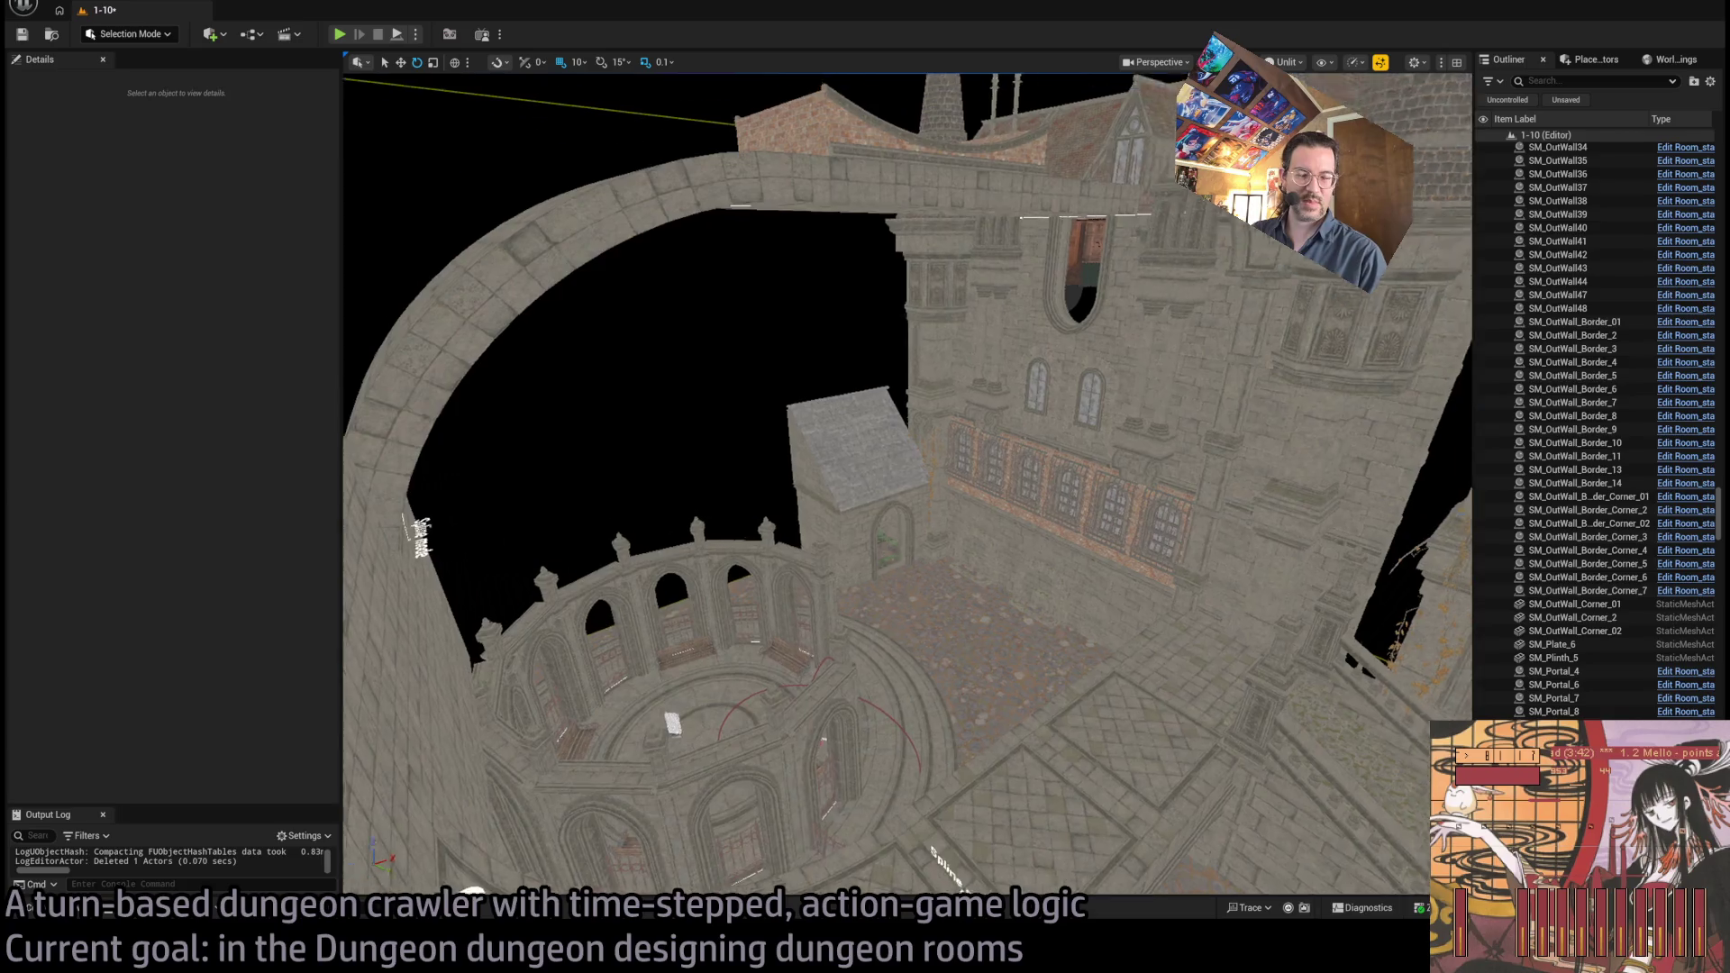
key(w)
key(w)
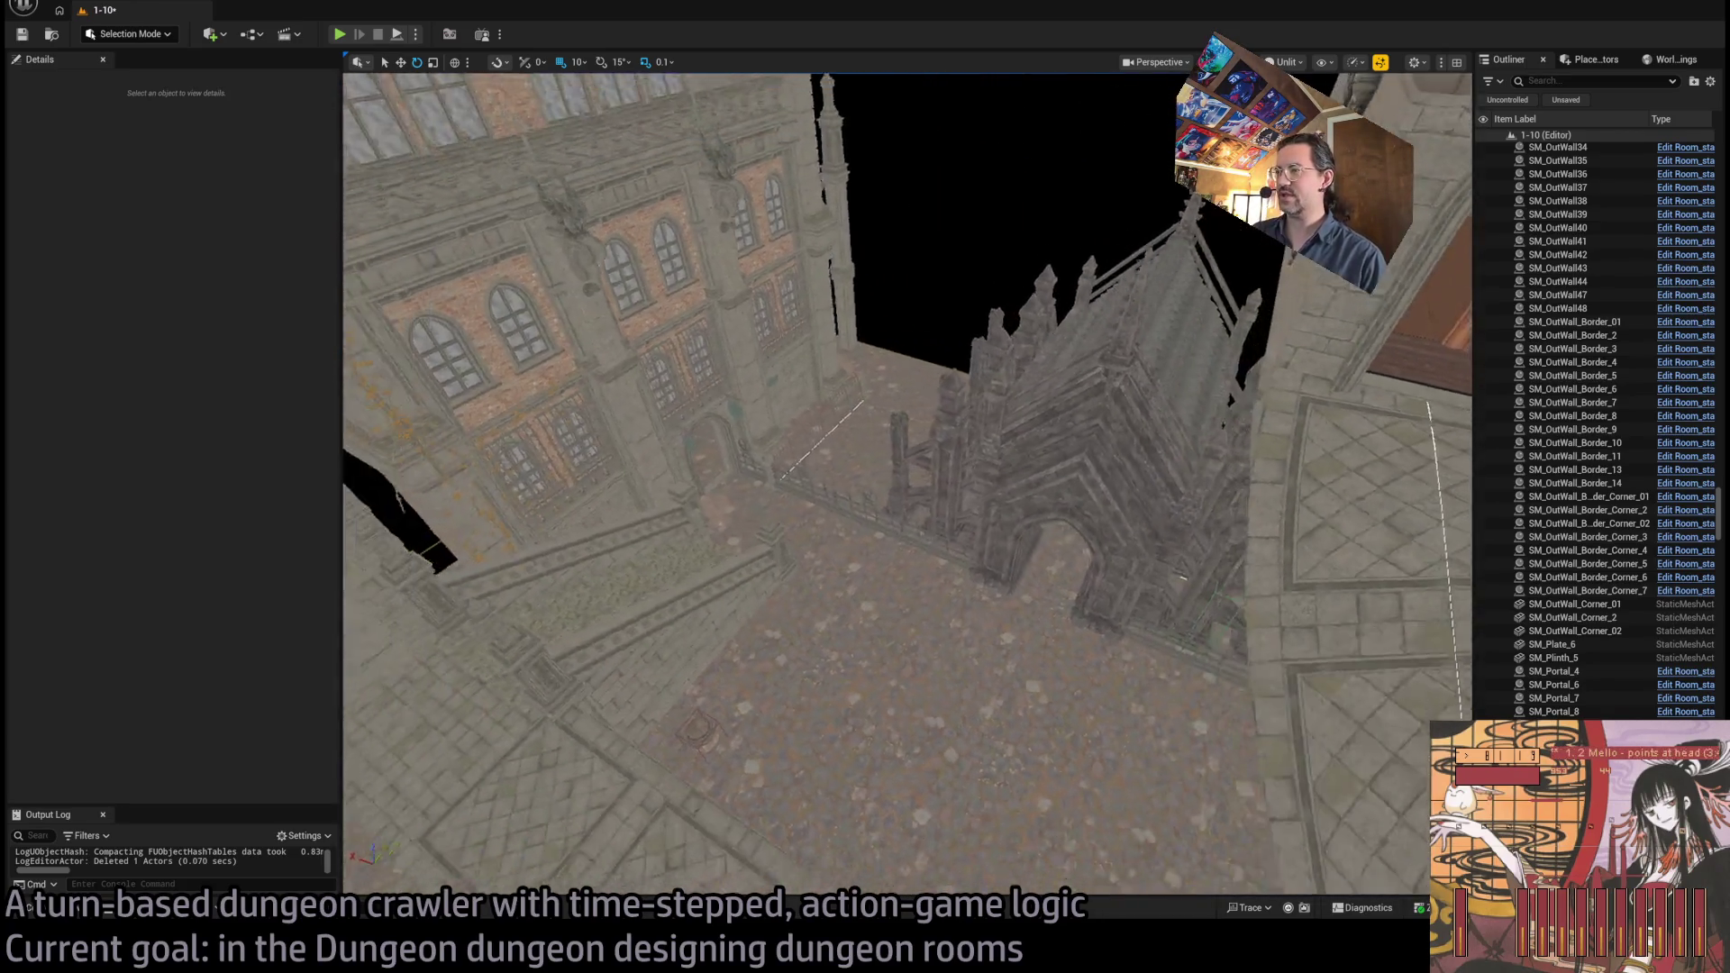
key(s)
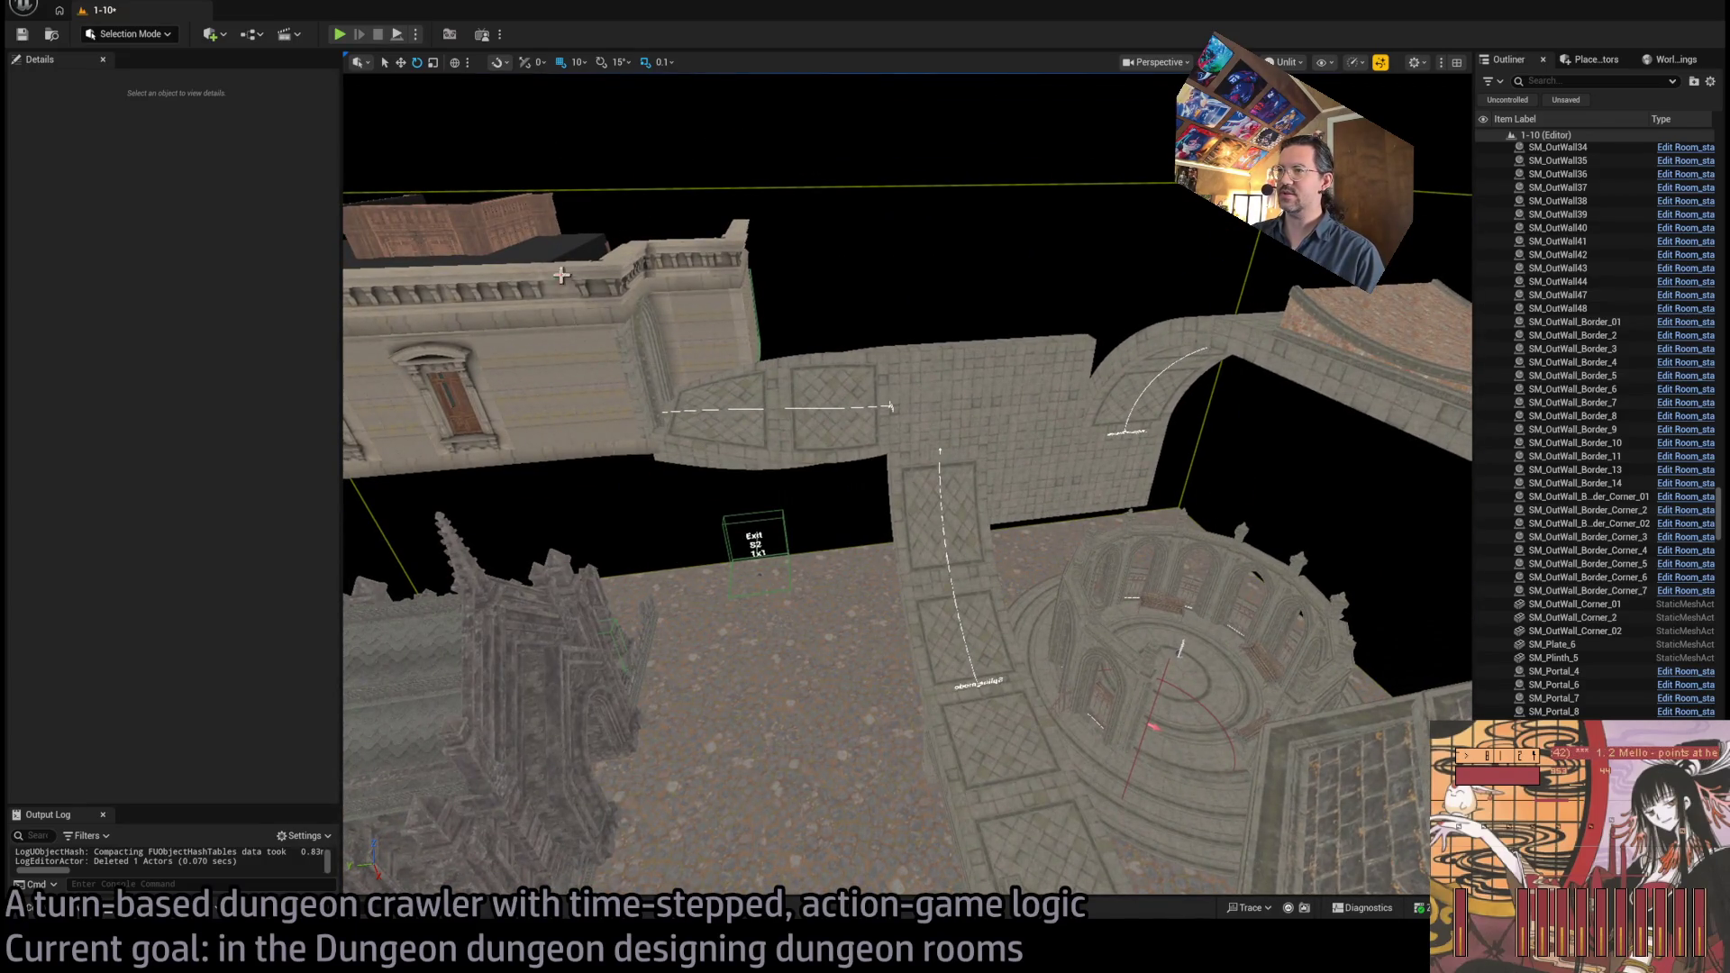
Turn toward the spired towers and select the ornate window decoration on the facade
drag(494, 466, 712, 479)
key(w)
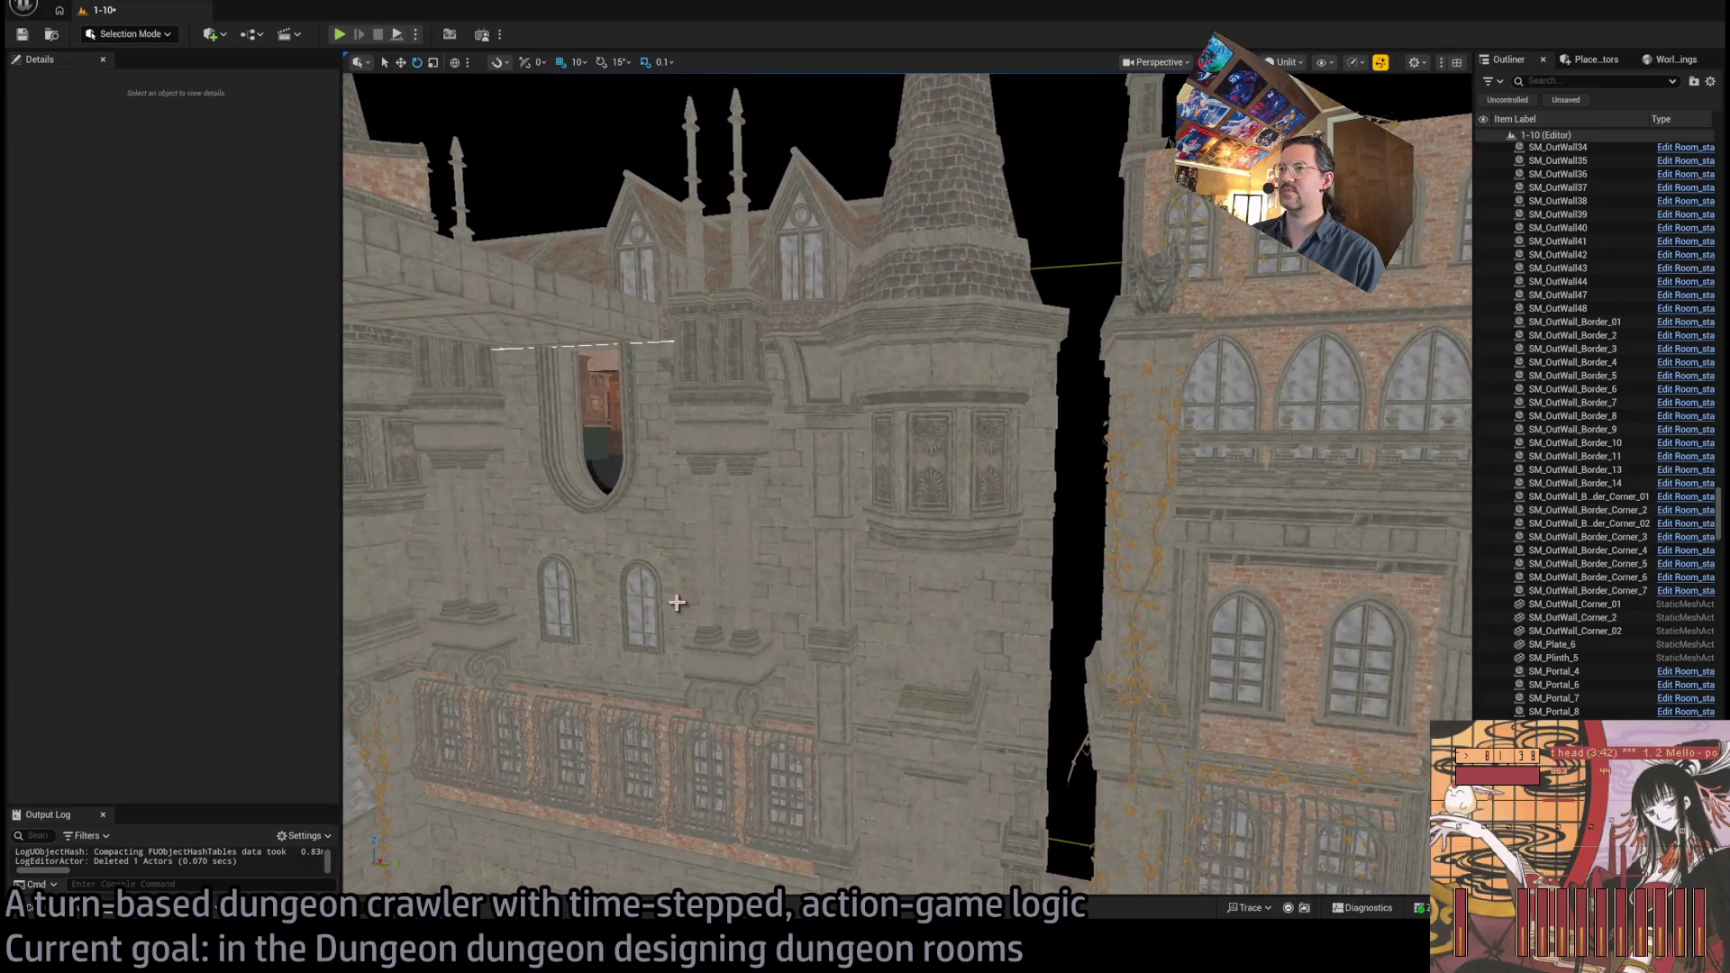
click(683, 599)
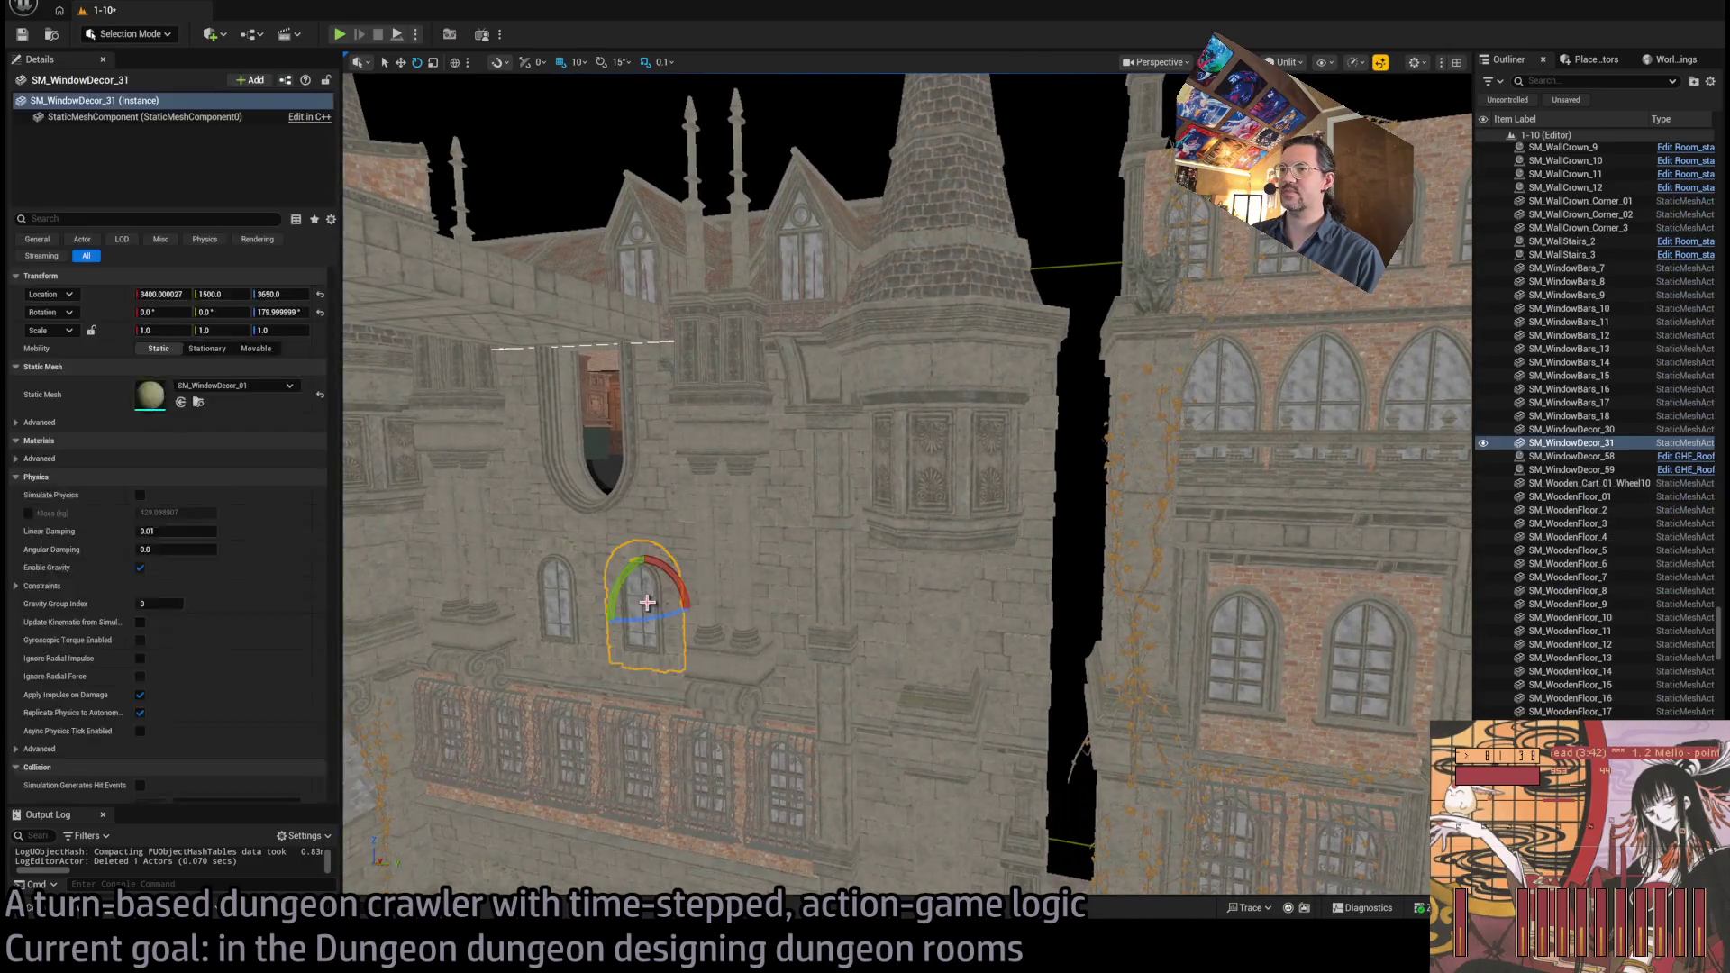
drag(788, 737, 822, 642)
click(895, 437)
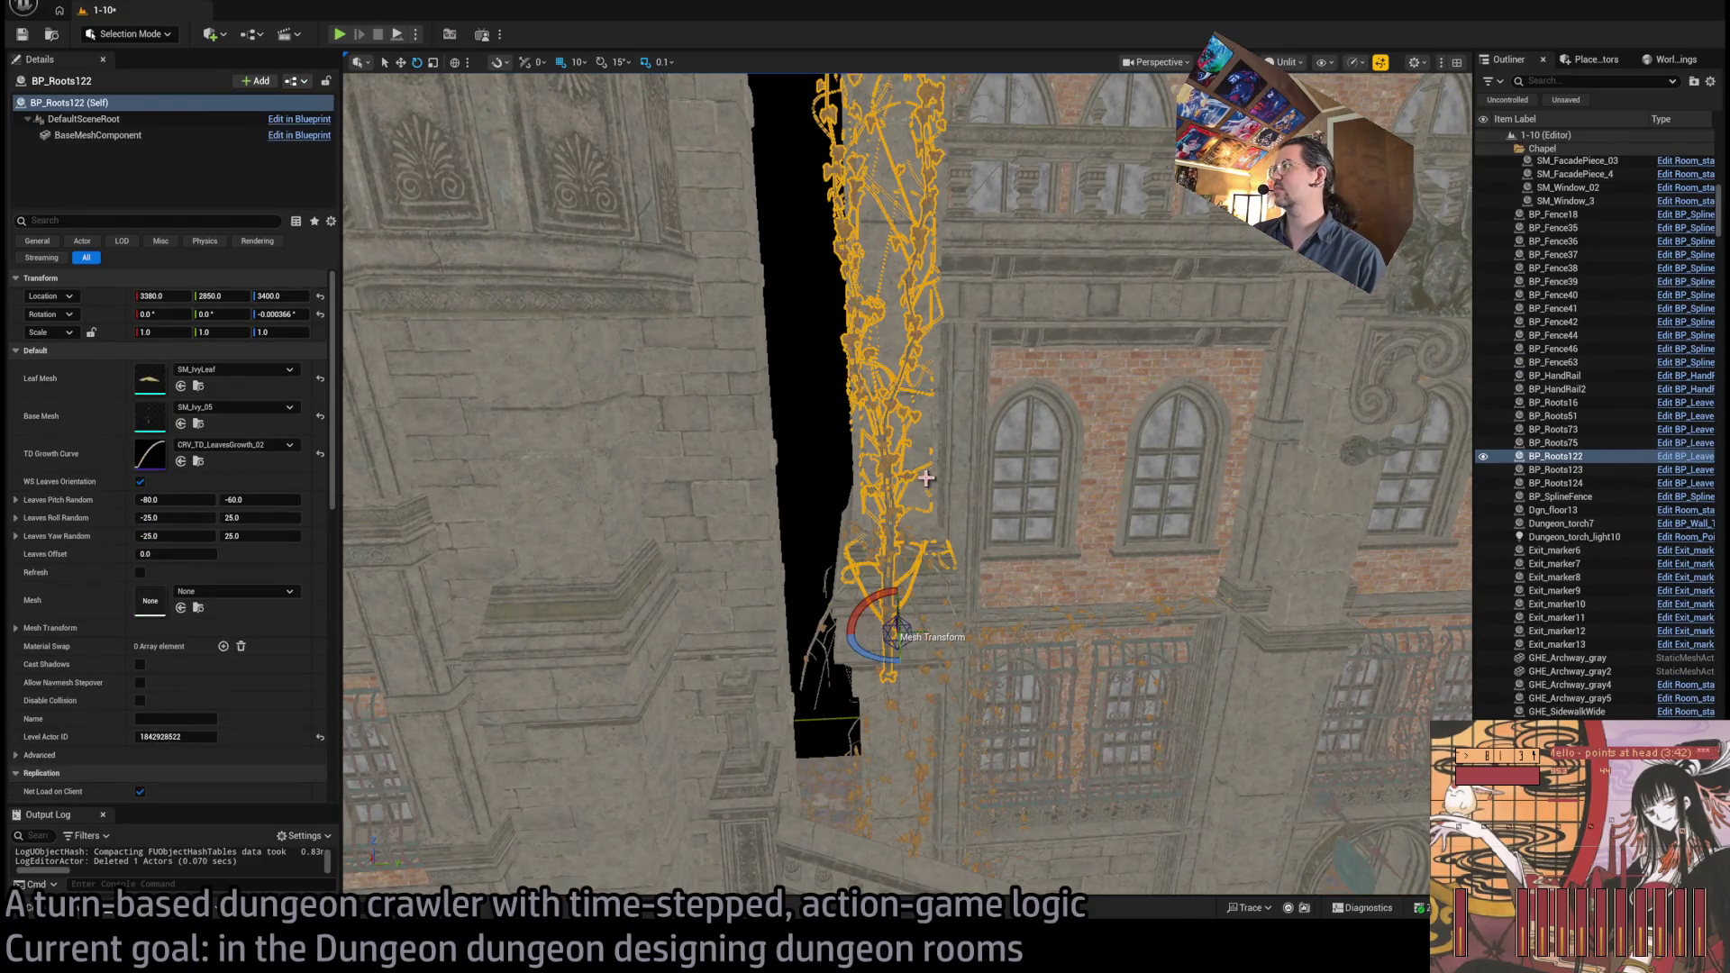
mouse_move(926, 477)
mouse_down()
mouse_move(633, 866)
mouse_move(712, 693)
mouse_up()
click(1045, 503)
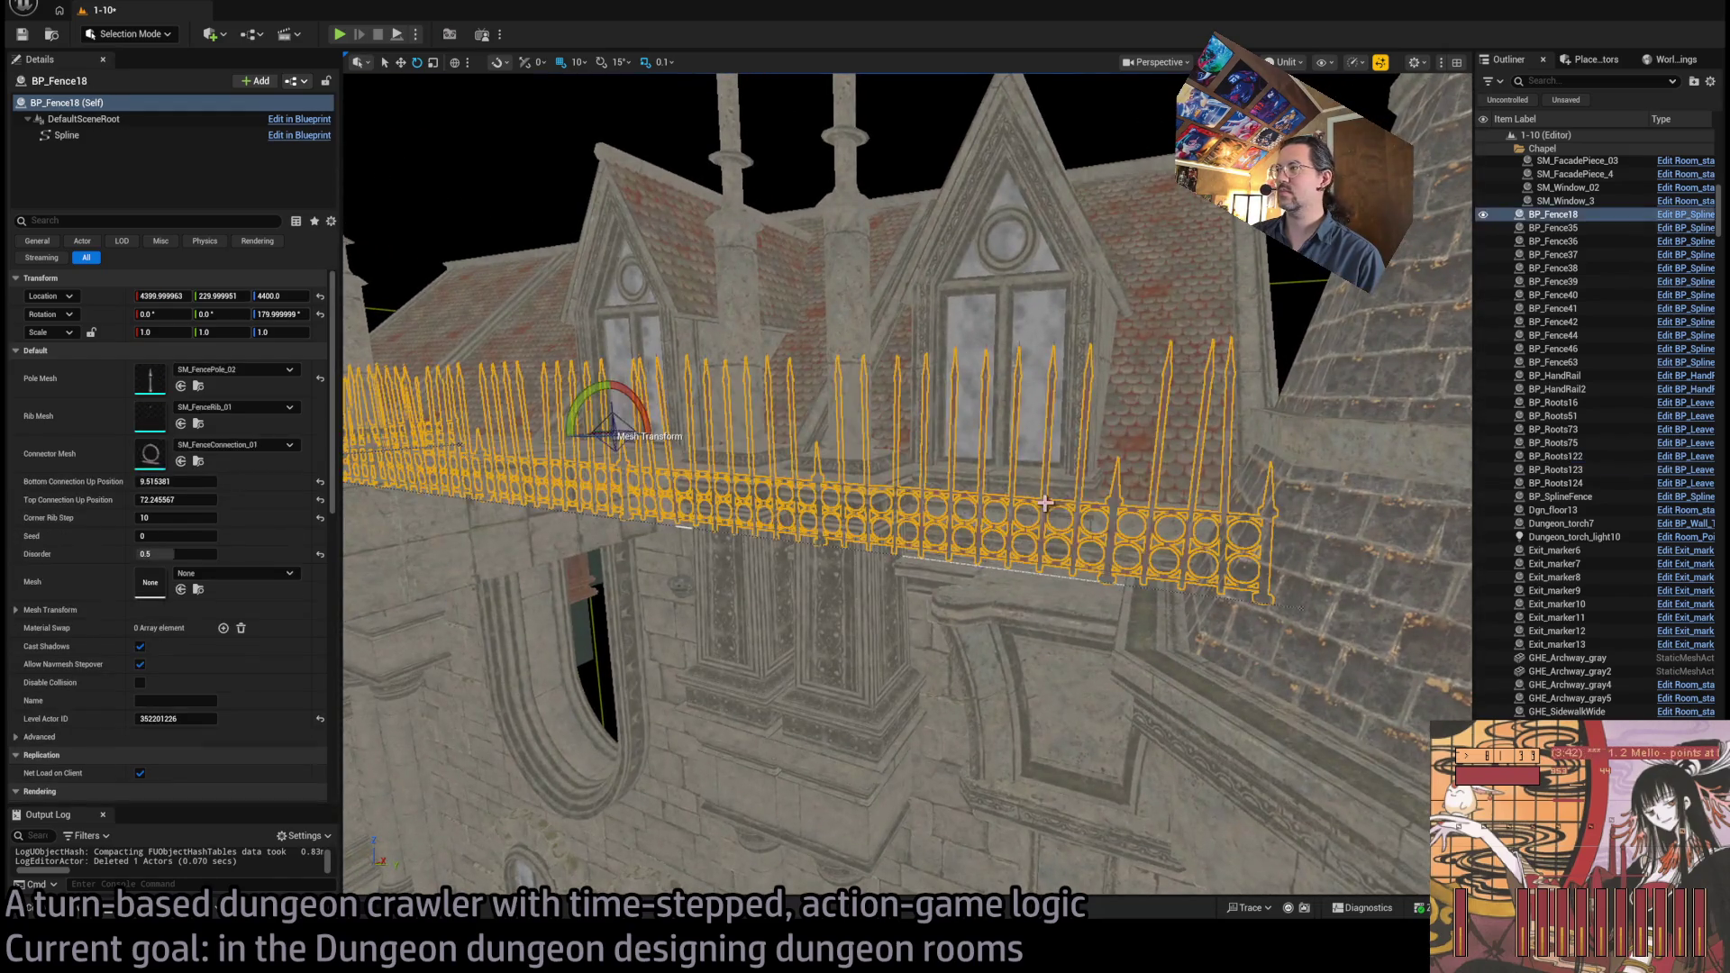
click(1690, 228)
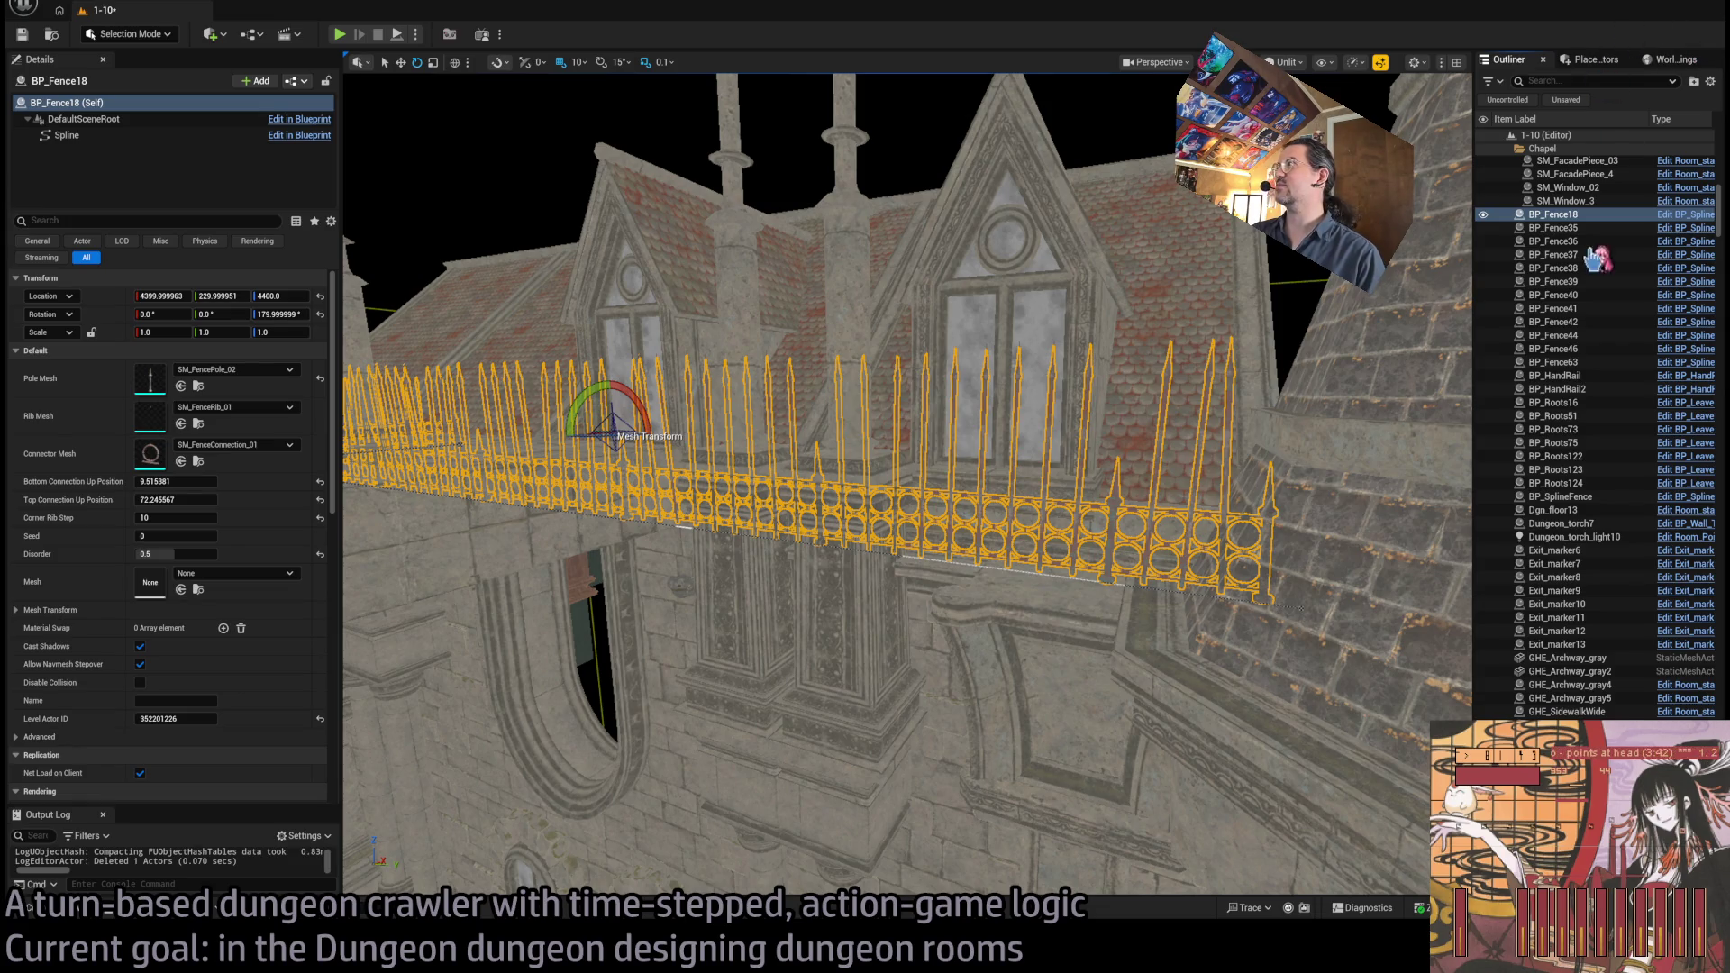
click(1683, 221)
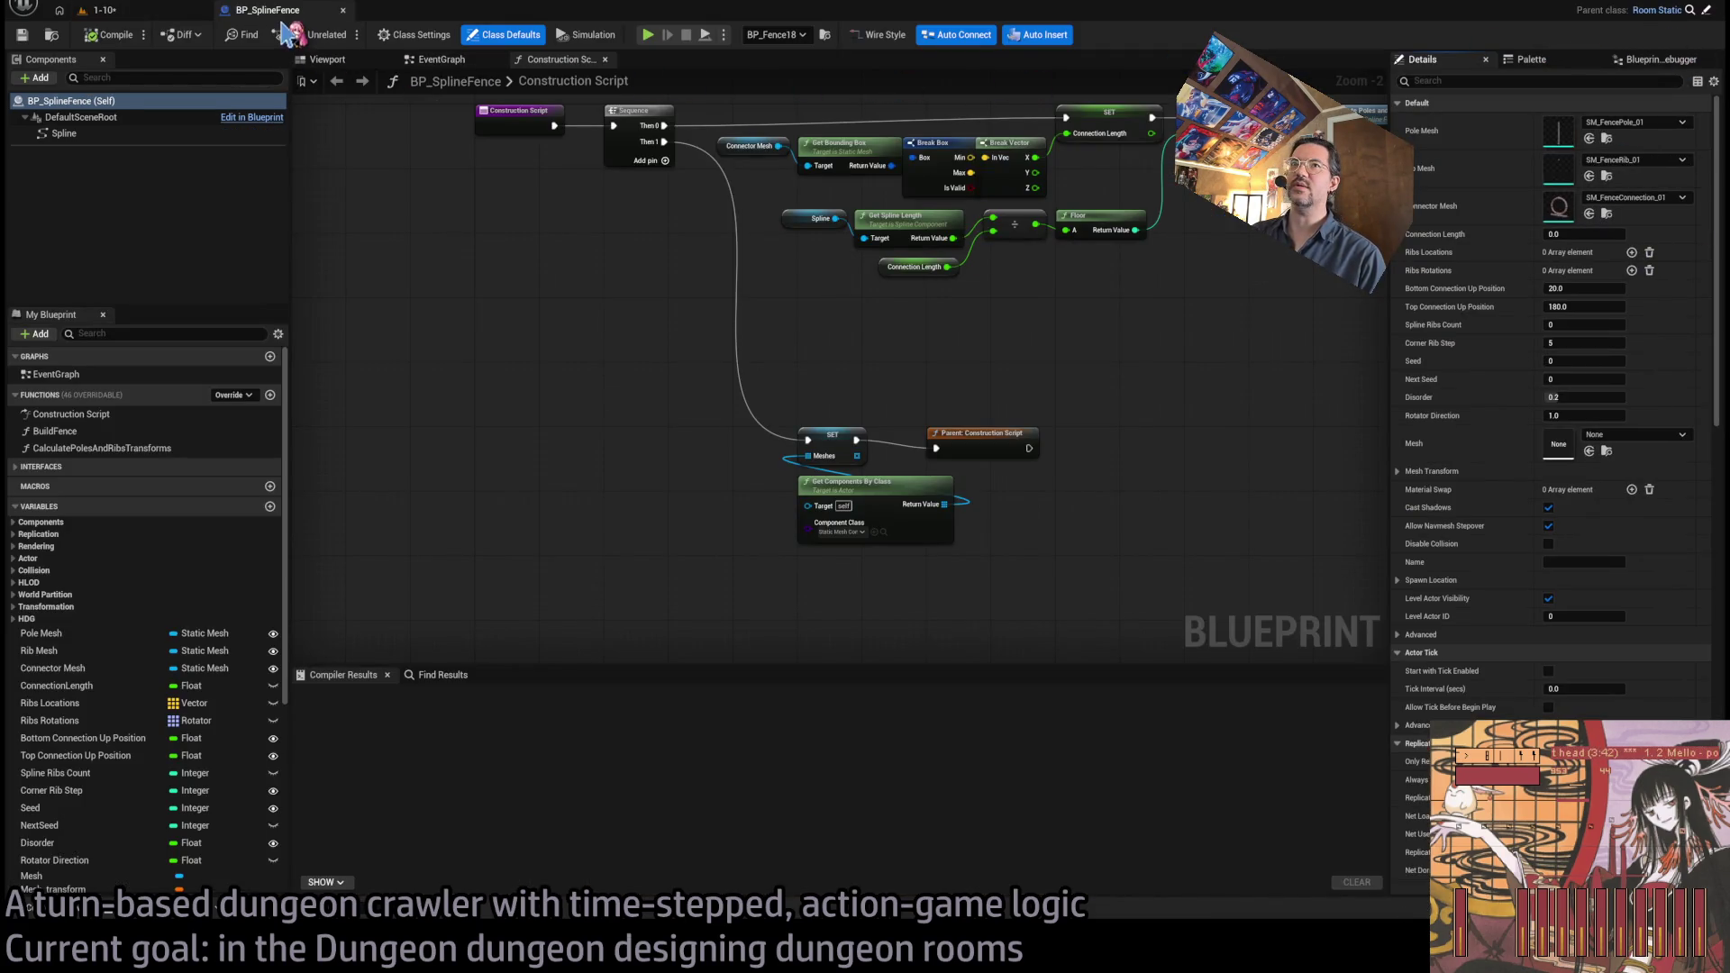
click(343, 9)
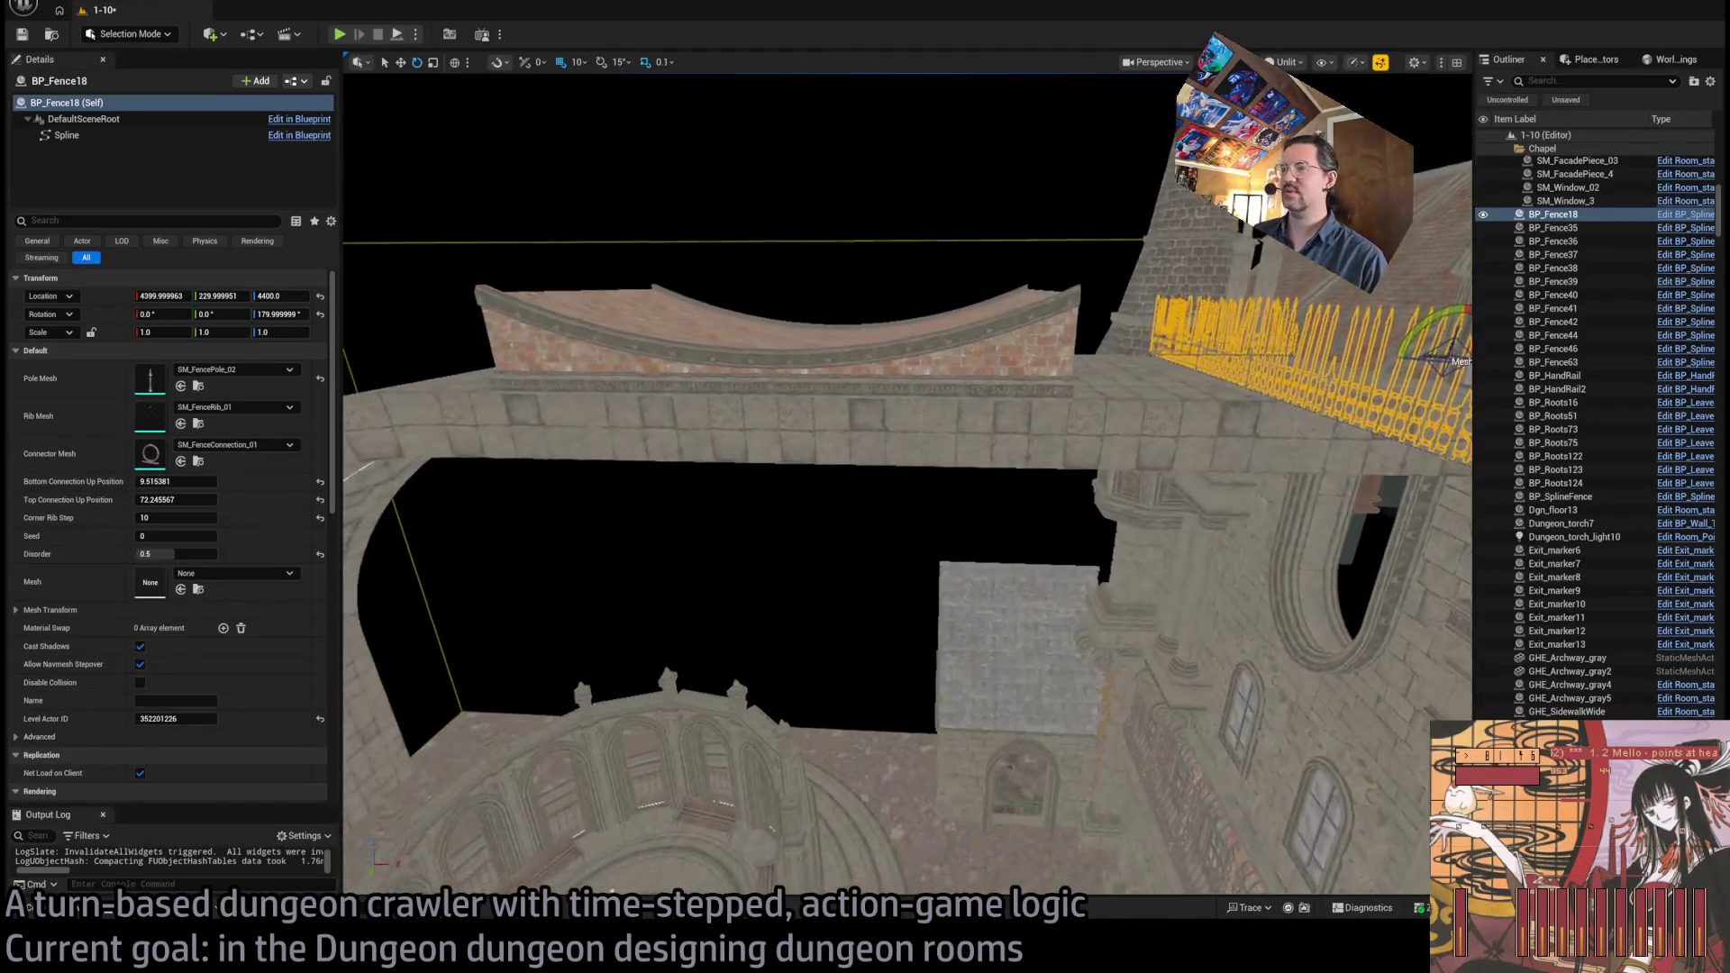
drag(754, 210, 753, 210)
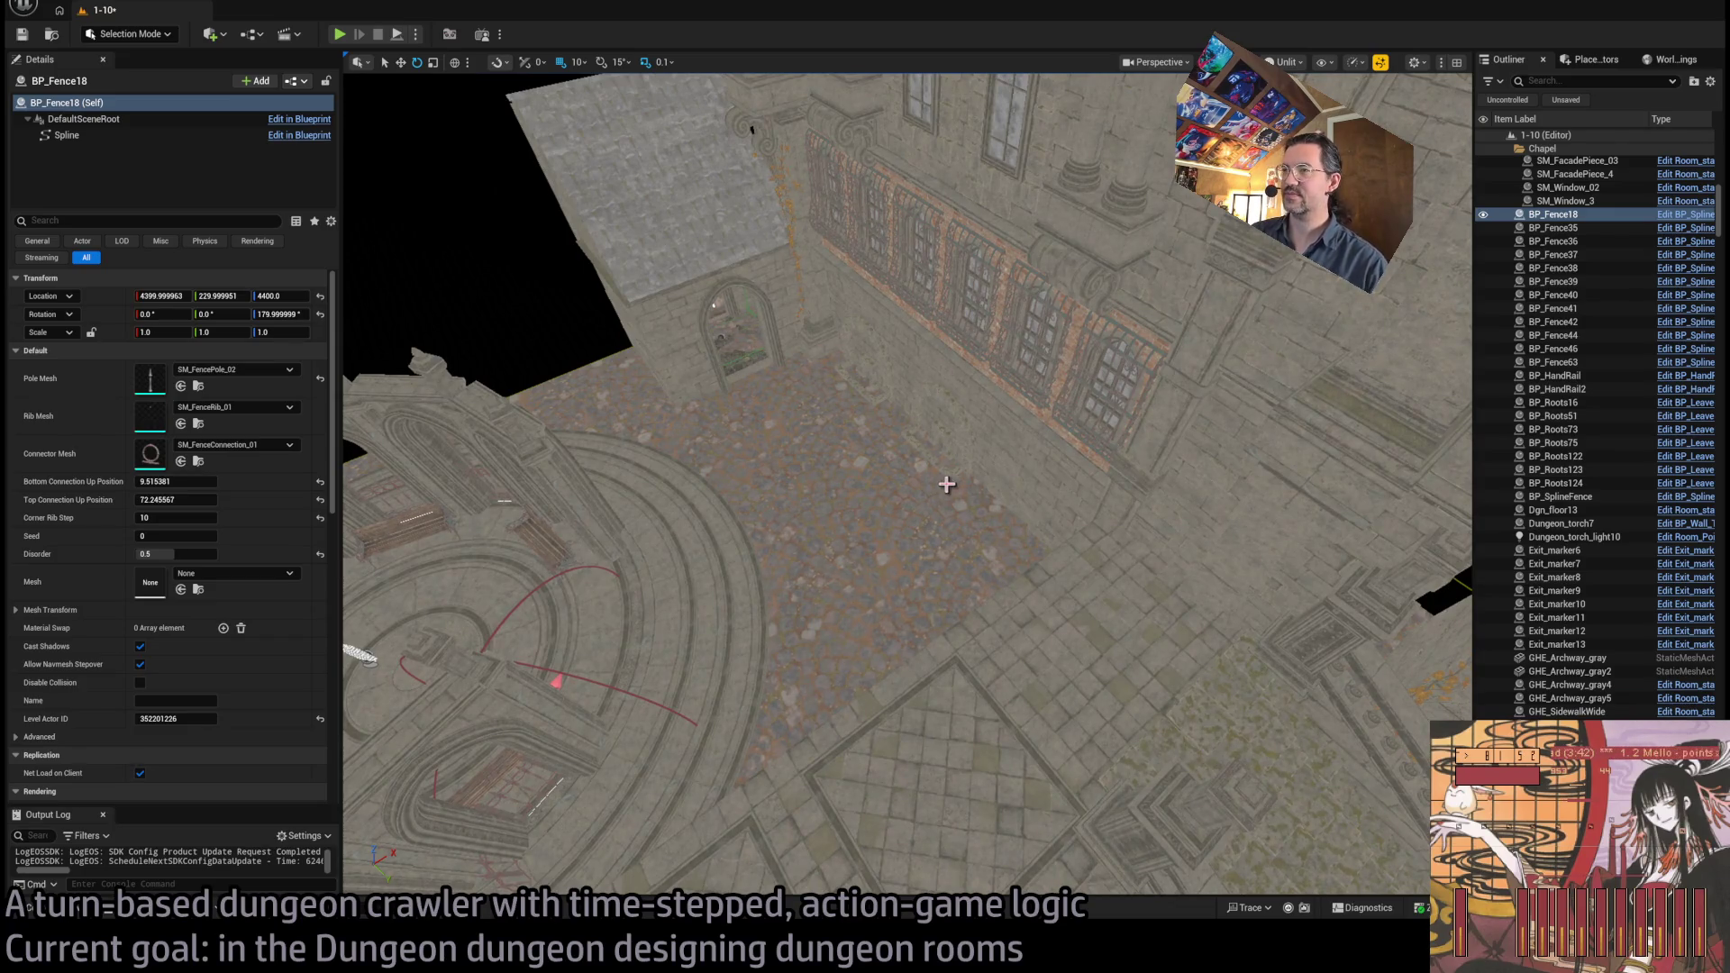
mouse_move(946, 484)
mouse_down()
mouse_move(849, 495)
mouse_move(867, 512)
mouse_up()
click(849, 494)
ctrl+click(1159, 514)
drag(1159, 514, 1158, 513)
drag(1078, 629, 857, 609)
key(w)
key(ctrl+z)
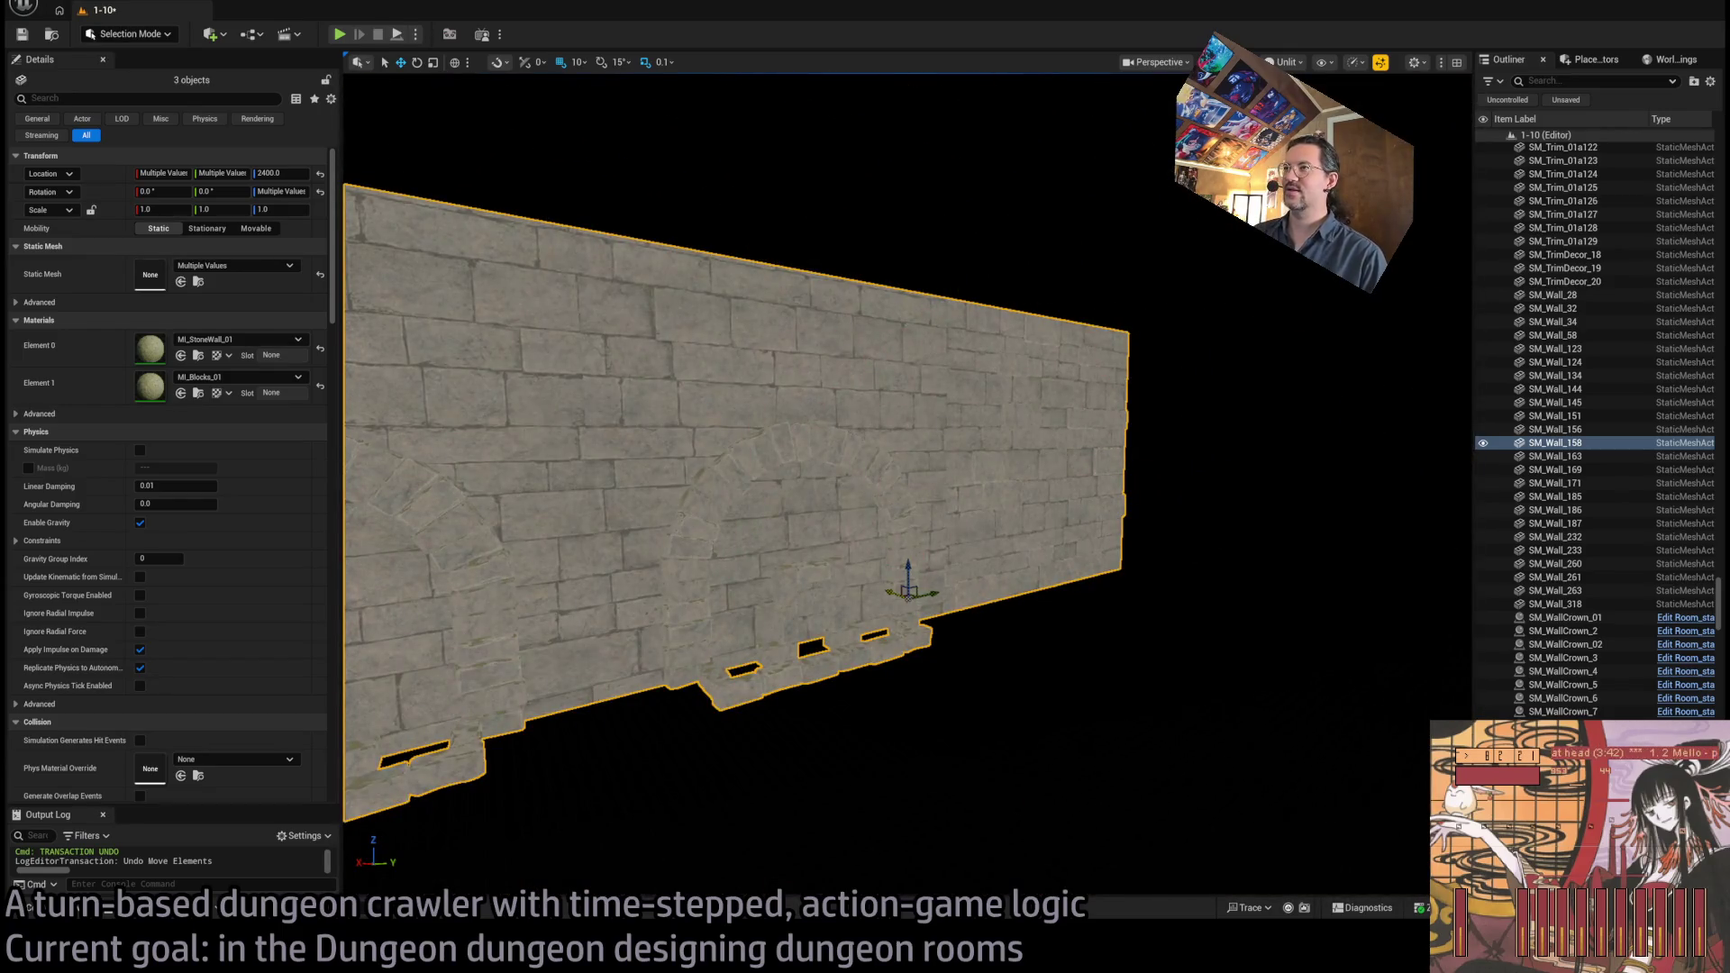
scroll(907, 484, up, 5)
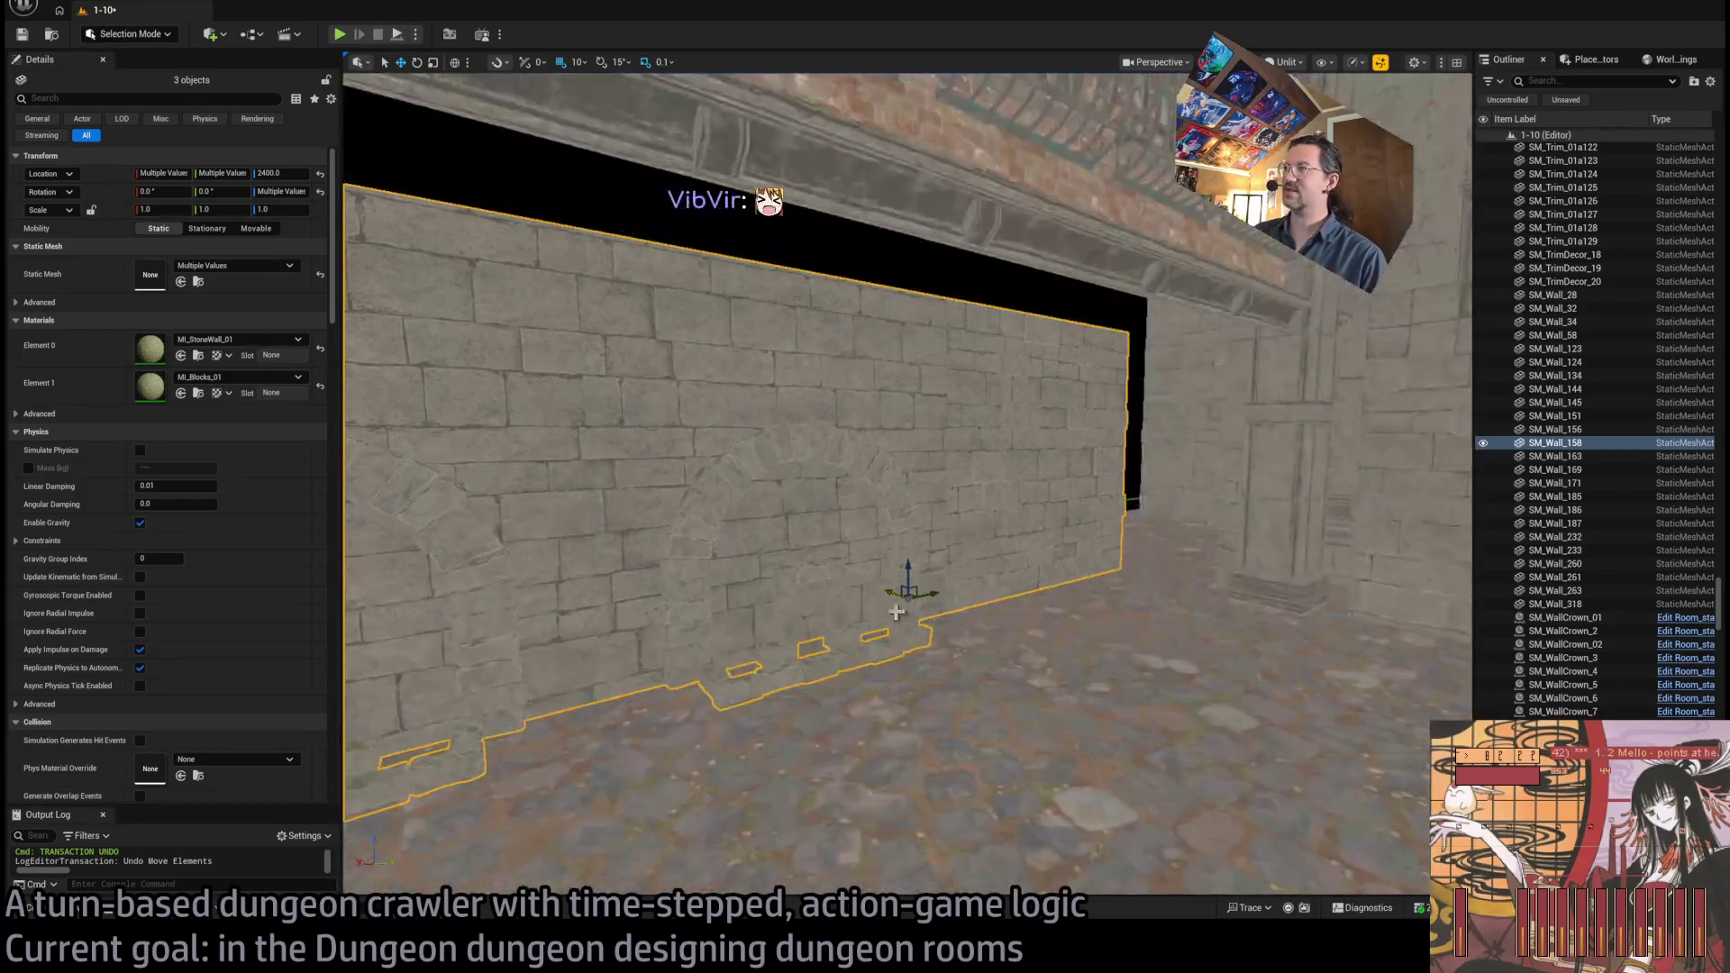
drag(1290, 755, 1290, 755)
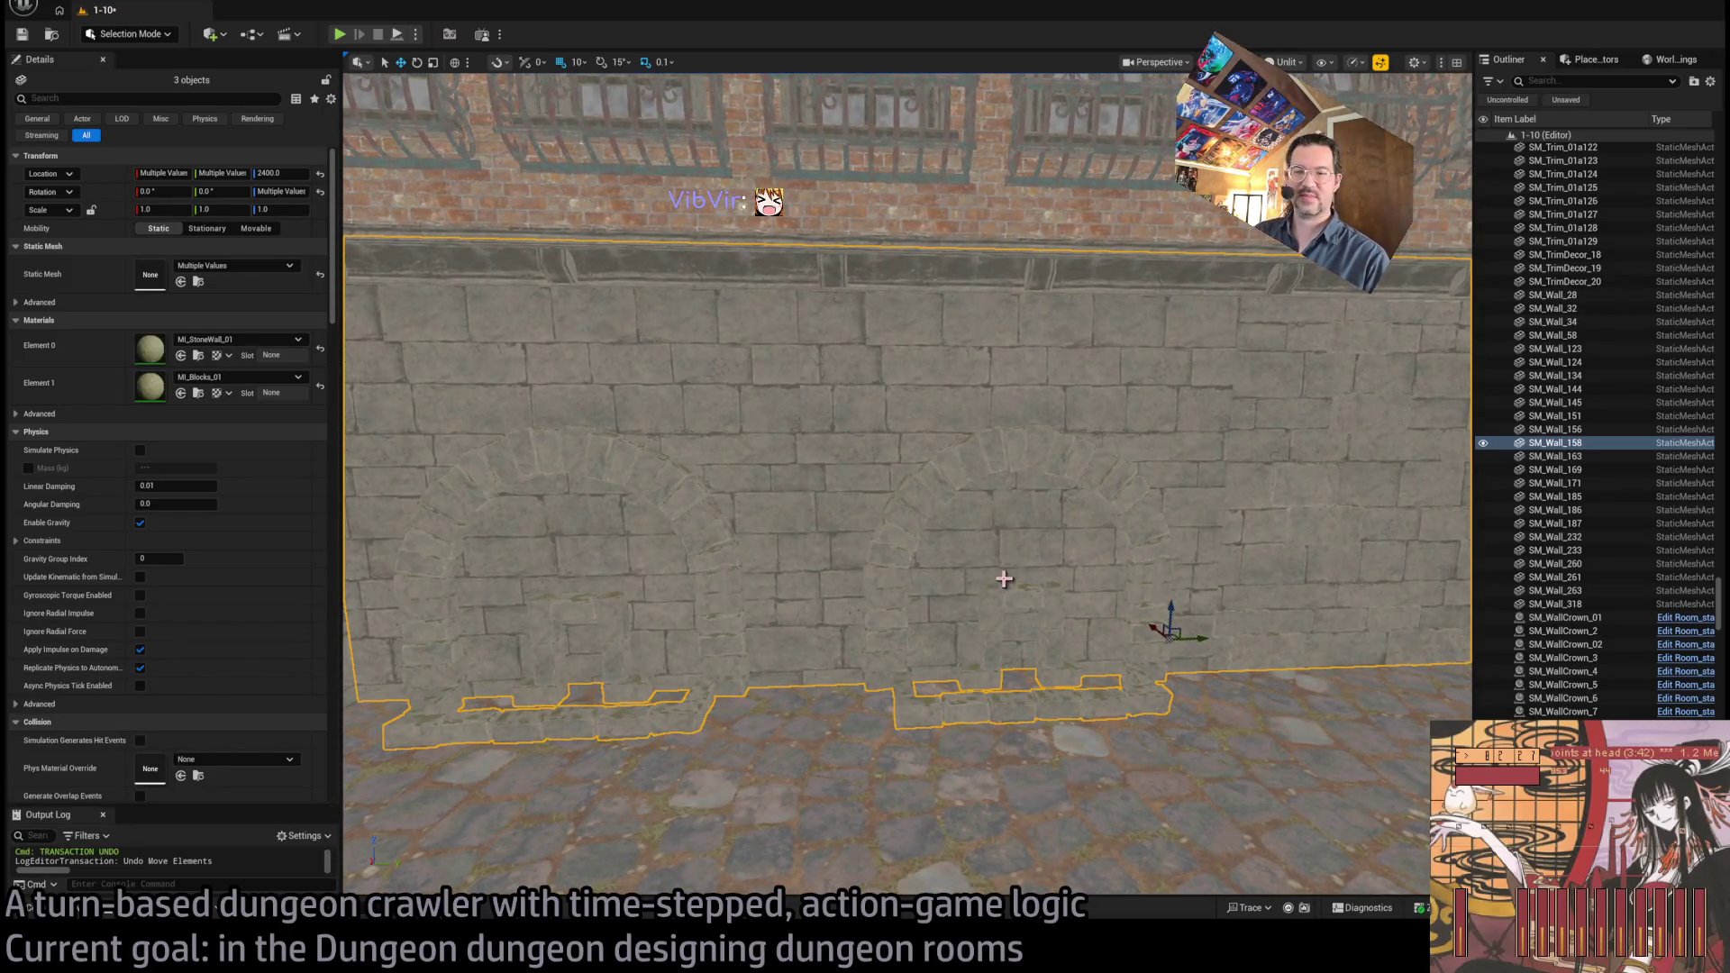
drag(1003, 579, 1017, 584)
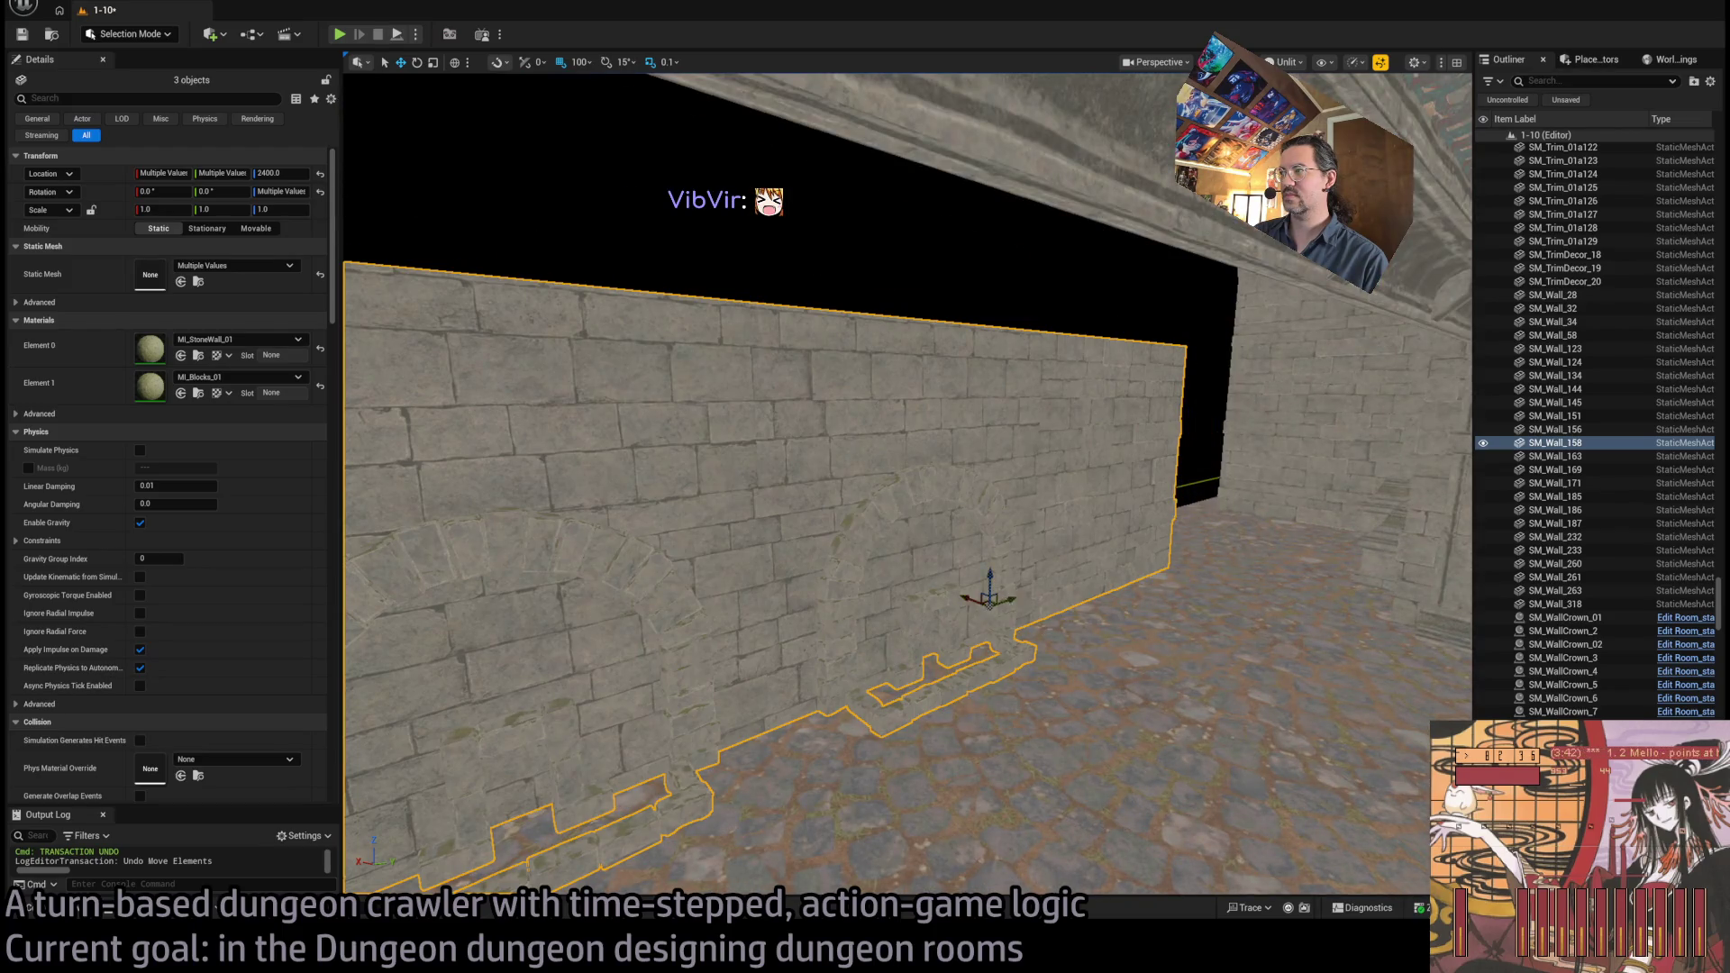
drag(989, 595, 989, 595)
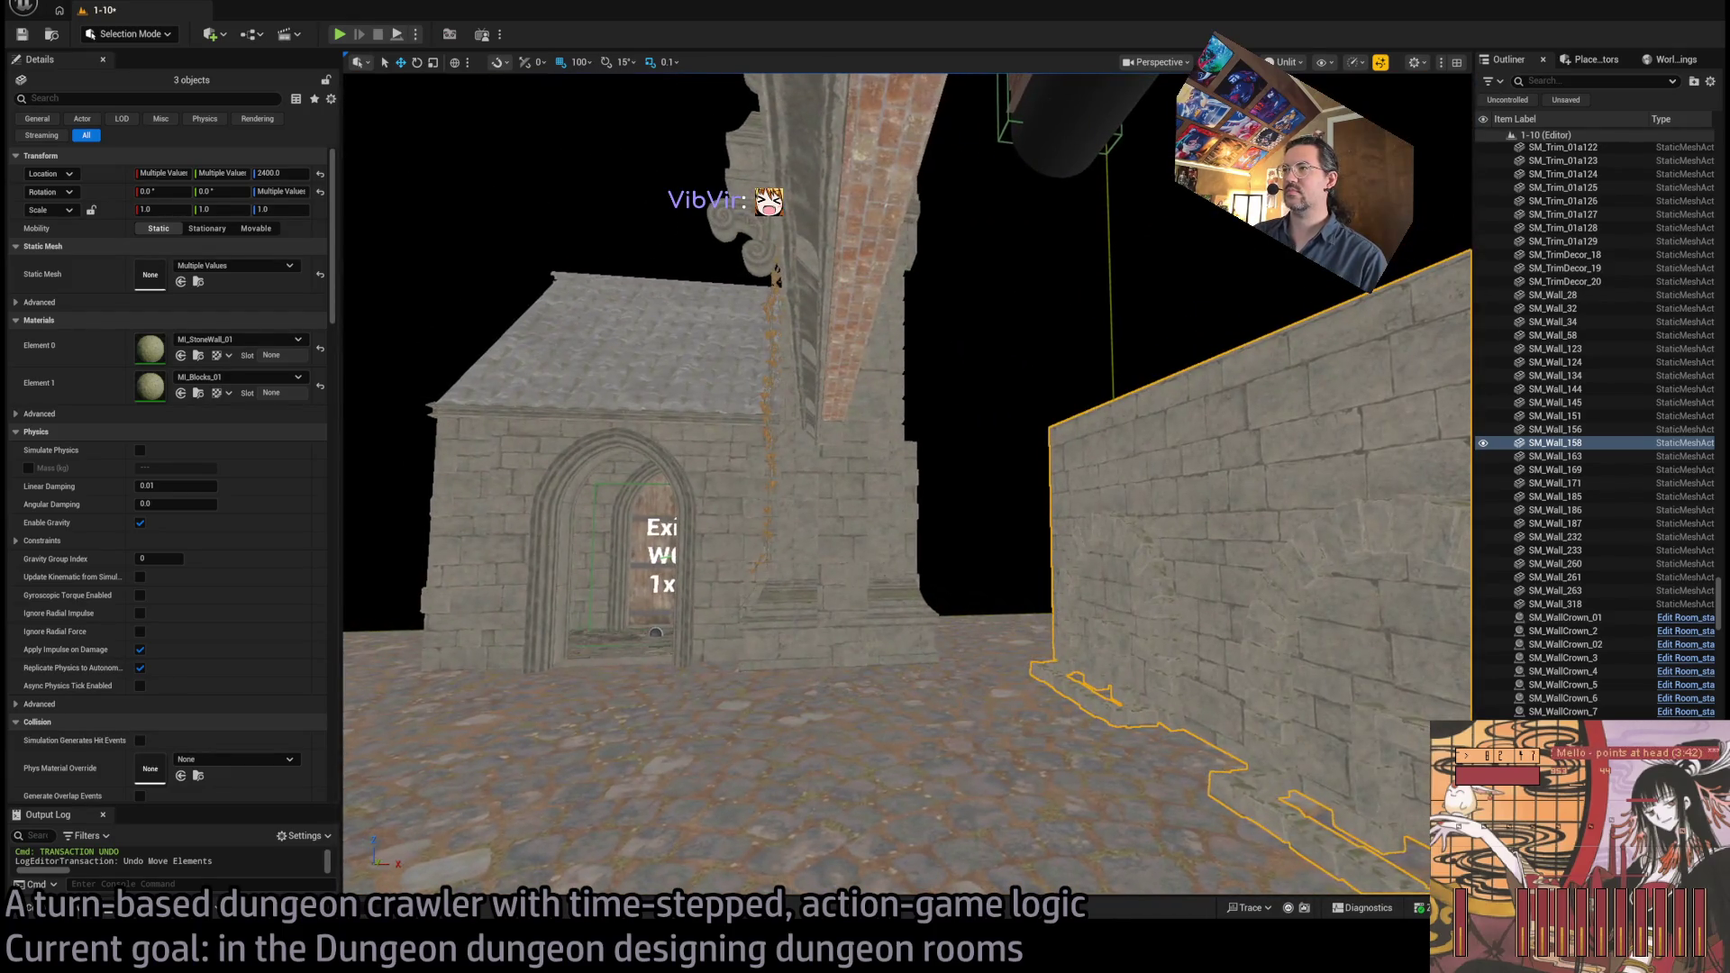
click(1081, 454)
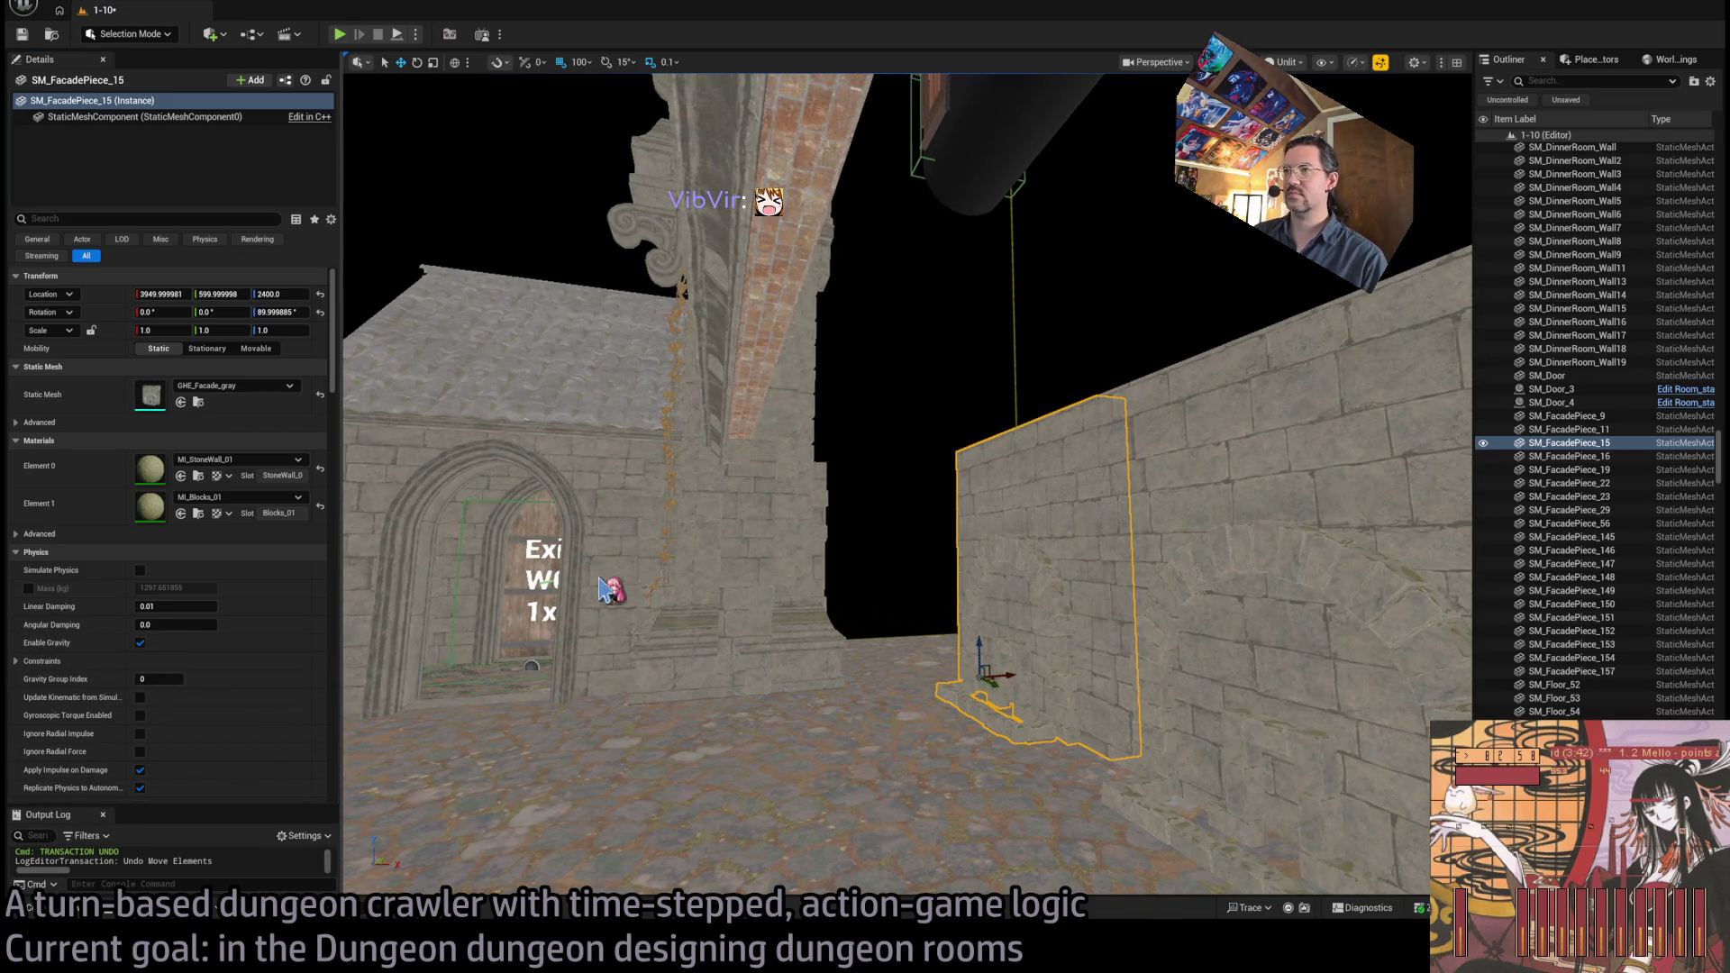
Frame and delete the stray duplicated sidewalk slab atop the wall
mouse_move(605, 590)
mouse_down()
mouse_move(541, 605)
mouse_move(667, 551)
mouse_up()
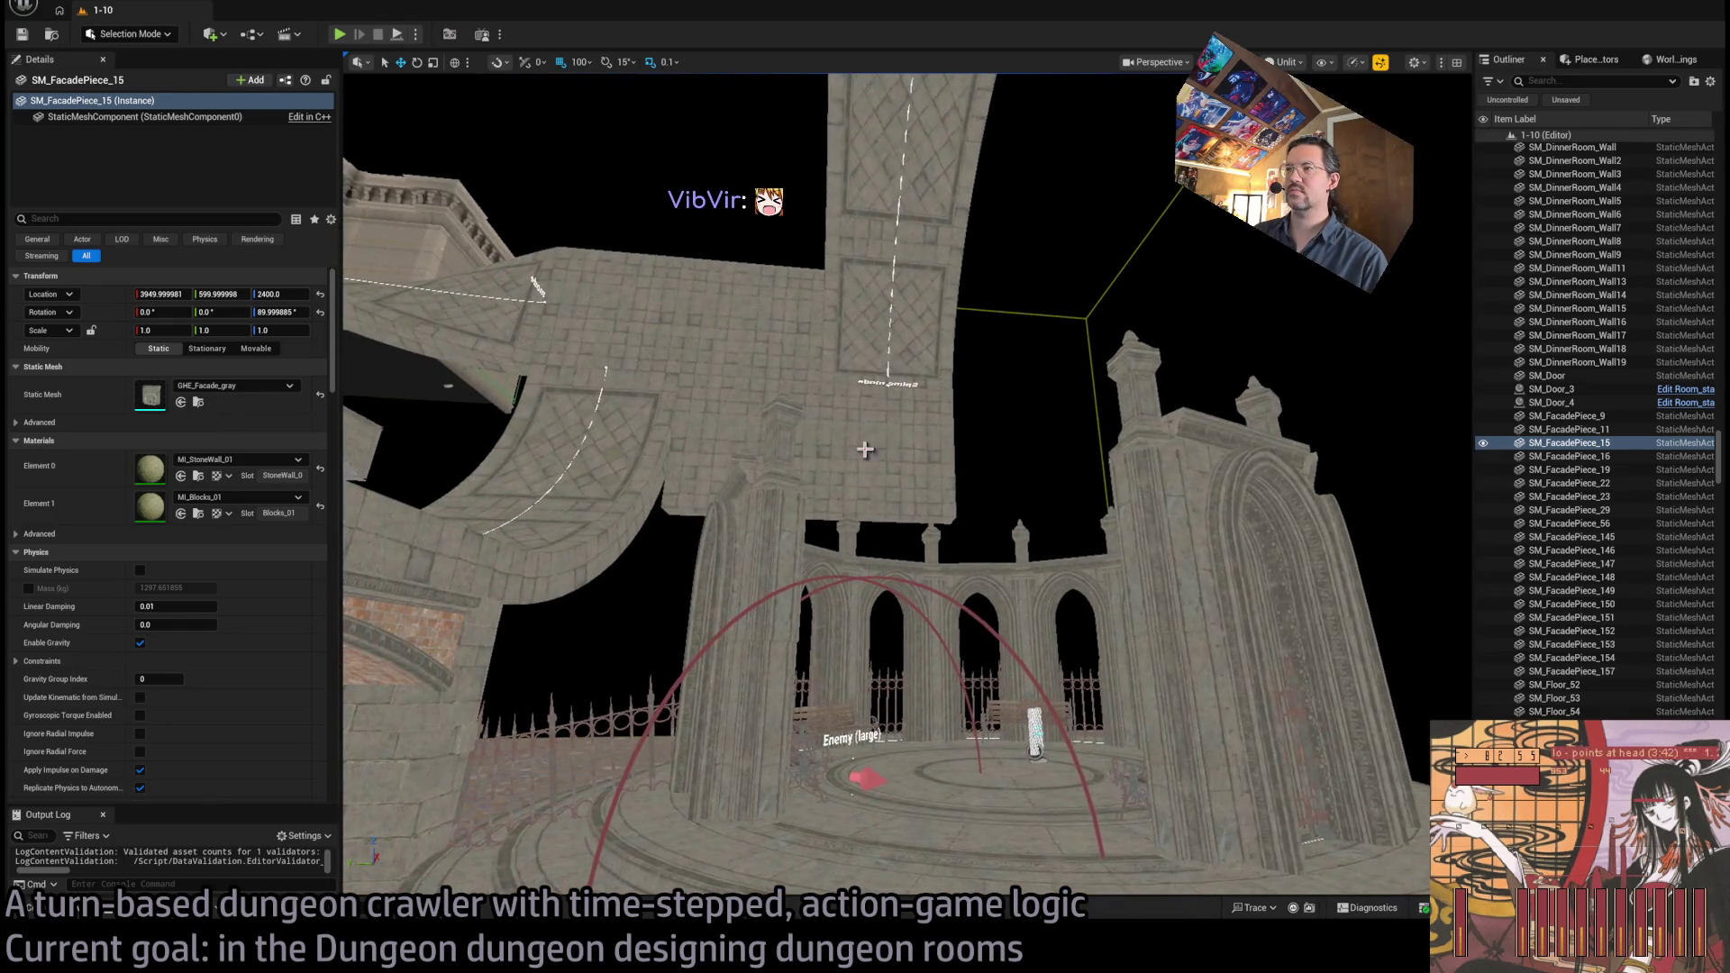
click(865, 448)
key(f)
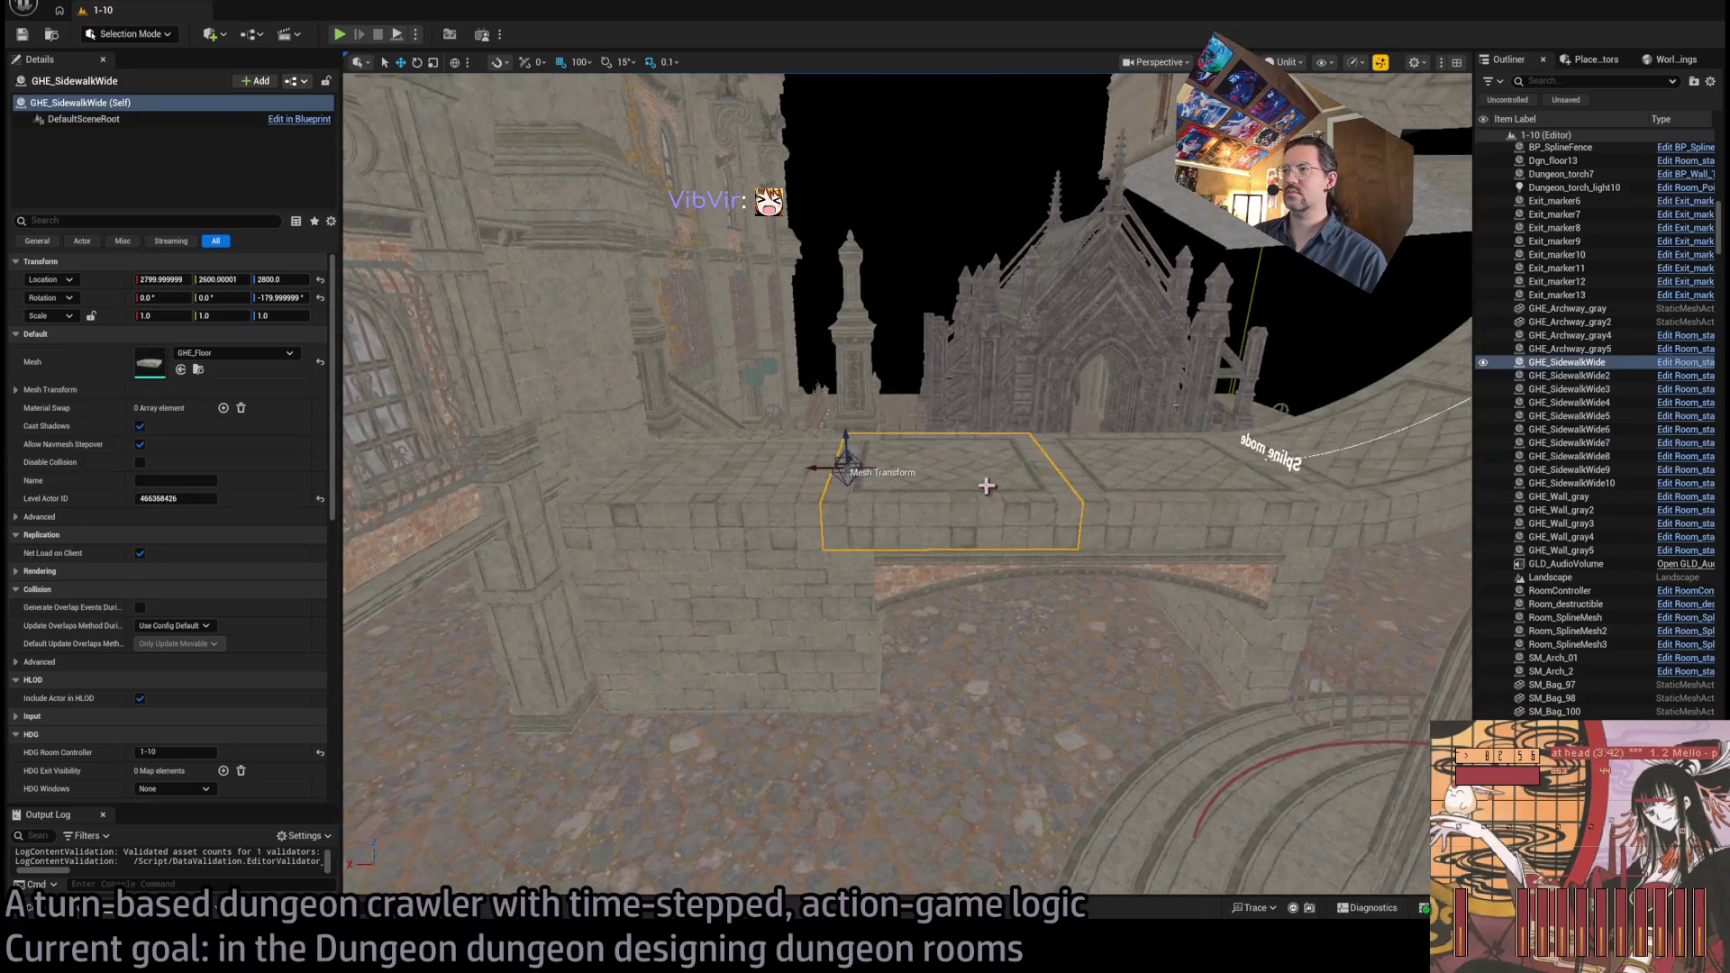
mouse_move(986, 485)
mouse_down()
mouse_move(1227, 390)
mouse_move(1027, 288)
mouse_move(880, 279)
mouse_up()
key(Delete)
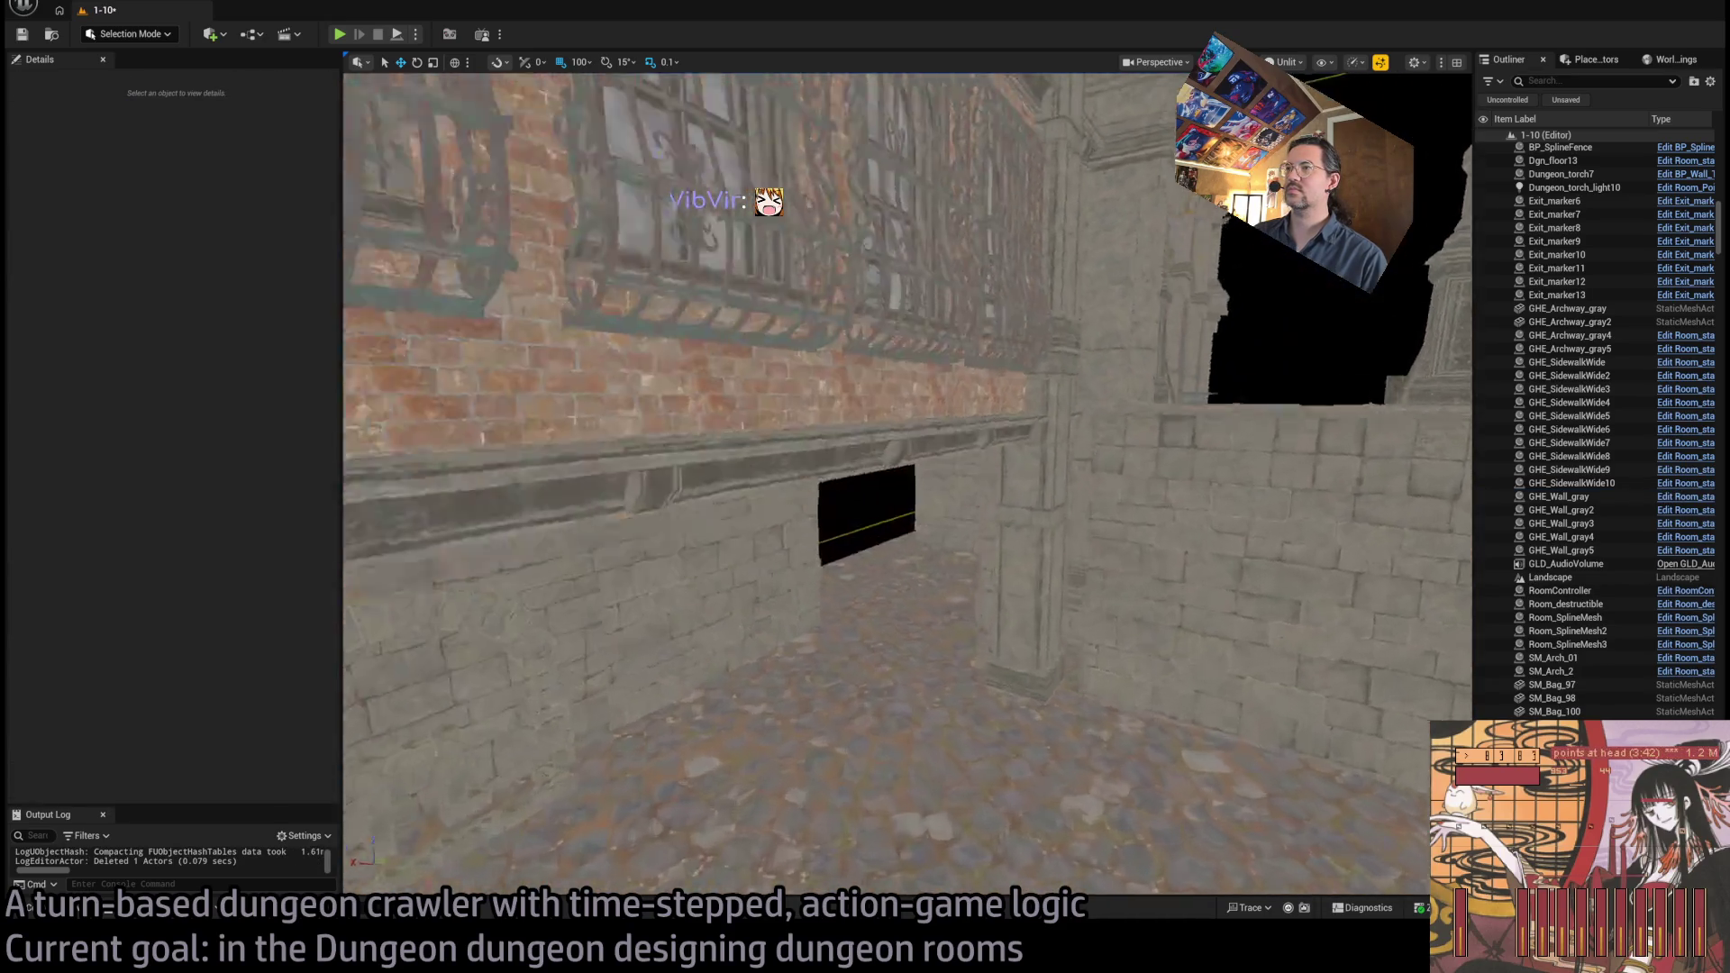
Delete the stone wall sections at the courtyard edge, including SM_Wall_158, and open the Content Drawer
mouse_move(901, 487)
mouse_down()
mouse_move(892, 378)
mouse_move(829, 342)
mouse_up()
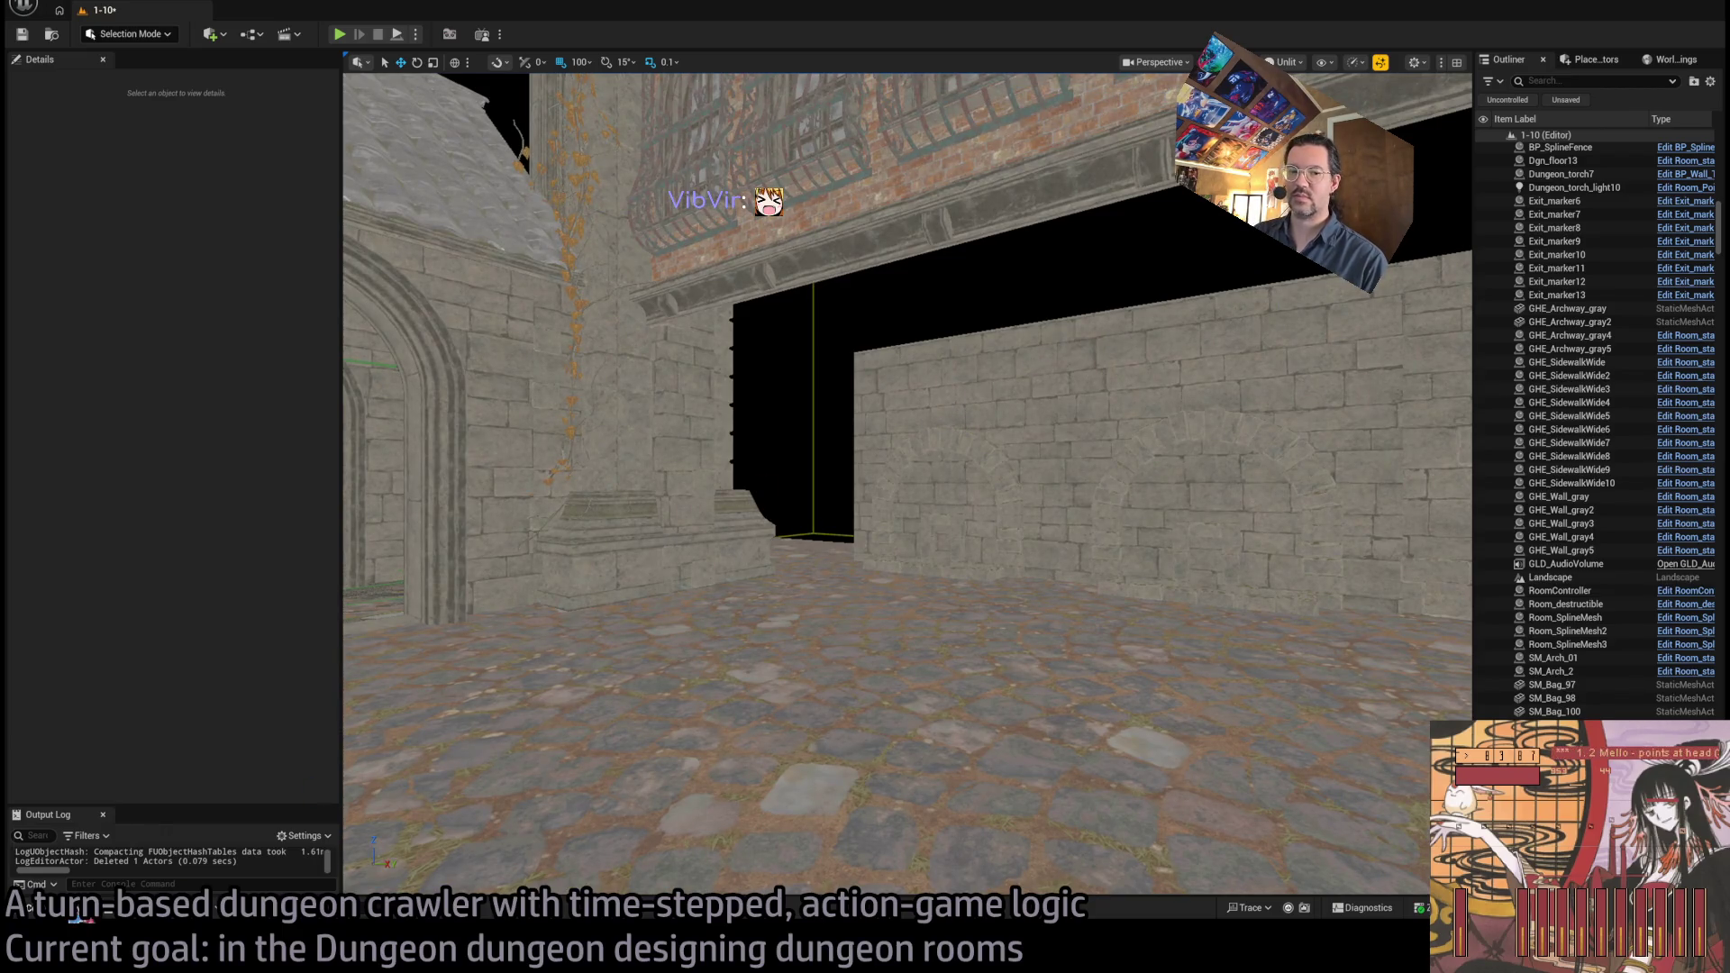
key(ctrl+space)
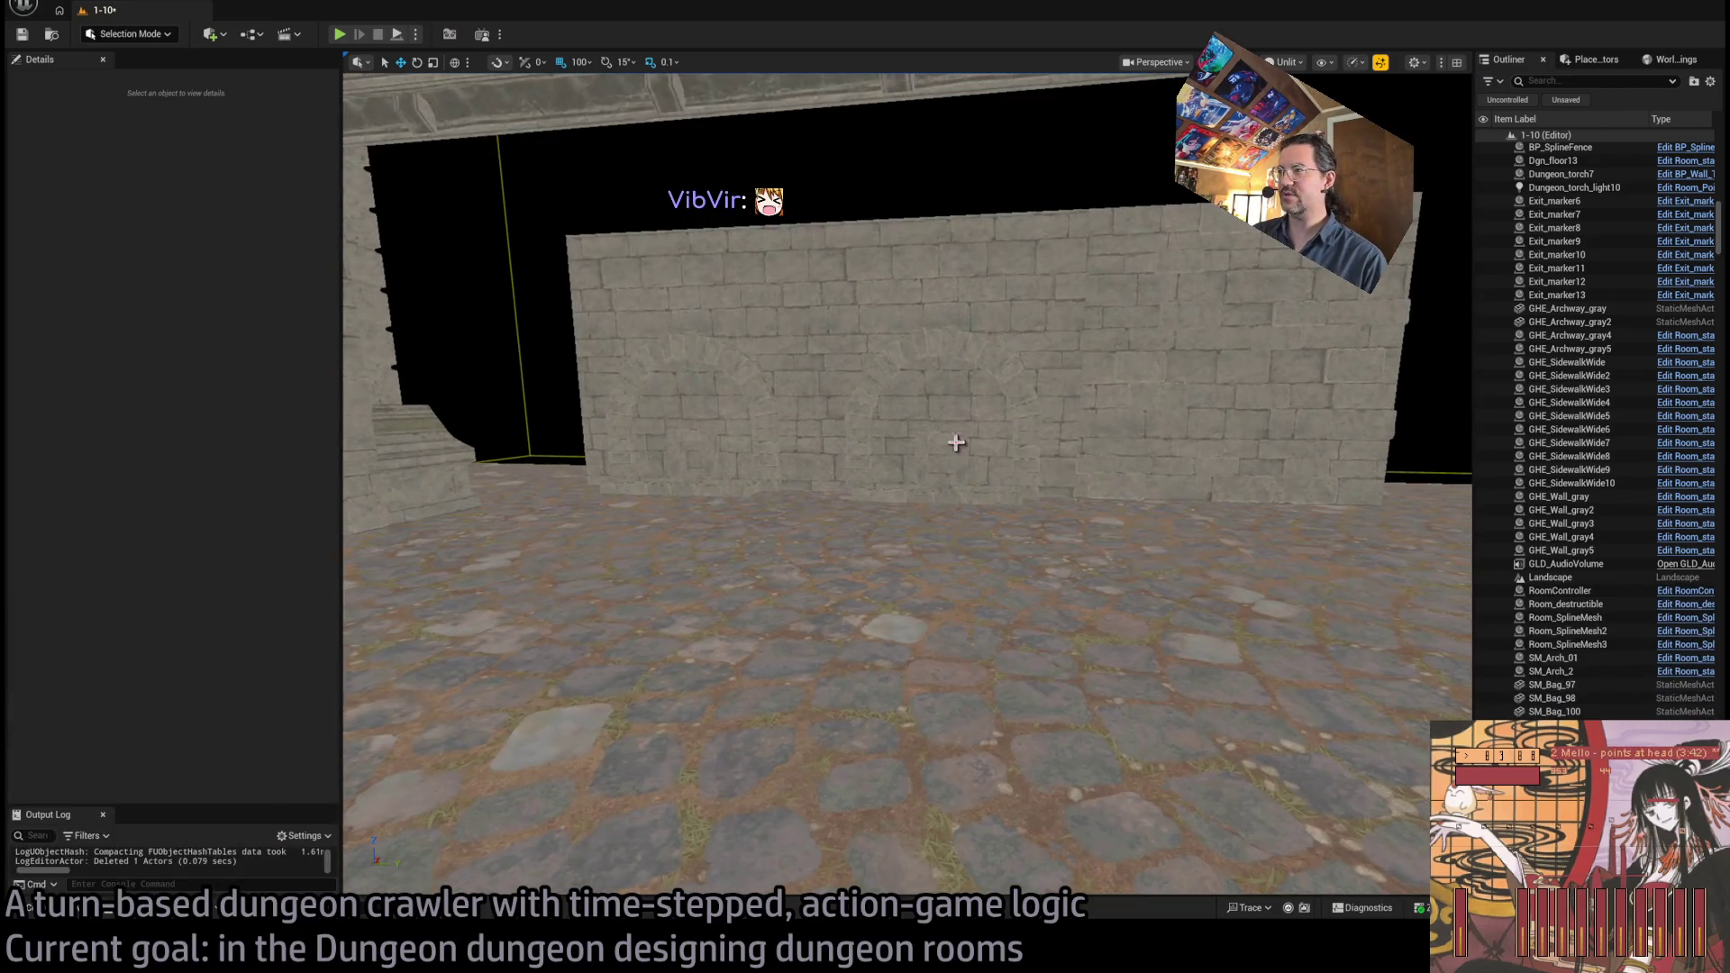
click(1047, 355)
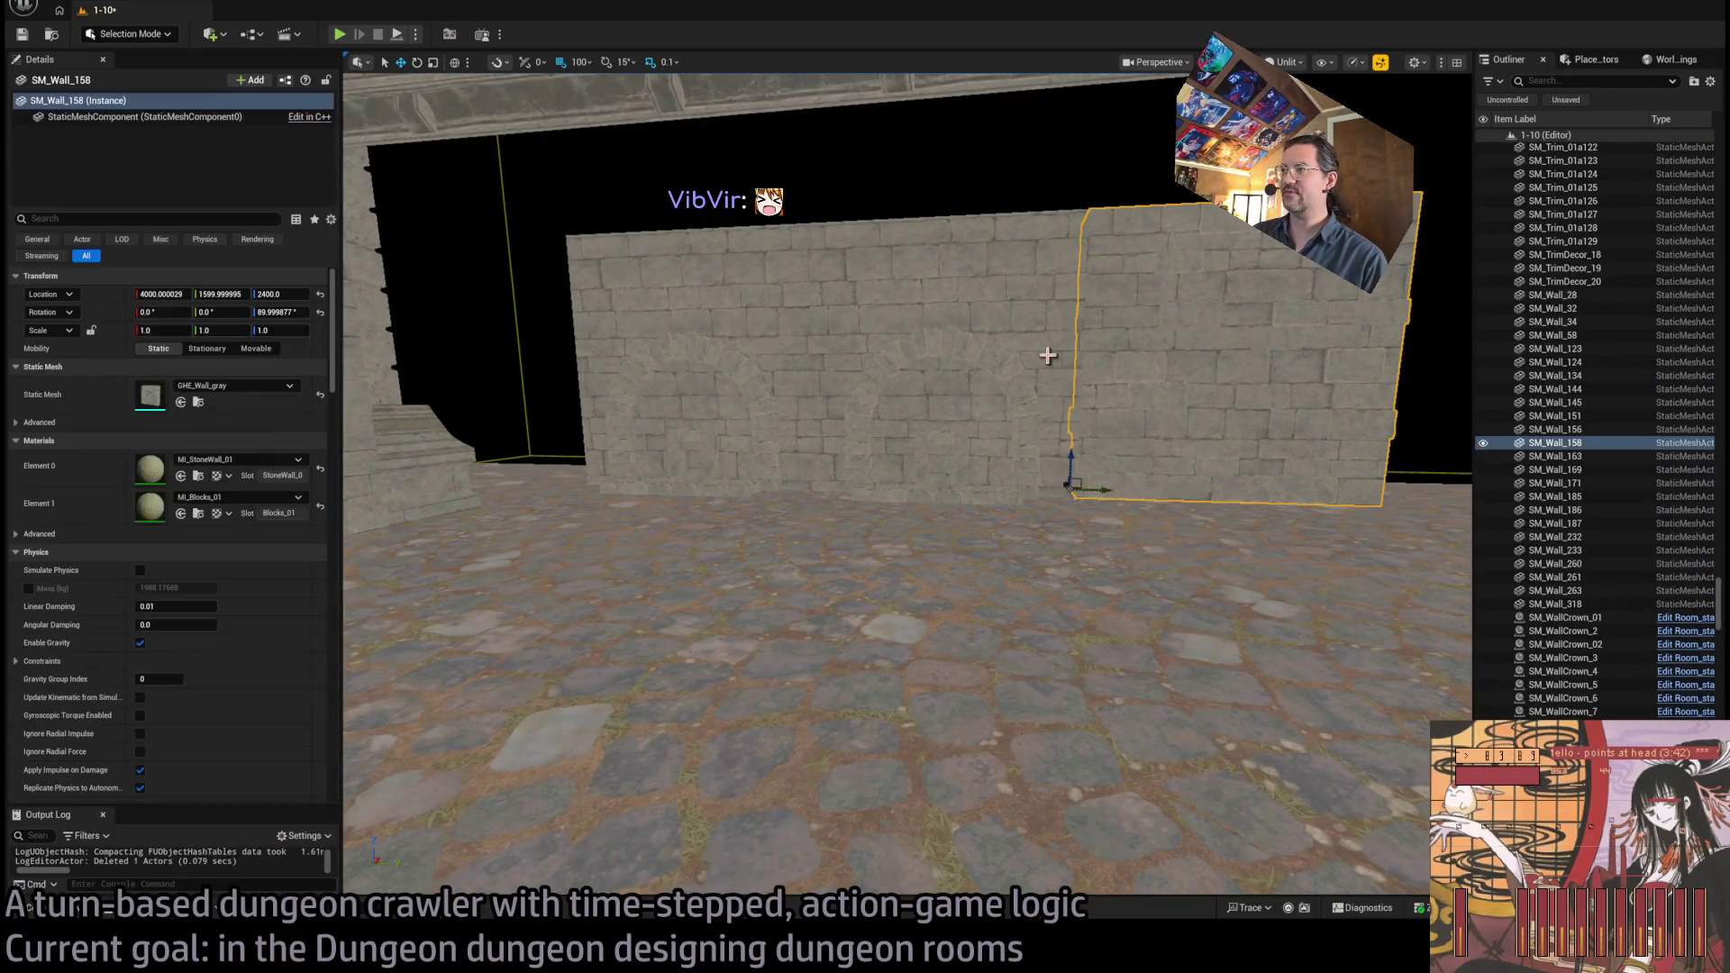
key(Delete)
click(899, 355)
key(Delete)
click(810, 355)
key(Delete)
click(1171, 360)
key(Delete)
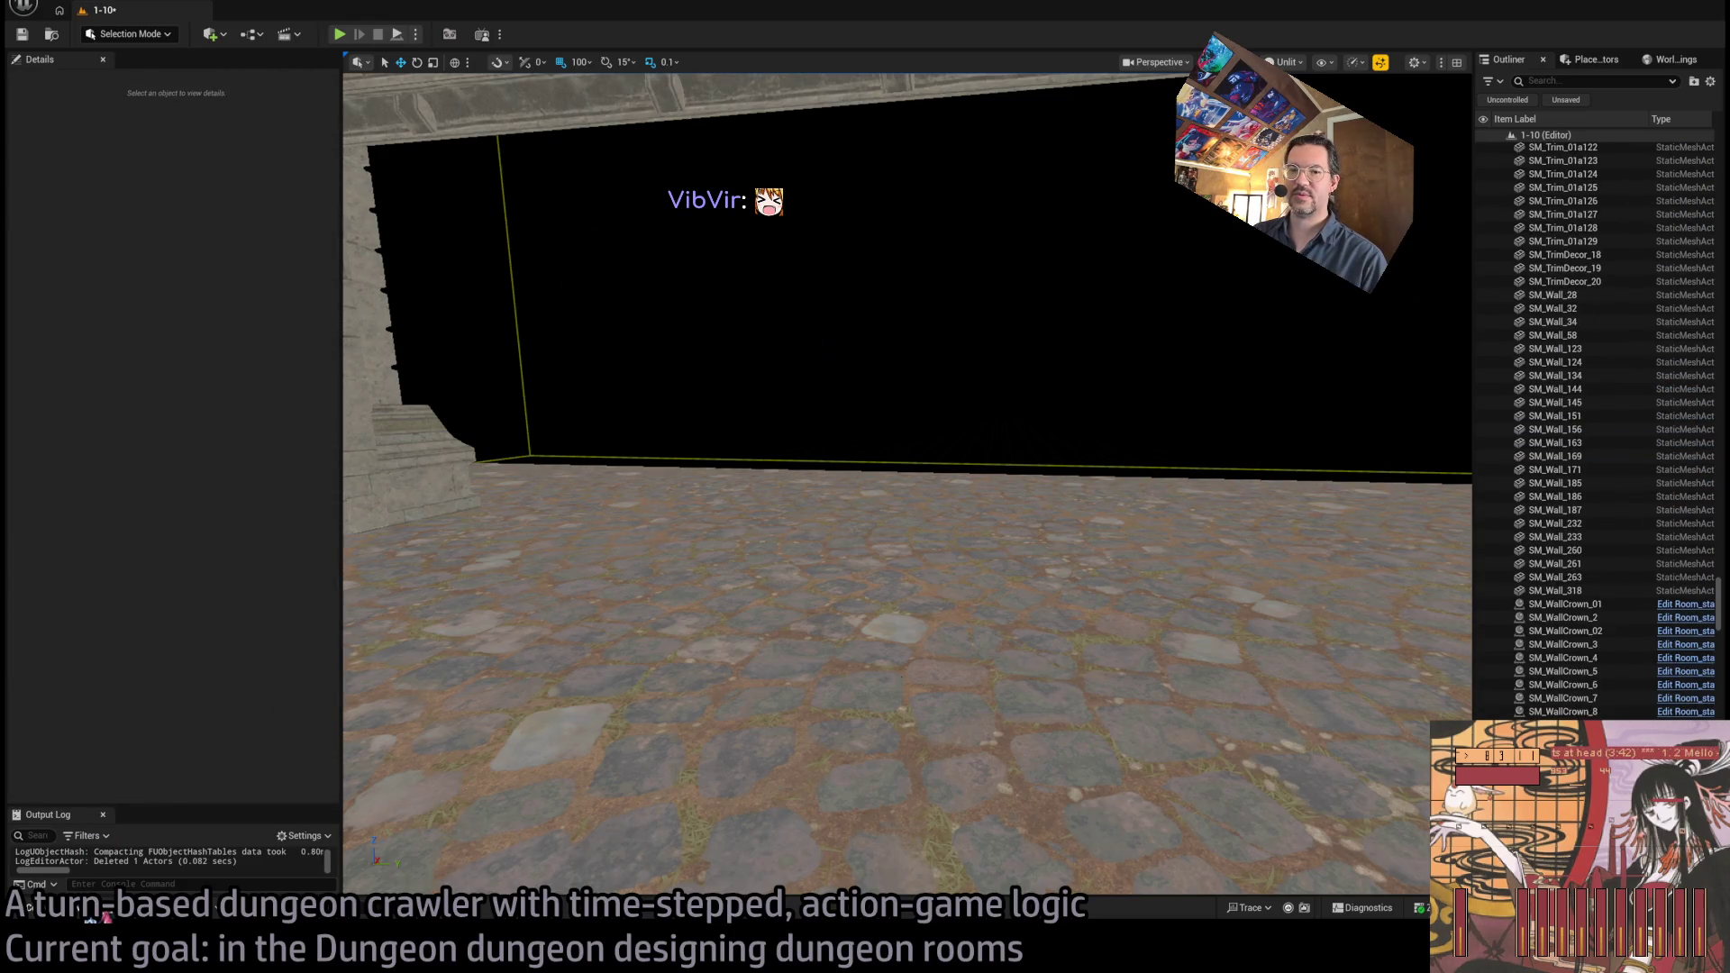
click(72, 910)
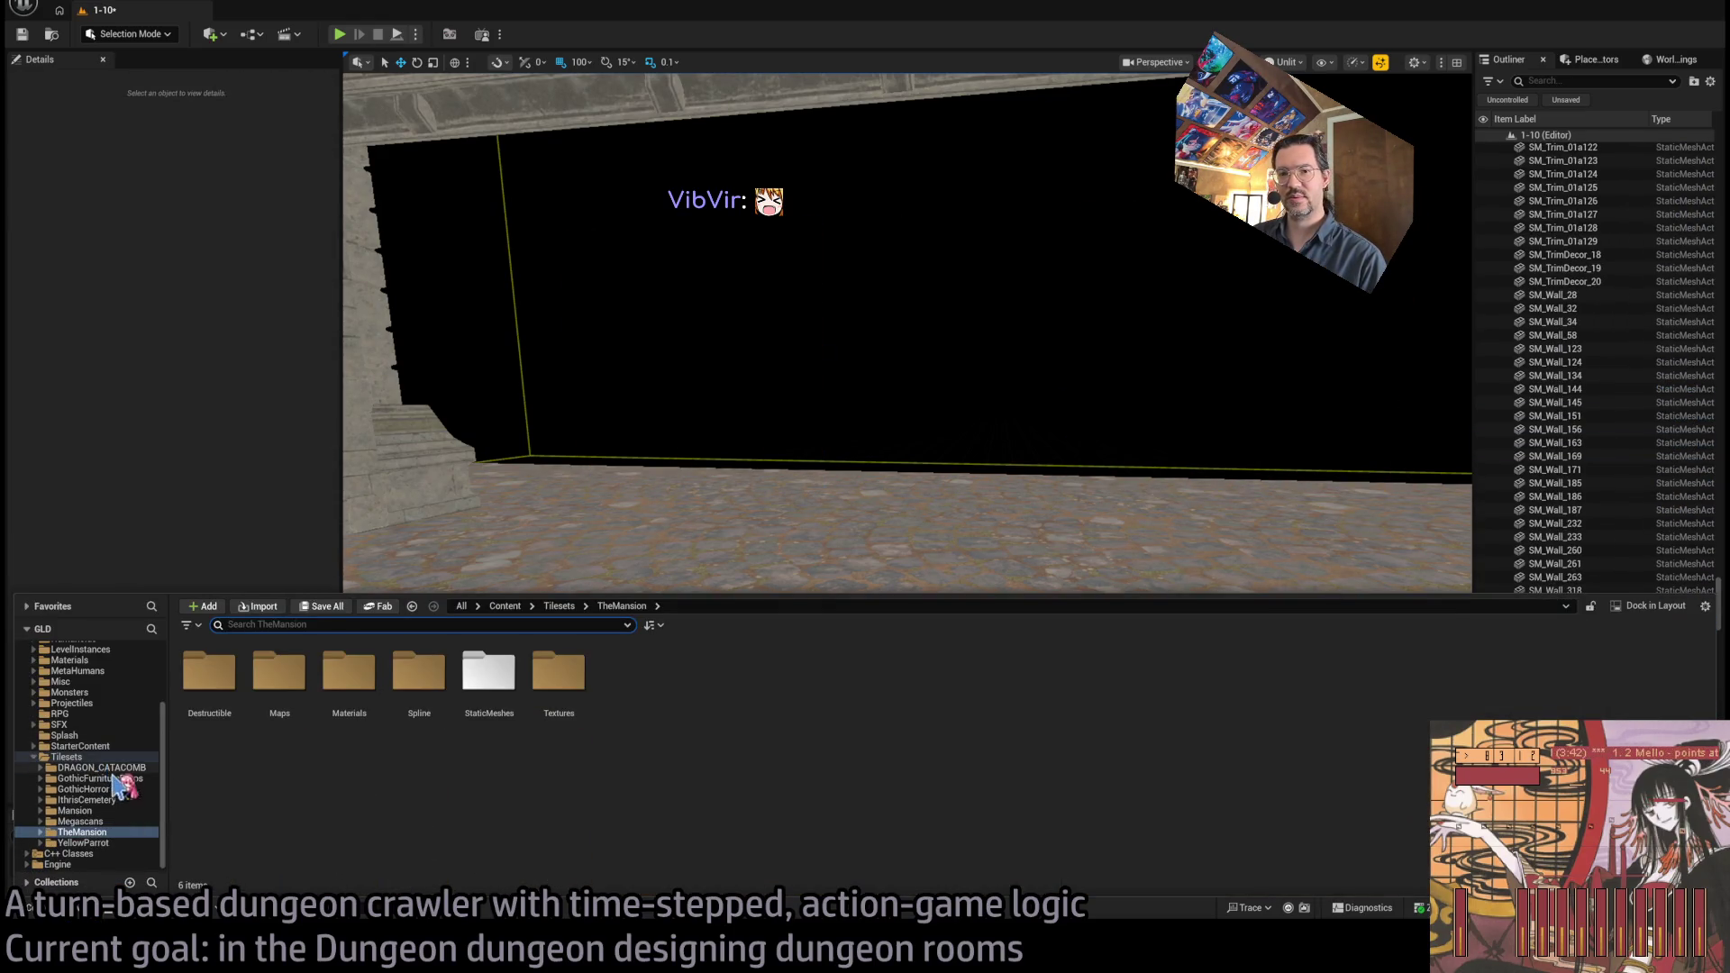
Expand IthrisCemetery > Geometry and browse Construction, Prop, Rocks and VistaBuildings before returning to Geometry
click(108, 800)
double_click(349, 672)
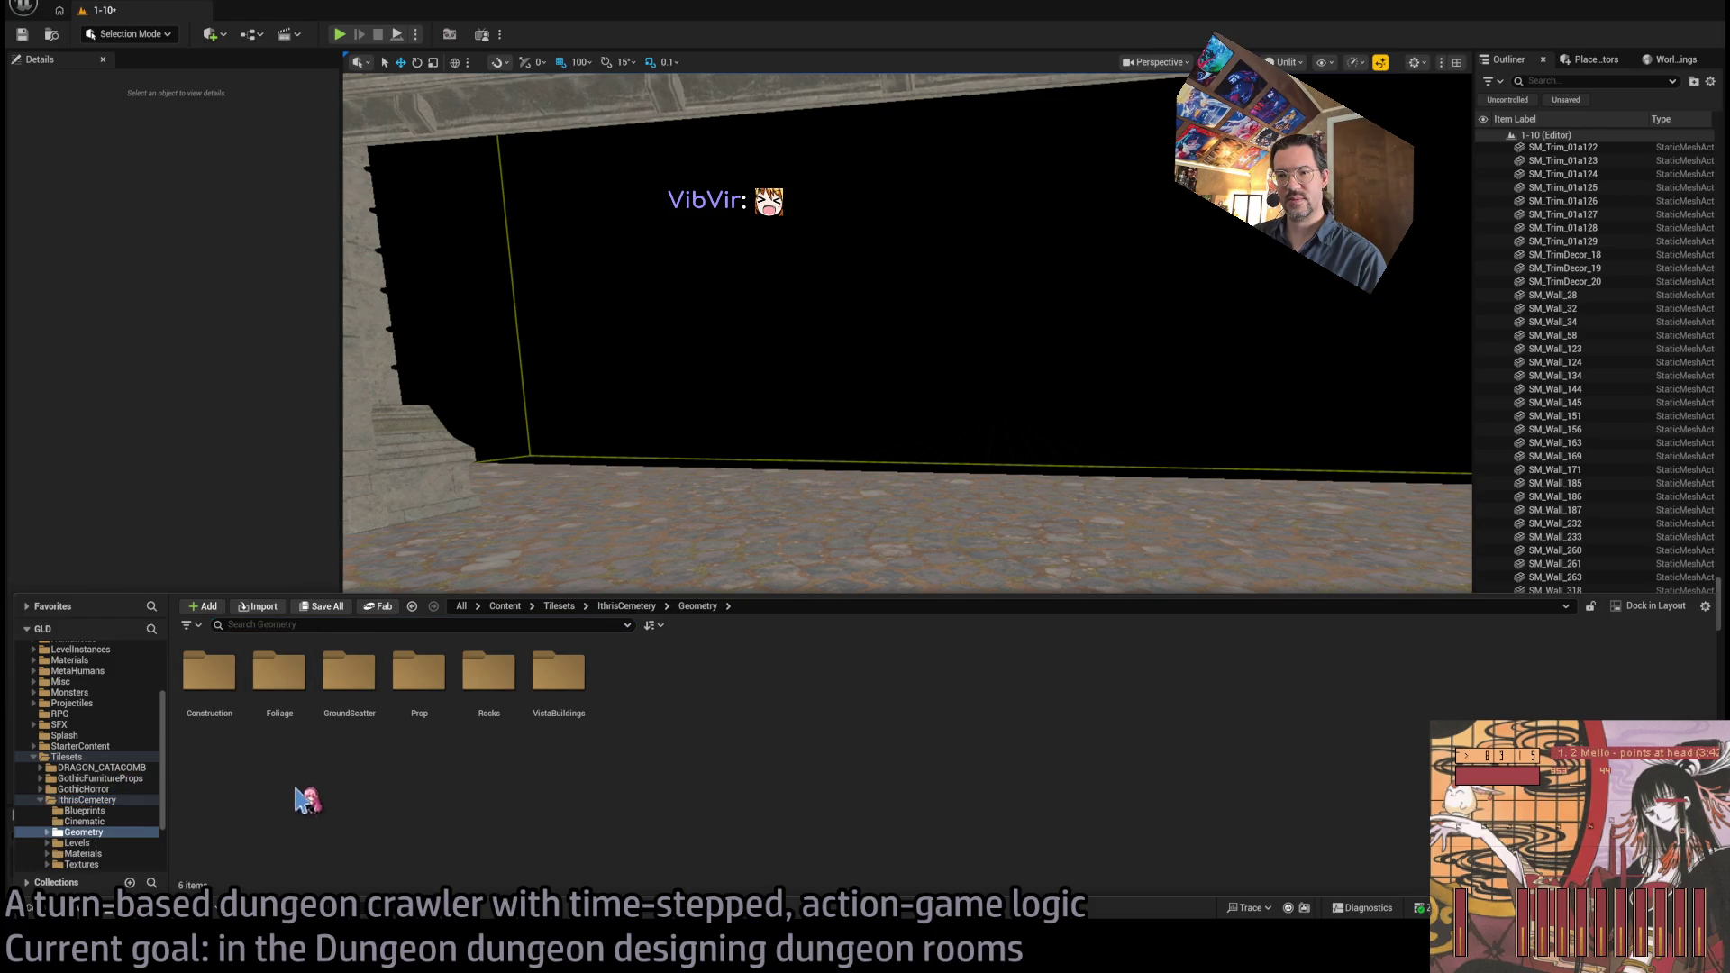
double_click(212, 687)
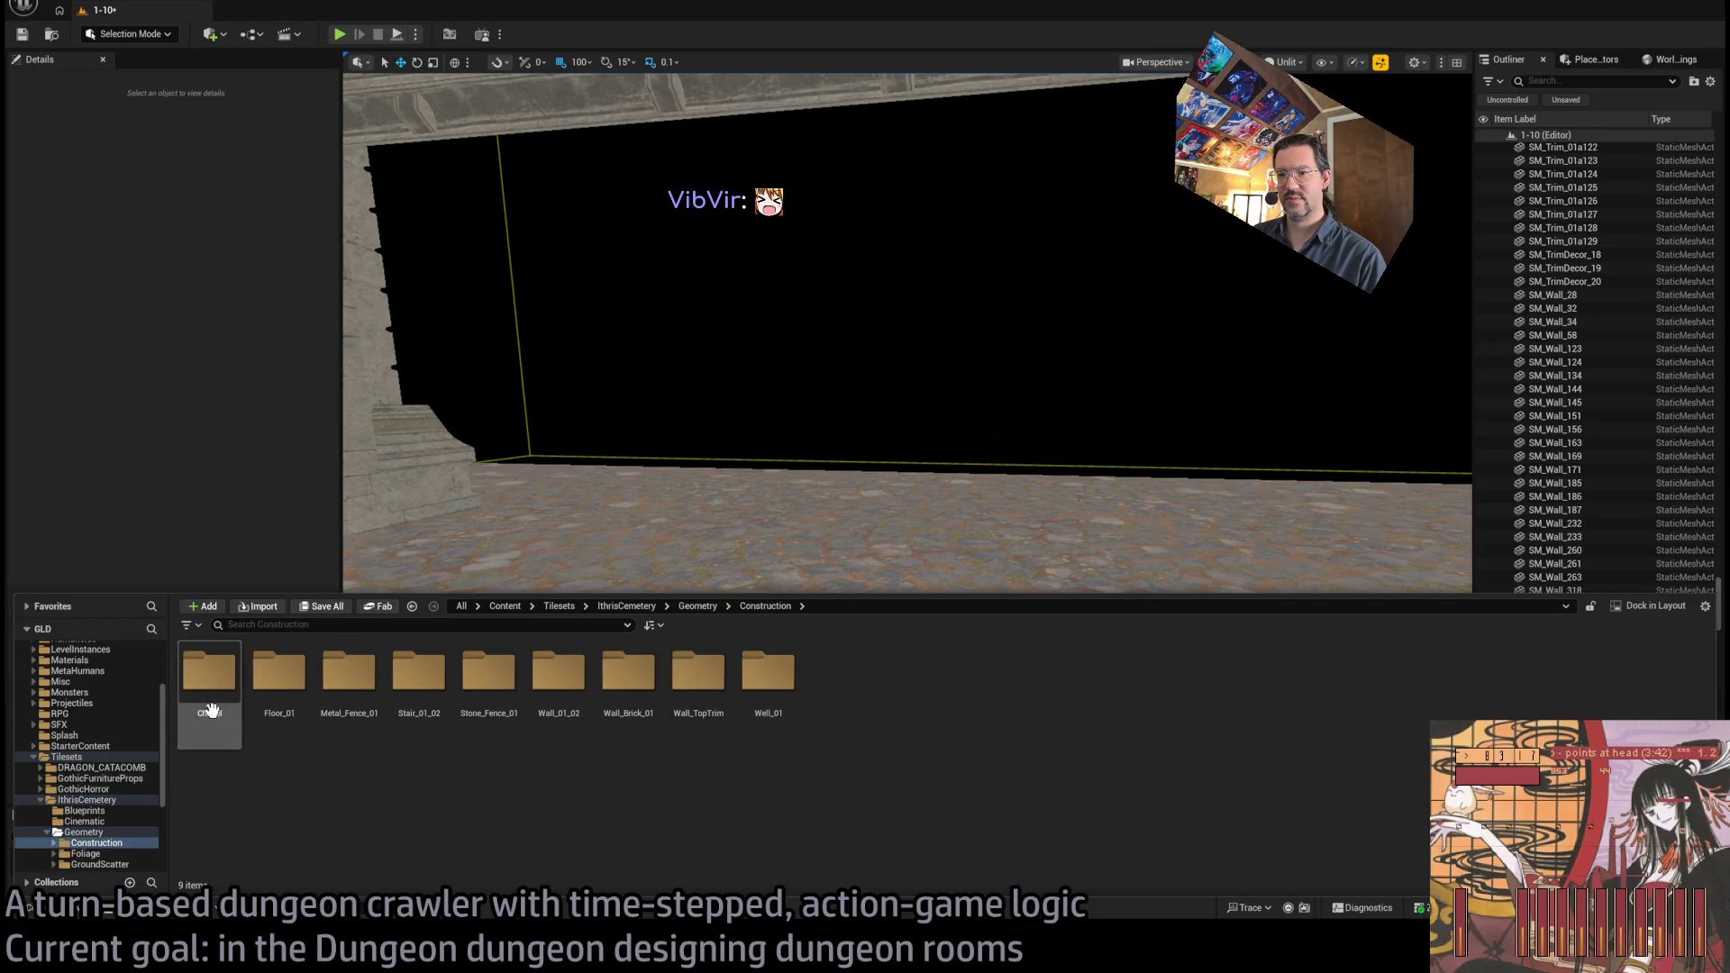
scroll(102, 847, down, 2)
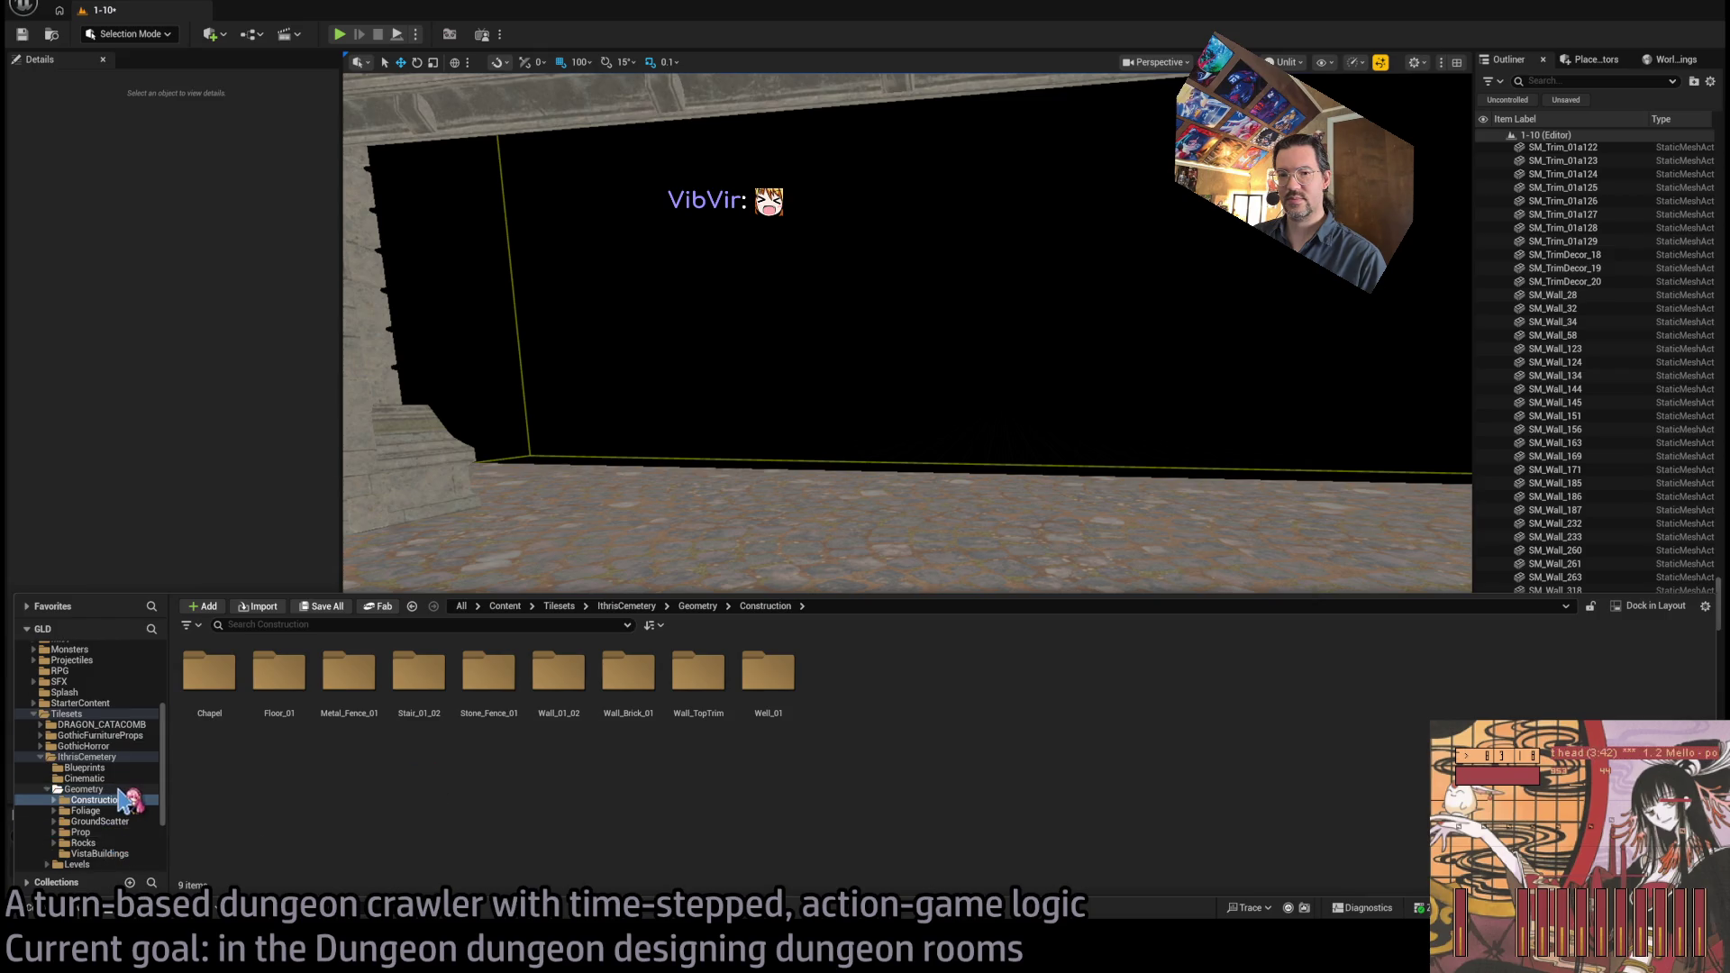
click(115, 789)
click(117, 830)
click(117, 843)
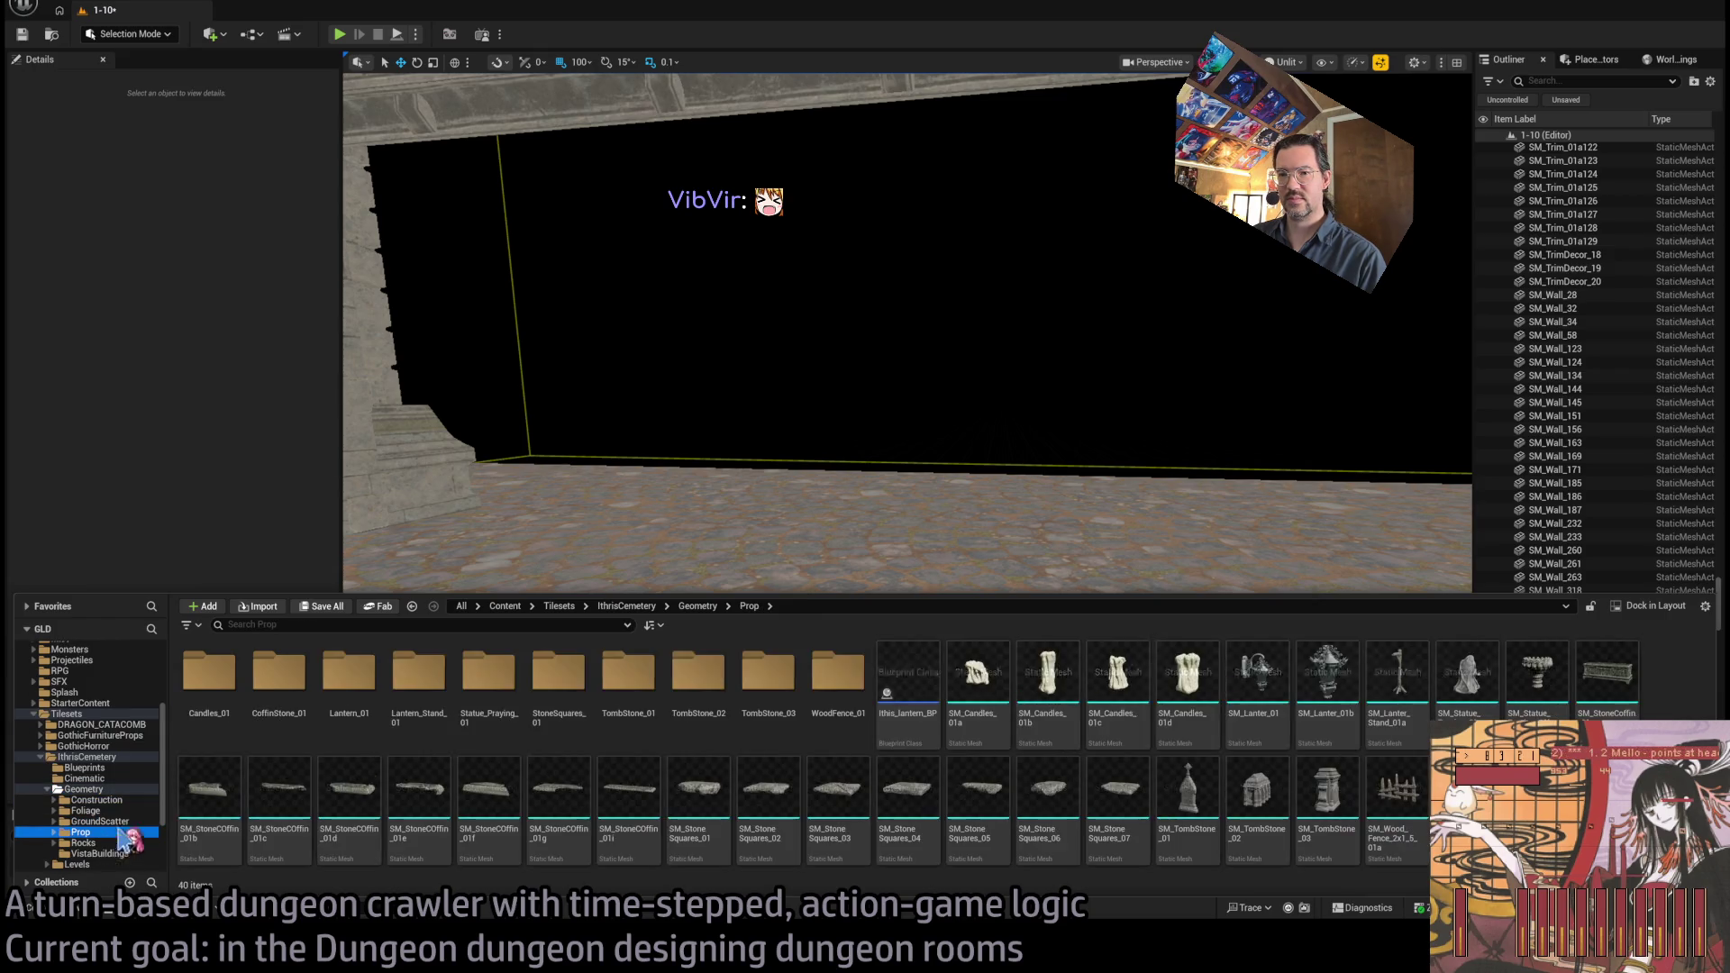
click(117, 853)
click(115, 790)
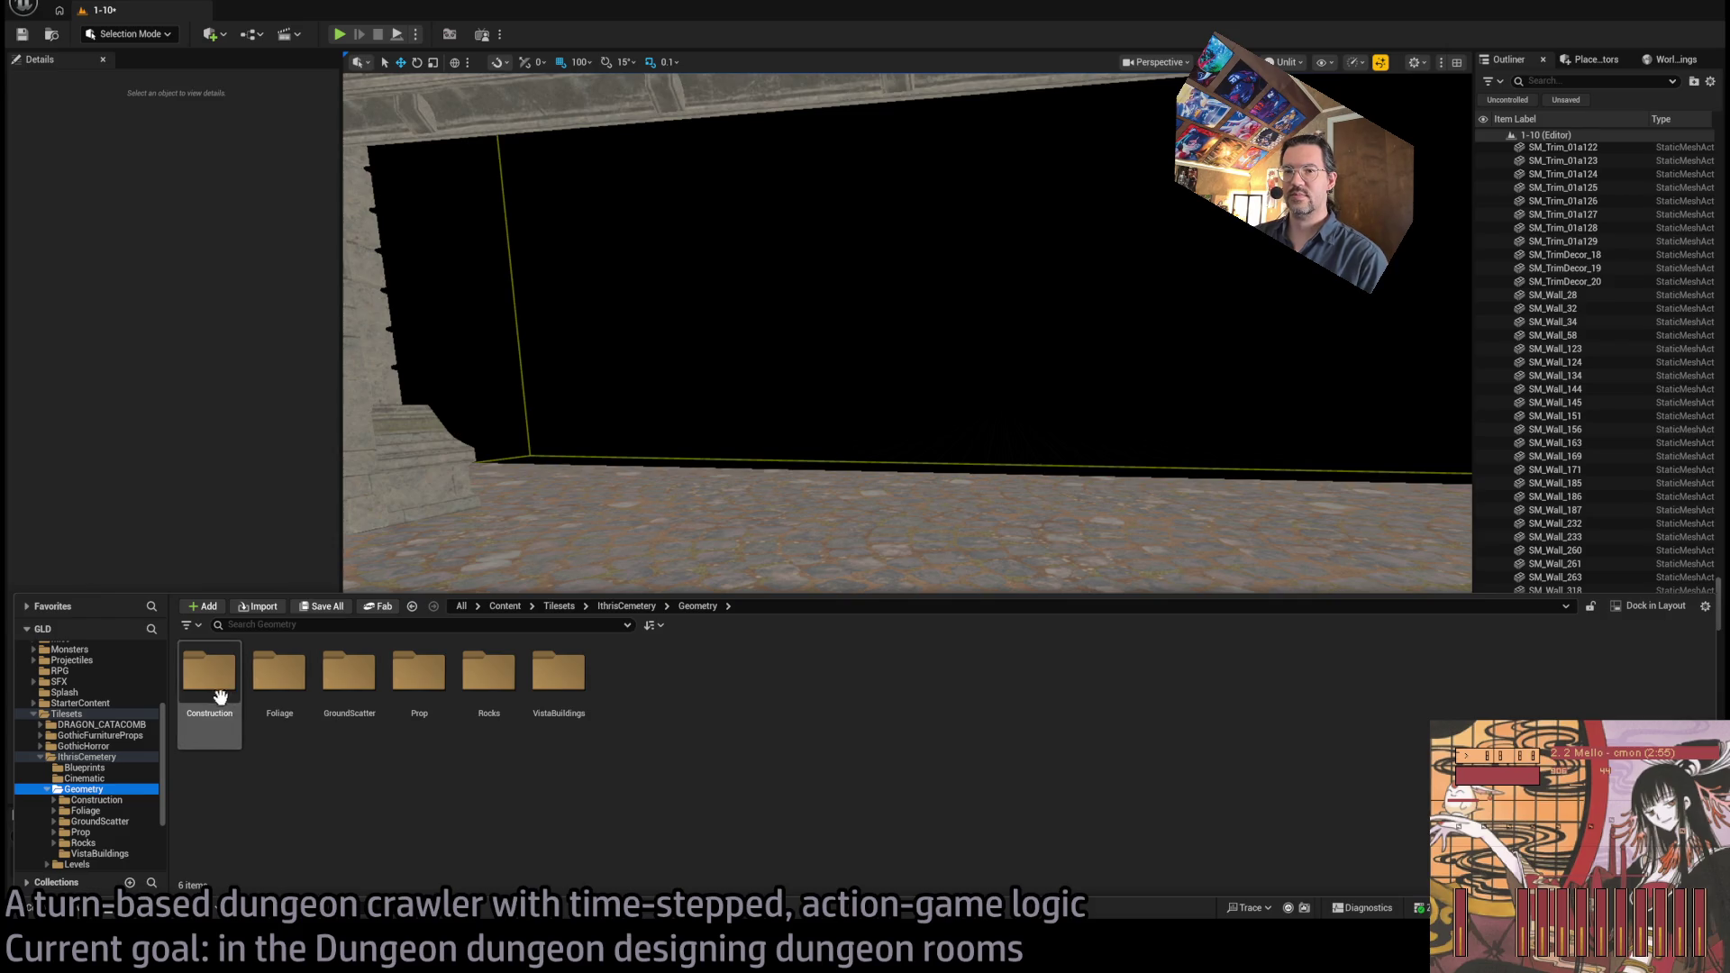
Browse the IthrisCemetery Construction subfolders to reach the Wall_01_02 wall meshes
click(118, 801)
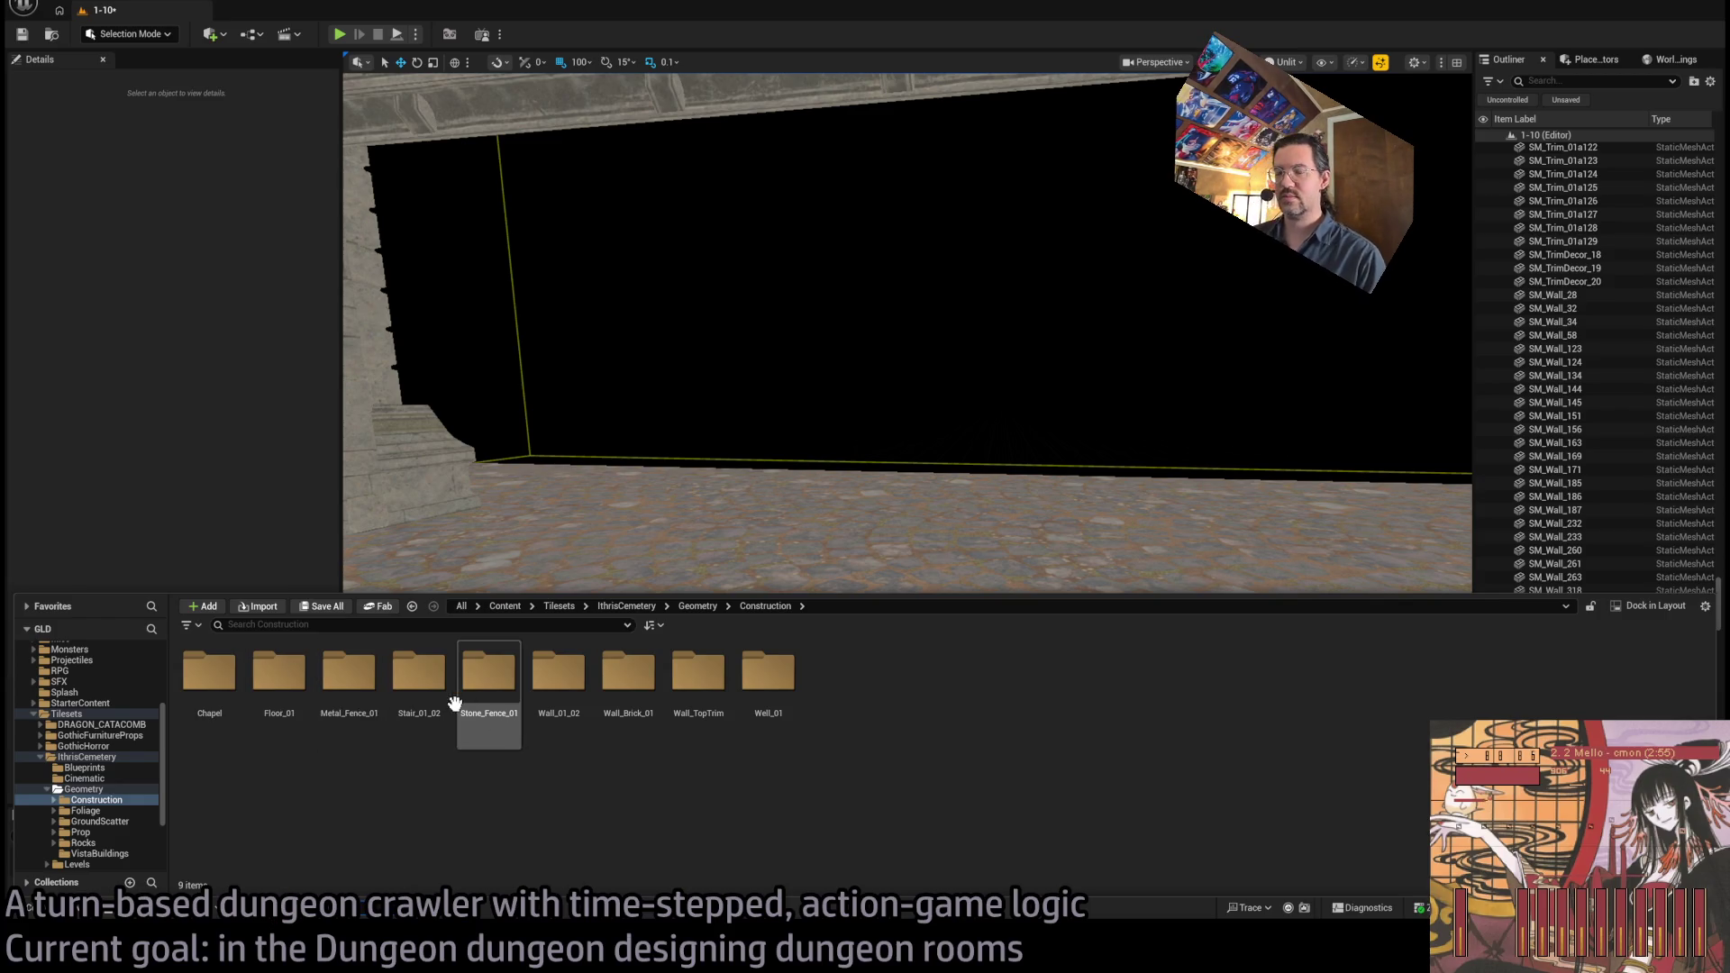
scroll(126, 815, down, 3)
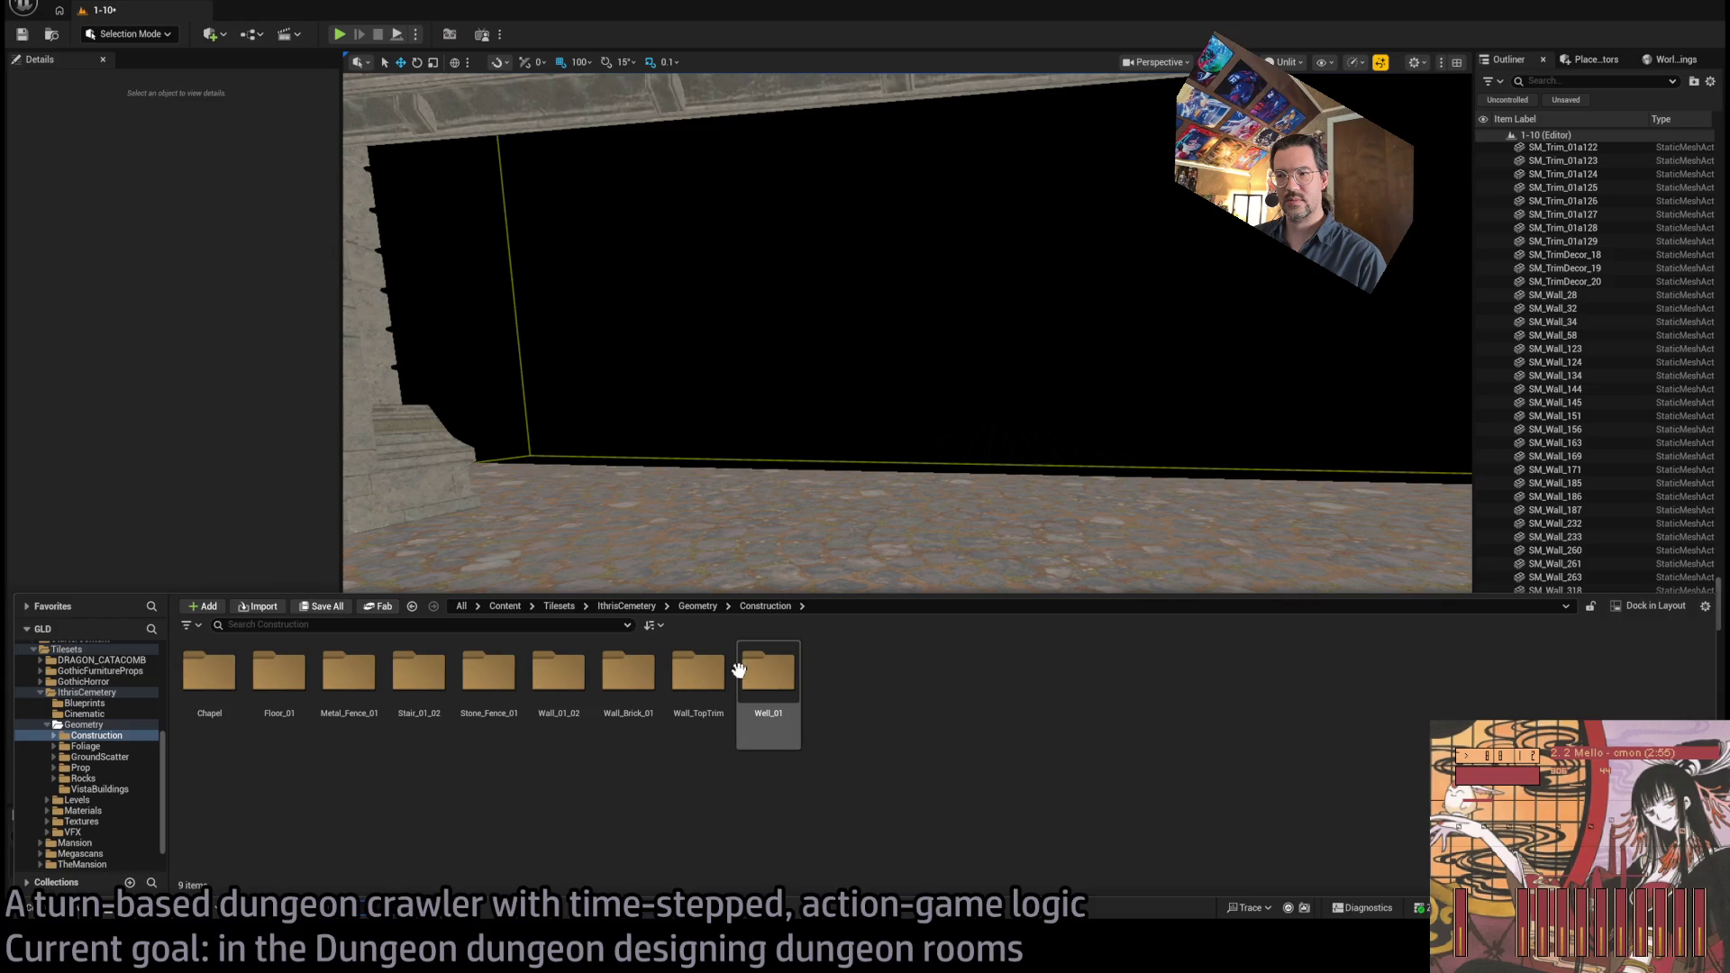
double_click(719, 684)
click(209, 680)
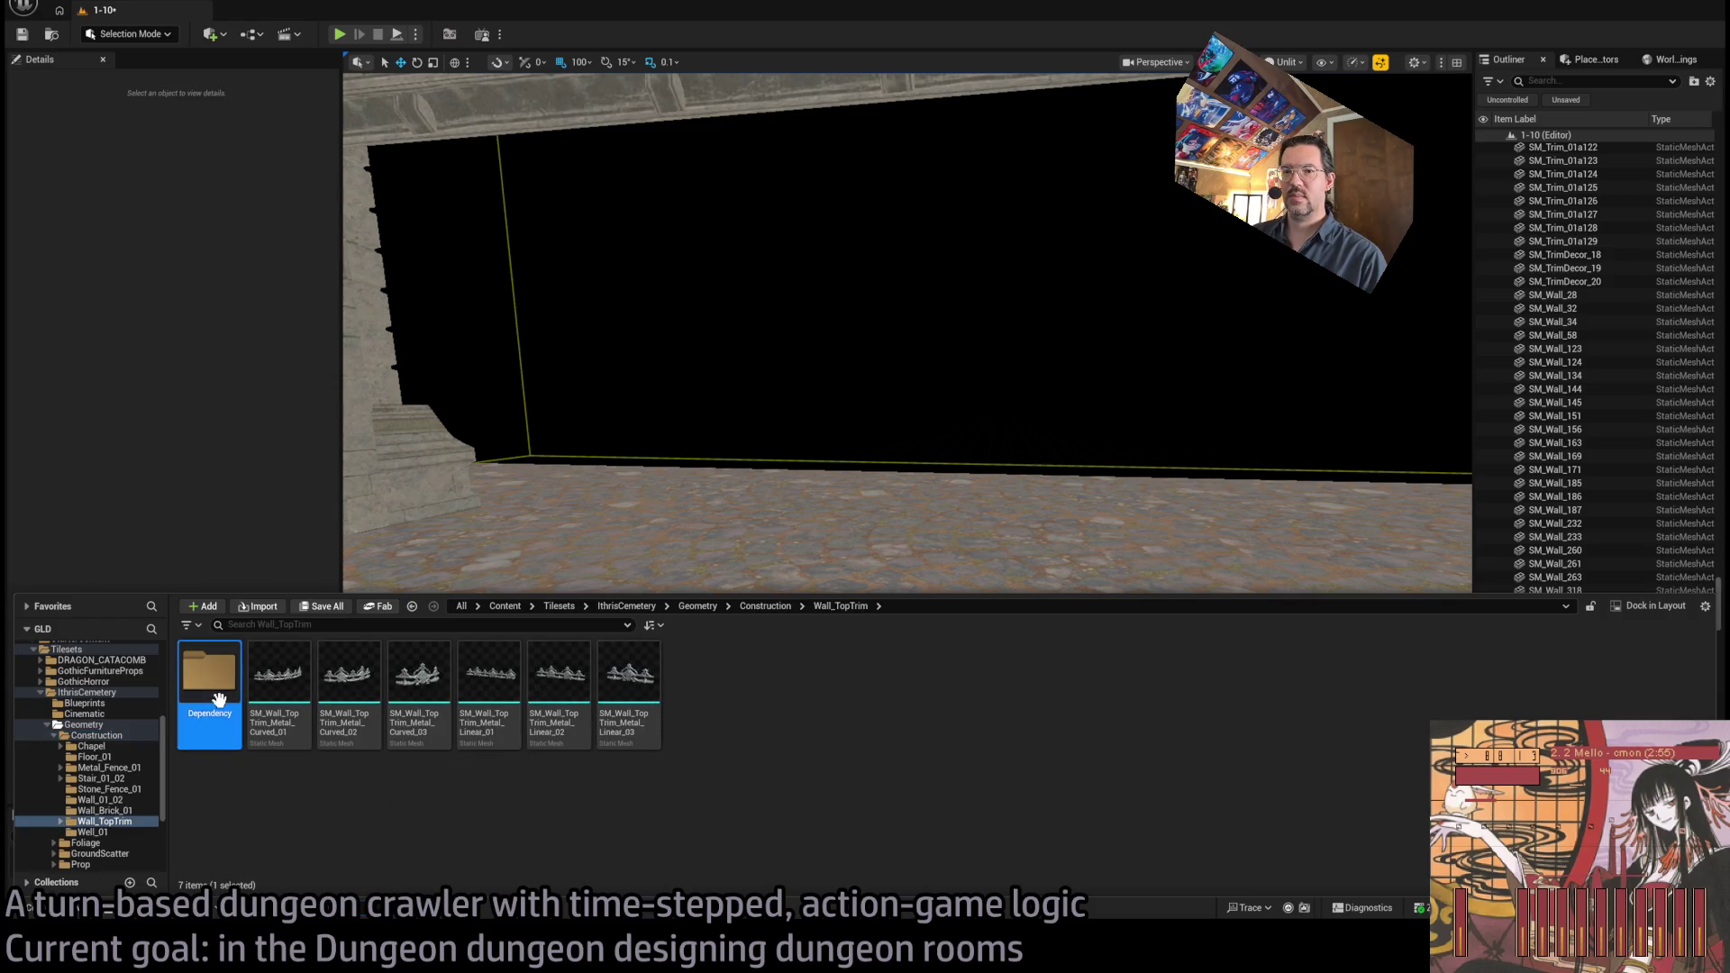
click(117, 810)
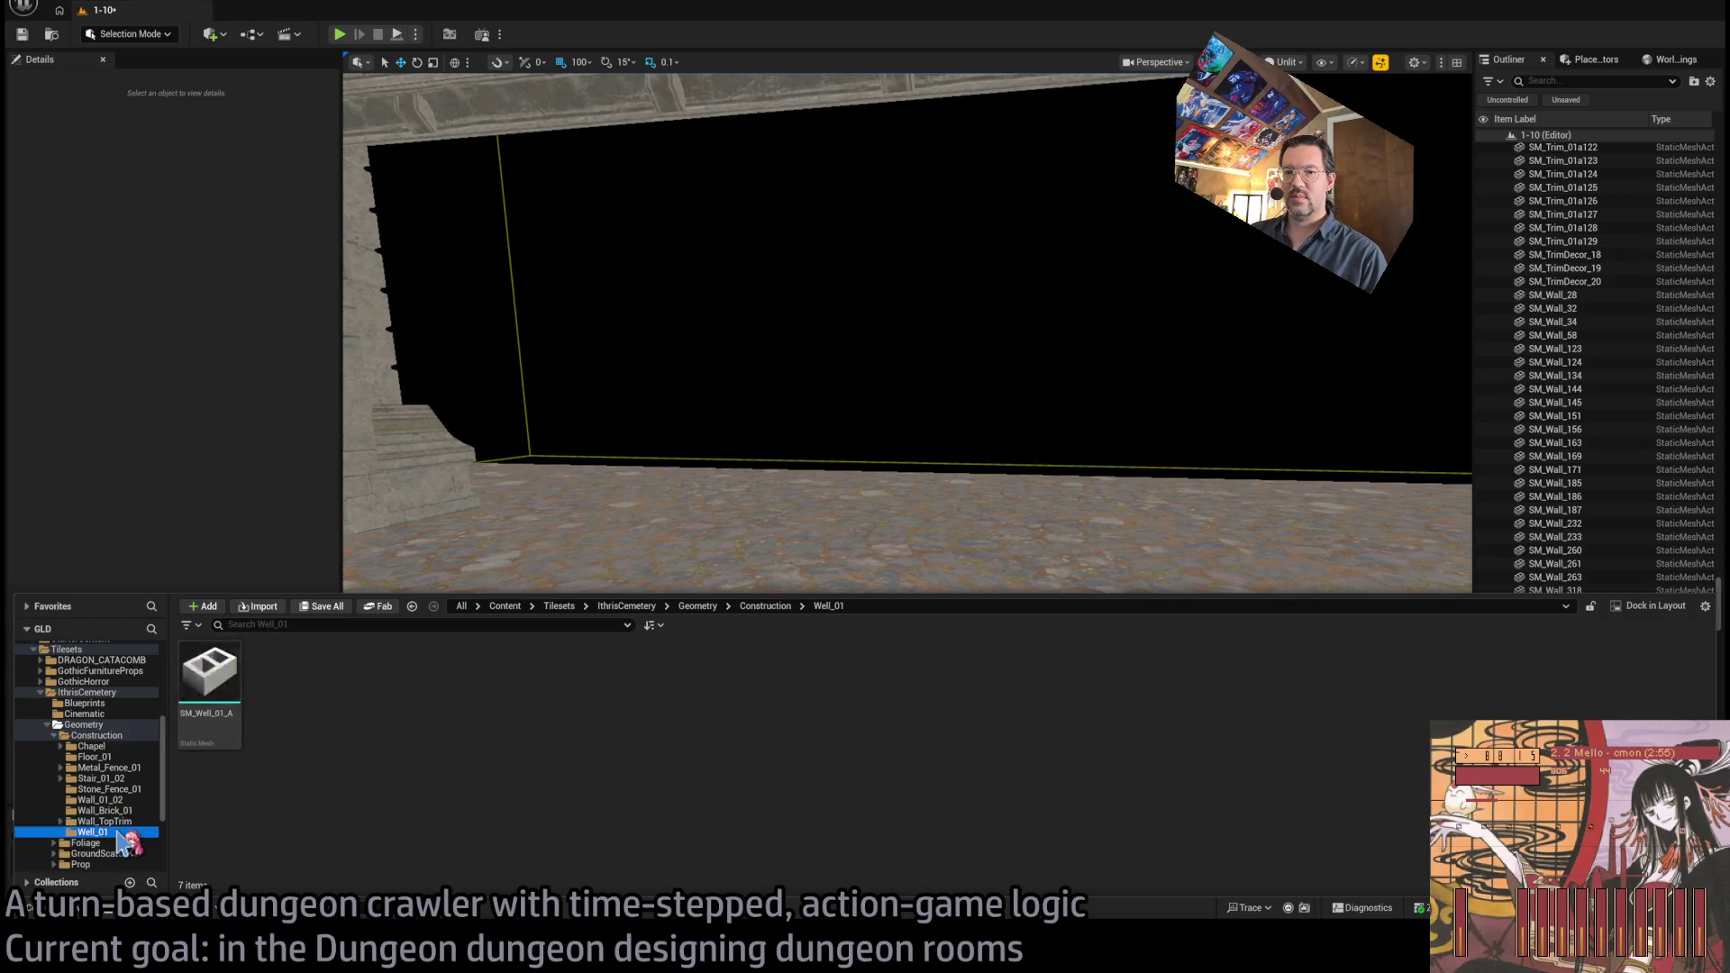
click(101, 799)
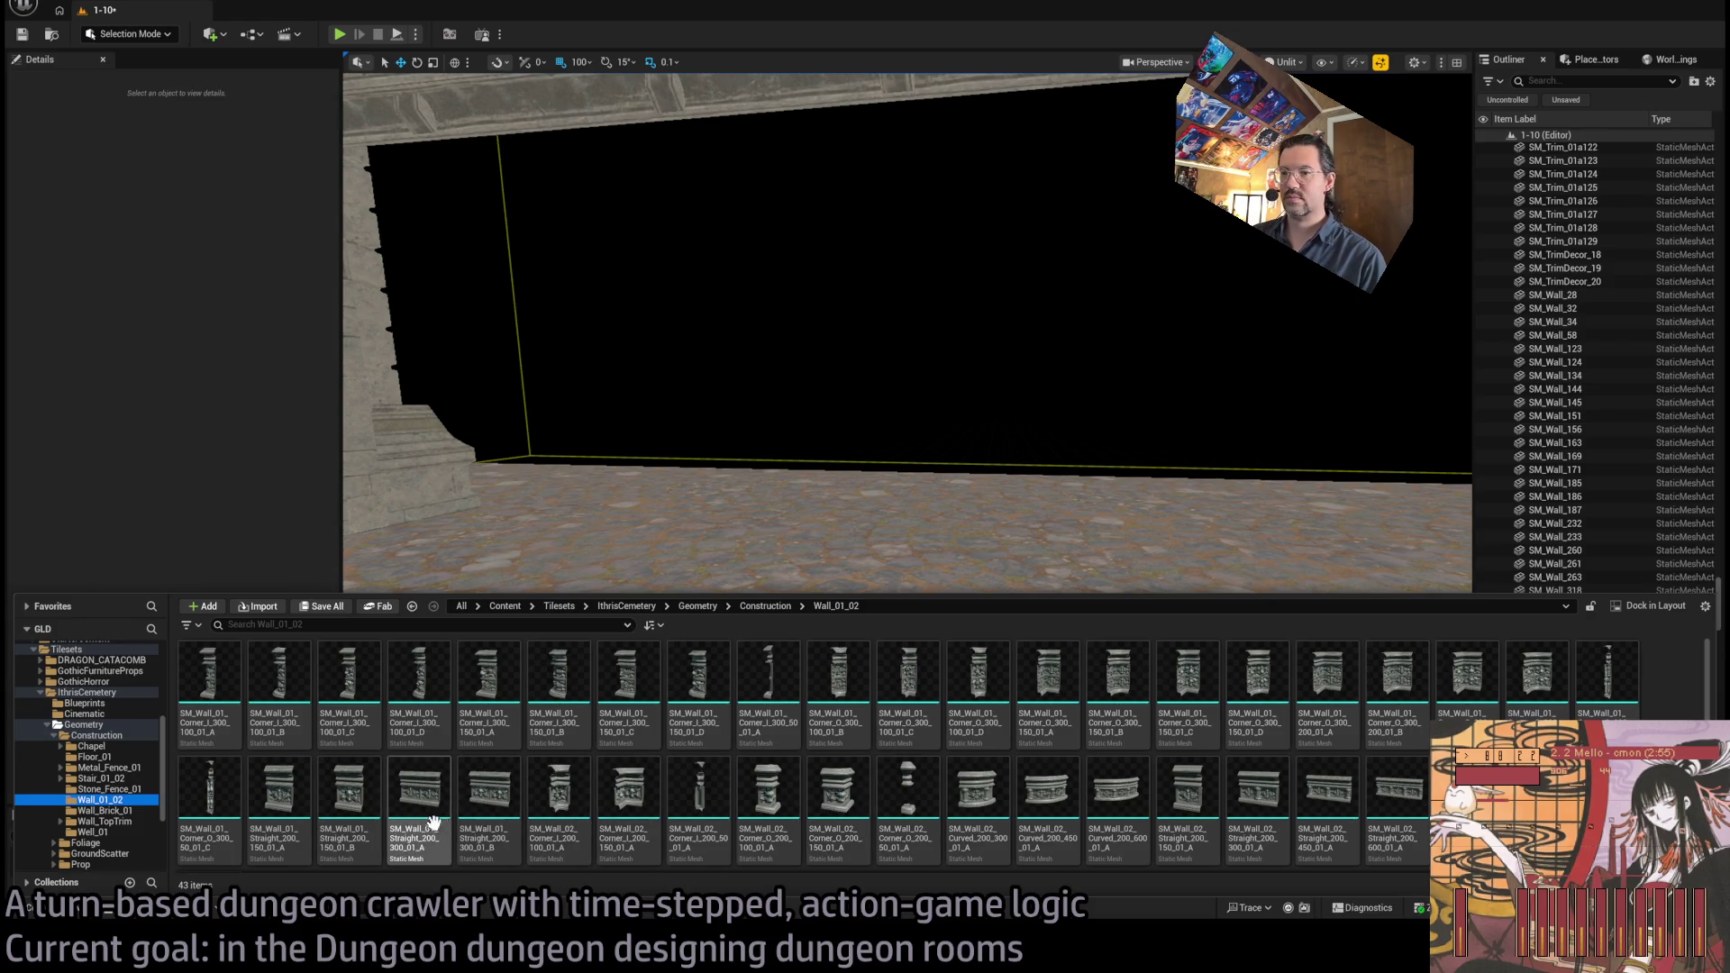
Trial-place SM_Wall_02_Straight_200_600_01_A, delete it, then drag in another straight wall piece
click(1385, 808)
mouse_move(1304, 678)
mouse_down()
mouse_move(868, 513)
mouse_move(862, 537)
mouse_move(908, 551)
mouse_move(838, 571)
mouse_up()
key(Delete)
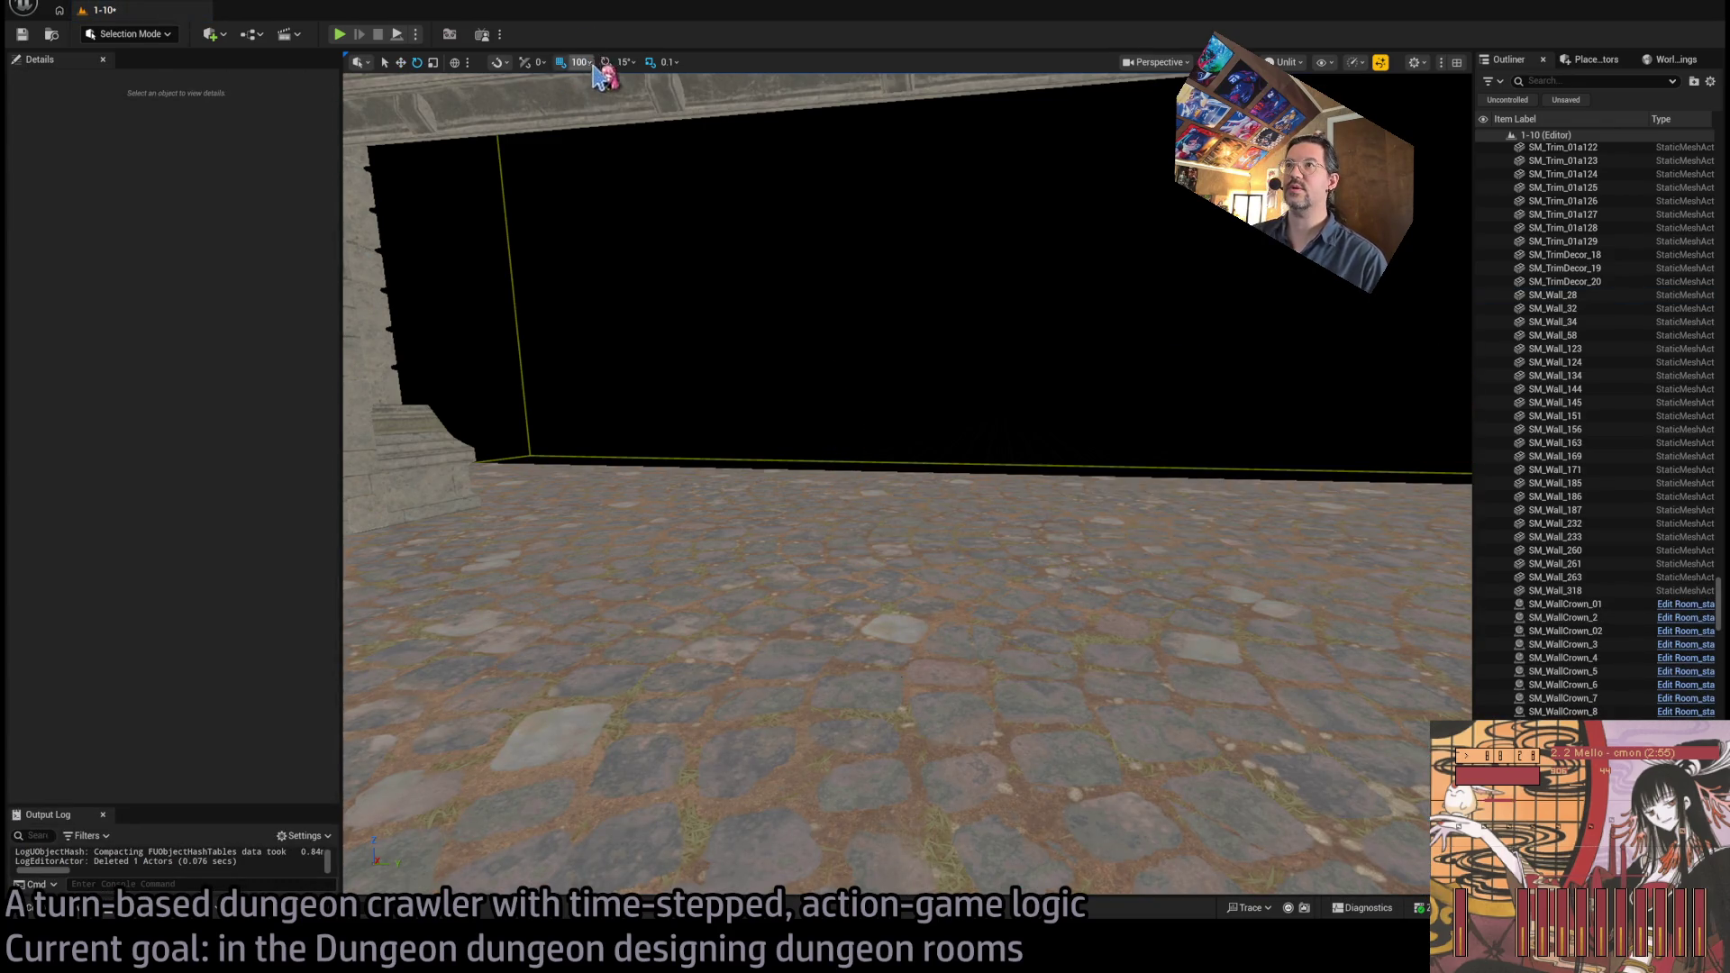
click(43, 907)
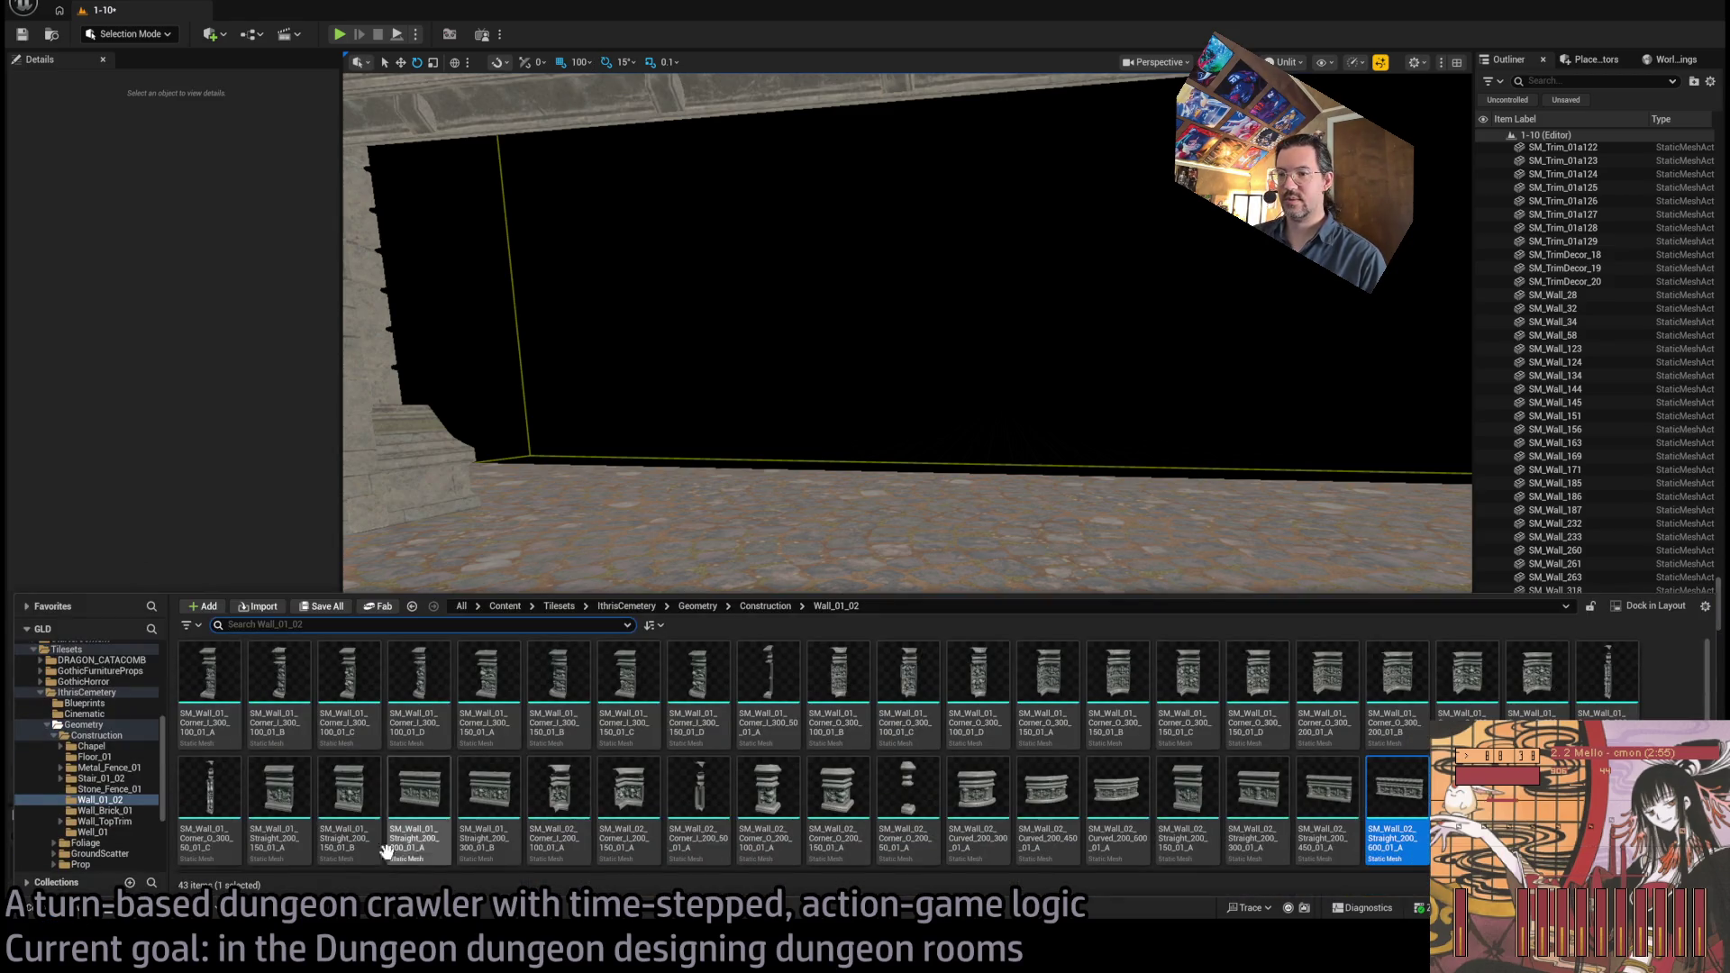
mouse_move(489, 811)
mouse_down()
mouse_move(705, 514)
mouse_move(783, 531)
mouse_up()
Replace the misplaced piece with SM_Wall_02_Straight_300_300_01_A and move it toward the pillar along X
key(Delete)
key(ctrl+space)
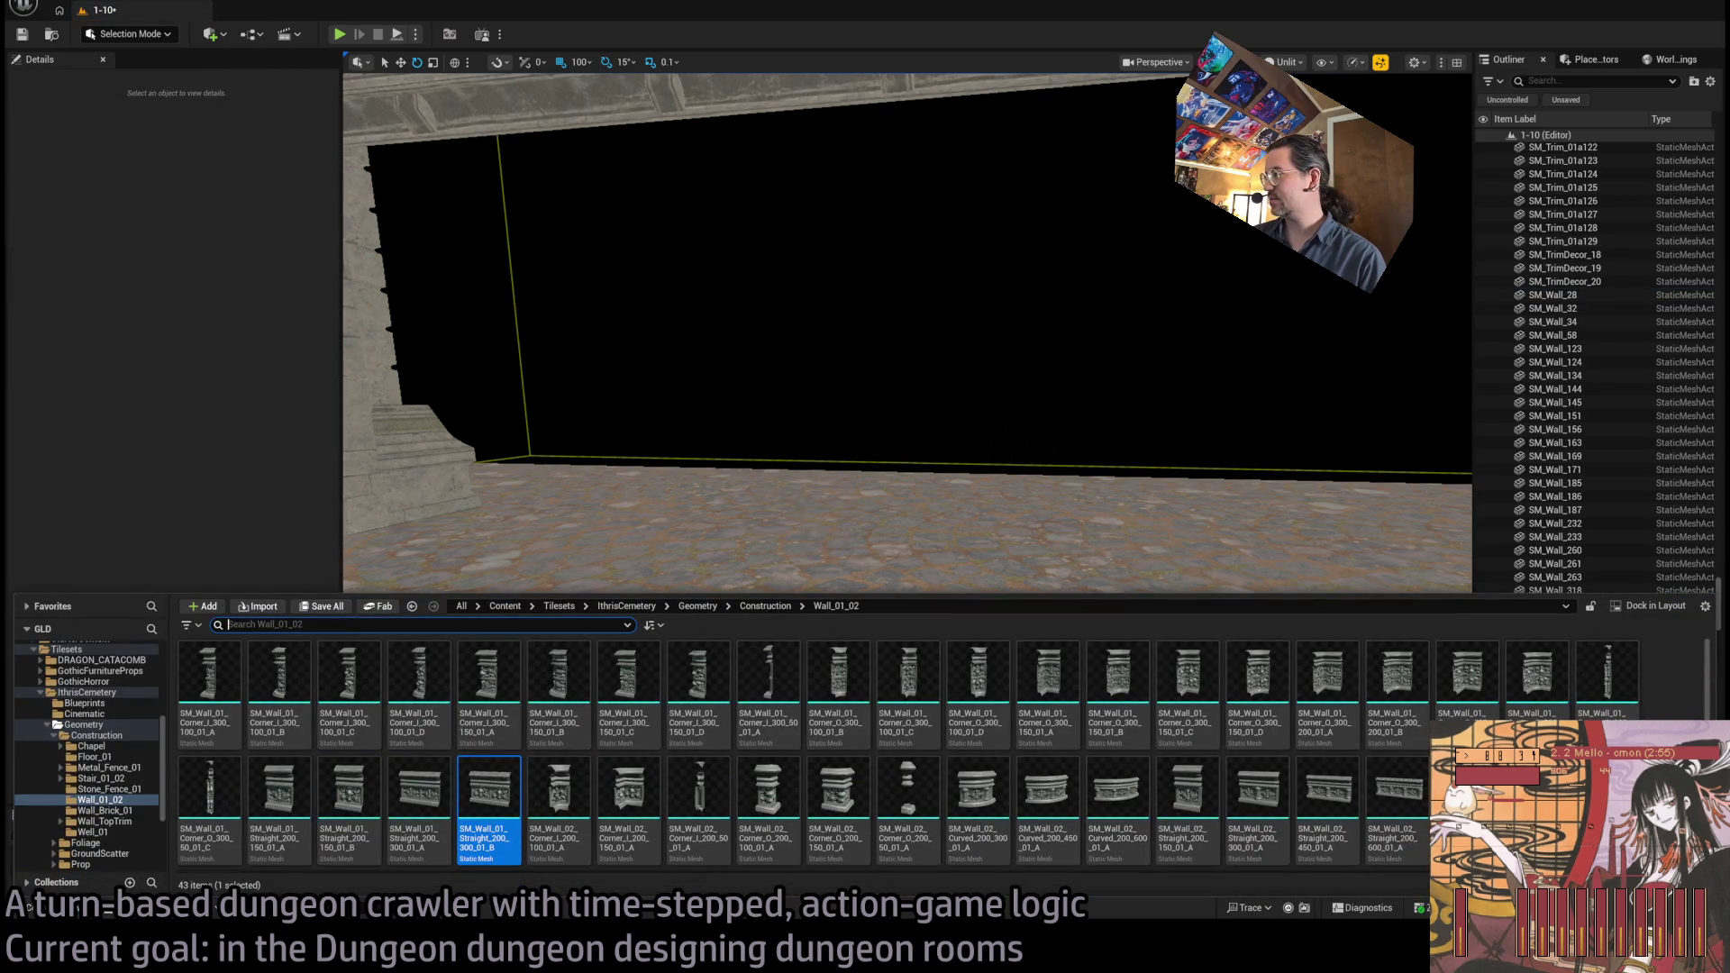
mouse_move(1464, 792)
mouse_down()
mouse_move(1027, 467)
mouse_move(1013, 494)
mouse_move(1073, 505)
mouse_move(1034, 464)
mouse_move(902, 468)
mouse_move(711, 693)
mouse_move(775, 540)
mouse_up()
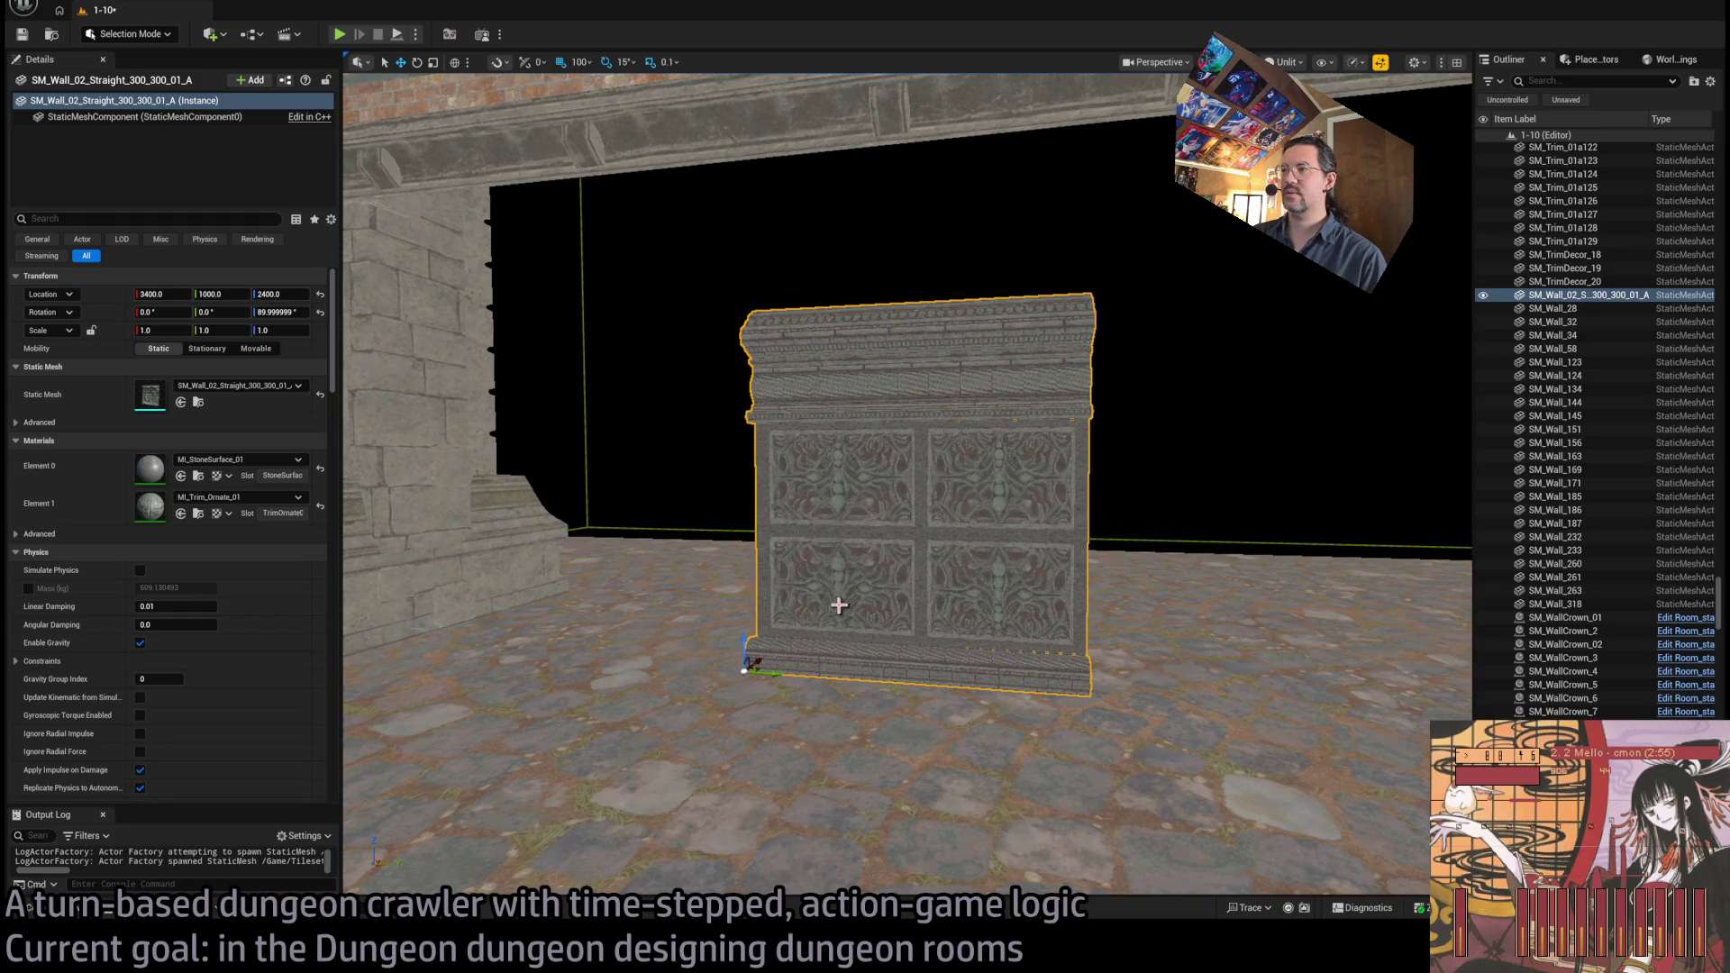
mouse_move(838, 605)
mouse_down()
mouse_move(761, 602)
mouse_move(901, 709)
mouse_move(796, 598)
mouse_move(785, 625)
mouse_up()
drag(937, 575, 847, 606)
drag(550, 712, 531, 711)
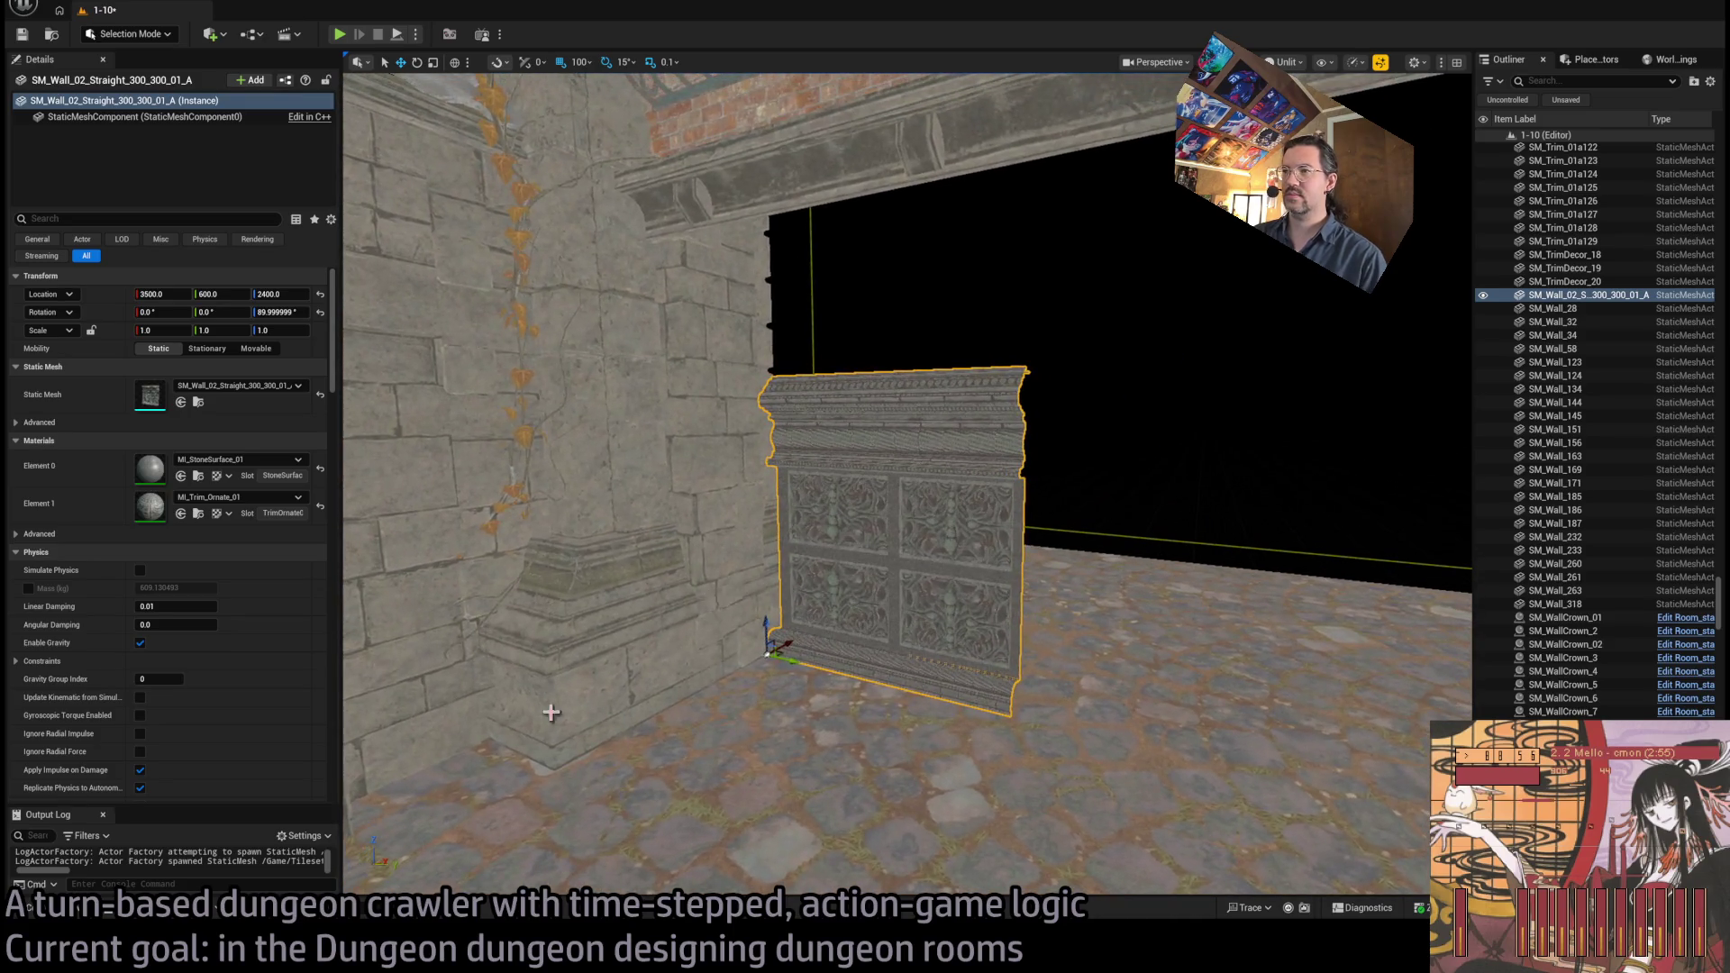
key(ctrl+space)
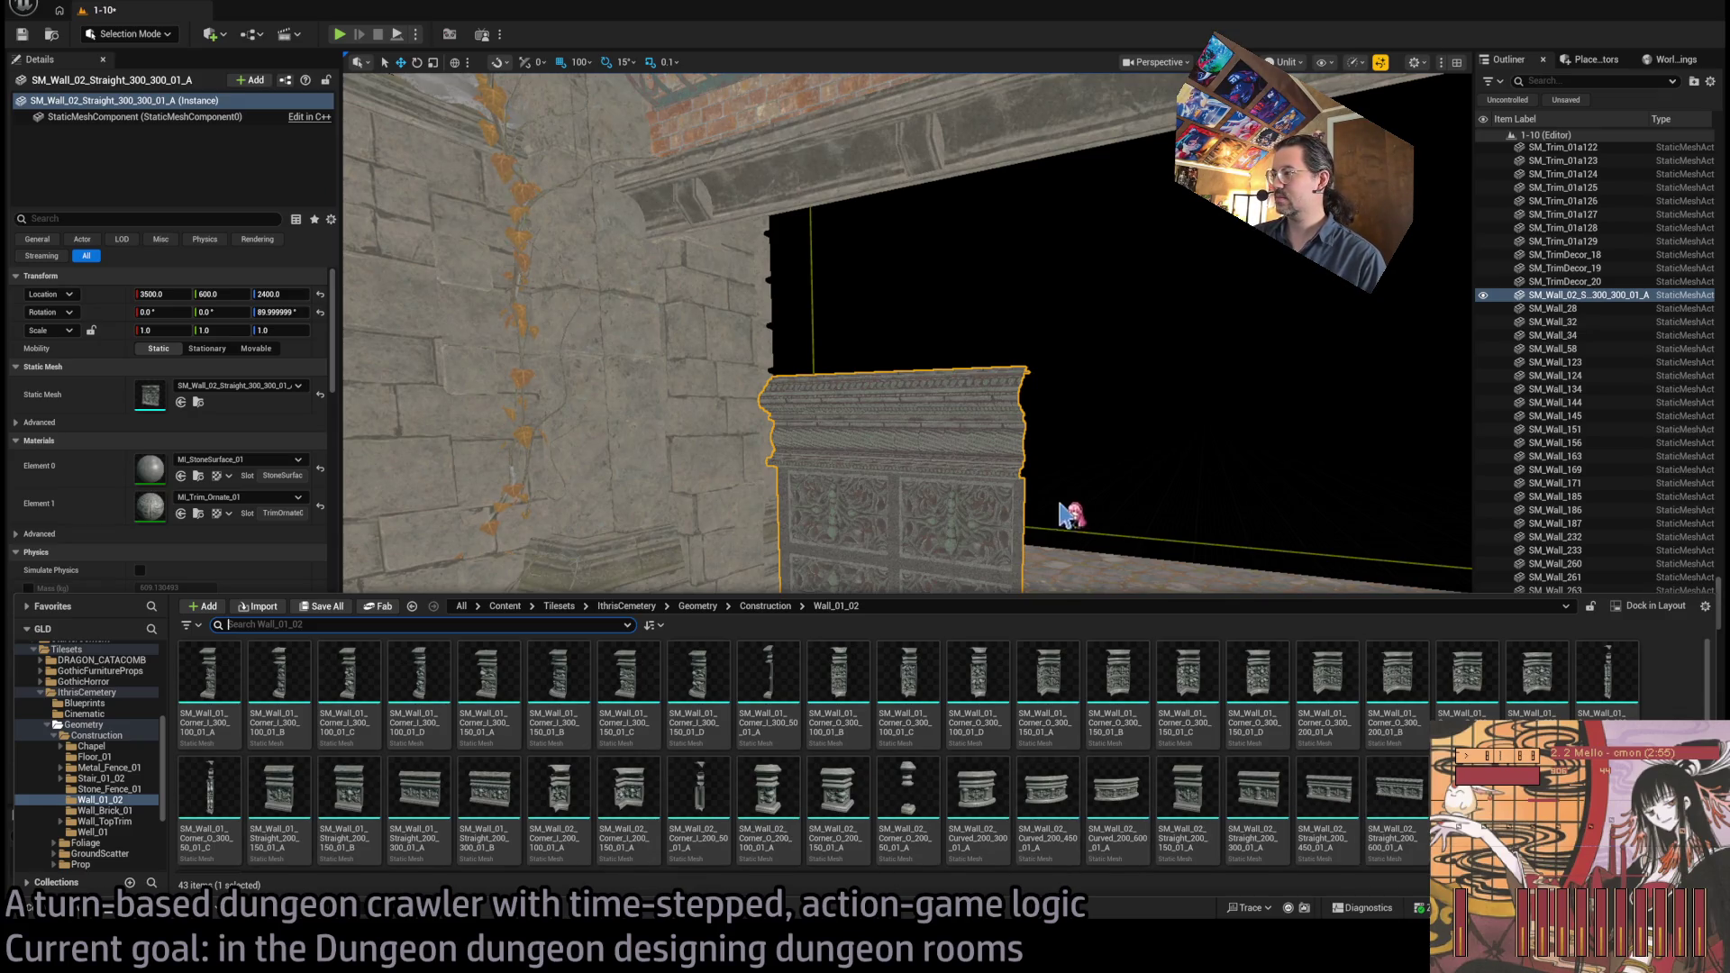
drag(1070, 515, 1126, 532)
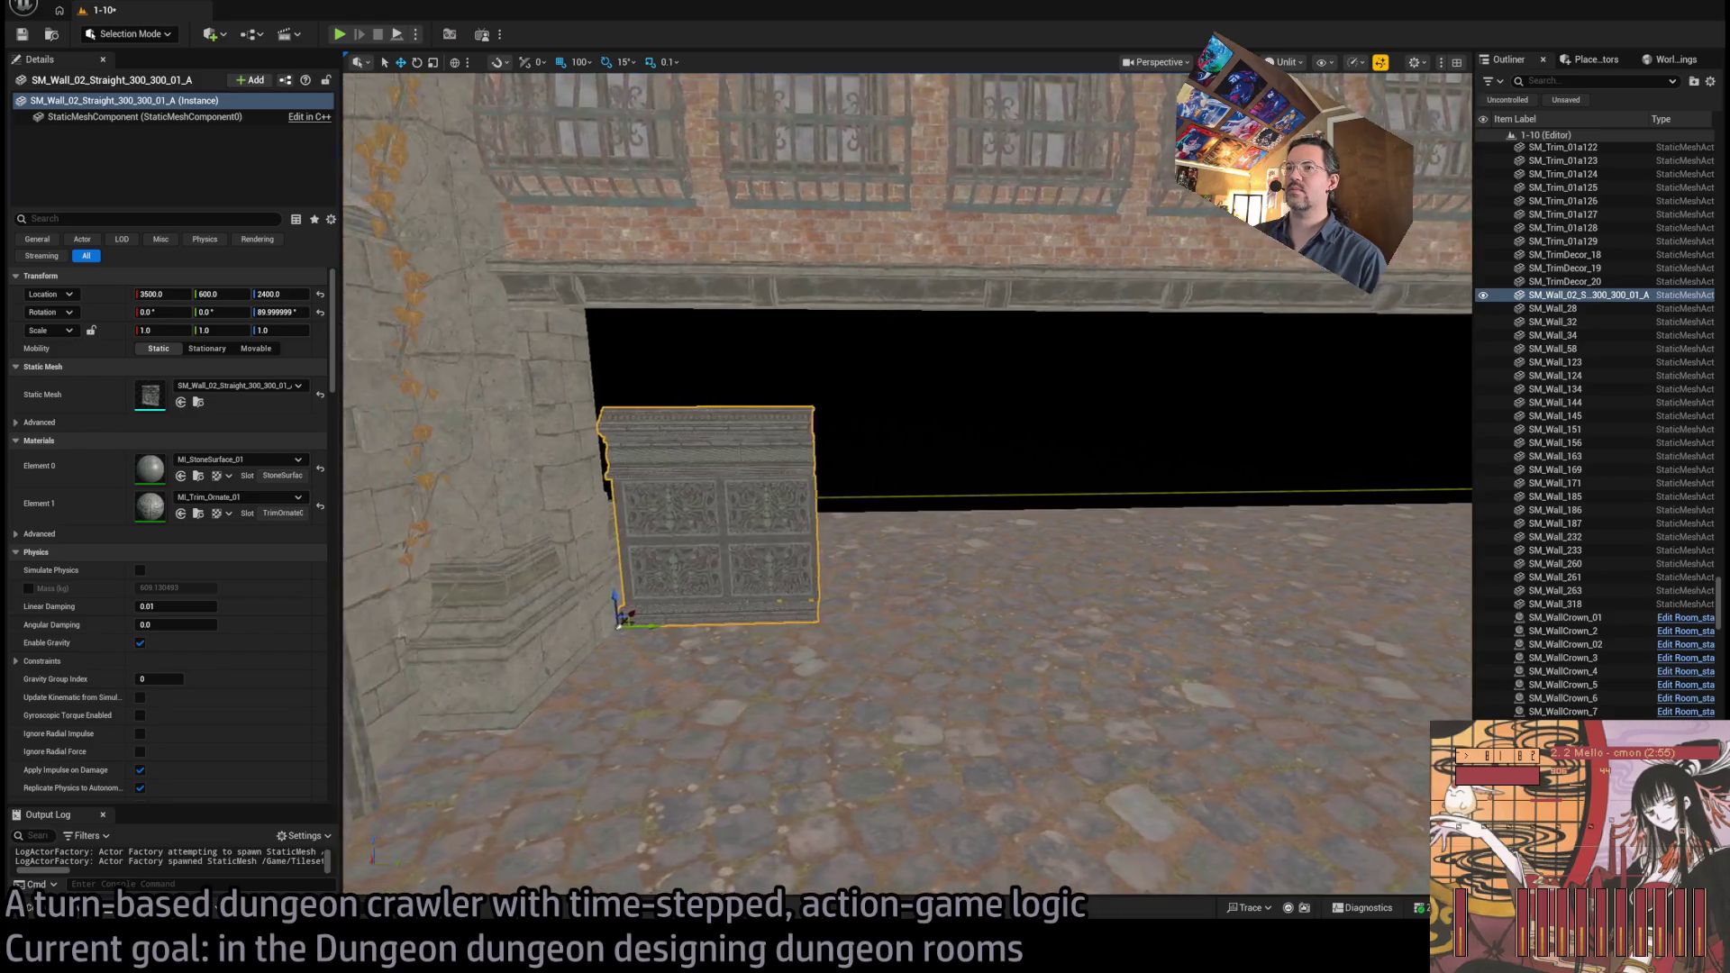
key(f)
Duplicate the wall, scale both panels to 1.5, and delete the overlapping copy
mouse_move(761, 645)
mouse_down()
mouse_move(691, 645)
mouse_move(955, 636)
mouse_move(637, 626)
mouse_move(619, 643)
mouse_up()
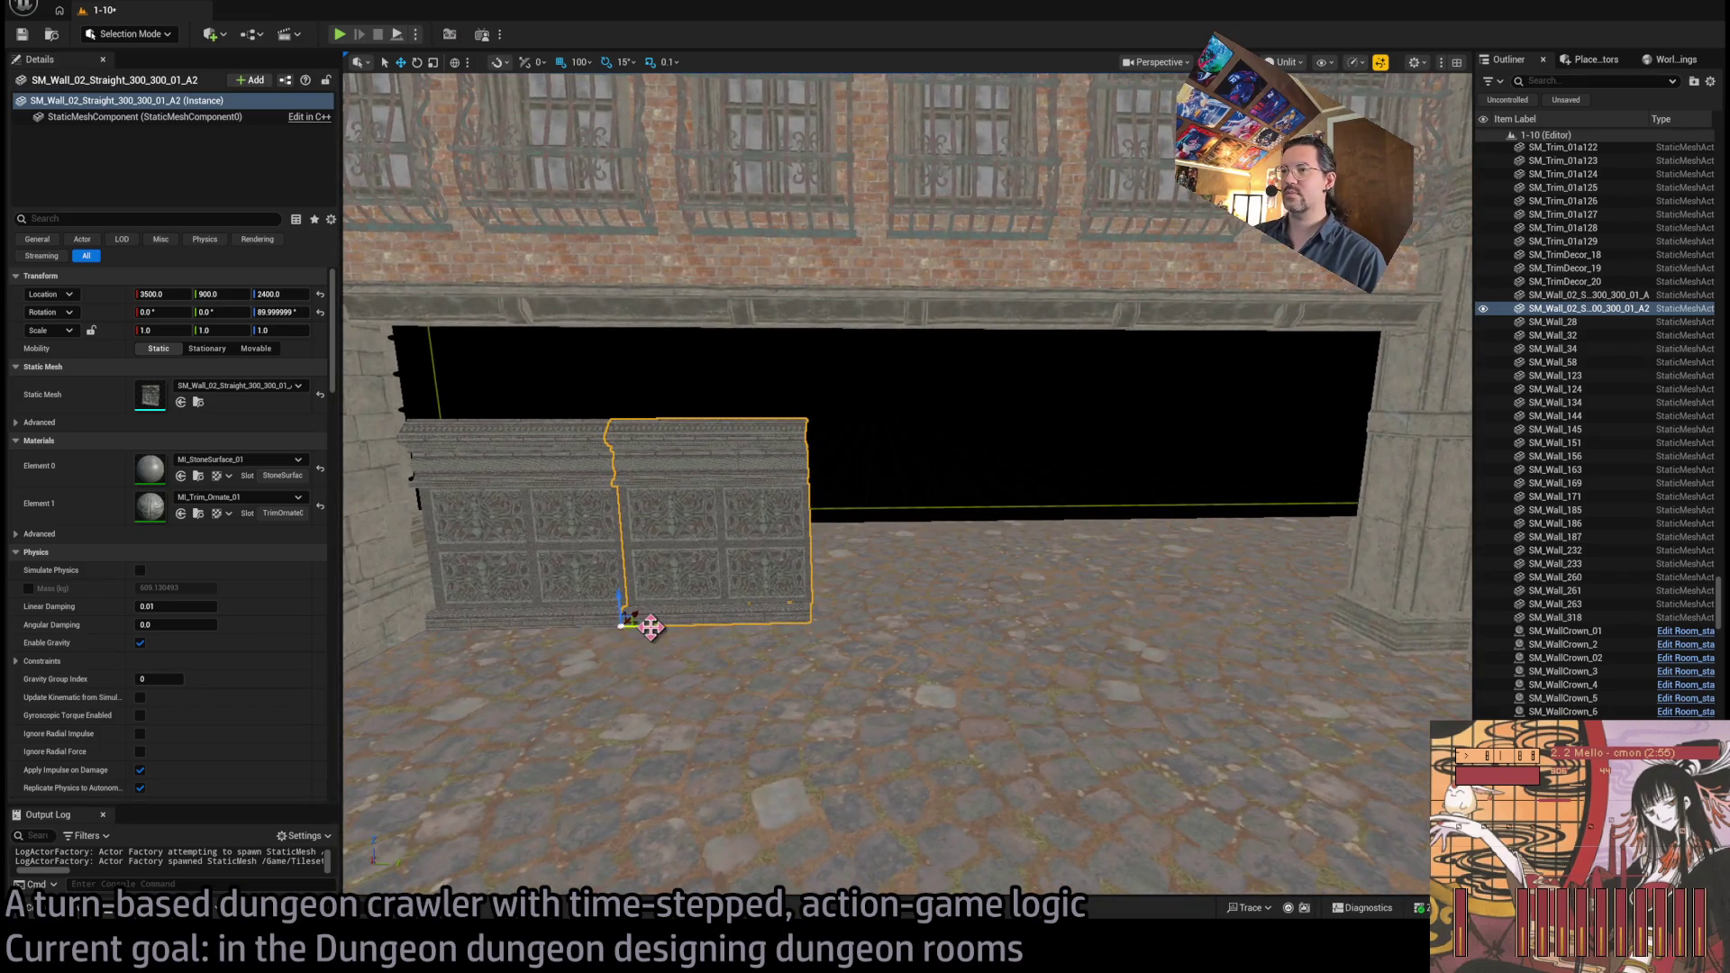
click(77, 915)
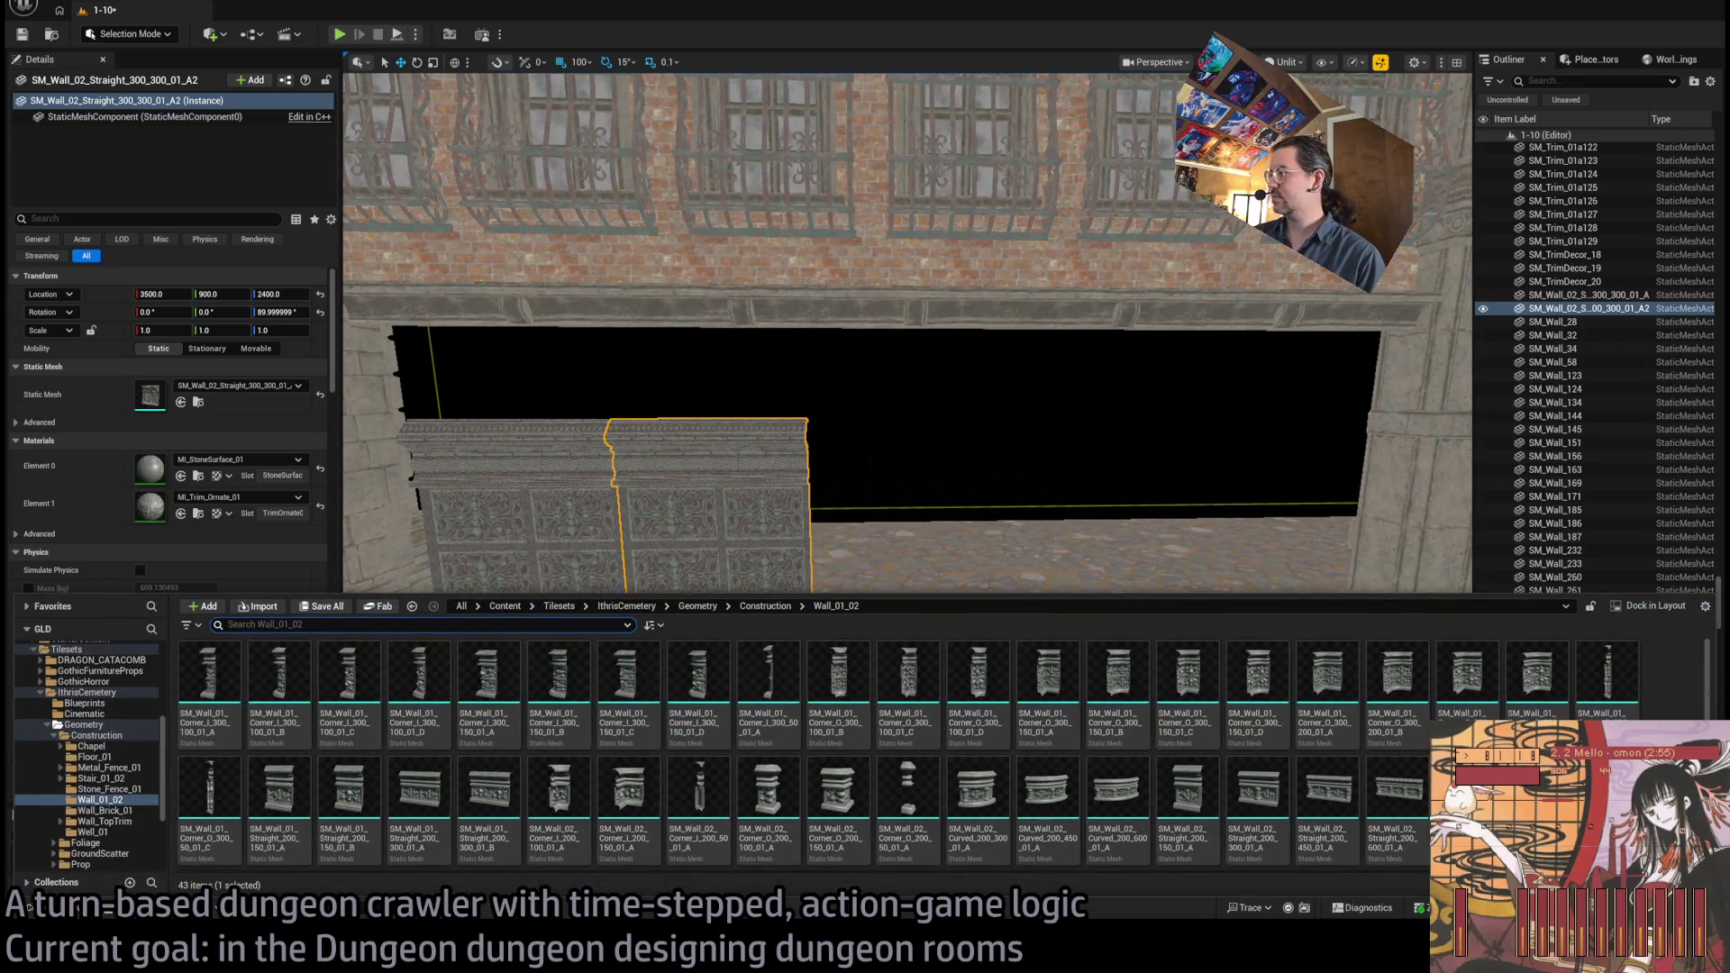
click(589, 520)
ctrl+click(667, 518)
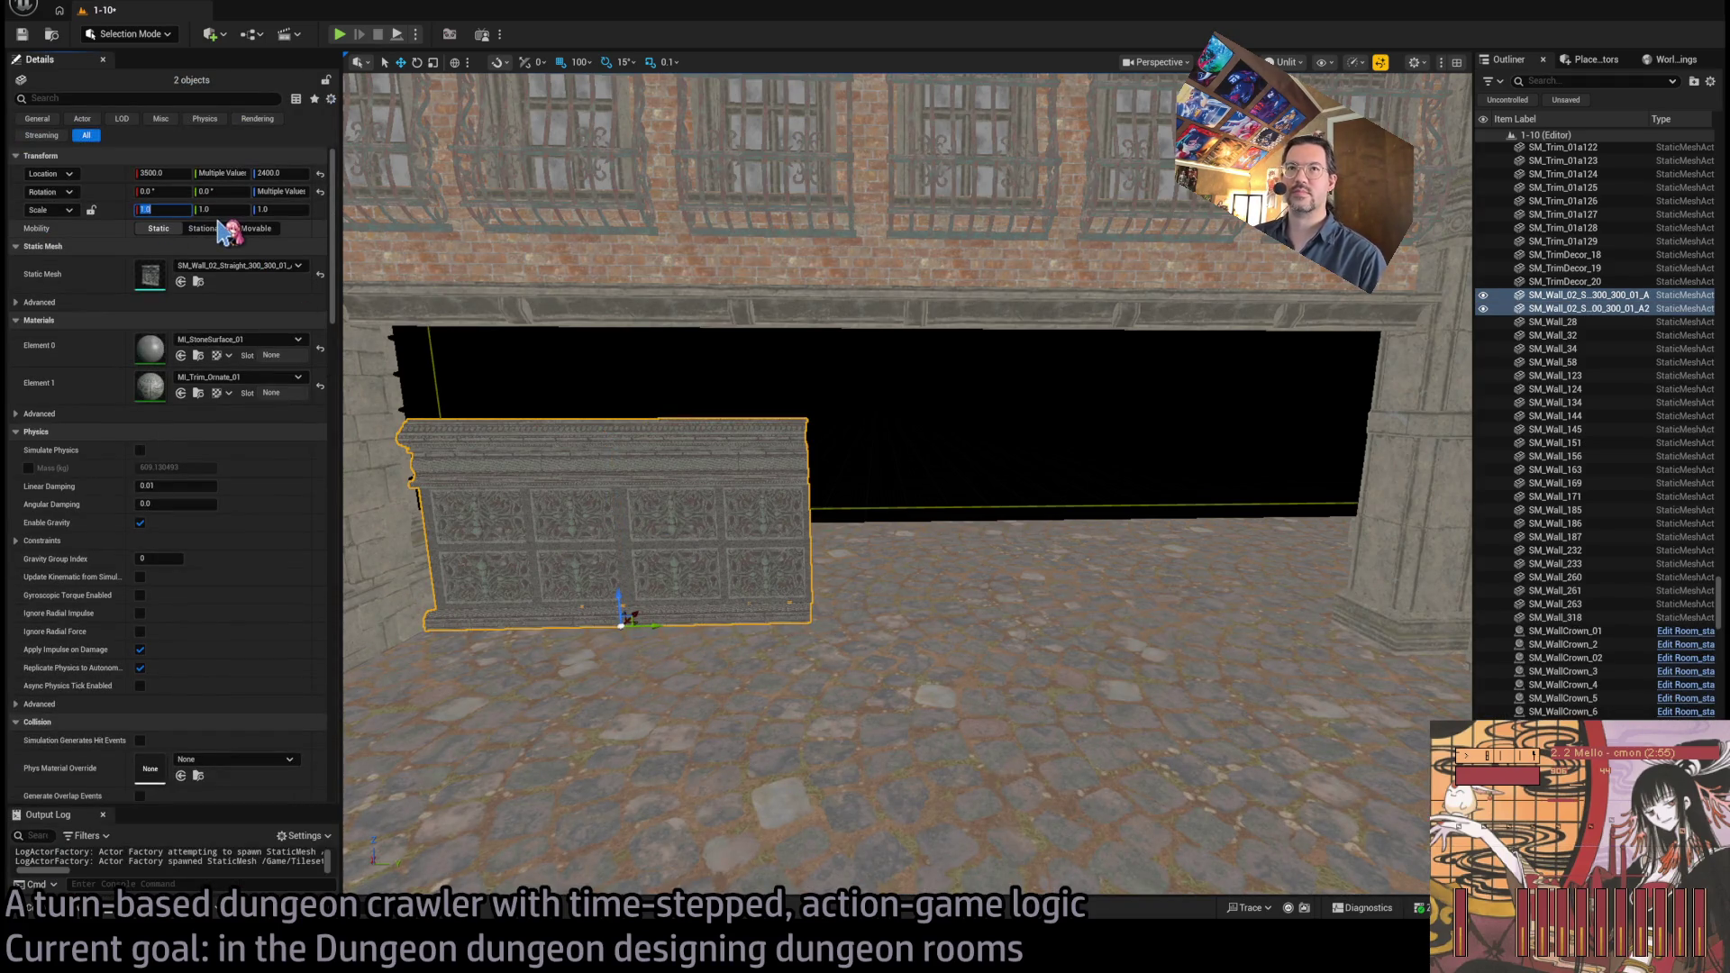
text(1.5)
key(Tab)
key(Tab)
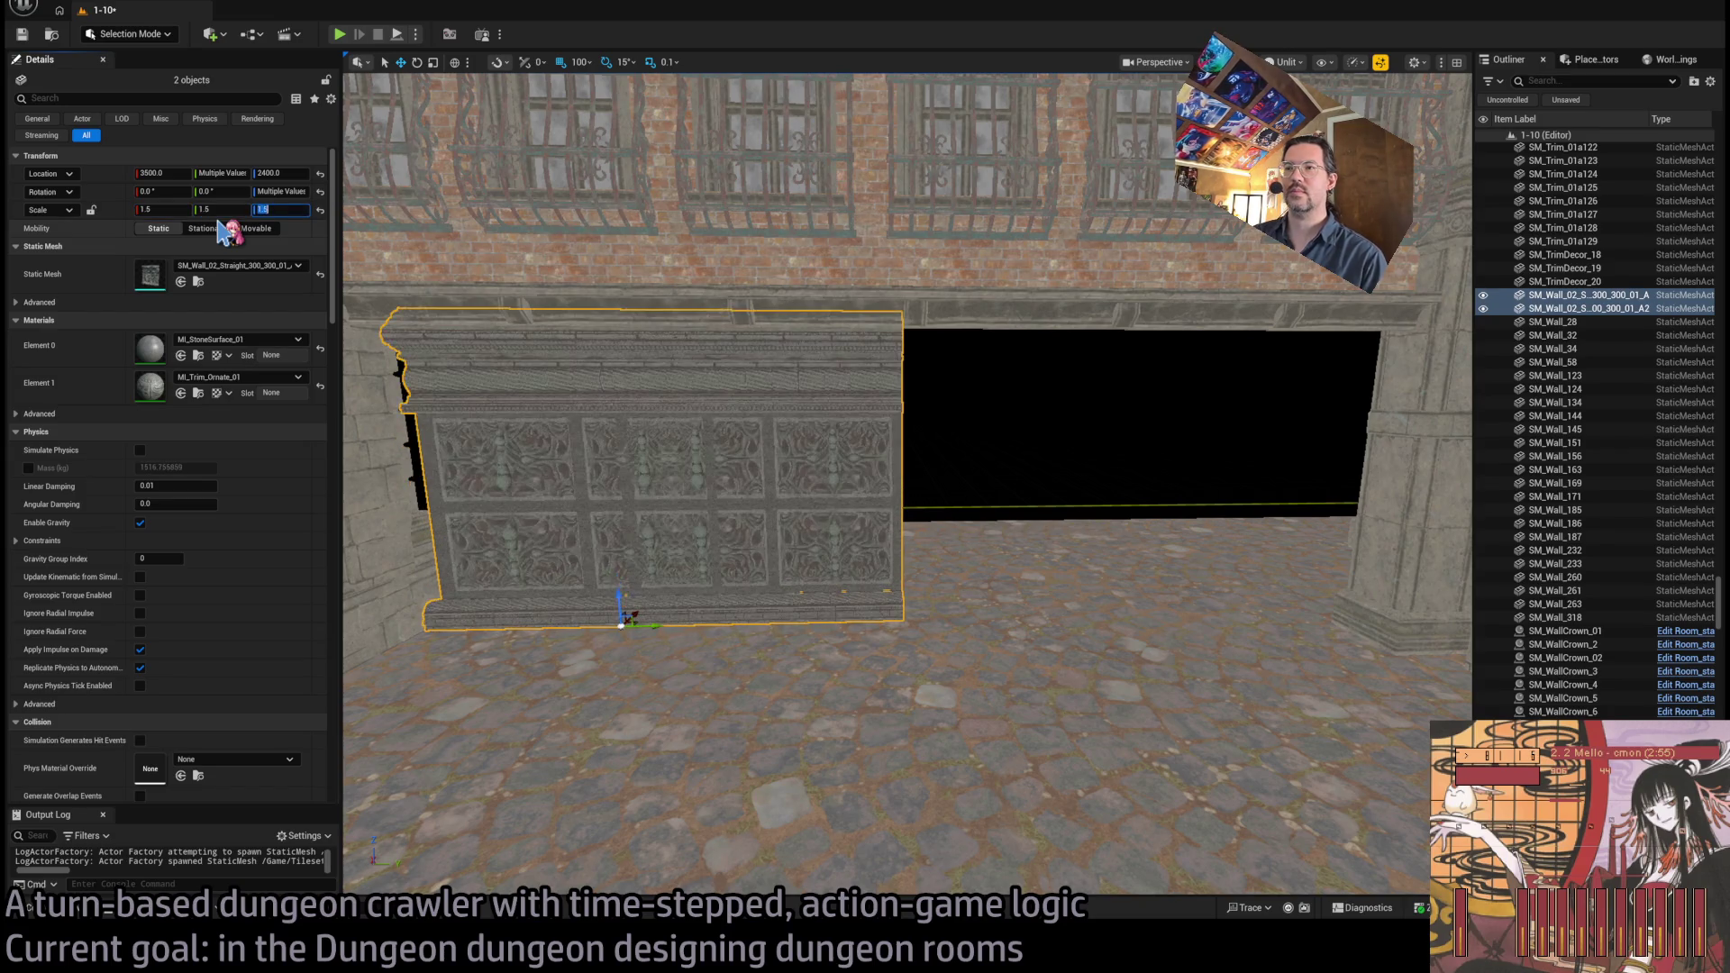
key(Return)
ctrl+click(733, 436)
key(Delete)
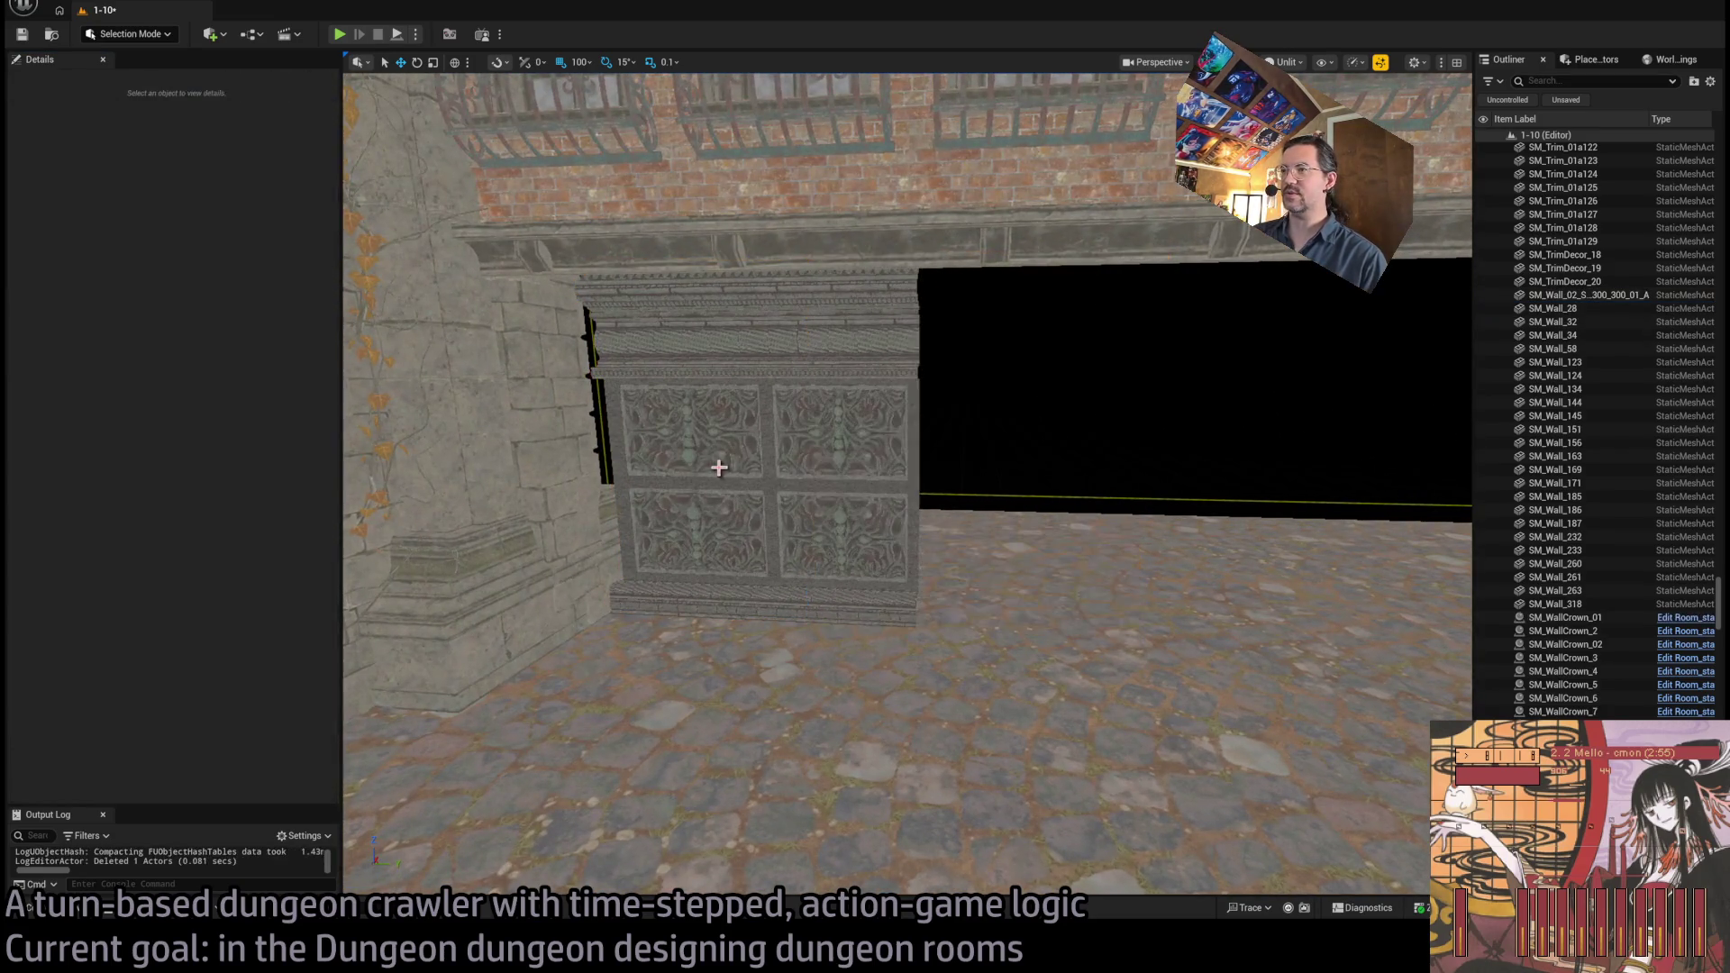
Alt-drag copies of the enlarged panel along Y into a butted row, deleting the surplus copy
click(715, 463)
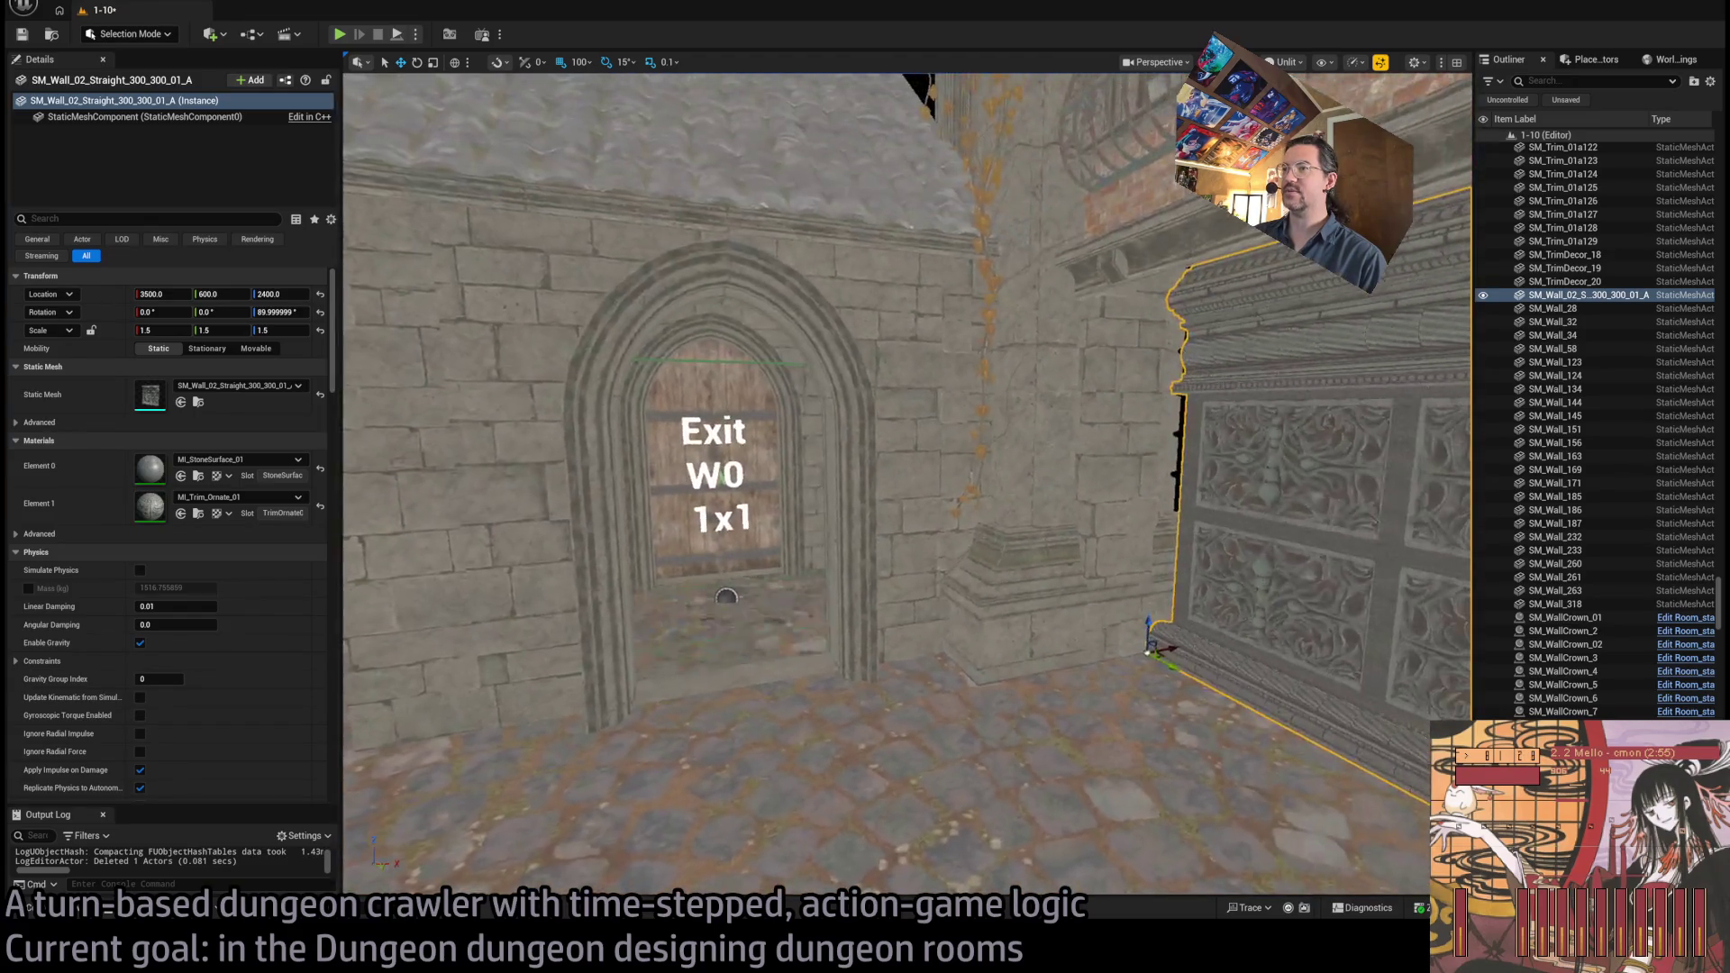
mouse_move(764, 532)
mouse_down()
mouse_move(820, 559)
mouse_move(764, 531)
mouse_up()
mouse_move(579, 618)
mouse_down()
mouse_move(1011, 637)
mouse_move(792, 630)
mouse_move(858, 619)
mouse_up()
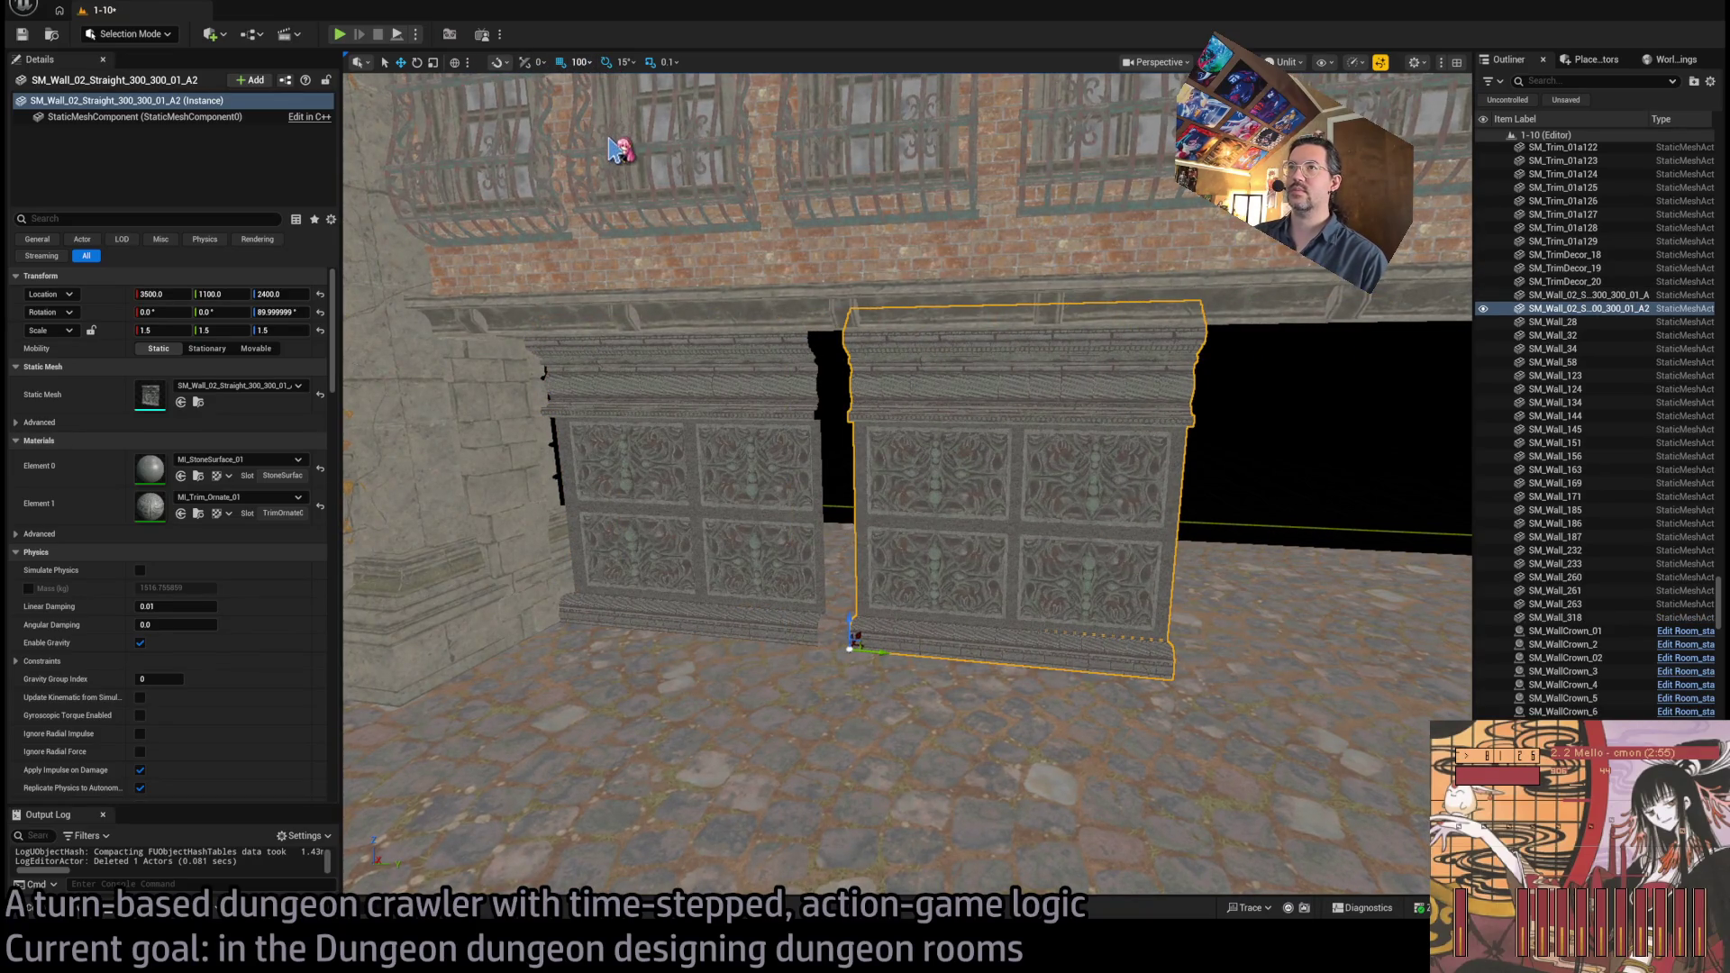
drag(876, 652, 841, 648)
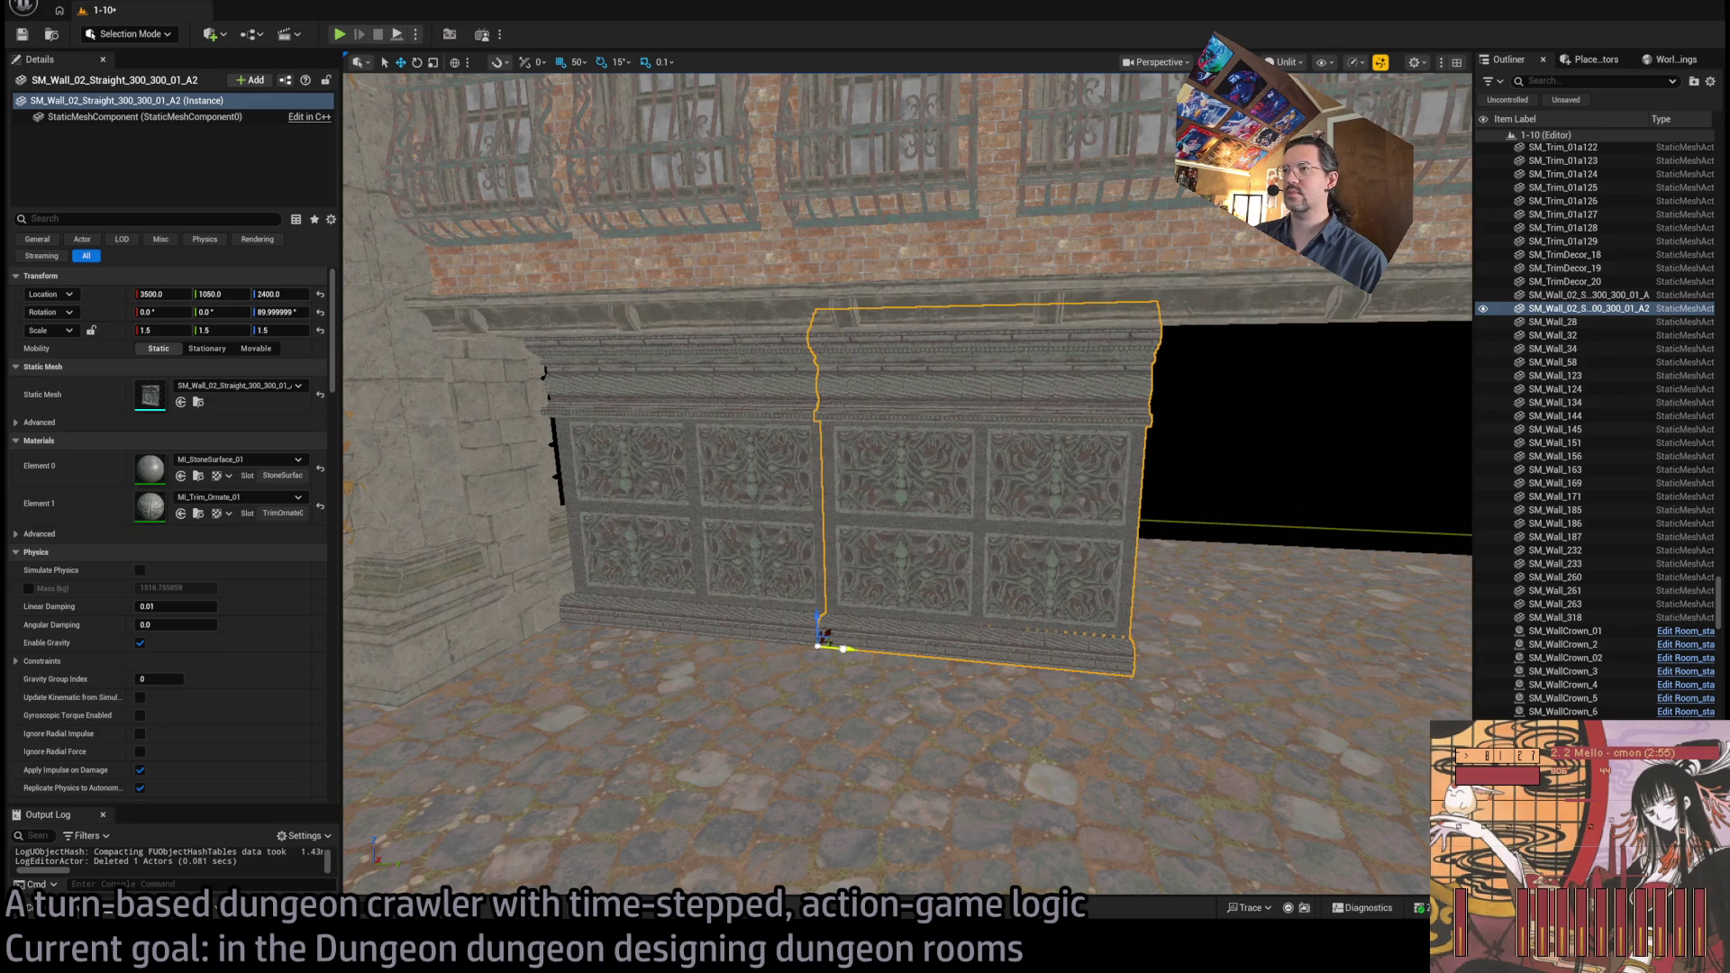
ctrl+click(718, 549)
mouse_move(587, 628)
mouse_down()
mouse_move(1360, 692)
mouse_move(1180, 689)
mouse_up()
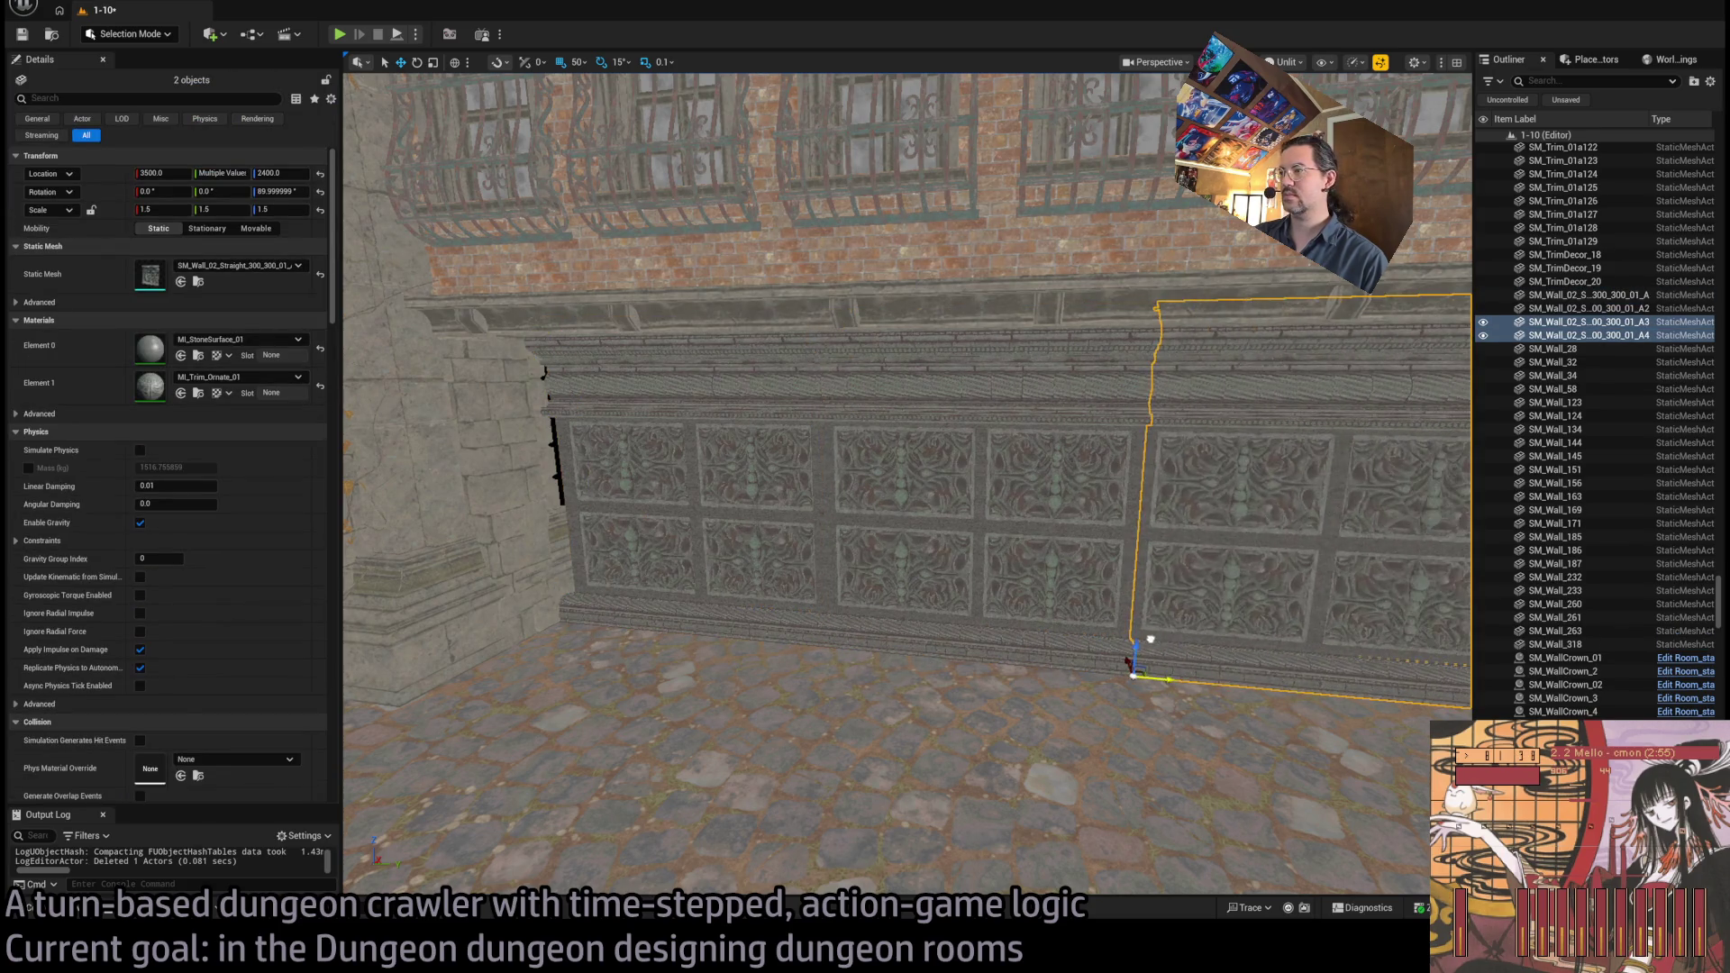
key(f)
key(Delete)
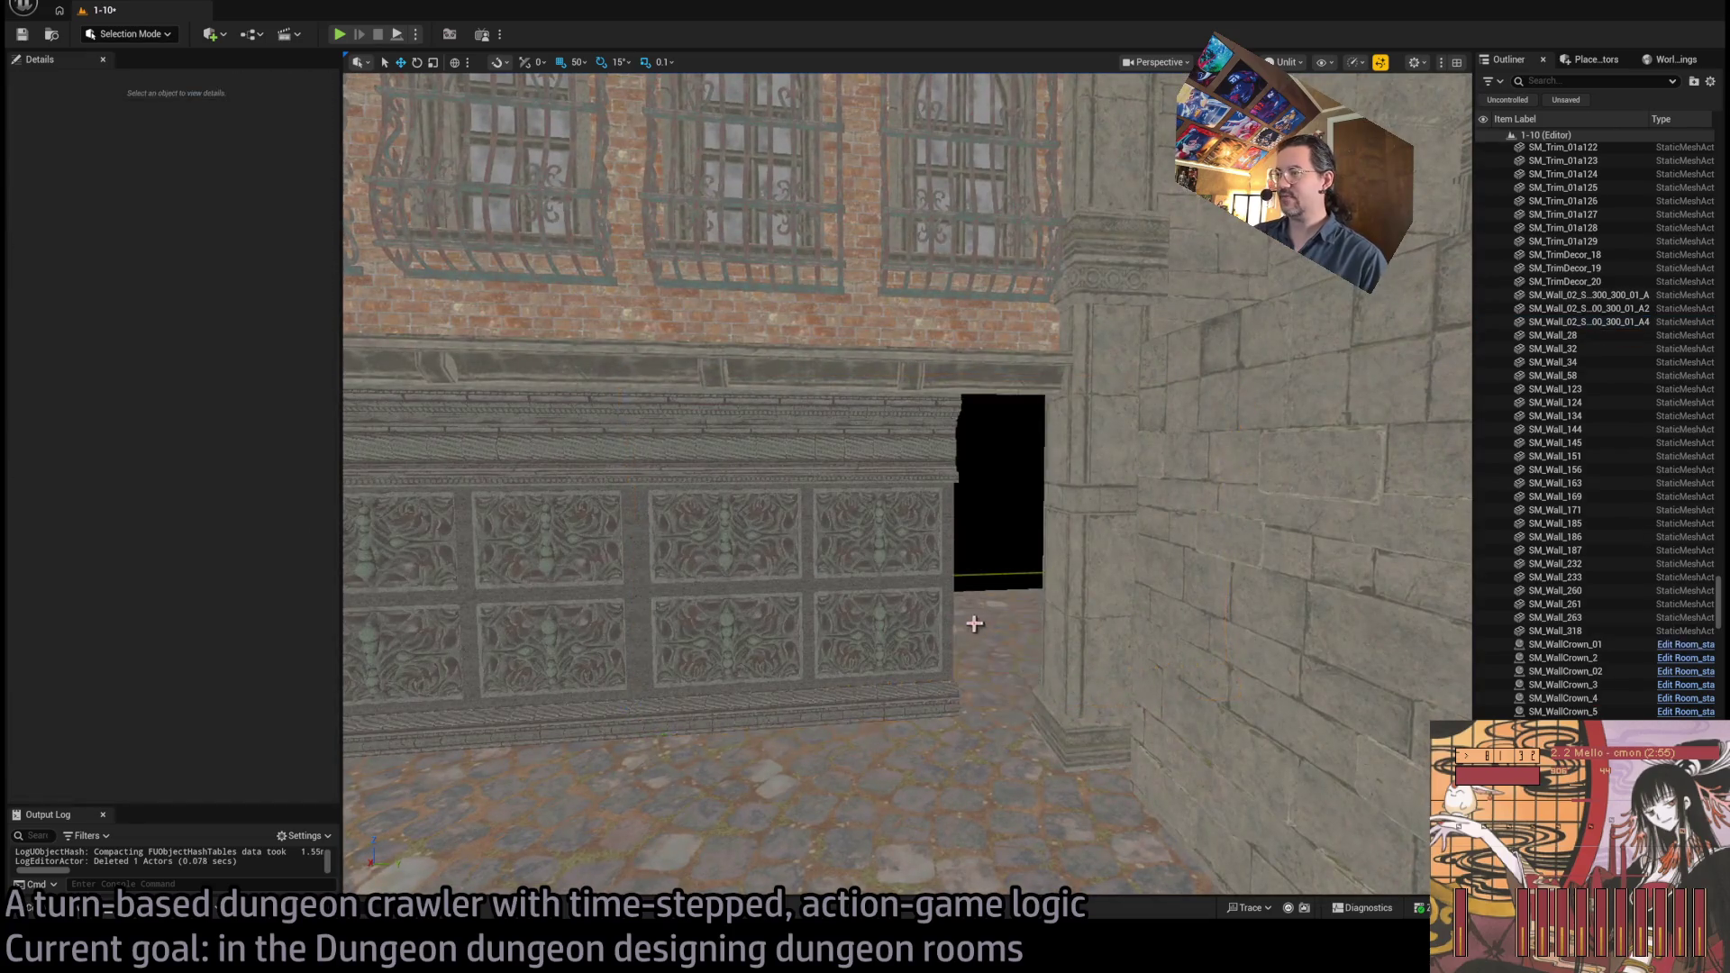
click(76, 912)
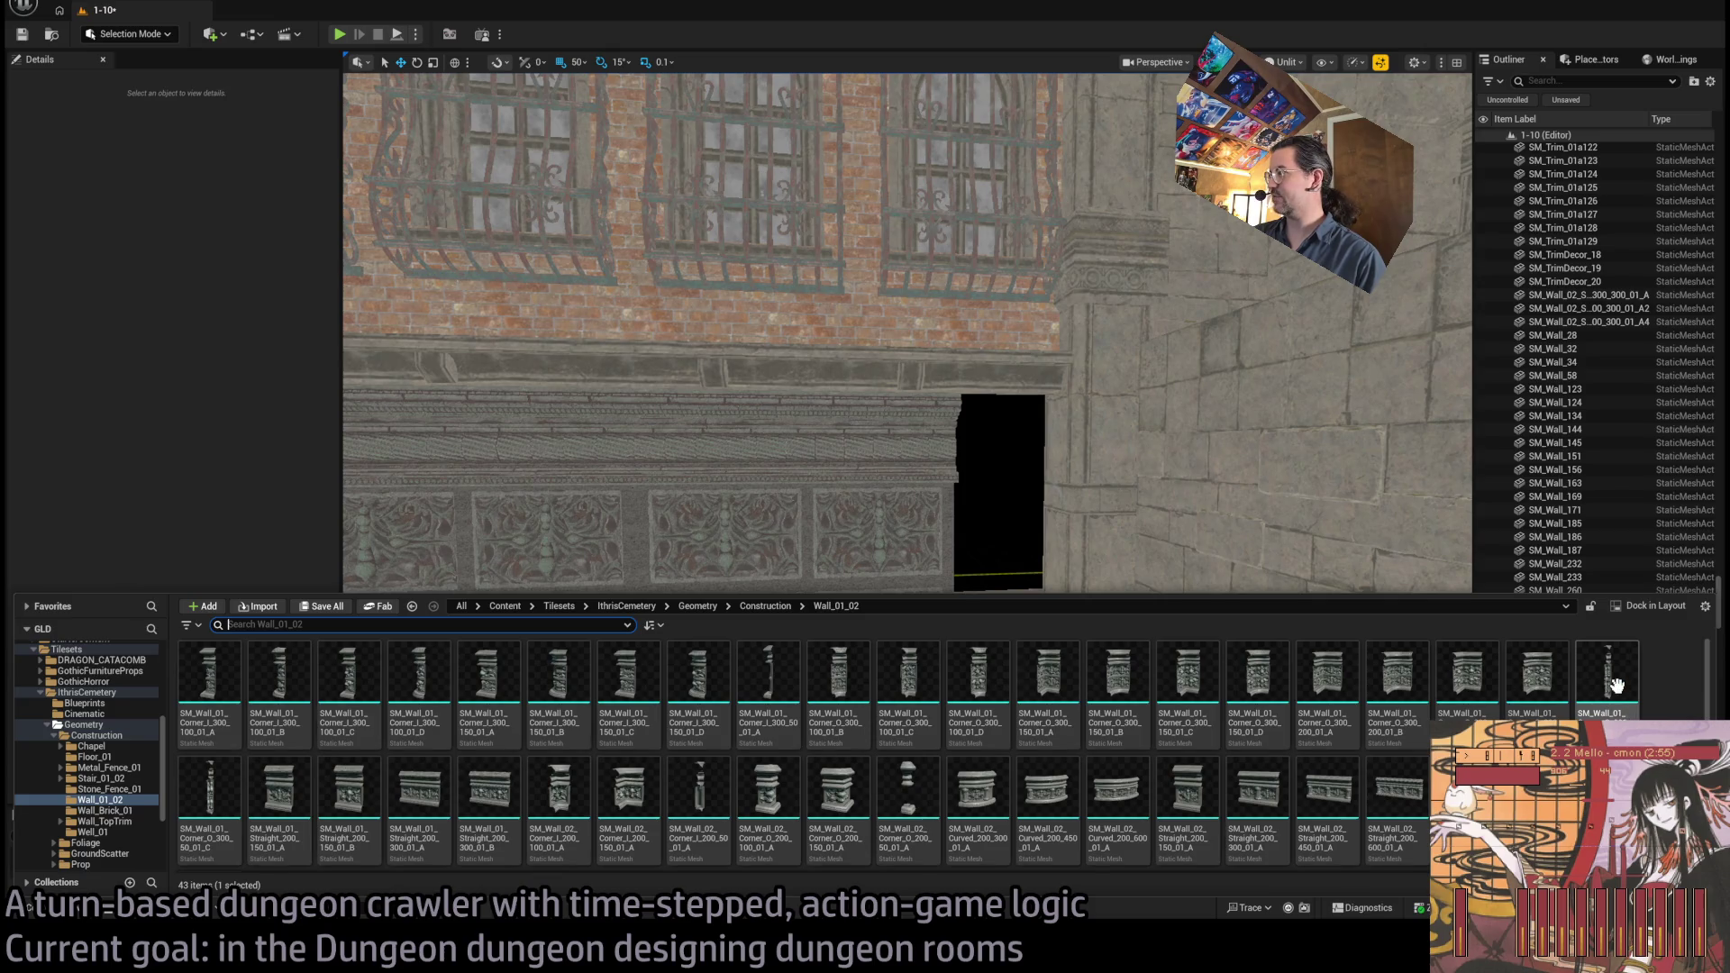
Swap a trial narrow corner for the curved SM_Wall_01_Corner_O_300_200_01_B piece
mouse_move(1616, 687)
mouse_down()
mouse_move(1112, 560)
mouse_move(978, 742)
mouse_move(997, 782)
mouse_up()
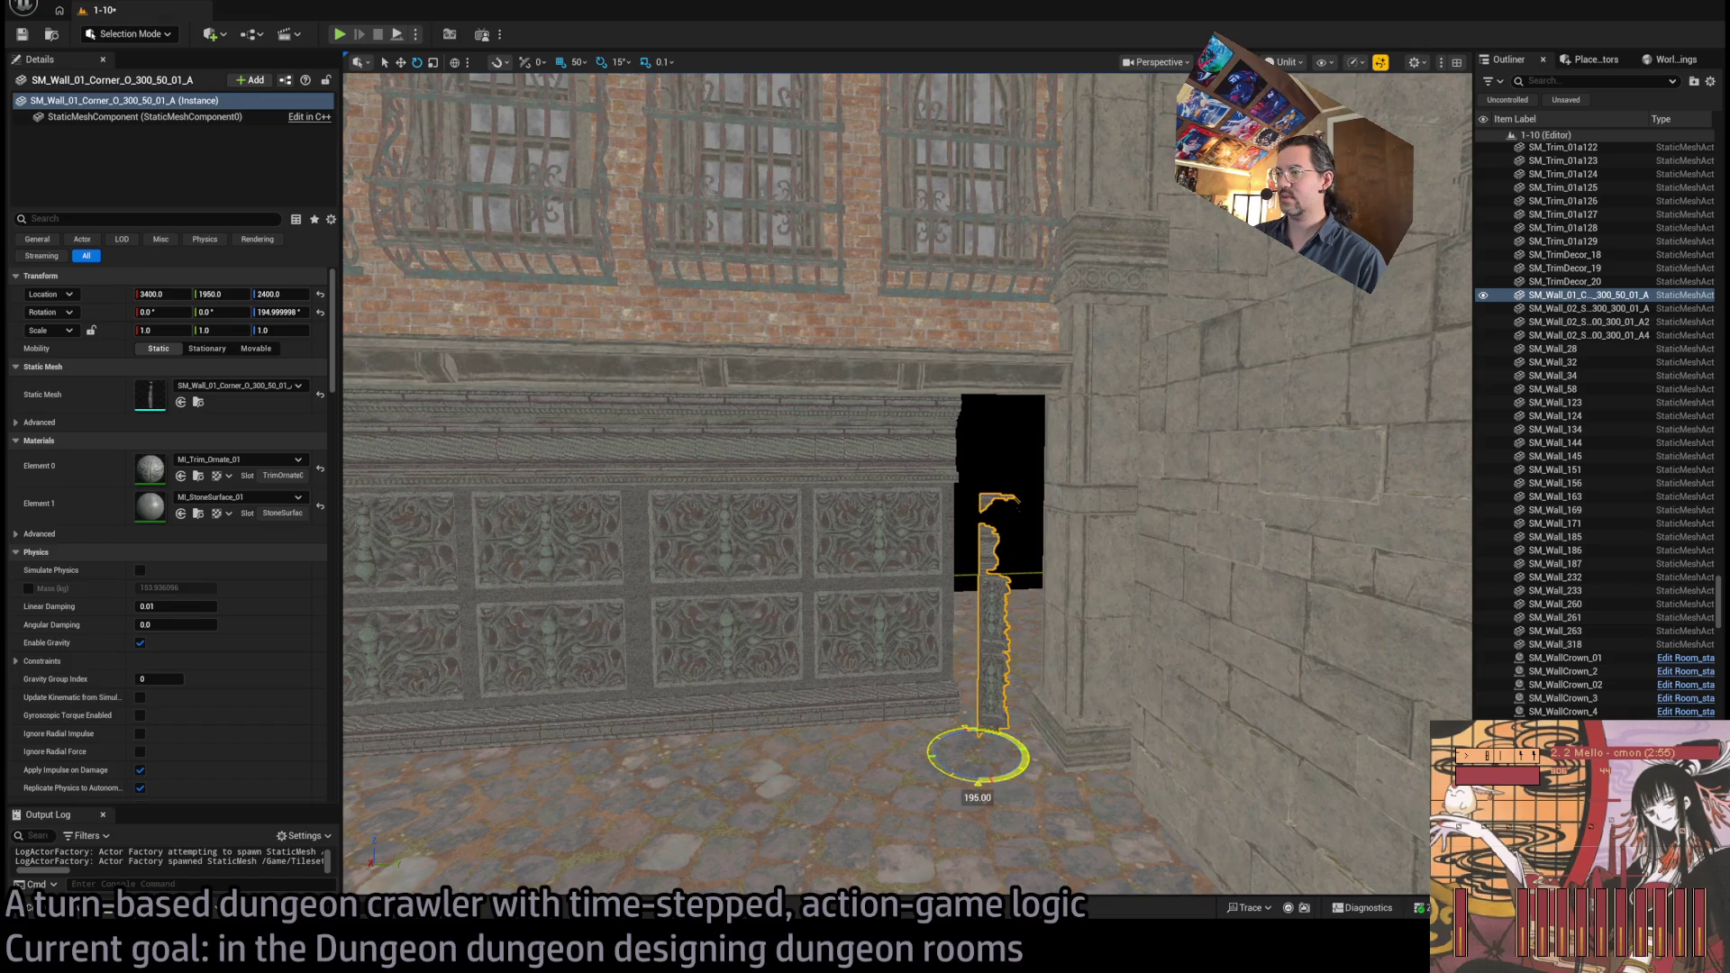
key(f)
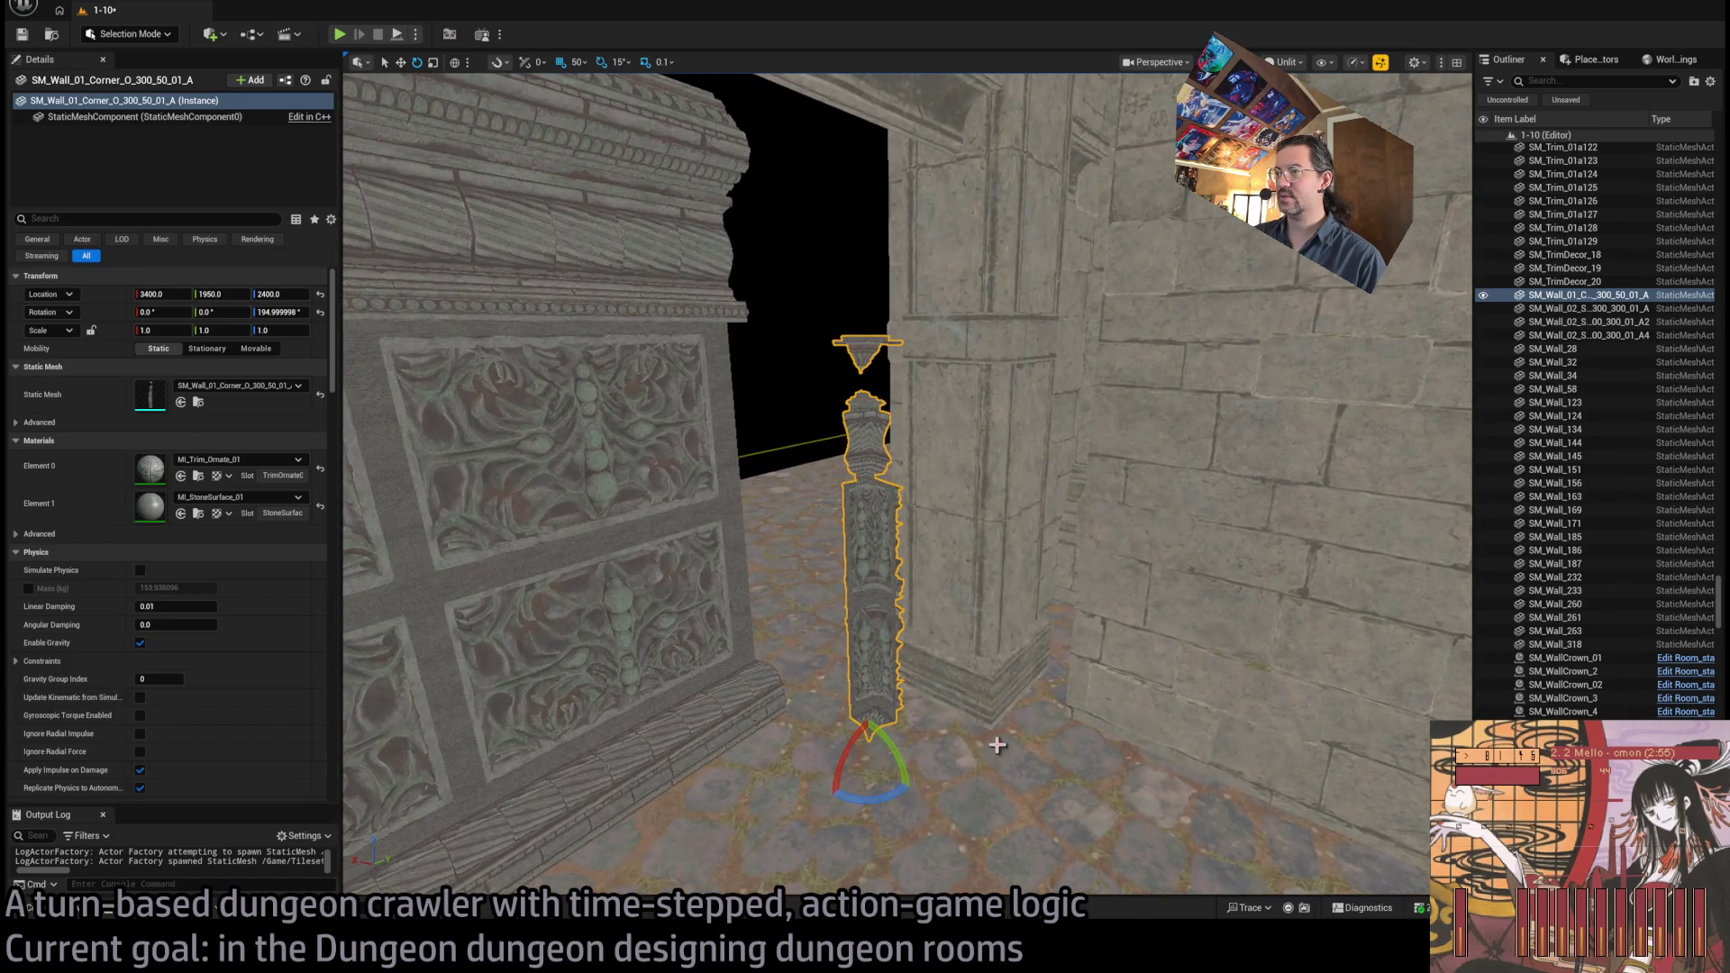
key(Delete)
click(32, 908)
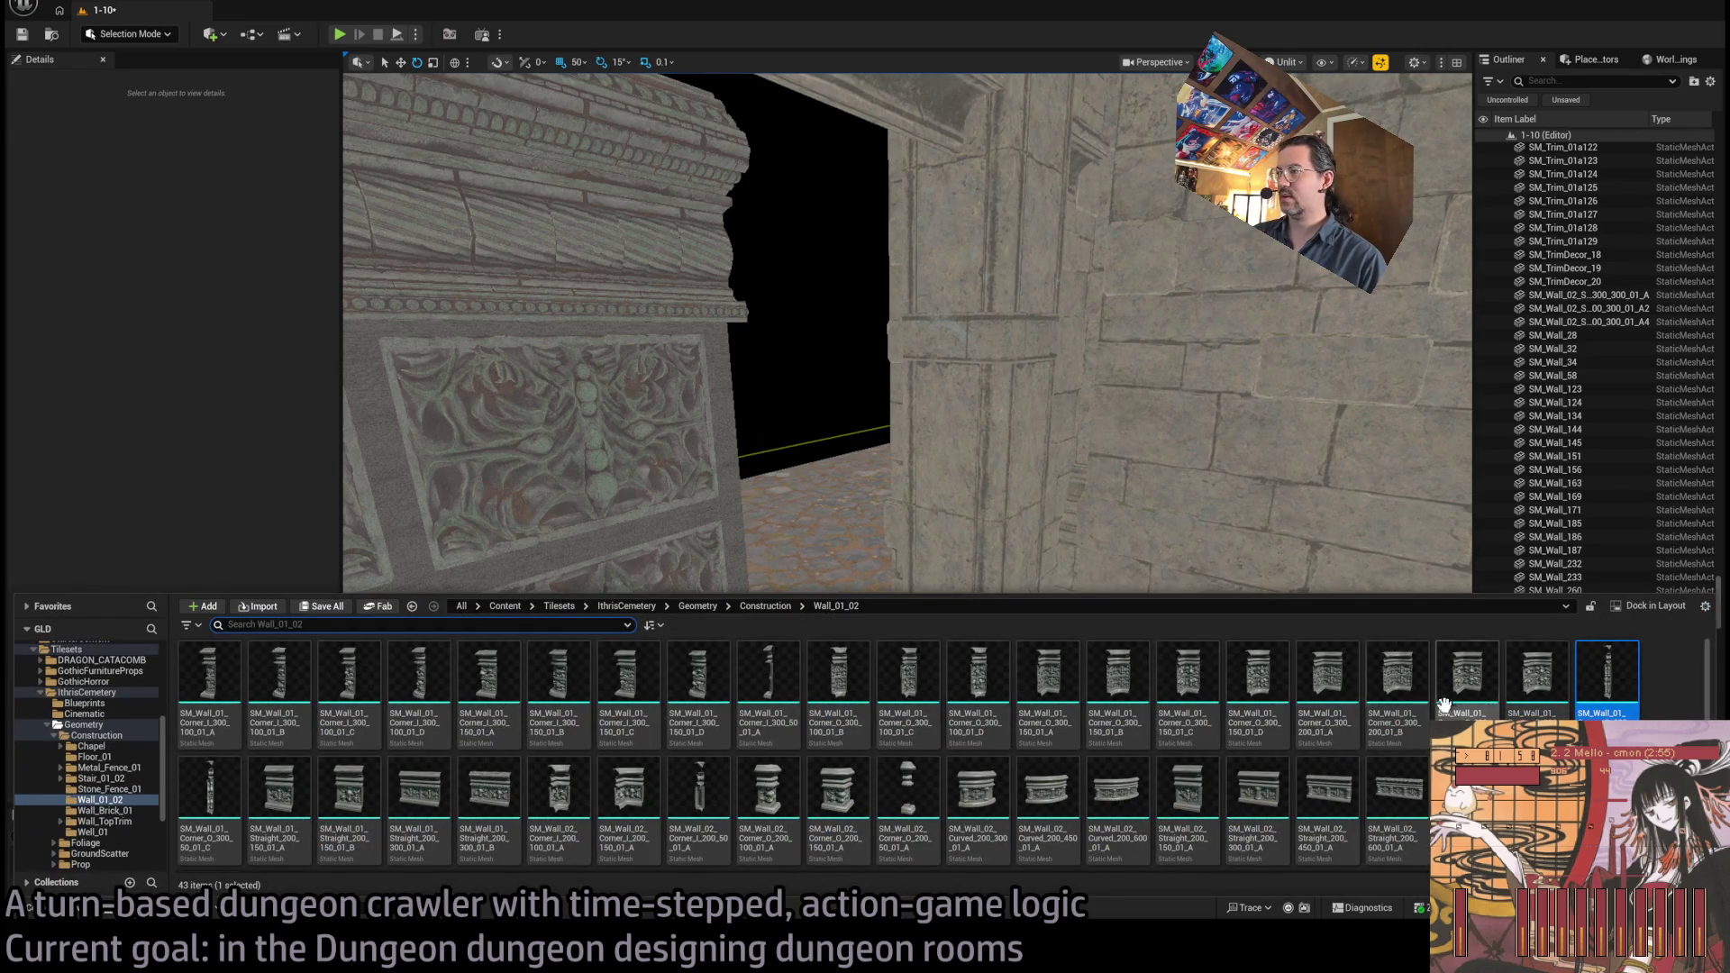
mouse_move(1370, 701)
mouse_down()
mouse_move(841, 694)
mouse_move(865, 797)
mouse_move(1004, 754)
mouse_up()
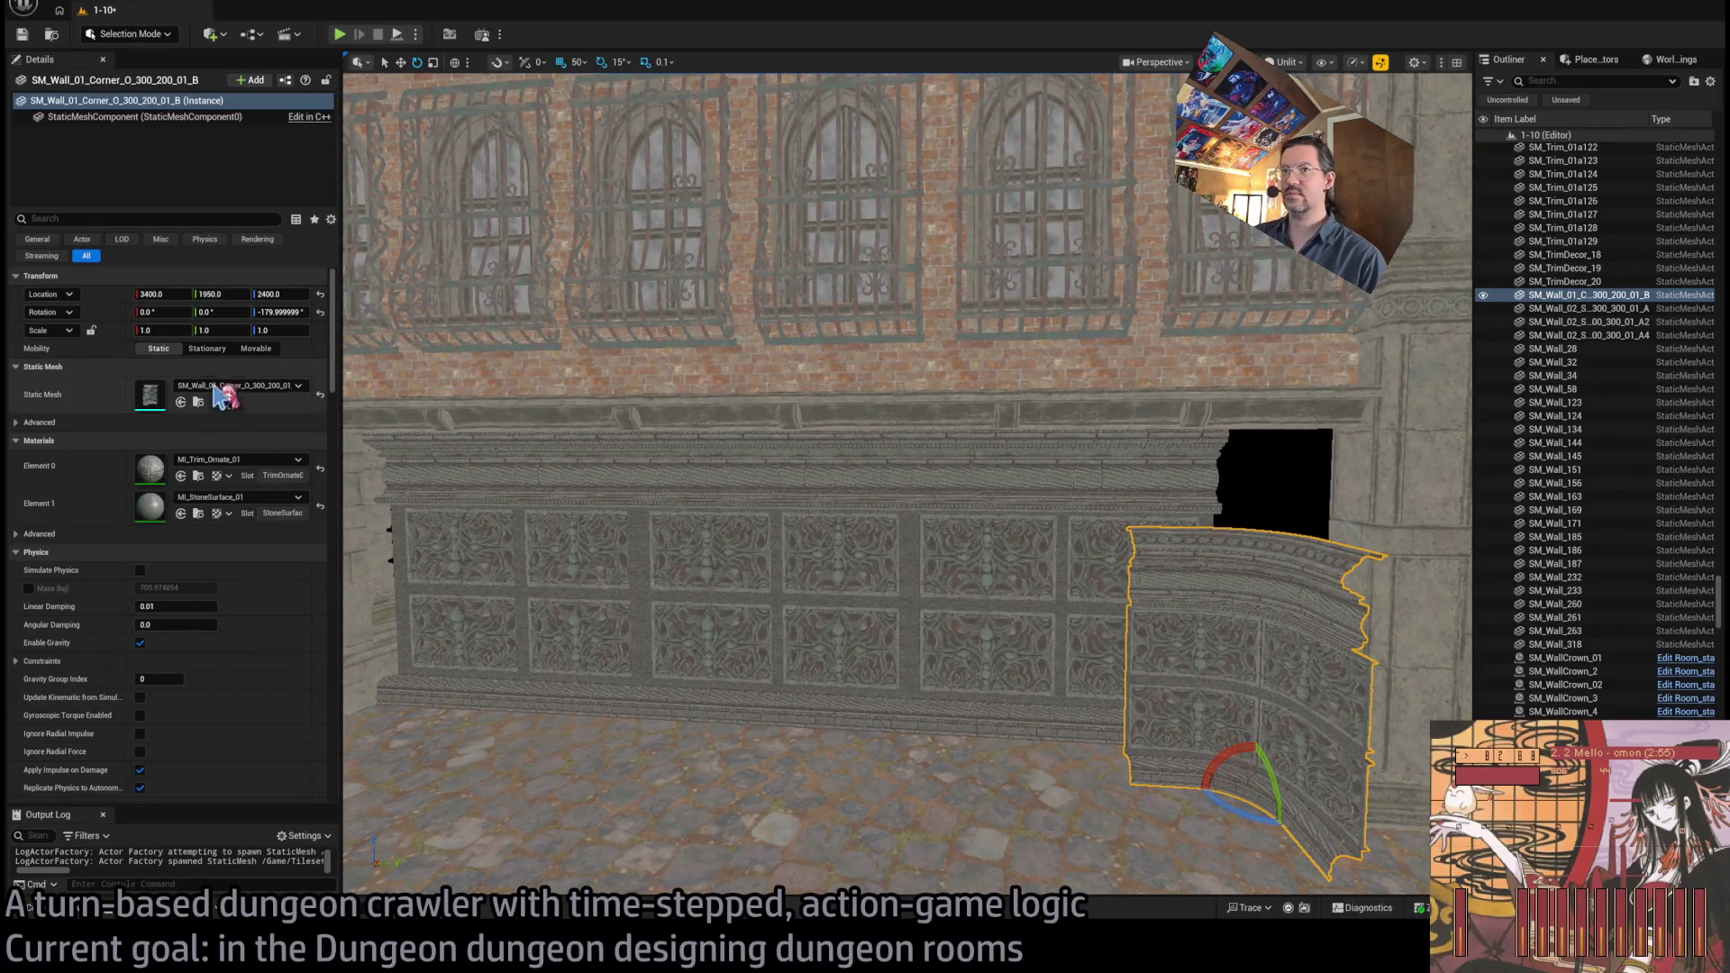
Scale the curved corner piece to 1.5 on X, Y and Z
click(160, 329)
text(.5)
key(Tab)
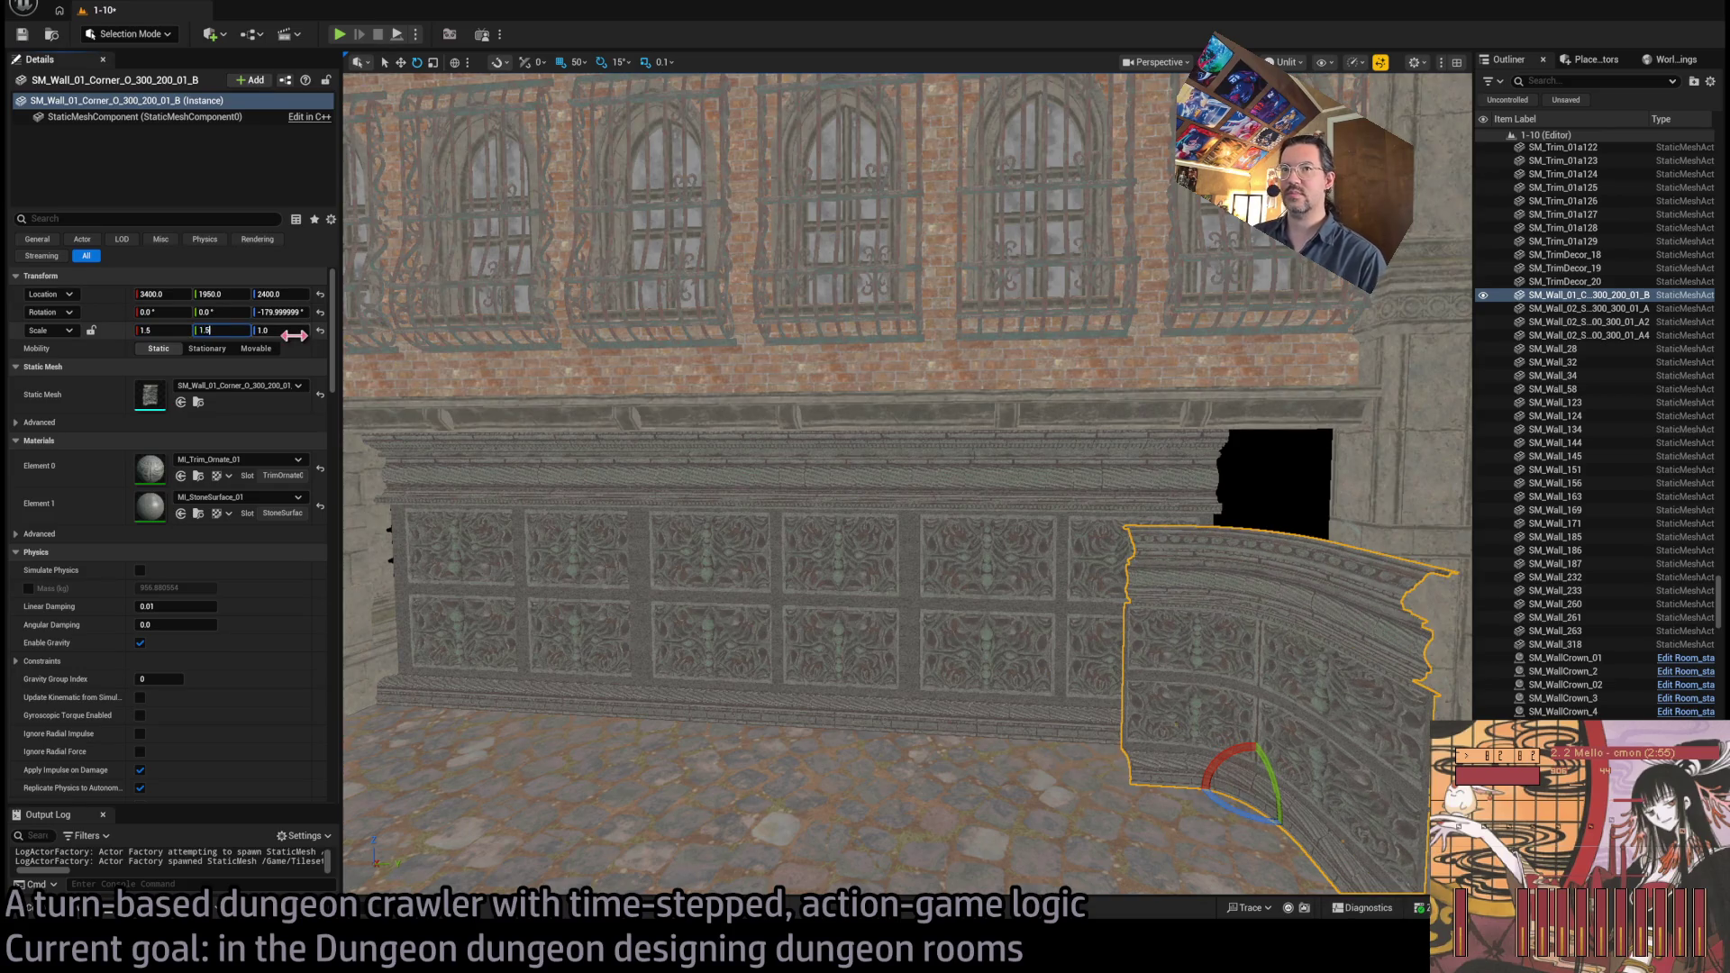
key(Tab)
text(1.5)
key(Return)
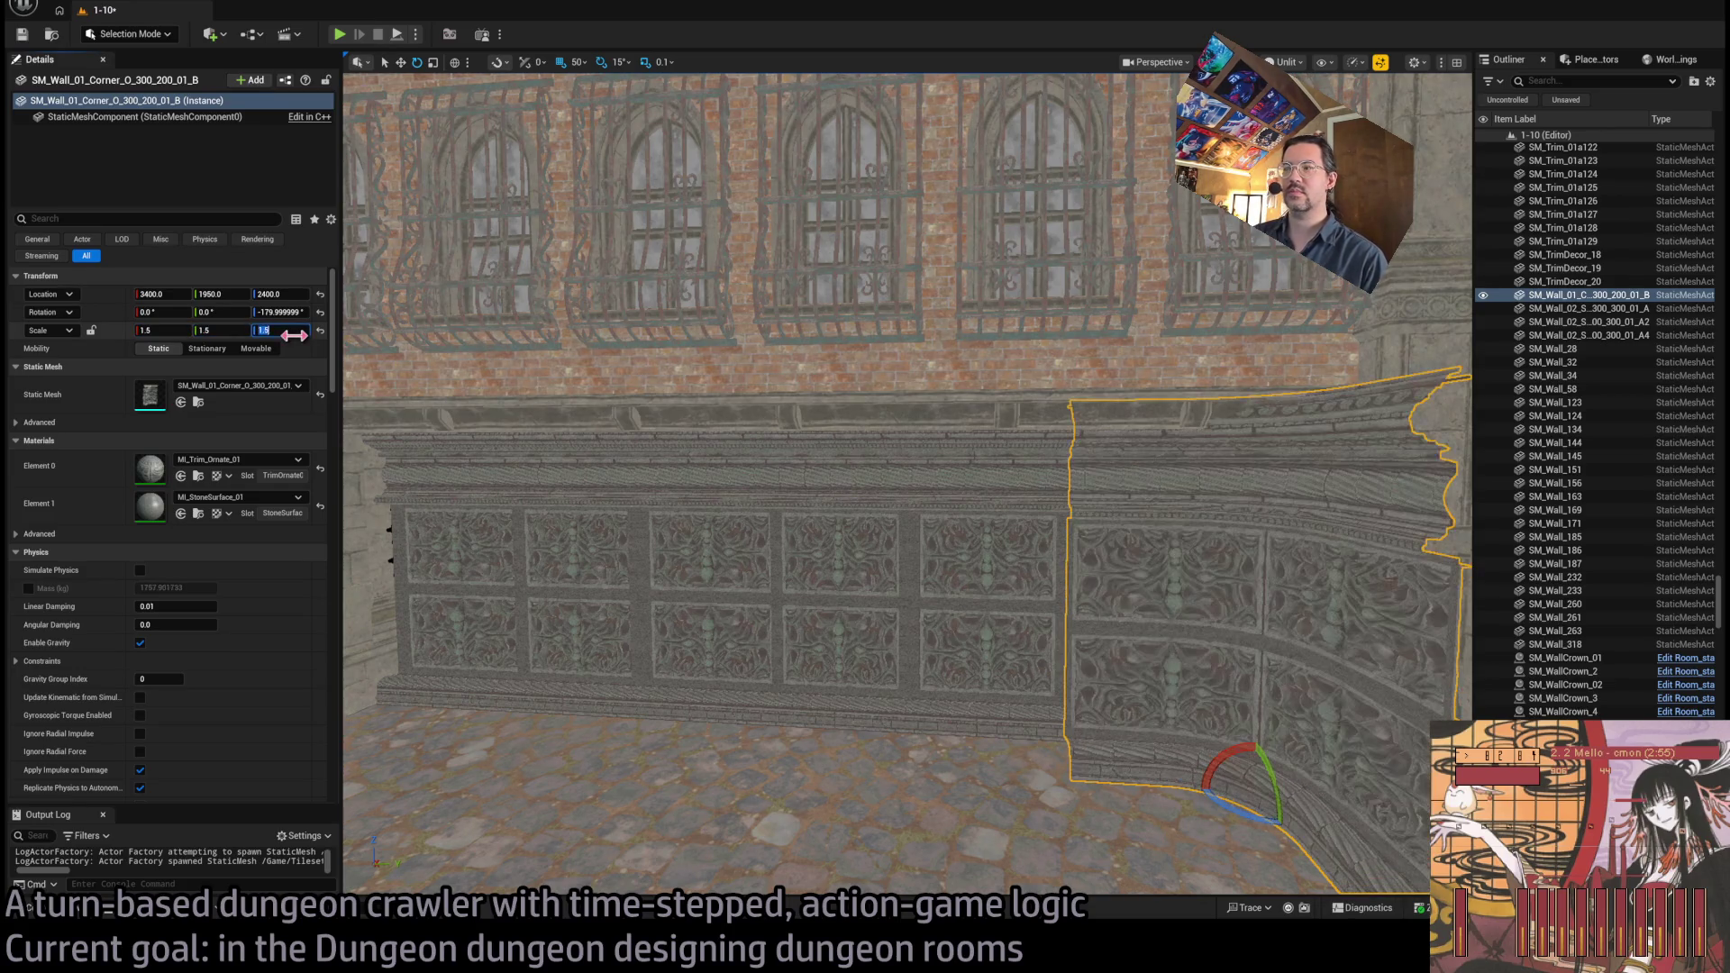
Delete the third straight panel and slide the corner flush against the remaining two
drag(999, 466, 1177, 601)
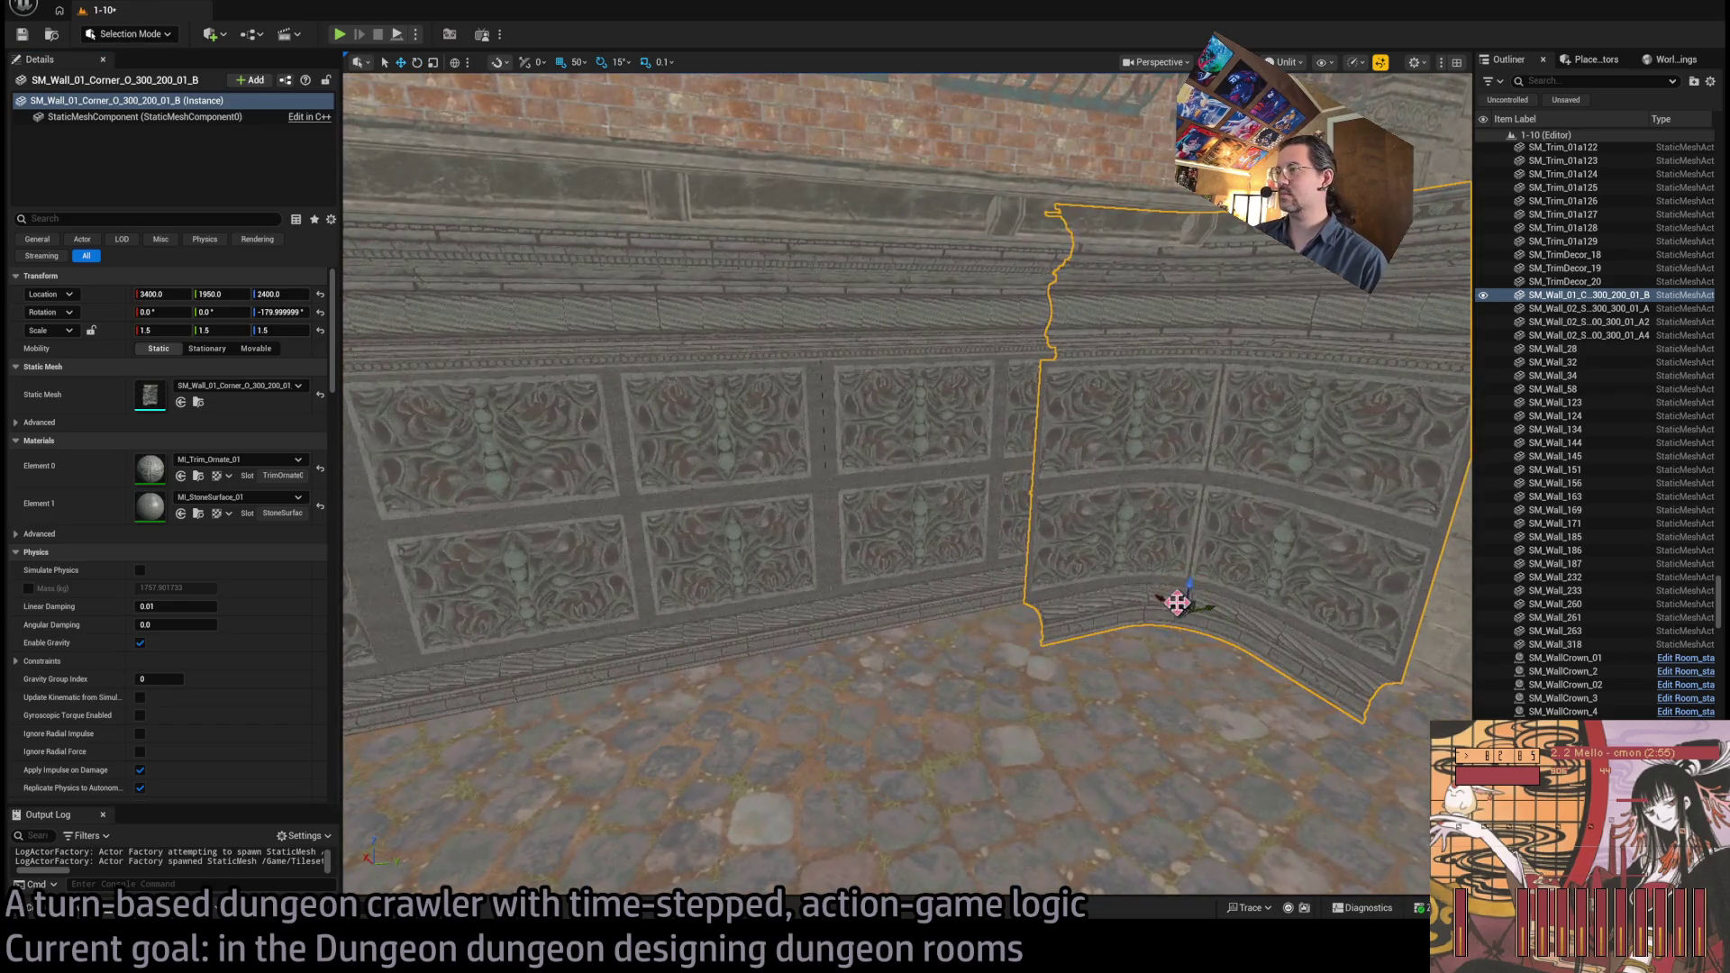
click(977, 508)
key(Delete)
click(1113, 628)
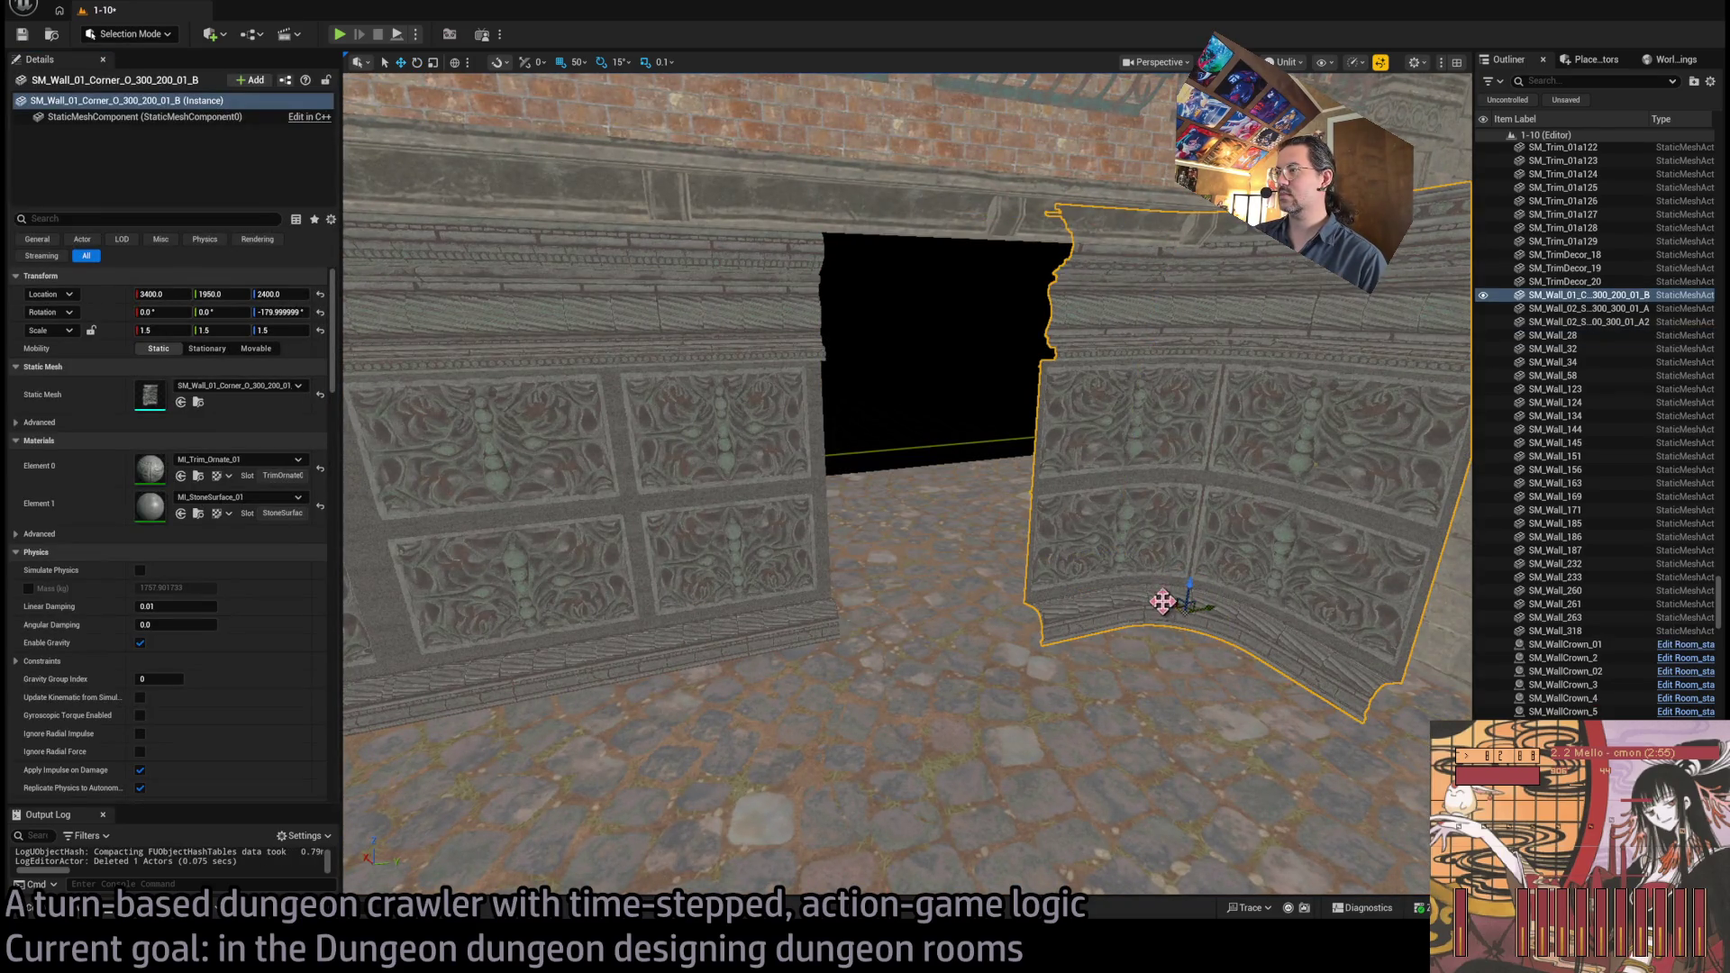
mouse_move(1162, 601)
mouse_down()
mouse_move(1009, 585)
mouse_move(1037, 581)
mouse_up()
scroll(1037, 581, up, 10)
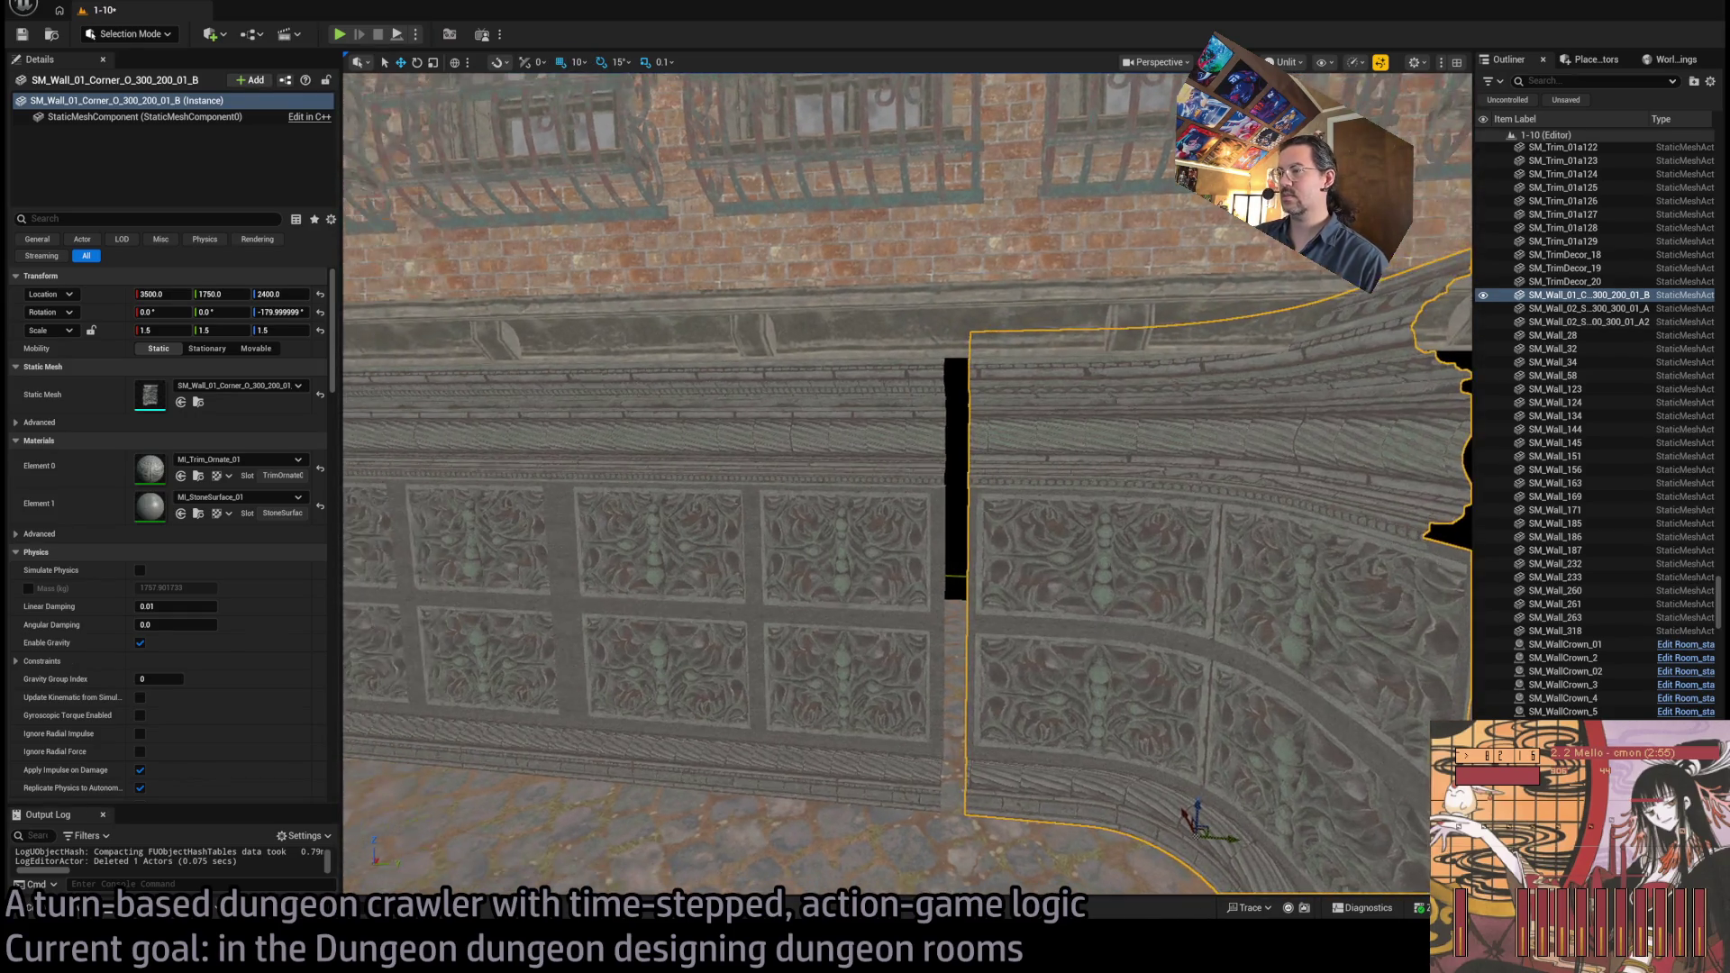
mouse_move(1164, 823)
mouse_down()
mouse_move(1121, 819)
mouse_move(1137, 816)
mouse_up()
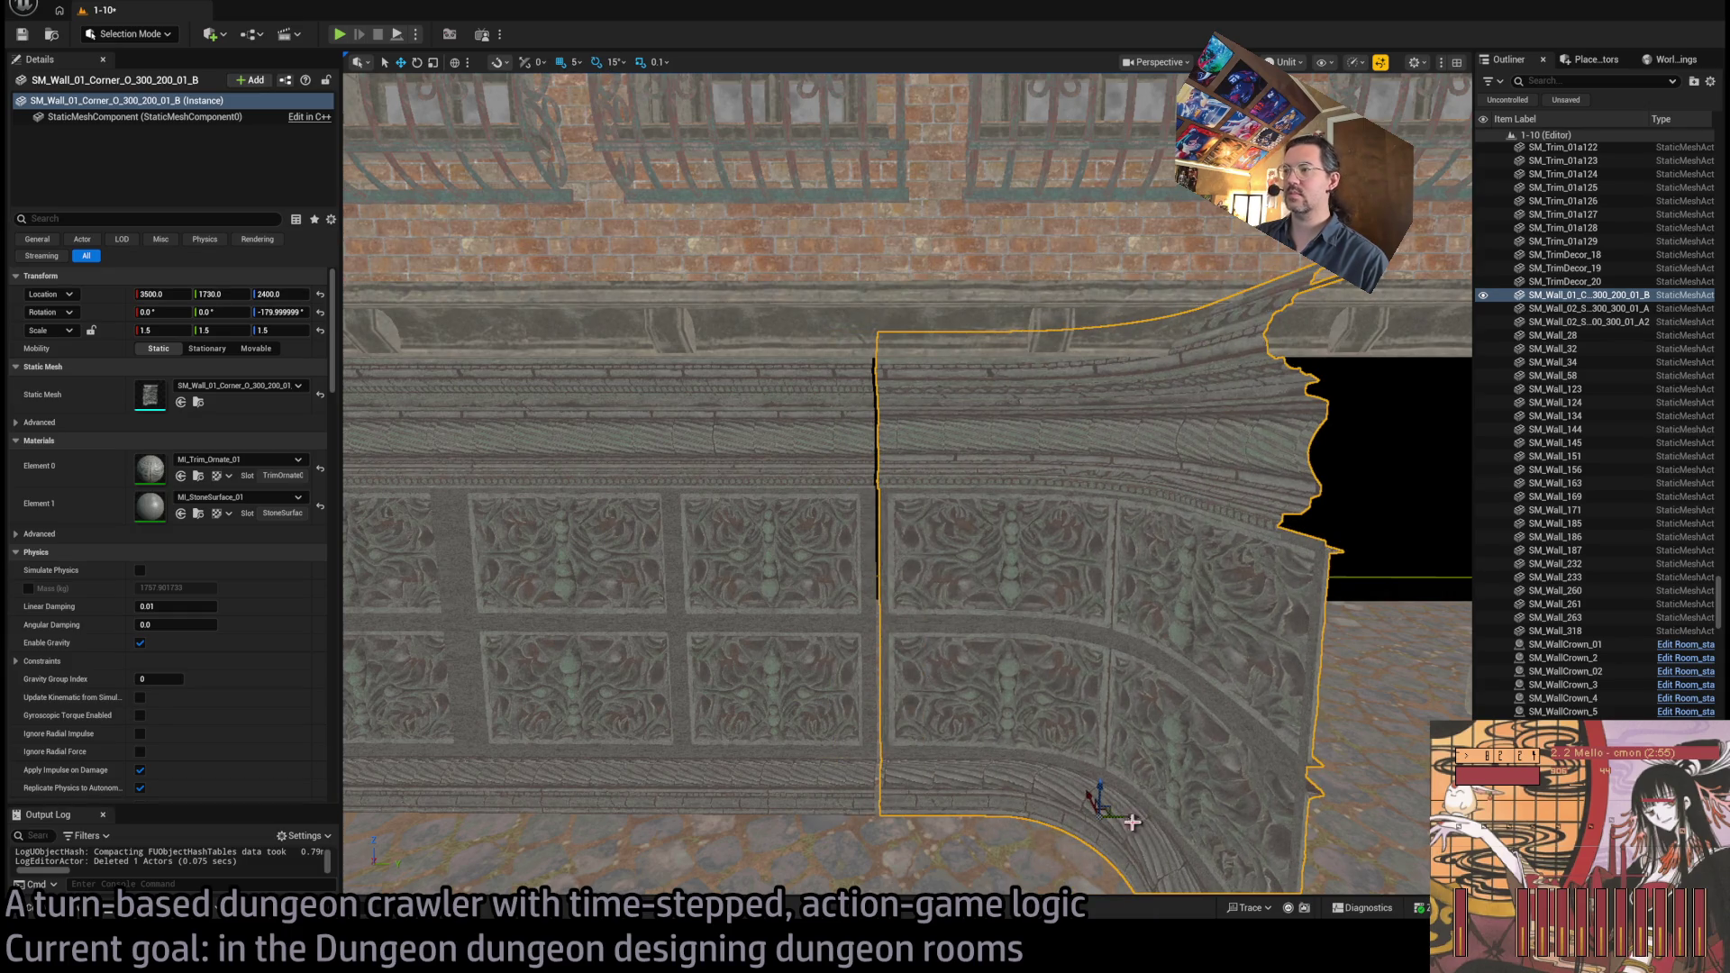
drag(1133, 819, 1119, 815)
scroll(965, 607, down, 5)
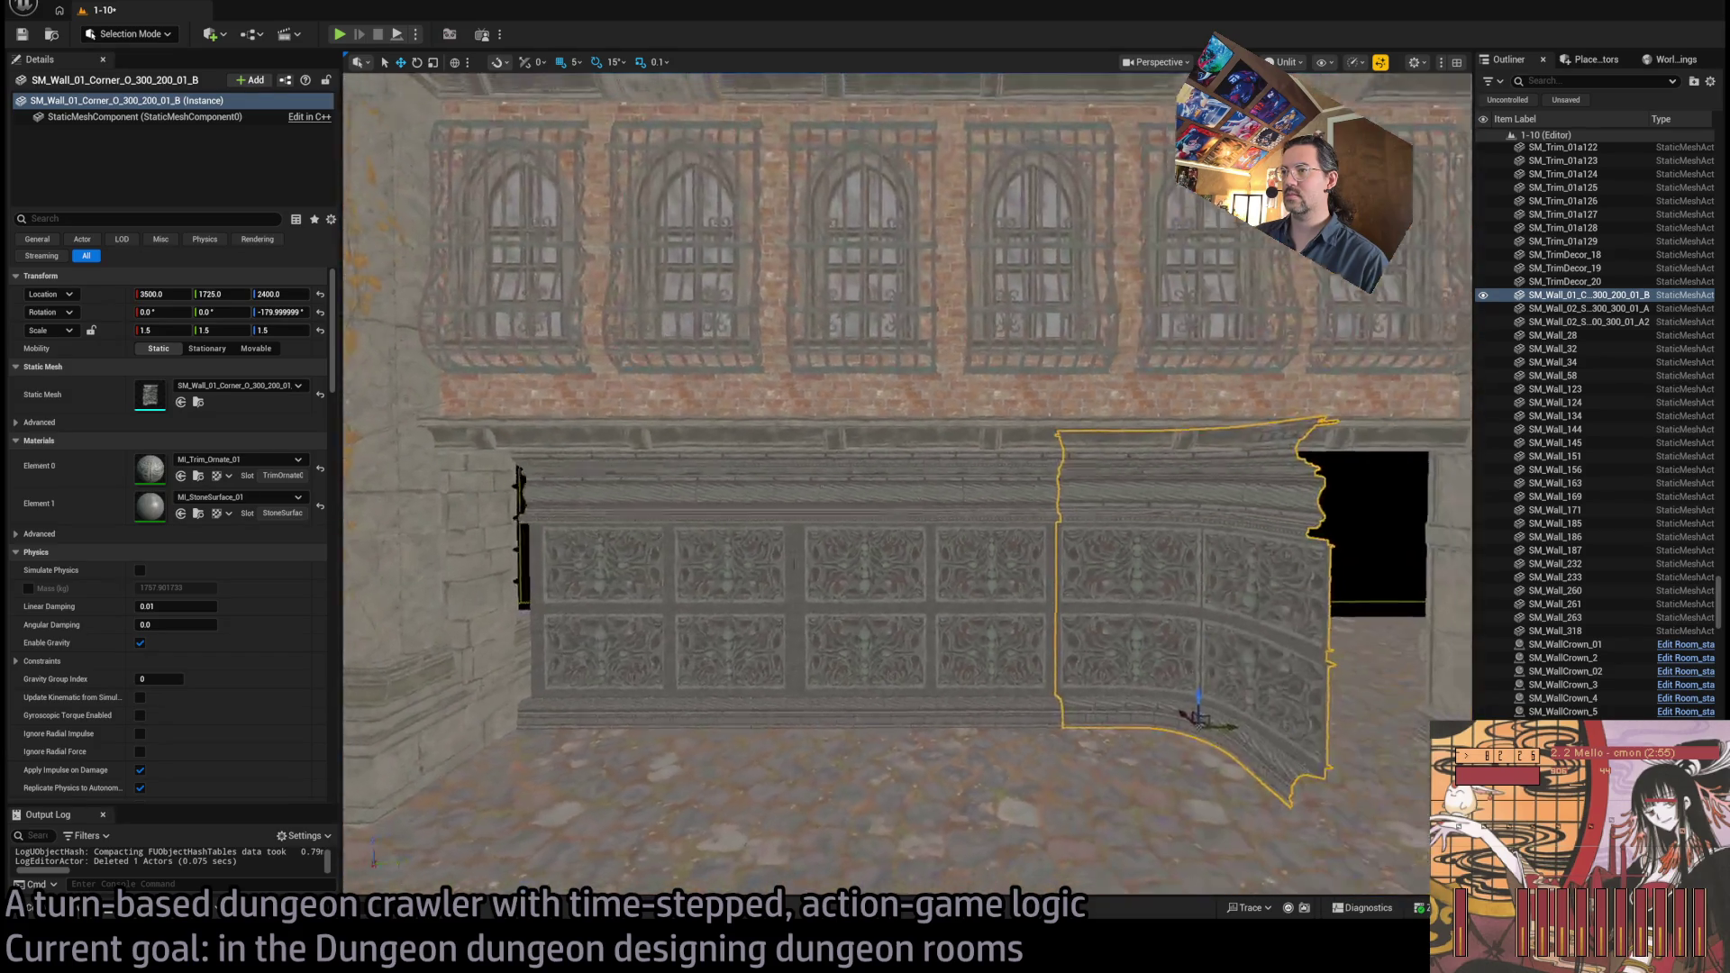
ctrl+click(707, 572)
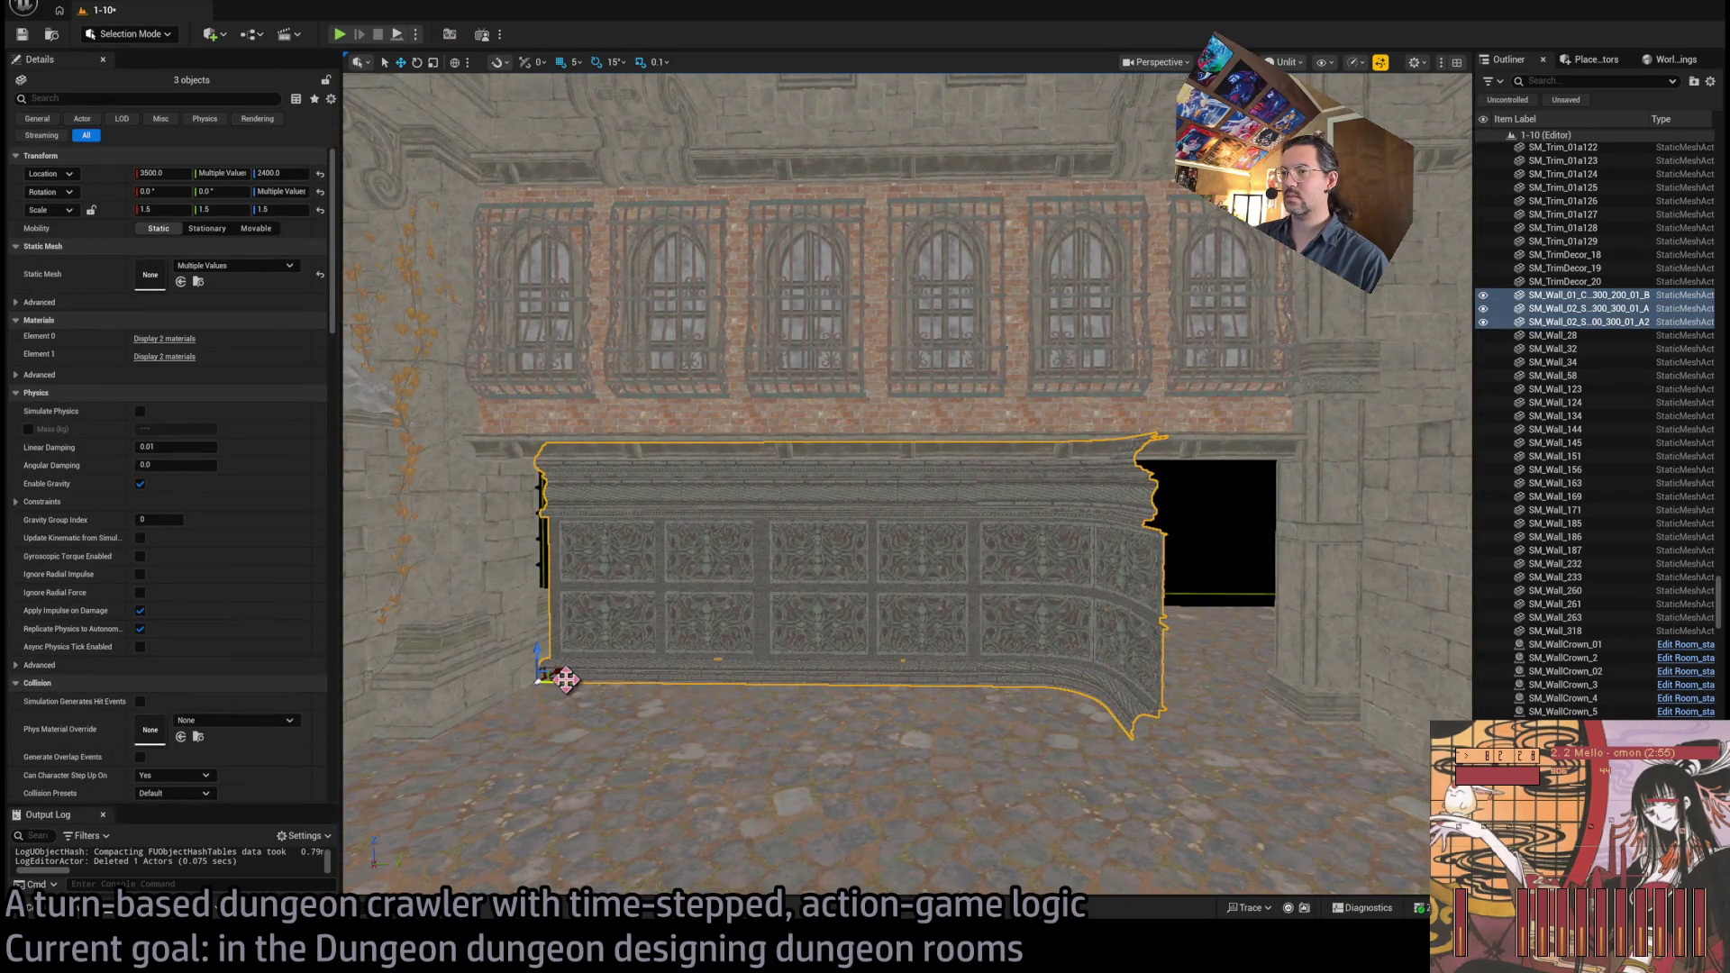
Drag the corner and both straight panels together along the room, then select the trim strip
mouse_move(566, 680)
mouse_down()
mouse_move(745, 681)
mouse_move(646, 666)
mouse_up()
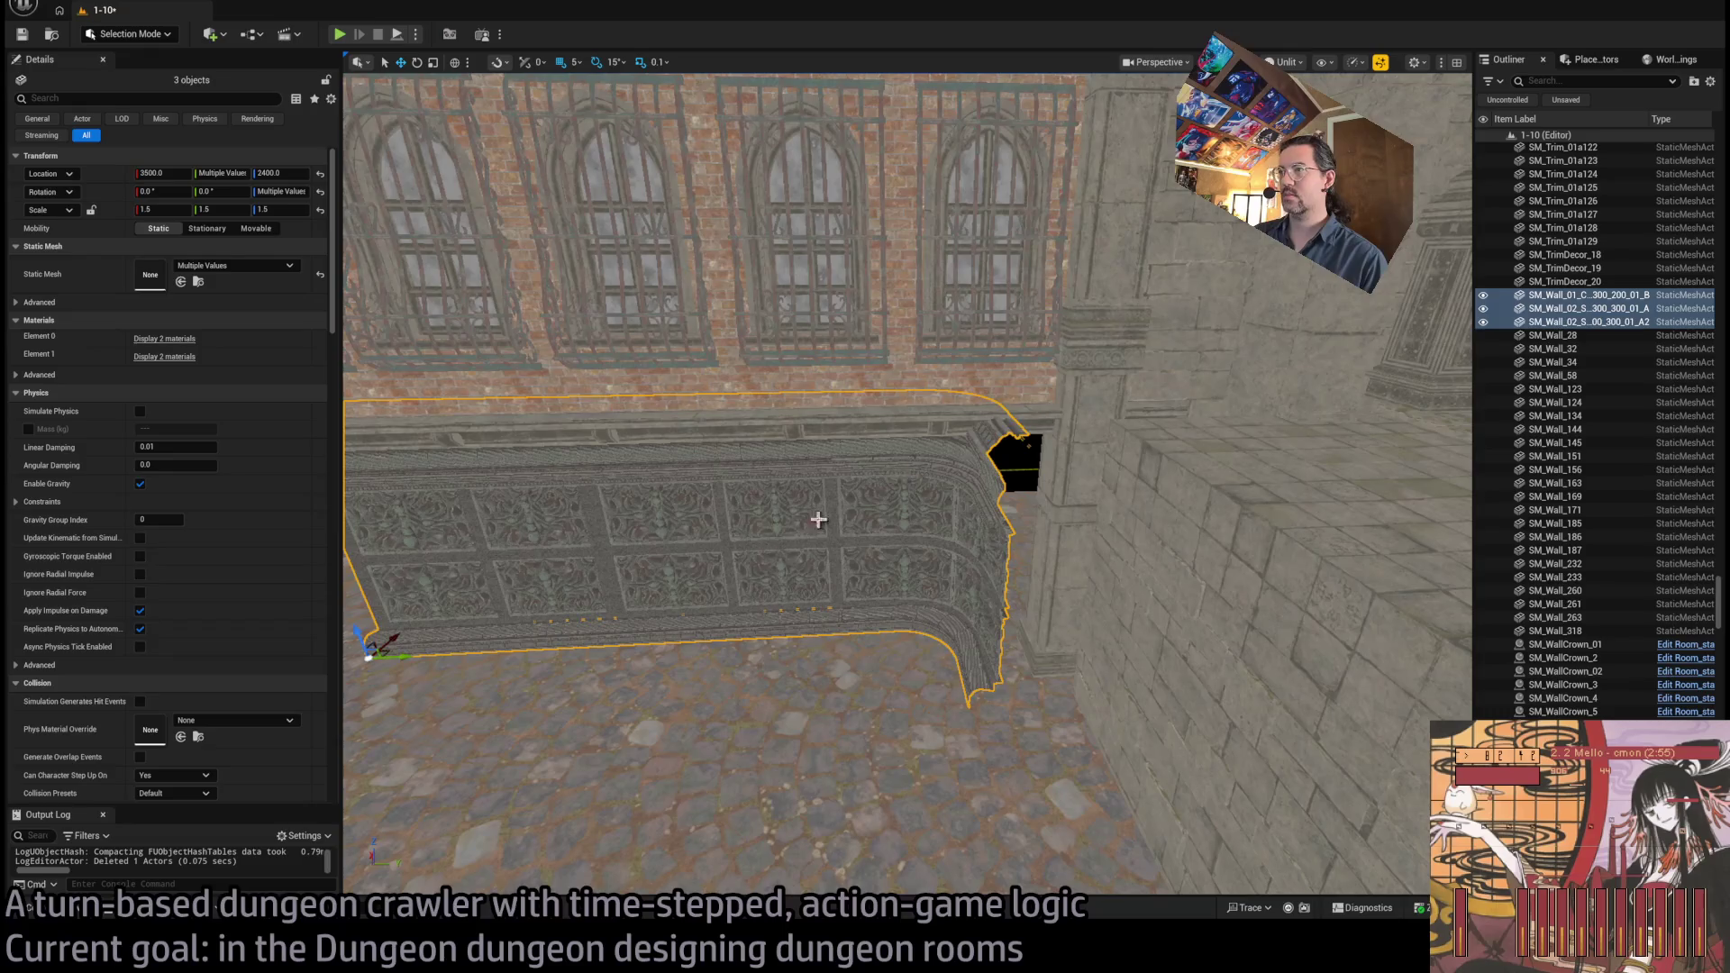
click(1027, 419)
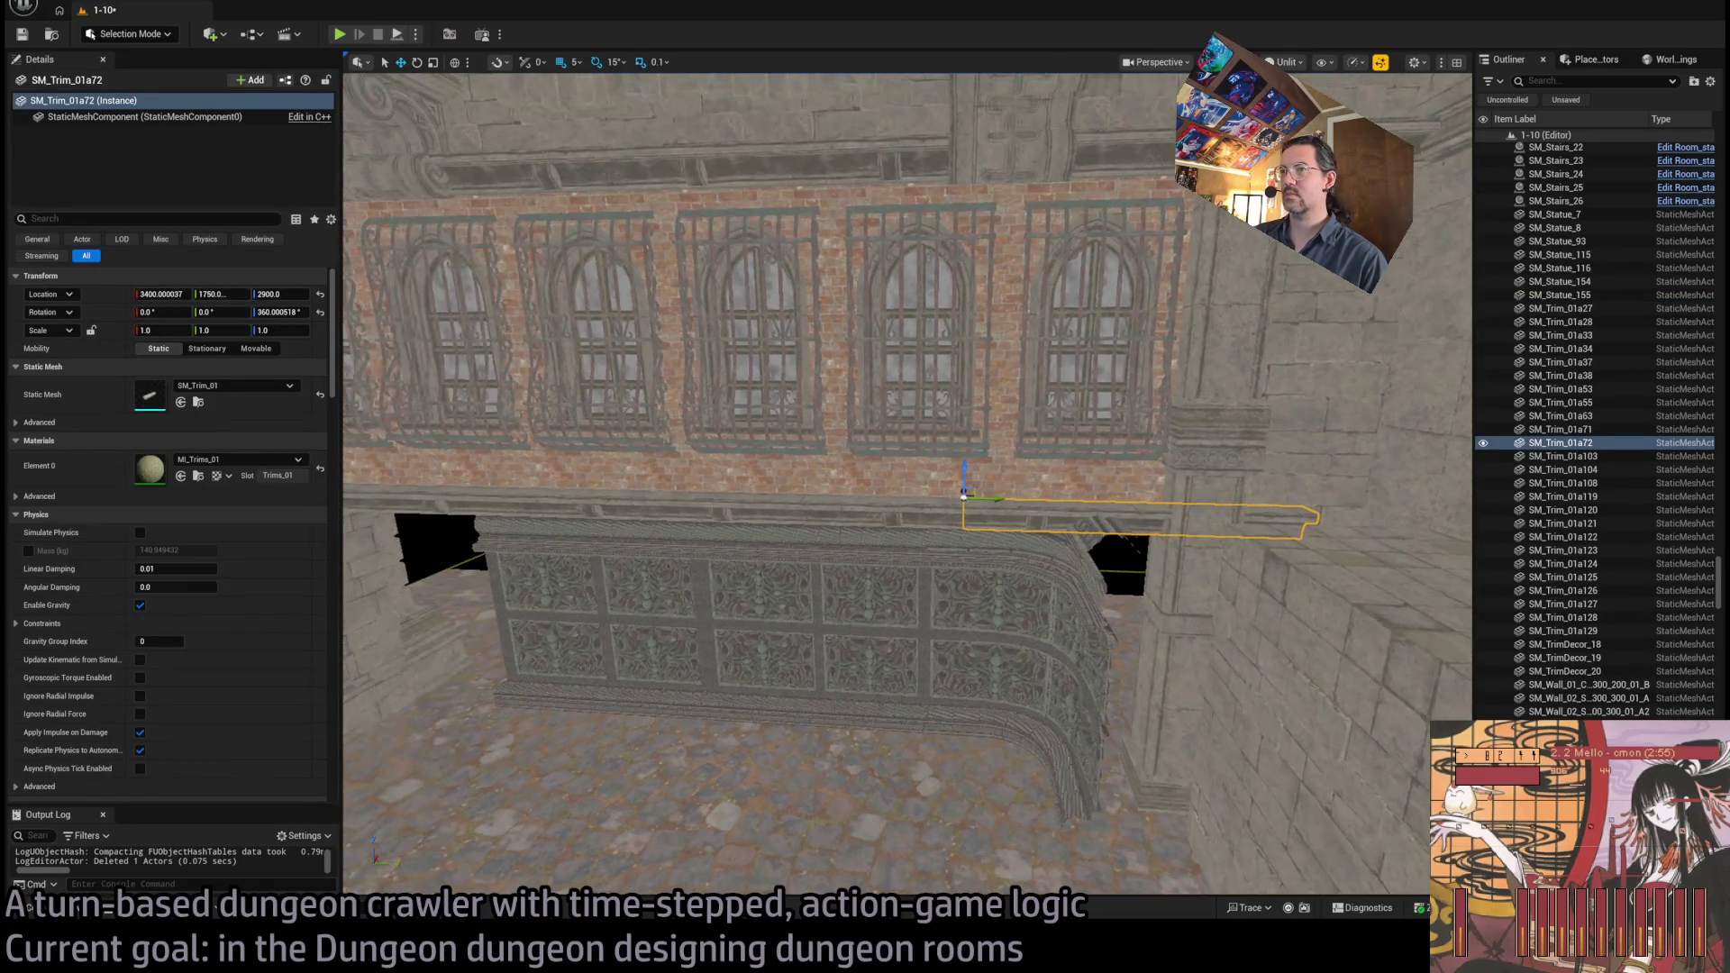
click(80, 912)
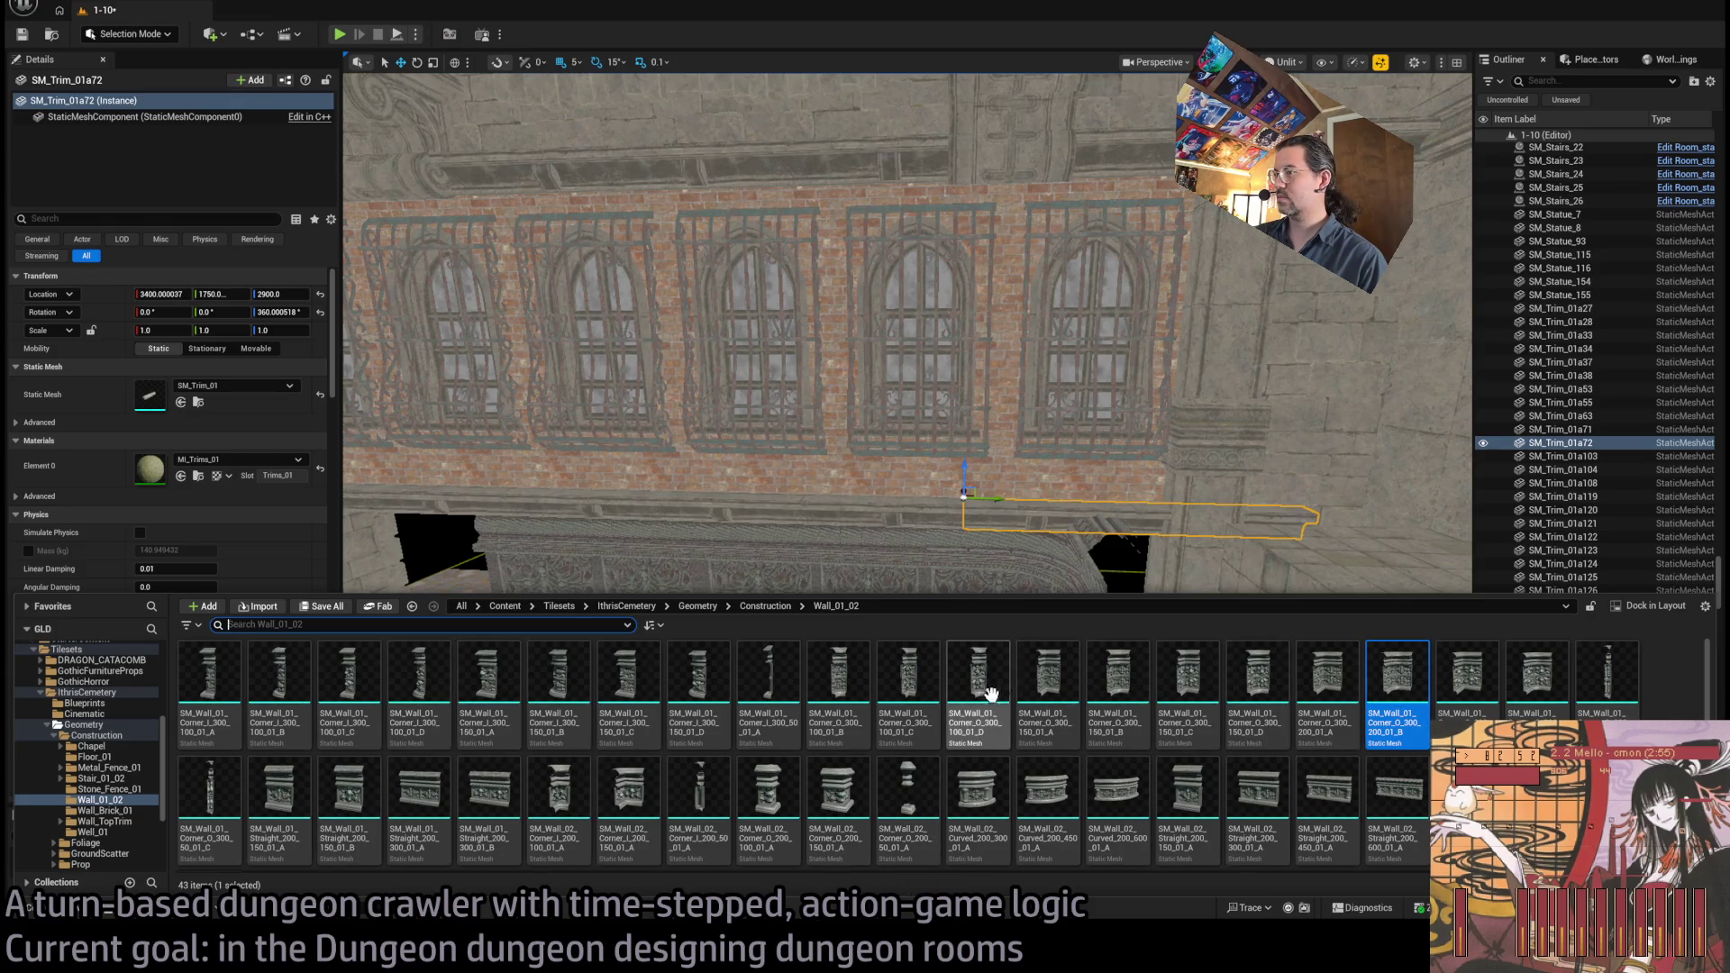
Add a thin Corner_I 300_50 column, rotate it into place, and scale it to 1.5 on all axes
mouse_move(767, 687)
mouse_down()
mouse_move(1004, 811)
mouse_move(1034, 880)
mouse_up()
scroll(1015, 811, up, 2)
key(e)
mouse_move(991, 685)
mouse_down()
mouse_move(1005, 727)
mouse_move(999, 701)
mouse_up()
key(f)
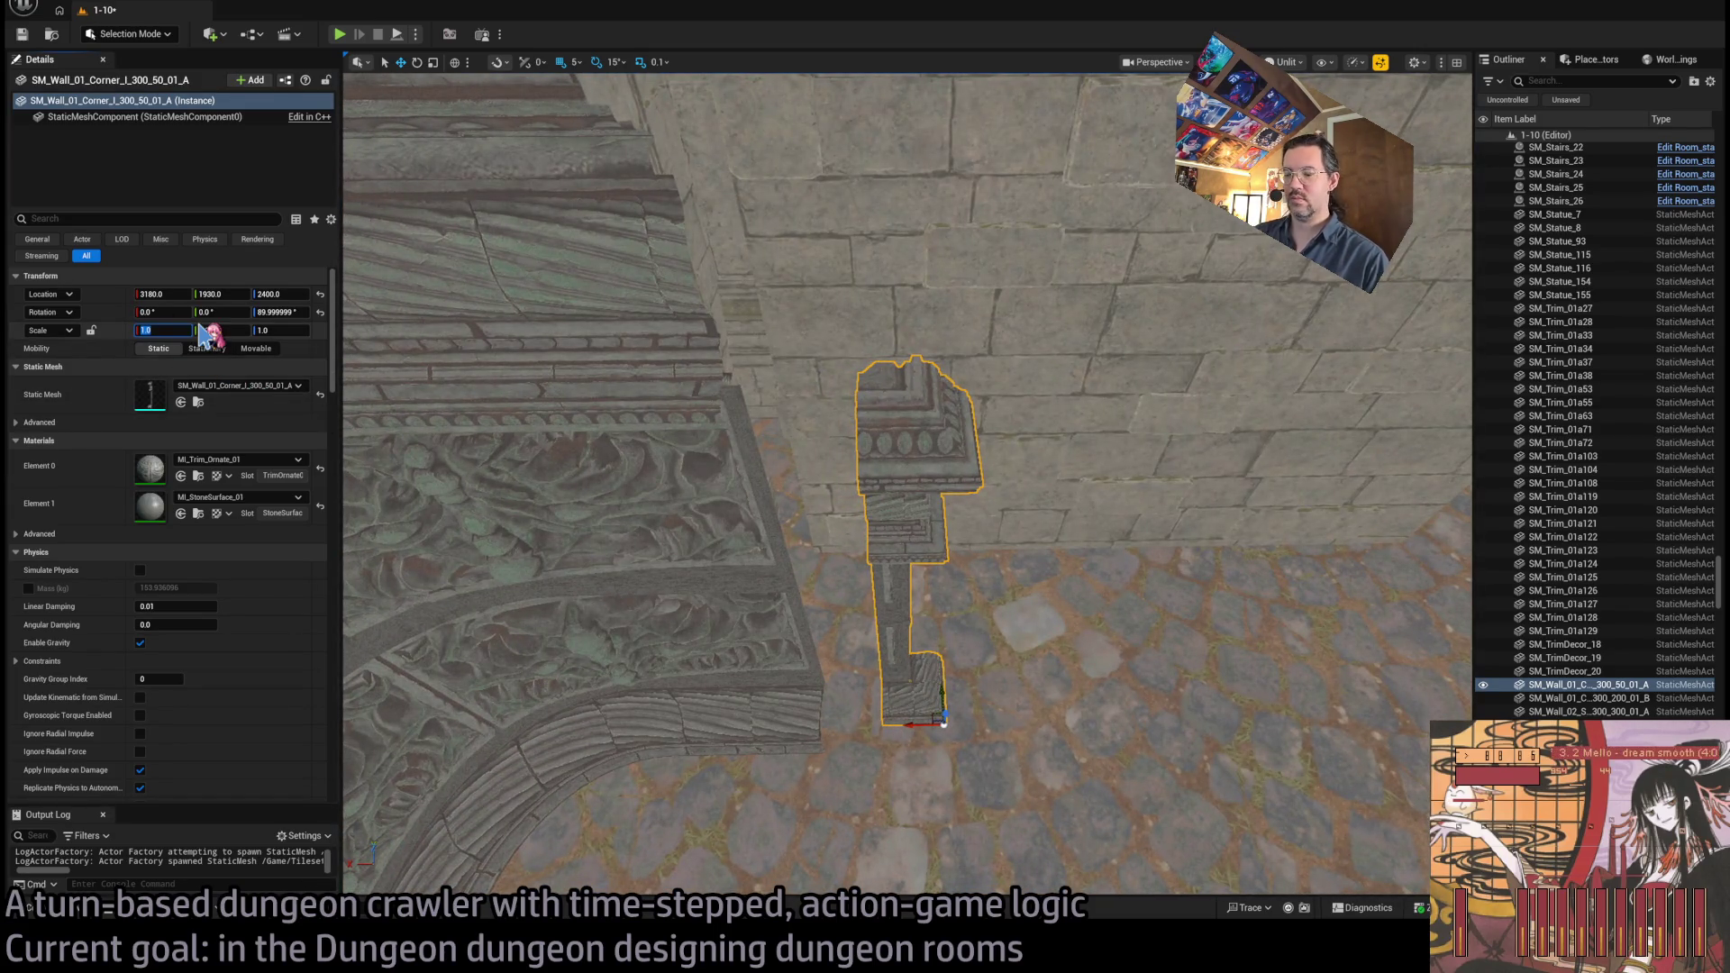
text(1.5)
key(Tab)
text(1.5)
key(Tab)
text(1.5)
key(Return)
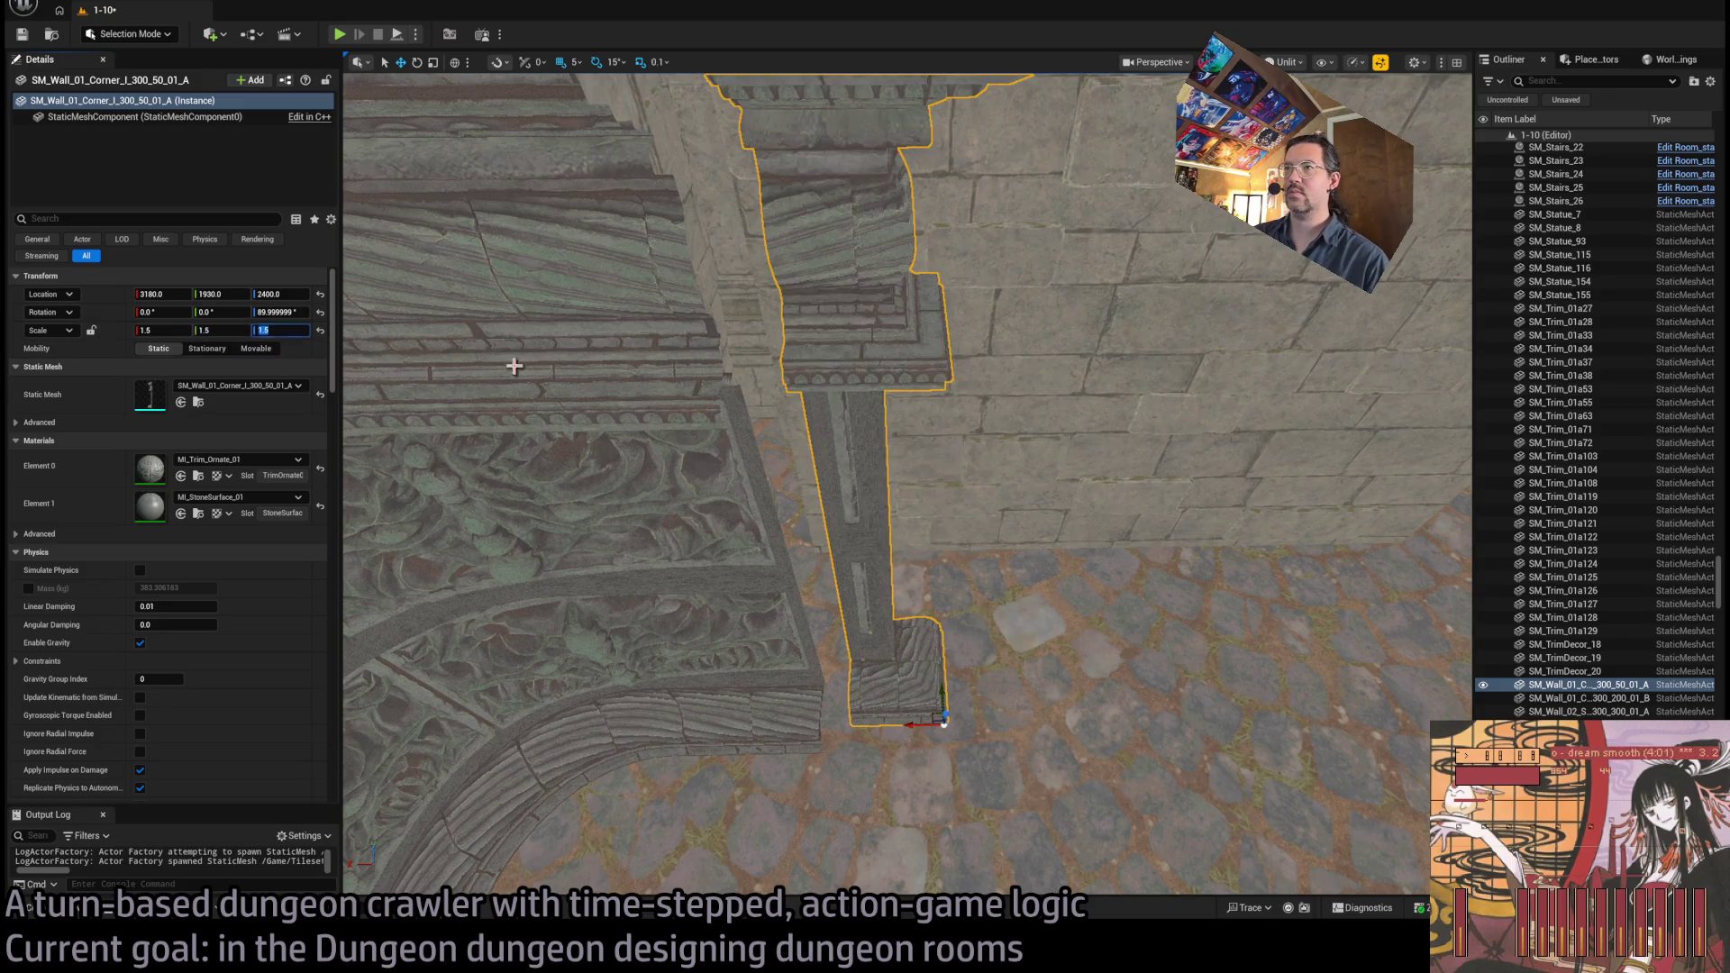
key(f)
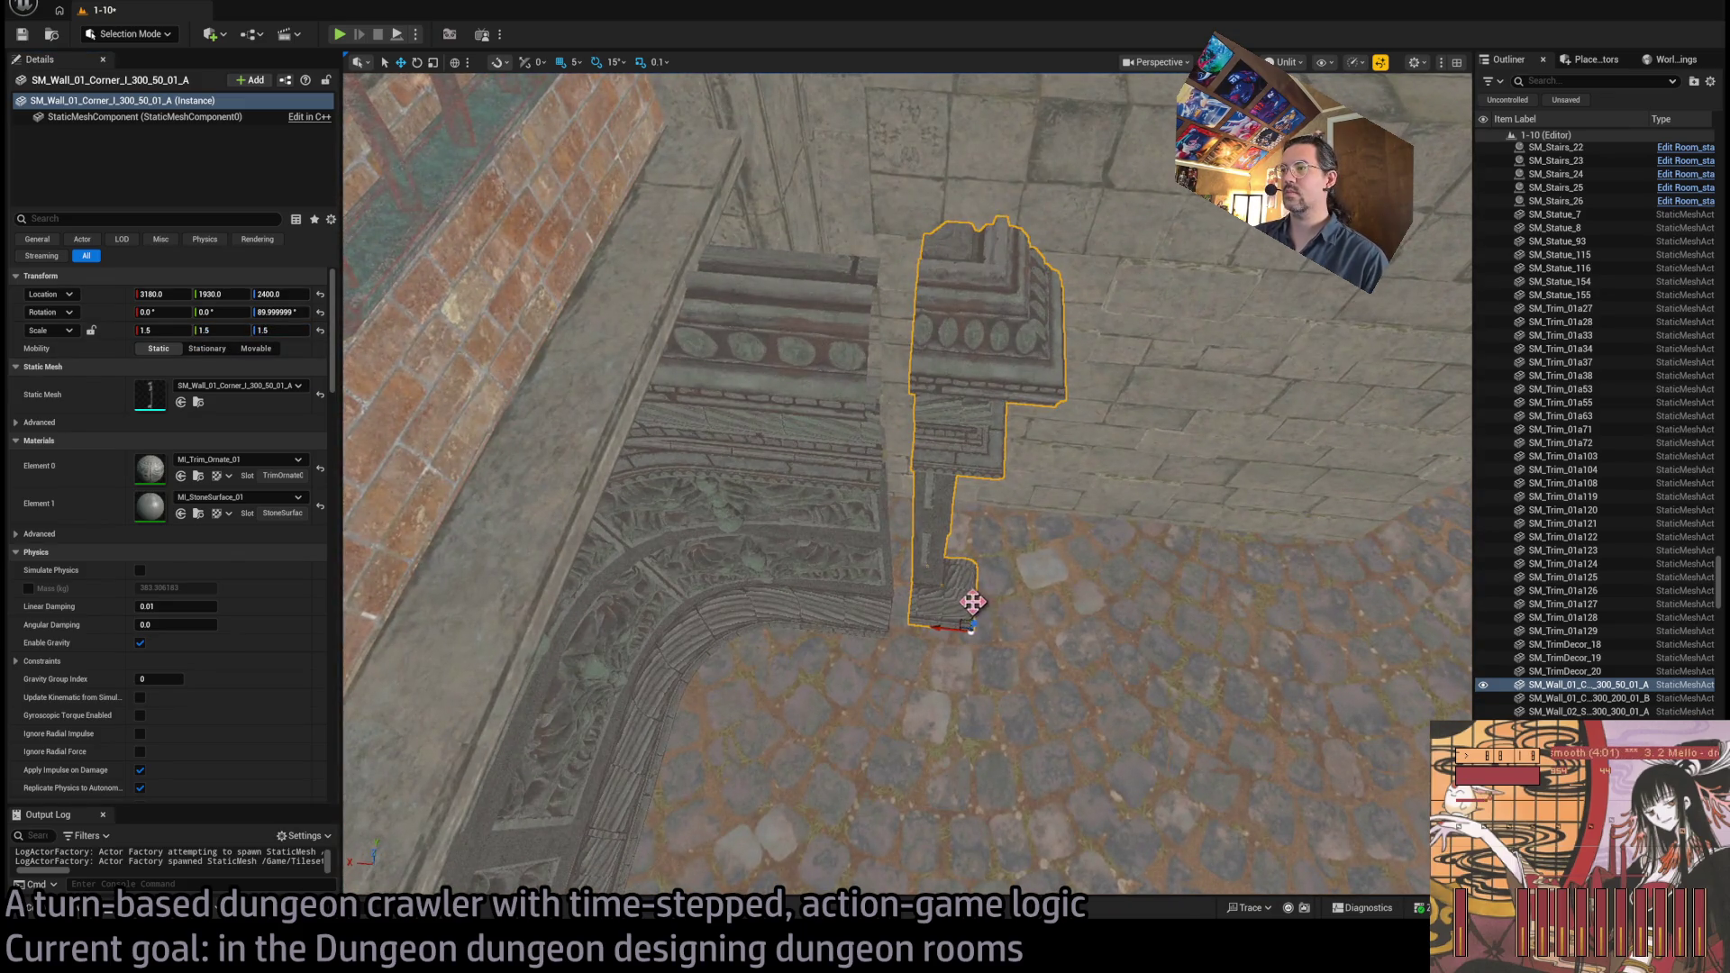
mouse_move(972, 602)
mouse_down()
mouse_move(911, 636)
mouse_move(954, 612)
mouse_move(937, 505)
mouse_move(997, 428)
mouse_move(965, 437)
mouse_move(1126, 442)
mouse_move(378, 512)
mouse_move(505, 518)
mouse_up()
Select the four wall pieces and nudge them together into alignment
ctrl+click(784, 552)
ctrl+click(590, 594)
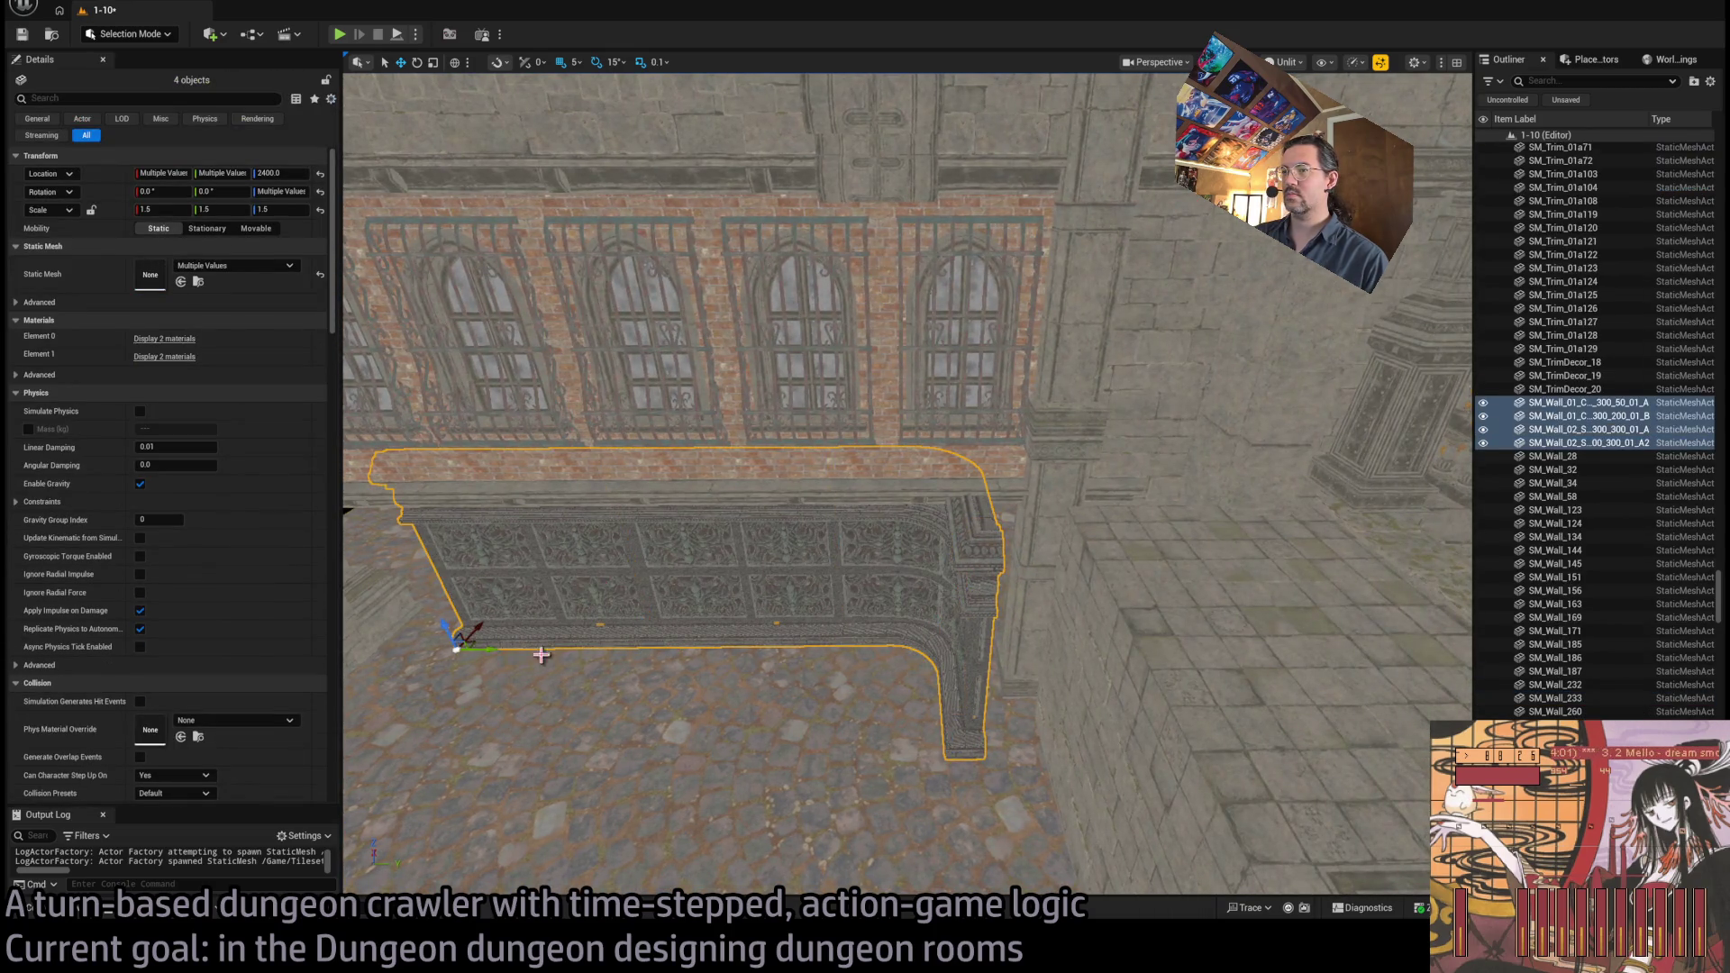
drag(487, 653, 529, 648)
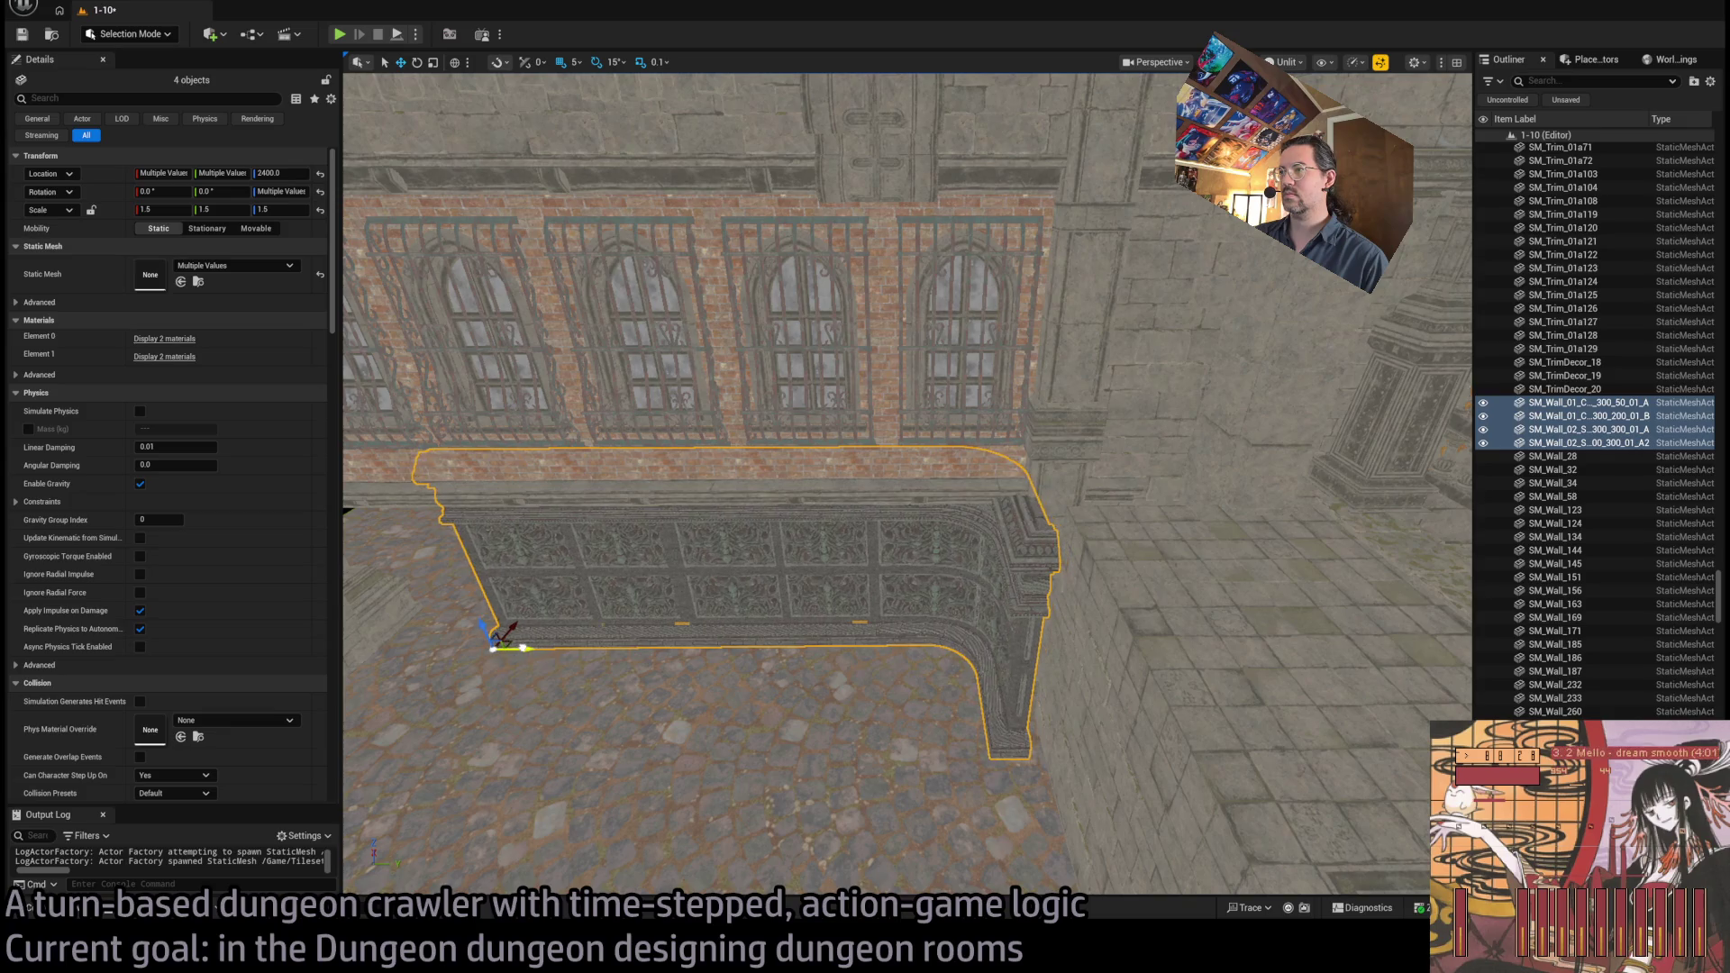
drag(646, 613, 629, 569)
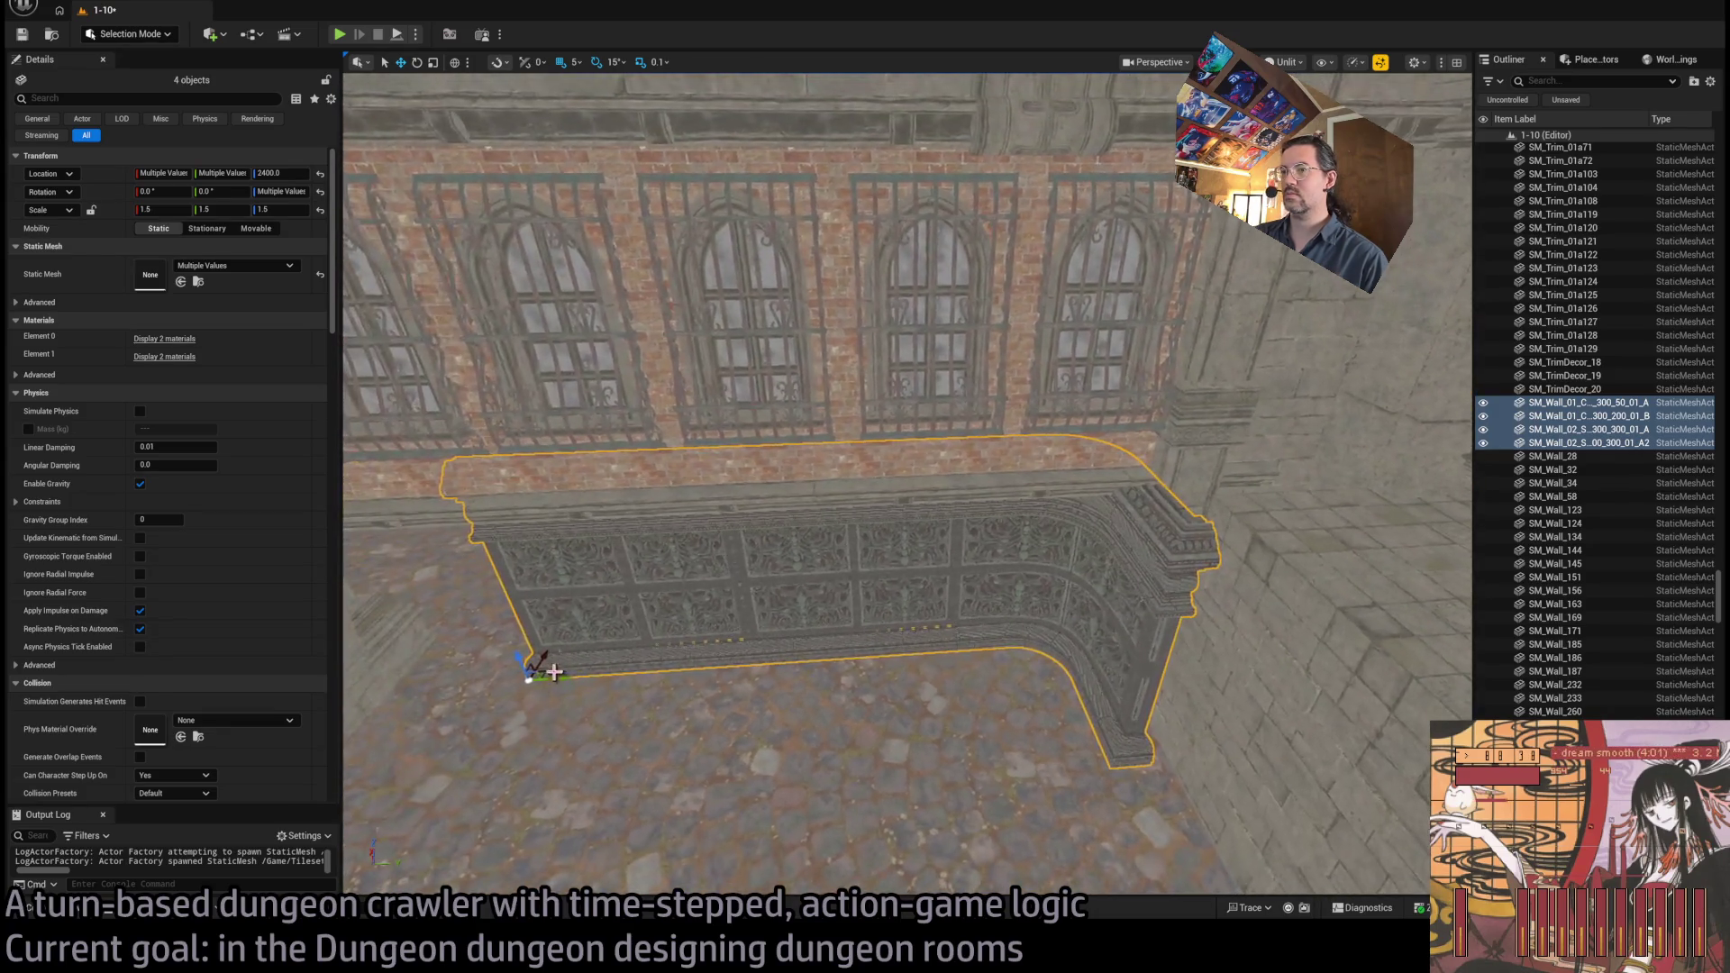
mouse_move(559, 617)
mouse_down()
mouse_move(460, 659)
mouse_move(437, 632)
mouse_move(617, 749)
mouse_up()
click(72, 914)
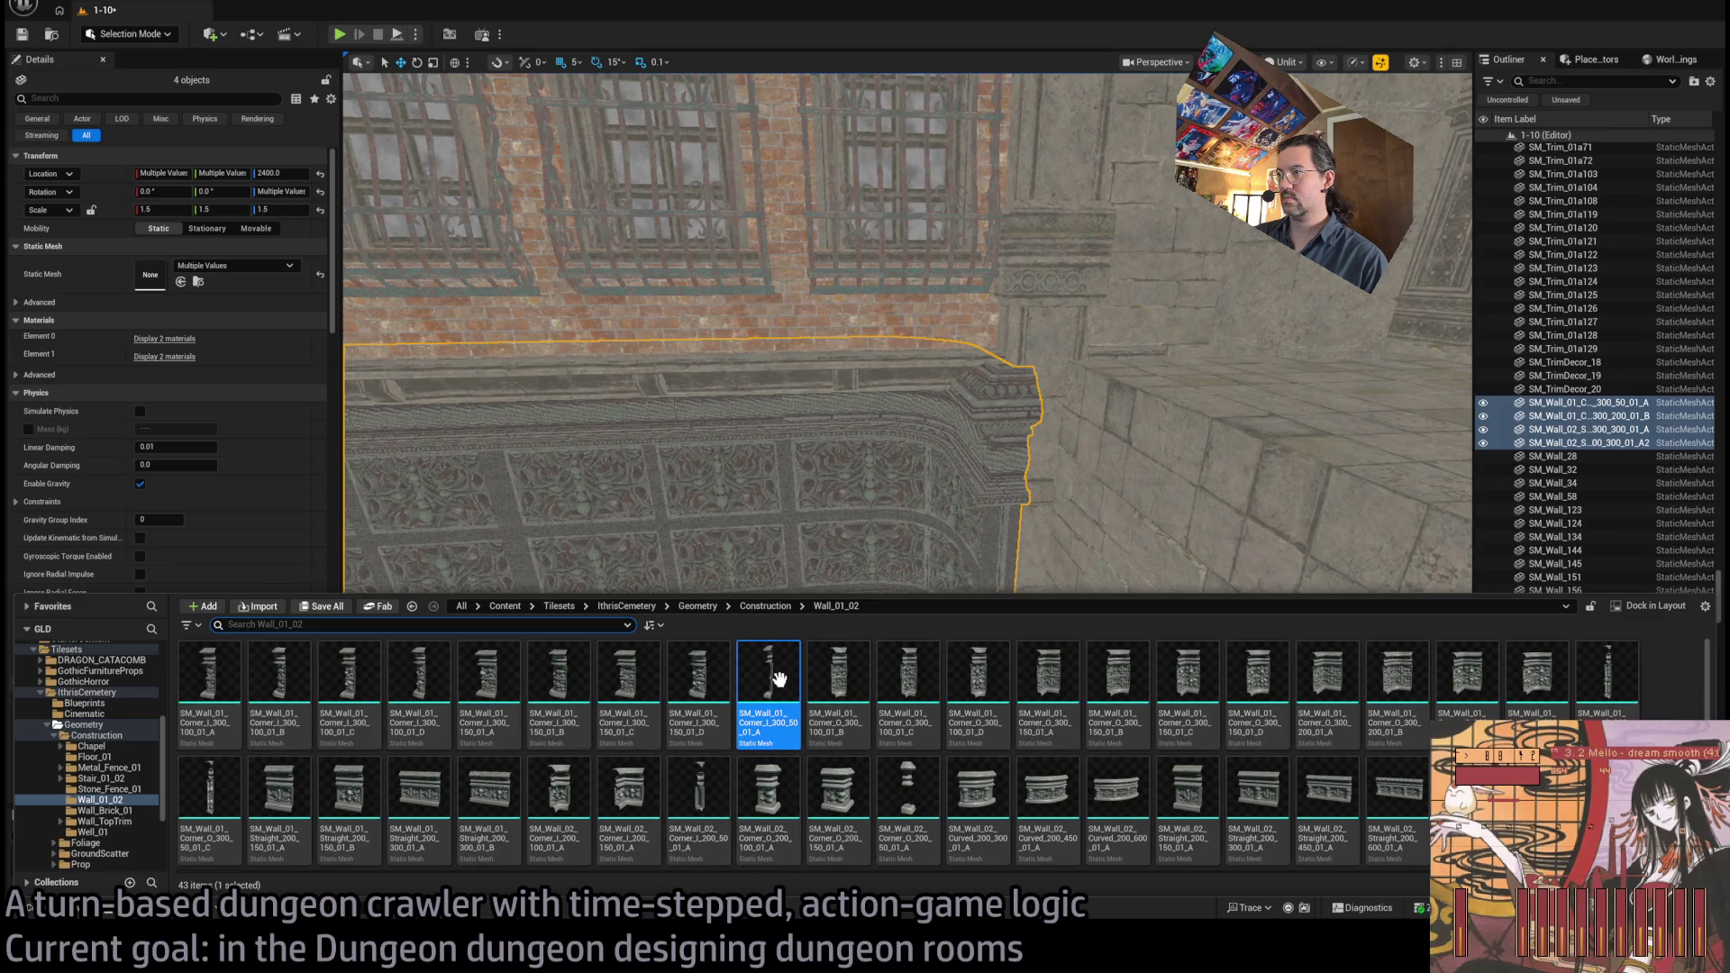
Drop a Corner_I_300_50 piece into the level and select the corner and wall pieces
mouse_move(776, 698)
mouse_down()
mouse_move(884, 682)
mouse_move(892, 761)
mouse_move(991, 703)
mouse_move(971, 775)
mouse_move(894, 757)
mouse_move(1110, 726)
mouse_up()
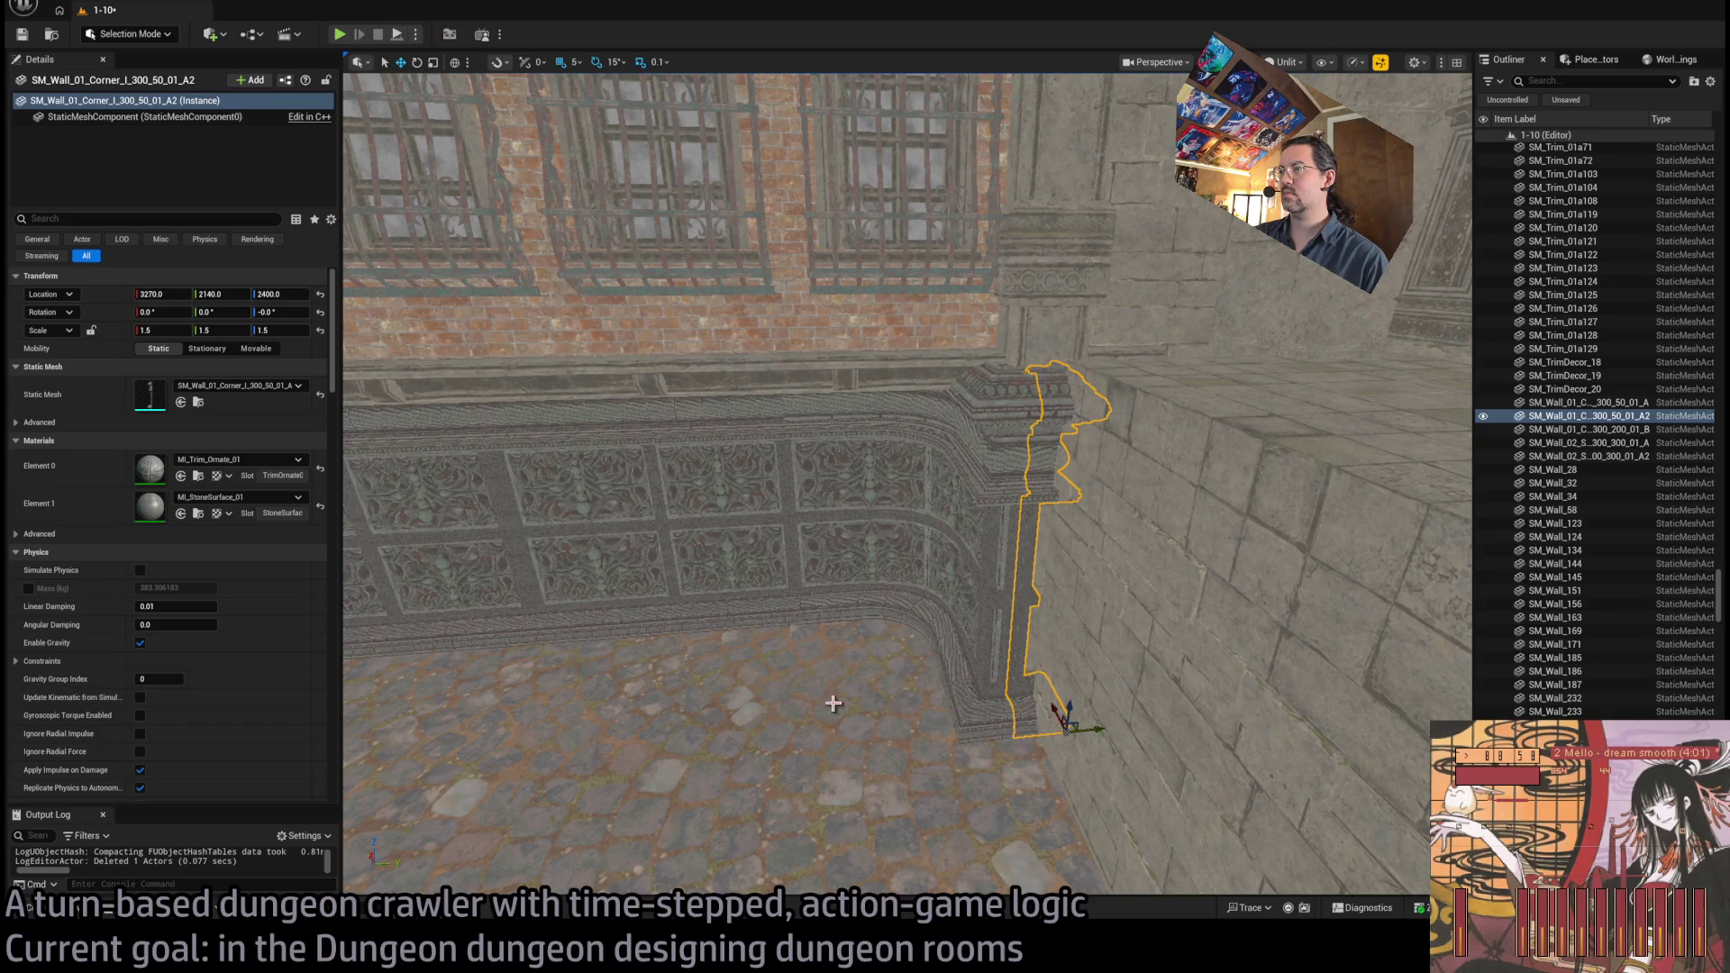
click(833, 702)
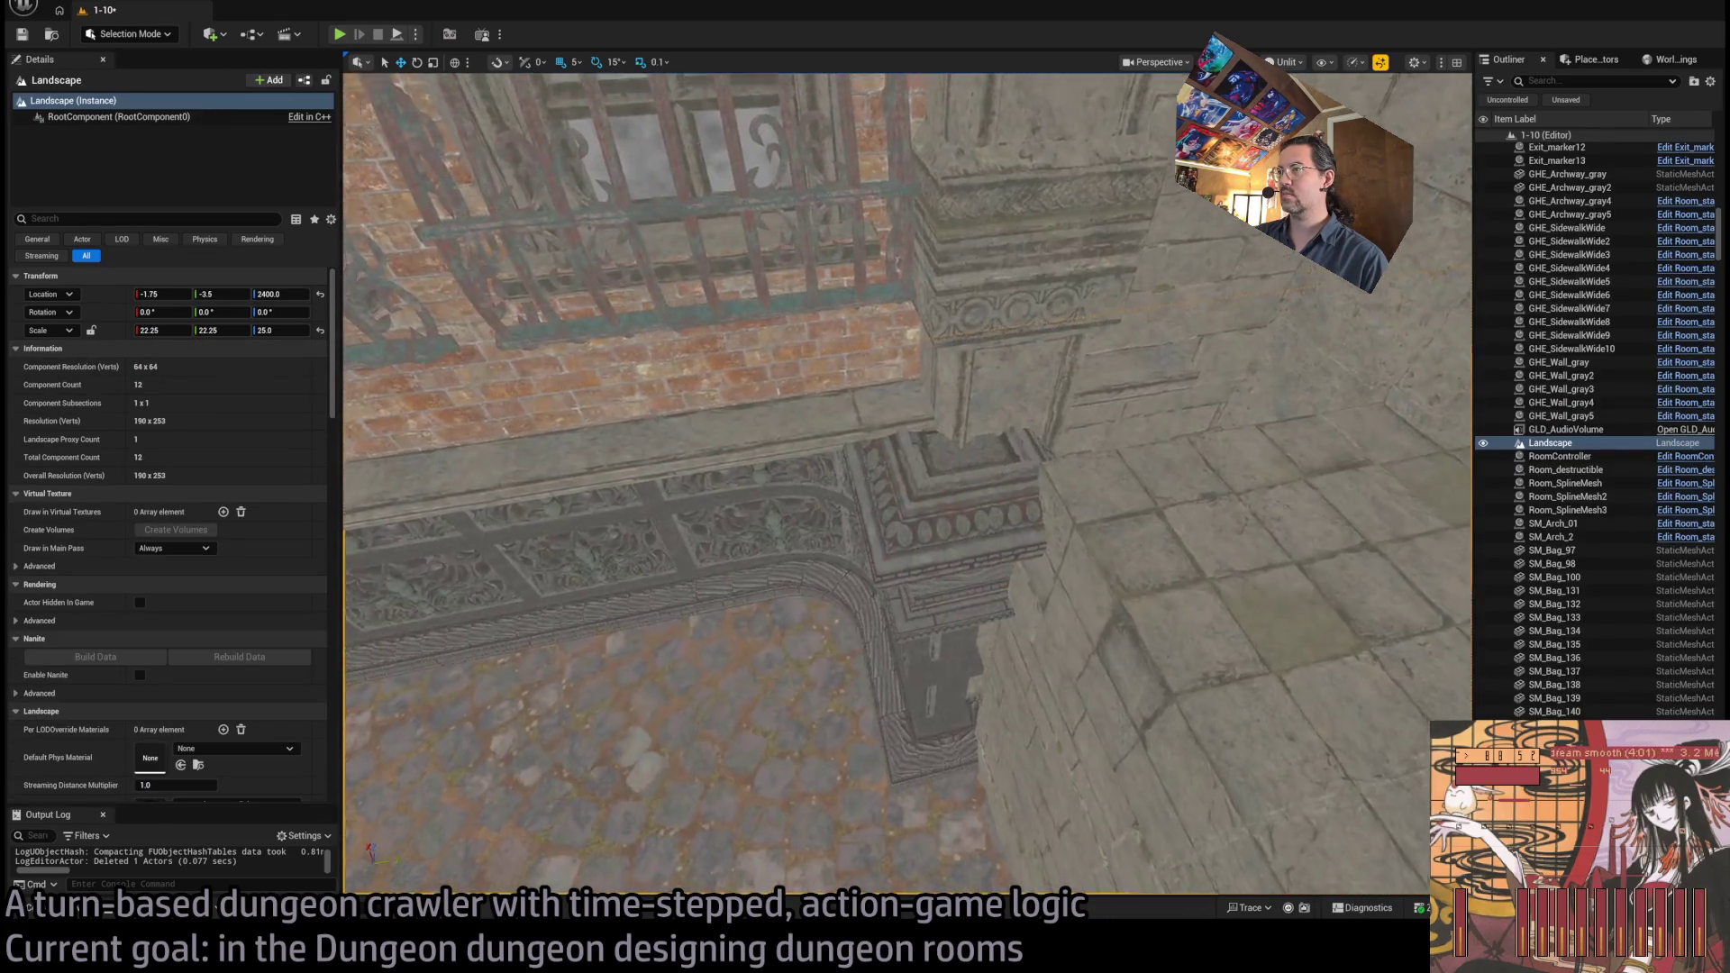
key(w)
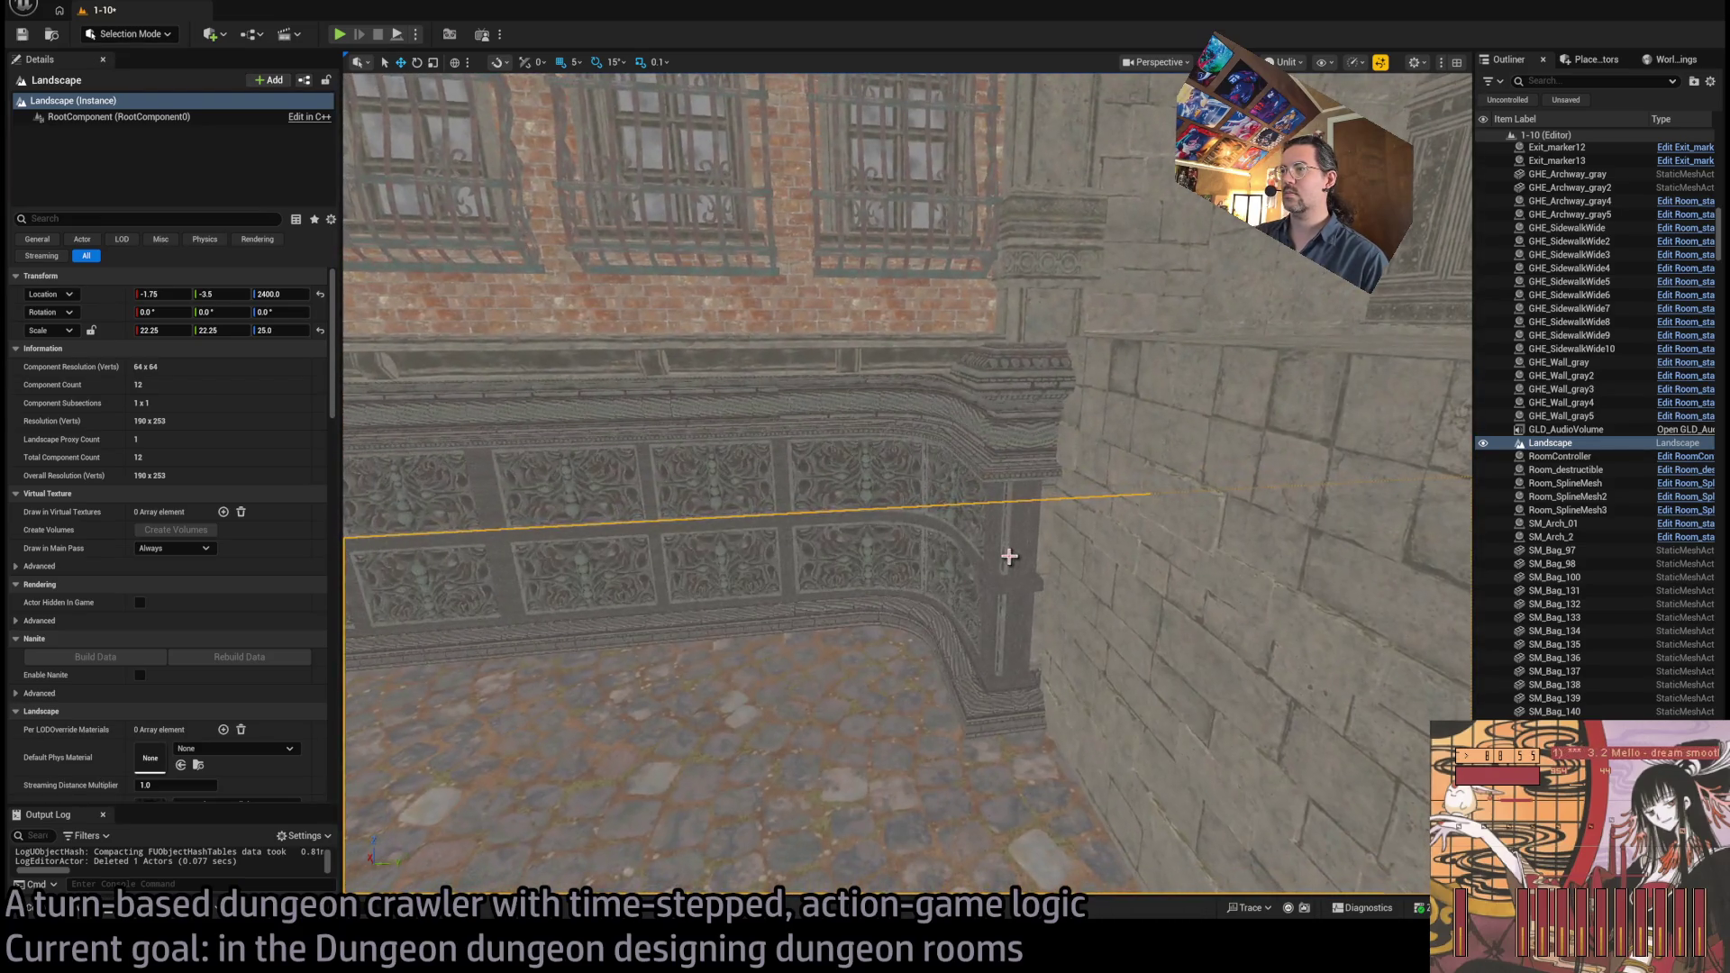
click(997, 574)
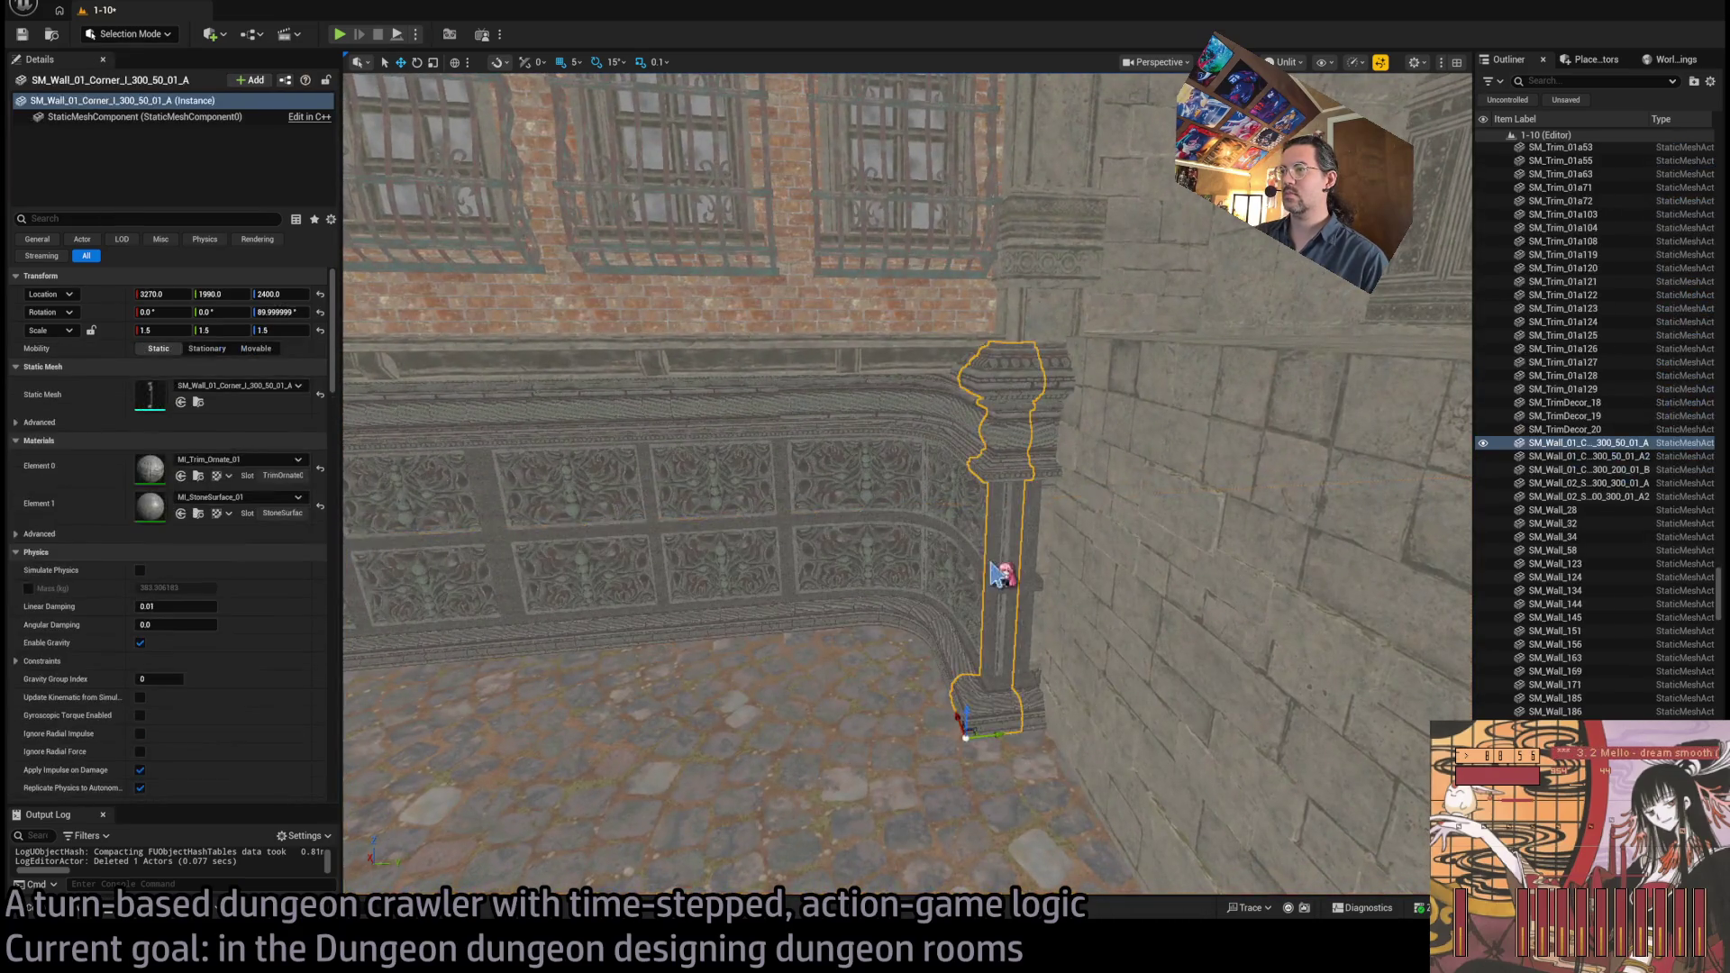
ctrl+click(1021, 568)
ctrl+click(973, 574)
ctrl+click(772, 553)
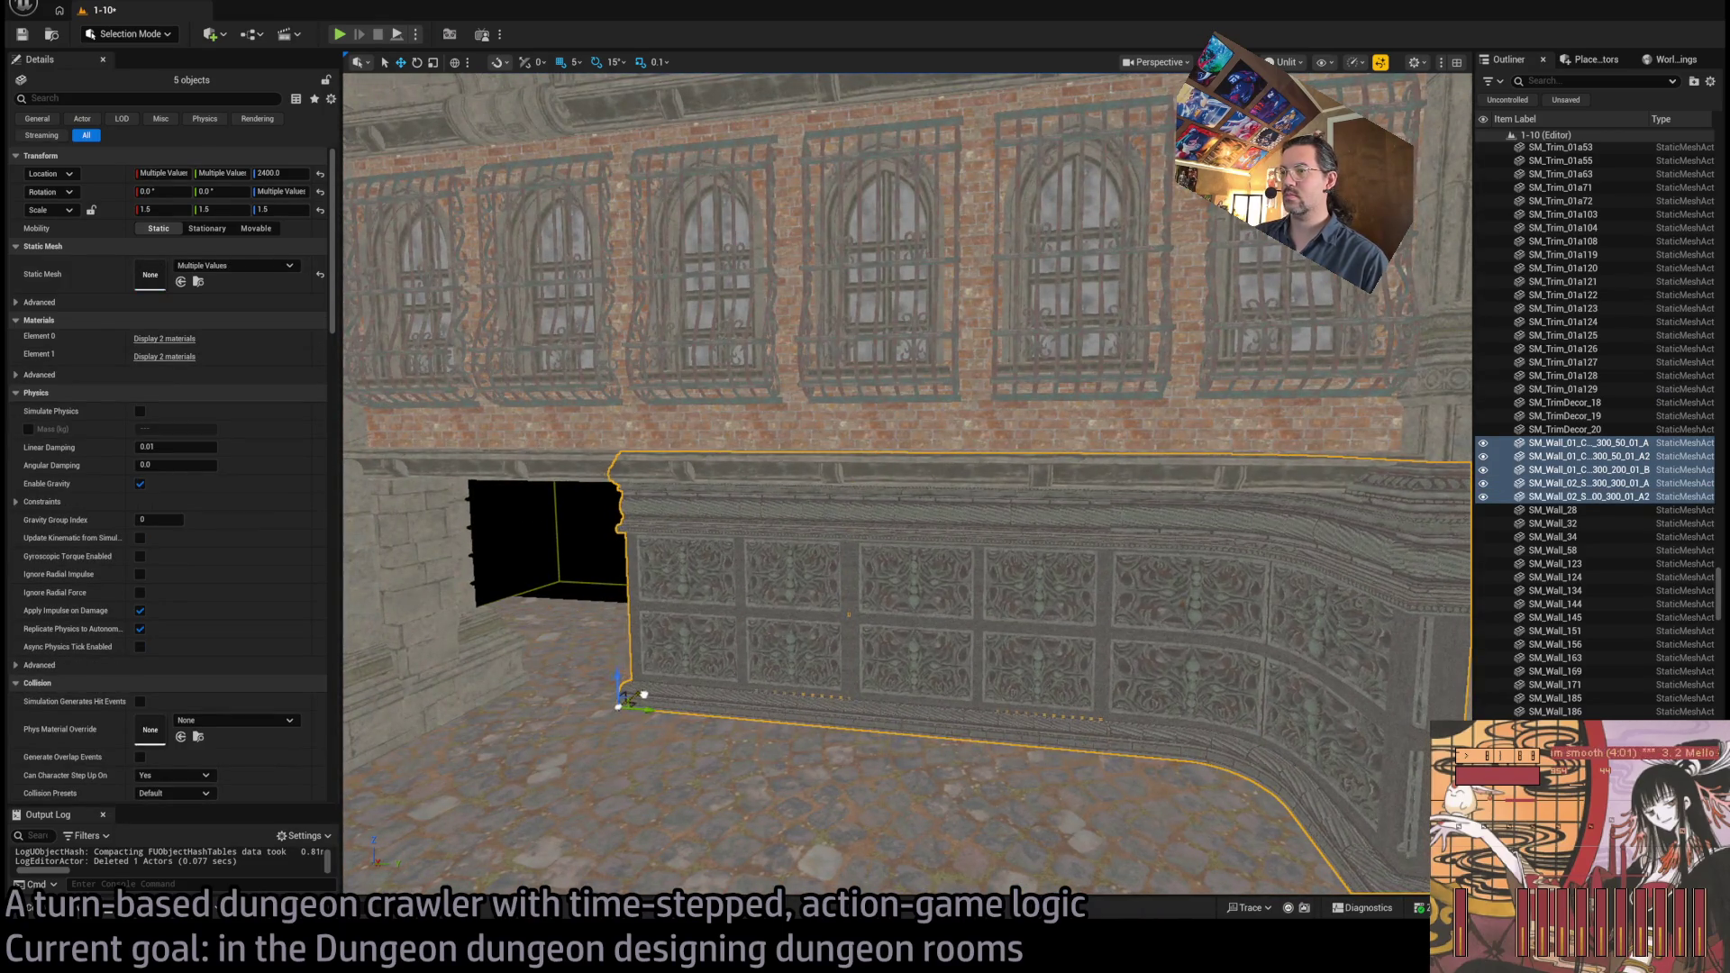
Inspect the curved end of the ornate wall and delete the unwanted stray piece
key(w)
drag(787, 680, 701, 671)
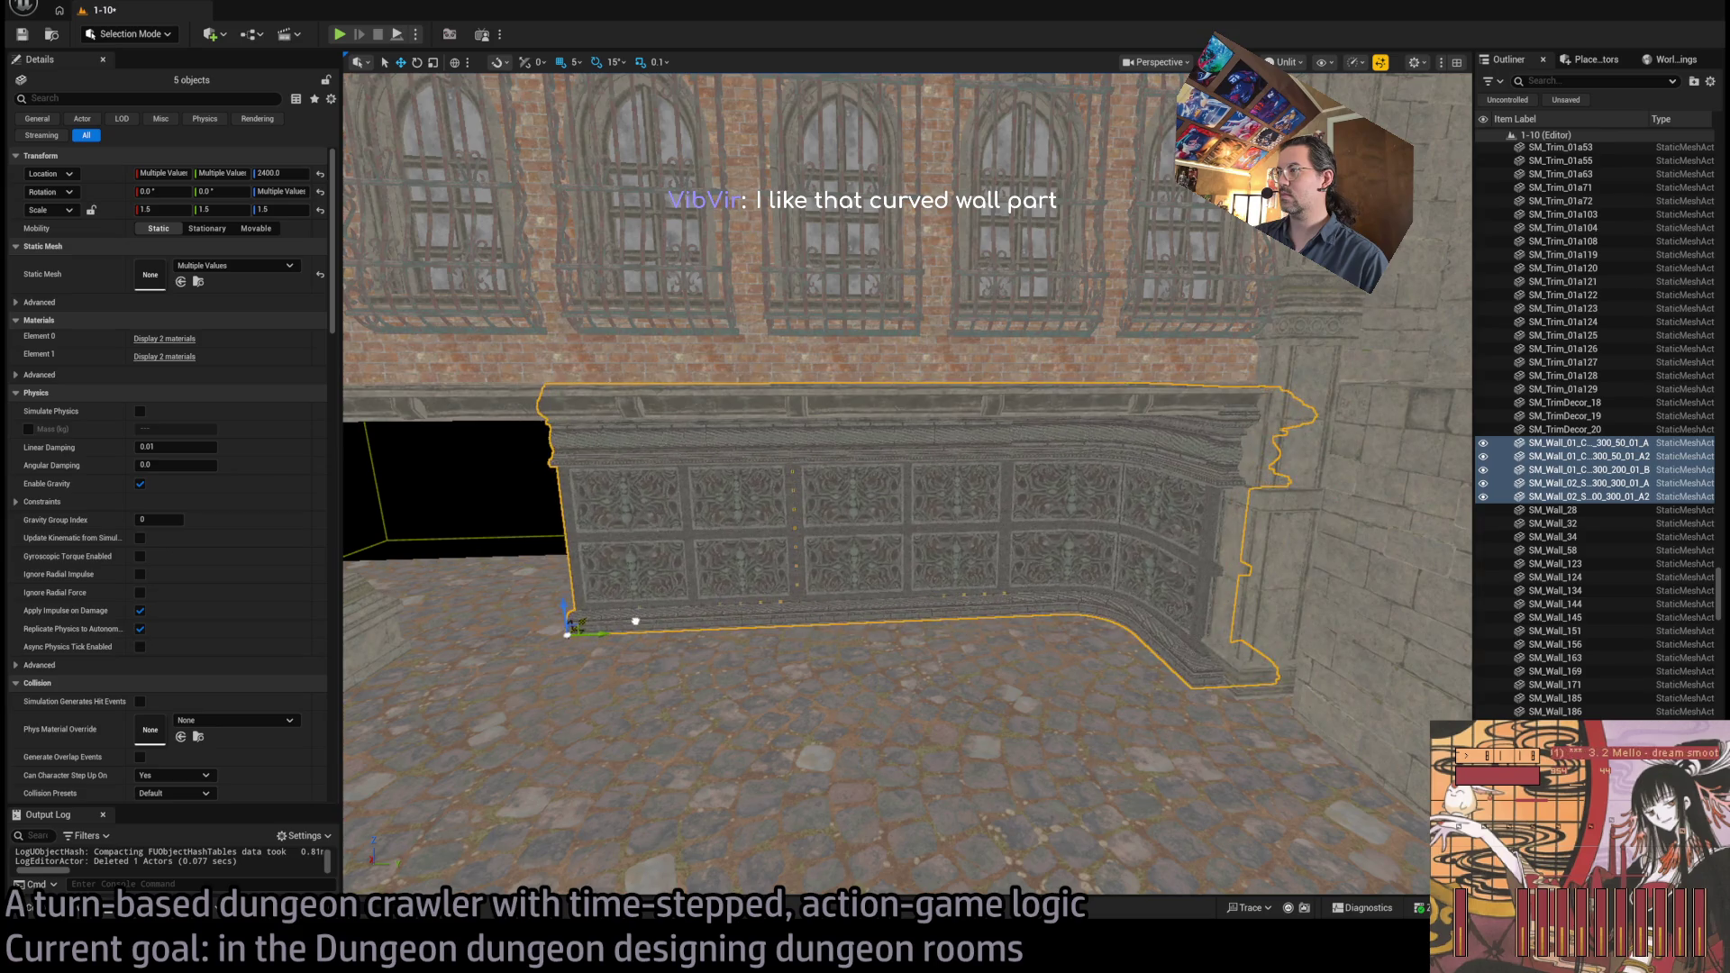
drag(719, 654, 719, 654)
key(f)
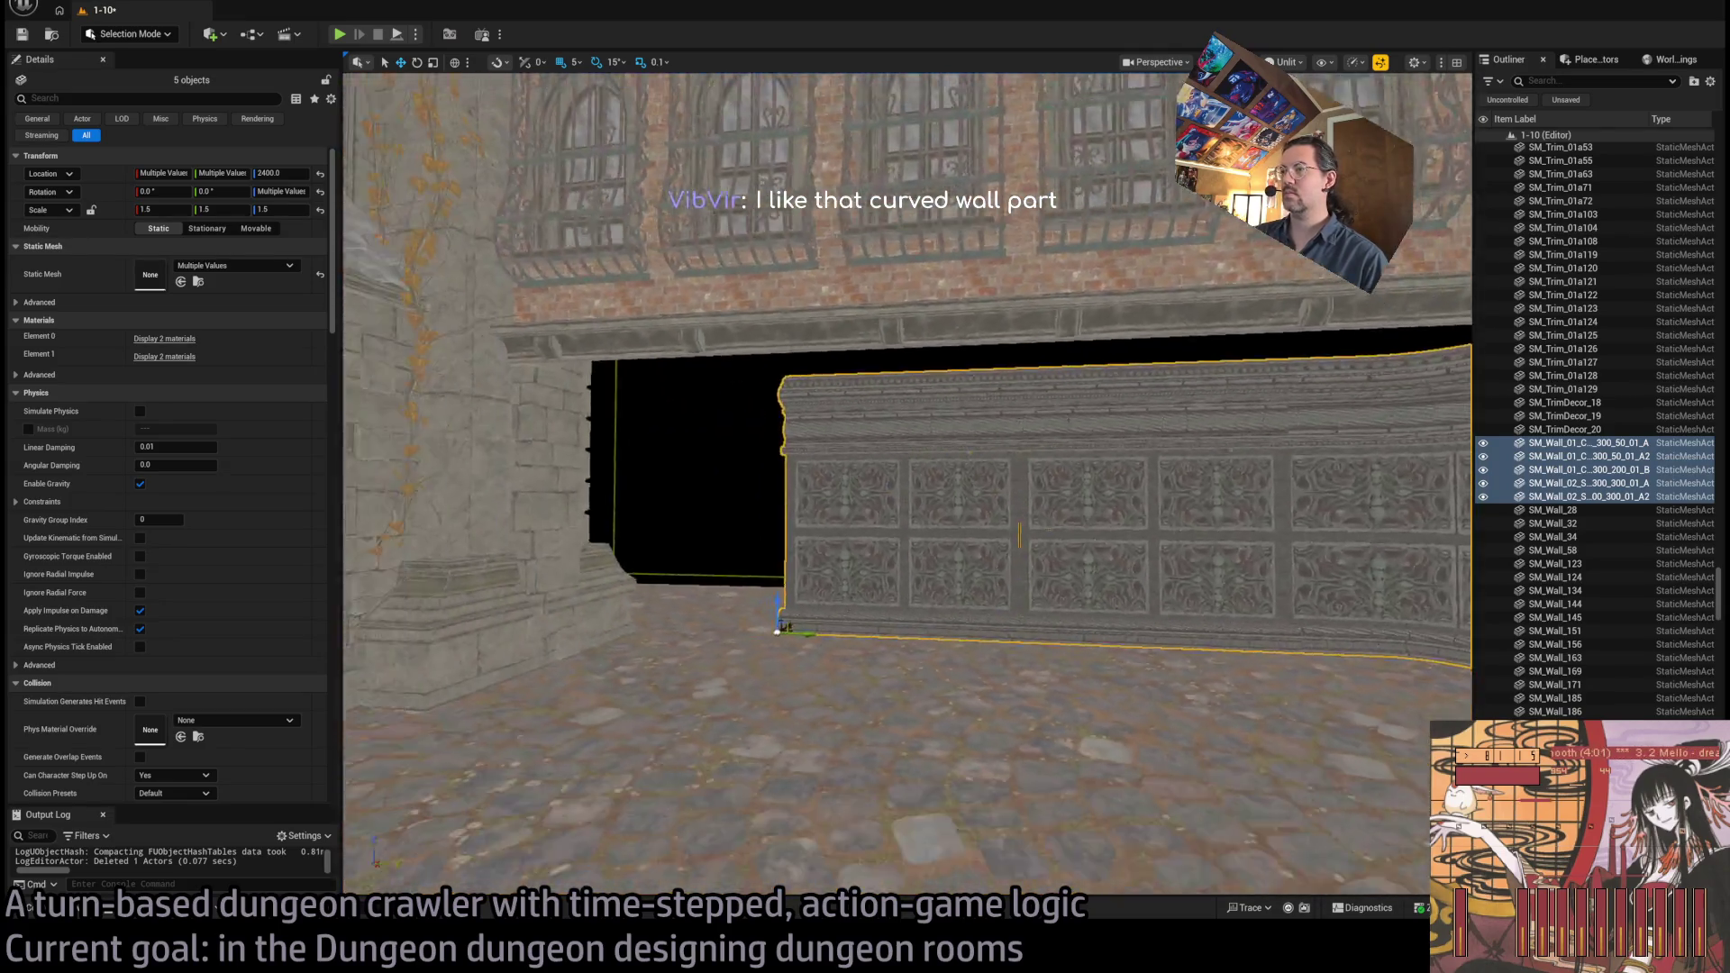
drag(719, 653, 719, 653)
mouse_move(1277, 580)
mouse_down()
mouse_move(1243, 577)
mouse_move(1277, 580)
mouse_up()
ctrl+click(1336, 640)
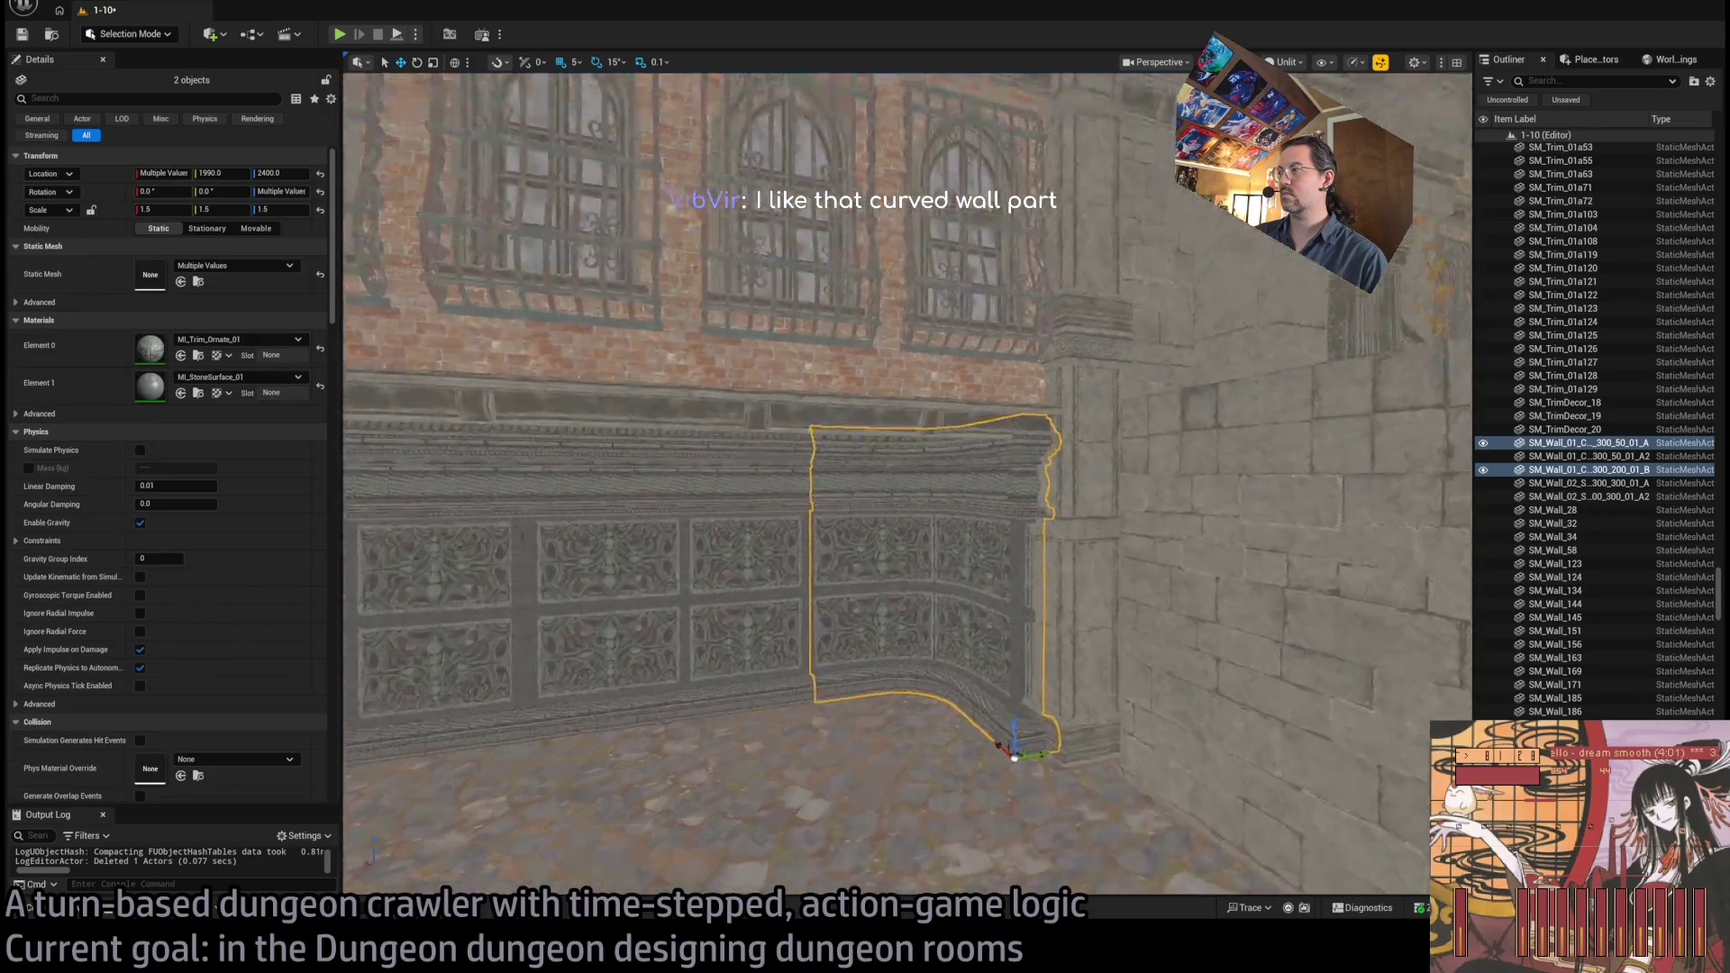
key(f)
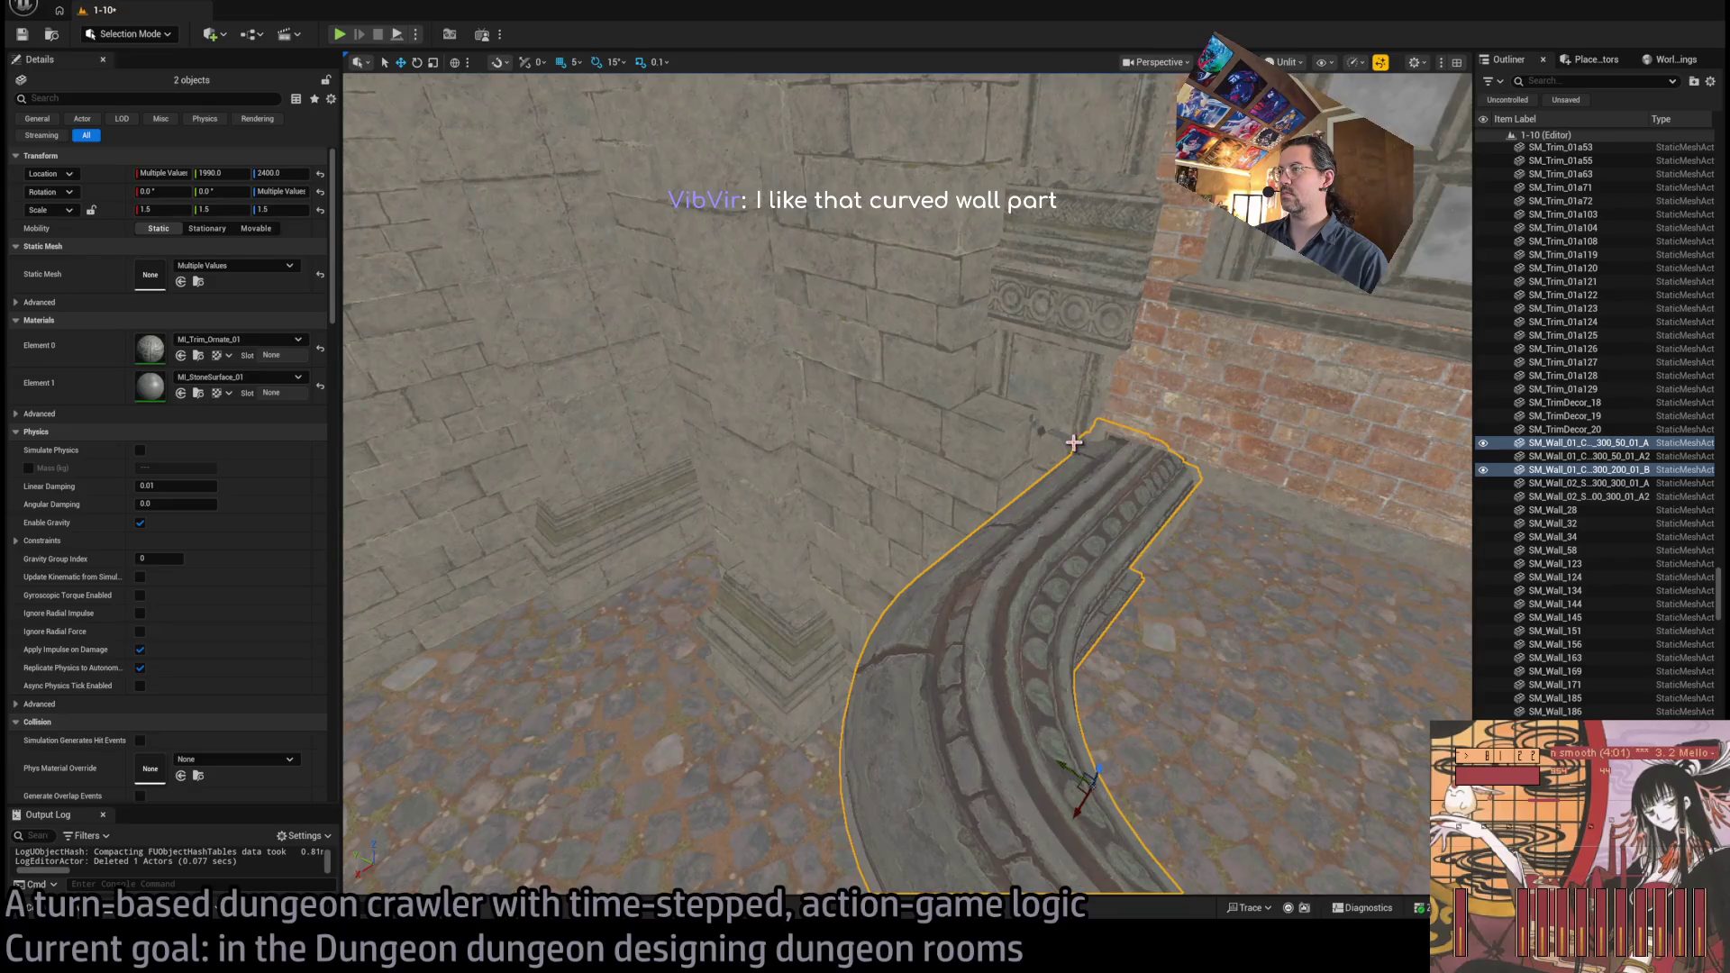
key(Delete)
Alt-rotate a copy of the curved 300_200 corner and move it to the wall's left end
mouse_move(1074, 441)
mouse_down()
mouse_move(982, 455)
mouse_move(1208, 490)
mouse_up()
click(1092, 456)
ctrl+click(949, 494)
ctrl+click(629, 537)
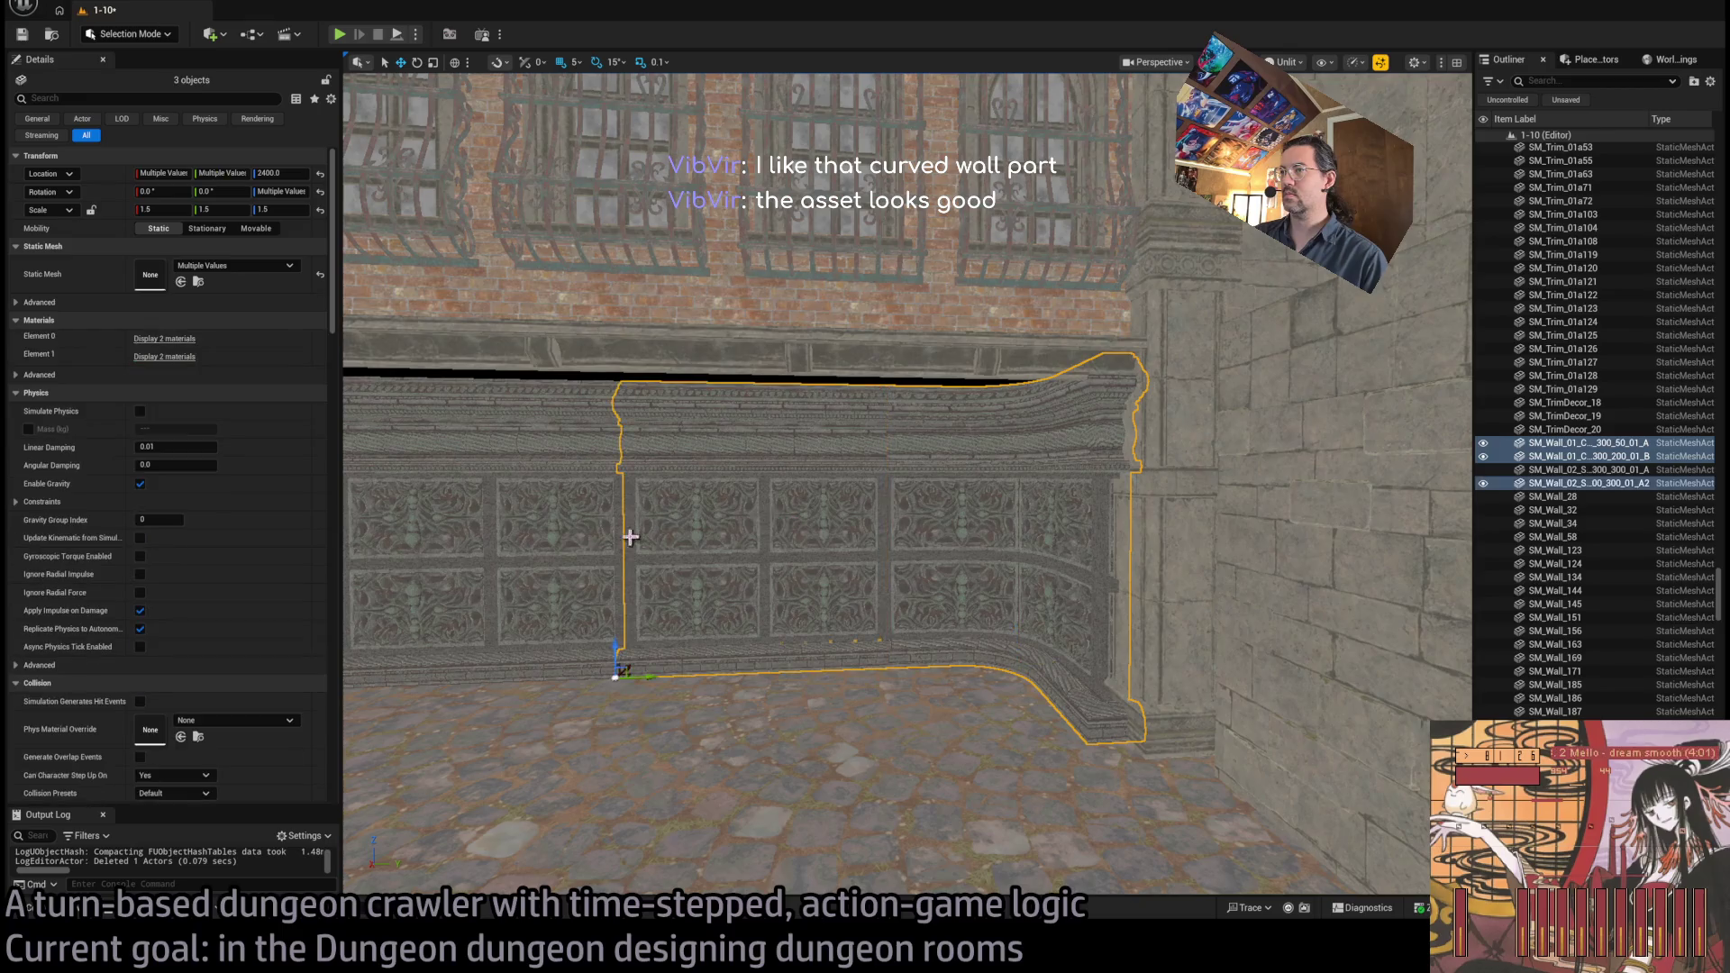
drag(982, 568, 1036, 519)
click(1057, 531)
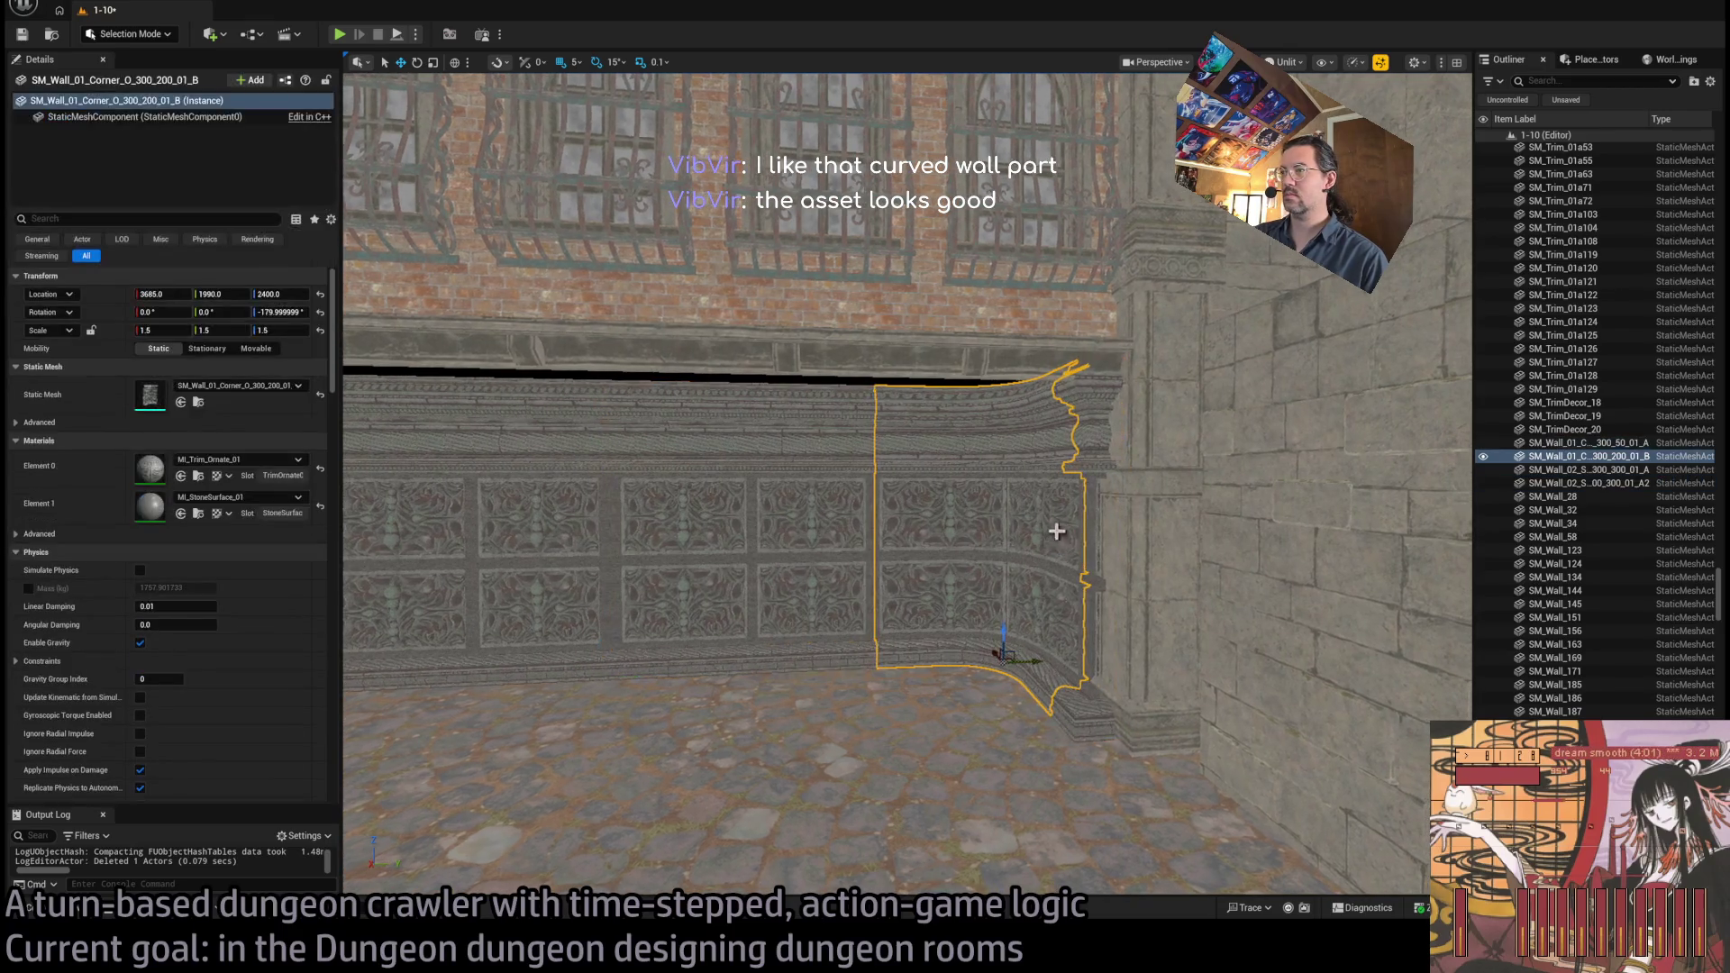
key(e)
drag(1108, 594, 1118, 577)
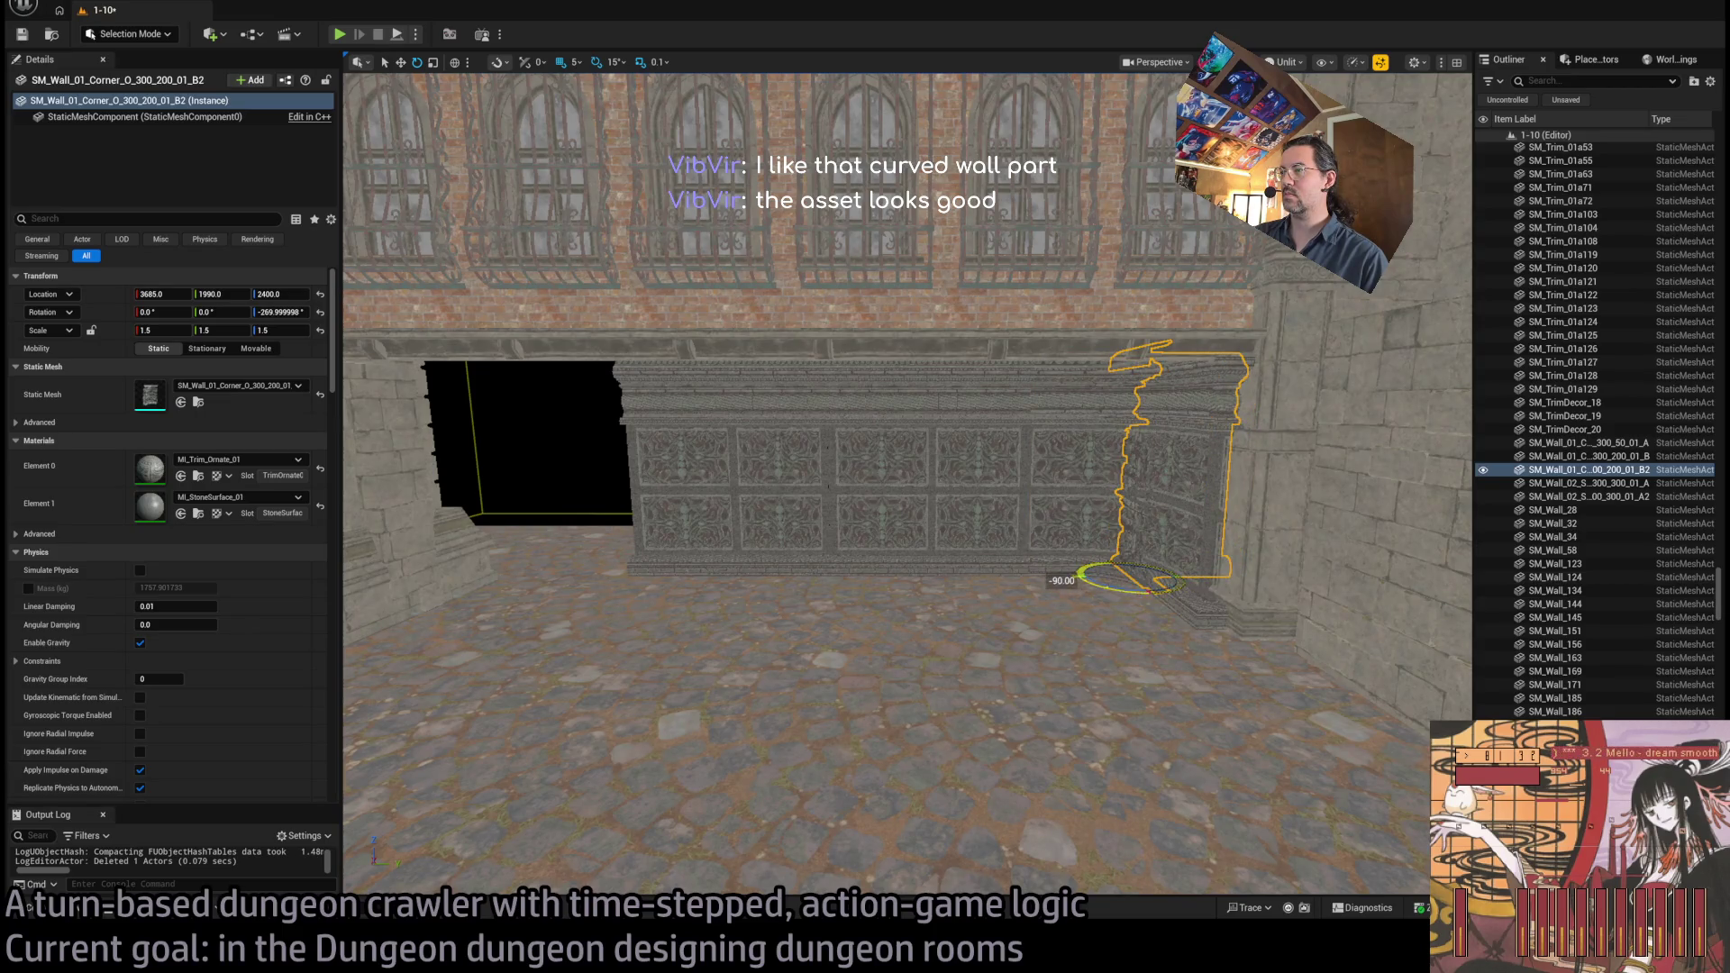
mouse_move(1124, 567)
mouse_down()
mouse_move(514, 598)
mouse_move(560, 586)
mouse_up()
scroll(649, 621, up, 5)
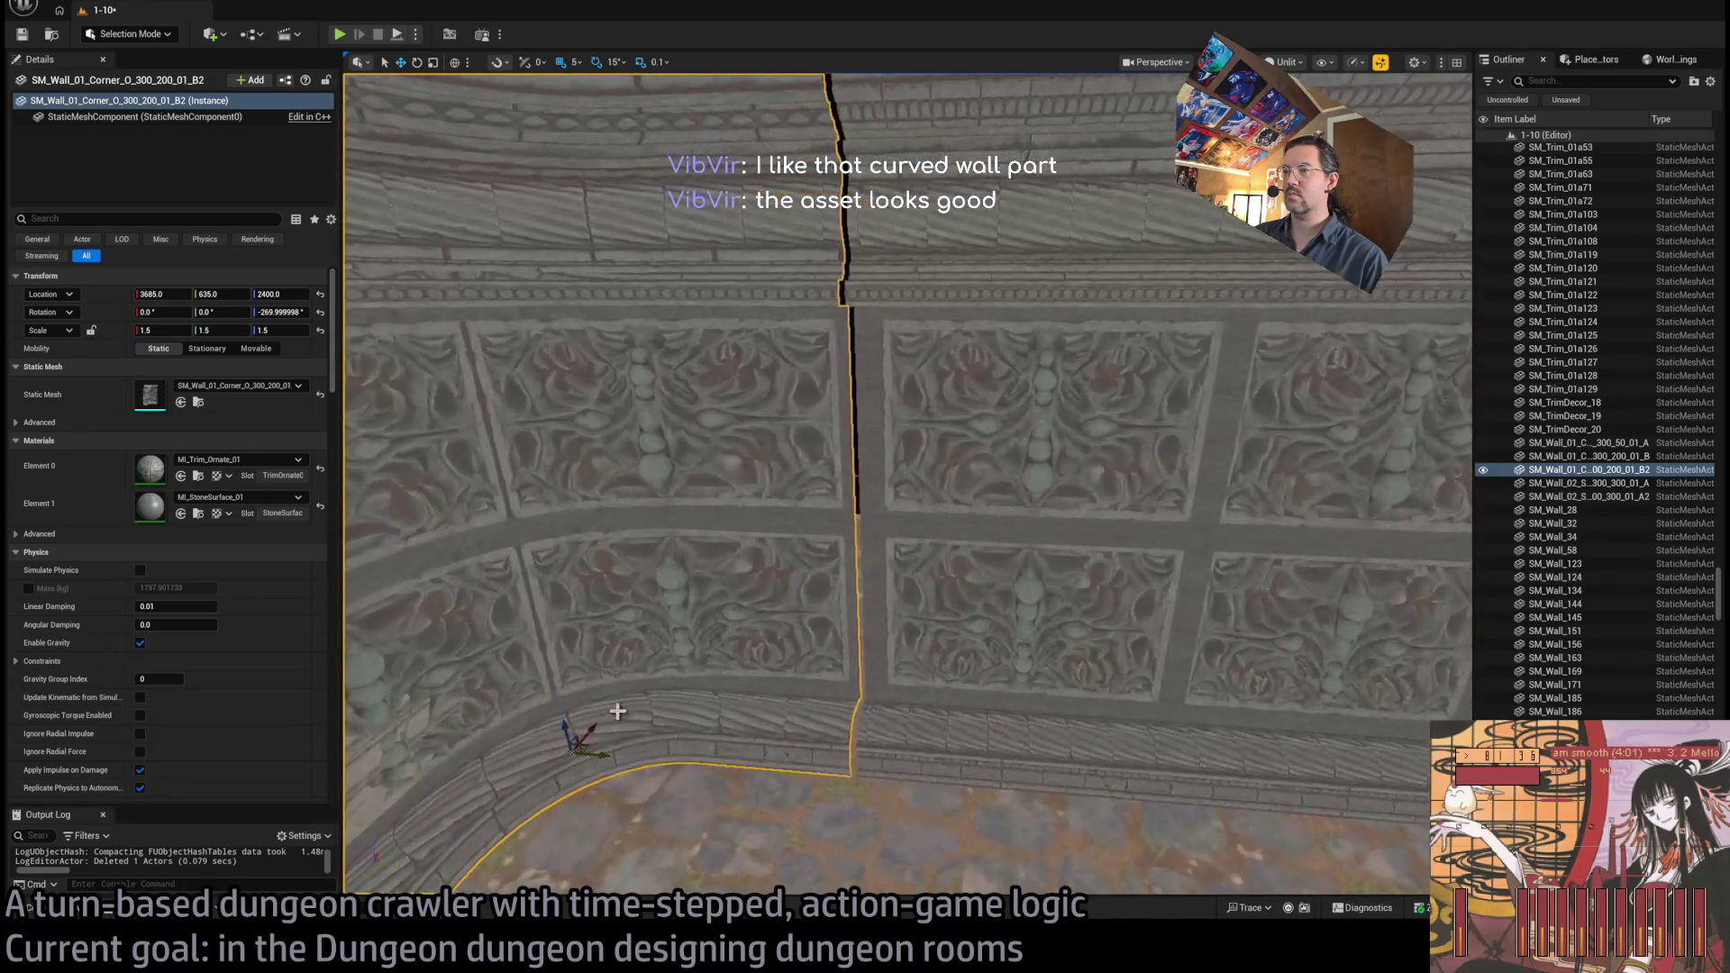
drag(595, 747, 606, 757)
scroll(606, 756, down, 8)
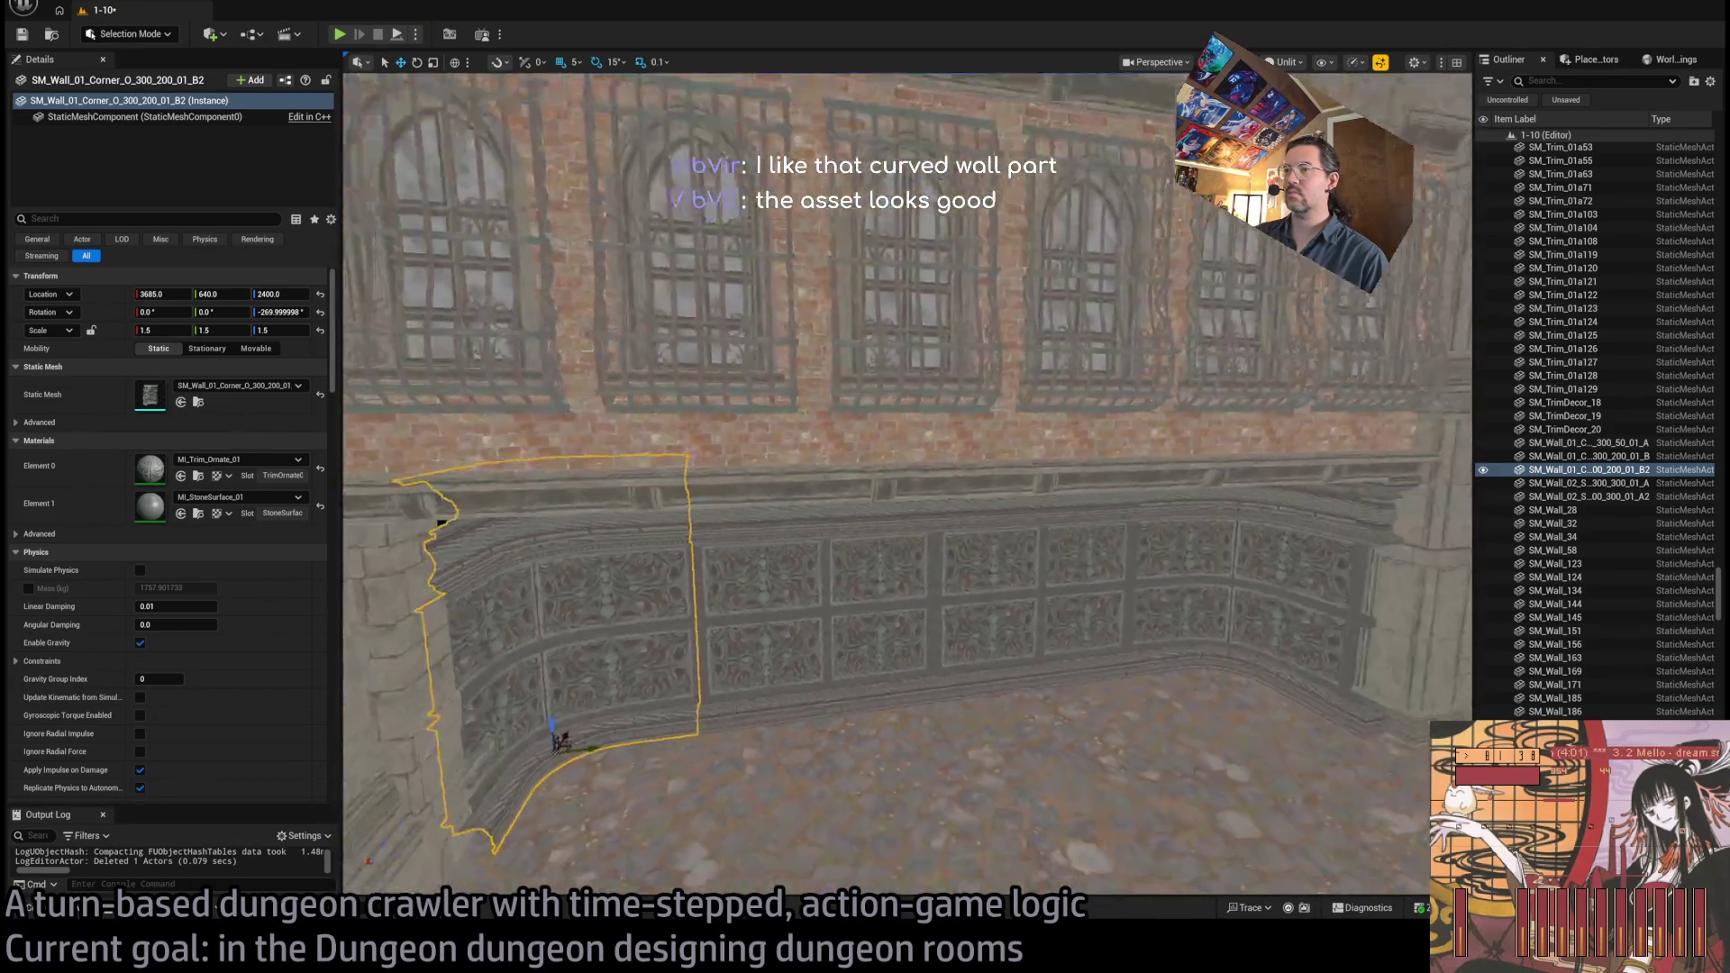
scroll(908, 484, up, 4)
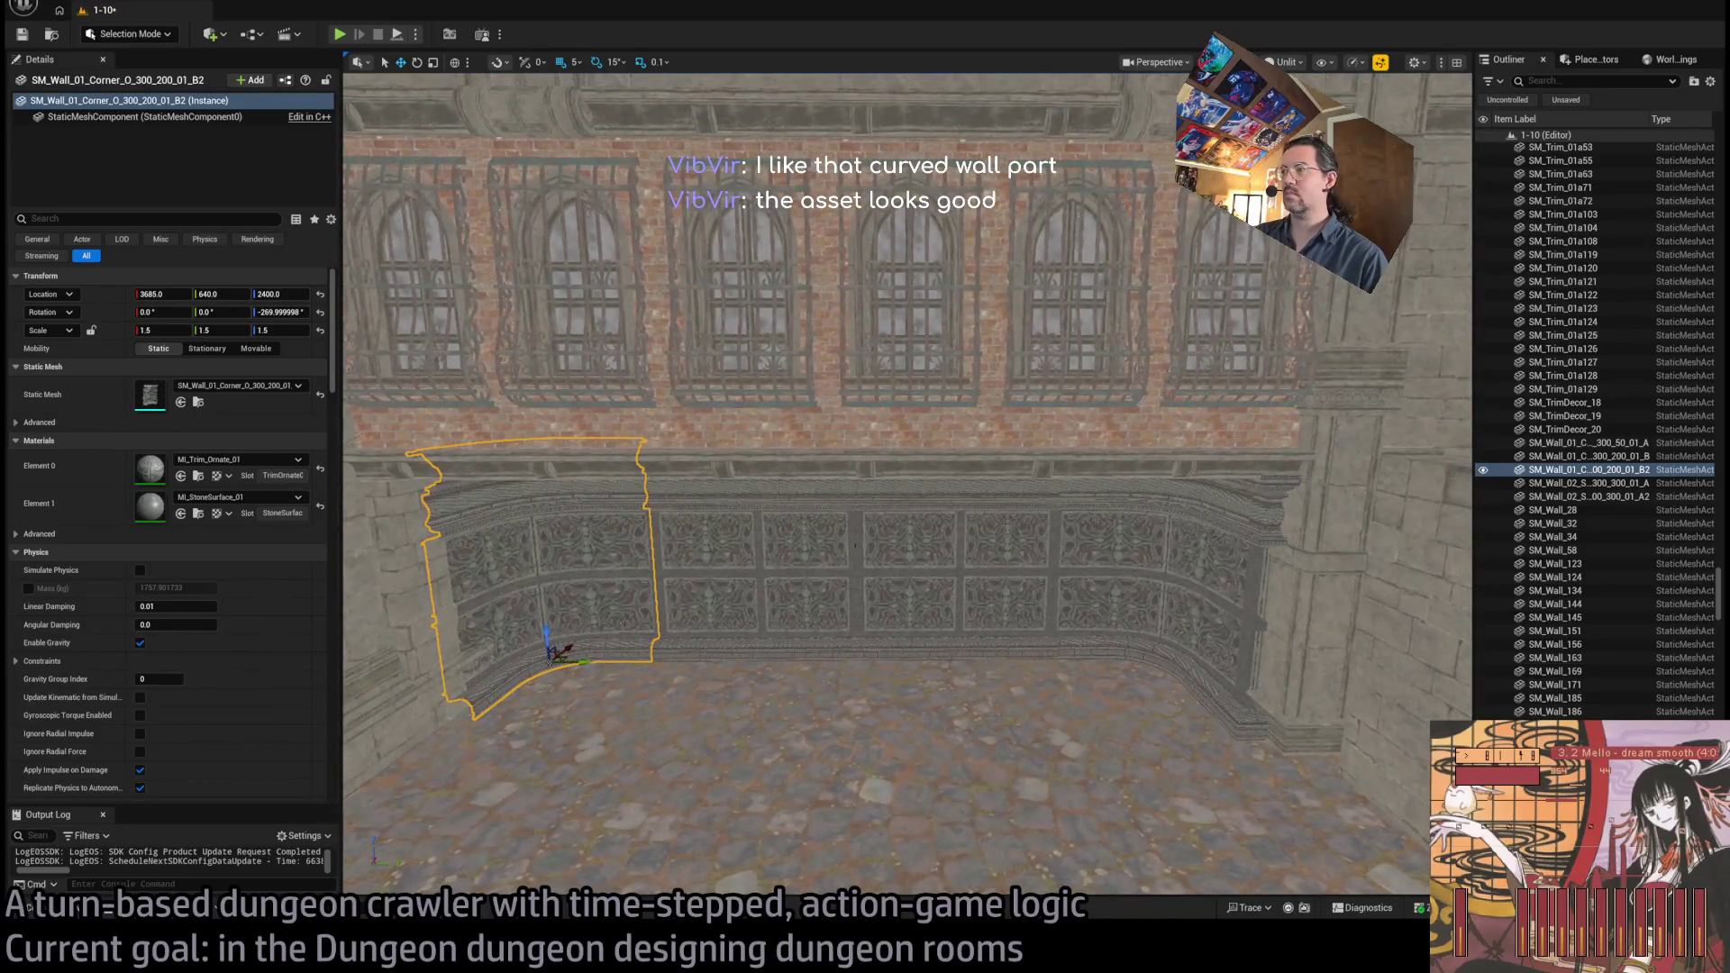
scroll(877, 529, down, 5)
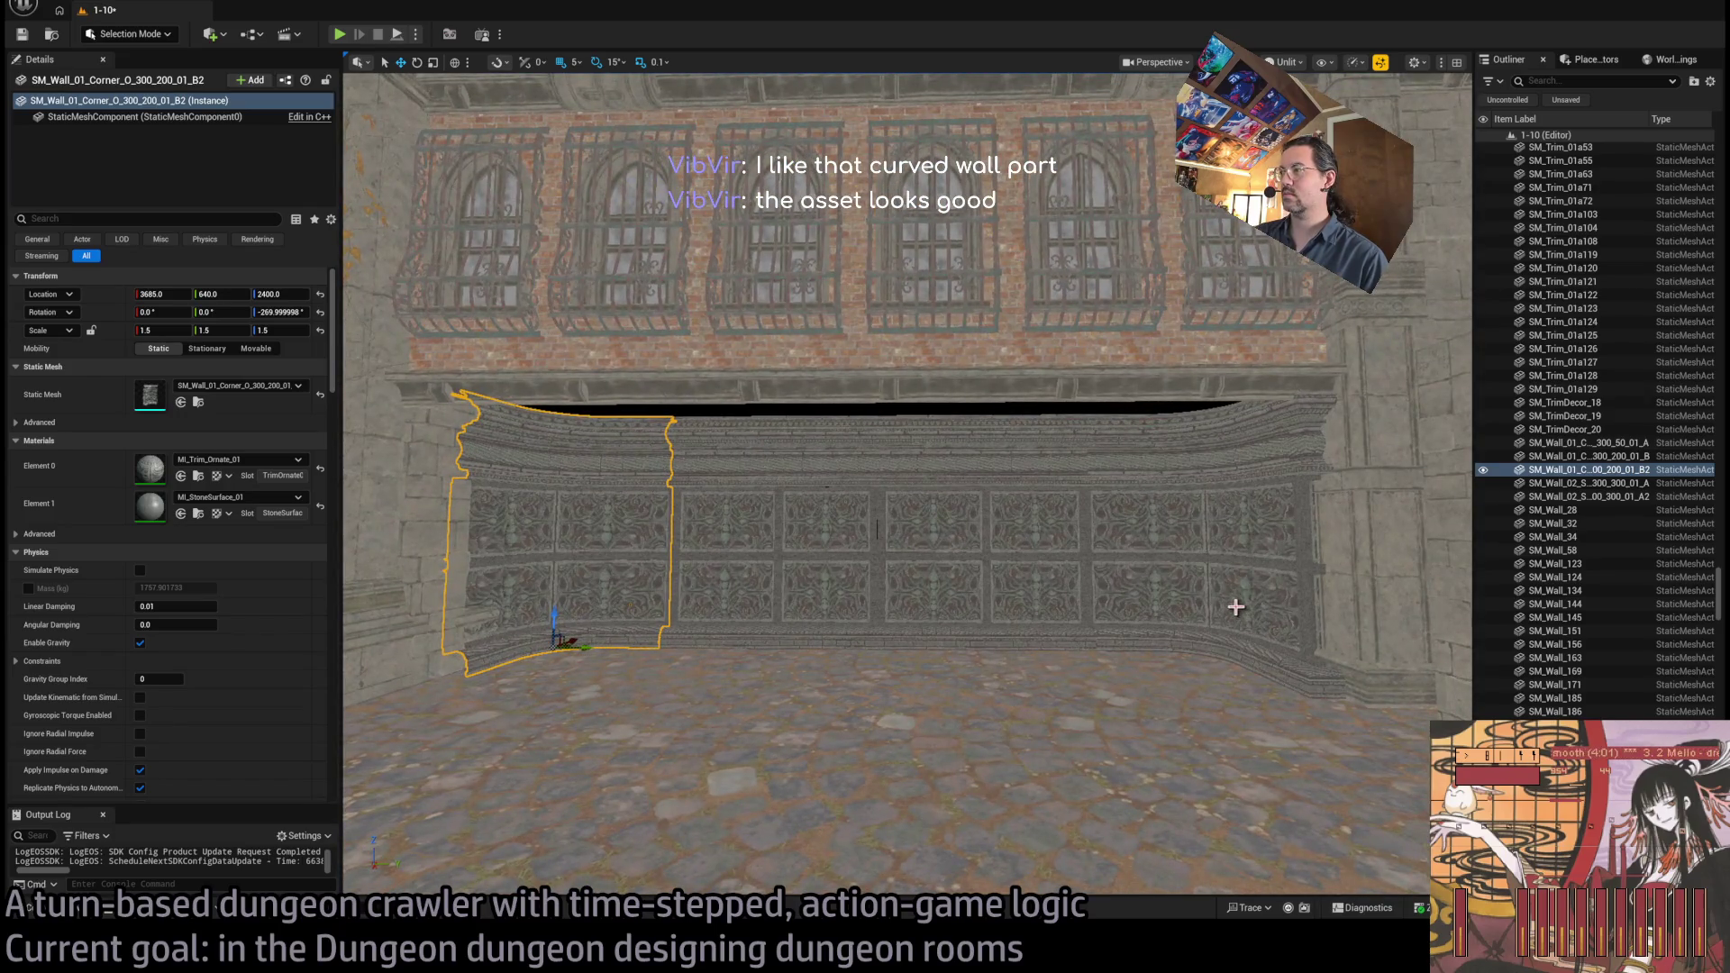
Select all five wall pieces and shift them together along X
ctrl+click(1278, 581)
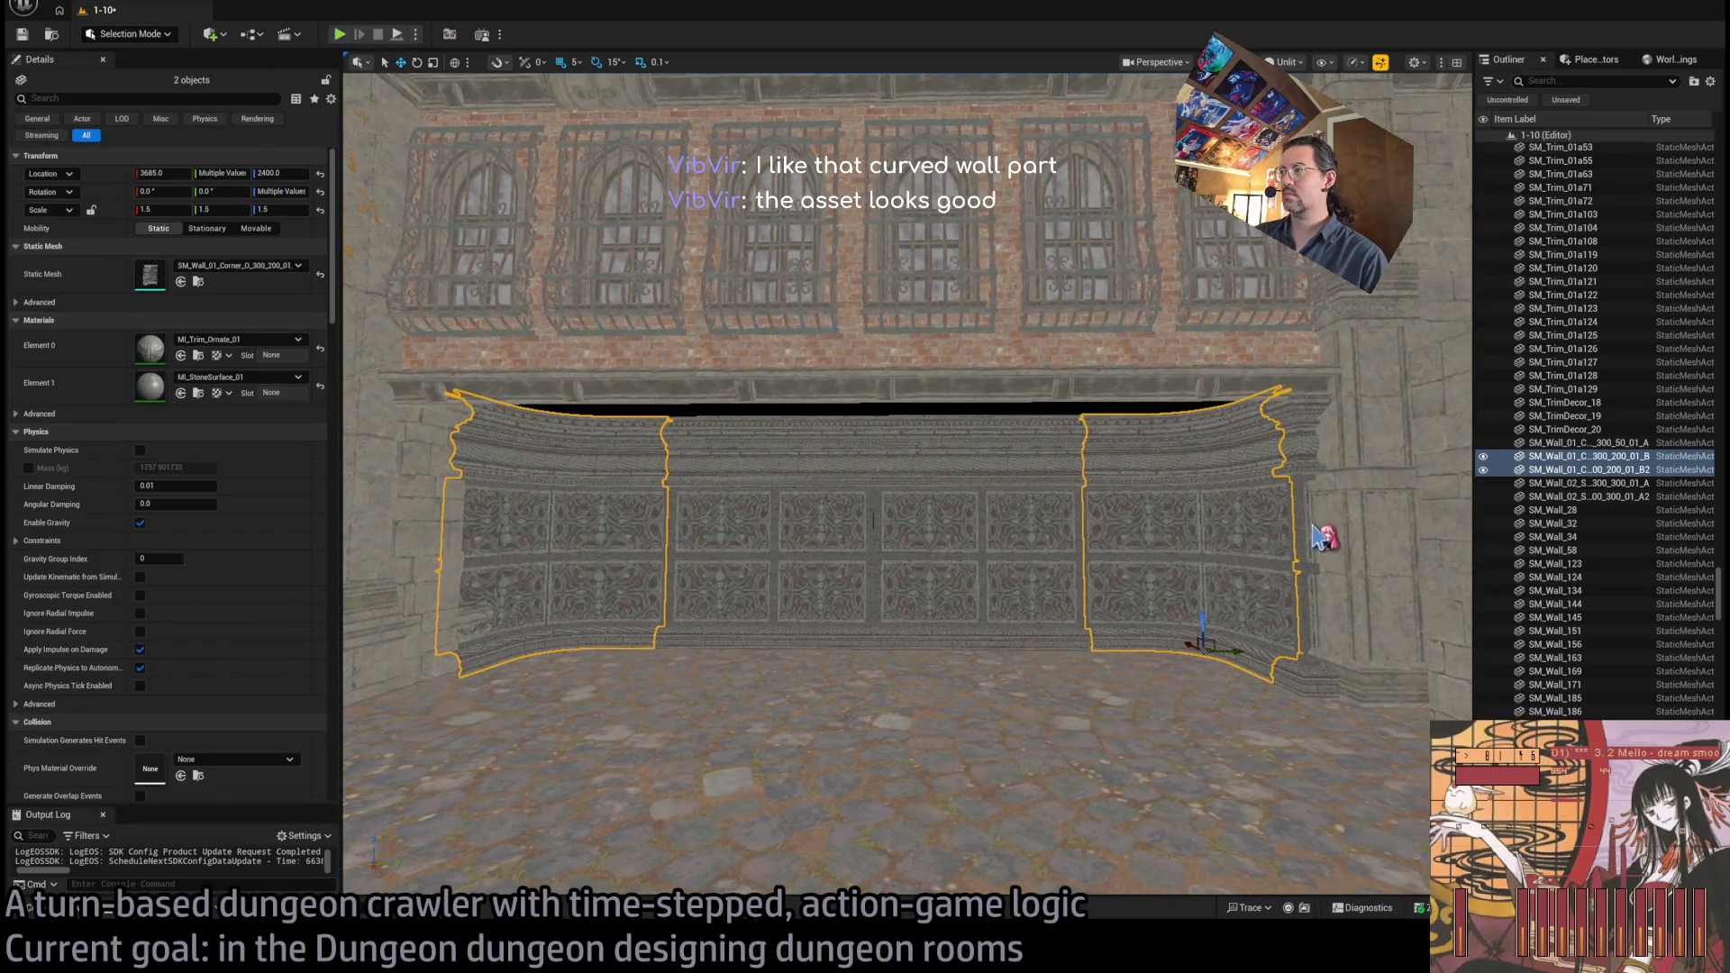
ctrl+click(1319, 525)
ctrl+click(832, 552)
ctrl+click(613, 592)
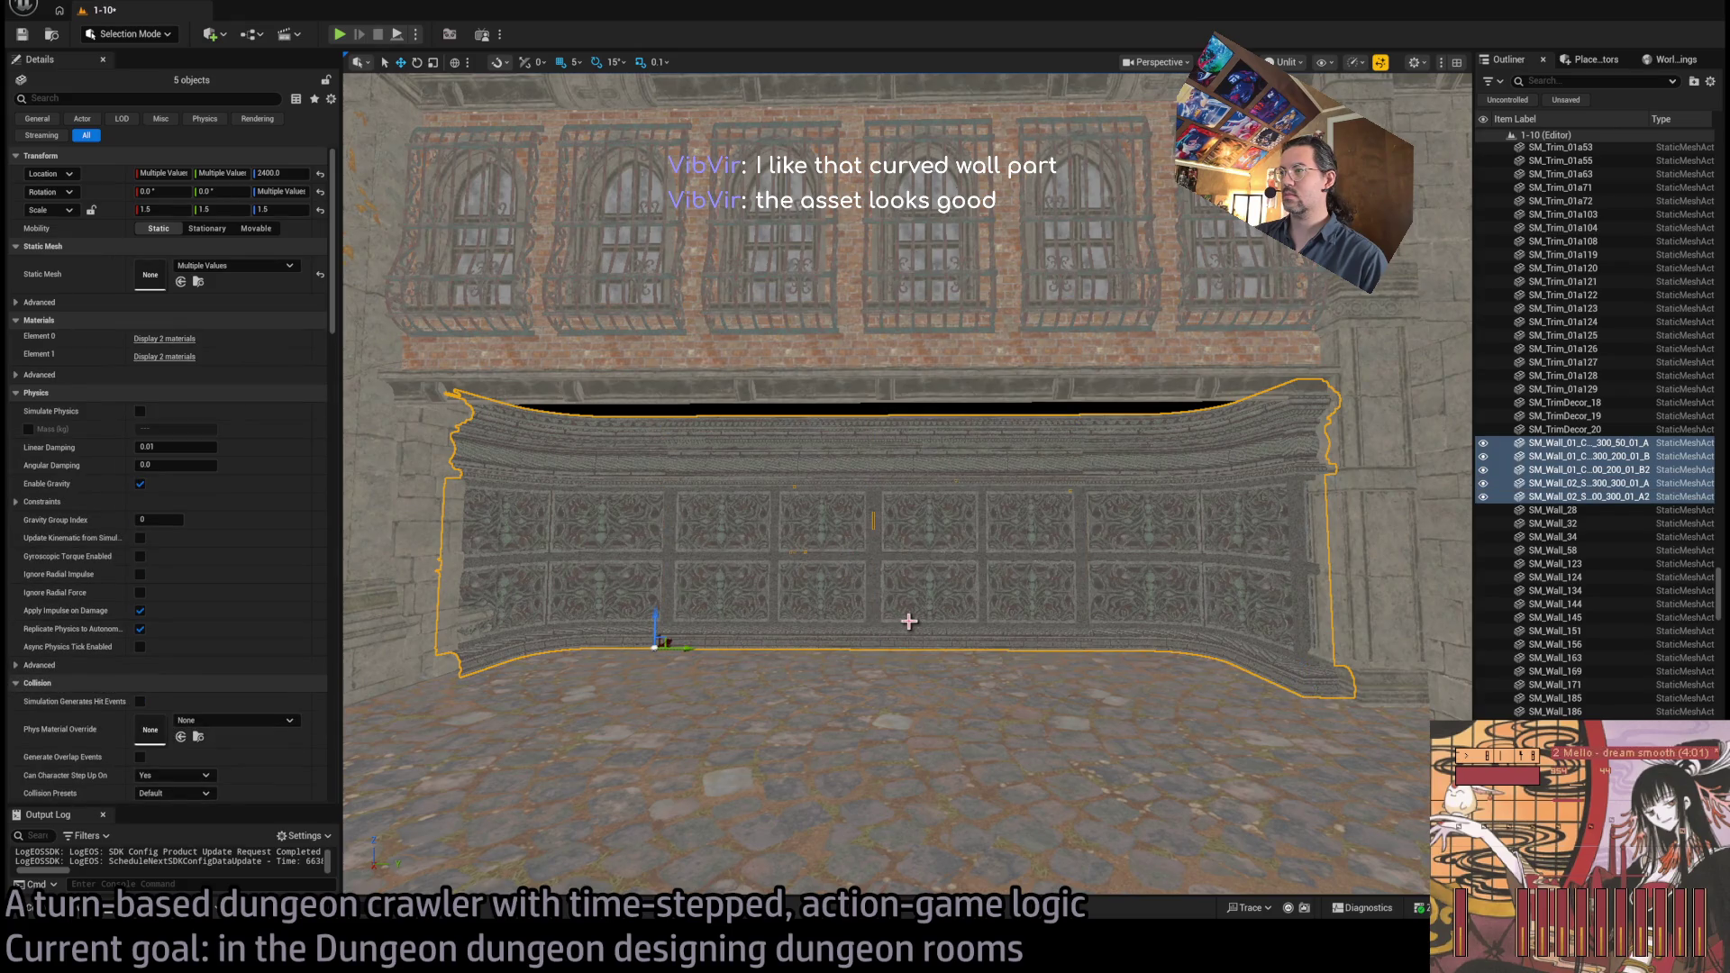
drag(684, 651, 702, 647)
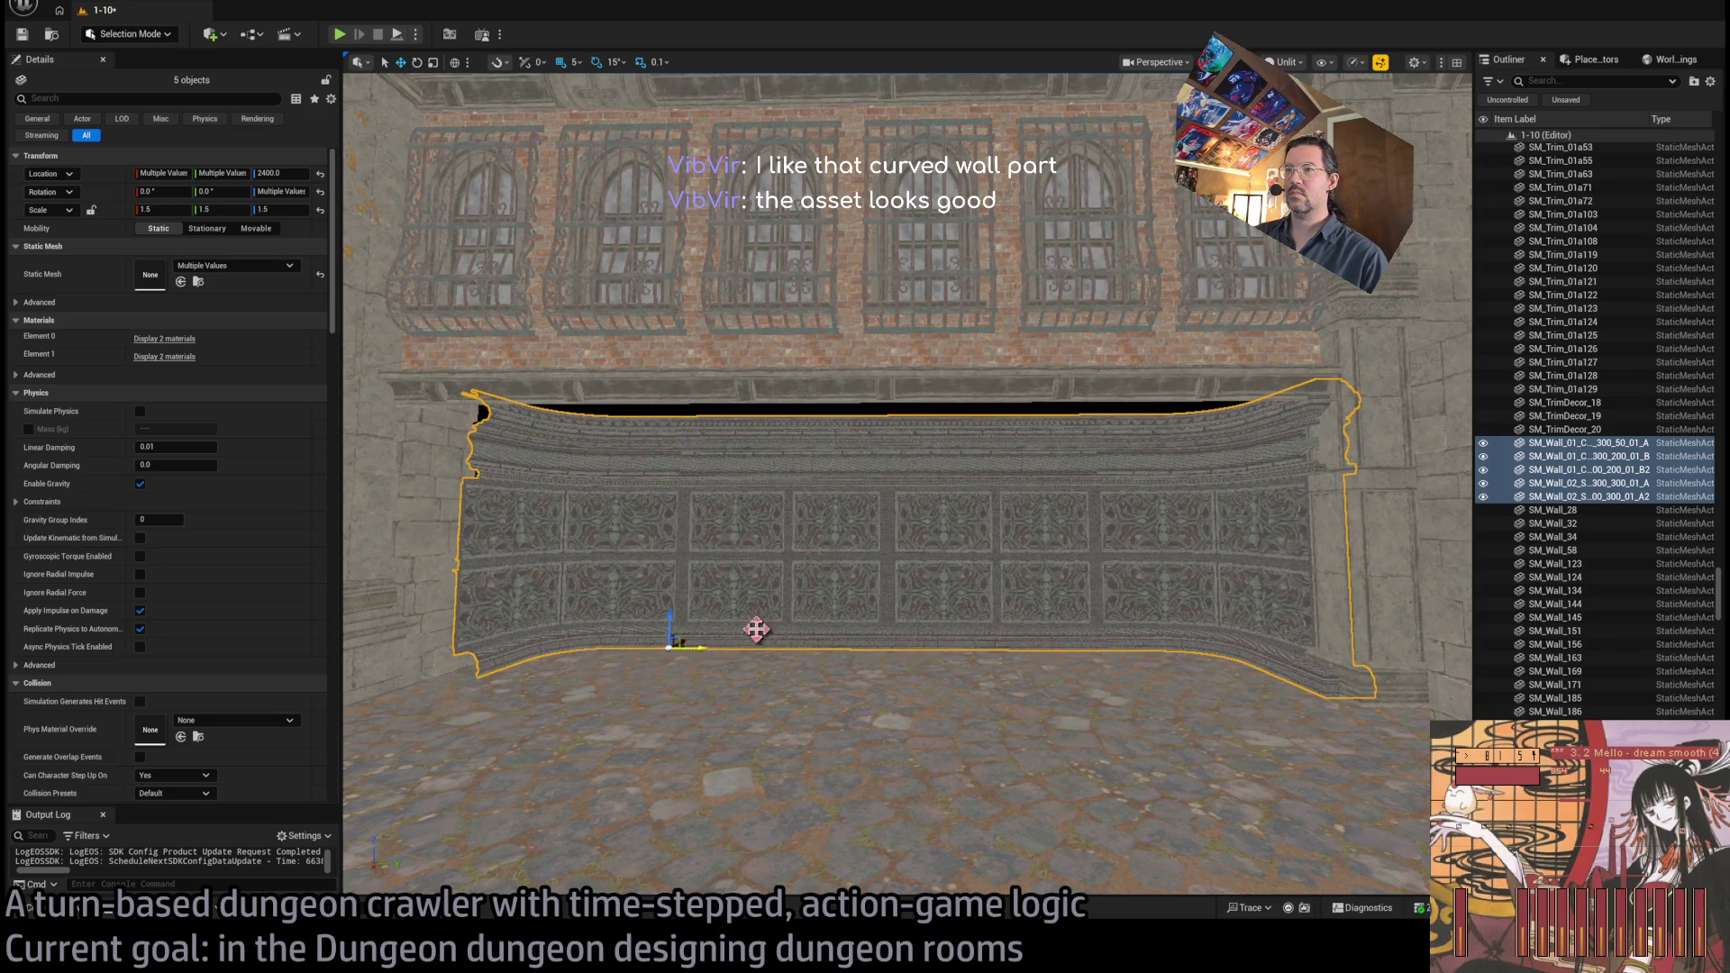
click(1310, 435)
Duplicate the corner column rotated -90°, move it to the wall's left end, and save
key(e)
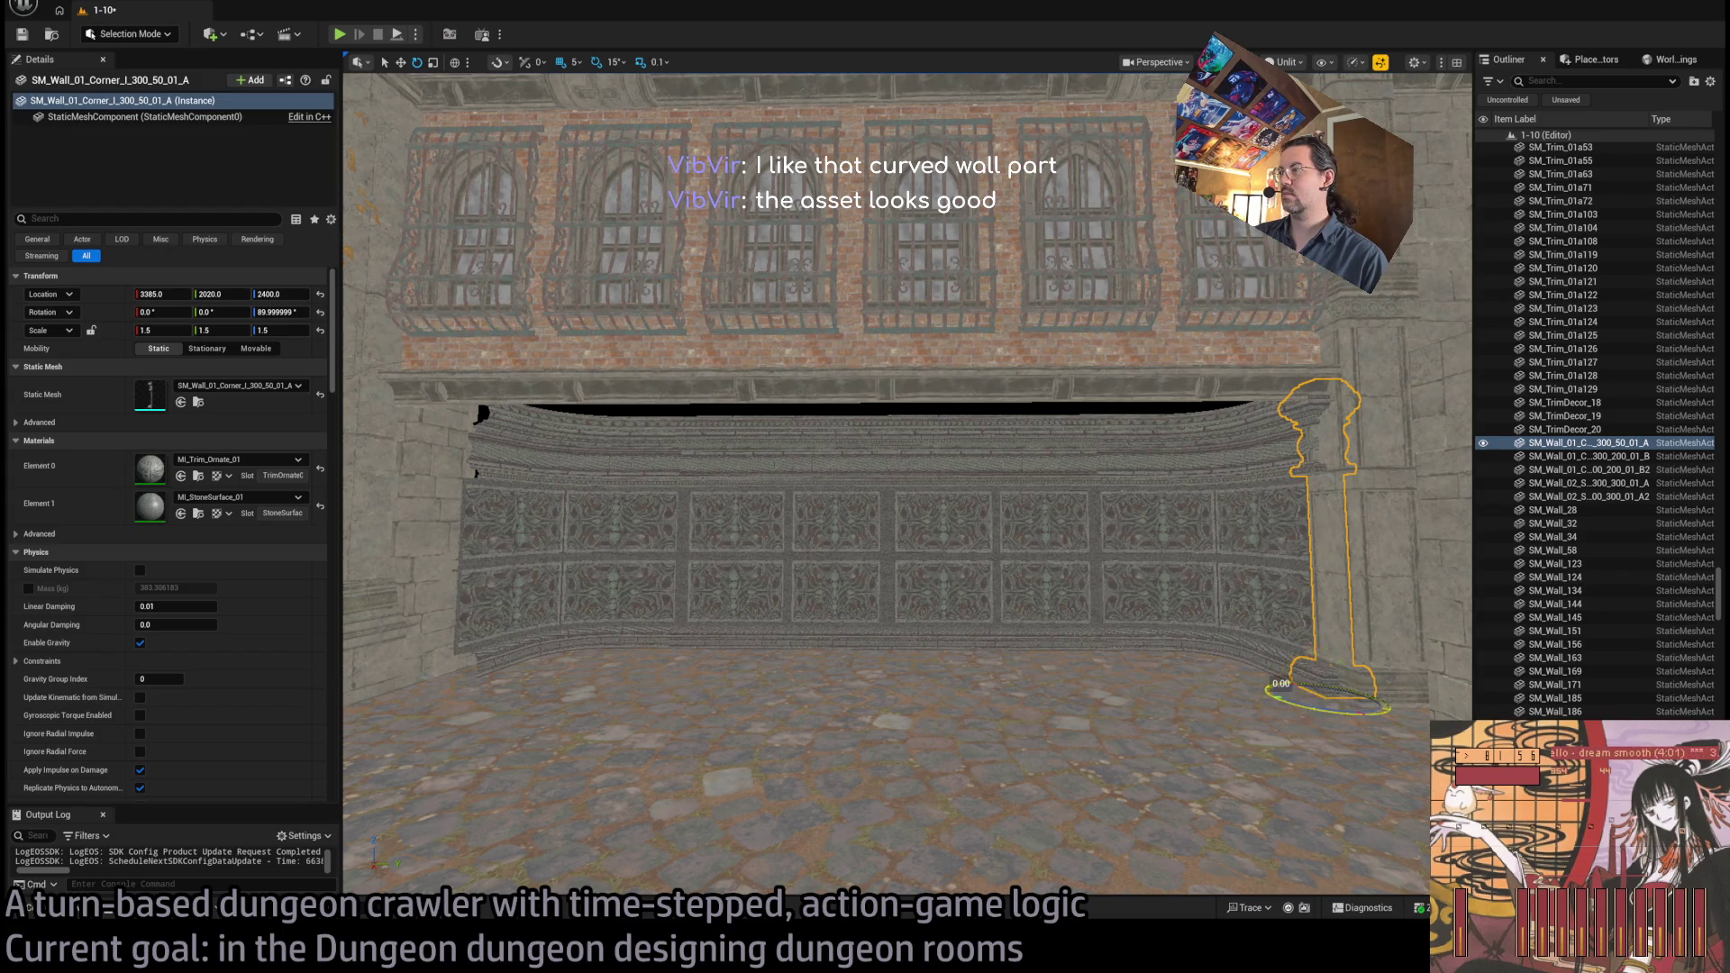
drag(1279, 687, 1250, 703)
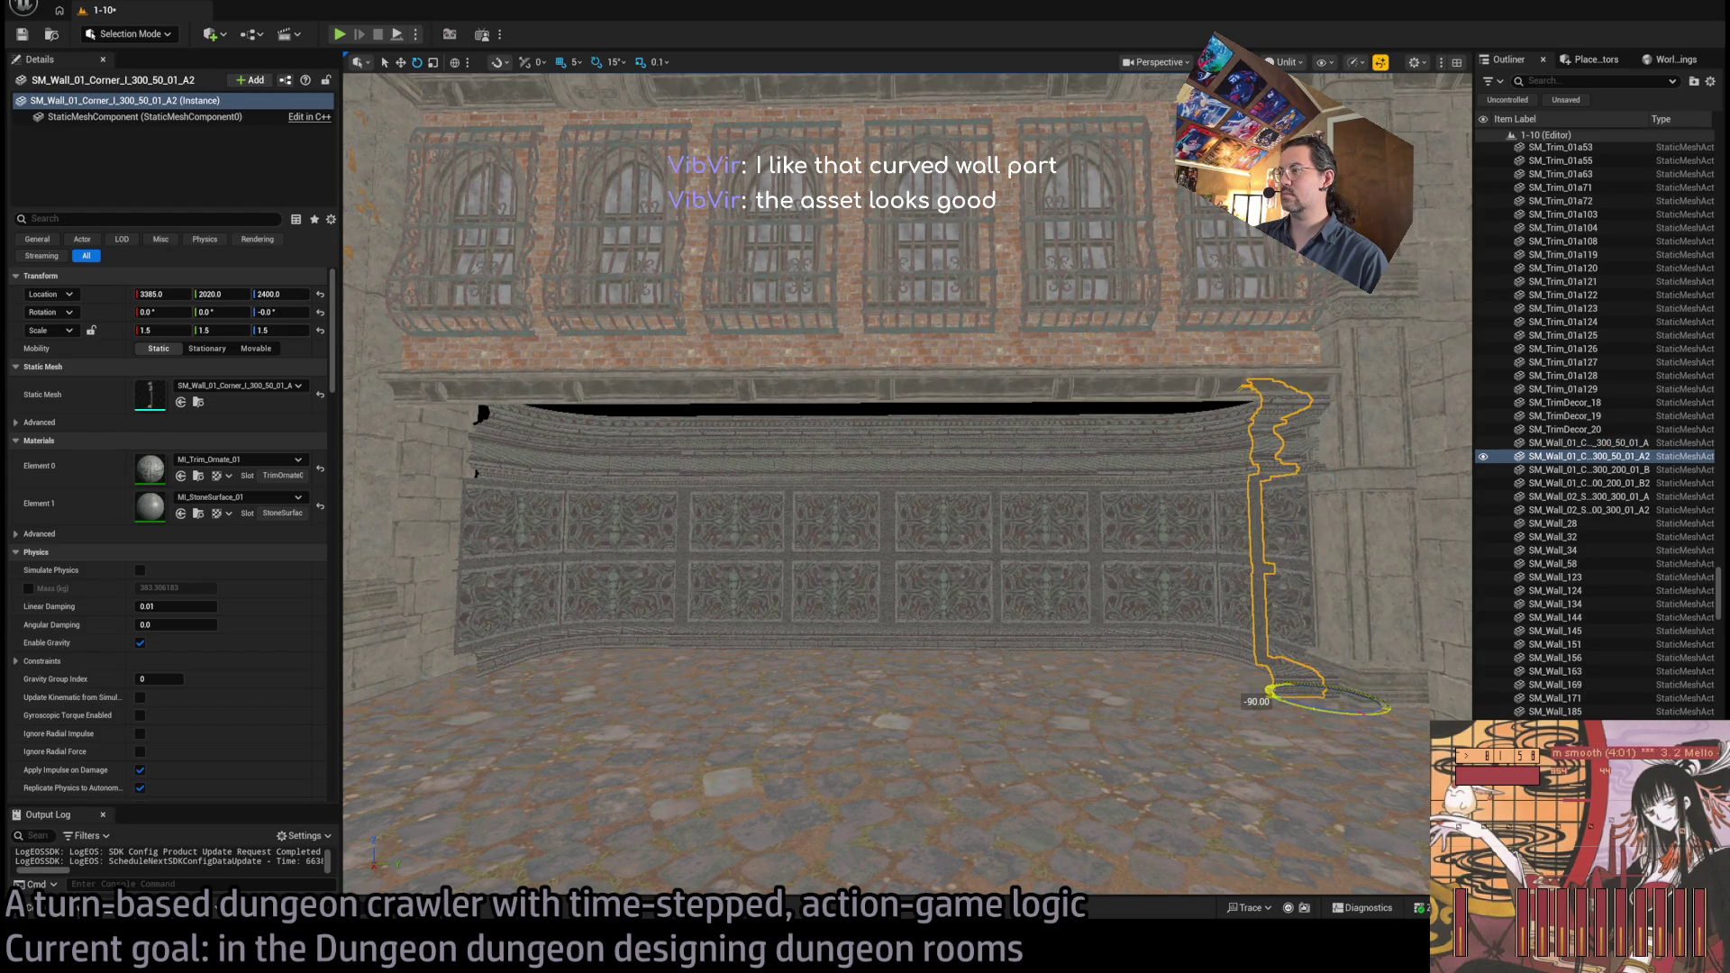
key(w)
drag(1360, 701, 463, 701)
key(f)
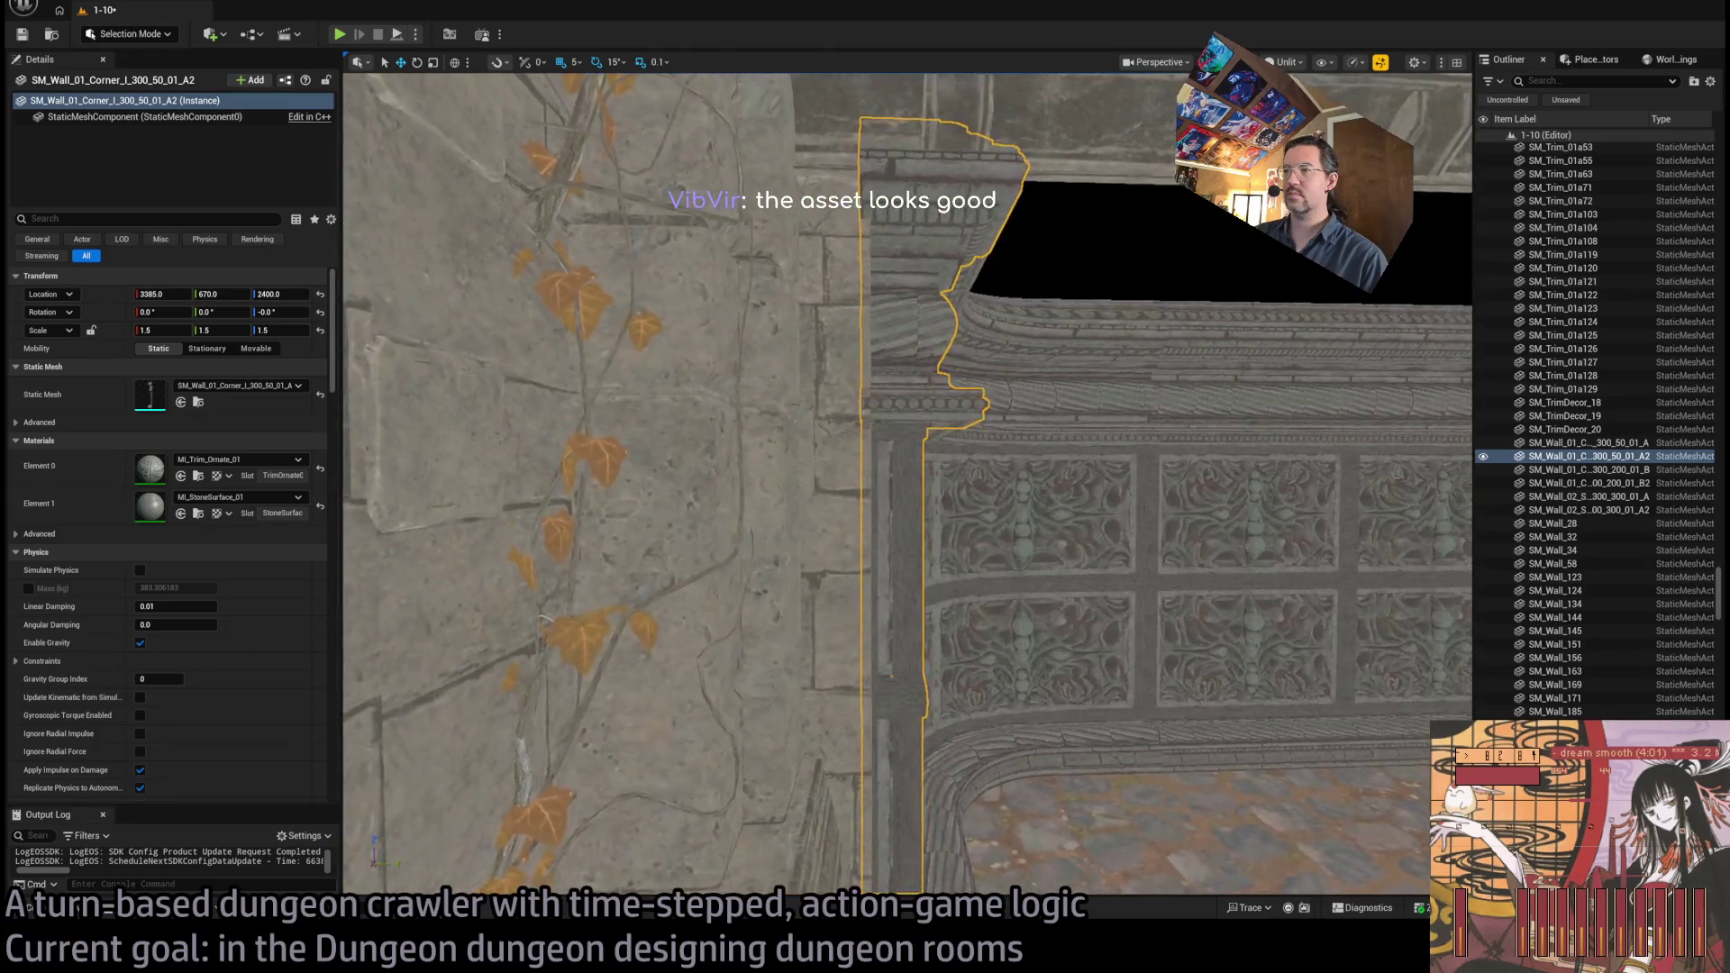
drag(643, 601, 644, 602)
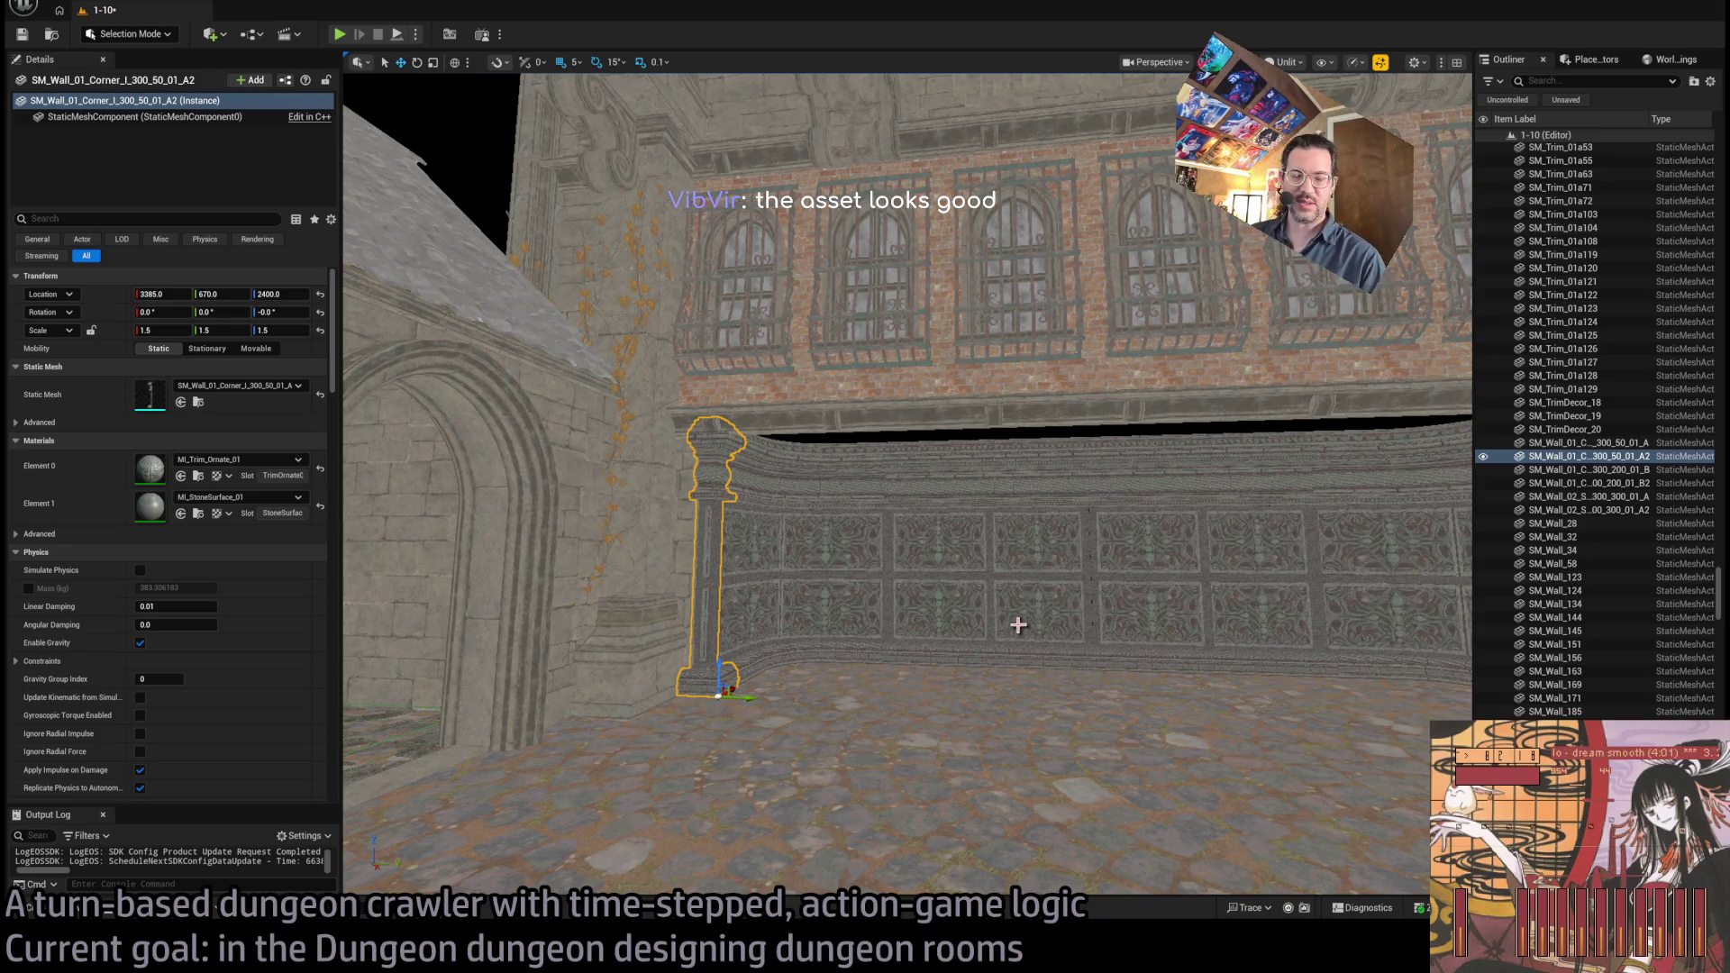
key(ctrl+s)
mouse_move(1018, 625)
mouse_down()
mouse_move(643, 411)
mouse_move(577, 639)
mouse_move(577, 423)
mouse_move(576, 532)
mouse_move(576, 424)
mouse_move(631, 423)
mouse_up()
Place Room_Point Light from Base_classes > Room_actors, raise it up the wall, and set intensity to EV
click(36, 908)
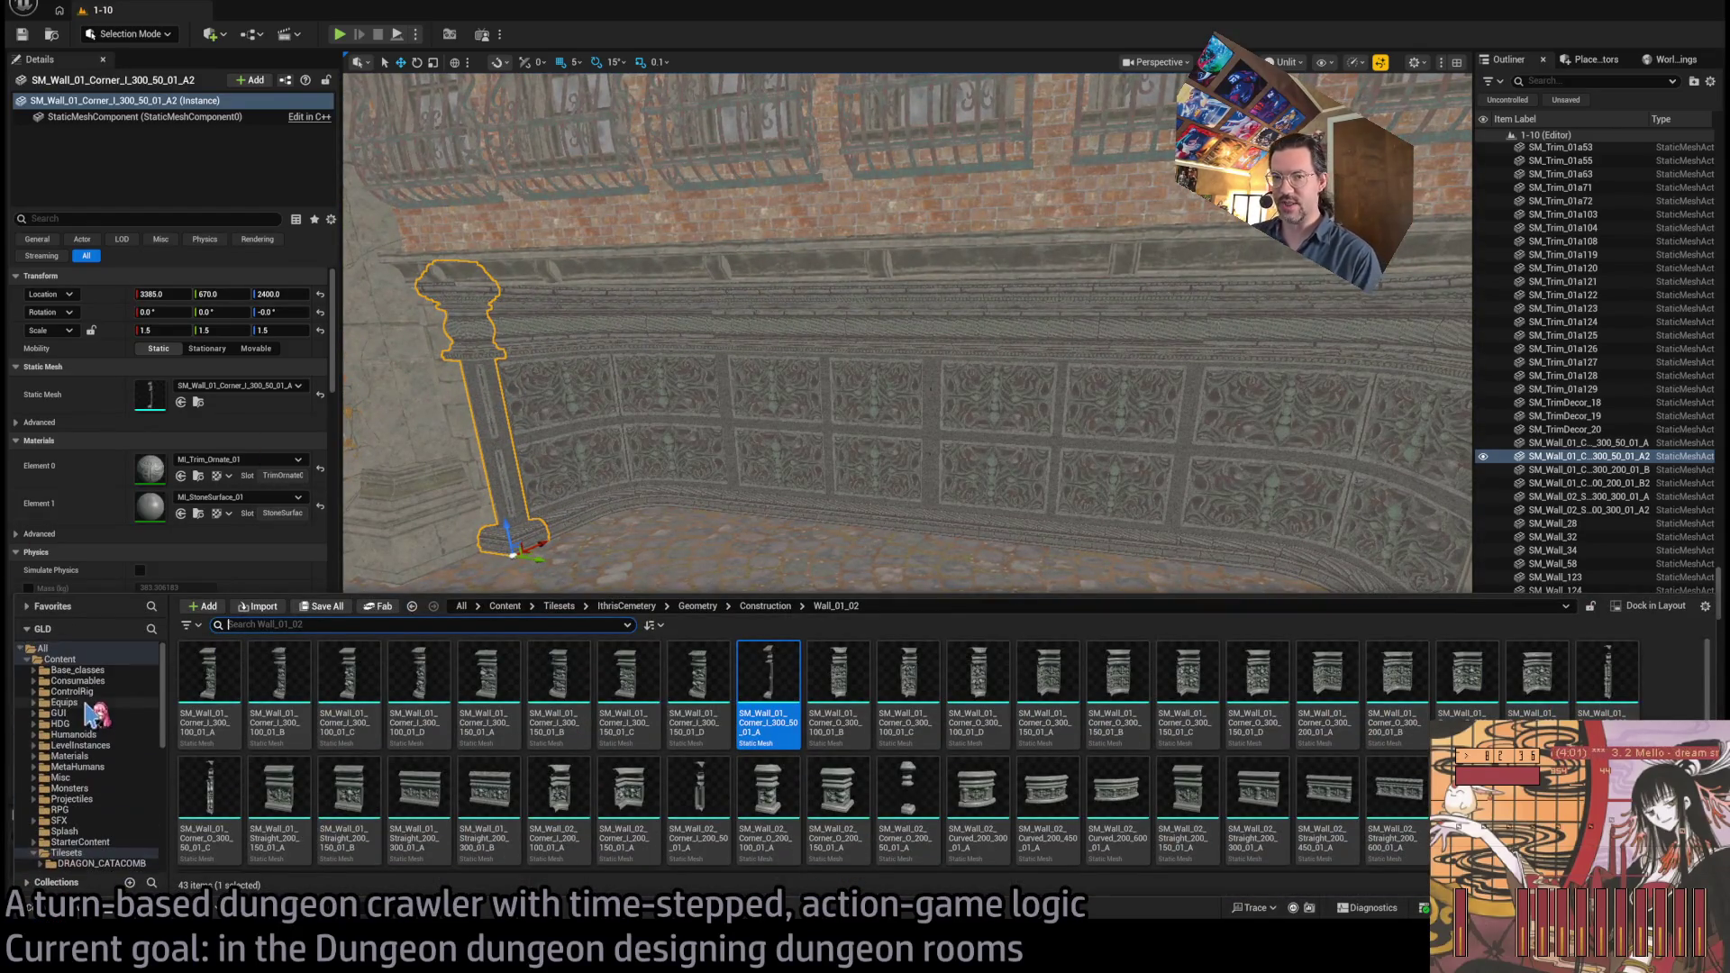
click(77, 680)
click(79, 670)
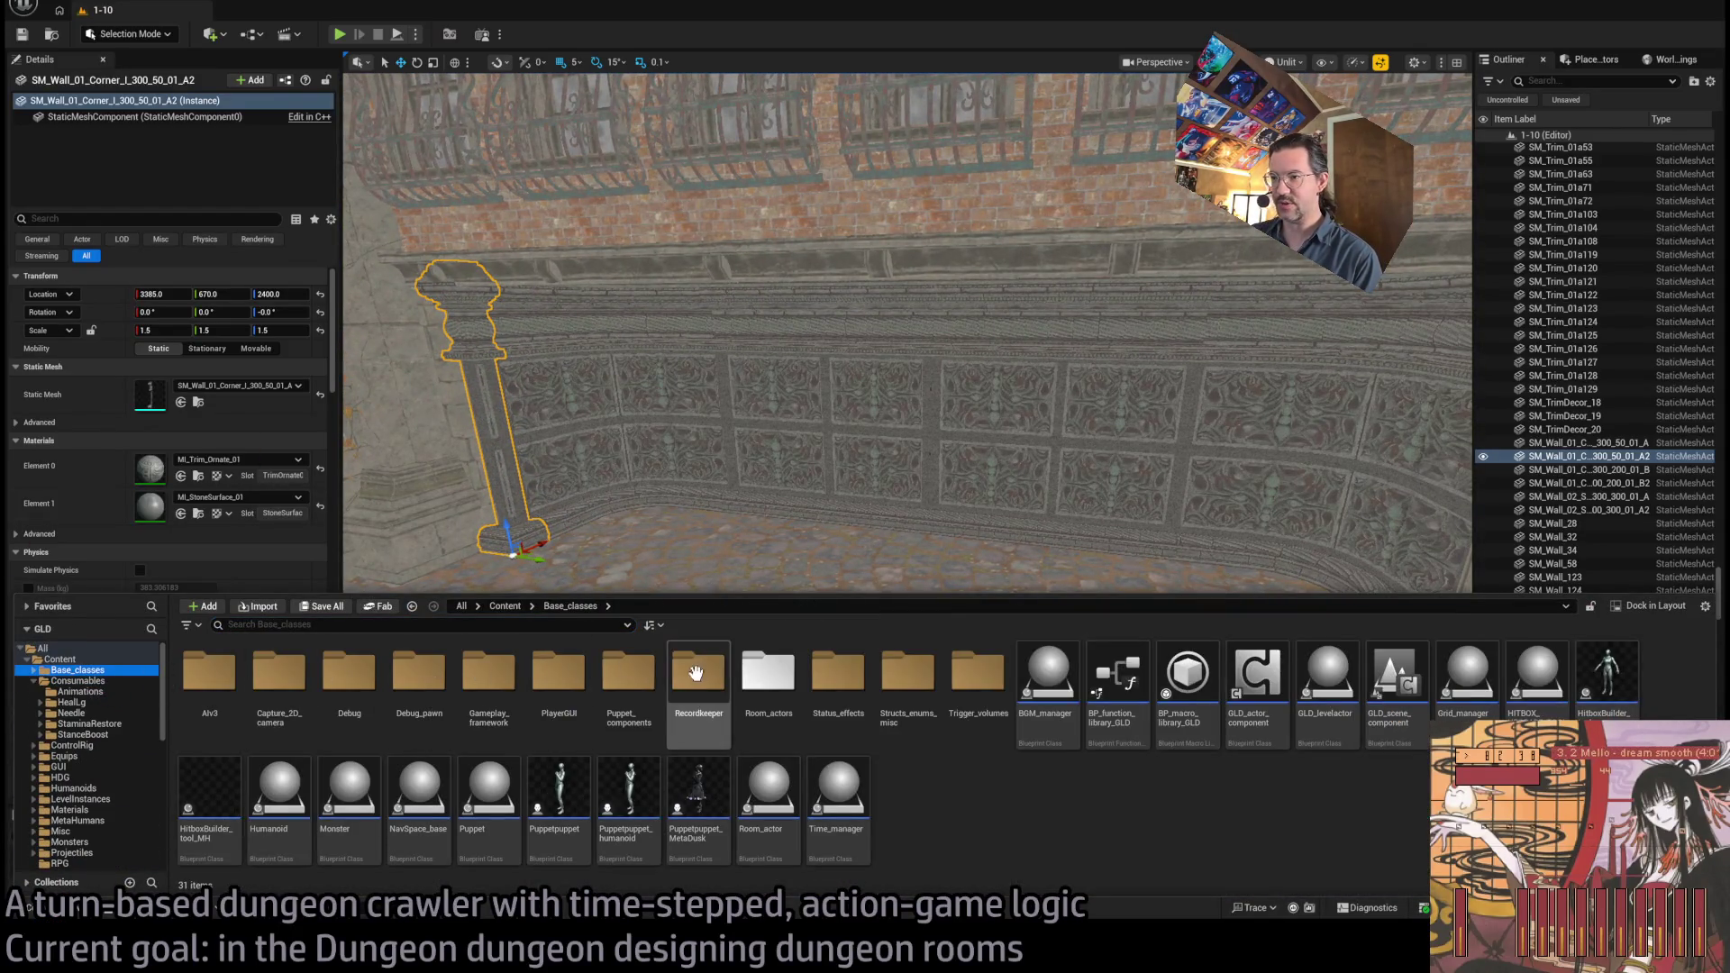
double_click(696, 676)
mouse_move(629, 675)
mouse_down()
mouse_move(841, 618)
mouse_move(865, 726)
mouse_move(874, 467)
mouse_up()
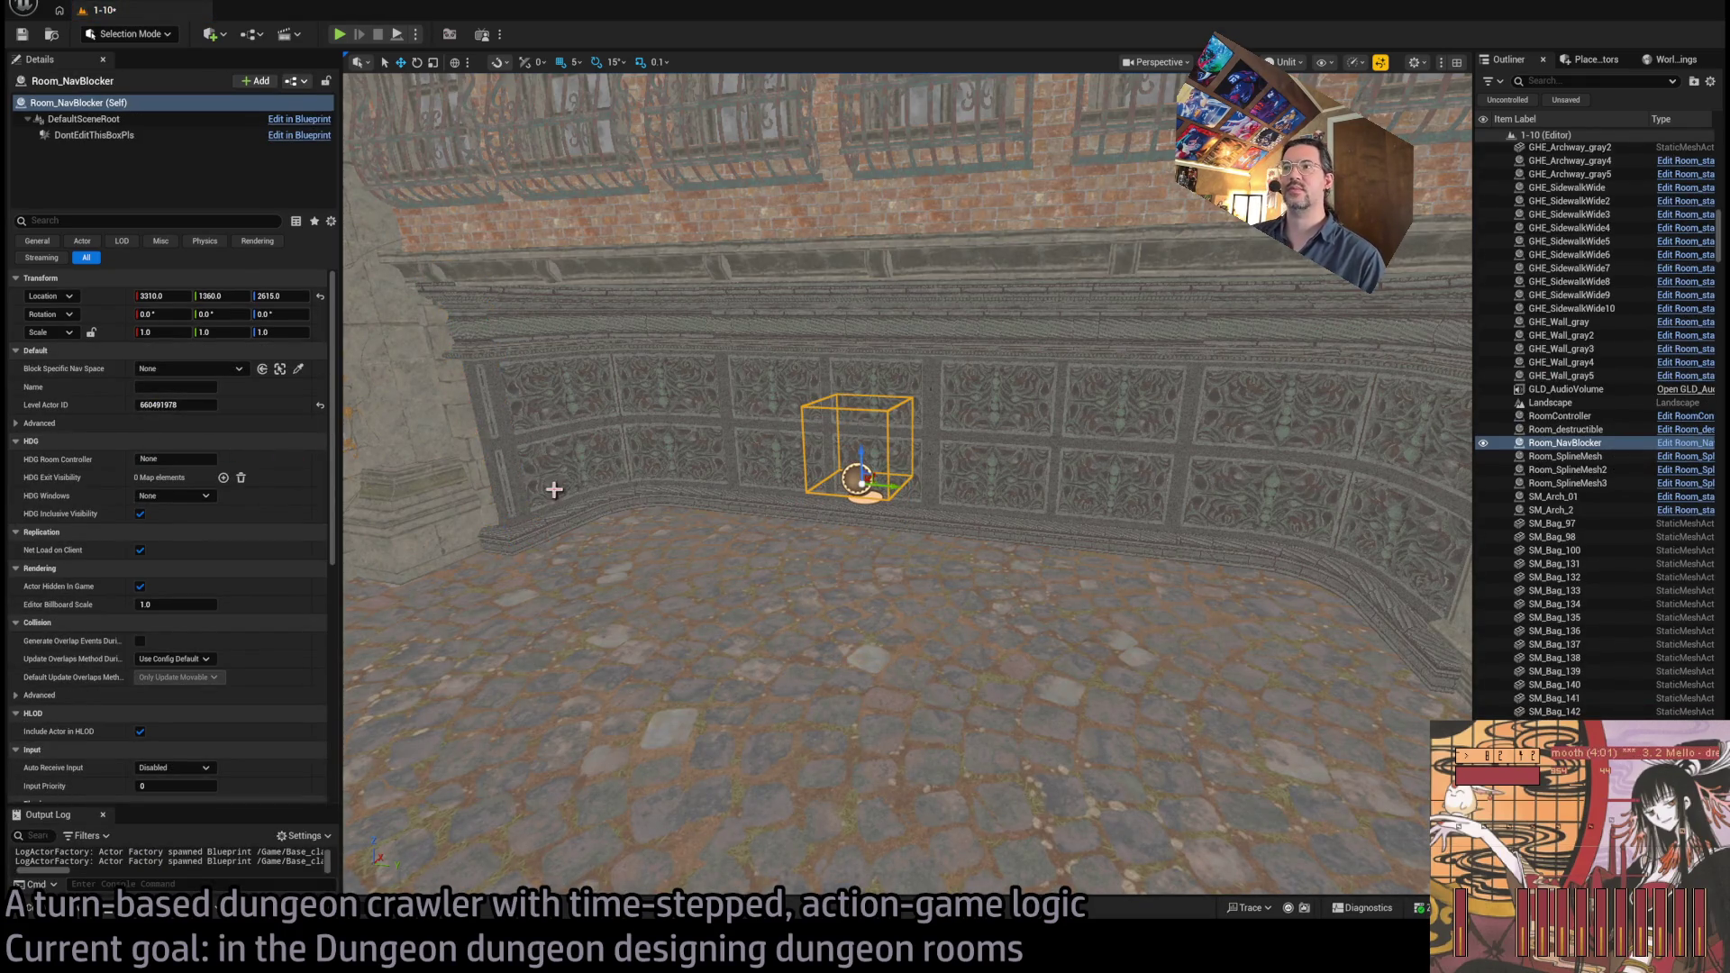
key(Delete)
key(ctrl+space)
mouse_move(694, 689)
mouse_down()
mouse_move(748, 576)
mouse_move(888, 581)
mouse_up()
drag(889, 513, 889, 419)
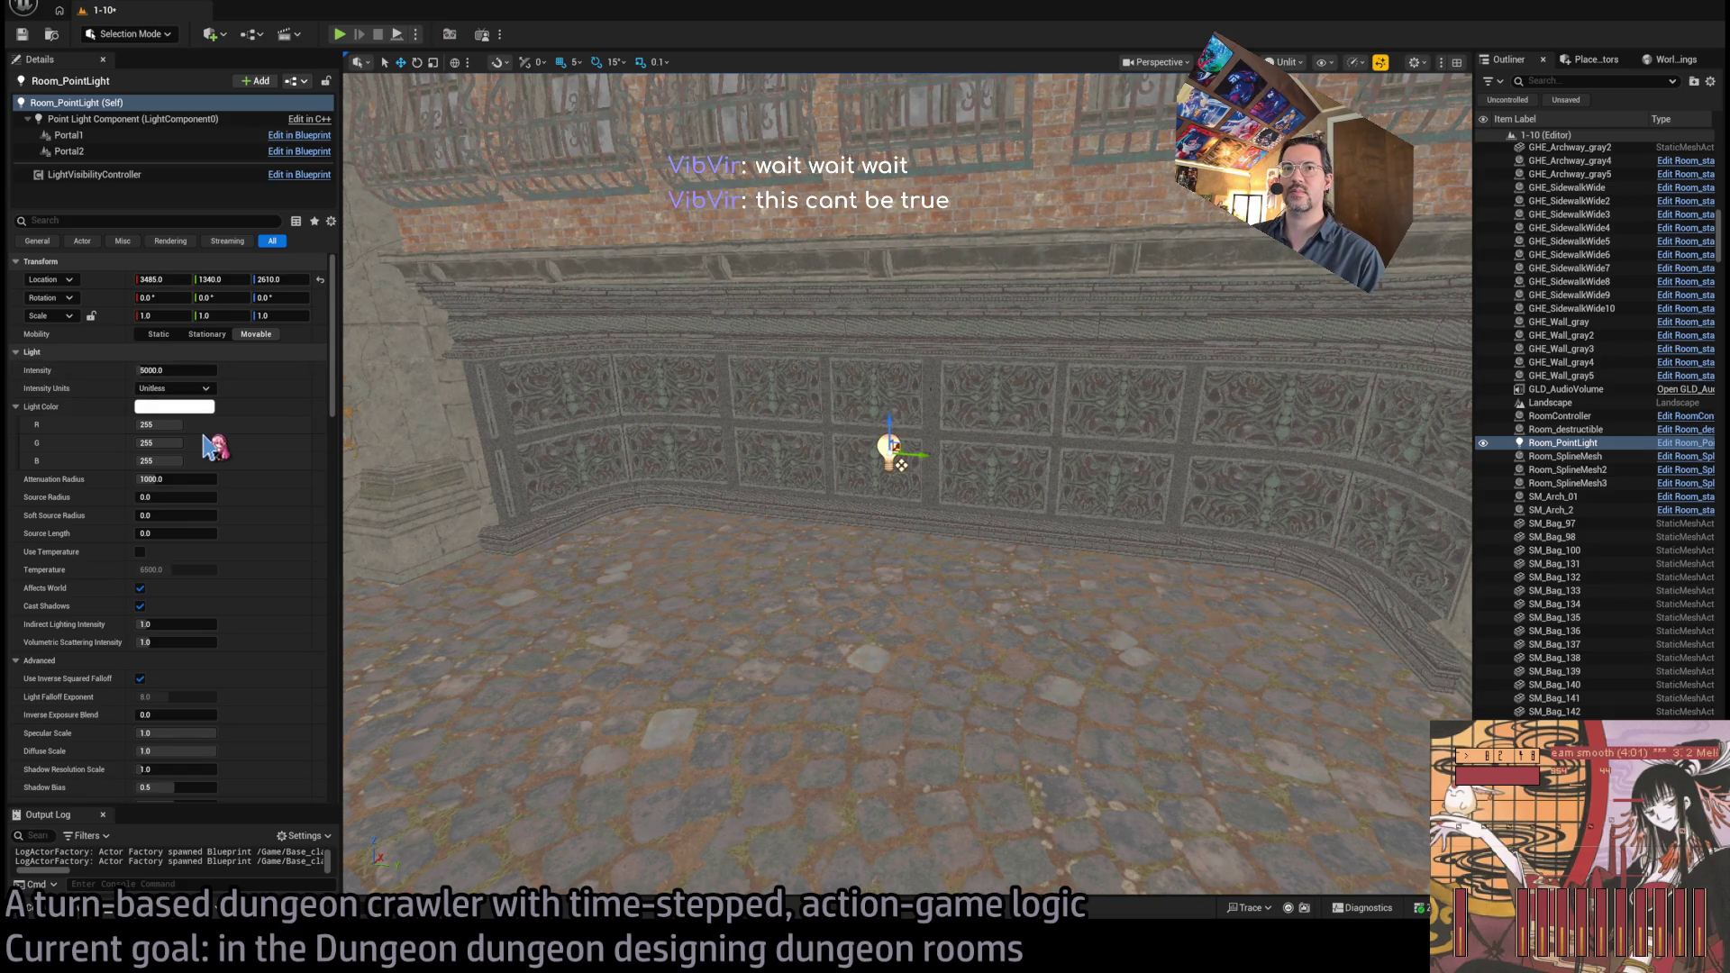
click(174, 388)
click(216, 431)
Set the room light's intensity to 7.0 EV and slide it along the carved wall in Lit view
click(186, 370)
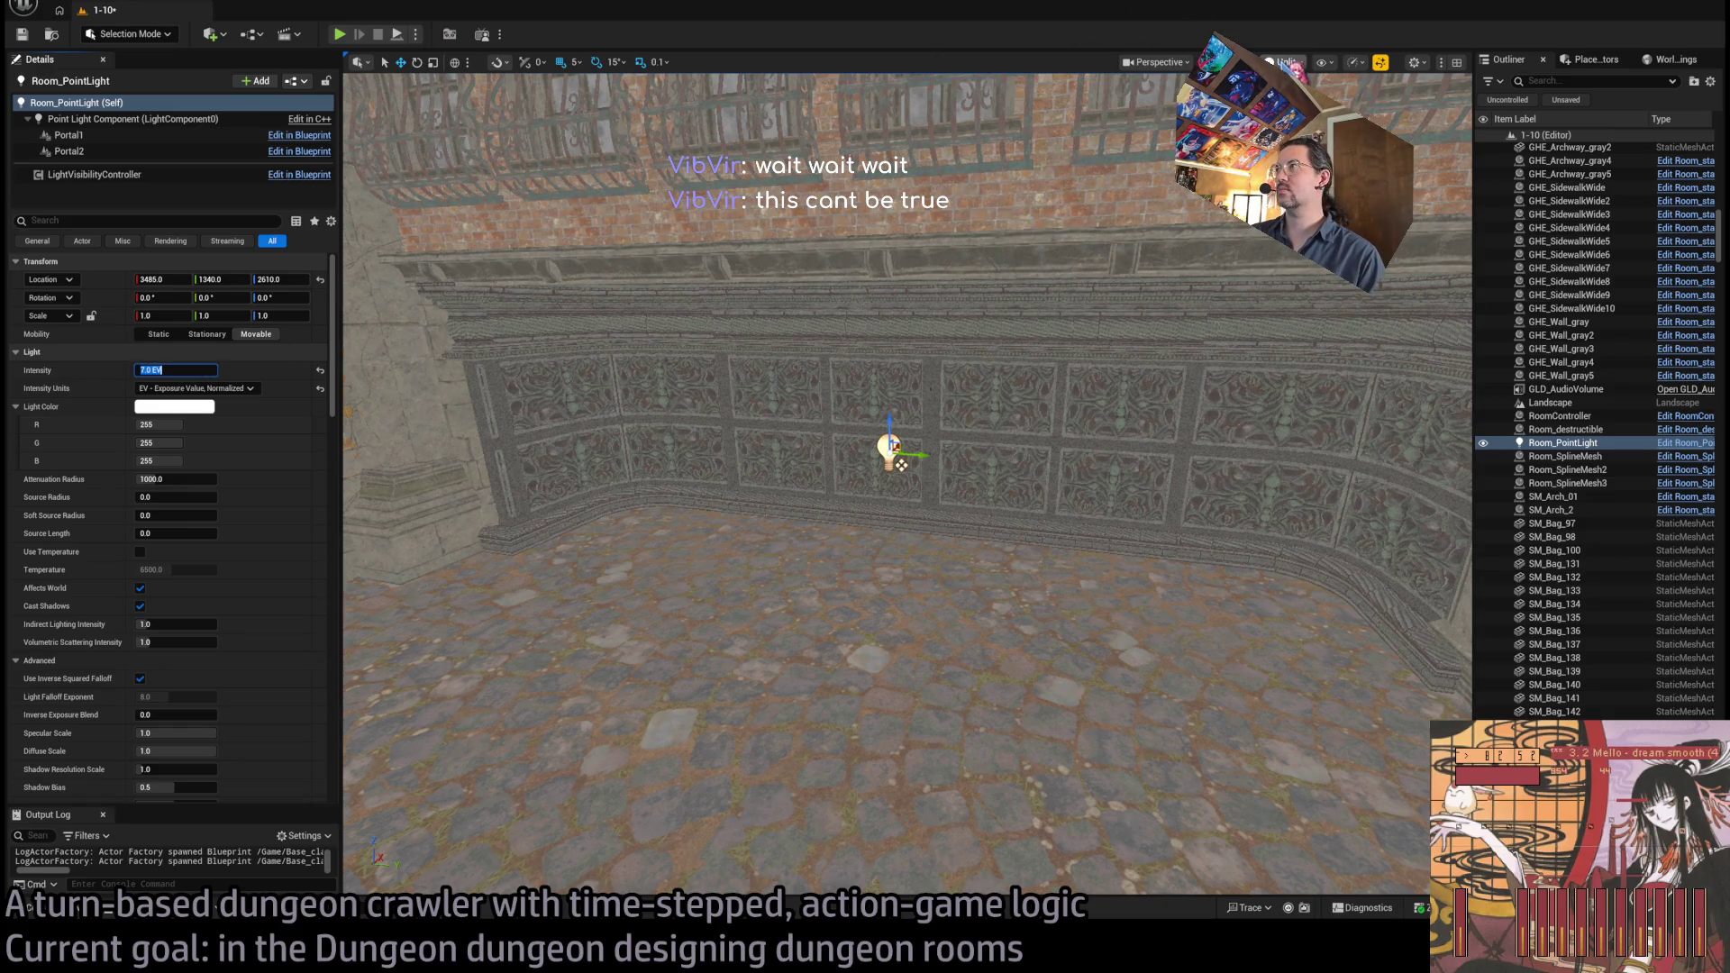
key(alt+4)
scroll(850, 357, up, 5)
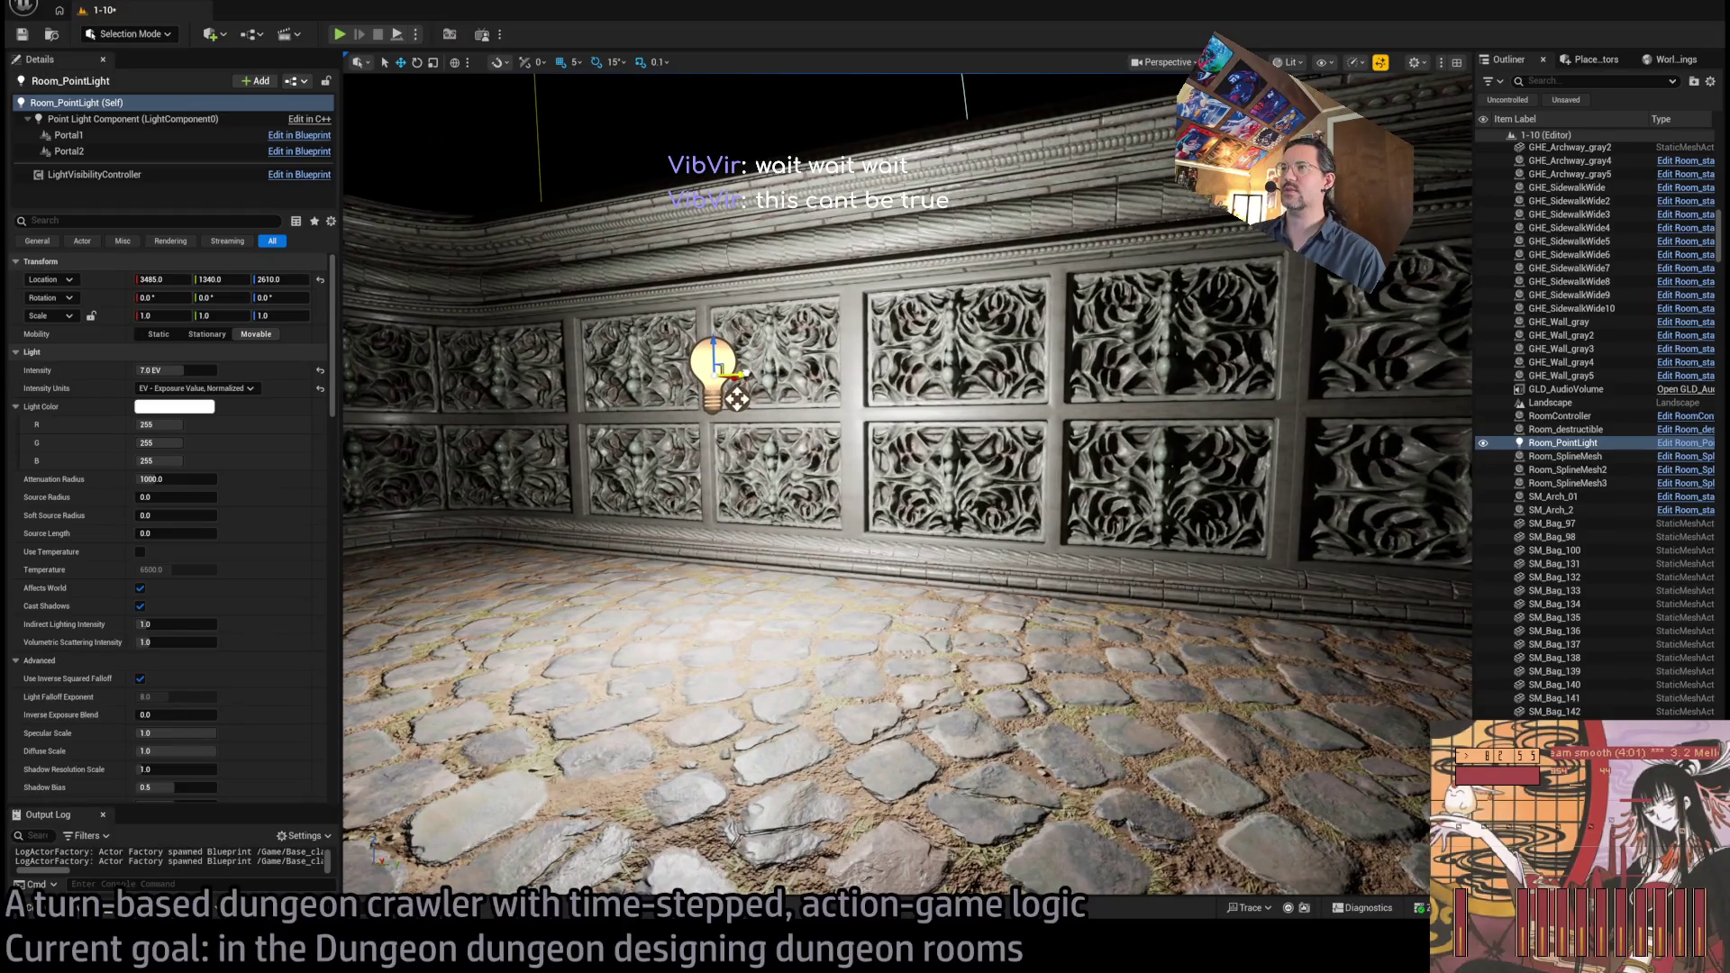
mouse_move(737, 399)
mouse_down()
mouse_move(514, 404)
mouse_move(1144, 377)
mouse_move(994, 389)
mouse_move(415, 351)
mouse_move(910, 387)
mouse_move(734, 505)
mouse_move(696, 582)
mouse_move(801, 531)
mouse_up()
Set the point light's Source Radius to 50
scroll(522, 351, down, 5)
scroll(910, 387, up, 3)
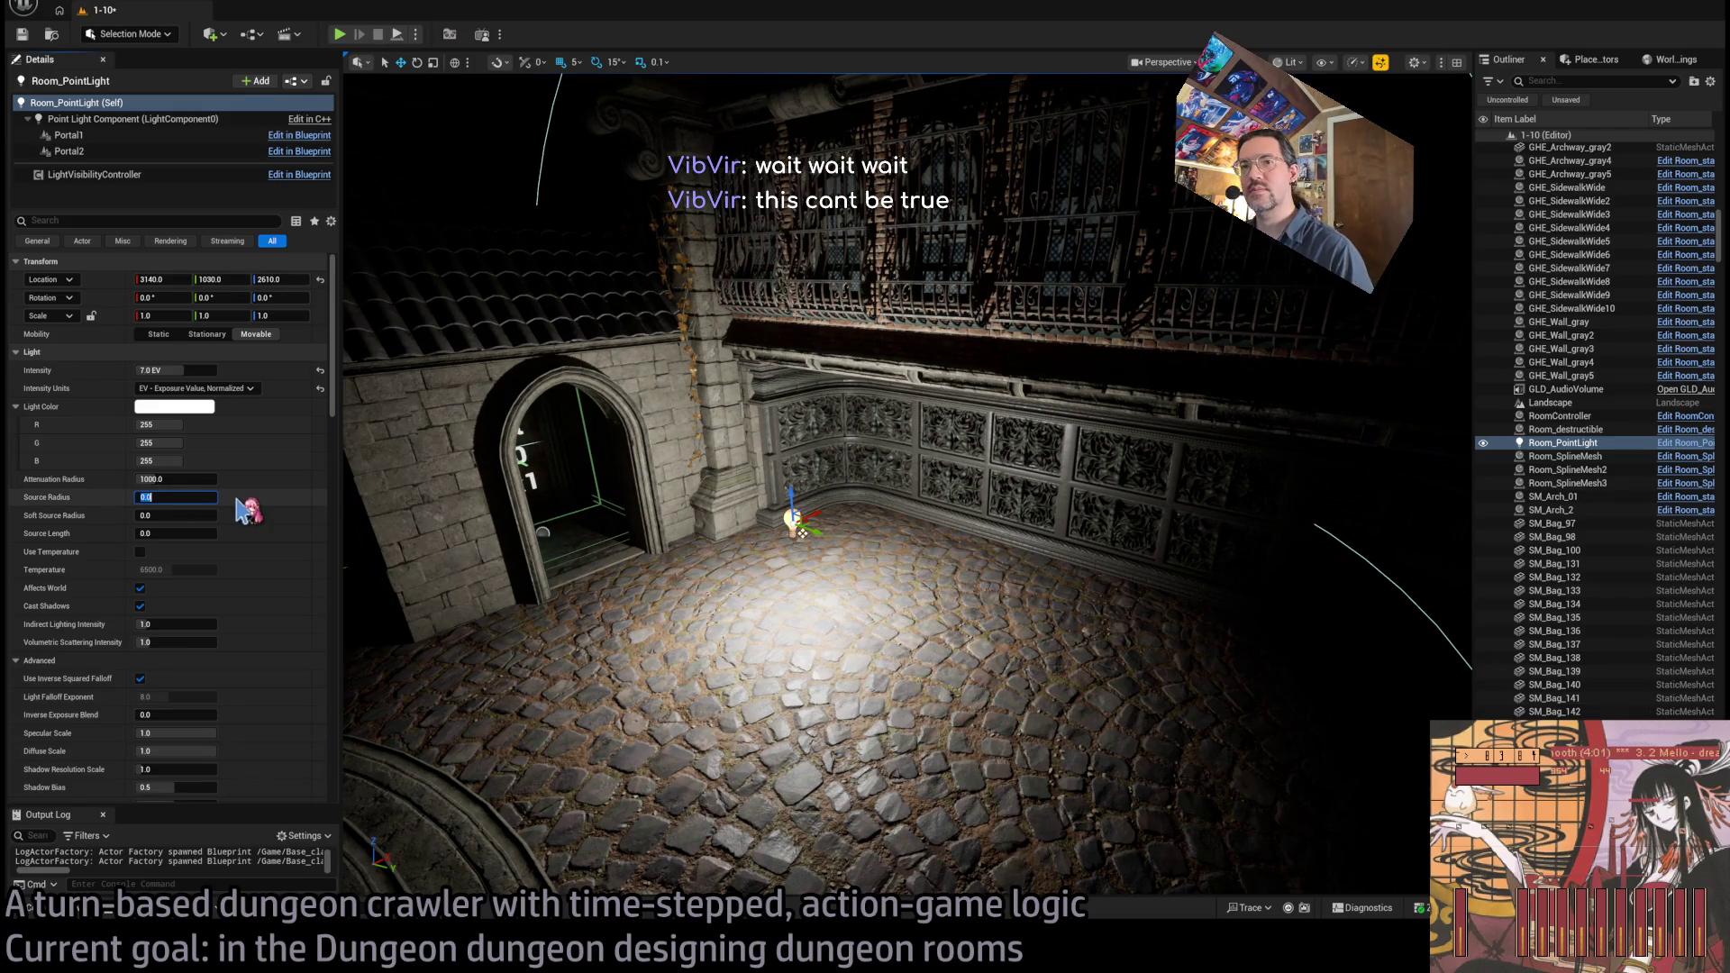
text(25)
key(Return)
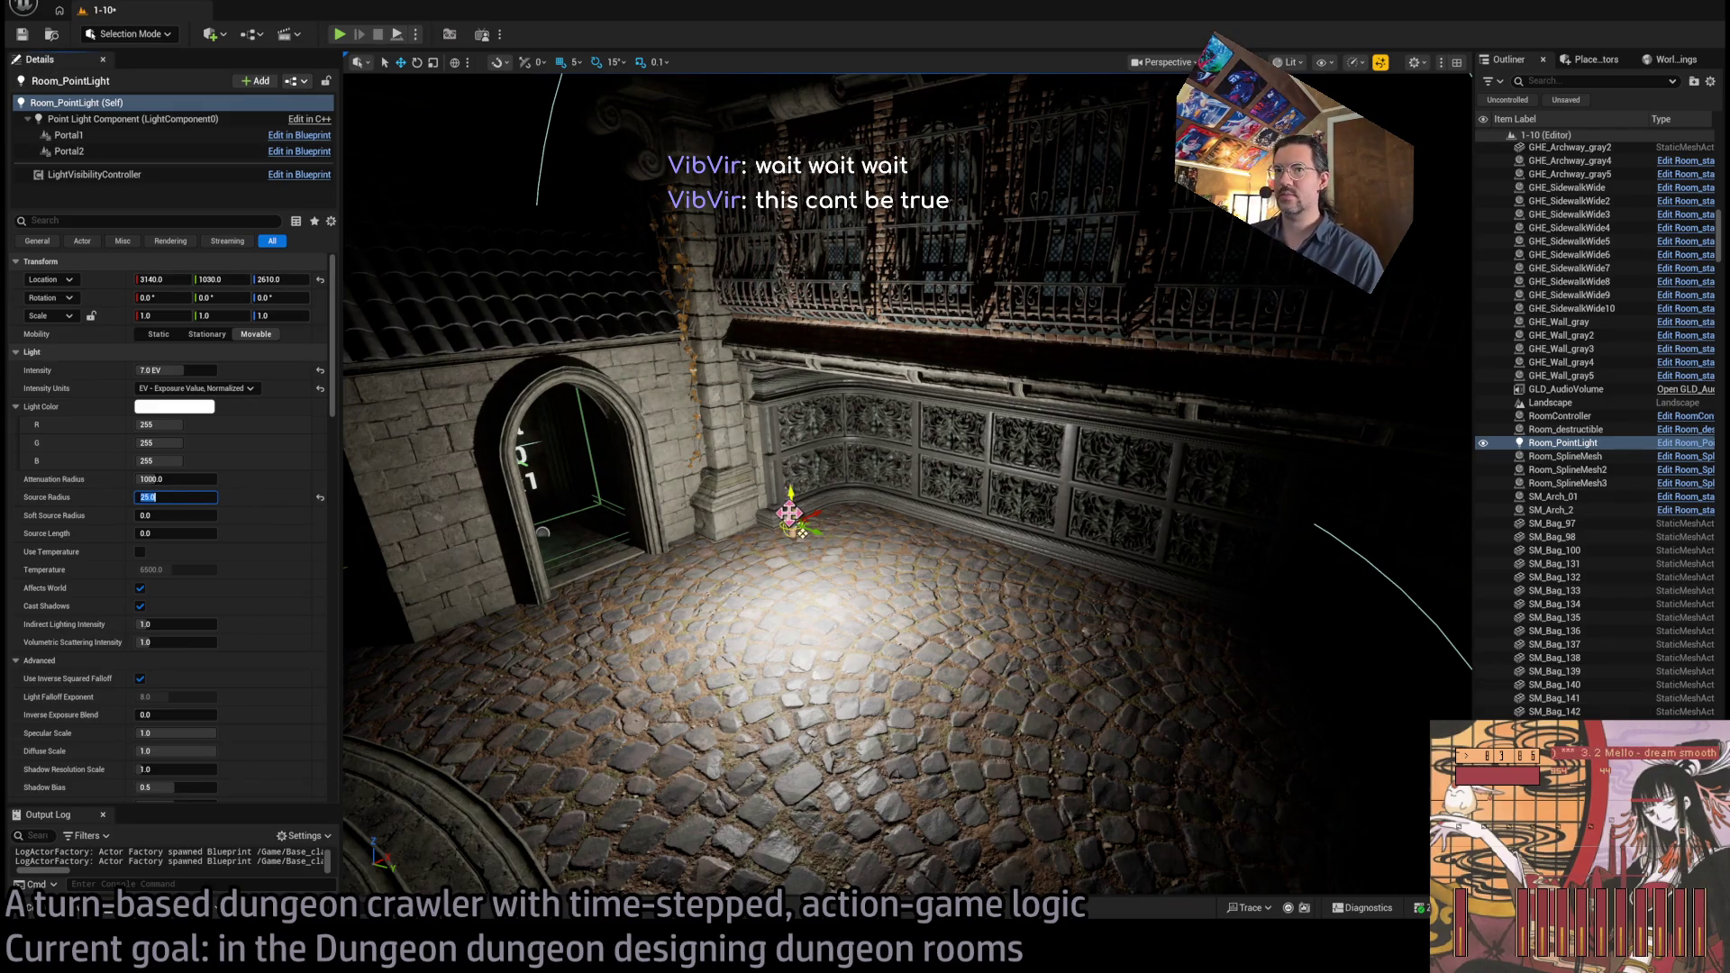
scroll(907, 484, up, 6)
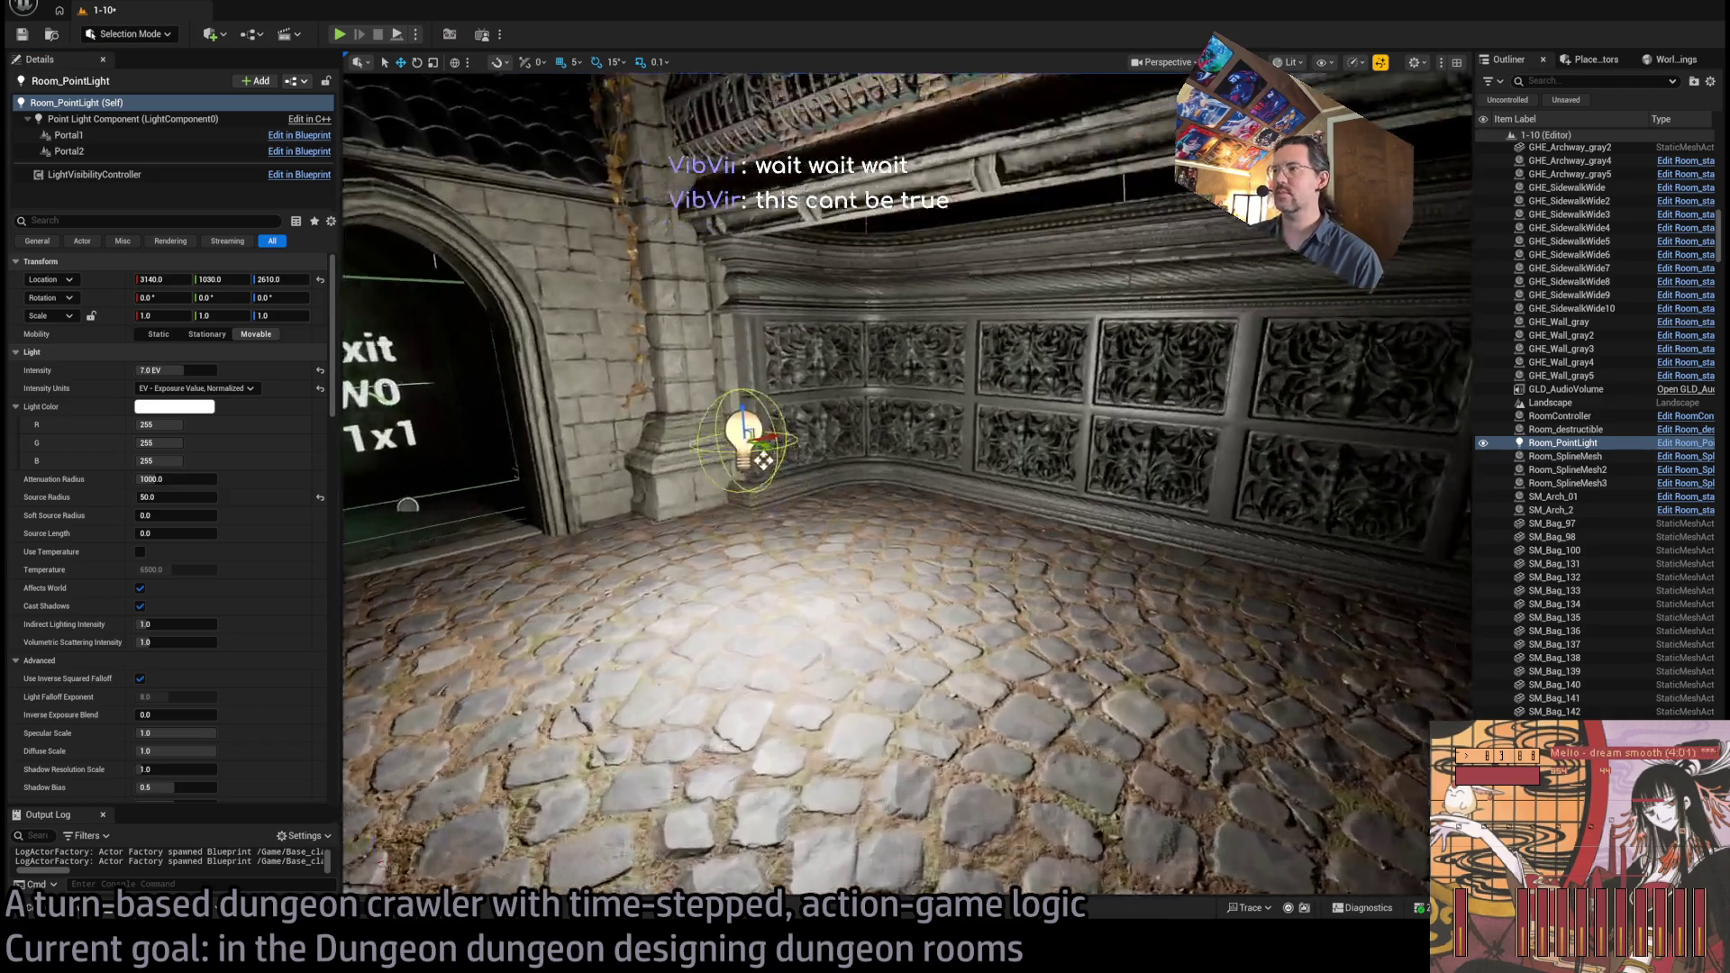
scroll(501, 560, down, 4)
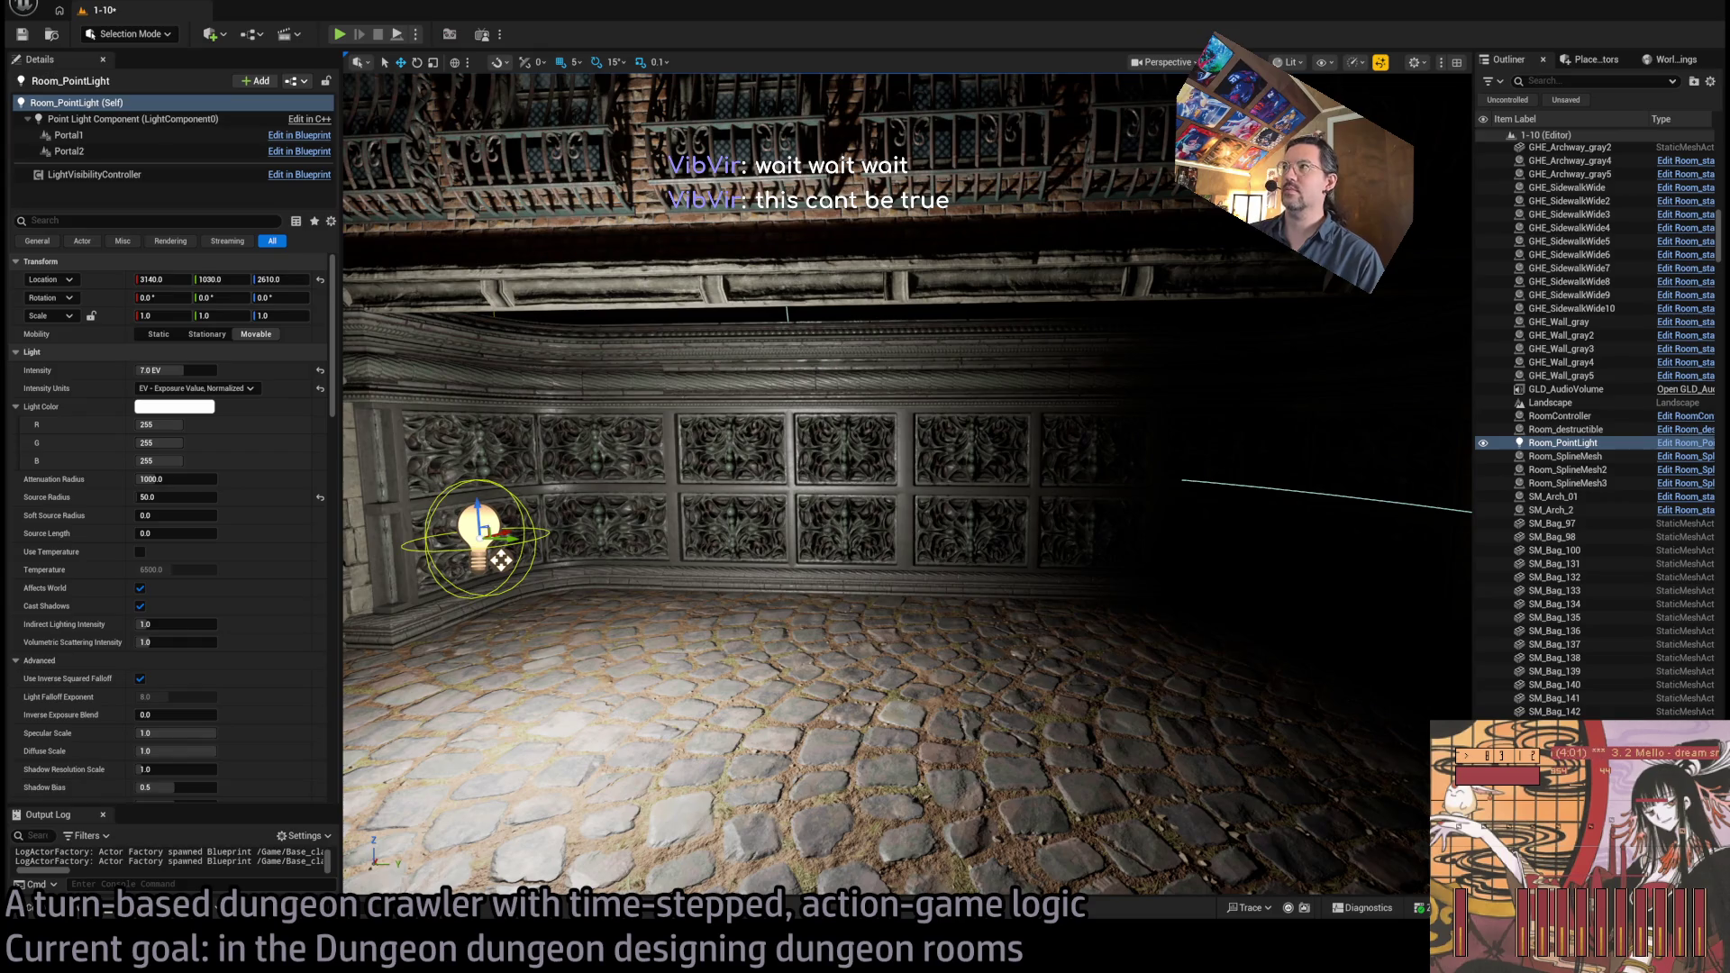
Compare unlit and lit views, frame the light and view the Exit W0 archway
key(alt+3)
key(f)
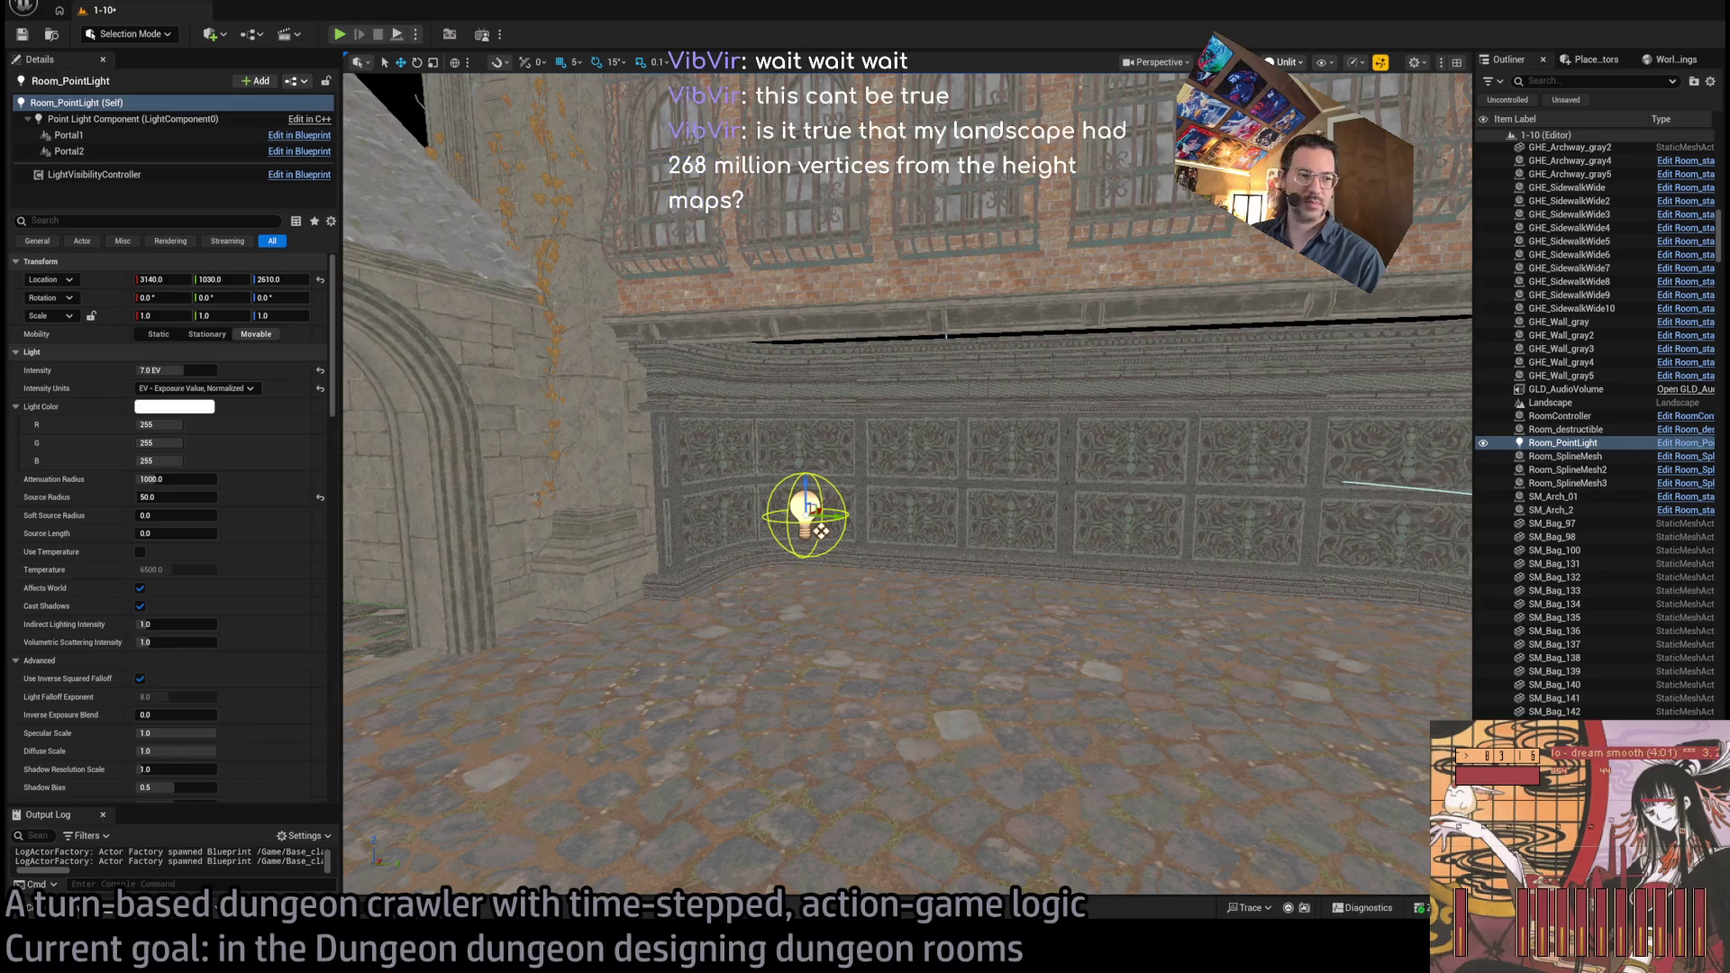
key(alt+4)
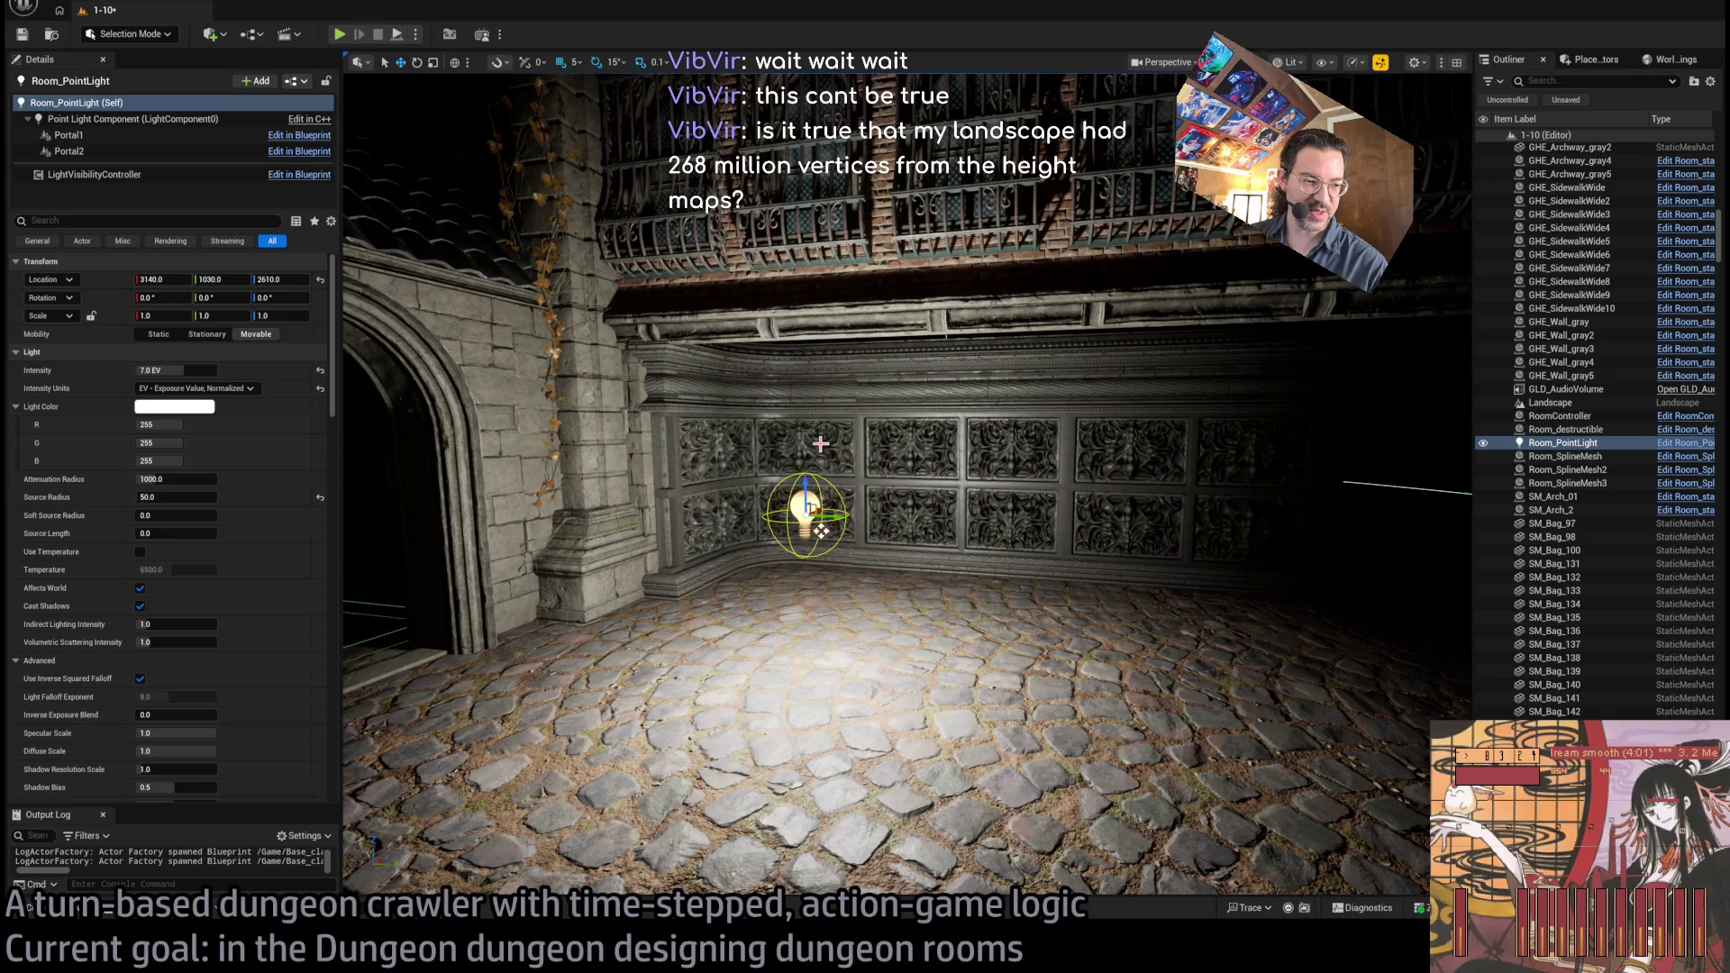
mouse_move(865, 417)
mouse_down()
mouse_move(856, 396)
mouse_move(888, 340)
mouse_move(810, 372)
mouse_up()
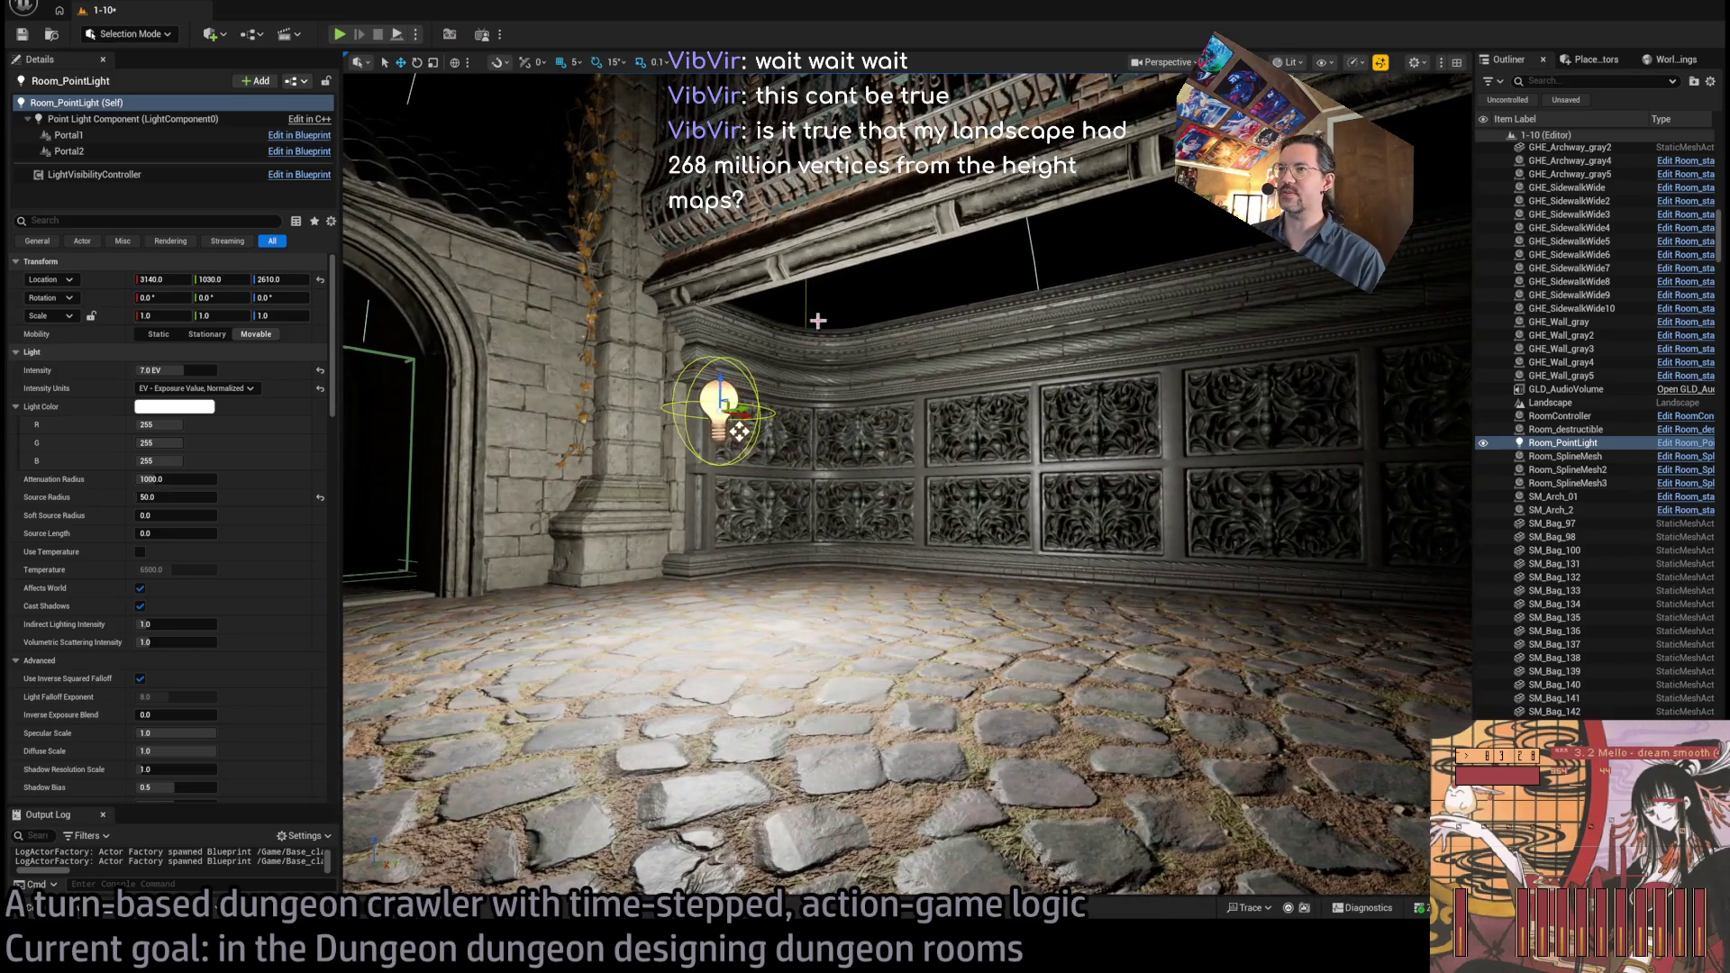
mouse_move(887, 492)
mouse_down()
mouse_move(919, 450)
mouse_move(991, 422)
mouse_move(886, 490)
mouse_up()
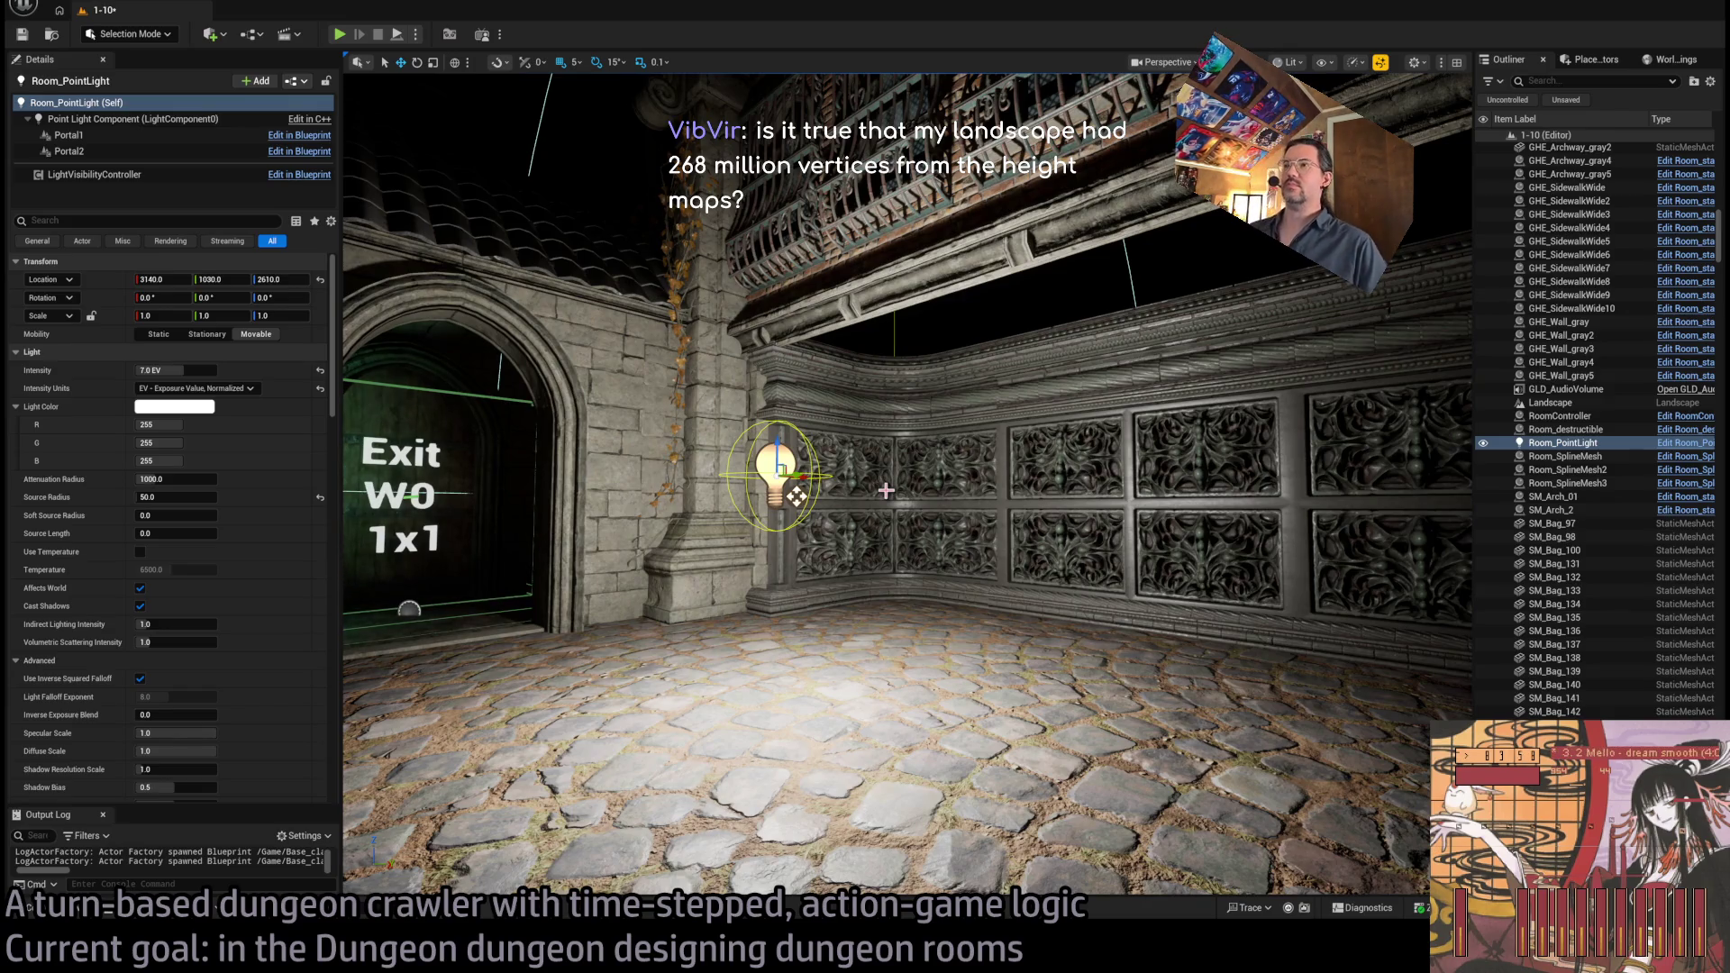
Set the room light's Attenuation Radius to 2000
drag(870, 373, 575, 231)
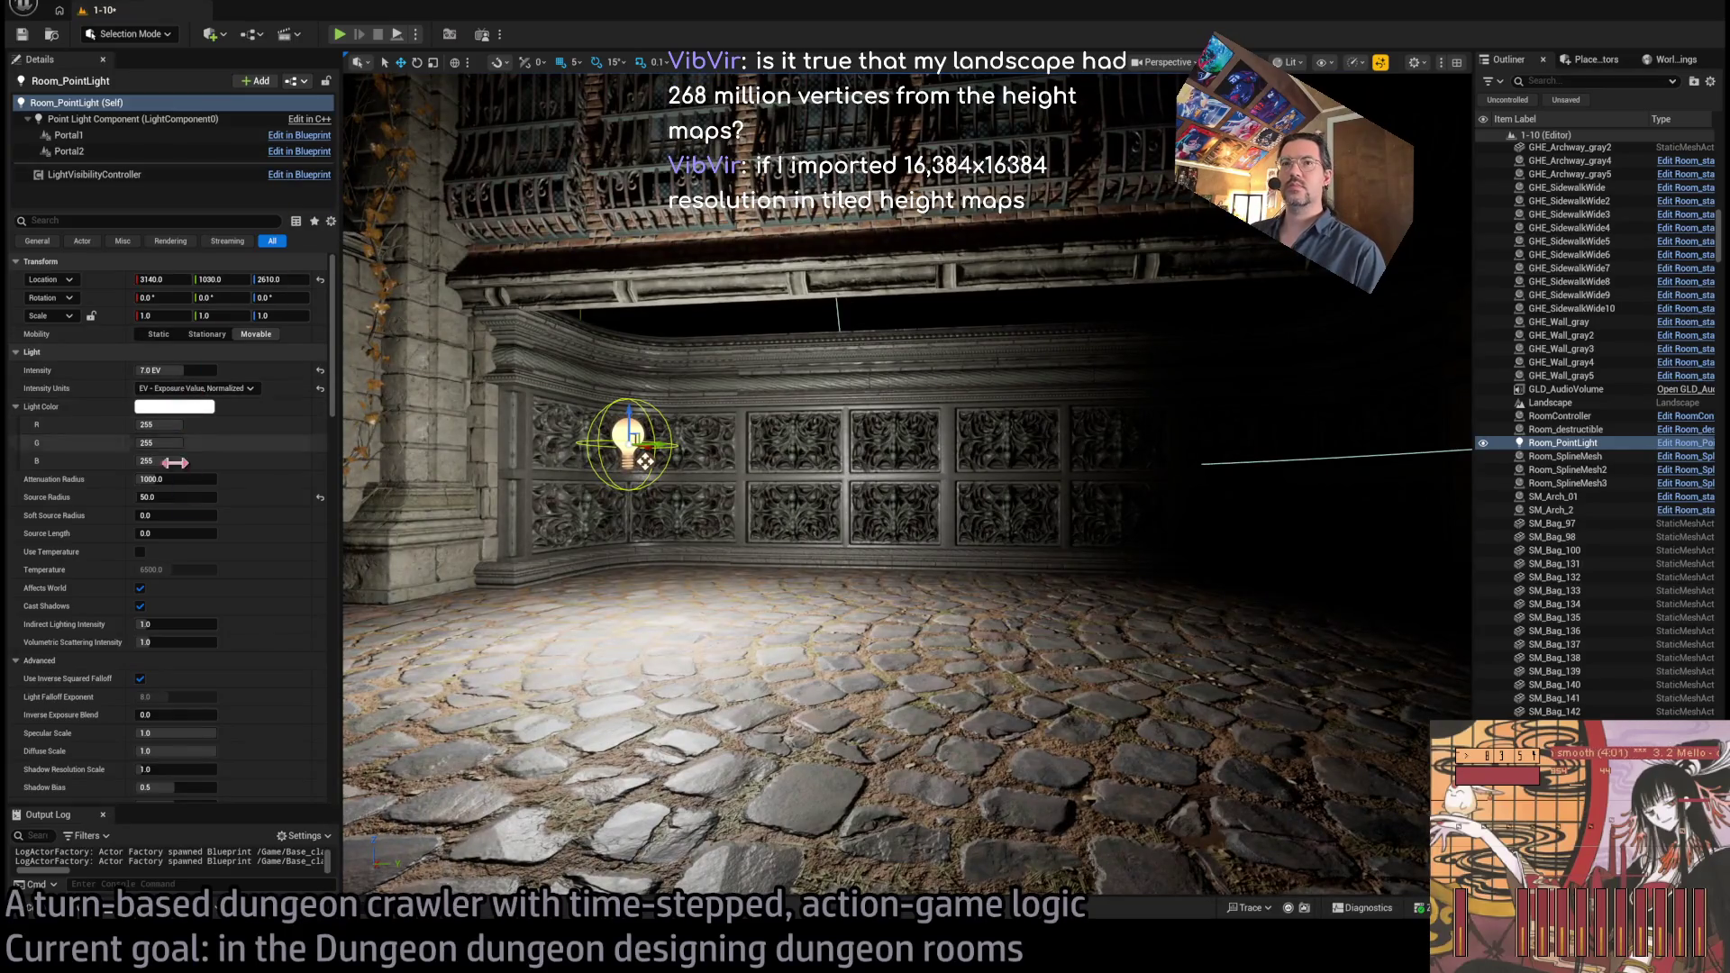
text(000)
key(Return)
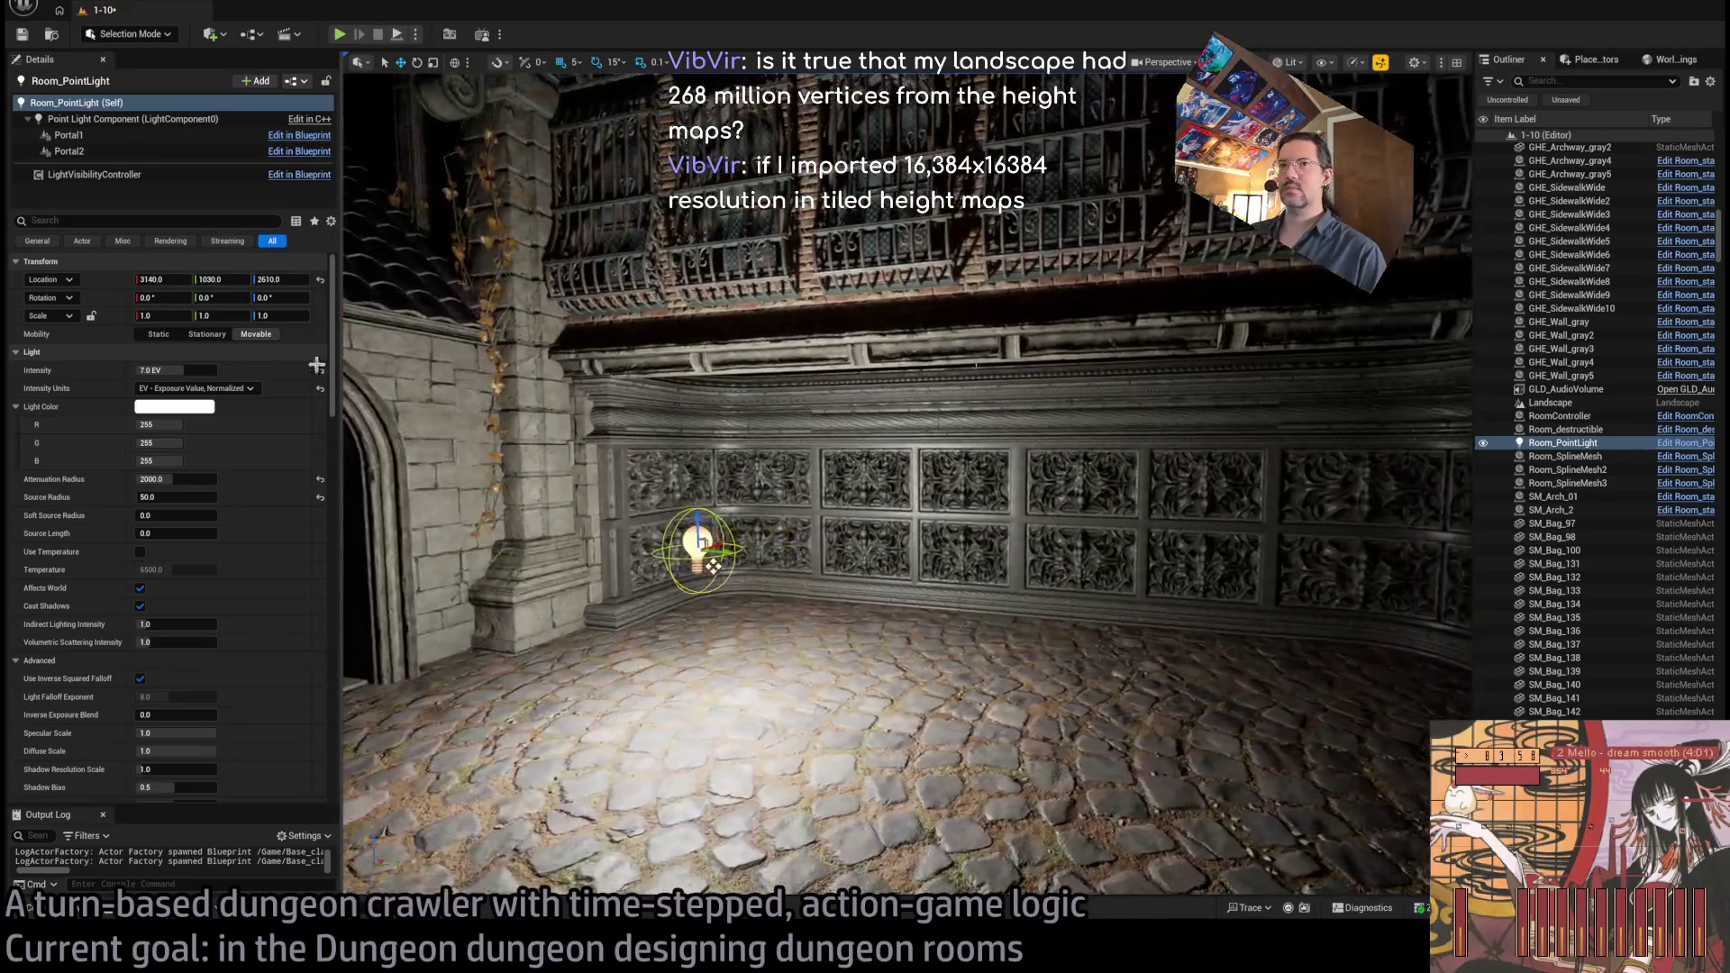
Try 9.0 EV near the arched exit, then settle on 8.0 EV nearer the room centre
click(172, 369)
text(9)
key(Return)
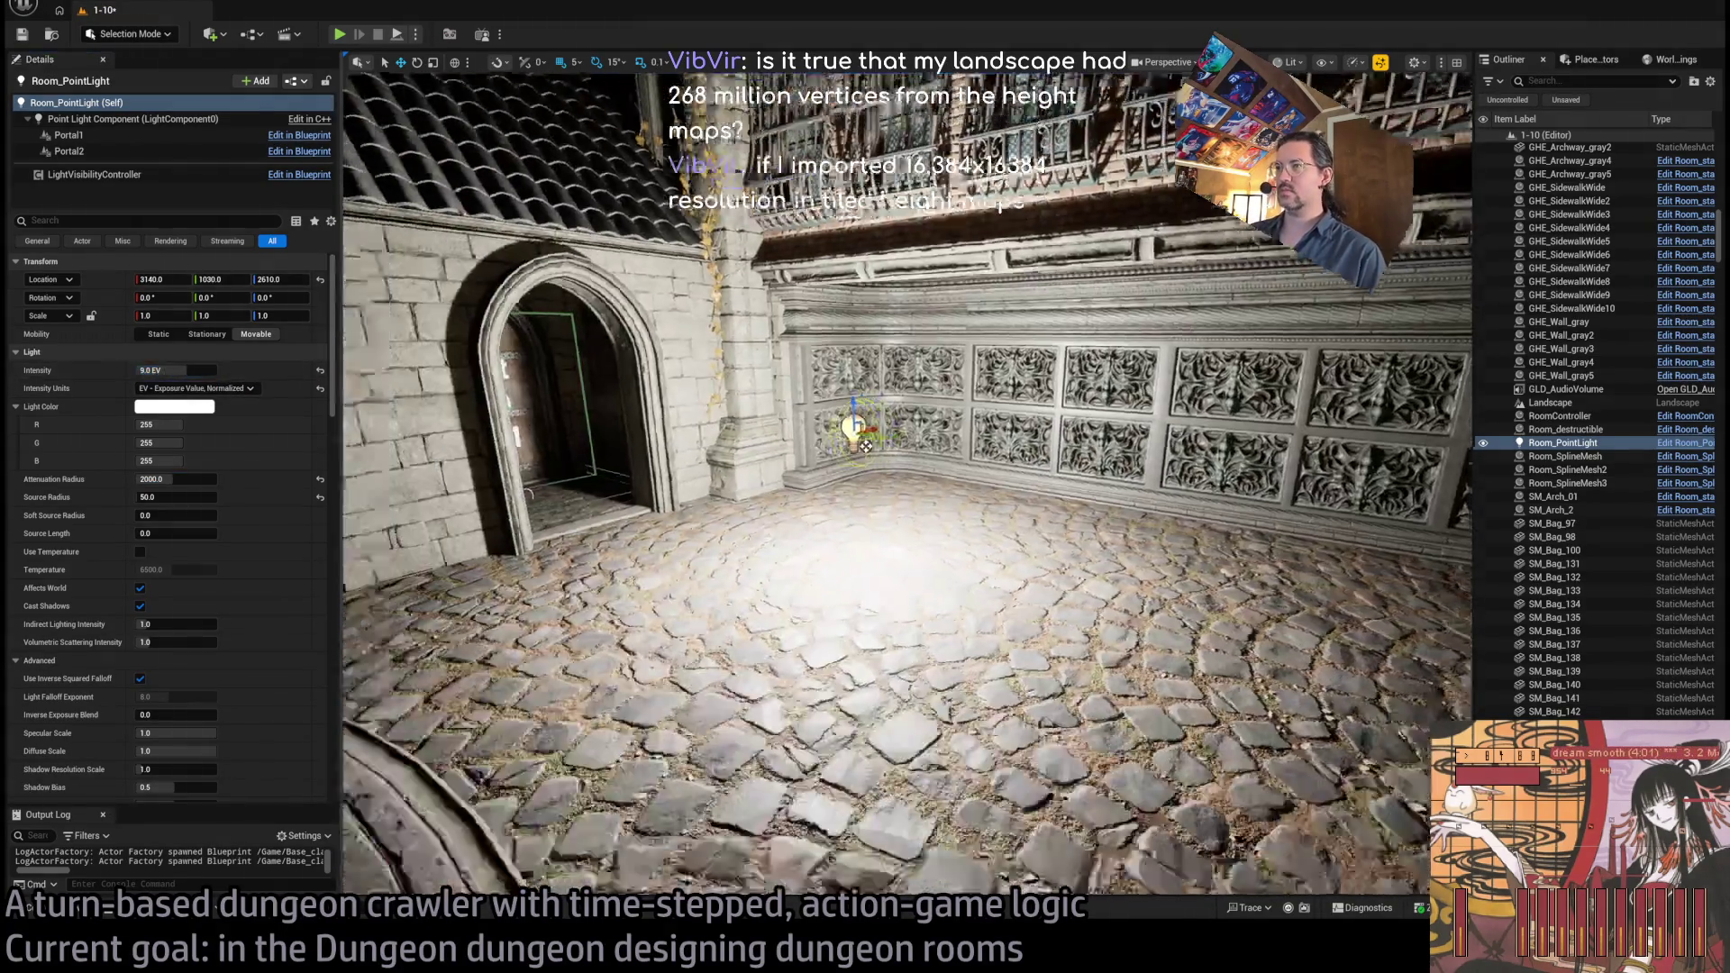
drag(829, 441, 545, 505)
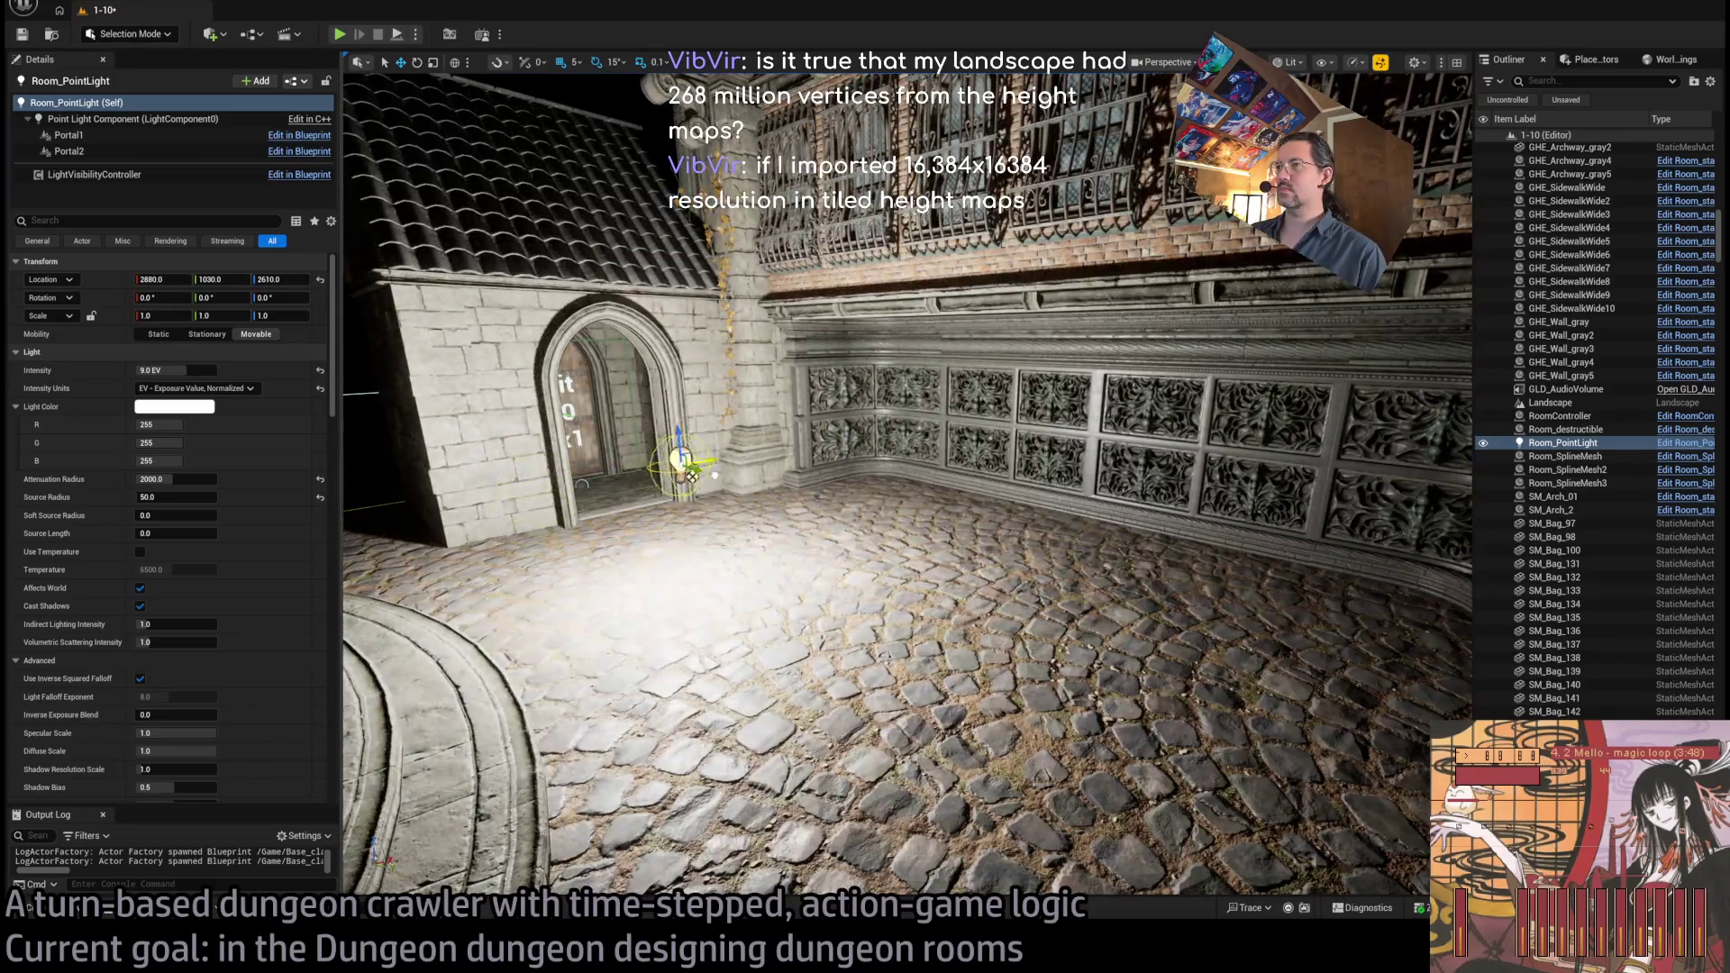
click(171, 370)
text(8)
key(Return)
mouse_move(678, 460)
mouse_down()
mouse_move(707, 455)
mouse_move(649, 432)
mouse_move(698, 396)
mouse_up()
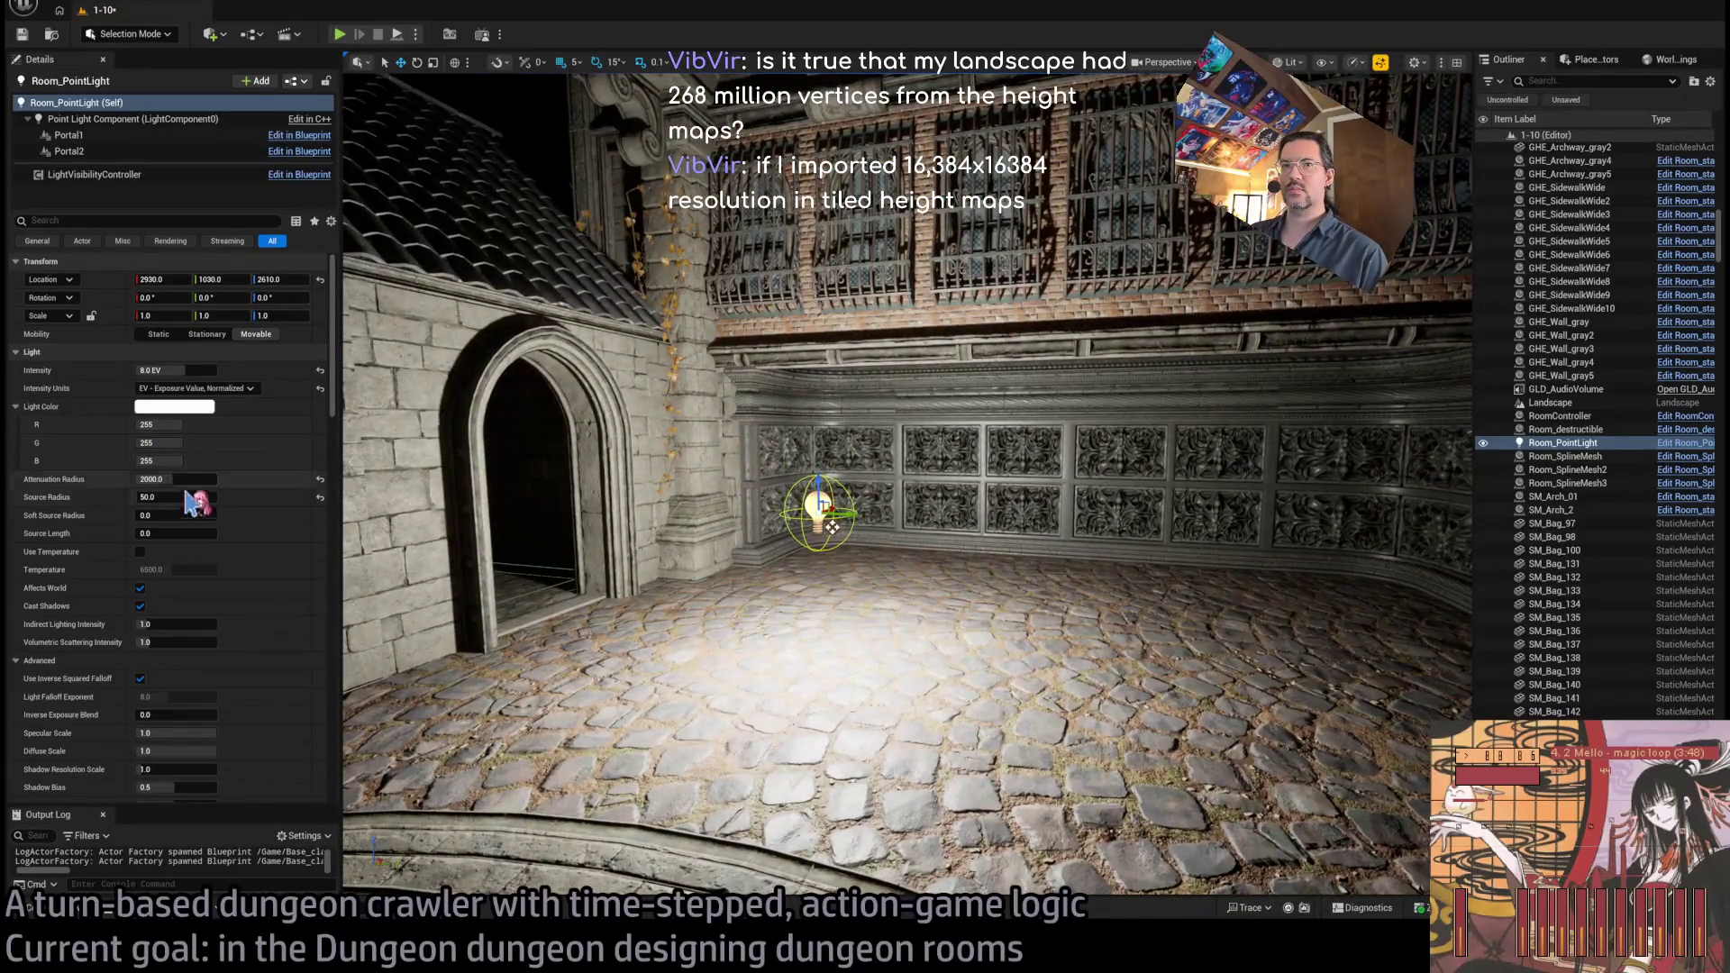
Set the light's Source Radius to 75
click(186, 501)
text(75)
key(Return)
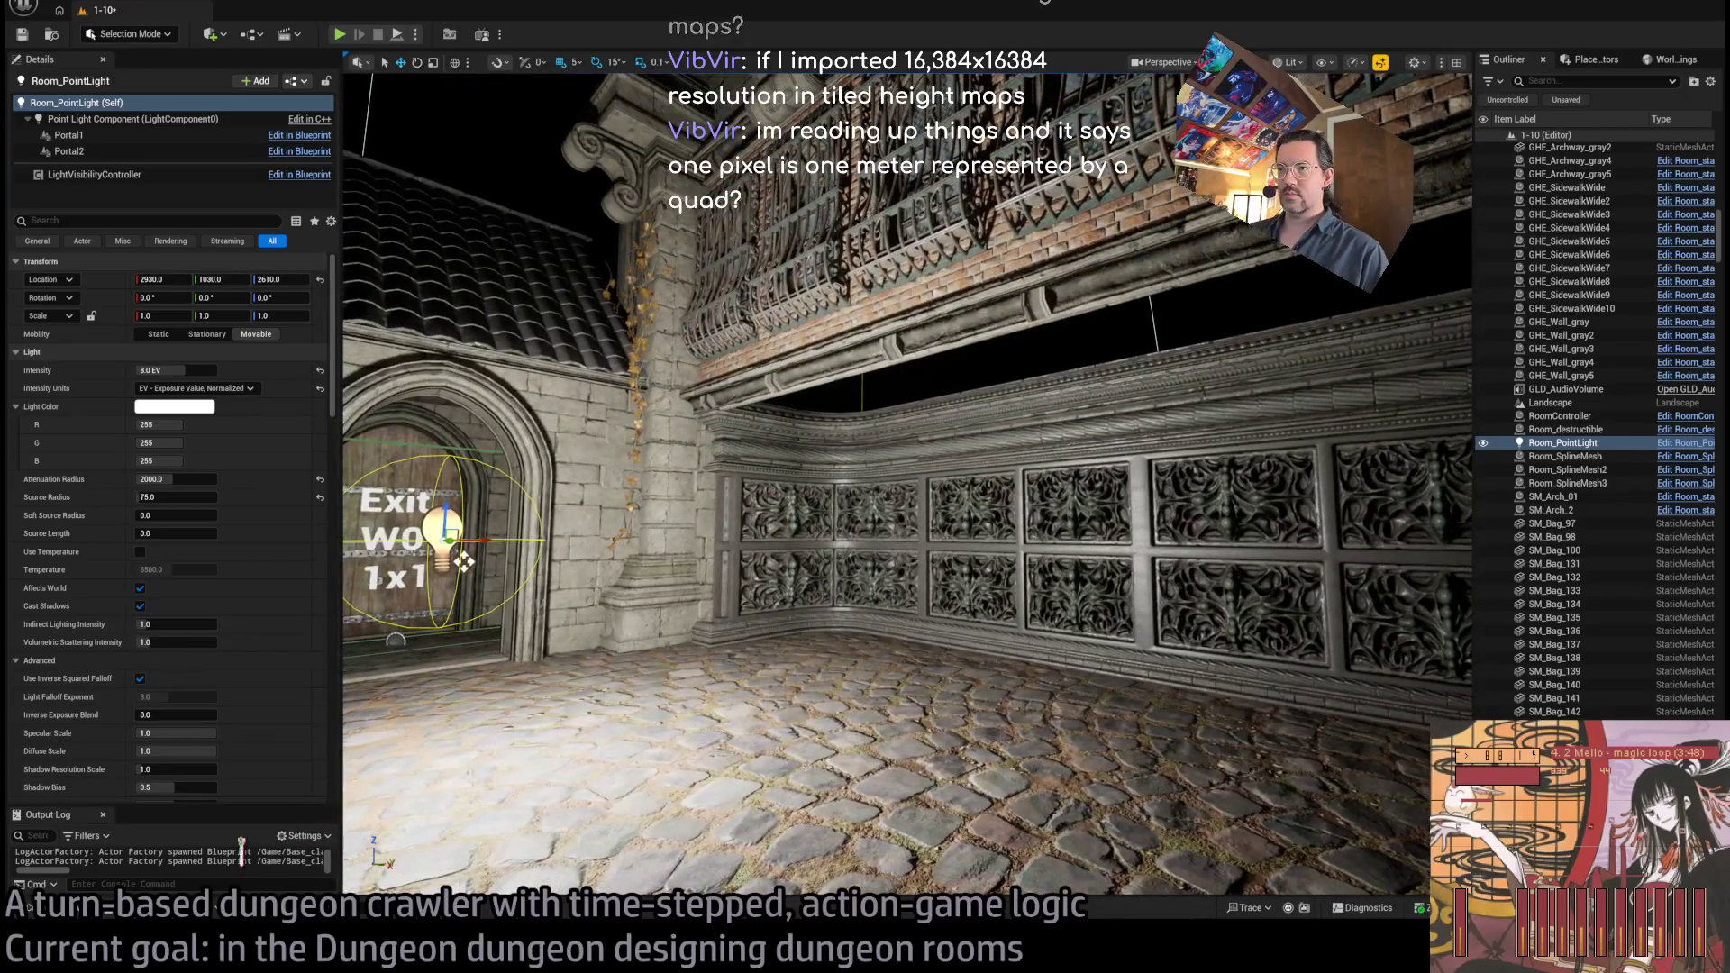
click(64, 910)
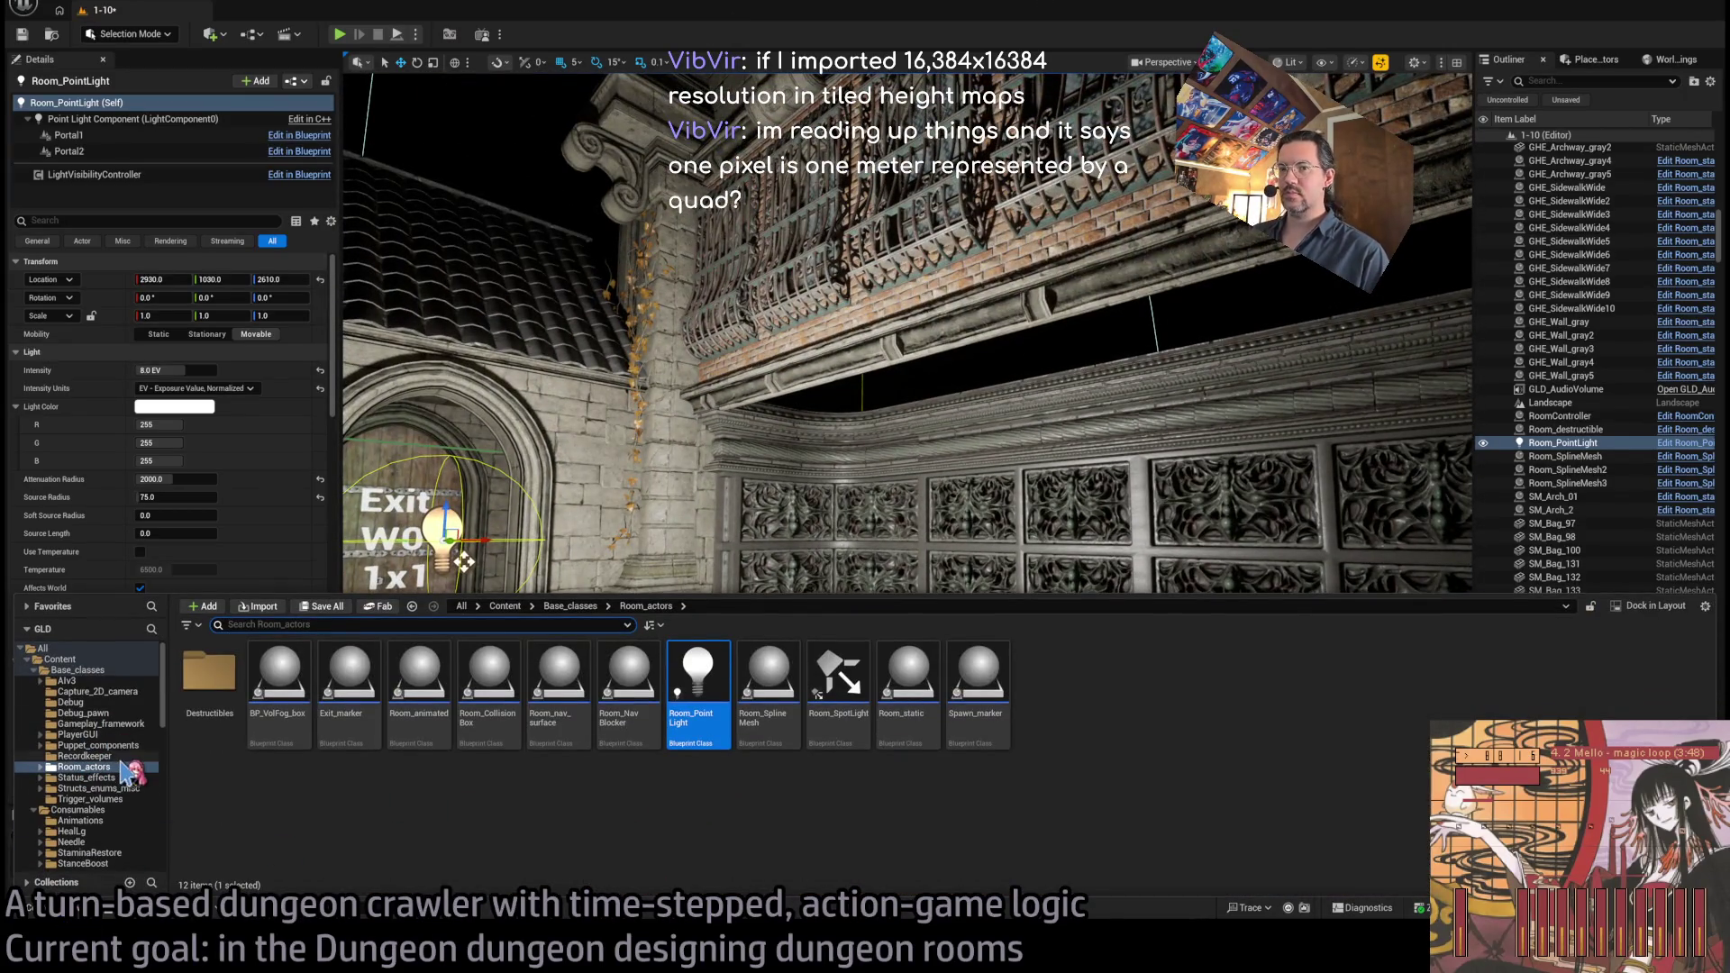
Select the two carved corner wall pieces and nudge them by one unit
mouse_move(826, 519)
mouse_down()
mouse_move(827, 370)
mouse_move(811, 356)
mouse_move(810, 410)
mouse_up()
click(865, 541)
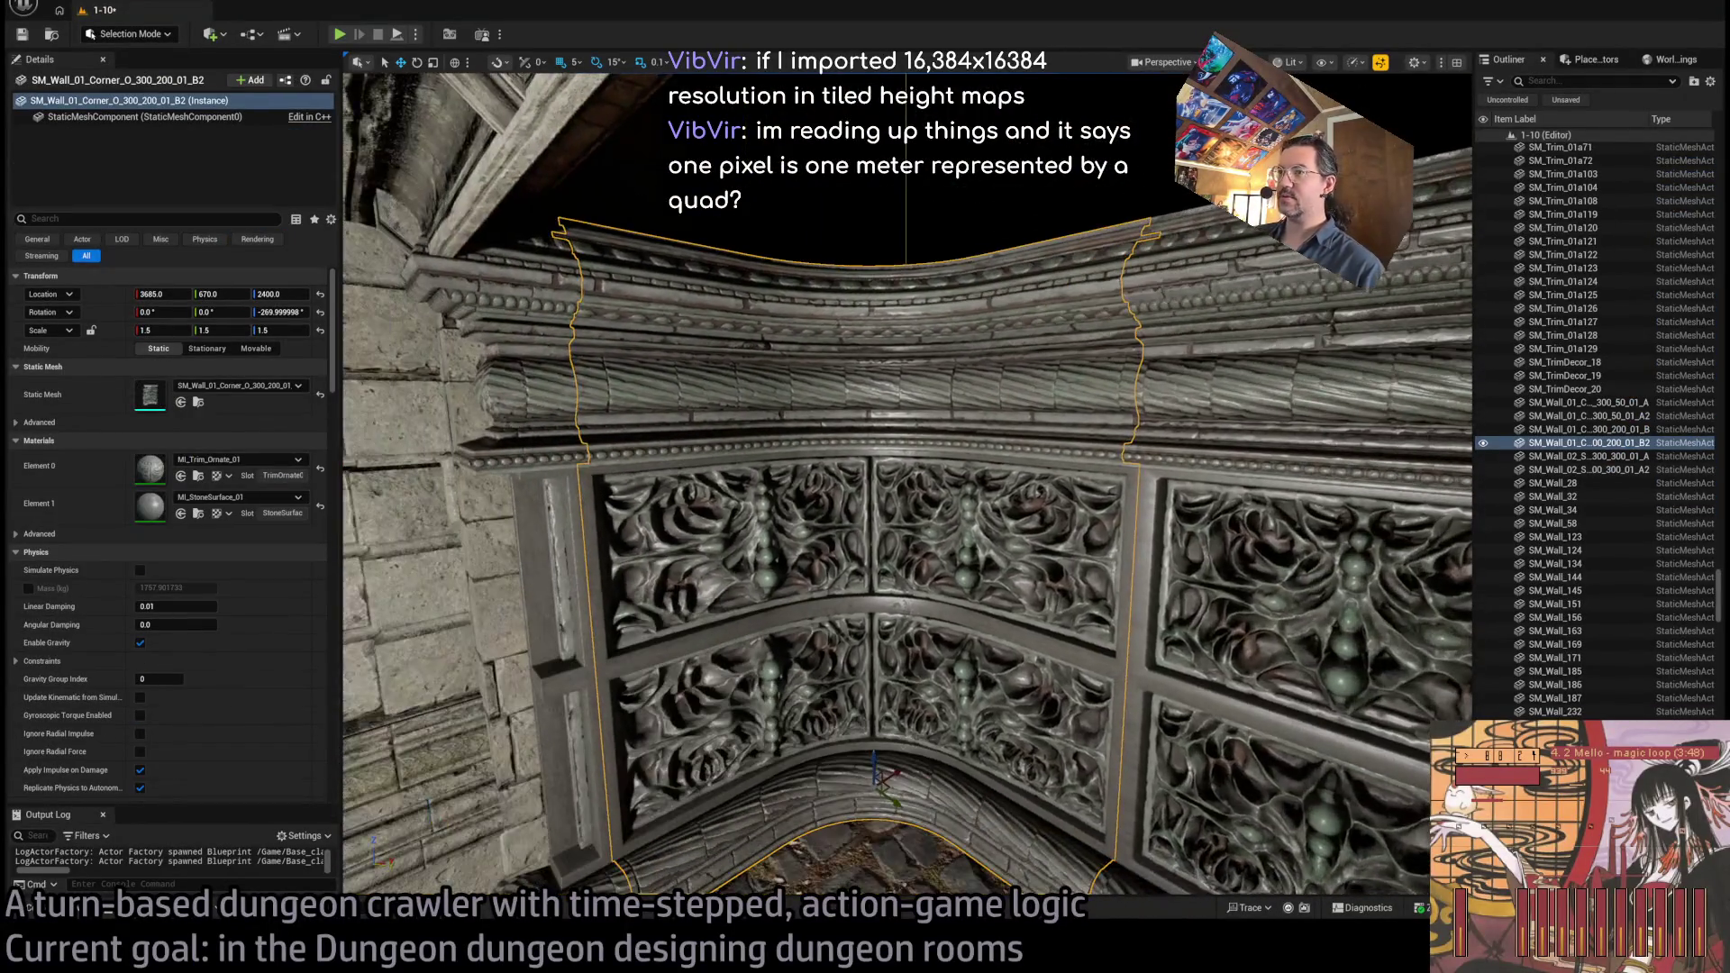
ctrl+click(572, 551)
drag(572, 551, 527, 568)
drag(957, 626, 956, 626)
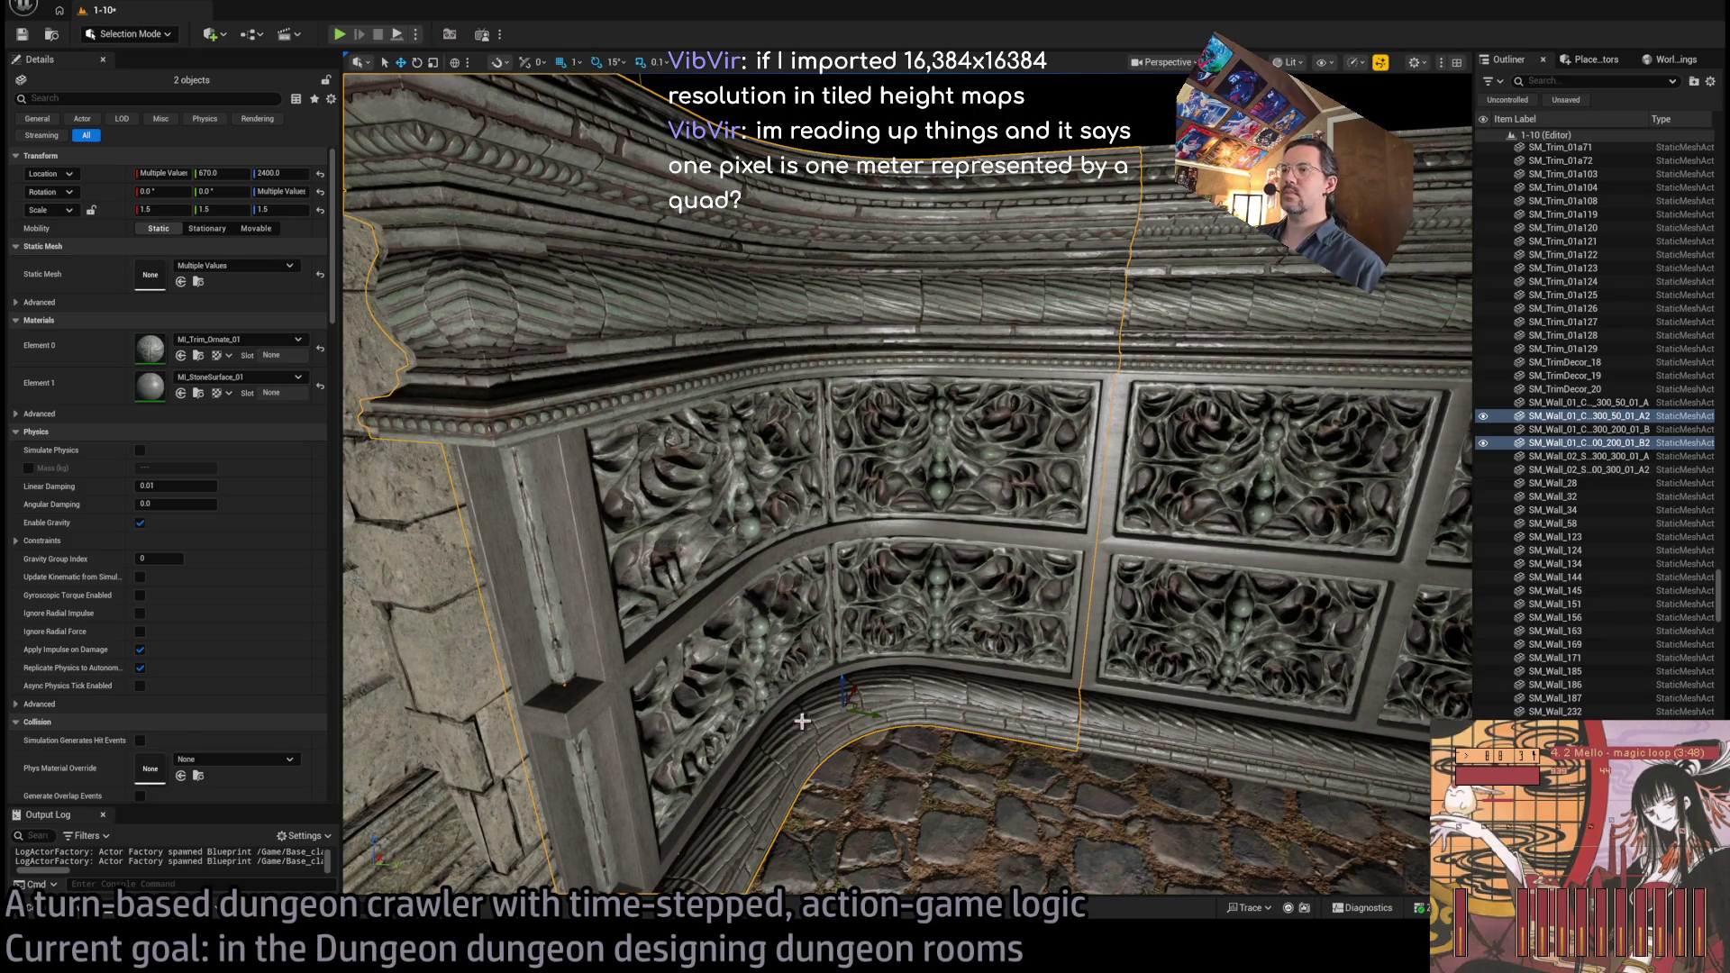
mouse_move(874, 718)
mouse_down()
mouse_move(872, 631)
mouse_move(894, 622)
mouse_move(1273, 662)
mouse_up()
Add the next arch wall piece, nudge the set one unit along X, and undo the Y shift
drag(1046, 652, 1019, 591)
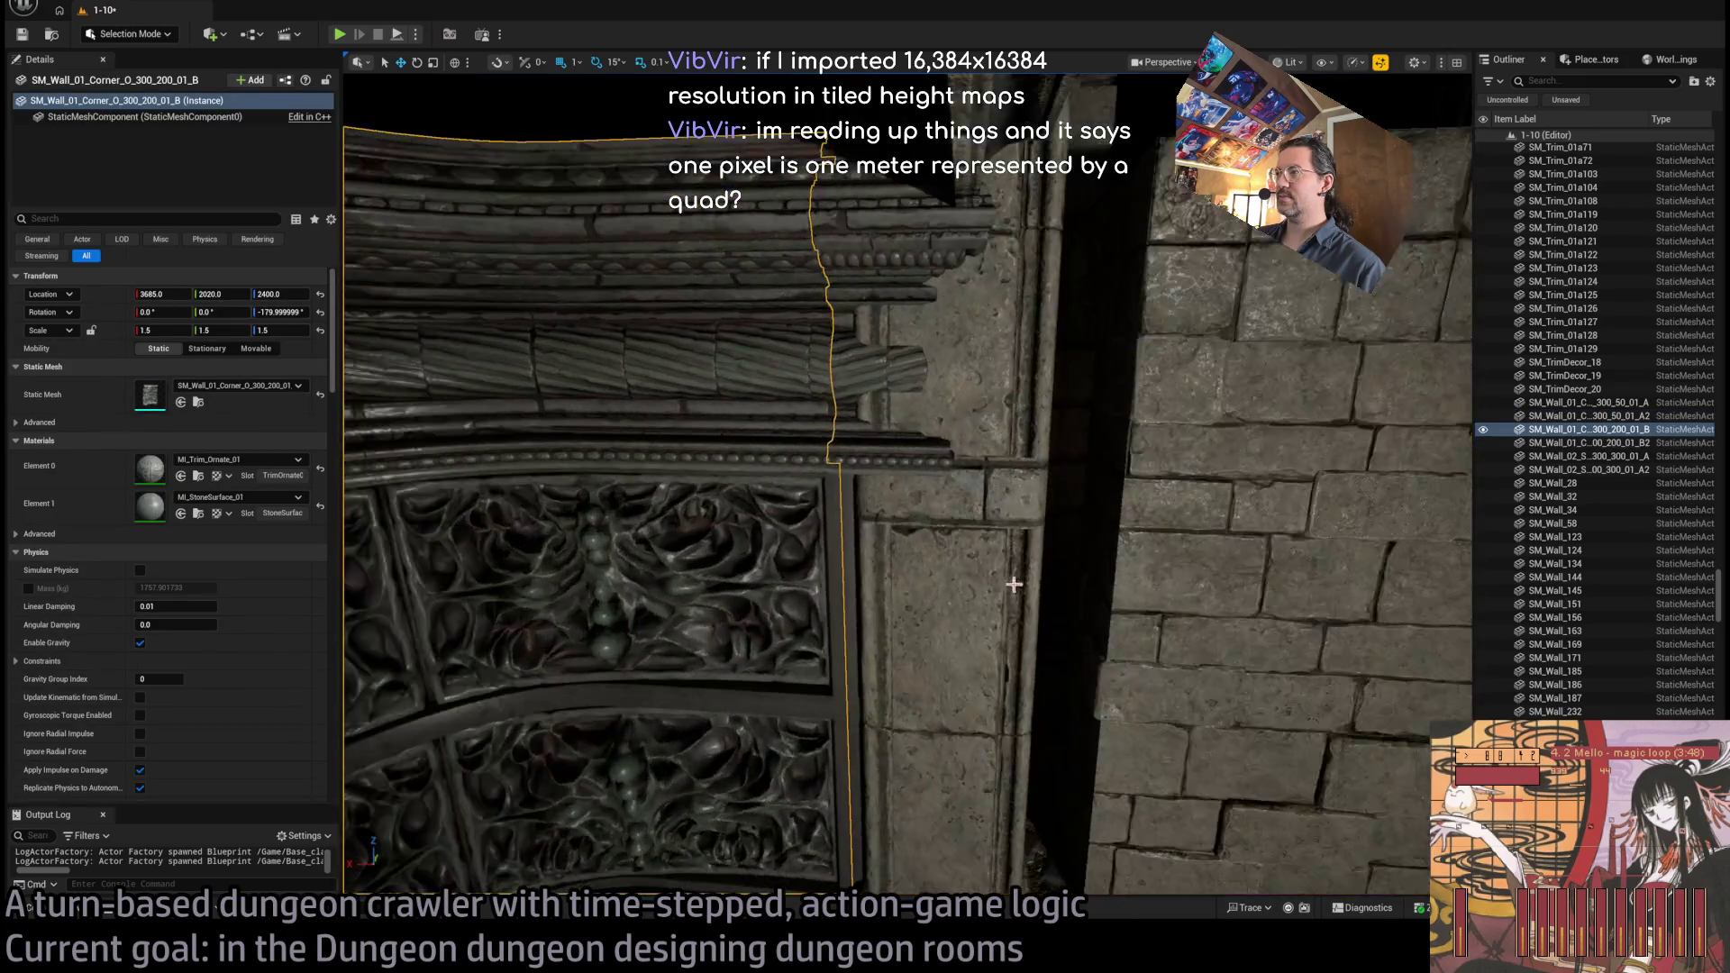
ctrl+click(870, 406)
mouse_move(869, 406)
mouse_down()
mouse_move(860, 486)
mouse_move(851, 333)
mouse_up()
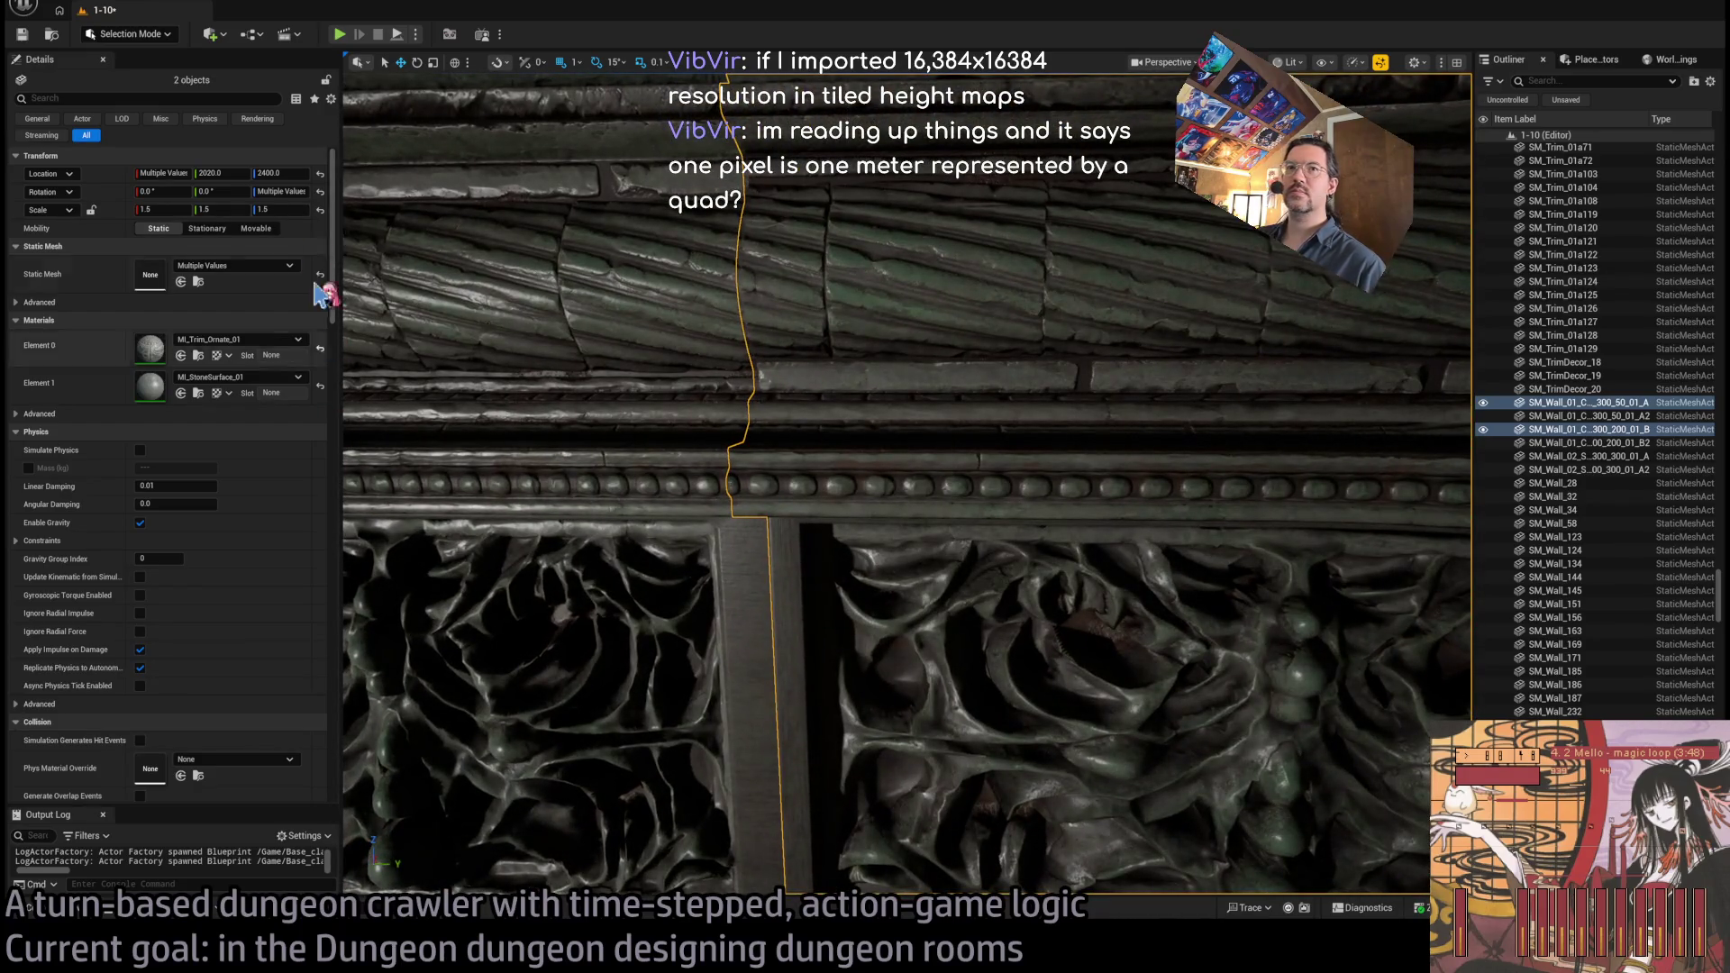
key(f)
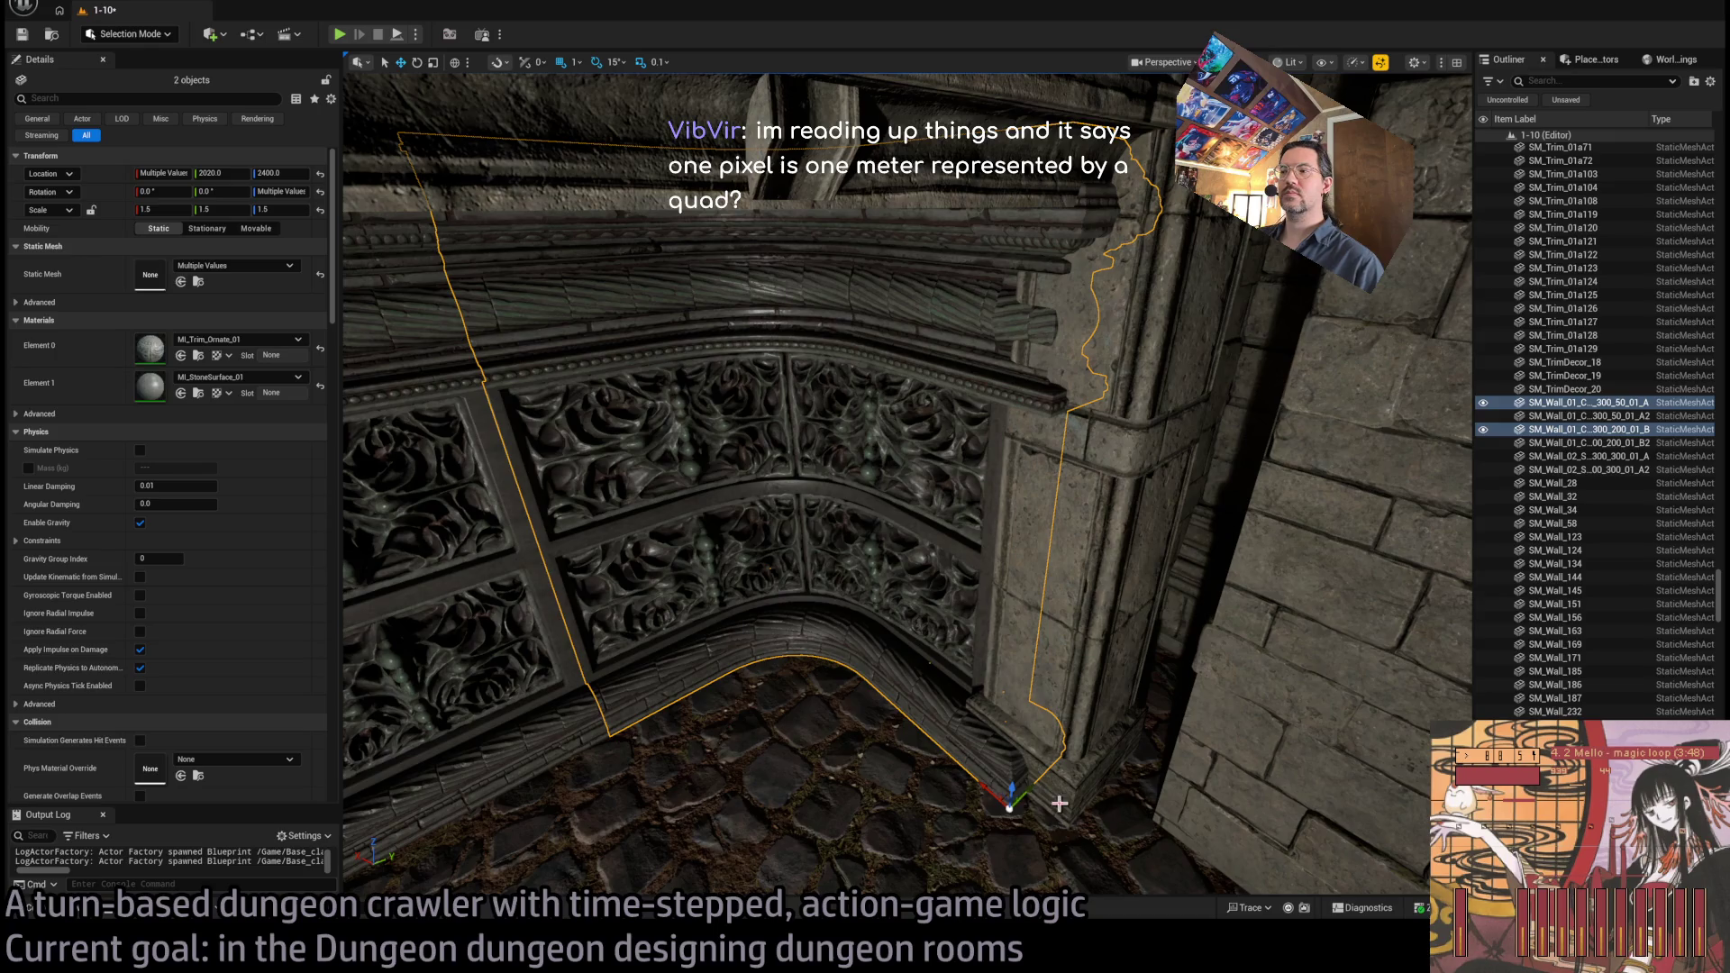
mouse_move(1027, 791)
mouse_down()
mouse_move(973, 721)
mouse_move(874, 667)
mouse_up()
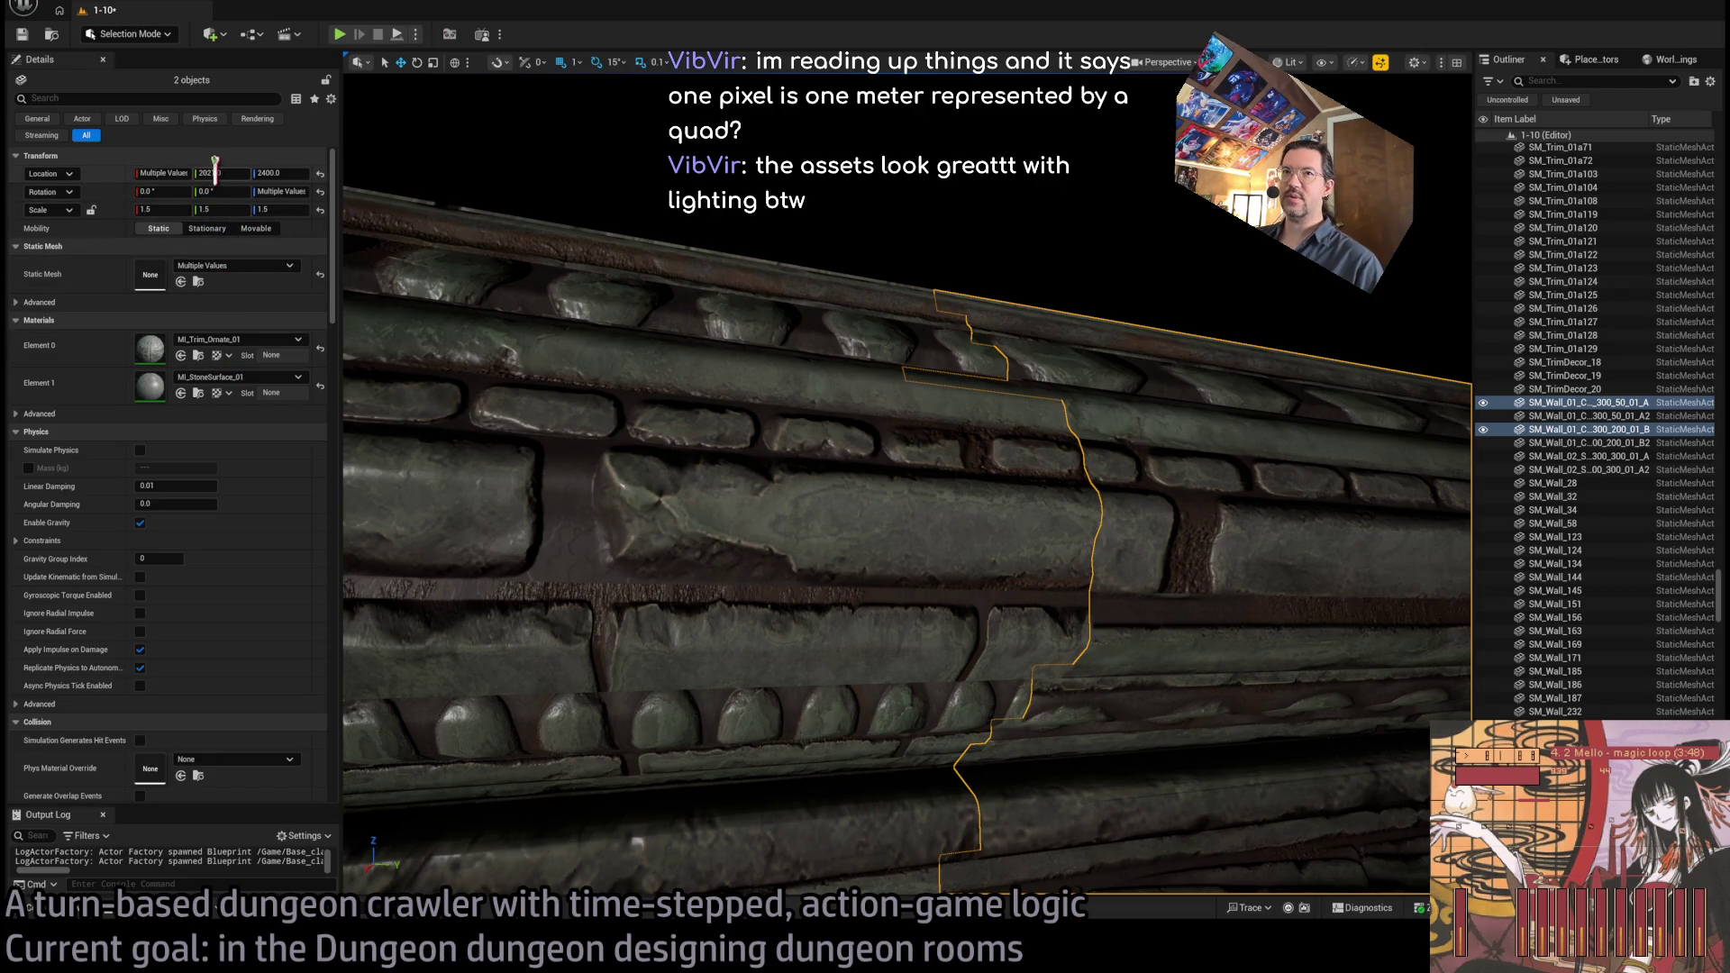
drag(213, 171, 223, 171)
key(ctrl+z)
Deselect the wall pieces and save the level
key(Escape)
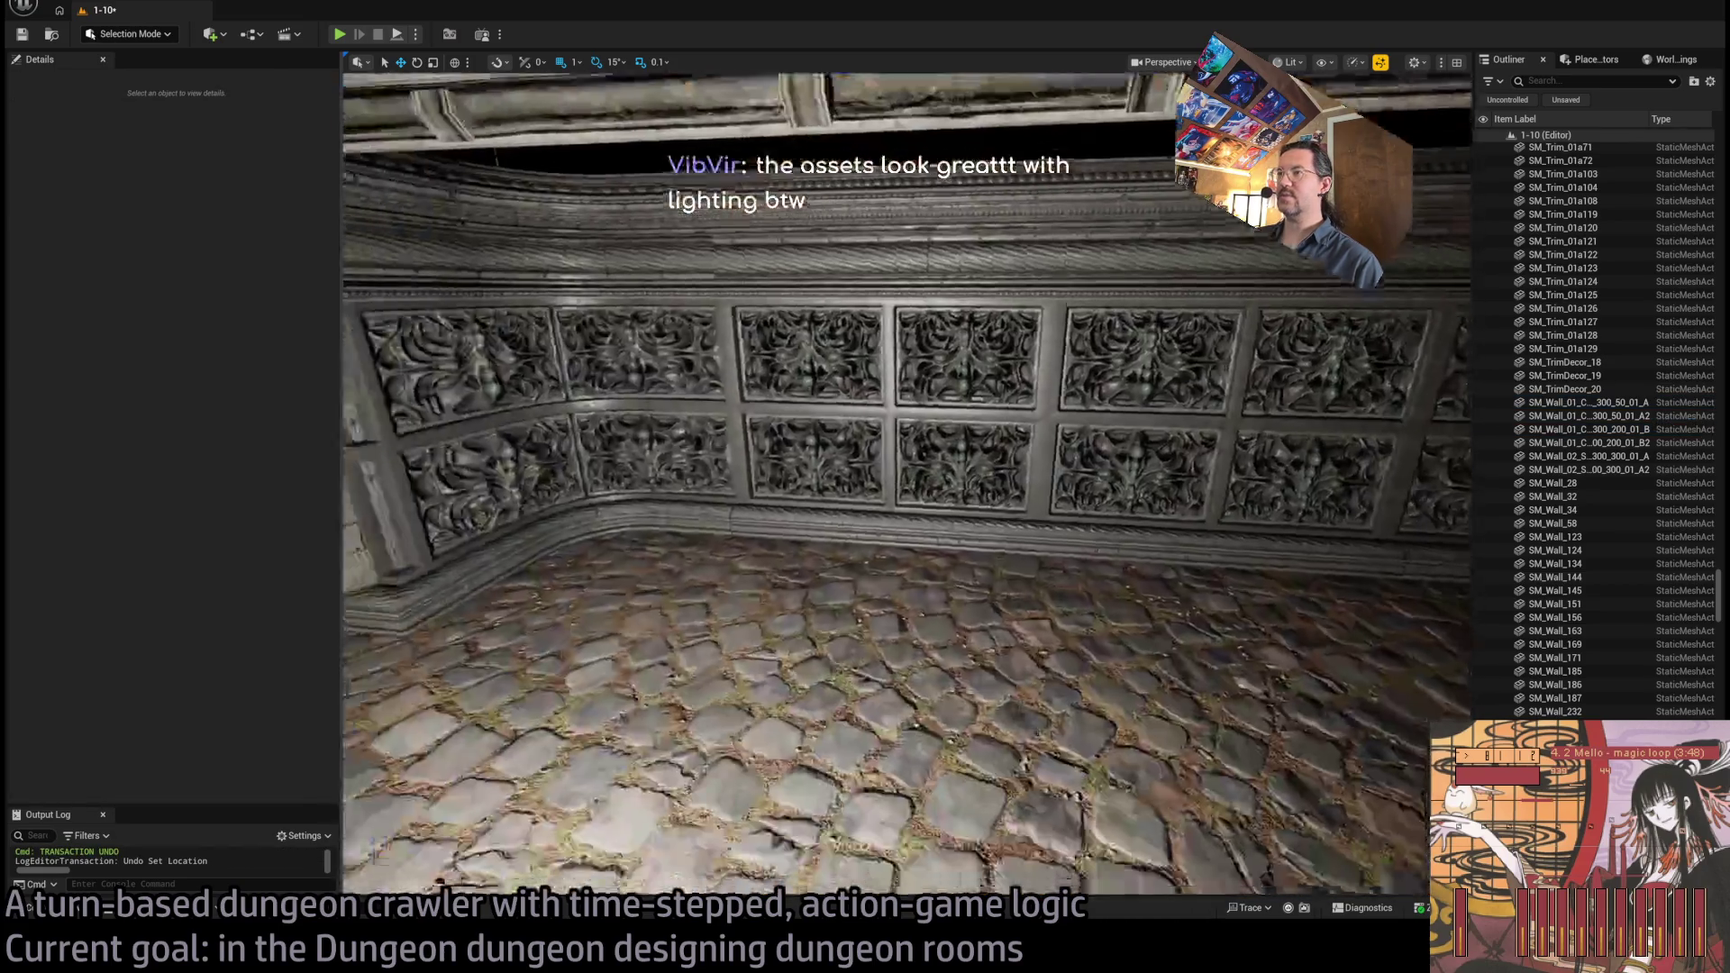
key(ctrl+s)
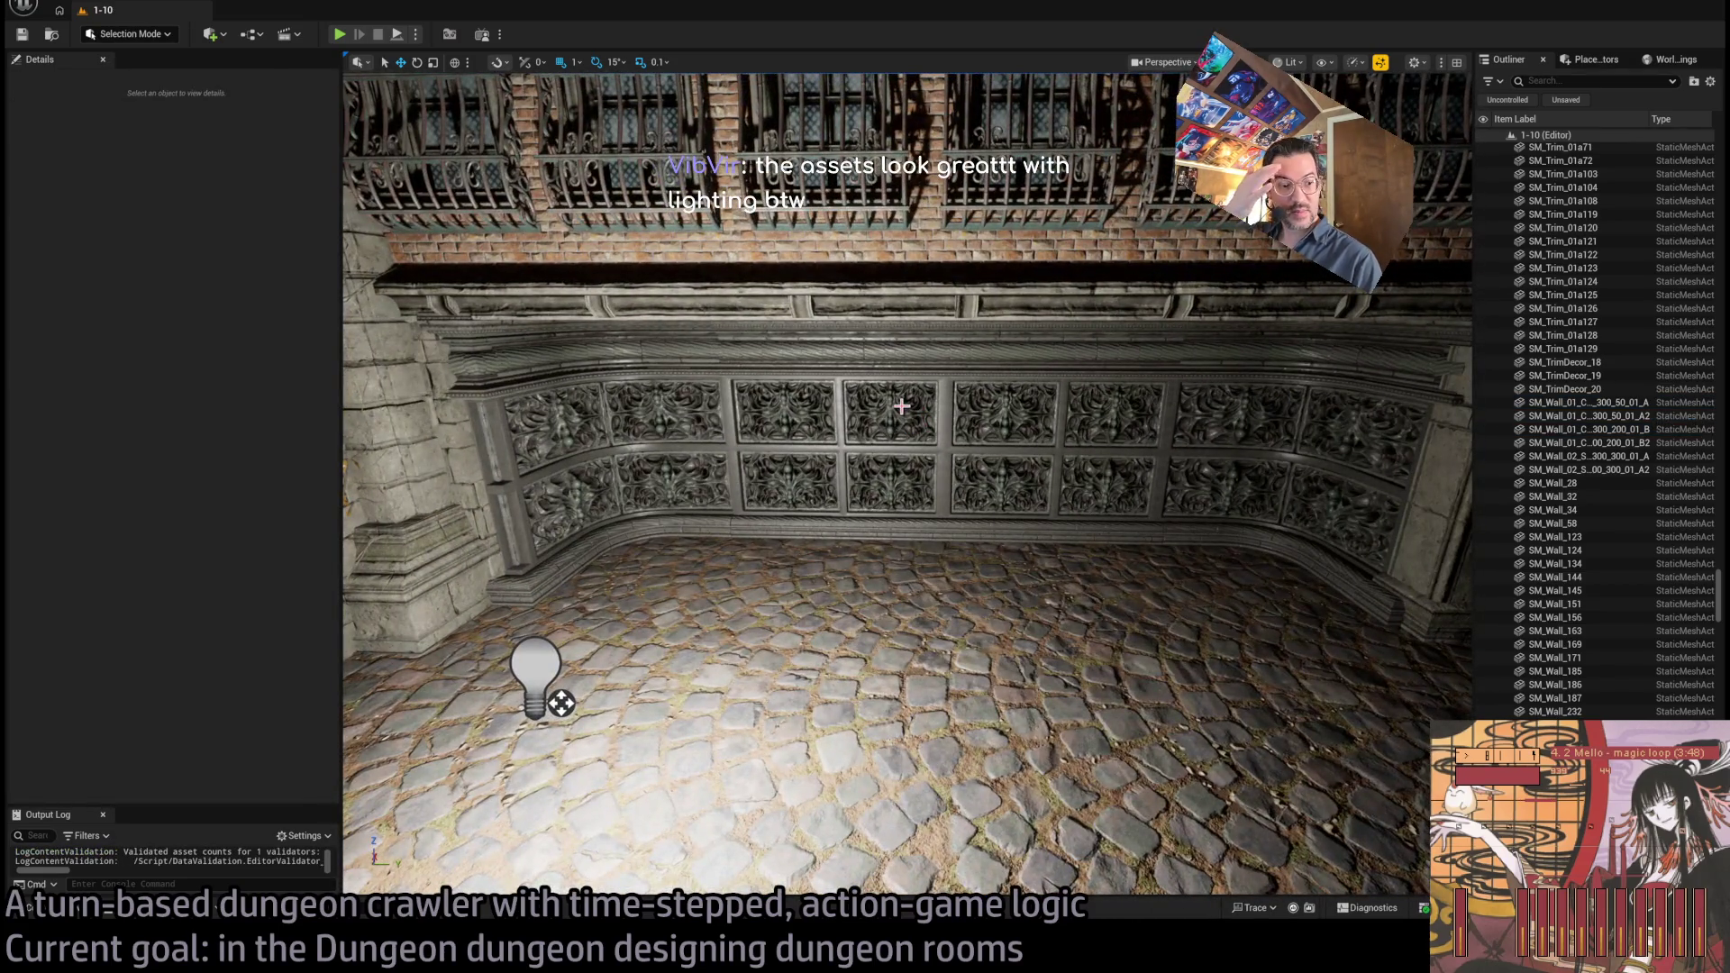
drag(1081, 459, 648, 638)
Browse Base_classes and Room_actors, then open the Wall_Brick_01 cemetery wall meshes
click(108, 917)
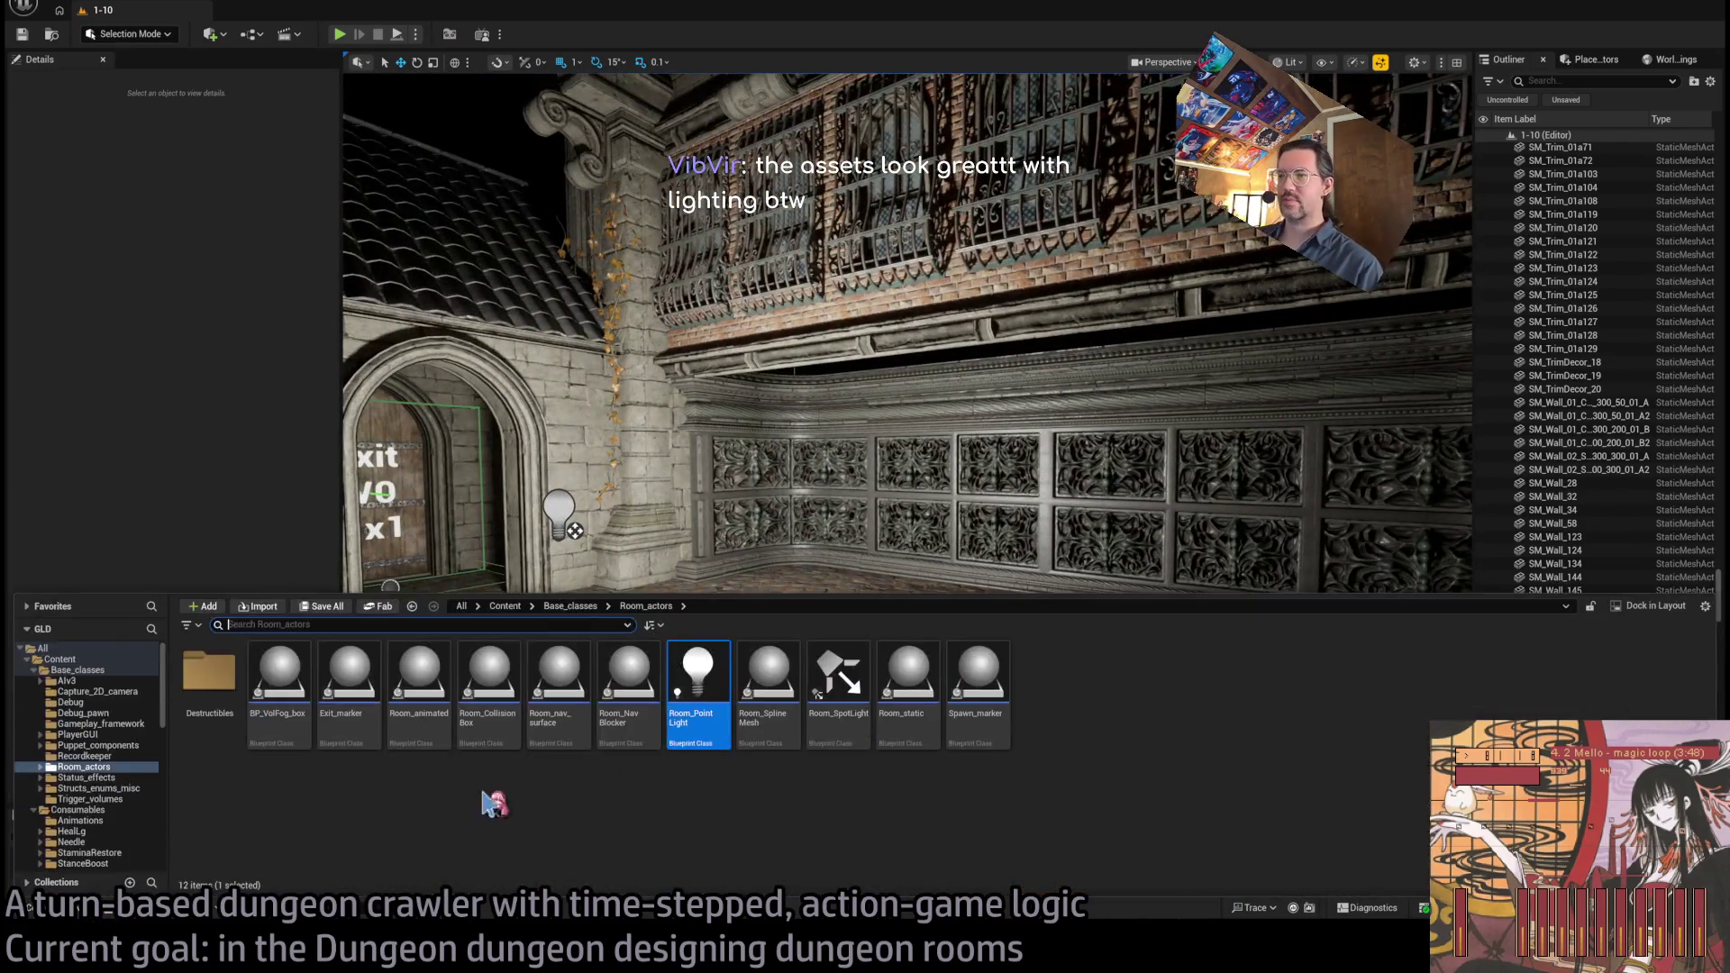
click(77, 670)
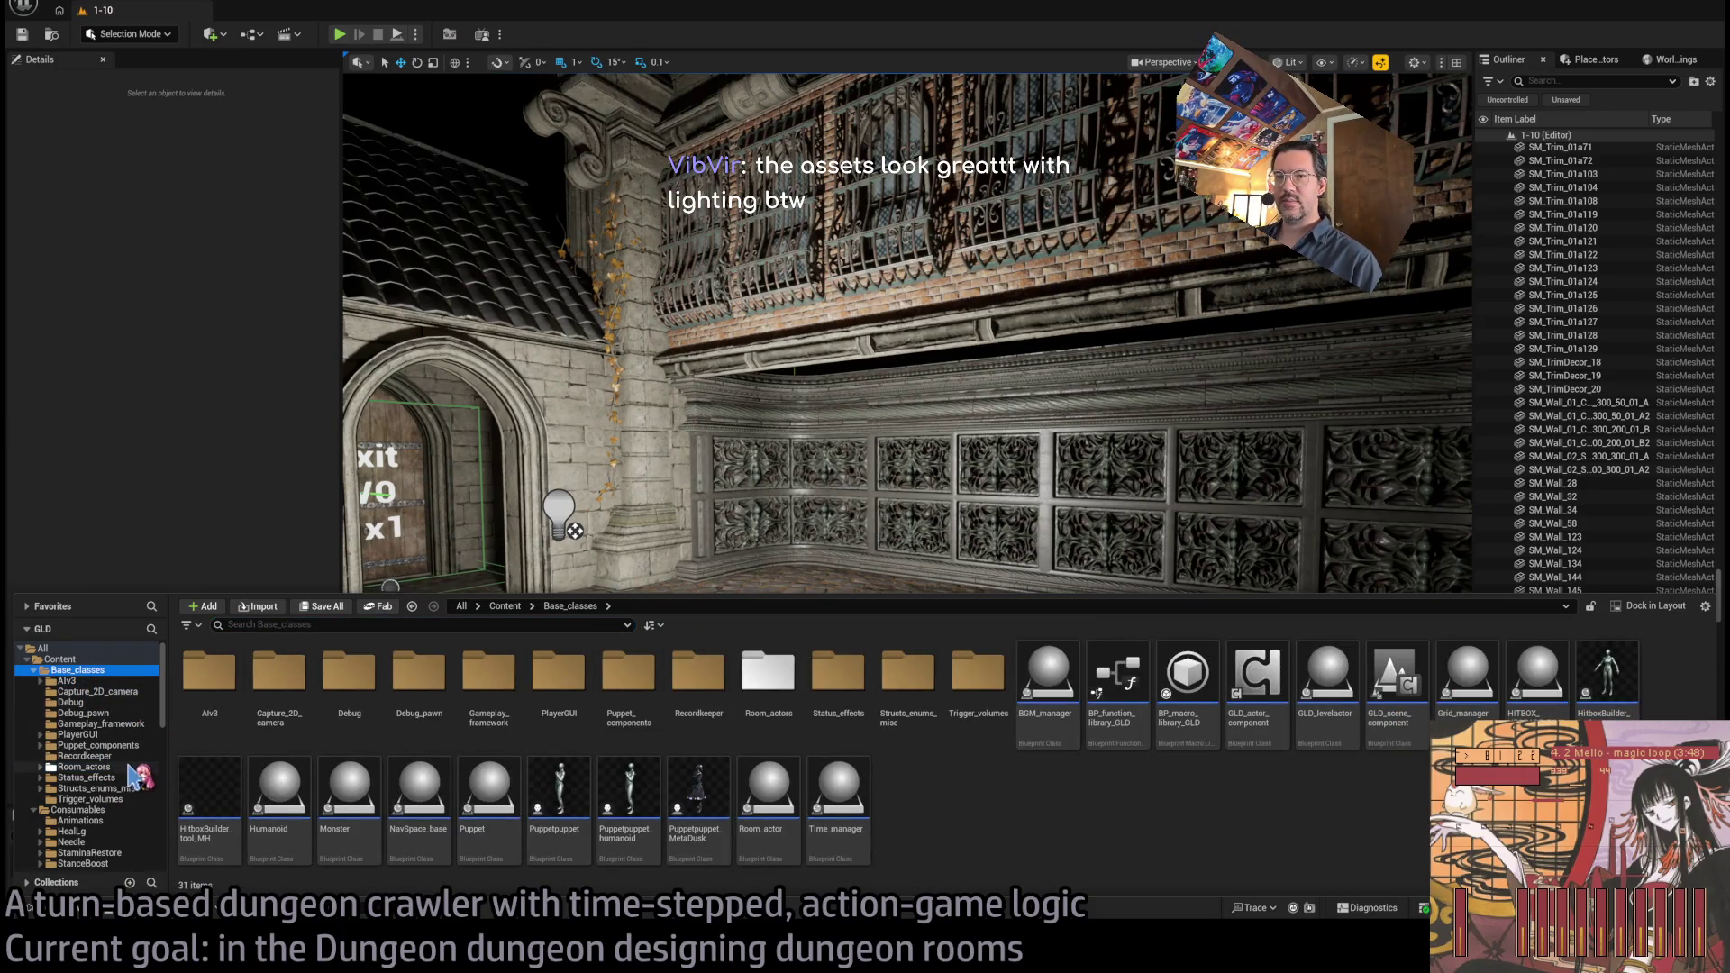
click(129, 766)
scroll(113, 781, down, 2)
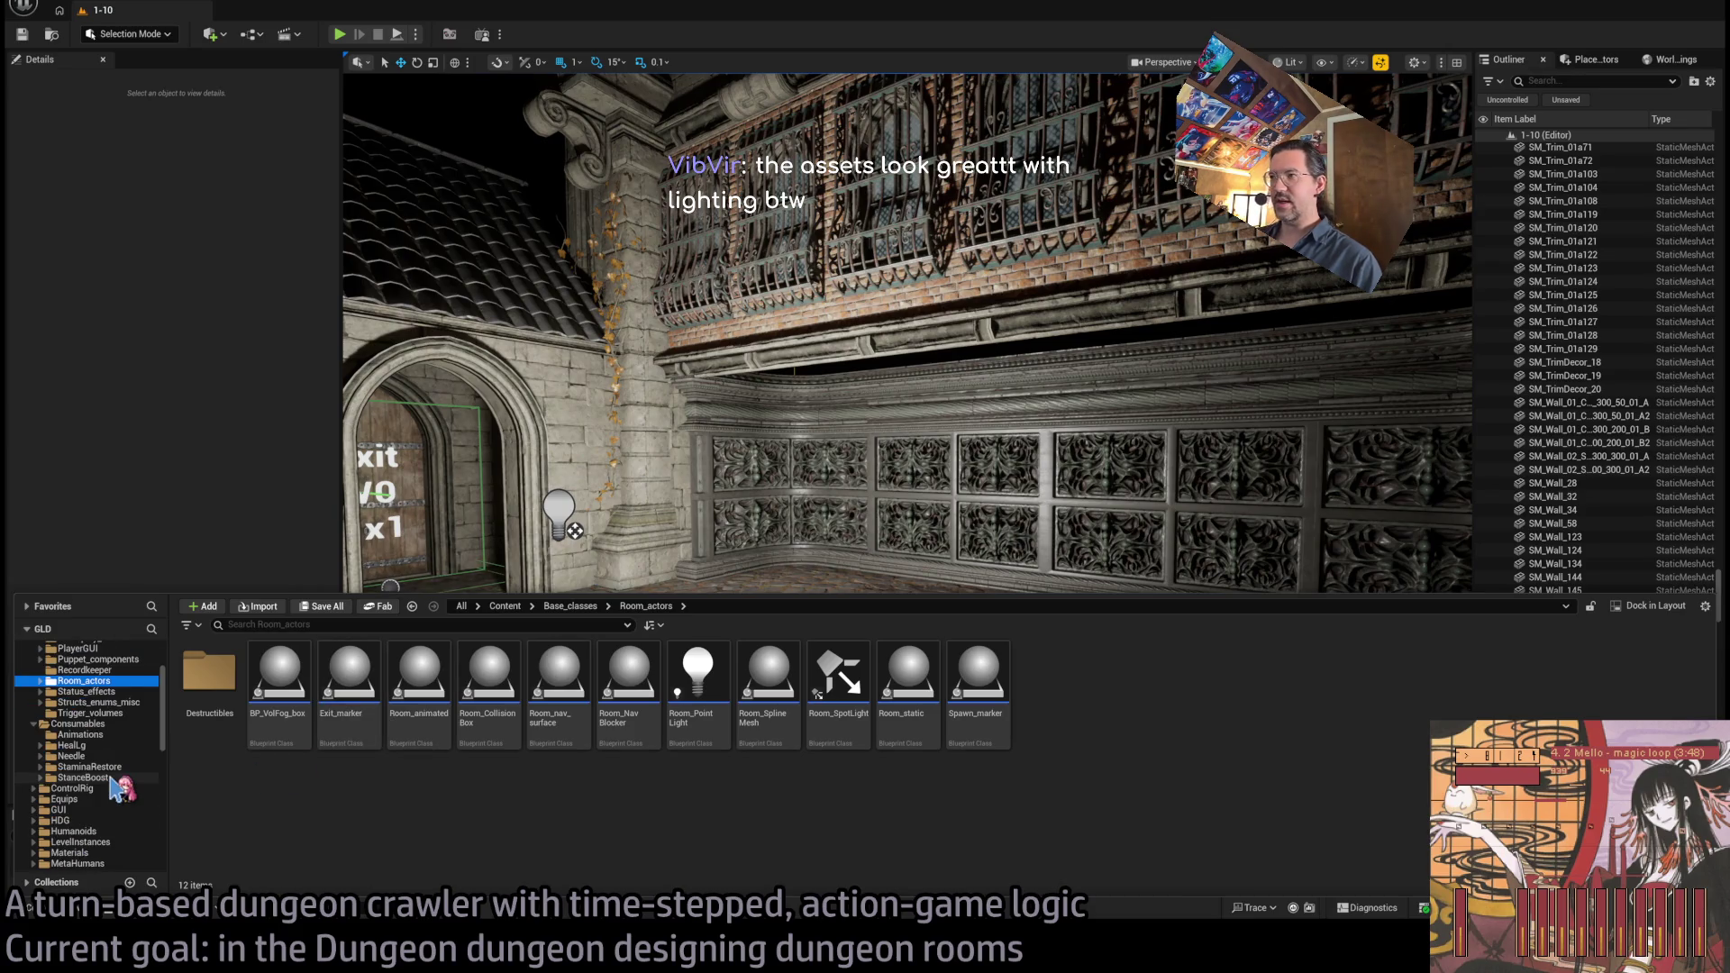
scroll(118, 784, up, 1)
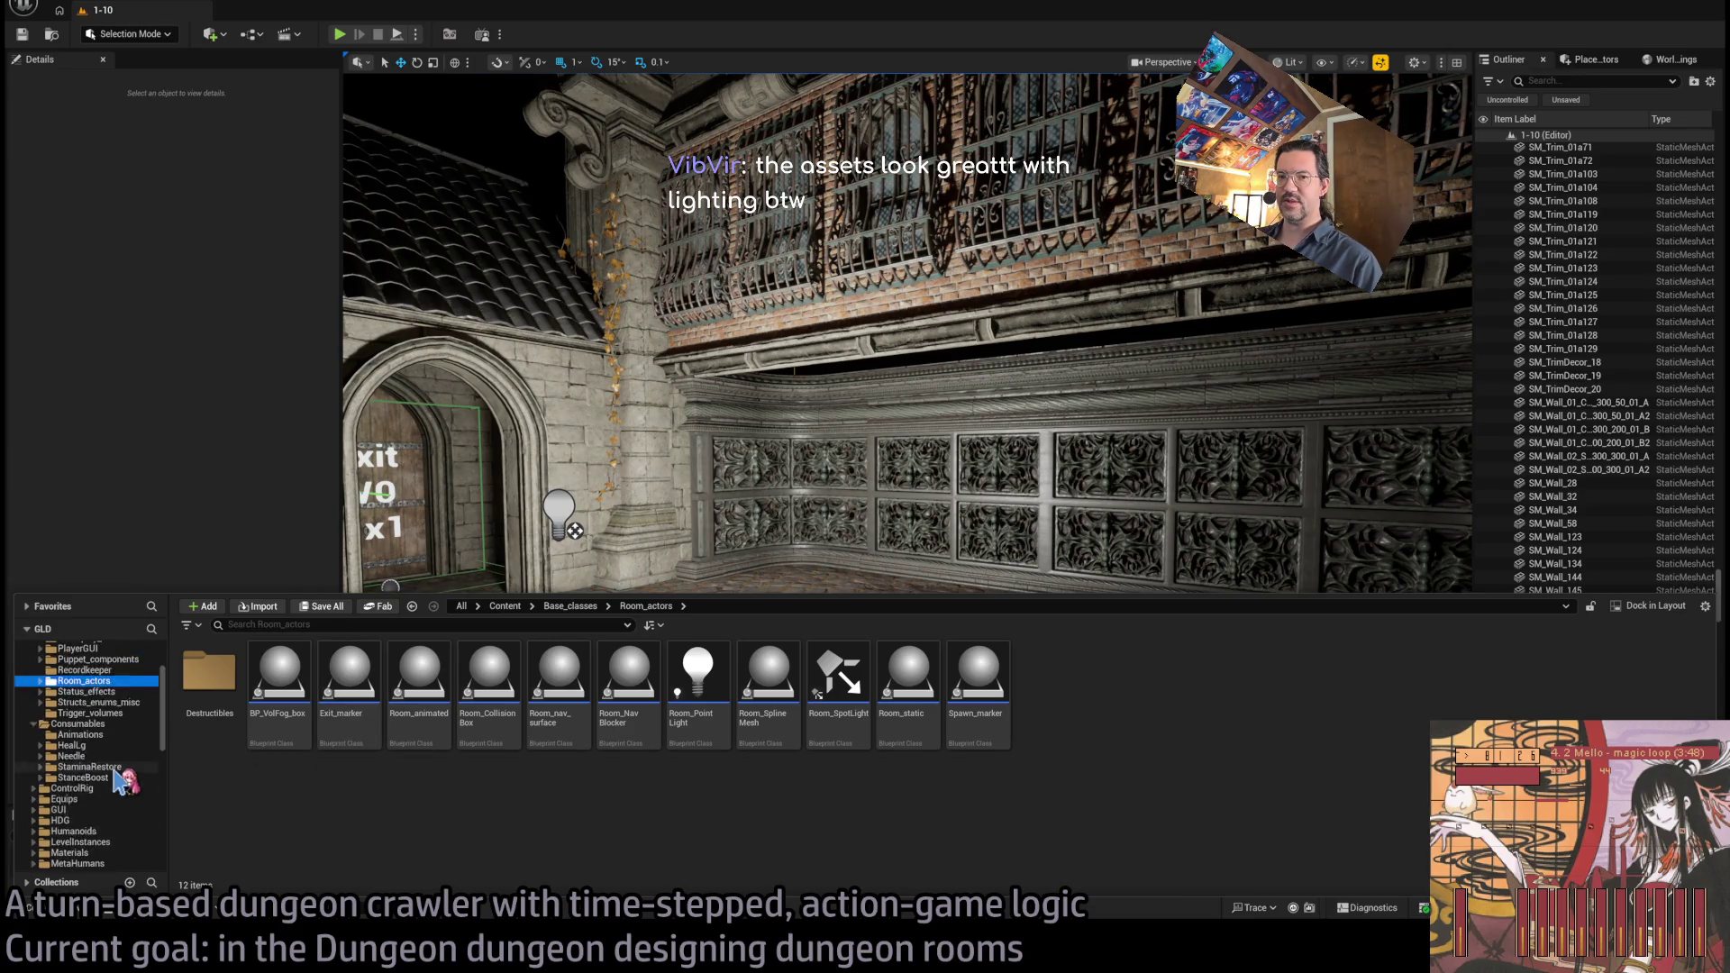
scroll(126, 756, down, 10)
click(124, 789)
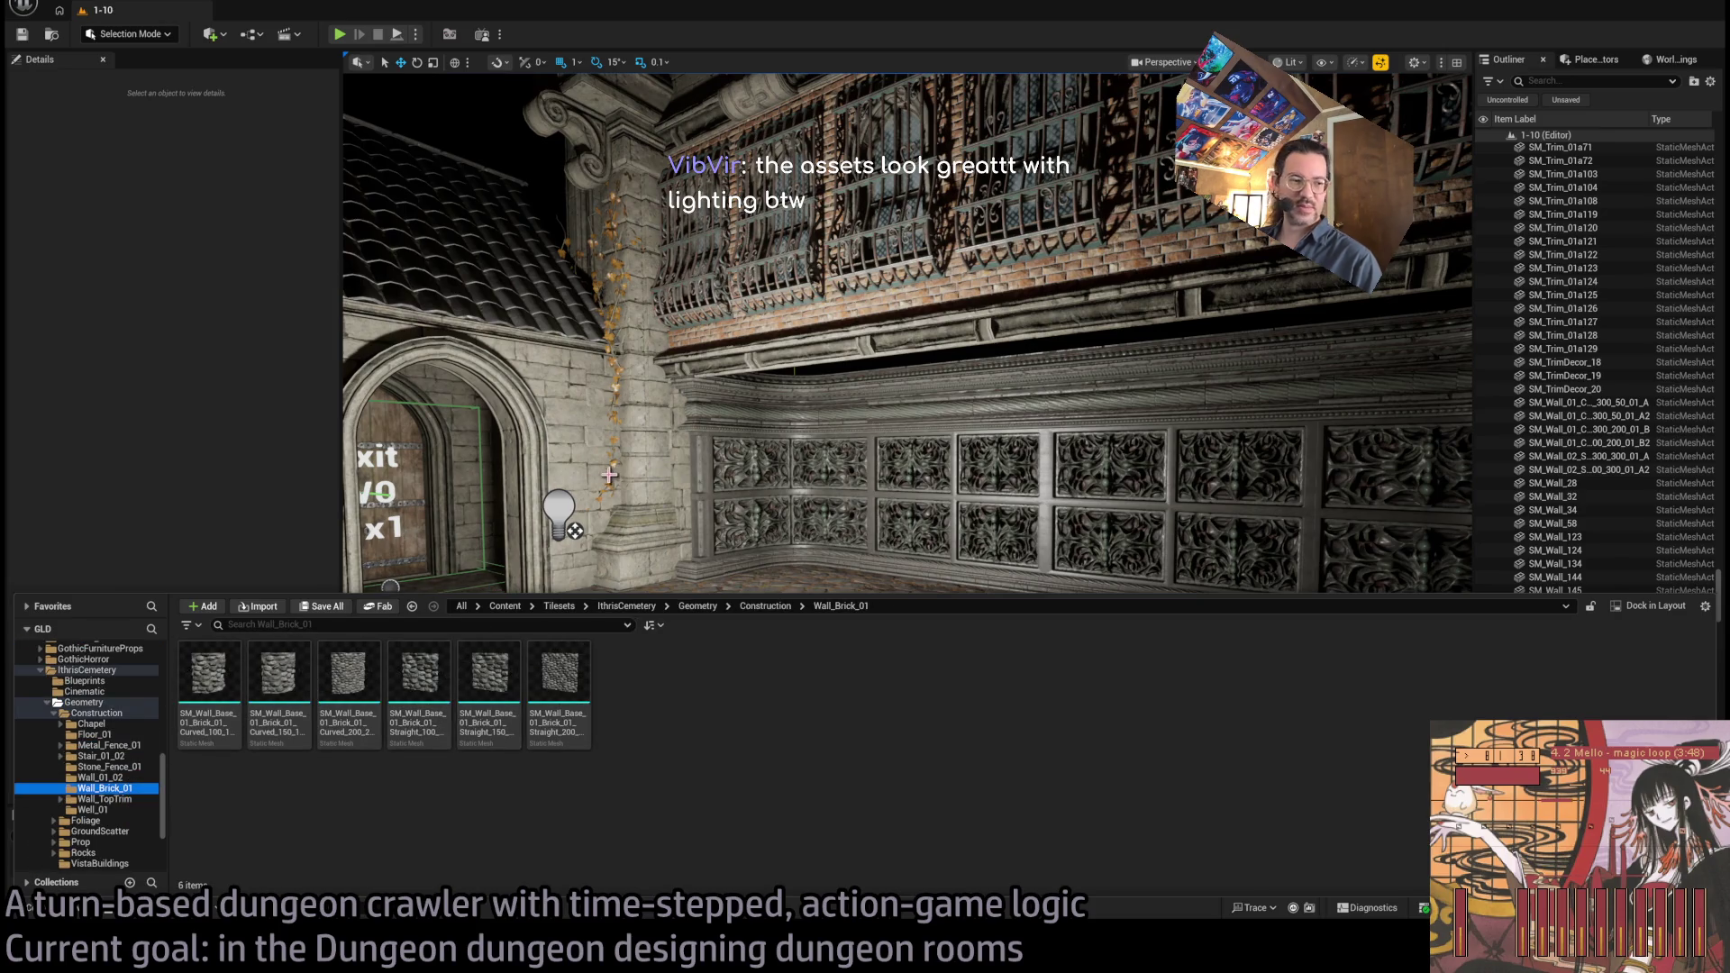
Review the Exit arch and ornate wall panels in unlit and lit views, then reopen Wall_Brick_01
drag(610, 471, 532, 612)
key(alt+3)
drag(879, 379, 896, 382)
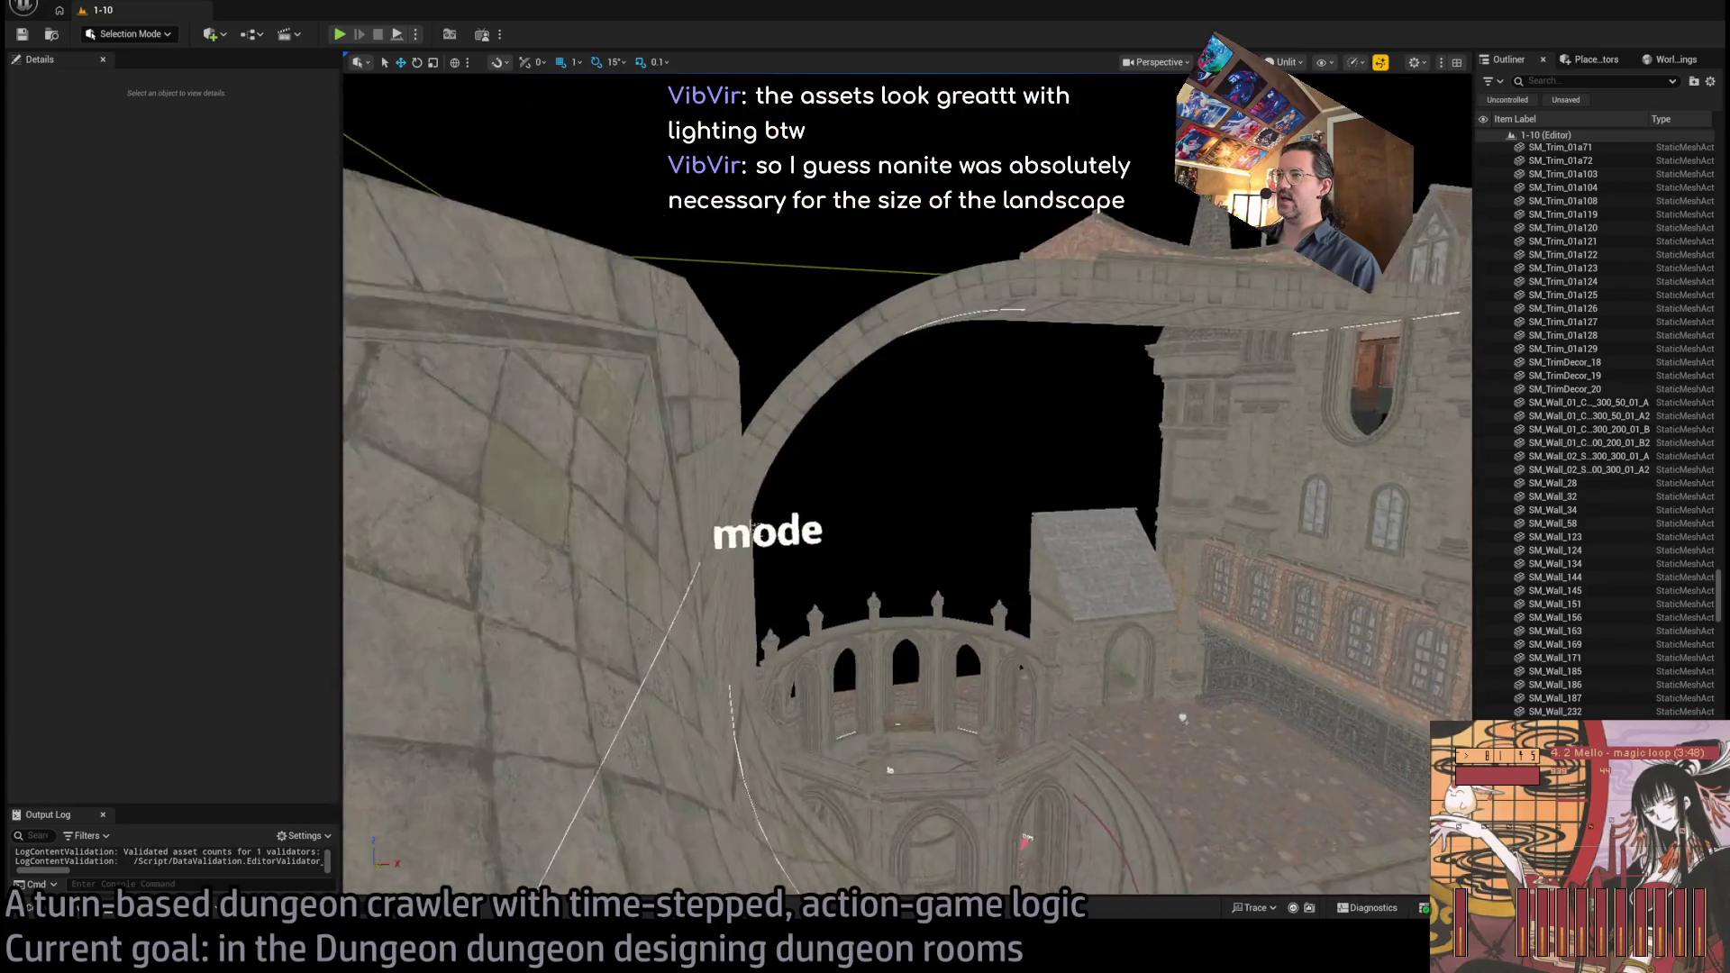
drag(895, 382, 866, 357)
key(alt+4)
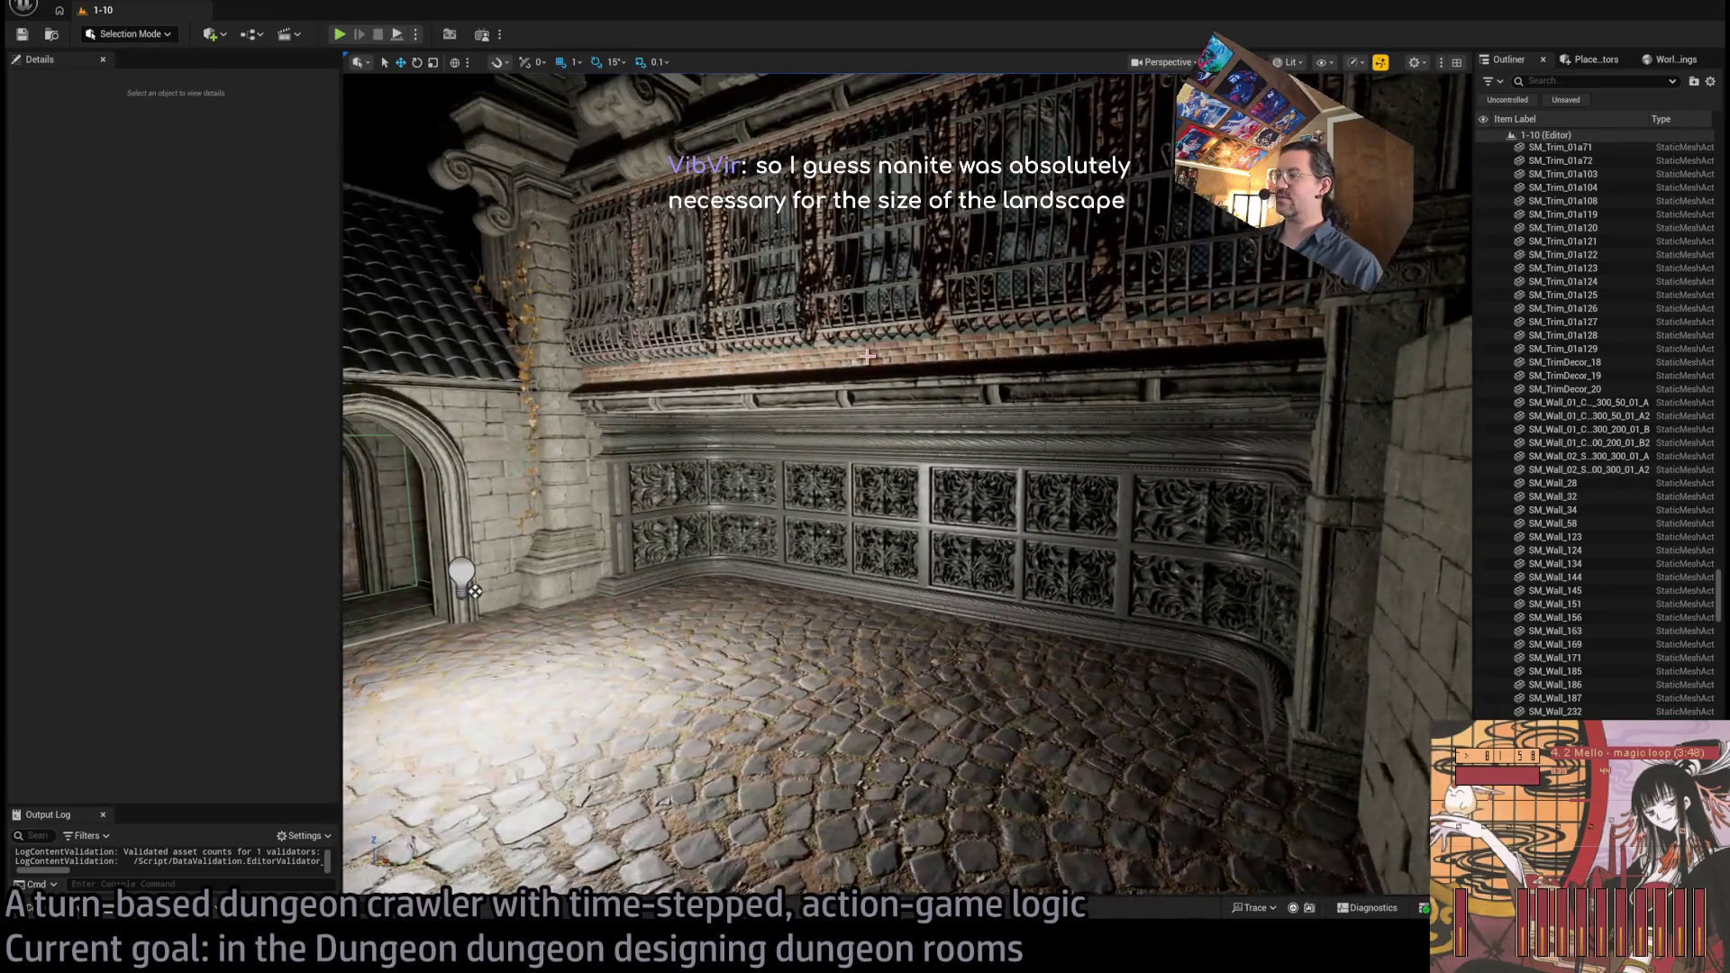
drag(979, 482, 978, 482)
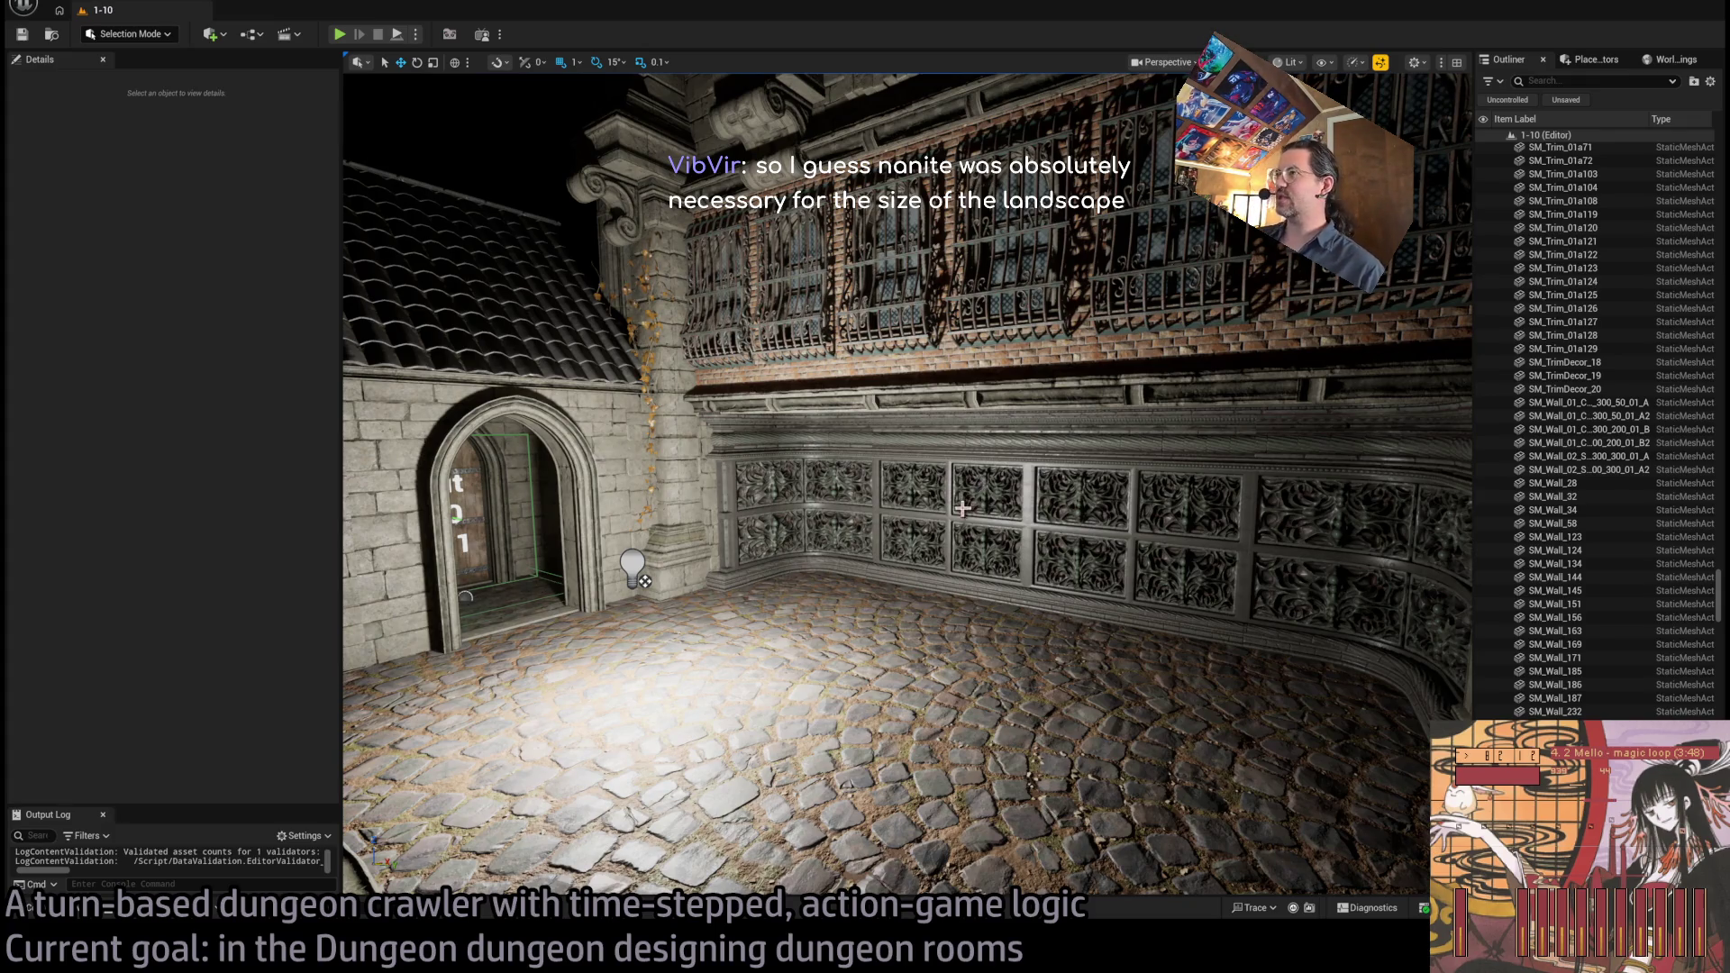
drag(962, 508, 962, 508)
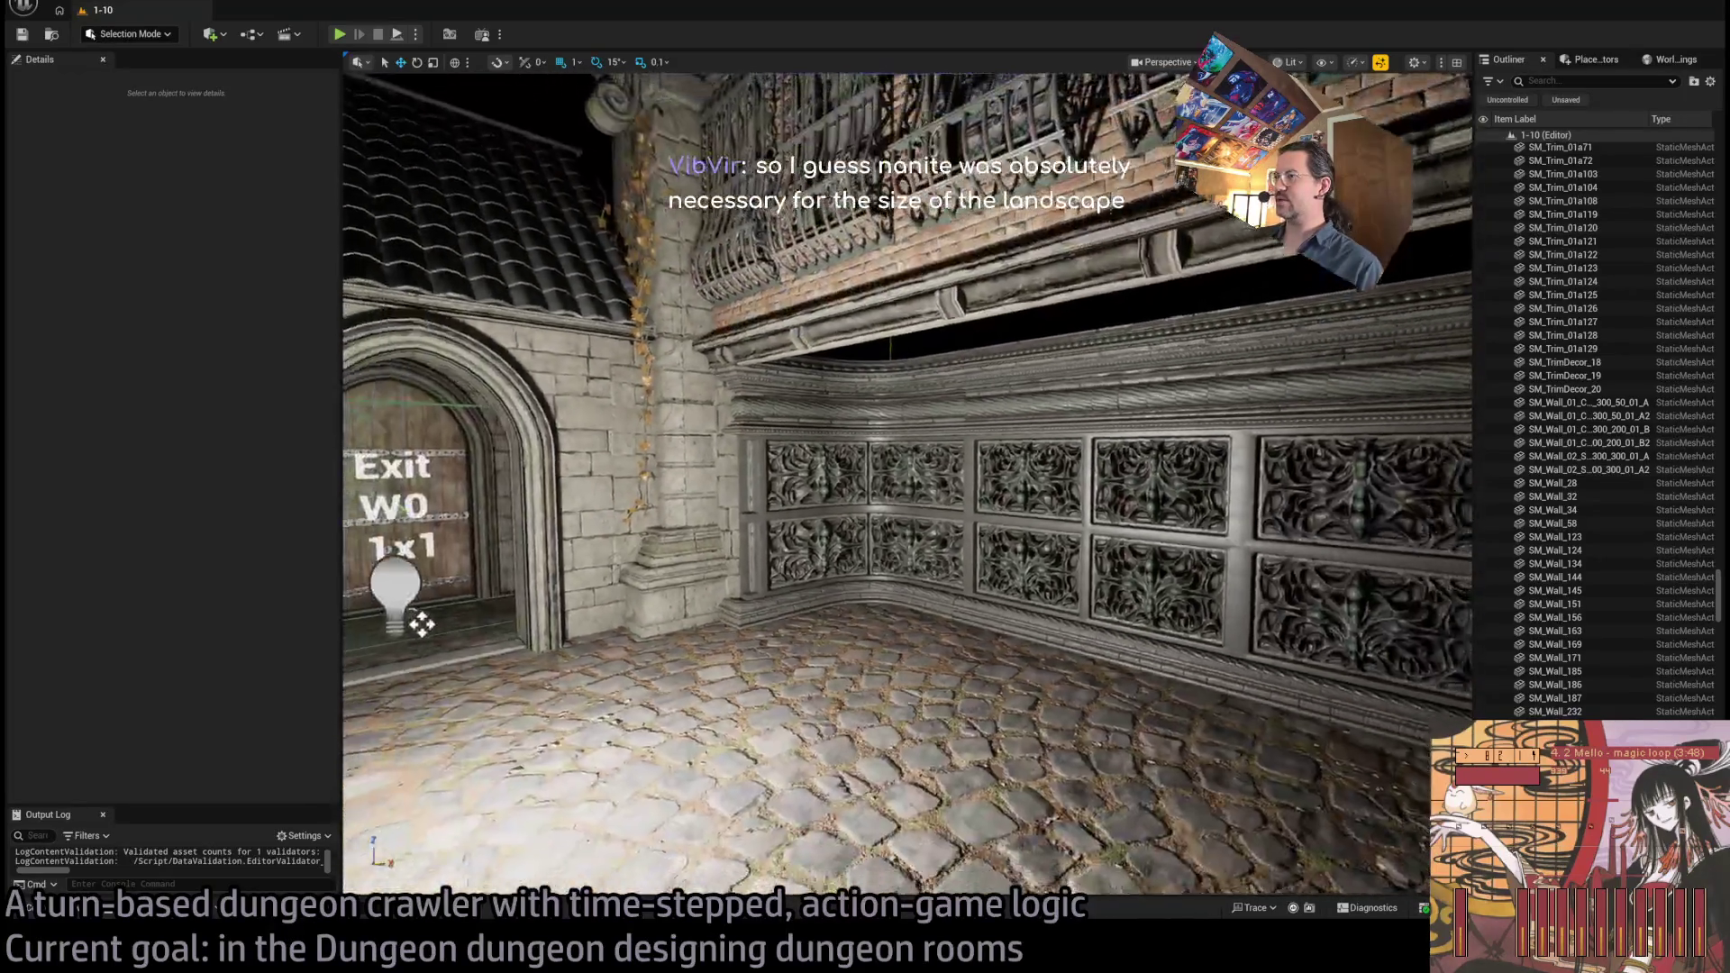
drag(339, 744, 339, 744)
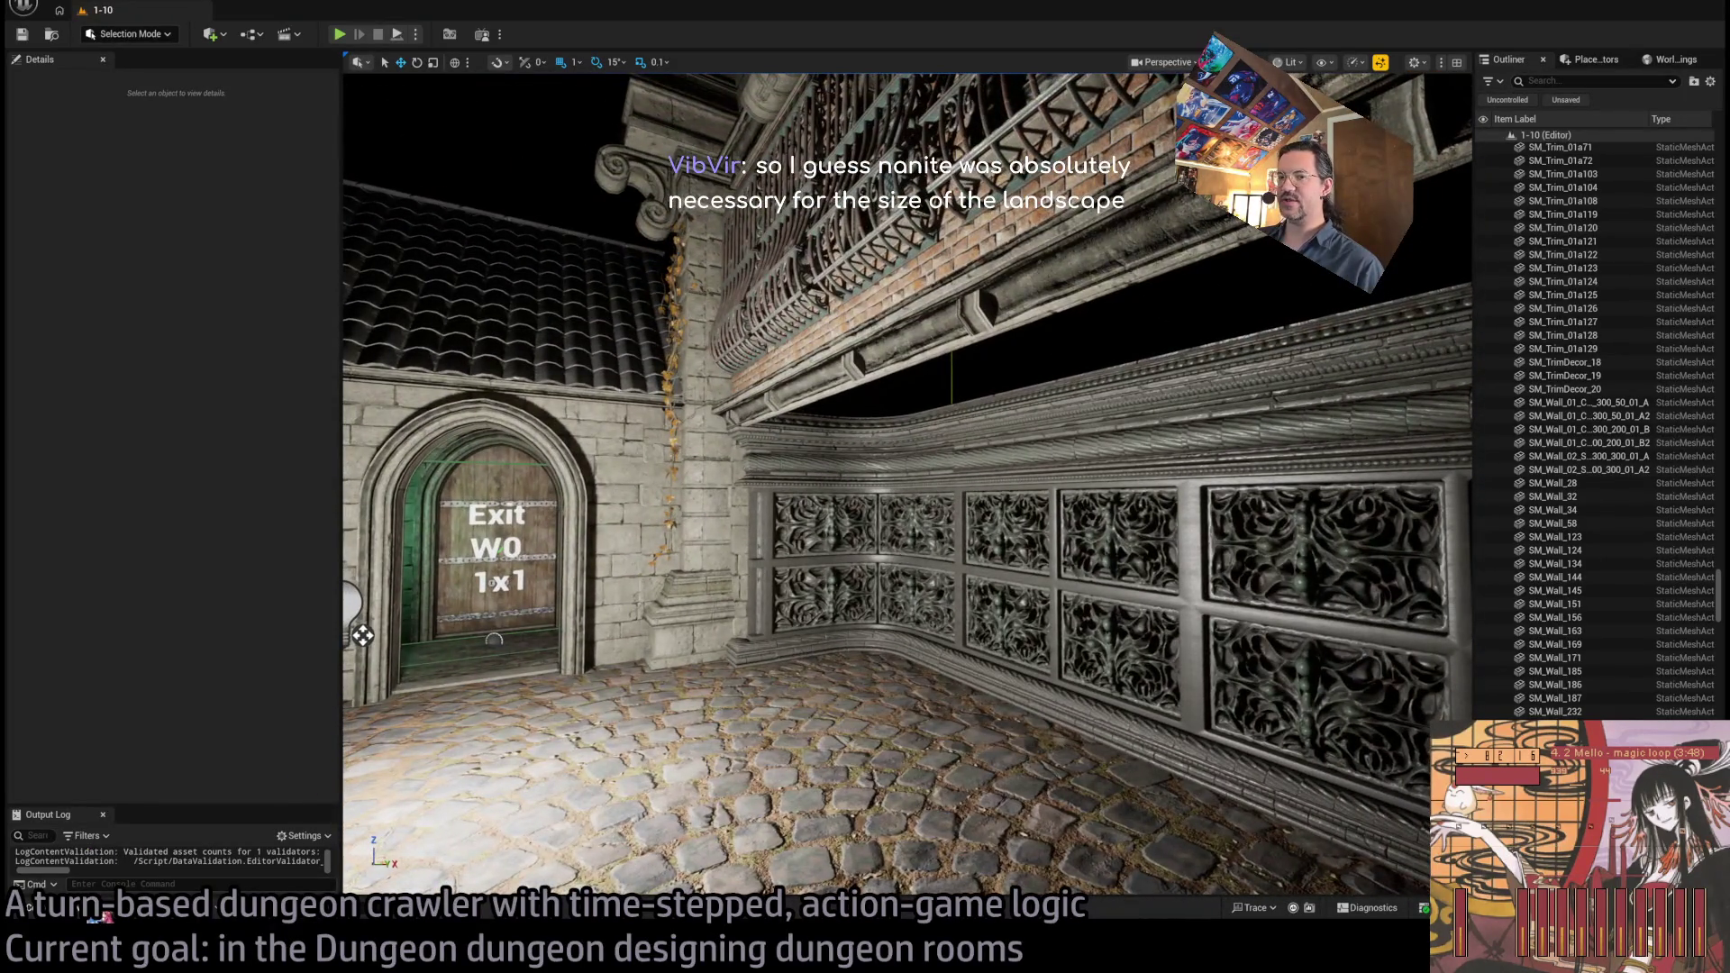
click(104, 917)
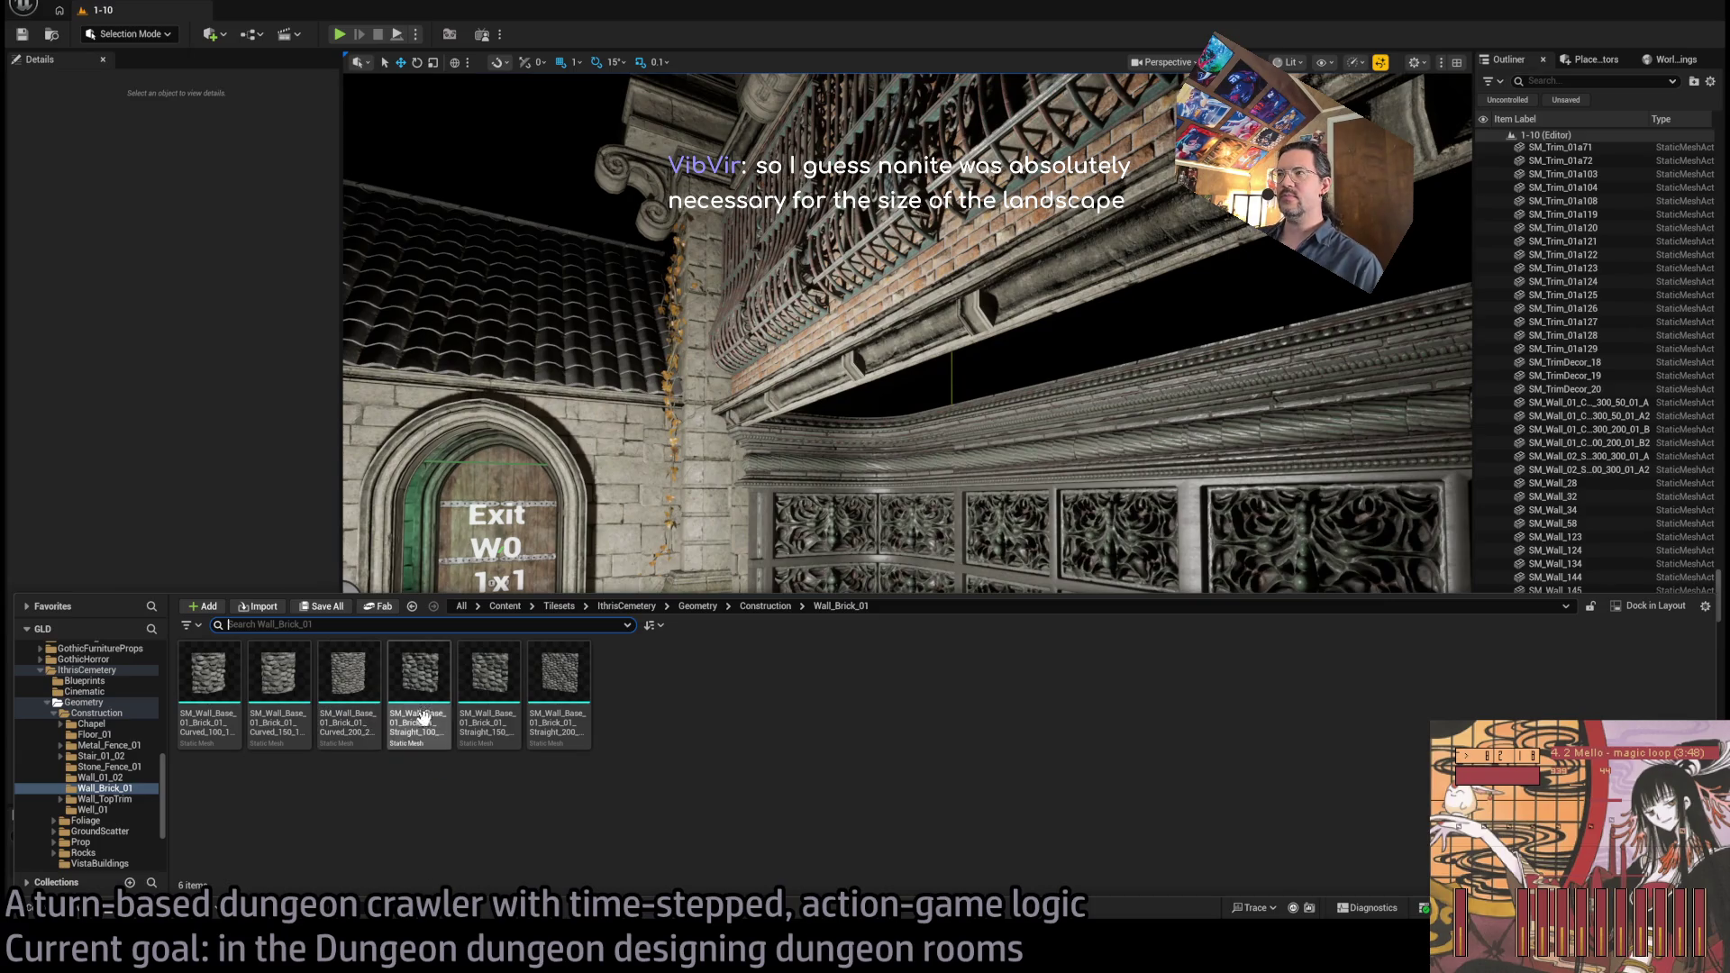
Browse Wall_TopTrim, Wall_01_02 and Floor_01, then drop SM_Floor_01_100_100_01_A onto the cobbled floor
drag(951, 419, 950, 419)
click(63, 912)
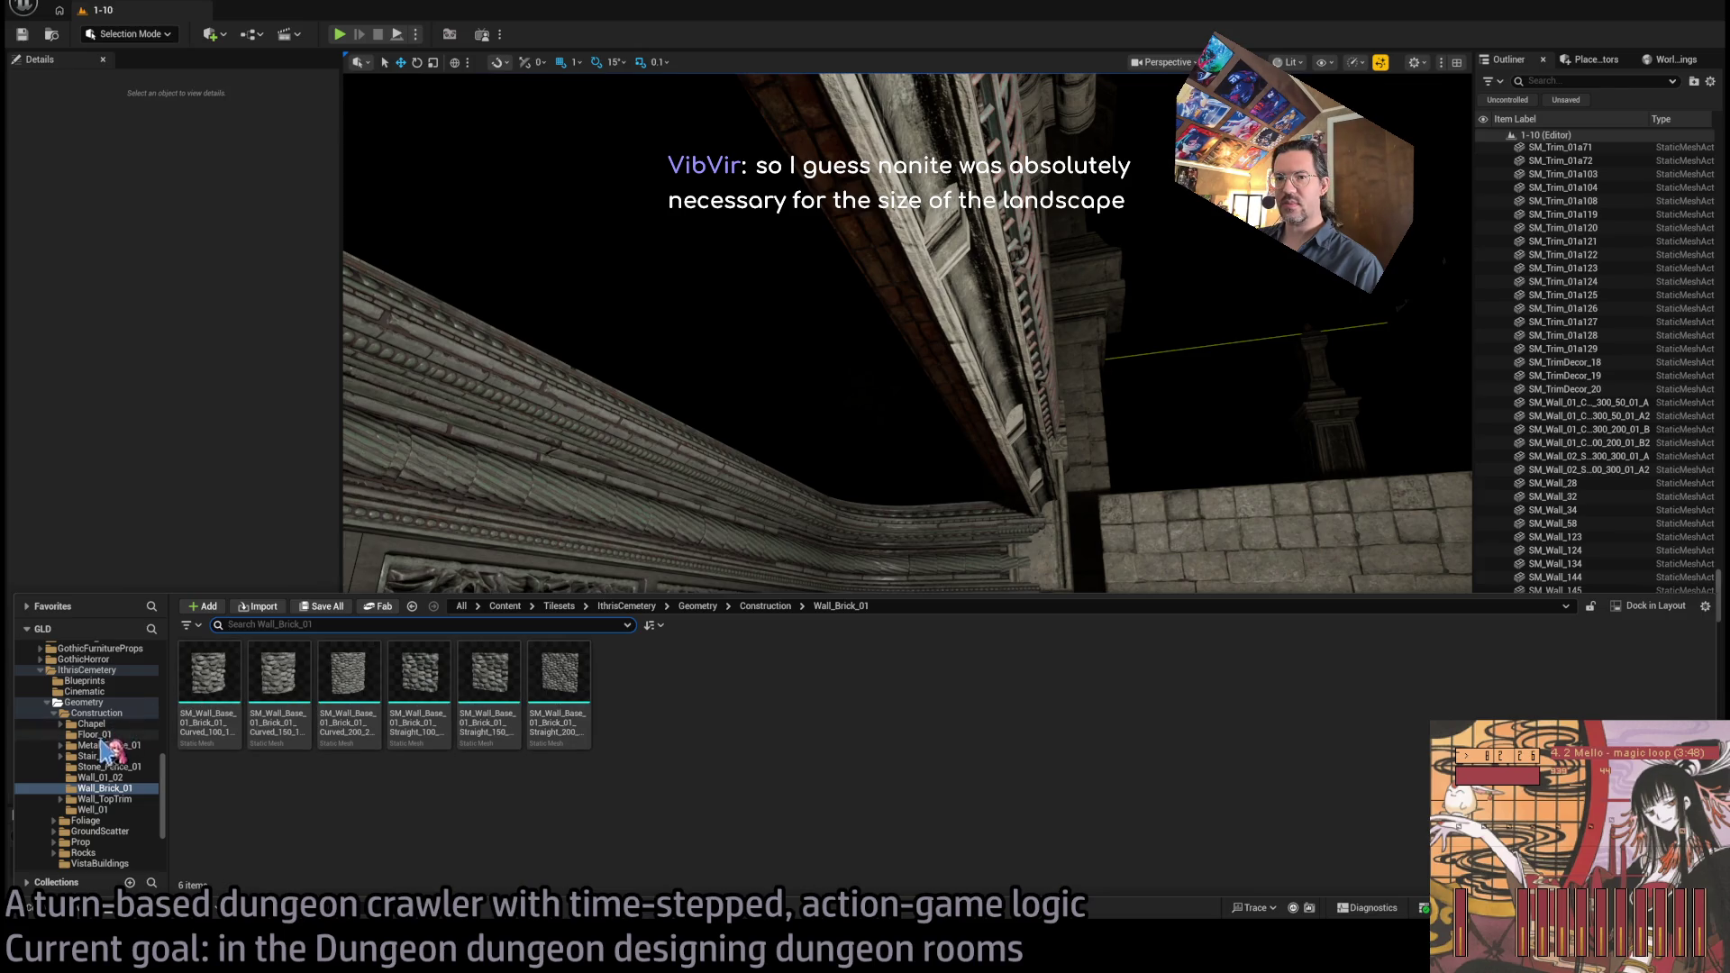
click(106, 799)
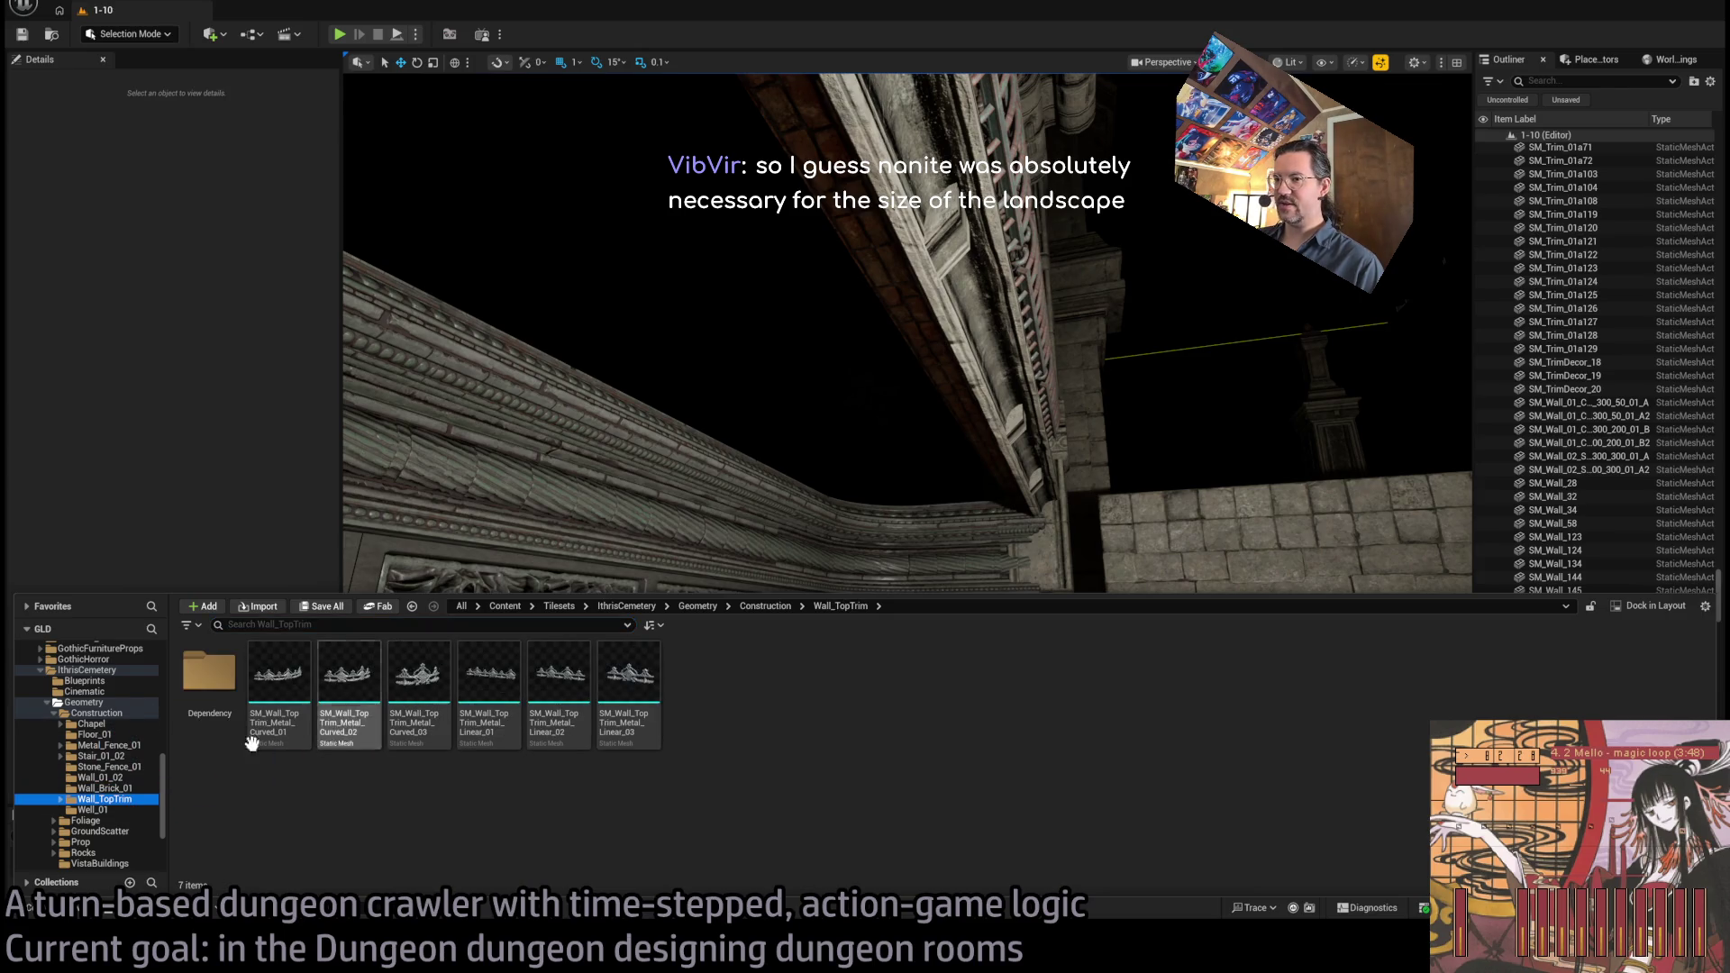
click(115, 778)
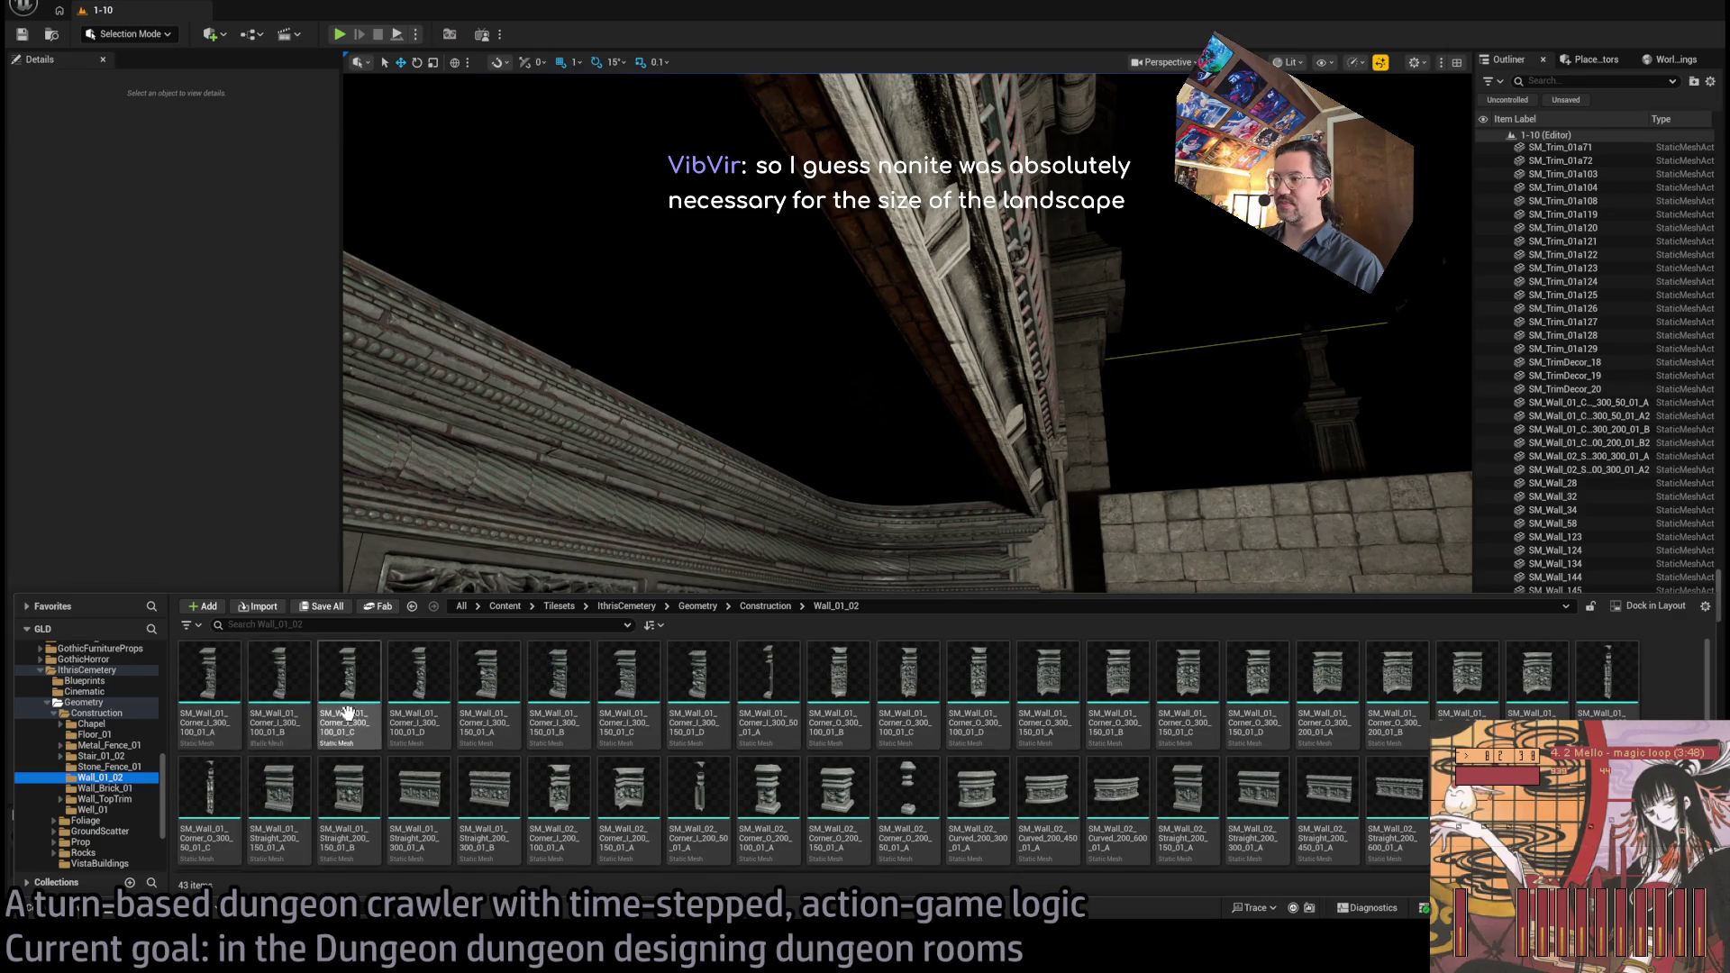
click(108, 799)
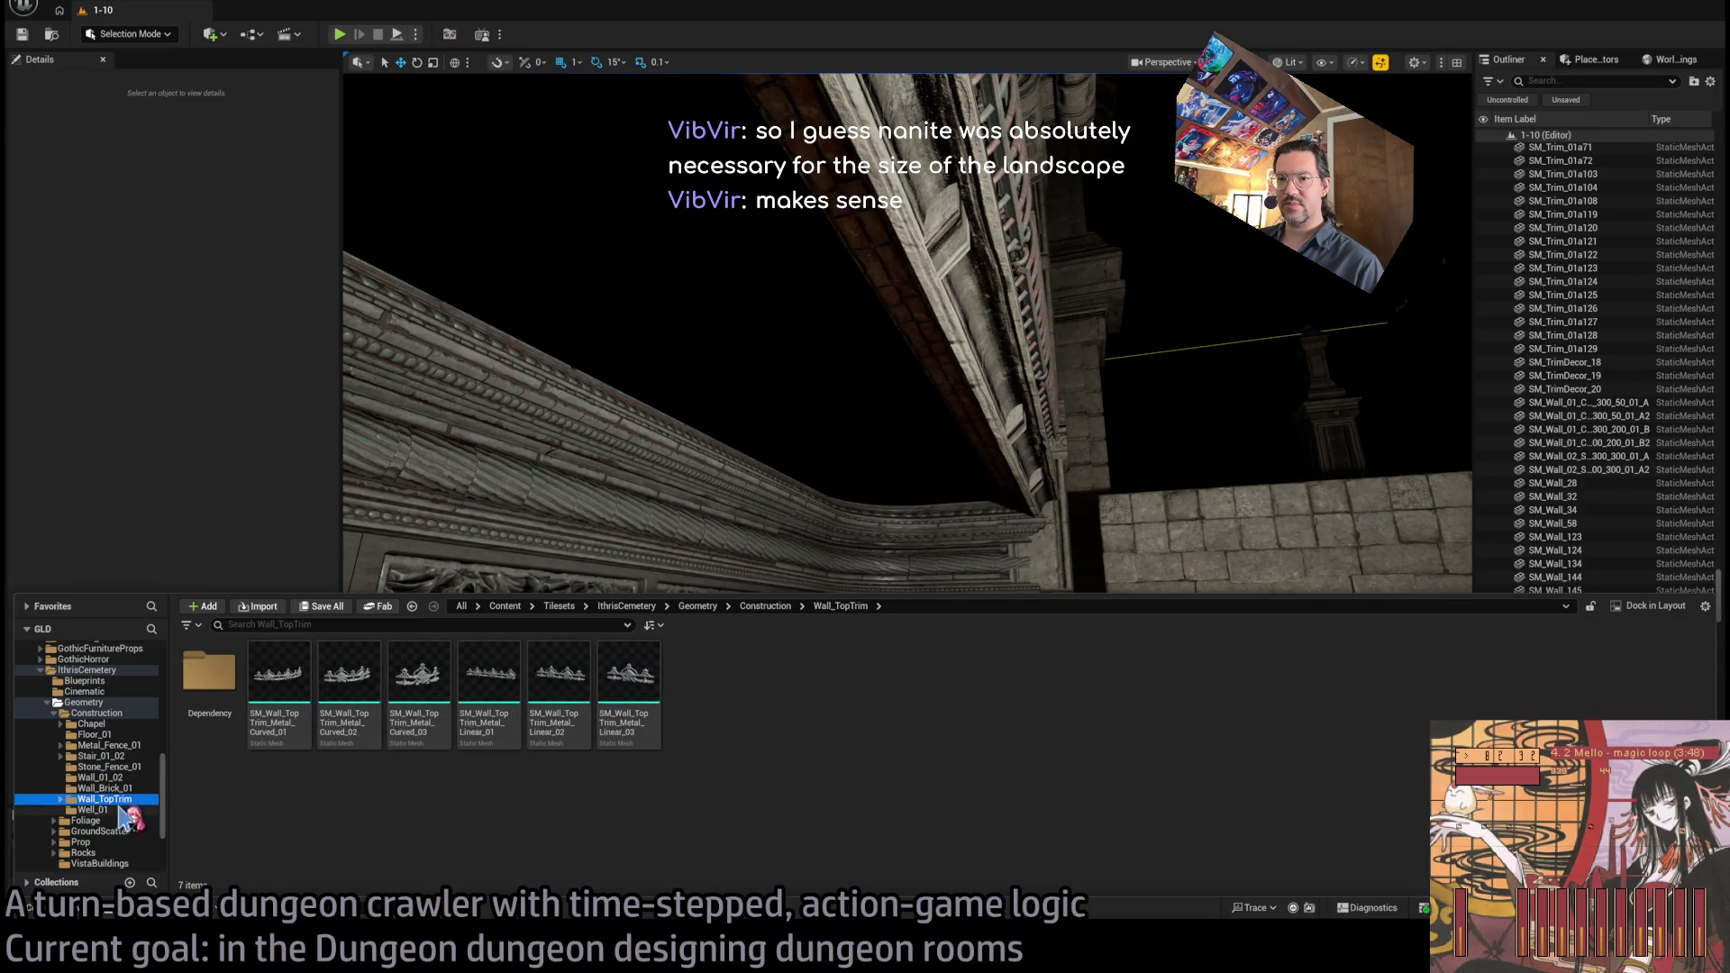
click(91, 724)
click(94, 734)
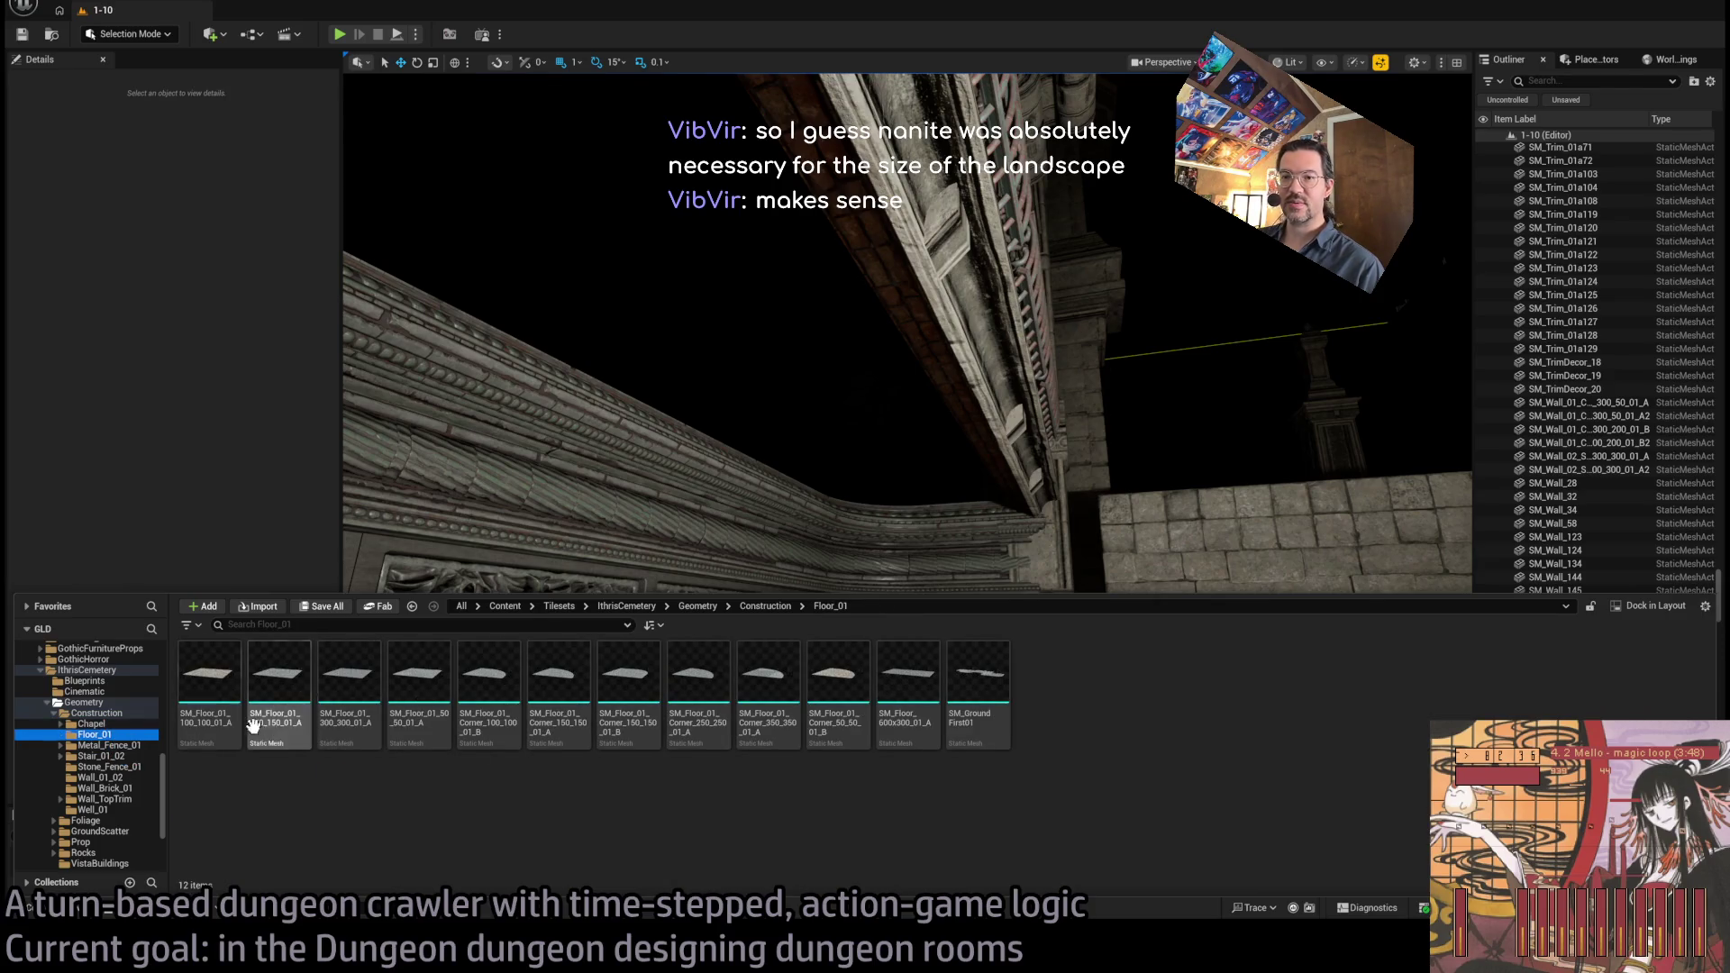
mouse_move(437, 406)
mouse_down()
mouse_move(437, 662)
mouse_move(437, 631)
mouse_up()
key(ctrl+space)
mouse_move(209, 675)
mouse_down()
mouse_move(787, 744)
mouse_move(779, 474)
mouse_move(757, 694)
mouse_up()
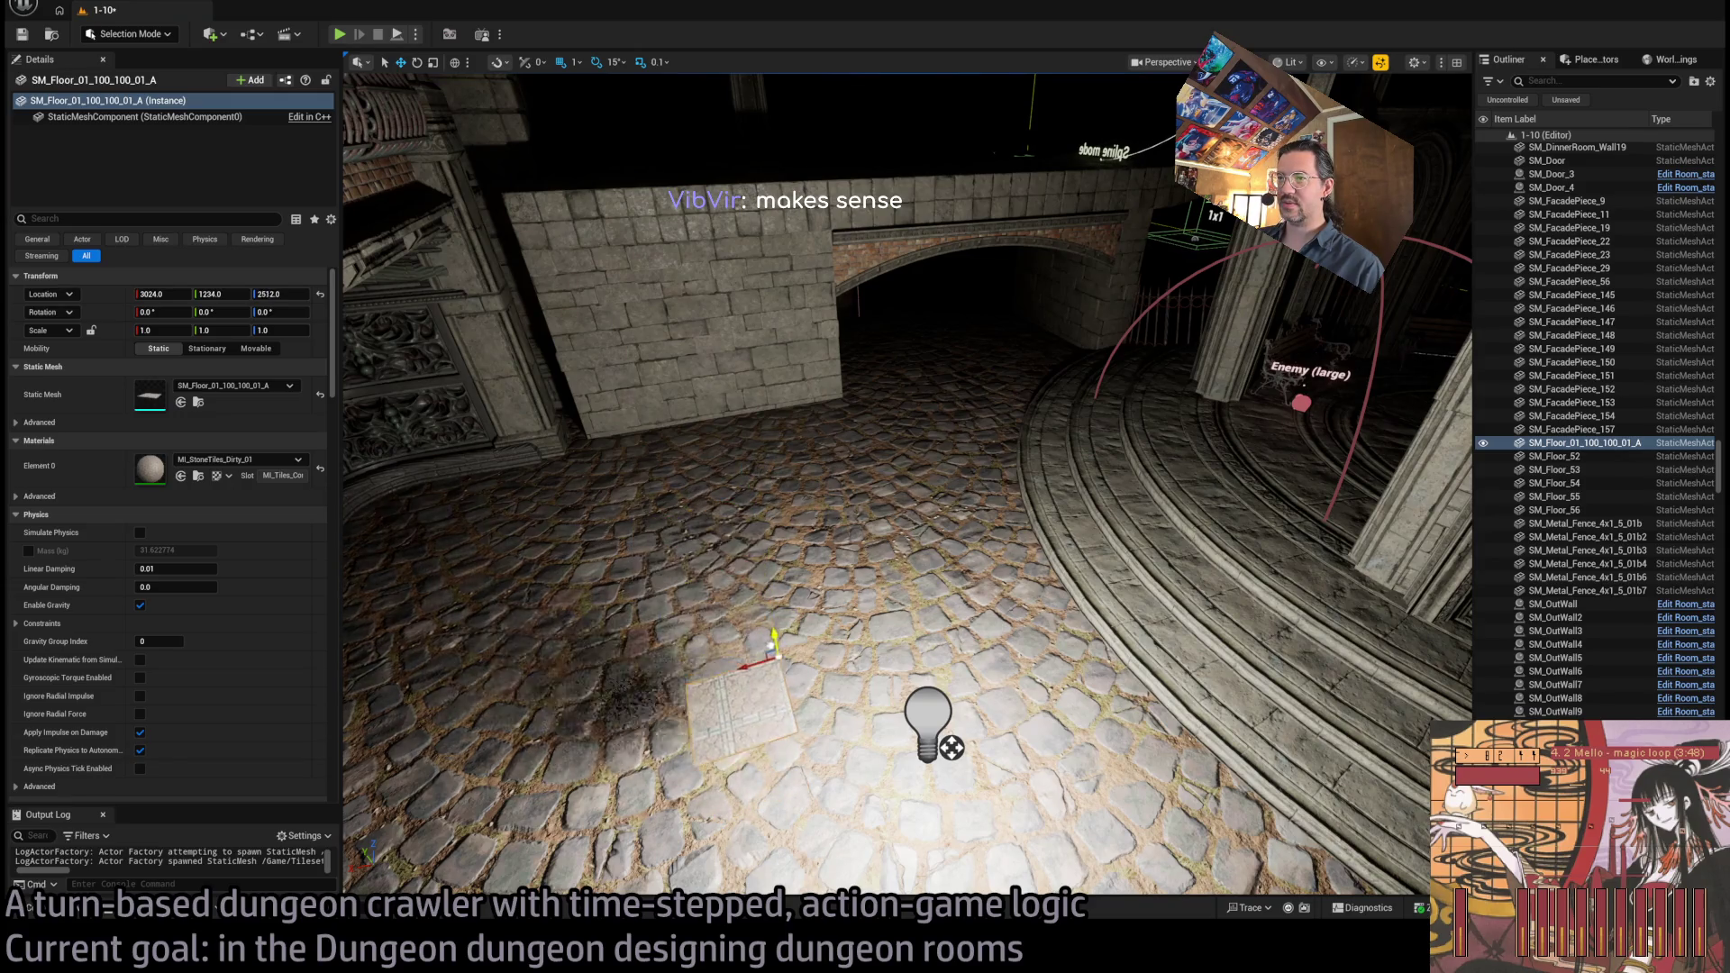
Delete the floor tile, then try a raised SM_GroundFirst01 platform and delete it too
key(Delete)
click(29, 907)
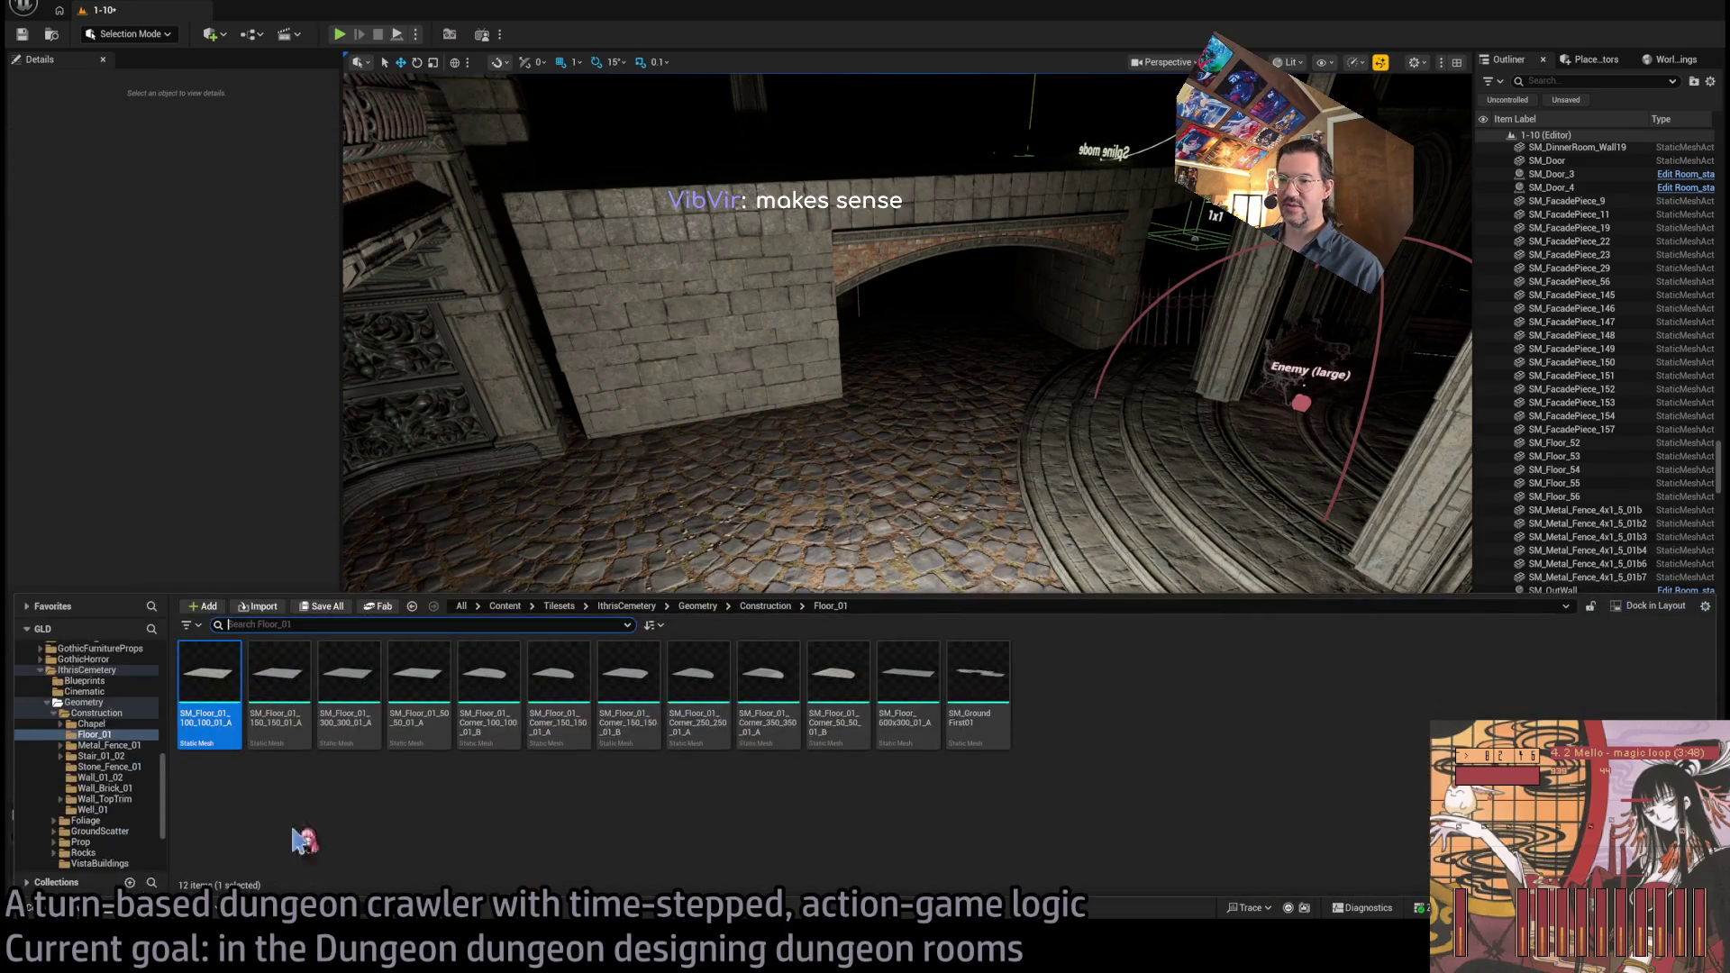
drag(982, 707, 718, 713)
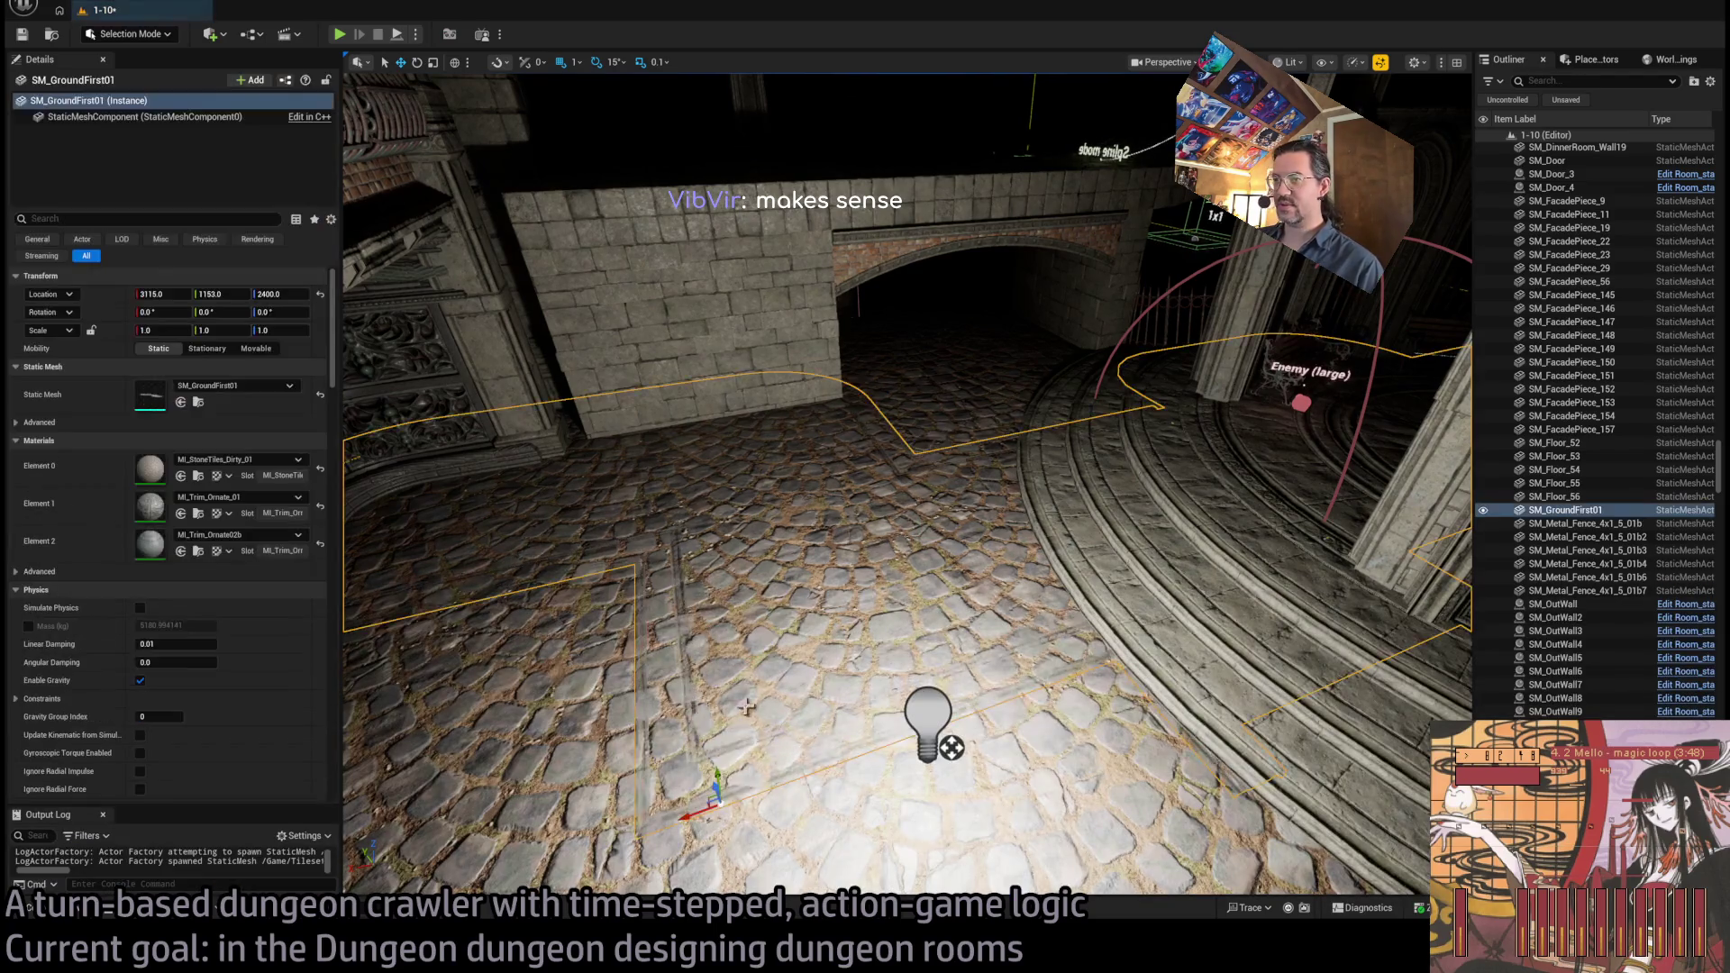
drag(712, 784, 685, 762)
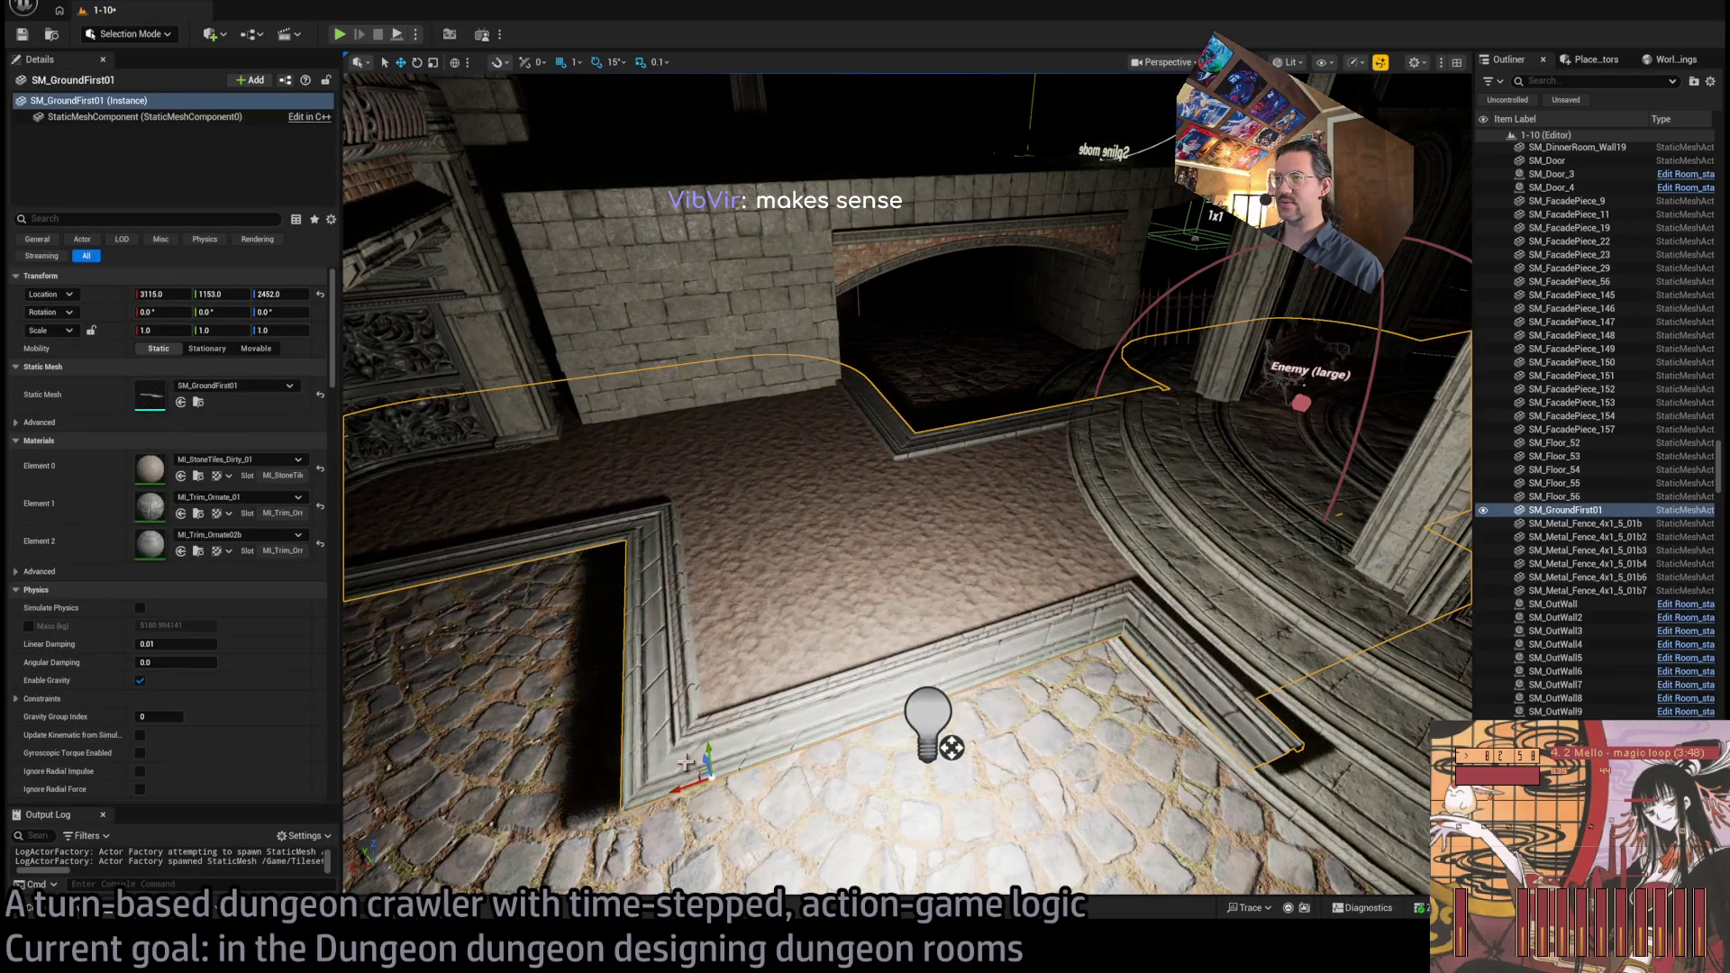
key(Delete)
Place and remove a floor corner piece, then go to the DRAGON_CATACOMB tileset
key(ctrl+space)
mouse_move(734, 694)
mouse_down()
mouse_move(748, 778)
mouse_move(883, 671)
mouse_up()
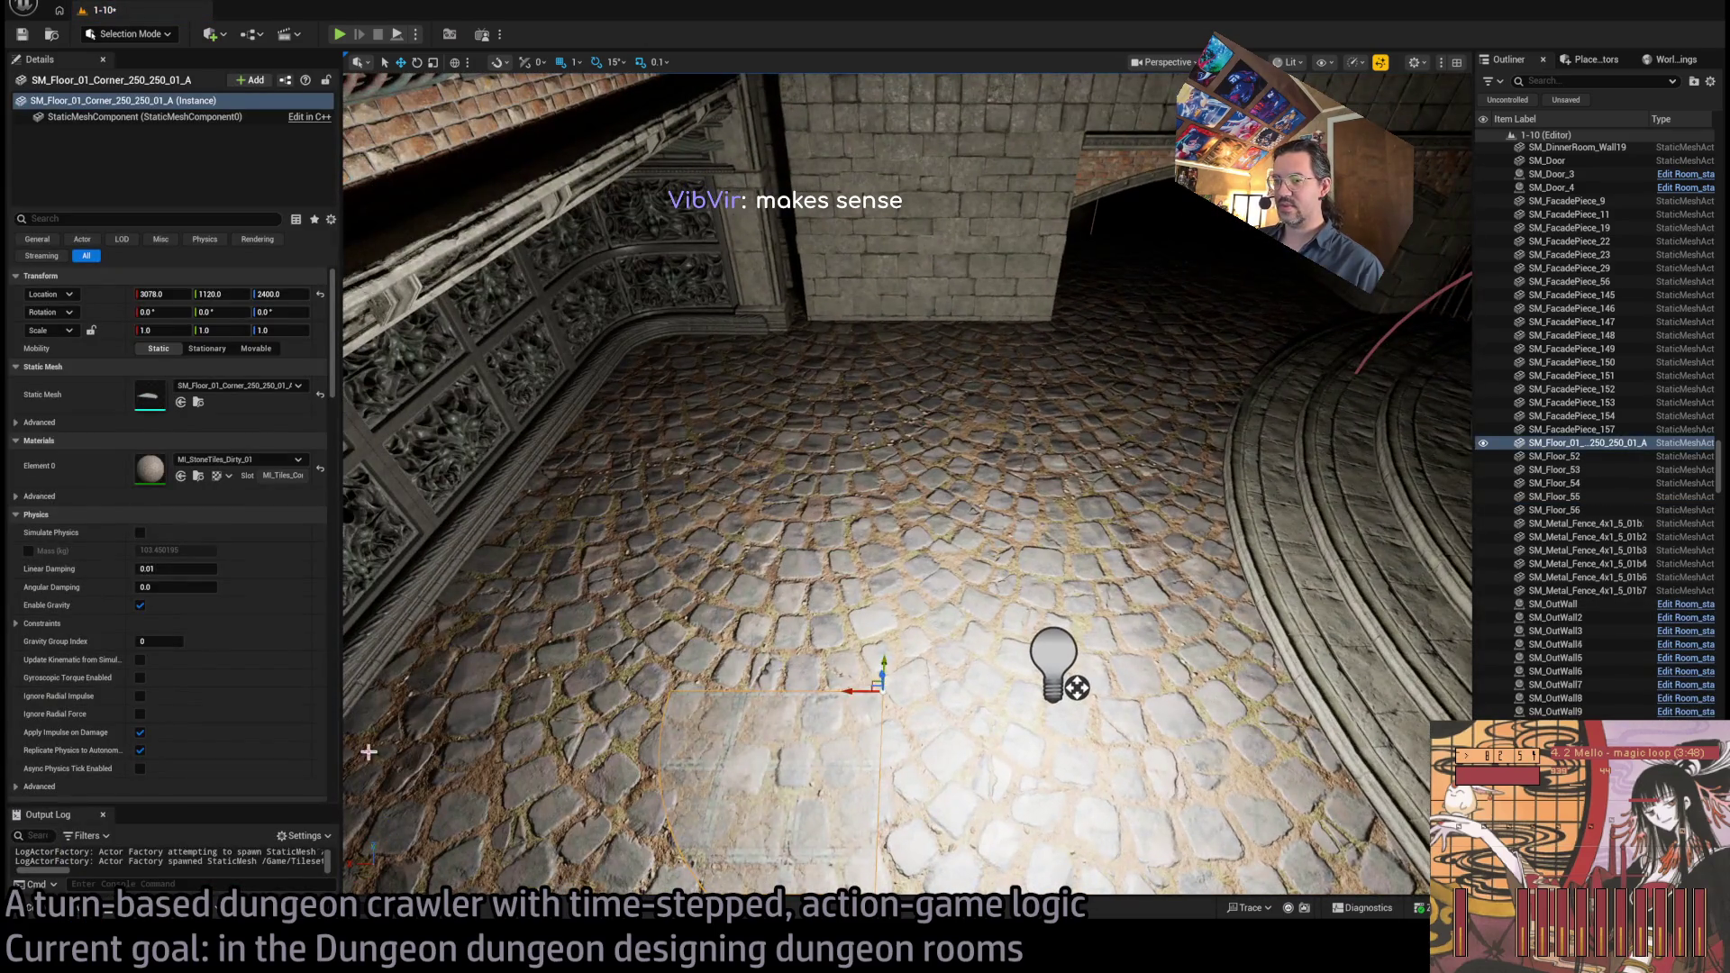
key(Delete)
key(ctrl+space)
scroll(85, 764, up, 4)
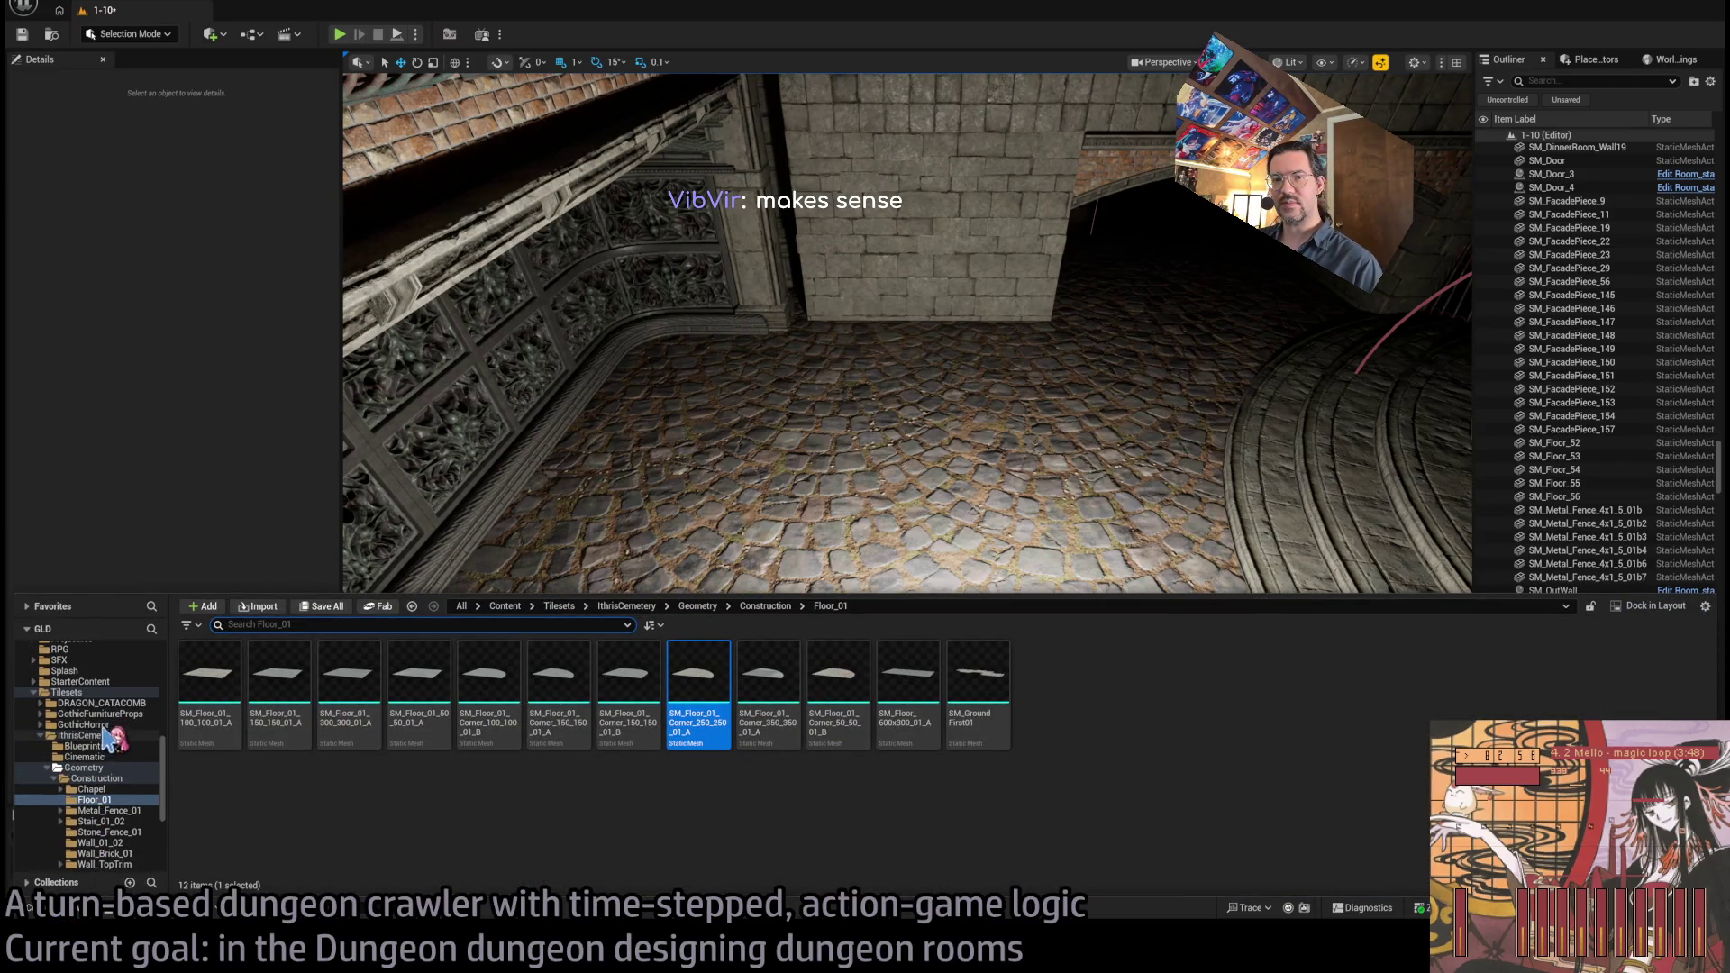
click(117, 703)
Place a Dgn_floor slab from DRAGON_CATACOMB > MESHES > Merged and flip it 180°
double_click(486, 685)
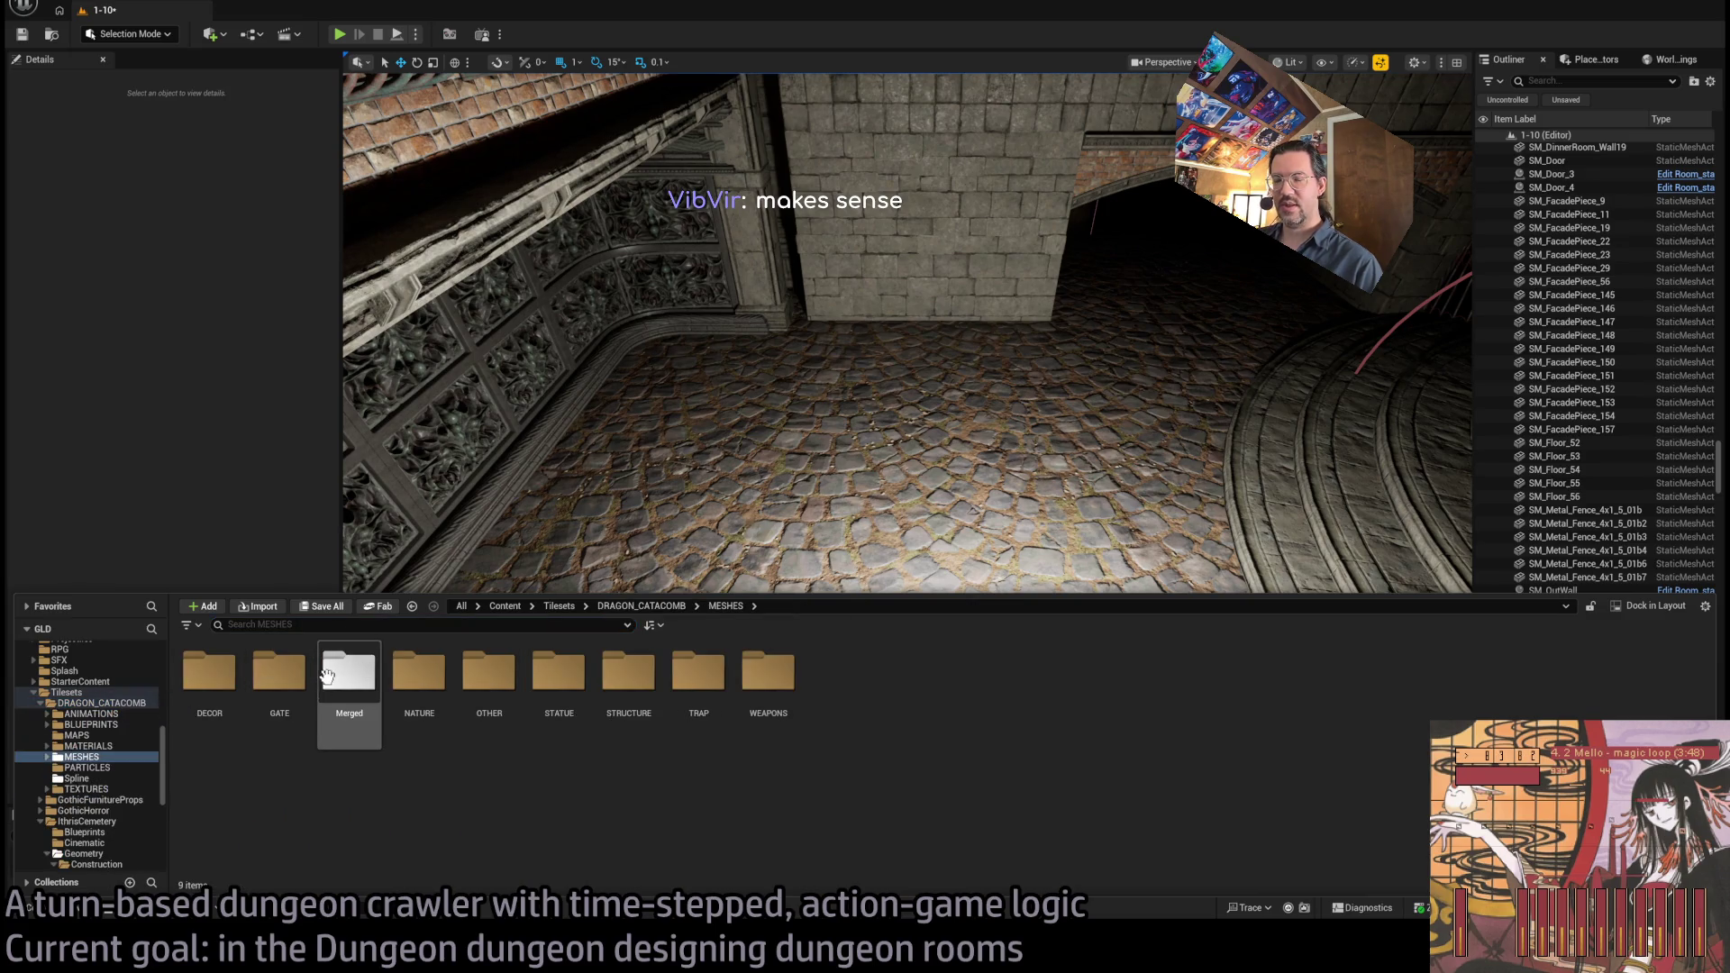
click(221, 688)
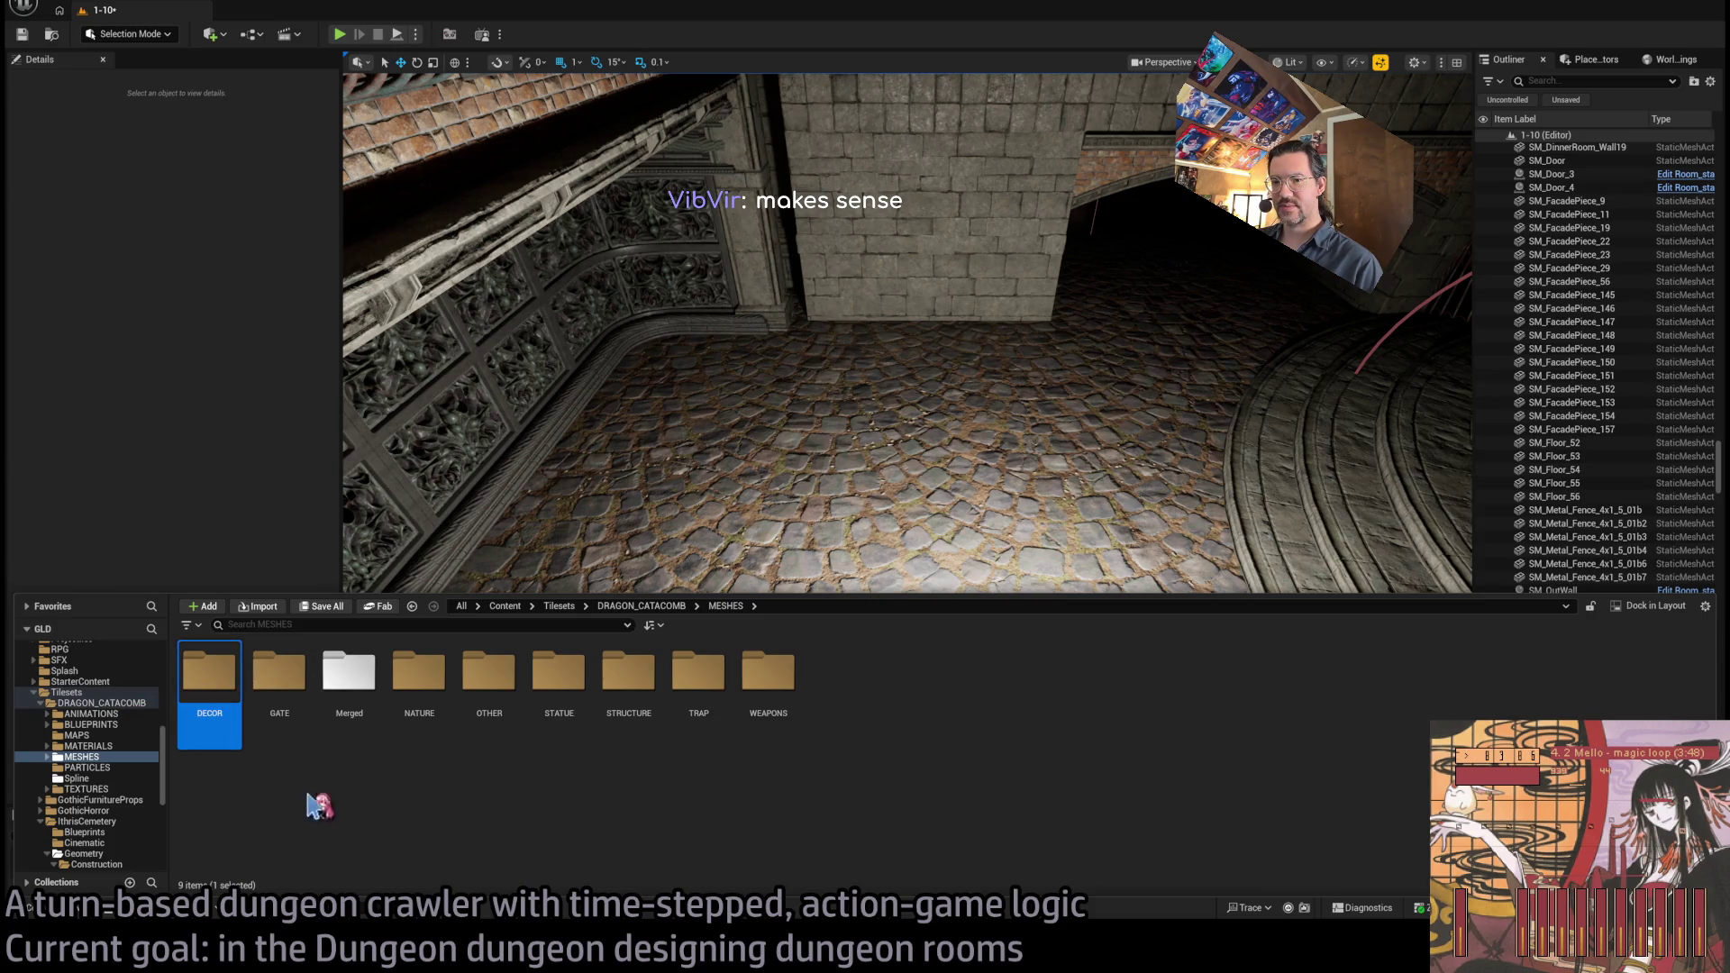
double_click(349, 674)
mouse_move(337, 711)
mouse_down()
mouse_move(486, 437)
mouse_move(680, 579)
mouse_move(657, 561)
mouse_up()
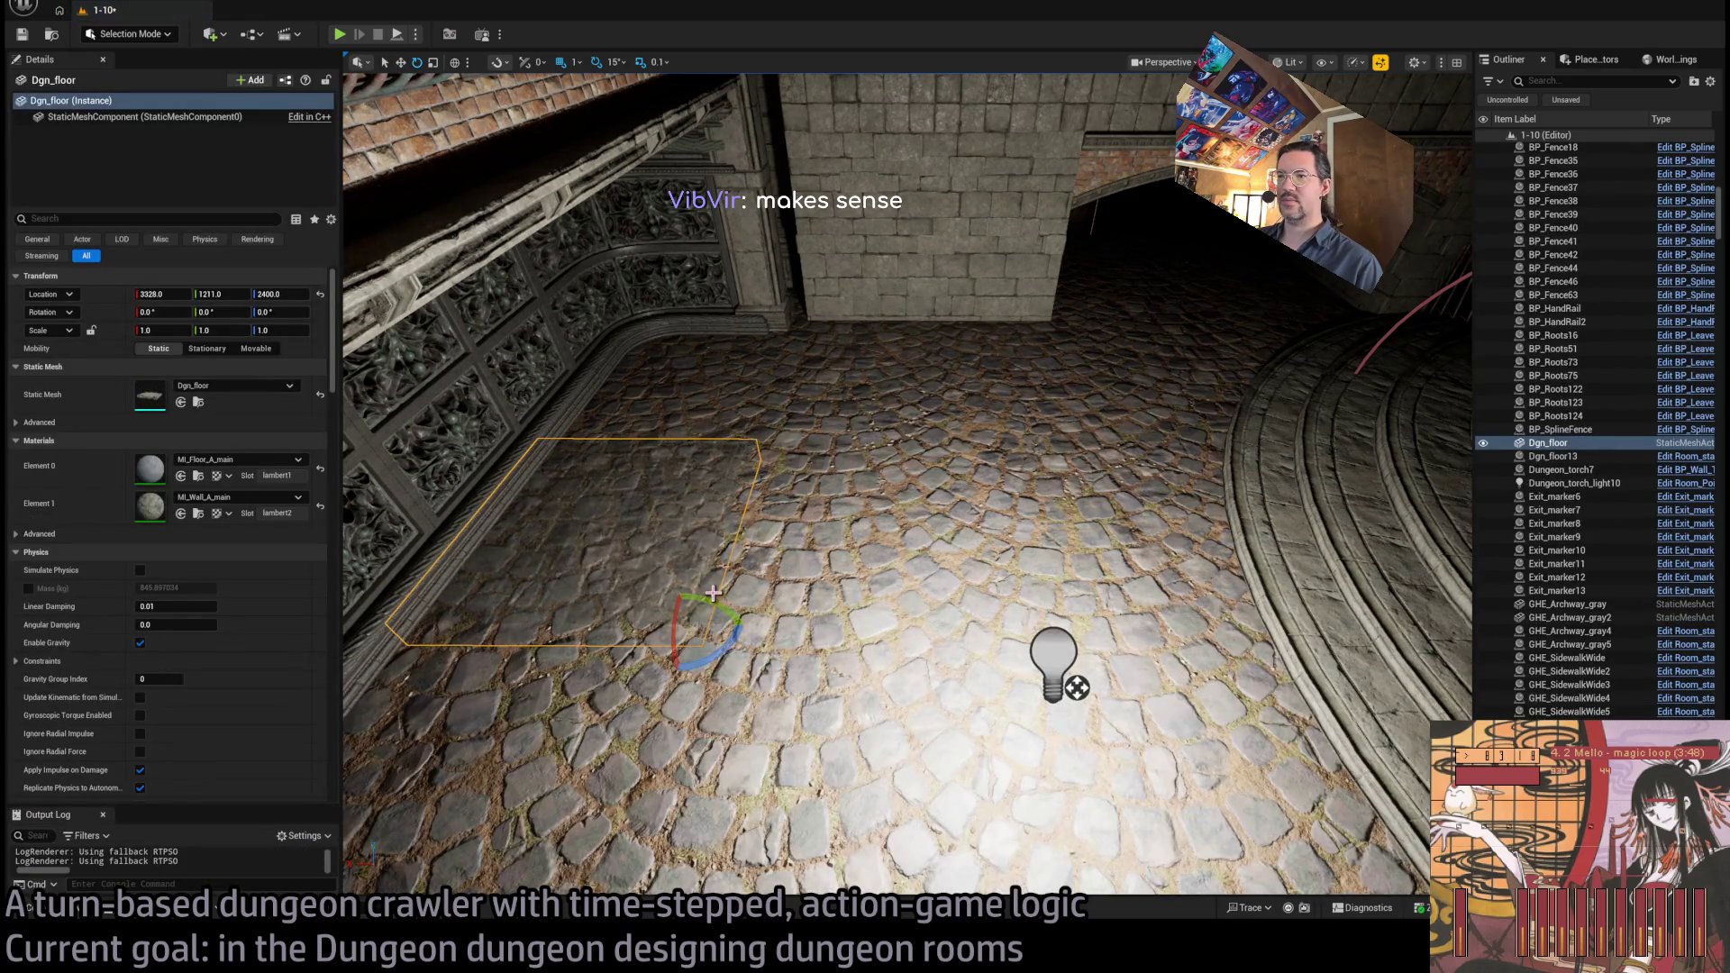
mouse_move(648, 622)
mouse_down()
mouse_move(744, 624)
mouse_move(513, 145)
mouse_up()
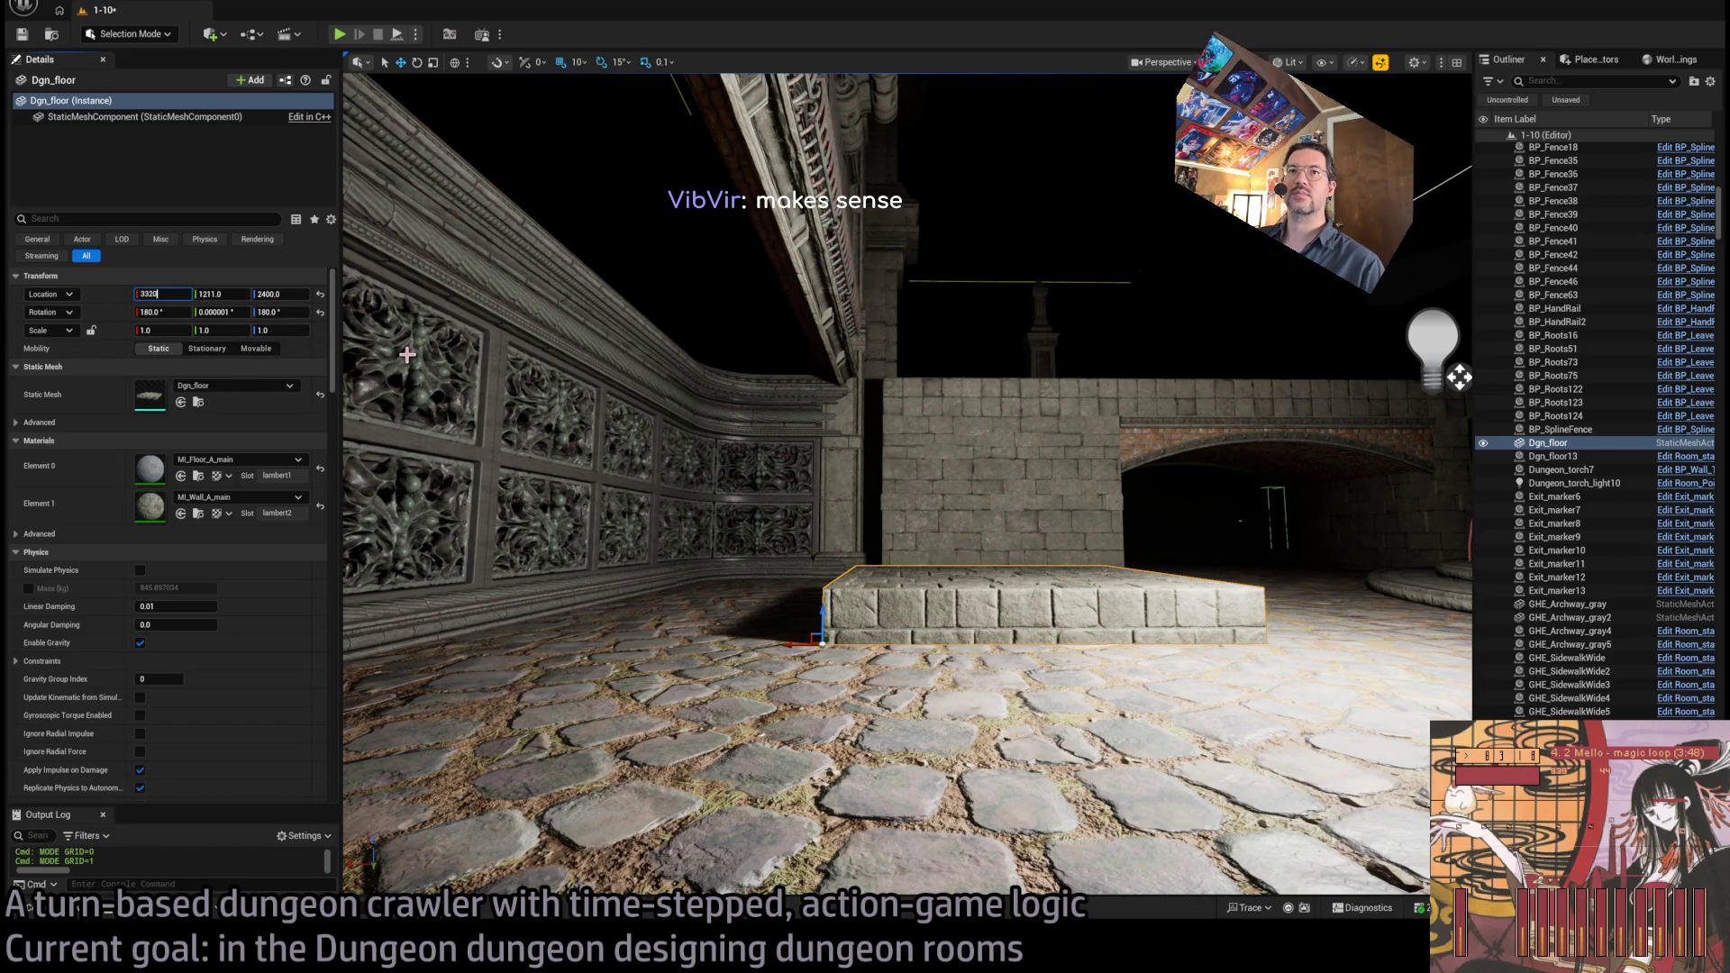
Set the slab's location to X 3320, Y 1200 and lift it to the upper wall
key(Tab)
text(1)
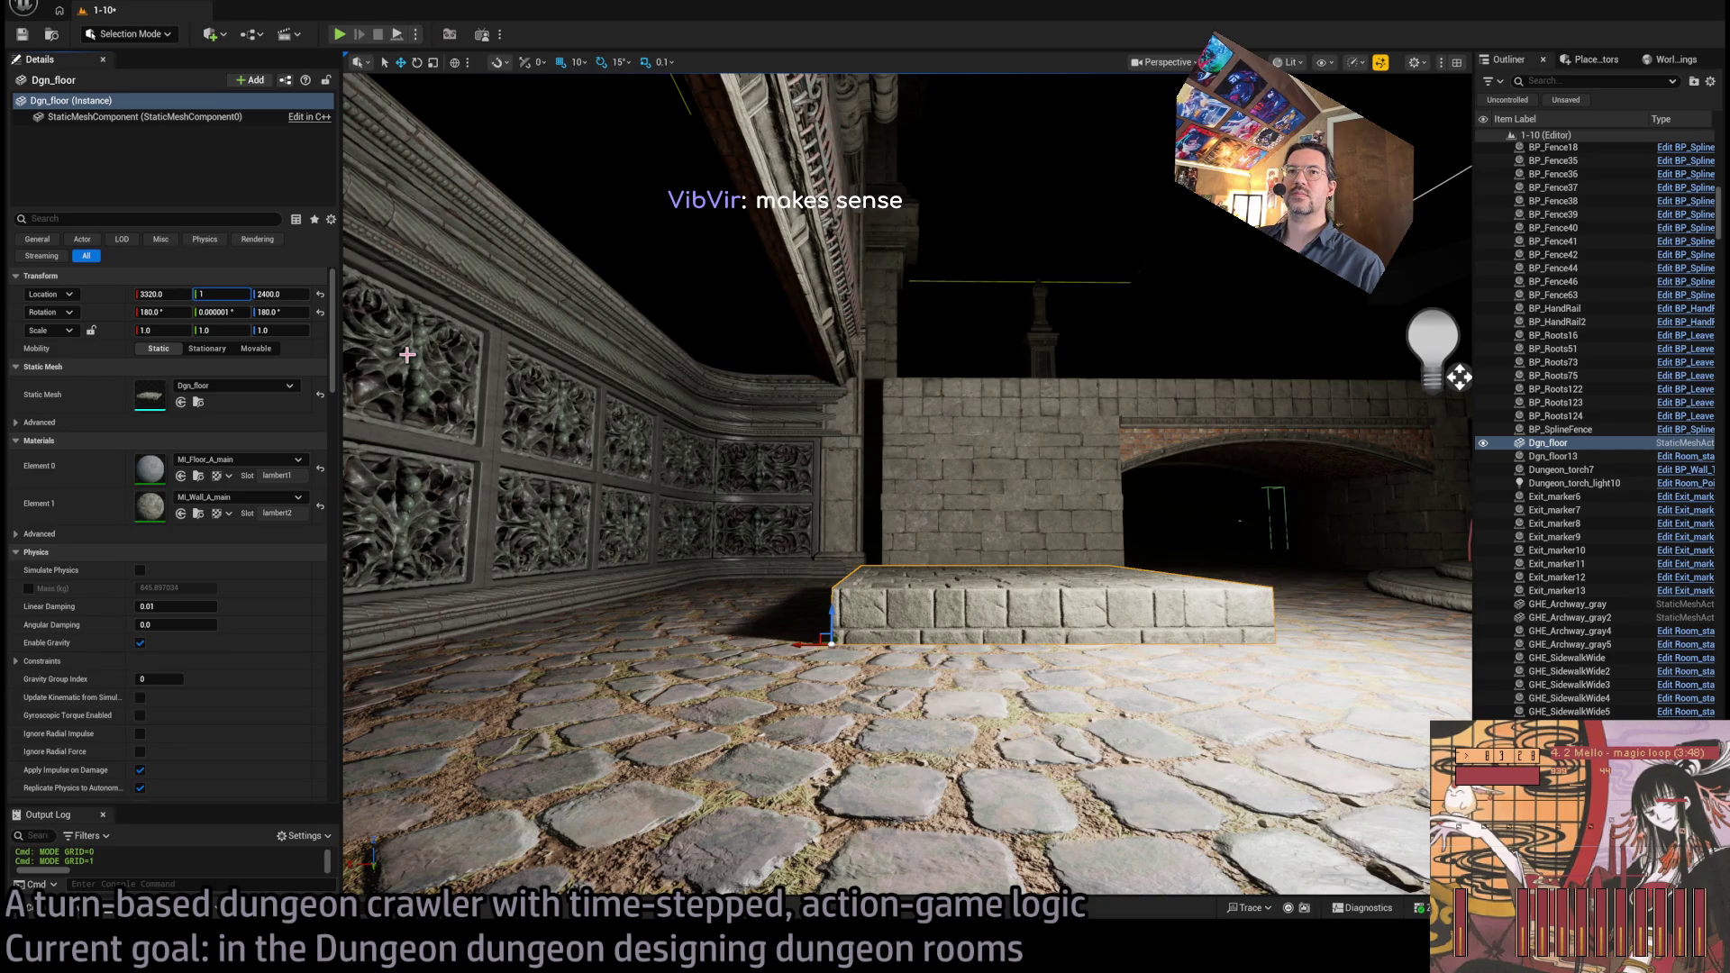
text(200)
key(Return)
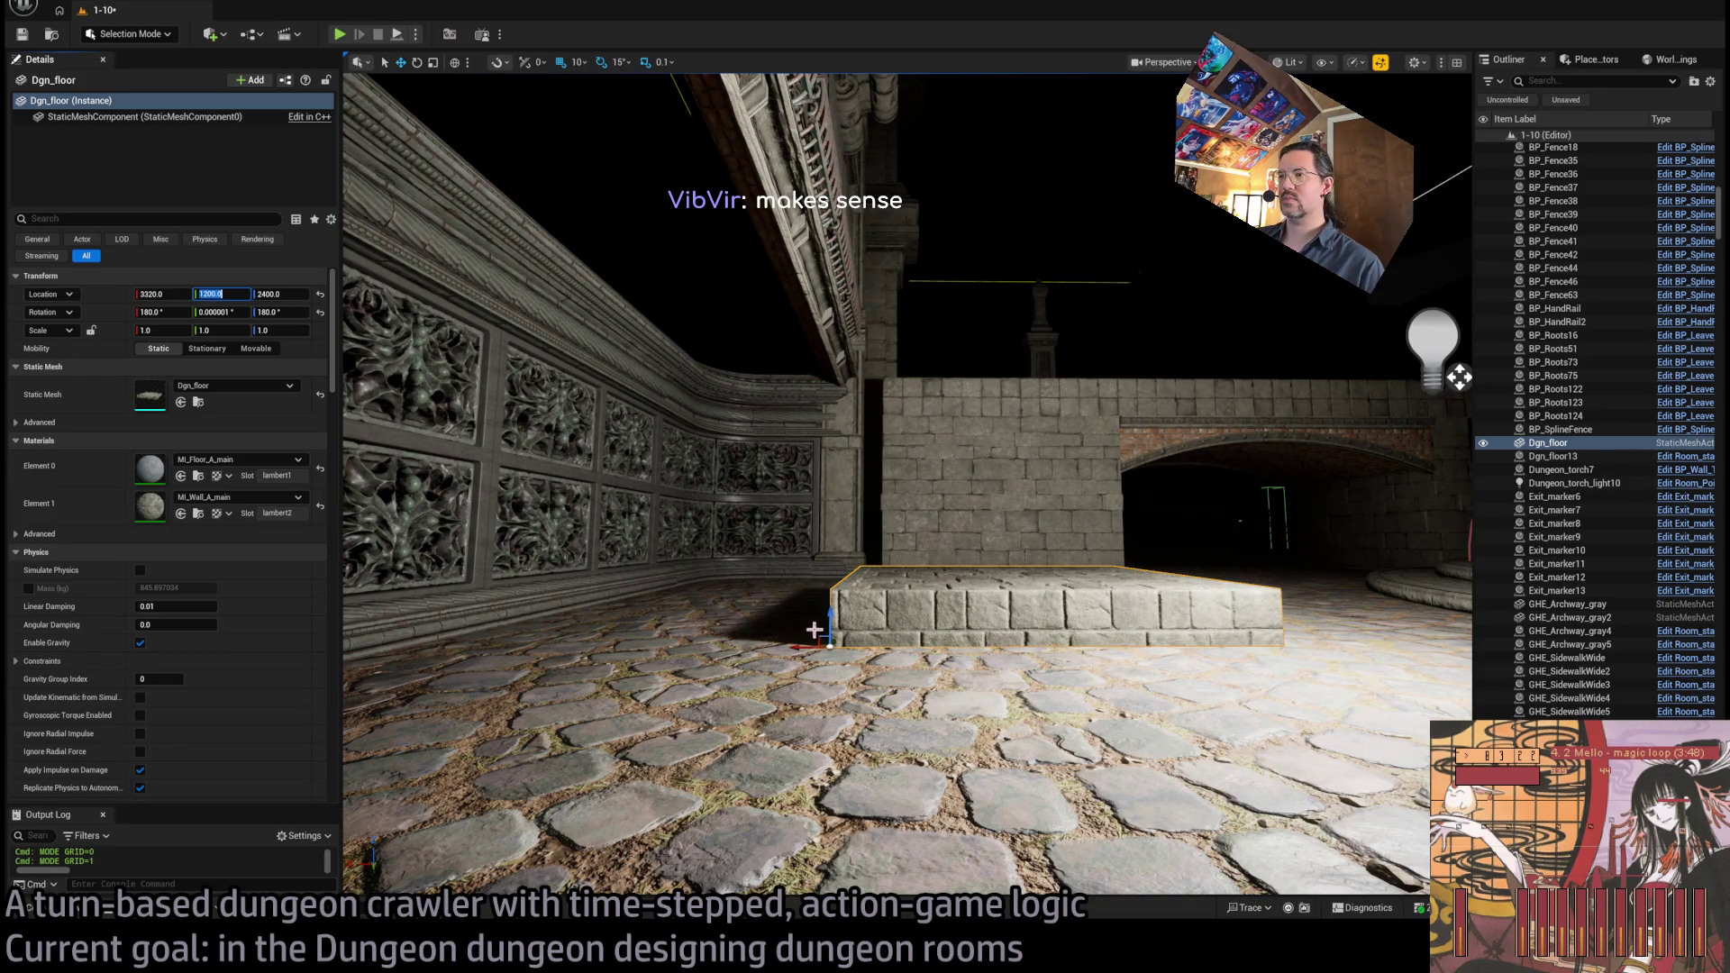
mouse_move(1054, 604)
mouse_down()
mouse_move(356, 180)
mouse_move(363, 136)
mouse_move(535, 234)
mouse_move(463, 262)
mouse_move(492, 256)
mouse_up()
mouse_move(654, 237)
mouse_down()
mouse_move(660, 171)
mouse_move(420, 408)
mouse_move(360, 412)
mouse_move(560, 393)
mouse_move(763, 528)
mouse_move(1063, 510)
mouse_up()
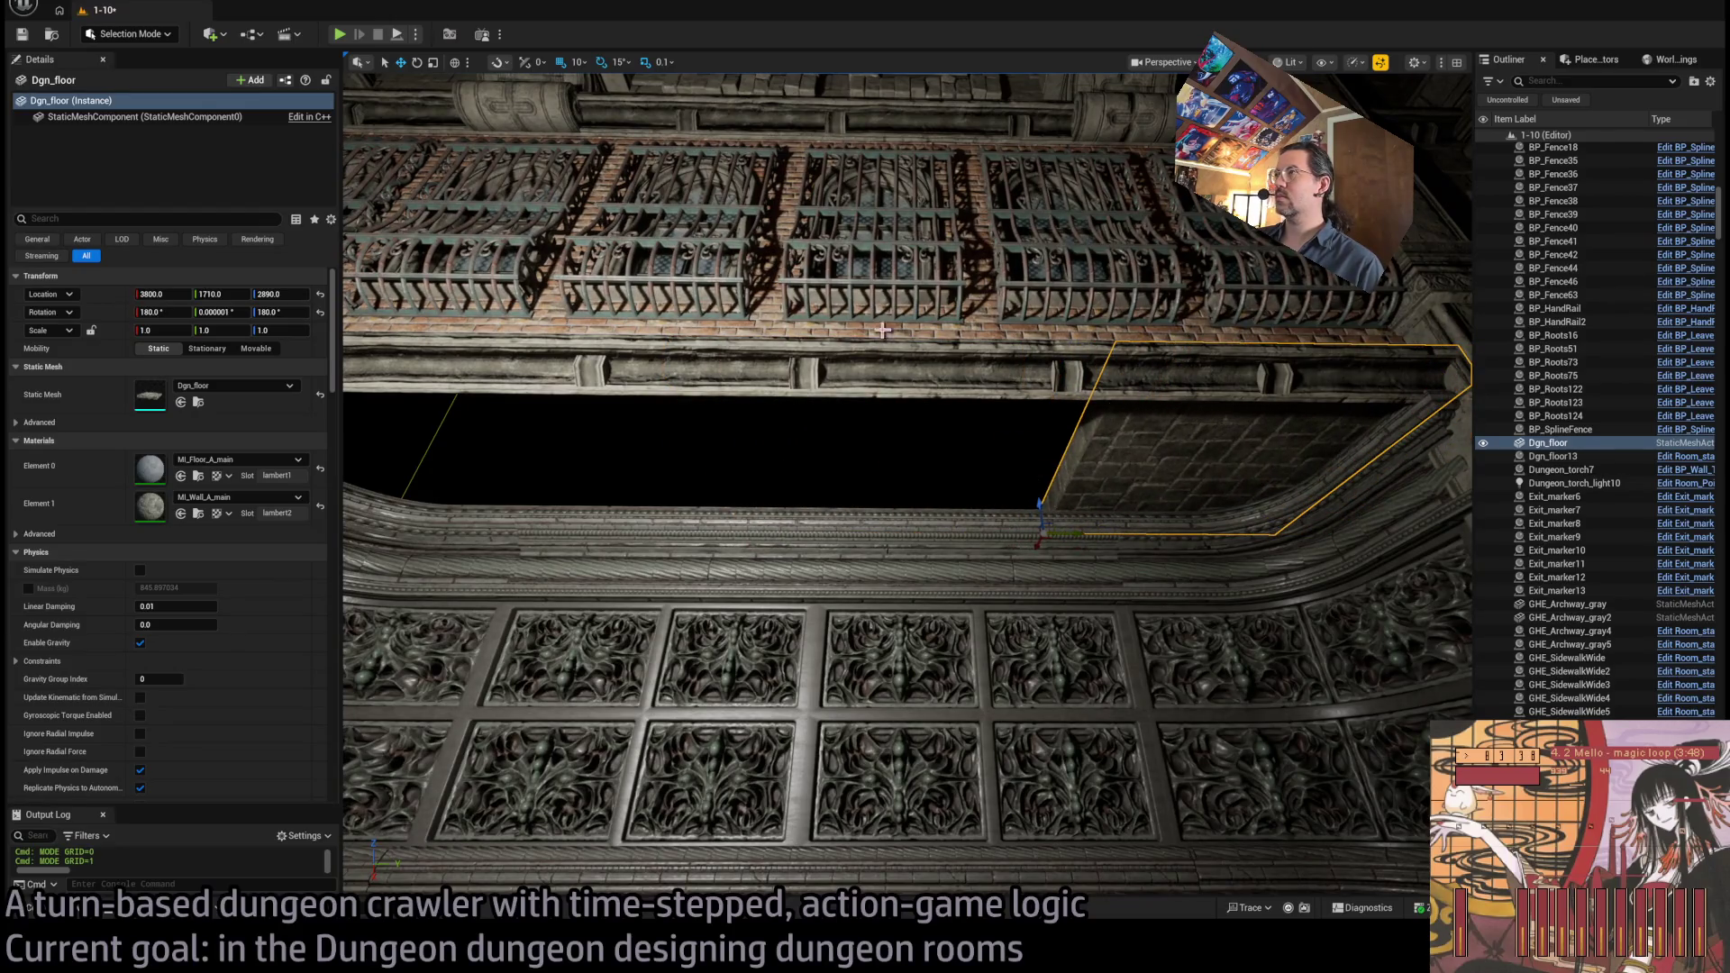
Nudge the slab to X 4000, then 4010, and delete the duplicate Dgn_floor2
key(alt+3)
mouse_move(1063, 510)
mouse_down()
mouse_move(1072, 568)
mouse_move(1135, 560)
mouse_move(1099, 514)
mouse_move(1049, 549)
mouse_up()
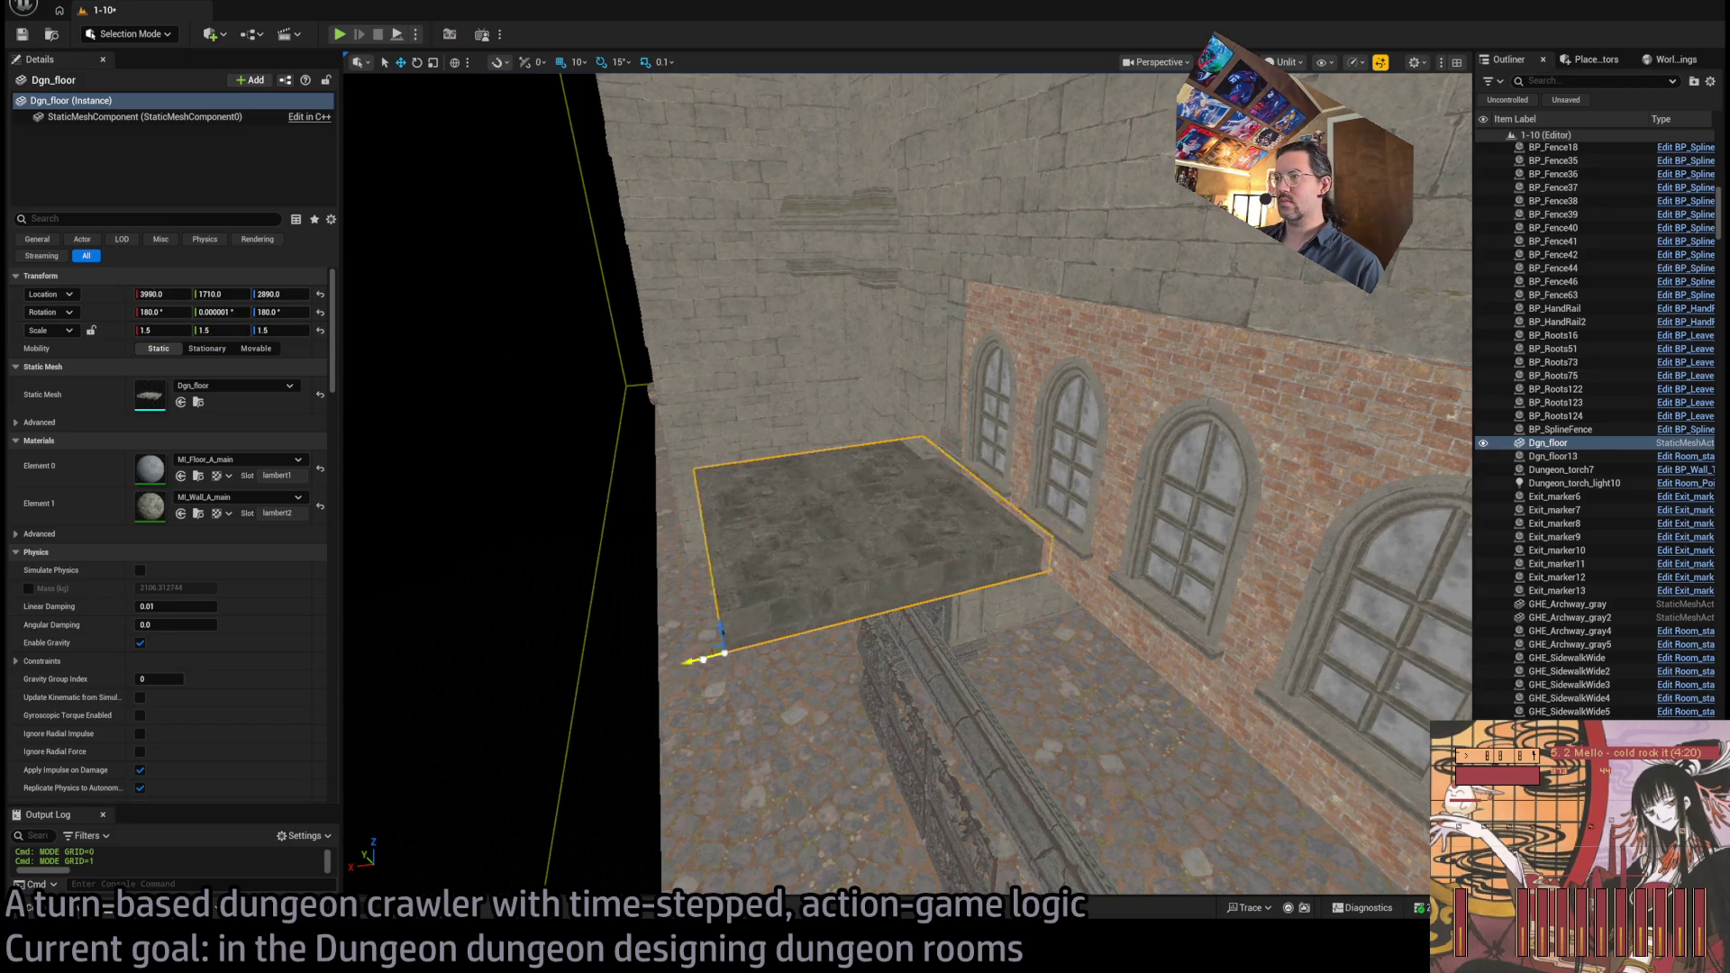
drag(700, 655, 671, 630)
drag(432, 540, 432, 540)
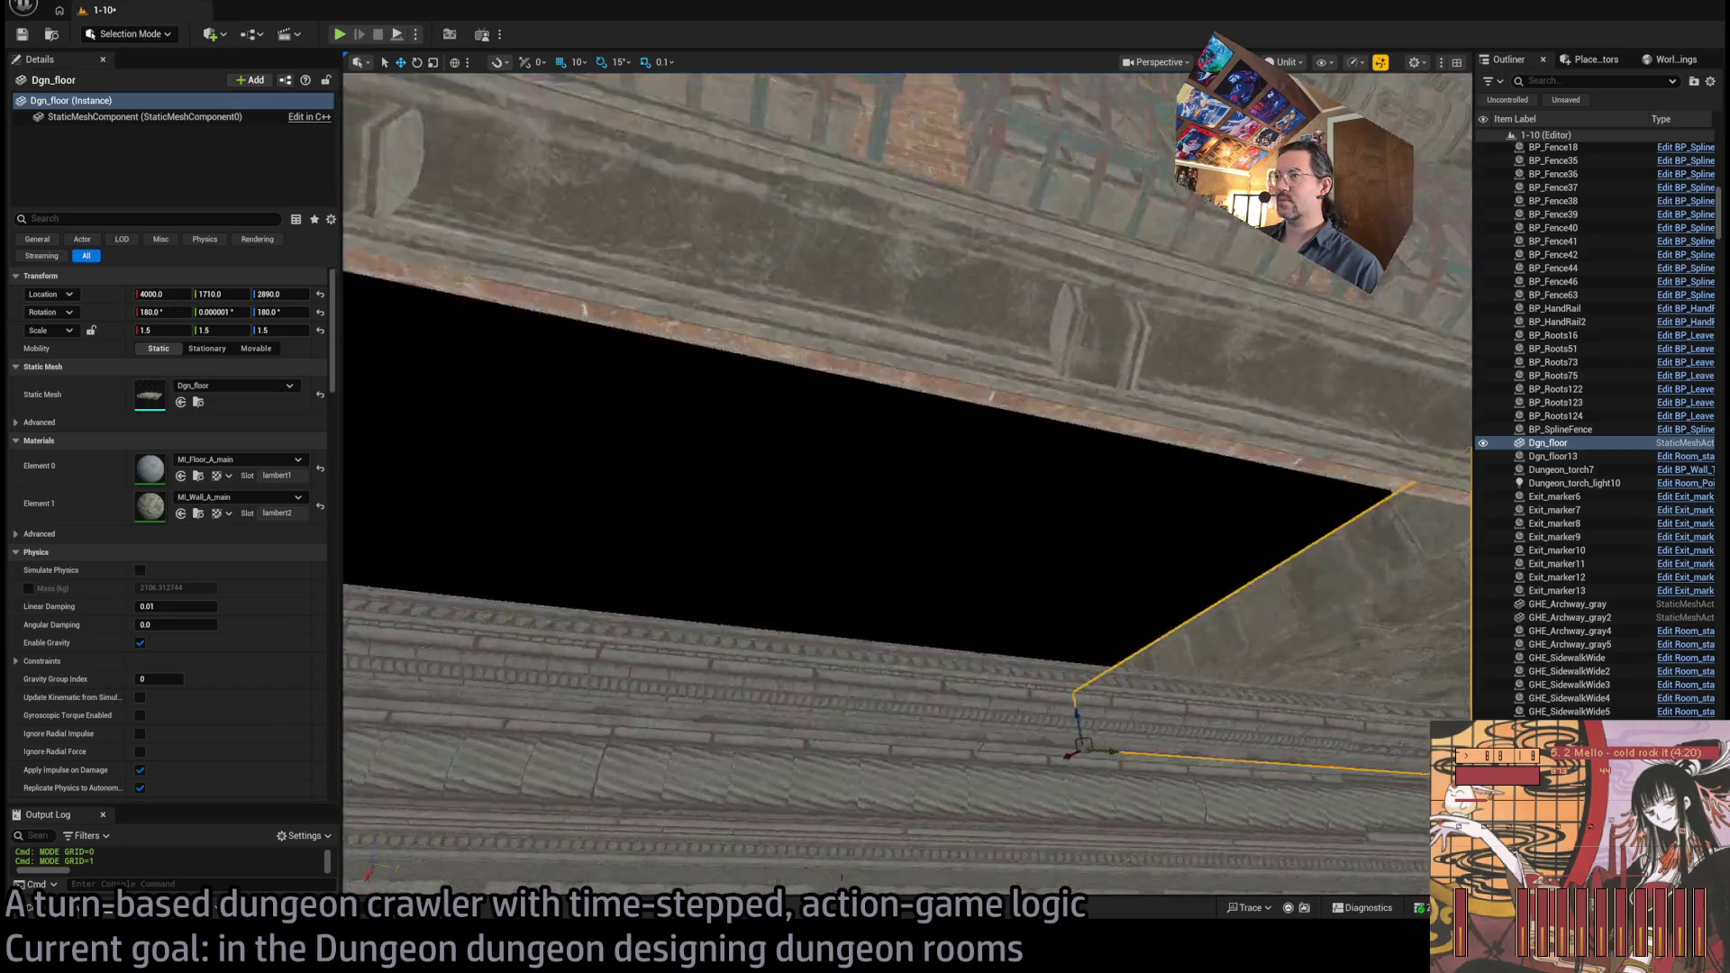
mouse_move(924, 600)
mouse_down()
mouse_move(901, 576)
mouse_move(975, 617)
mouse_up()
mouse_move(1012, 618)
mouse_down()
mouse_move(771, 578)
mouse_move(791, 573)
mouse_up()
scroll(1072, 630, up, 3)
key(Delete)
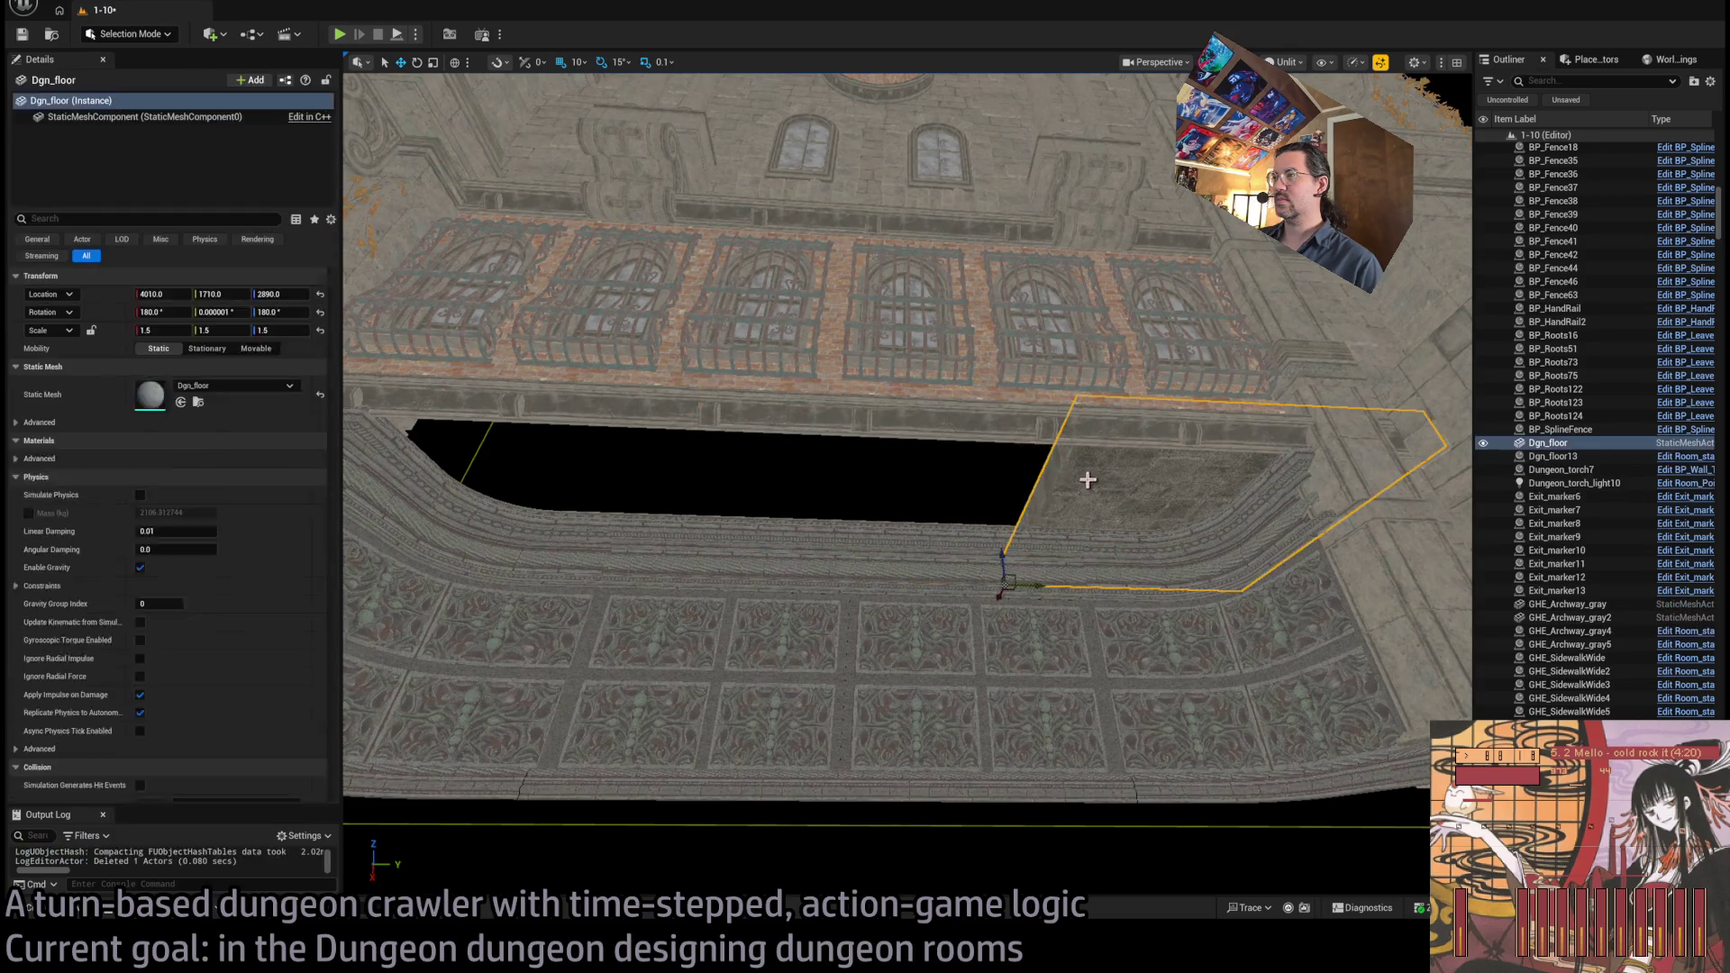
Shift the slab to Y 1700, add a copy at Y 1100, and save the level
drag(1034, 584, 1033, 586)
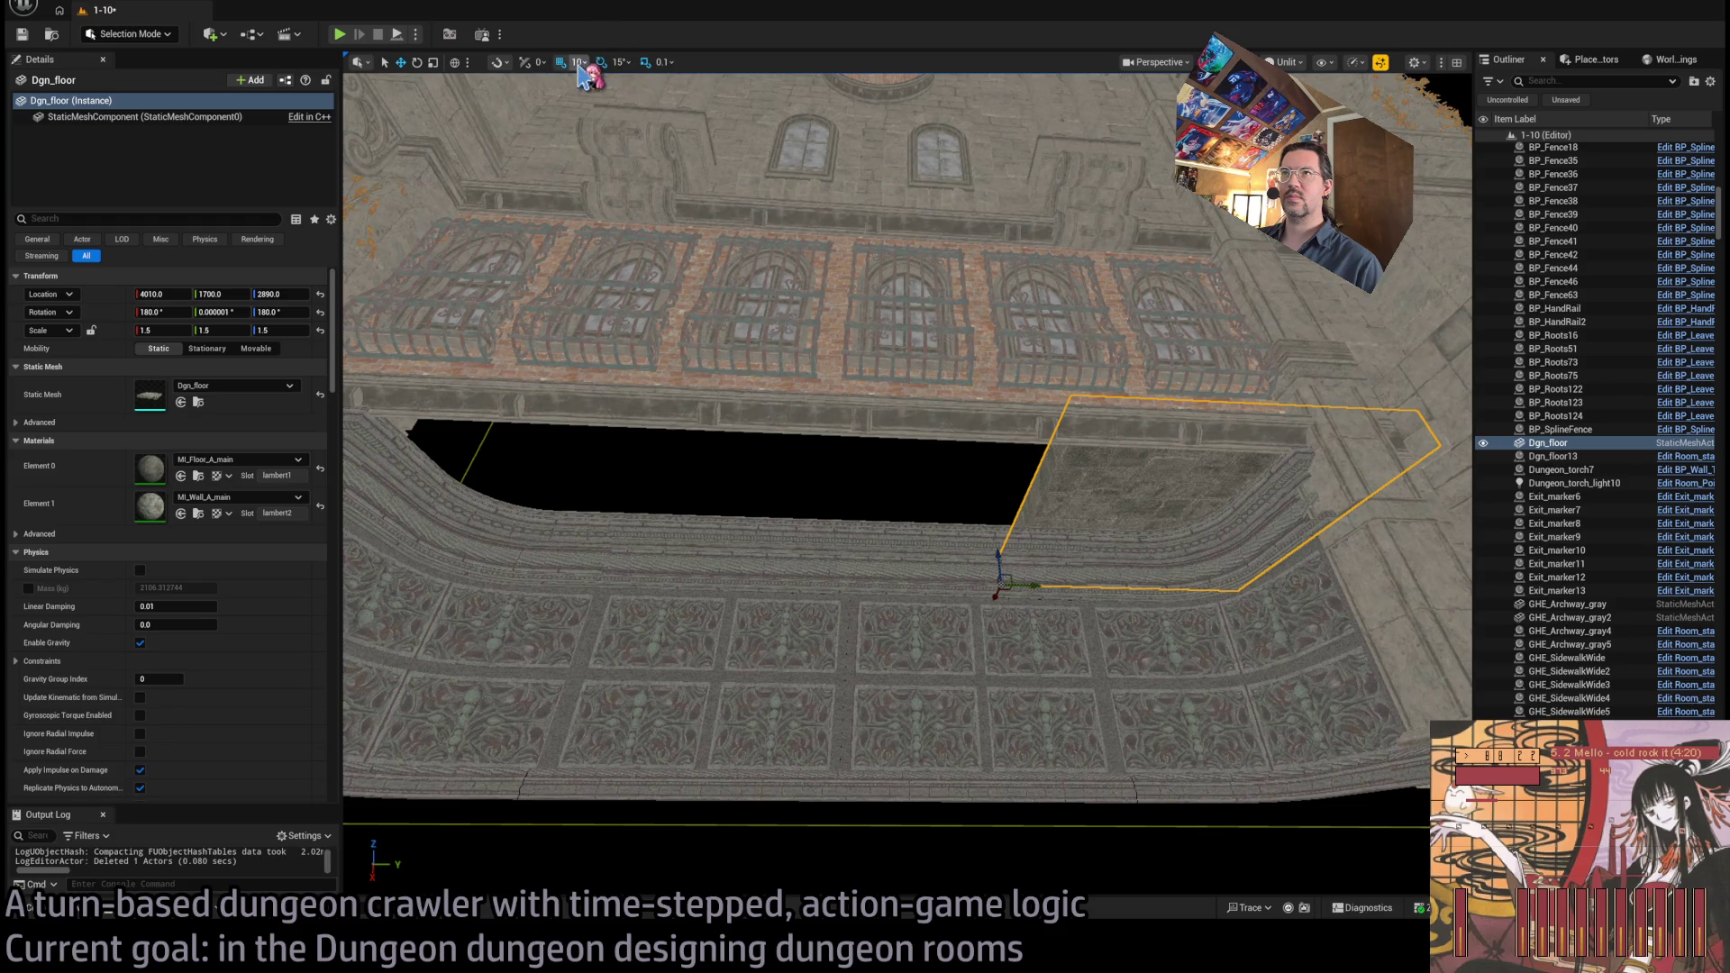
mouse_move(1030, 587)
mouse_down()
mouse_move(687, 552)
mouse_move(795, 541)
mouse_move(396, 567)
mouse_move(545, 550)
mouse_move(540, 573)
mouse_up()
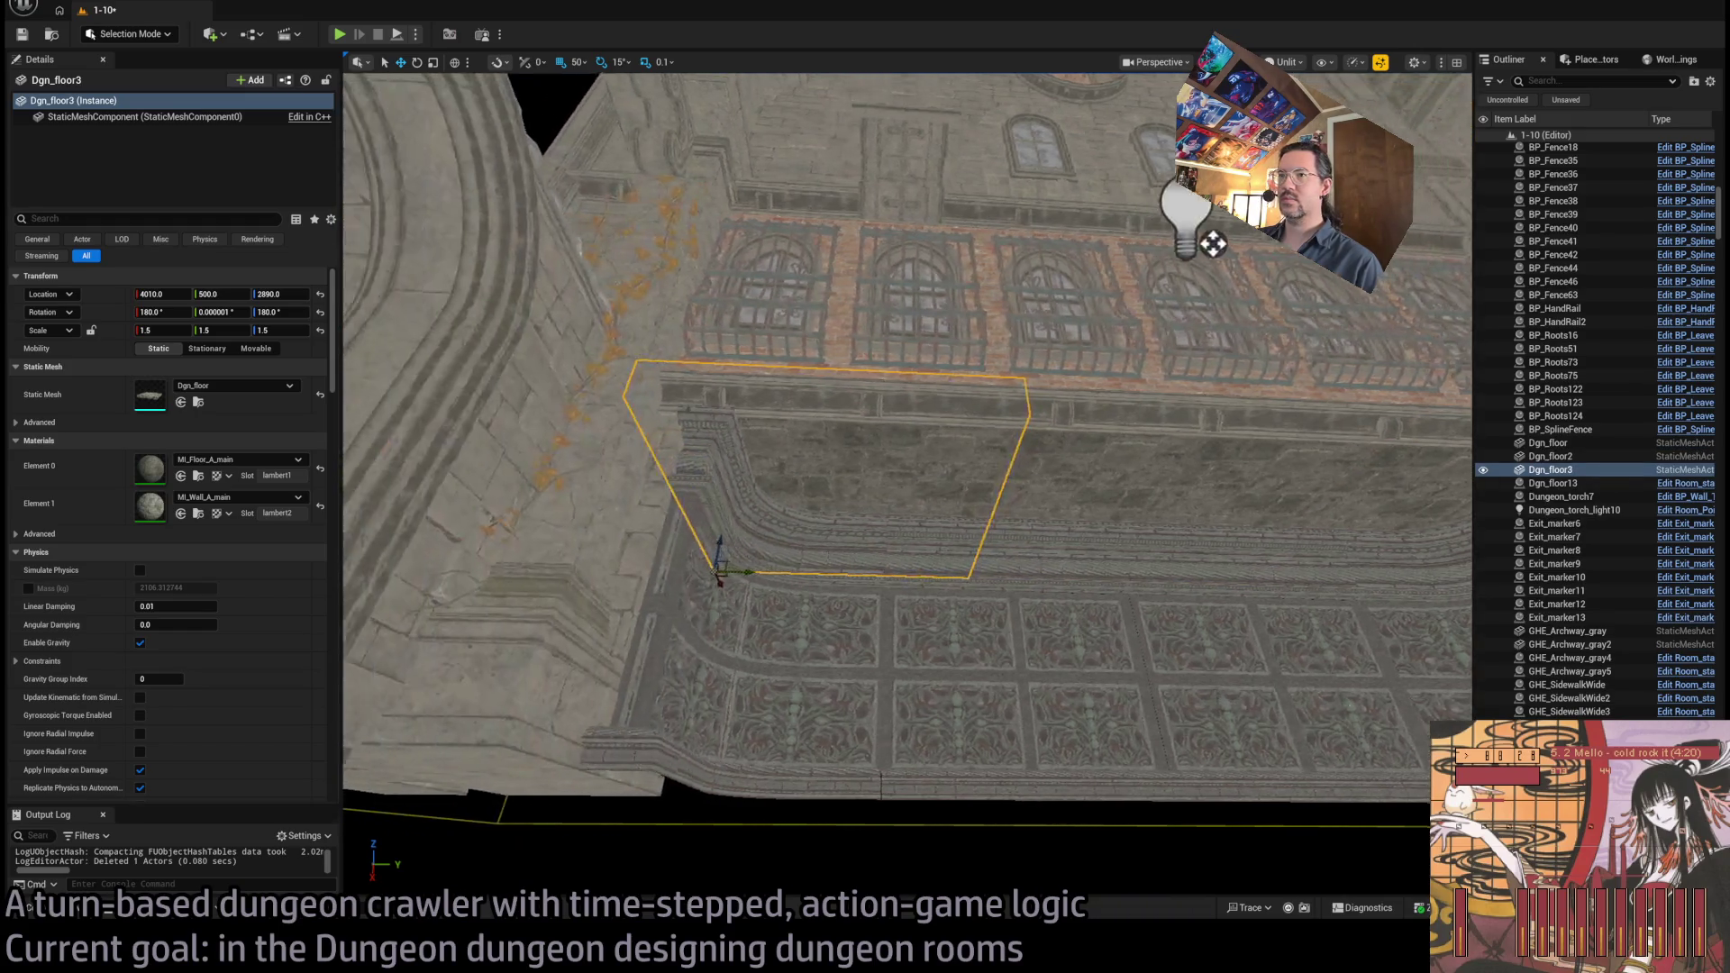
drag(908, 451, 908, 342)
drag(664, 513, 664, 514)
key(ctrl+s)
Make another slab duplicate, rotate it, then delete Dgn_floor4
mouse_move(757, 590)
mouse_down()
mouse_move(756, 513)
mouse_move(775, 513)
mouse_move(753, 513)
mouse_move(775, 567)
mouse_up()
mouse_move(906, 481)
mouse_down()
mouse_move(838, 396)
mouse_move(883, 432)
mouse_up()
key(e)
key(Delete)
Select and deselect the raised floor slabs, then show the Merged meshes
key(ctrl+space)
key(ctrl+space)
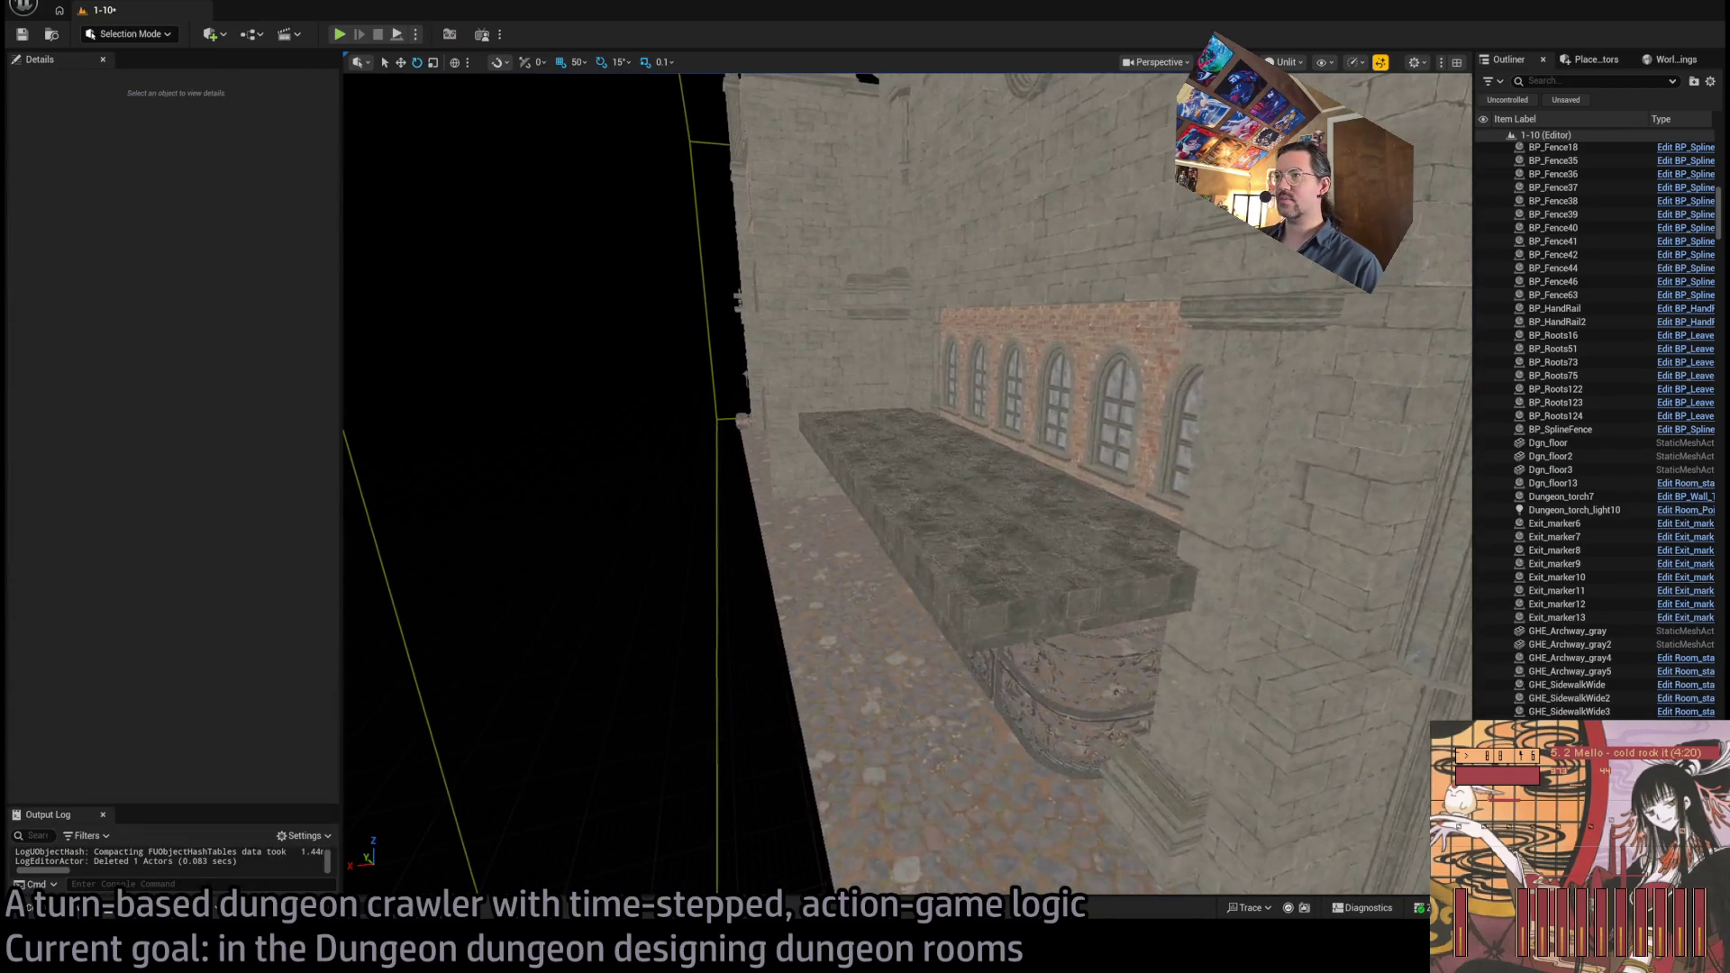
click(1063, 549)
ctrl+click(887, 434)
ctrl+click(888, 468)
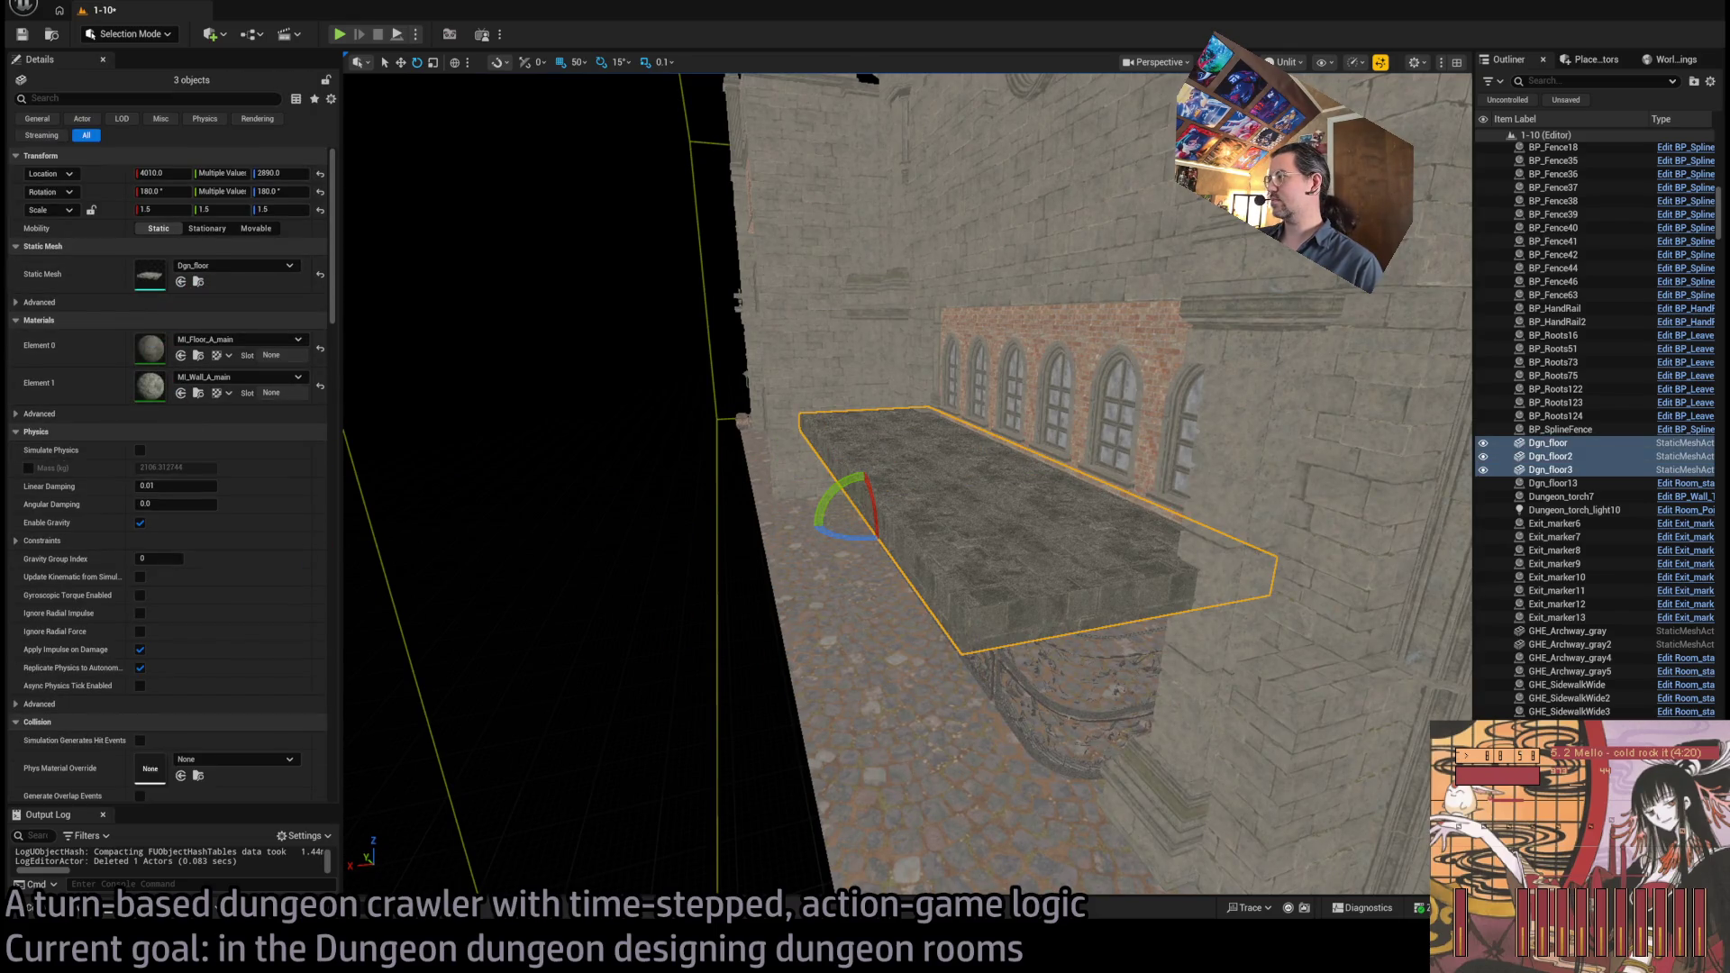
click(390, 804)
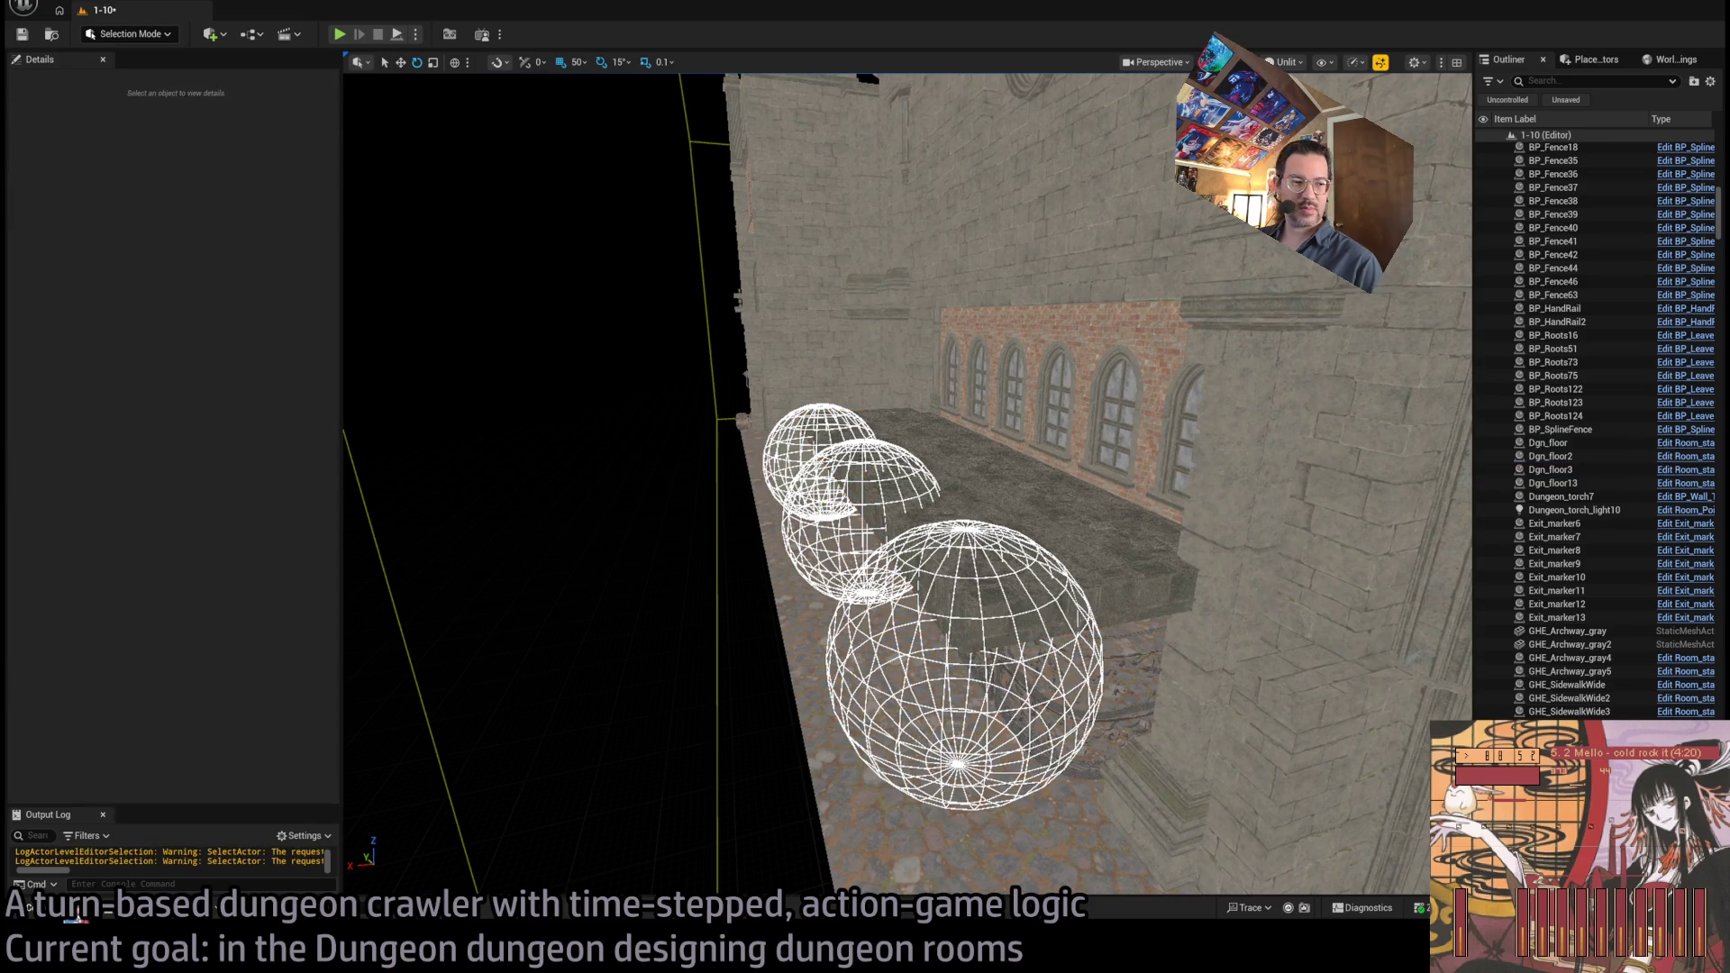
click(30, 908)
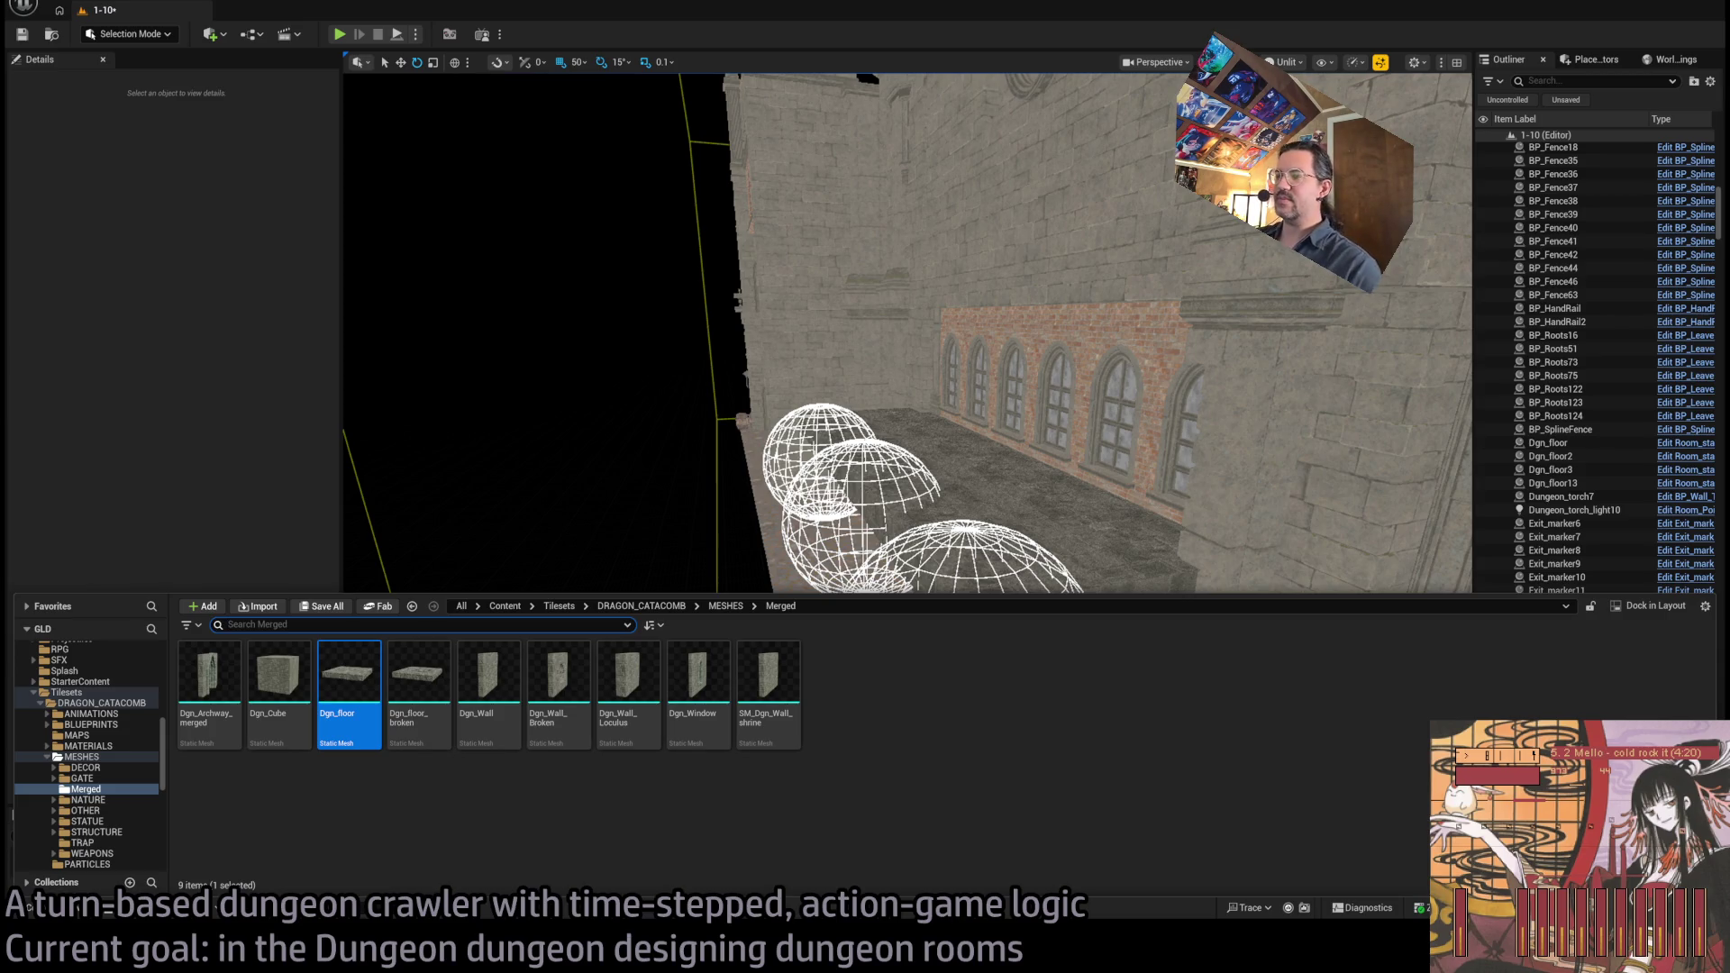
Select and frame the Dgn_floor slabs in the viewport
click(849, 466)
key(f)
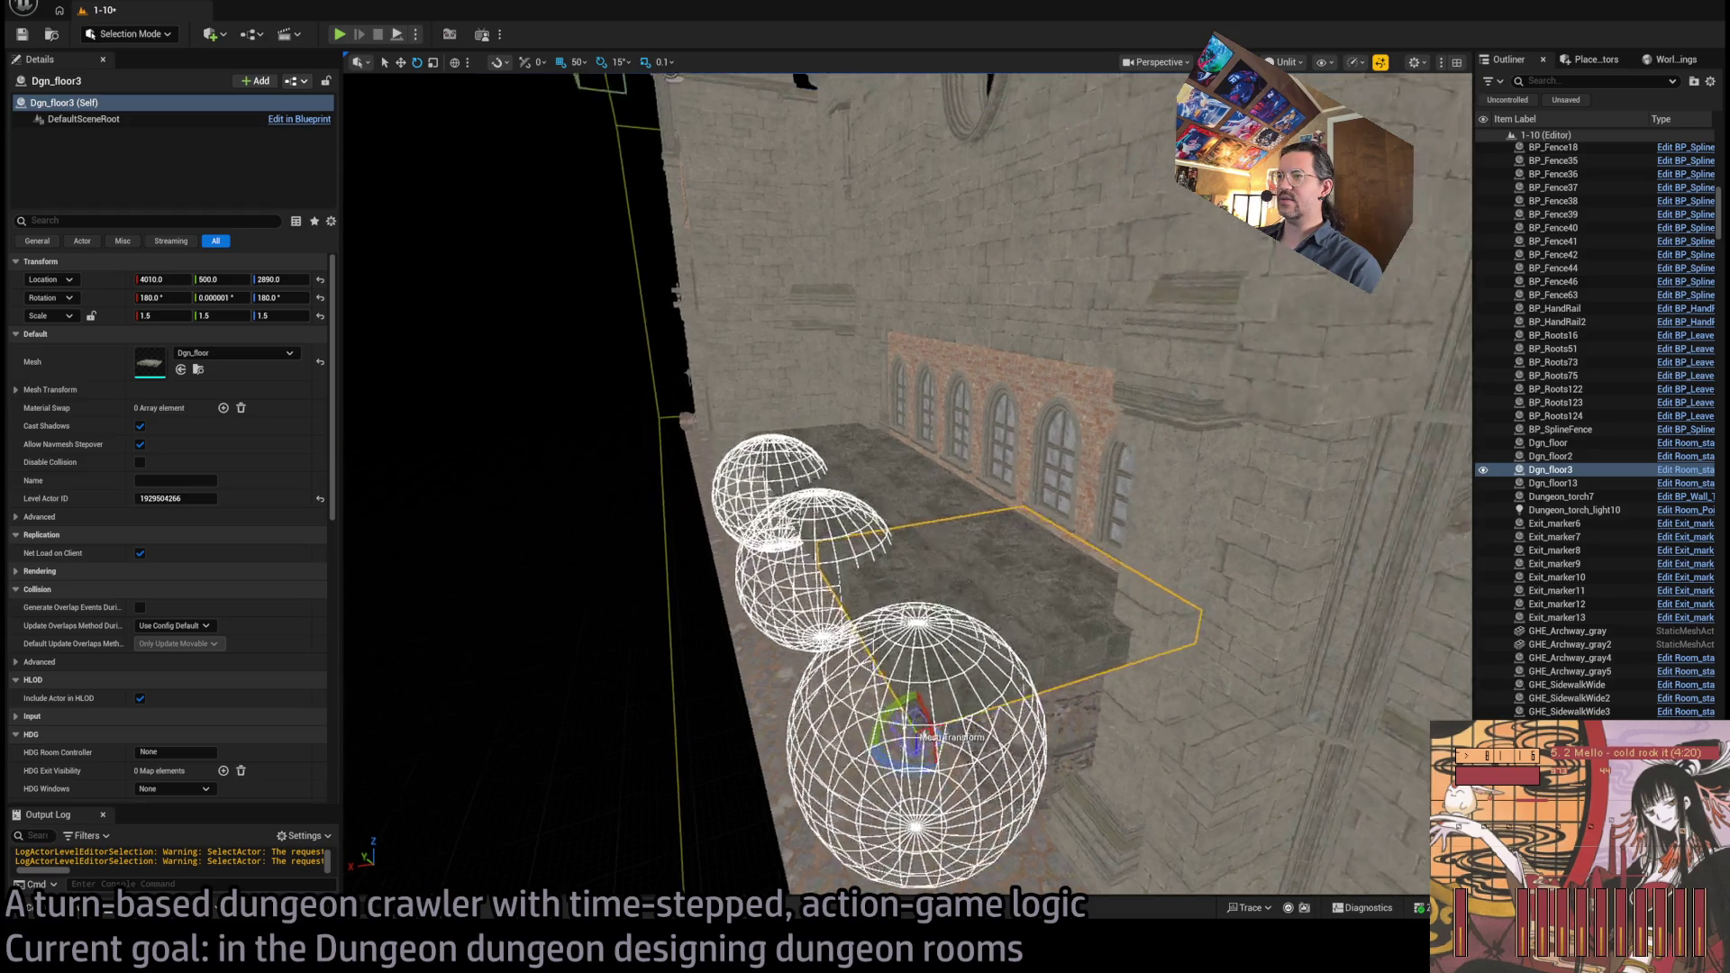
click(849, 466)
key(f)
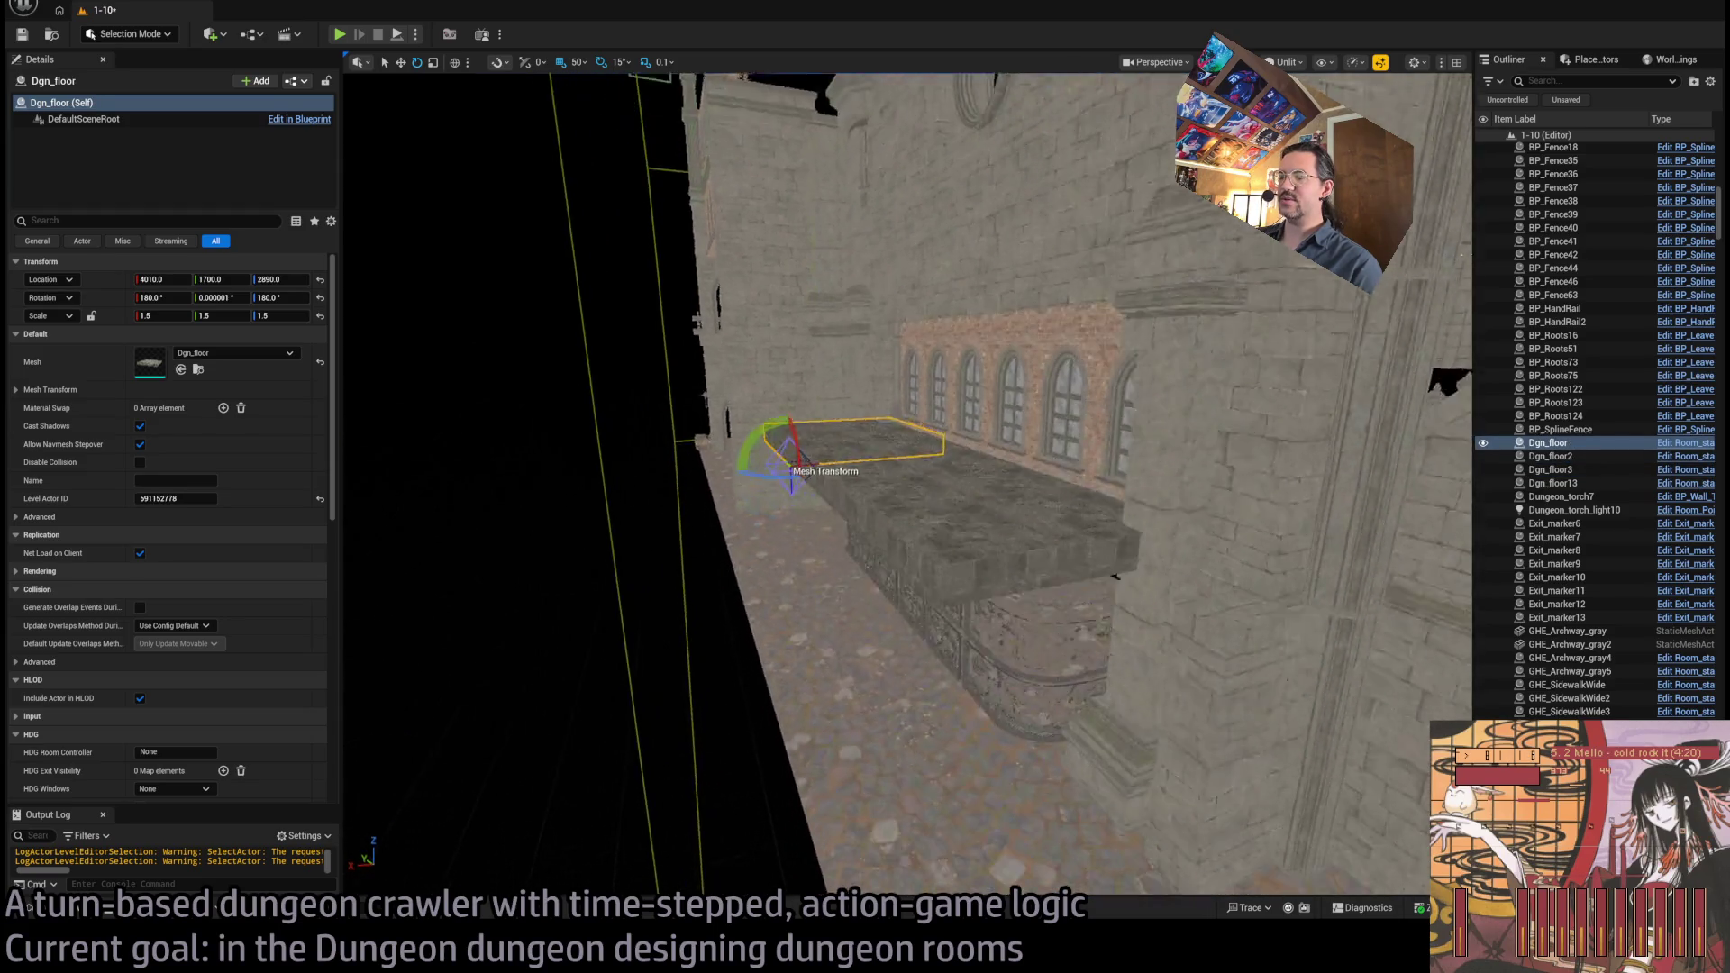
Place a Dgn_Wall beside the slab, set it Static and scale it to 1.5
click(54, 912)
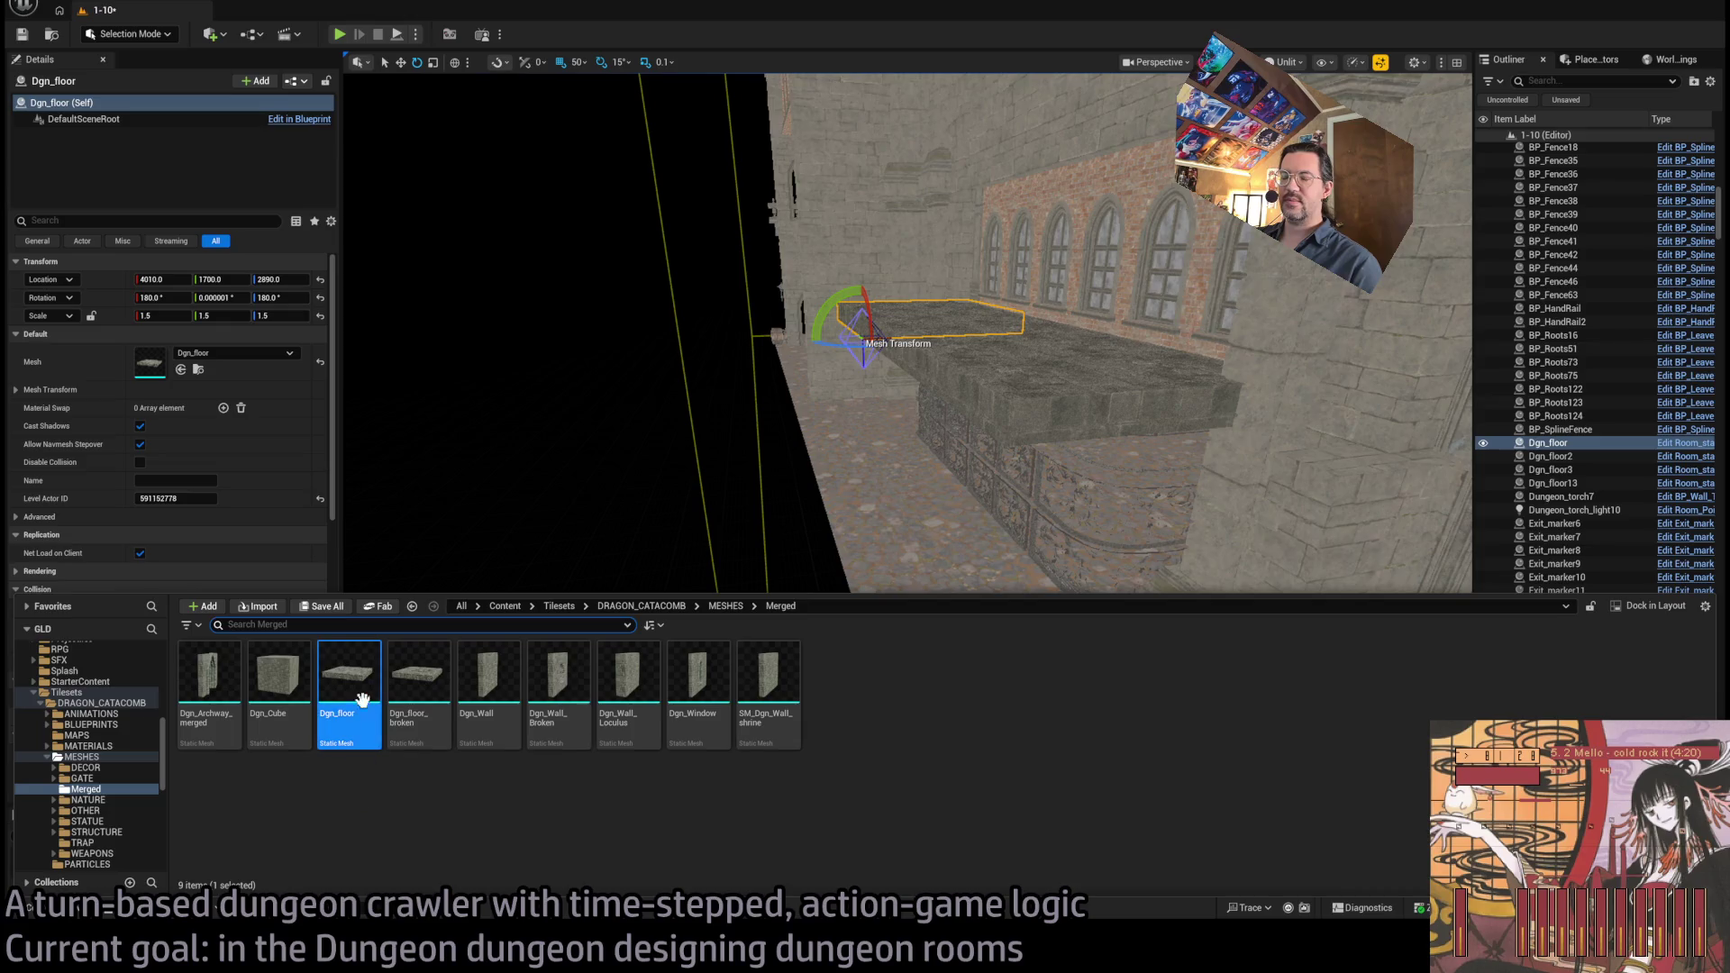
mouse_move(474, 715)
mouse_down()
mouse_move(849, 478)
mouse_move(941, 690)
mouse_up()
click(158, 348)
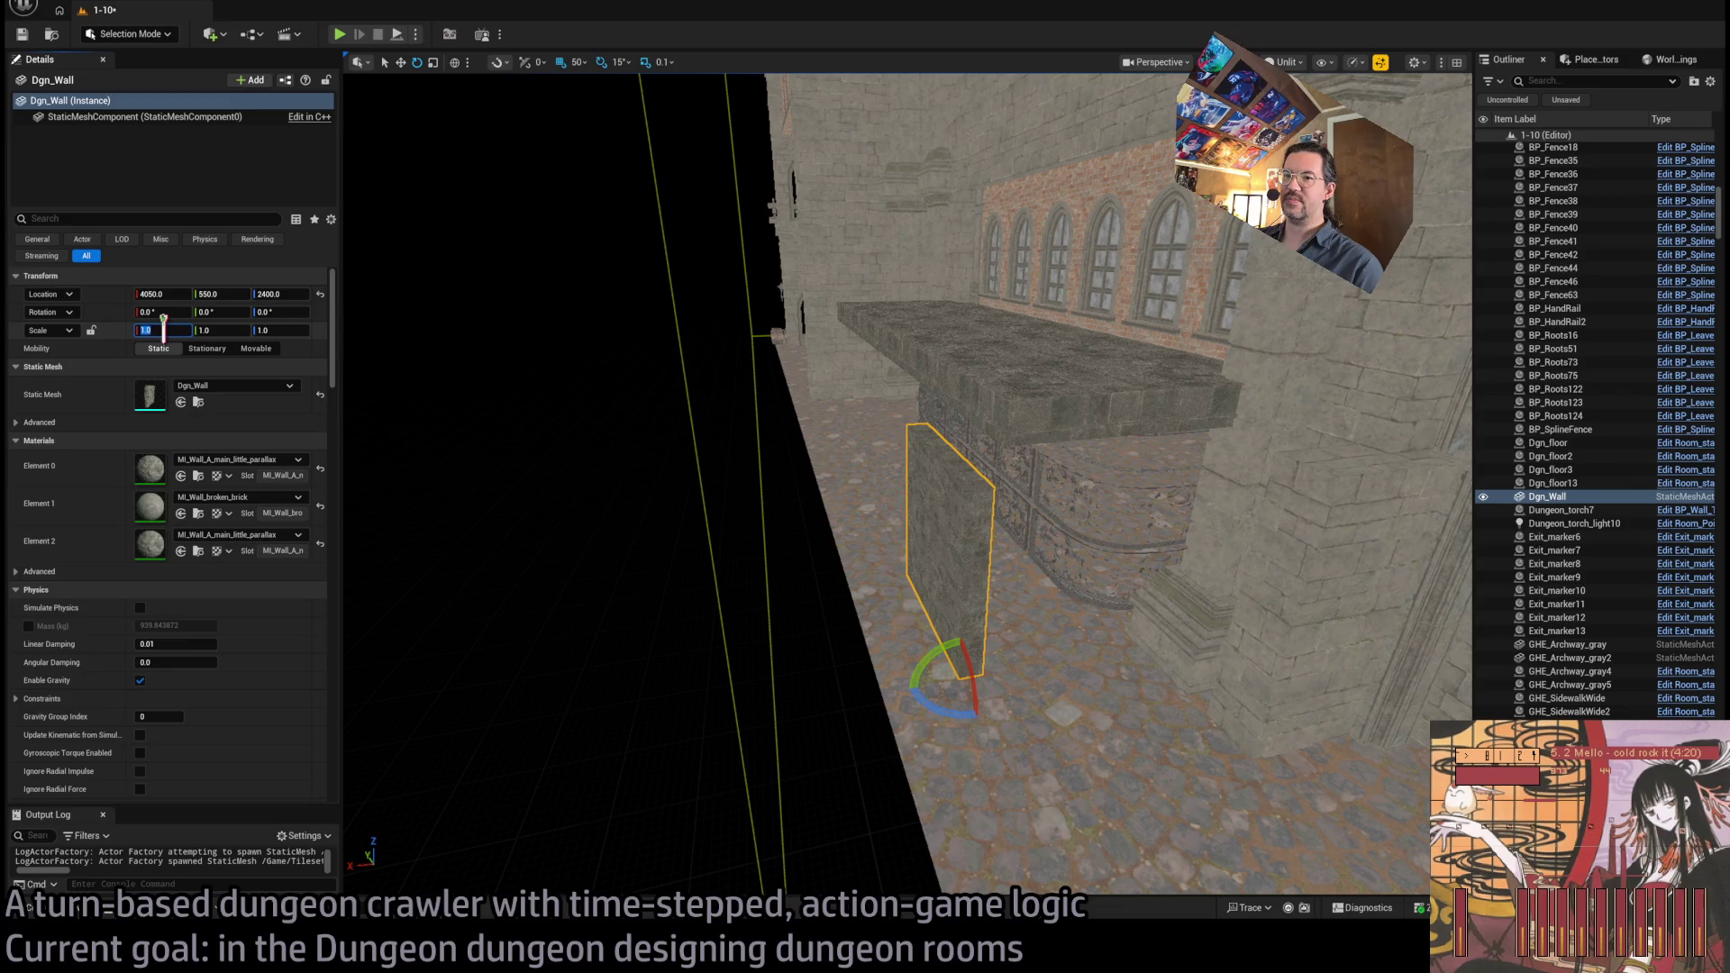
key(Tab)
text(1.5)
key(Tab)
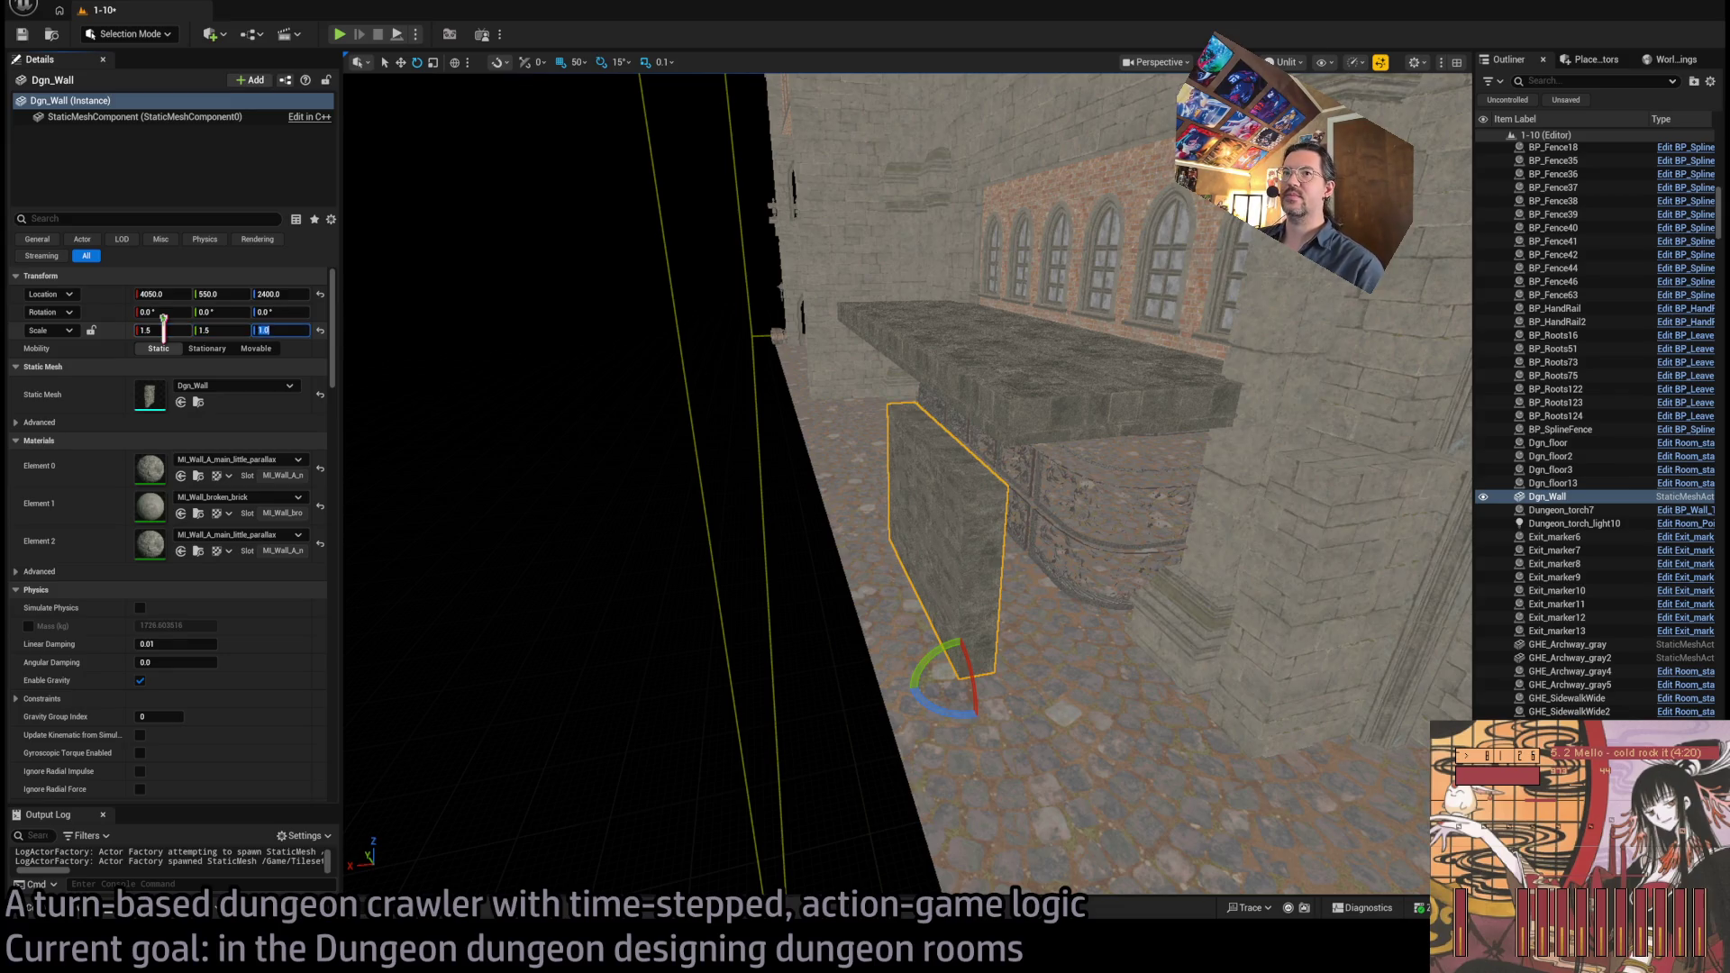
key(Return)
Copy the wall twice along the slab, then select only Dgn_Wall3
mouse_move(526, 370)
mouse_down()
mouse_move(645, 359)
mouse_move(782, 716)
mouse_move(745, 705)
mouse_move(907, 711)
mouse_up()
mouse_move(1080, 698)
alt+mouse_down()
mouse_move(689, 671)
mouse_move(847, 659)
mouse_move(811, 694)
mouse_move(901, 702)
alt+mouse_up()
mouse_move(997, 651)
alt+mouse_down()
mouse_move(579, 664)
mouse_move(761, 651)
alt+mouse_up()
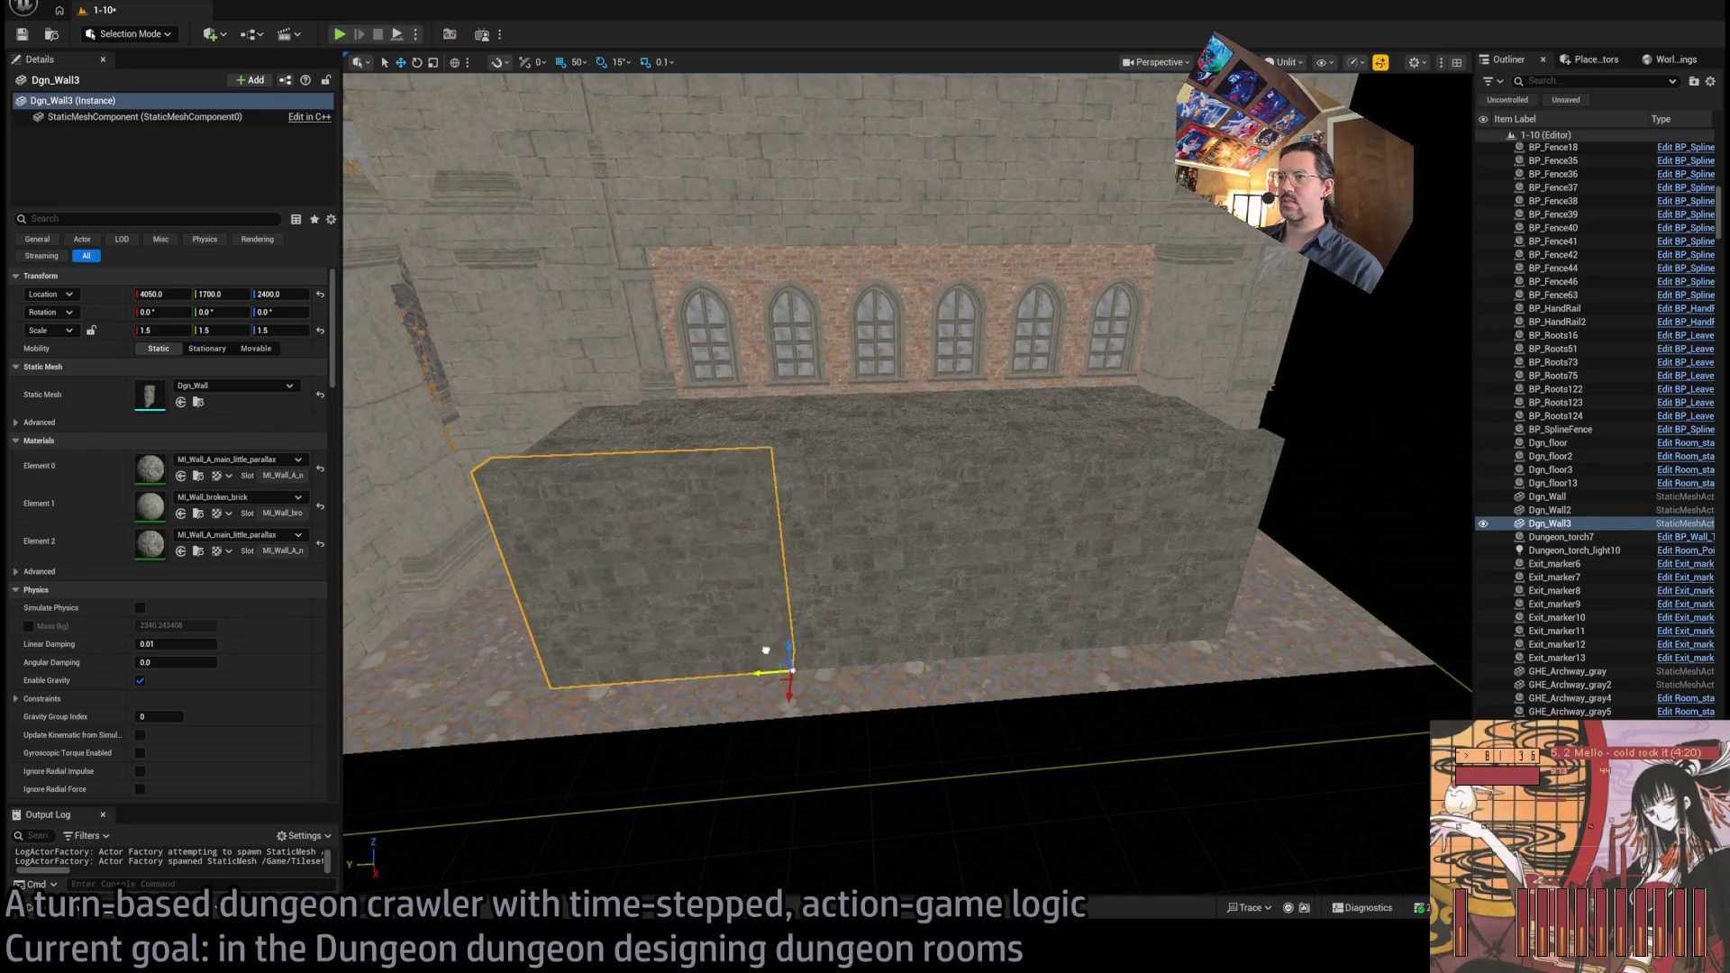
ctrl+click(901, 631)
ctrl+click(1225, 638)
mouse_move(1226, 638)
mouse_down()
mouse_move(1126, 613)
mouse_move(901, 658)
mouse_move(991, 649)
mouse_move(1080, 598)
mouse_up()
click(1036, 648)
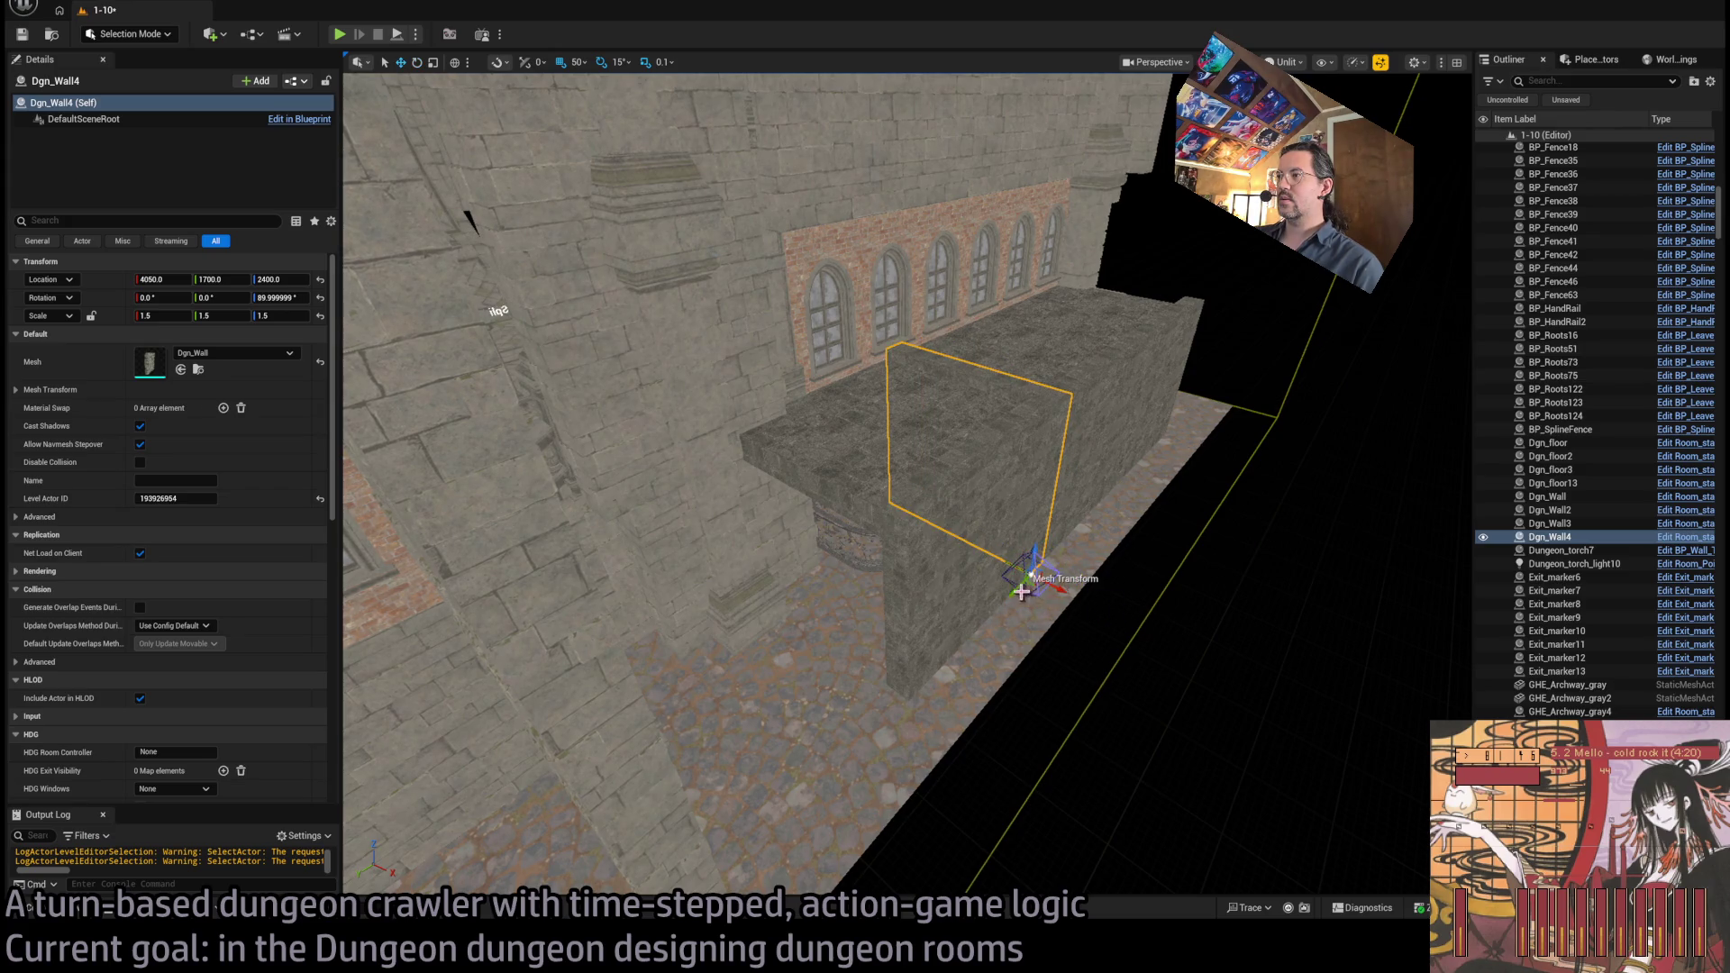
Slide Dgn_Wall4 to the far end of the raised slab
mouse_move(792, 694)
mouse_down()
mouse_move(855, 622)
mouse_move(866, 726)
mouse_move(907, 791)
mouse_up()
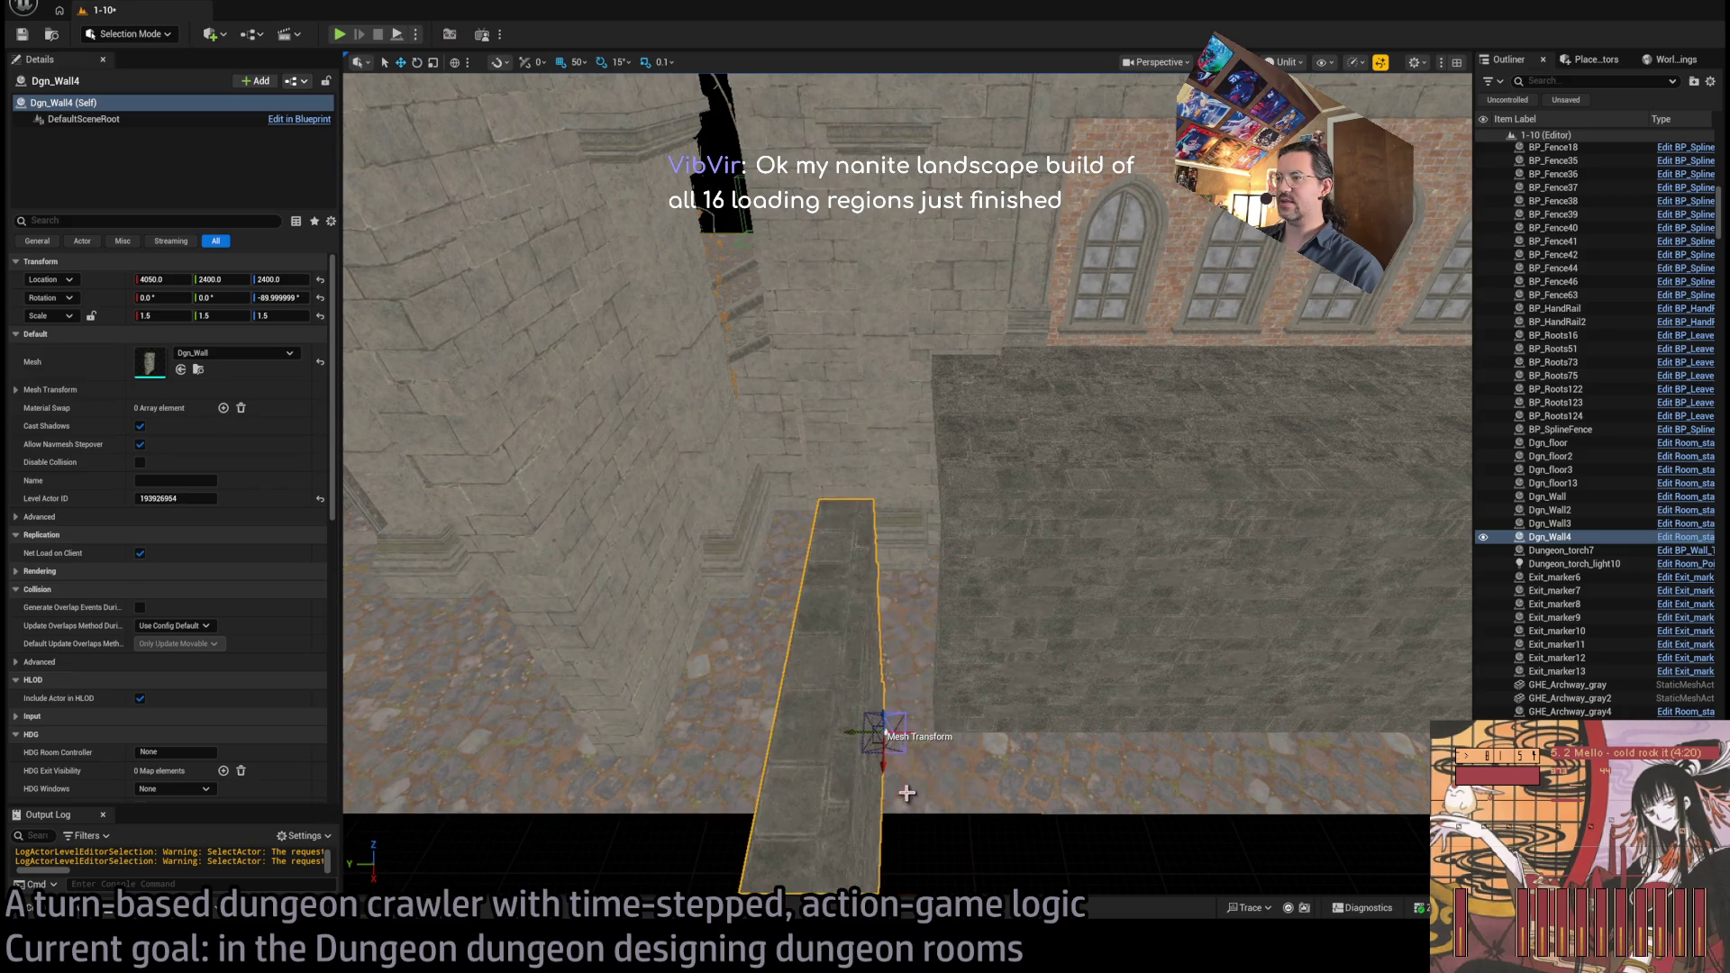
drag(881, 734, 920, 561)
mouse_move(914, 657)
mouse_down()
mouse_move(1147, 586)
mouse_move(1081, 590)
mouse_move(1095, 581)
mouse_move(996, 550)
mouse_move(937, 838)
mouse_move(868, 799)
mouse_move(1050, 721)
mouse_move(991, 685)
mouse_move(955, 631)
mouse_move(883, 648)
mouse_move(750, 581)
mouse_move(810, 630)
mouse_move(774, 649)
mouse_up()
Duplicate the end wall as Dgn_Wall5, turned 90 degrees
key(e)
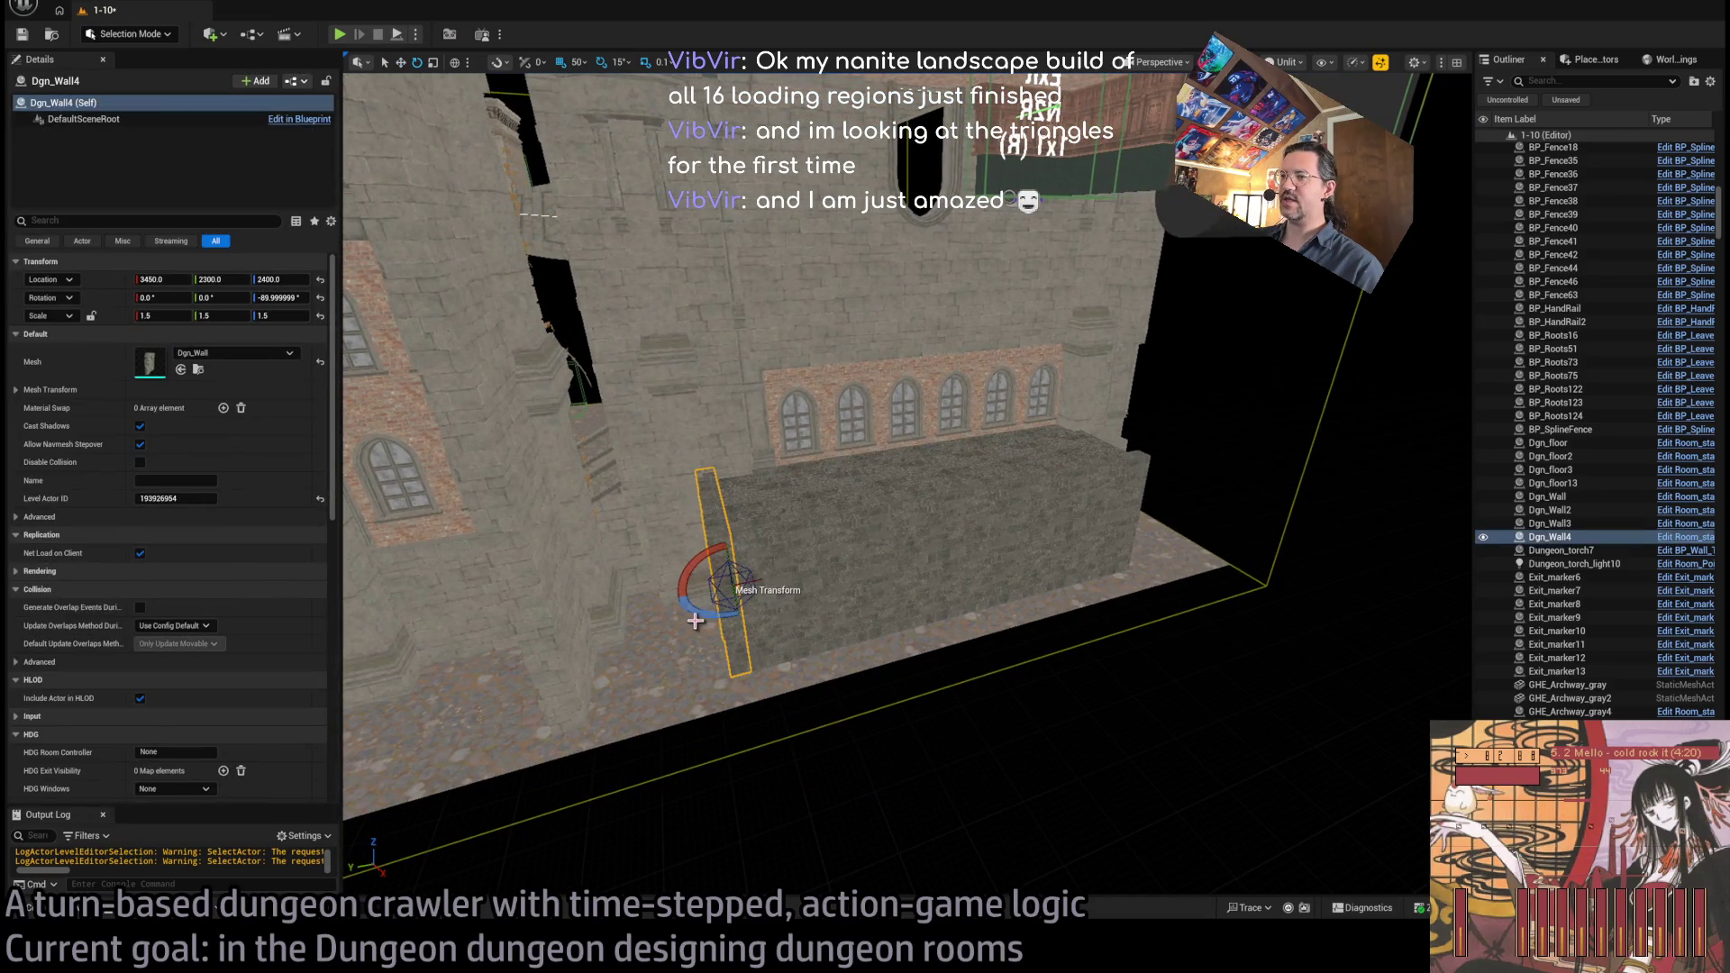
key(ctrl+d)
mouse_move(757, 577)
mouse_down()
mouse_move(721, 658)
mouse_move(775, 654)
mouse_move(680, 677)
mouse_move(622, 563)
mouse_move(609, 599)
mouse_up()
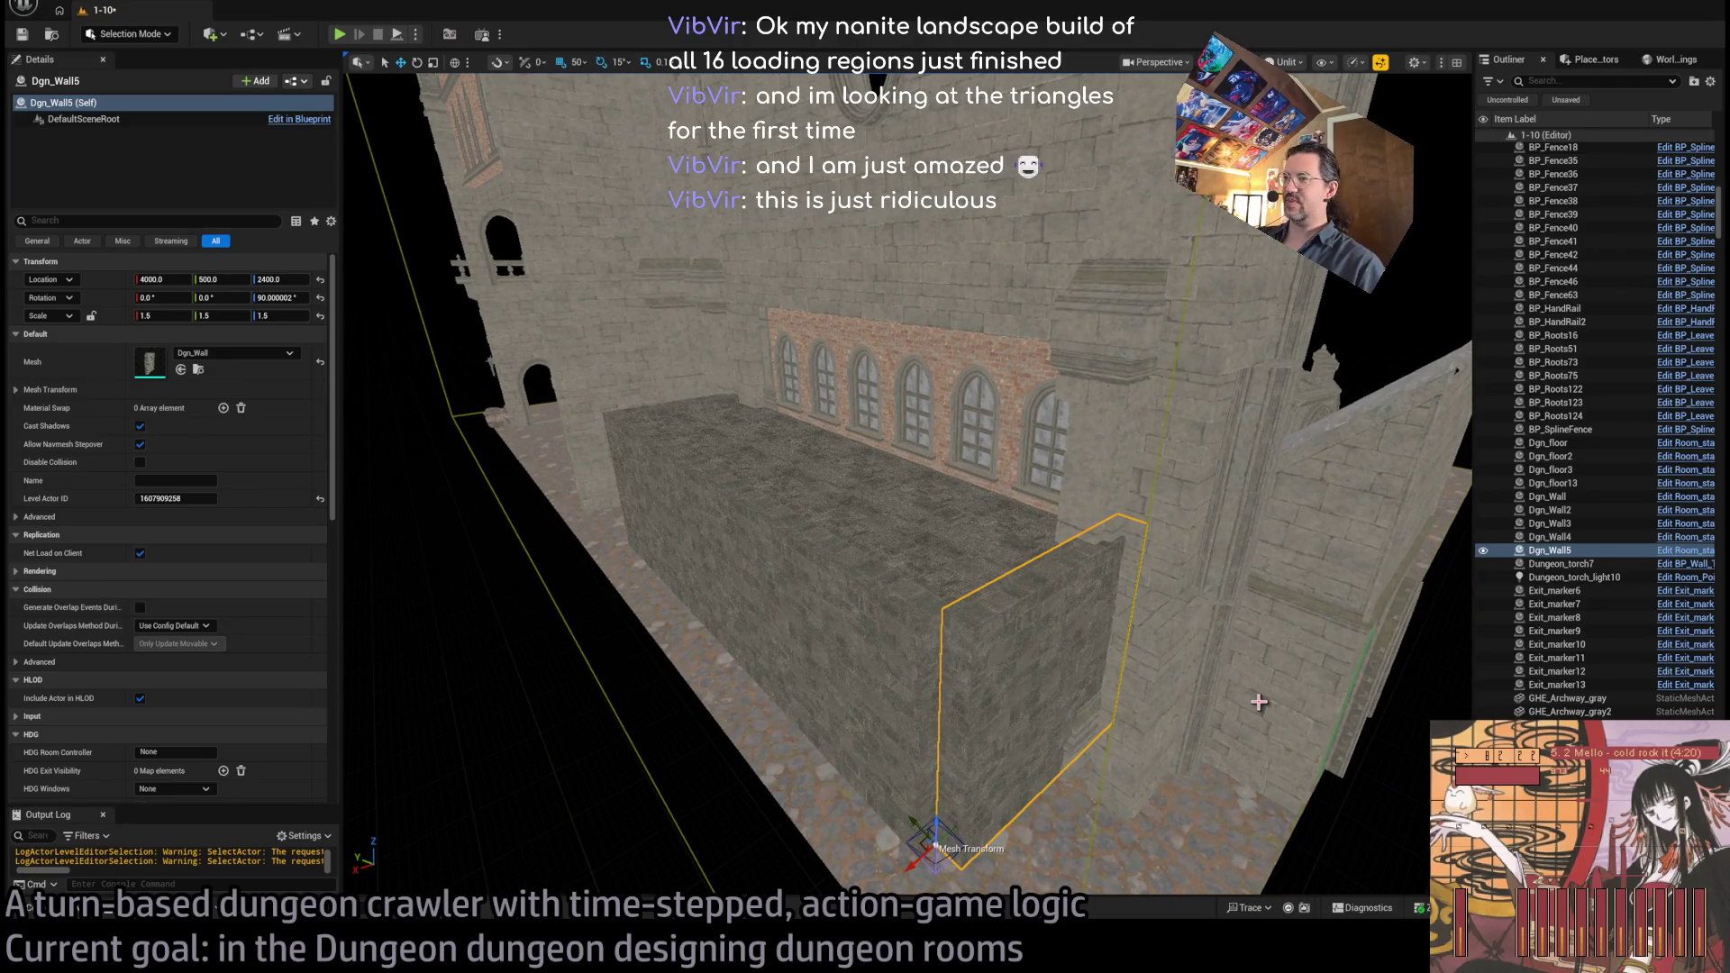
Fly around the room and select the Dgn_floor and Dgn_floor3 slabs
mouse_move(1115, 687)
mouse_down()
mouse_move(911, 822)
mouse_move(1050, 397)
mouse_move(991, 378)
mouse_move(973, 387)
mouse_move(1005, 387)
mouse_move(1055, 698)
mouse_up()
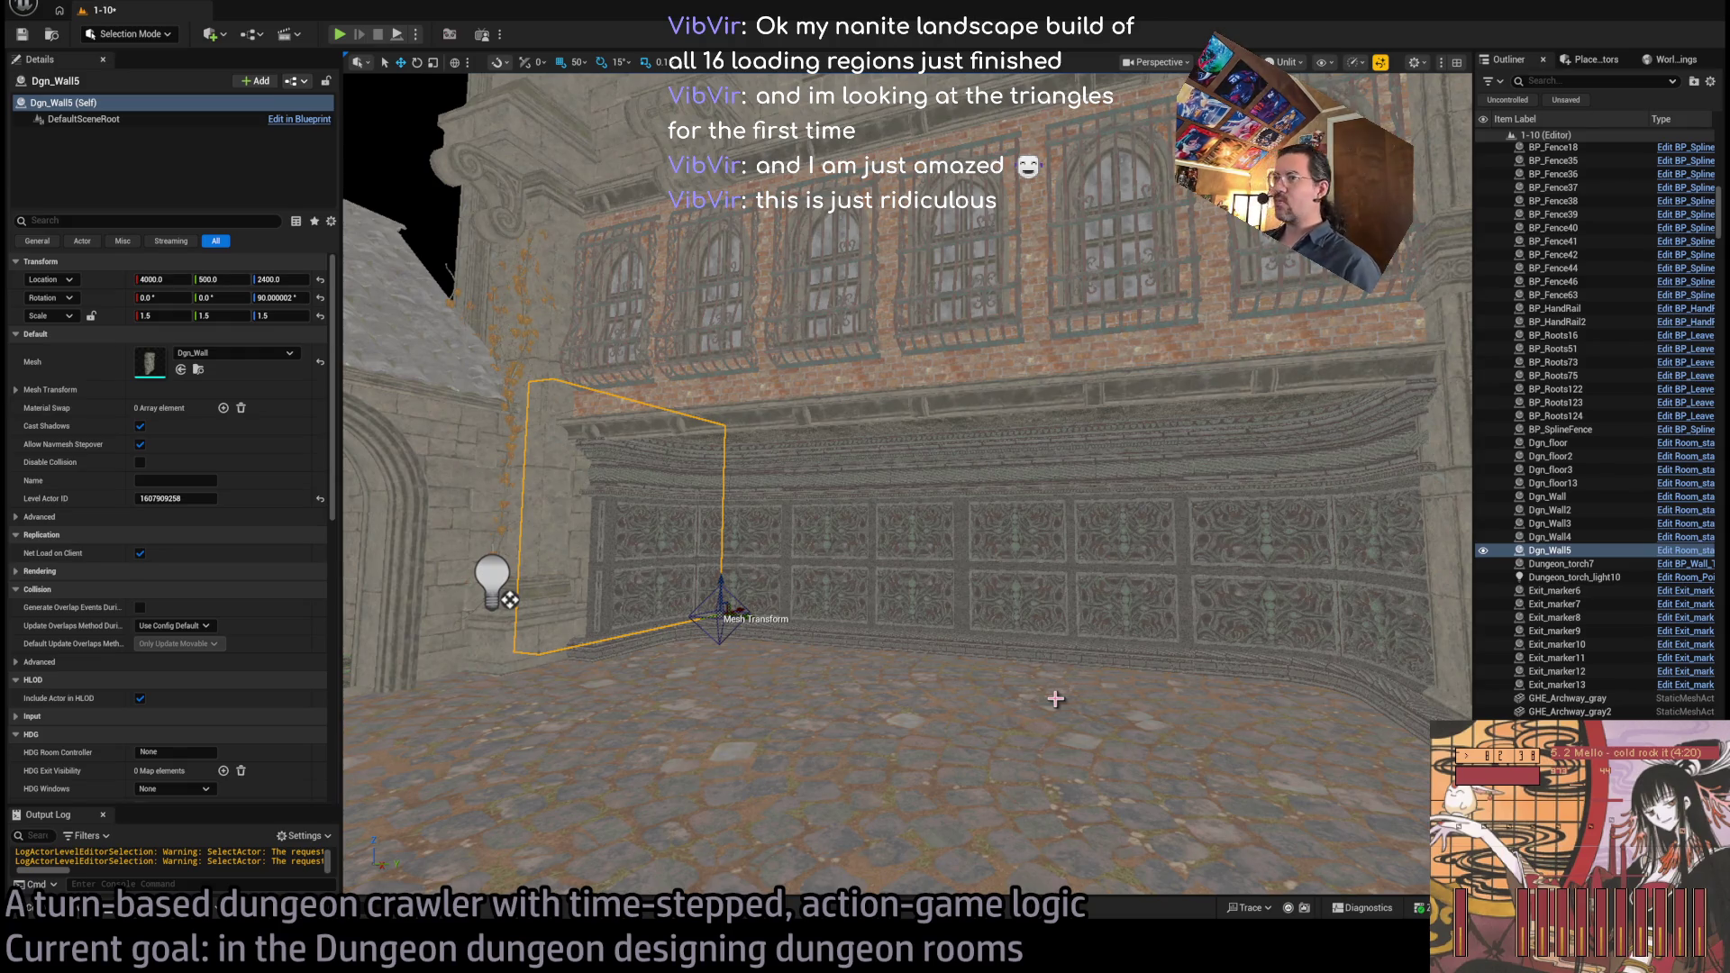
mouse_move(1055, 698)
mouse_down()
mouse_move(1055, 775)
mouse_move(1026, 654)
mouse_up()
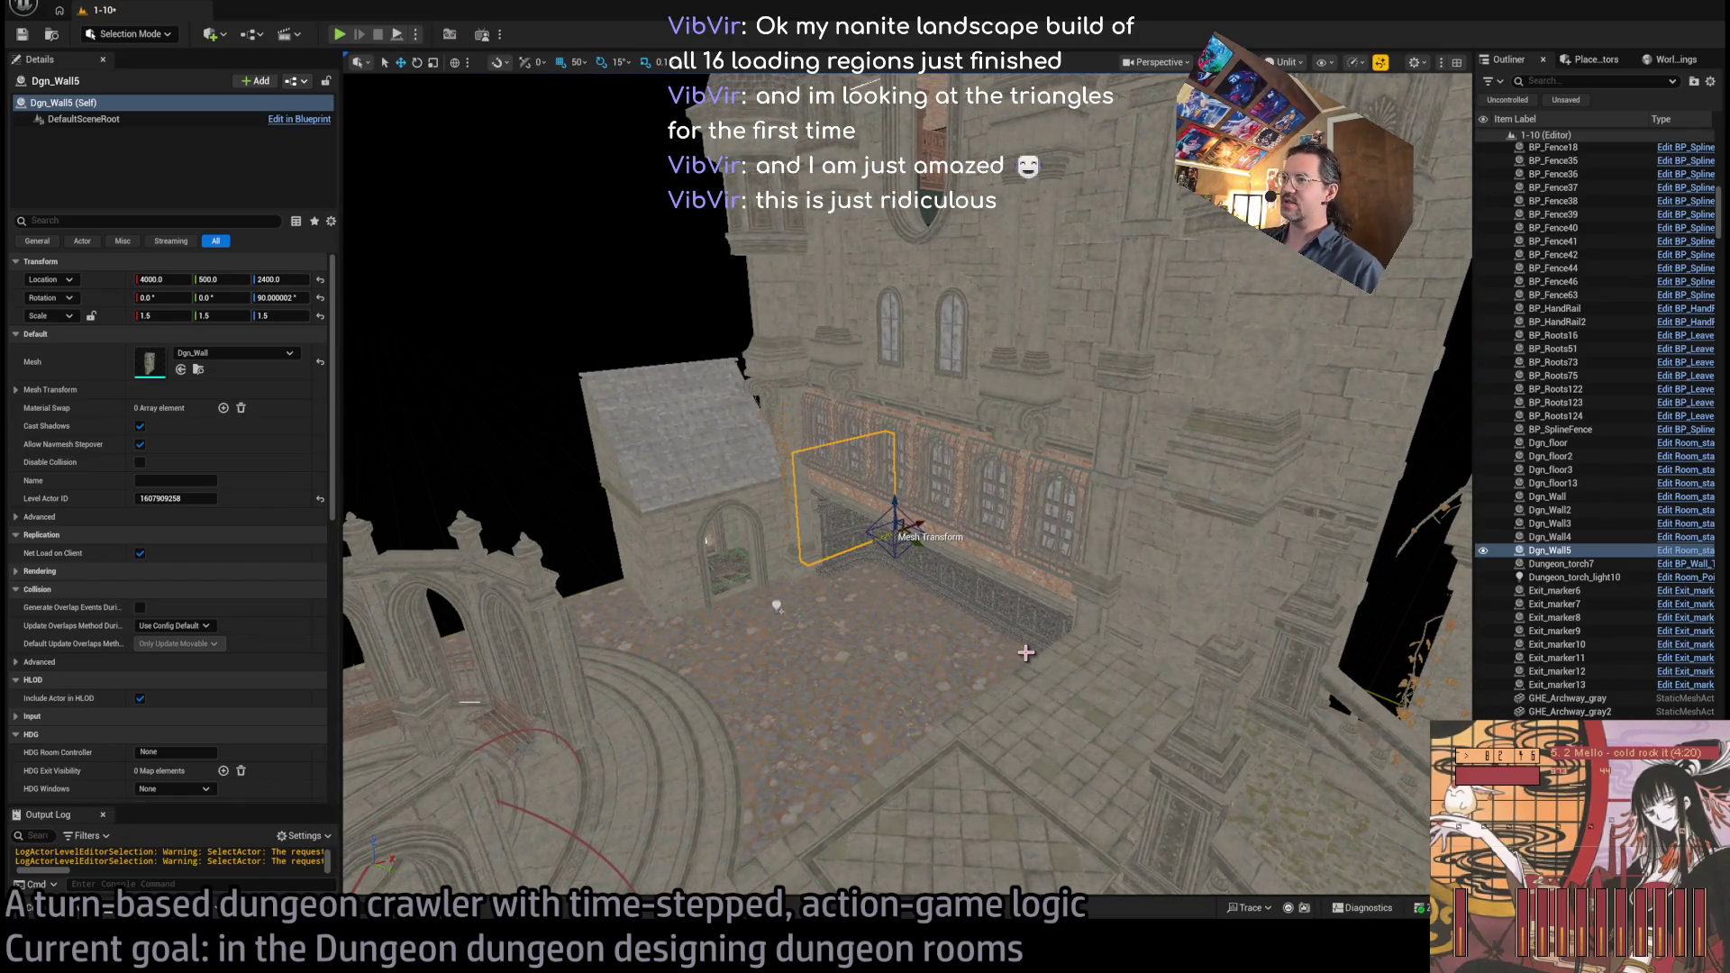
mouse_move(1040, 647)
mouse_down()
mouse_move(1036, 550)
mouse_move(1018, 540)
mouse_move(1027, 577)
mouse_up()
drag(594, 620, 965, 603)
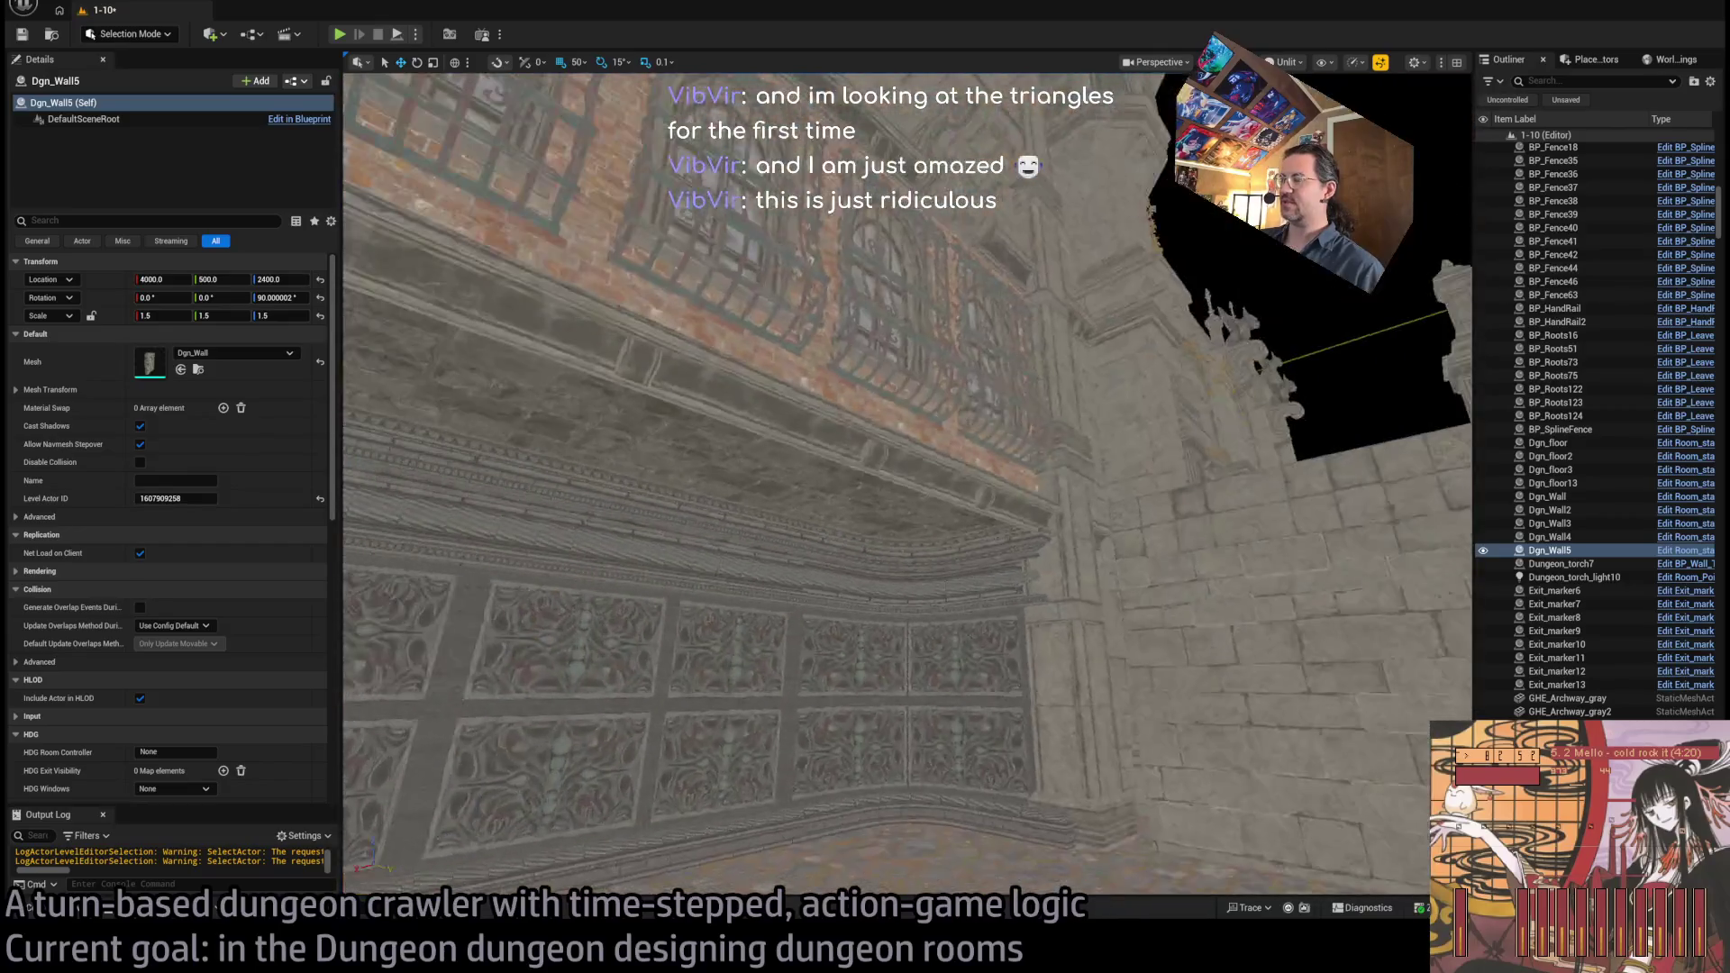
click(934, 529)
mouse_move(934, 529)
mouse_down()
mouse_move(842, 505)
mouse_move(842, 541)
mouse_move(906, 514)
mouse_up()
click(841, 506)
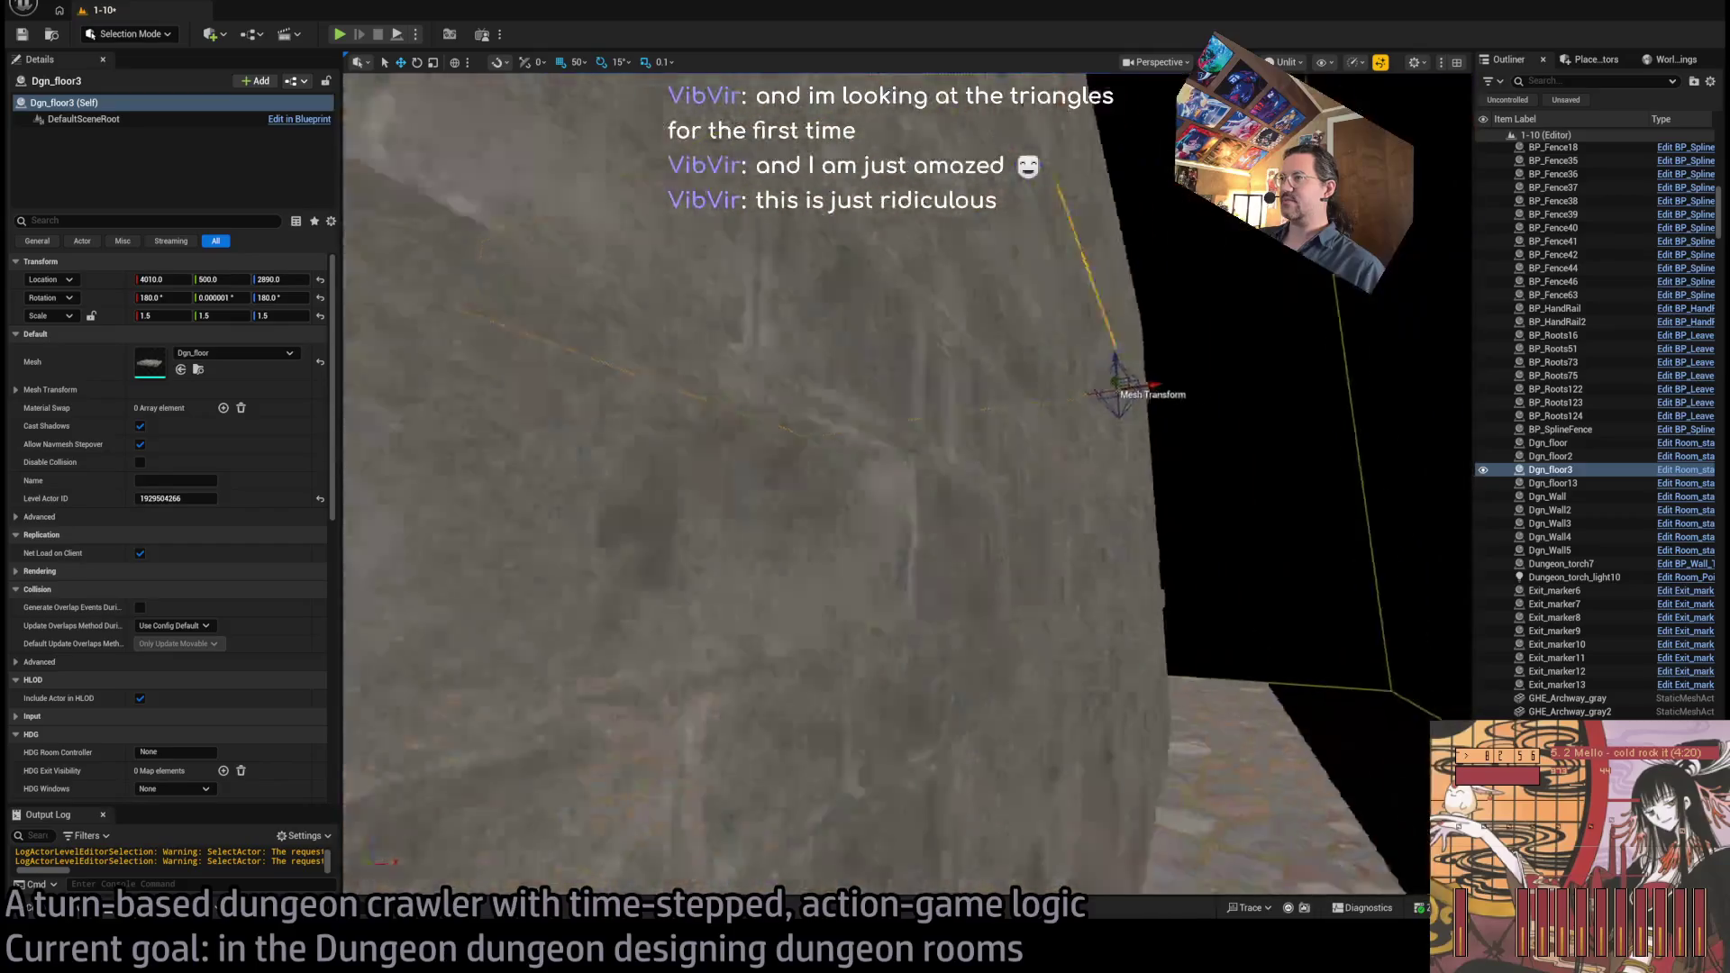
click(796, 606)
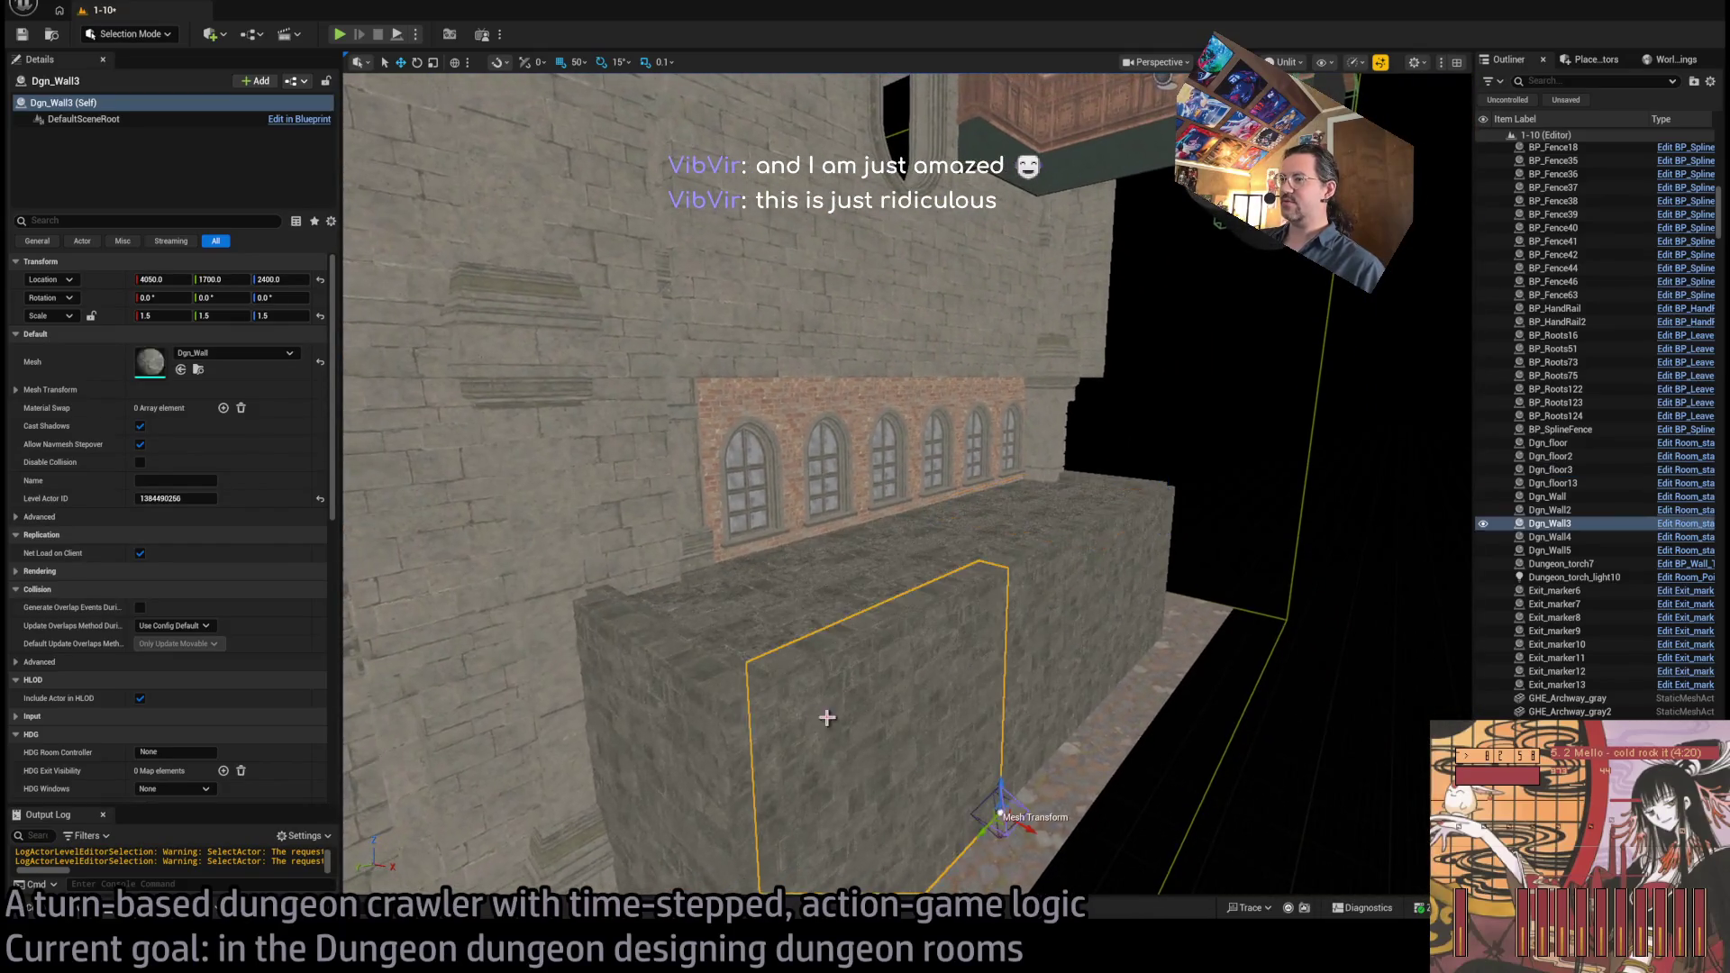
click(995, 609)
click(1015, 579)
click(1089, 522)
drag(1089, 523, 1117, 630)
click(1118, 640)
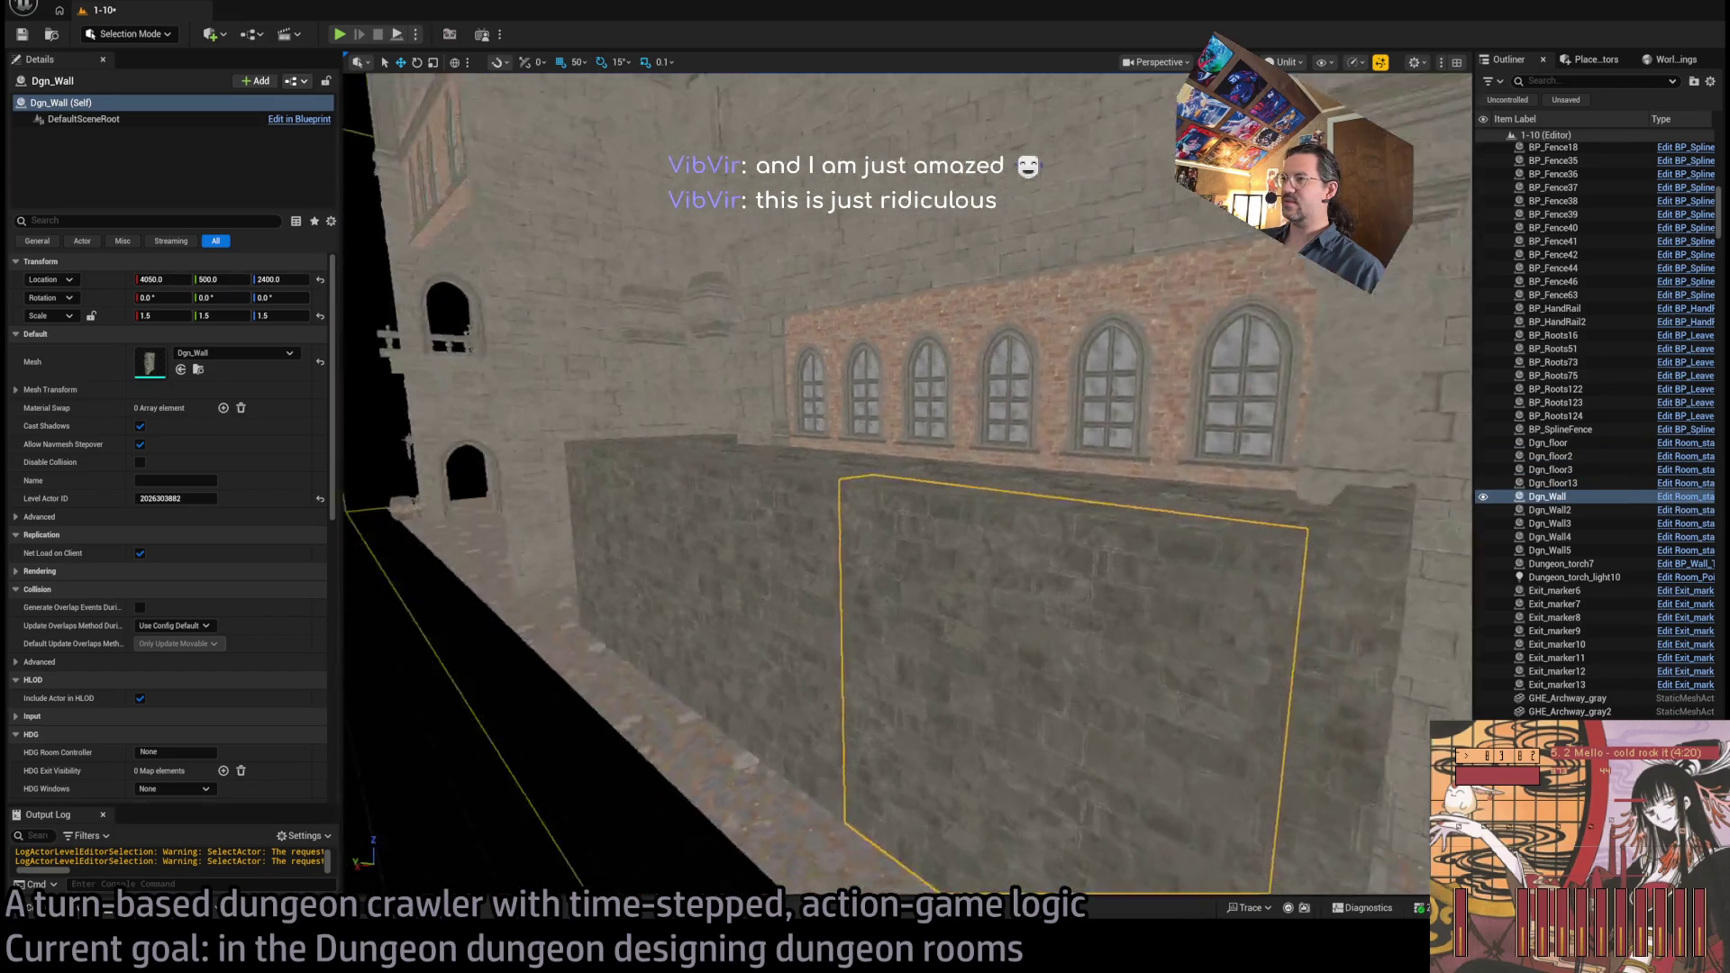
click(1037, 688)
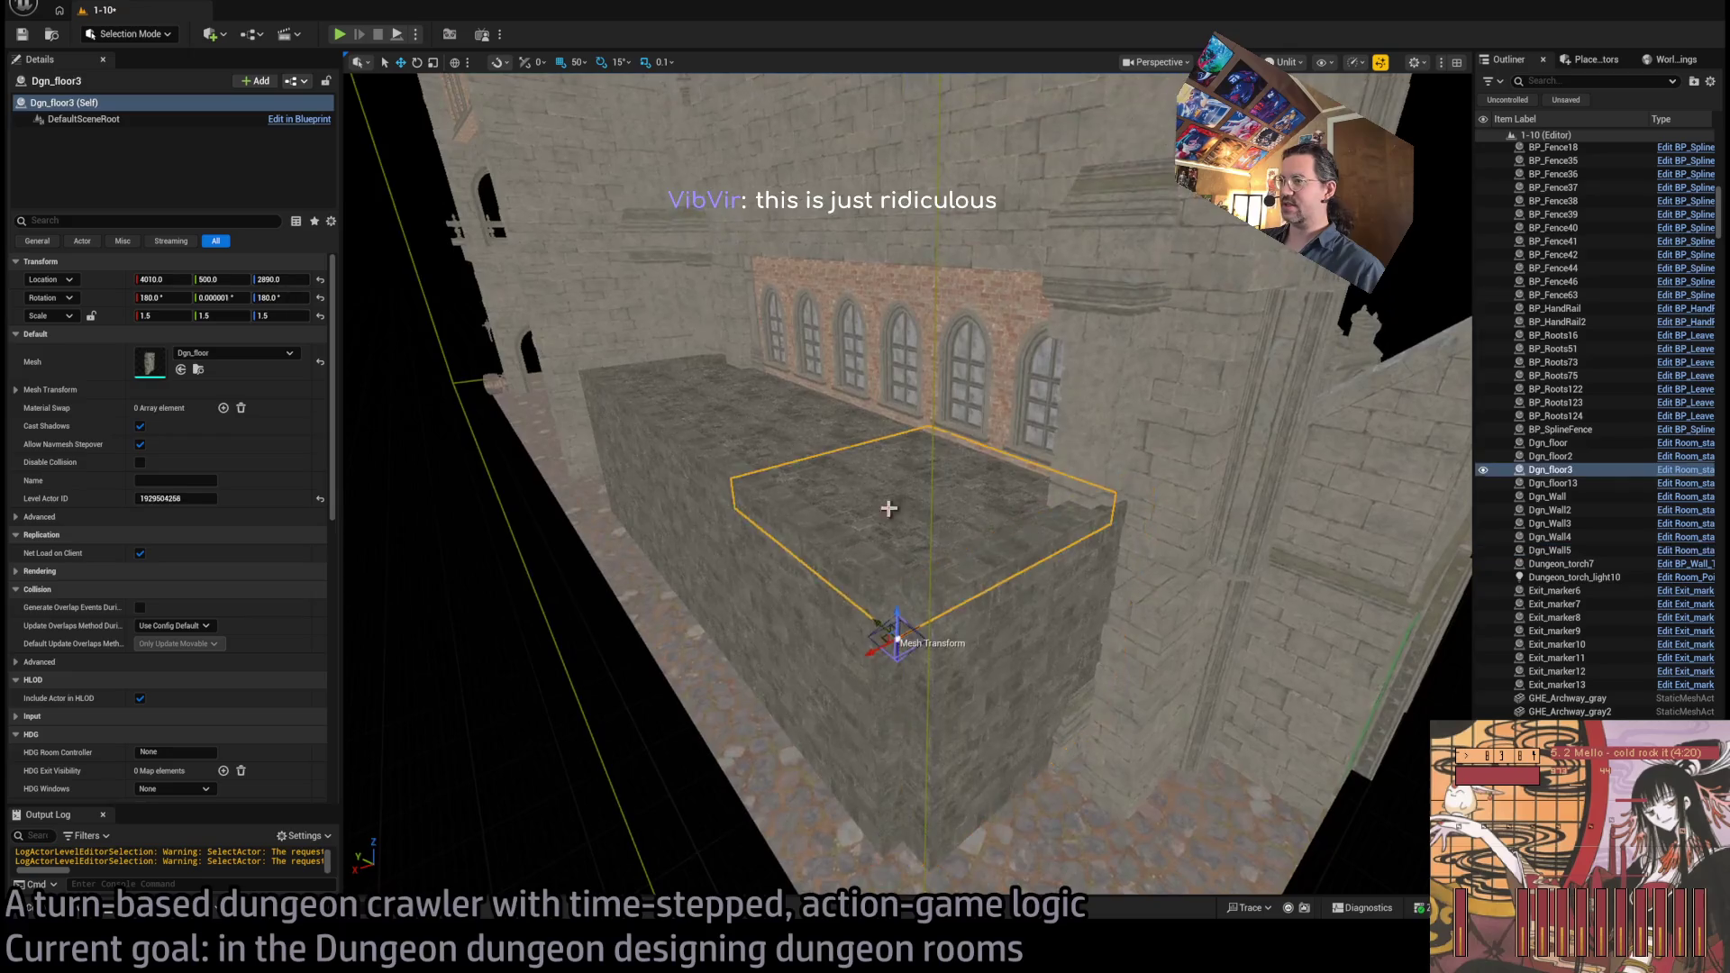
click(1550, 469)
ctrl+click(1547, 496)
ctrl+click(1549, 551)
key(f)
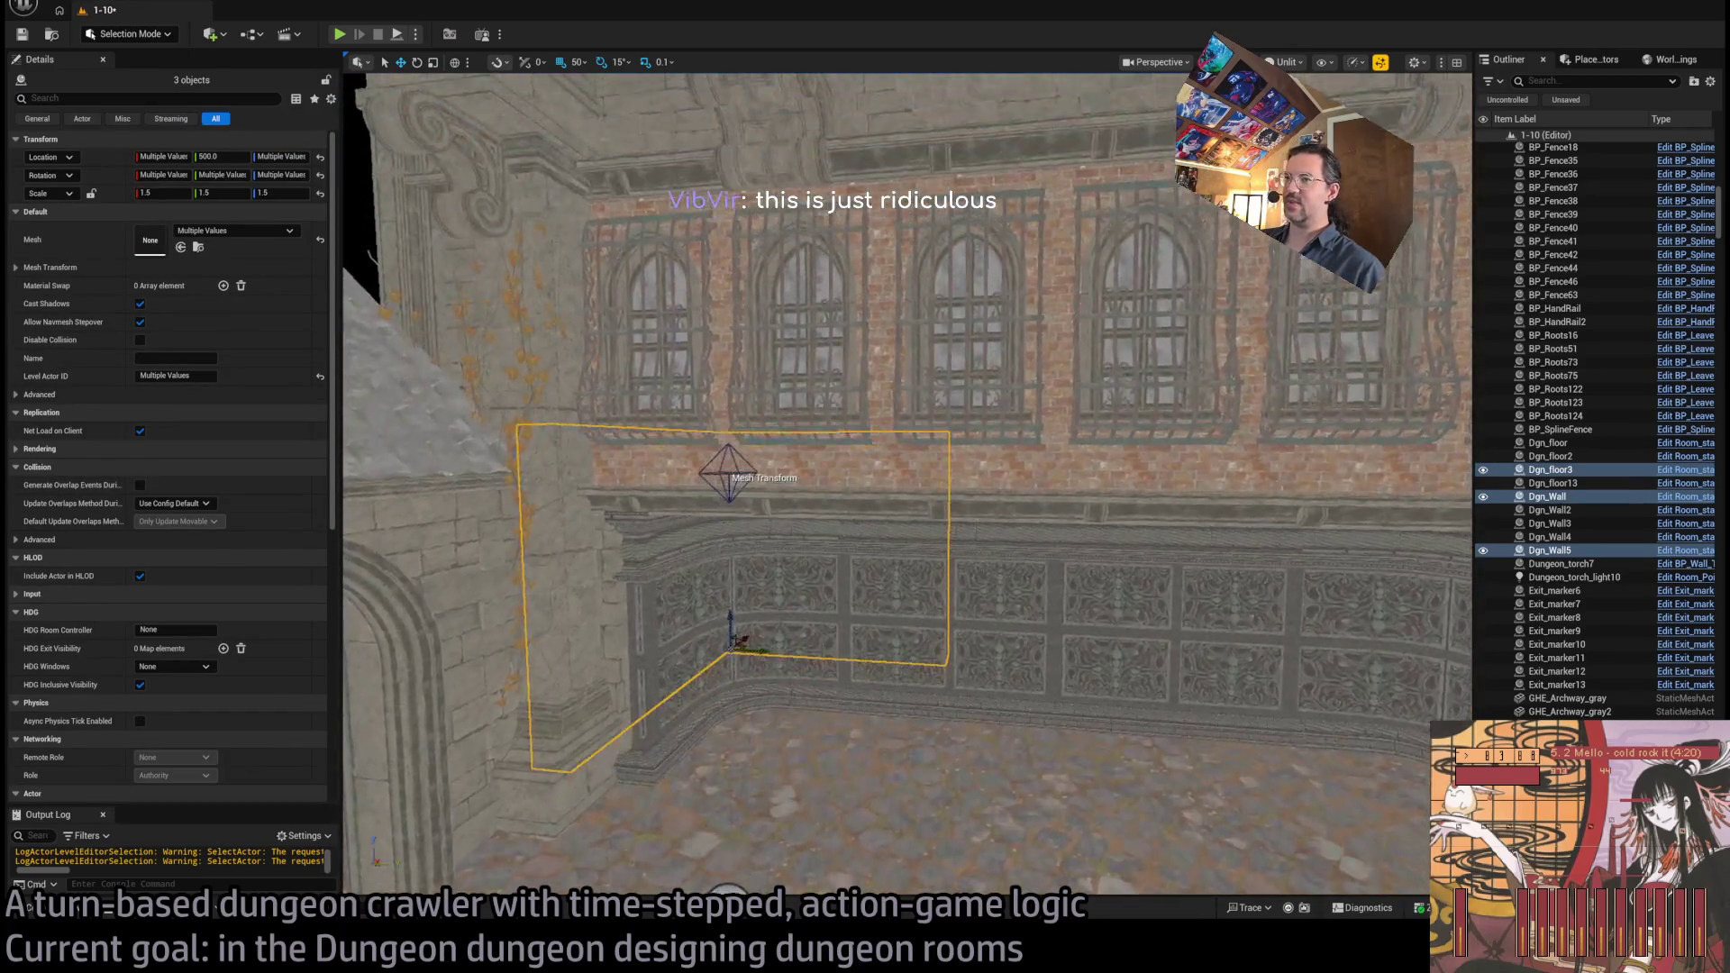
scroll(1128, 706, up, 5)
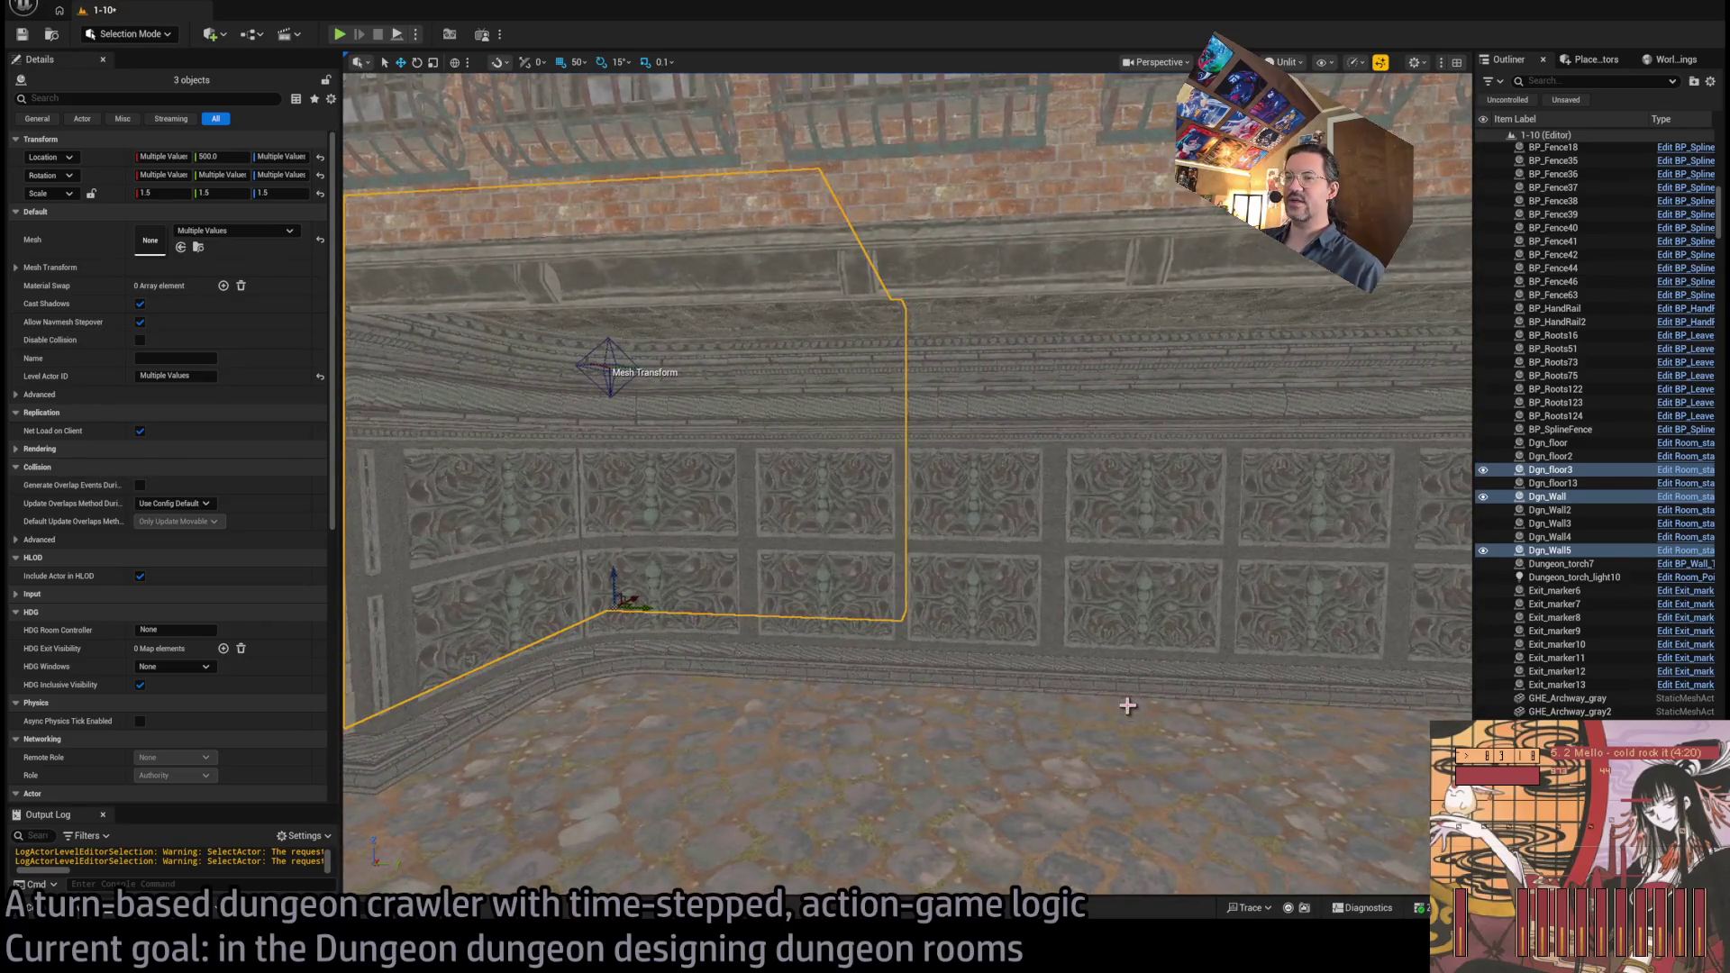
scroll(1128, 706, down, 6)
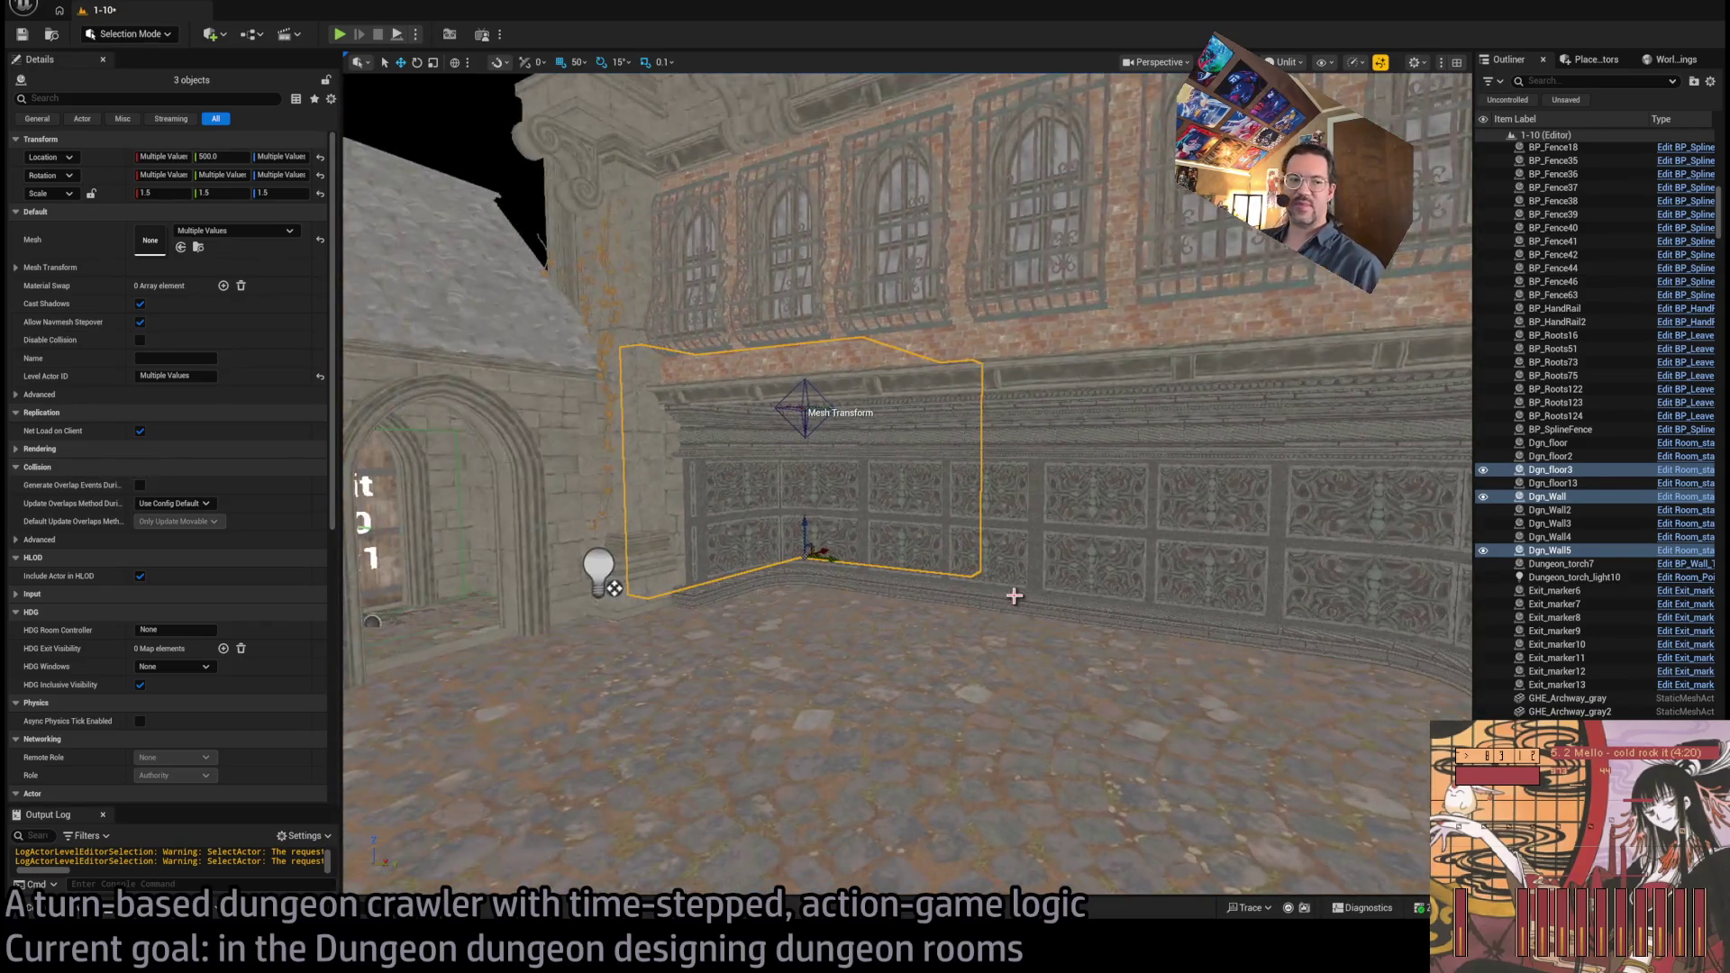
scroll(1011, 581, up, 4)
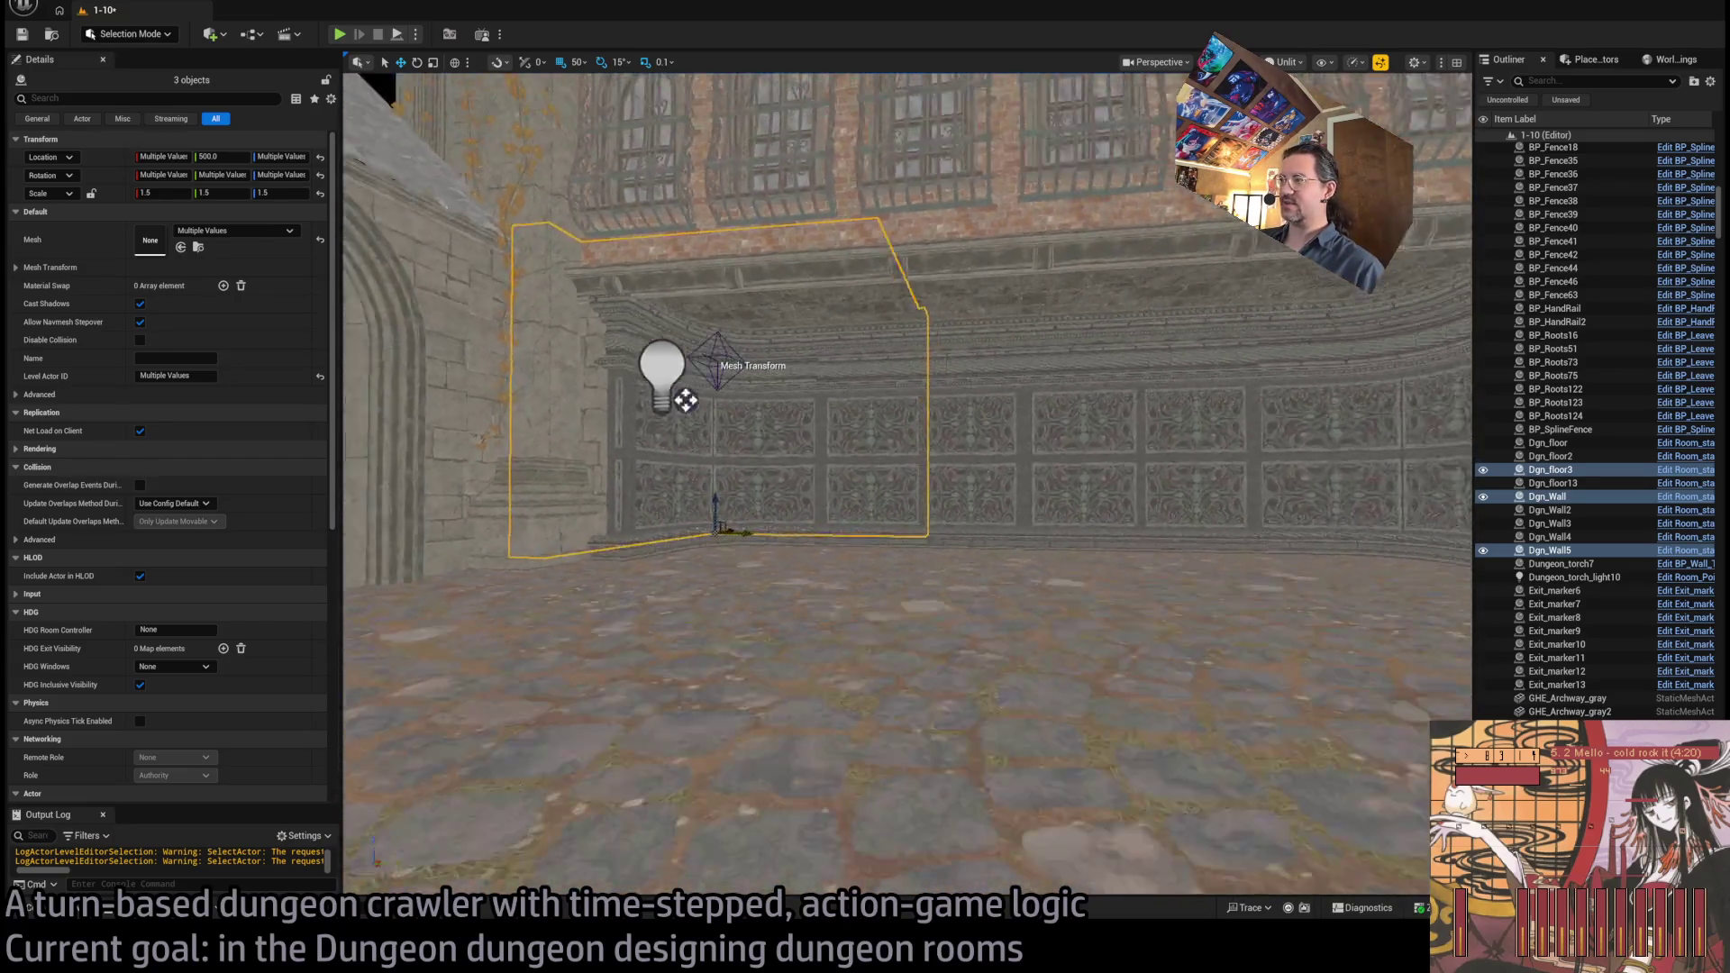
drag(1003, 543, 1003, 532)
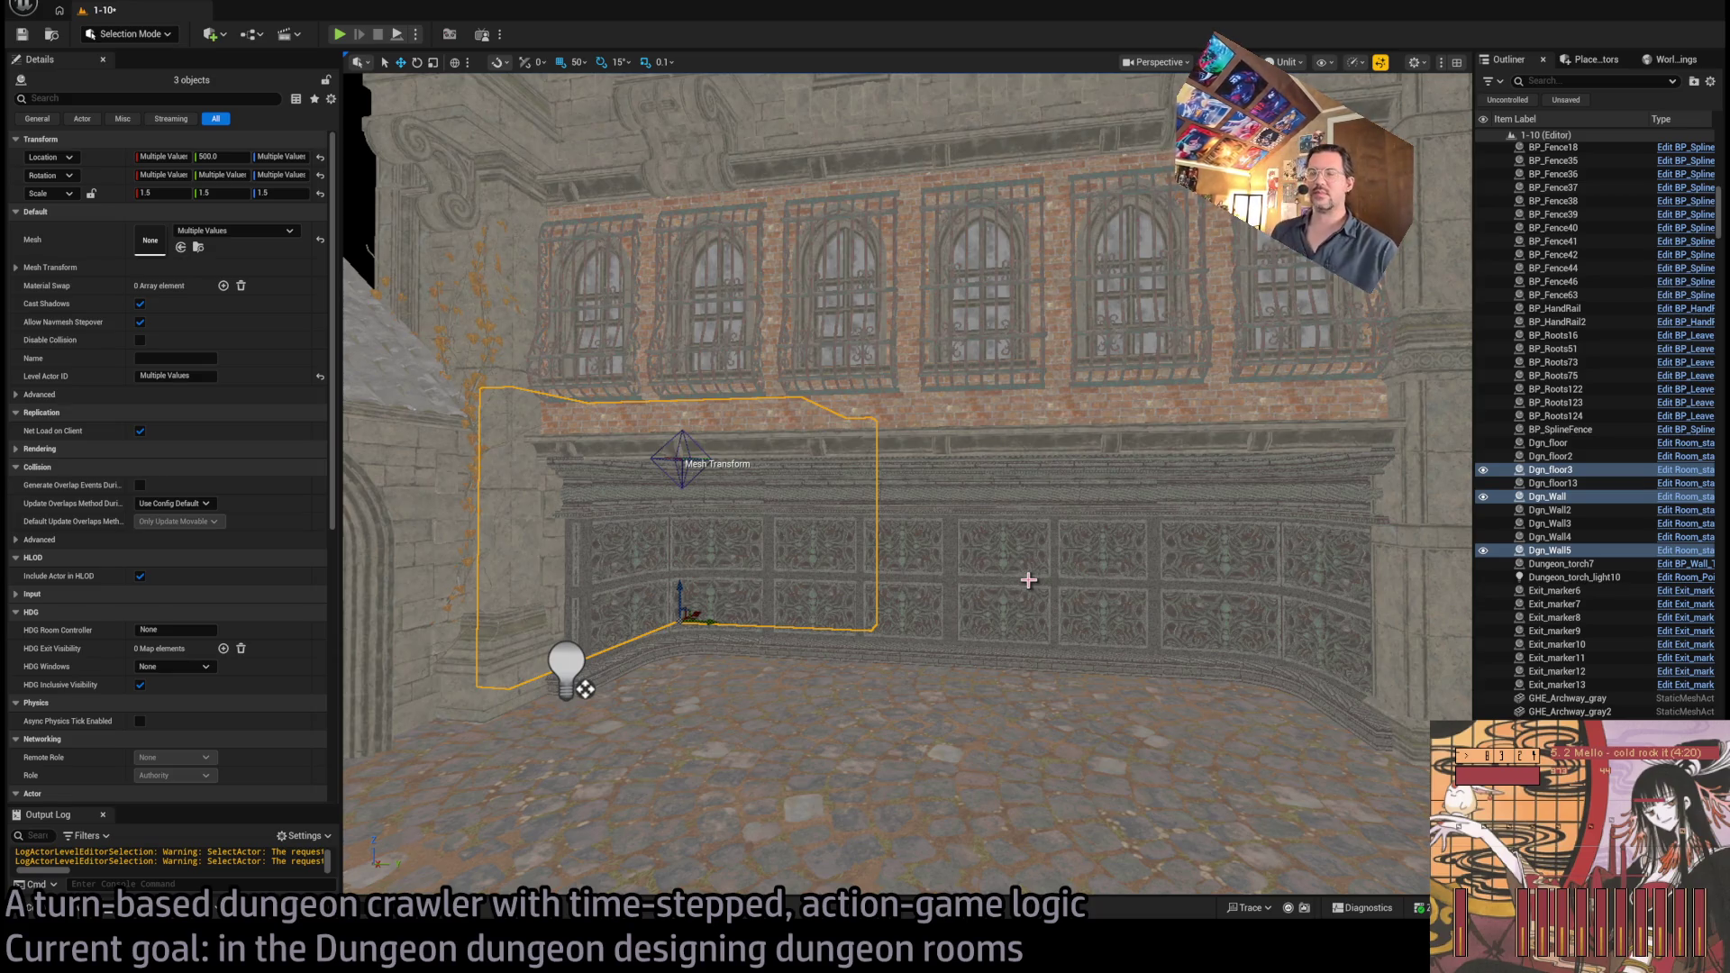
mouse_move(1010, 528)
mouse_down()
mouse_move(1036, 497)
mouse_move(1010, 501)
mouse_up()
drag(905, 590, 766, 559)
drag(950, 527, 950, 527)
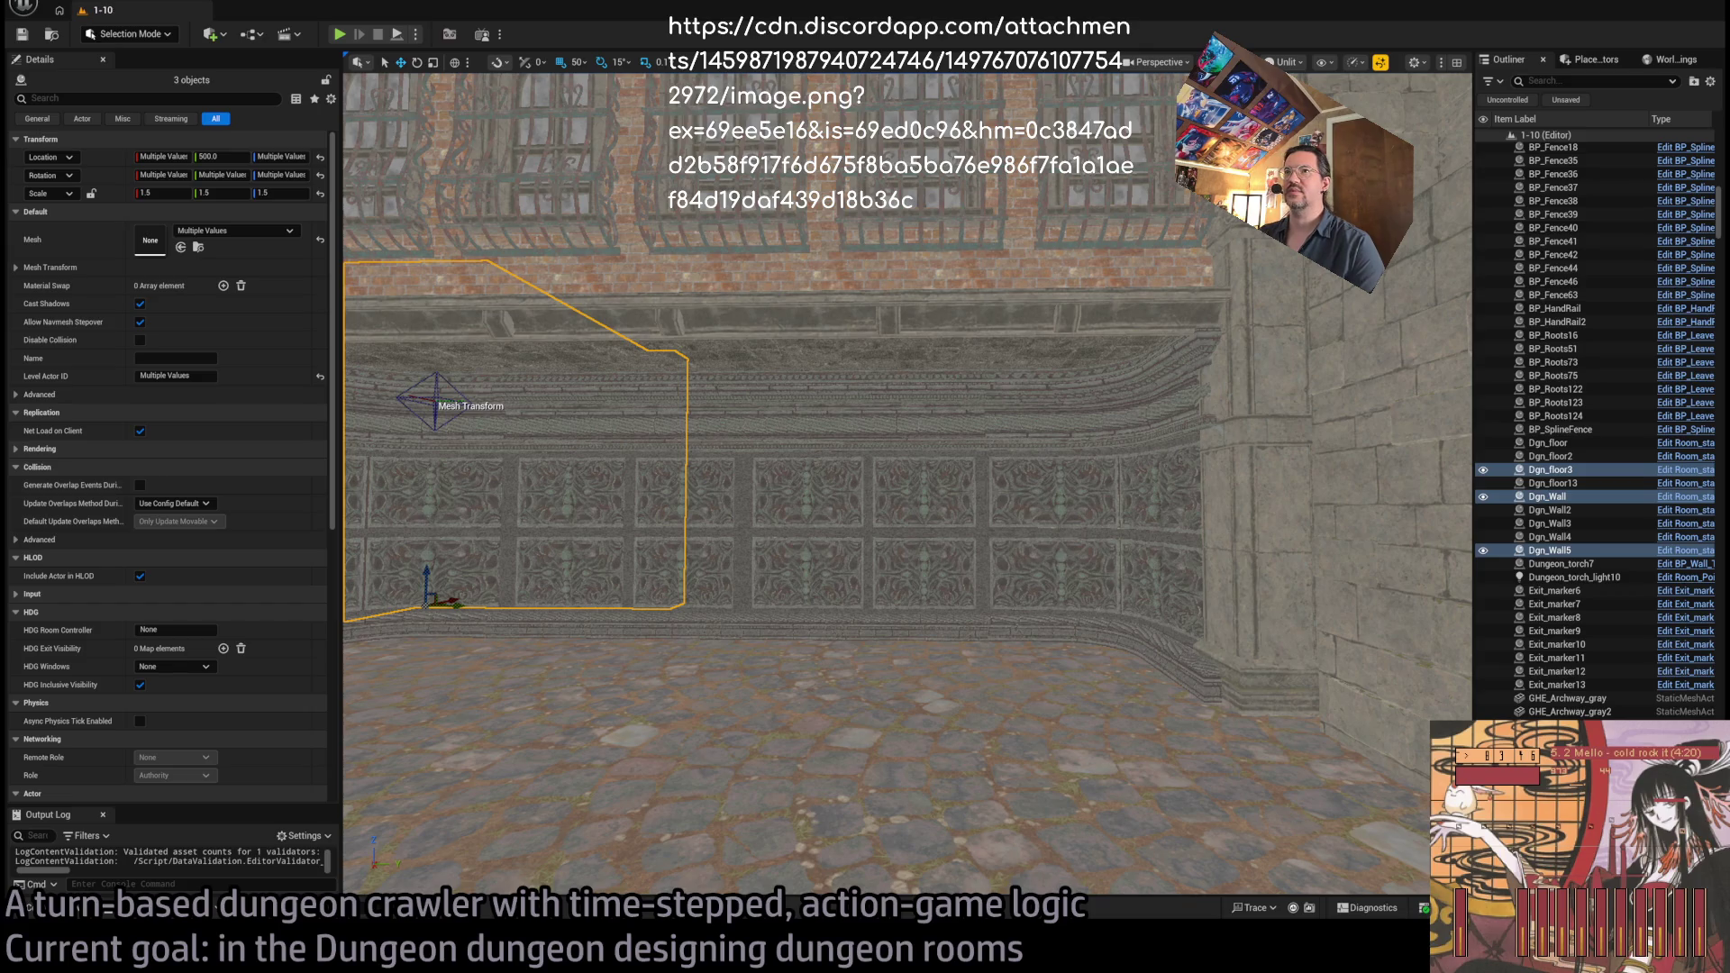
Switch via the Homeland_16km editor to the YouTube 'nanite landscape' search results
key(alt+Tab)
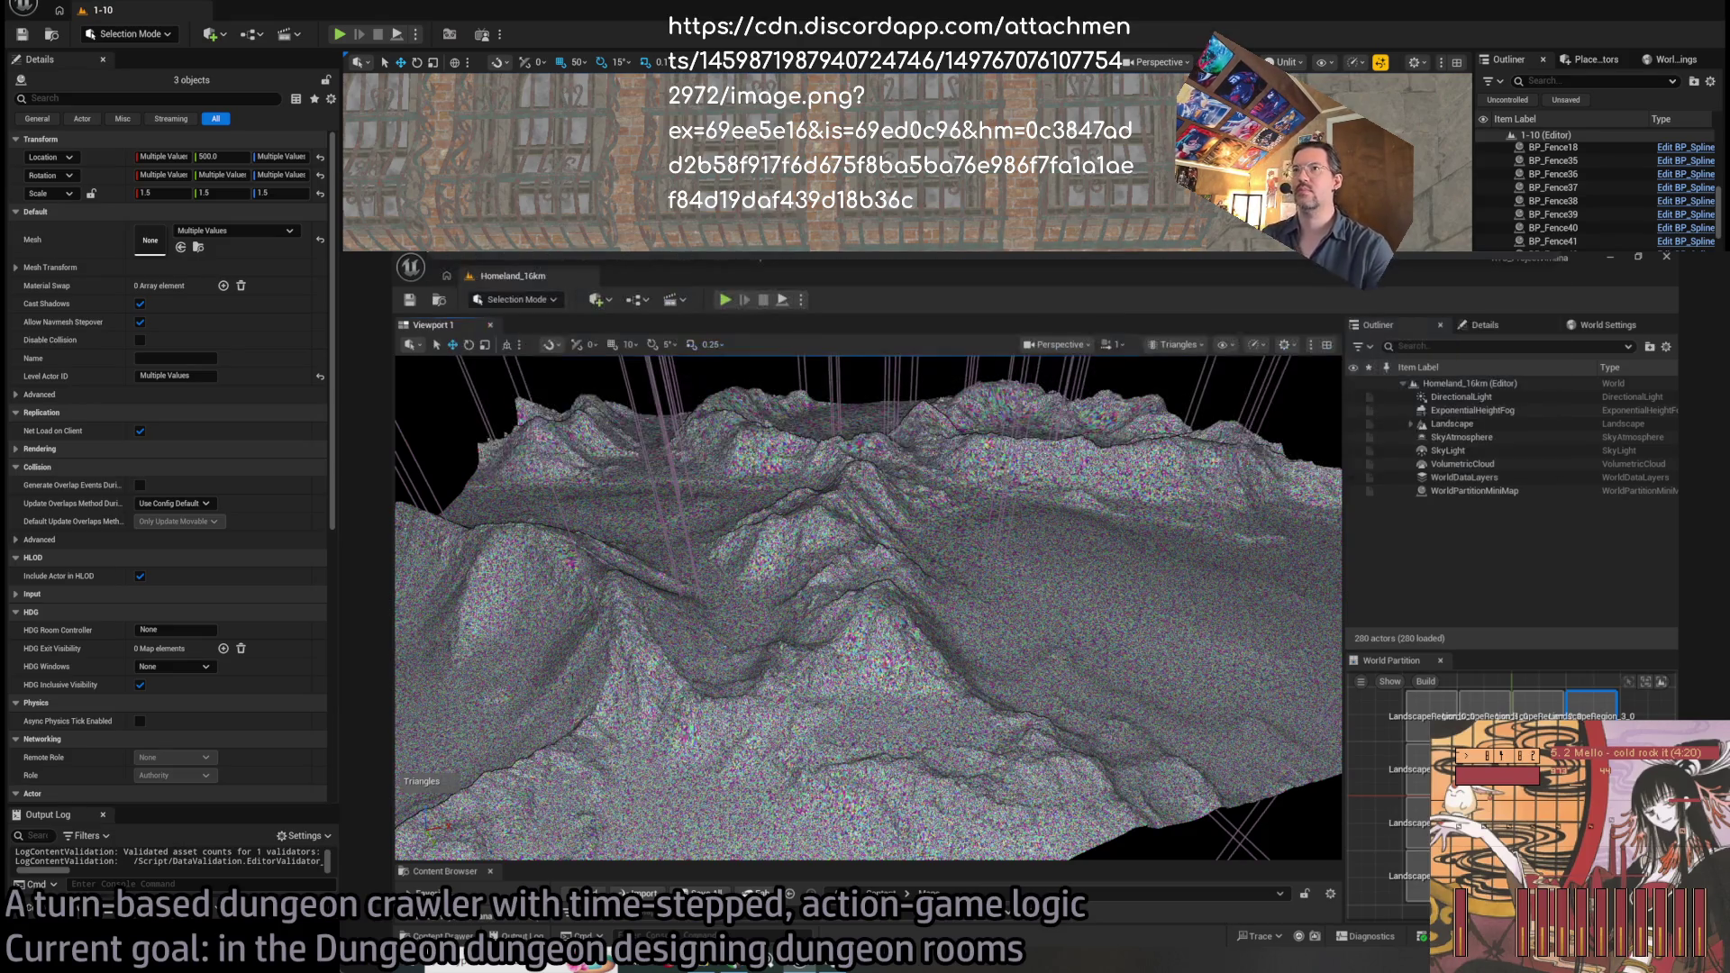
key(alt+Tab)
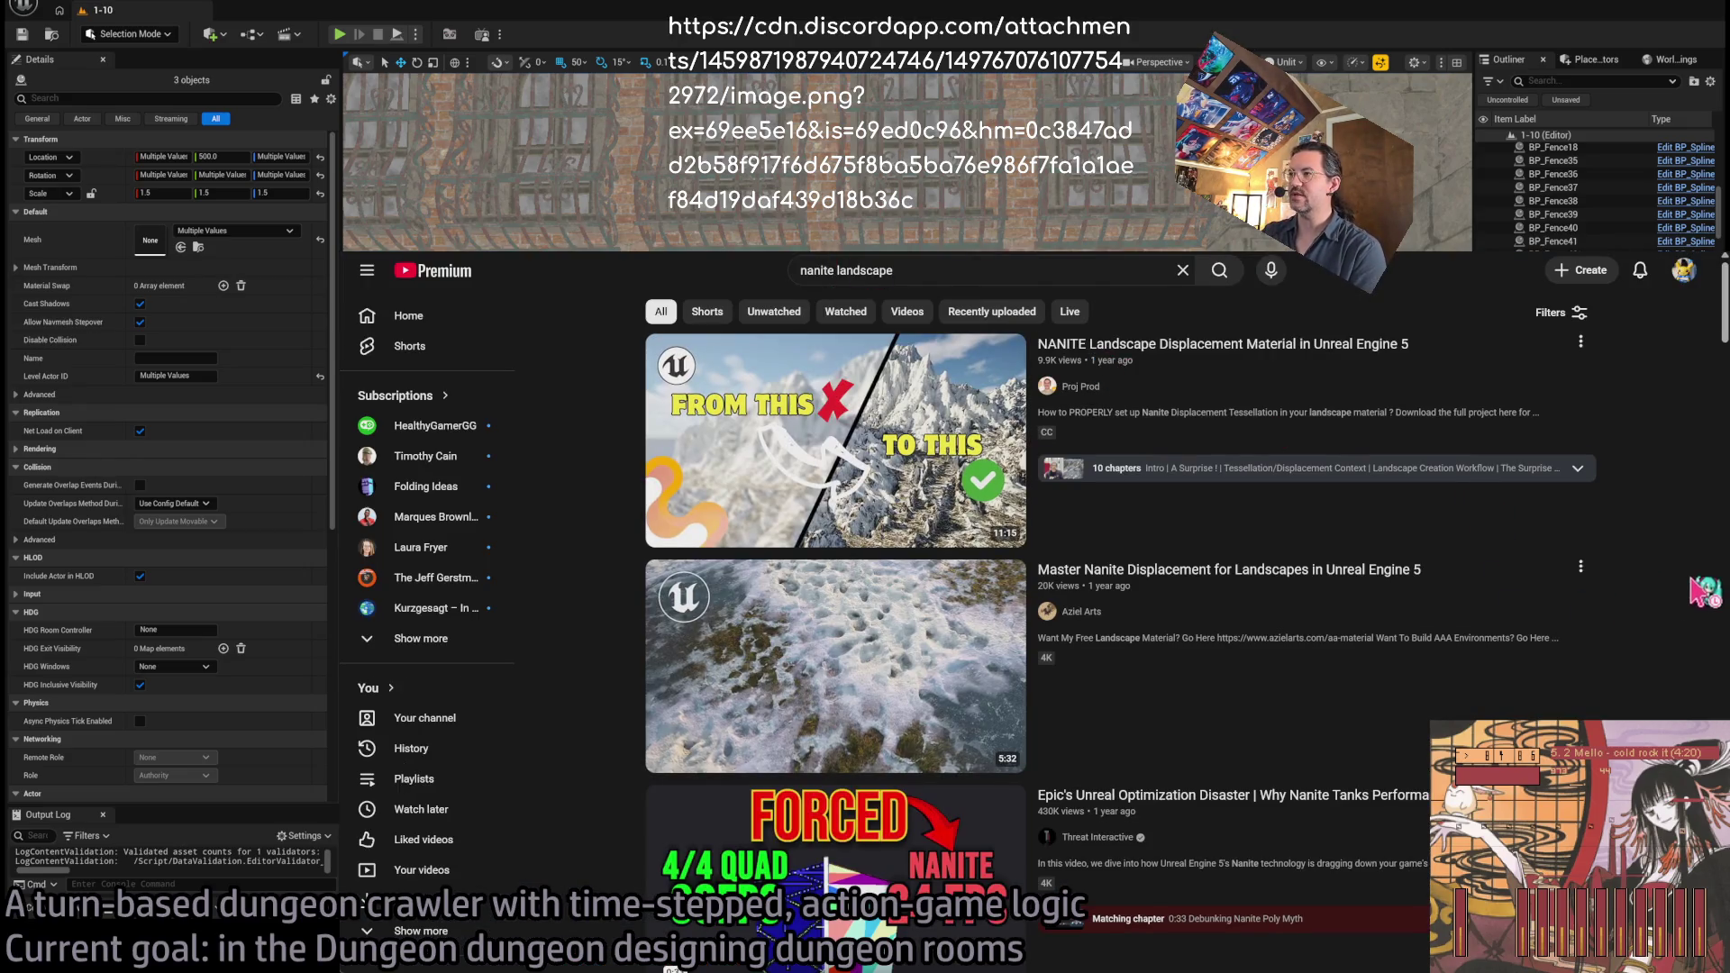
scroll(1651, 644, down, 7)
scroll(1680, 639, down, 1)
scroll(1680, 640, up, 3)
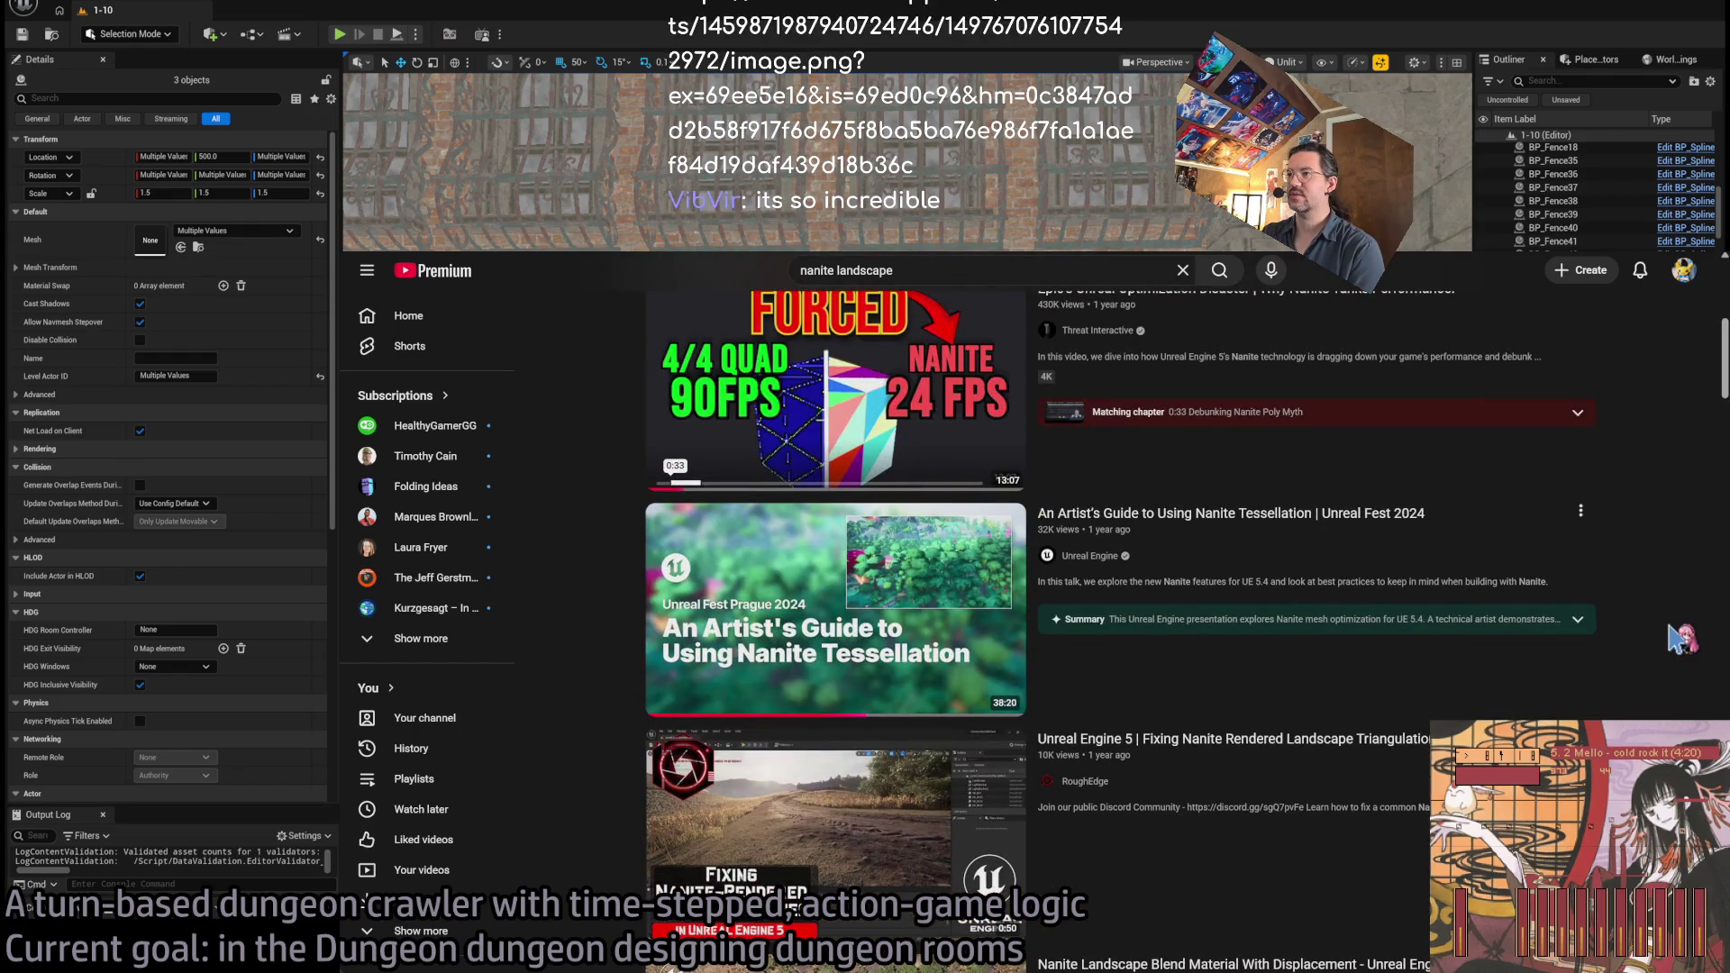
scroll(1680, 639, down, 15)
scroll(1680, 640, up, 4)
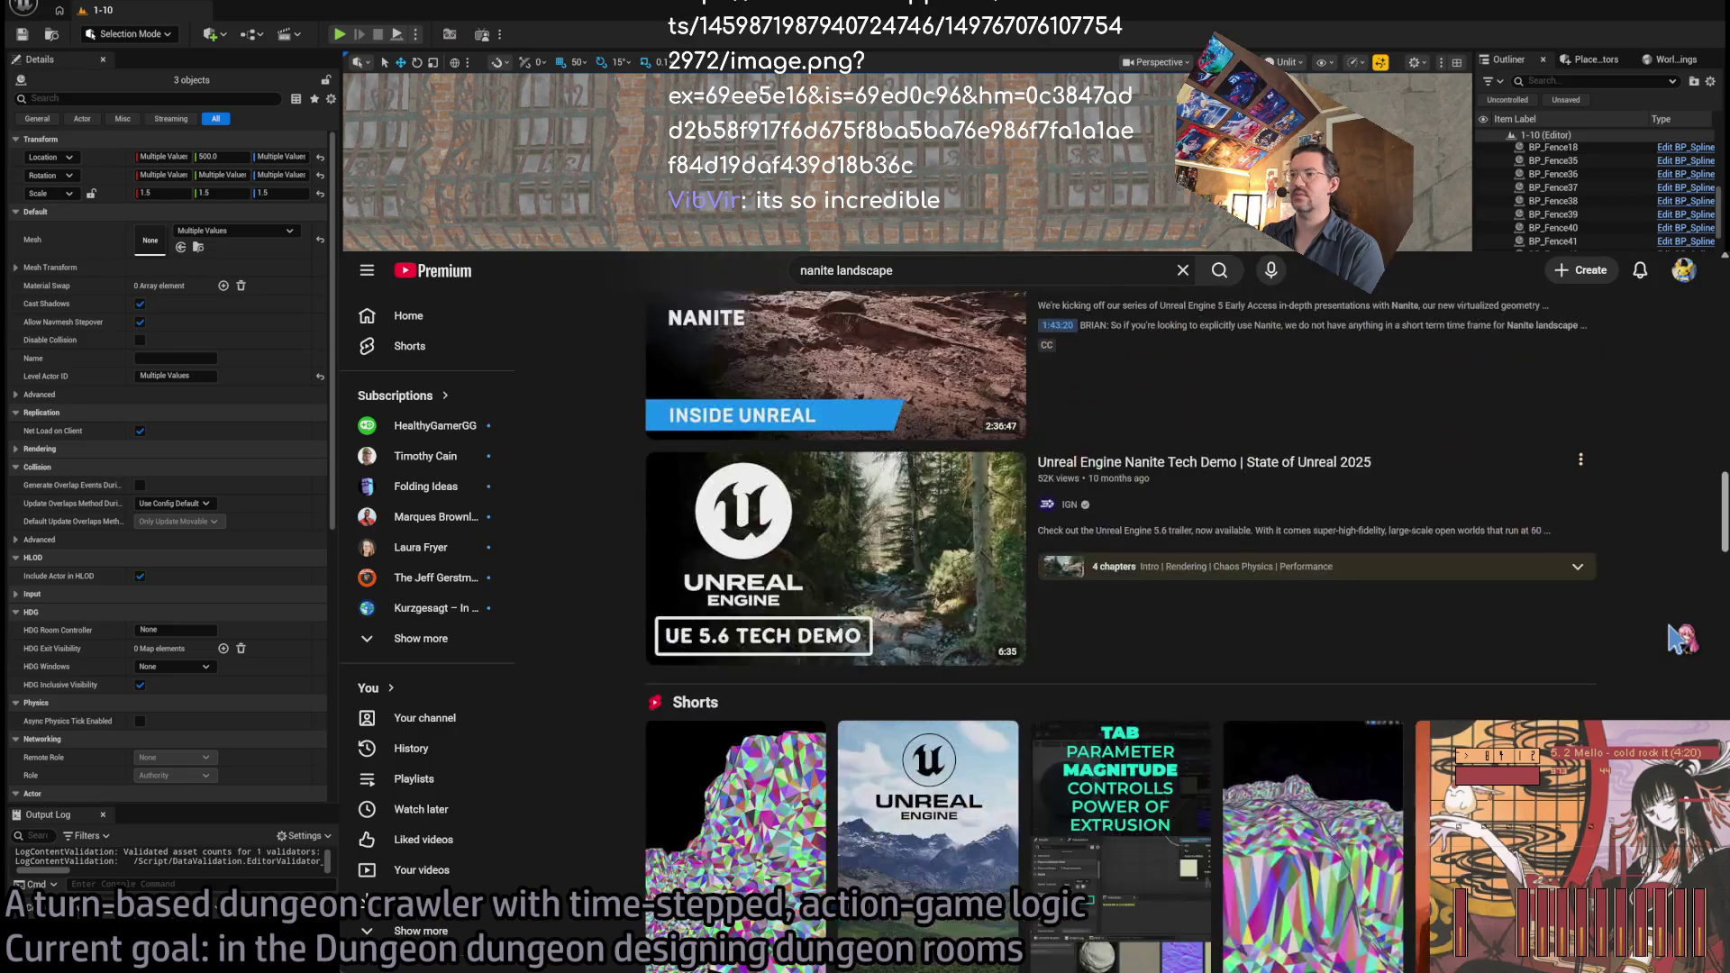
scroll(1679, 639, down, 4)
scroll(1678, 639, down, 1)
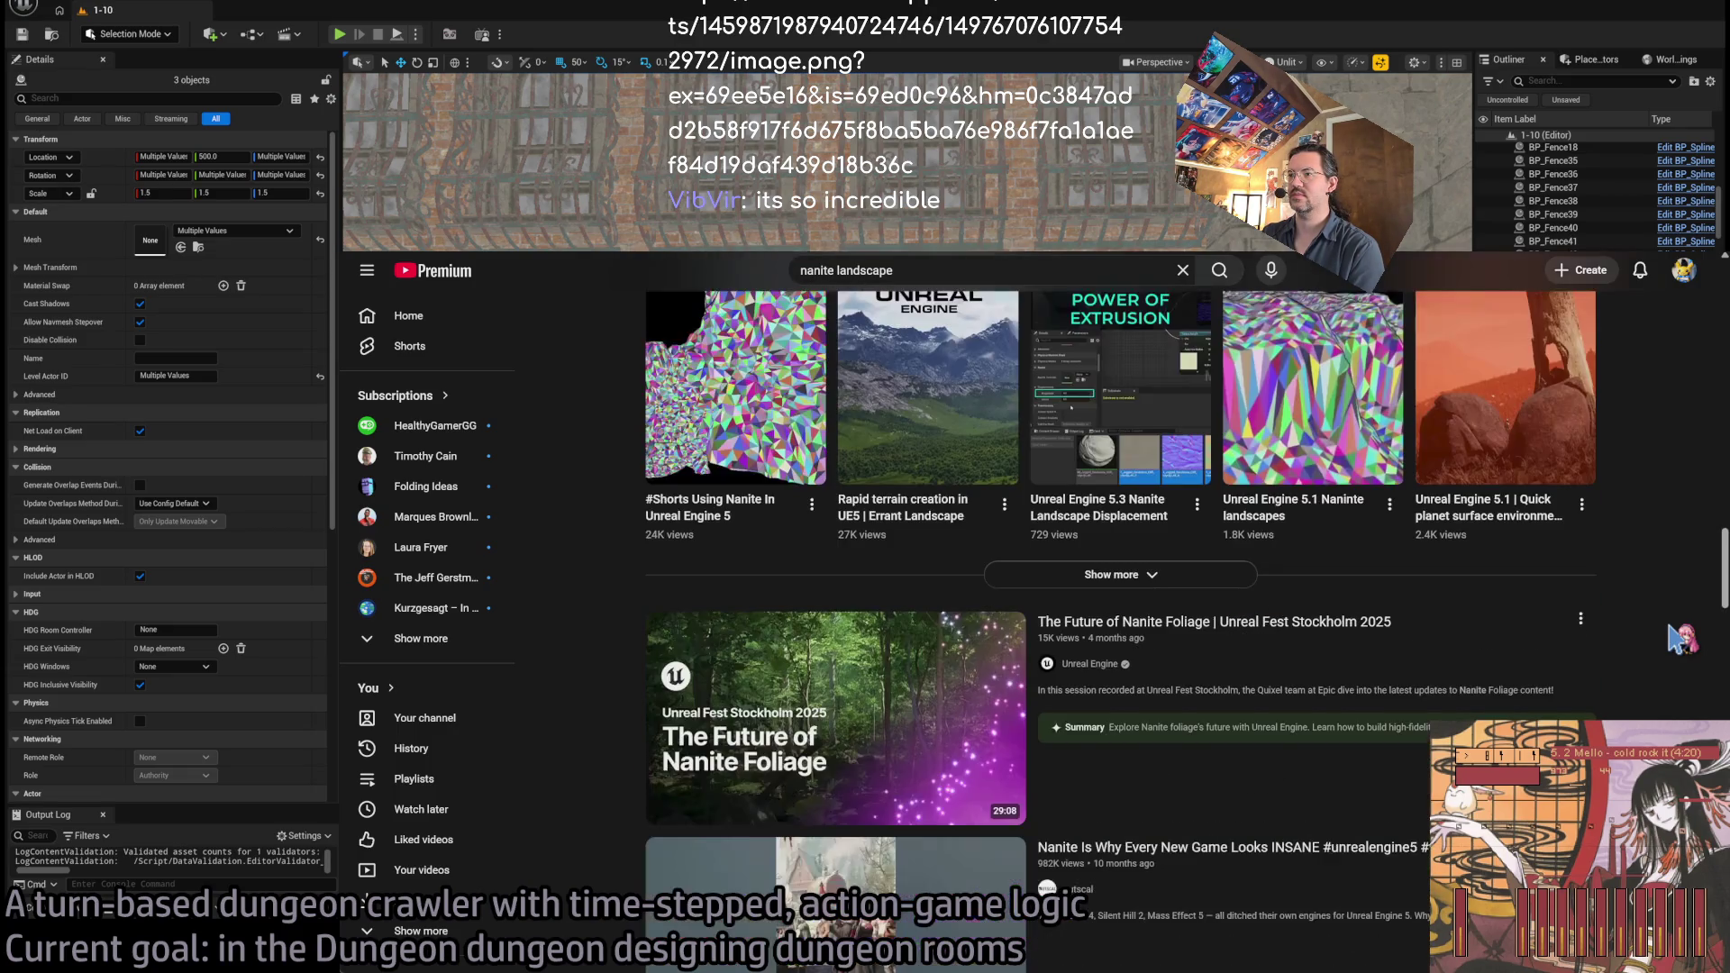
scroll(1680, 640, down, 12)
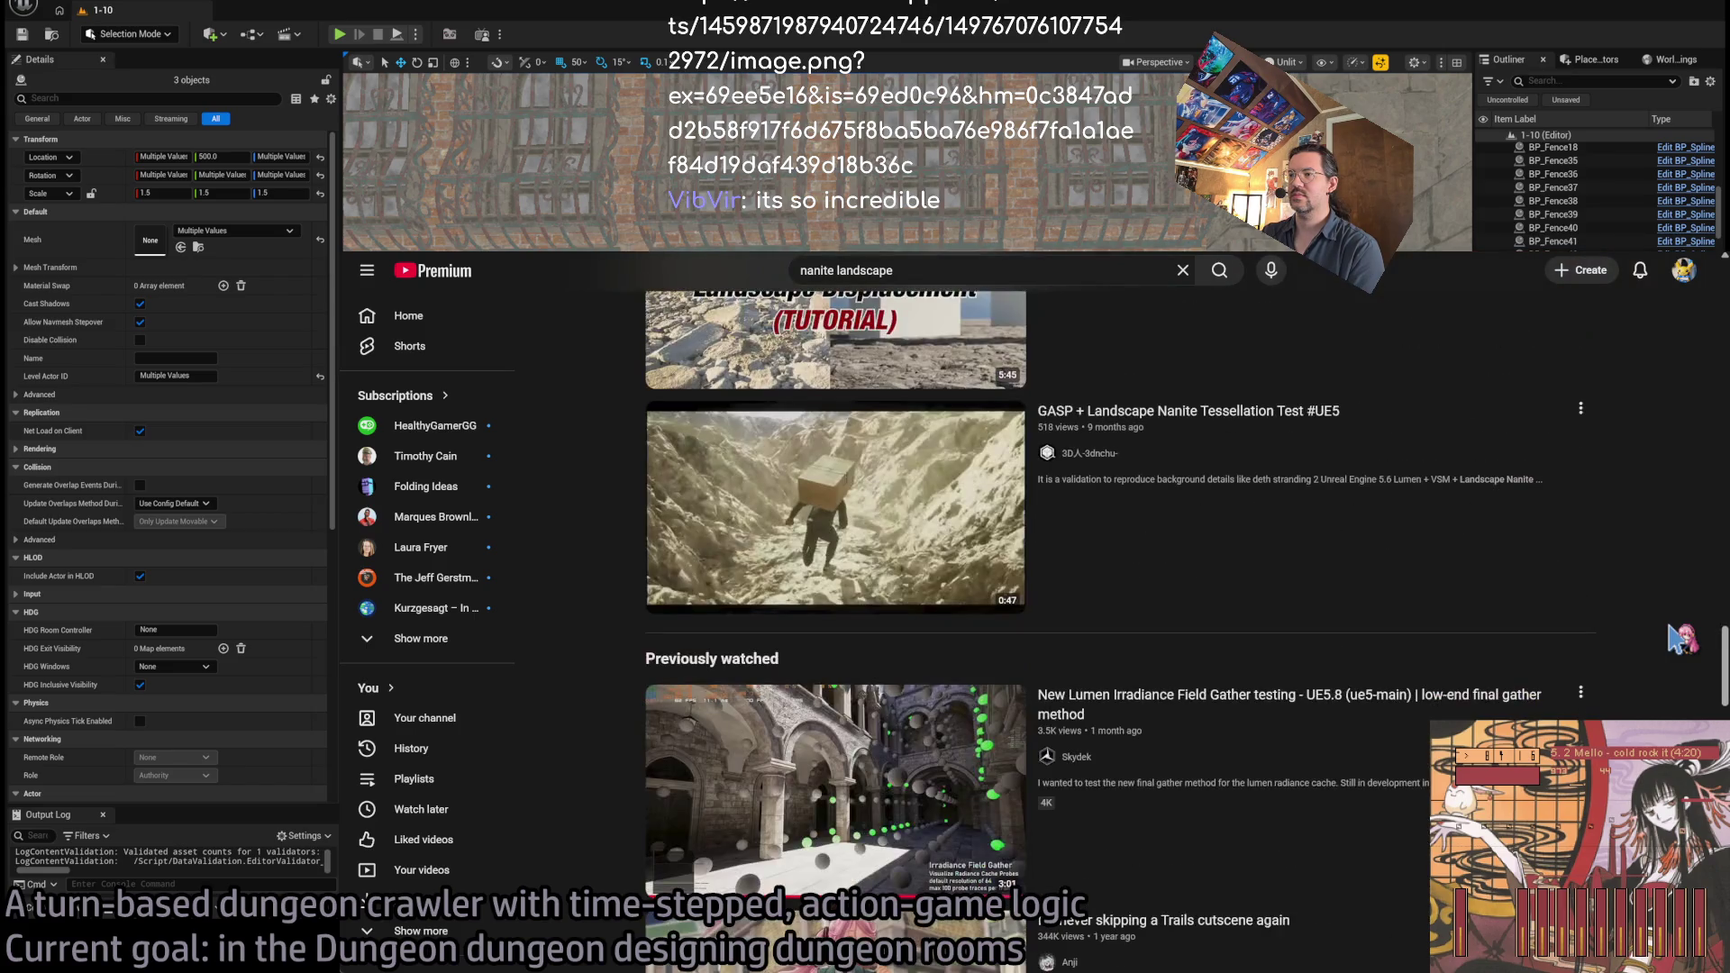
scroll(1680, 640, down, 4)
scroll(1680, 640, down, 17)
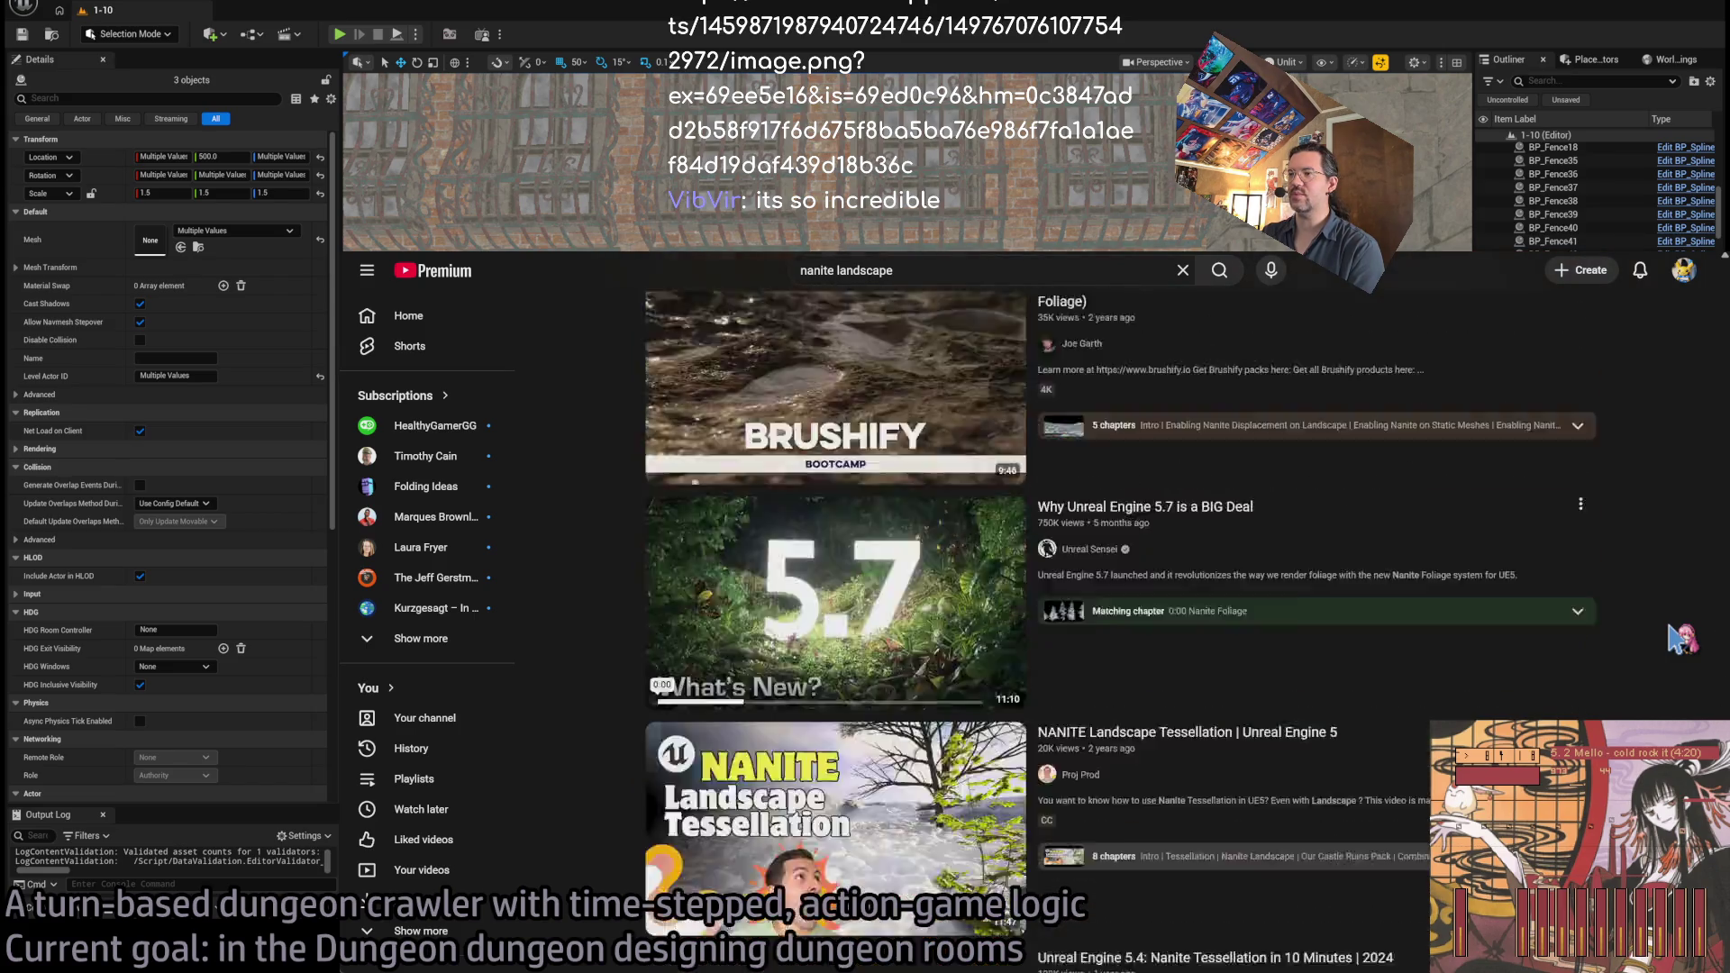
scroll(1680, 639, down, 2)
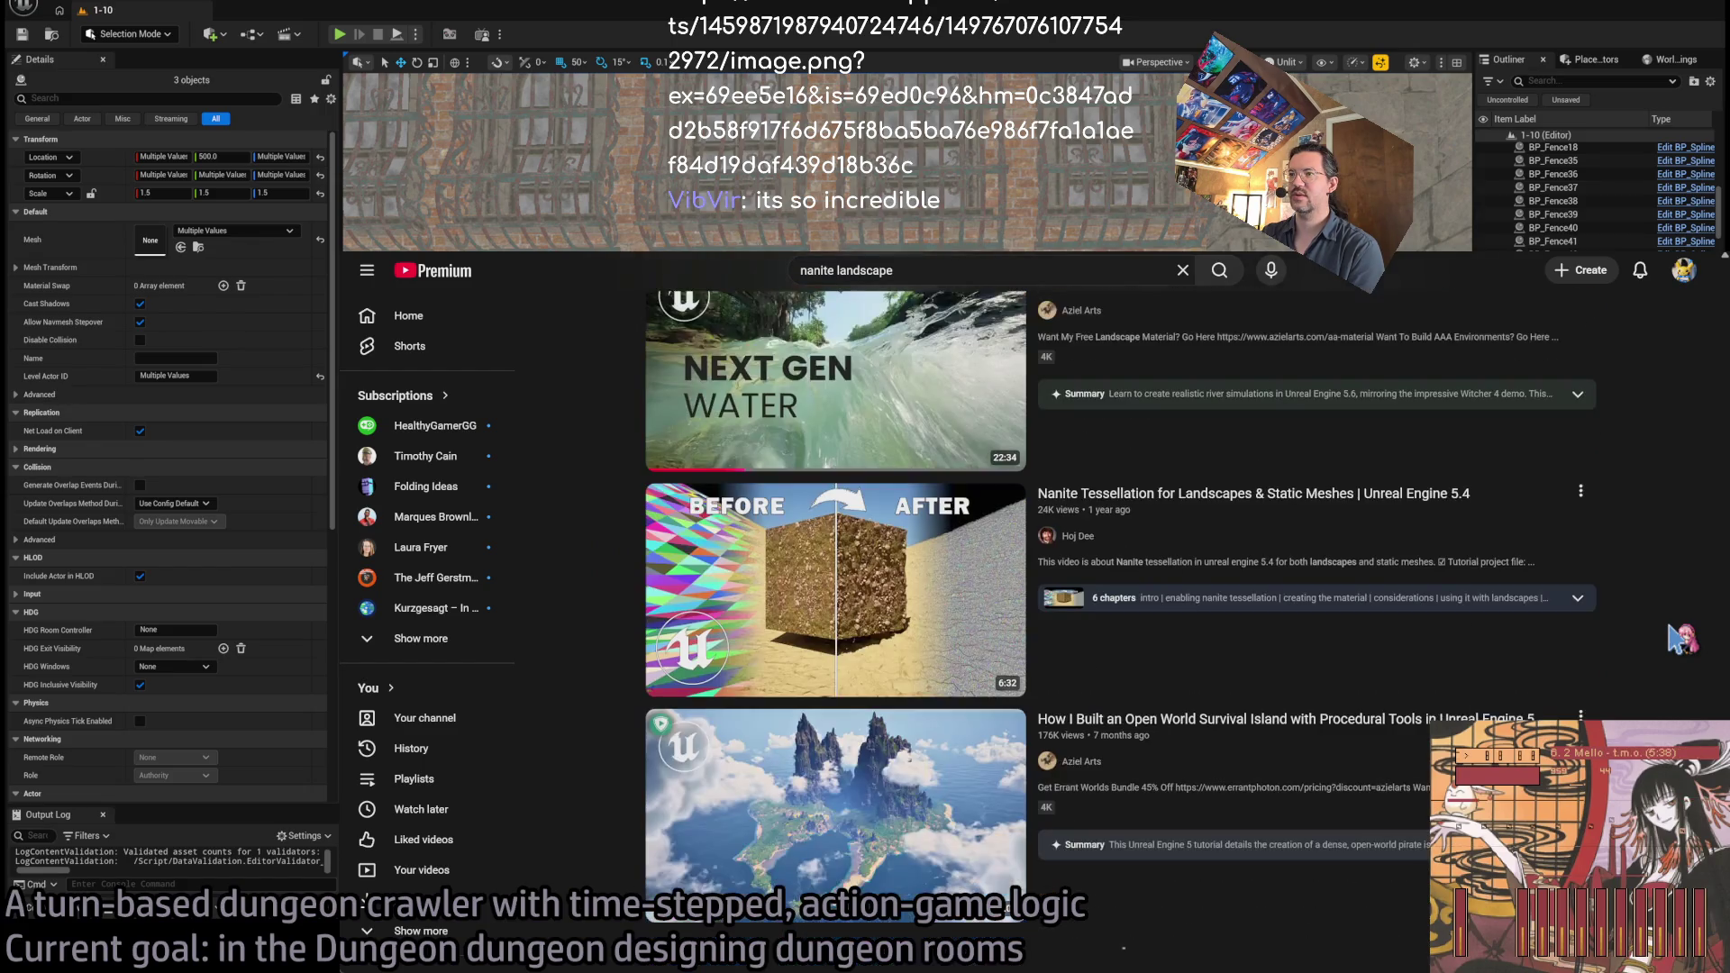
scroll(1680, 640, down, 15)
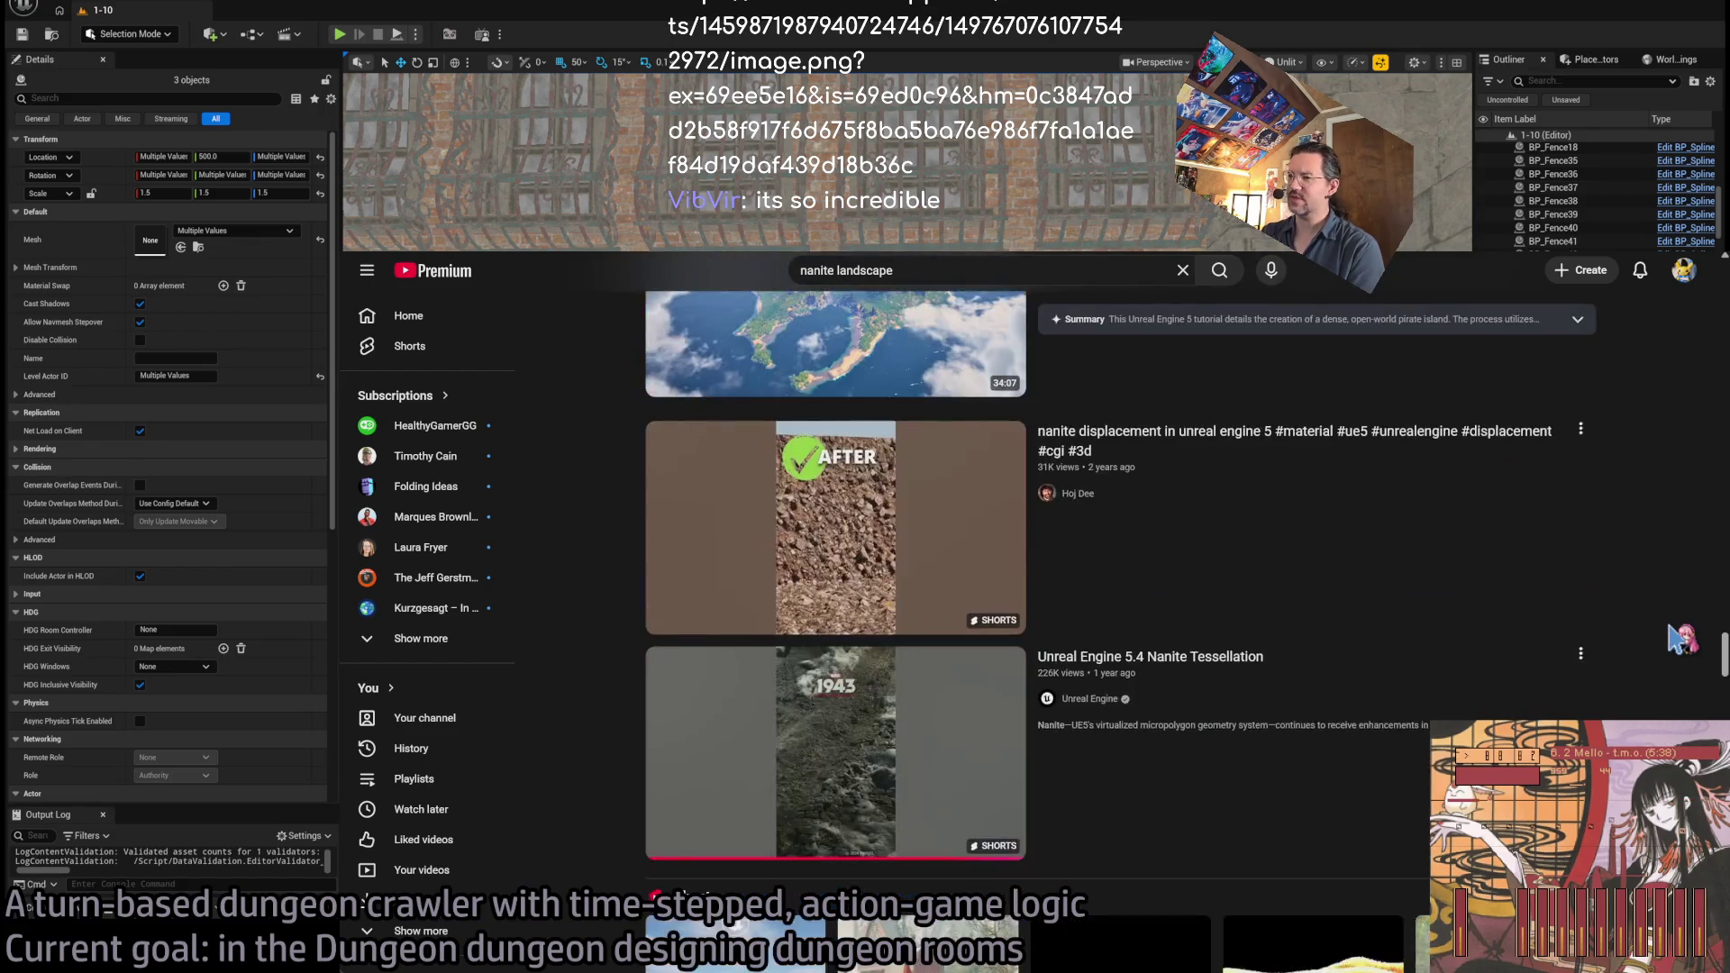
scroll(1671, 658, down, 10)
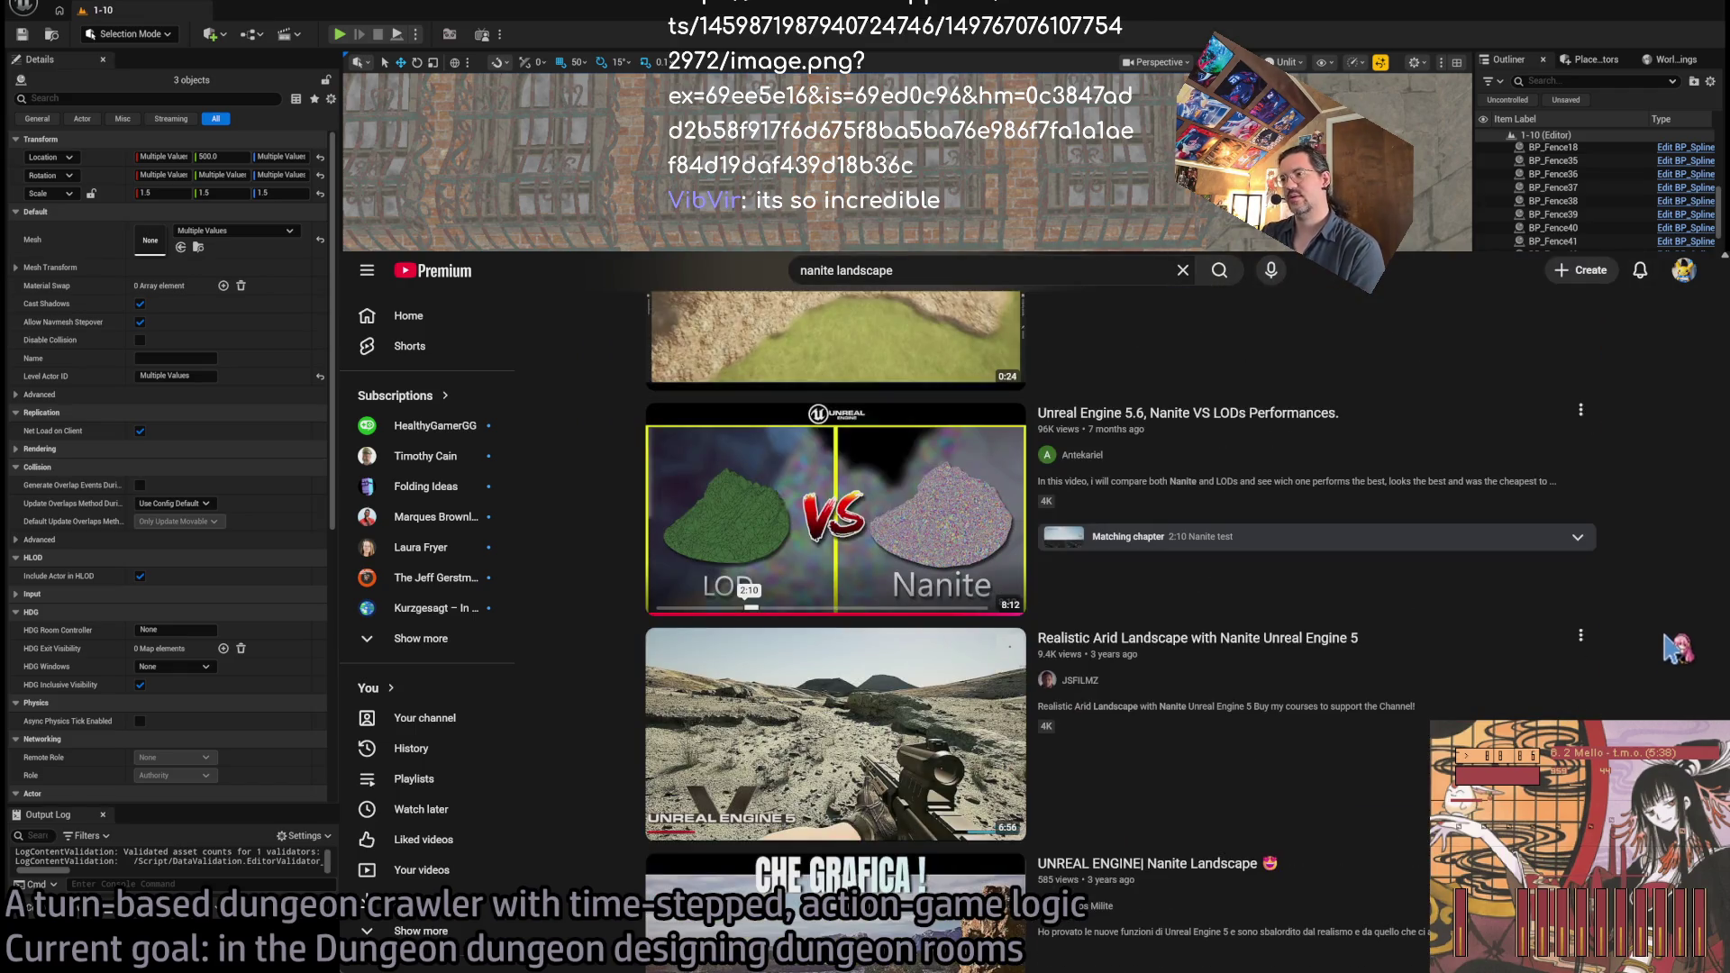
scroll(1678, 647, down, 12)
scroll(1678, 647, down, 8)
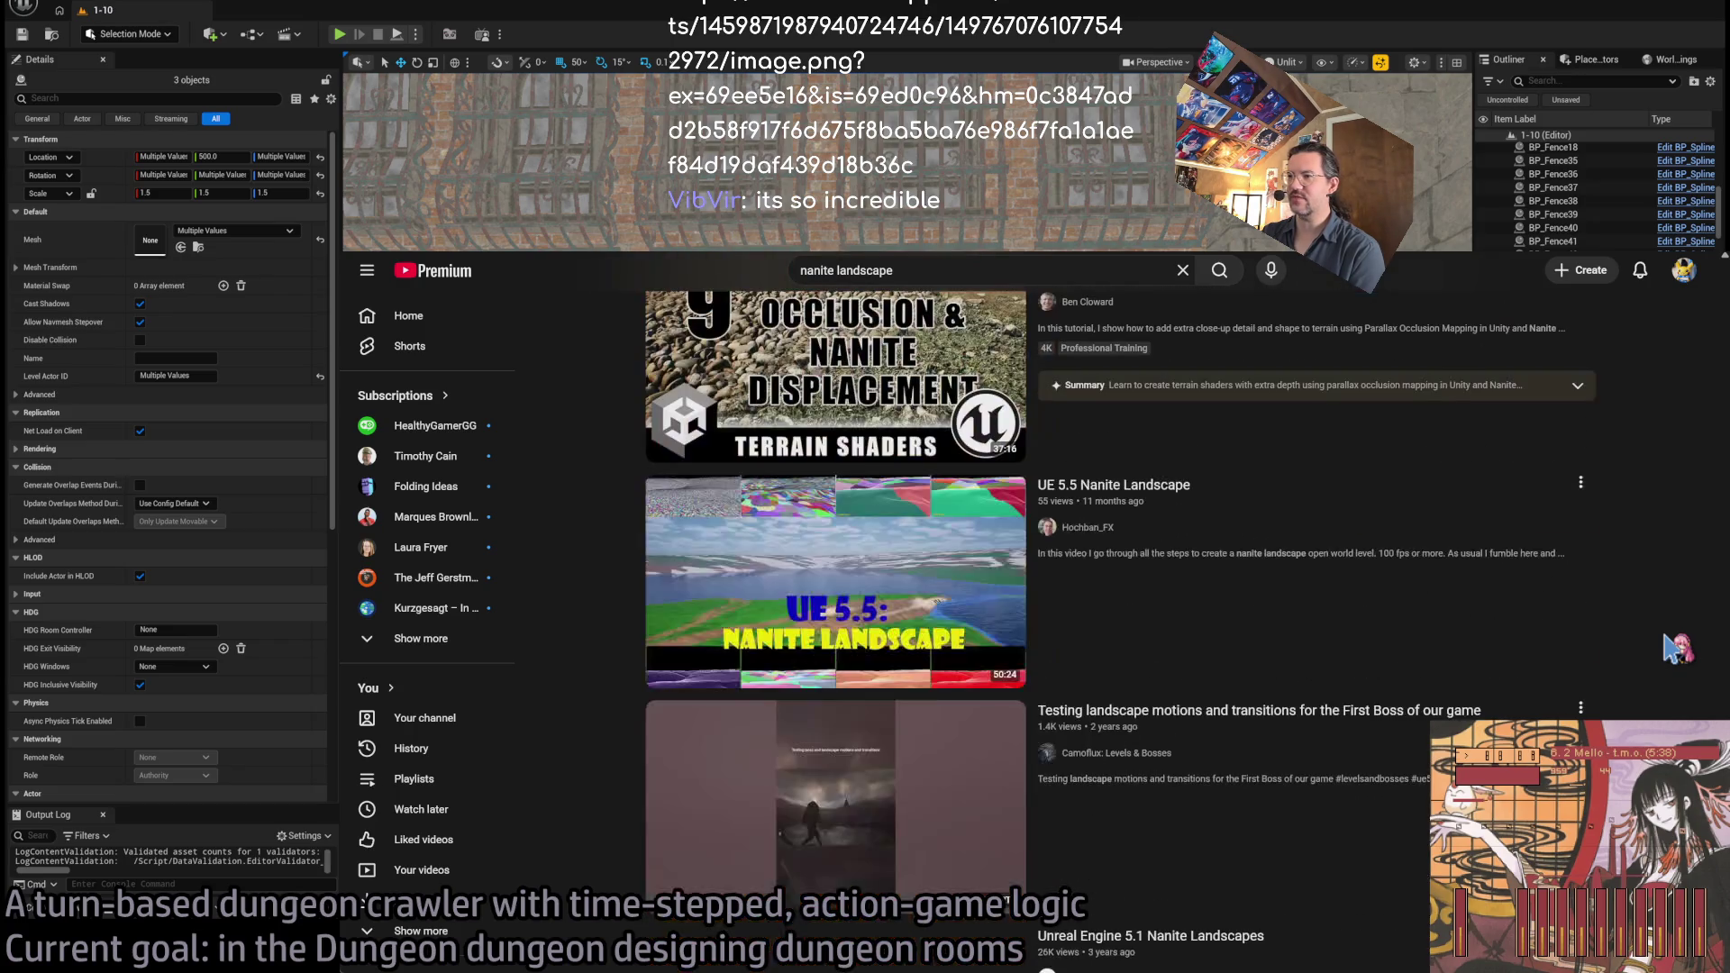
scroll(1679, 646, down, 3)
scroll(1678, 647, down, 10)
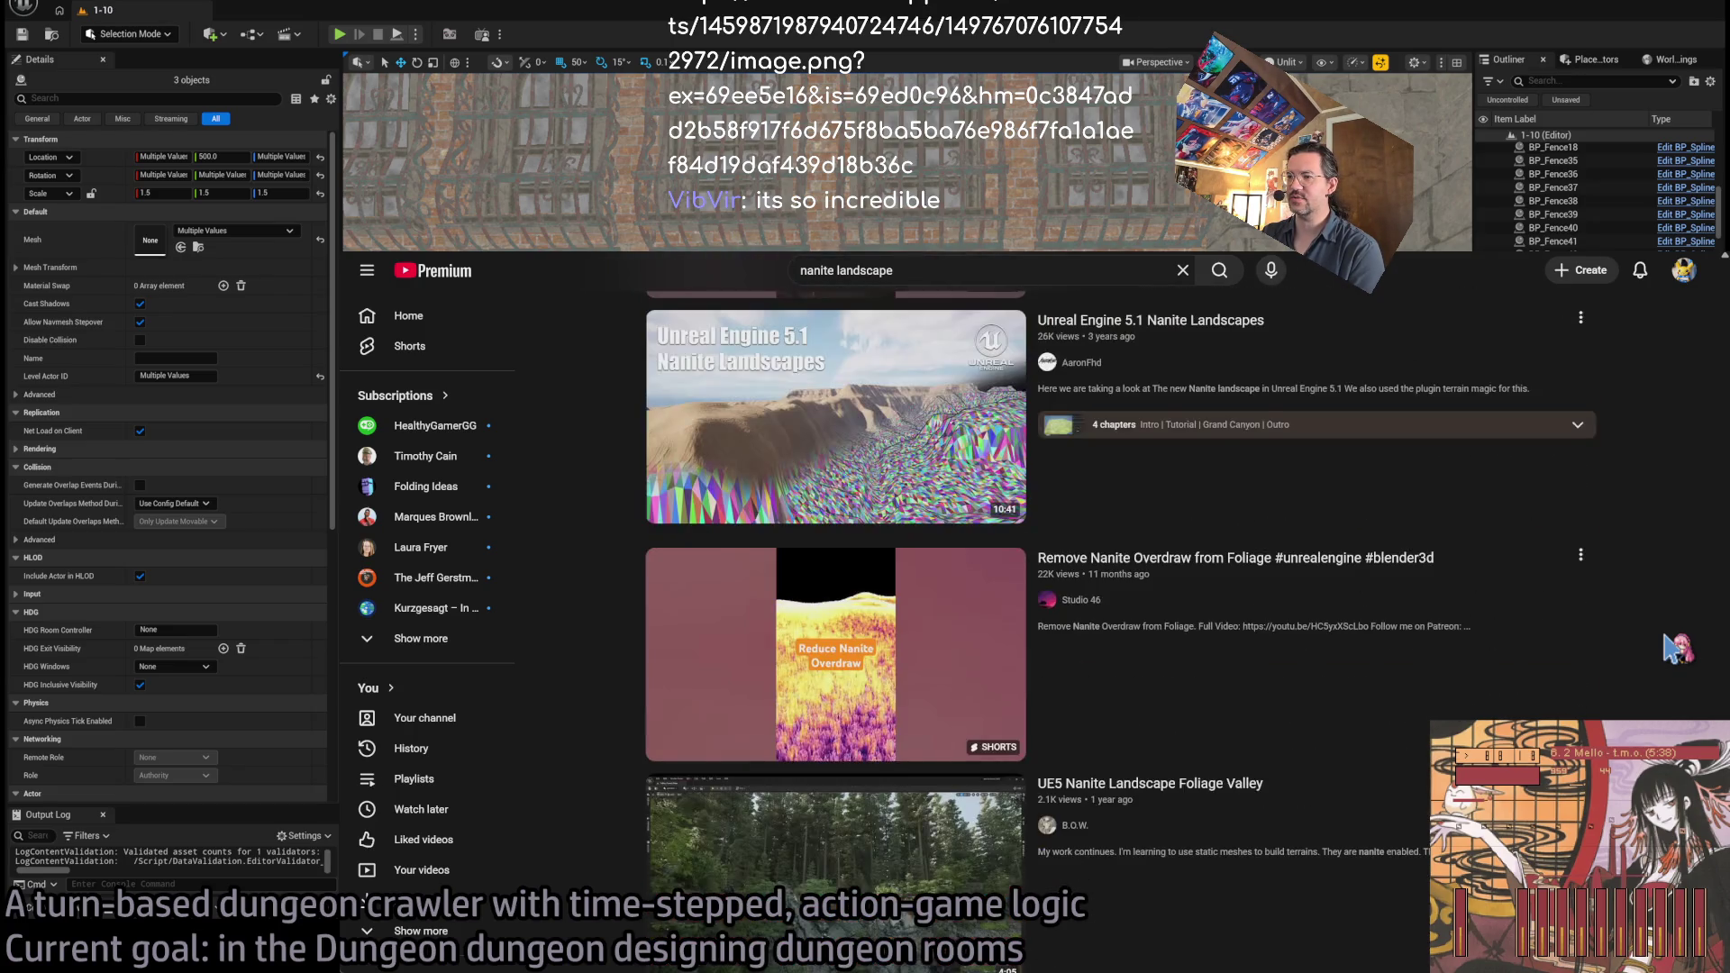
scroll(1673, 643, down, 15)
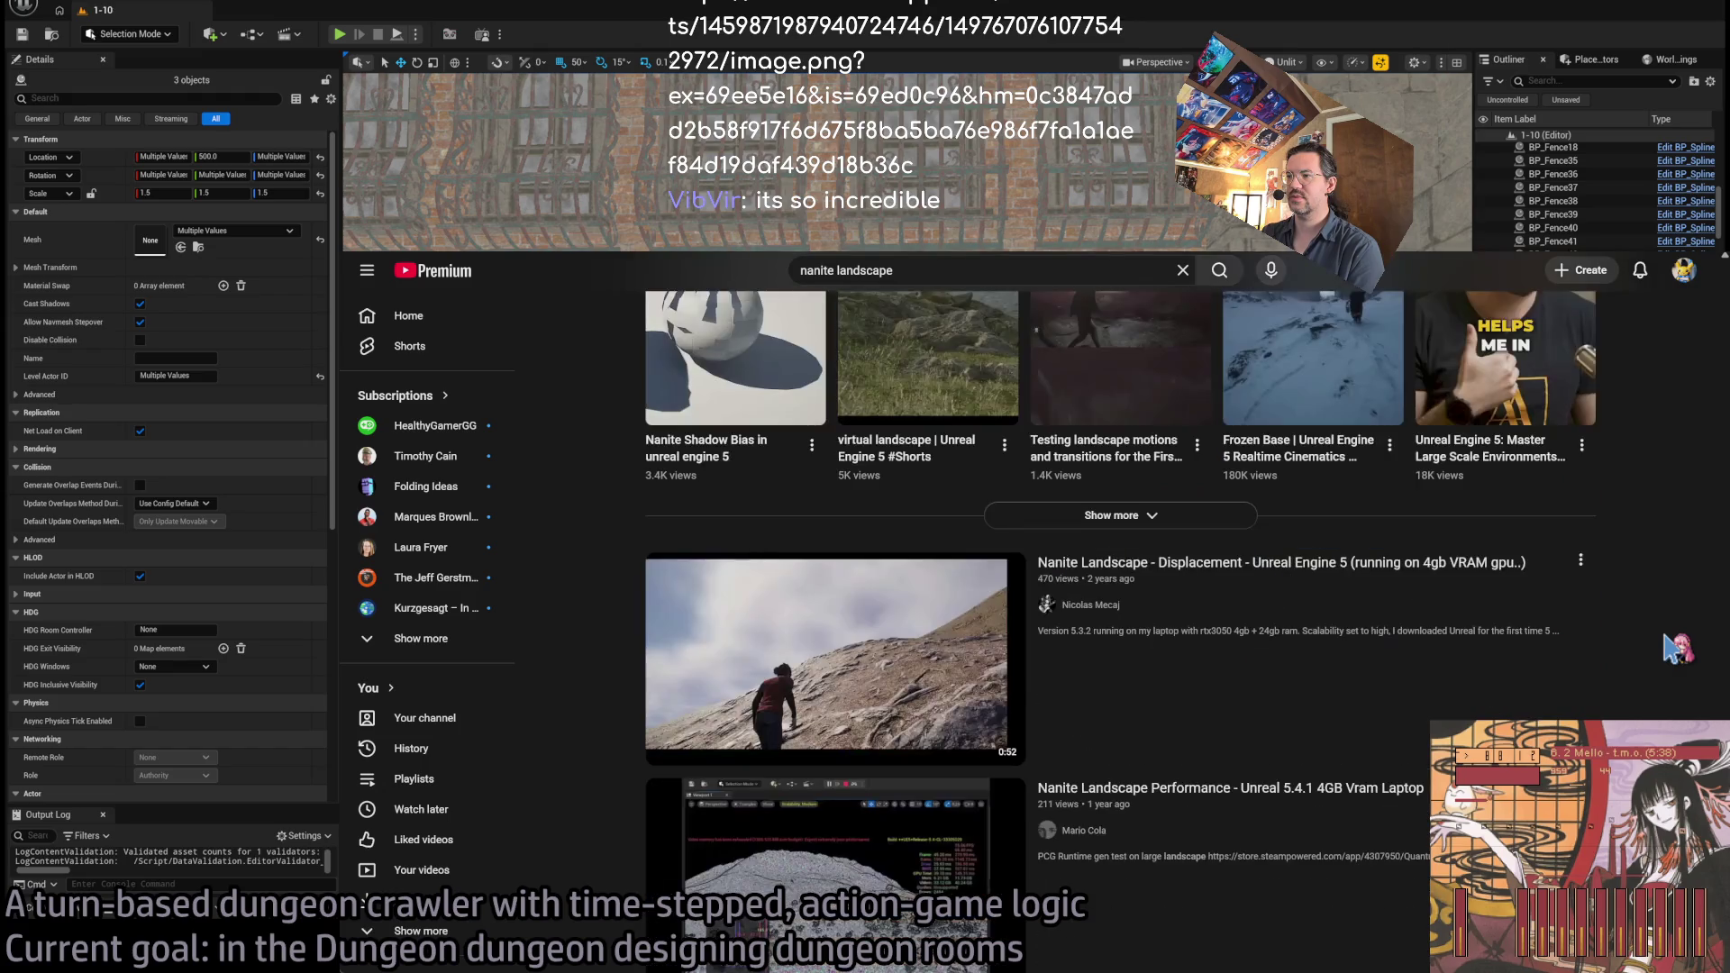
scroll(1658, 623, up, 20)
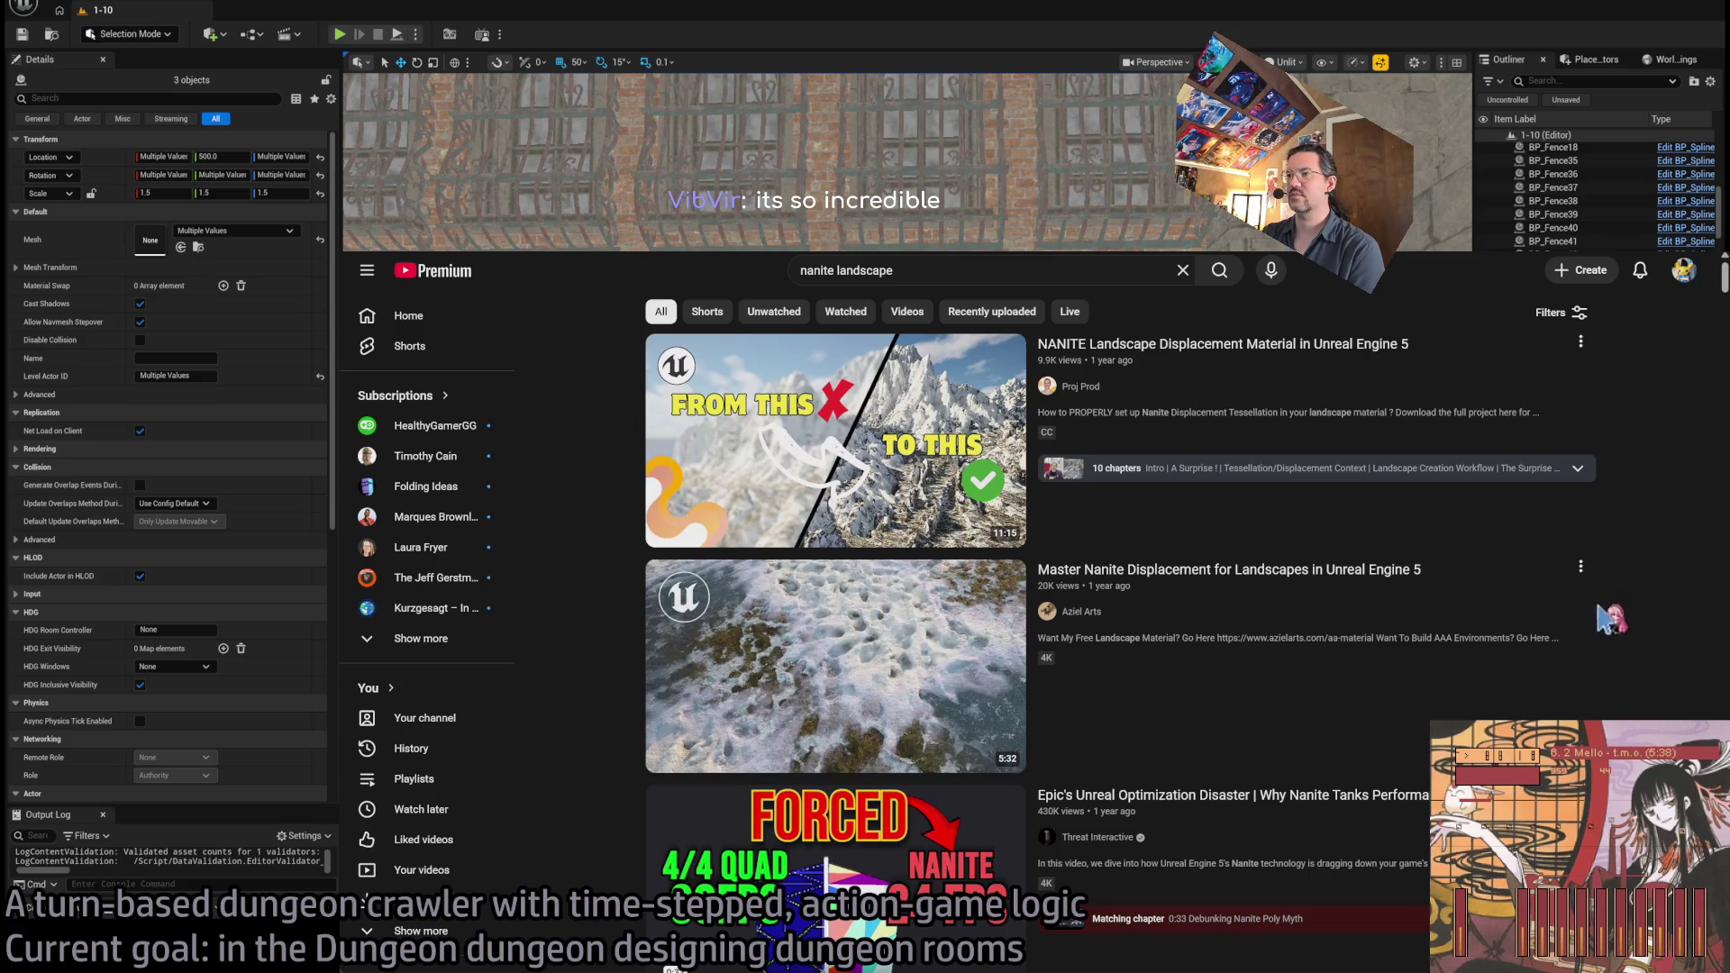
click(955, 692)
click(923, 689)
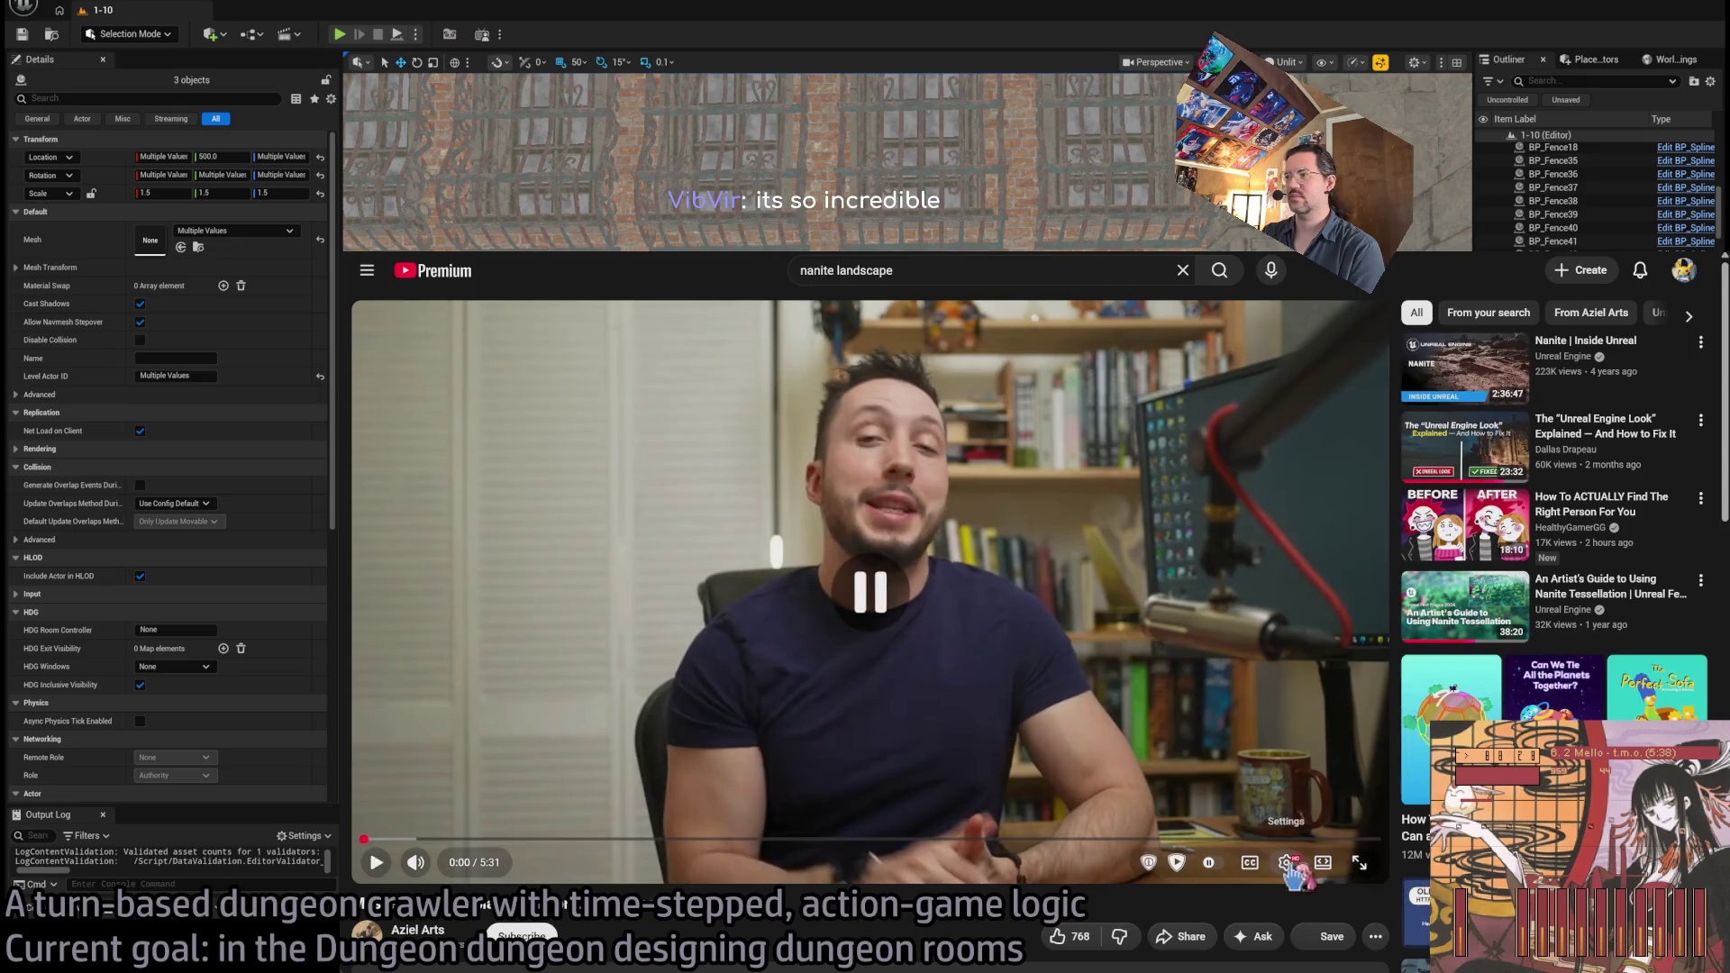
key(t)
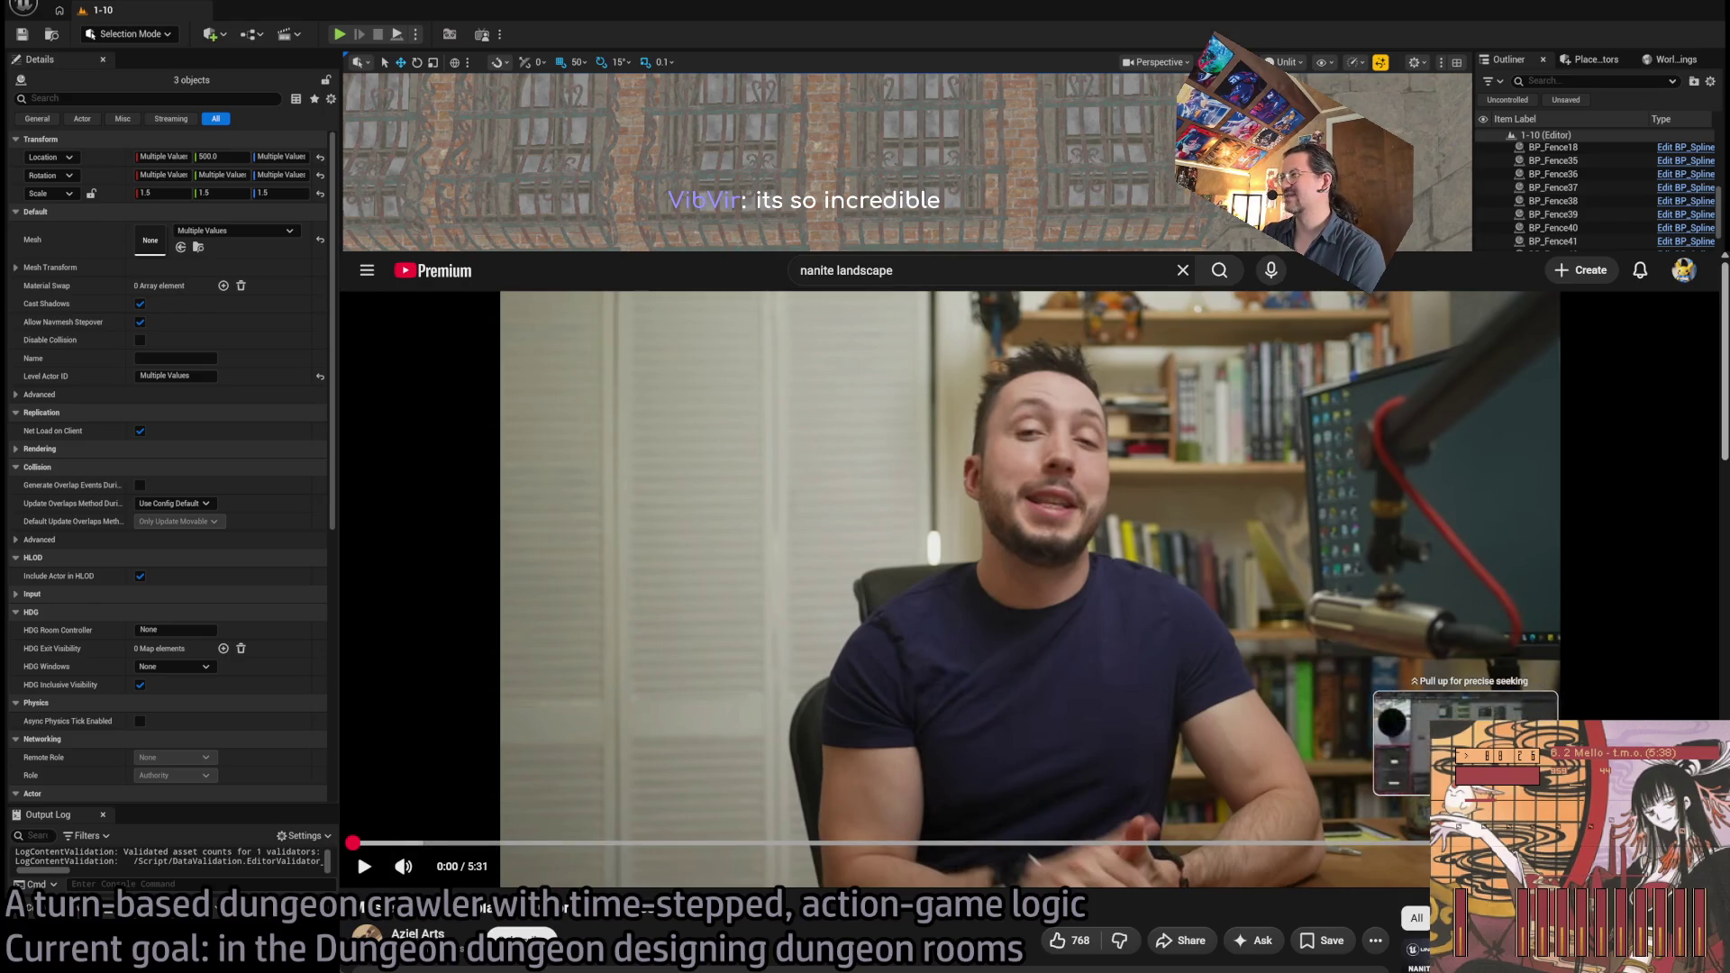
click(1370, 845)
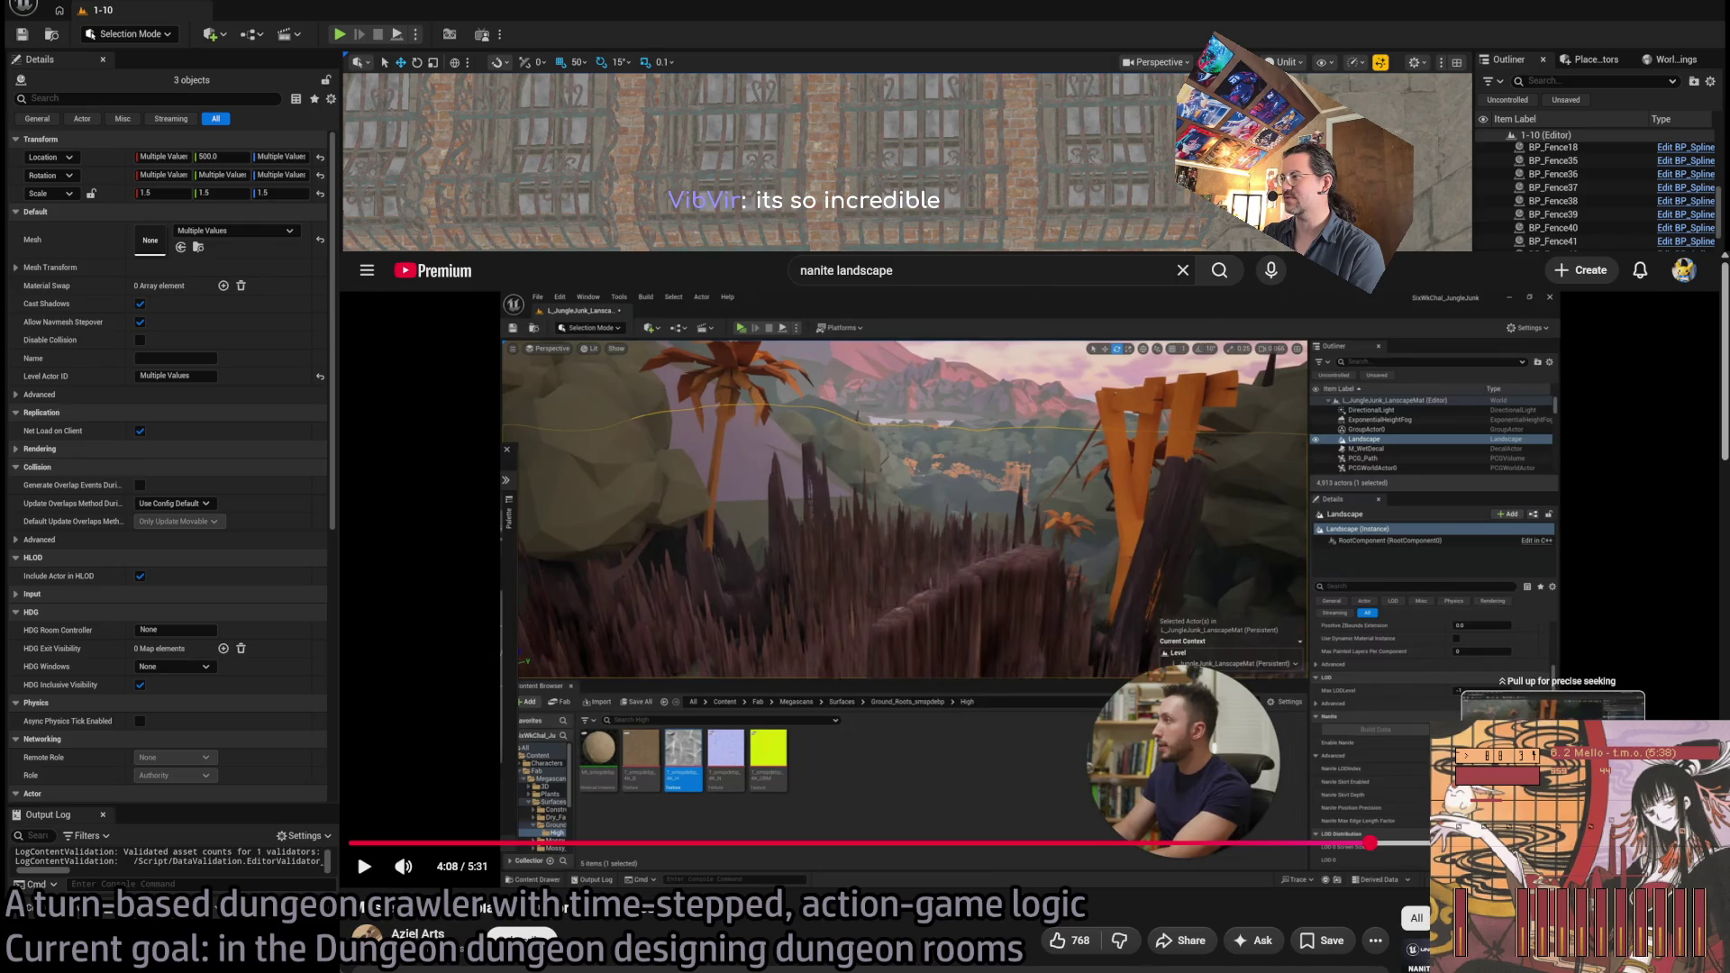
click(1552, 845)
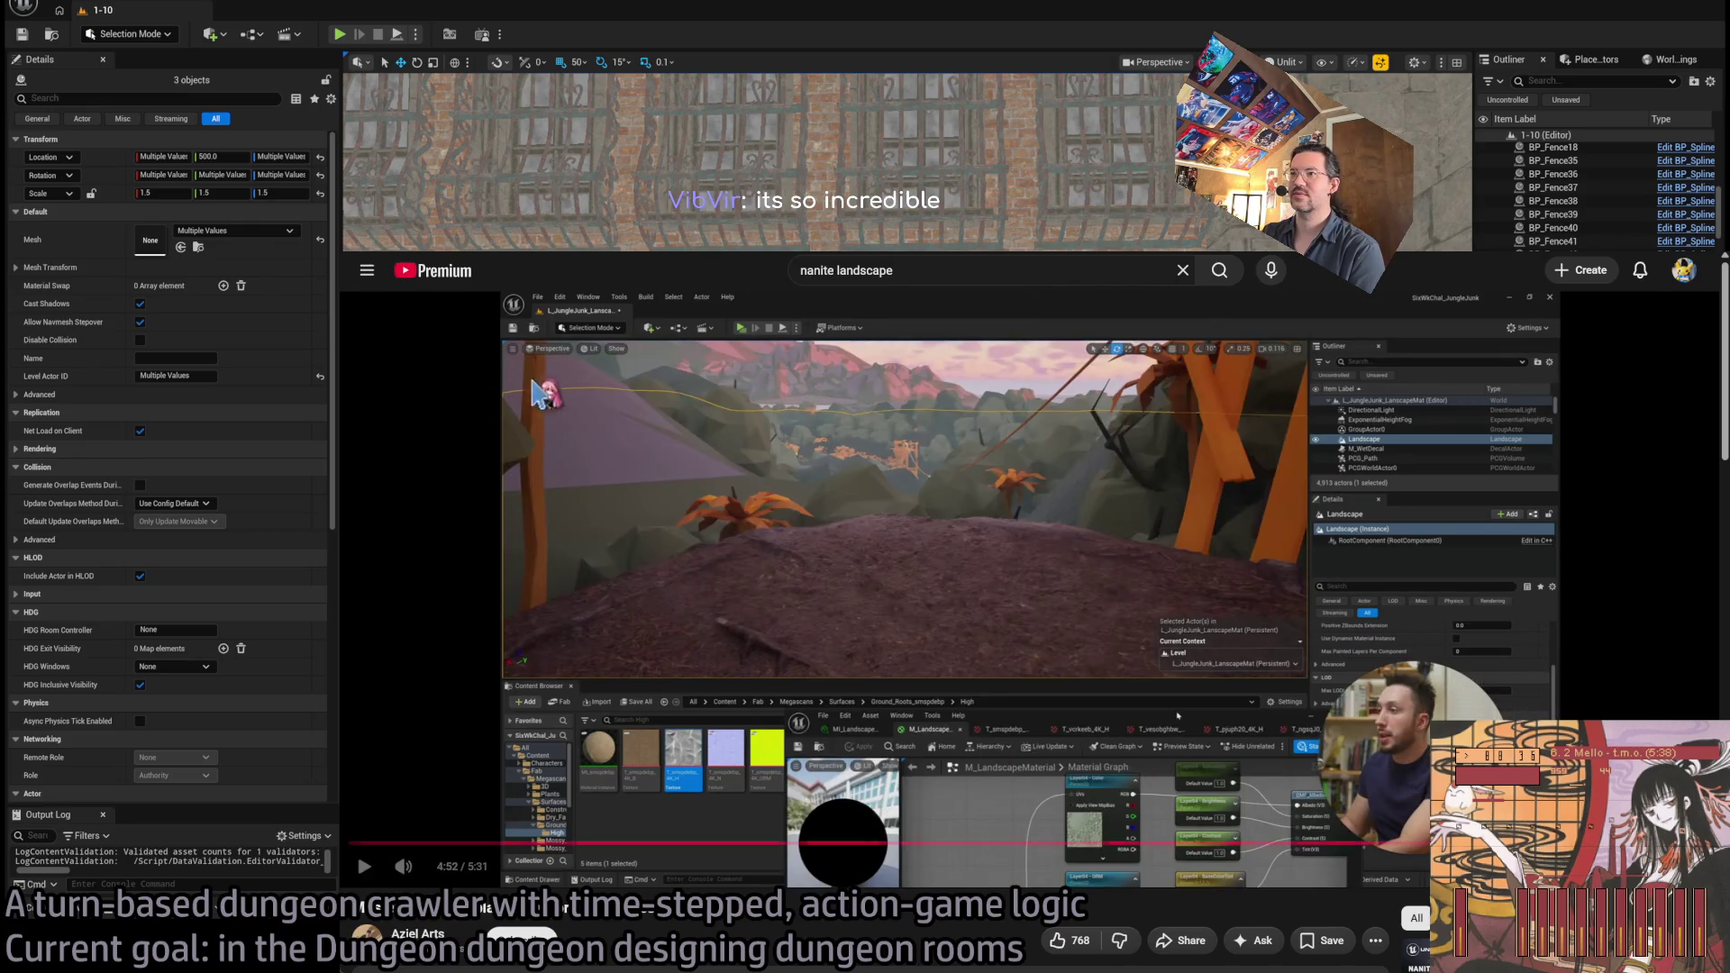
key(alt+Left)
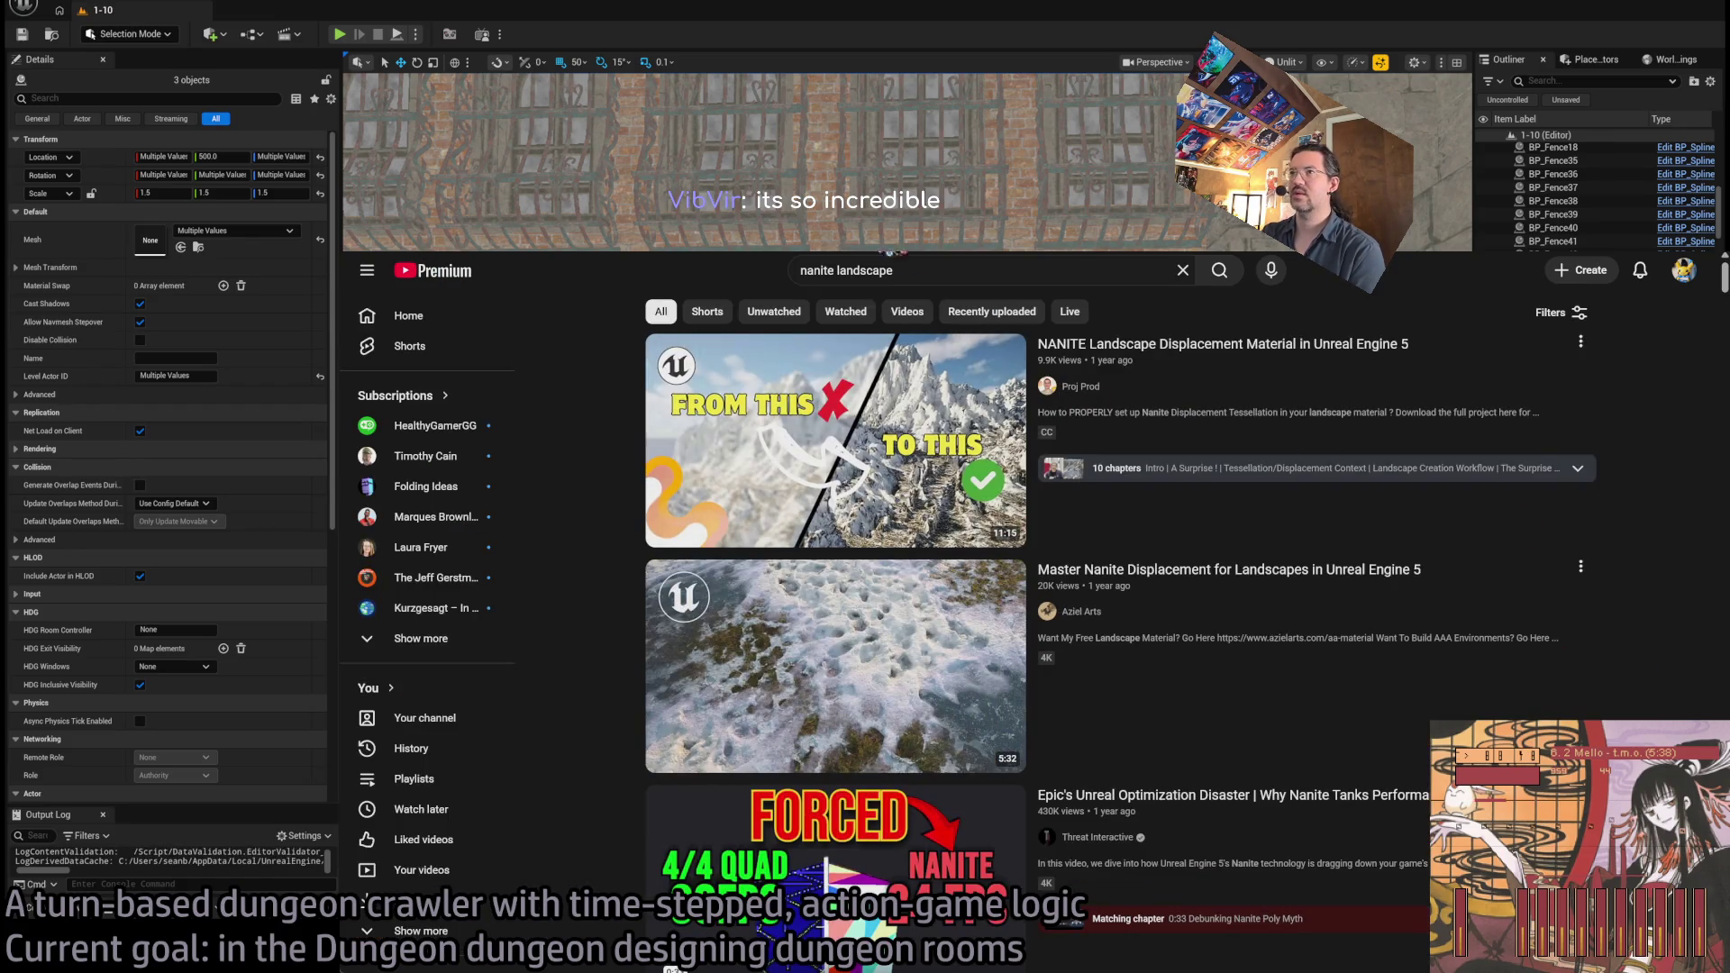
Search YouTube for 'nanite landscape tessellation'
click(938, 268)
text(tesses)
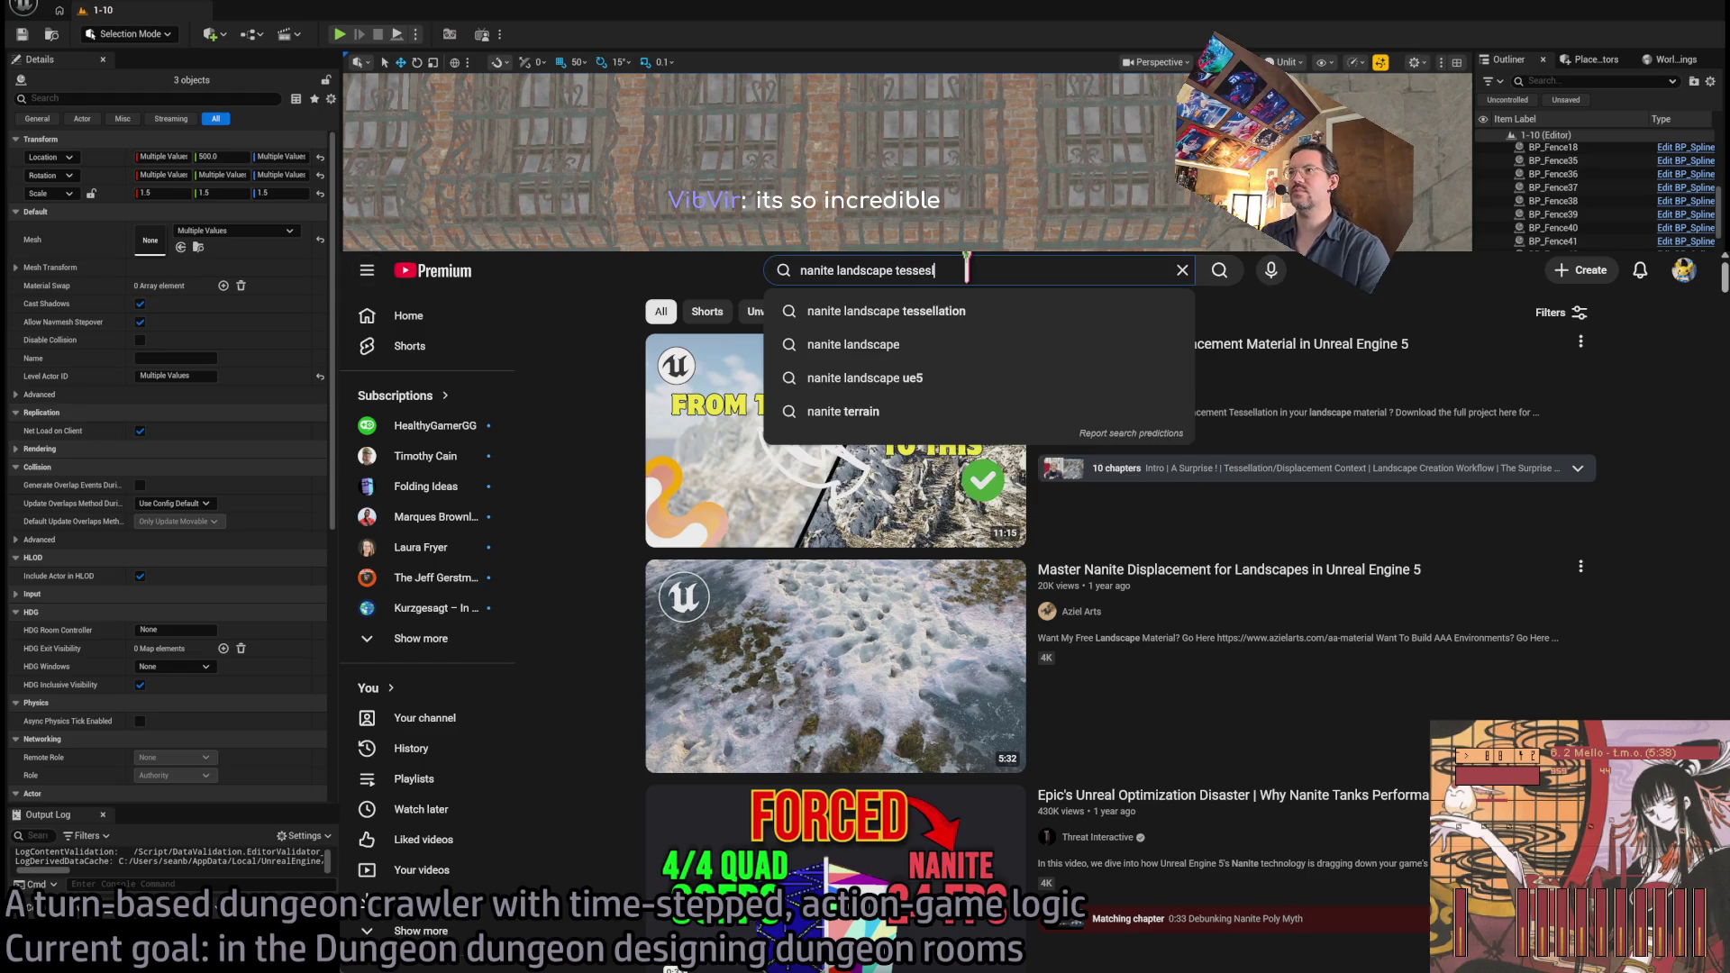
key(BackSpace)
key(BackSpace)
text(ellation)
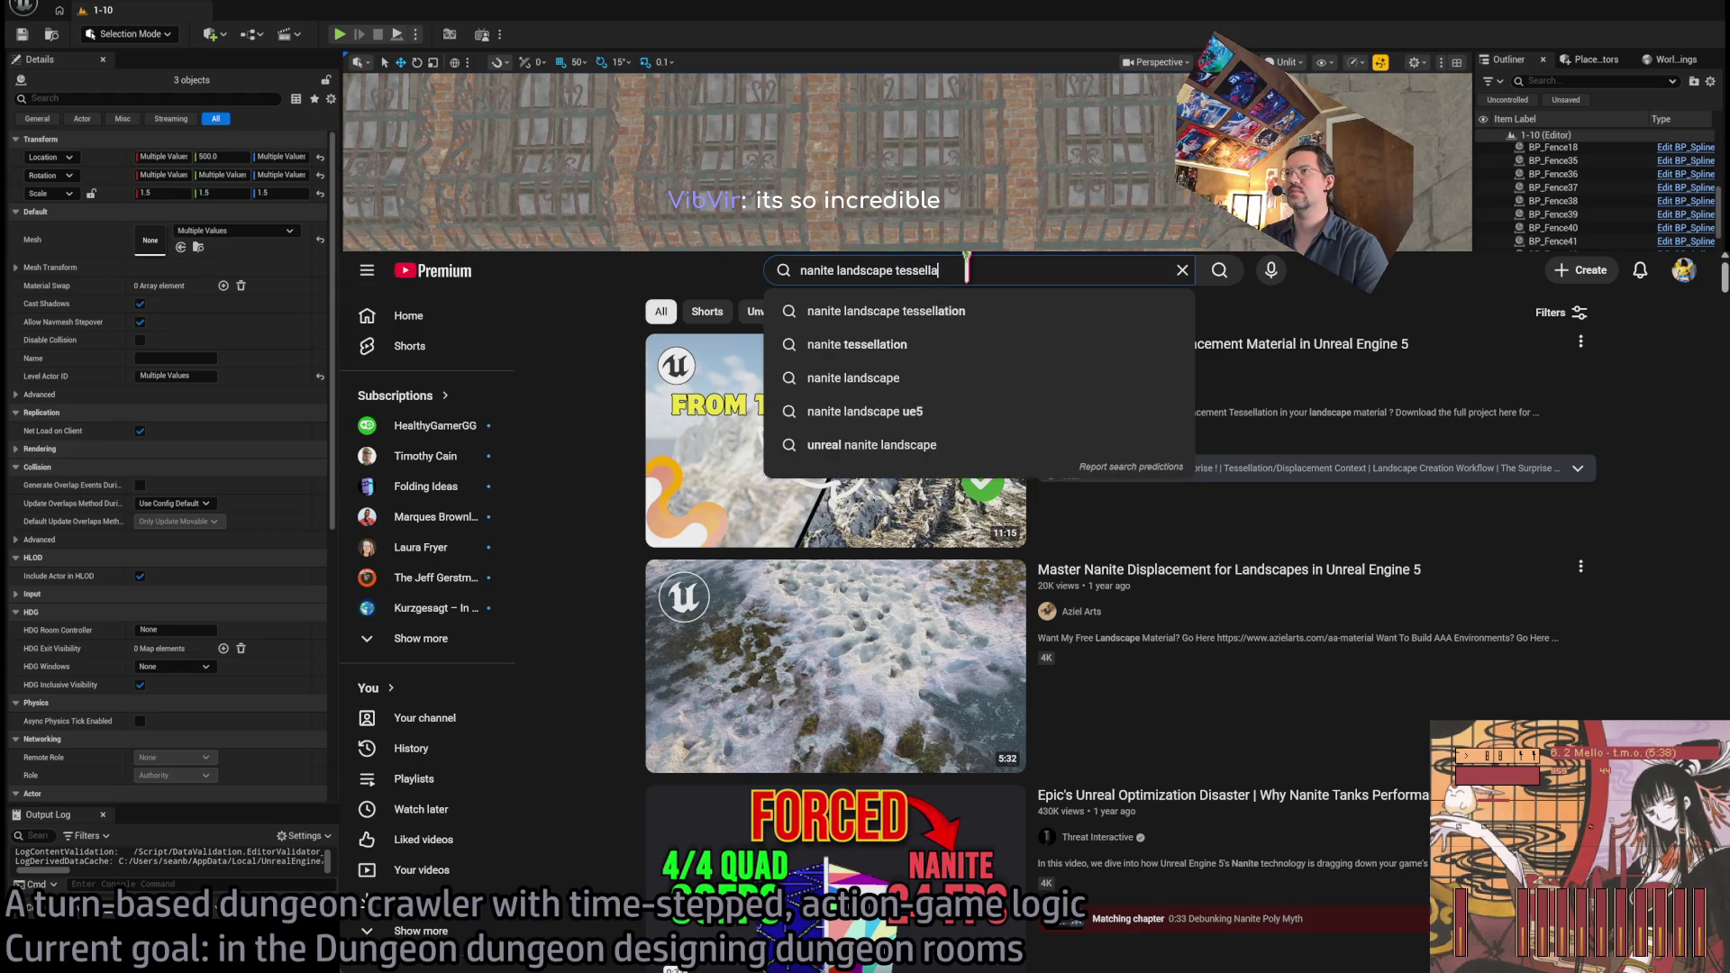
key(Return)
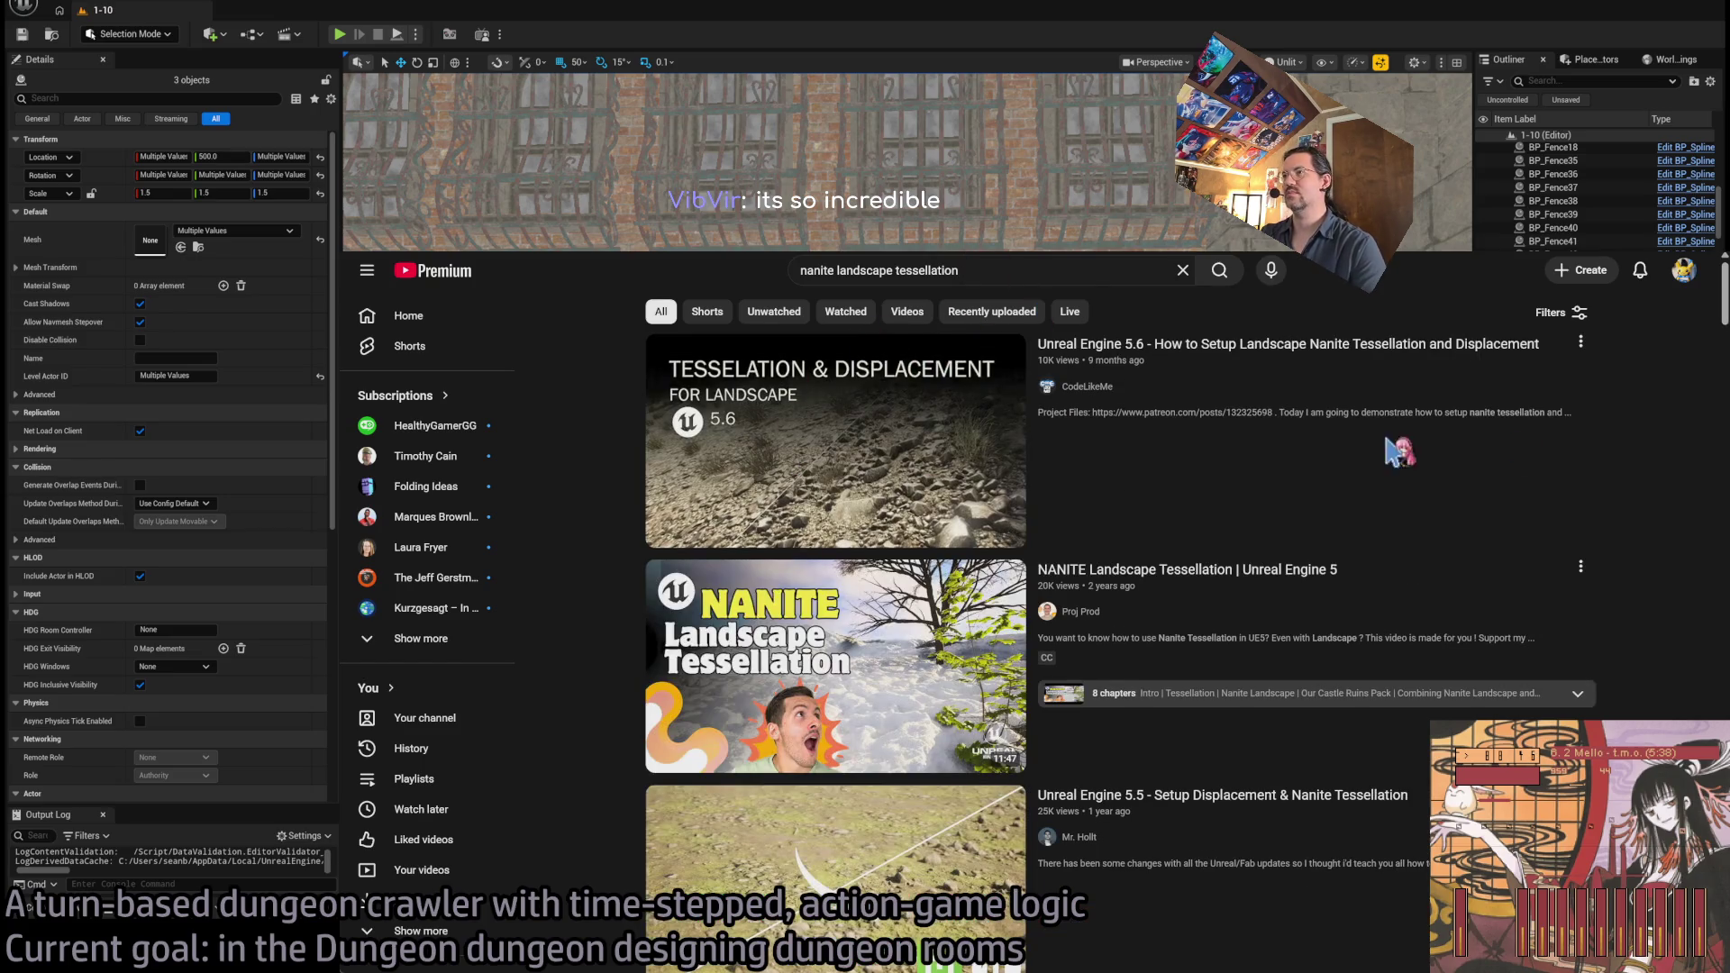
scroll(1697, 529, down, 8)
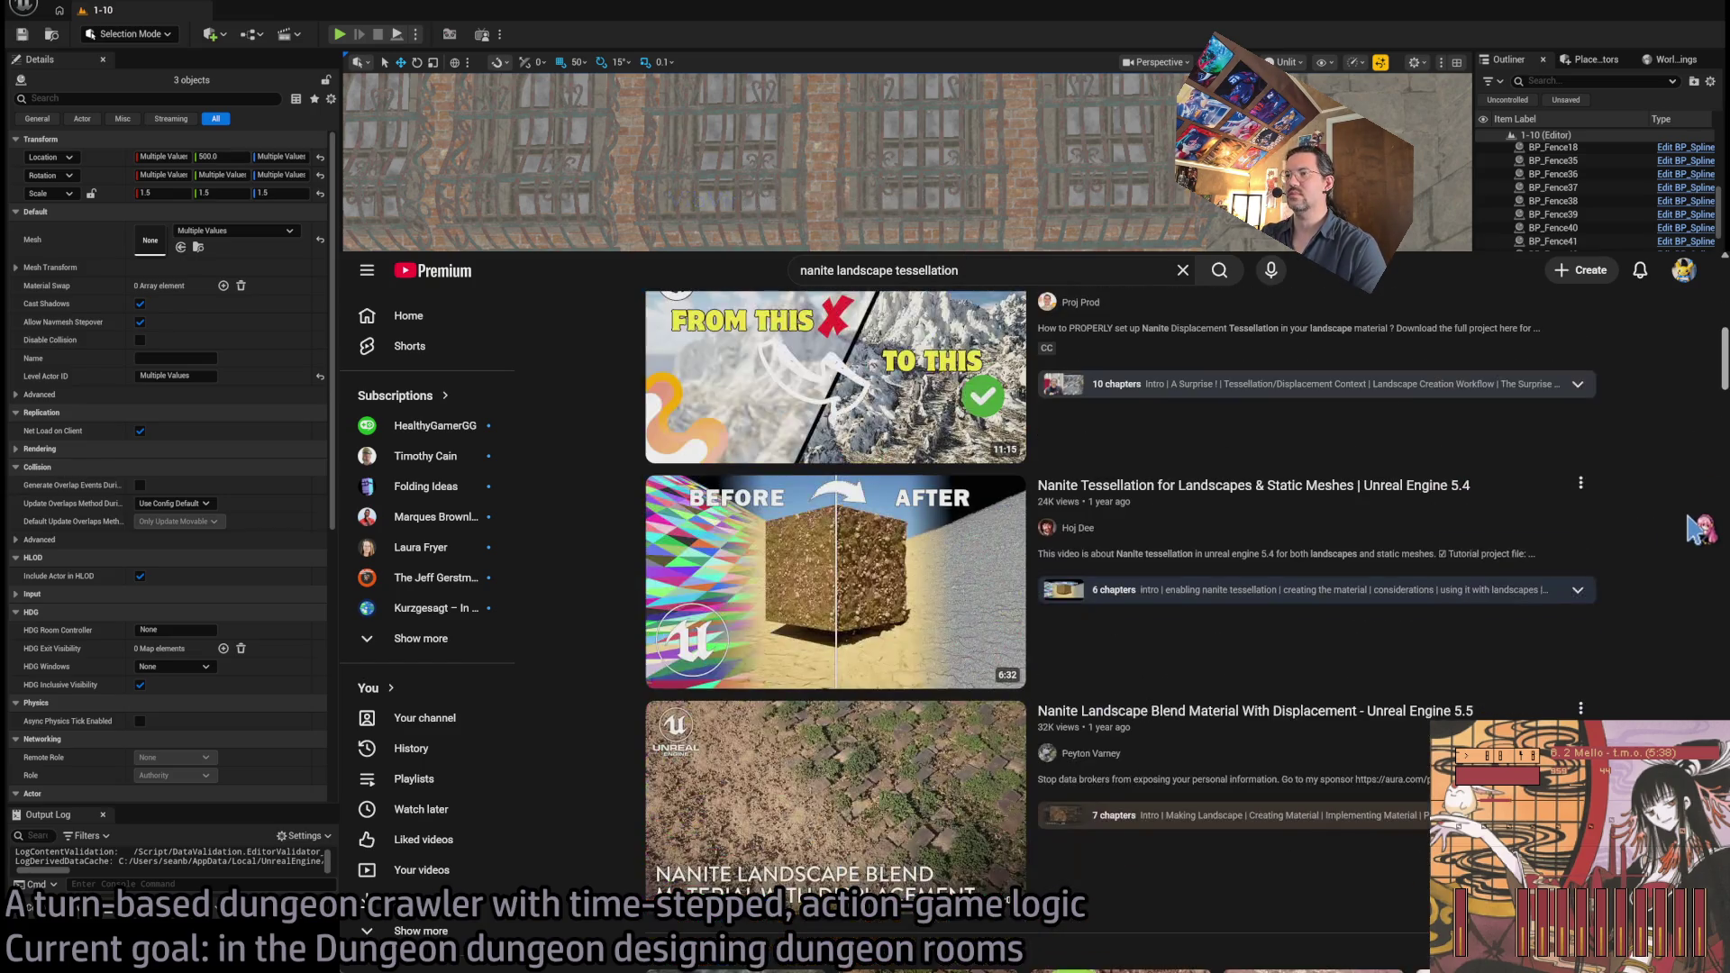
scroll(1698, 529, up, 8)
Refine the query to 'nanite landscape tessellation unreal engine'
click(1087, 271)
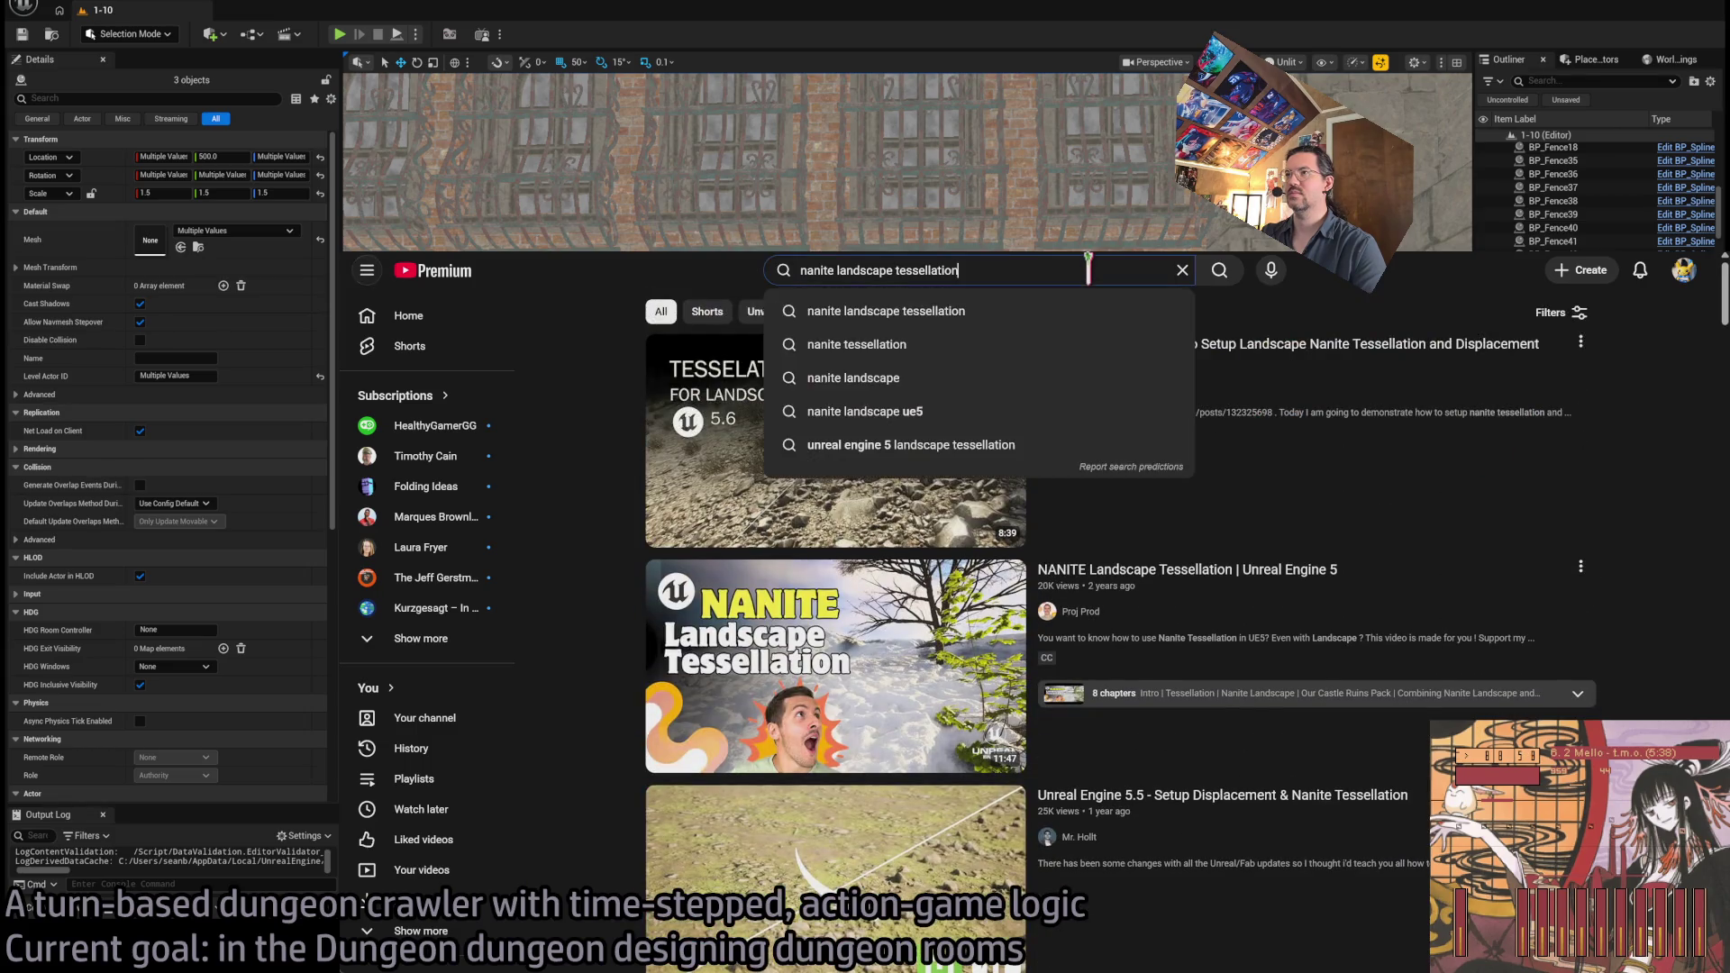
text( unreal engine)
key(Return)
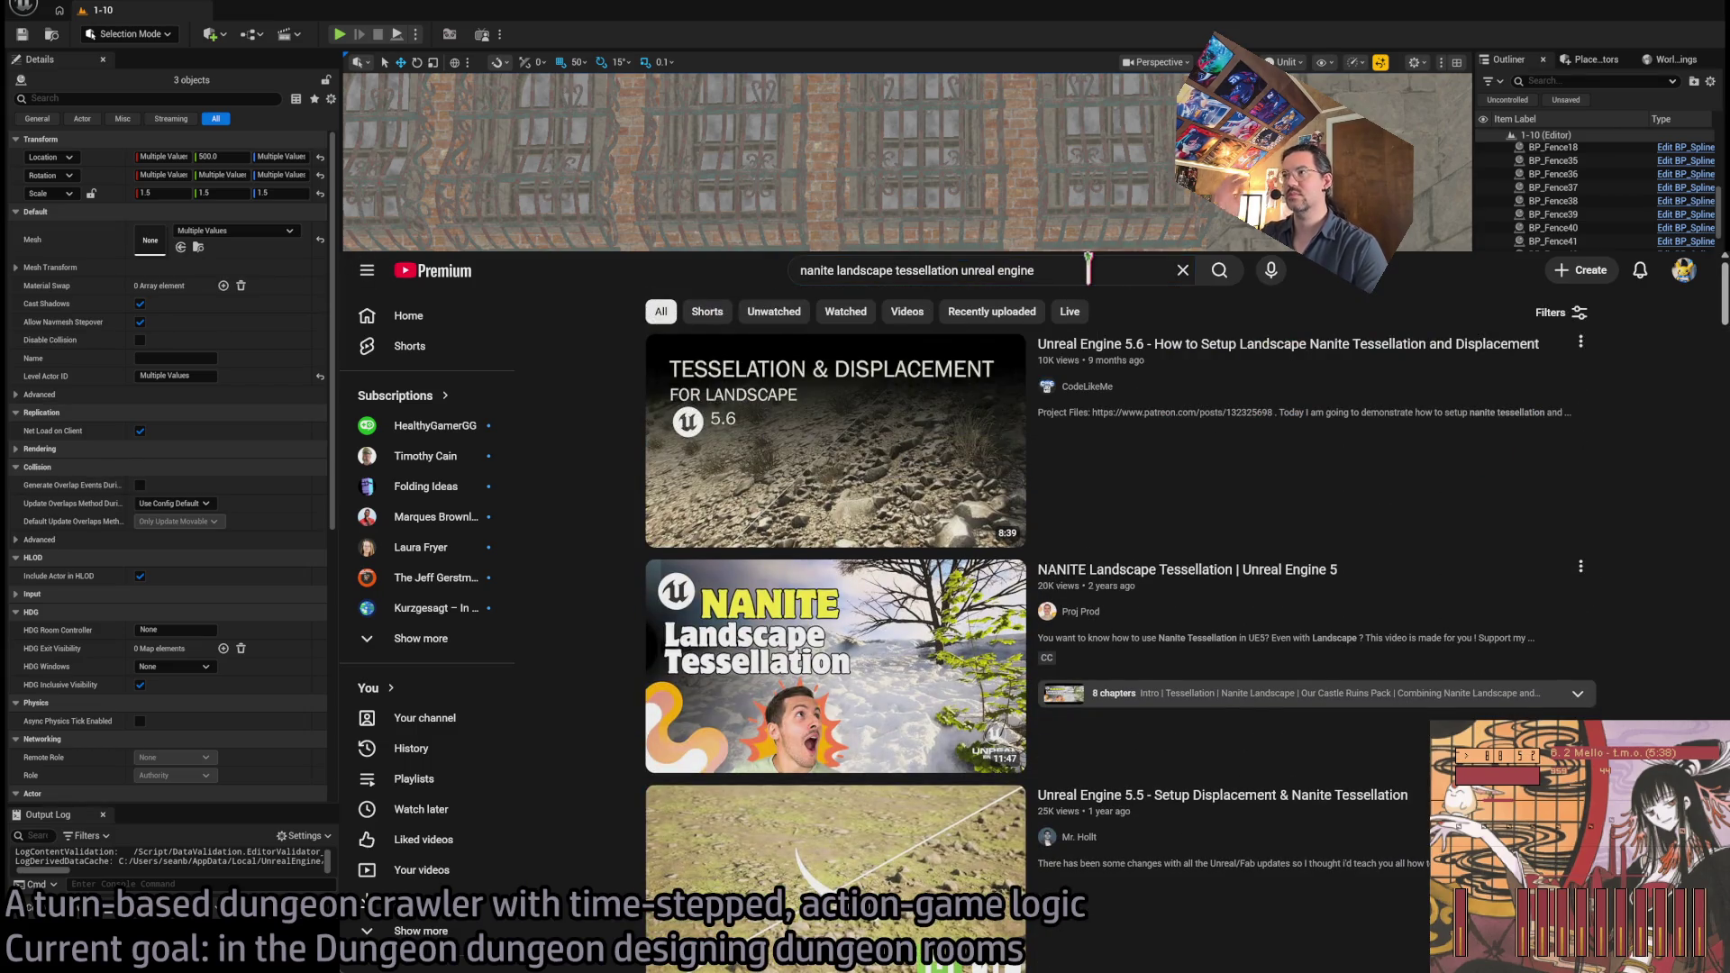
Browse the results and open the Unreal Engine 5.4 Nanite Tessellation short
scroll(1707, 602, down, 7)
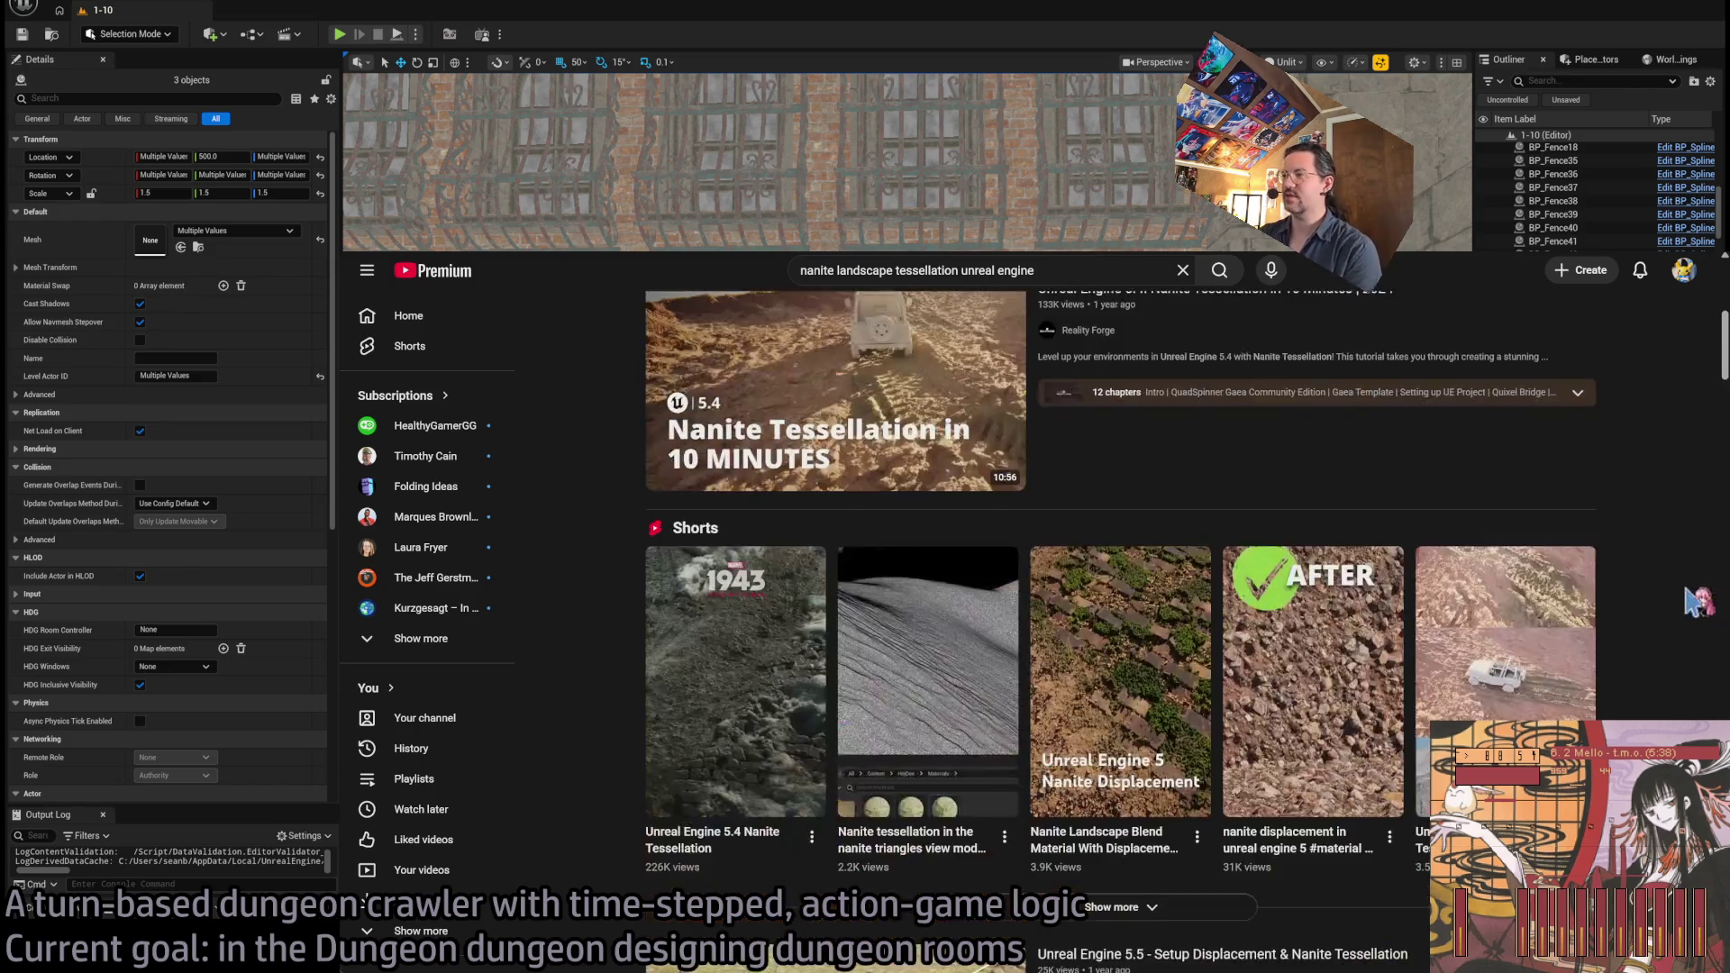
scroll(1711, 601, down, 12)
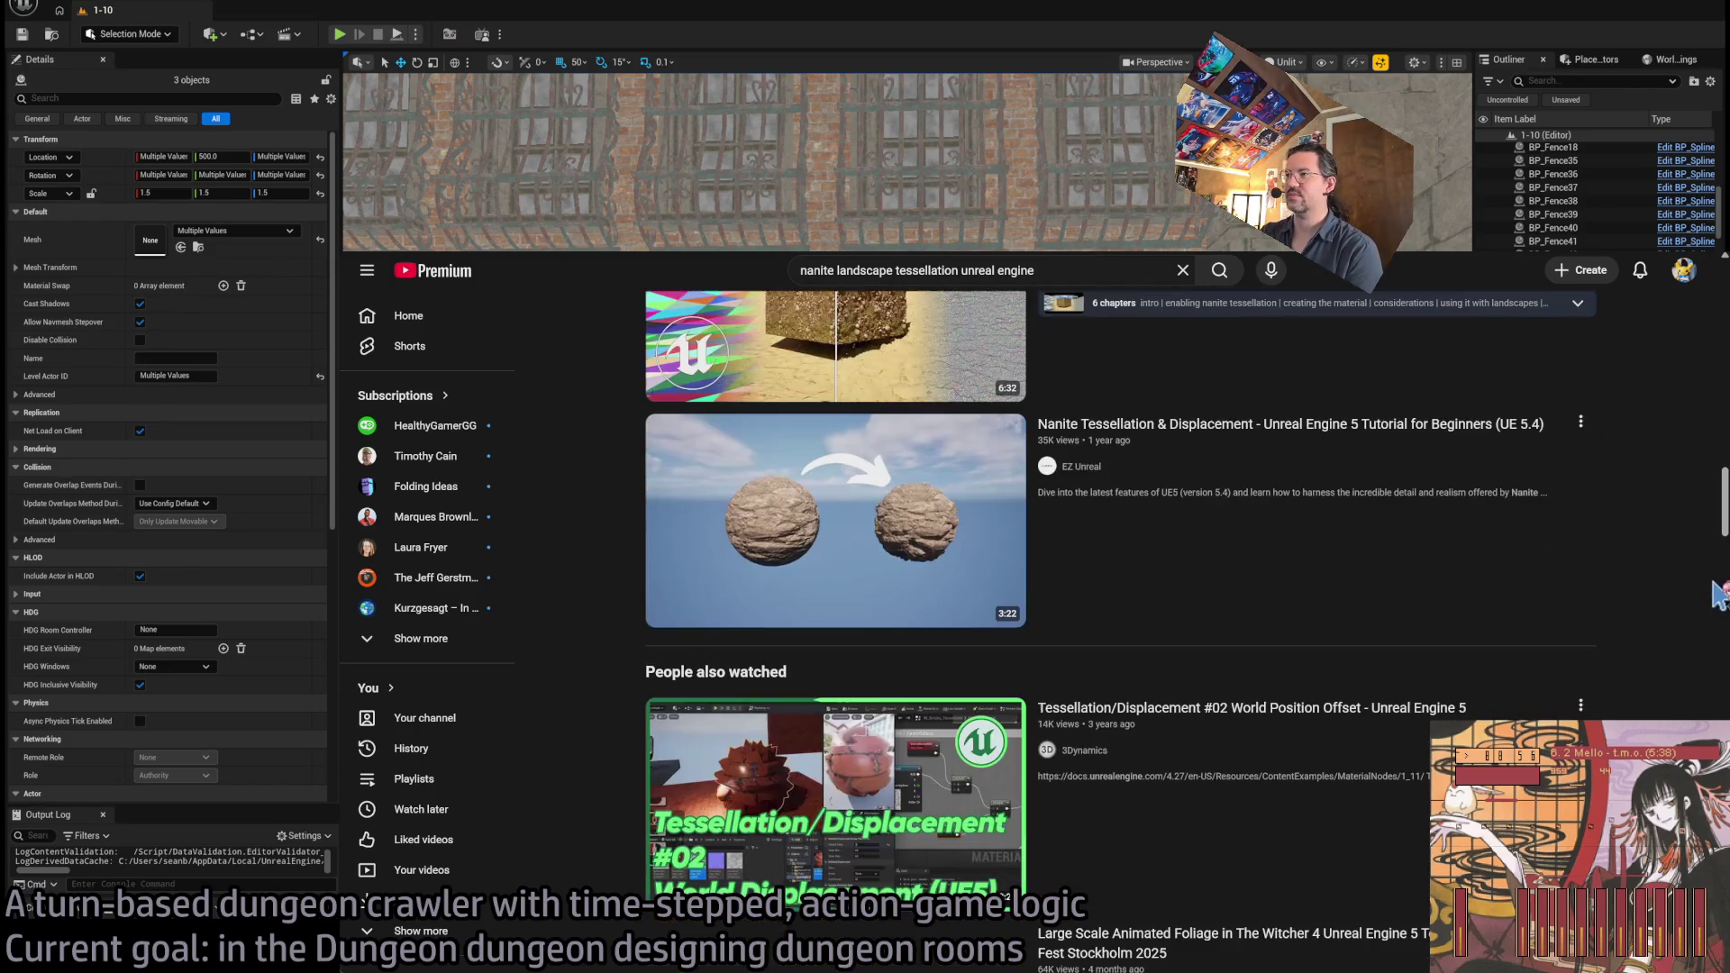
scroll(1716, 595, down, 15)
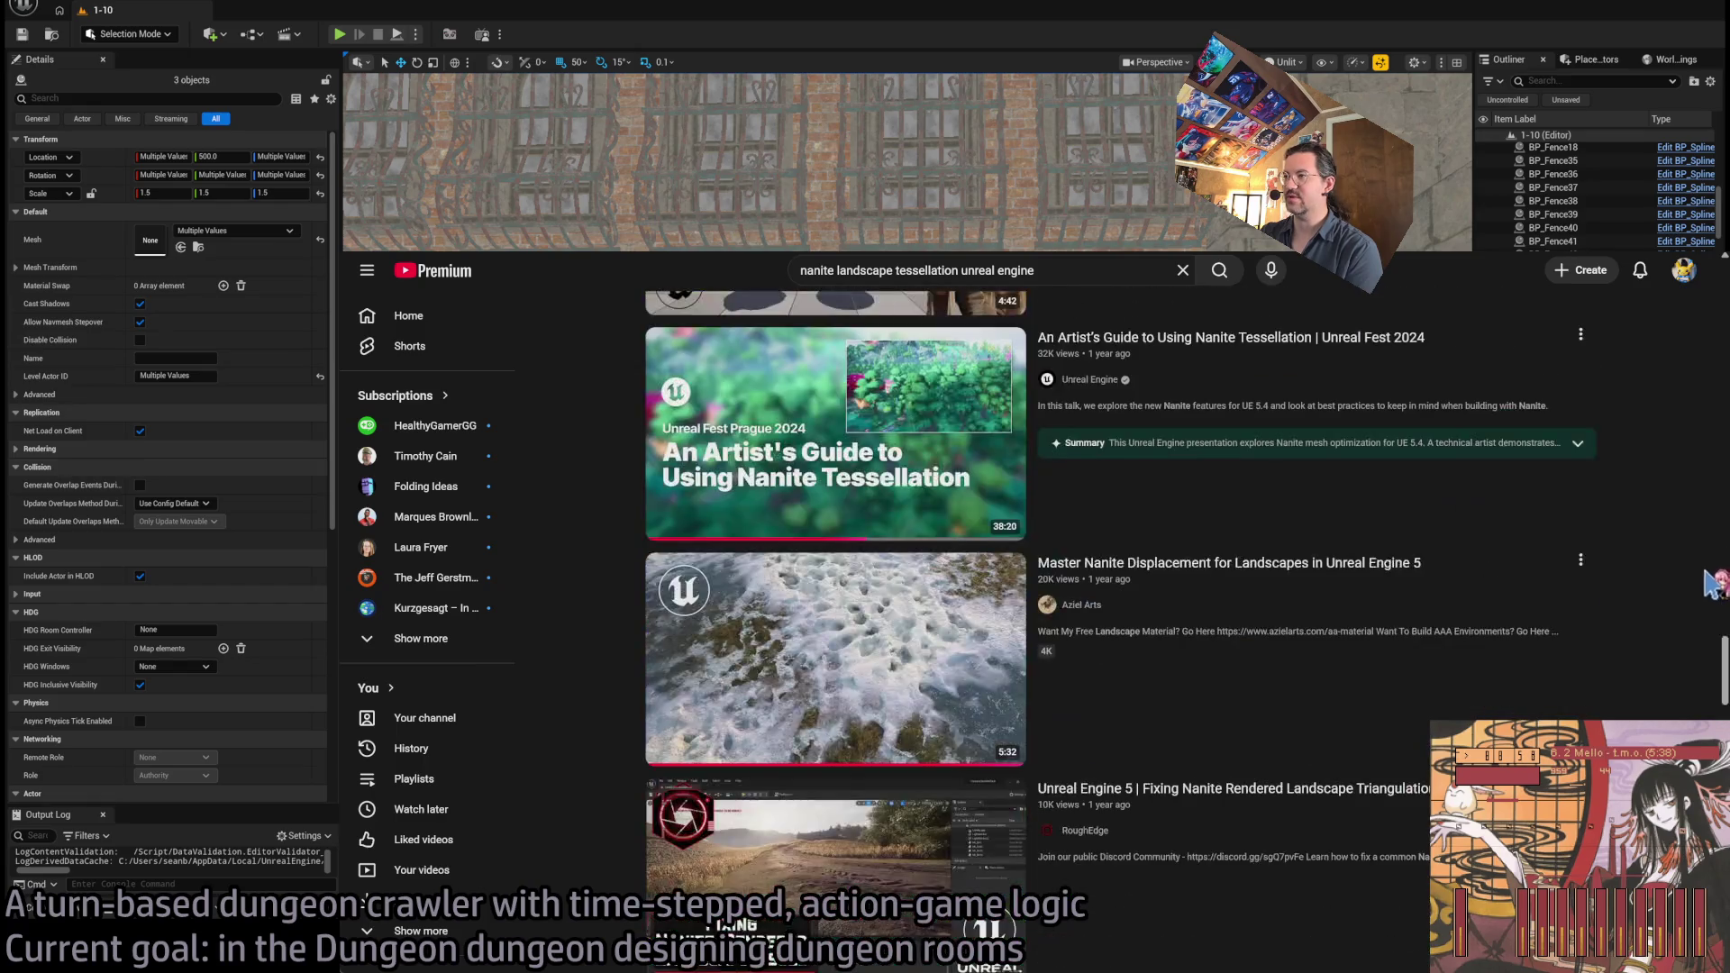
scroll(1709, 584, up, 10)
scroll(1709, 583, down, 13)
scroll(1711, 584, down, 15)
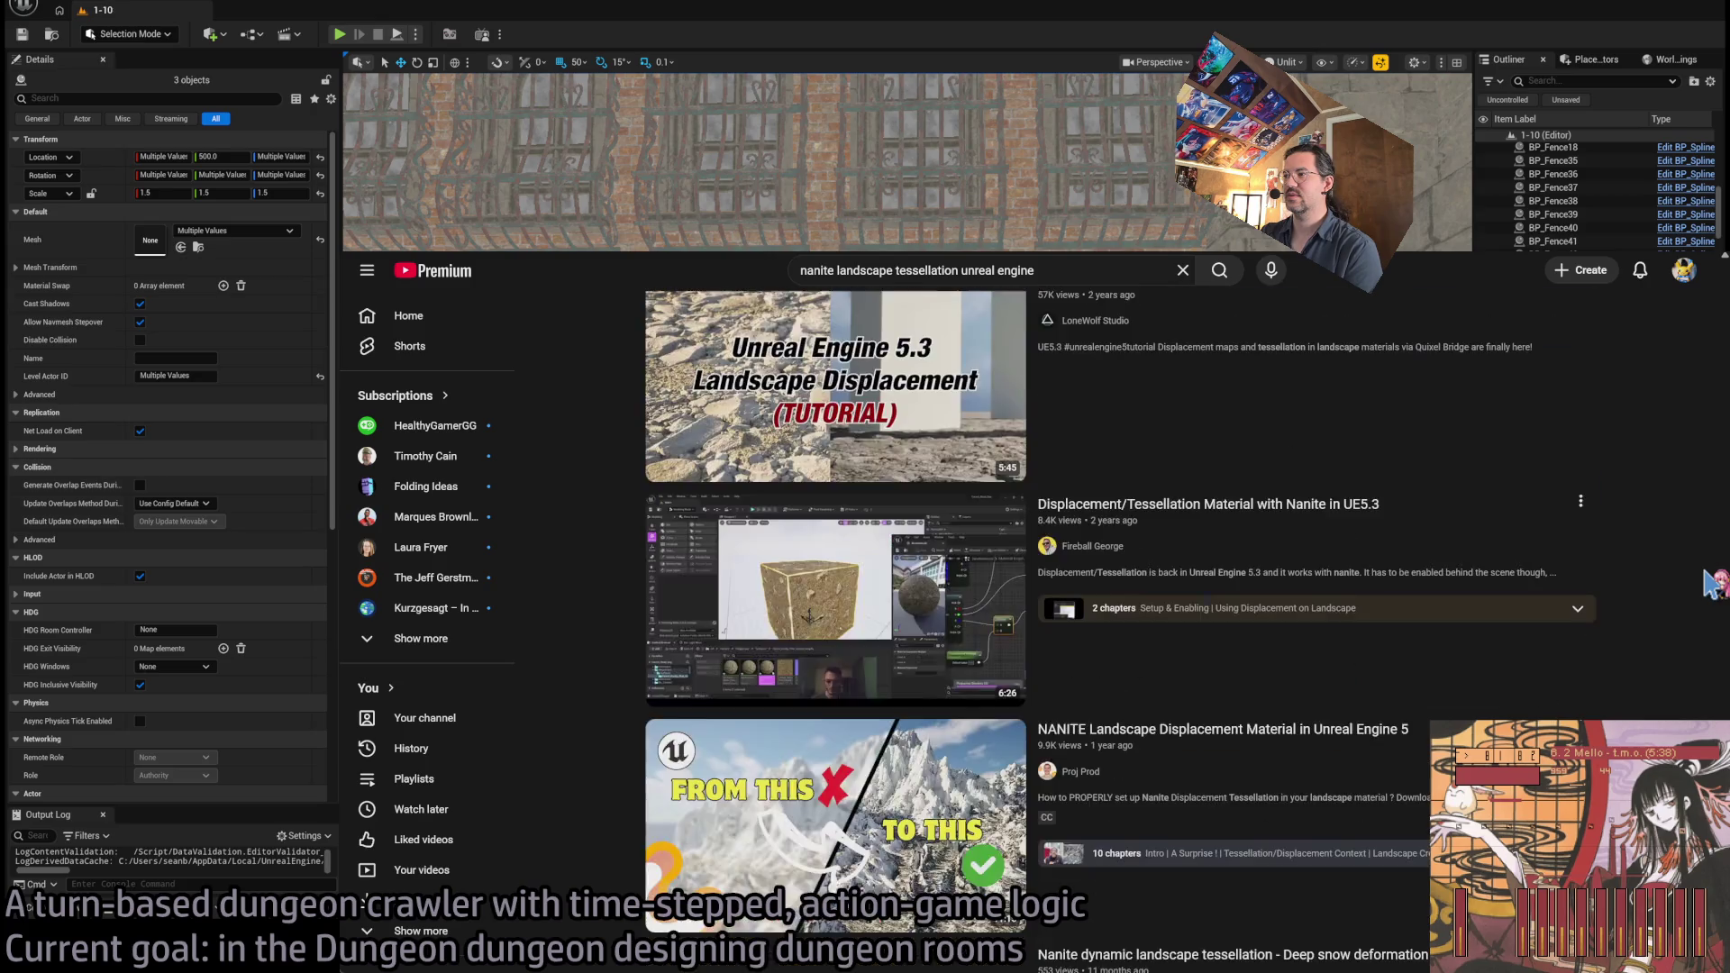
scroll(1710, 584, down, 6)
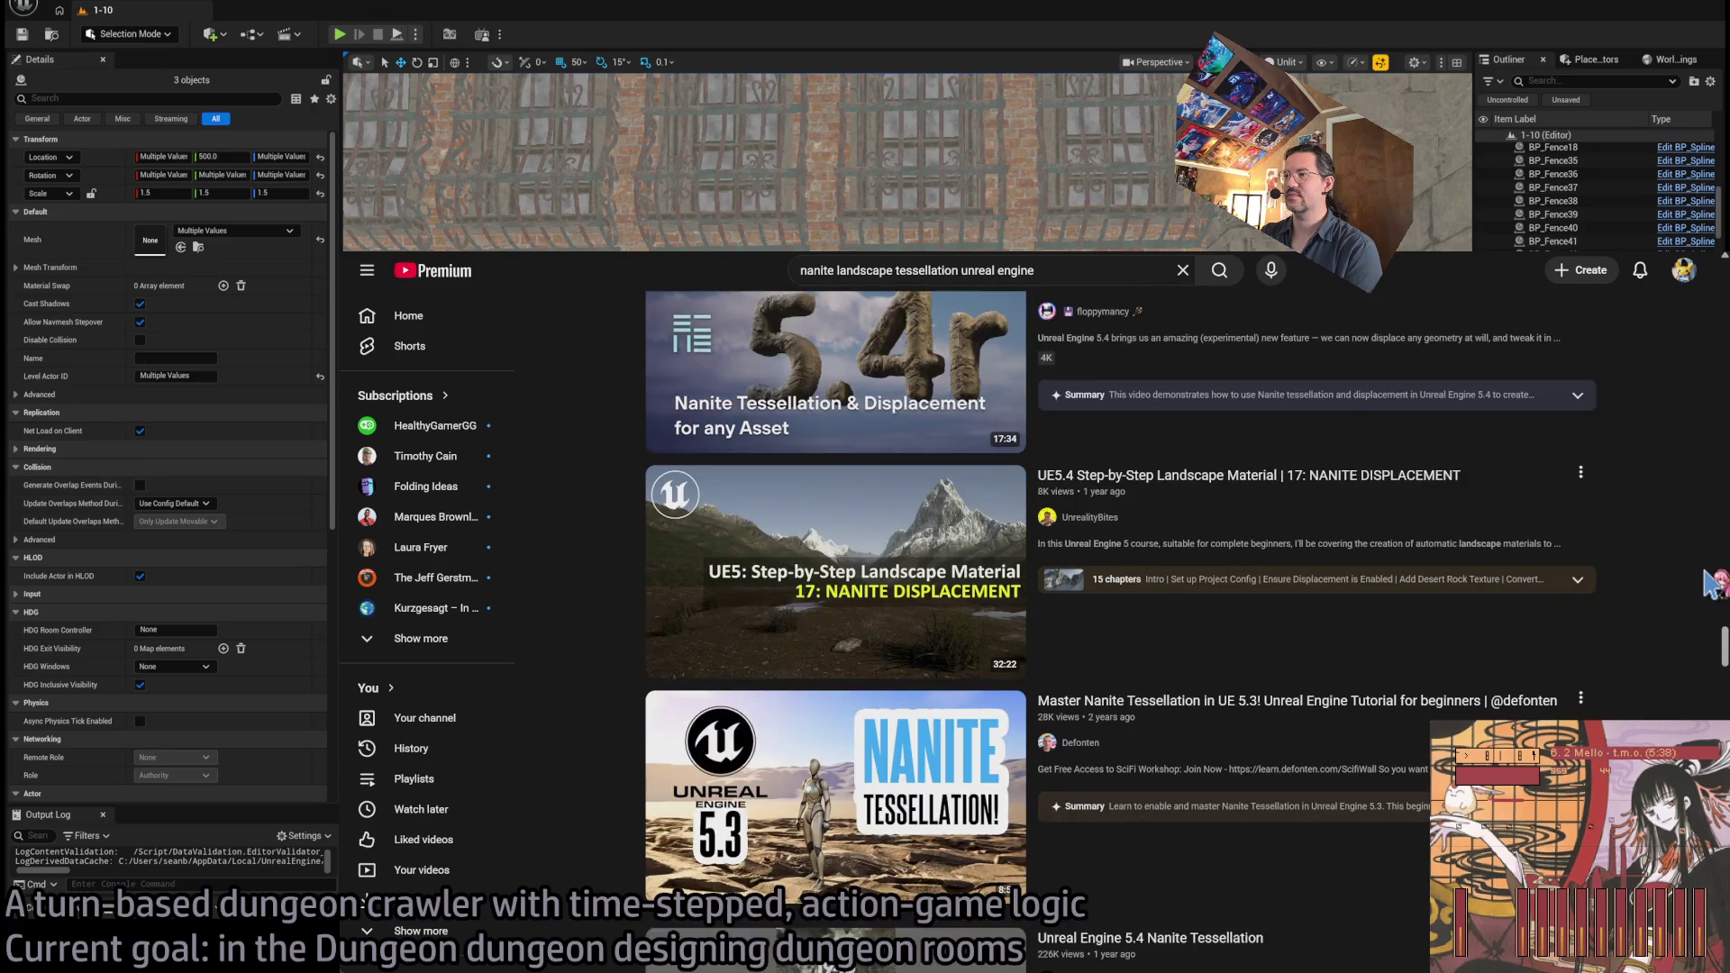
click(1284, 568)
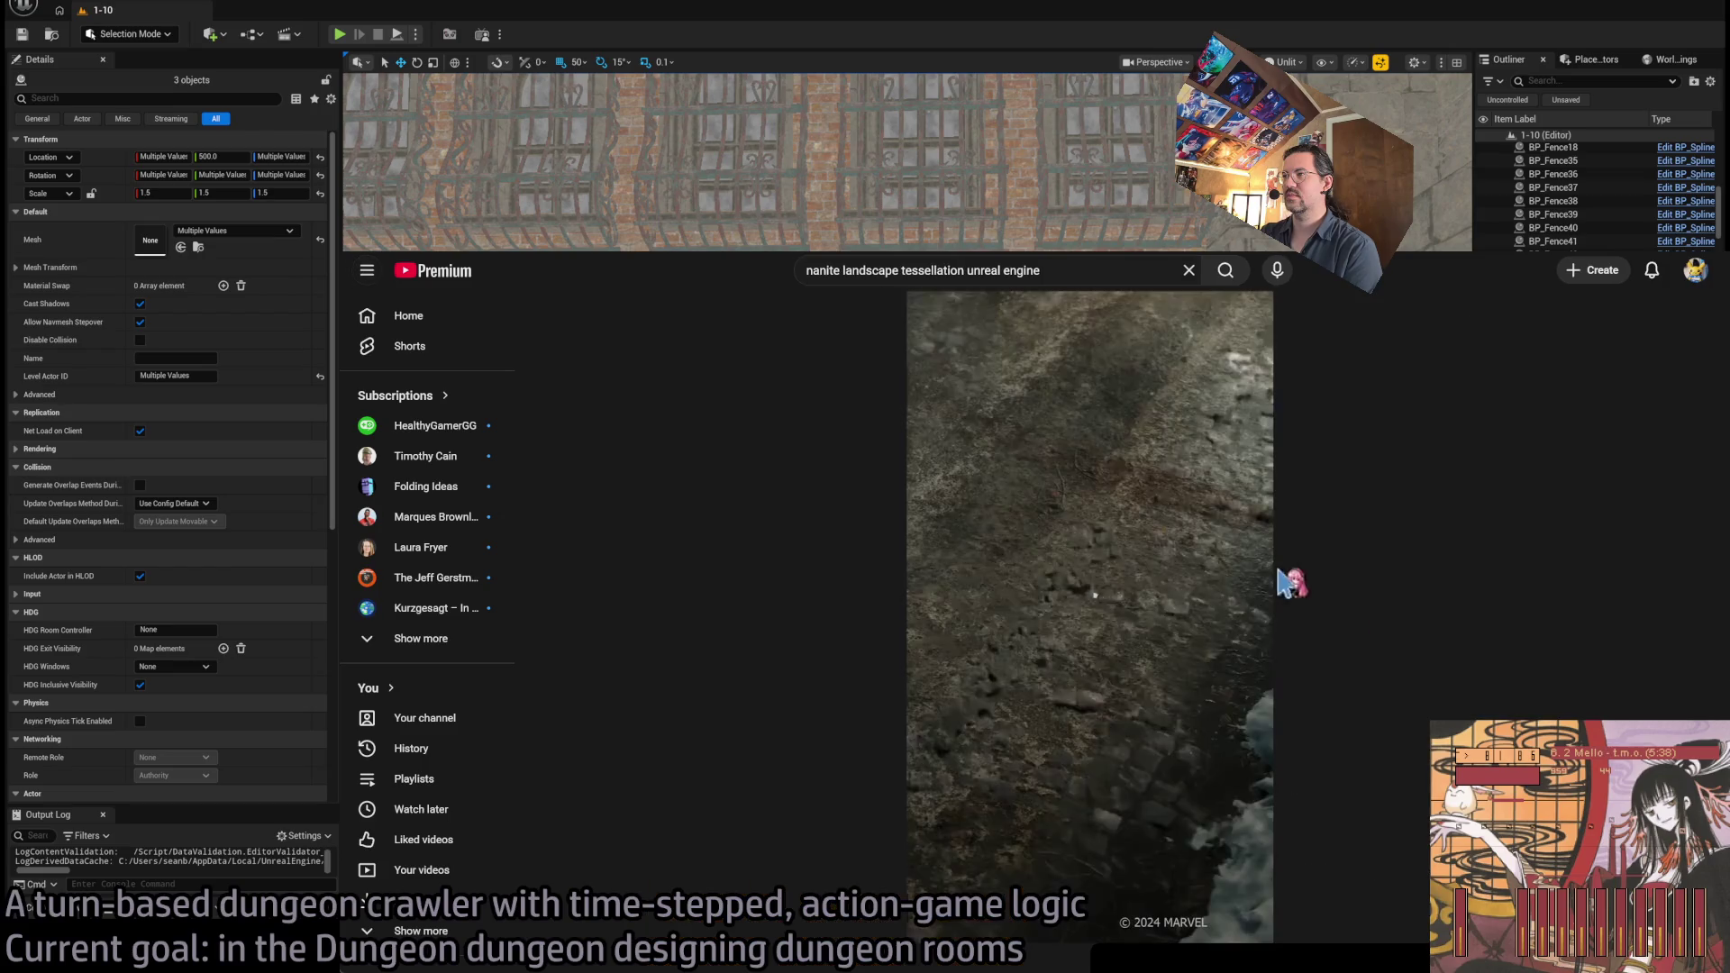
Pause and resume the Nanite Tessellation short, then mute its sound
click(1052, 628)
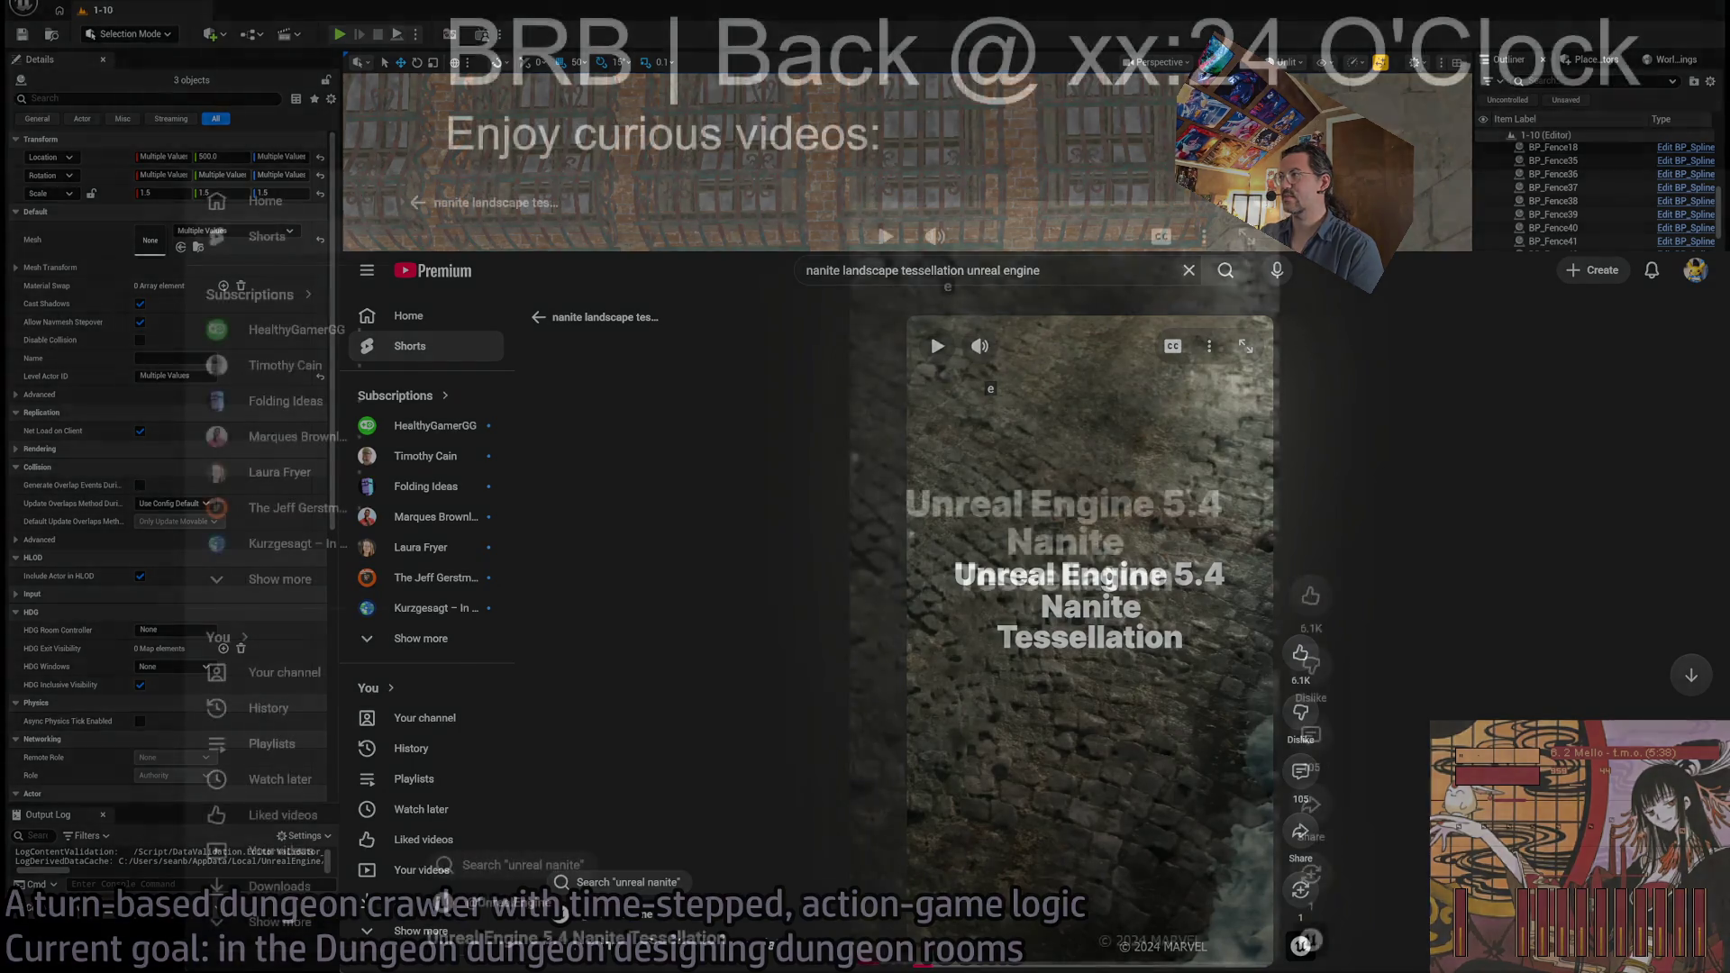
key(space)
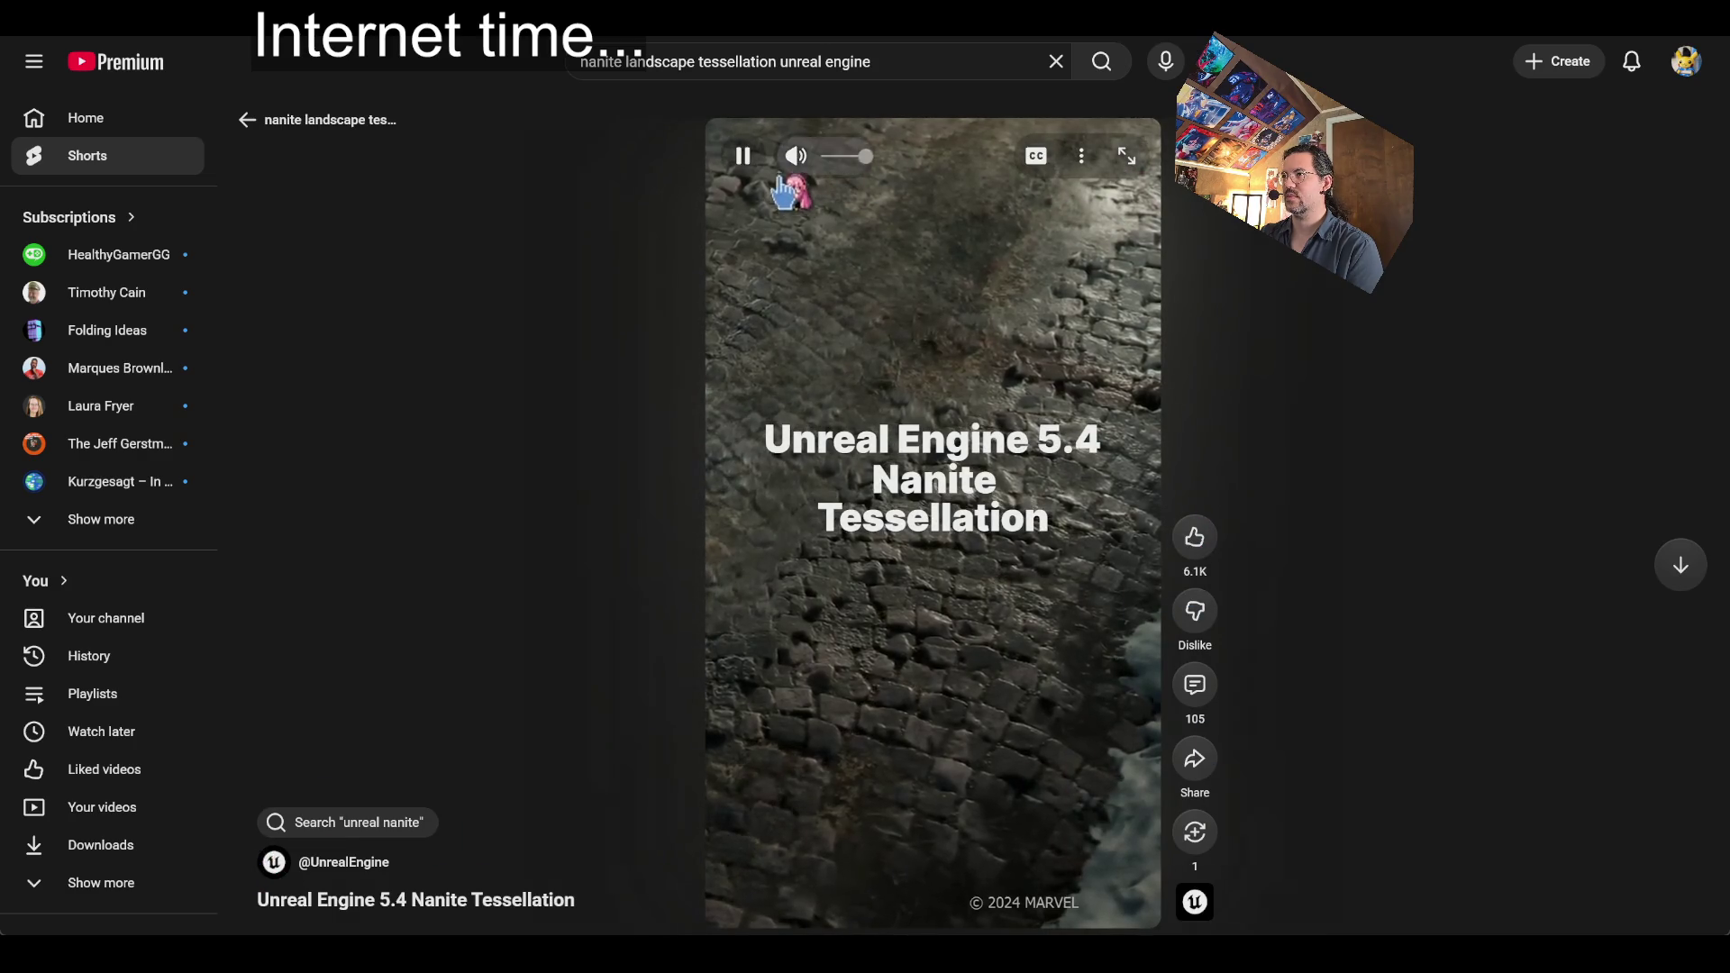
key(m)
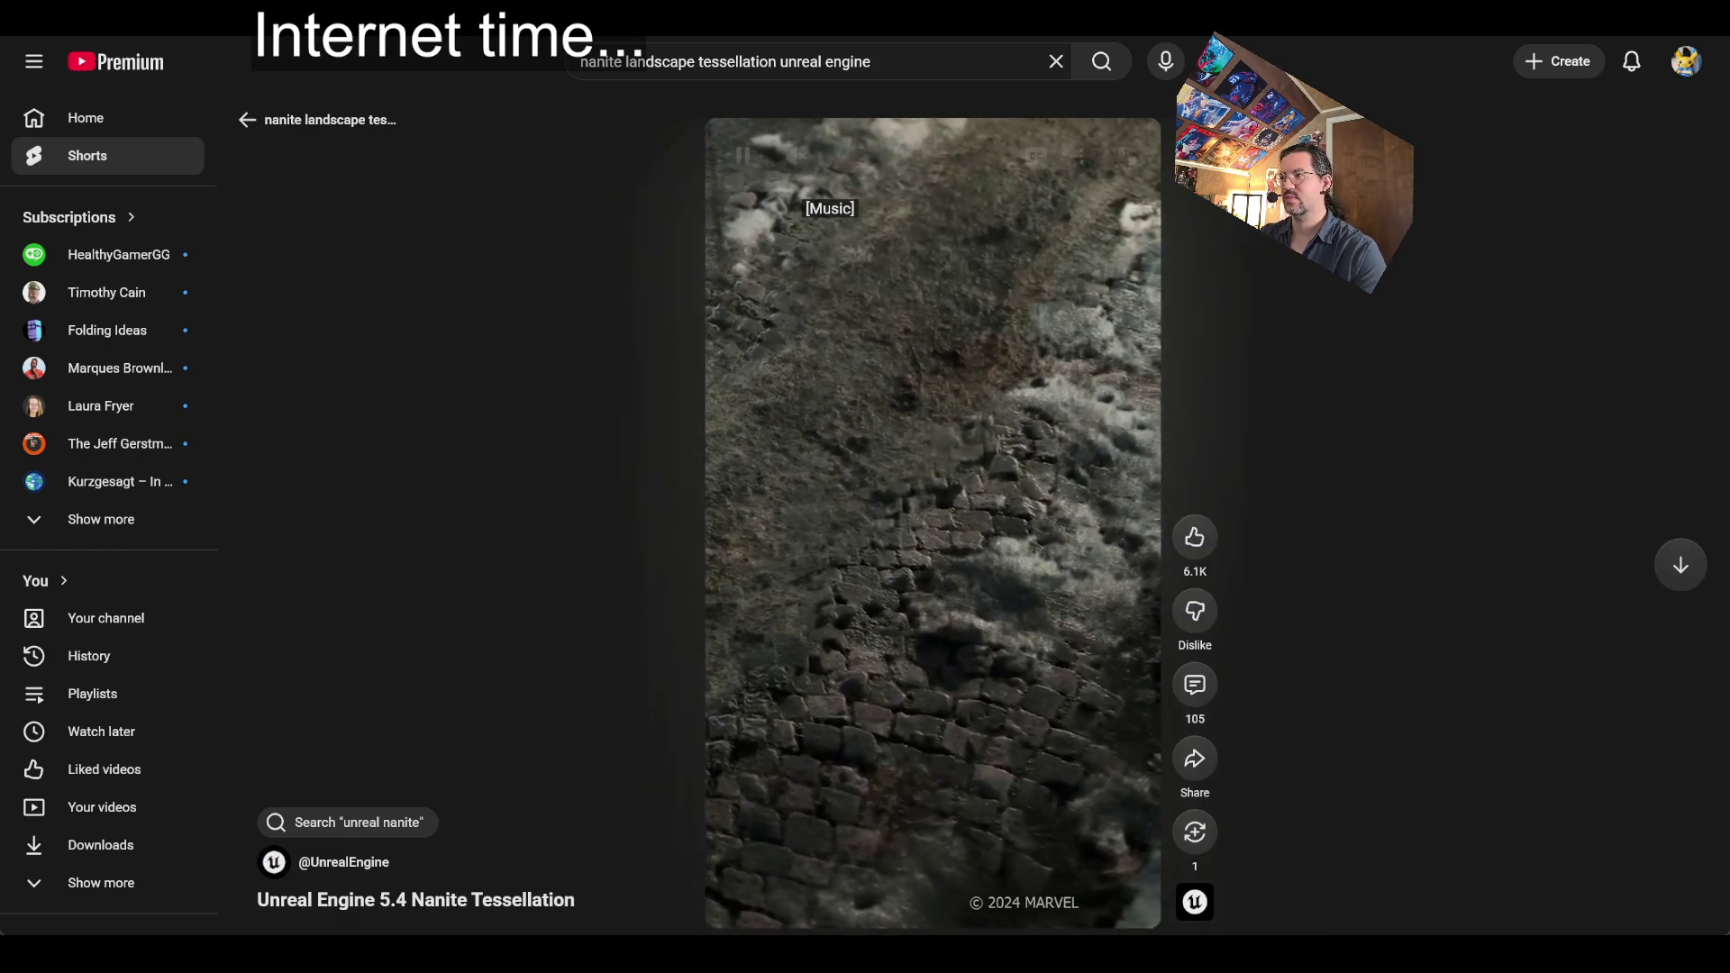
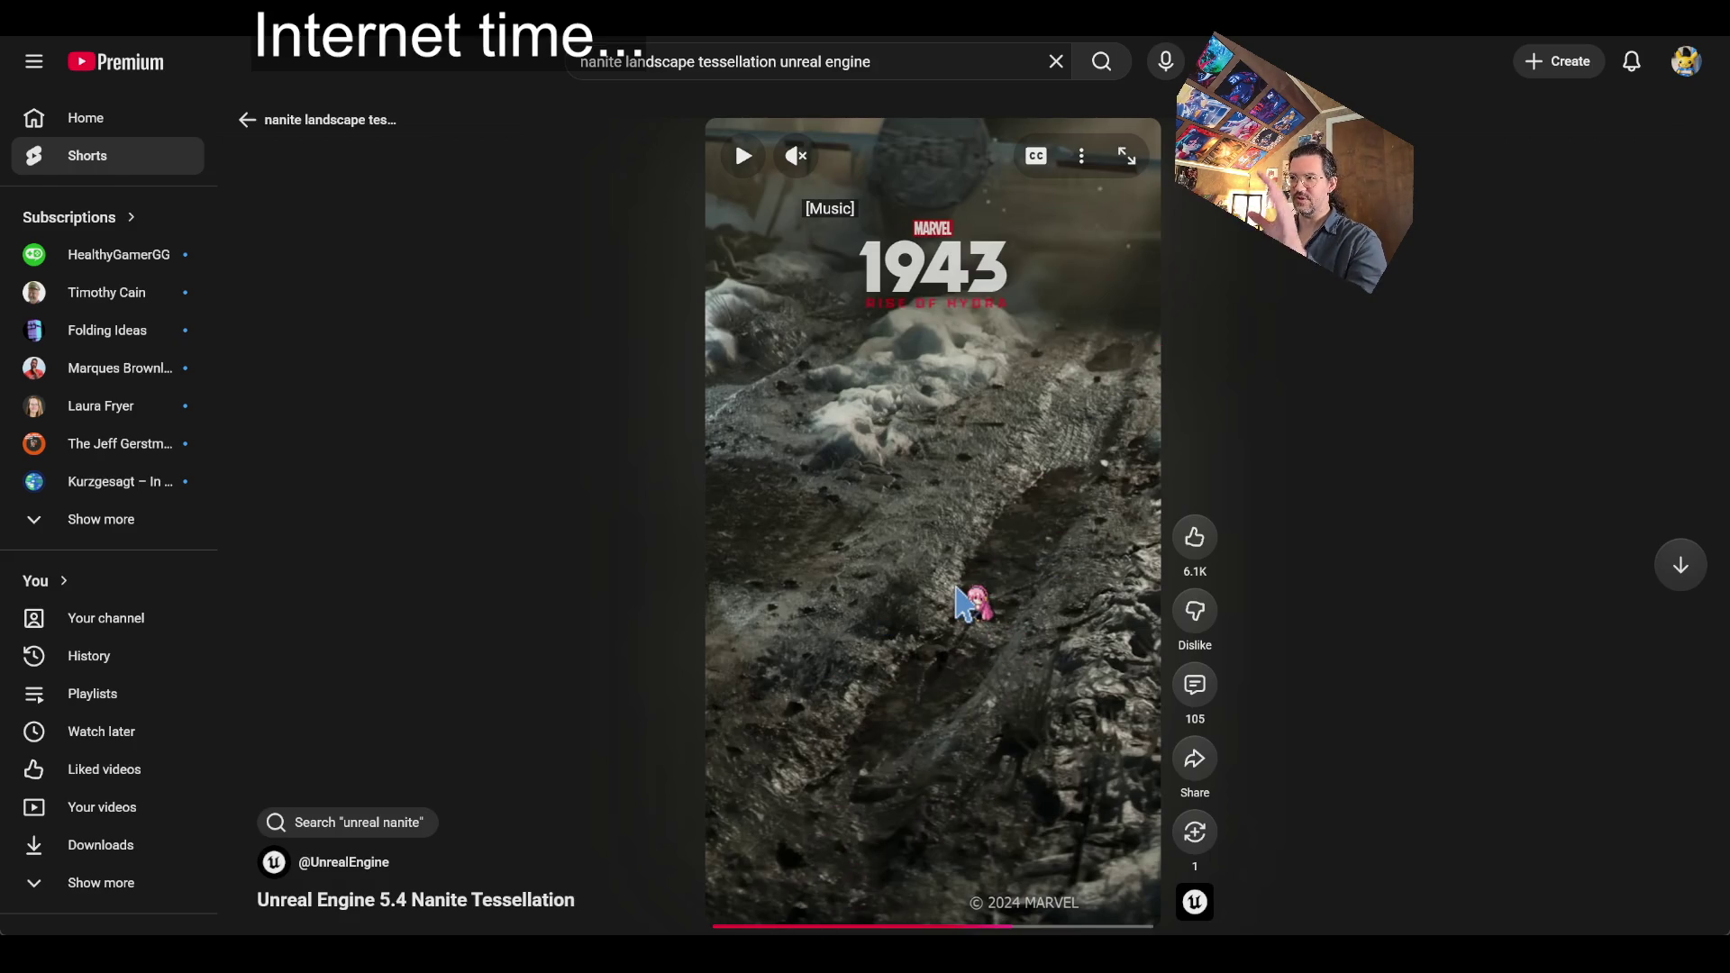
Play the Unreal Engine 5.4 Nanite Tessellation short, then type the search 'marvel 1943 rise of hyda'
click(928, 608)
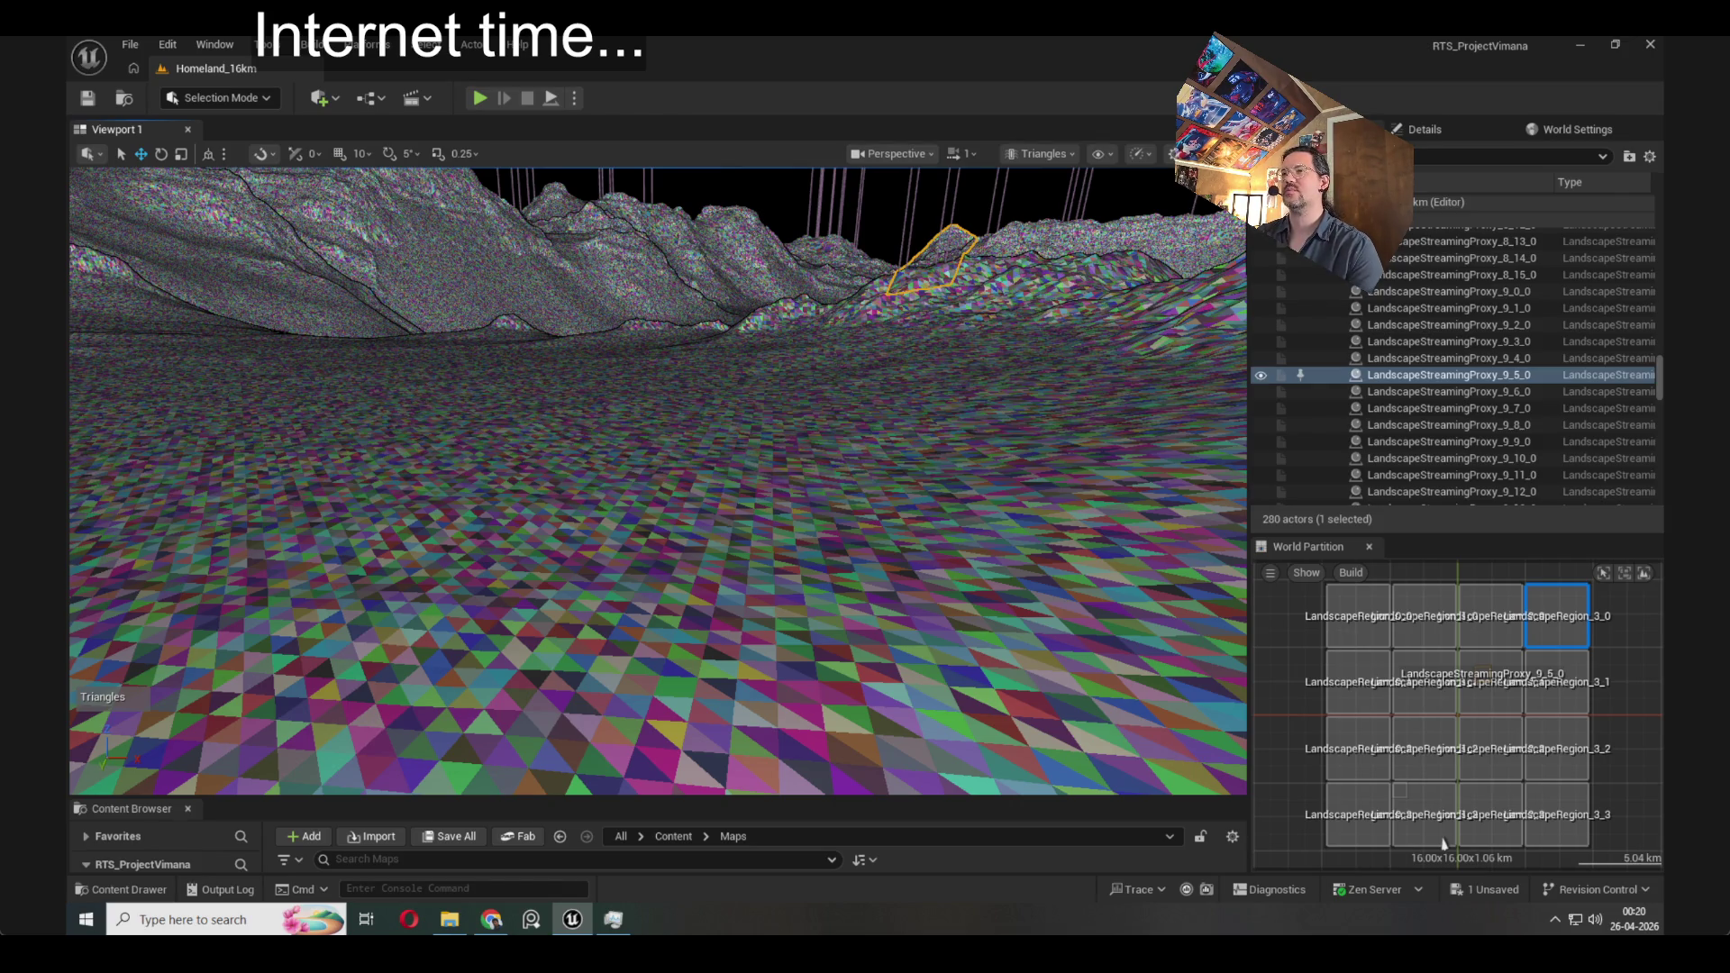
text(marvel 1943 ris)
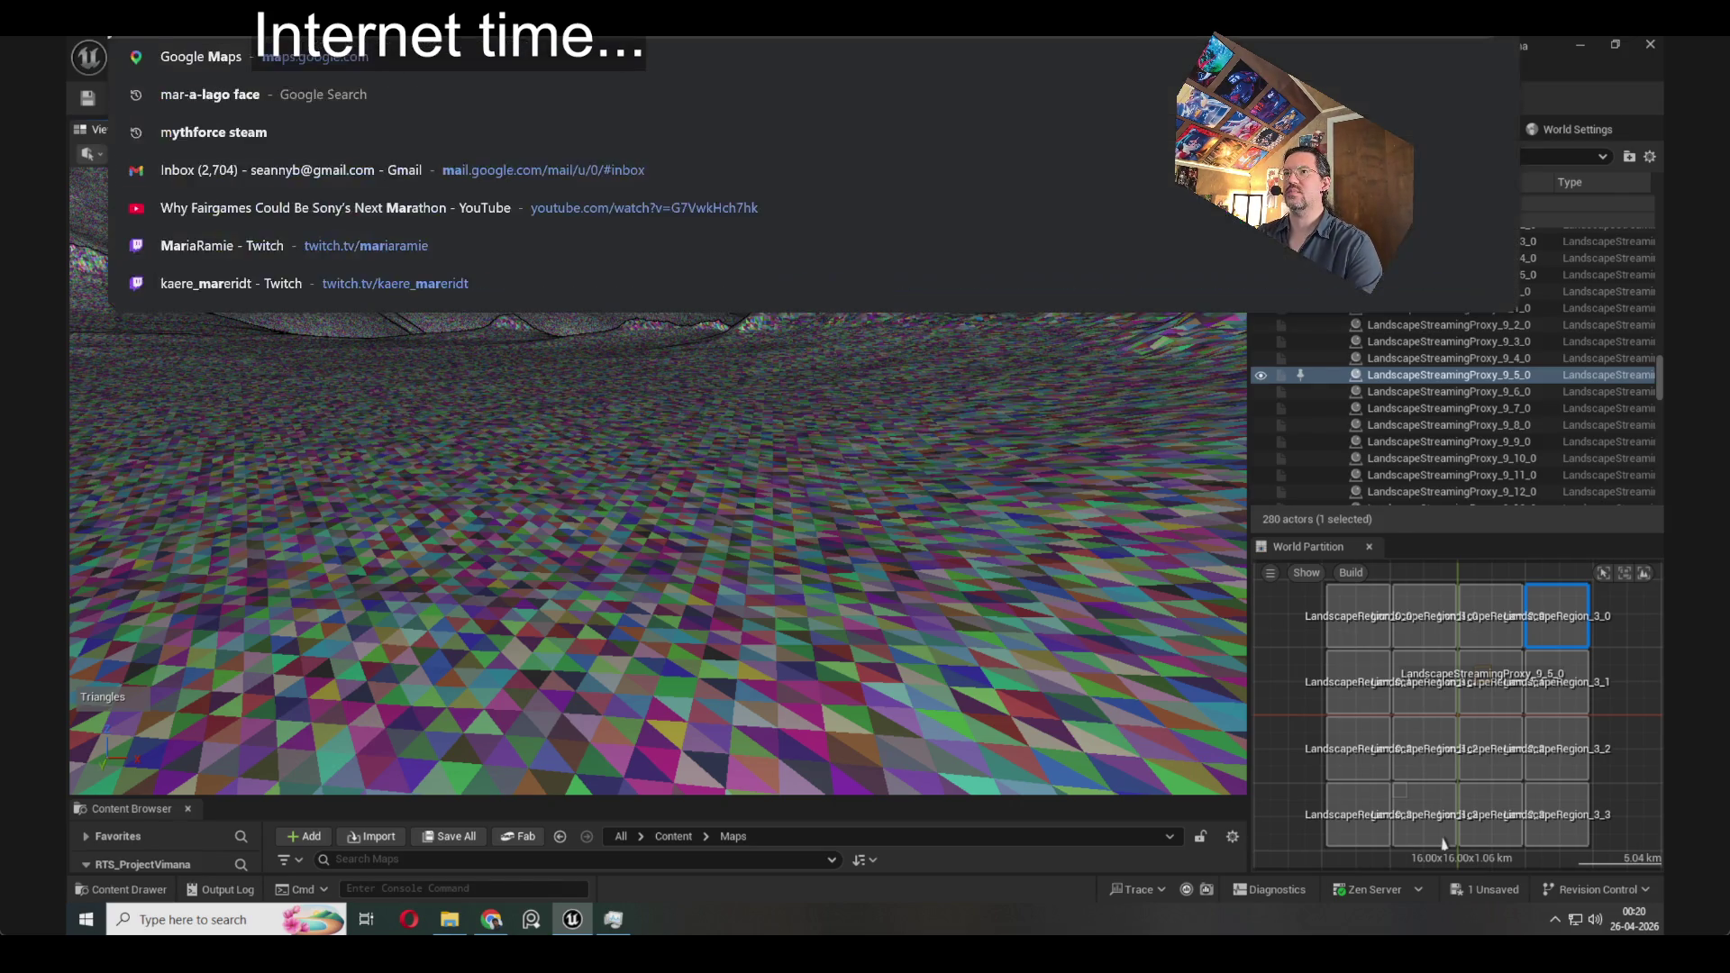
text(e of hyda)
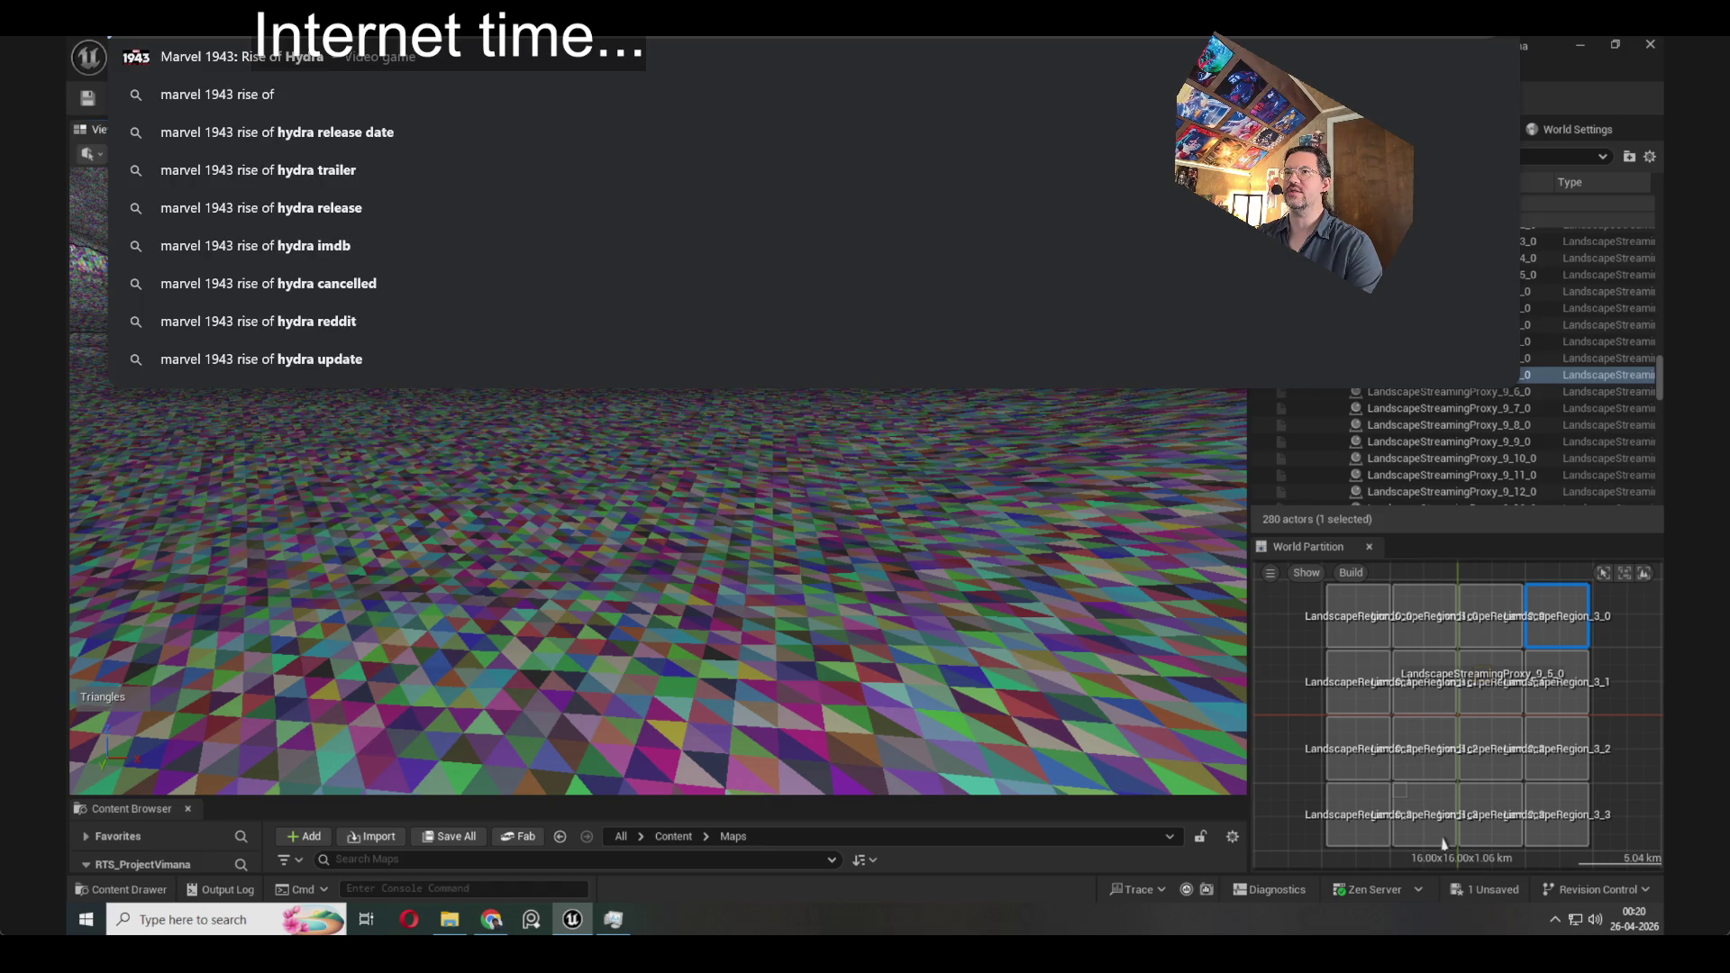
Search Google for 'marvel 1943 rise of hydra', correcting 'hyda' to 'hydra', and scroll the results
key(Return)
click(529, 108)
text(ra)
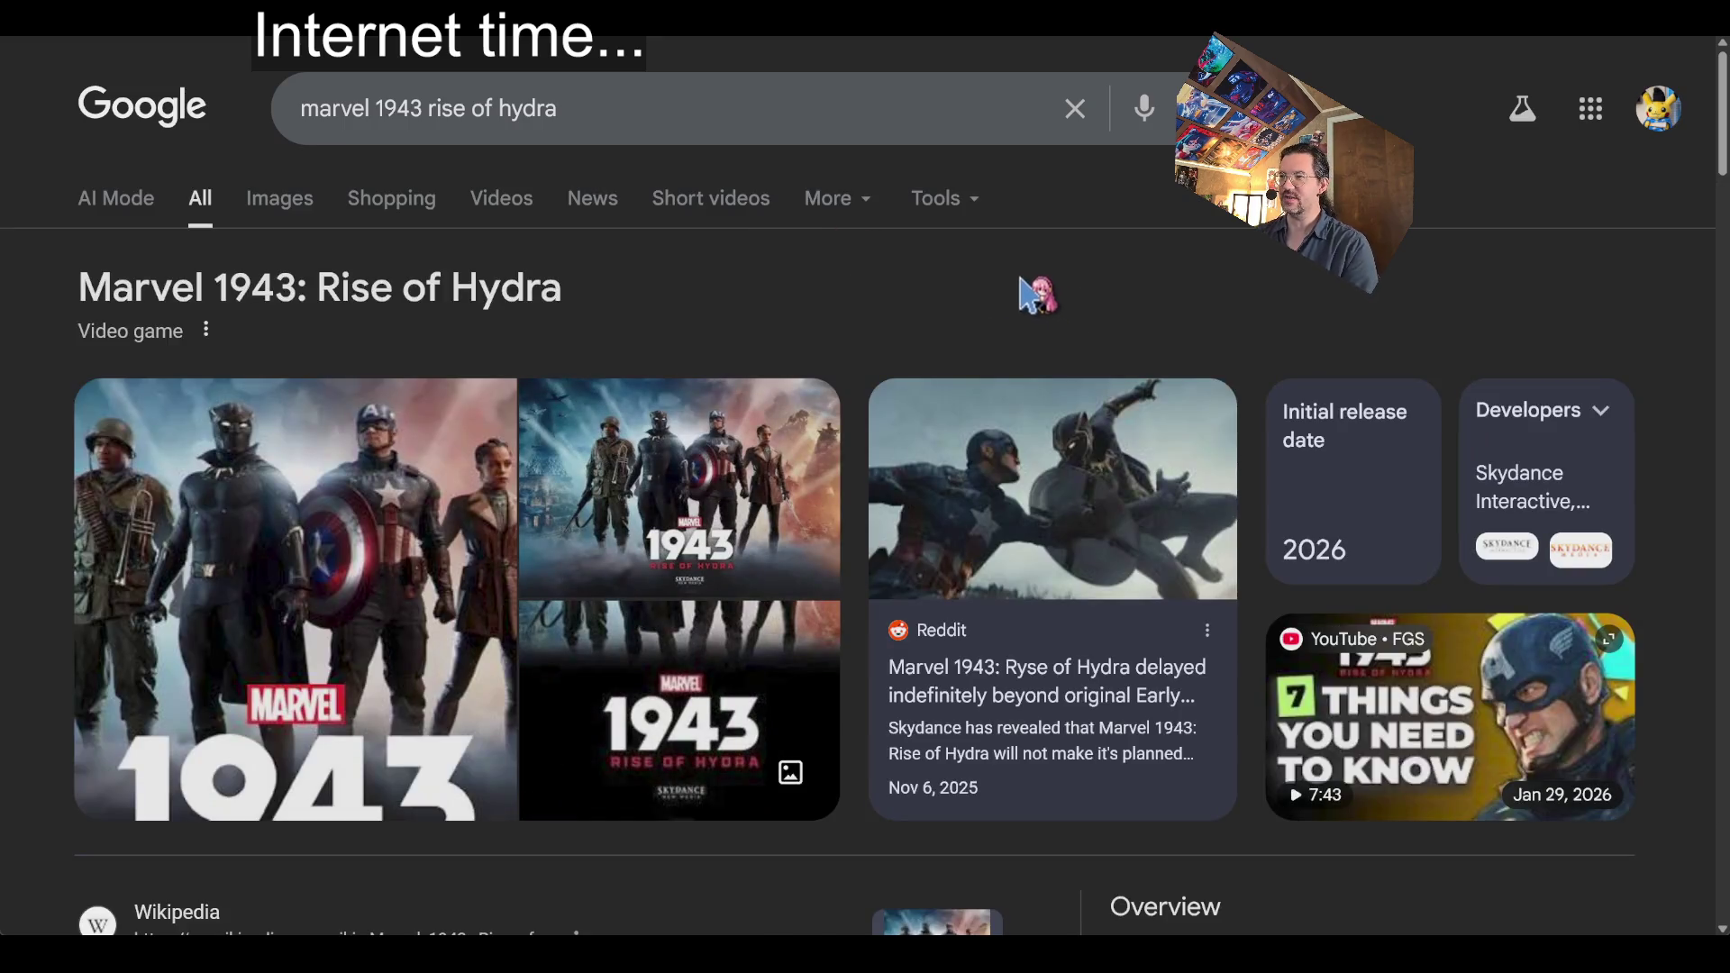
scroll(731, 343, down, 5)
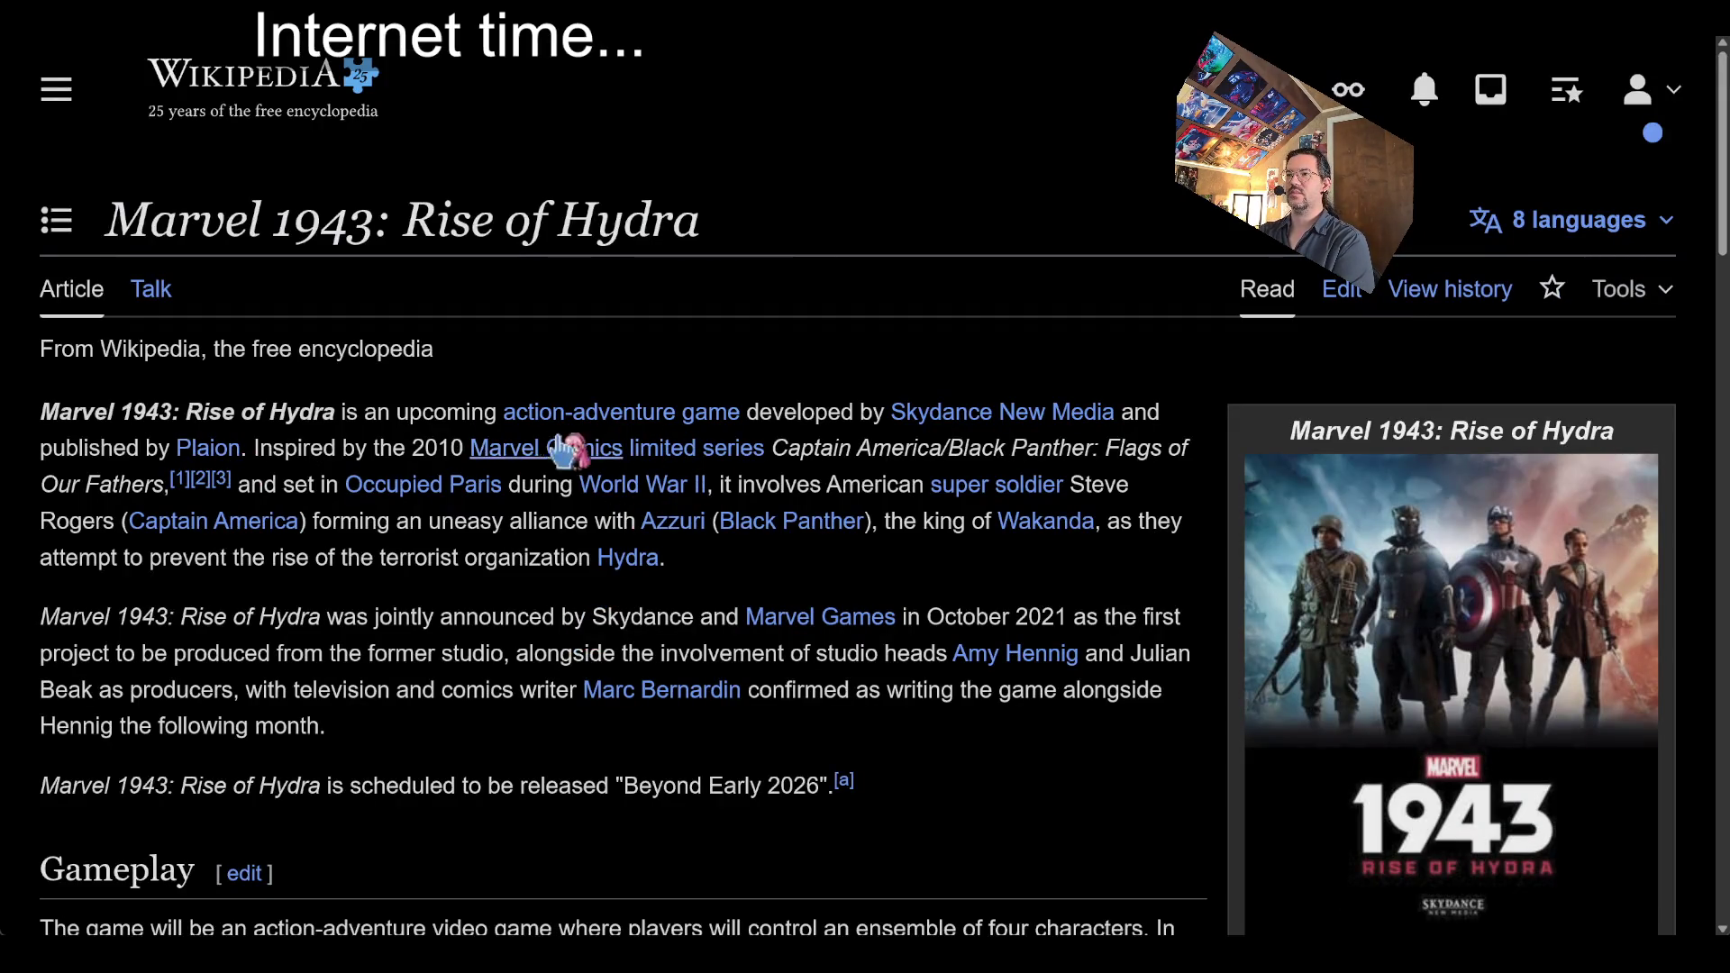
Open the Skydance New Media Wikipedia article in a new tab and switch to it
middle_click(932, 421)
scroll(798, 531, down, 5)
scroll(798, 532, up, 5)
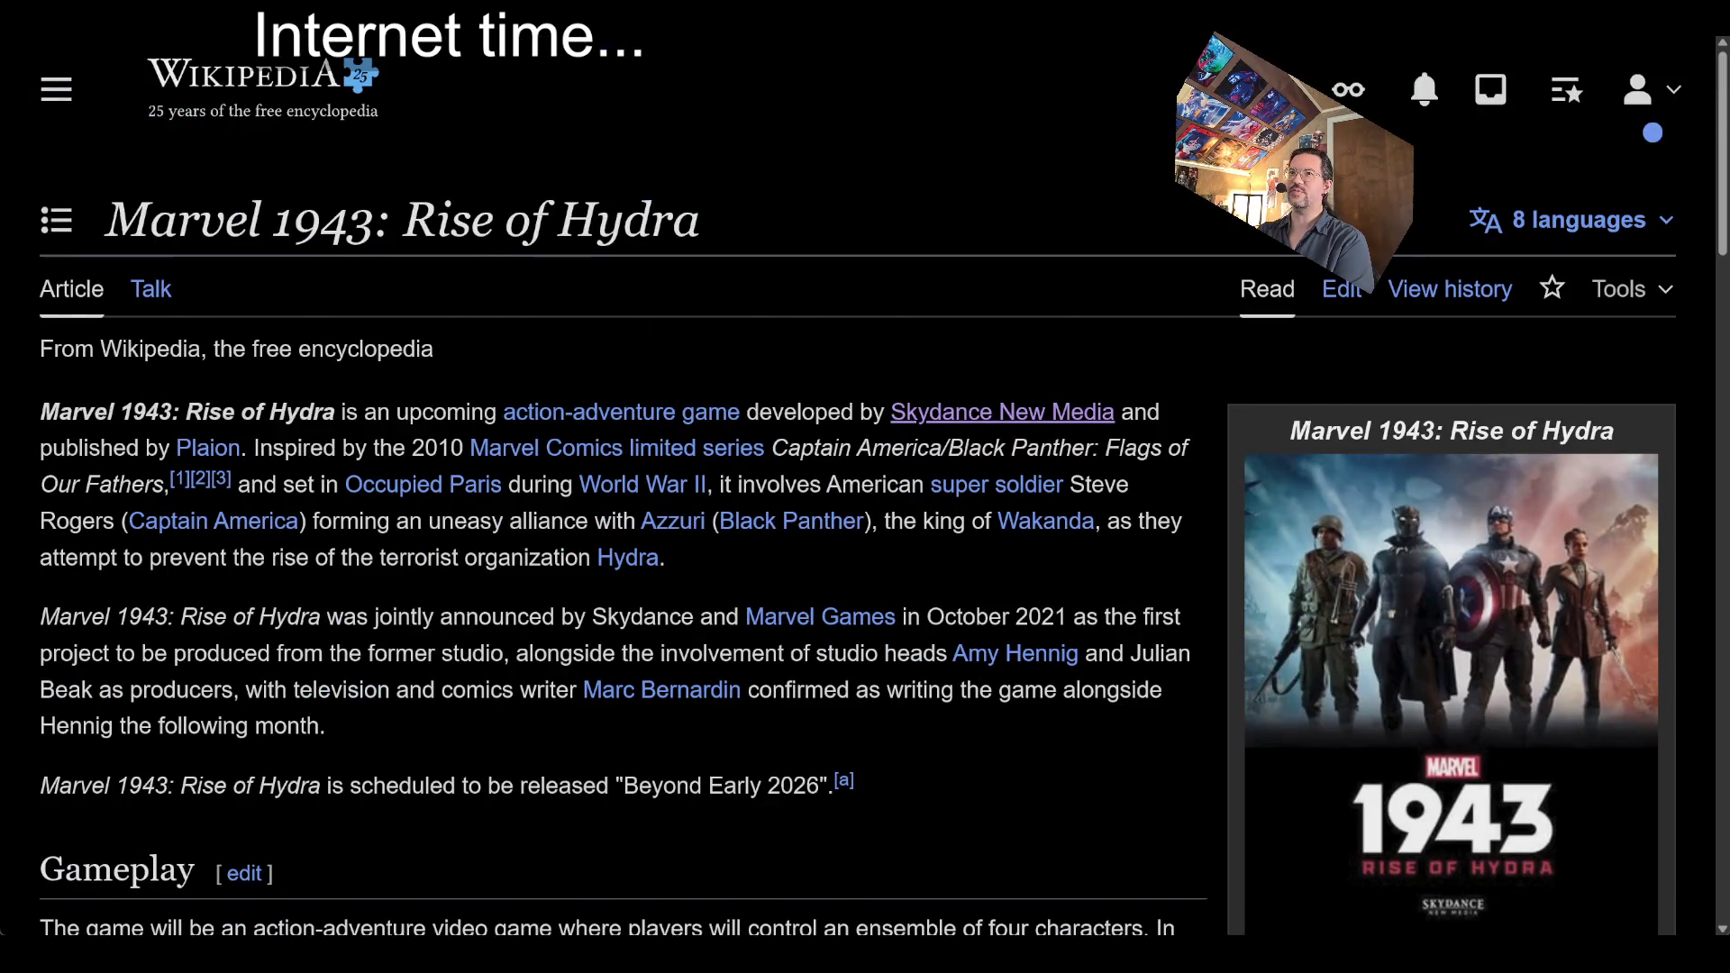
key(ctrl+Tab)
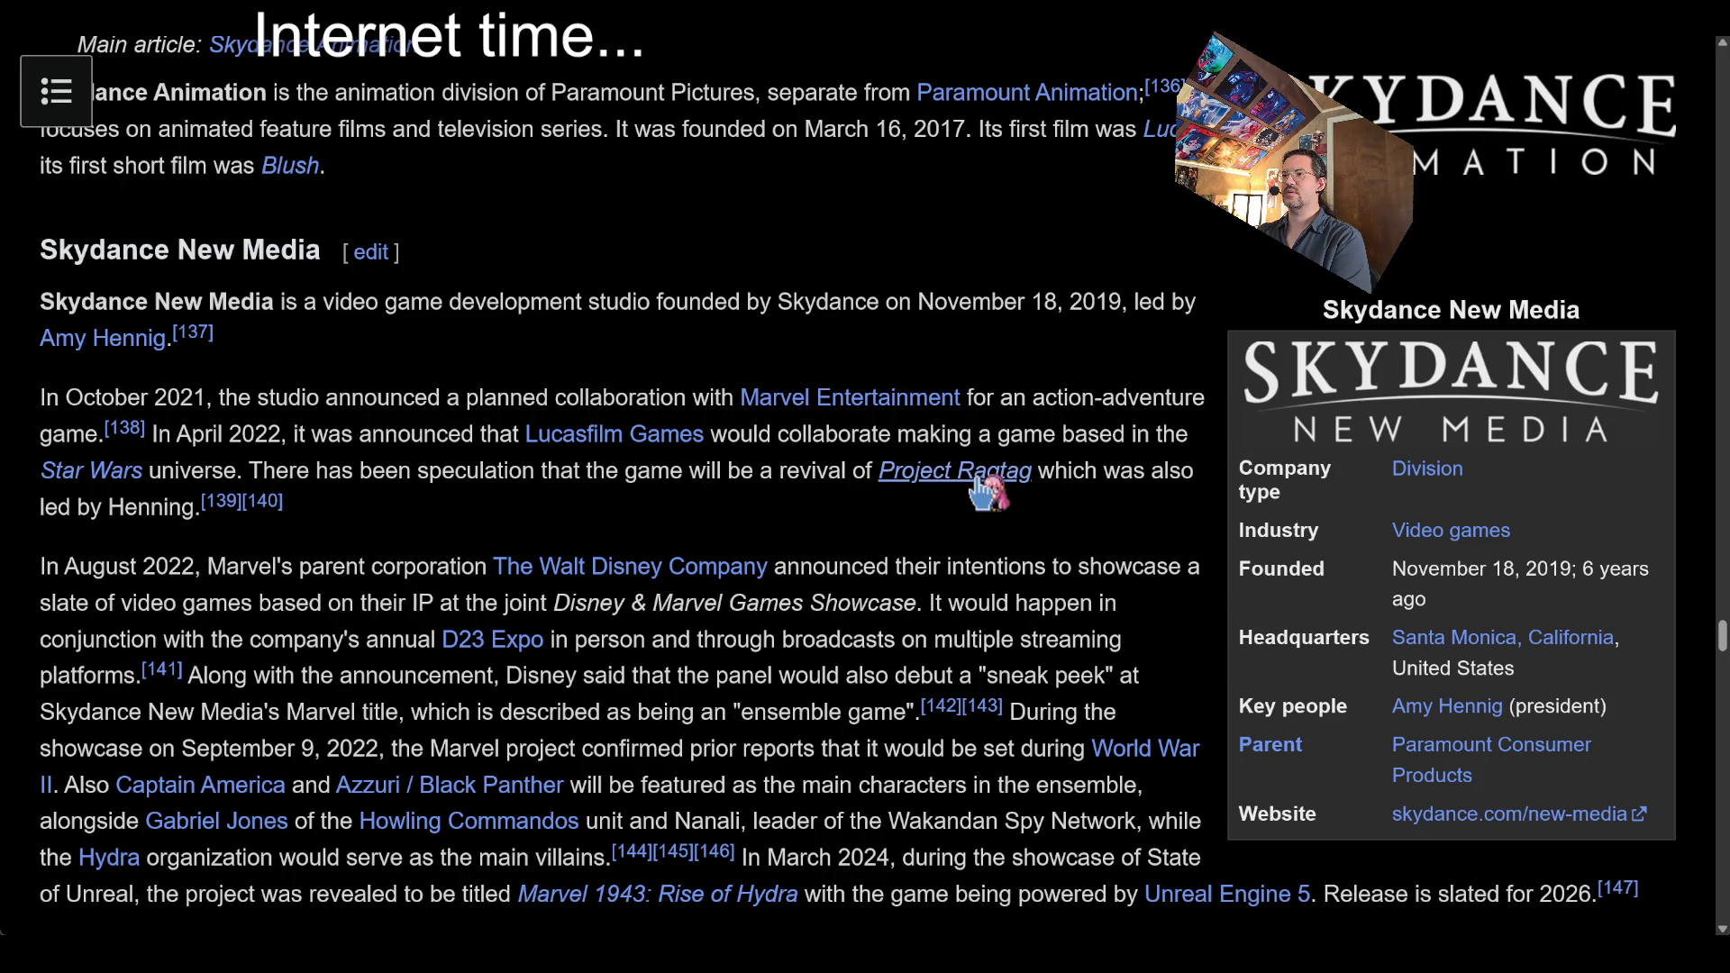
Read the Marvel collaboration paragraph, then follow the games table to the Marvel 1943: Rise of Hydra article
mouse_move(428, 397)
mouse_down()
mouse_move(606, 507)
mouse_move(628, 494)
mouse_move(550, 335)
mouse_up()
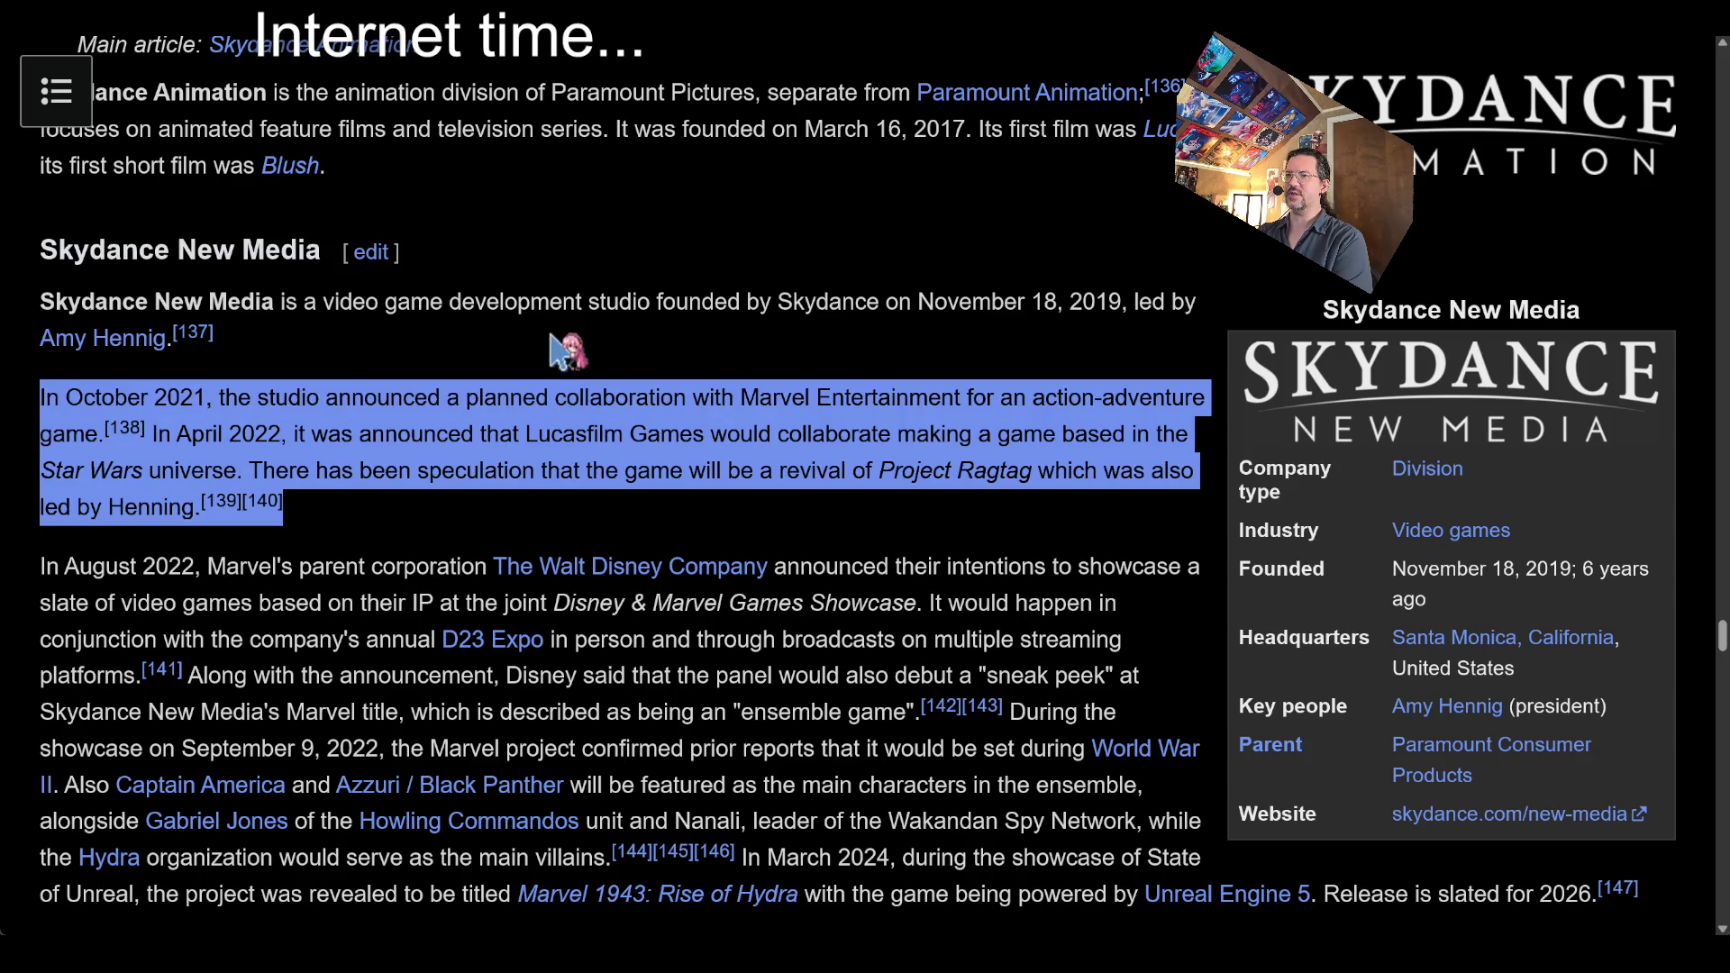
click(570, 257)
scroll(611, 349, down, 2)
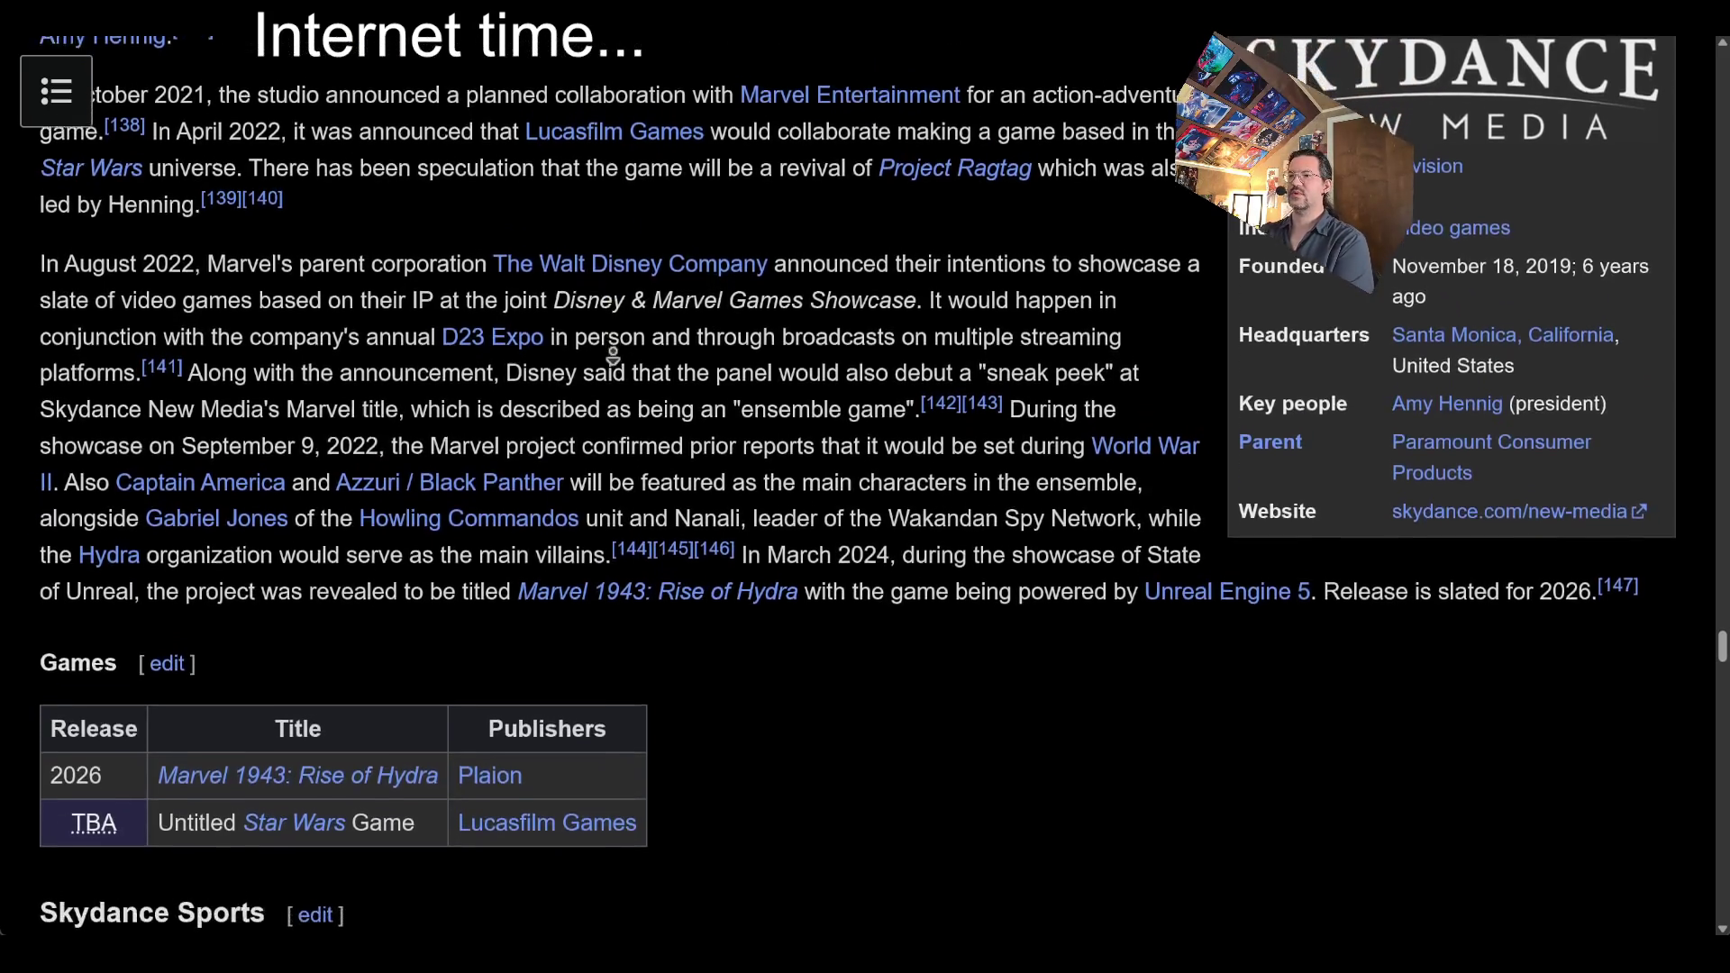
middle_click(613, 356)
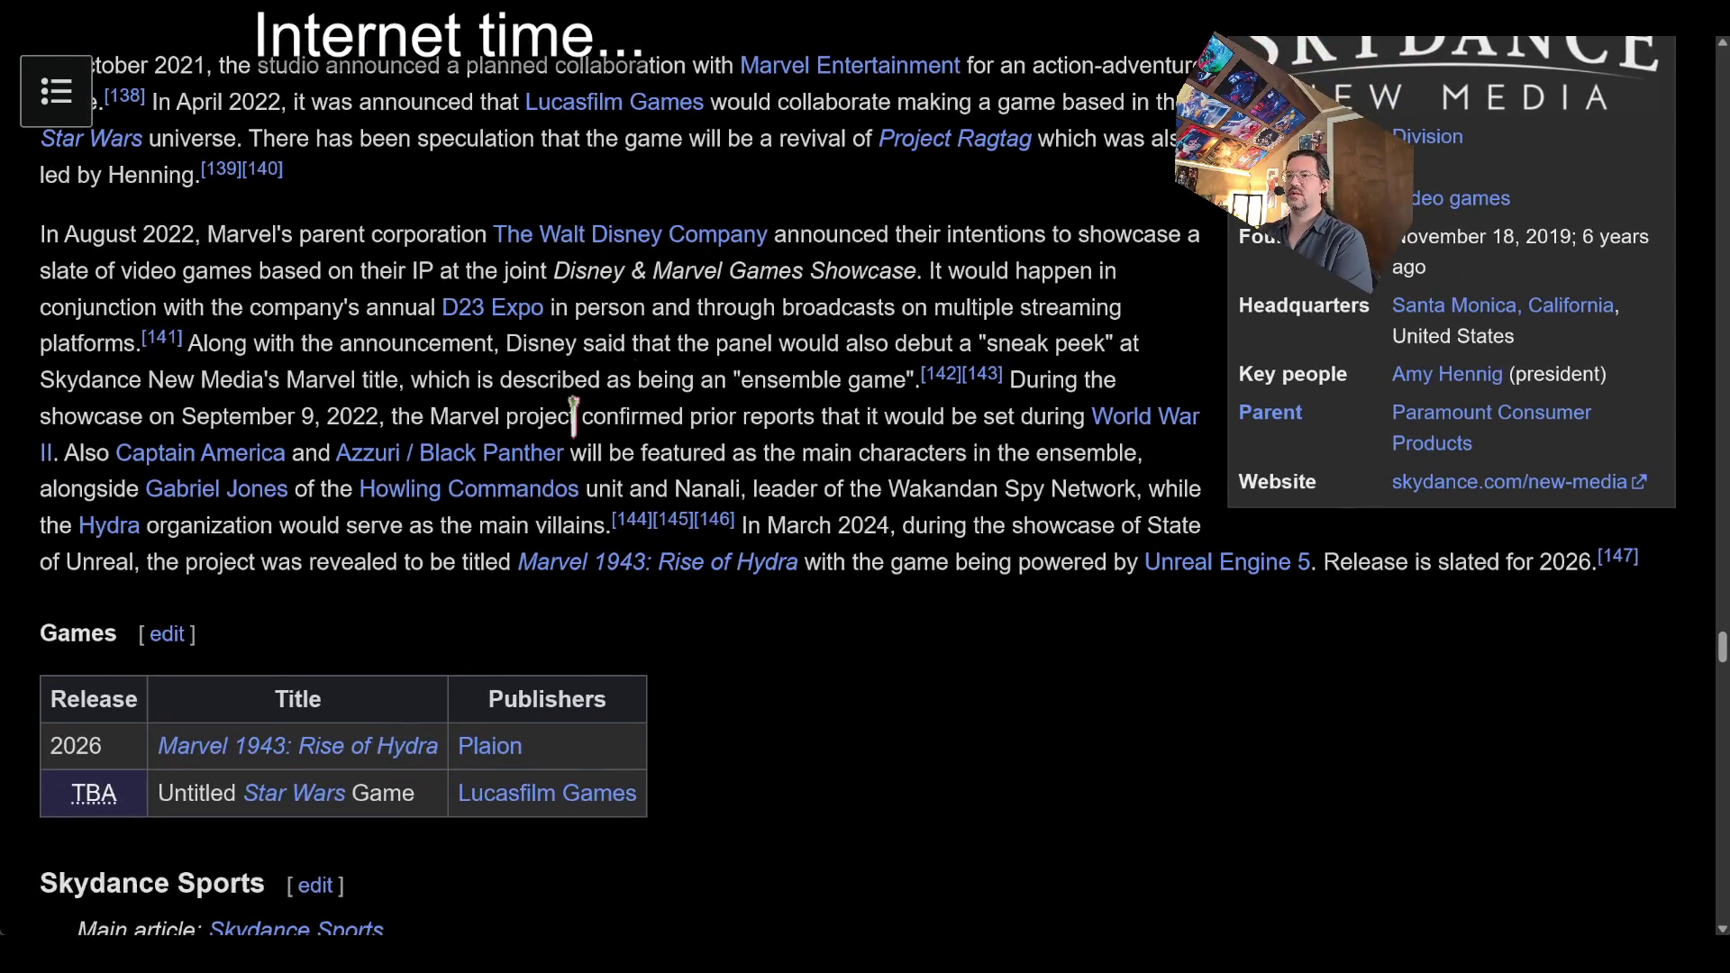
click(342, 750)
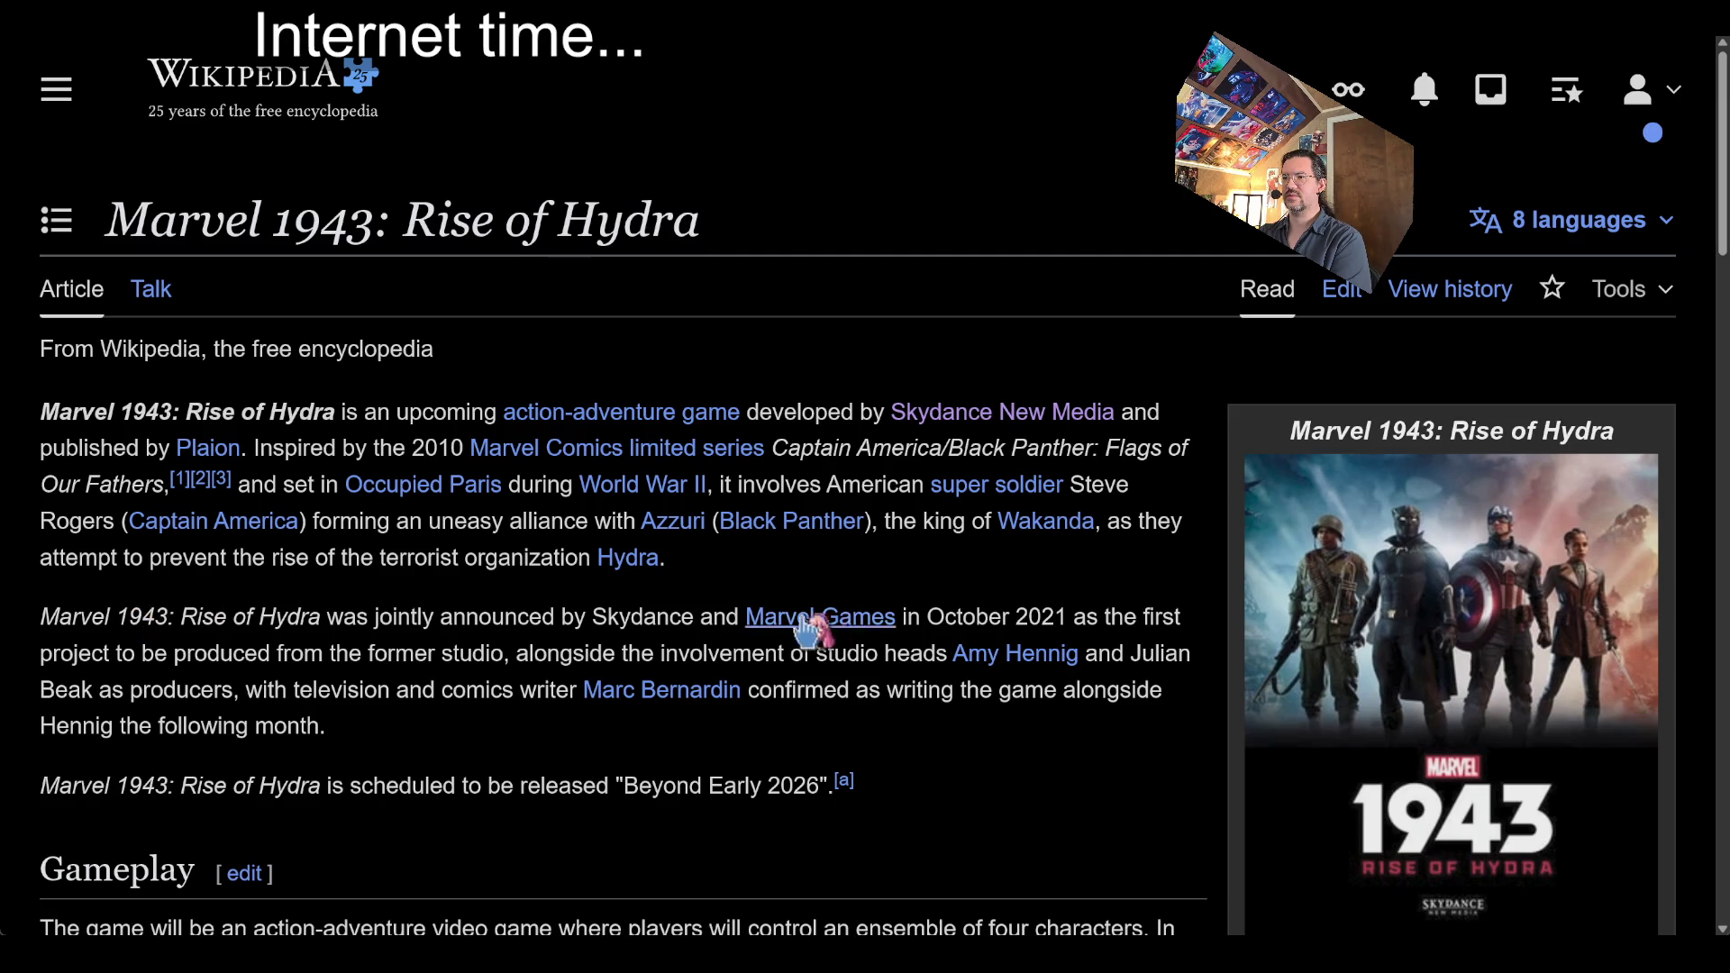
Highlight the release window 'Beyond Early 2026' in the Marvel 1943 article
double_click(662, 786)
drag(662, 786, 833, 786)
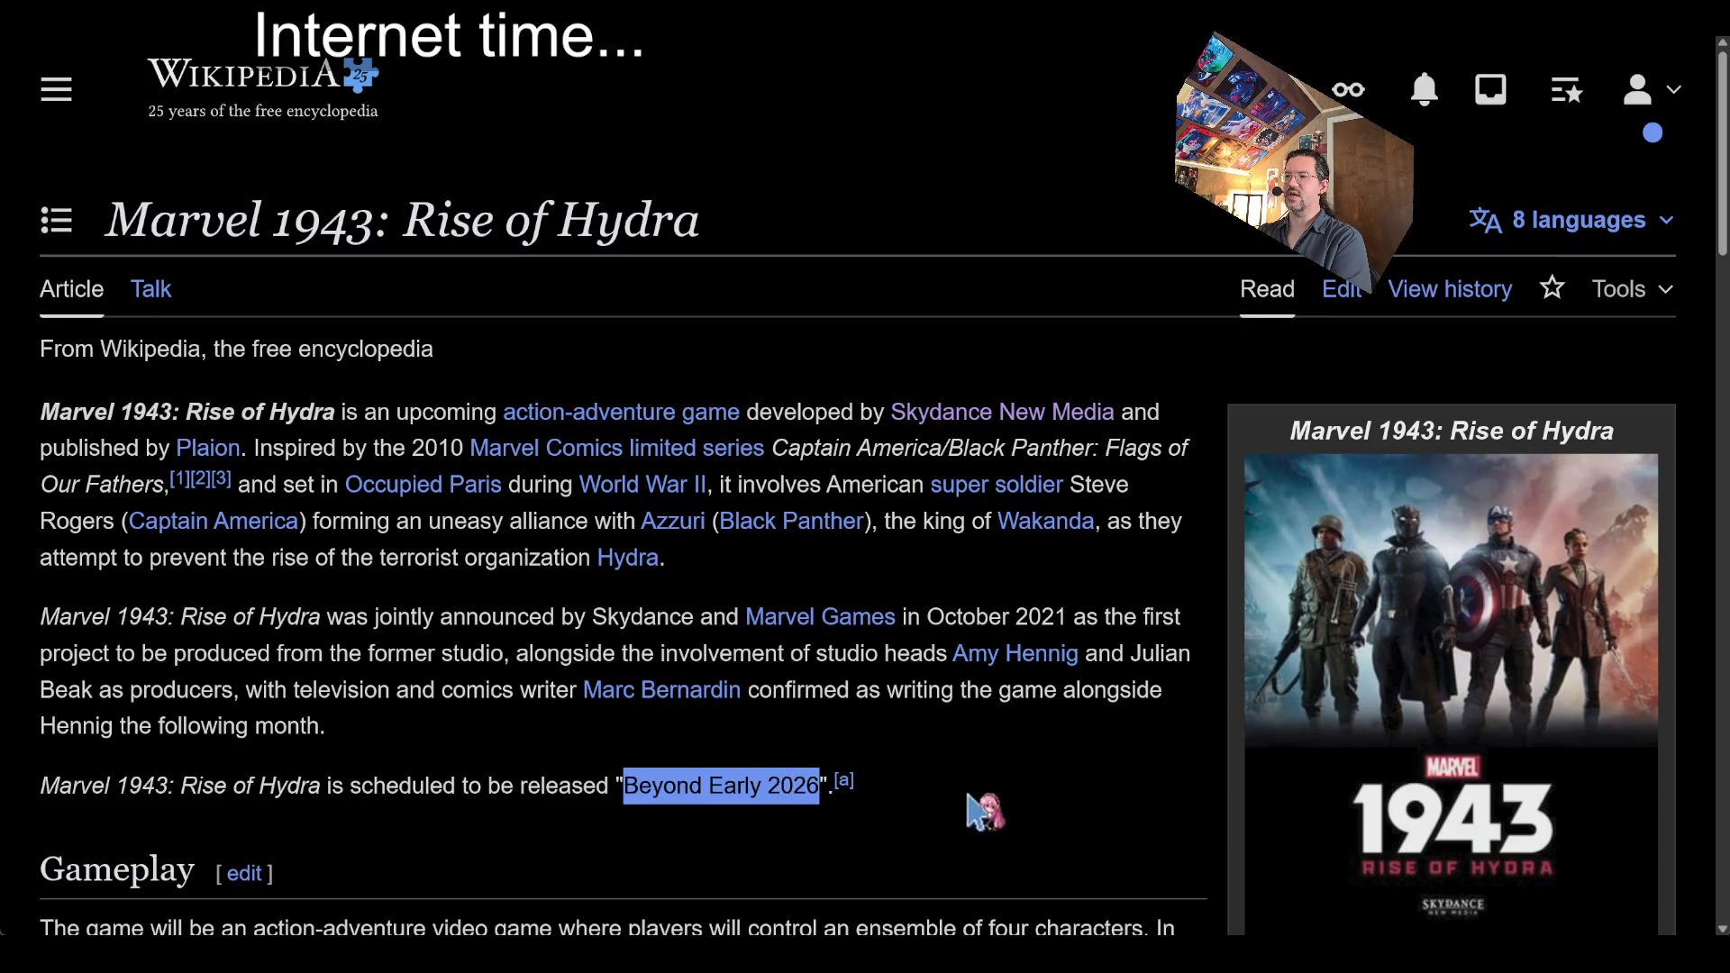
click(982, 811)
double_click(678, 786)
drag(678, 785, 804, 788)
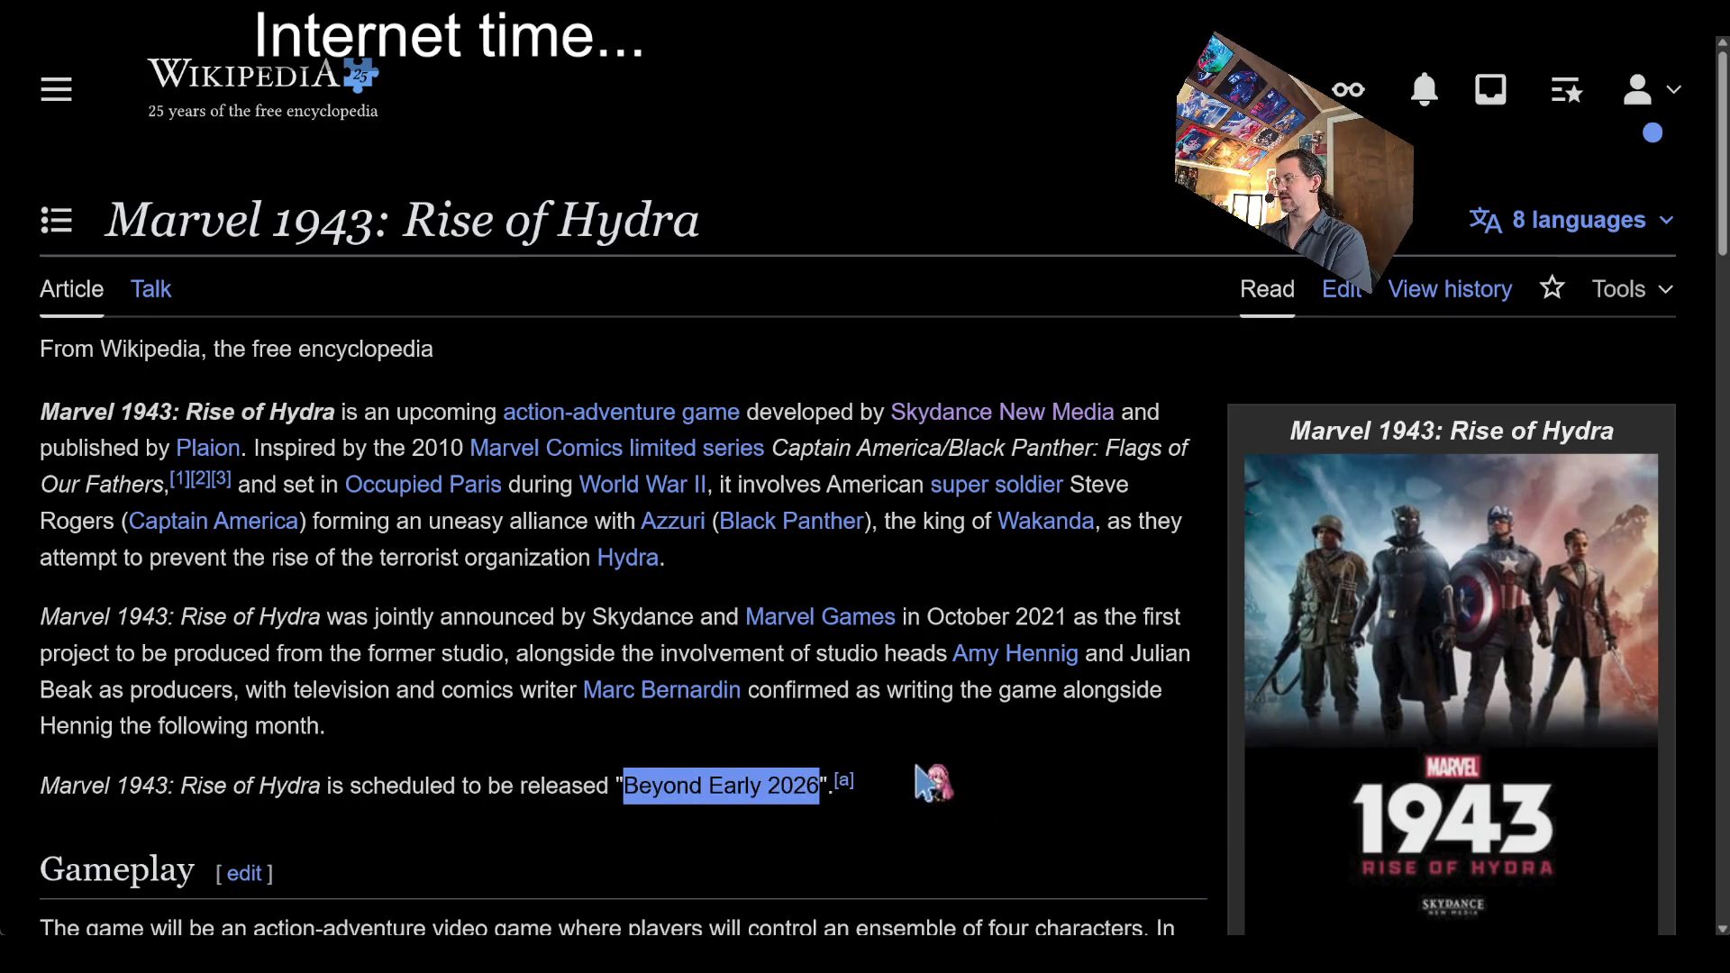
Scroll through the development section, highlighting the D23 reveal through Plaion paragraph
middle_click(994, 576)
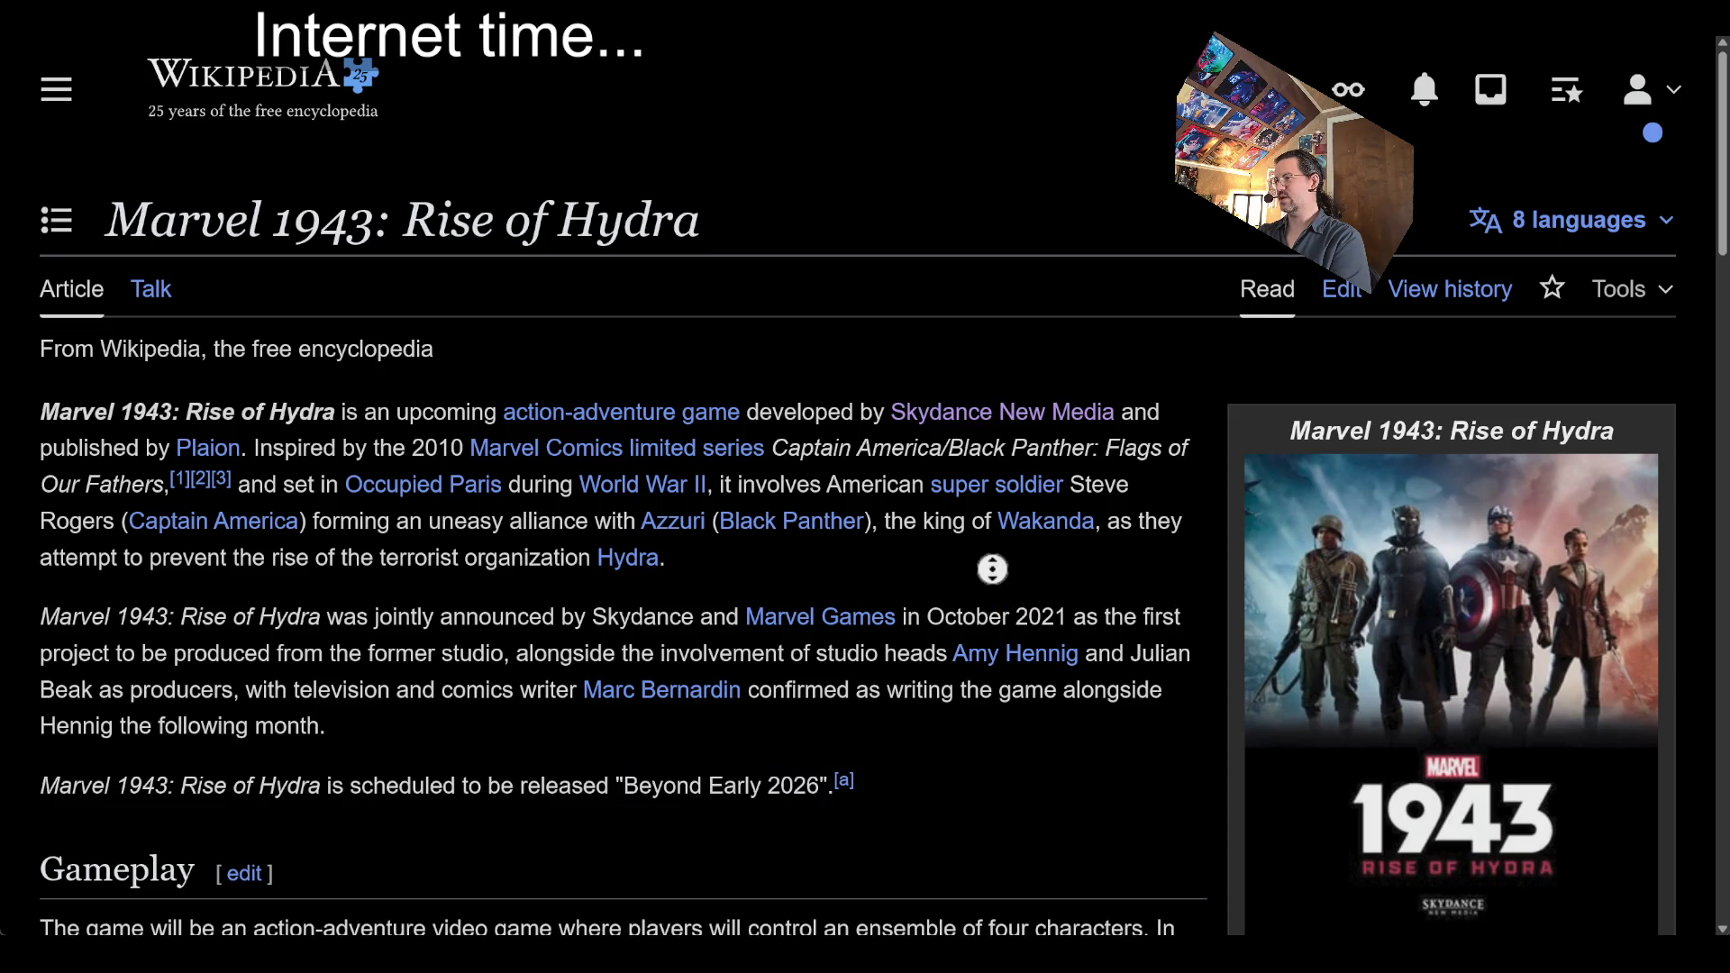
scroll(1023, 682, down, 4)
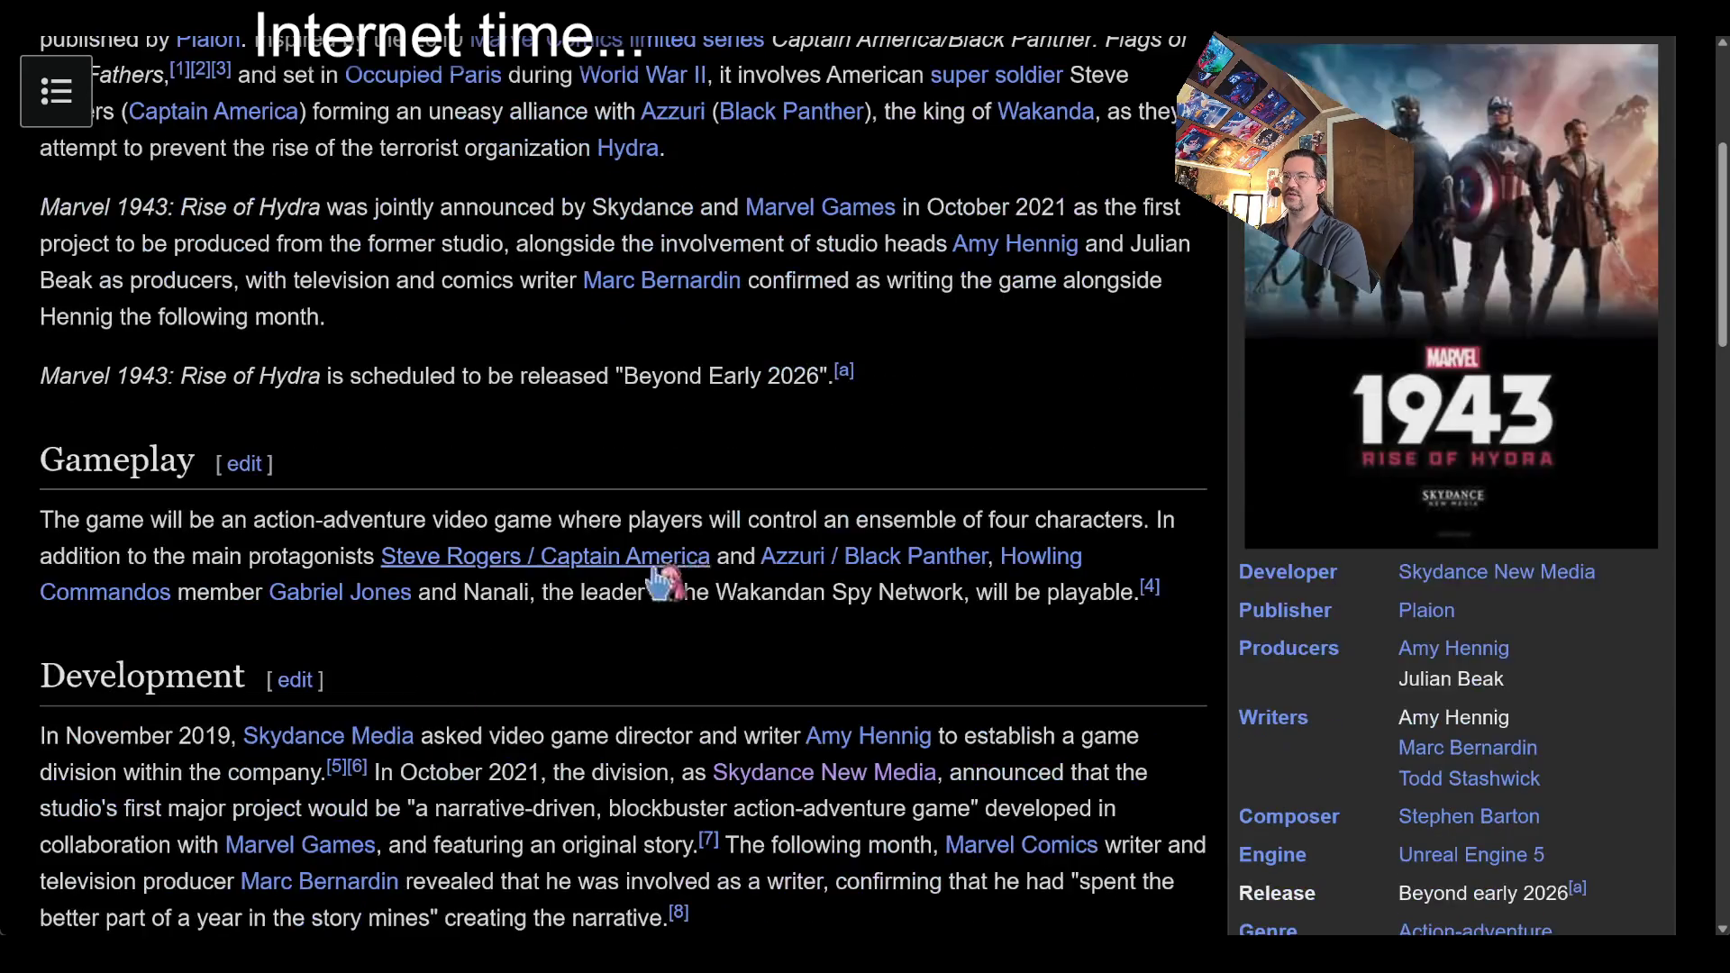
scroll(733, 572, down, 2)
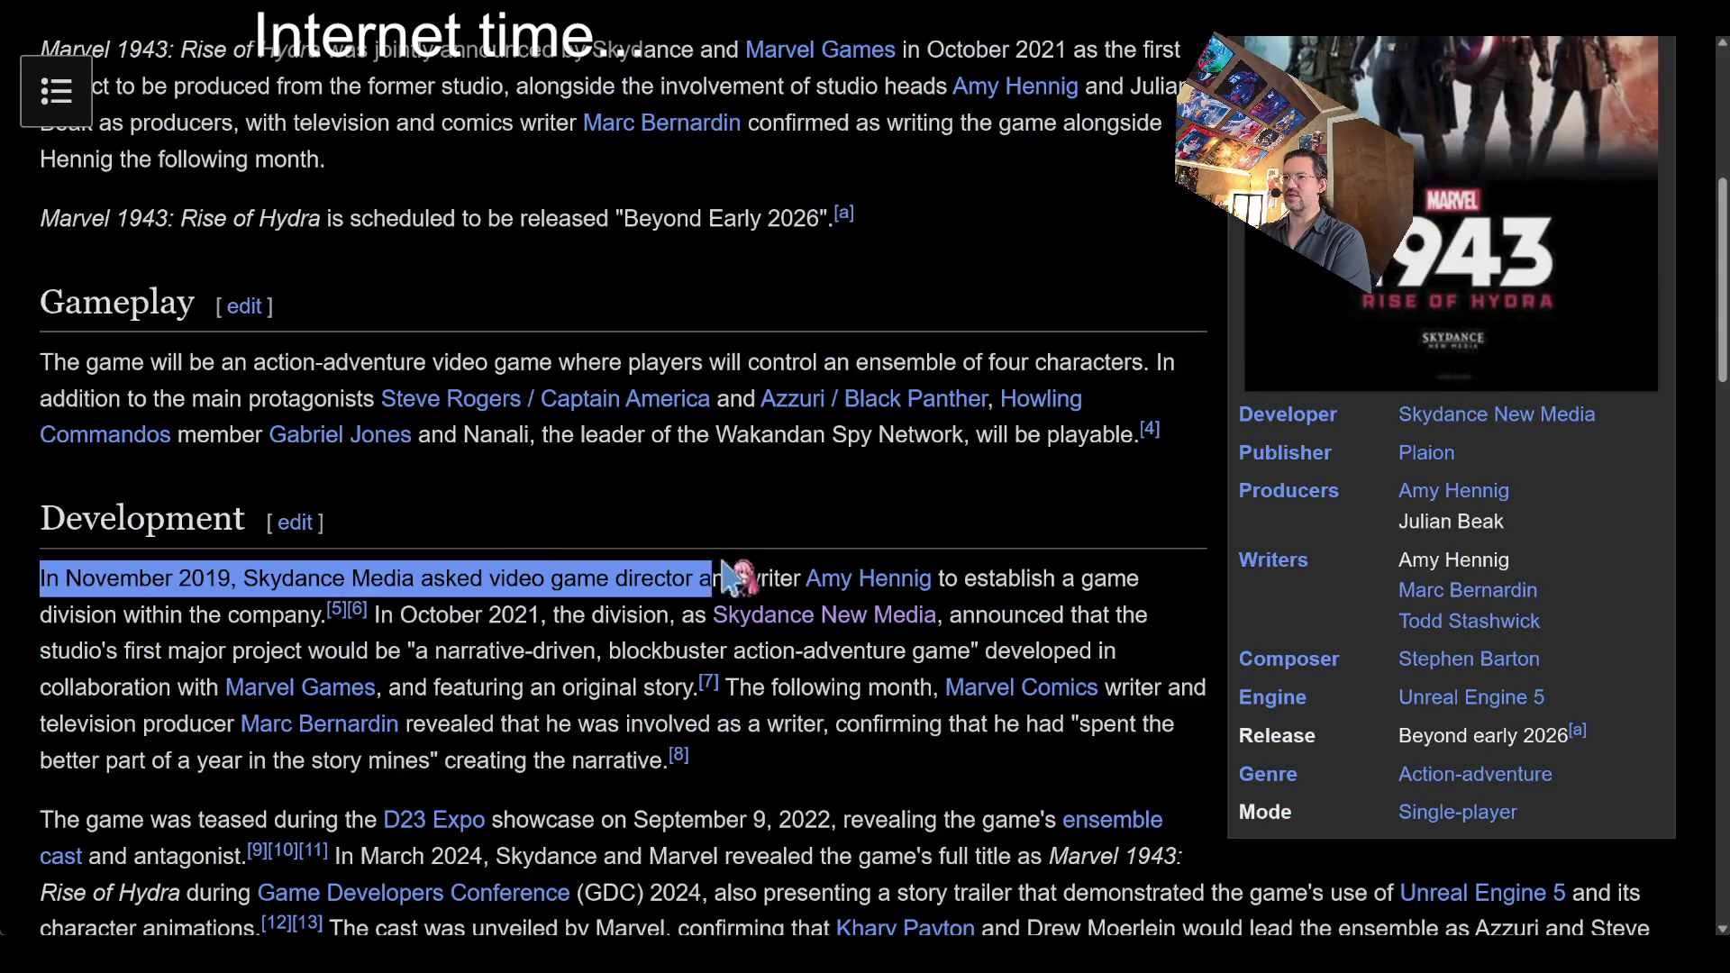
scroll(811, 775, down, 2)
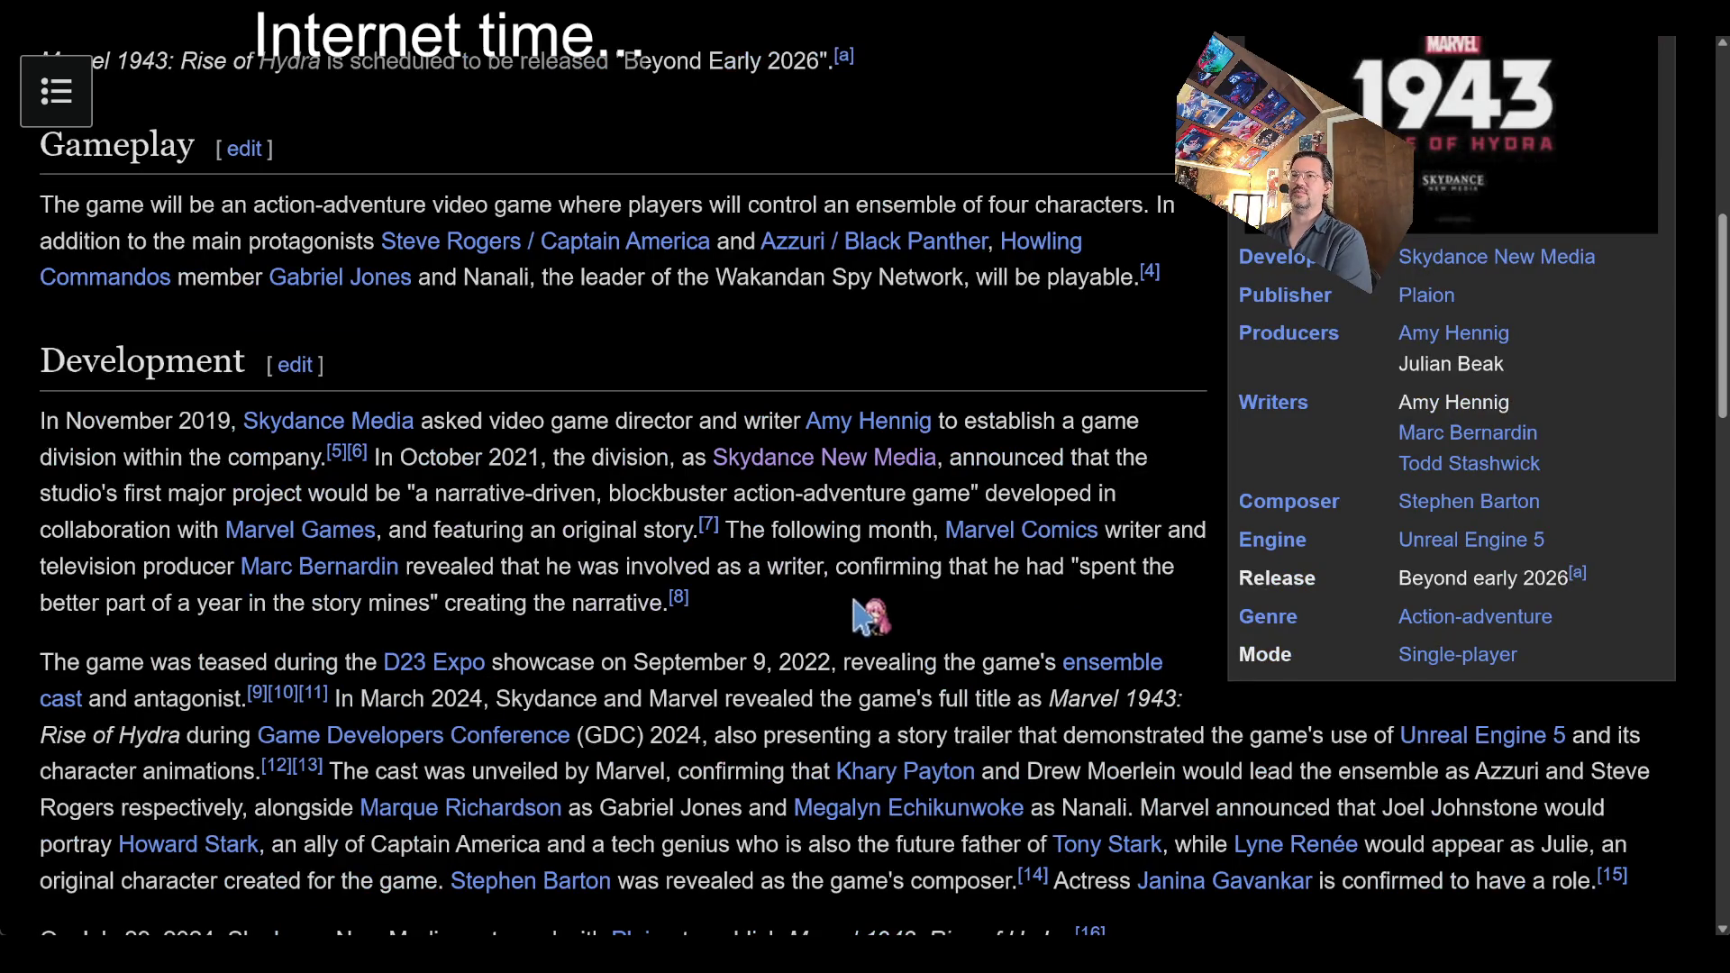
scroll(847, 631, down, 2)
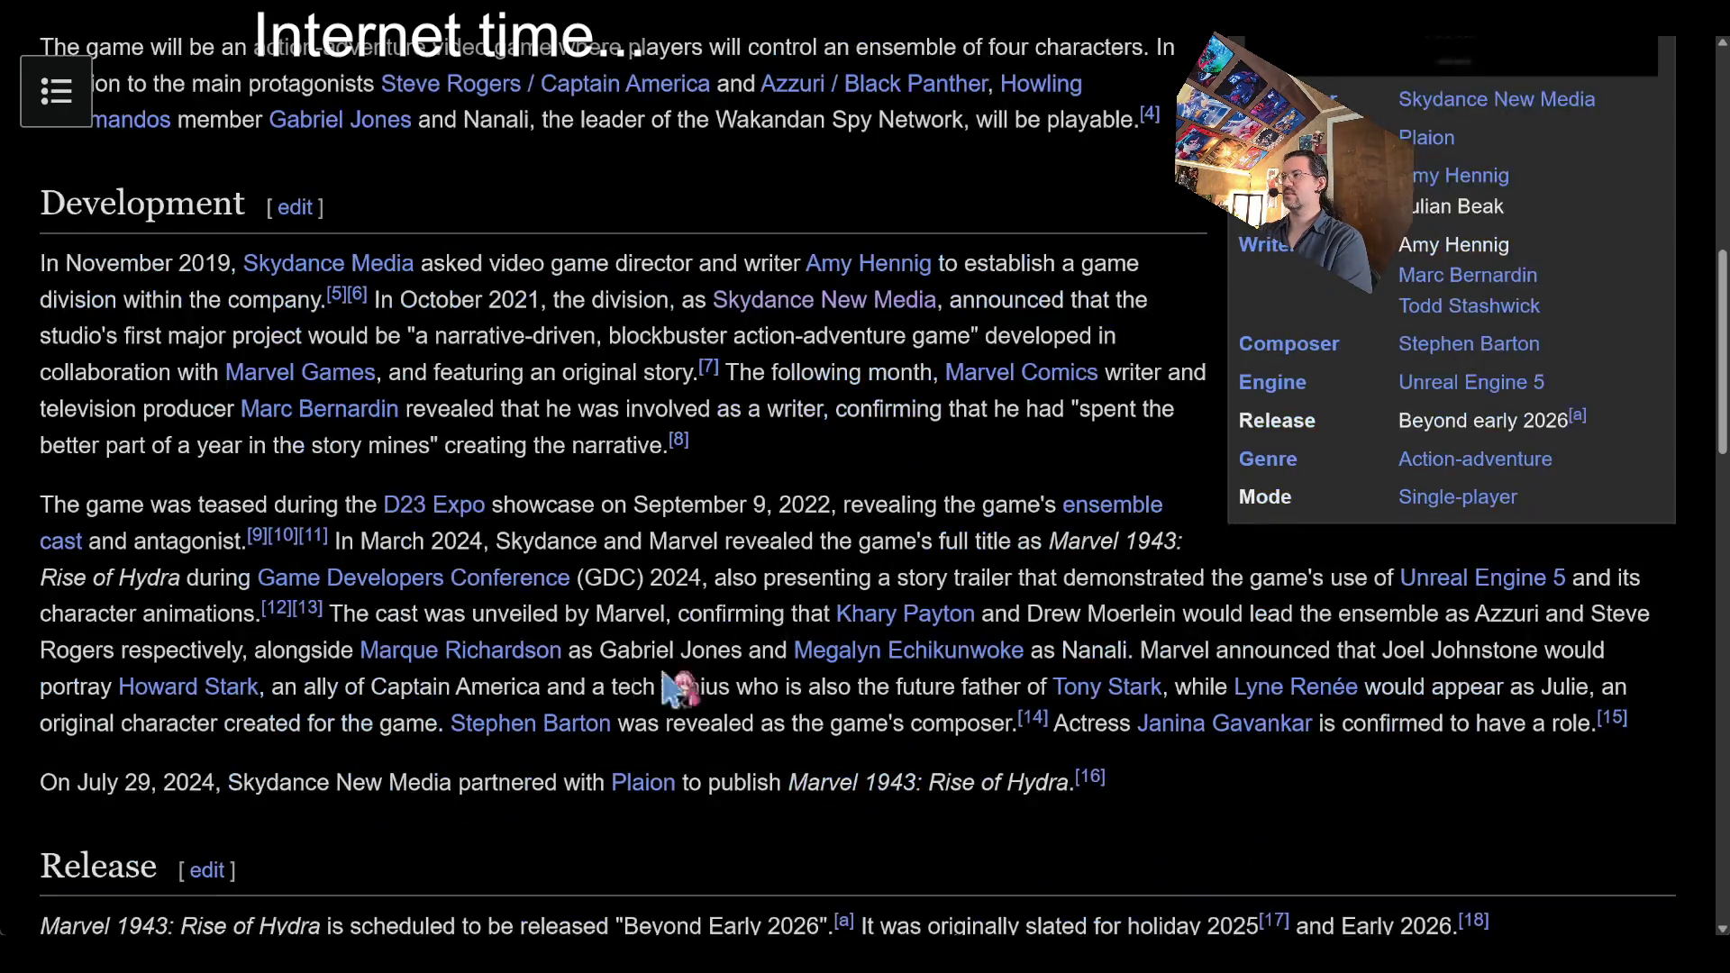
drag(1317, 798, 751, 492)
click(847, 506)
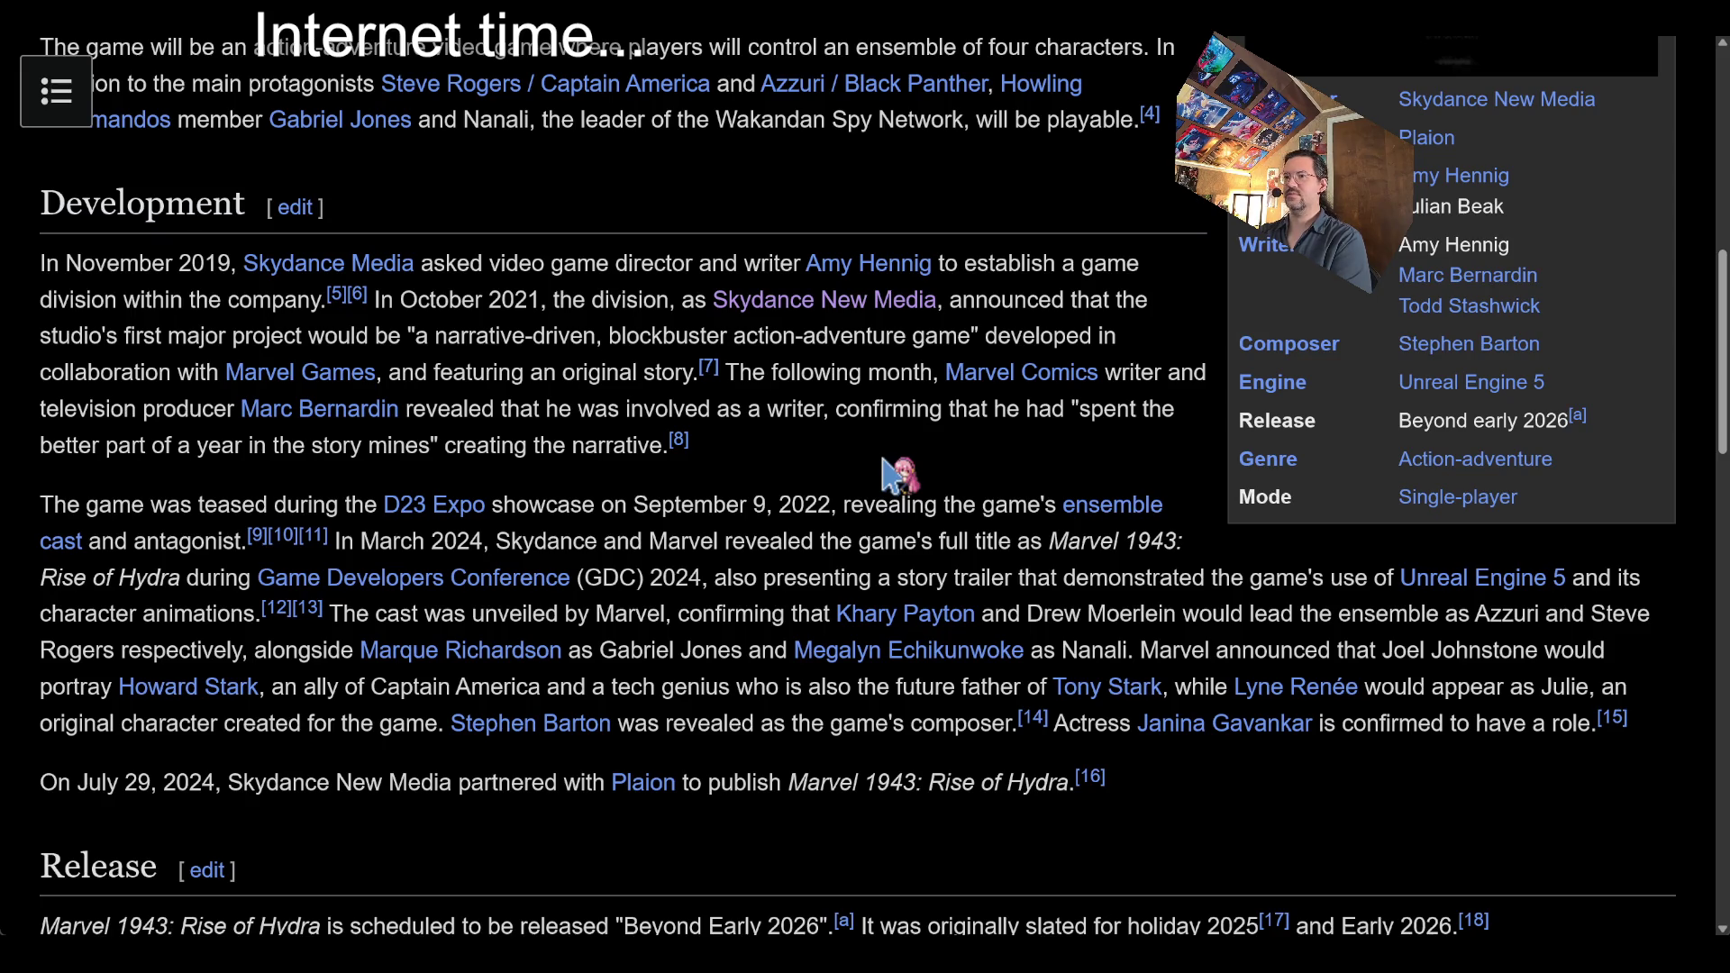
scroll(1180, 690, down, 4)
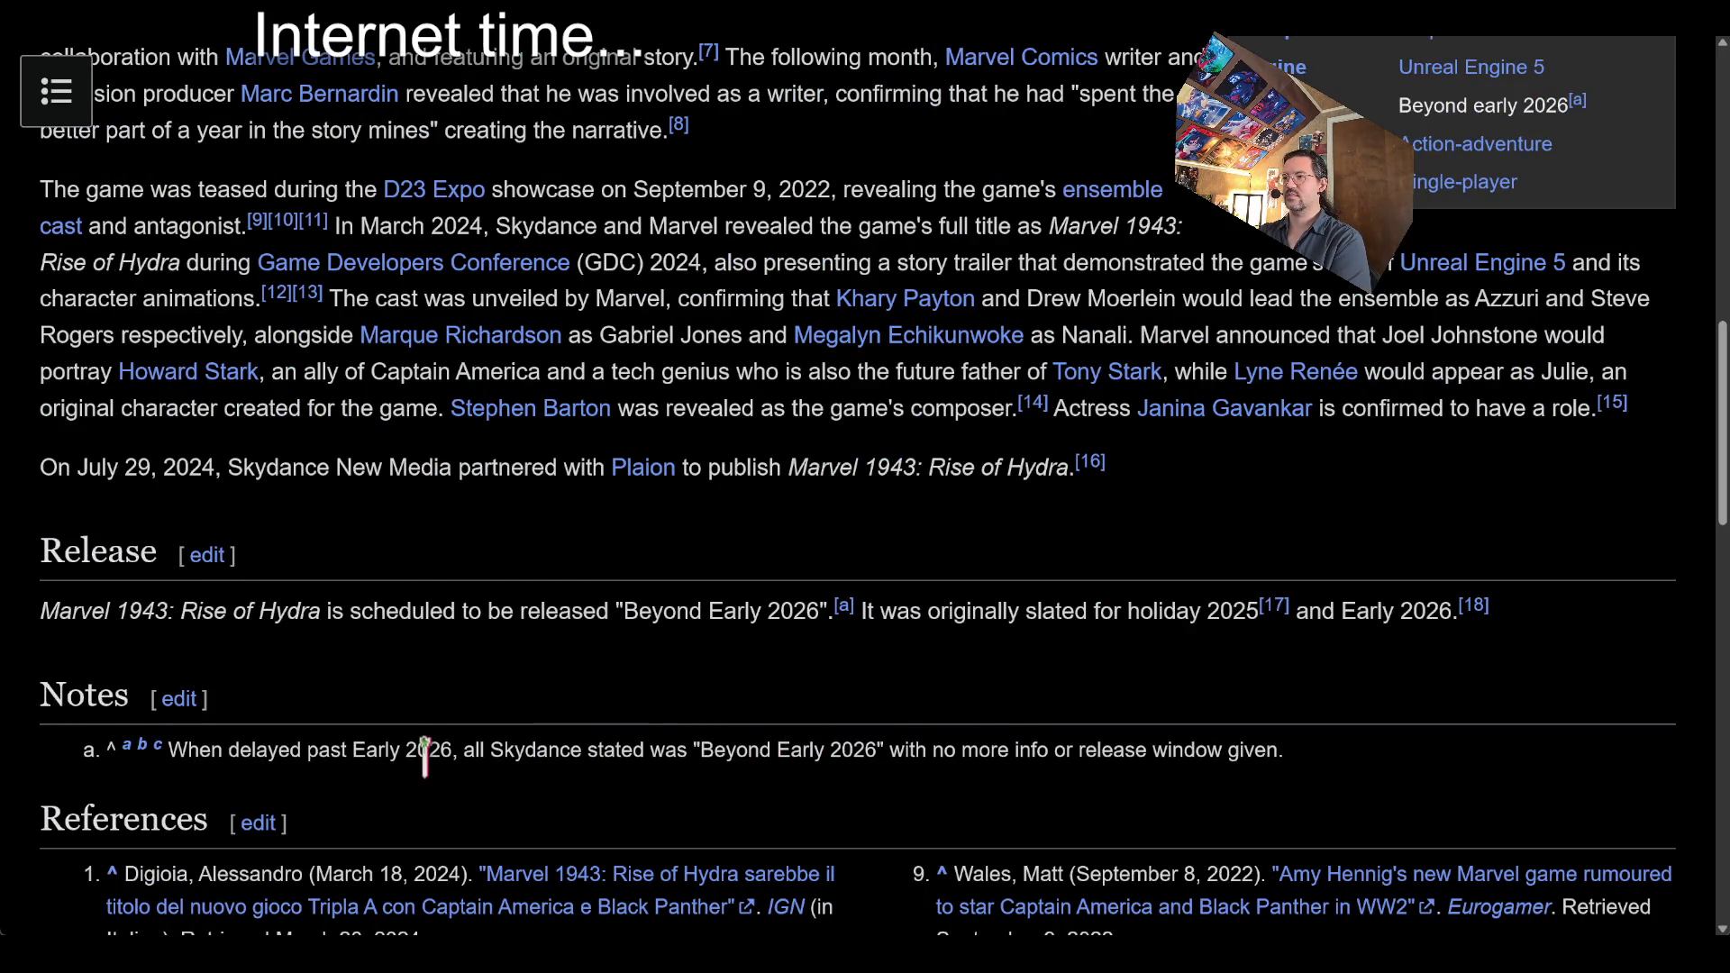
Select the article title 'Marvel 1943: Rise of Hydra' and go to Google News
key(Home)
triple_click(496, 221)
key(ctrl+c)
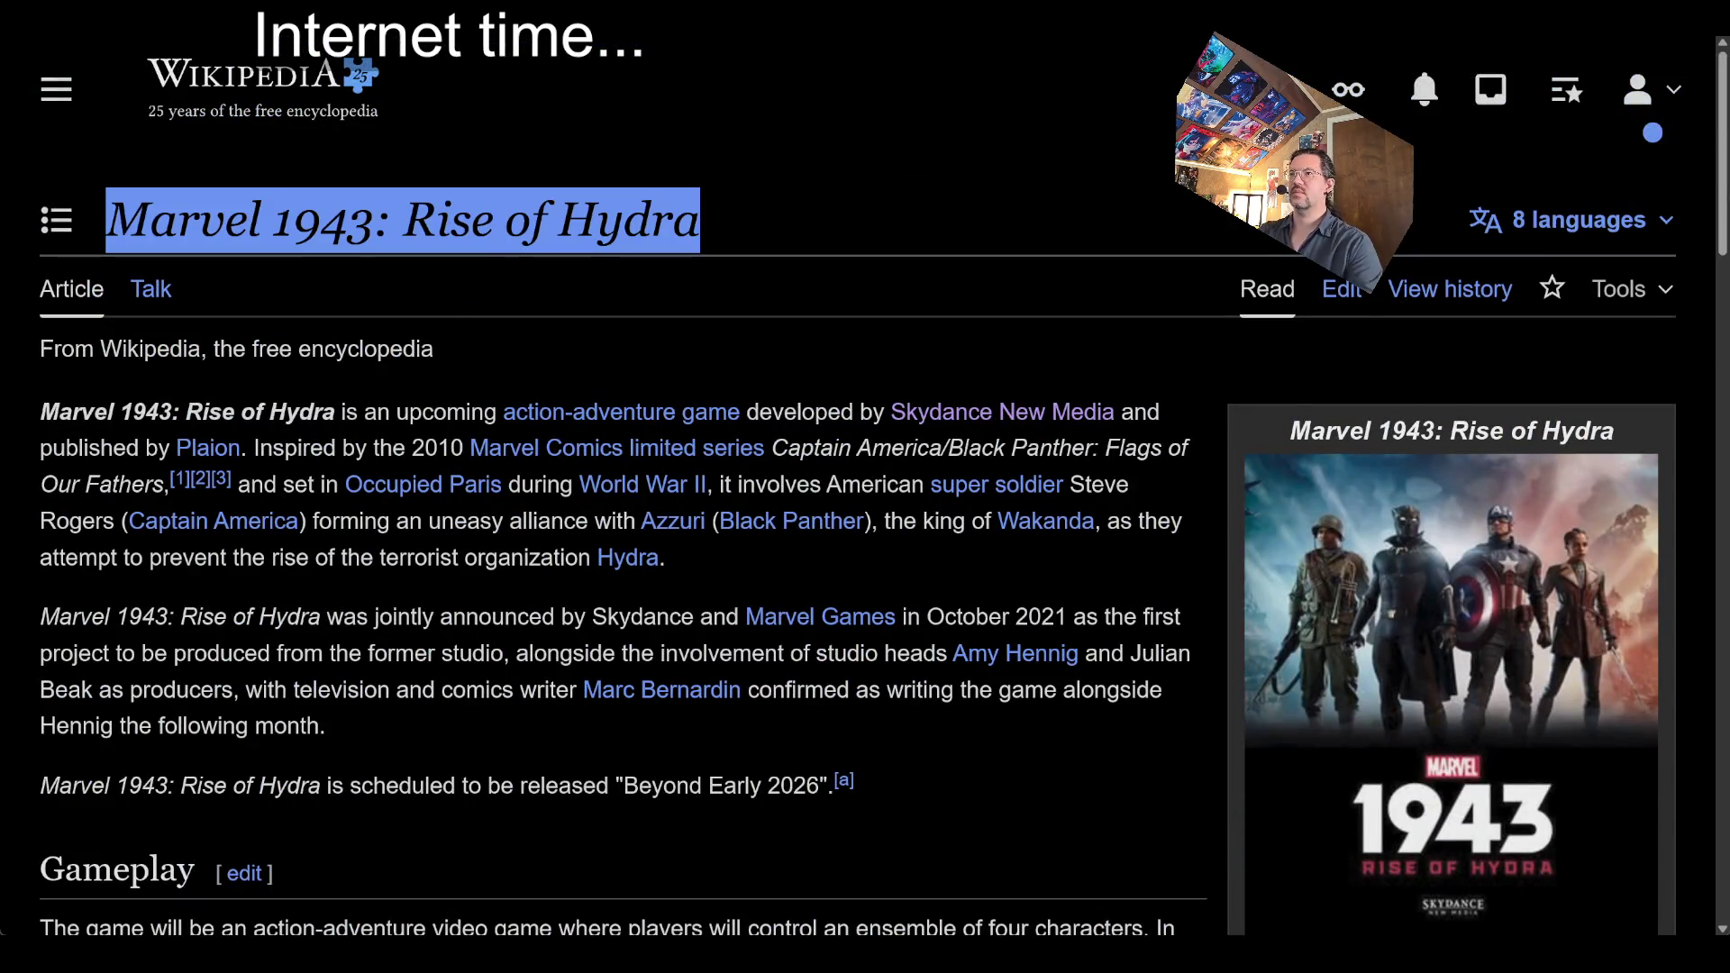
key(ctrl+l)
text(news)
key(Return)
Search Google News for the pasted 'Marvel 1943: Rise of Hydra' title and open the IMDb release-update story
click(735, 65)
key(ctrl+v)
key(Return)
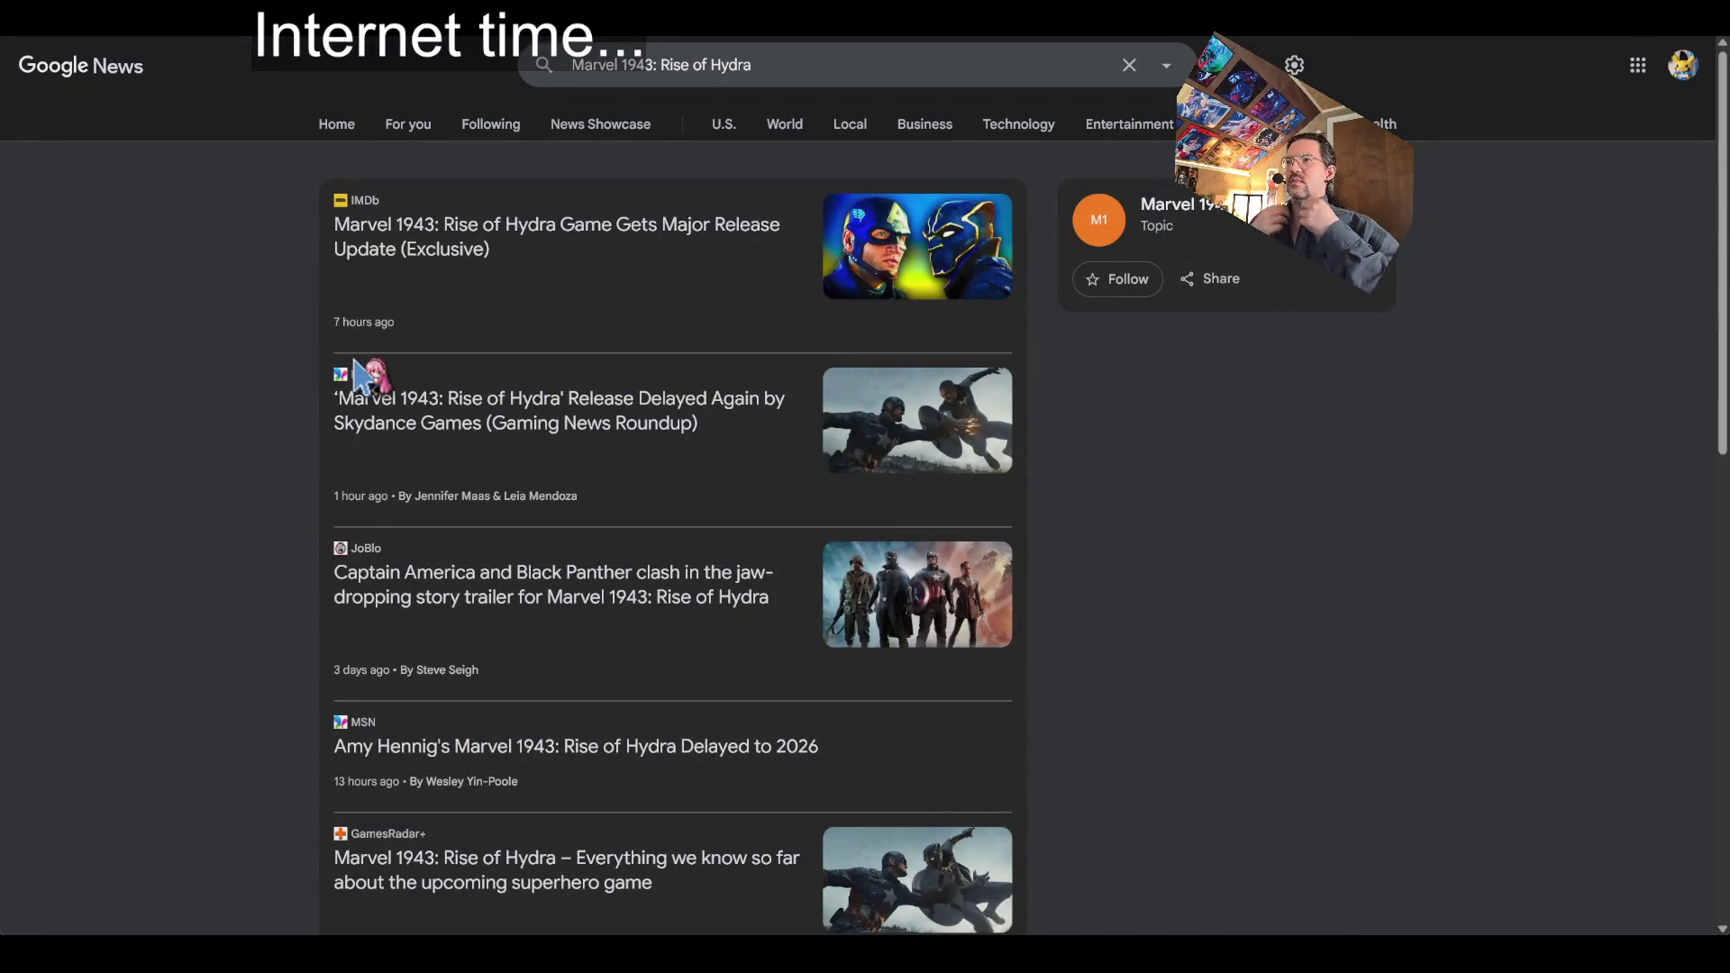
click(486, 423)
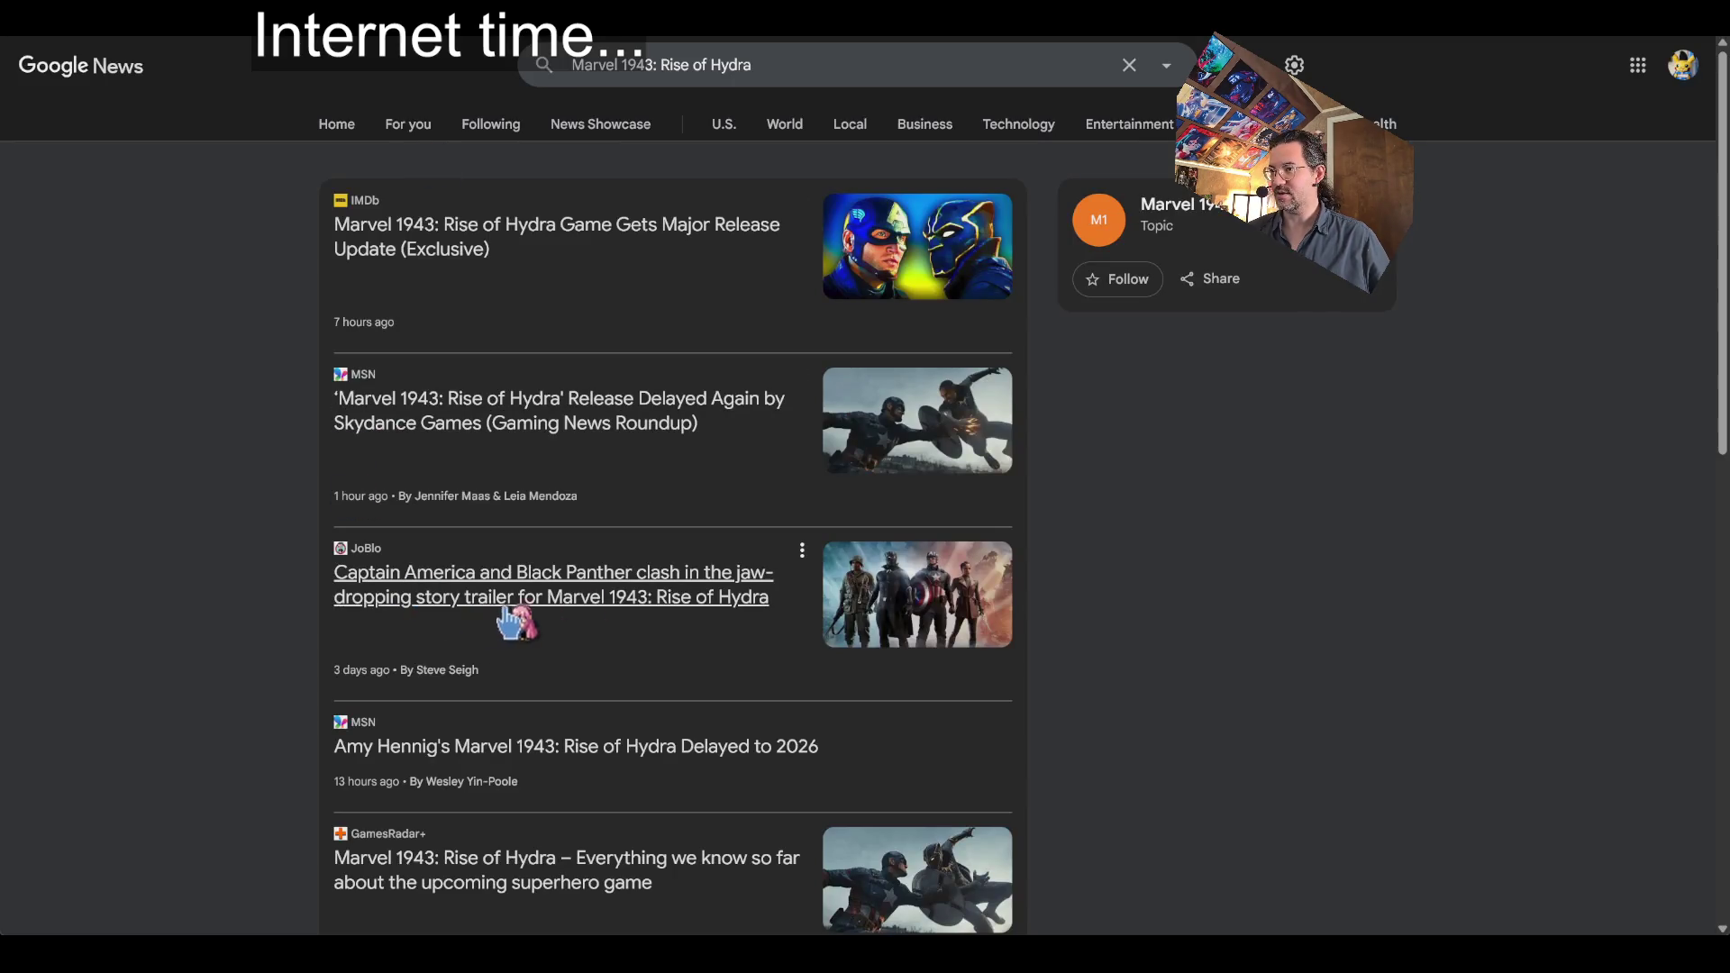
click(494, 194)
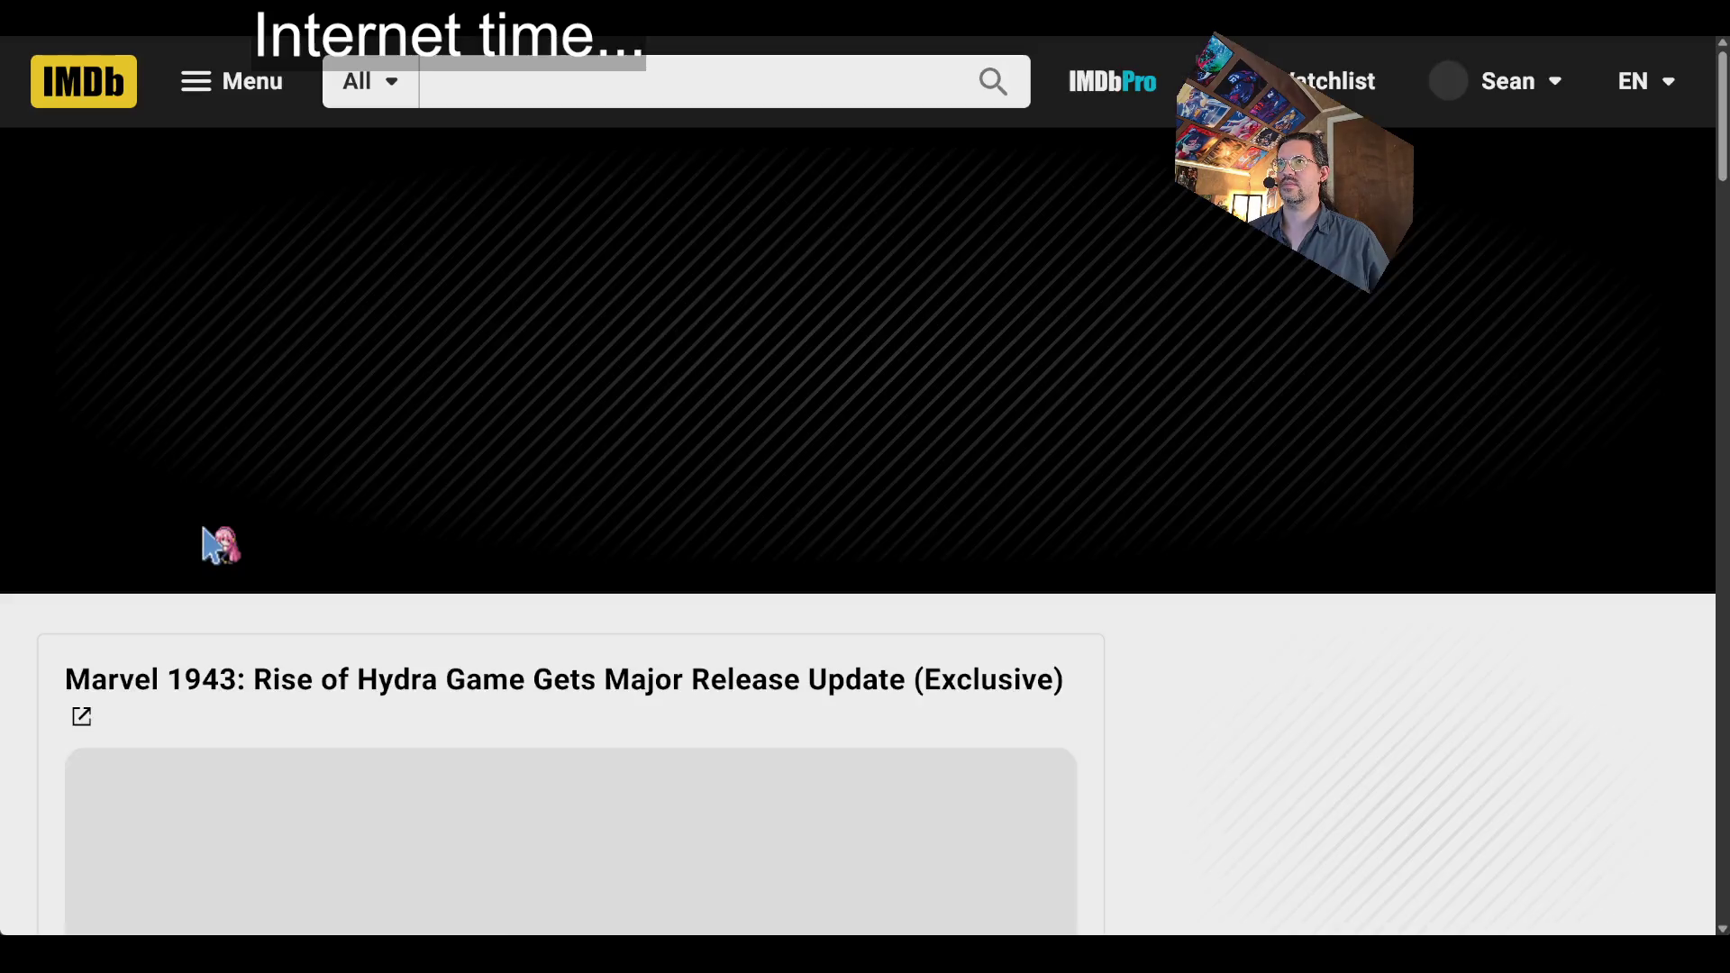
Read the IMDb article, dismissing the sponsored cruise ad, then close it to return to the news results
scroll(94, 590, down, 8)
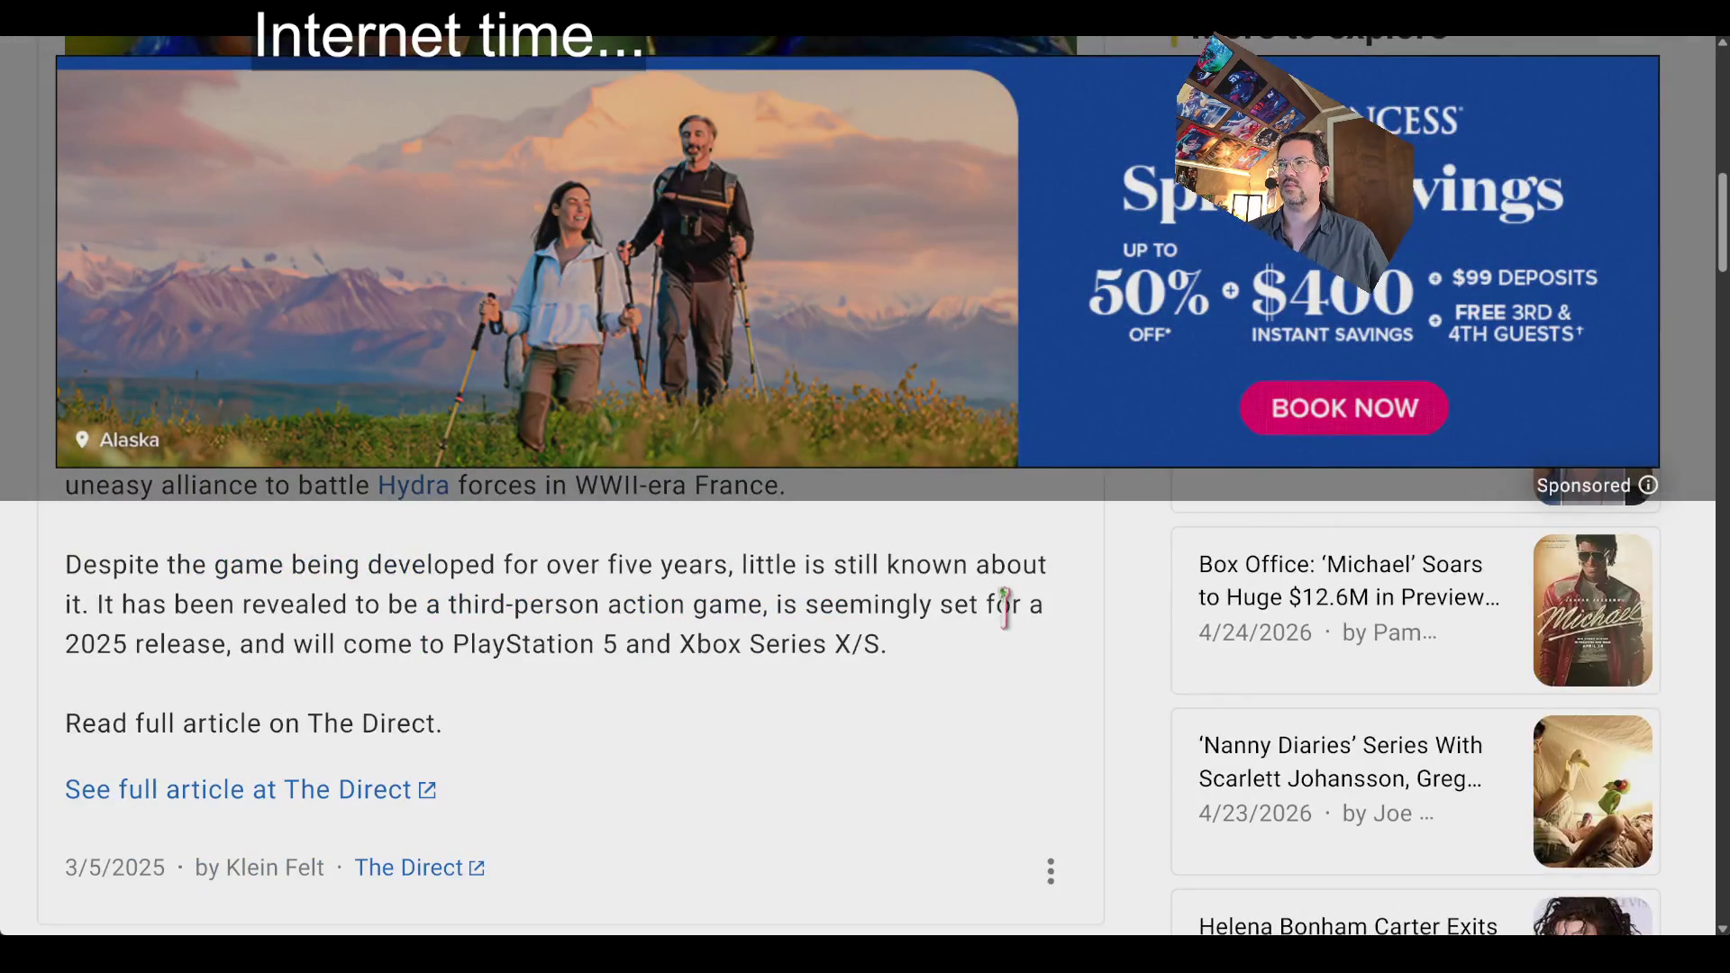
scroll(1012, 606, up, 3)
click(1645, 476)
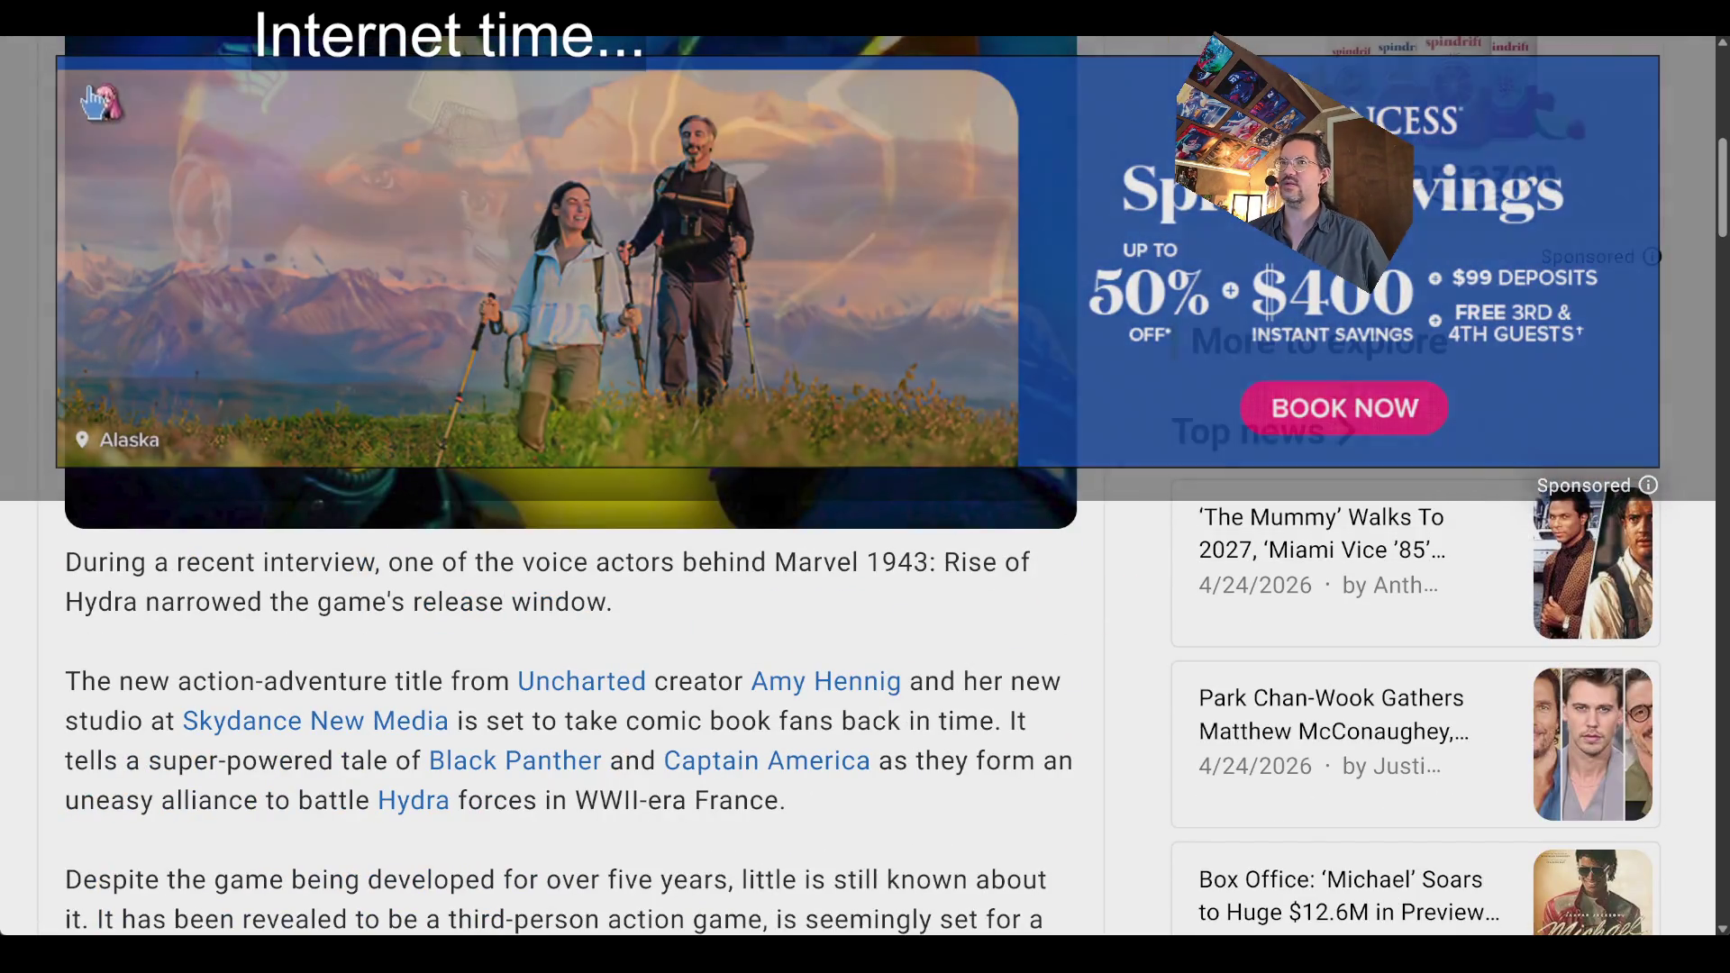
scroll(253, 655, down, 3)
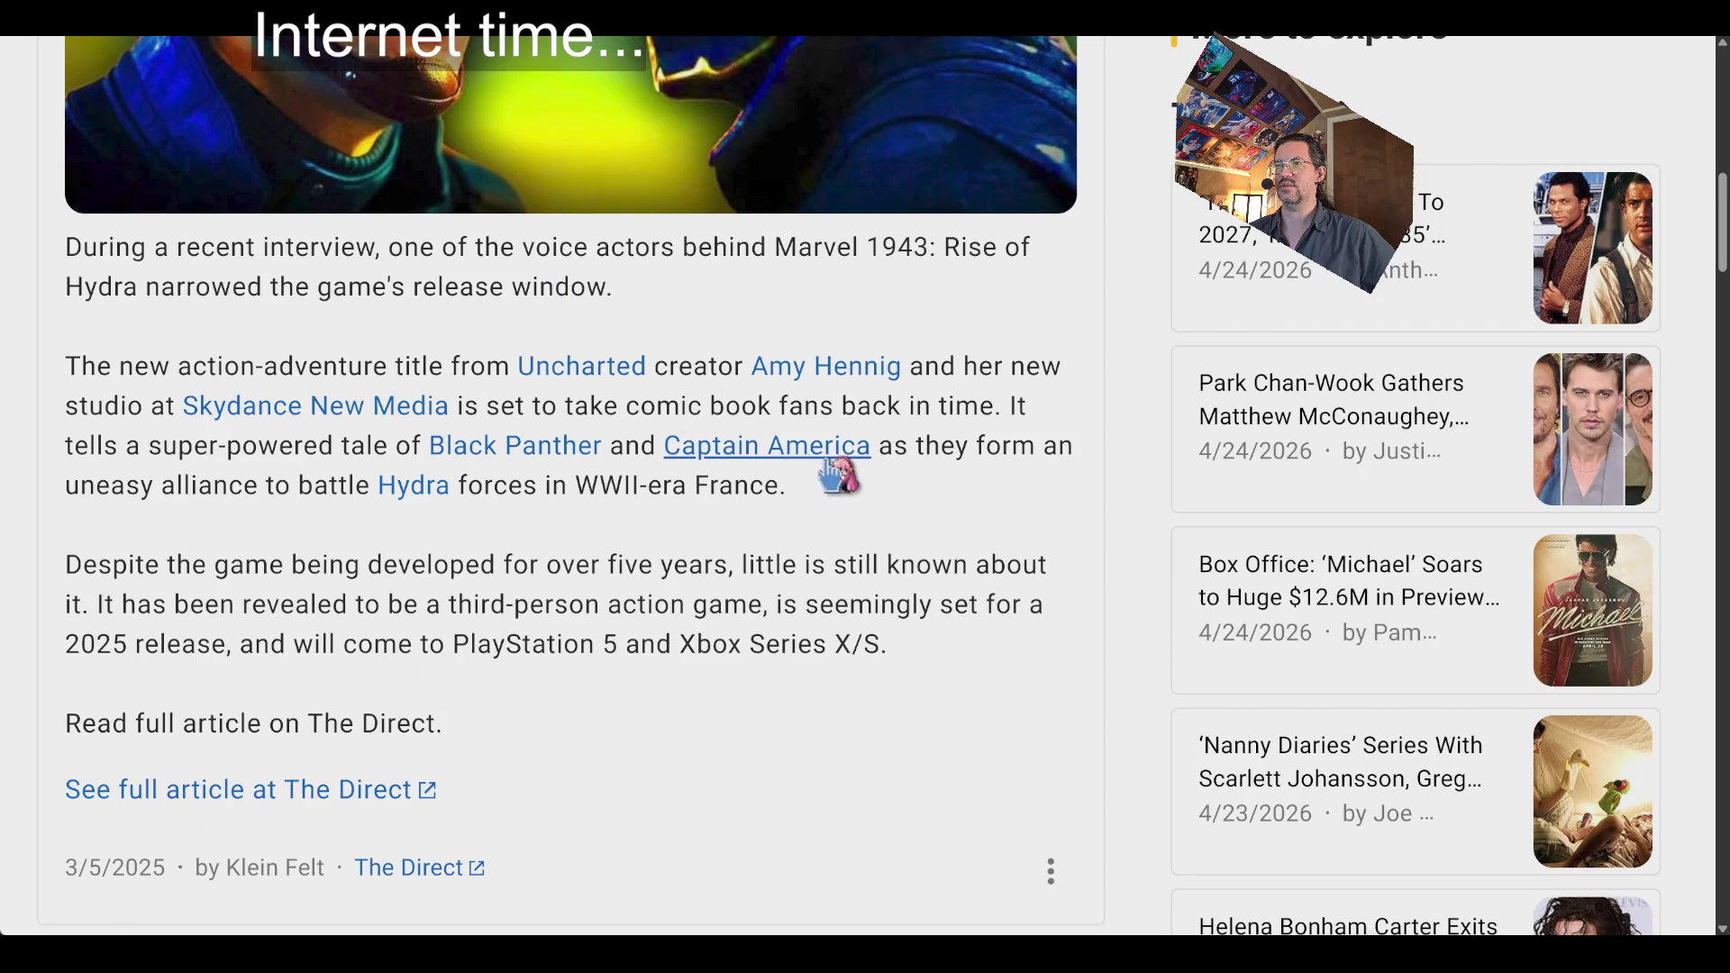
scroll(821, 464, up, 10)
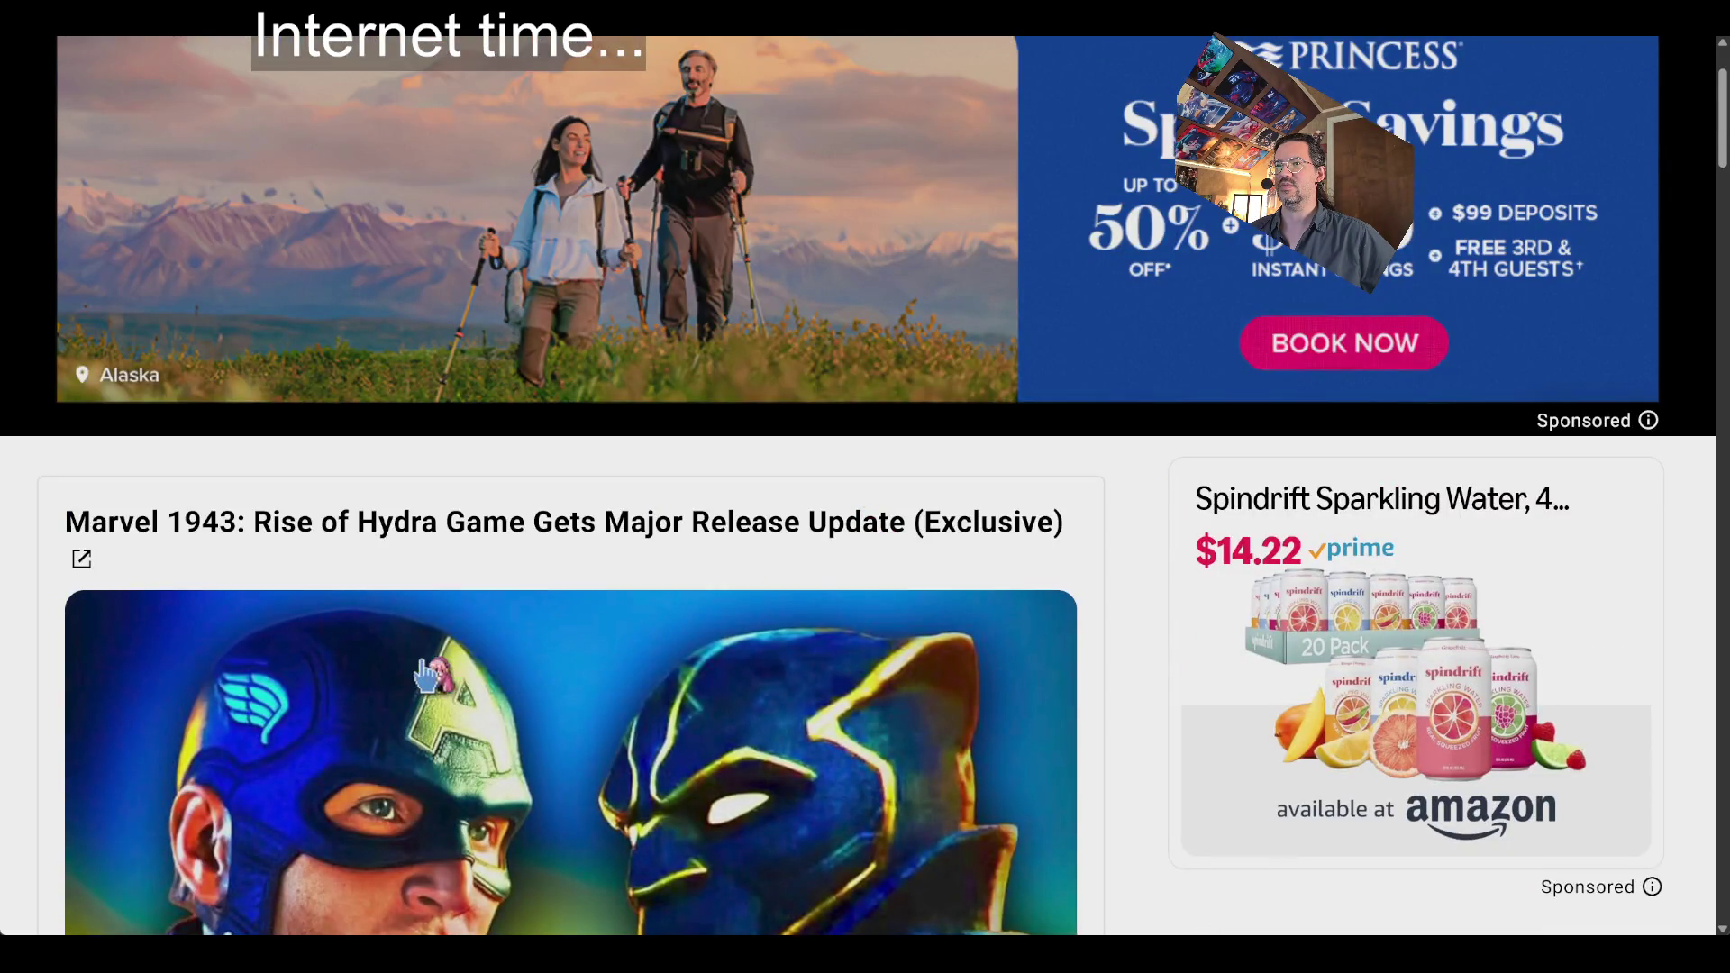
scroll(431, 674, down, 10)
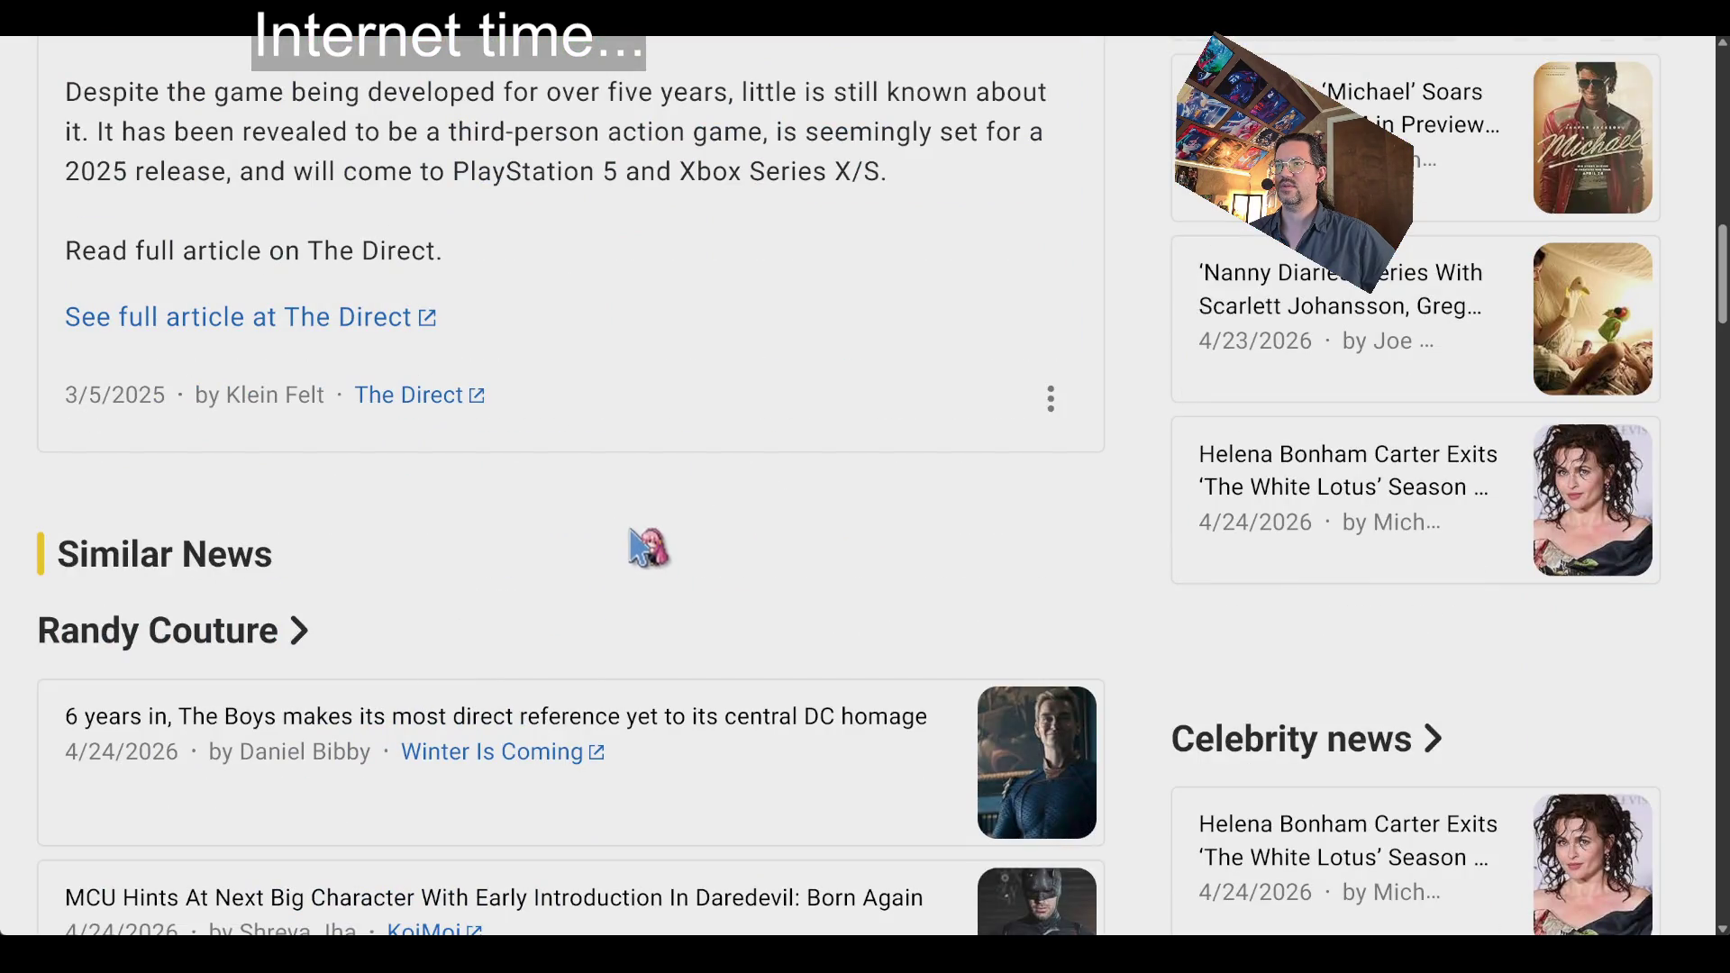
scroll(456, 606, up, 5)
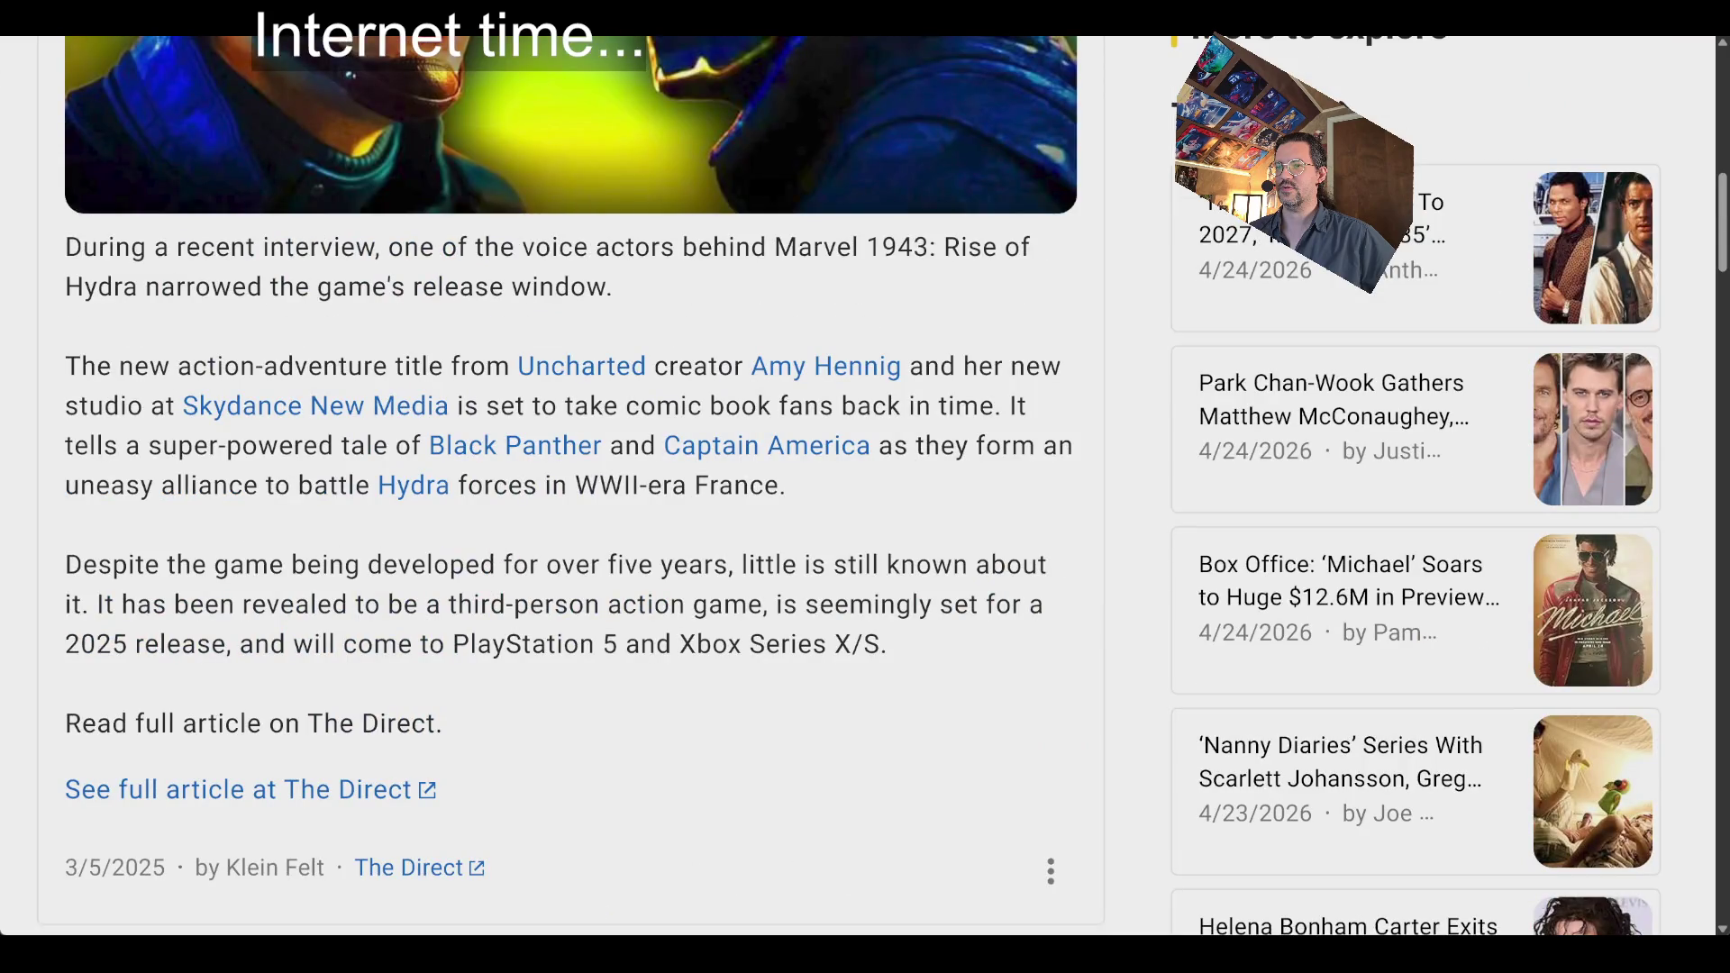
key(ctrl+w)
scroll(145, 637, down, 3)
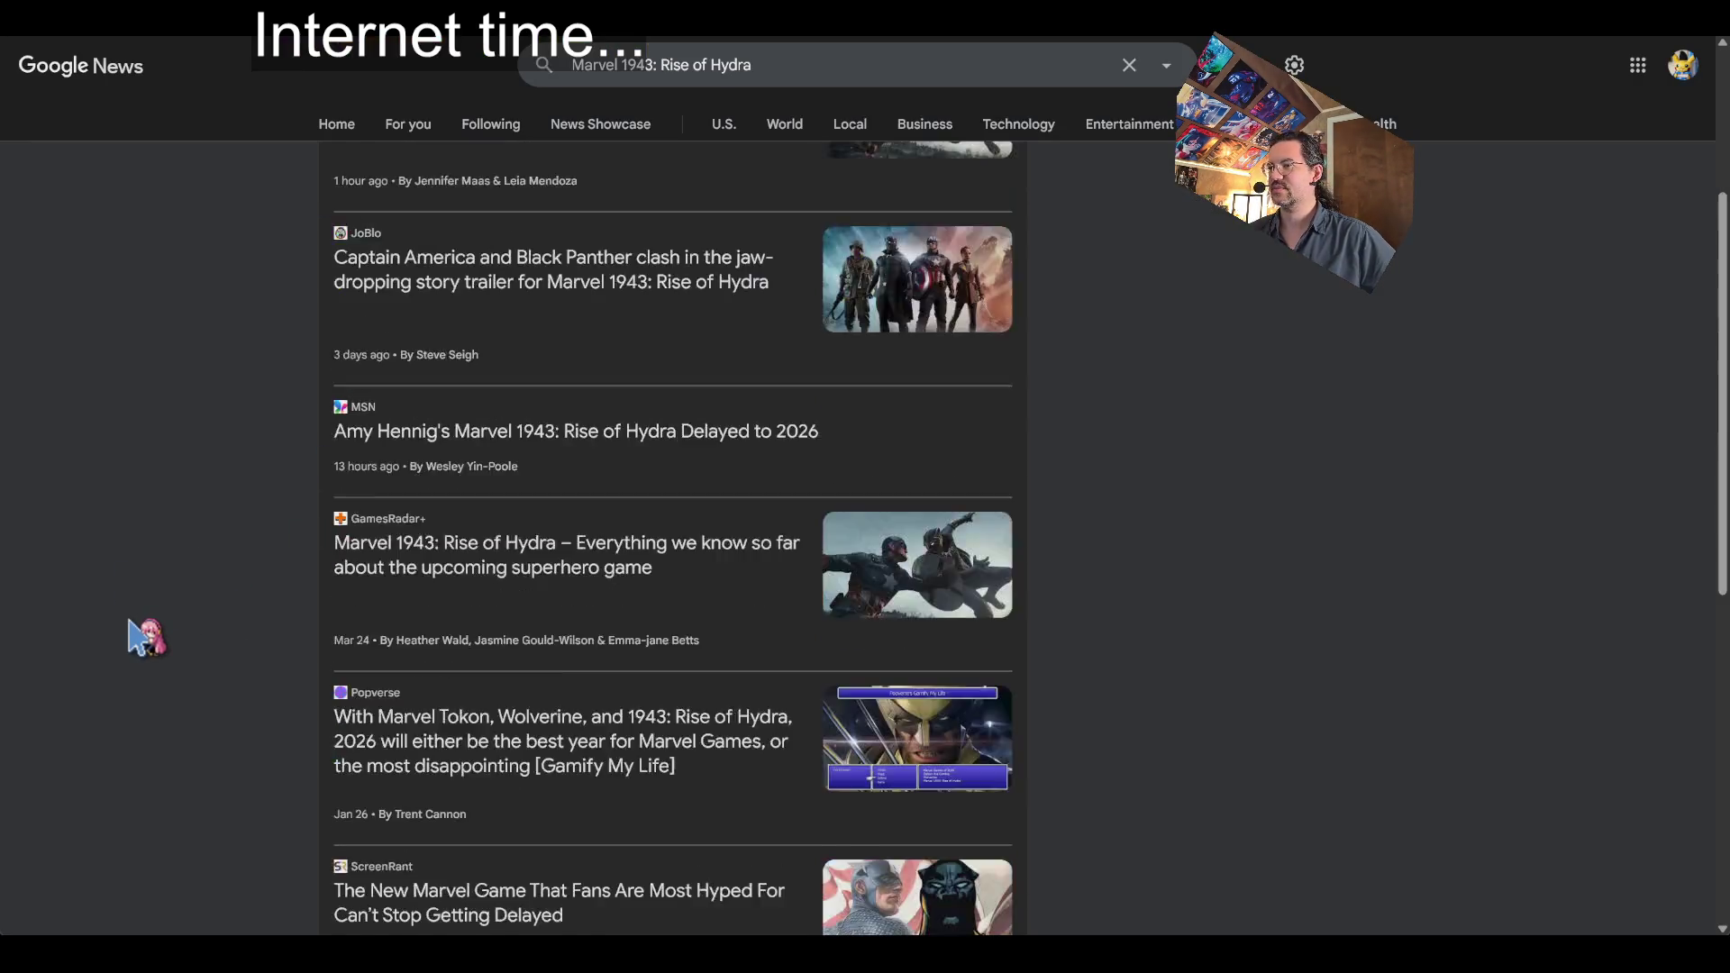
Go back to the Google News home briefing page
key(alt+Left)
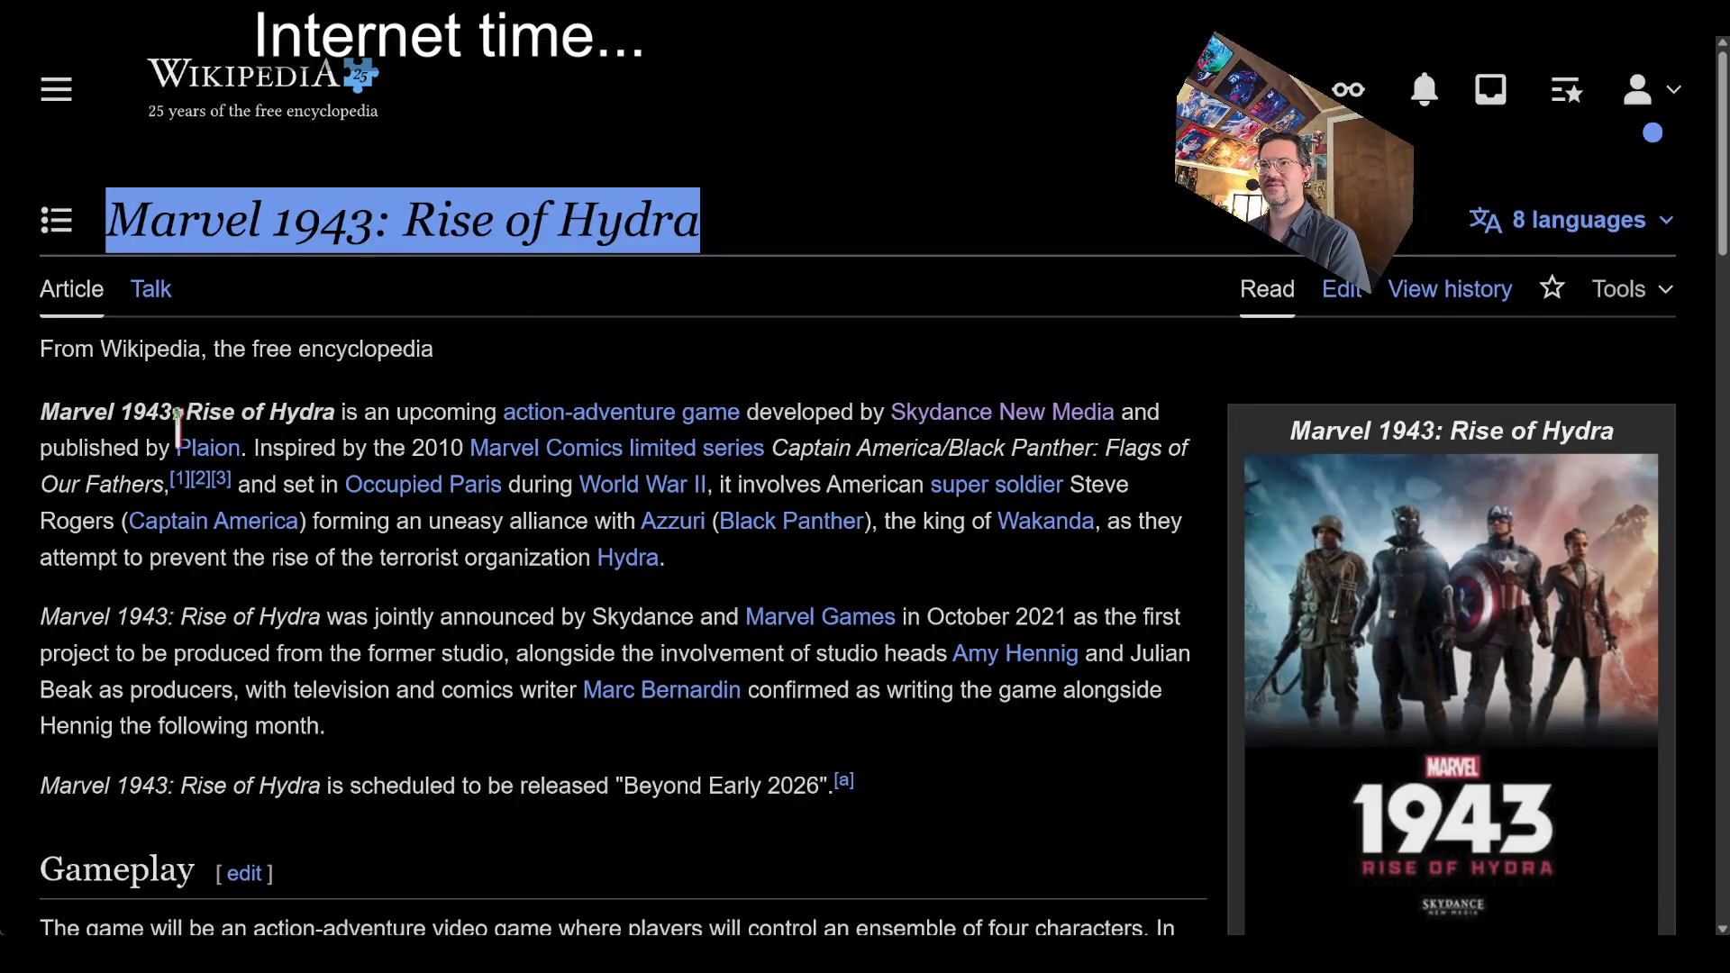
Read the Marvel 1943 article's Development, Release and Notes sections
click(707, 359)
scroll(950, 463, down, 8)
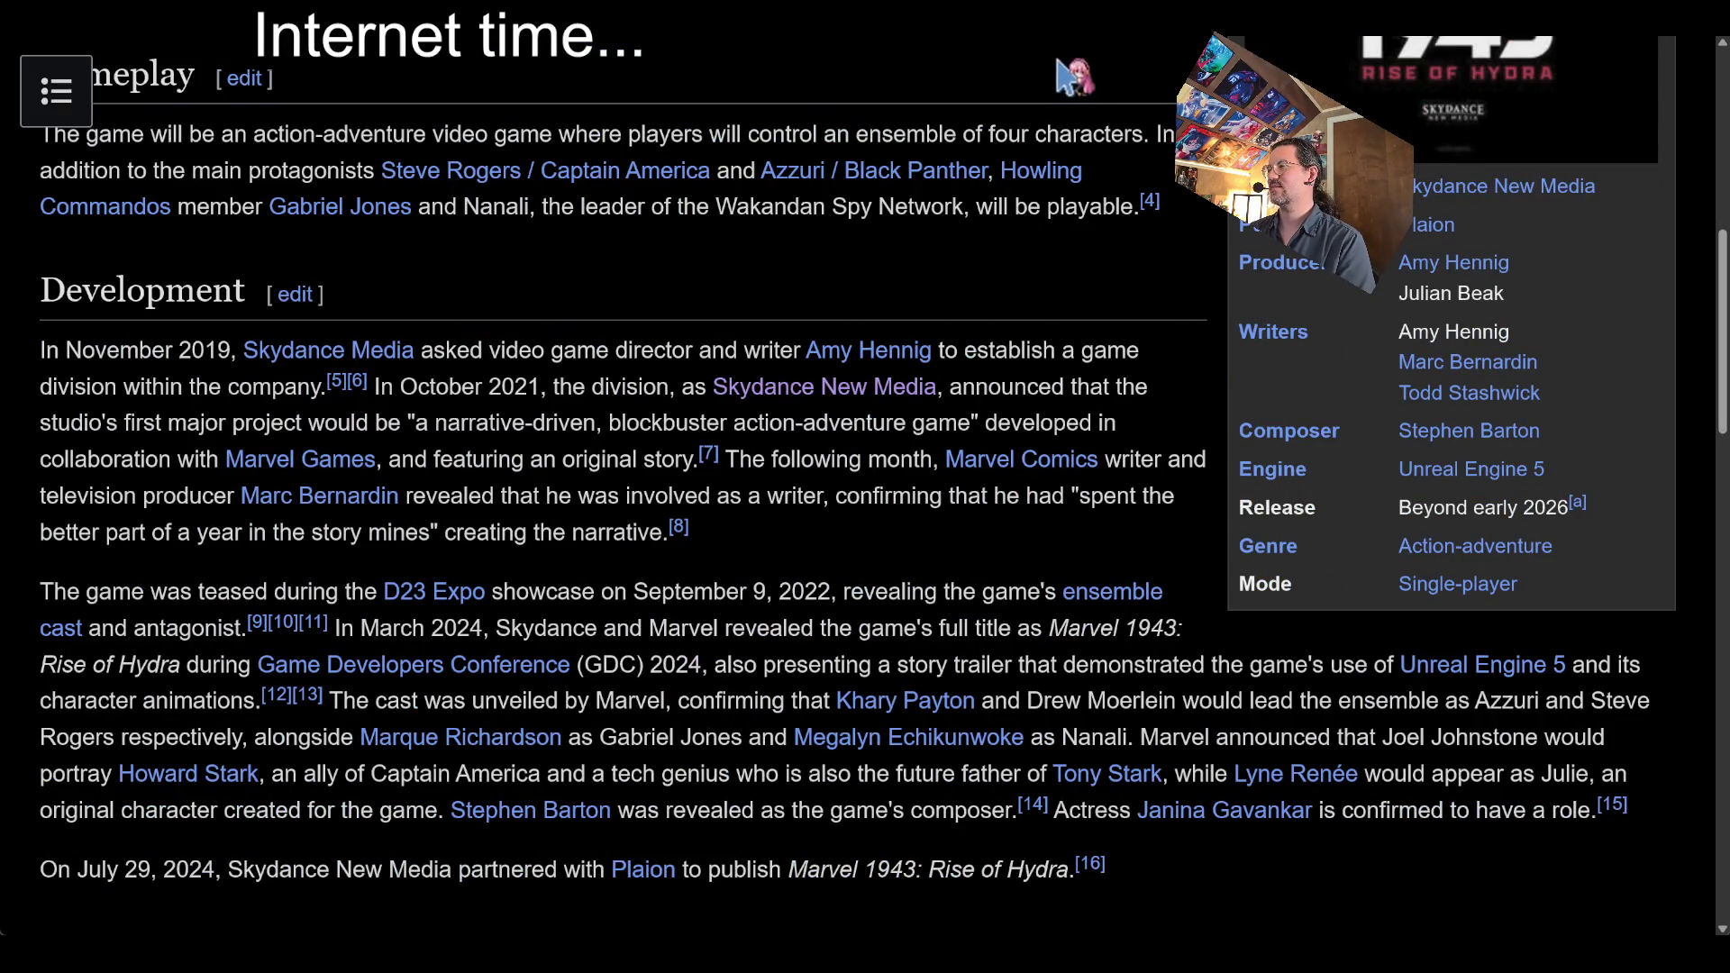
drag(1090, 91, 1127, 847)
click(1132, 857)
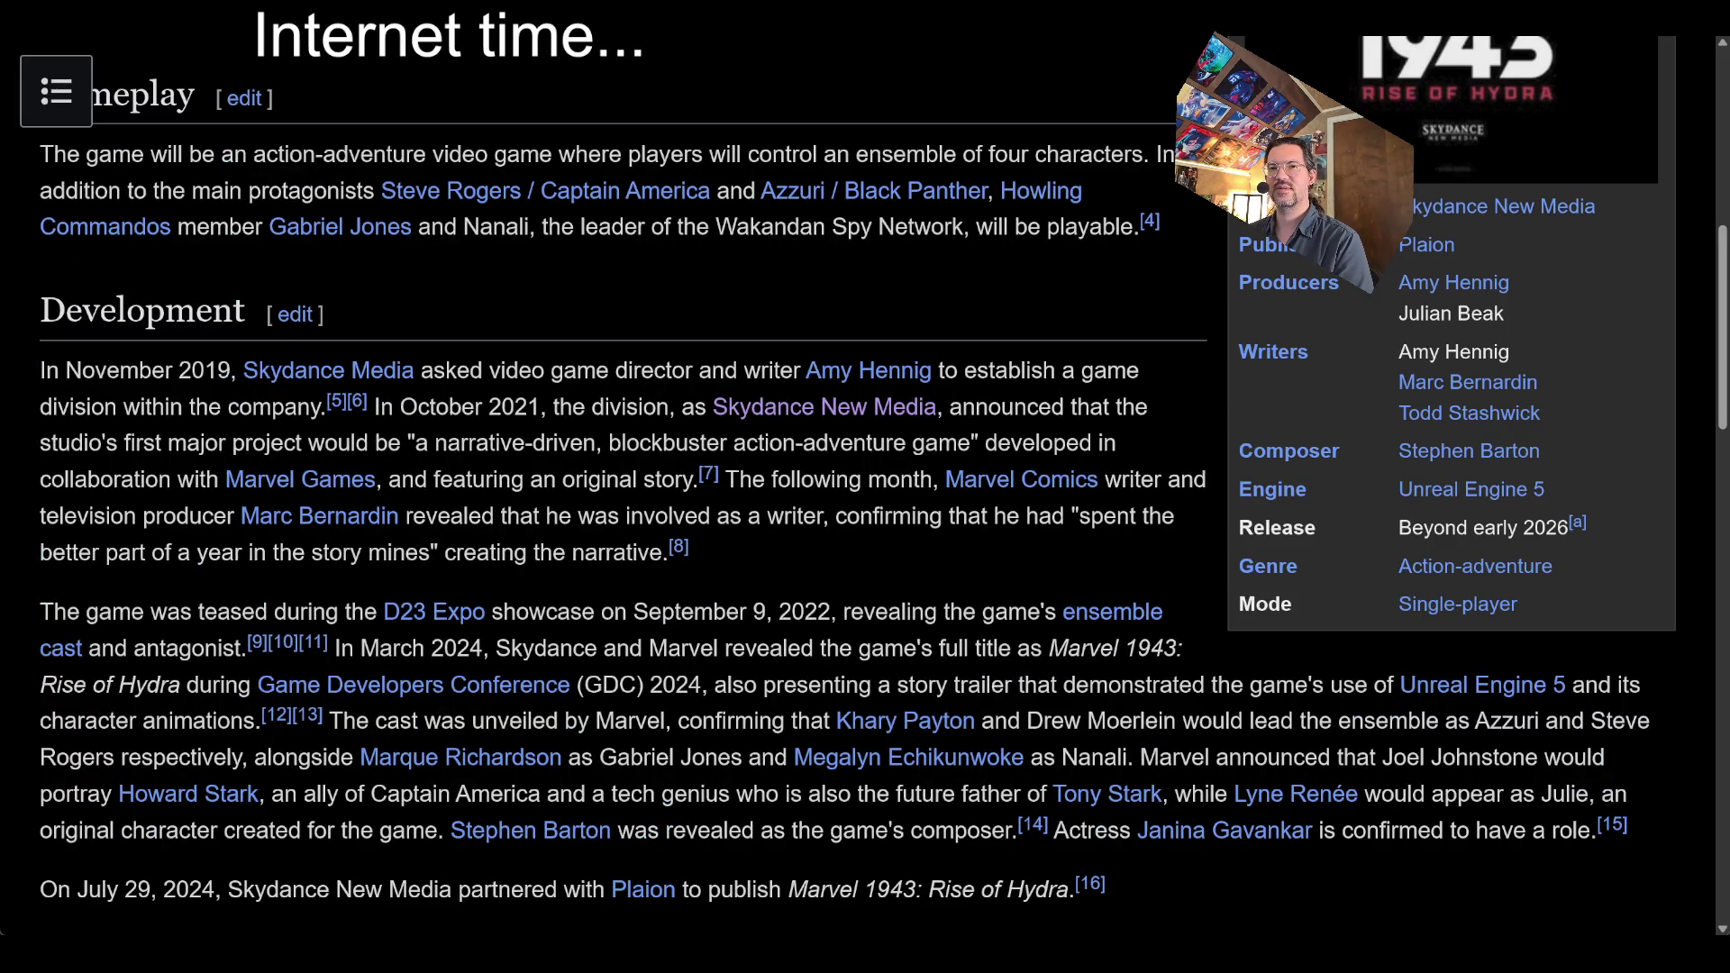
scroll(621, 585, down, 2)
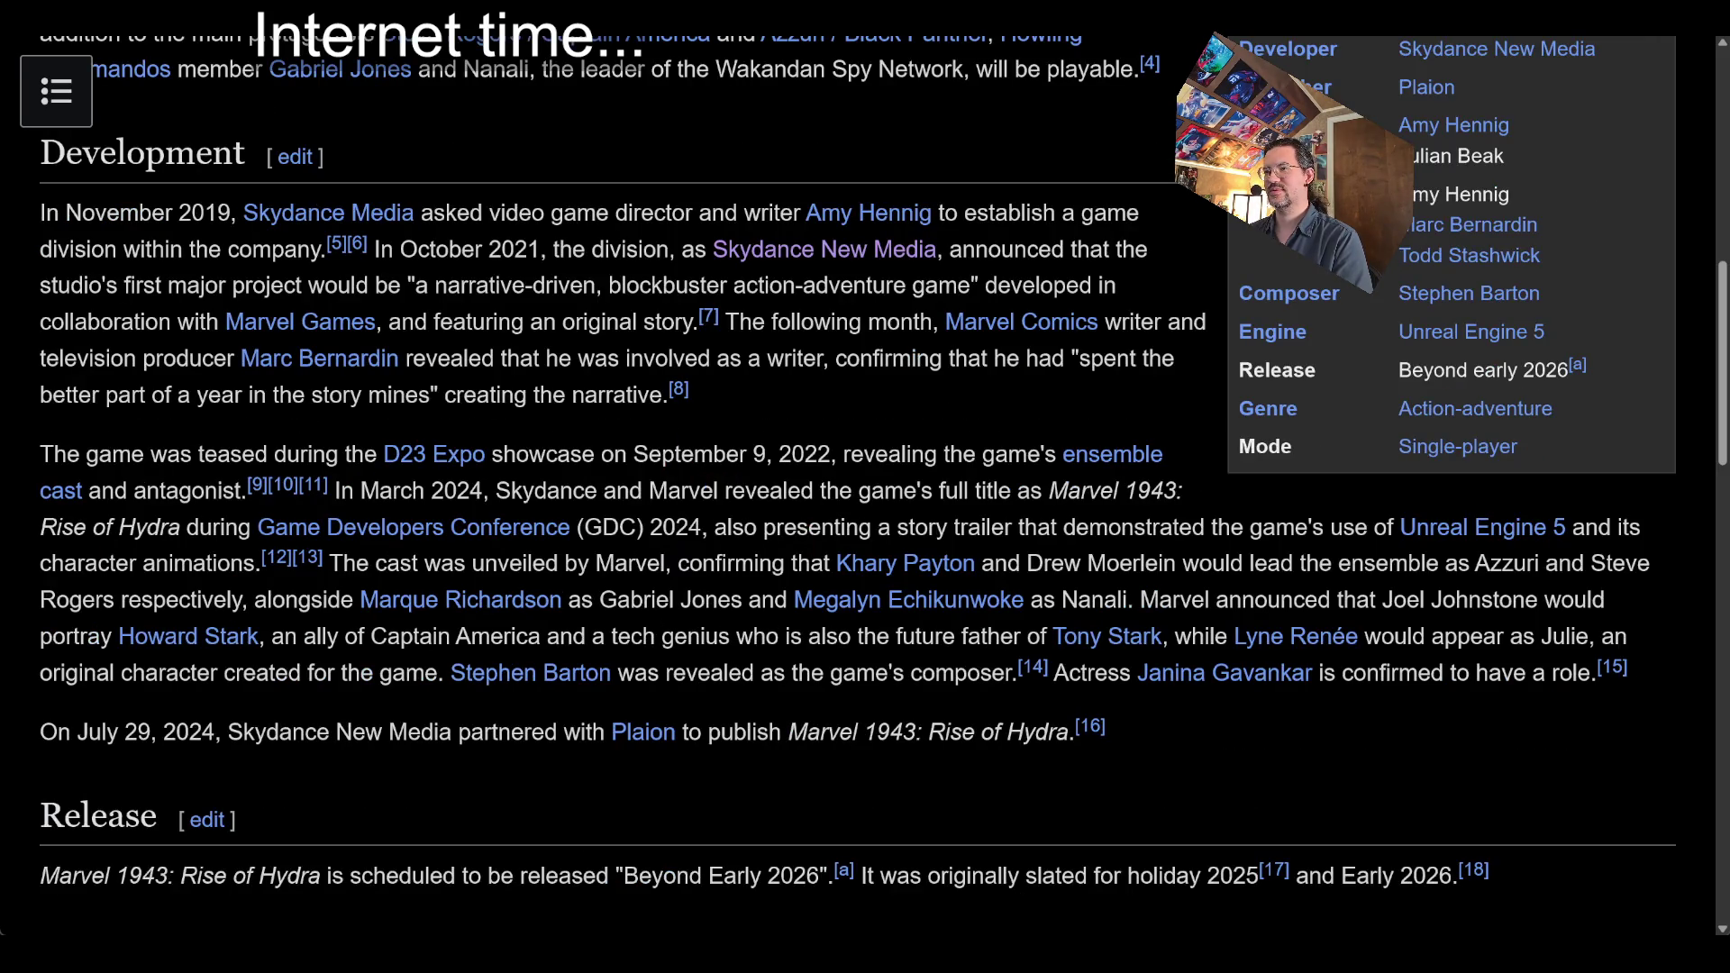
scroll(728, 567, down, 3)
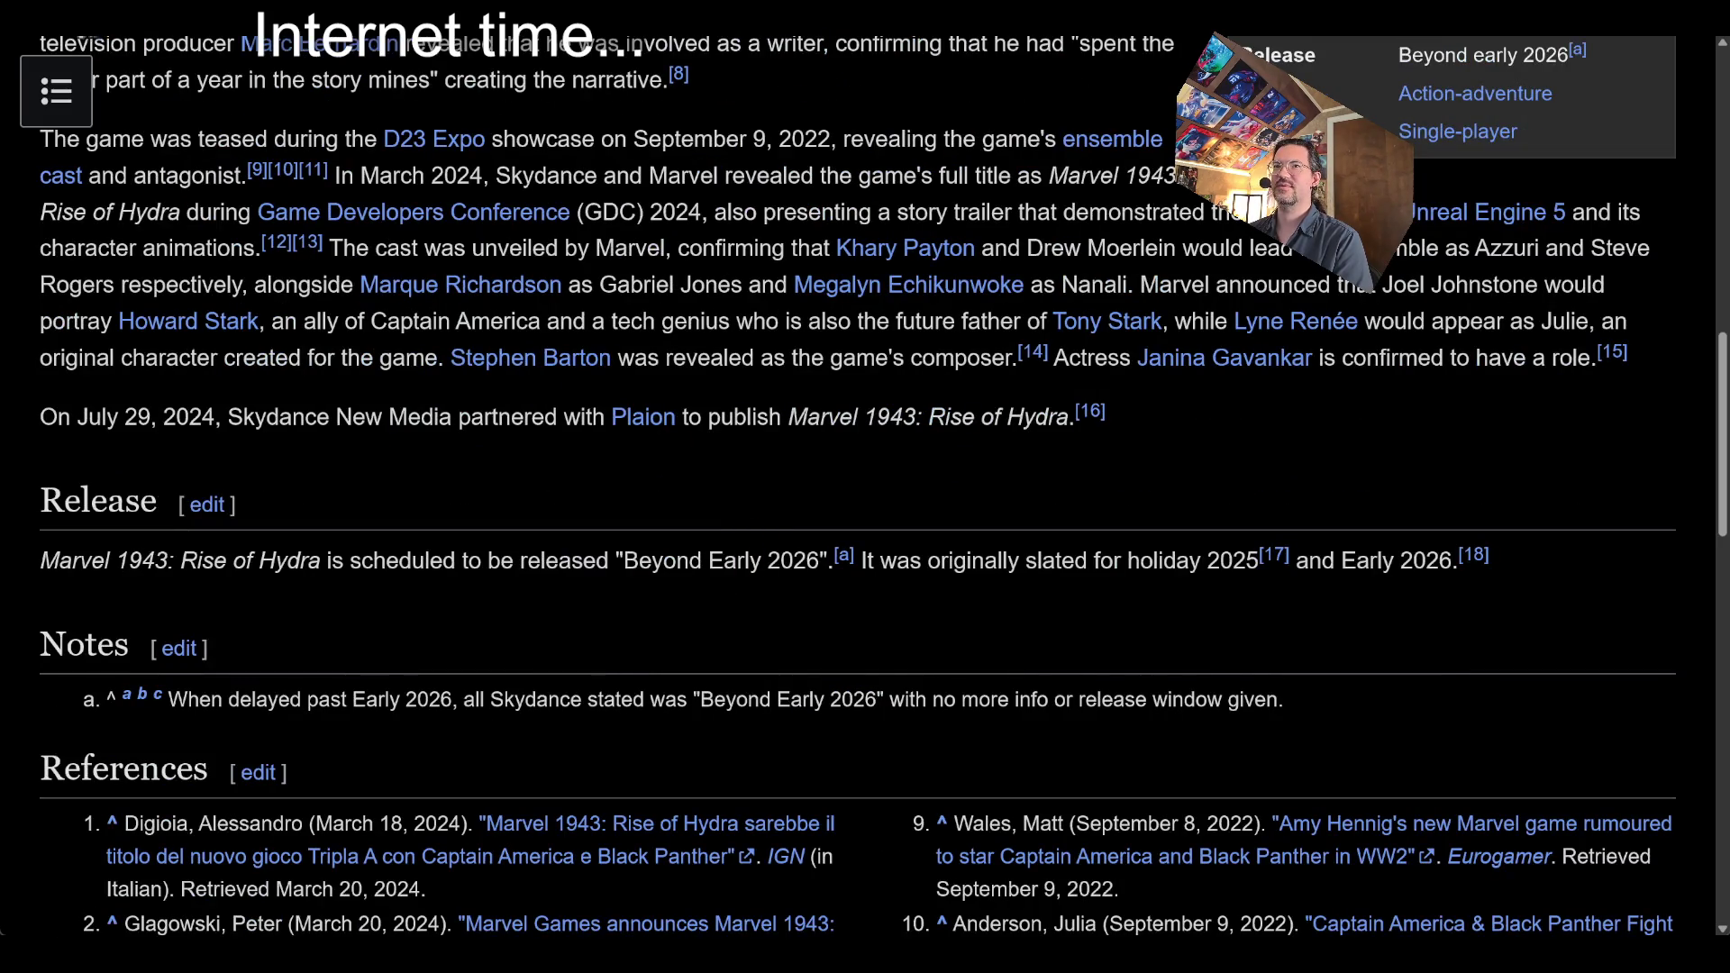
Return to the Skydance New Media article and scroll up to its games tables
key(alt+Left)
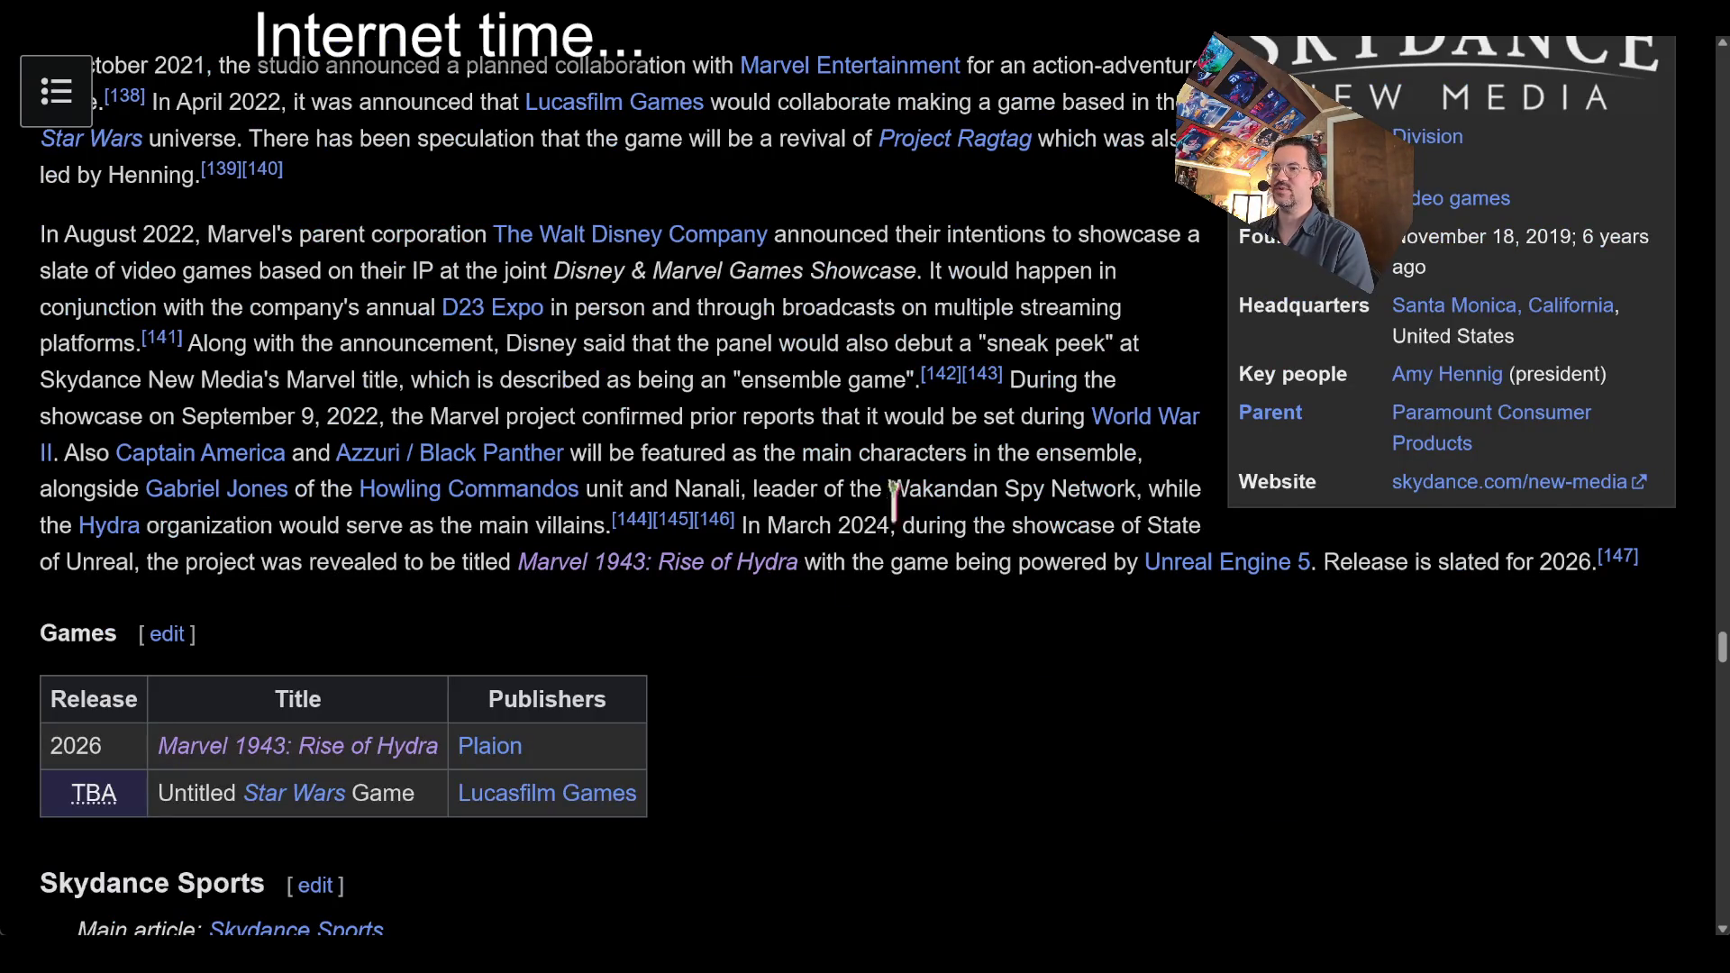
scroll(676, 700, down, 2)
scroll(772, 698, up, 4)
scroll(772, 402, up, 2)
scroll(772, 402, down, 2)
scroll(773, 402, up, 2)
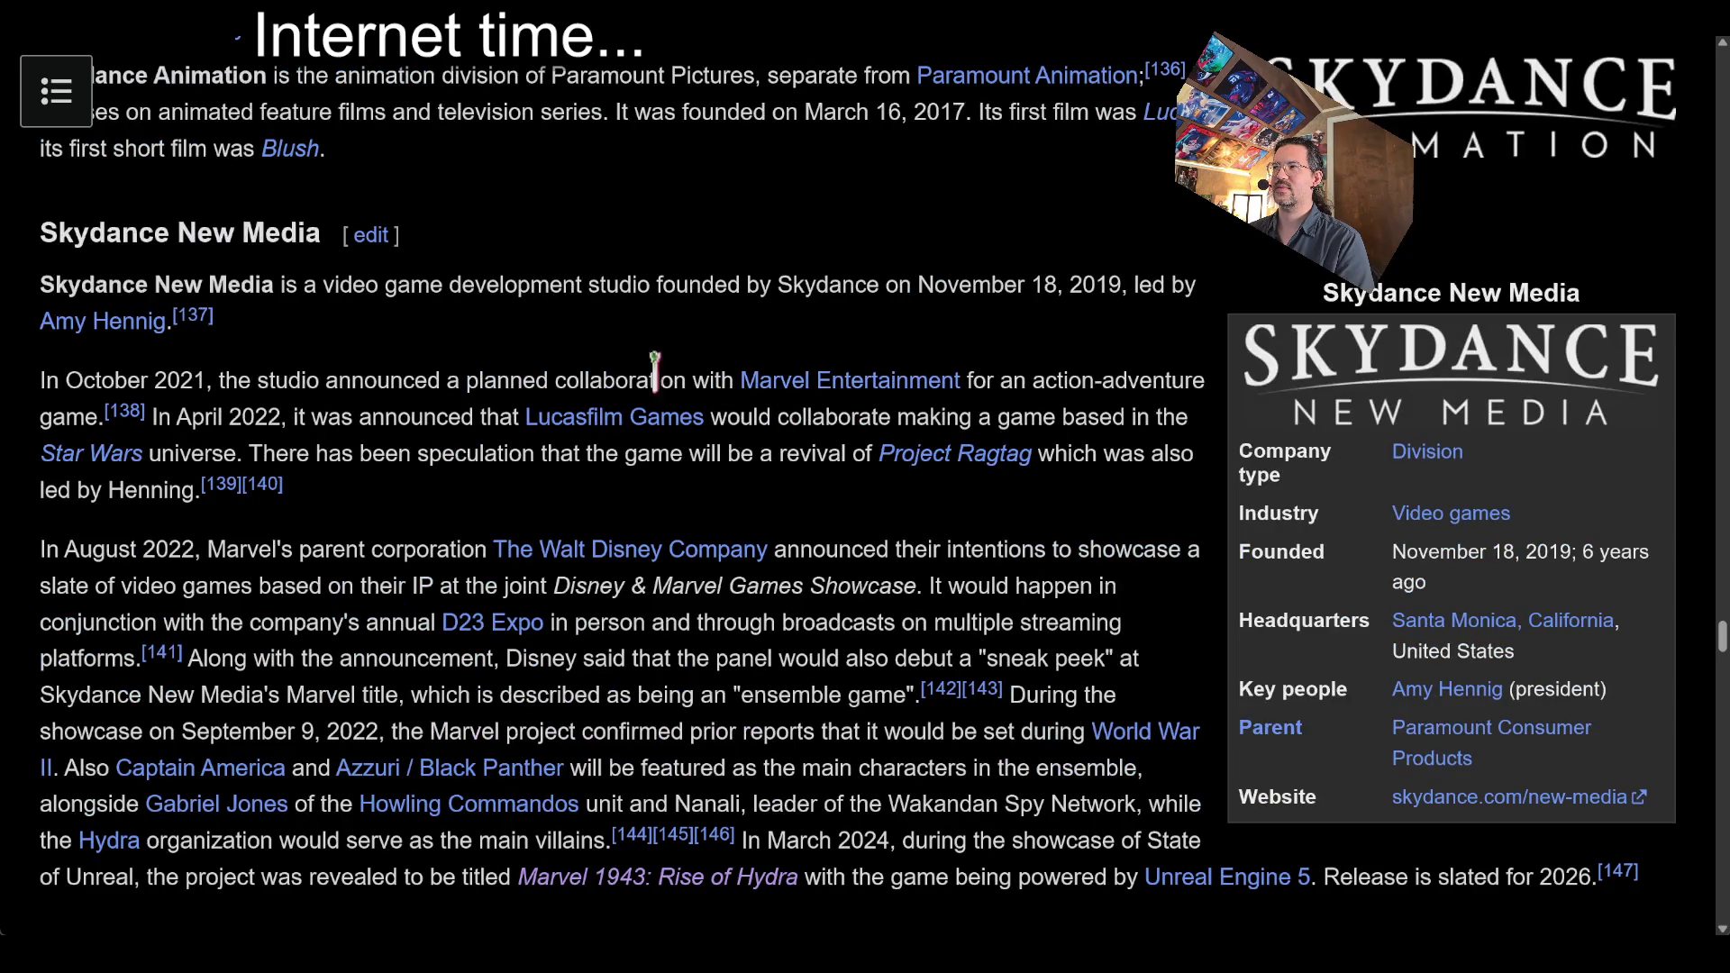
scroll(550, 247, up, 2)
scroll(662, 238, up, 4)
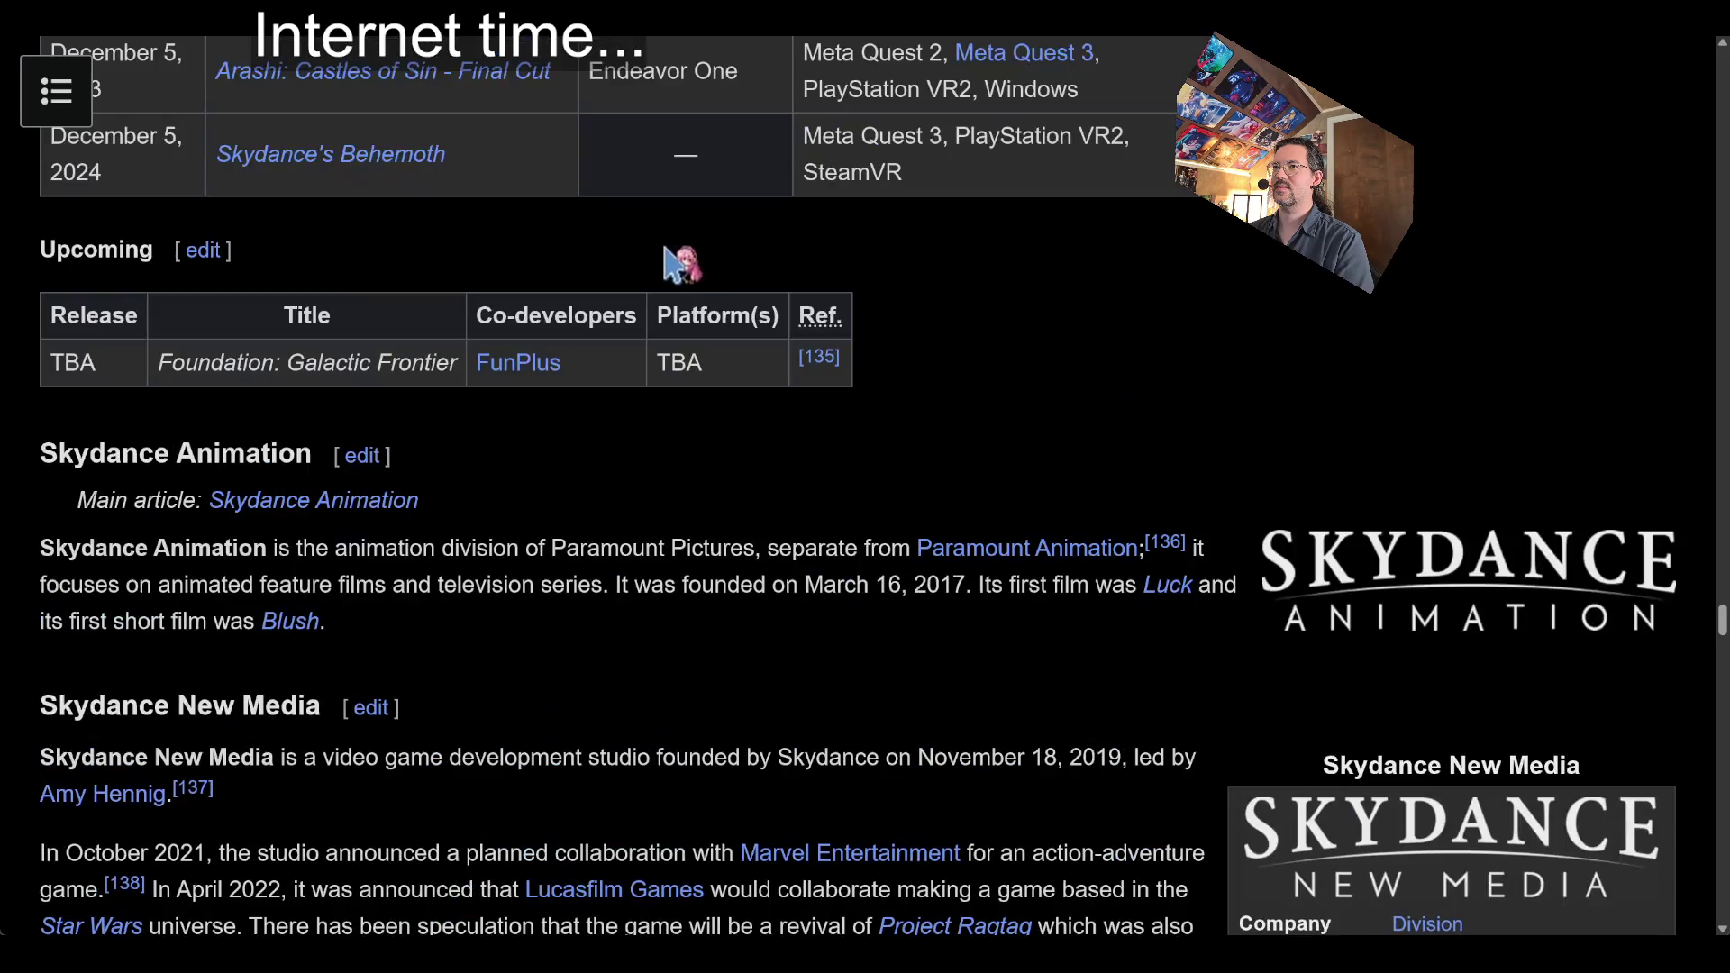
scroll(460, 441, up, 6)
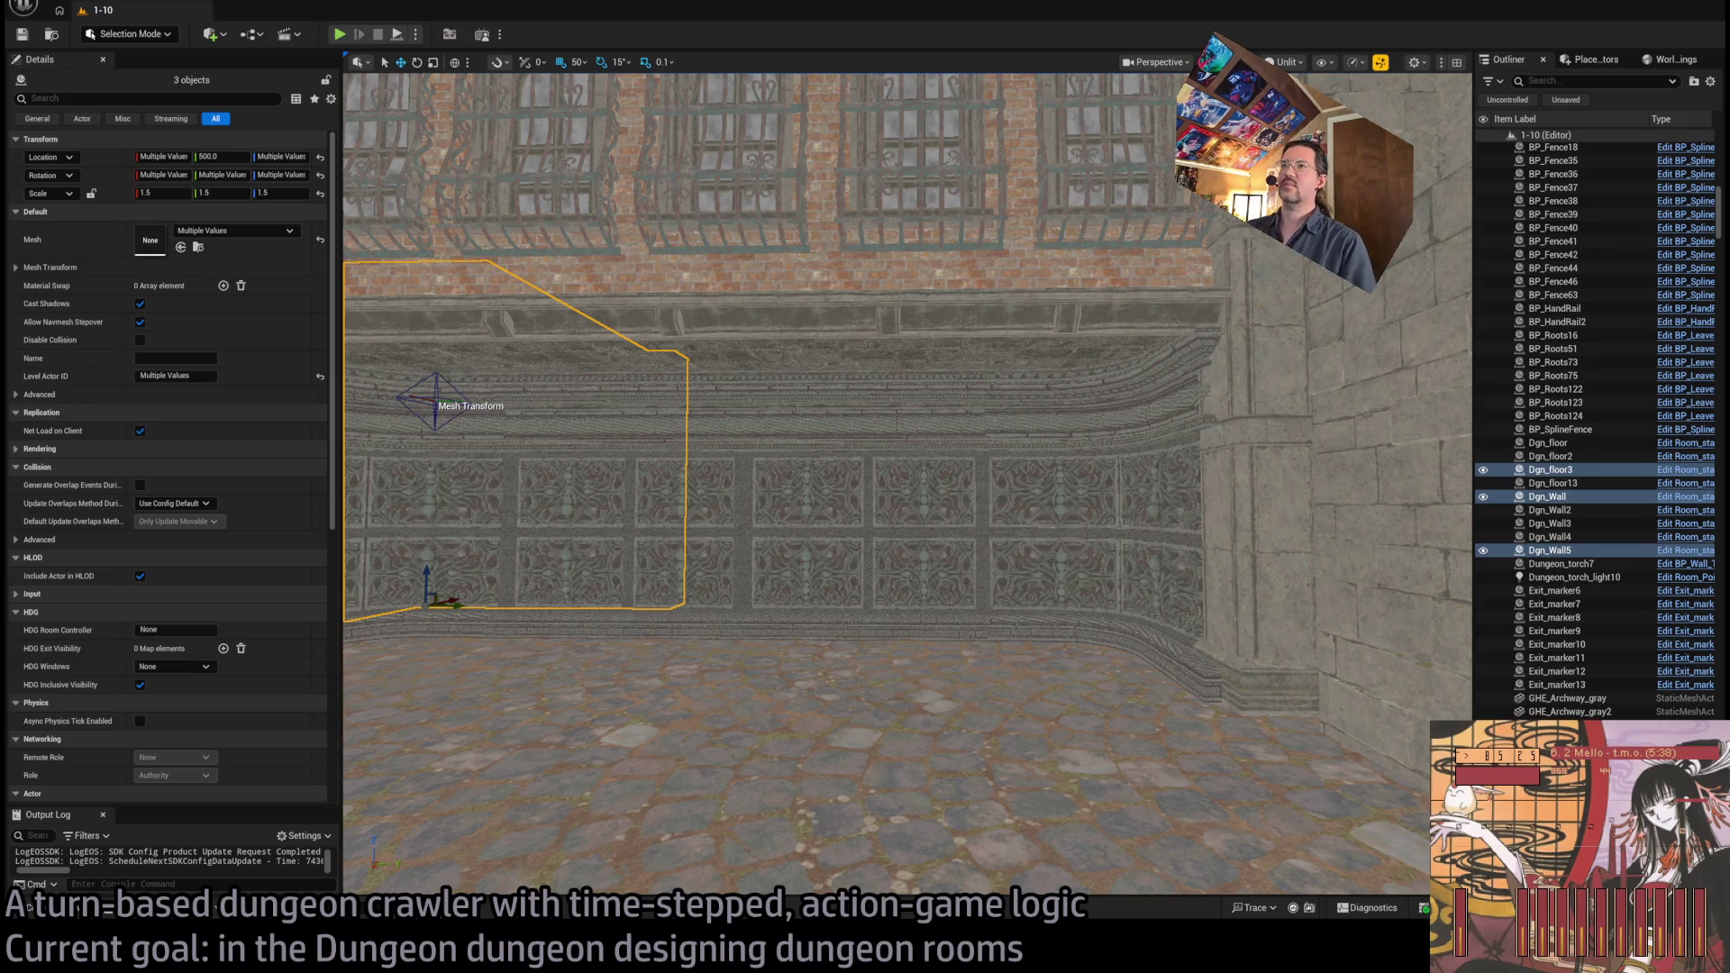
Select the floor piece, the ornate back wall pieces, the top trims and the right-hand wall piece together
click(868, 402)
mouse_move(1005, 485)
mouse_down()
mouse_move(901, 491)
mouse_move(982, 486)
mouse_move(955, 478)
mouse_move(919, 523)
mouse_up()
mouse_move(540, 558)
mouse_down()
mouse_move(405, 598)
mouse_move(374, 564)
mouse_move(573, 400)
mouse_up()
click(664, 396)
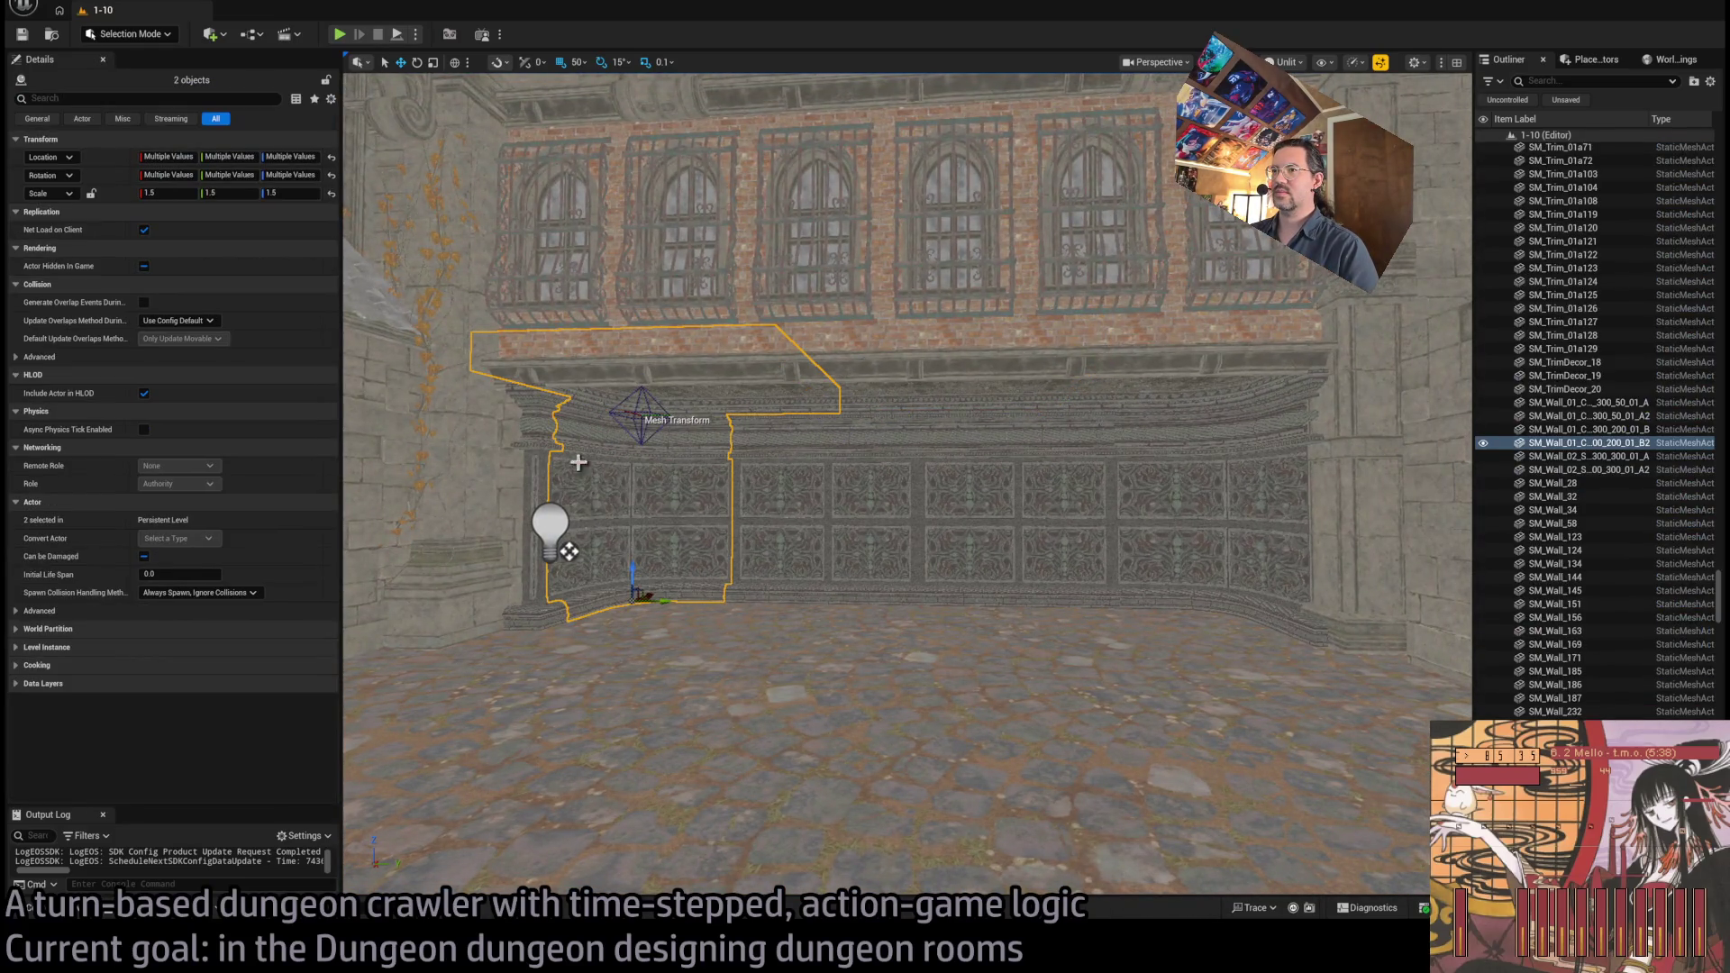
ctrl+click(555, 420)
ctrl+click(770, 456)
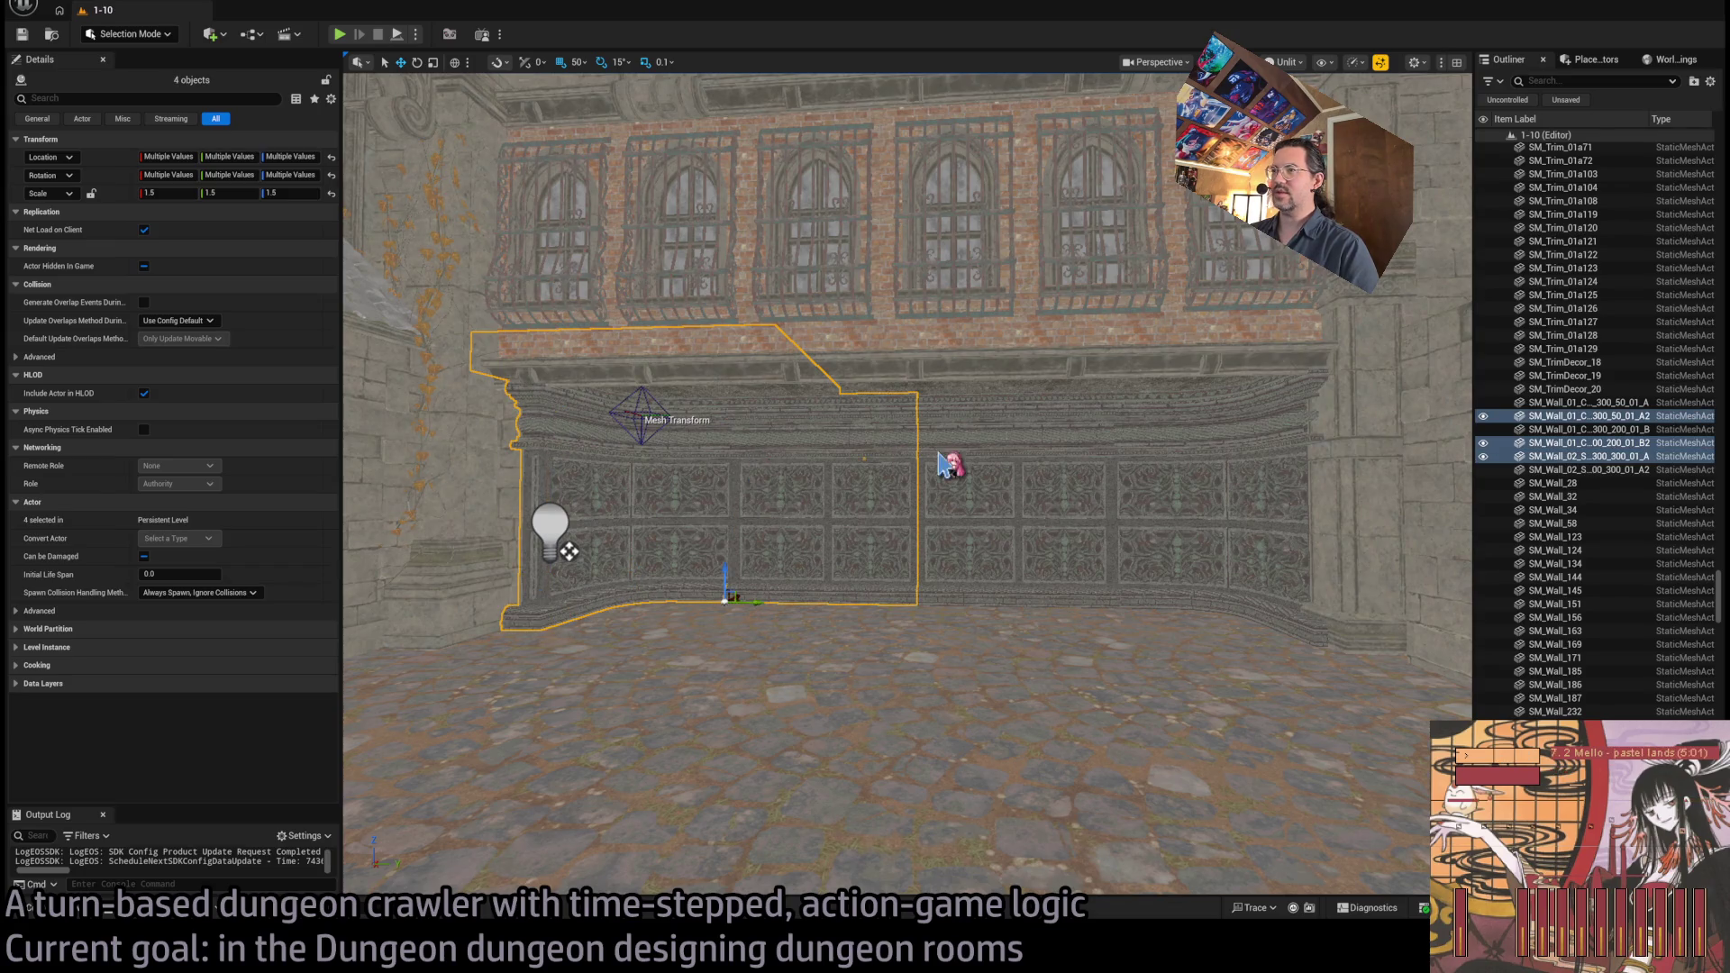
ctrl+click(948, 464)
ctrl+click(896, 393)
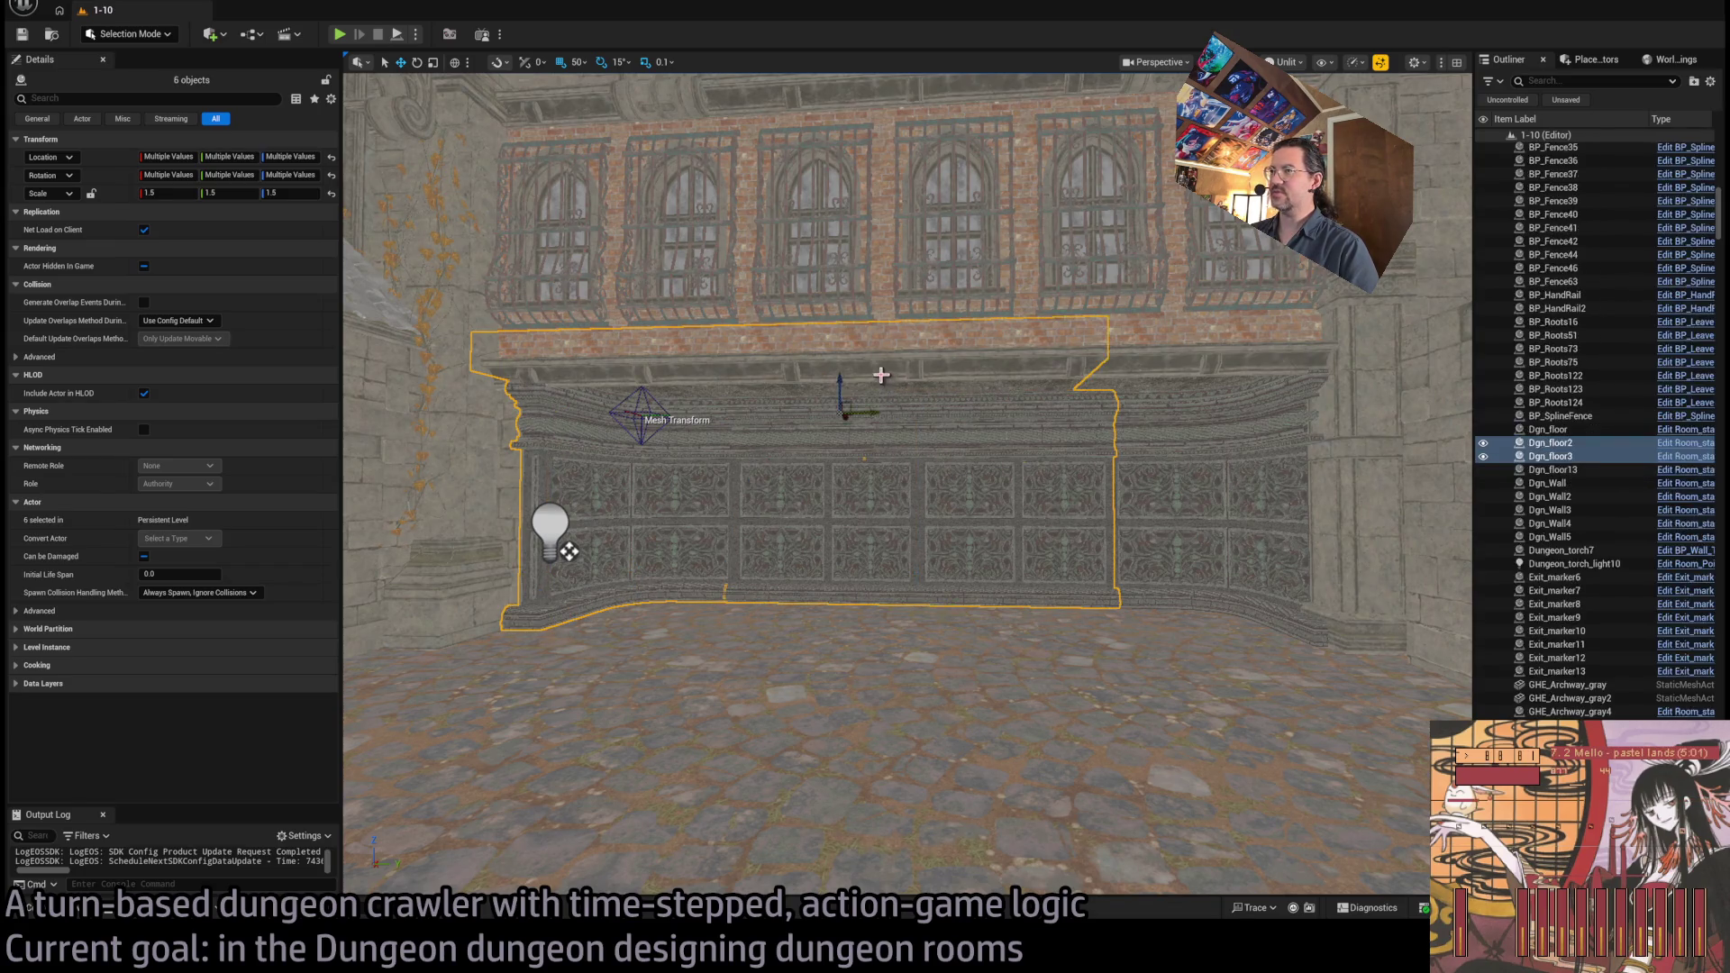
ctrl+click(883, 376)
ctrl+click(737, 374)
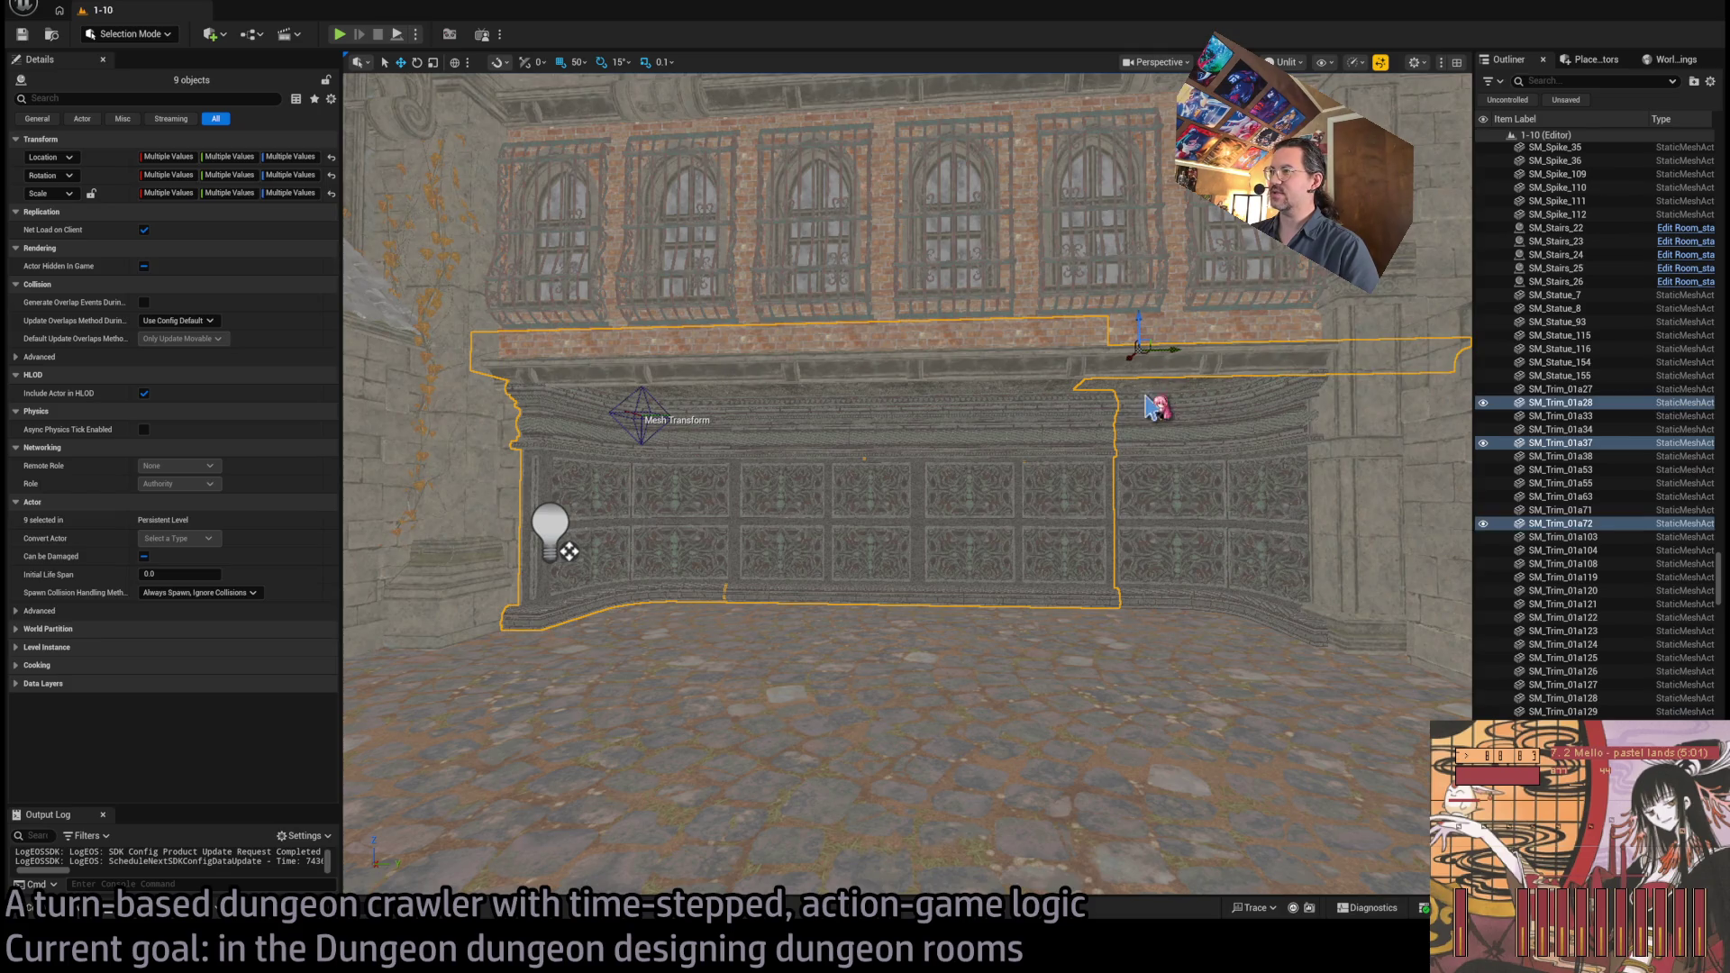
ctrl+click(1147, 387)
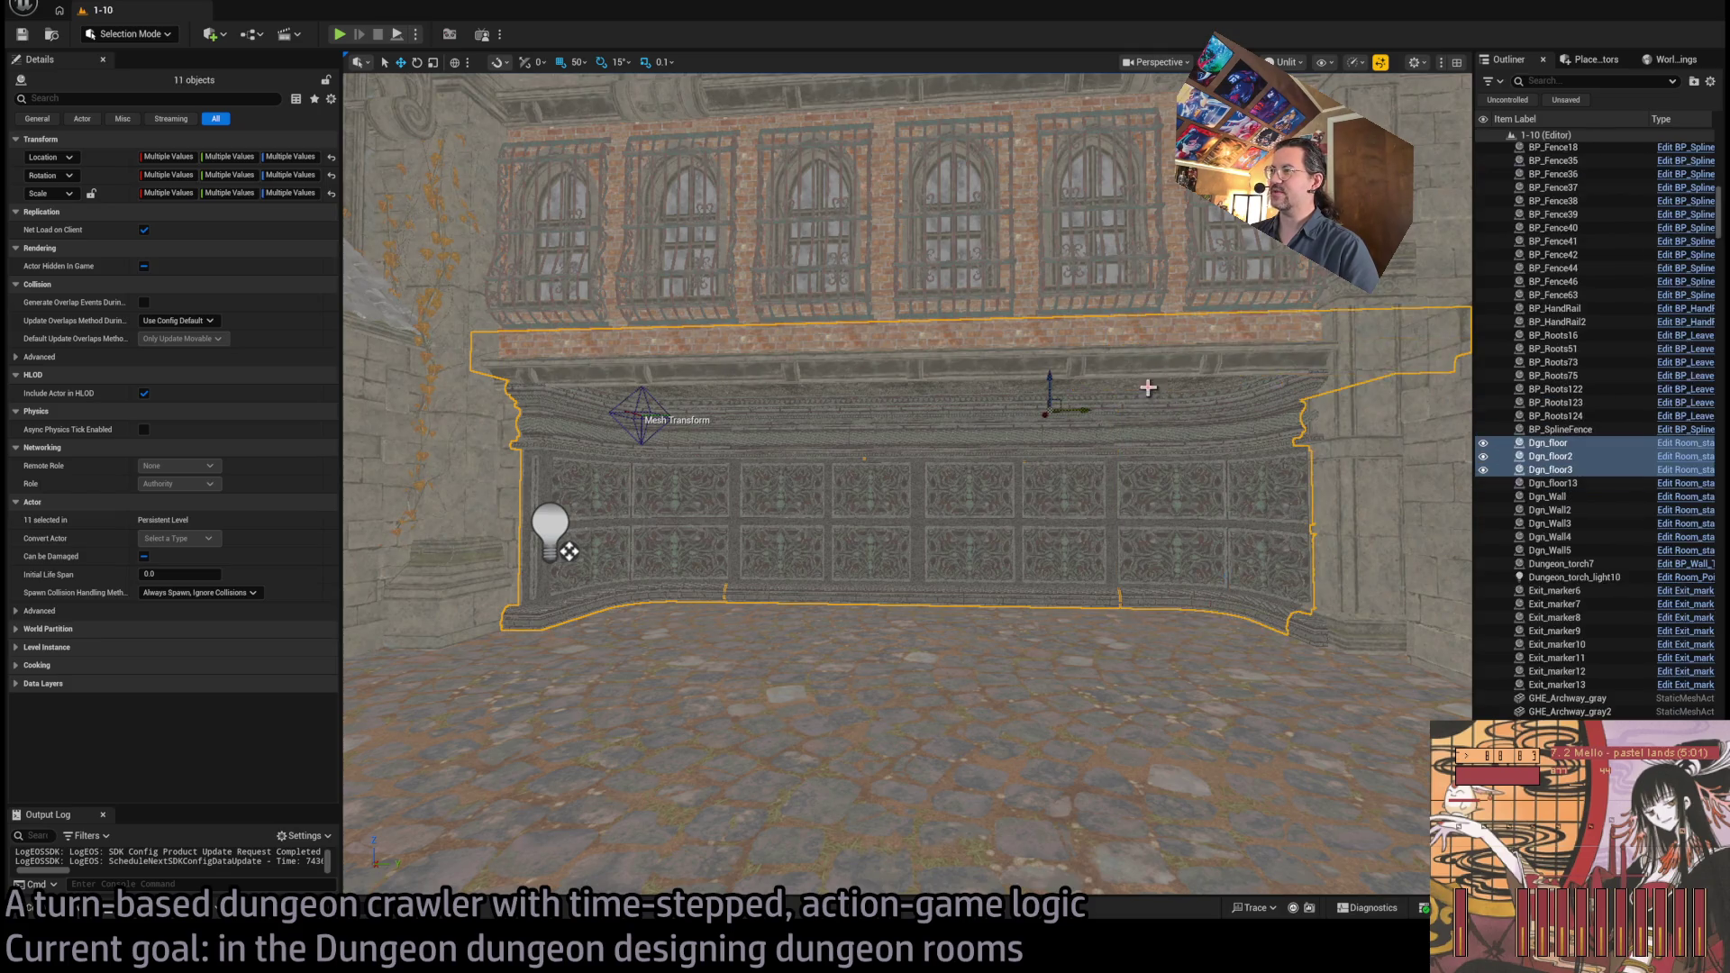
ctrl+click(1308, 431)
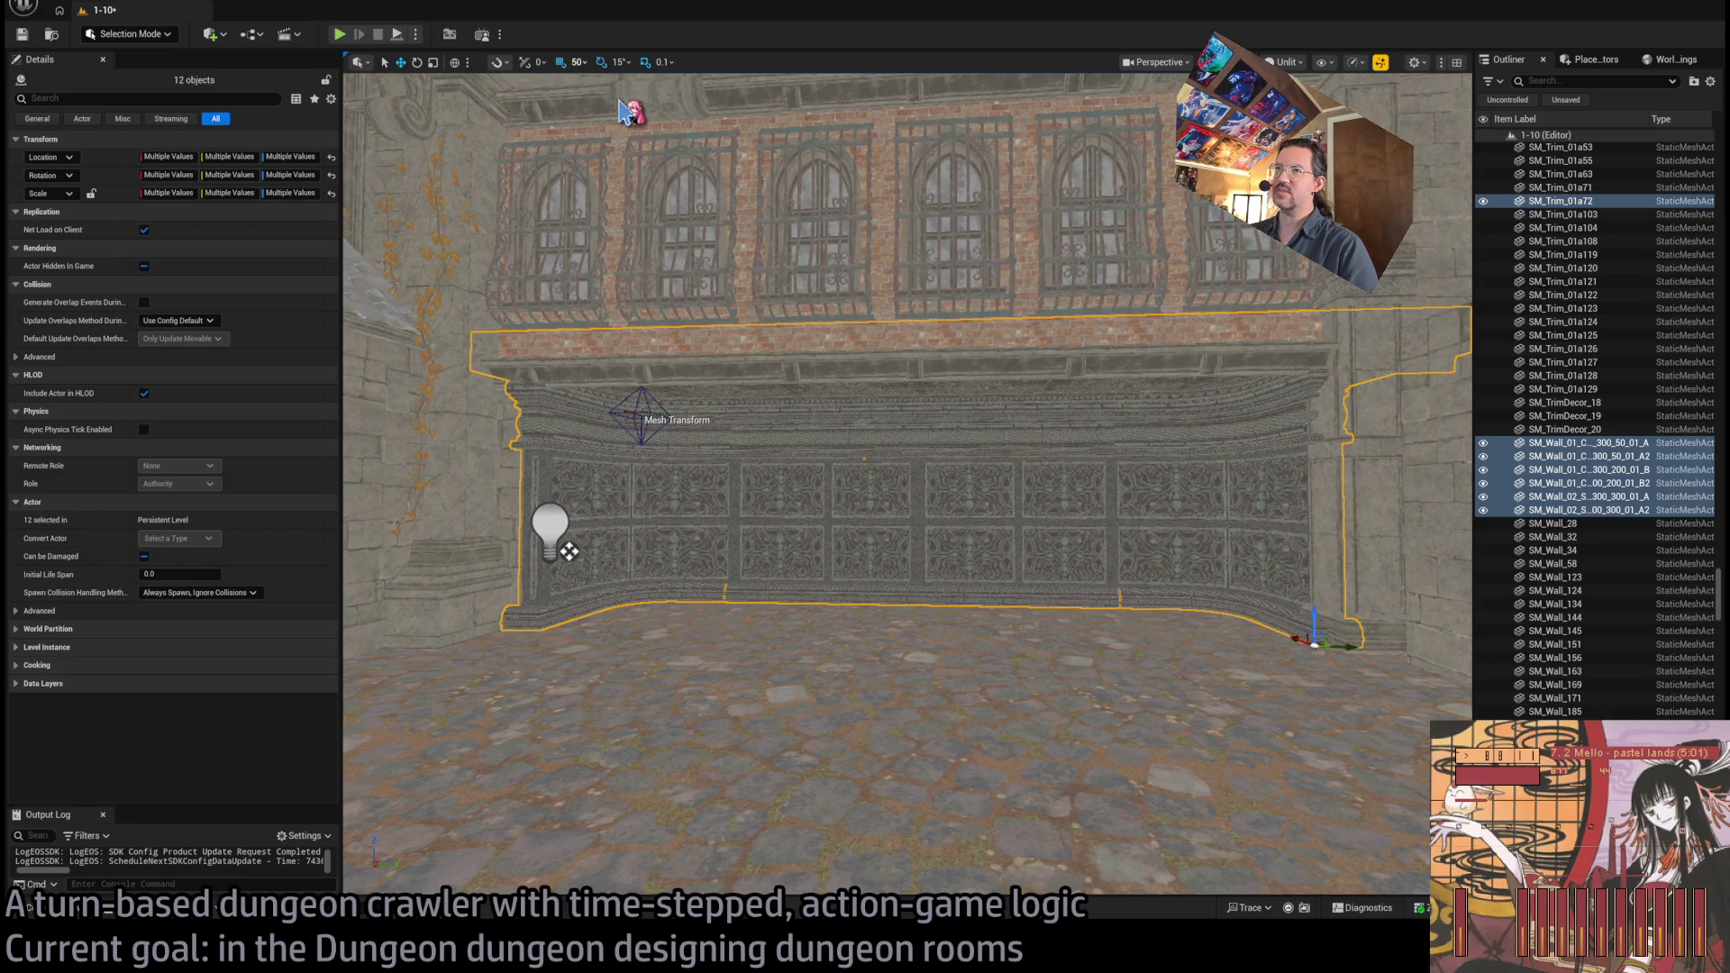
Slide the selected wall pieces slightly to the left along Y
drag(1348, 647, 1314, 657)
key(ctrl+z)
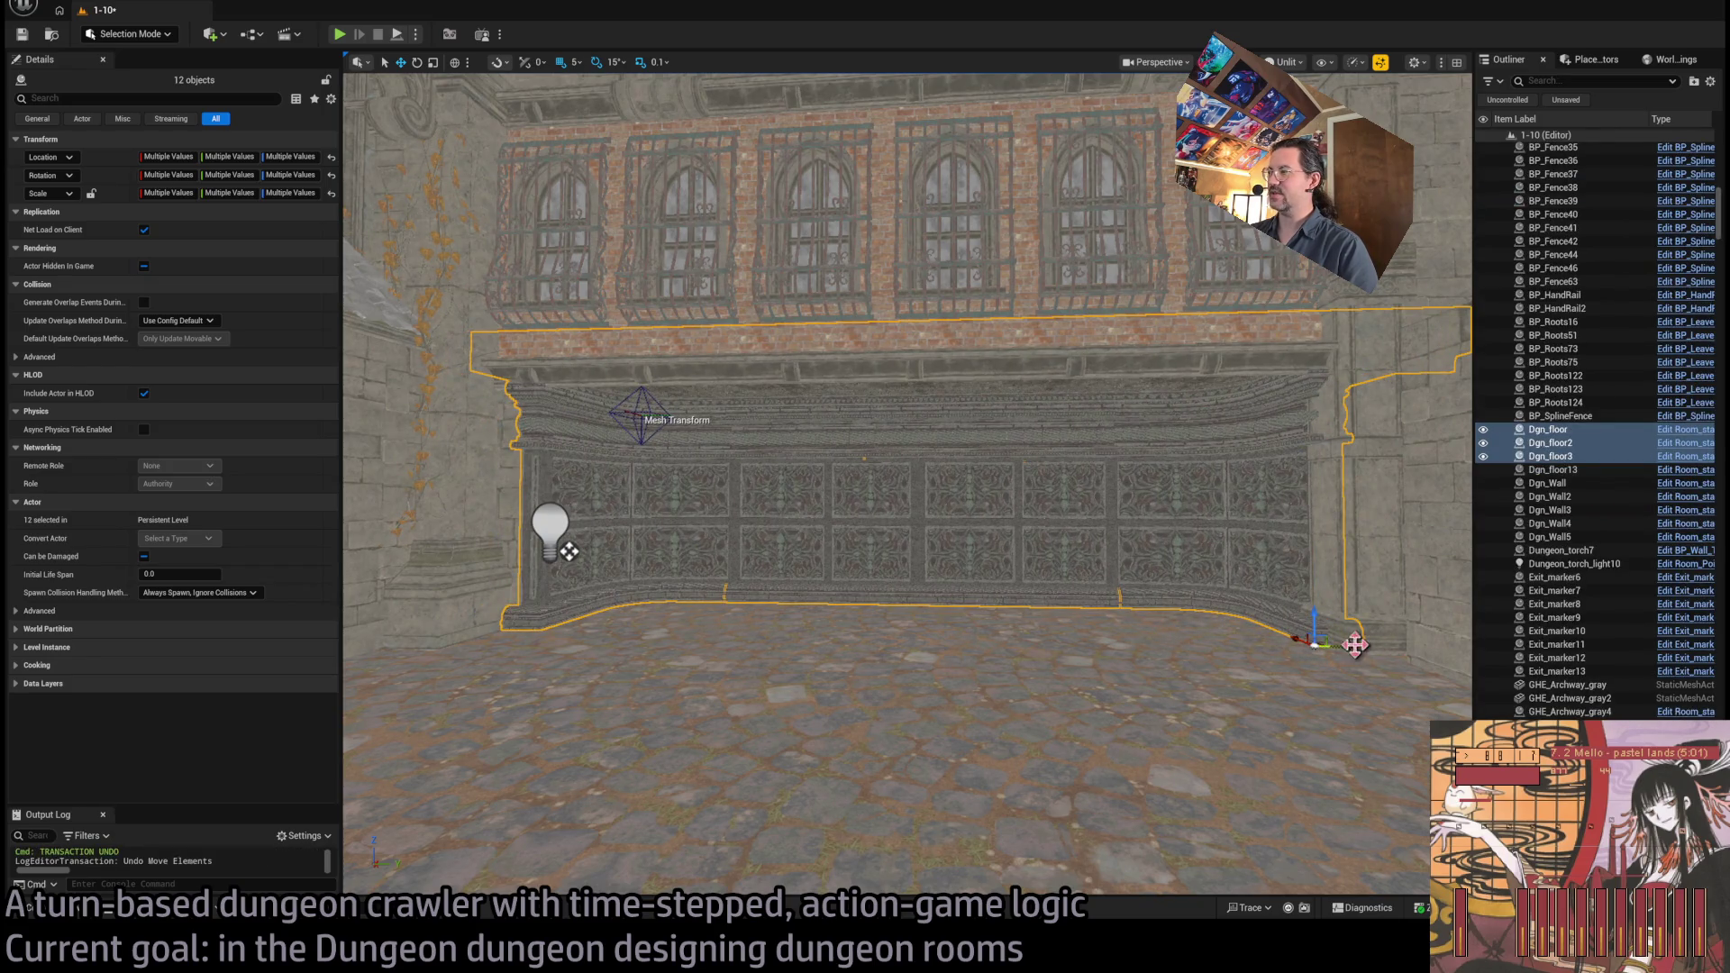
drag(1336, 650, 1321, 657)
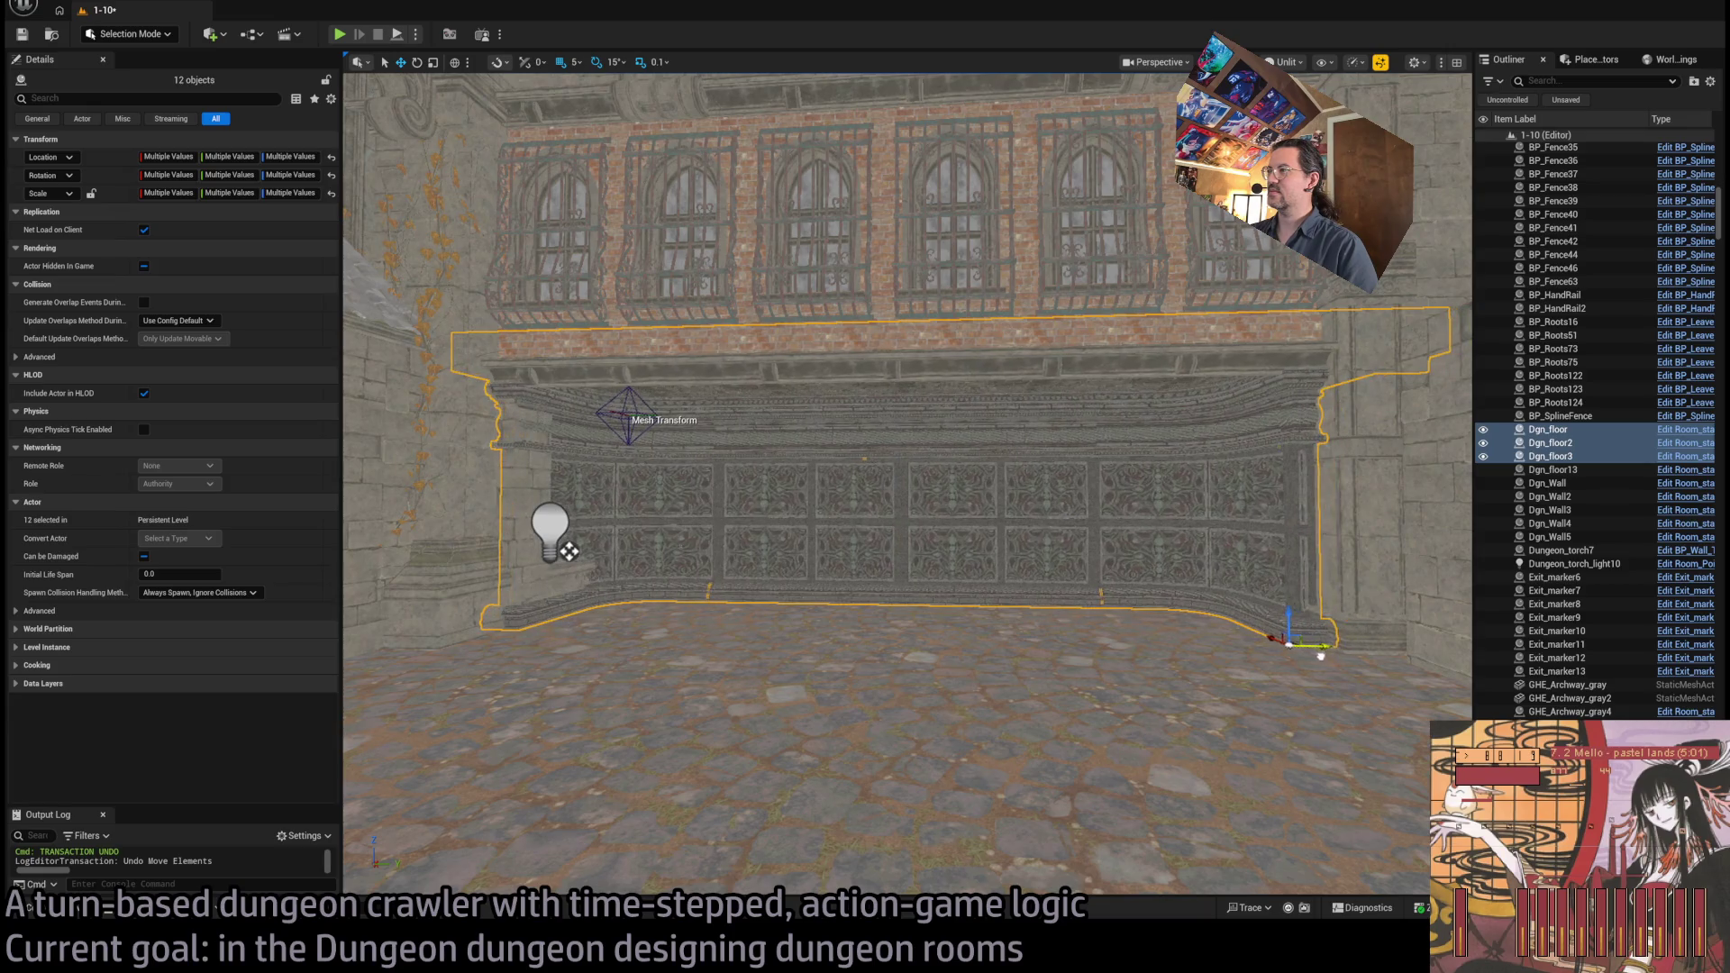
Delete the SM_Wall_58 wall piece beside the archway
mouse_move(1200, 604)
mouse_down()
mouse_move(1193, 550)
mouse_move(1208, 541)
mouse_move(1212, 559)
mouse_up()
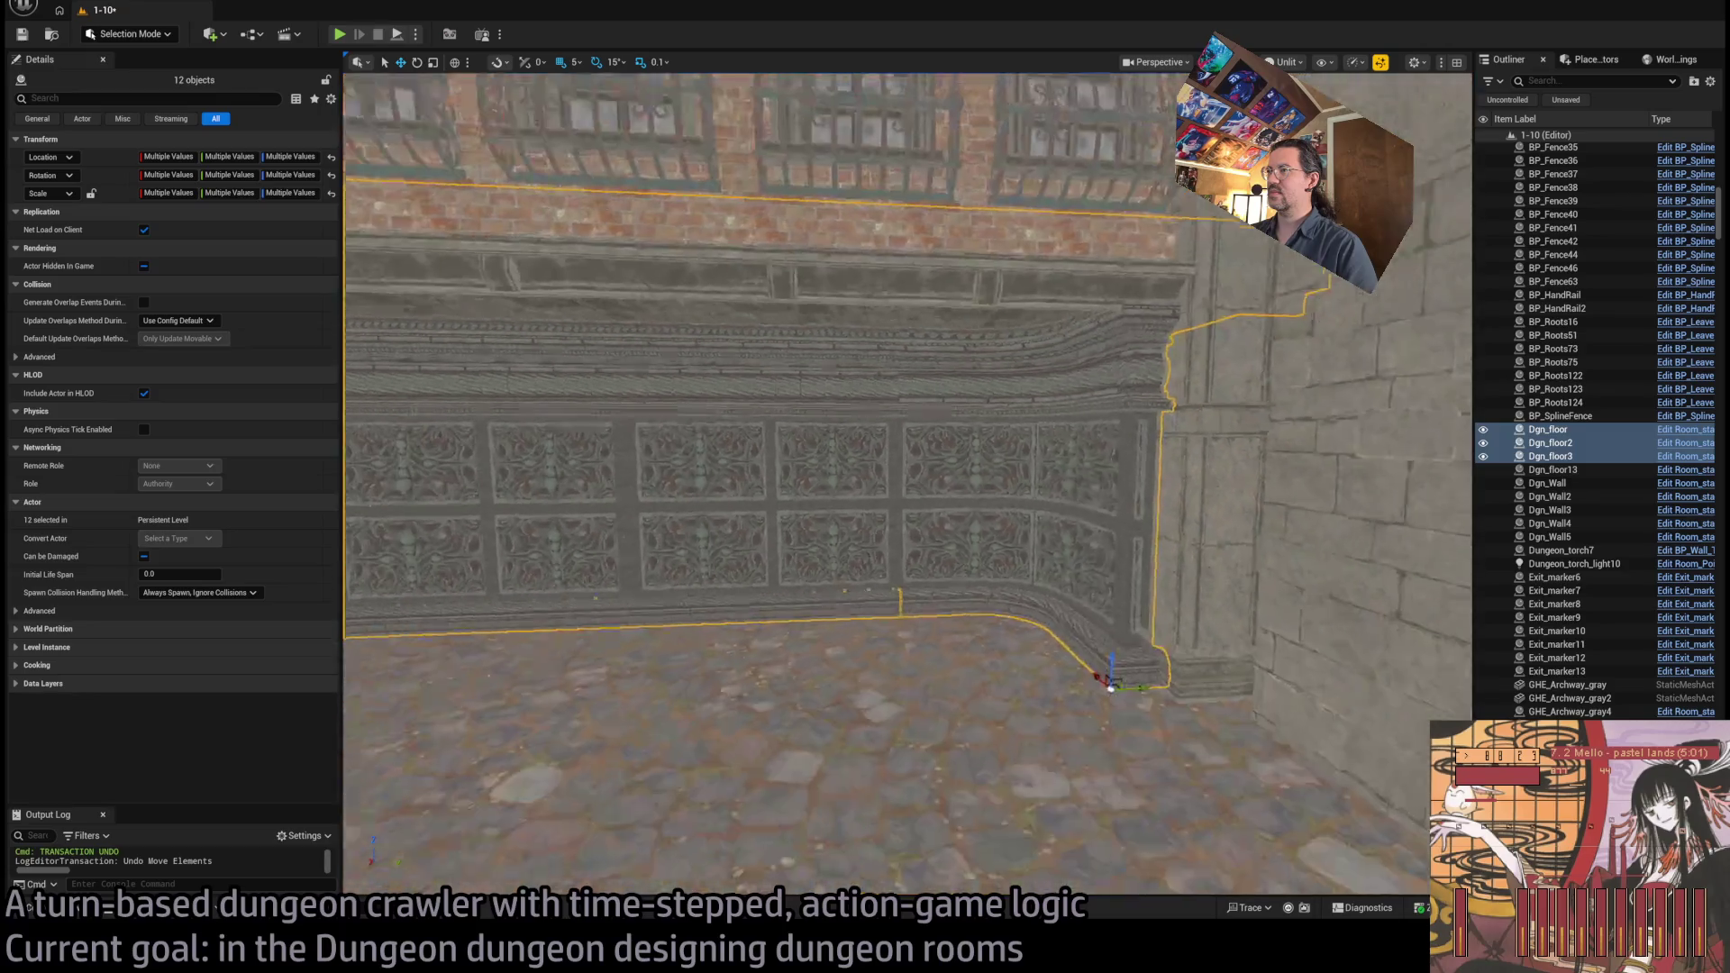
drag(1242, 658, 1242, 674)
mouse_move(1108, 616)
mouse_down()
mouse_move(799, 409)
mouse_move(841, 374)
mouse_move(896, 560)
mouse_up()
click(916, 448)
key(Delete)
Select the SM_Wall_02_Straight_300_300_01_A wall piece and switch to the scale gizmo
click(856, 687)
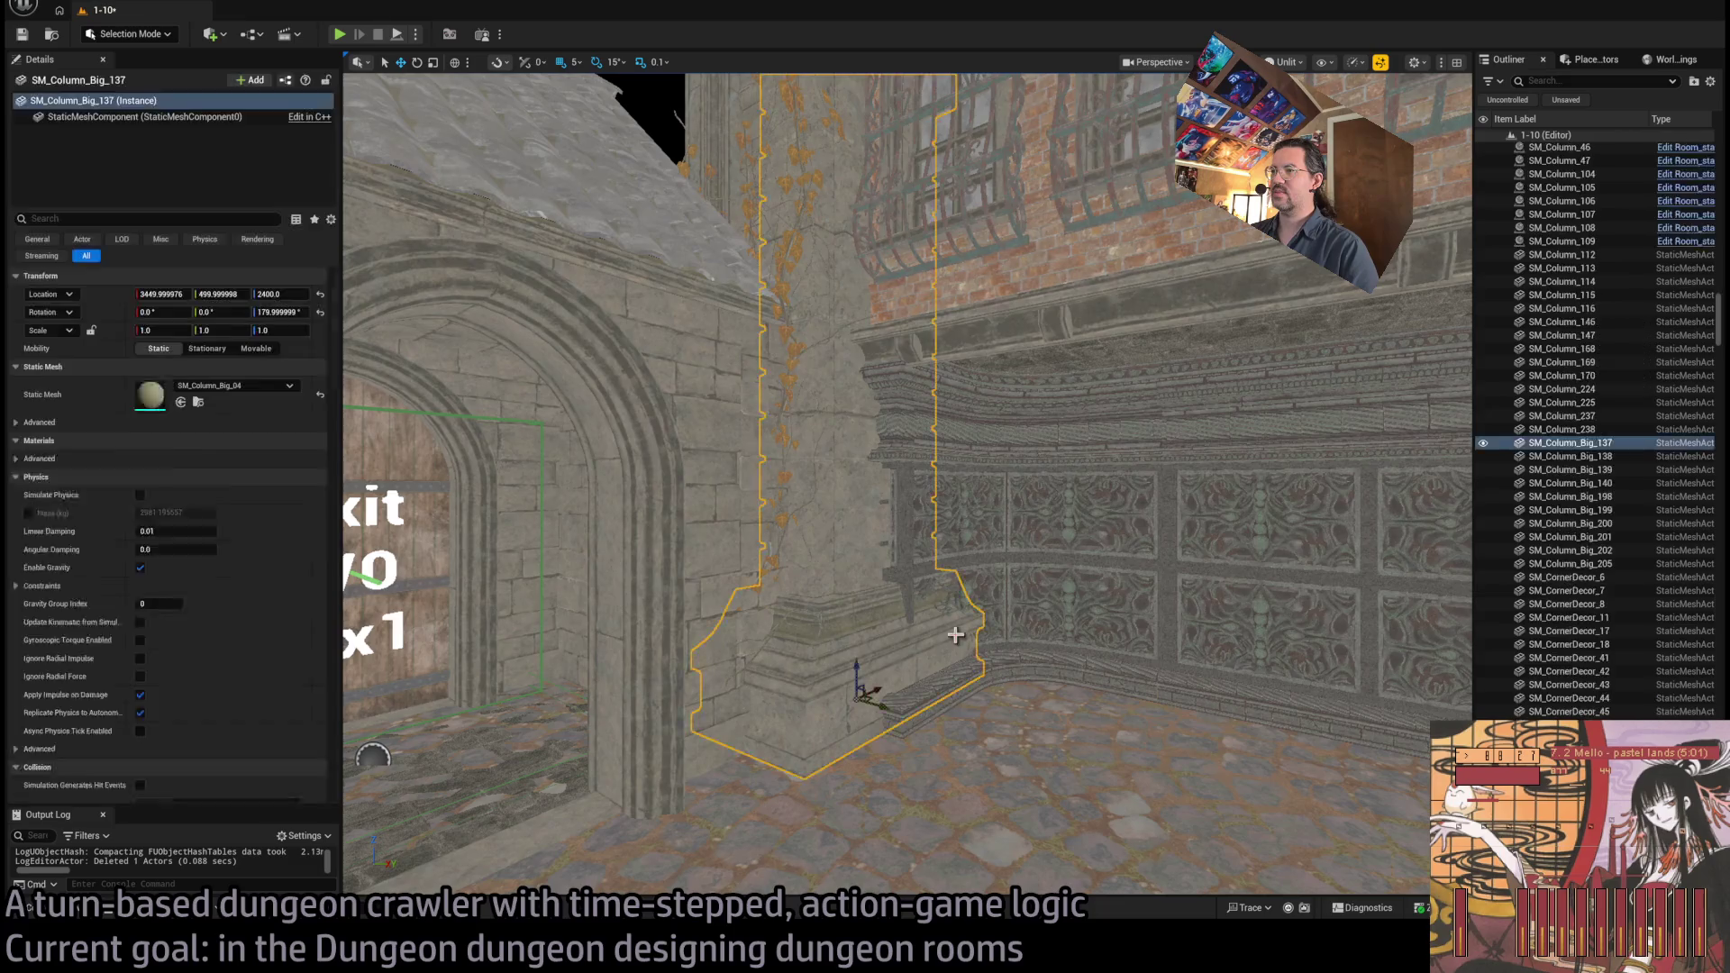
scroll(857, 688, up, 2)
mouse_move(857, 687)
mouse_down()
mouse_move(856, 630)
mouse_move(838, 685)
mouse_move(964, 543)
mouse_up()
click(965, 543)
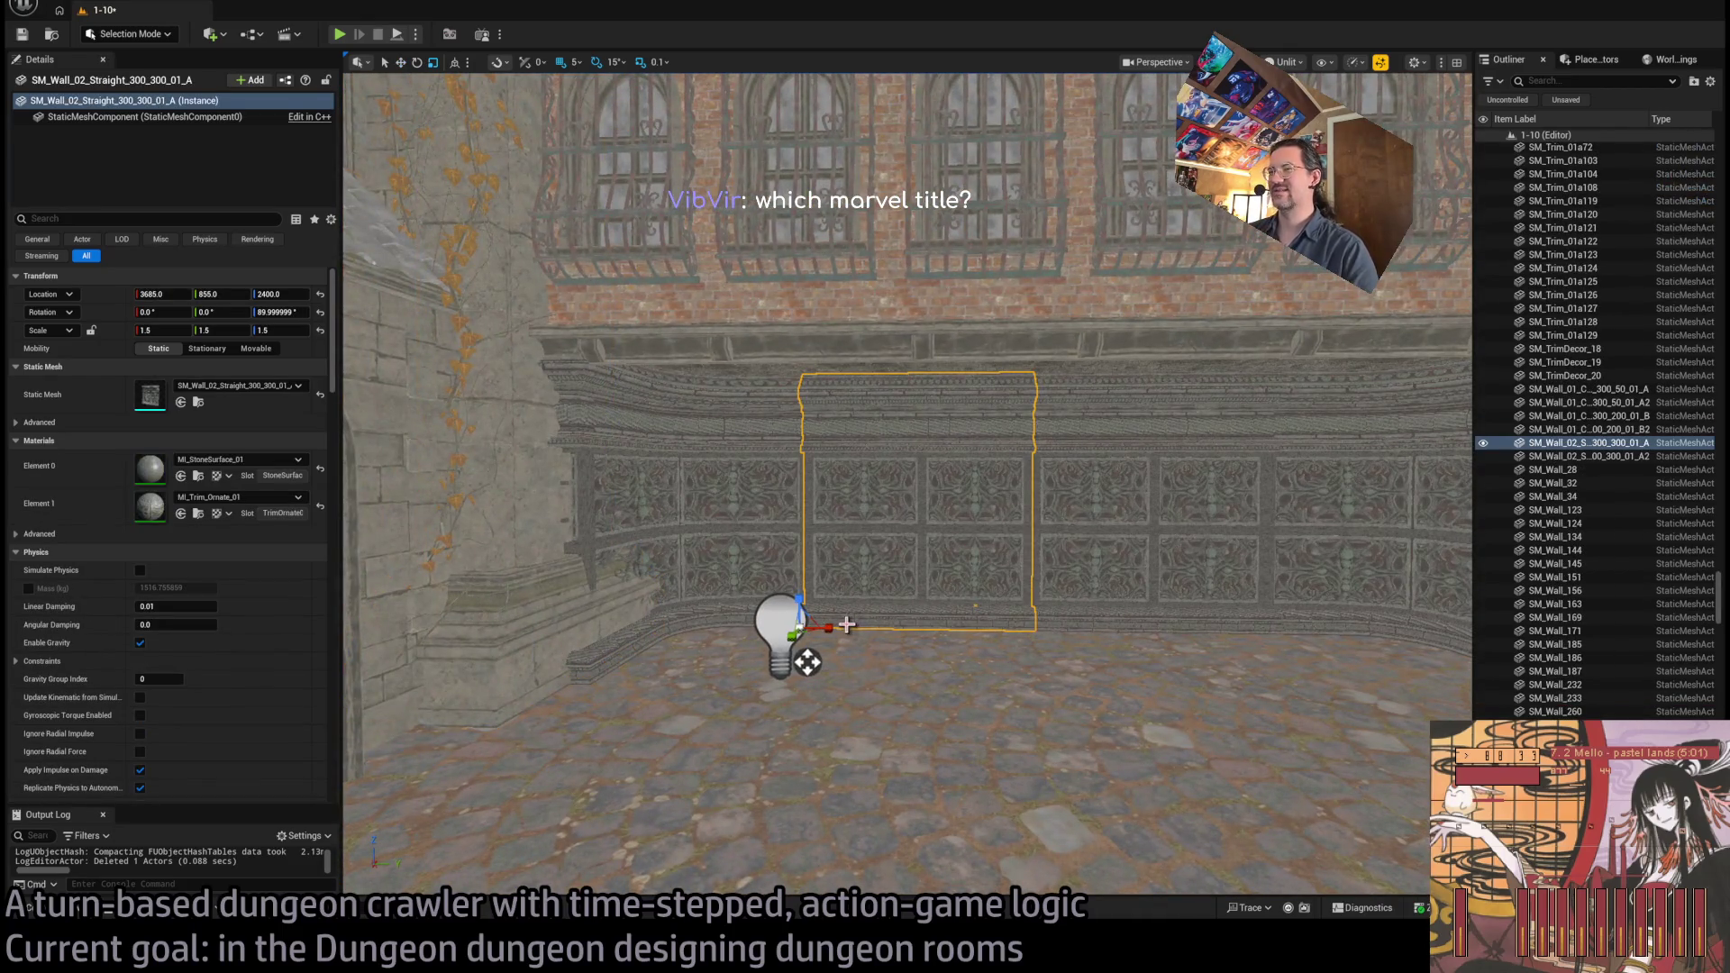
key(r)
scroll(908, 484, up, 3)
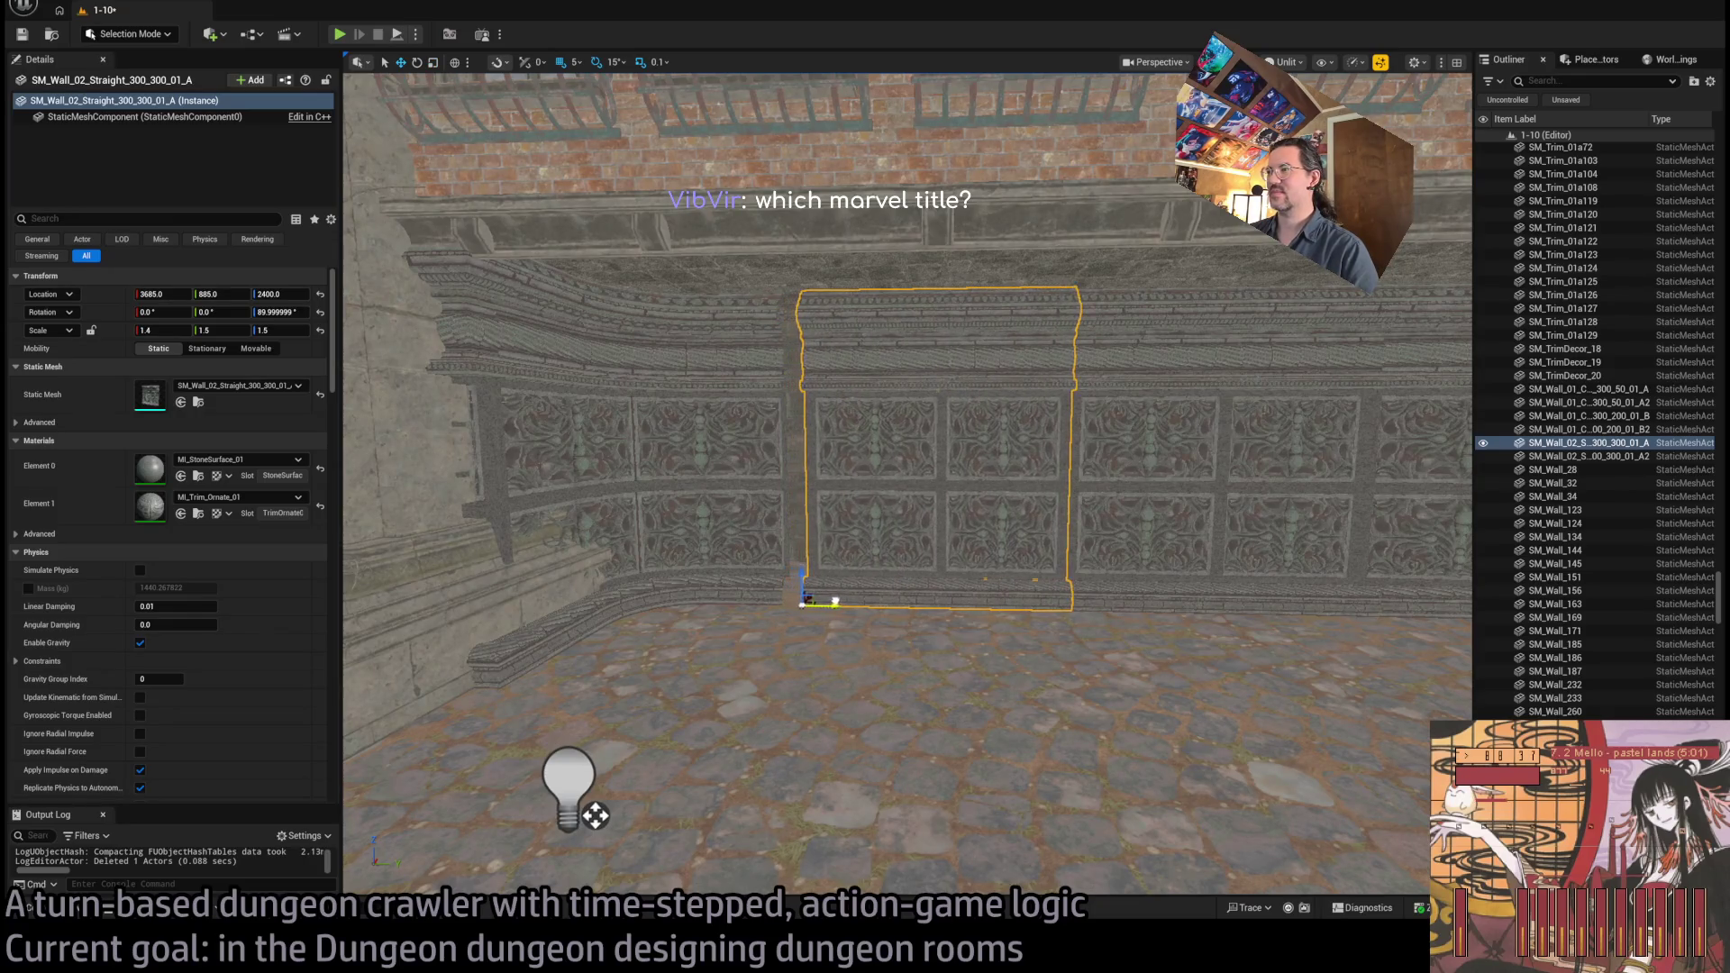
Move the two curved wall pieces 30 units right so their location reads 659
mouse_move(595, 815)
mouse_down()
mouse_move(595, 748)
mouse_move(559, 748)
mouse_up()
drag(873, 656, 881, 495)
click(590, 379)
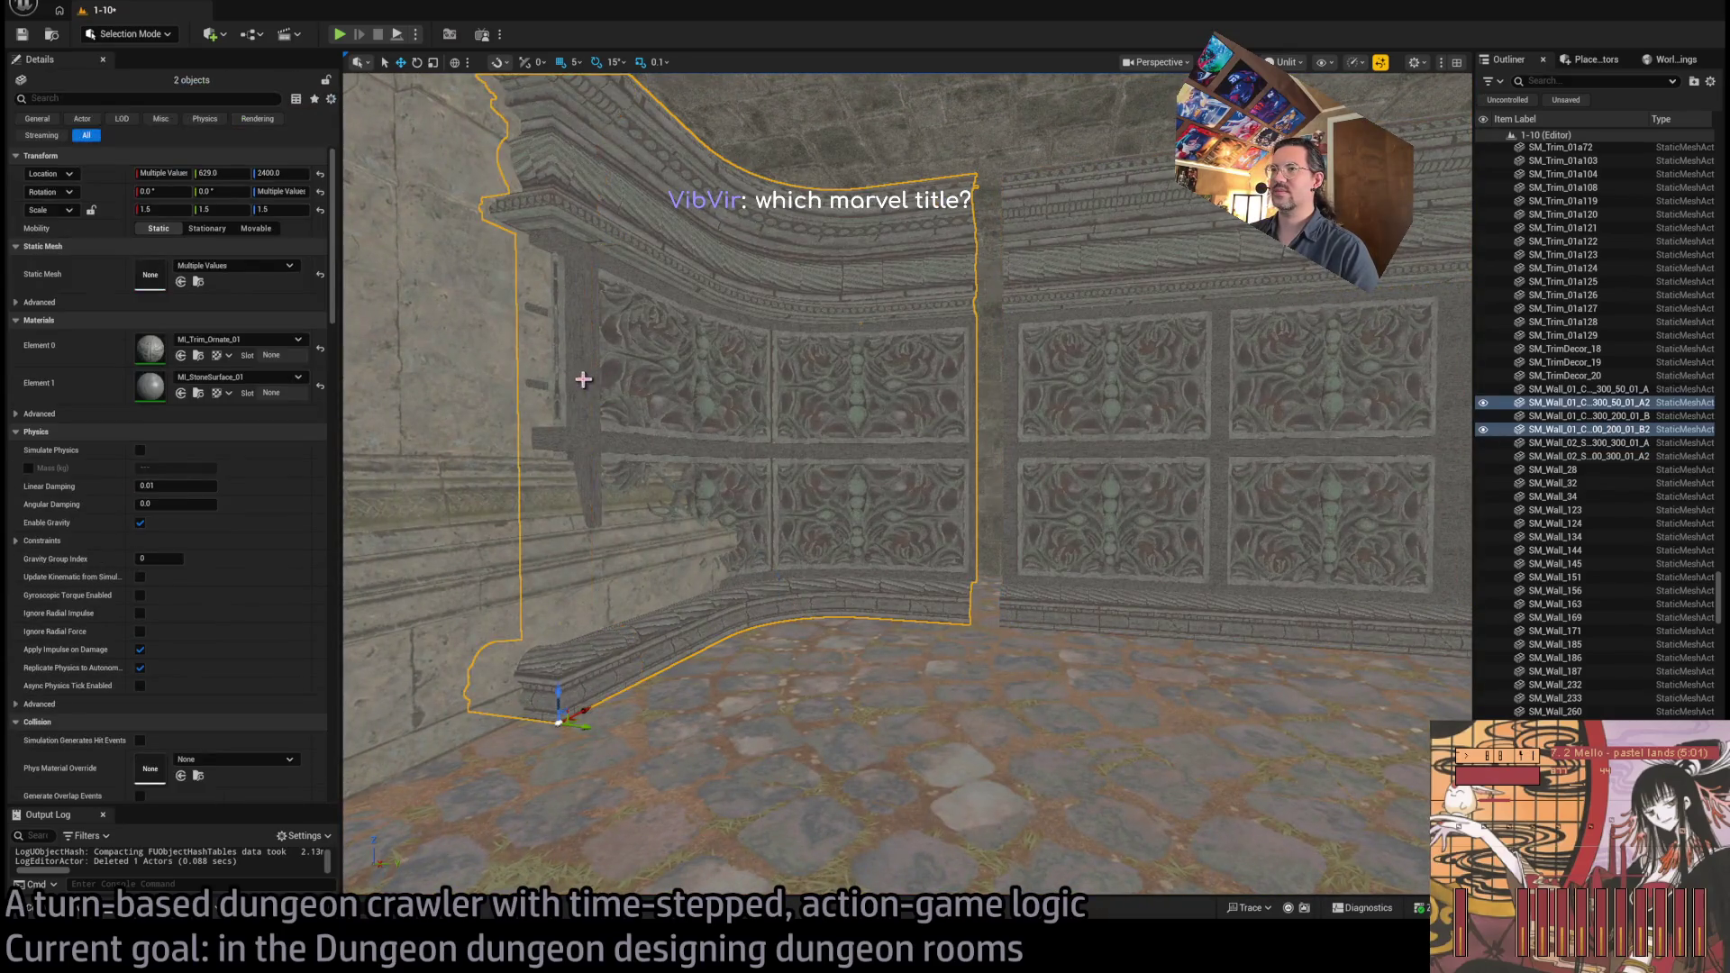
mouse_move(581, 726)
mouse_down()
mouse_move(618, 734)
mouse_move(667, 622)
mouse_move(667, 529)
mouse_move(591, 537)
mouse_move(593, 685)
mouse_move(550, 707)
mouse_move(582, 685)
mouse_up()
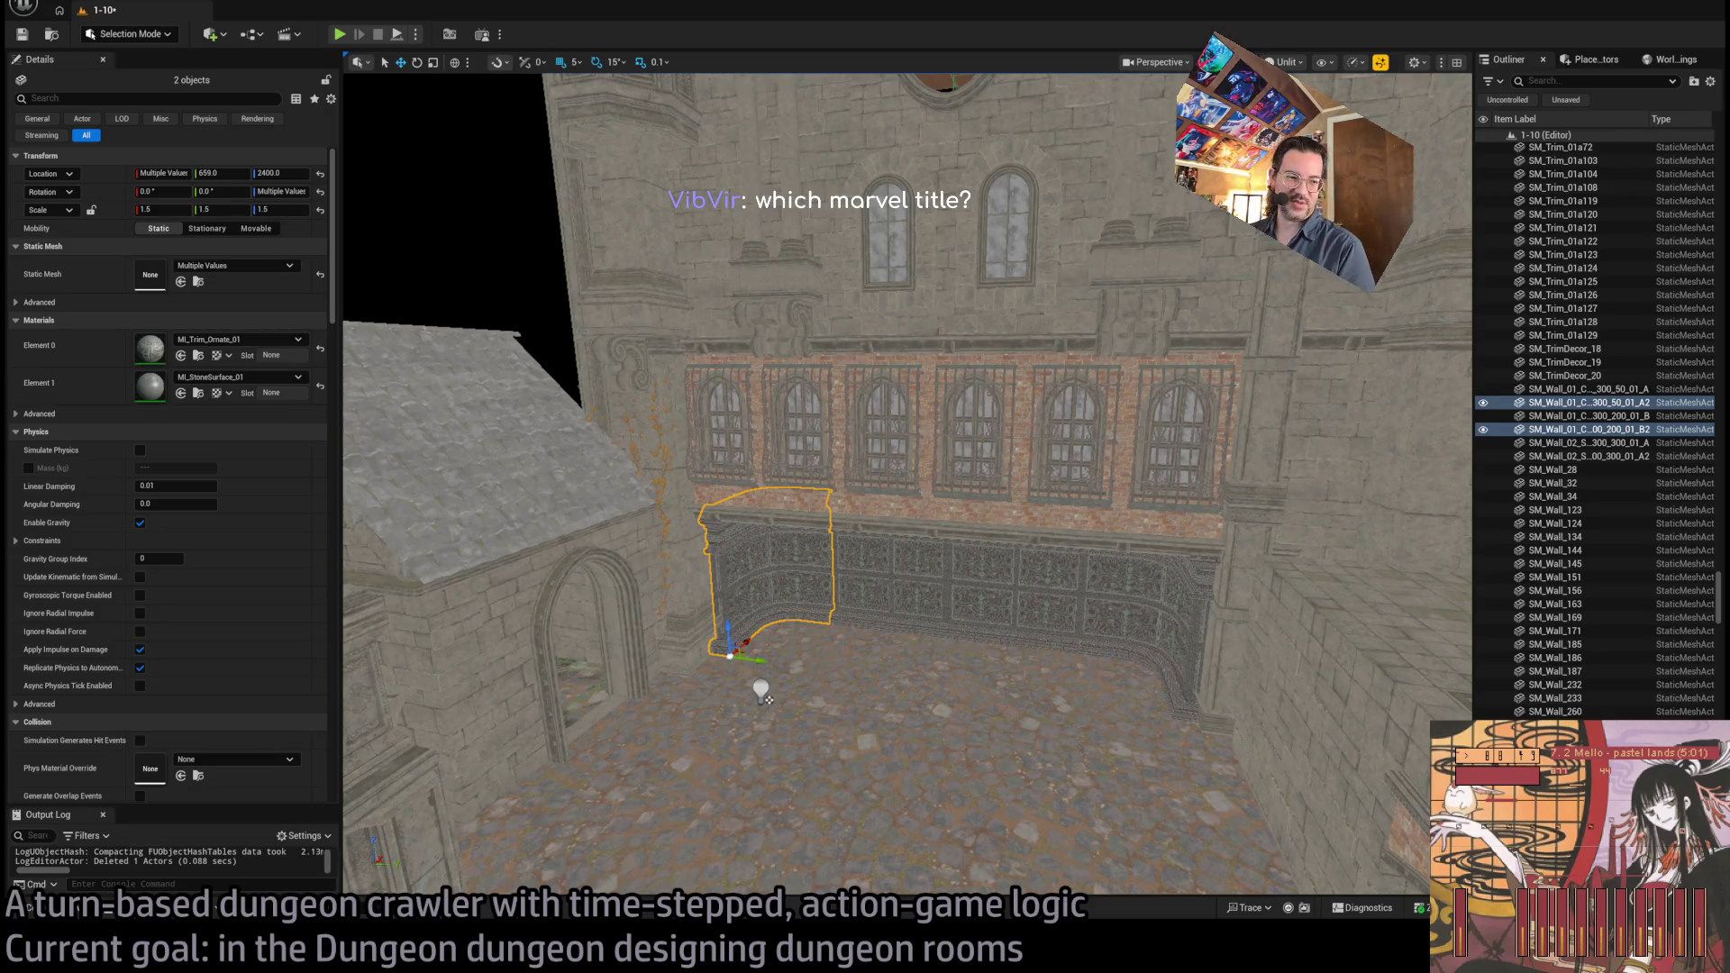
key(alt+Tab)
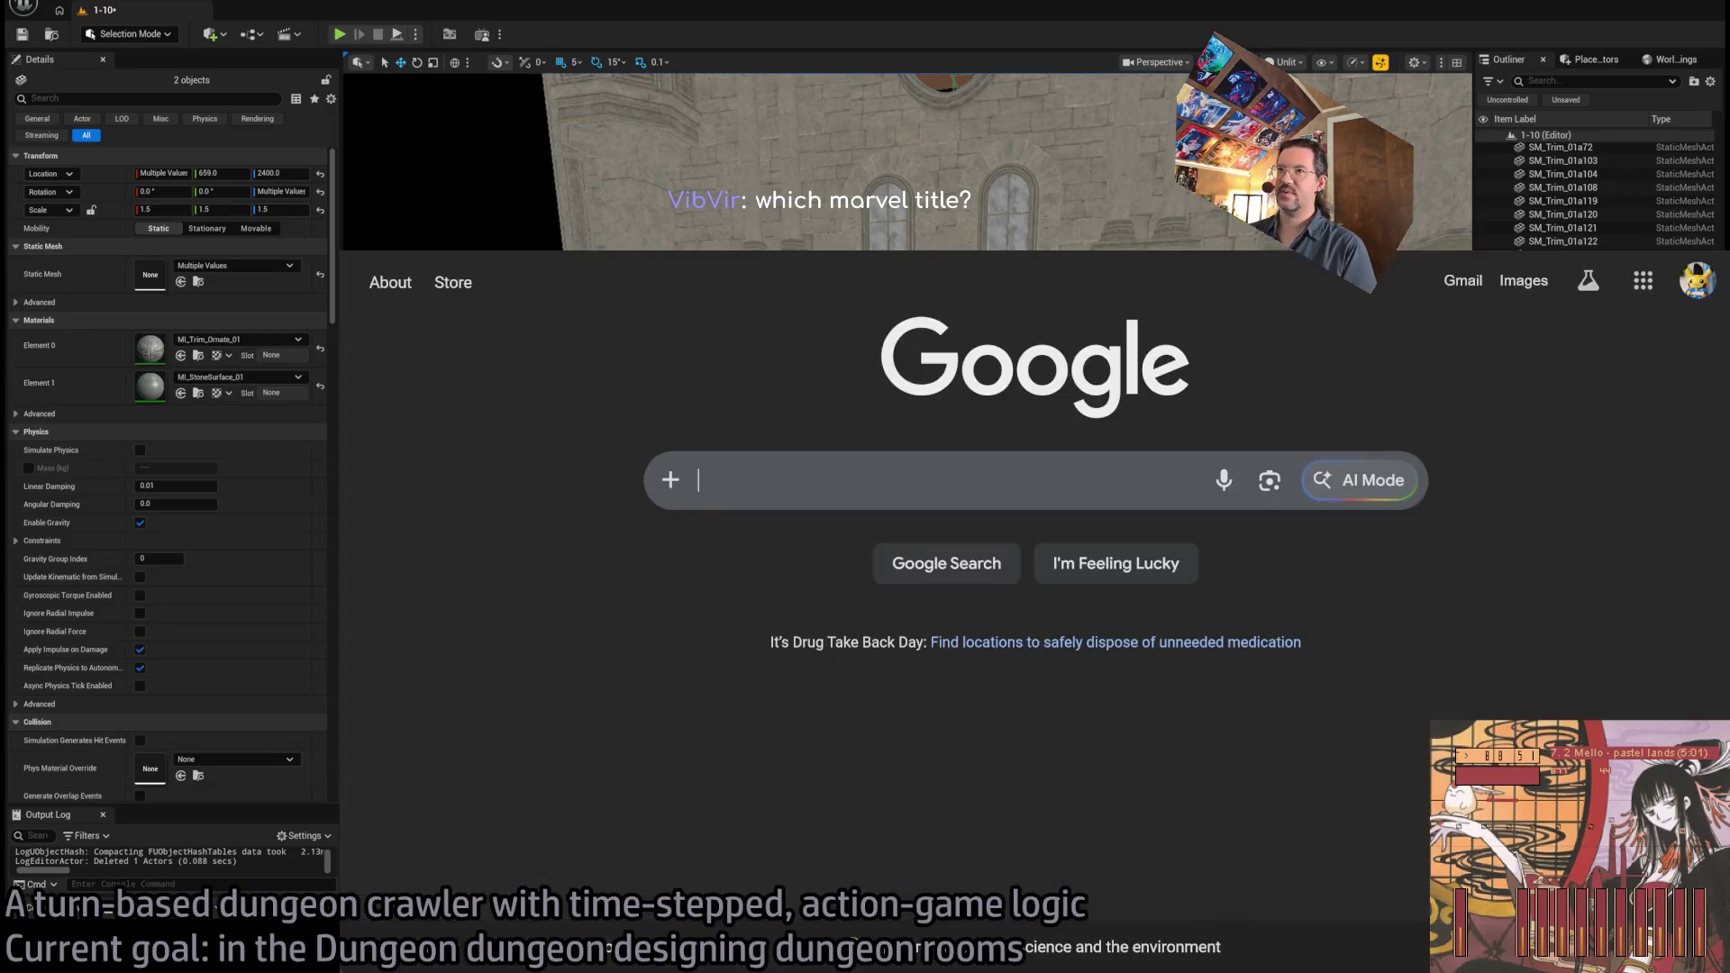
Open YouTube and replay the Unreal Engine 5.4 Nanite Tessellation short from the watch history
text(yout)
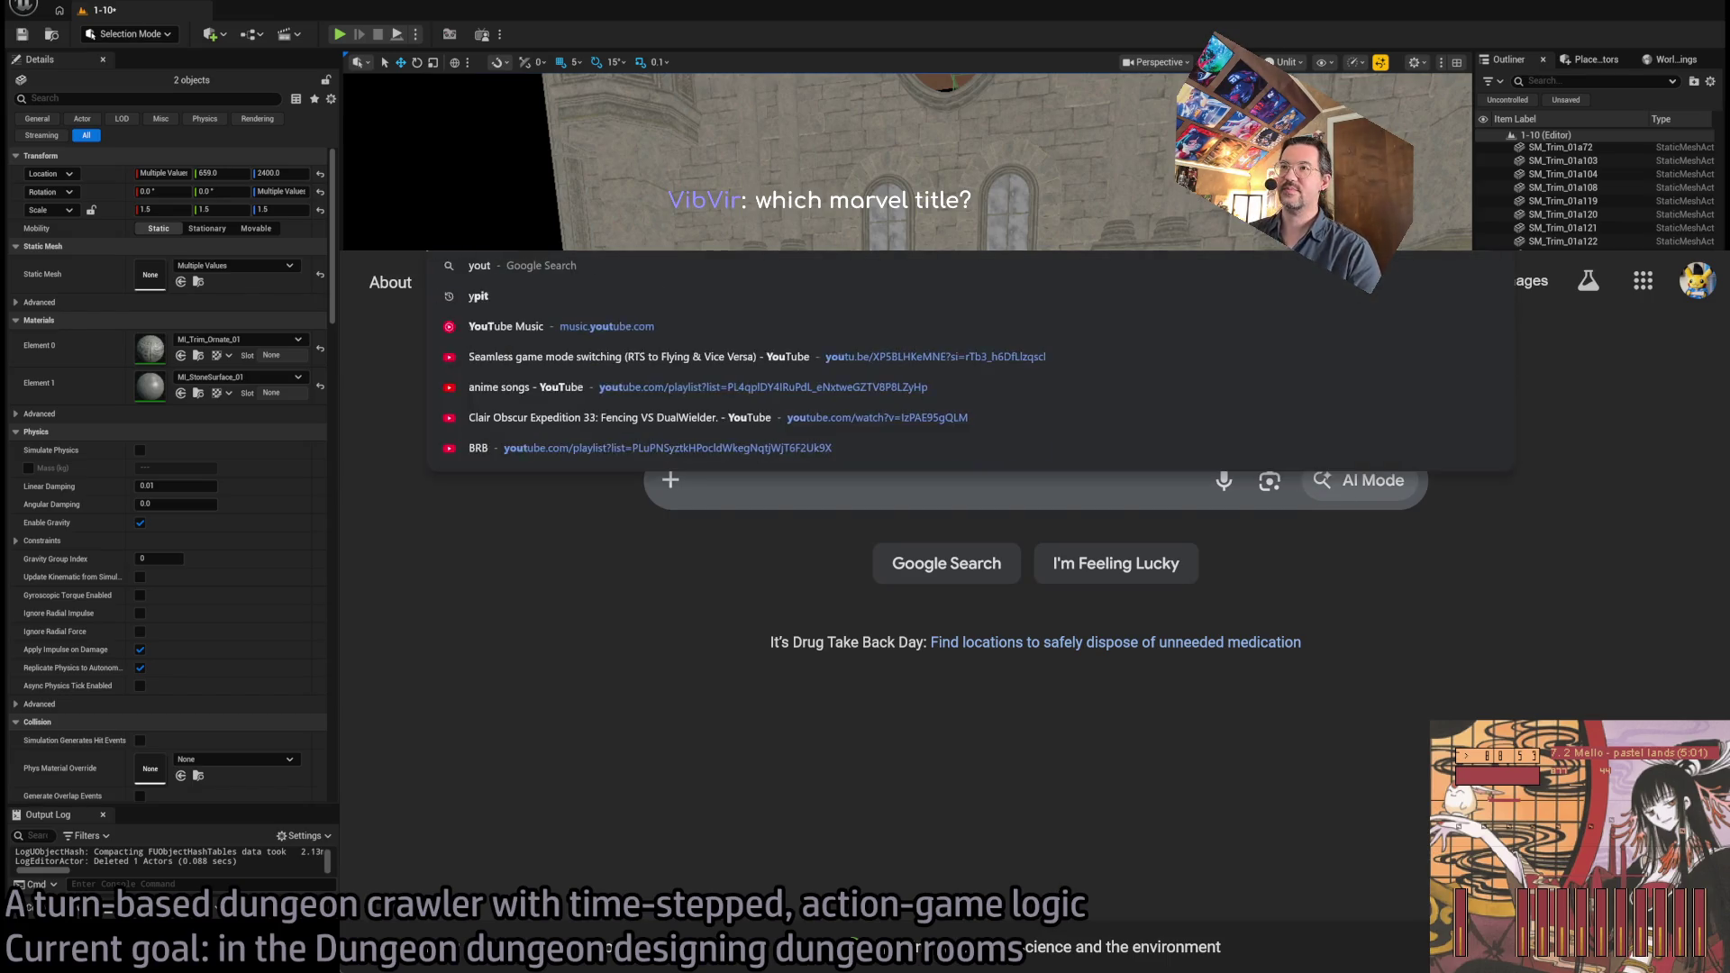
key(Return)
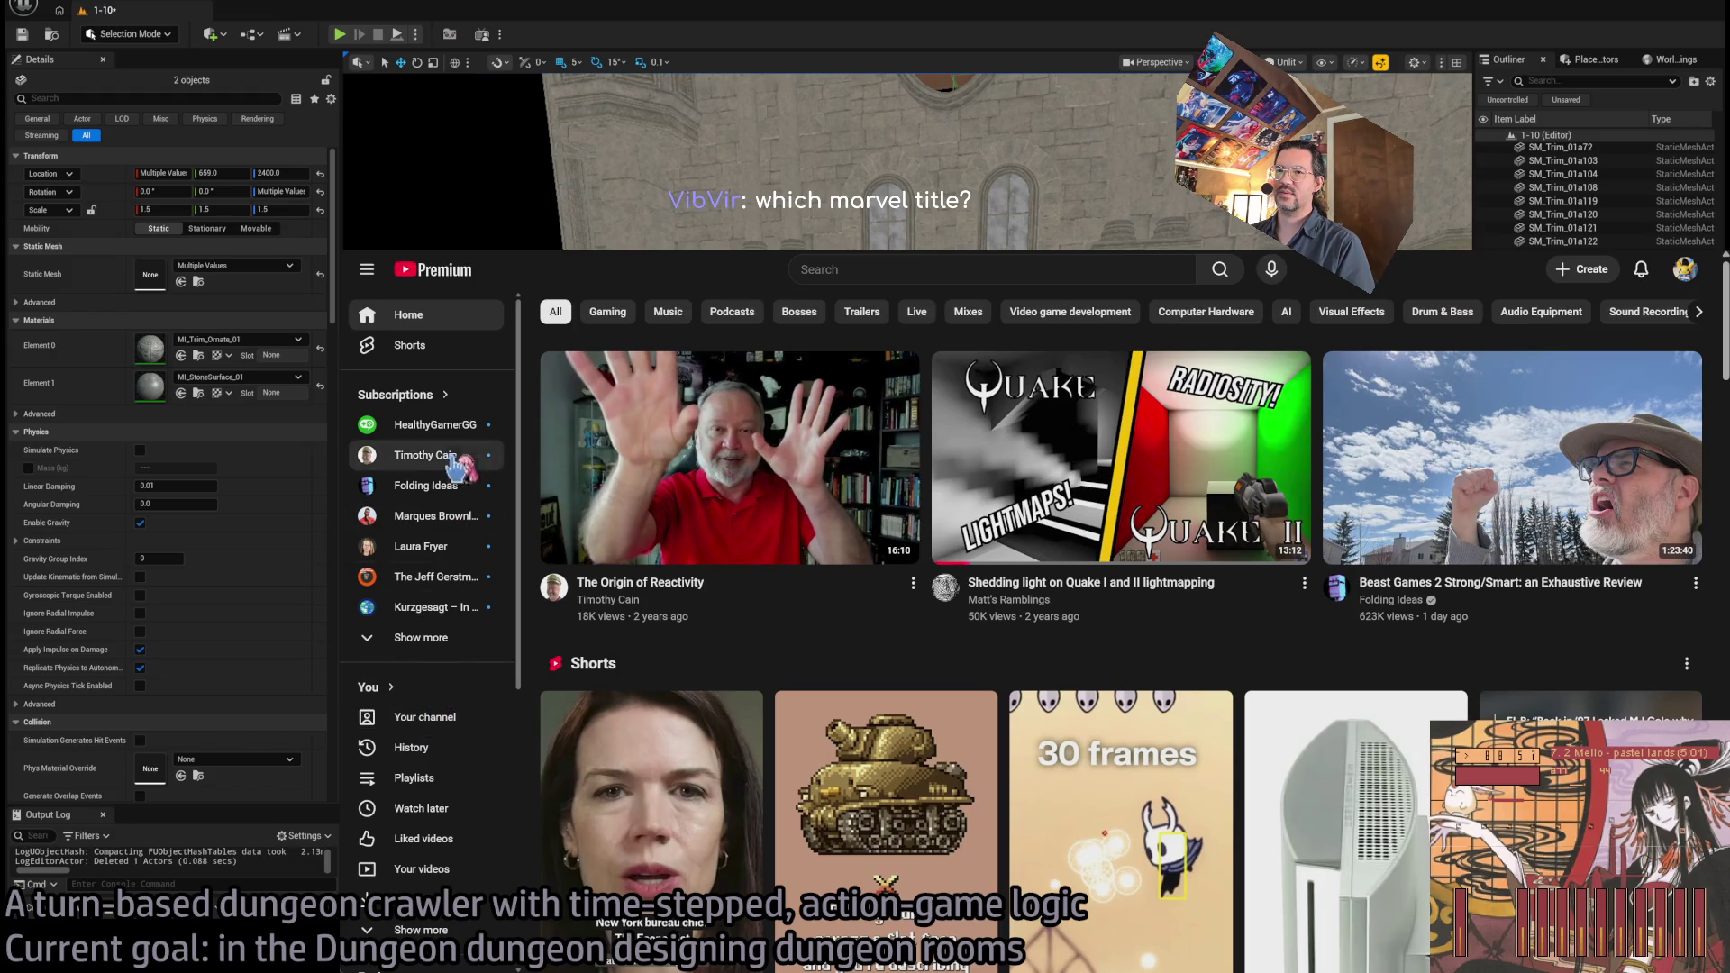
scroll(423, 762, down, 2)
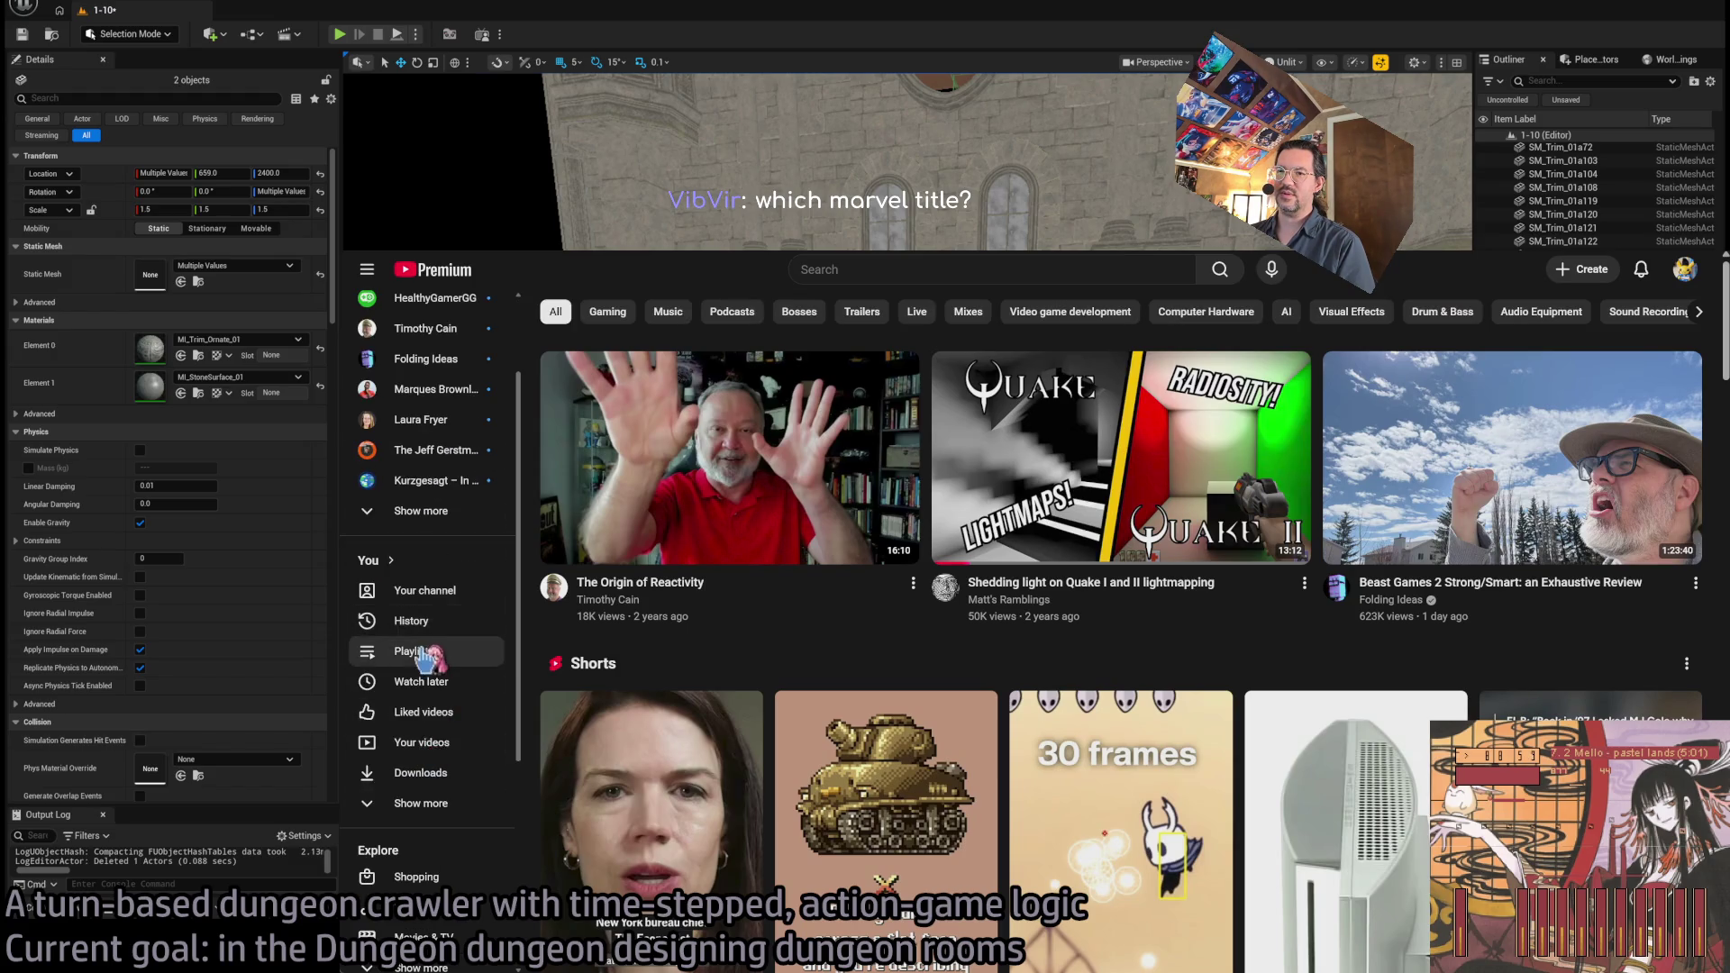
scroll(450, 541, up, 2)
scroll(455, 578, down, 4)
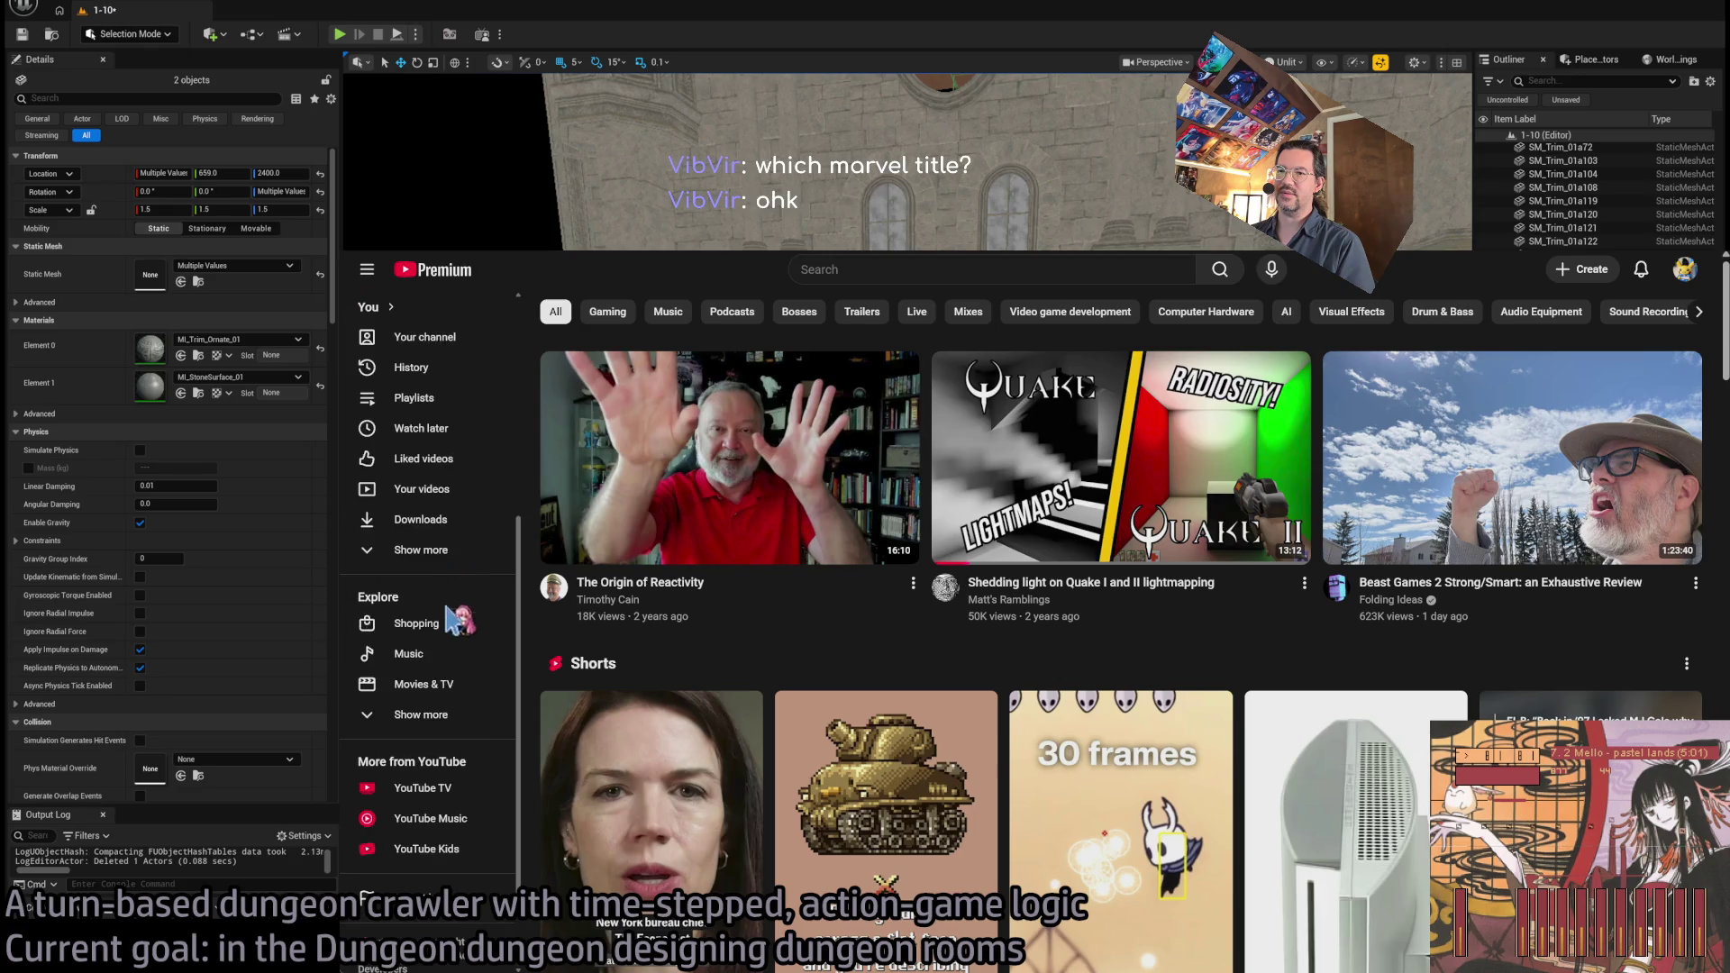
click(448, 368)
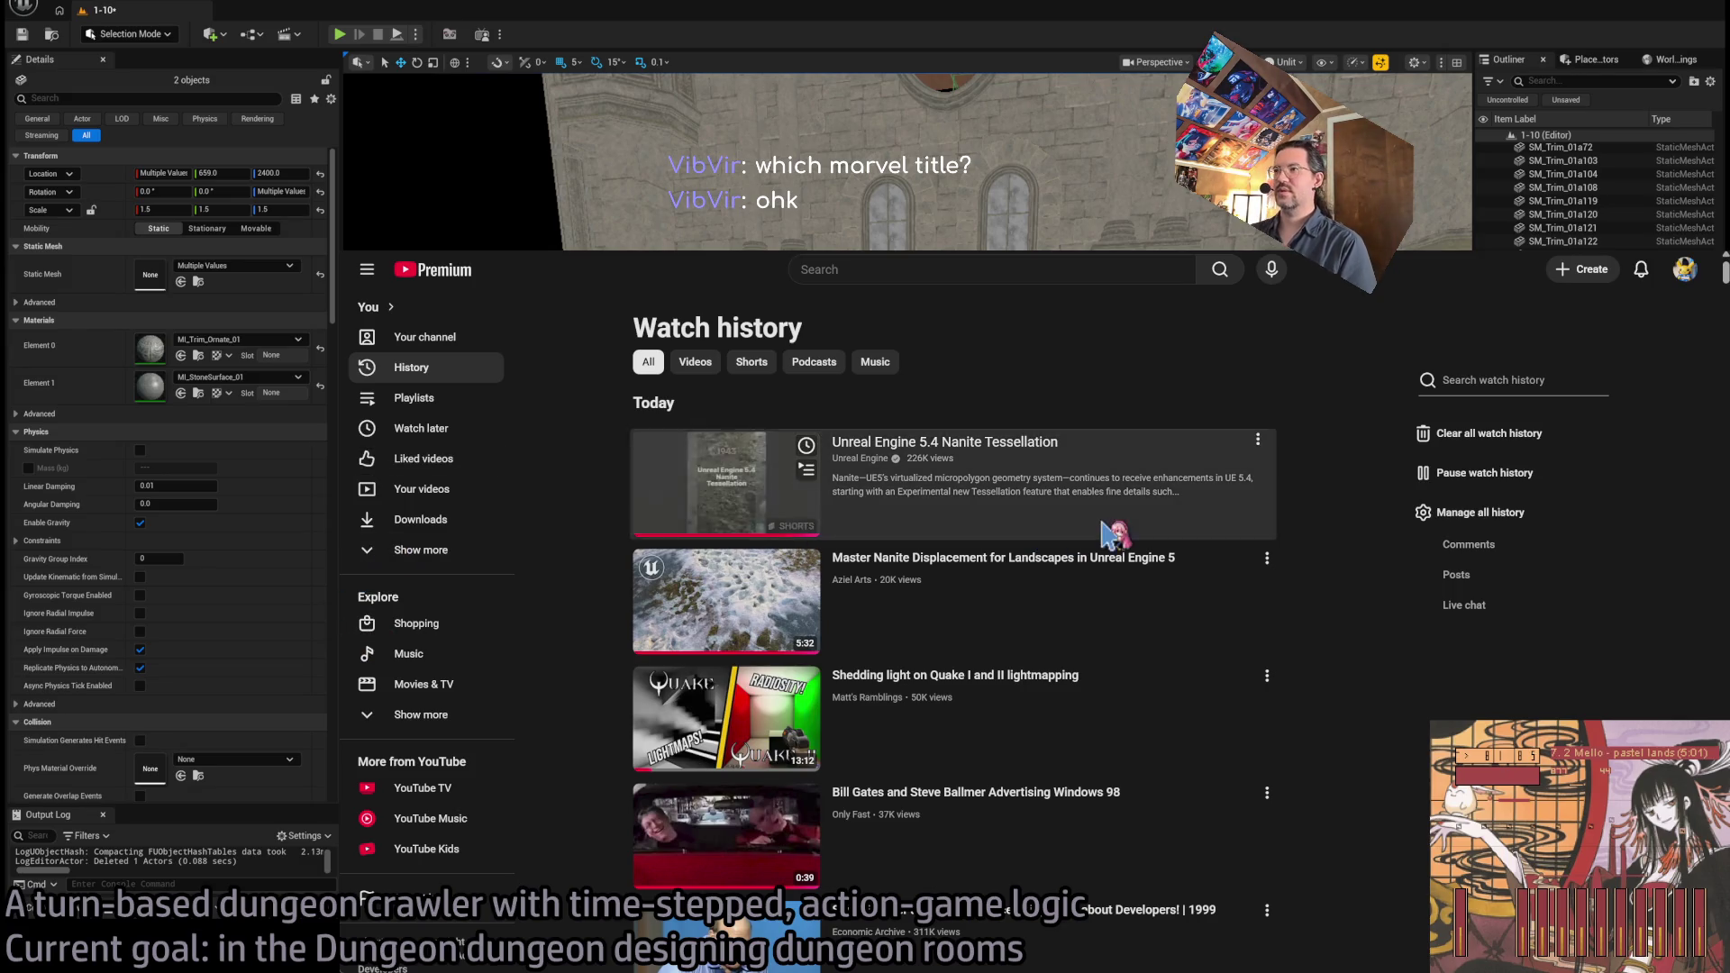
click(718, 509)
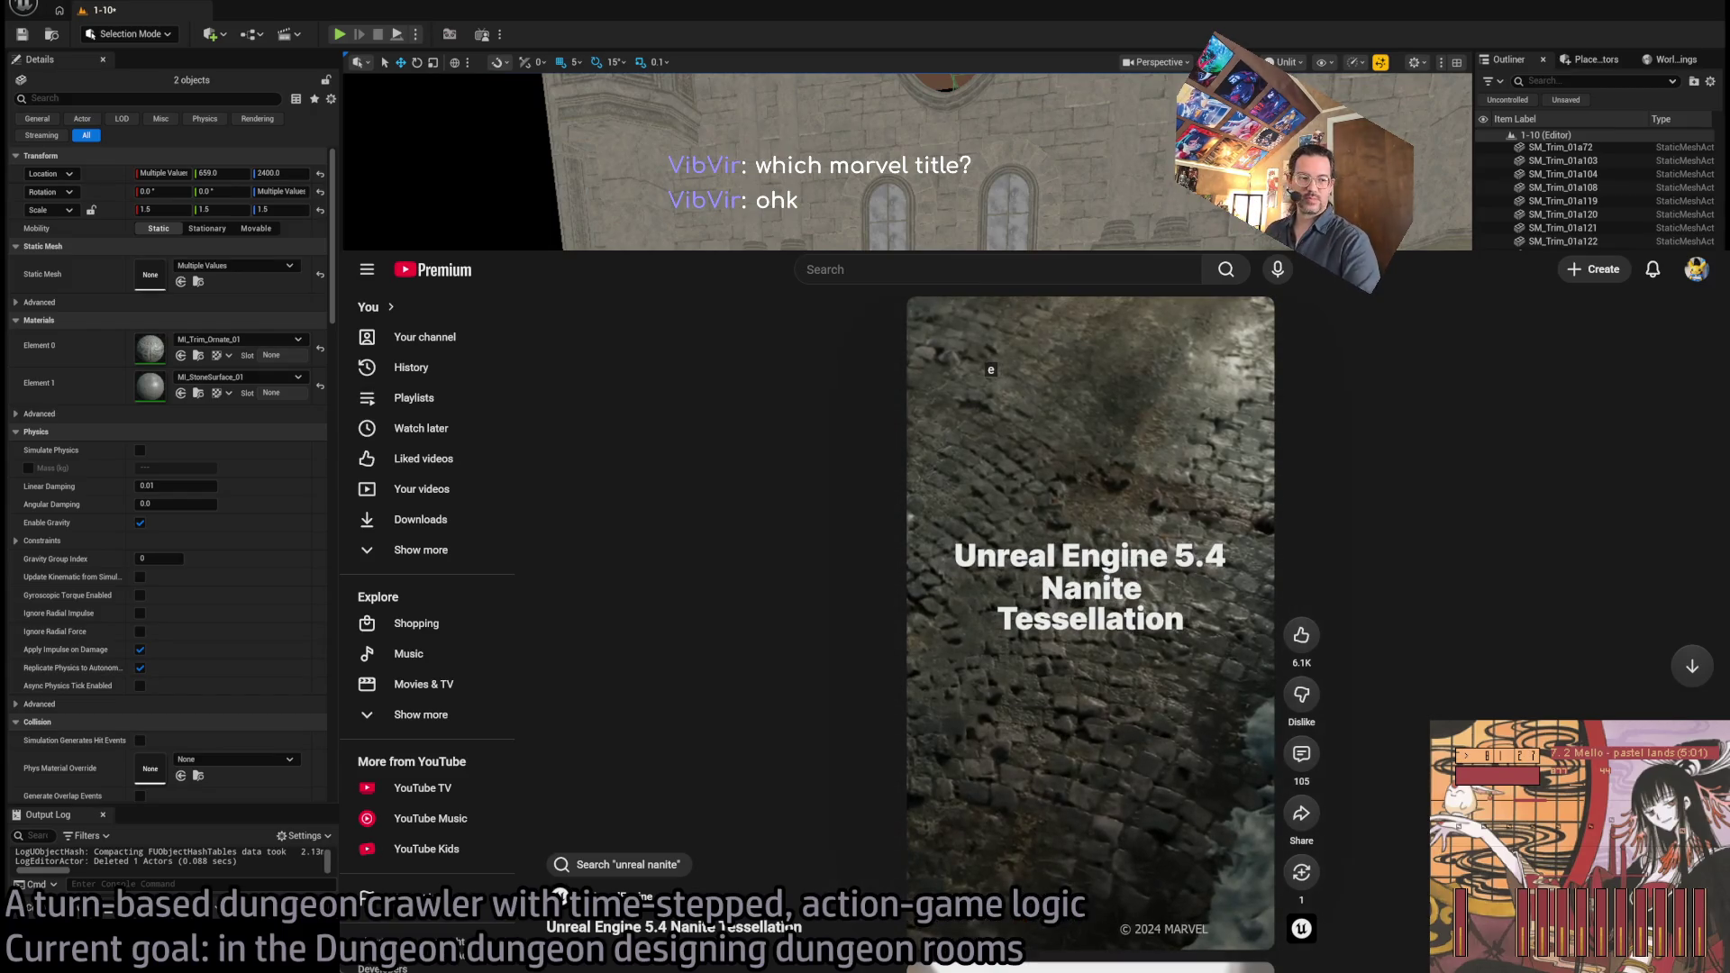
key(alt+Tab)
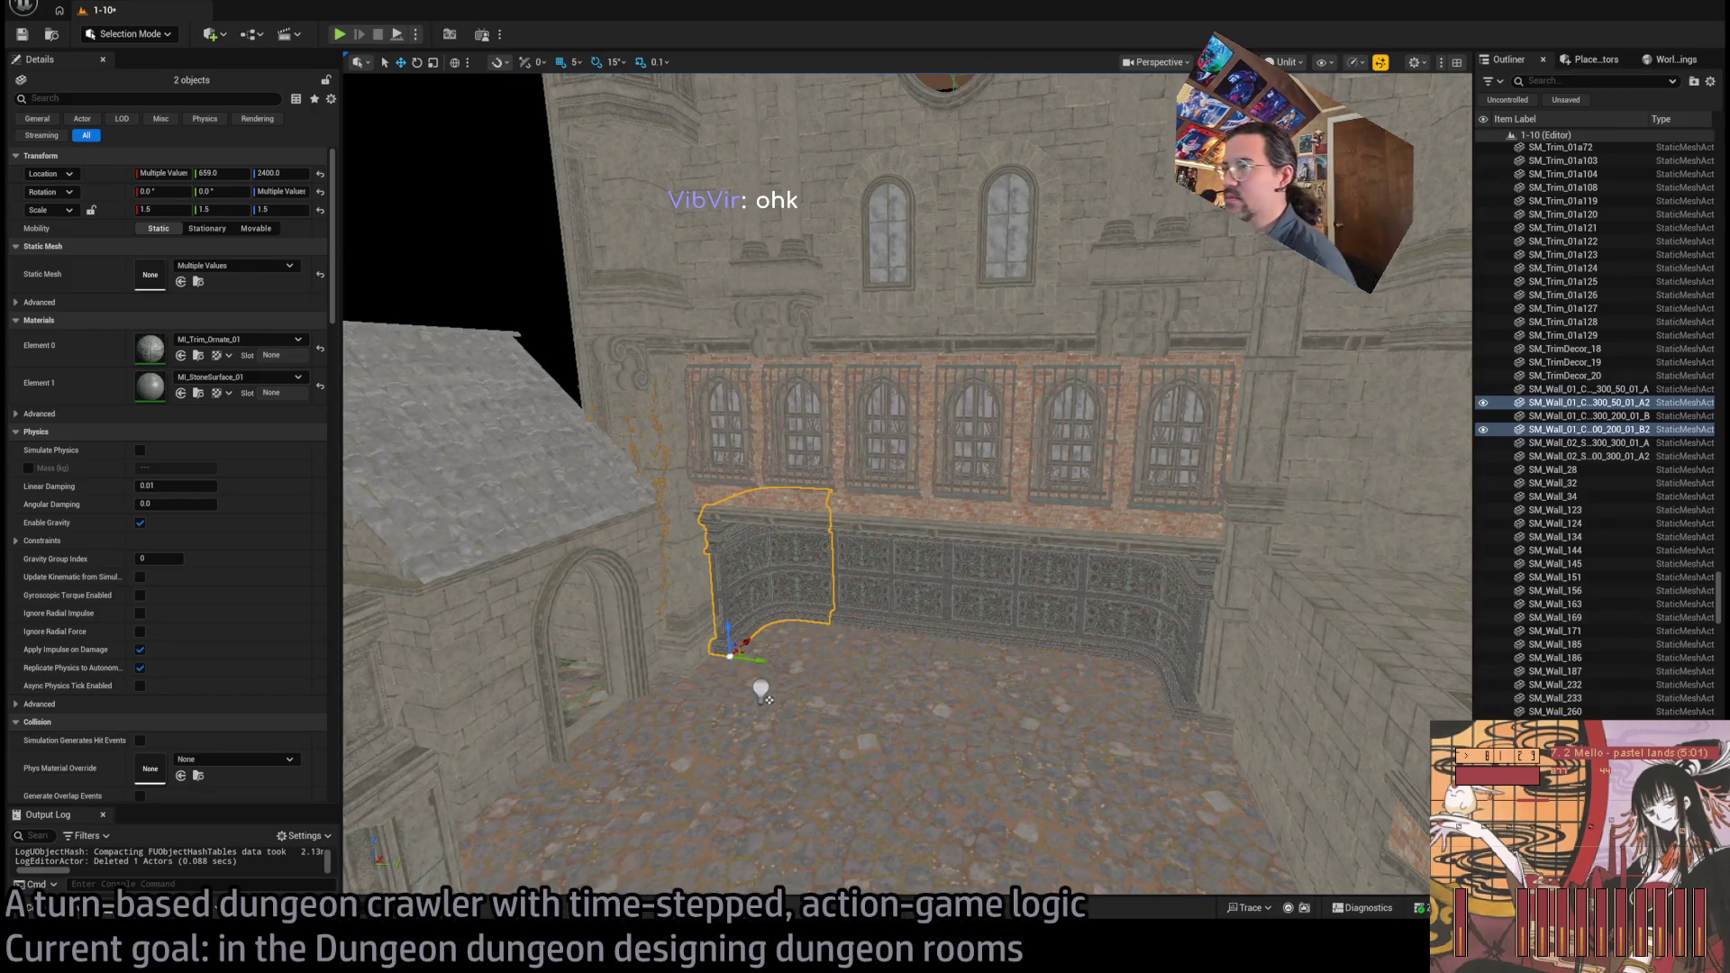
Delete the old wall piece and cap the frame rate with t.maxfps 60
mouse_move(761, 694)
mouse_down()
mouse_move(649, 766)
mouse_move(753, 696)
mouse_move(685, 642)
mouse_move(545, 584)
mouse_move(667, 631)
mouse_move(521, 621)
mouse_move(541, 622)
mouse_up()
click(993, 605)
key(Delete)
drag(992, 637, 919, 637)
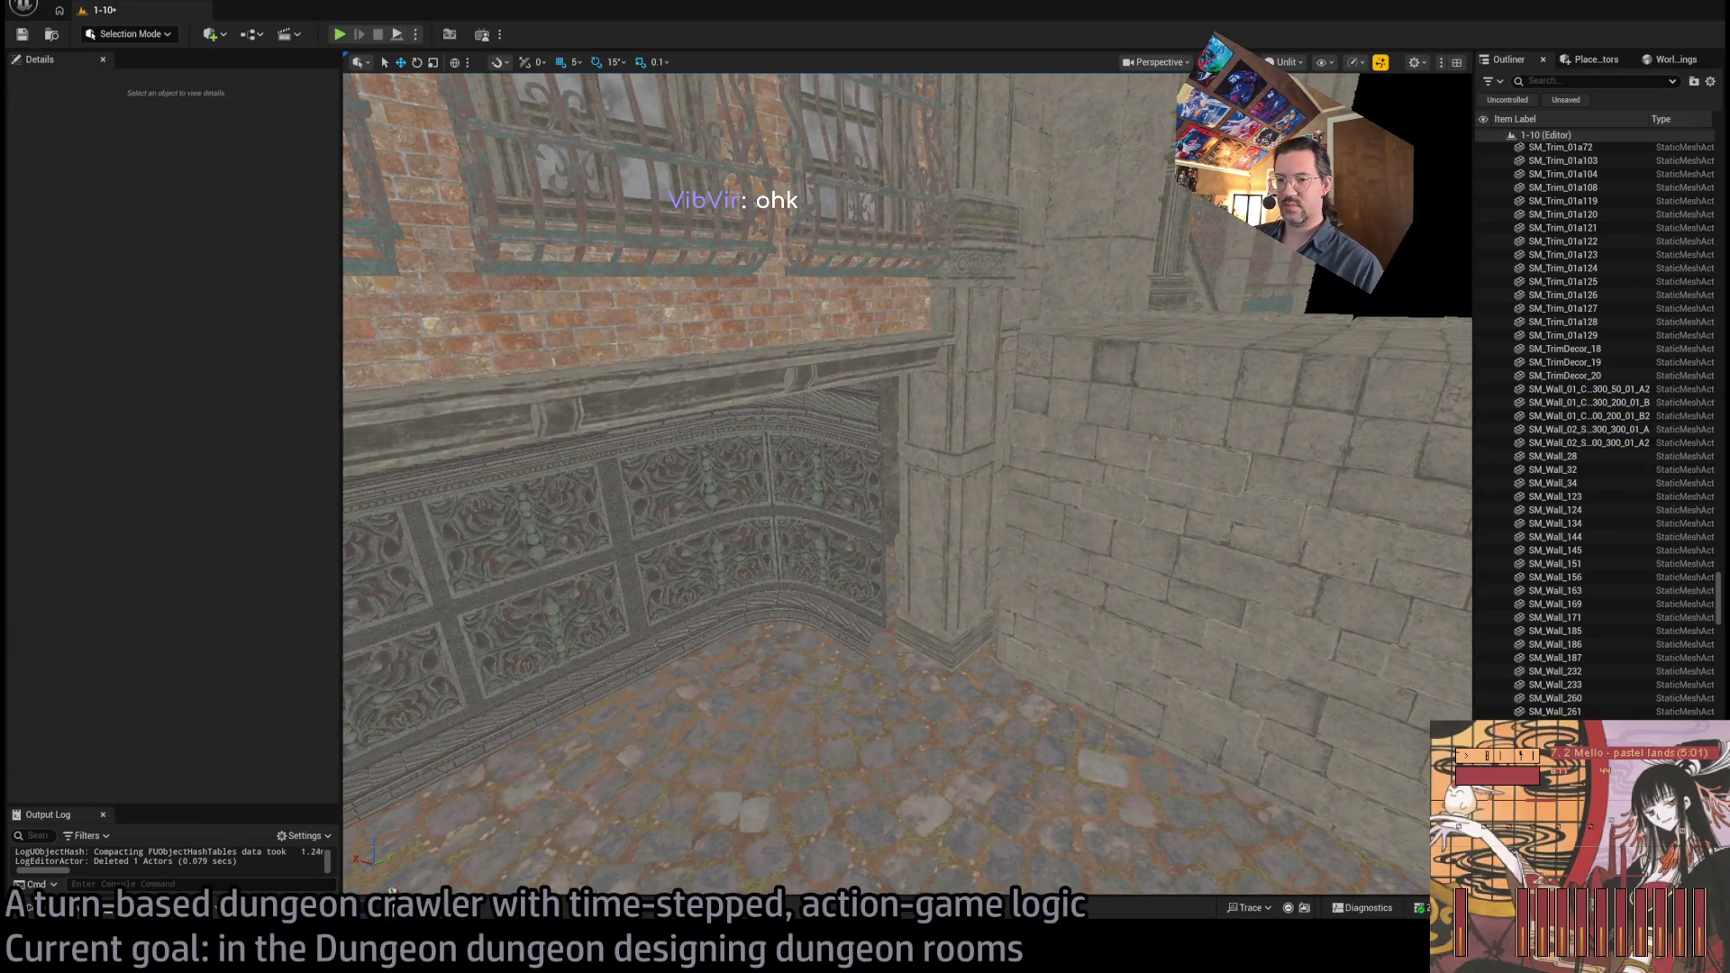
text(t.maxfps 60)
key(Return)
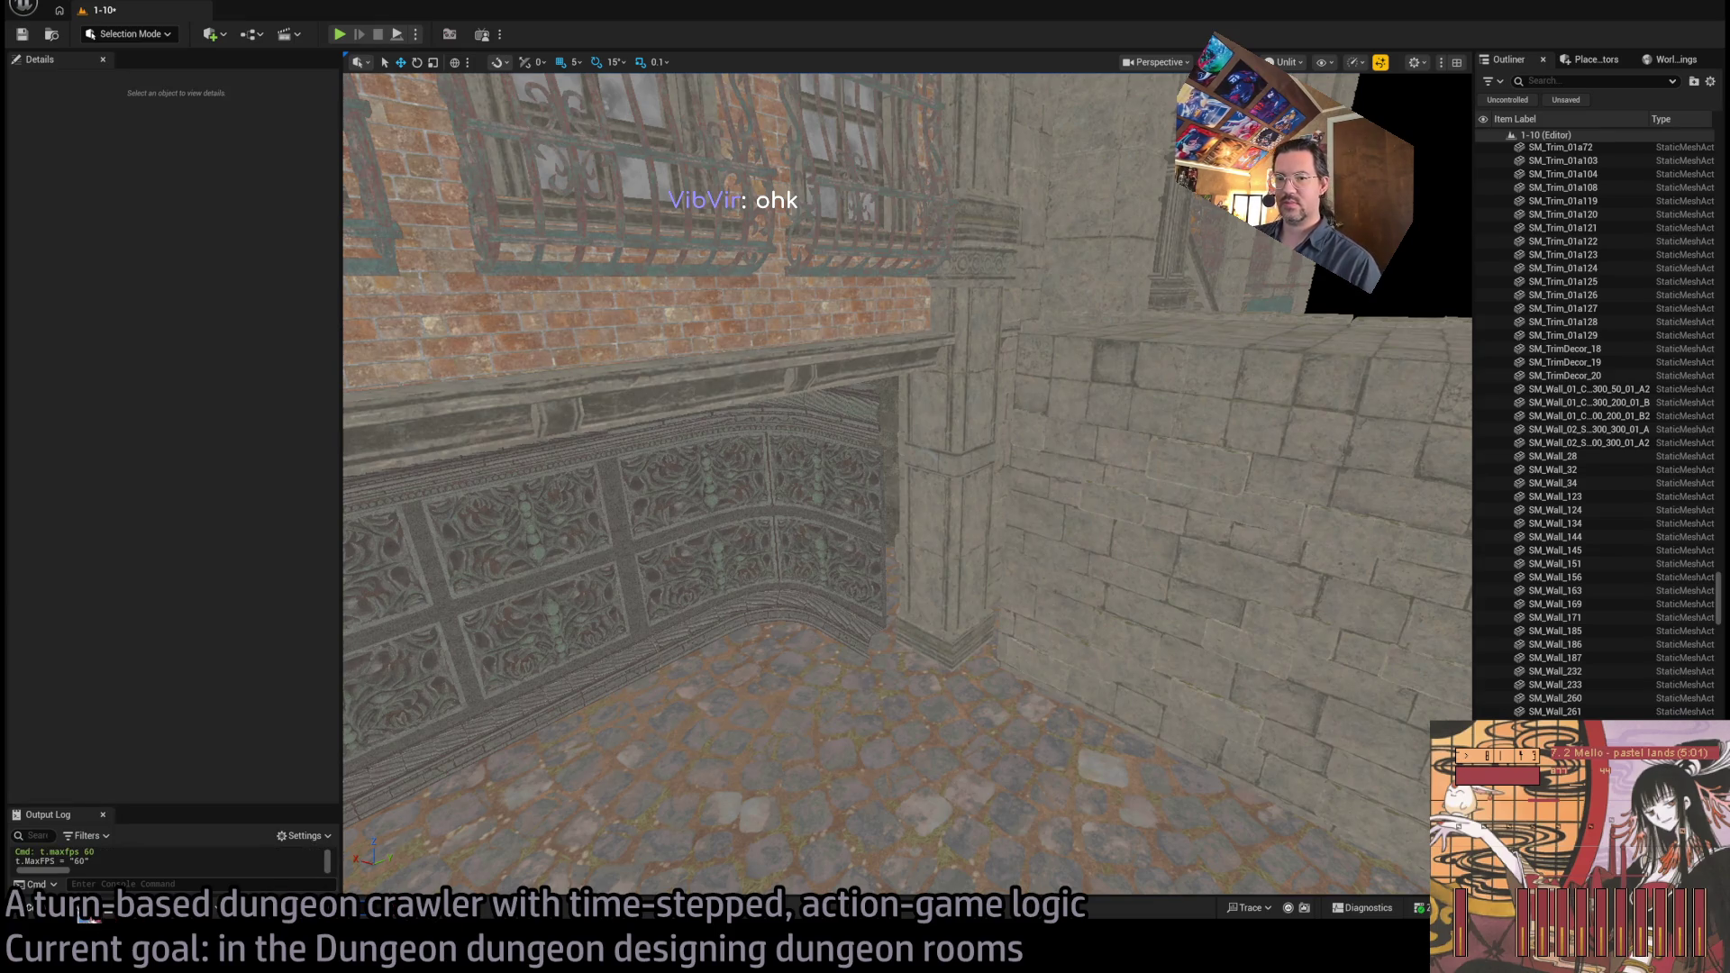
Drop a straight wall mesh from the Content Drawer into the room and rotate it 180°
key(ctrl+space)
mouse_move(610, 706)
mouse_down()
mouse_move(880, 521)
mouse_move(522, 630)
mouse_move(601, 738)
mouse_up()
key(e)
key(w)
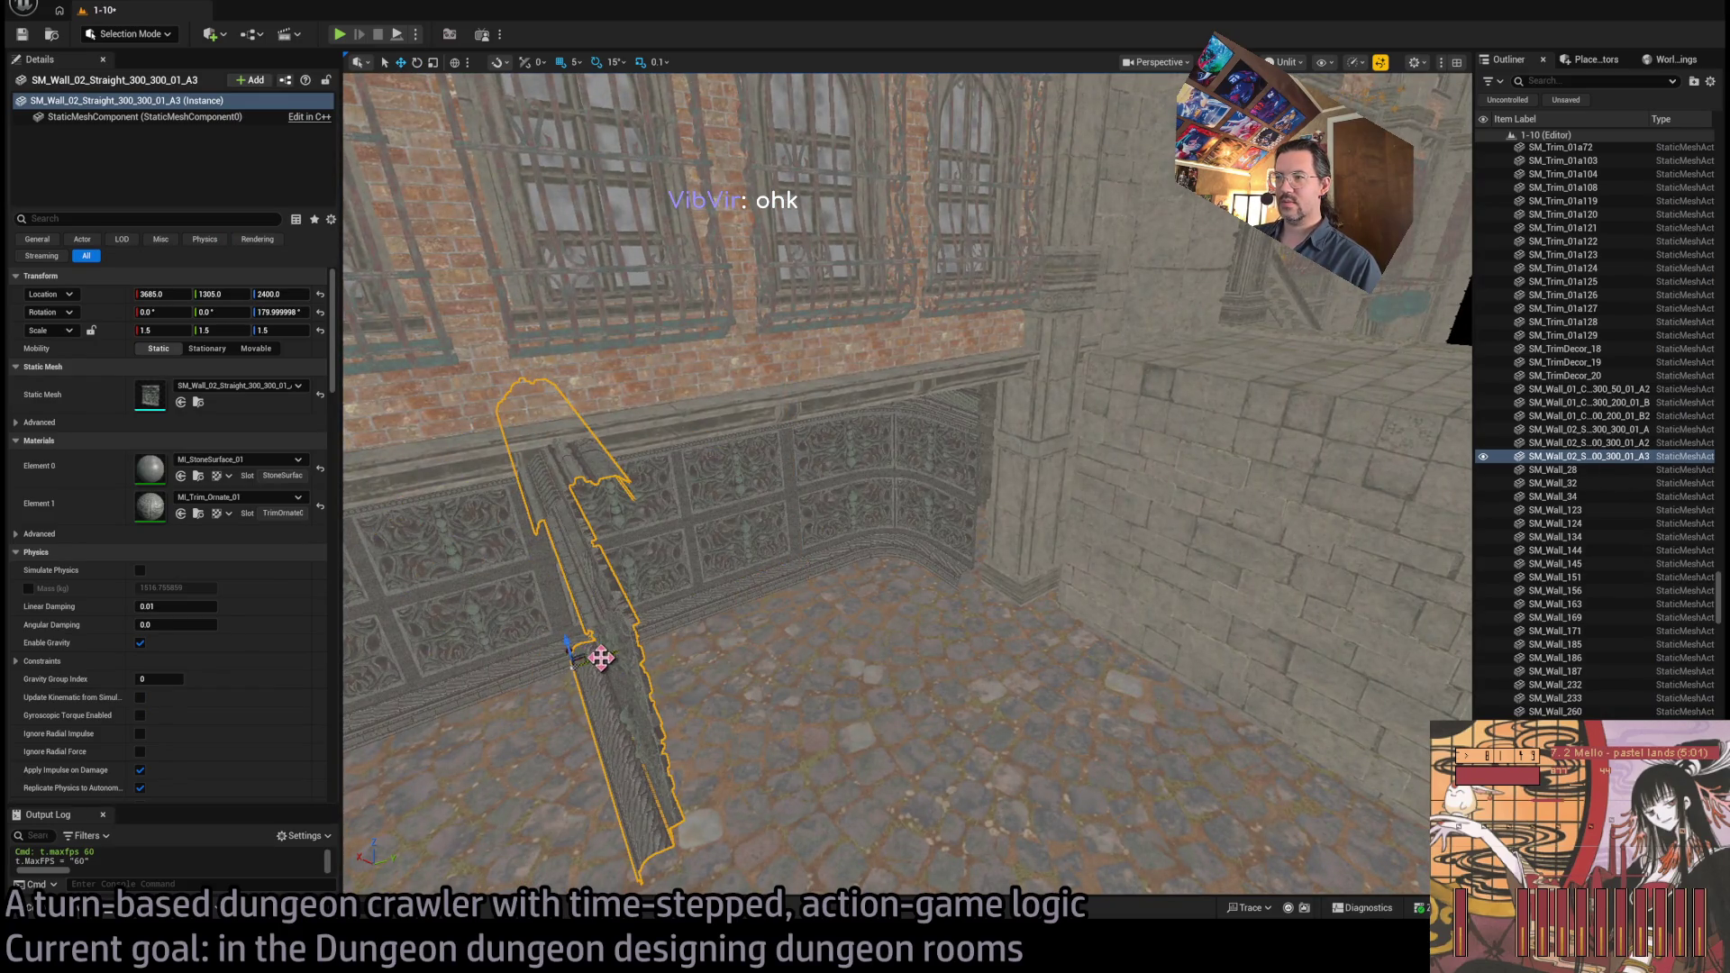
drag(601, 657, 1042, 603)
Slide the new SM_Wall_02_Straight_300_300 section into the corner at X 3460
drag(942, 639, 918, 642)
key(f)
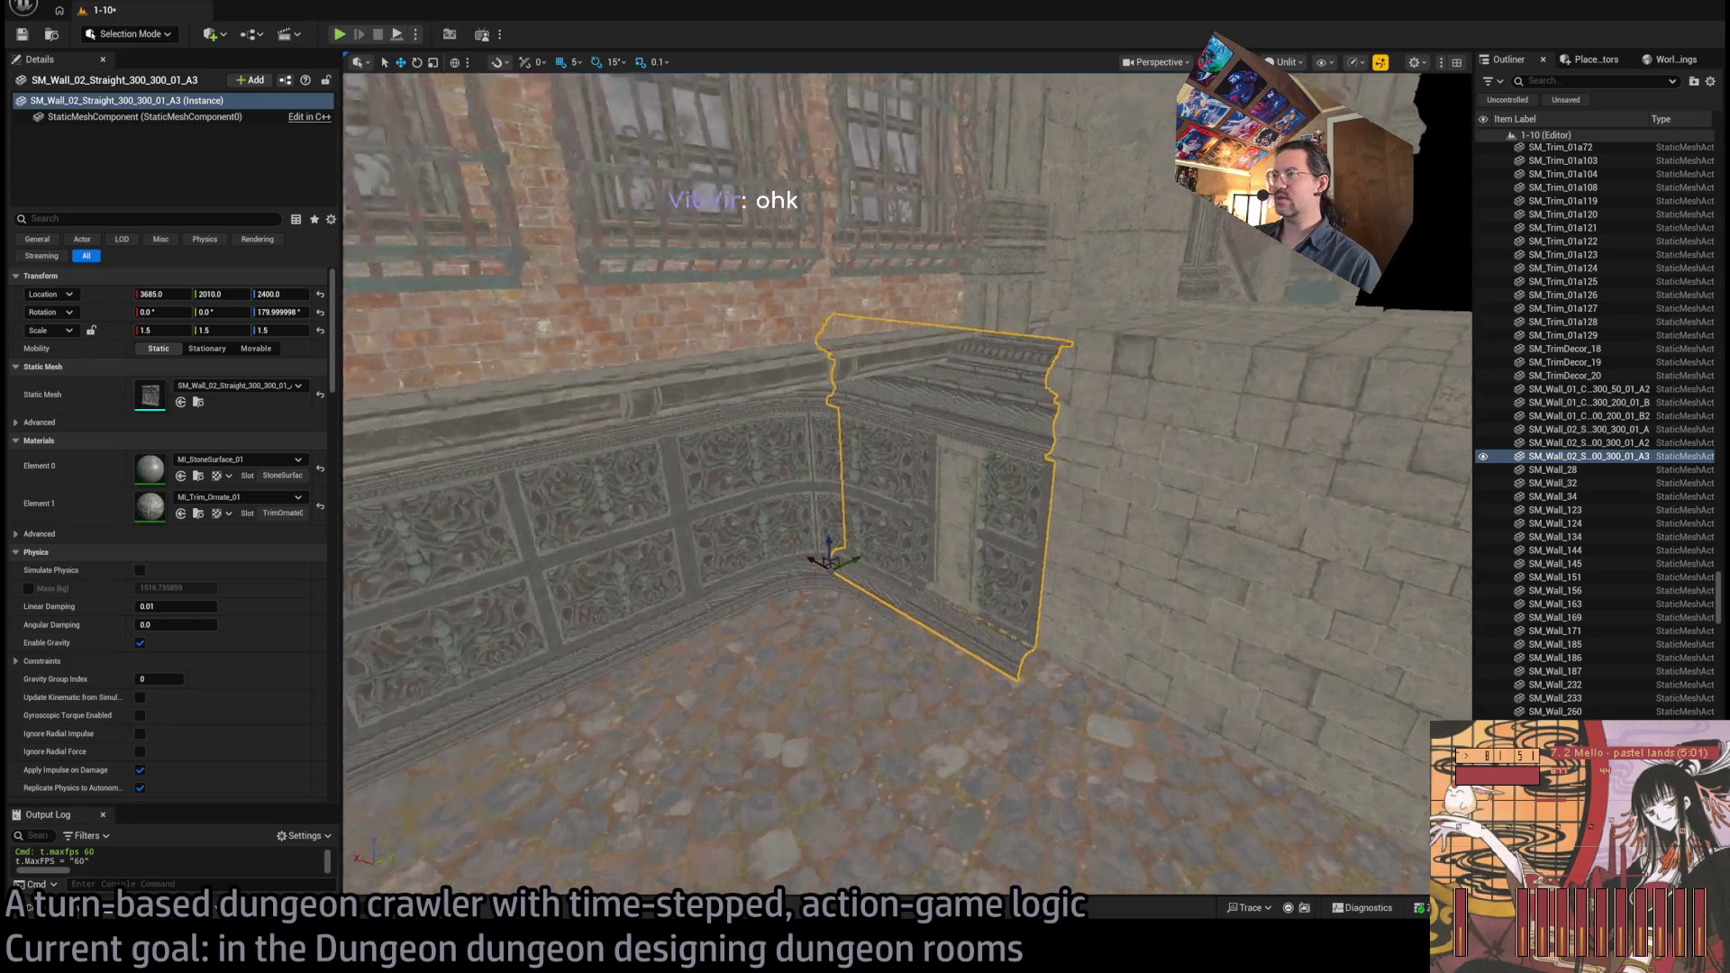
mouse_move(705, 707)
mouse_down()
mouse_move(923, 748)
mouse_move(884, 770)
mouse_up()
mouse_move(962, 723)
mouse_down()
mouse_move(1012, 657)
mouse_move(1042, 657)
mouse_move(1053, 621)
mouse_up()
mouse_move(901, 631)
mouse_down()
mouse_move(1046, 610)
mouse_move(846, 553)
mouse_move(865, 493)
mouse_move(858, 613)
mouse_move(891, 477)
mouse_up()
drag(743, 790, 734, 857)
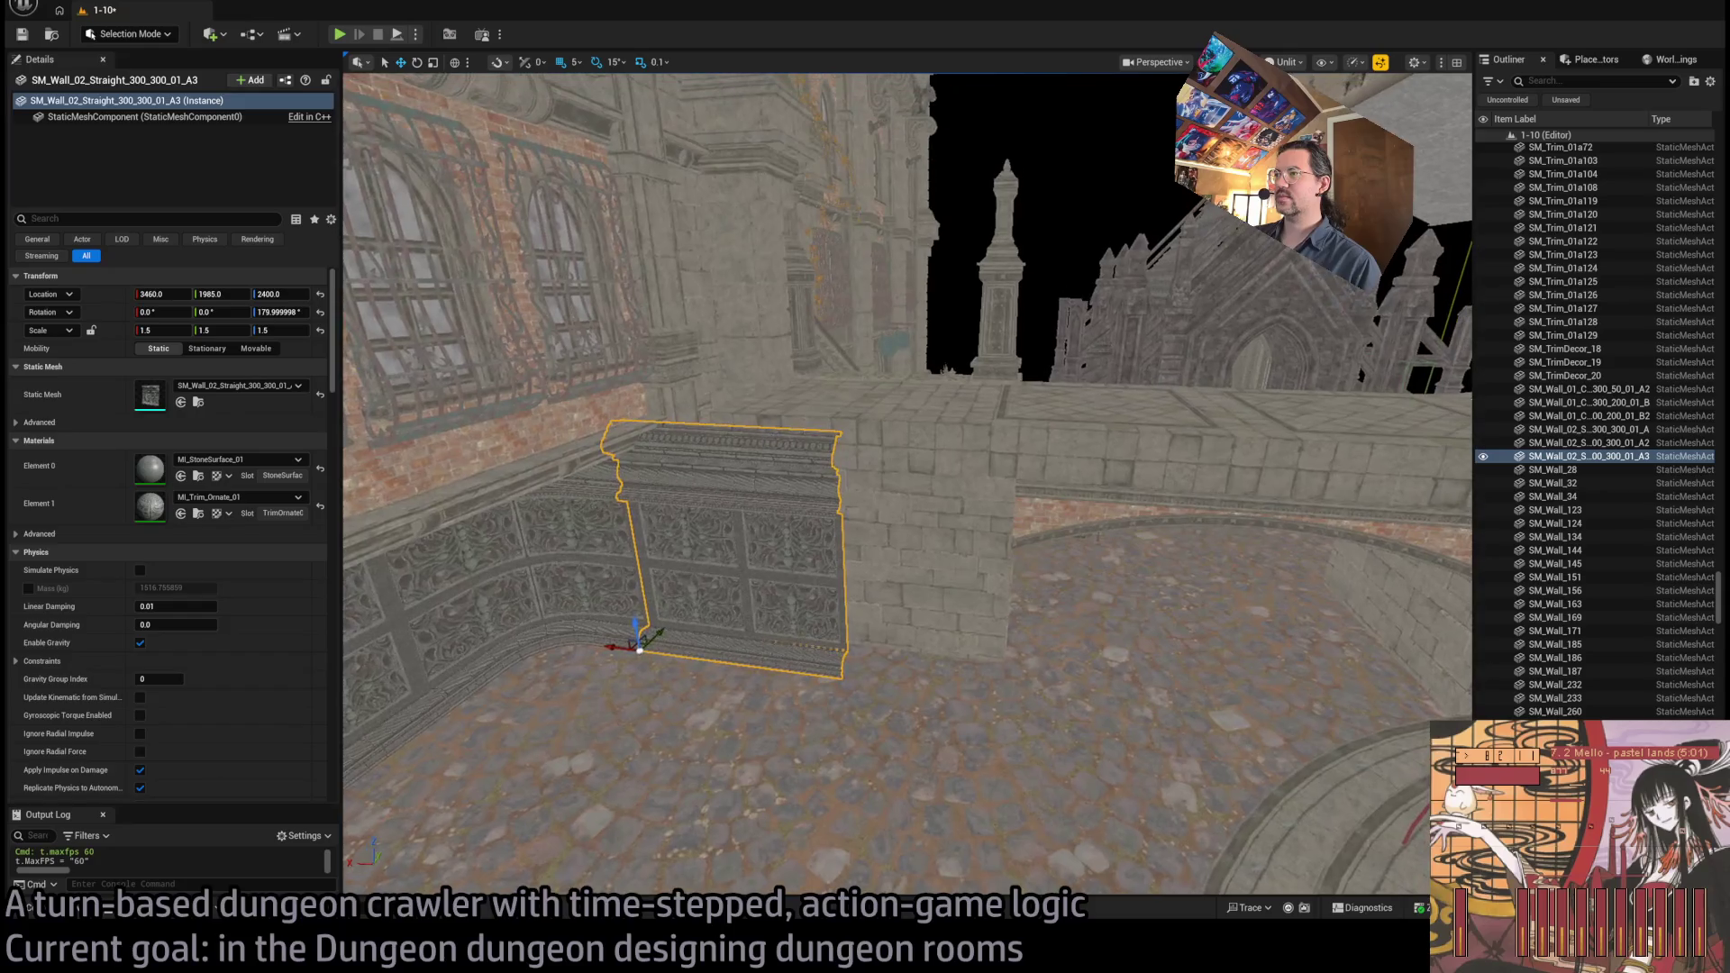
click(54, 910)
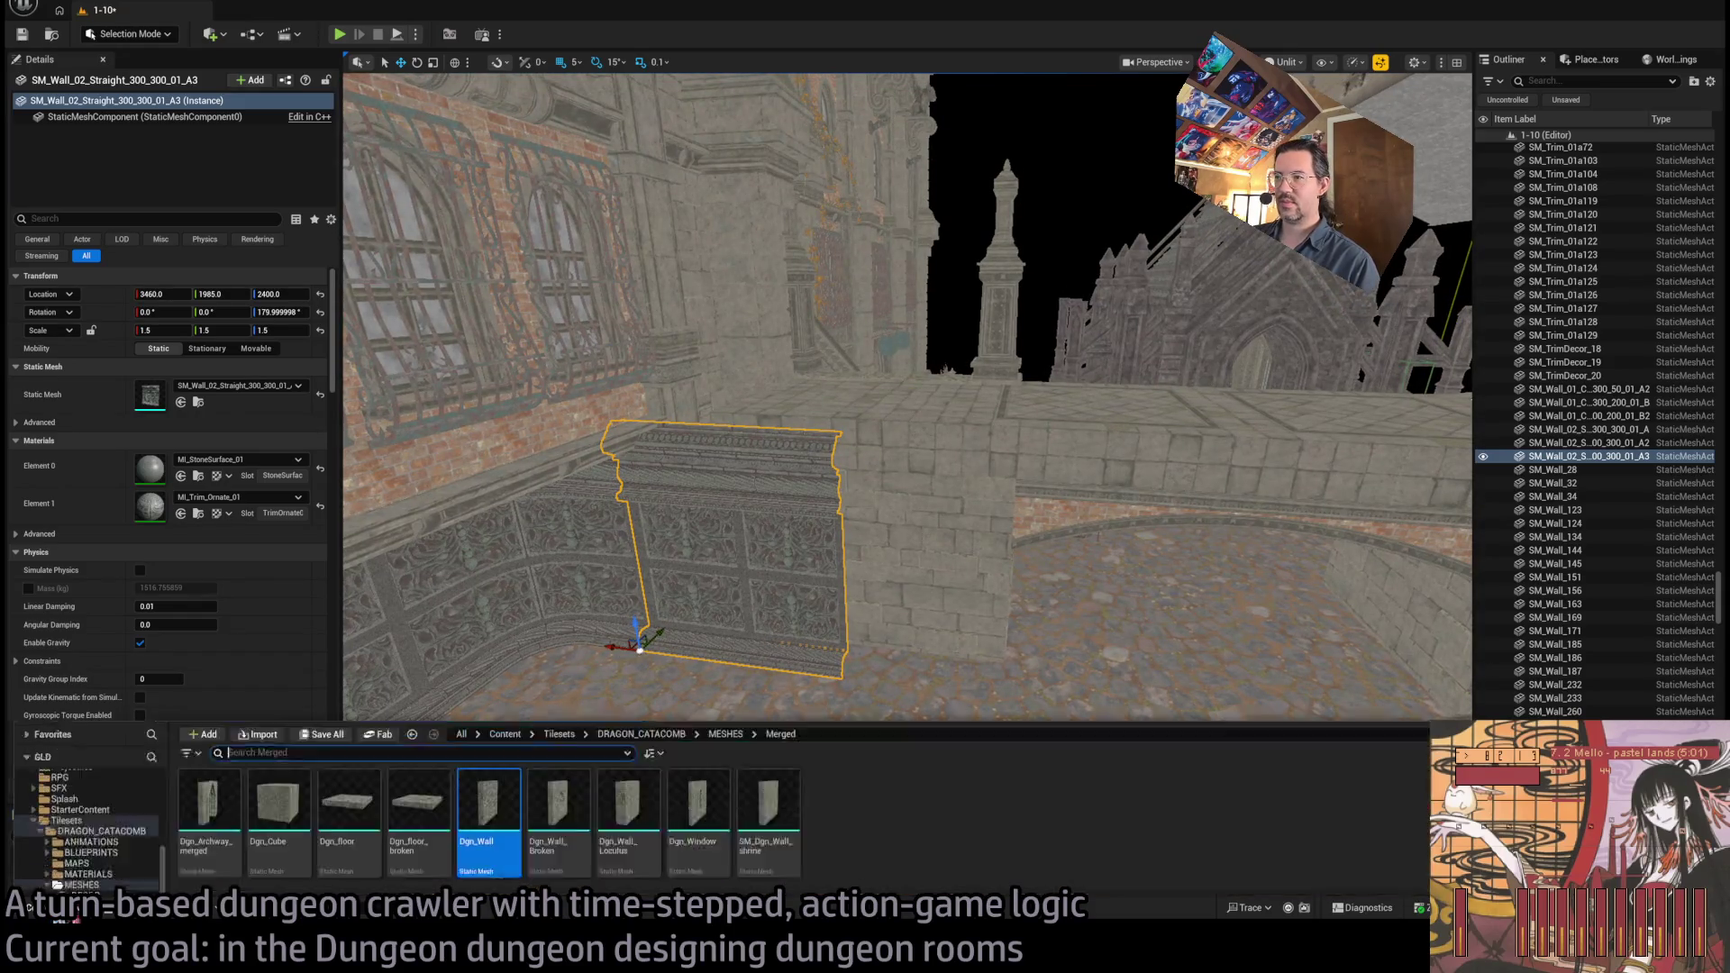
Alt-drag a copy of the wall and swap its static mesh for the Corner_I_300_150 piece
mouse_move(520, 584)
mouse_down()
mouse_move(599, 635)
mouse_move(787, 637)
mouse_up()
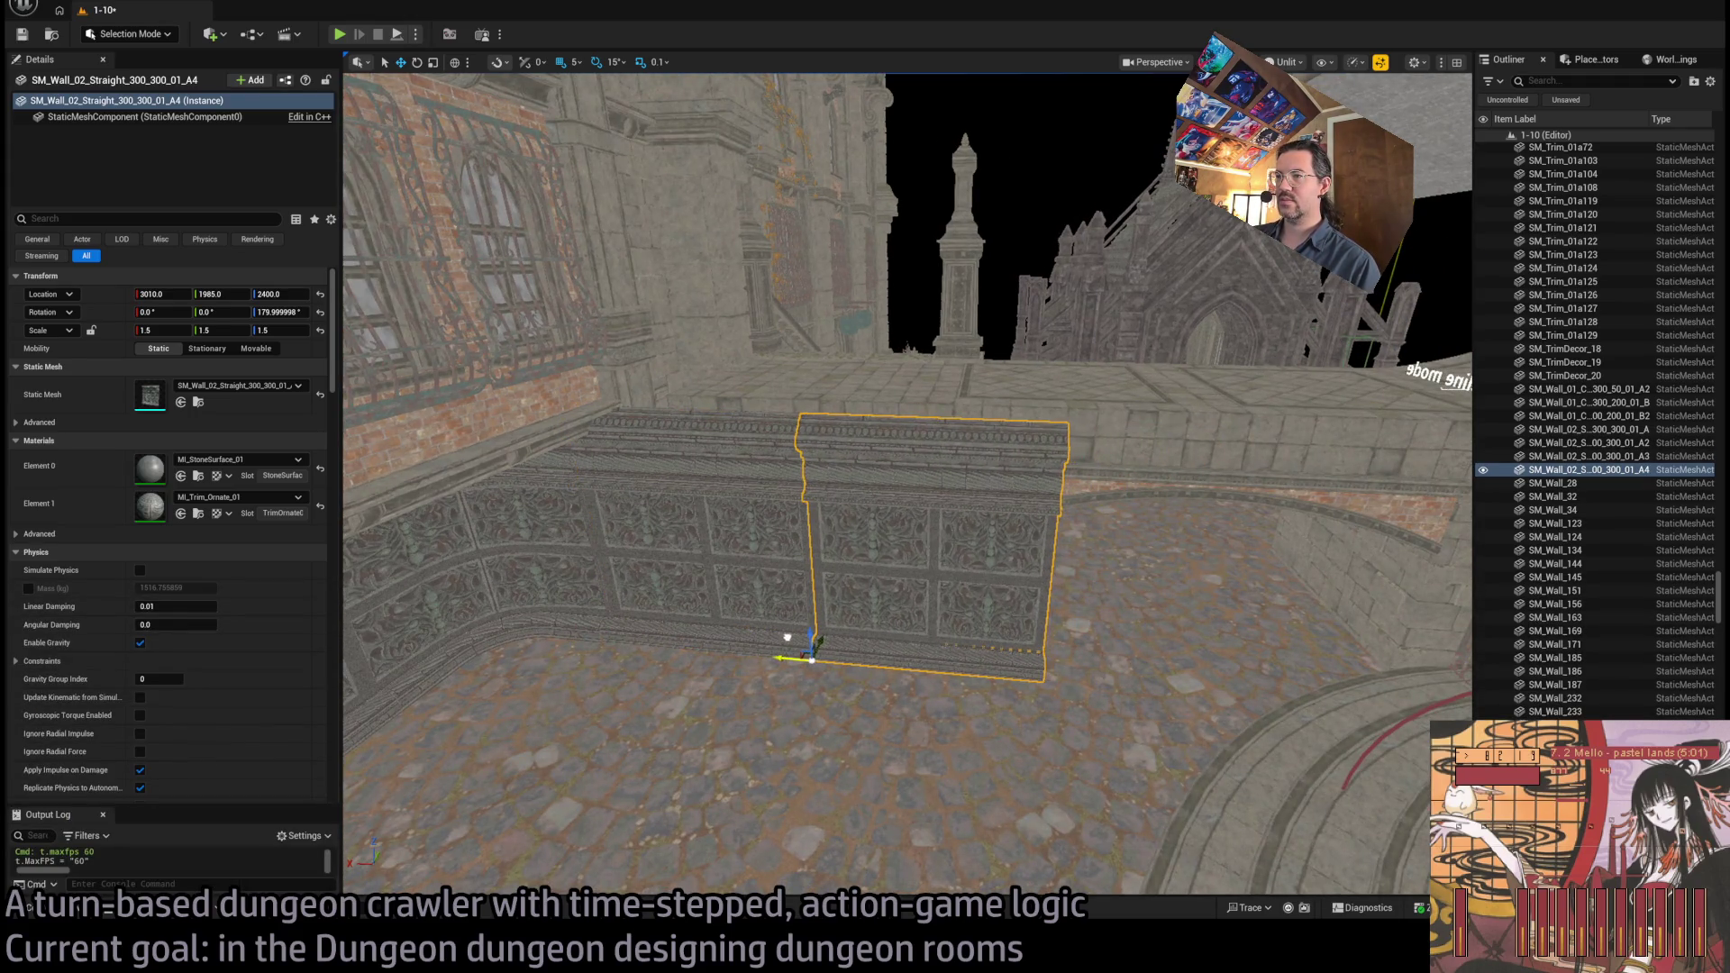
click(104, 911)
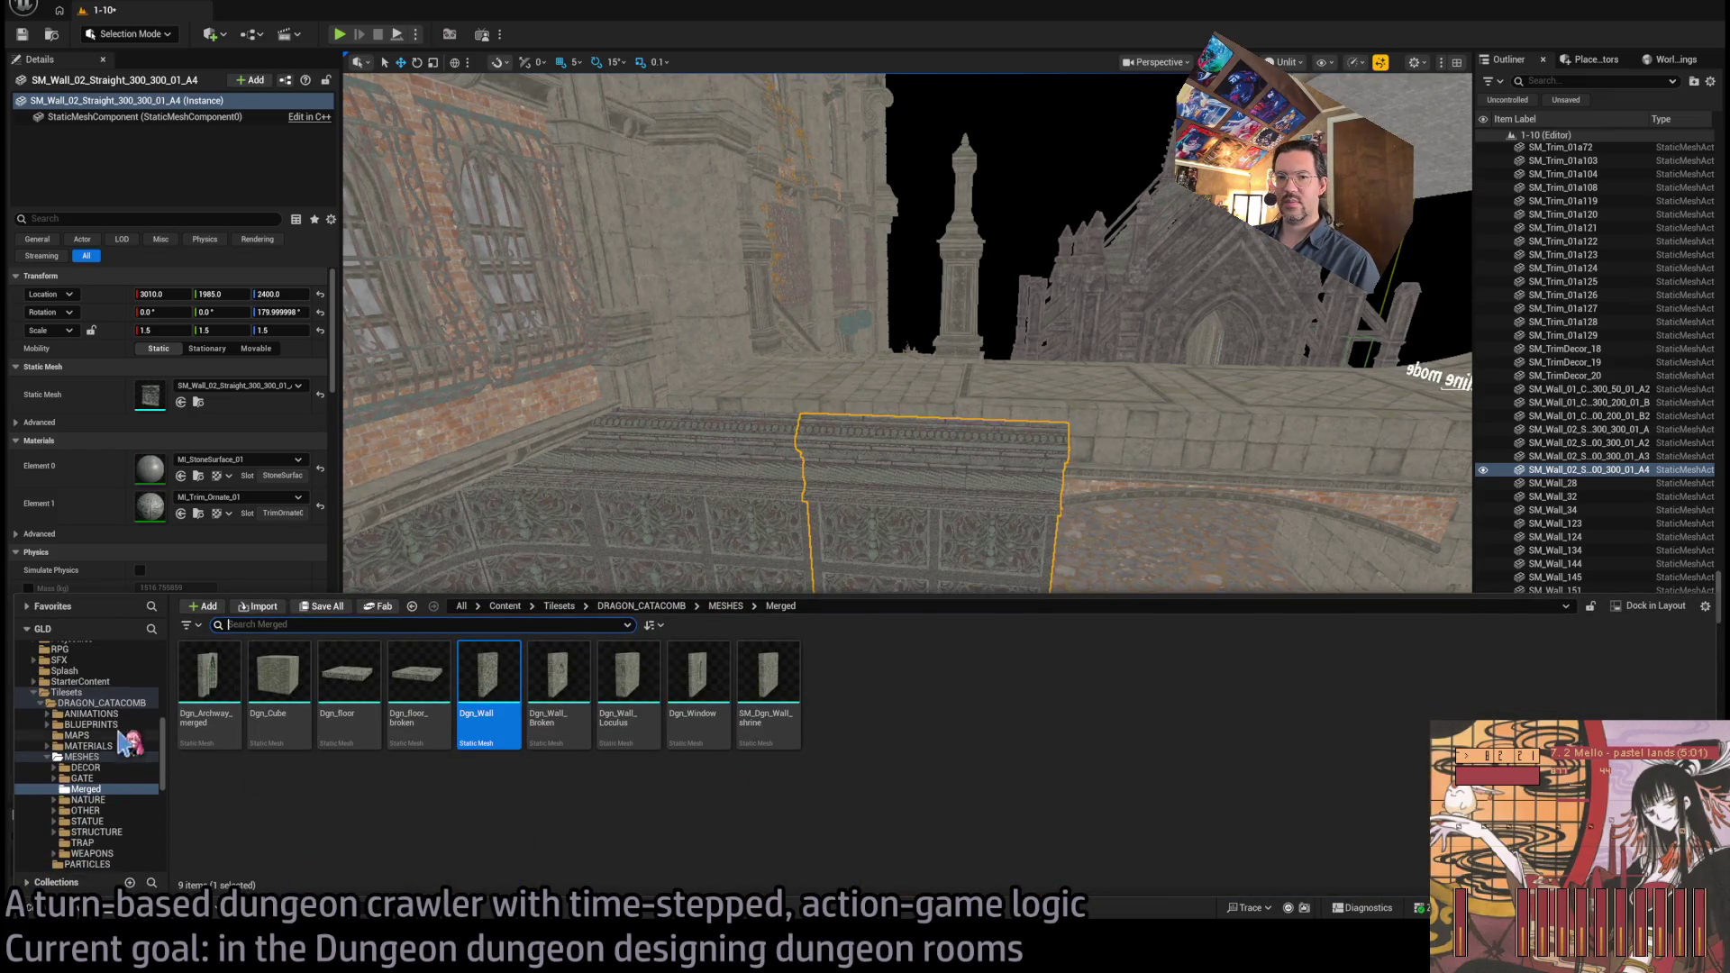
click(205, 415)
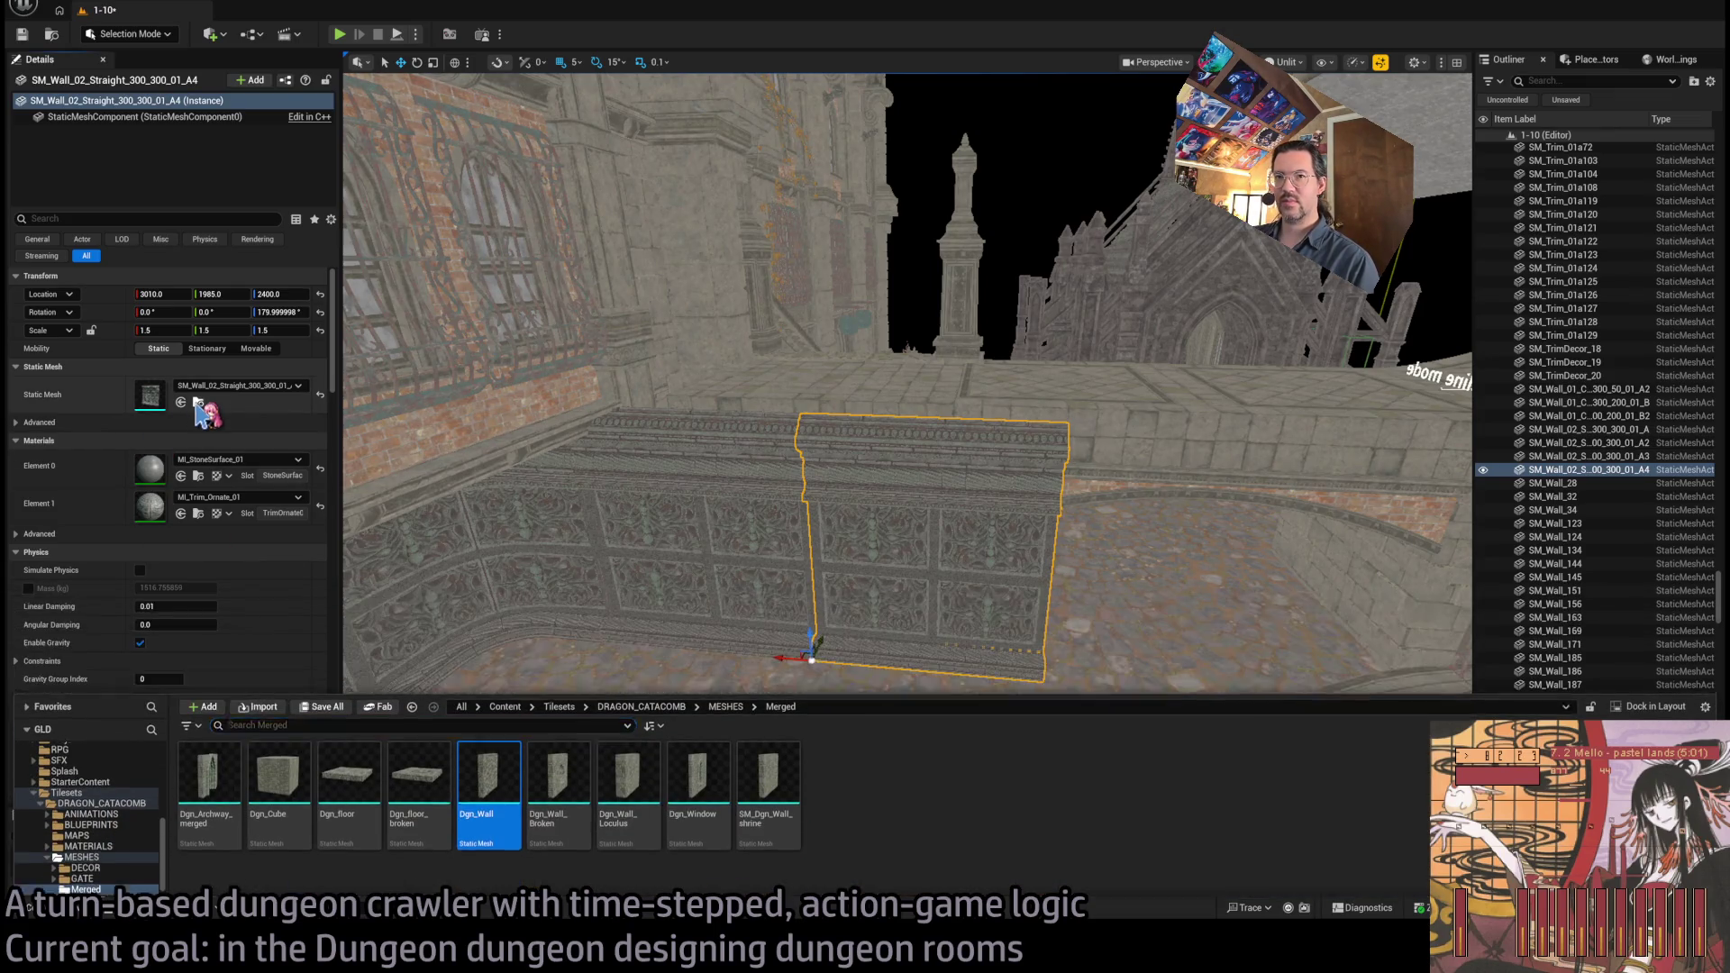
click(198, 402)
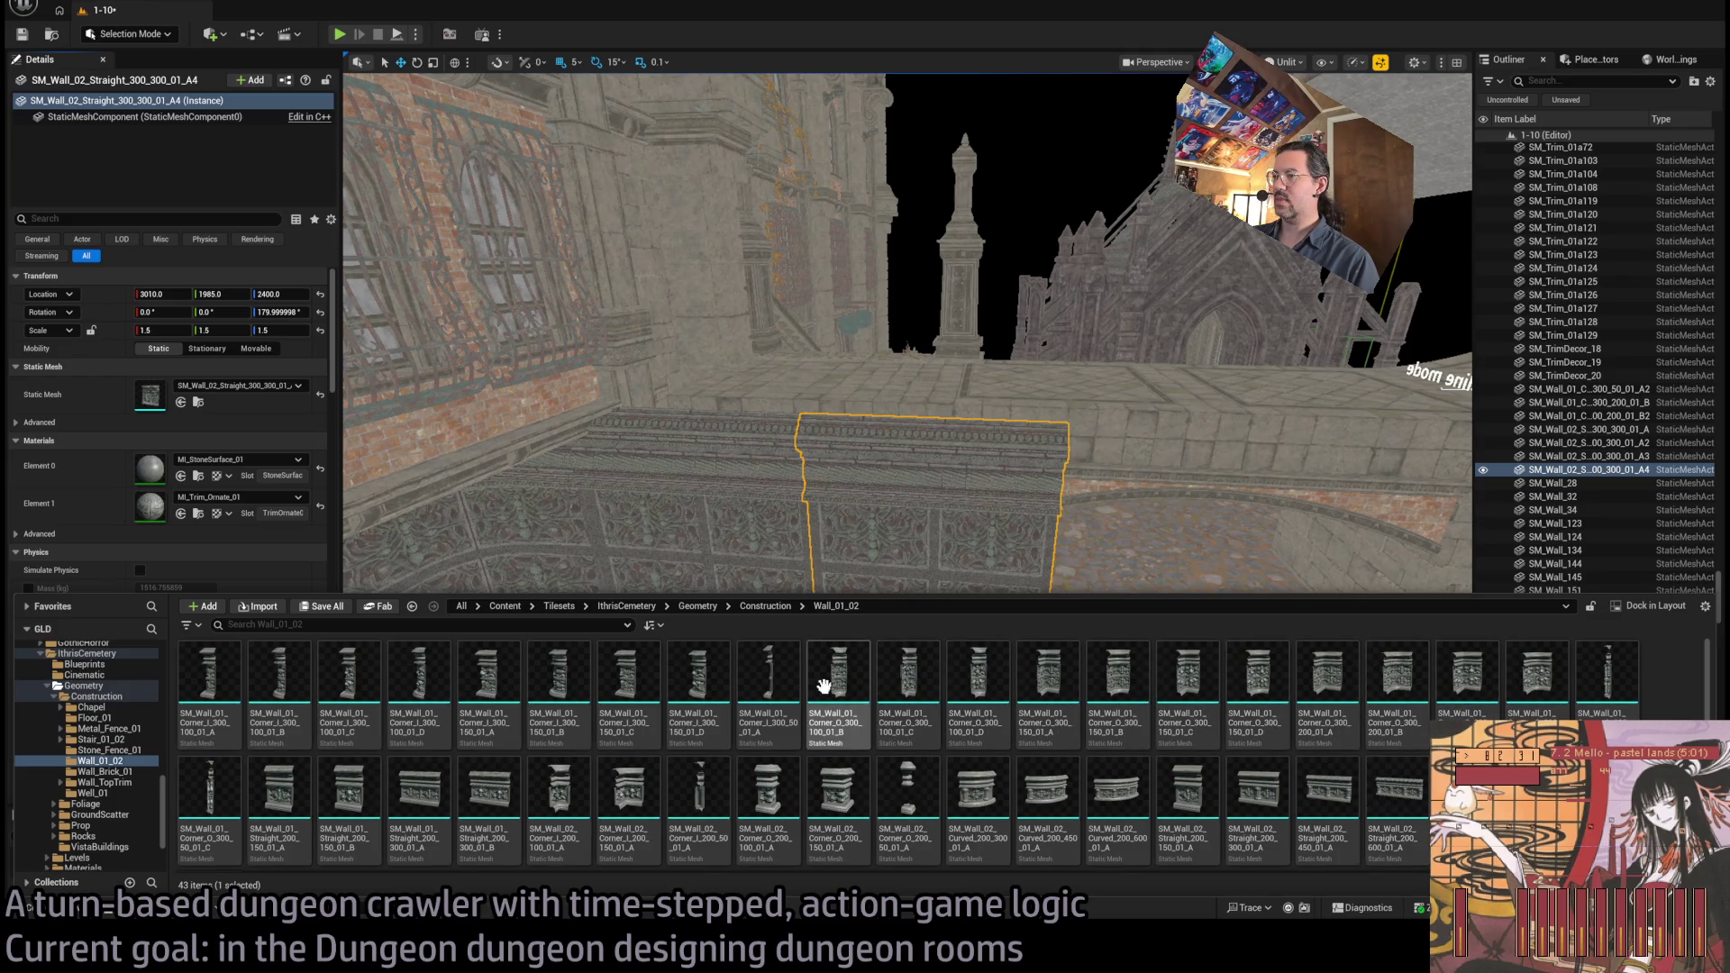
click(770, 693)
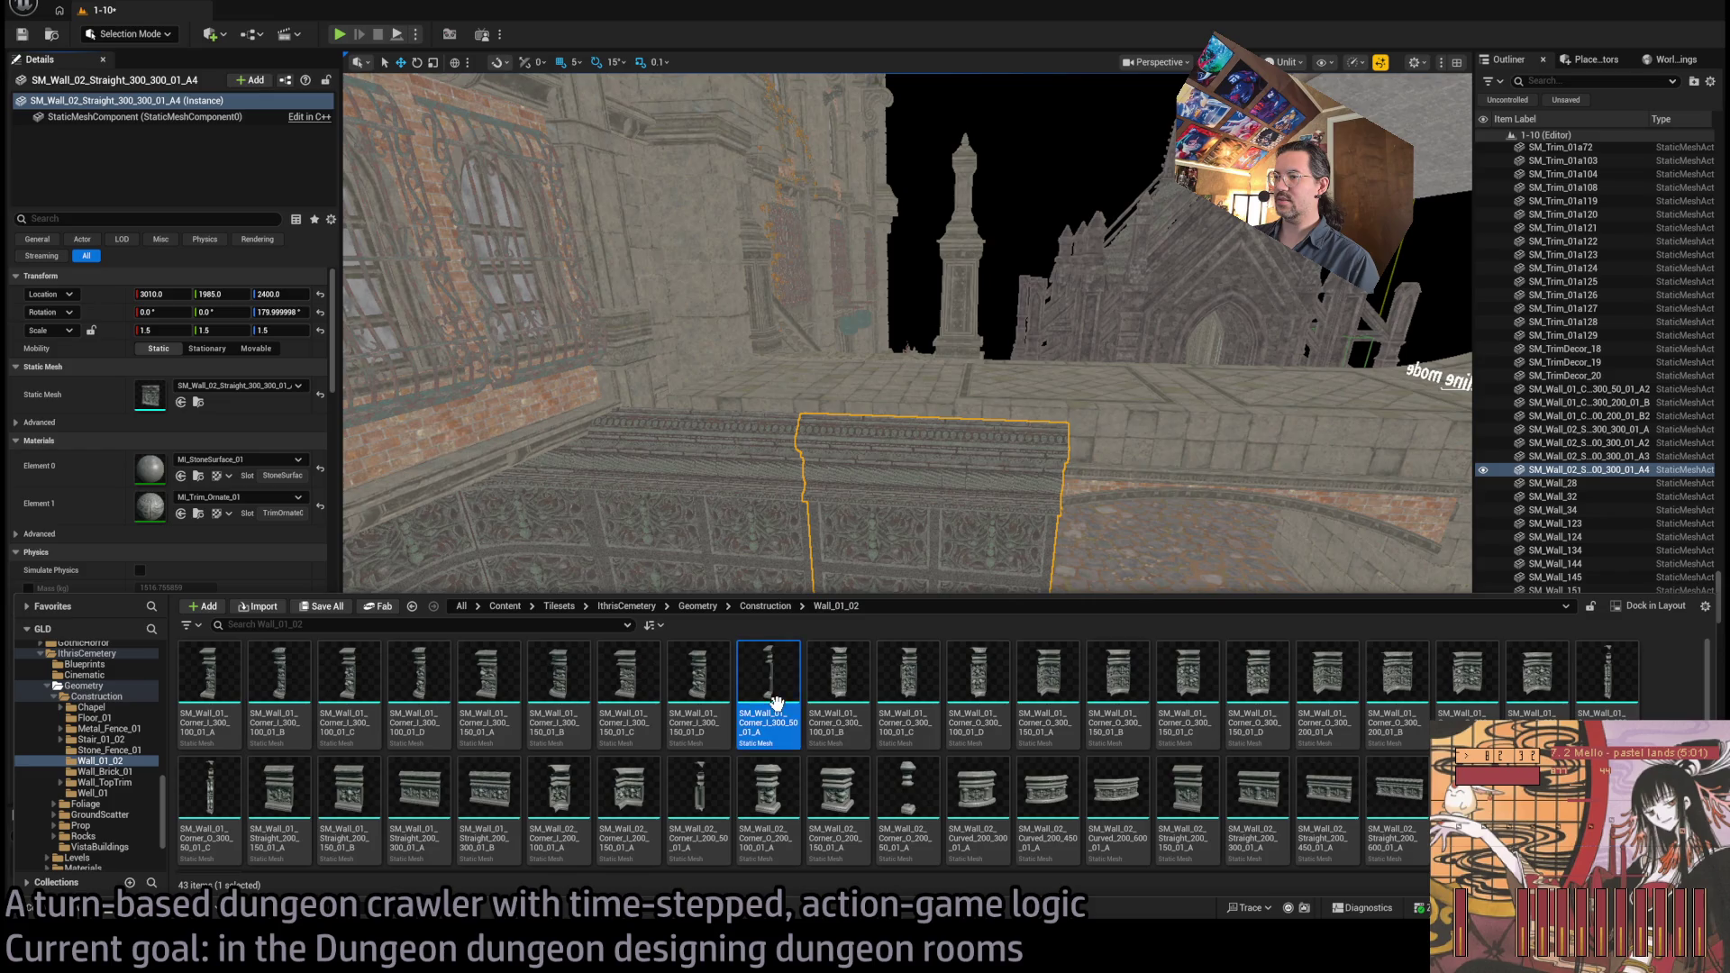
click(698, 689)
click(180, 402)
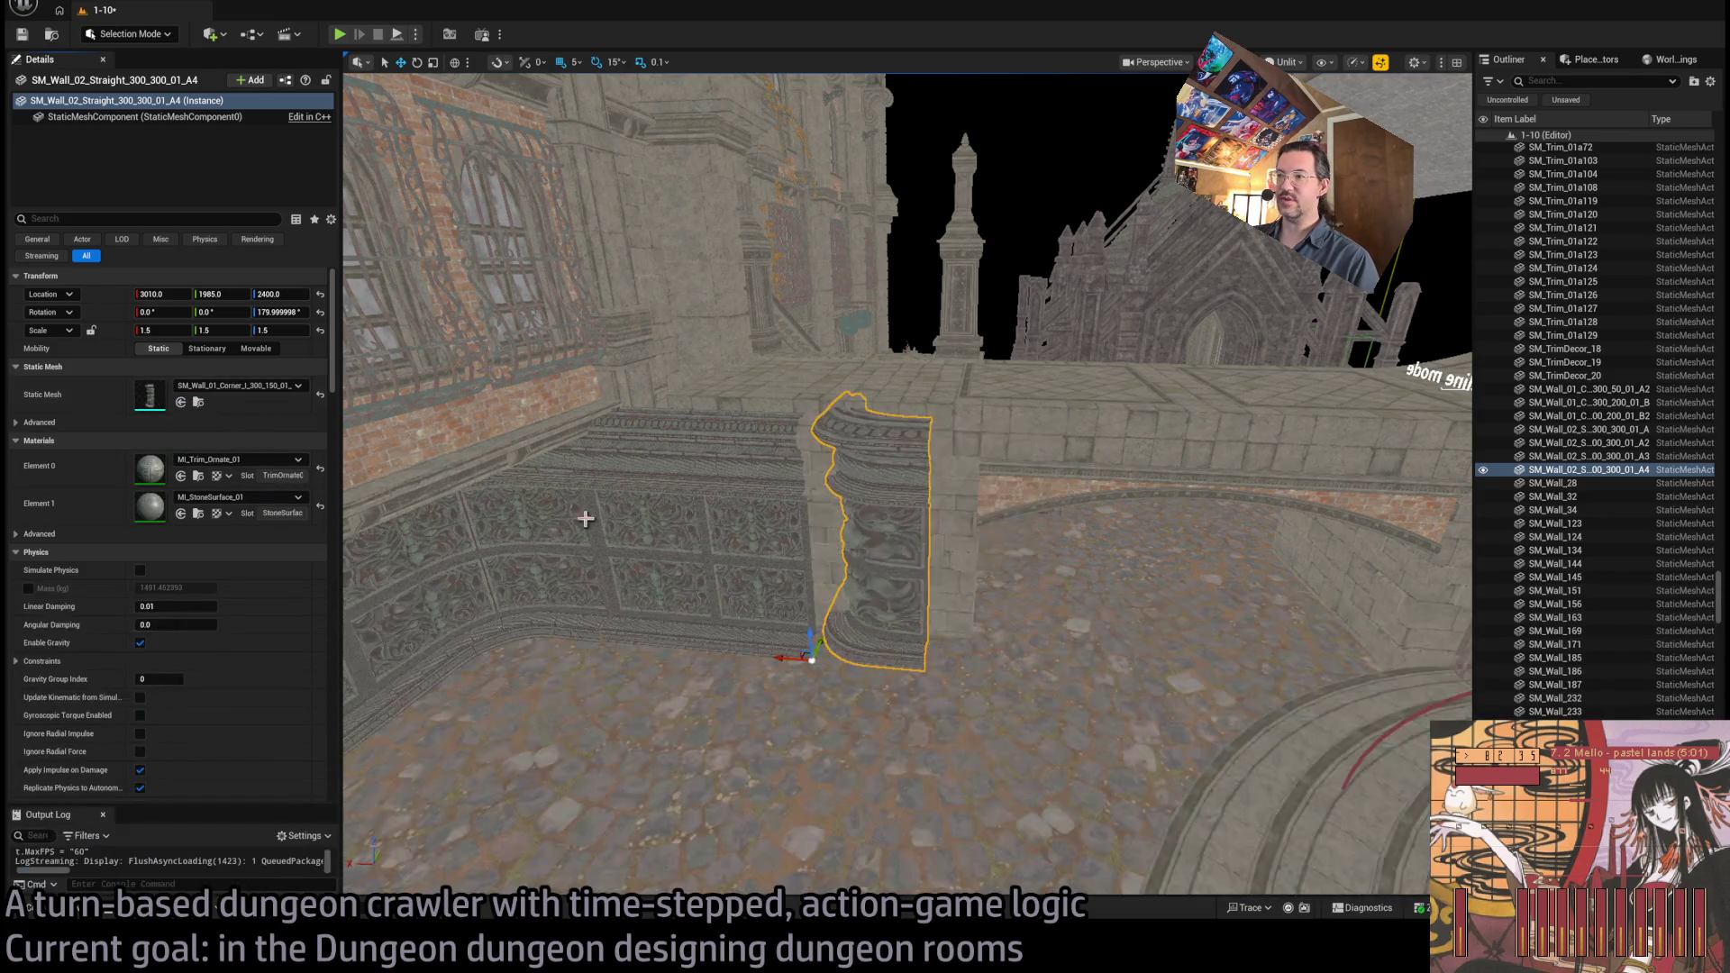
Rotate the corner piece 90° and adjust its Location X to sit against the adjoining wall
mouse_move(838, 679)
mouse_down()
mouse_move(792, 690)
mouse_move(901, 670)
mouse_up()
key(f)
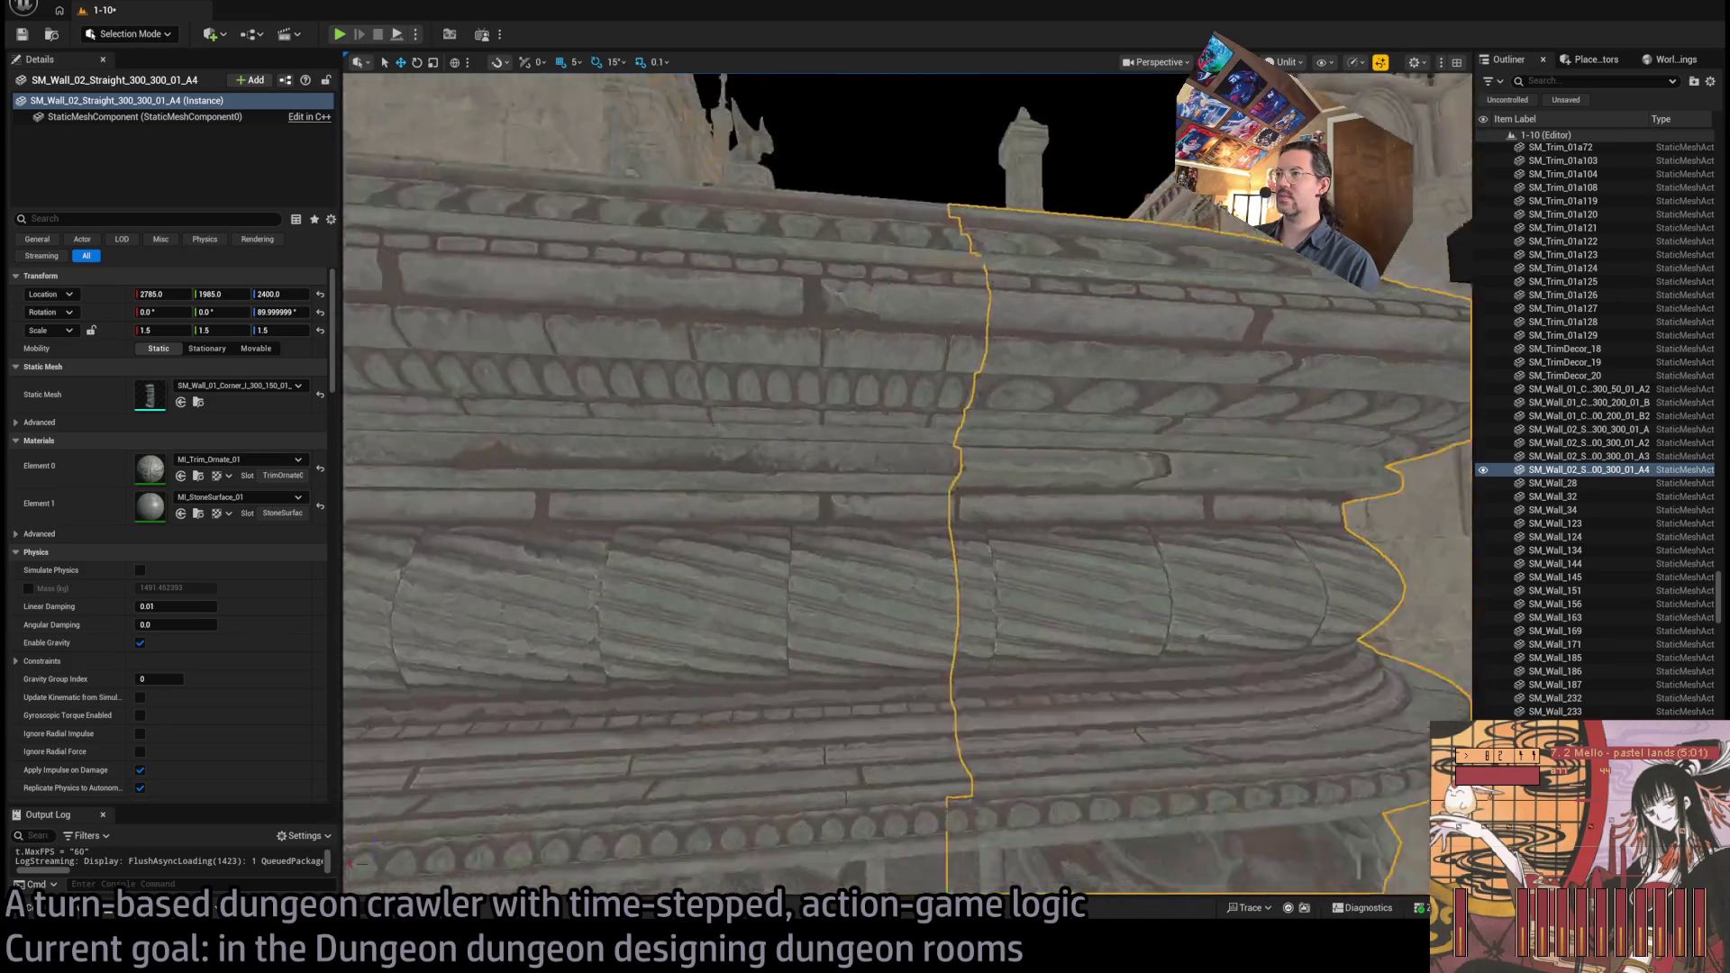
drag(478, 573, 478, 573)
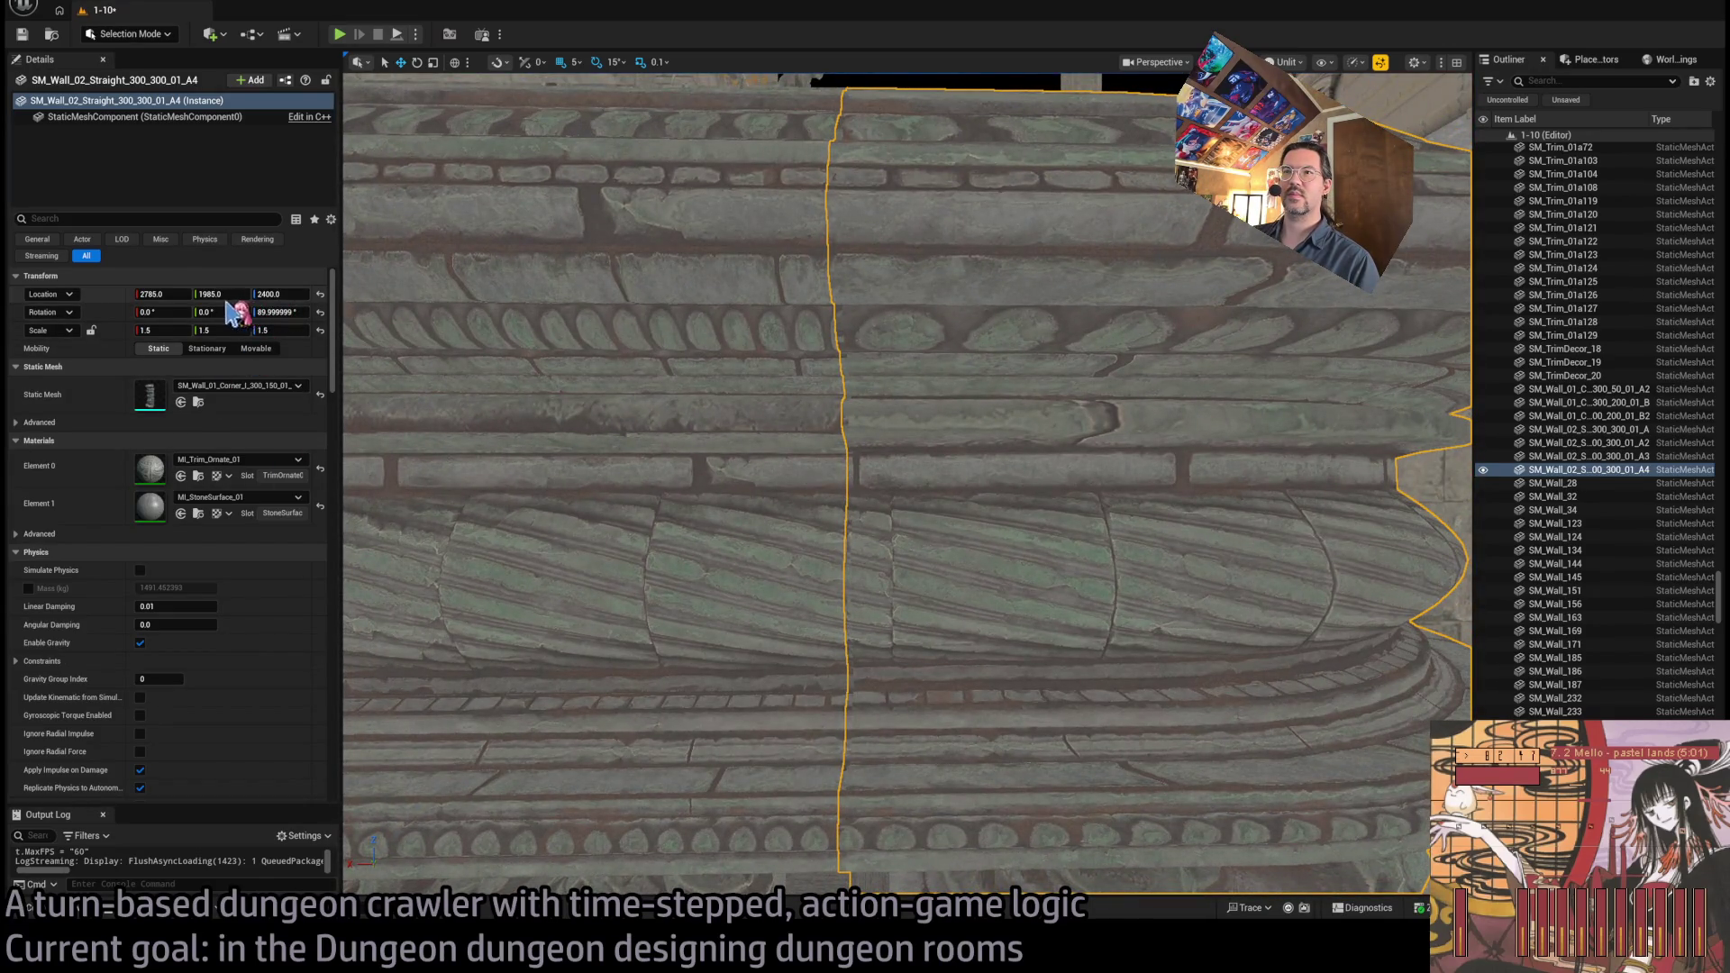
key(ctrl+z)
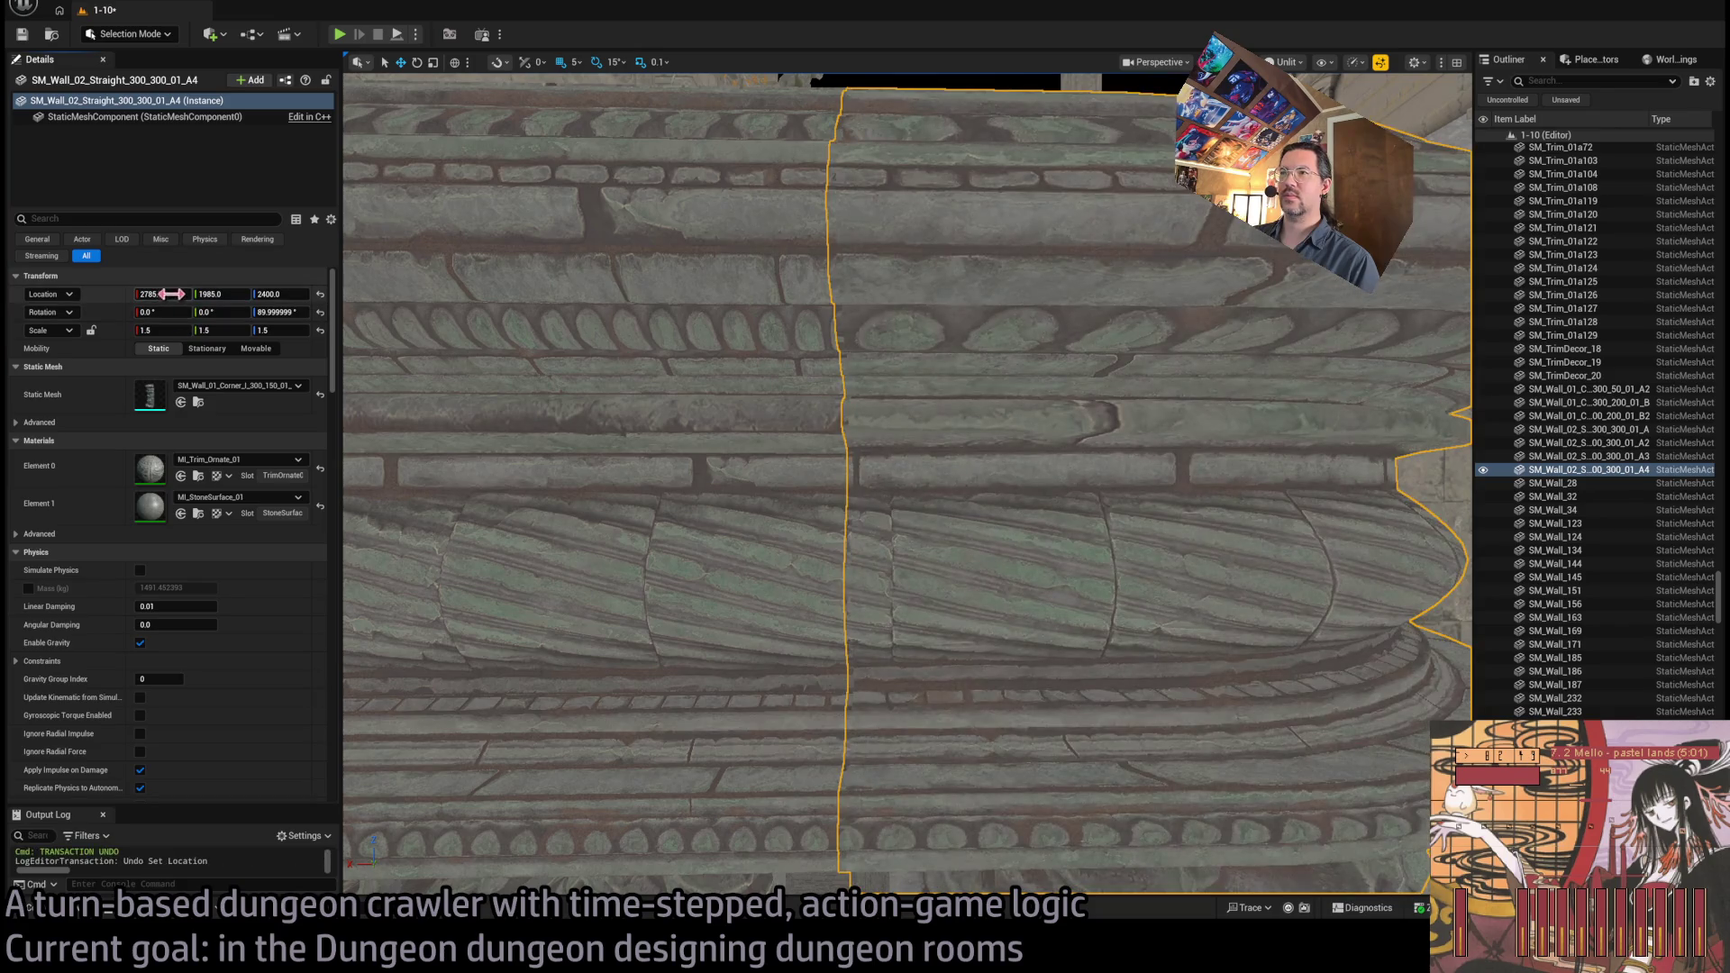
drag(171, 294, 161, 294)
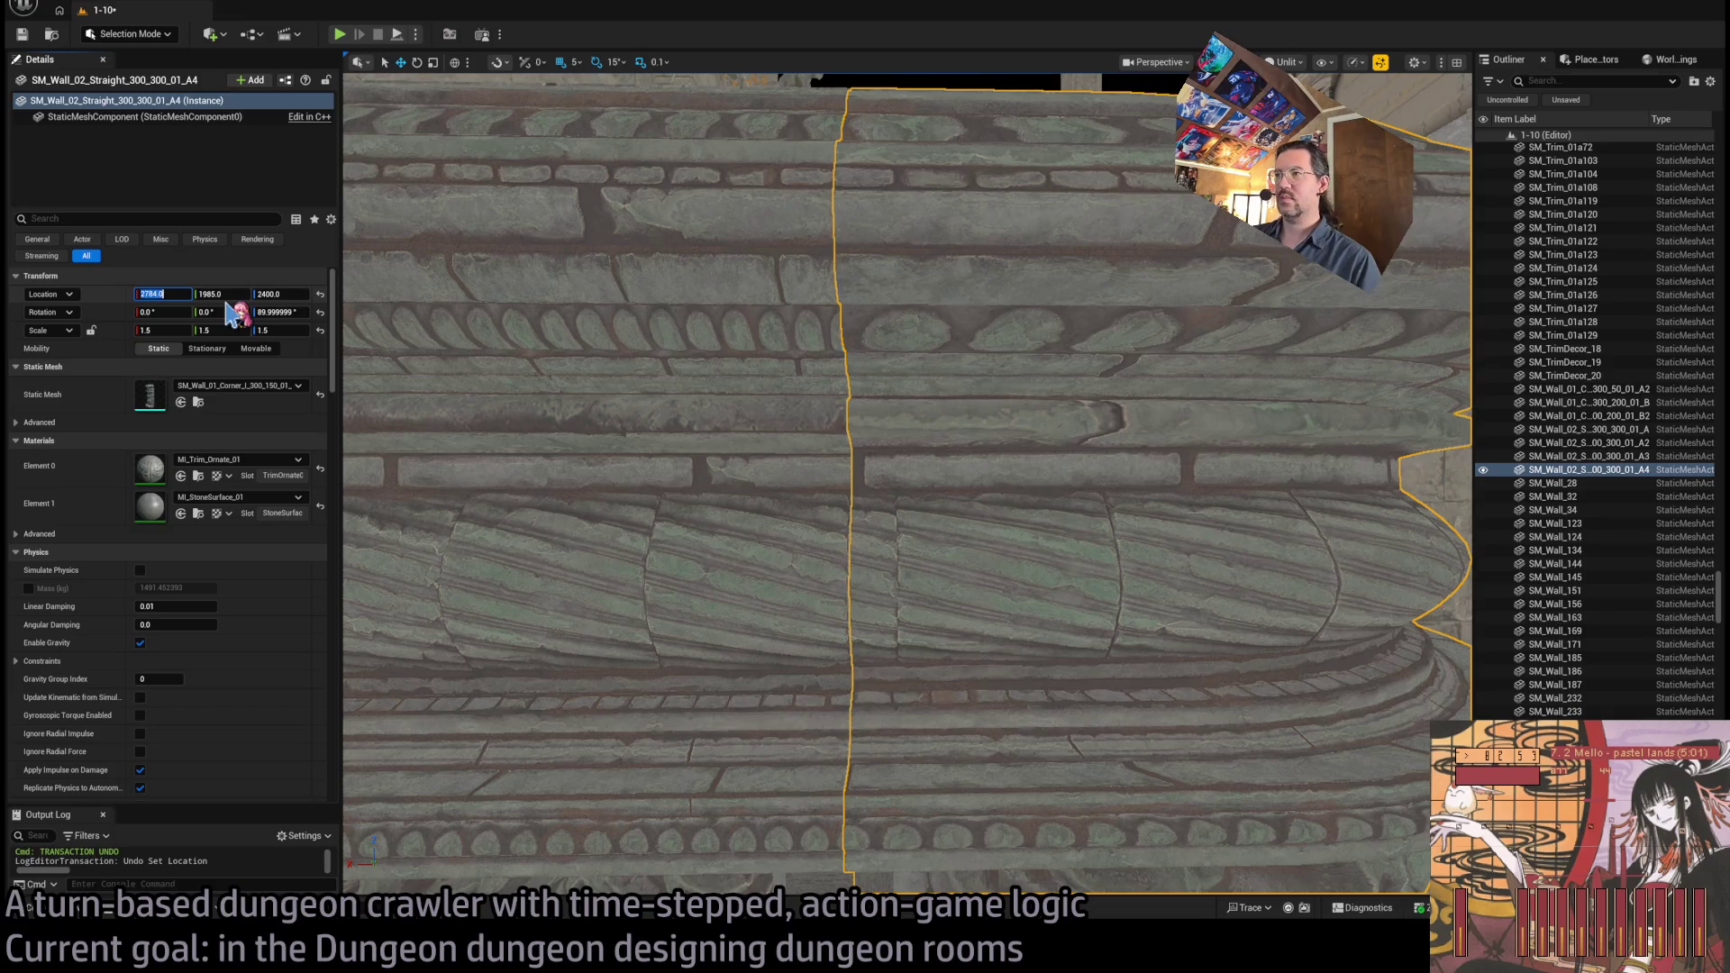
key(f)
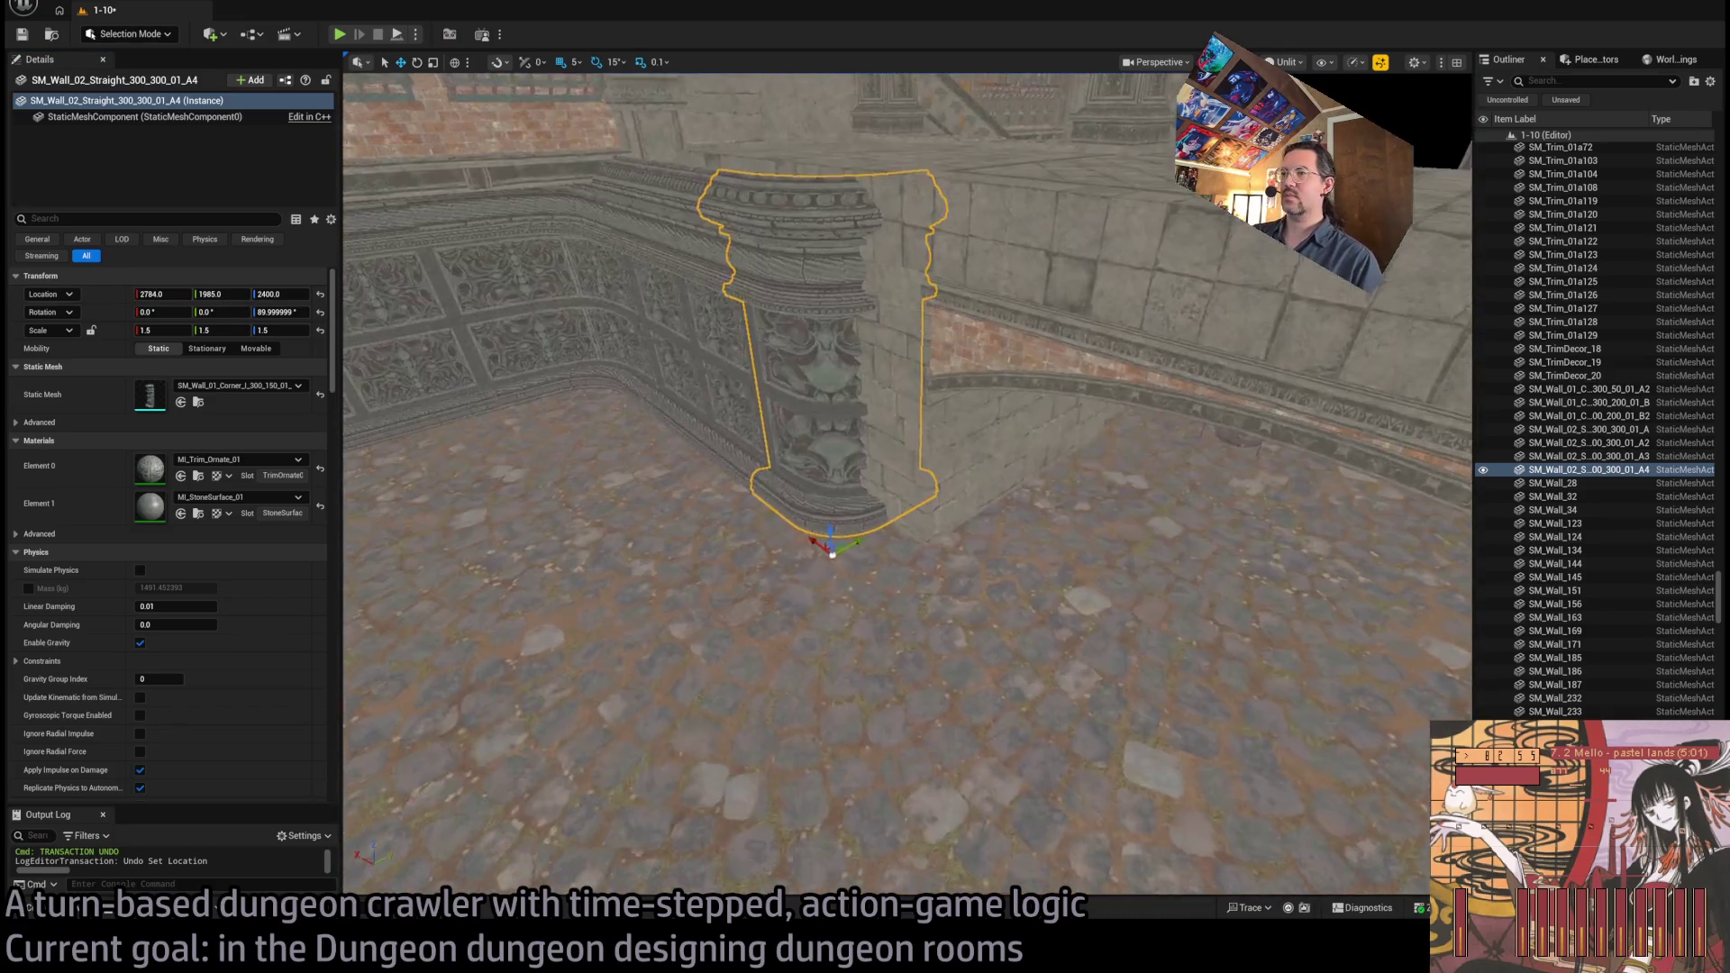
click(77, 911)
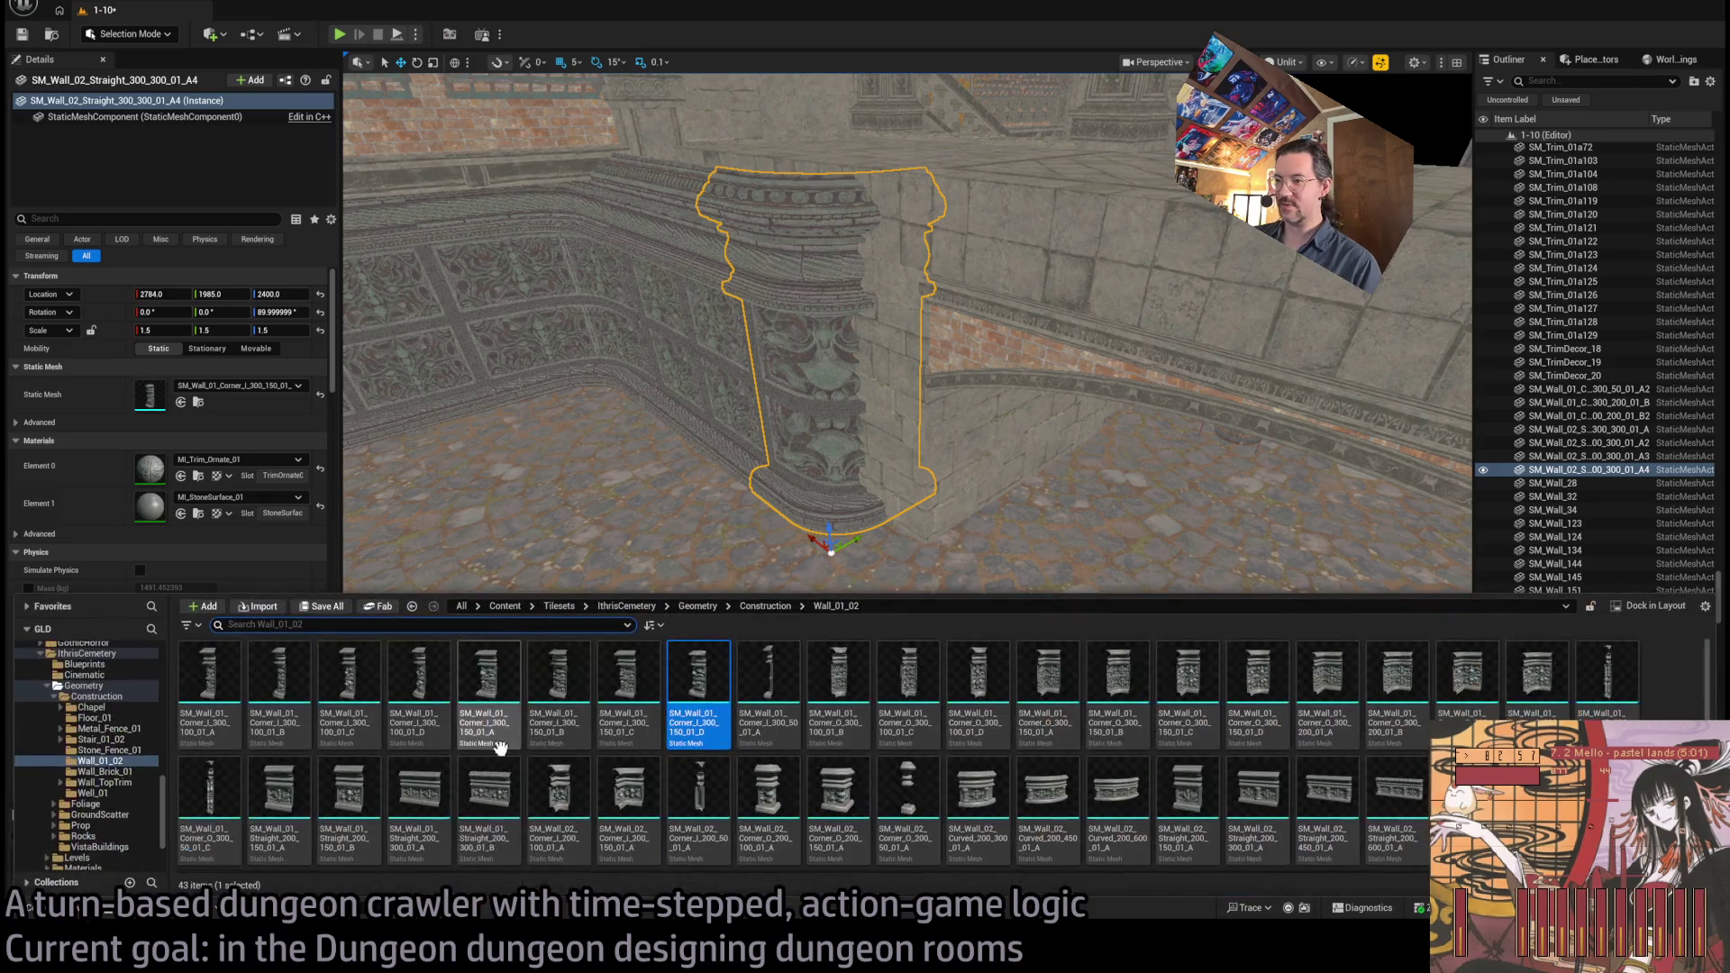
drag(811, 496, 756, 527)
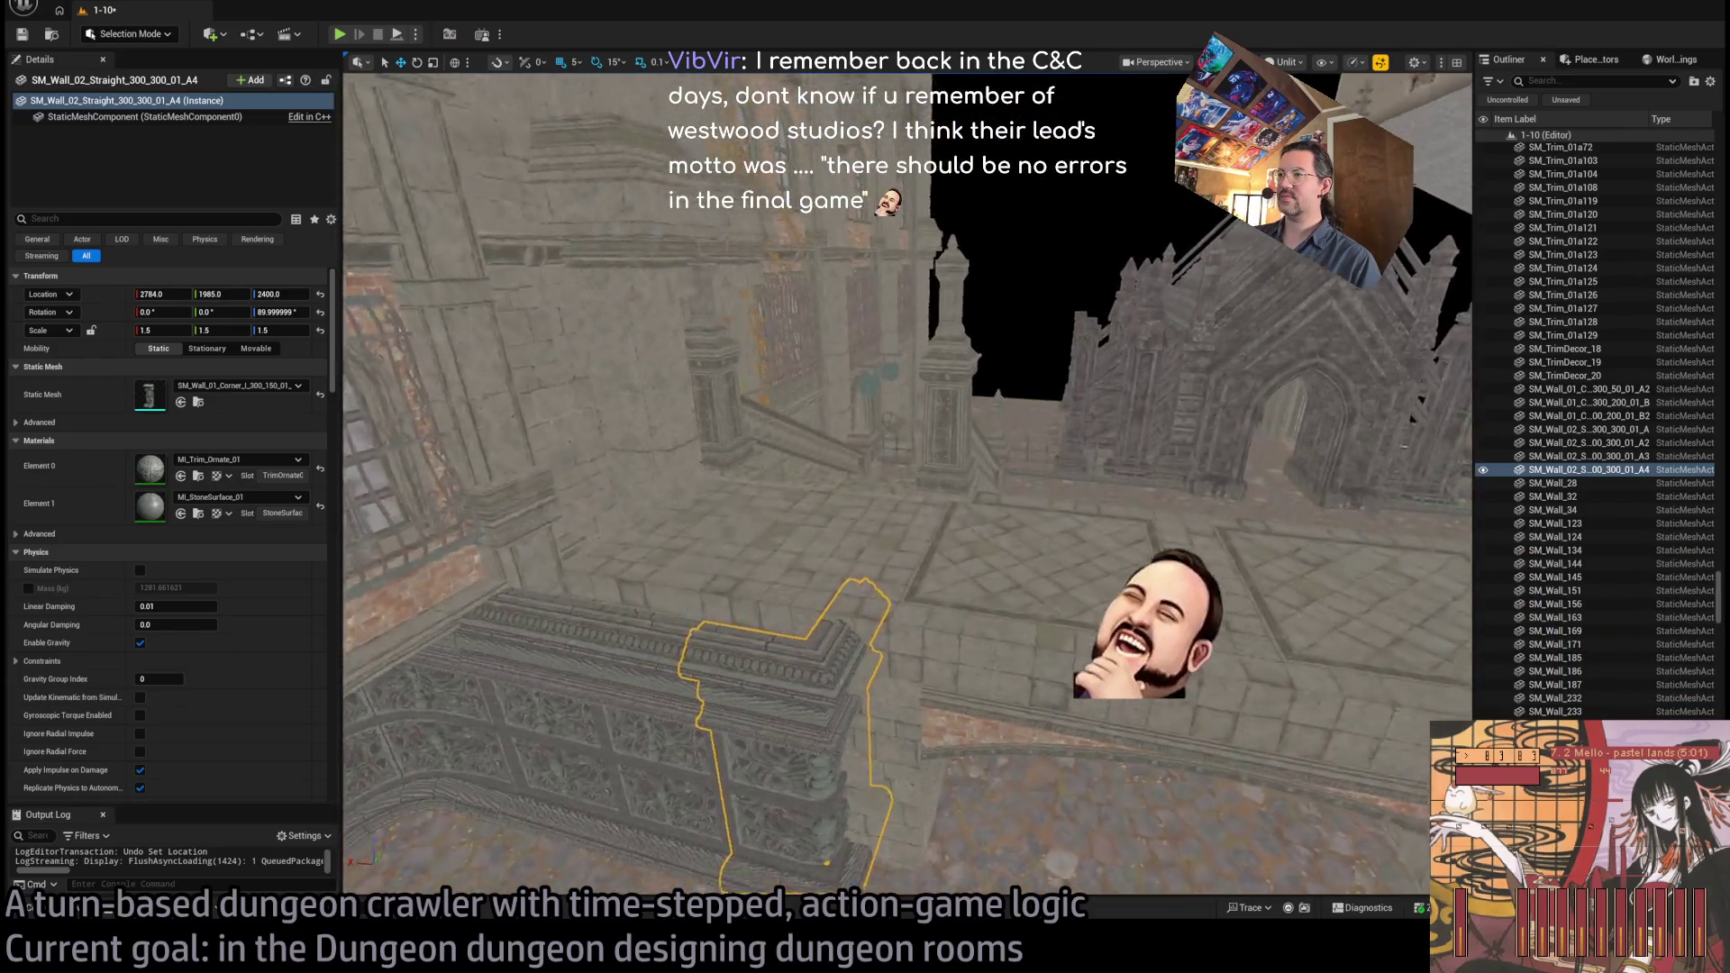
drag(757, 527, 743, 535)
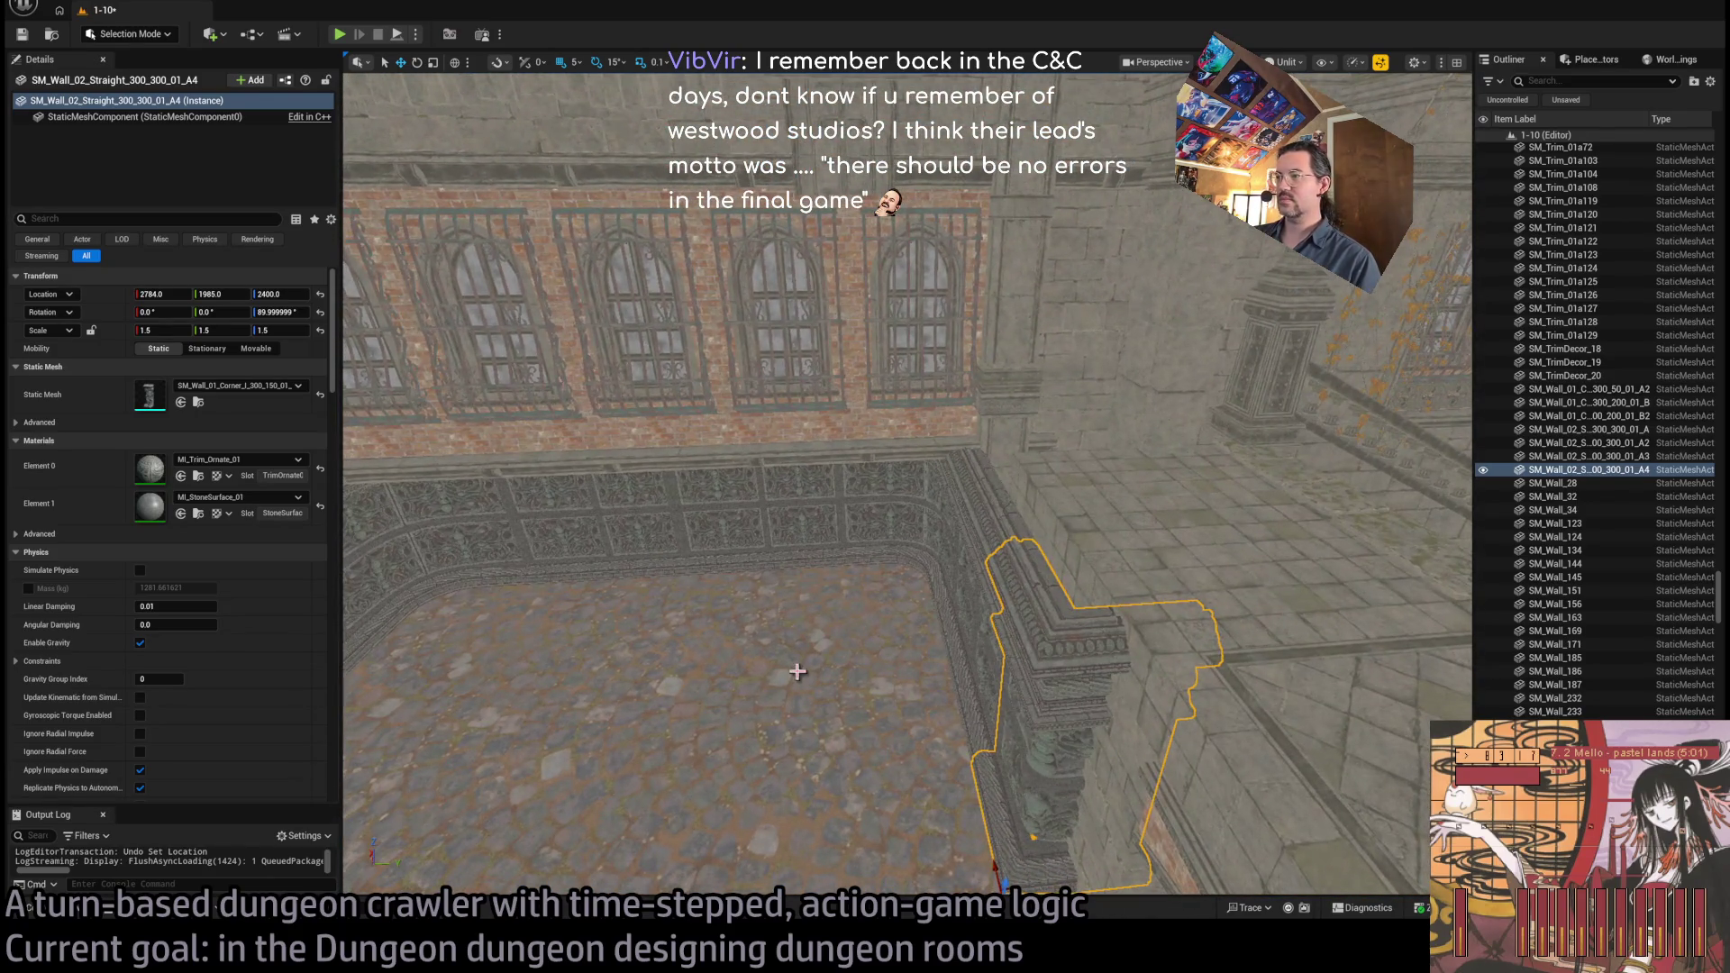
Select the corner and straight wall pieces and browse the Construction asset folder
click(864, 552)
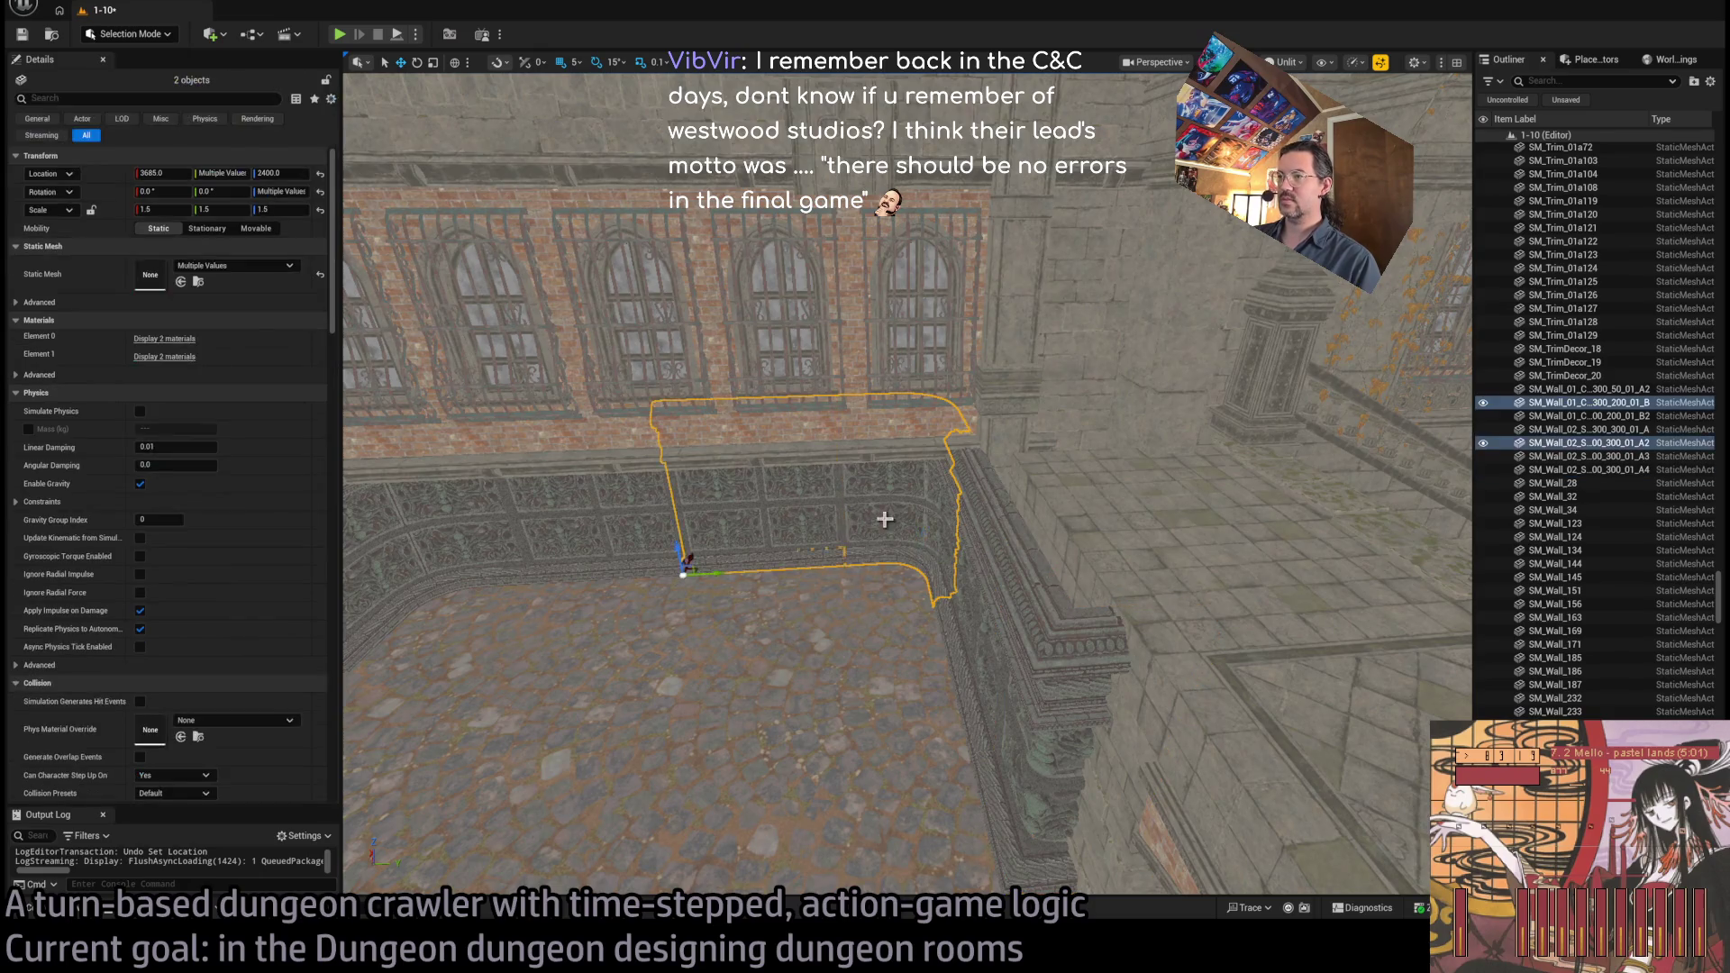
double_click(1589, 442)
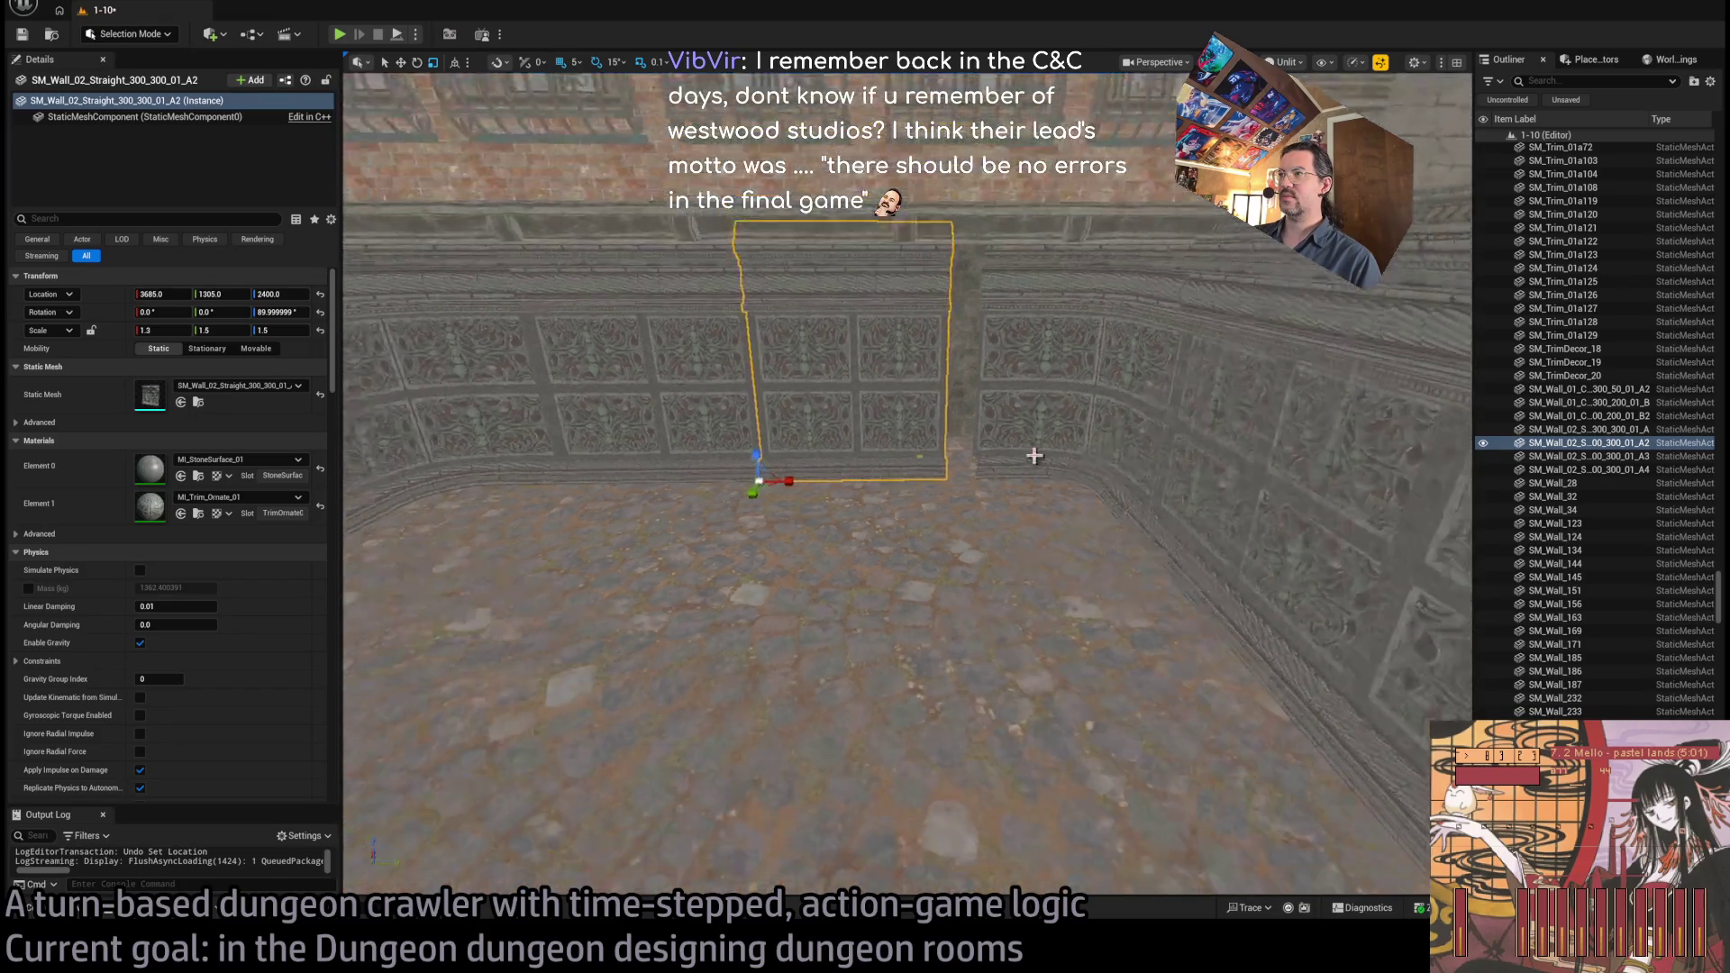
click(963, 447)
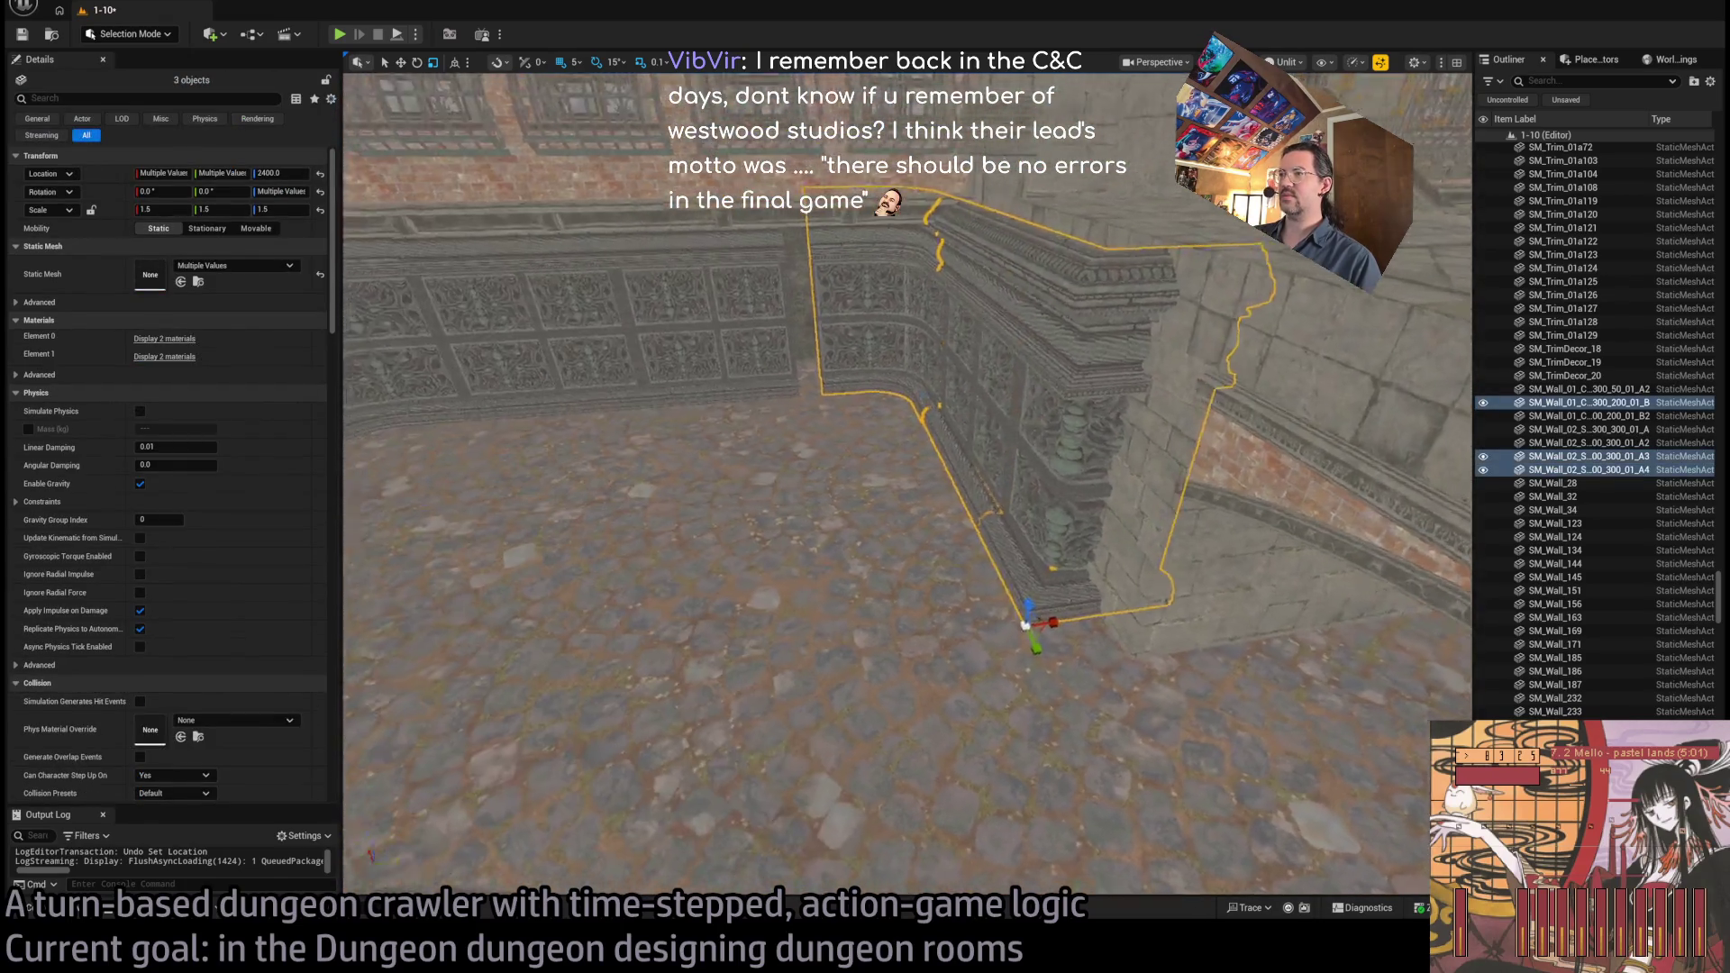
ctrl+click(982, 601)
drag(982, 601, 929, 505)
mouse_move(938, 516)
mouse_down()
mouse_move(989, 526)
mouse_move(938, 517)
mouse_move(911, 547)
mouse_up()
mouse_move(919, 667)
mouse_down()
mouse_move(928, 630)
mouse_move(919, 668)
mouse_up()
click(77, 912)
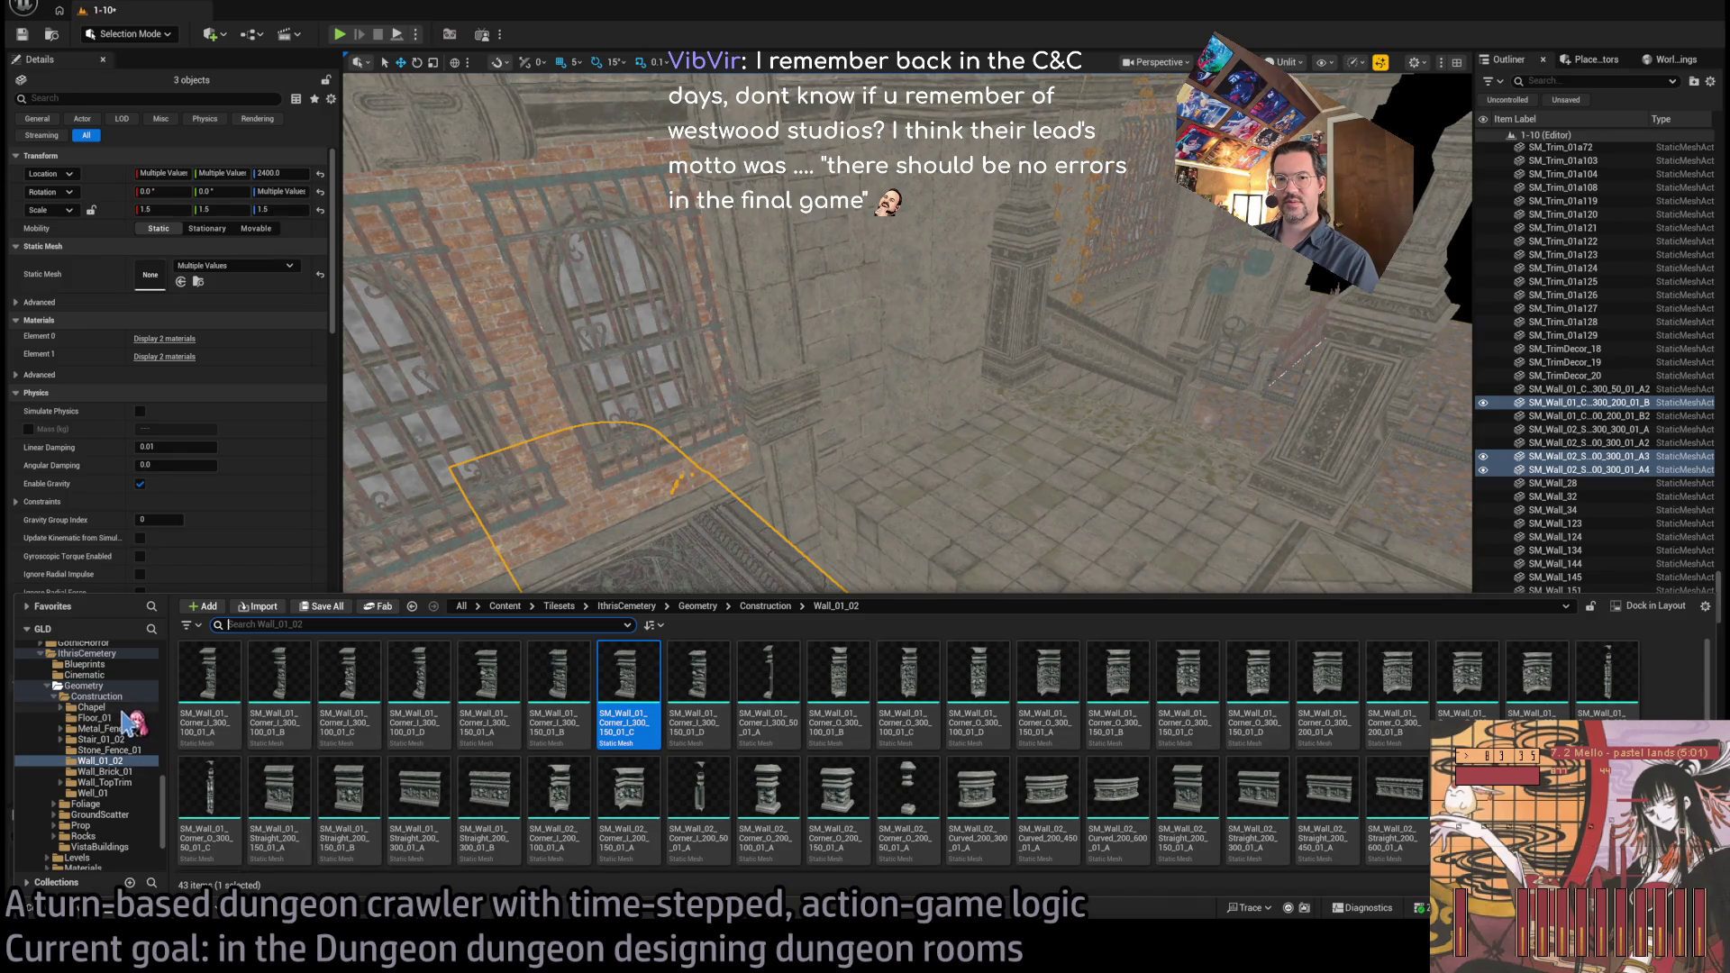
scroll(125, 773, down, 2)
scroll(118, 766, up, 3)
double_click(111, 718)
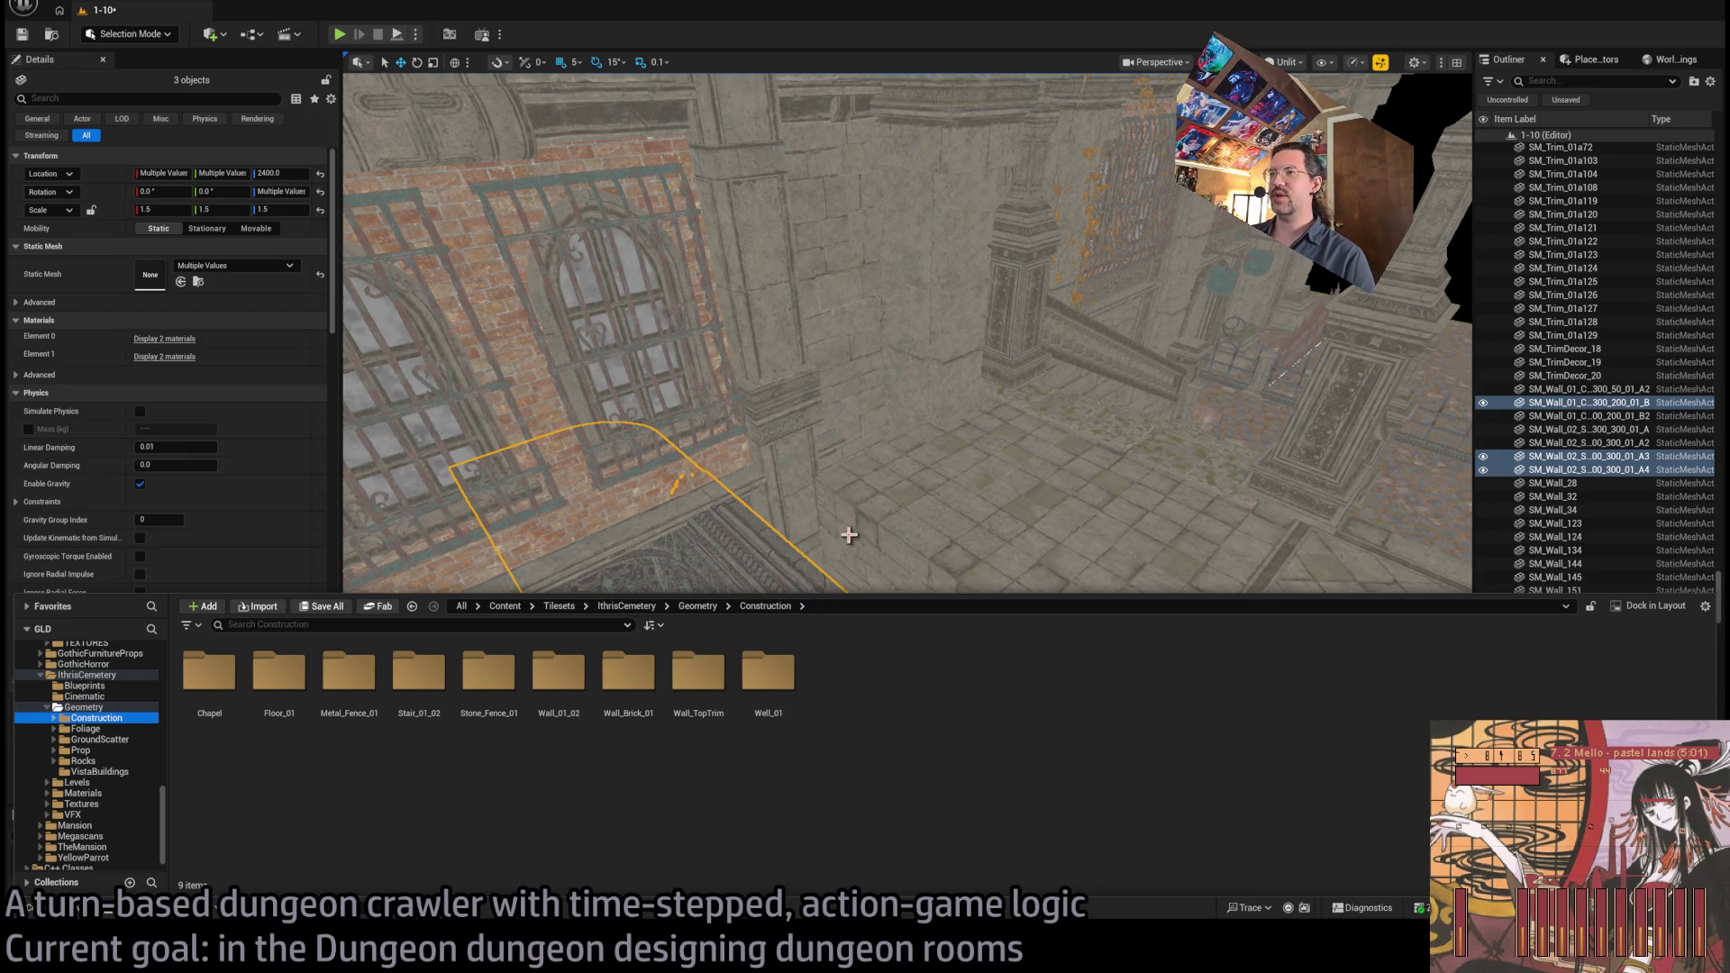
key(f)
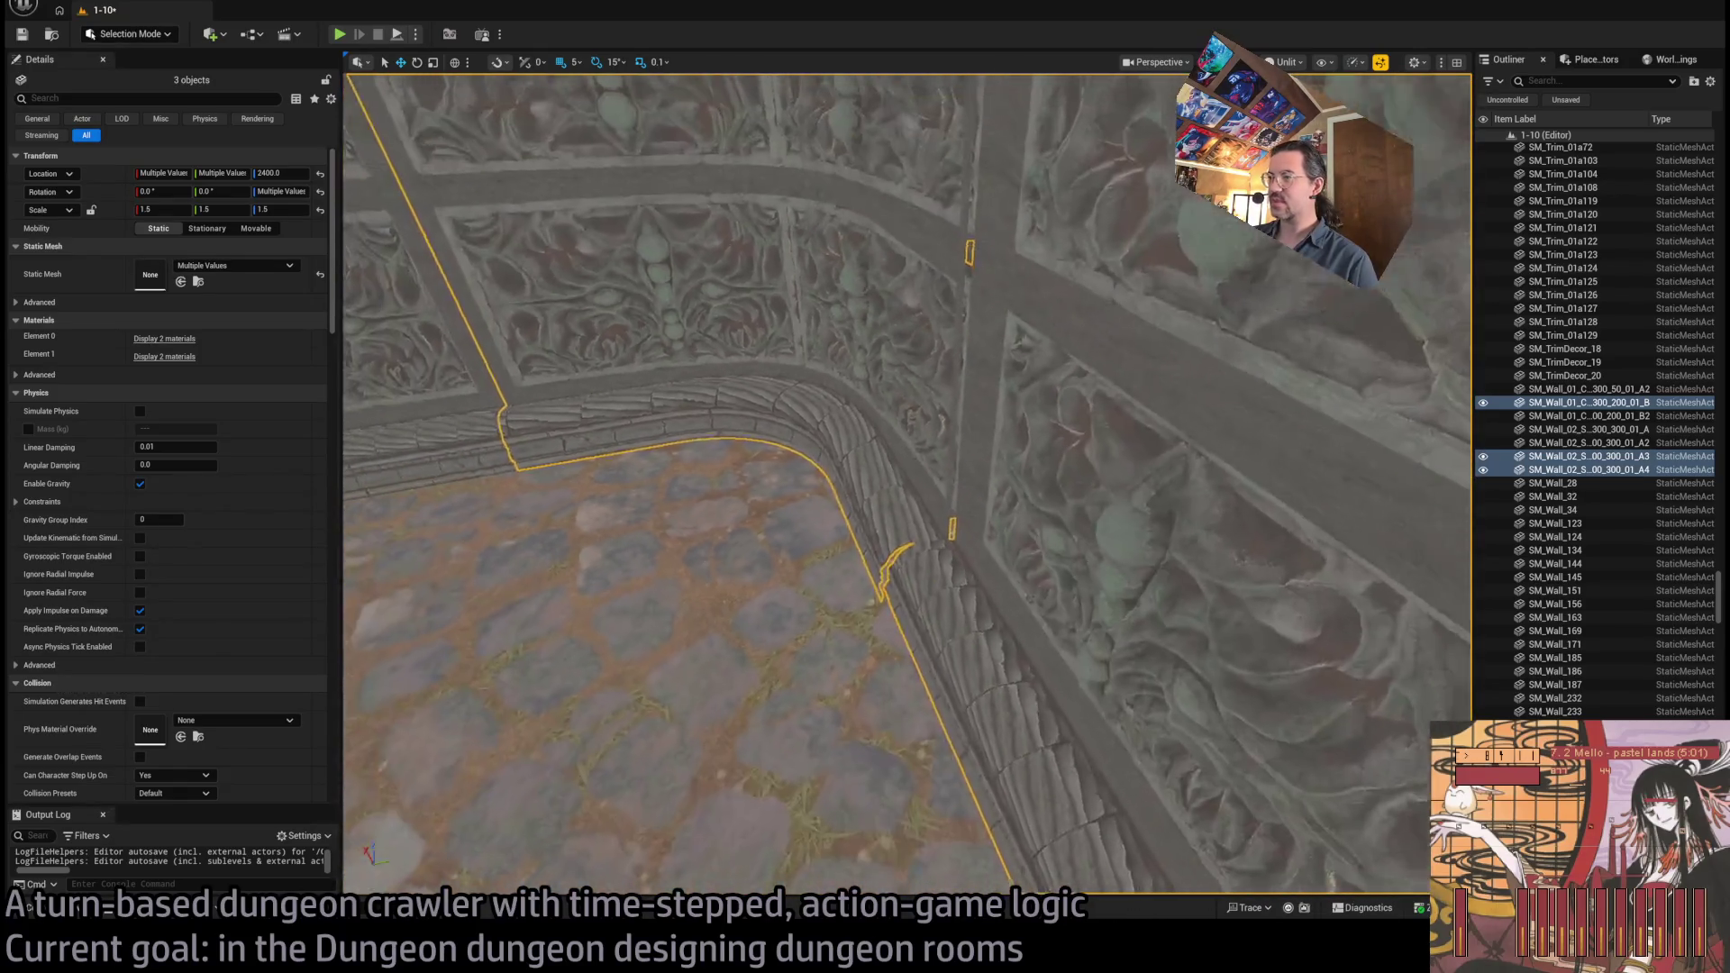
Move both straight wall sections from Y 1925 to Y 1920, flush with the corners
click(803, 403)
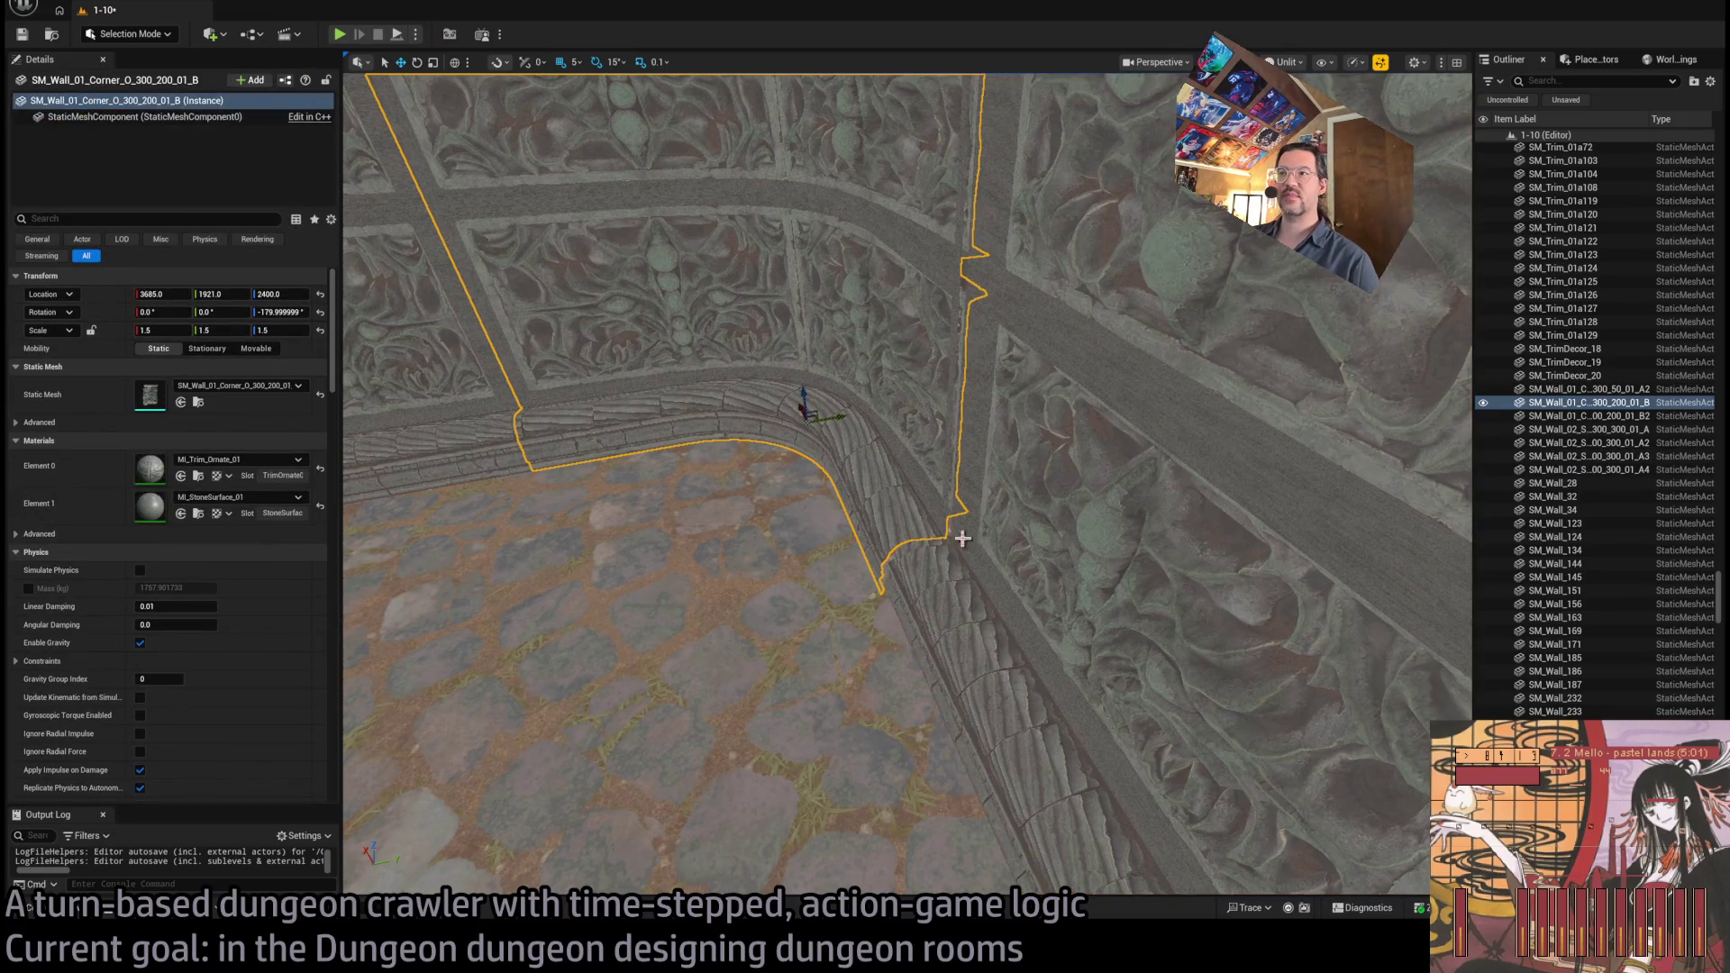
click(917, 513)
click(945, 601)
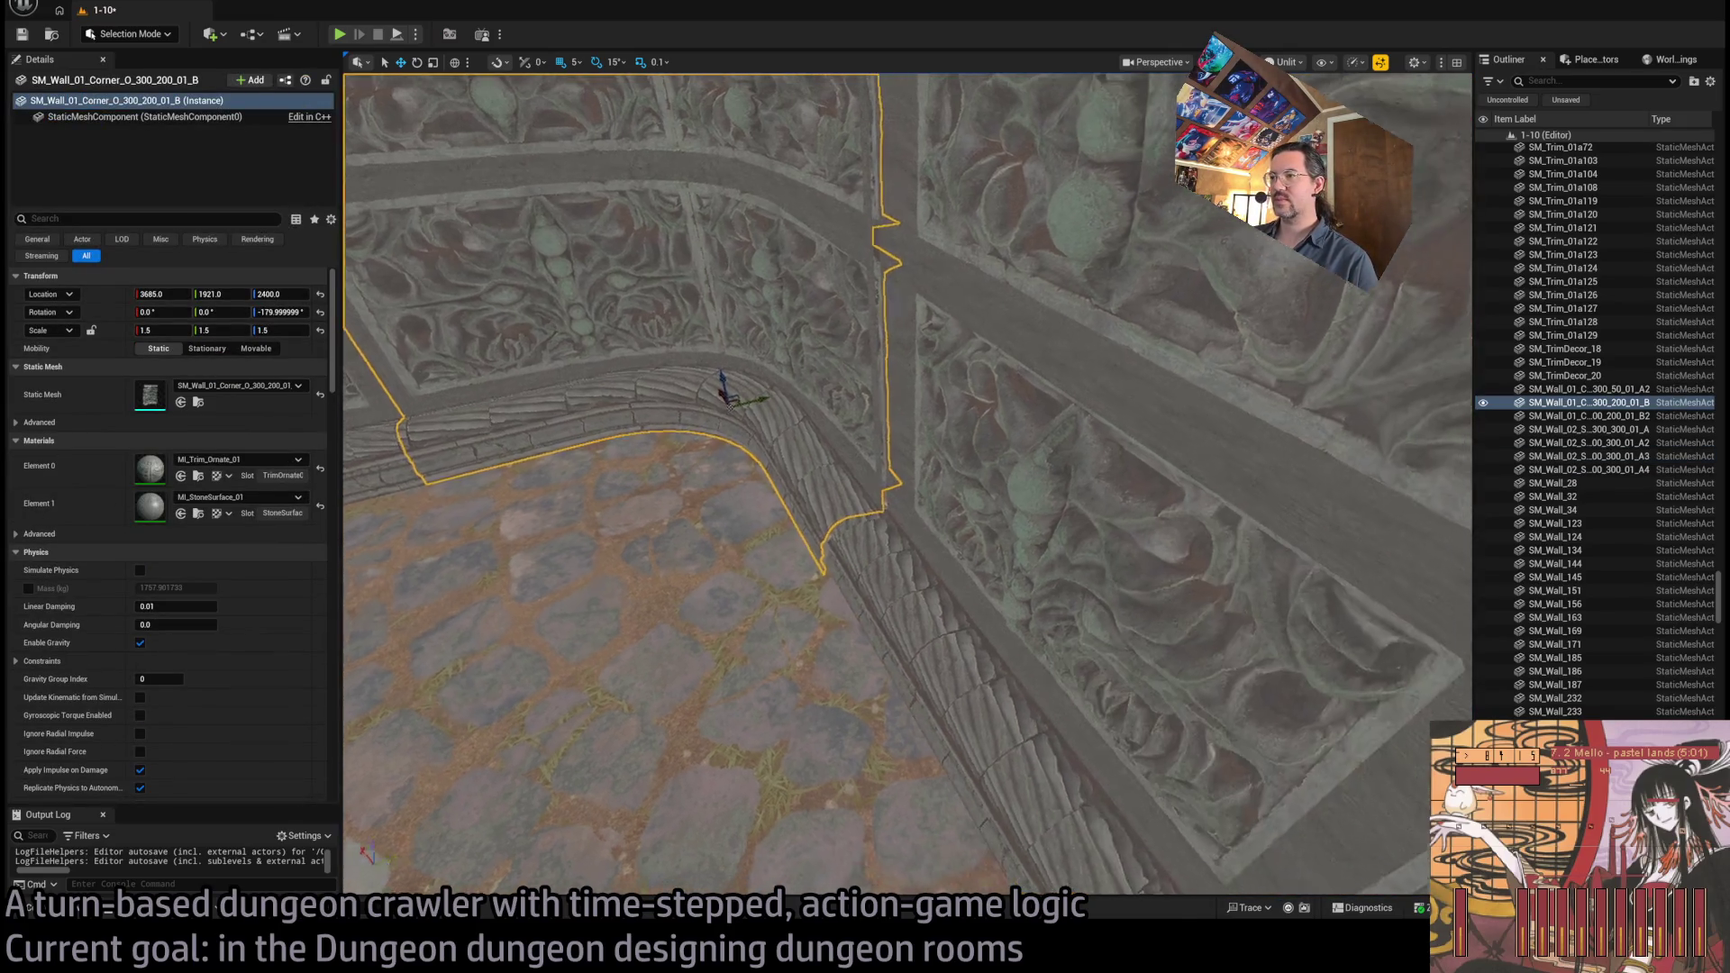
click(906, 689)
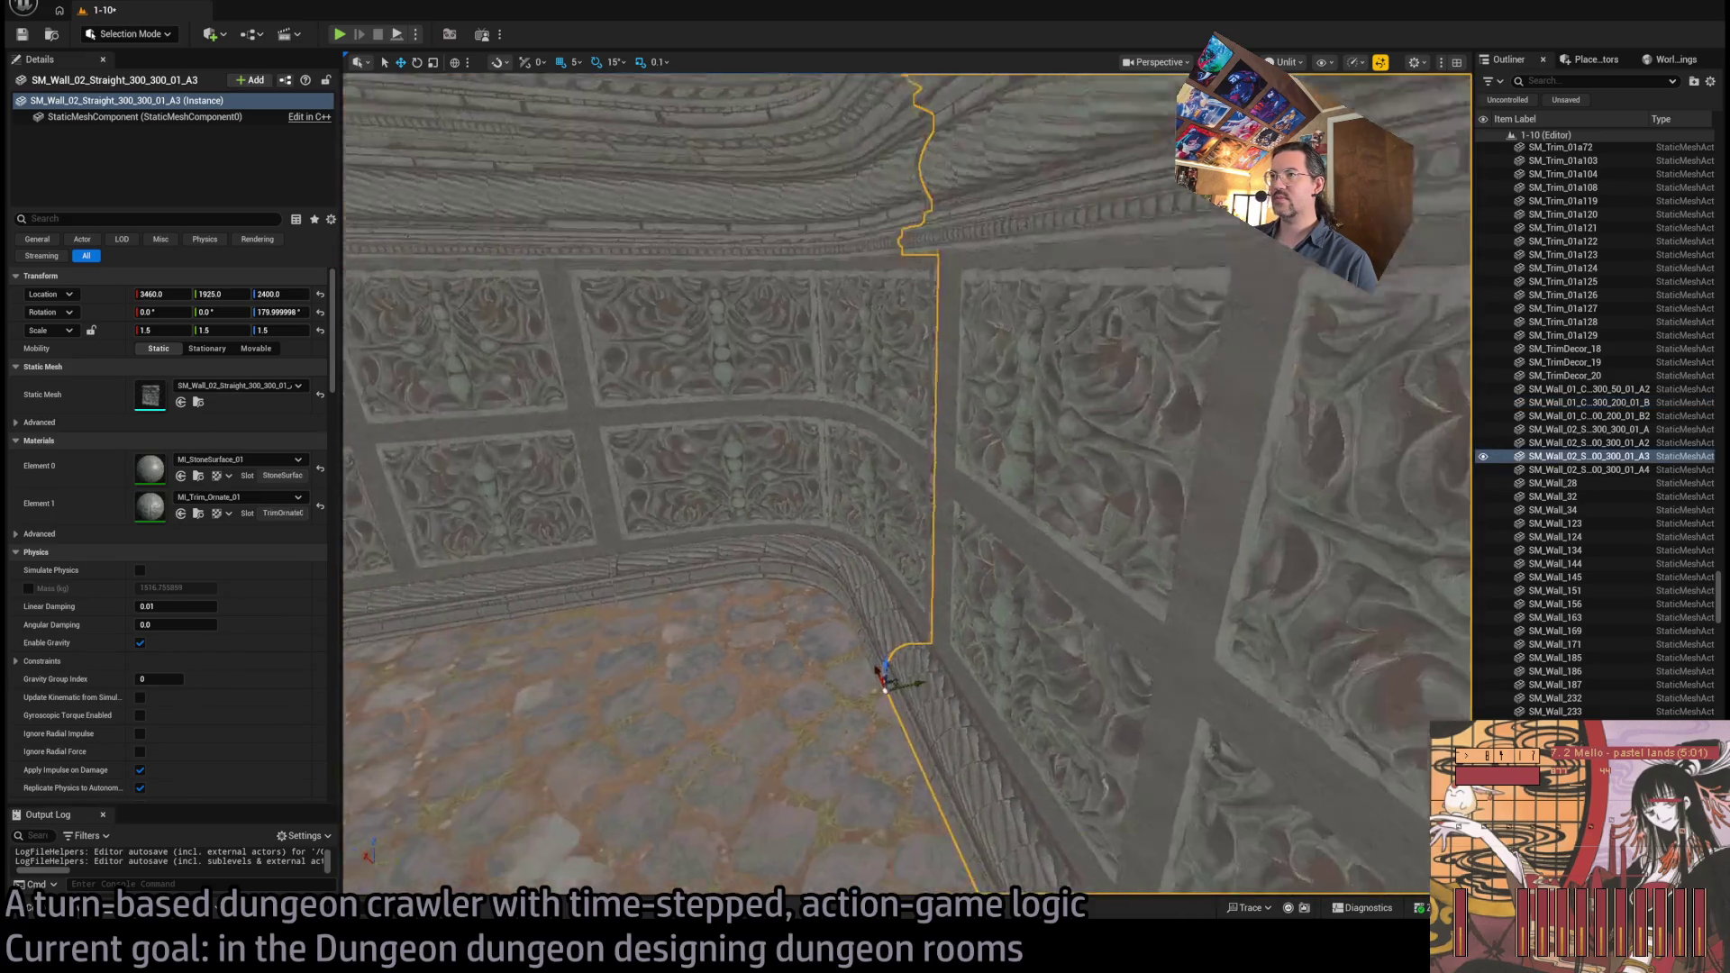
drag(909, 623, 896, 618)
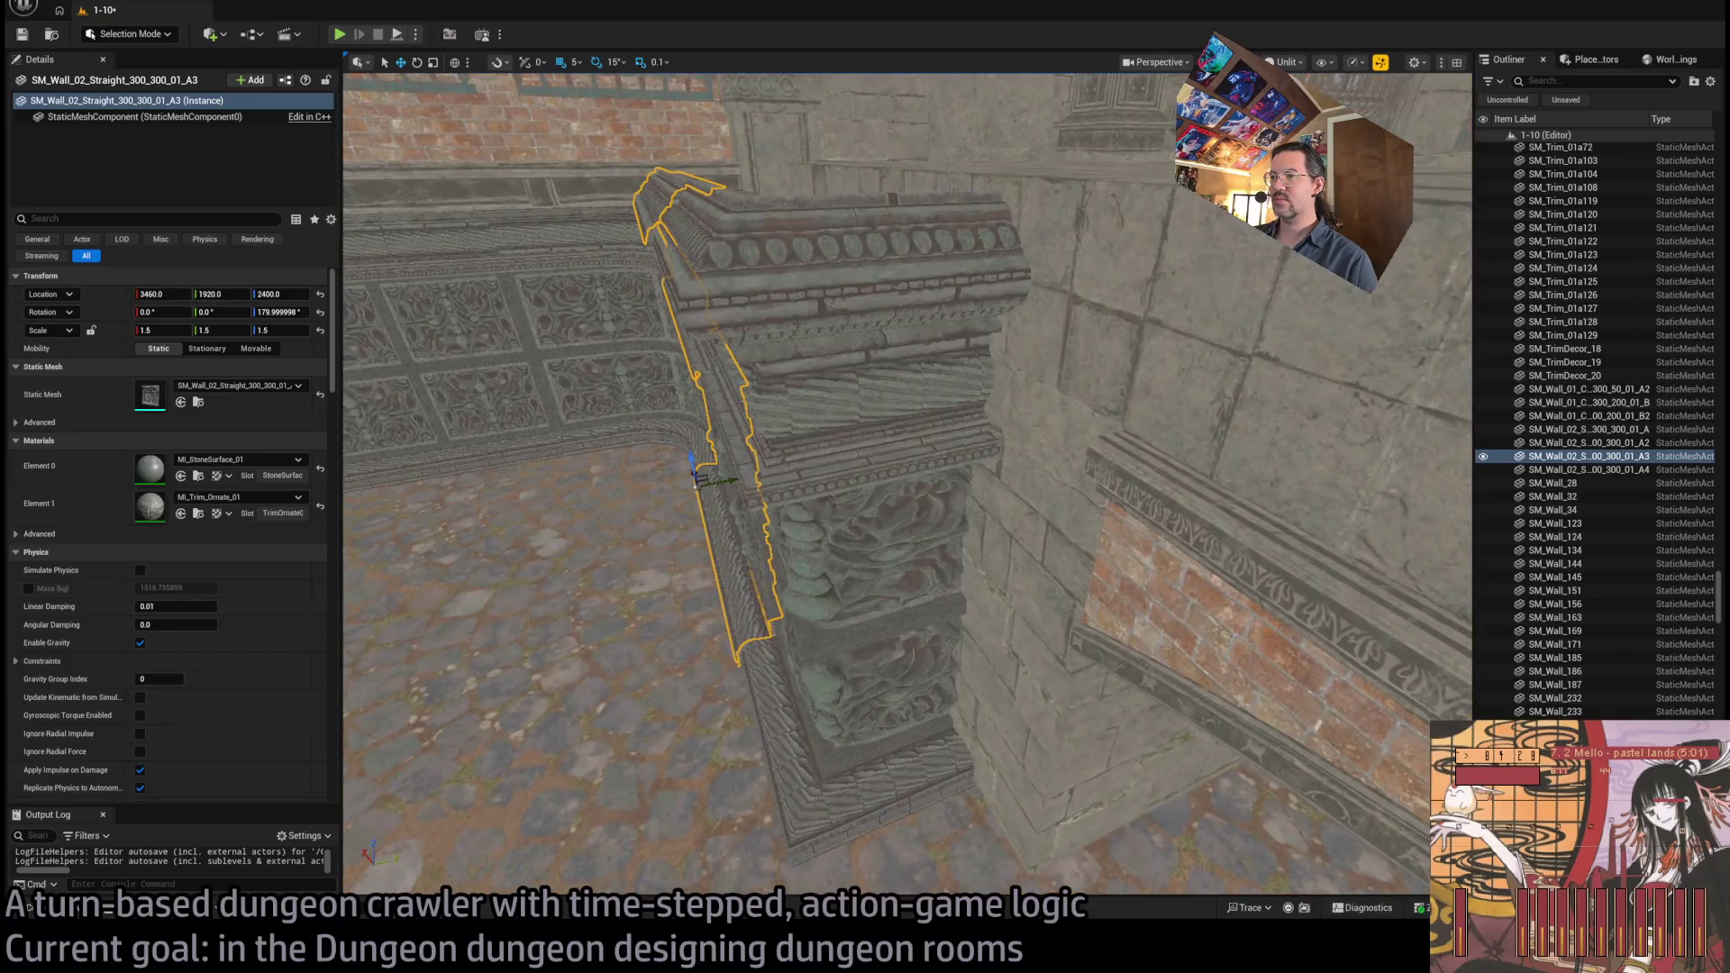
click(880, 792)
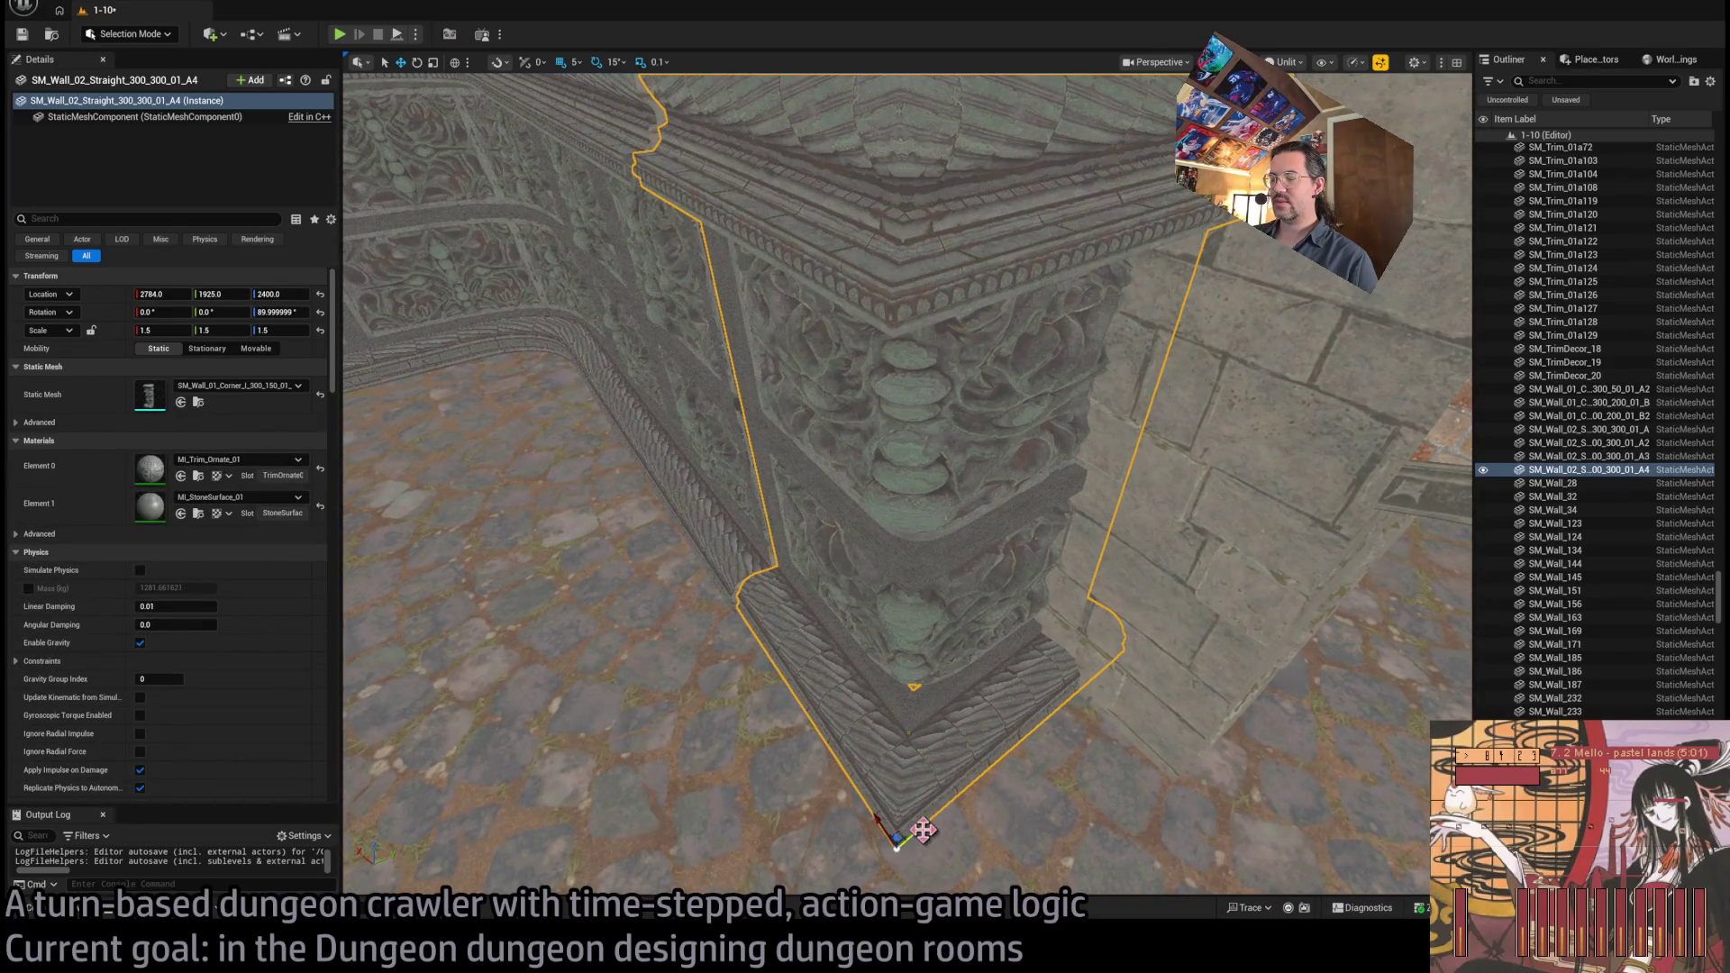
drag(922, 830, 916, 831)
scroll(906, 773, down, 10)
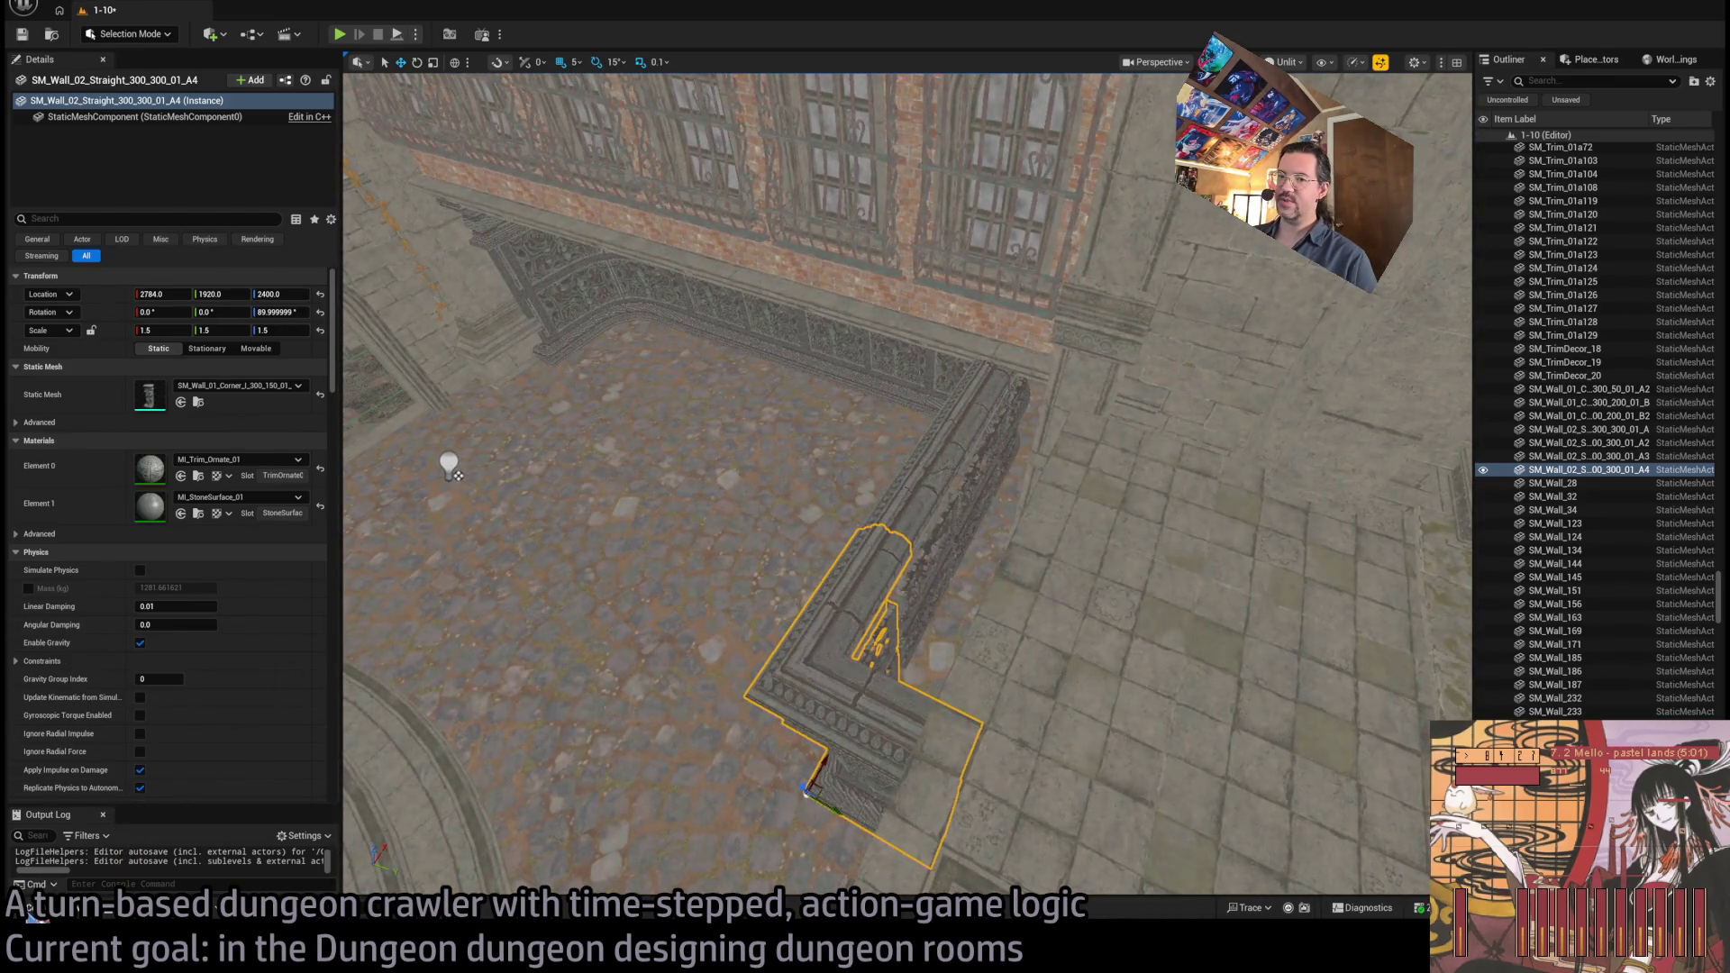
Open the Content Drawer on the Construction folder, then step up to Geometry
click(38, 912)
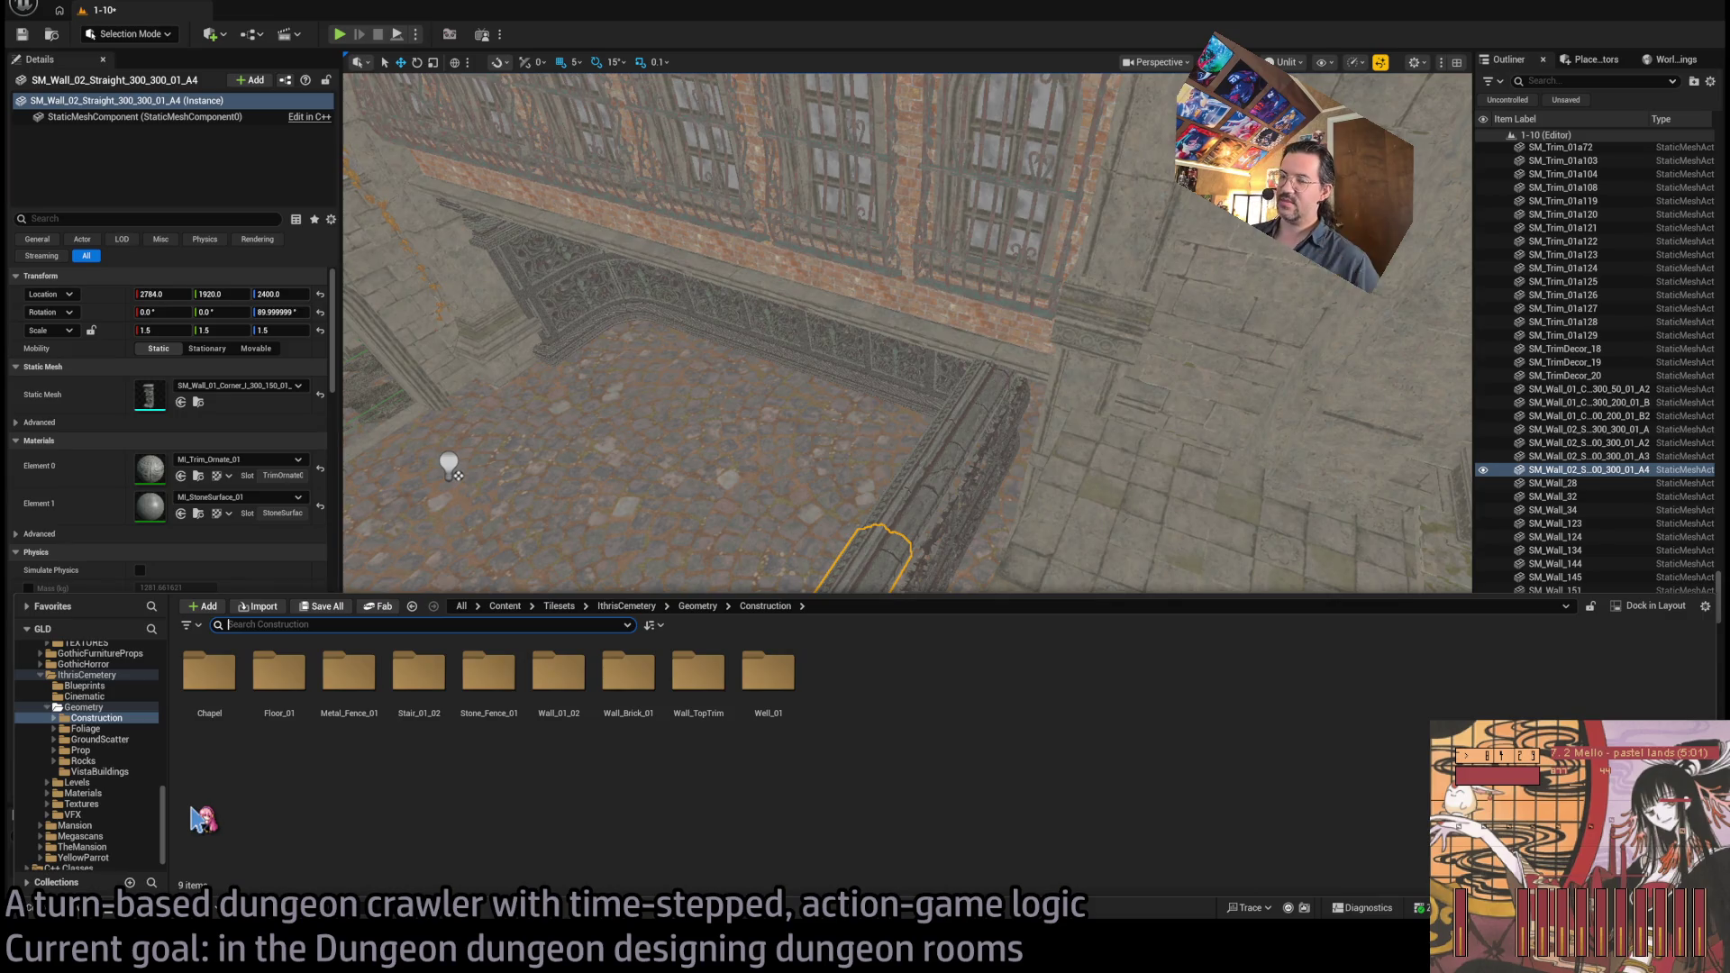
click(117, 719)
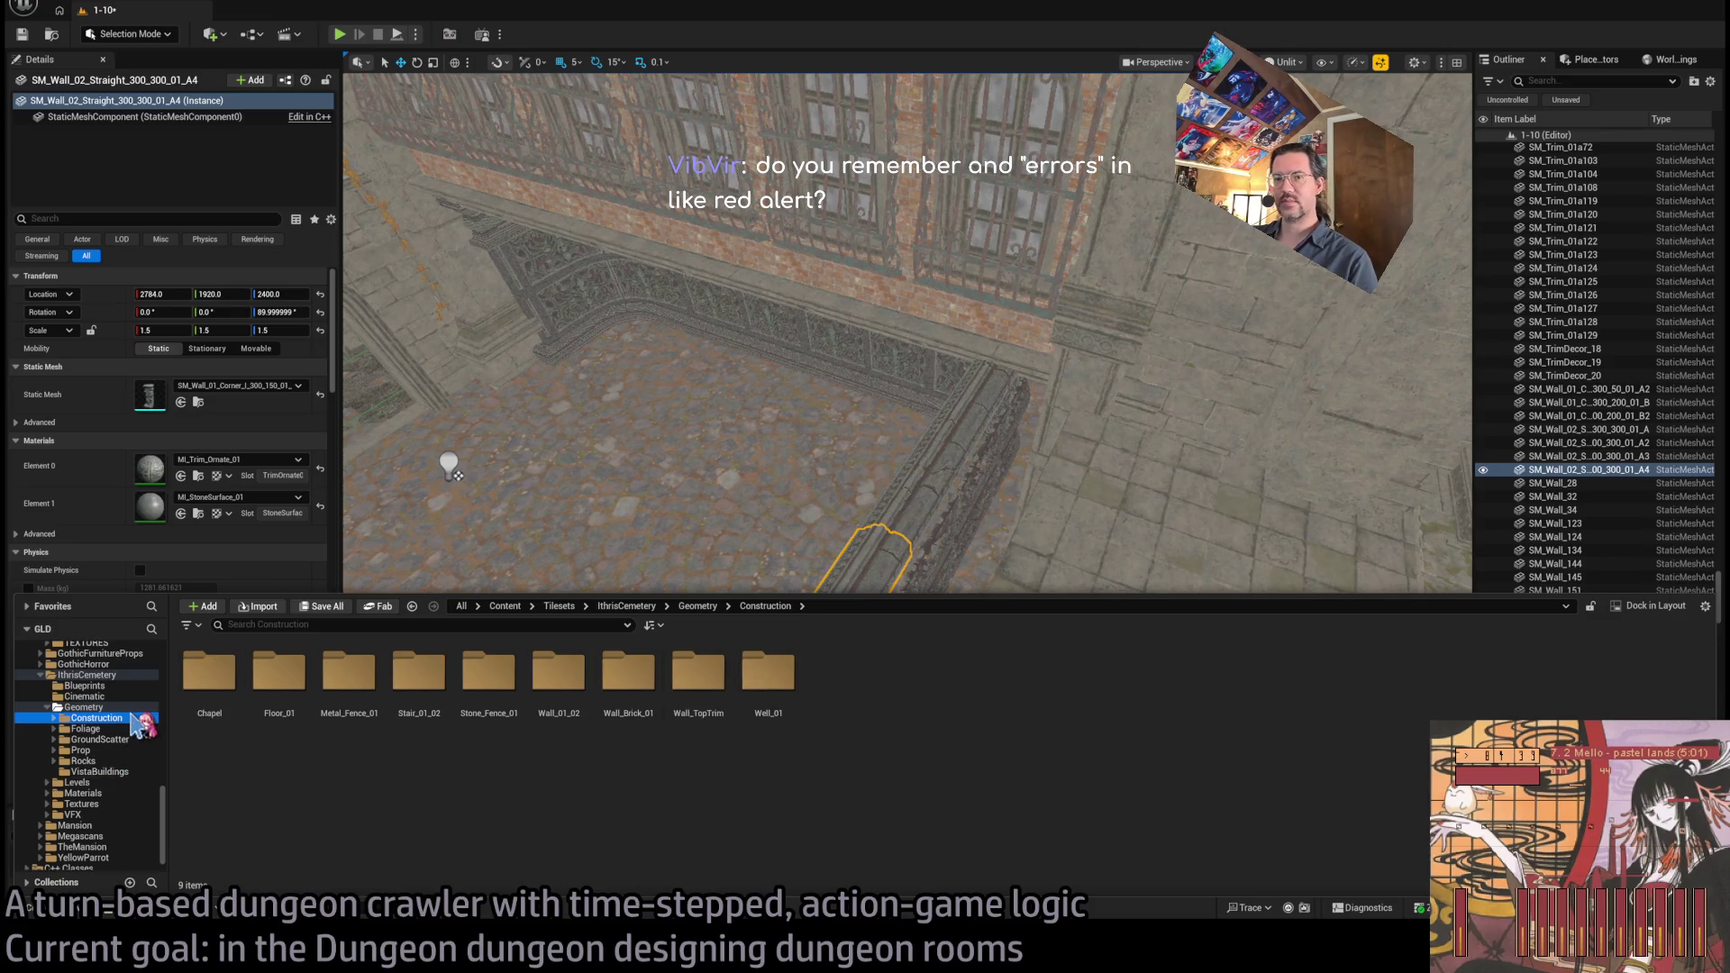
key(BackSpace)
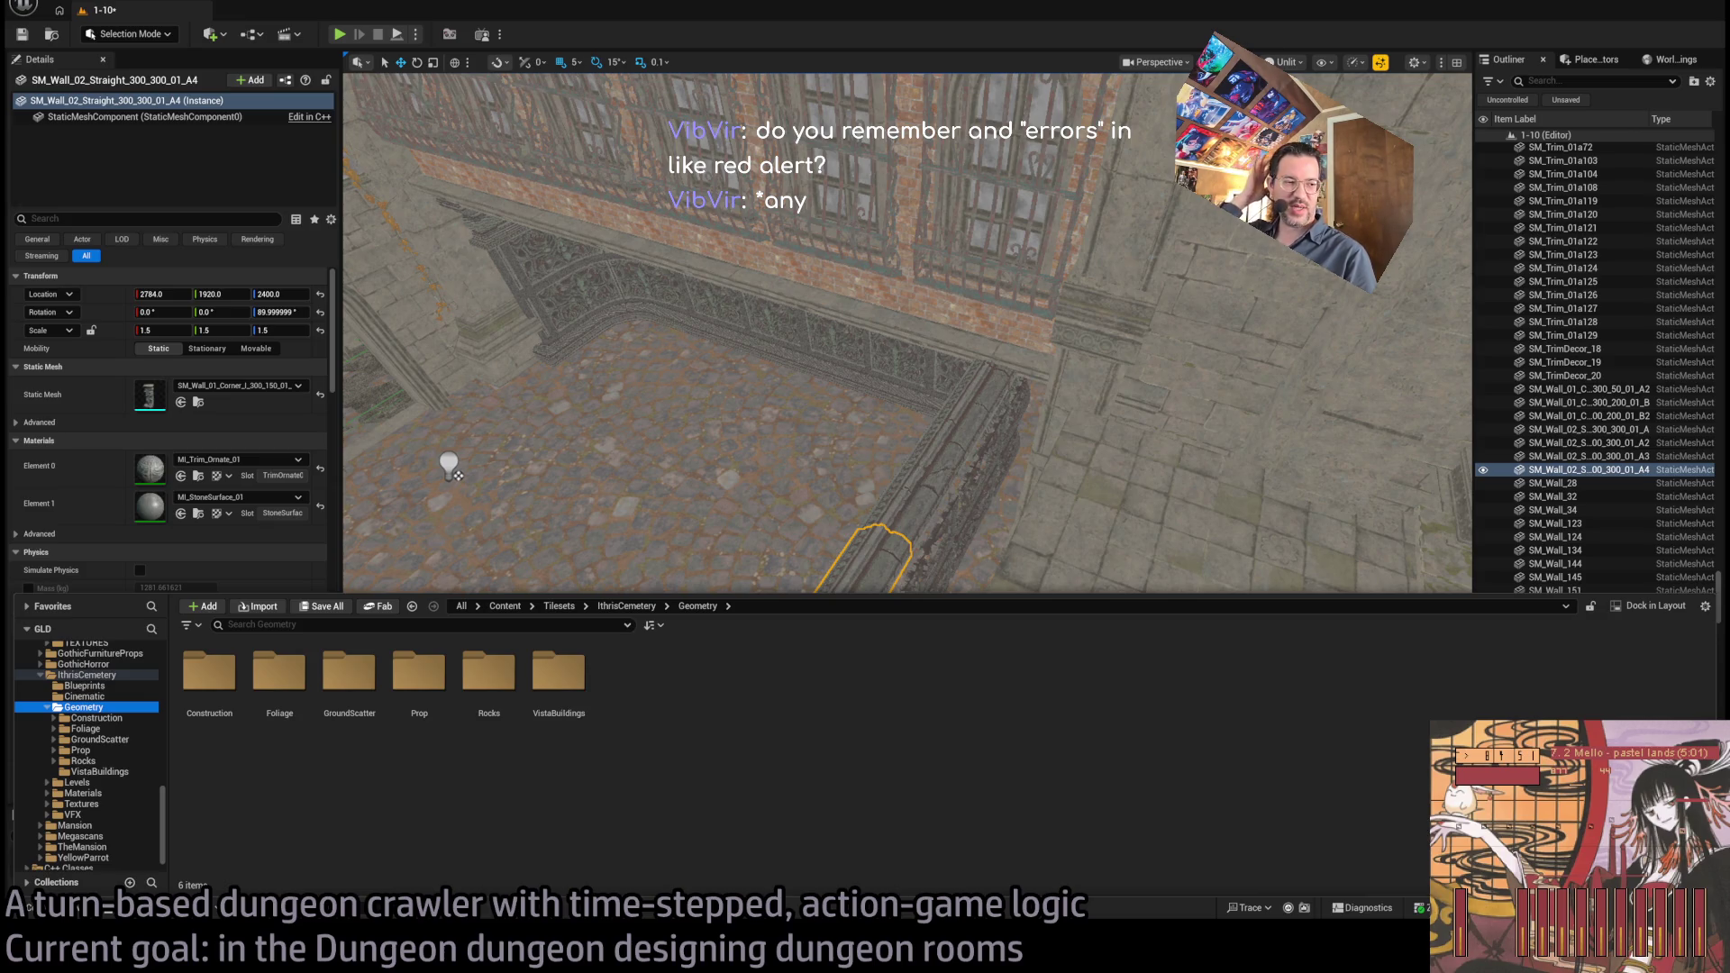
drag(449, 467, 424, 474)
drag(776, 436, 776, 435)
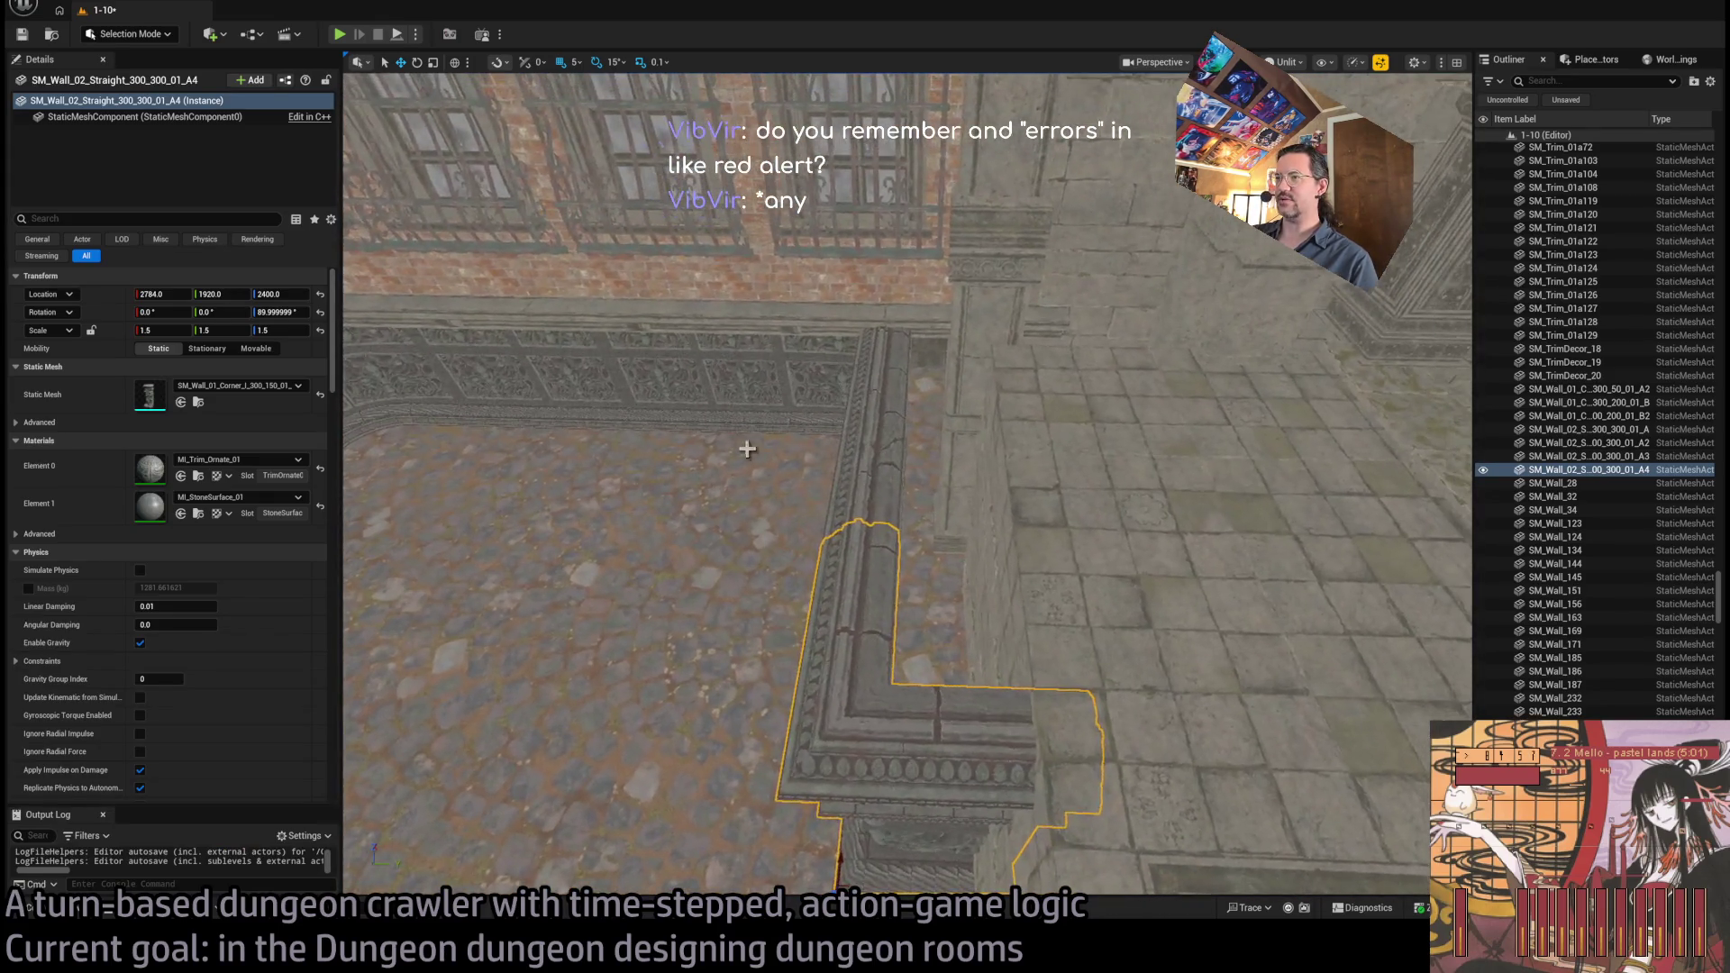
Expand IthrisCemetery > Geometry and select Construction, showing Wall_01_02 and Wall_TopTrim folders
click(40, 901)
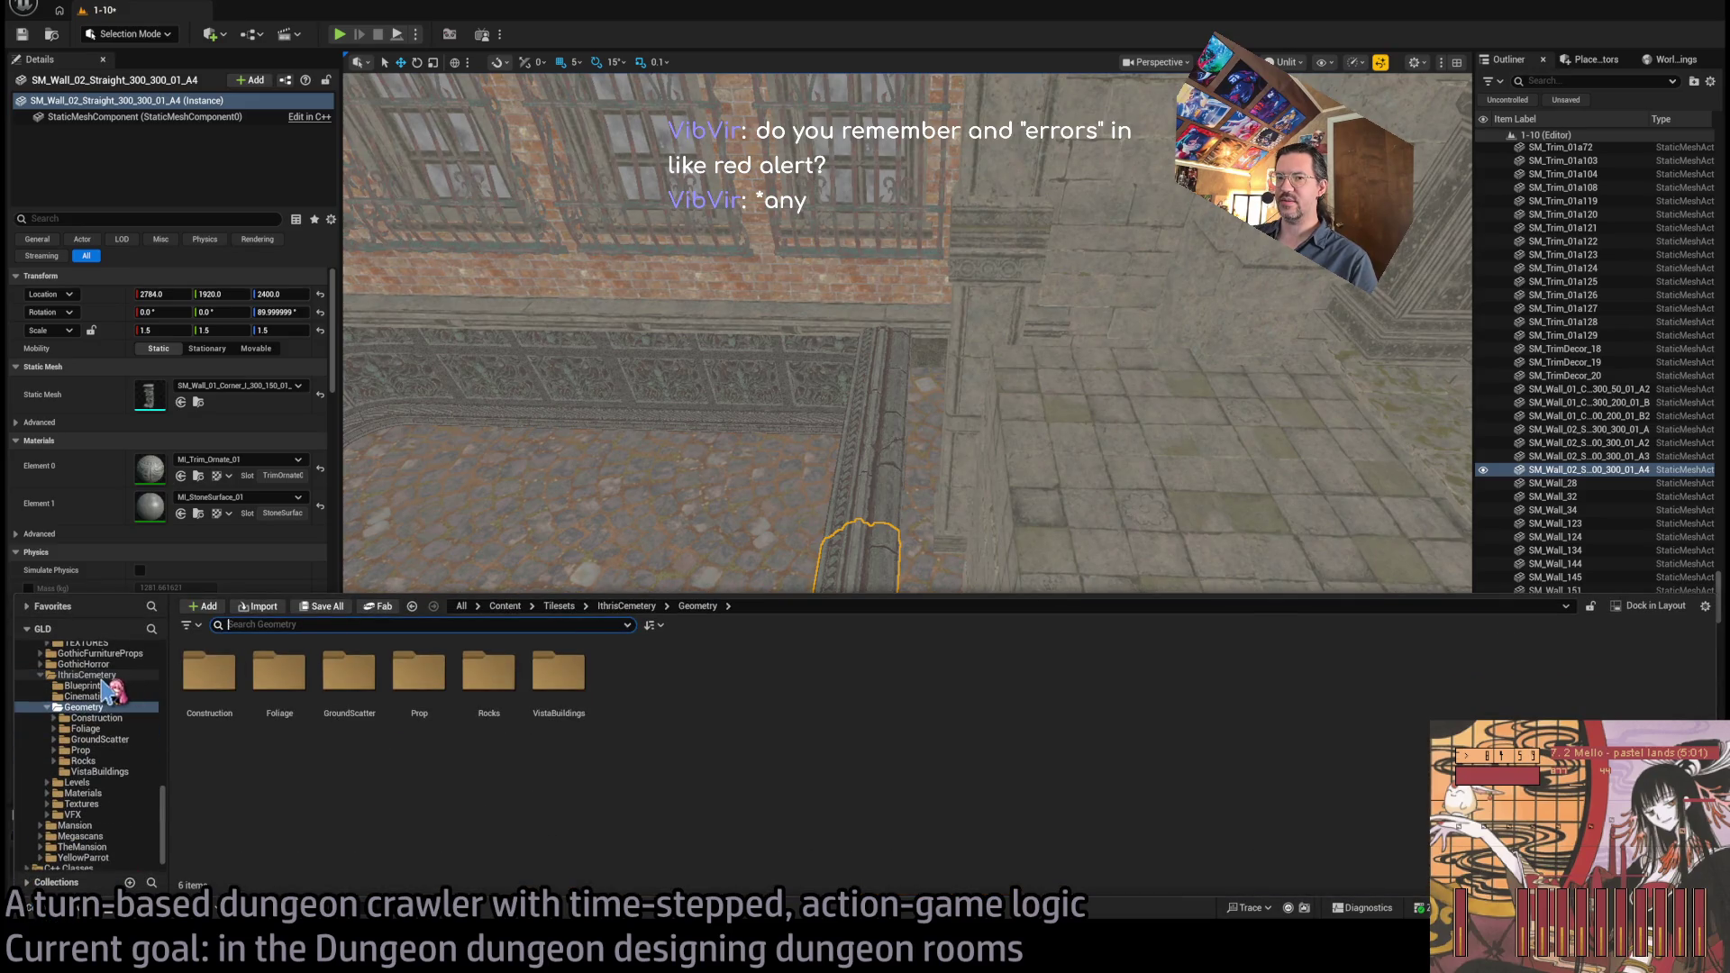
click(83, 708)
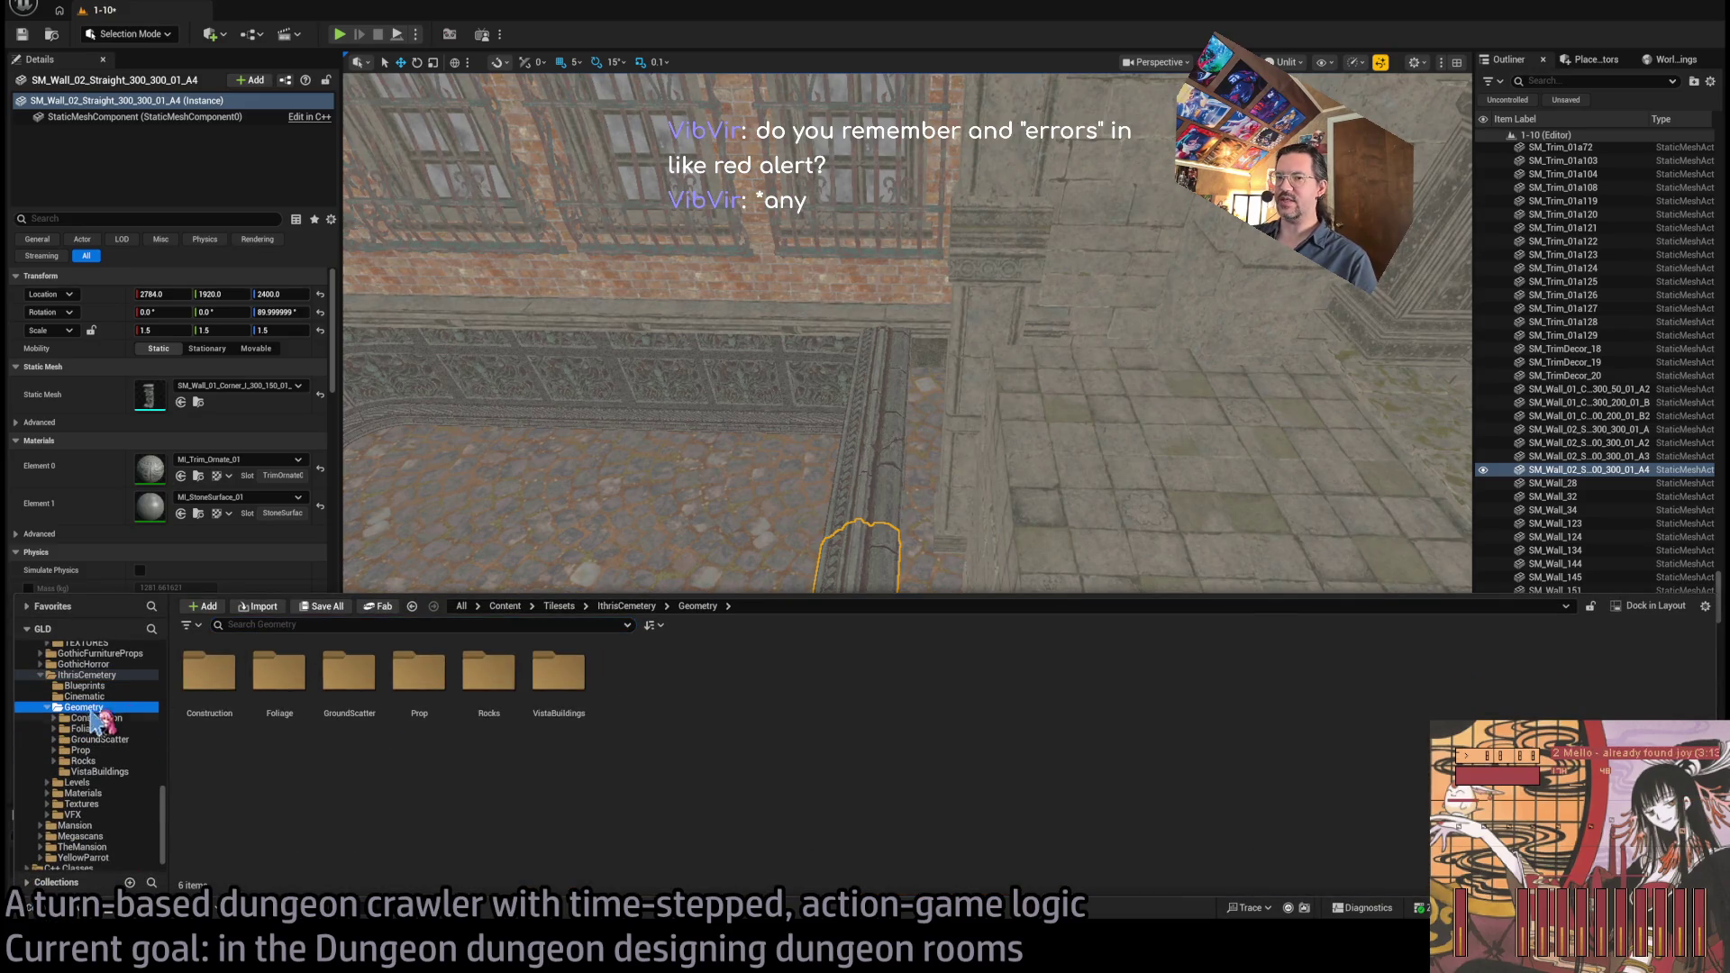
double_click(84, 709)
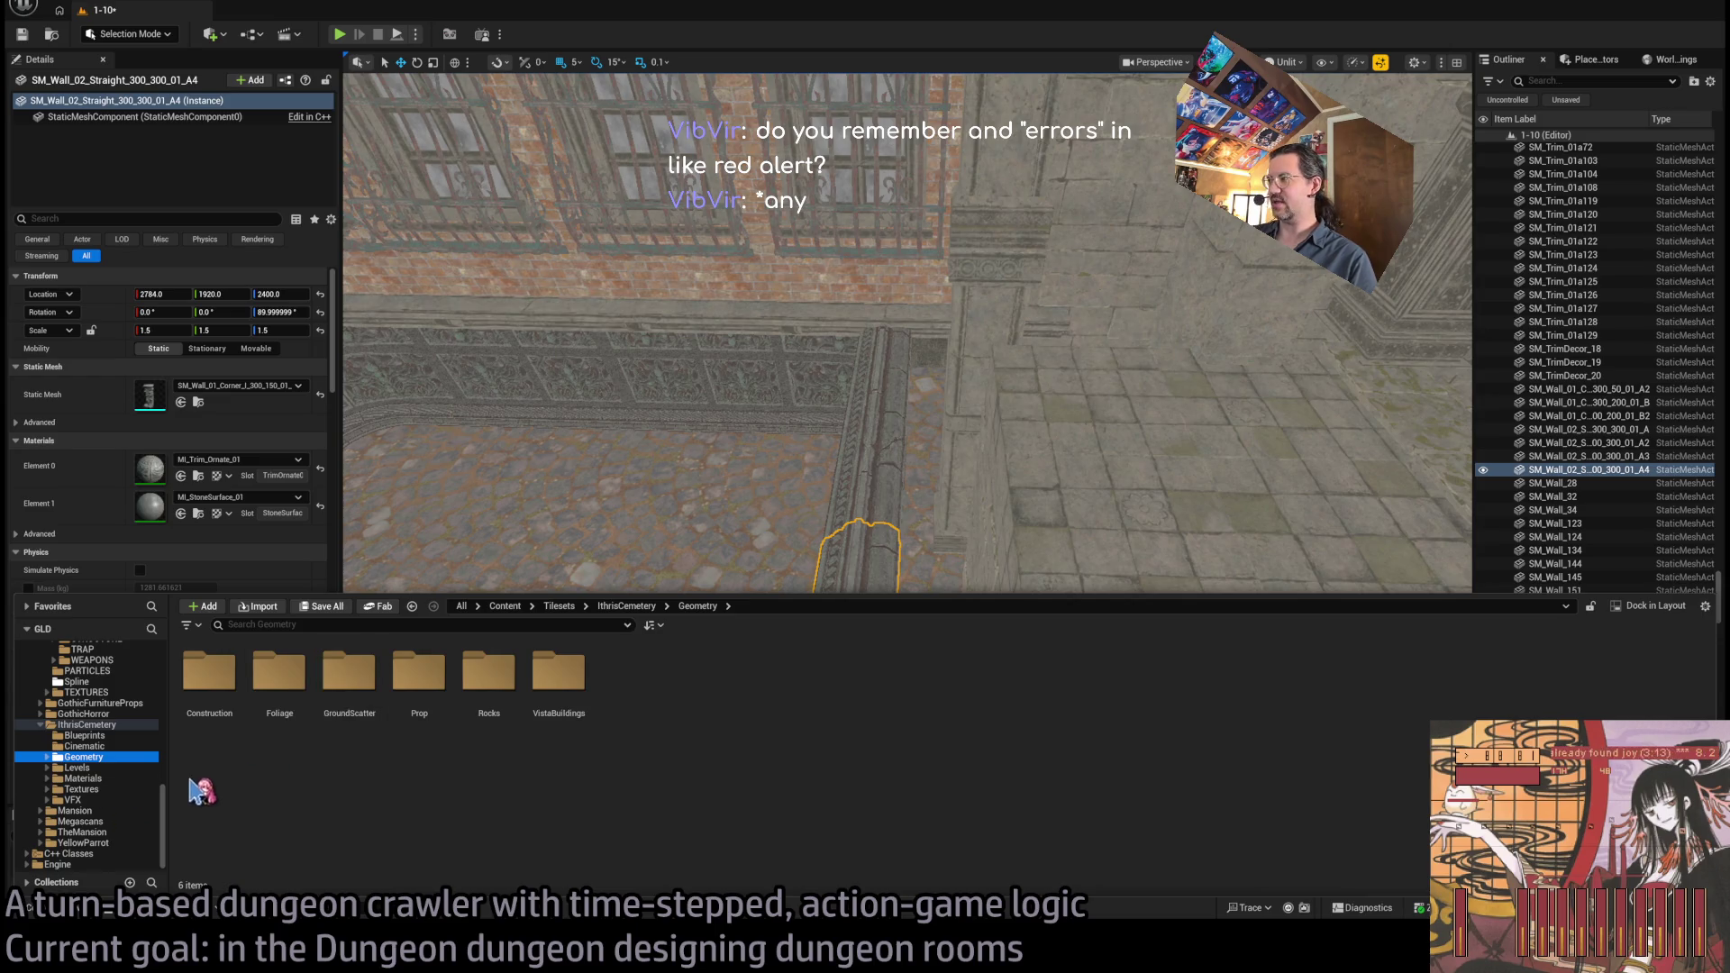
double_click(90, 757)
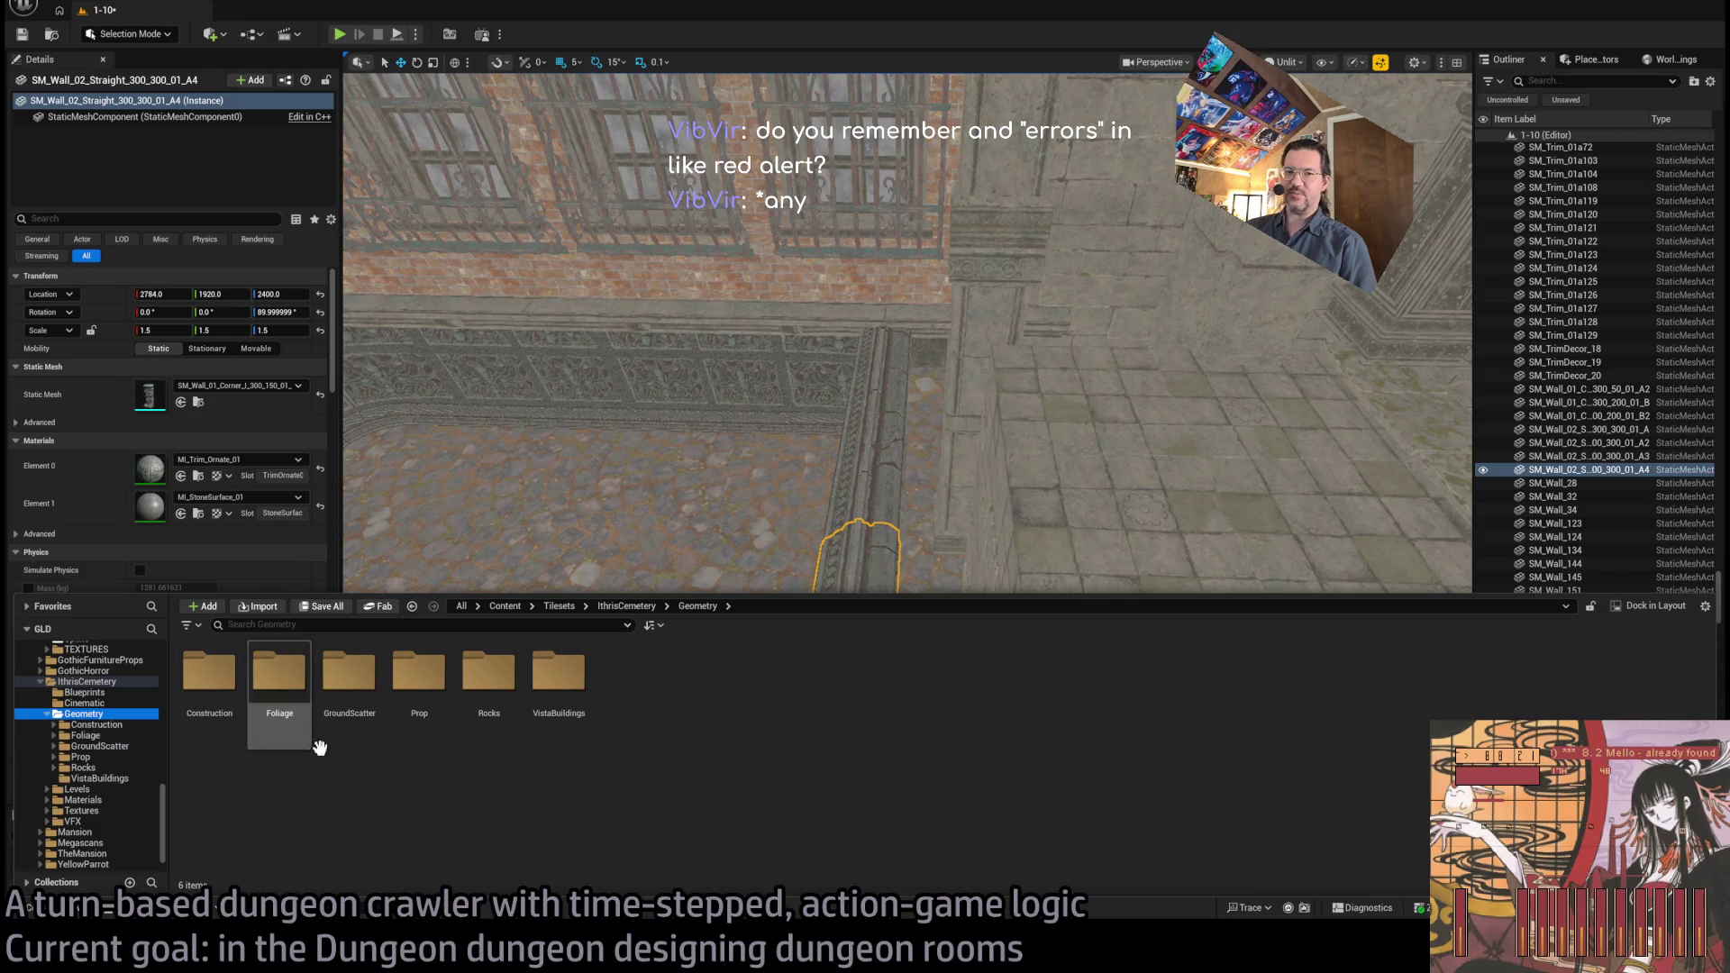
click(759, 771)
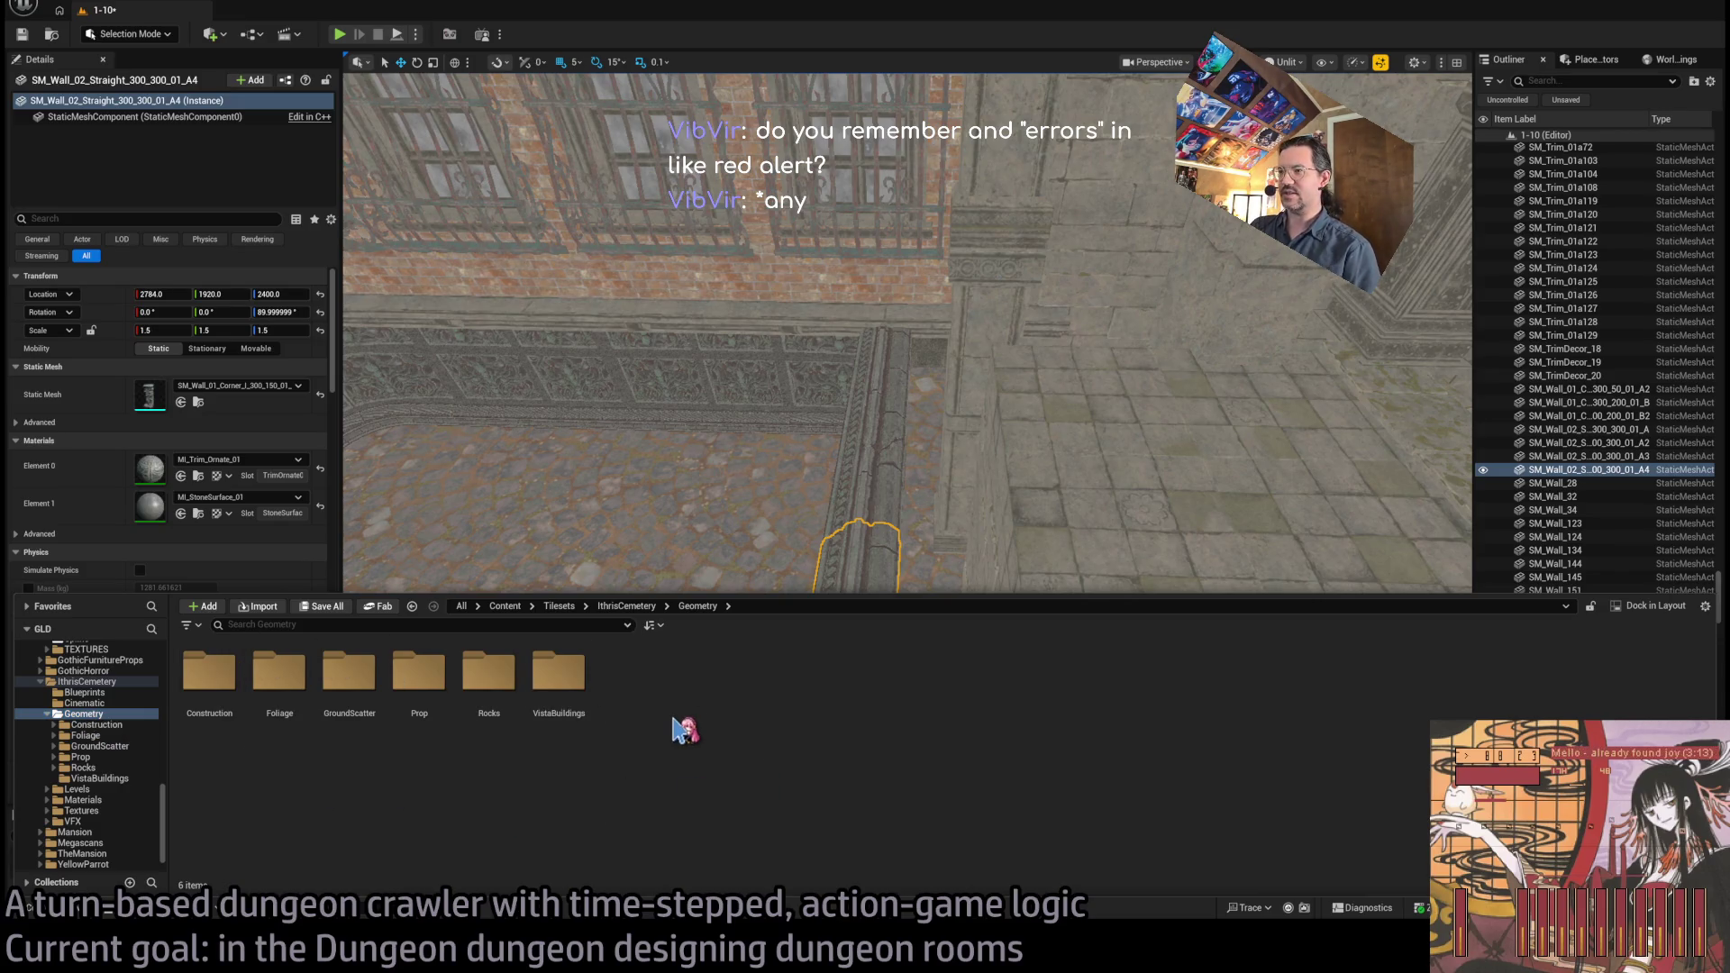
click(95, 725)
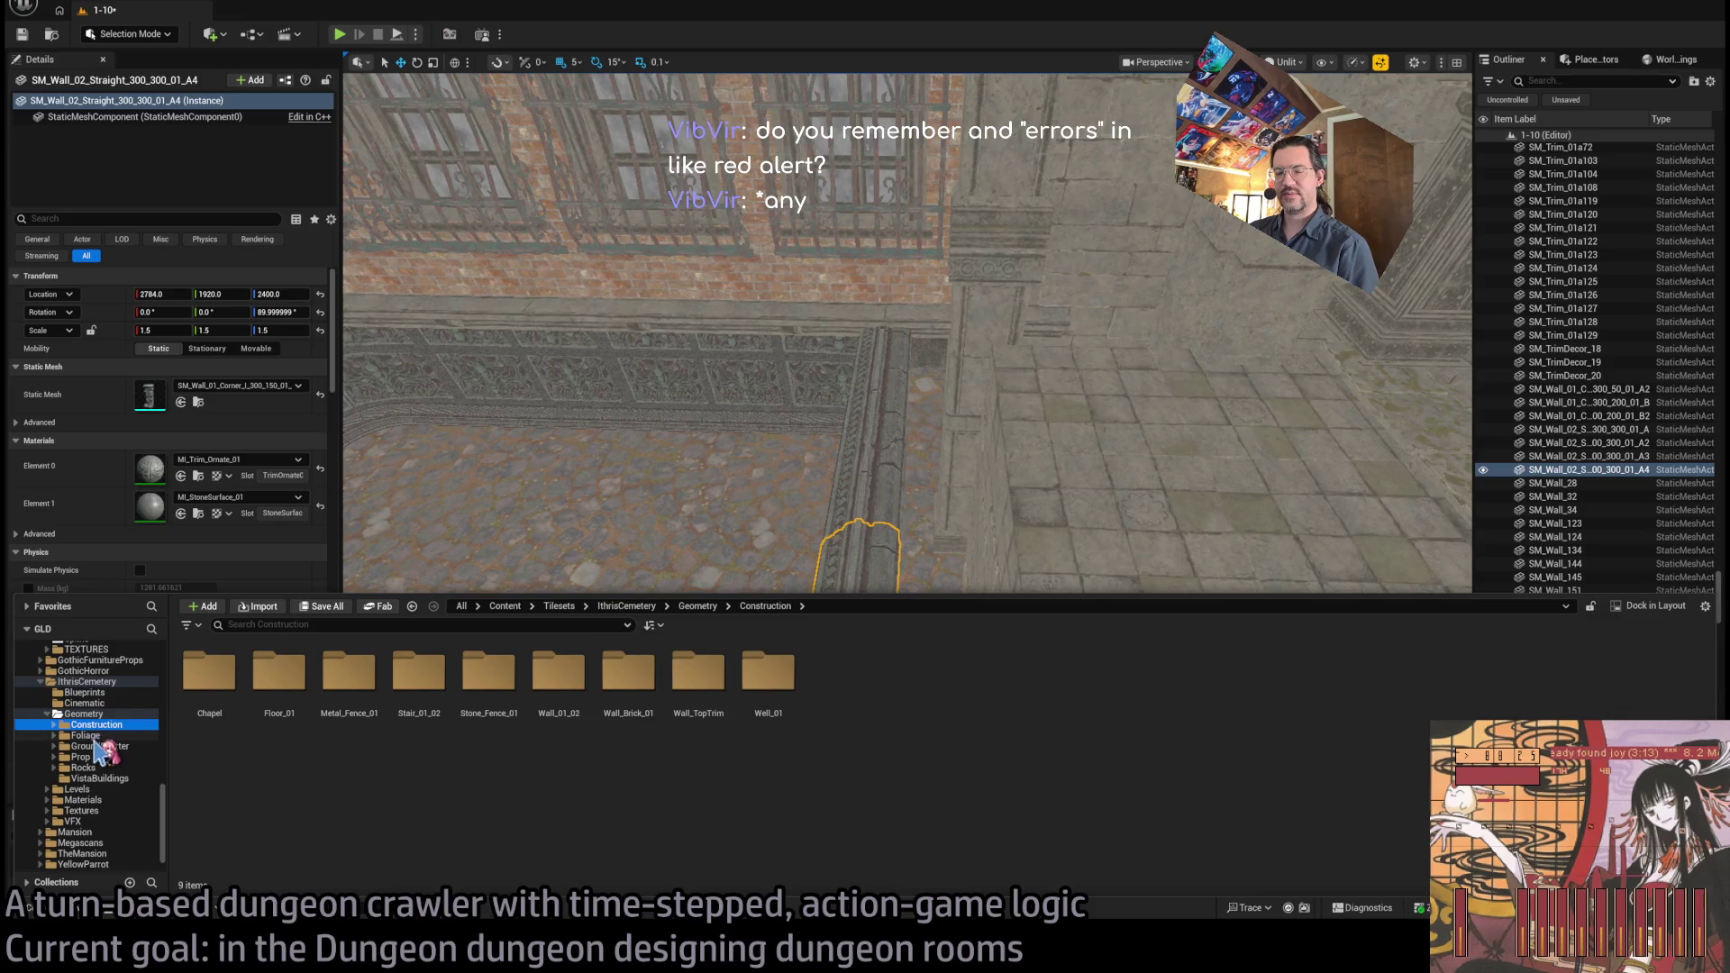
Browse the Geometry subfolders, including Prop, Rocks and VistaBuildings
click(87, 735)
click(99, 746)
click(86, 757)
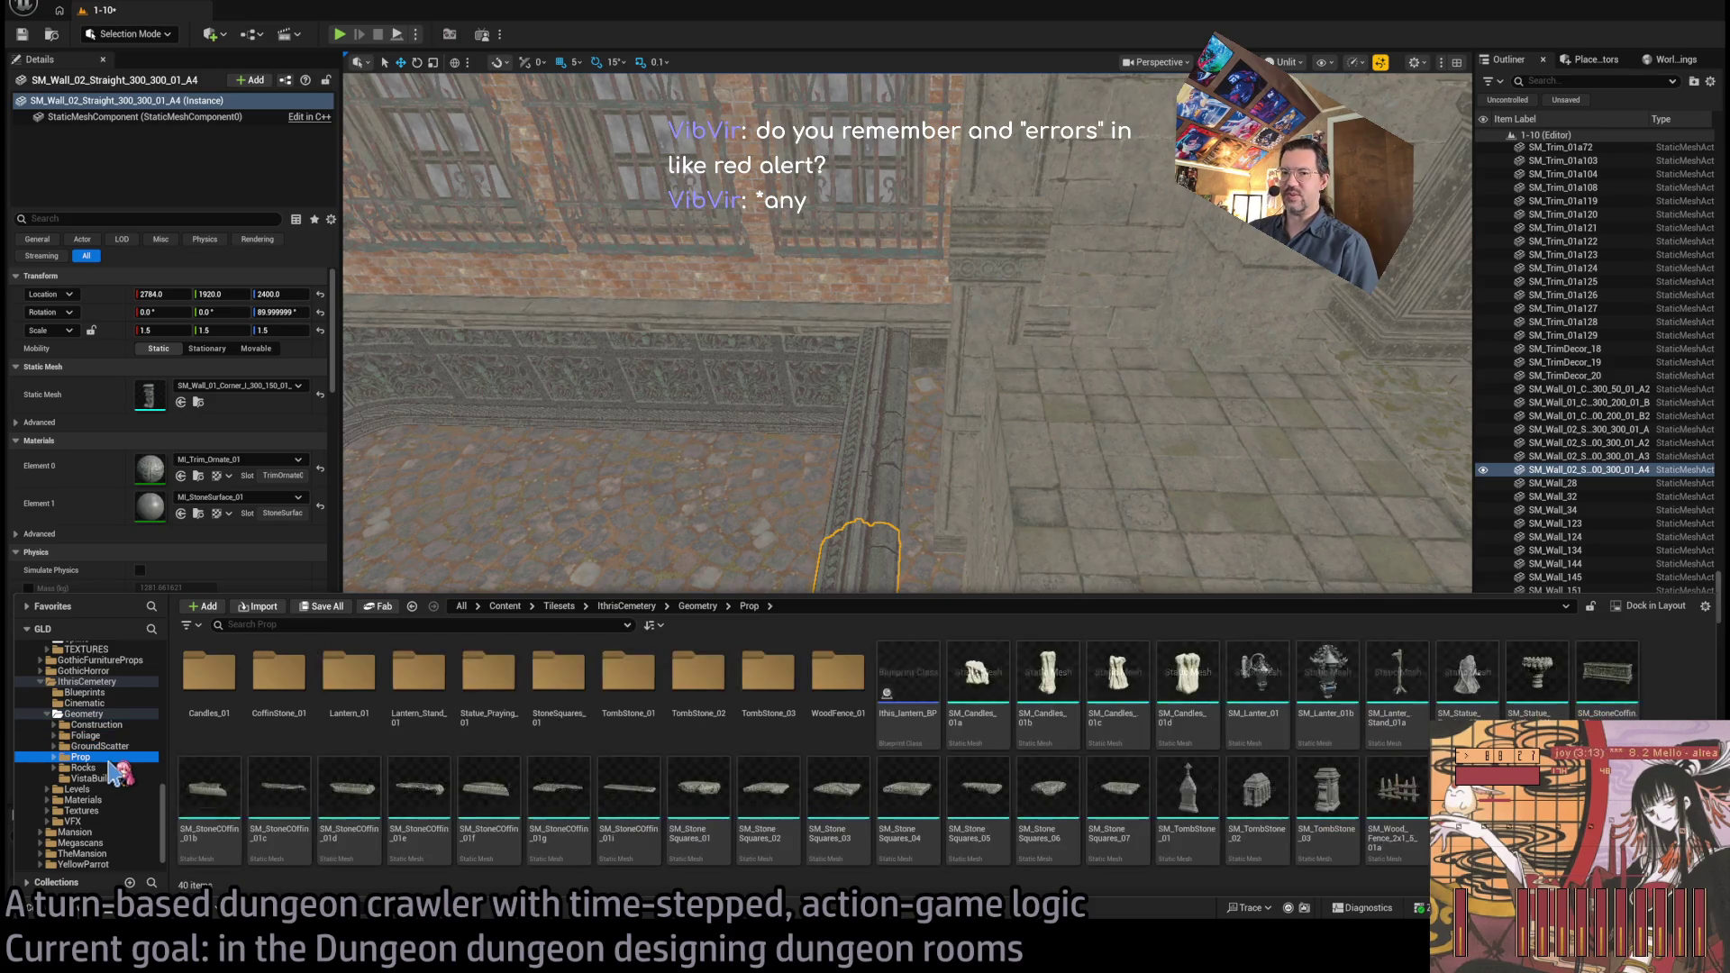
click(114, 716)
click(116, 746)
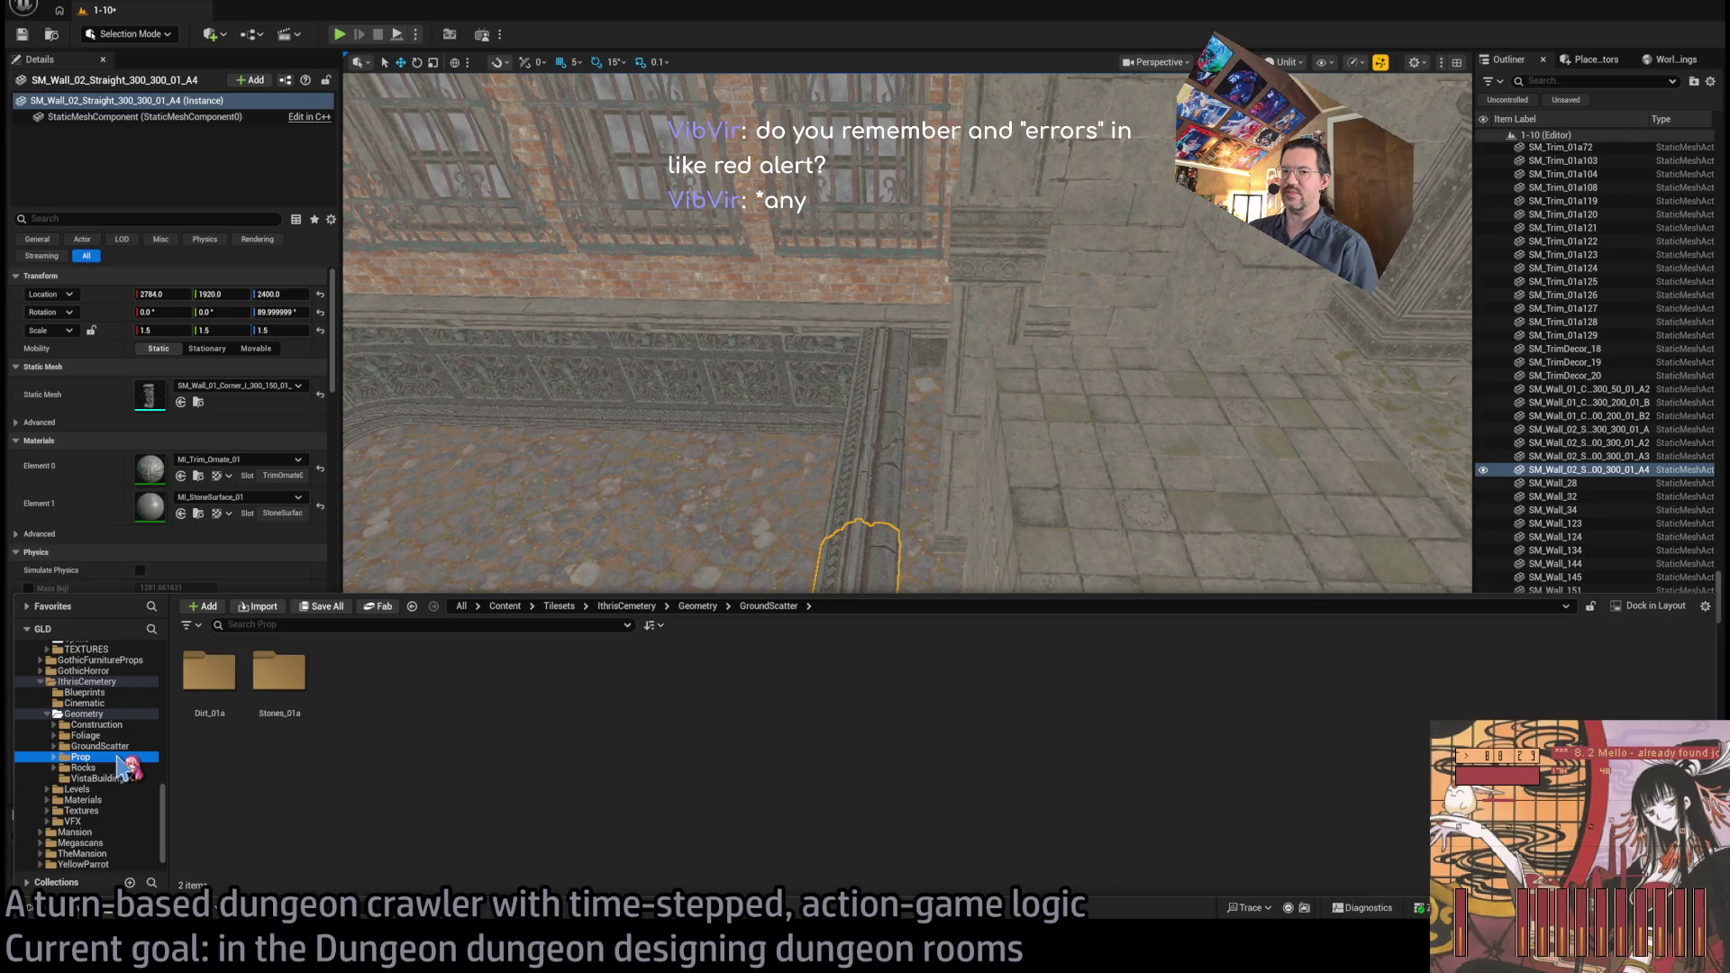
click(117, 757)
click(121, 767)
click(121, 778)
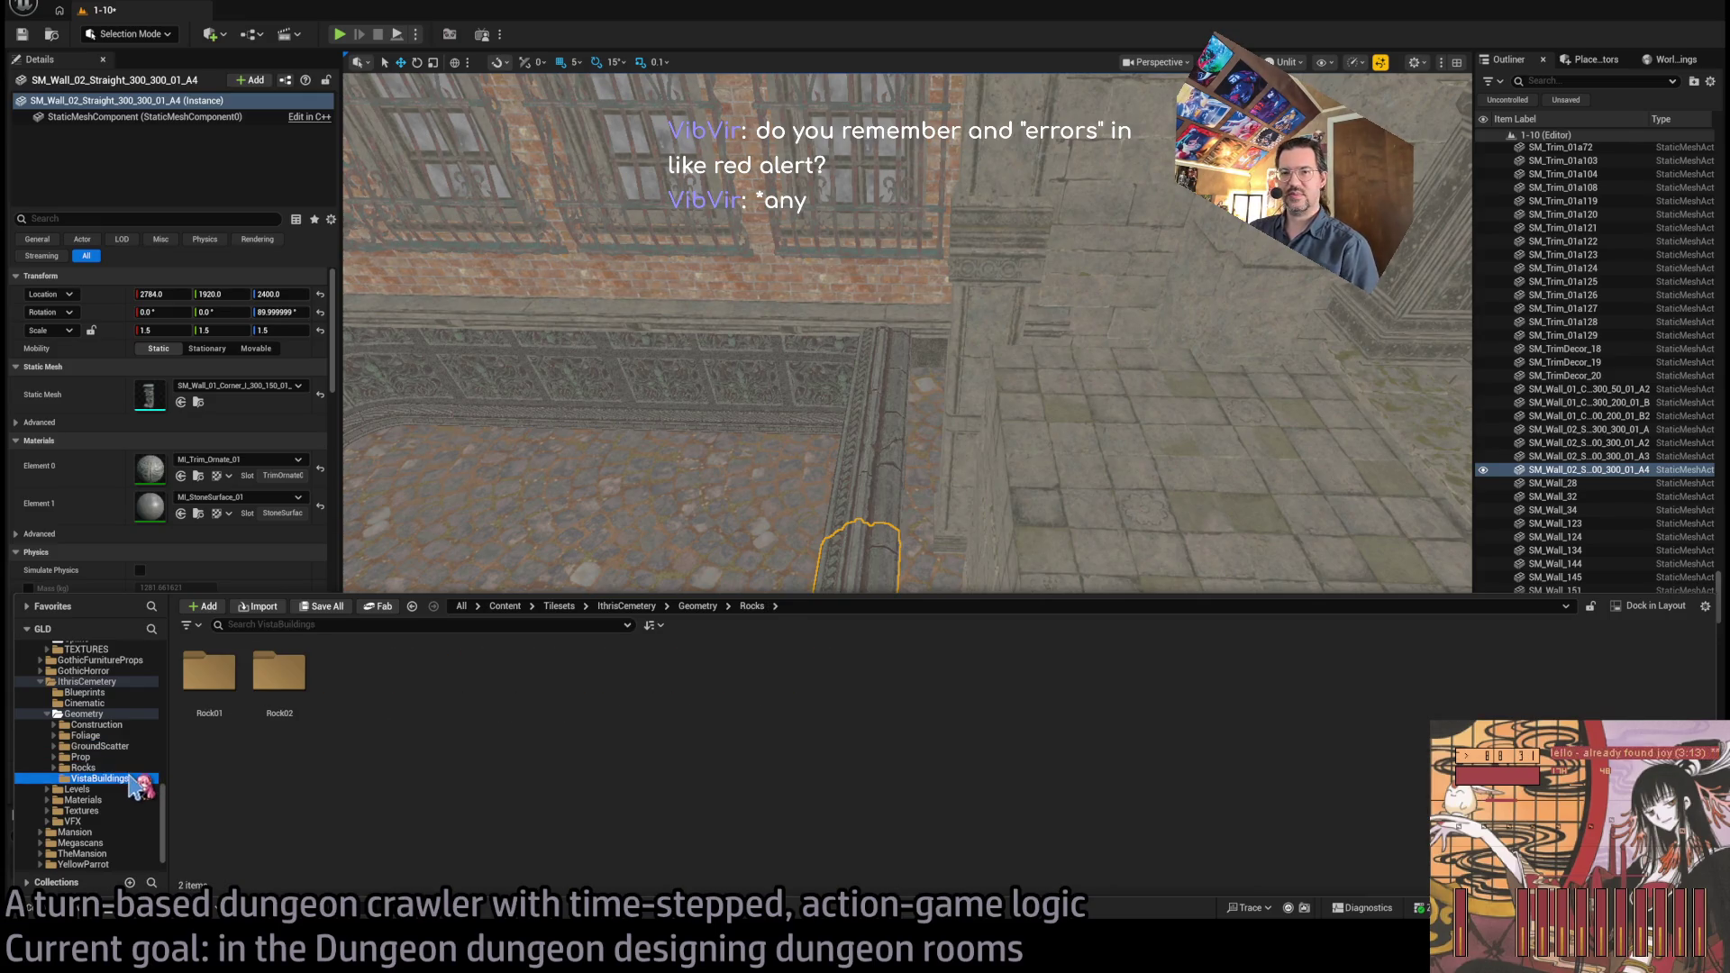
click(83, 713)
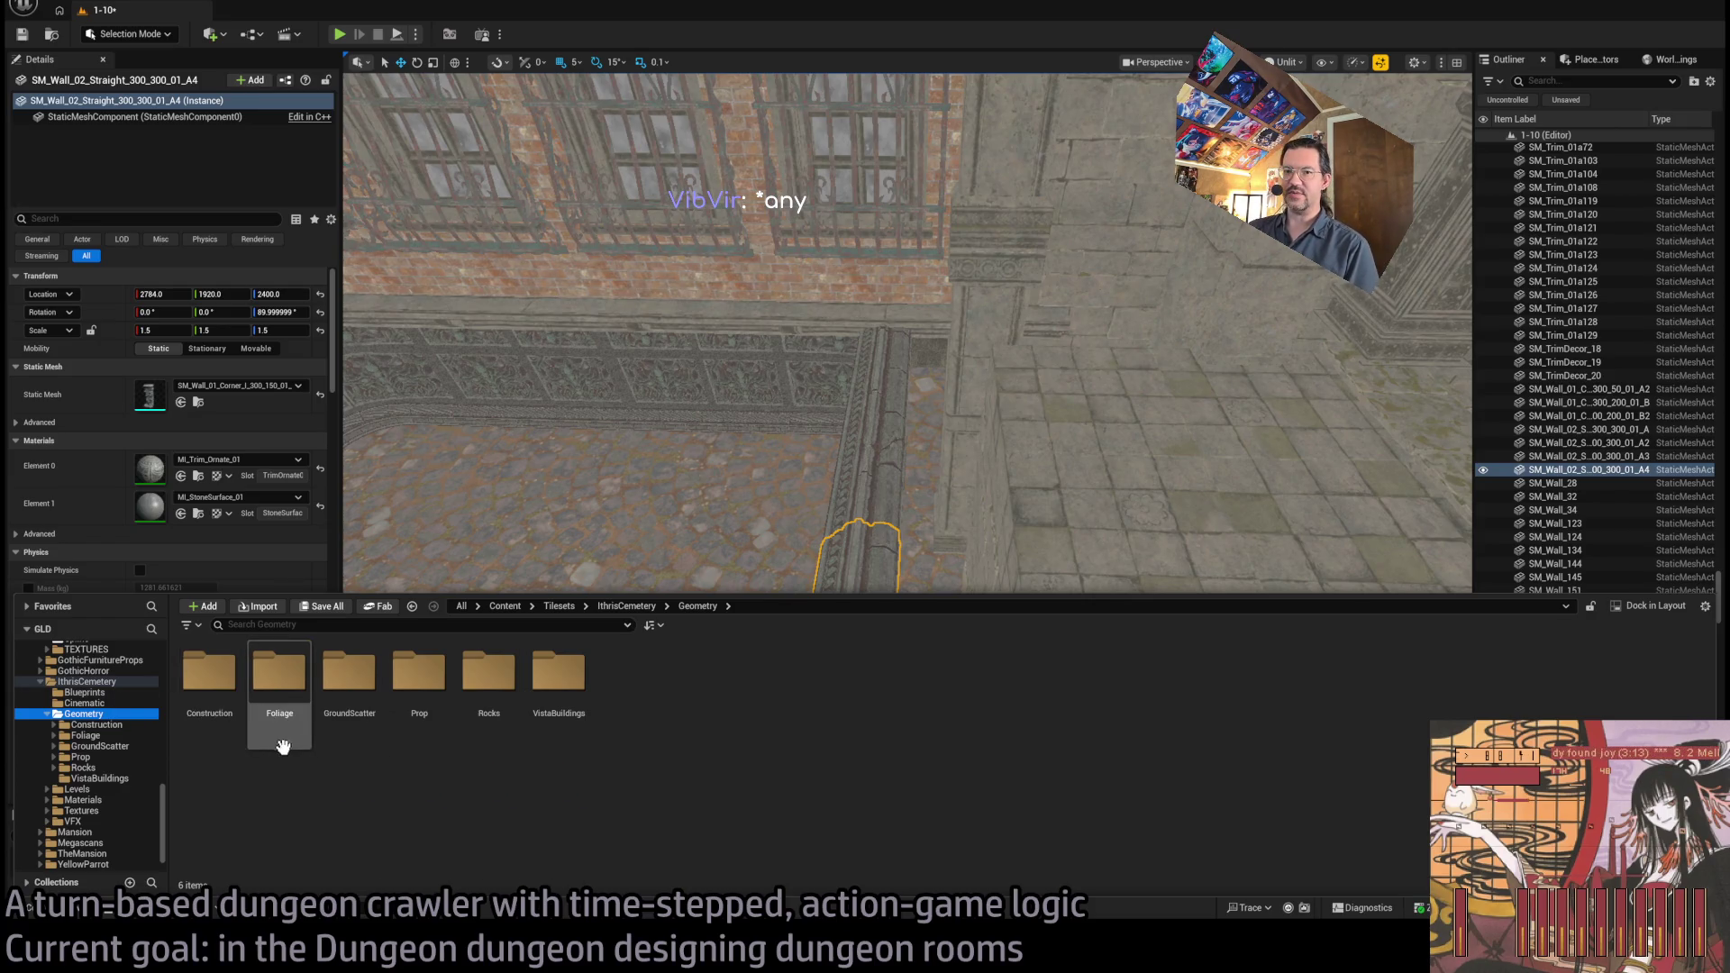
click(127, 759)
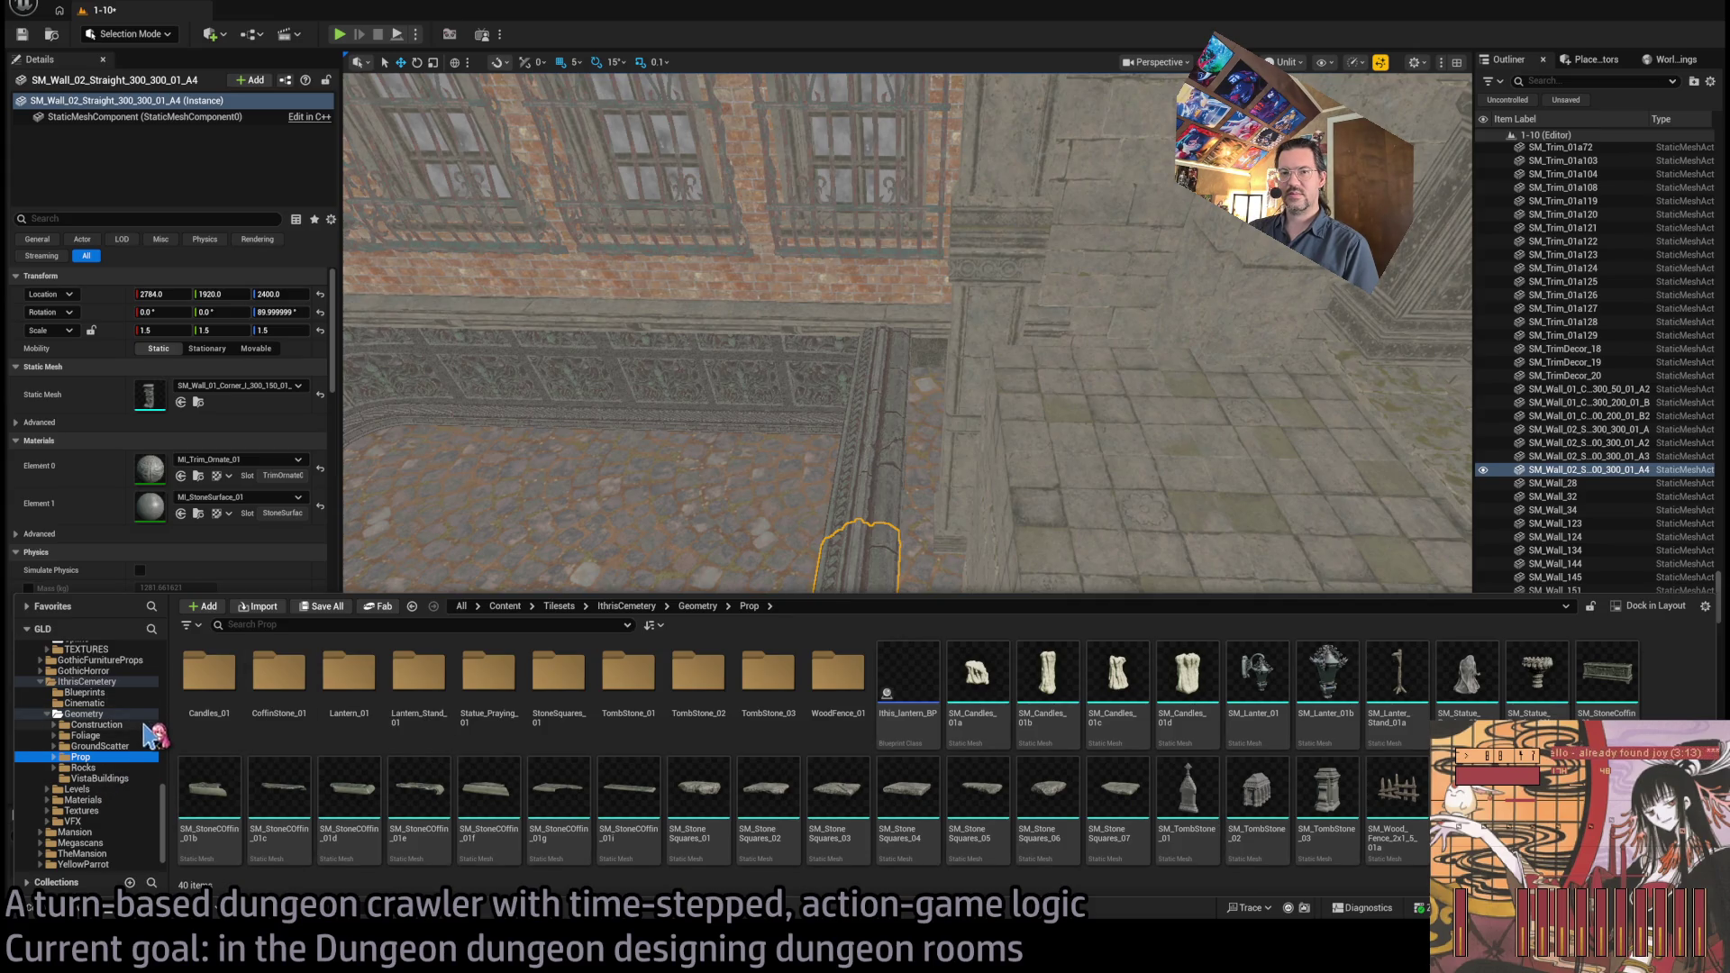
Check Construction's Floor_01 and Foliage folders, then settle on Geometry > GroundScatter
click(135, 724)
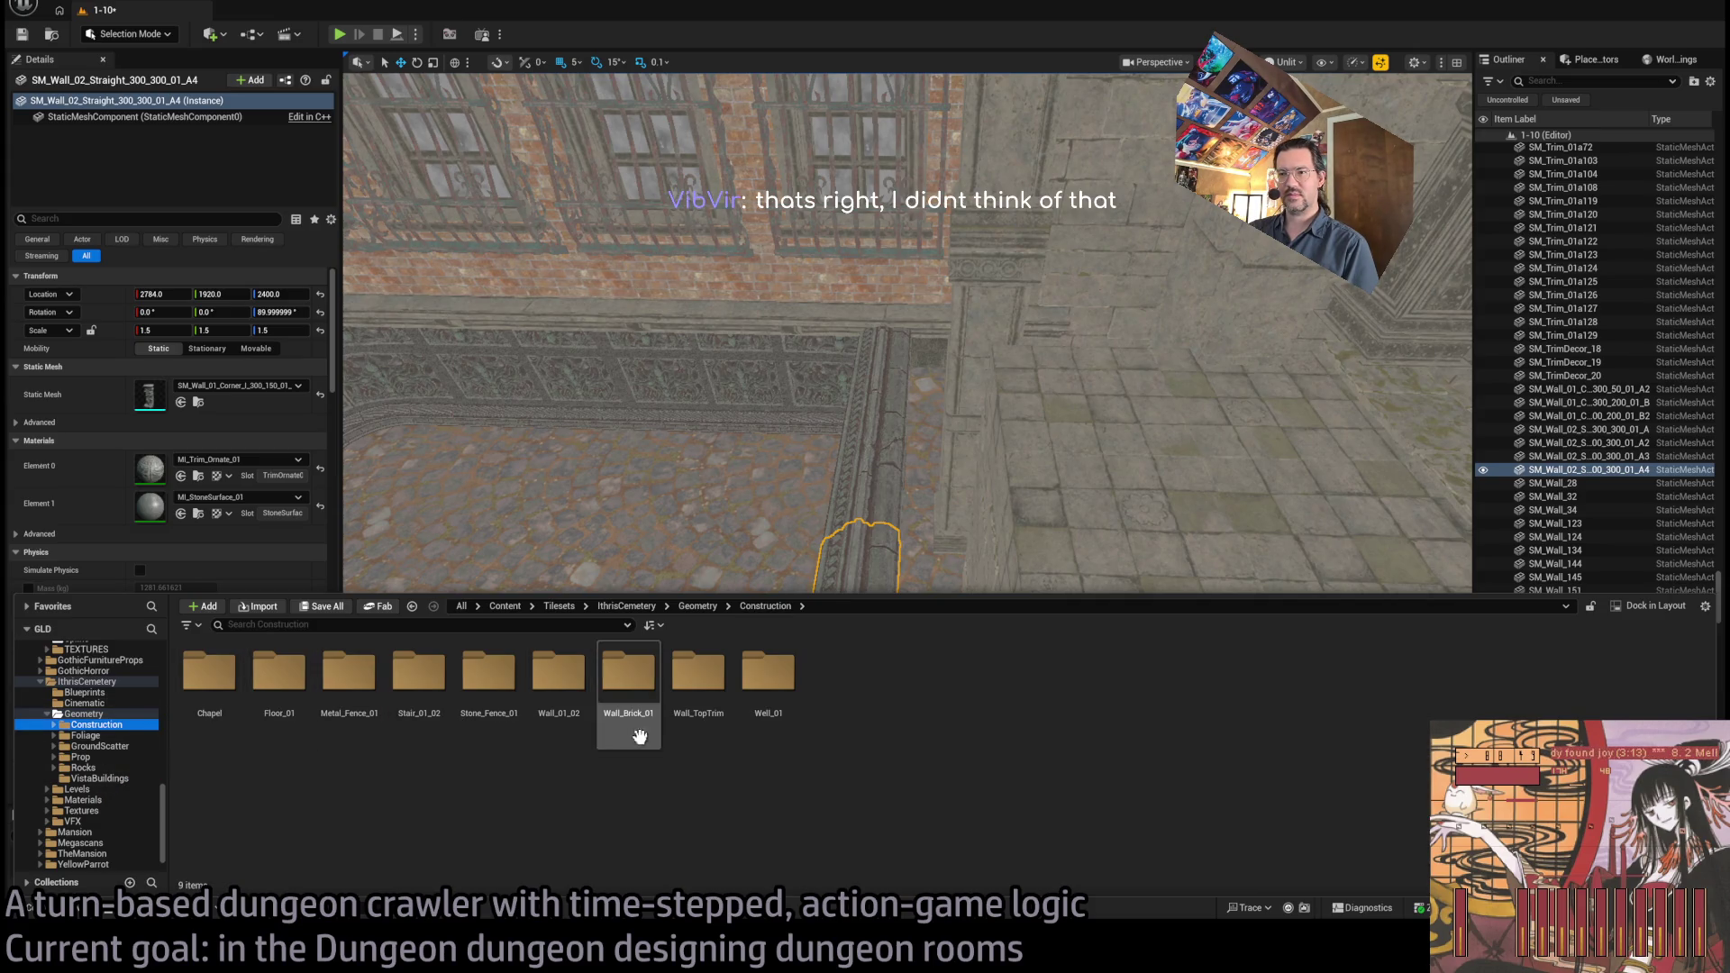
double_click(278, 684)
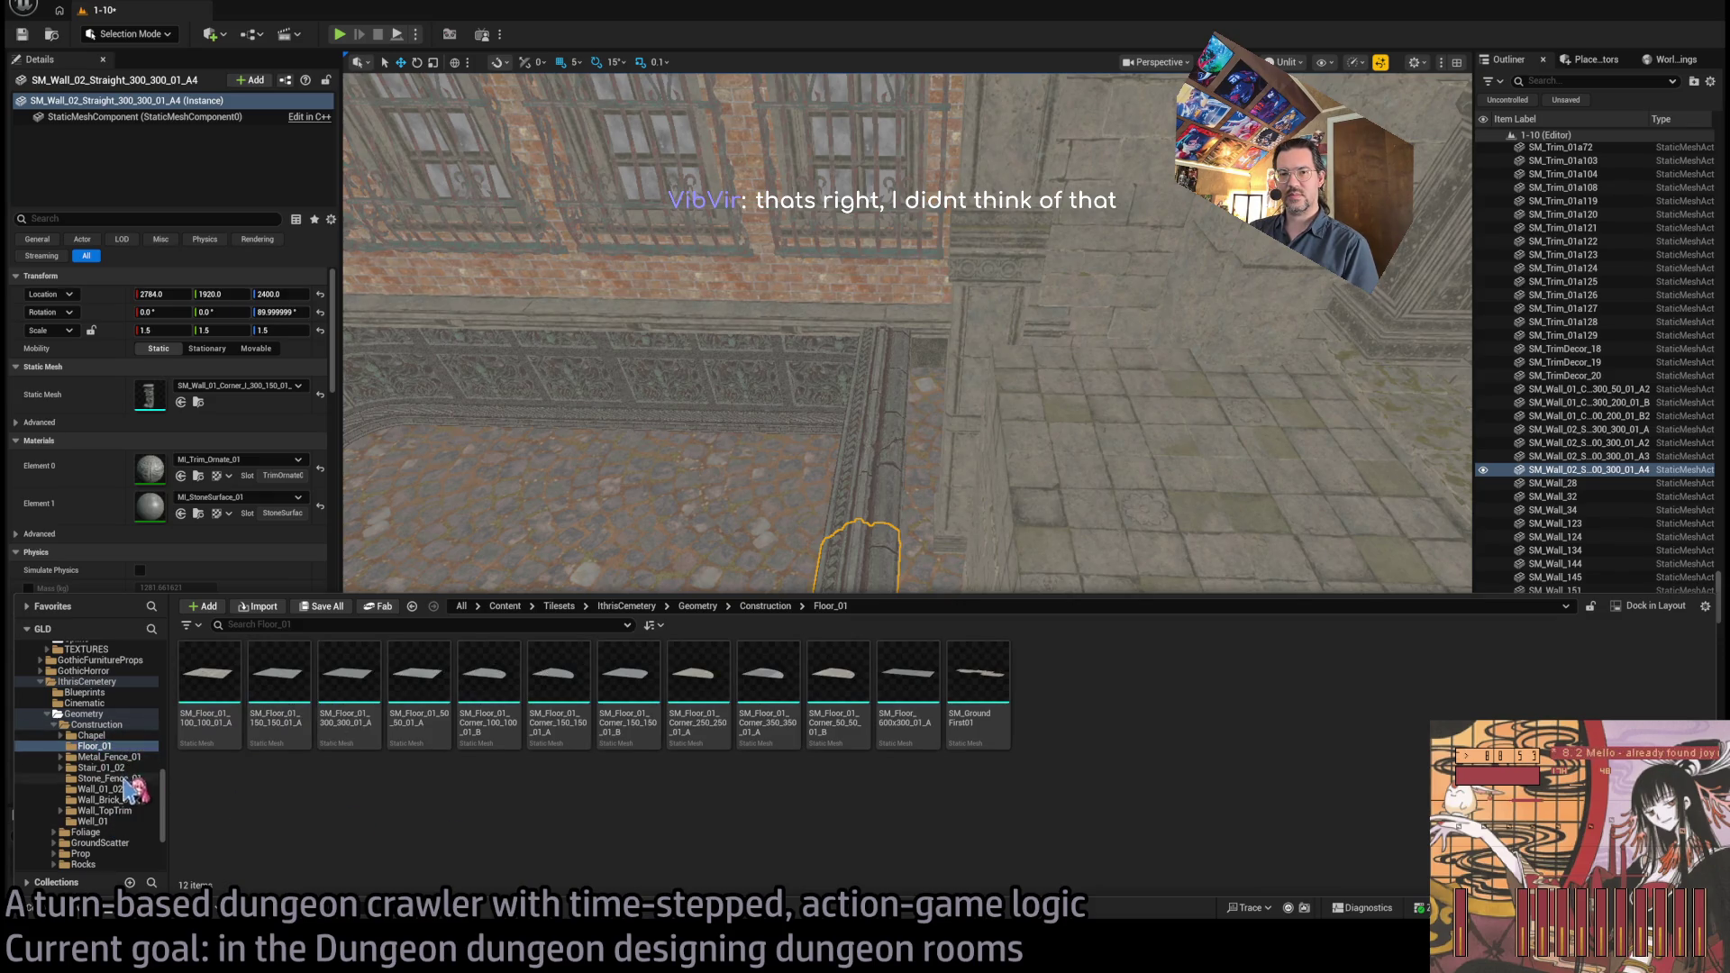
click(126, 832)
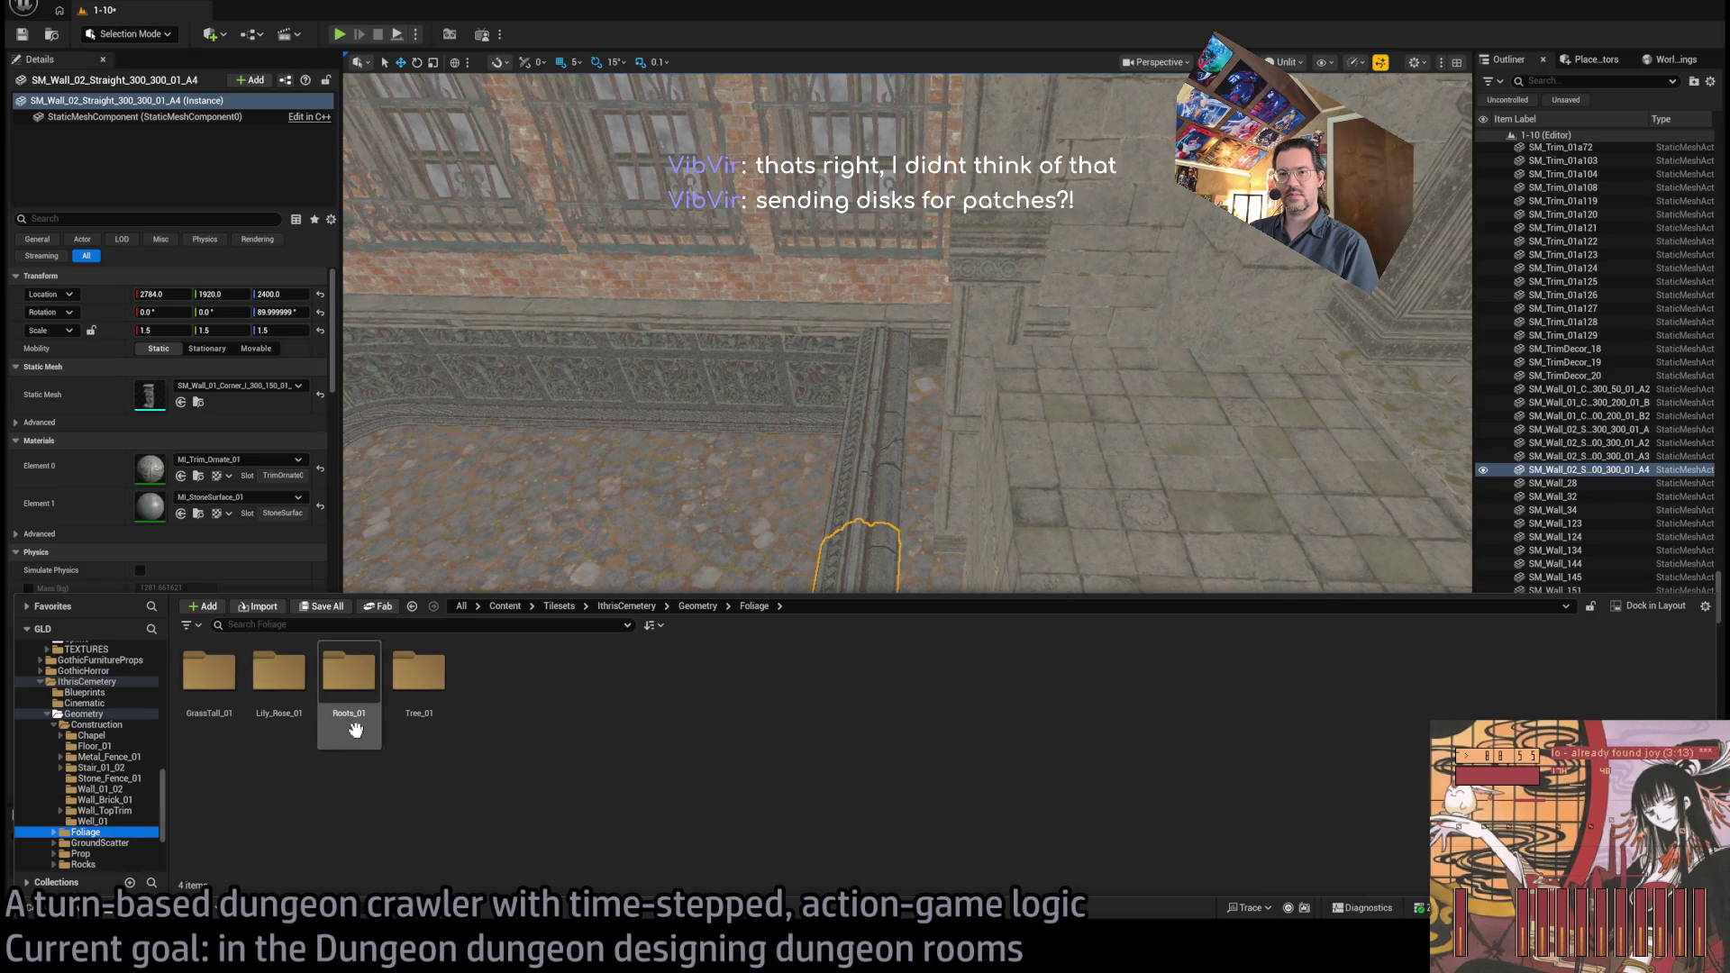
click(115, 757)
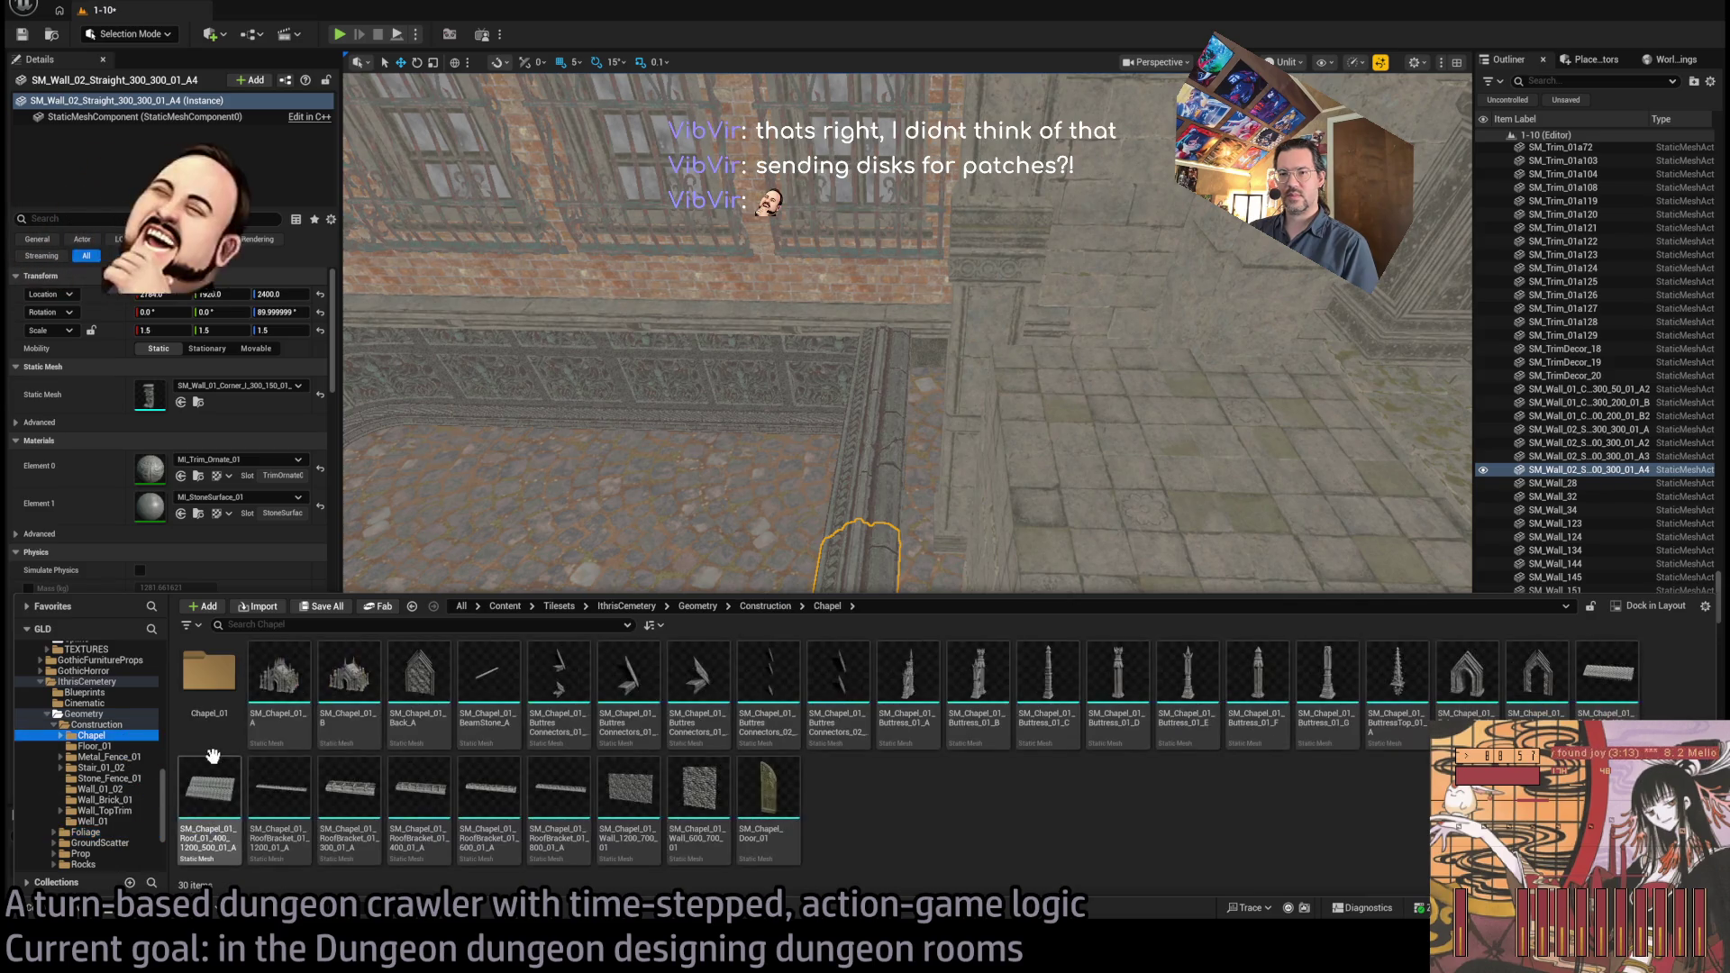
key(Down)
key(Down)
key(Down)
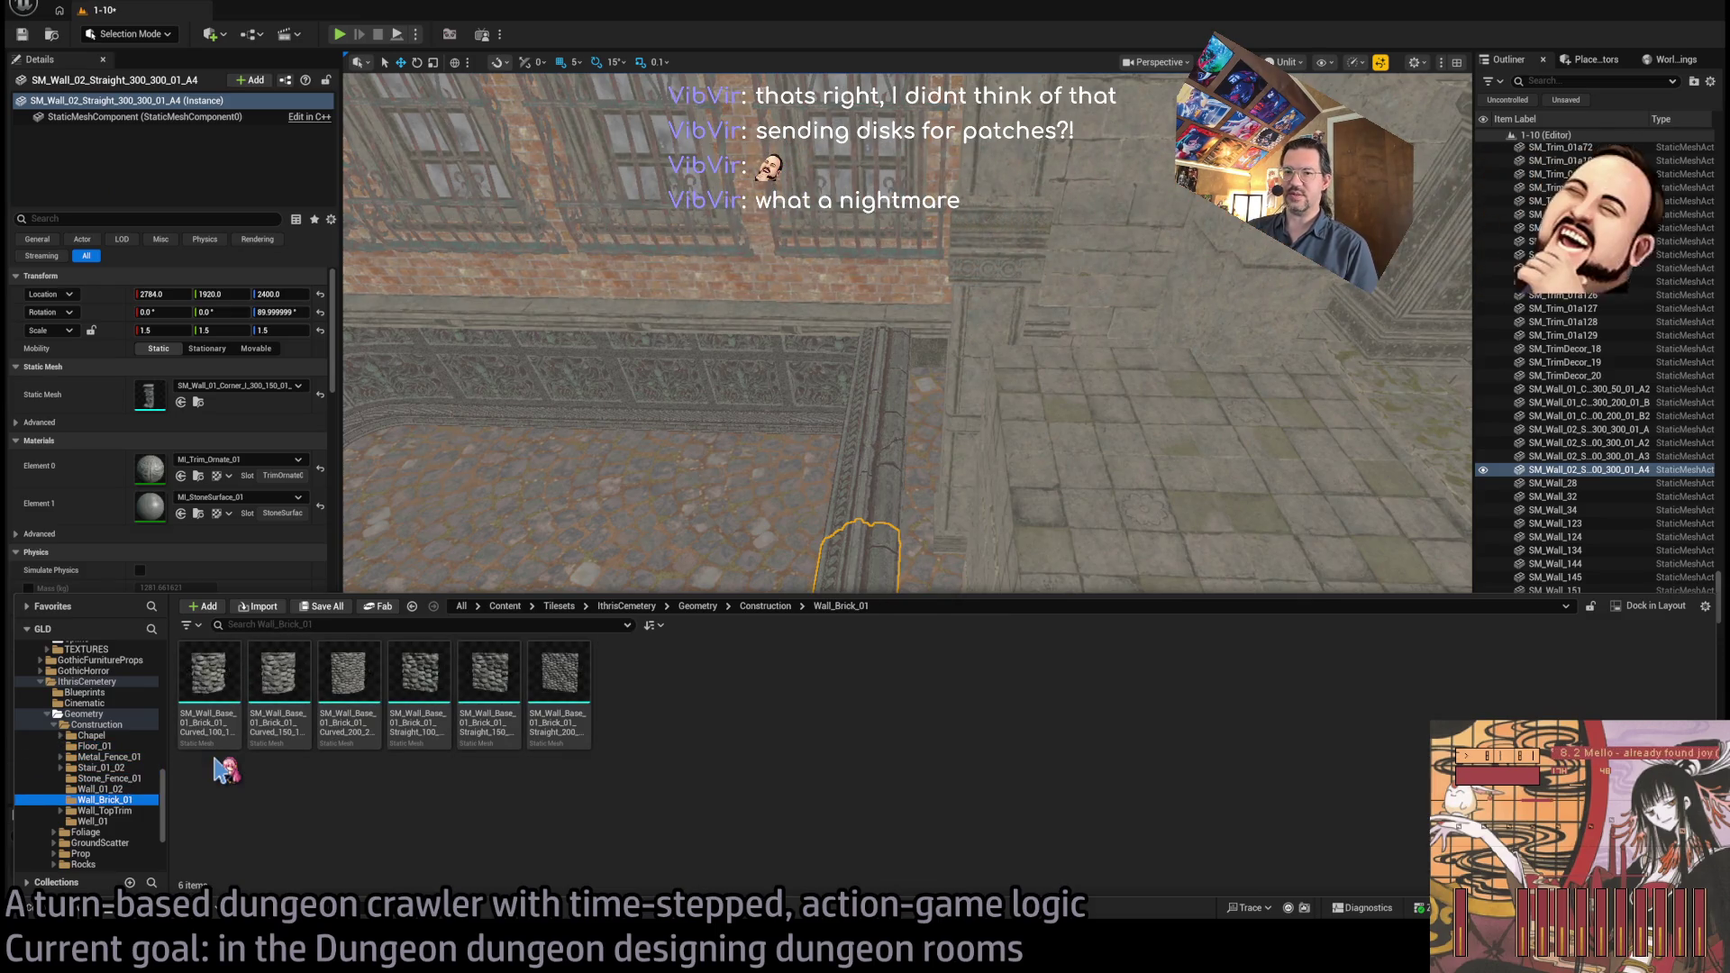
key(Down)
key(Down)
key(Left)
key(Left)
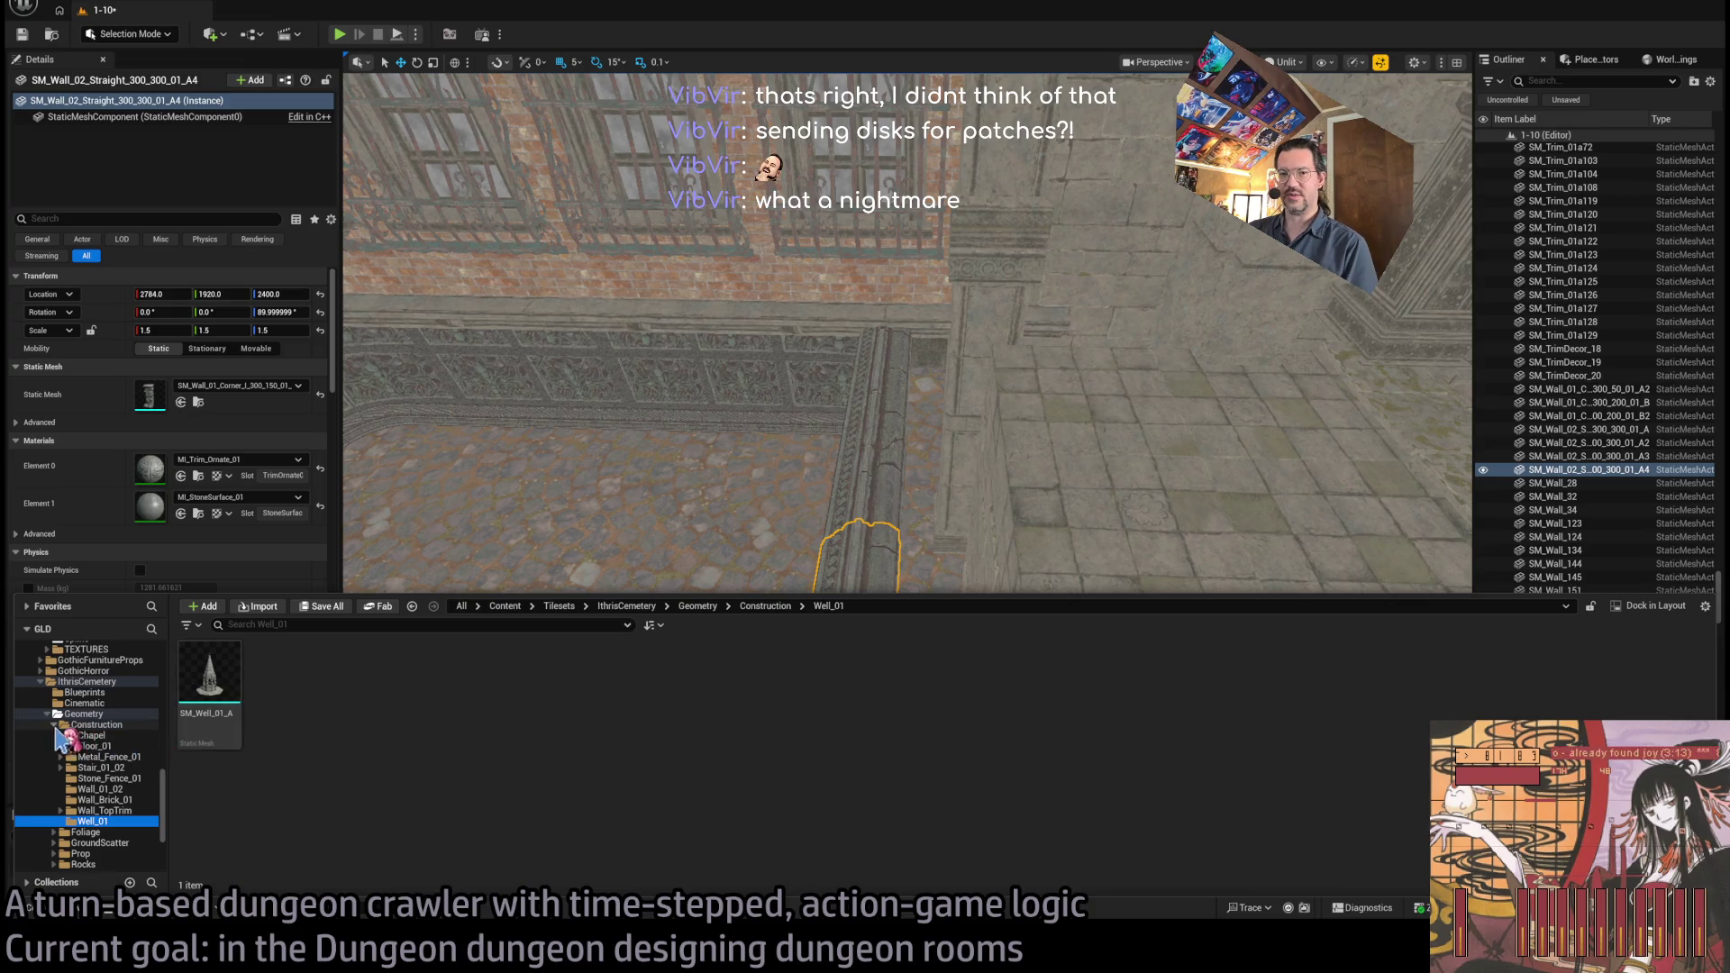
key(Down)
key(Down)
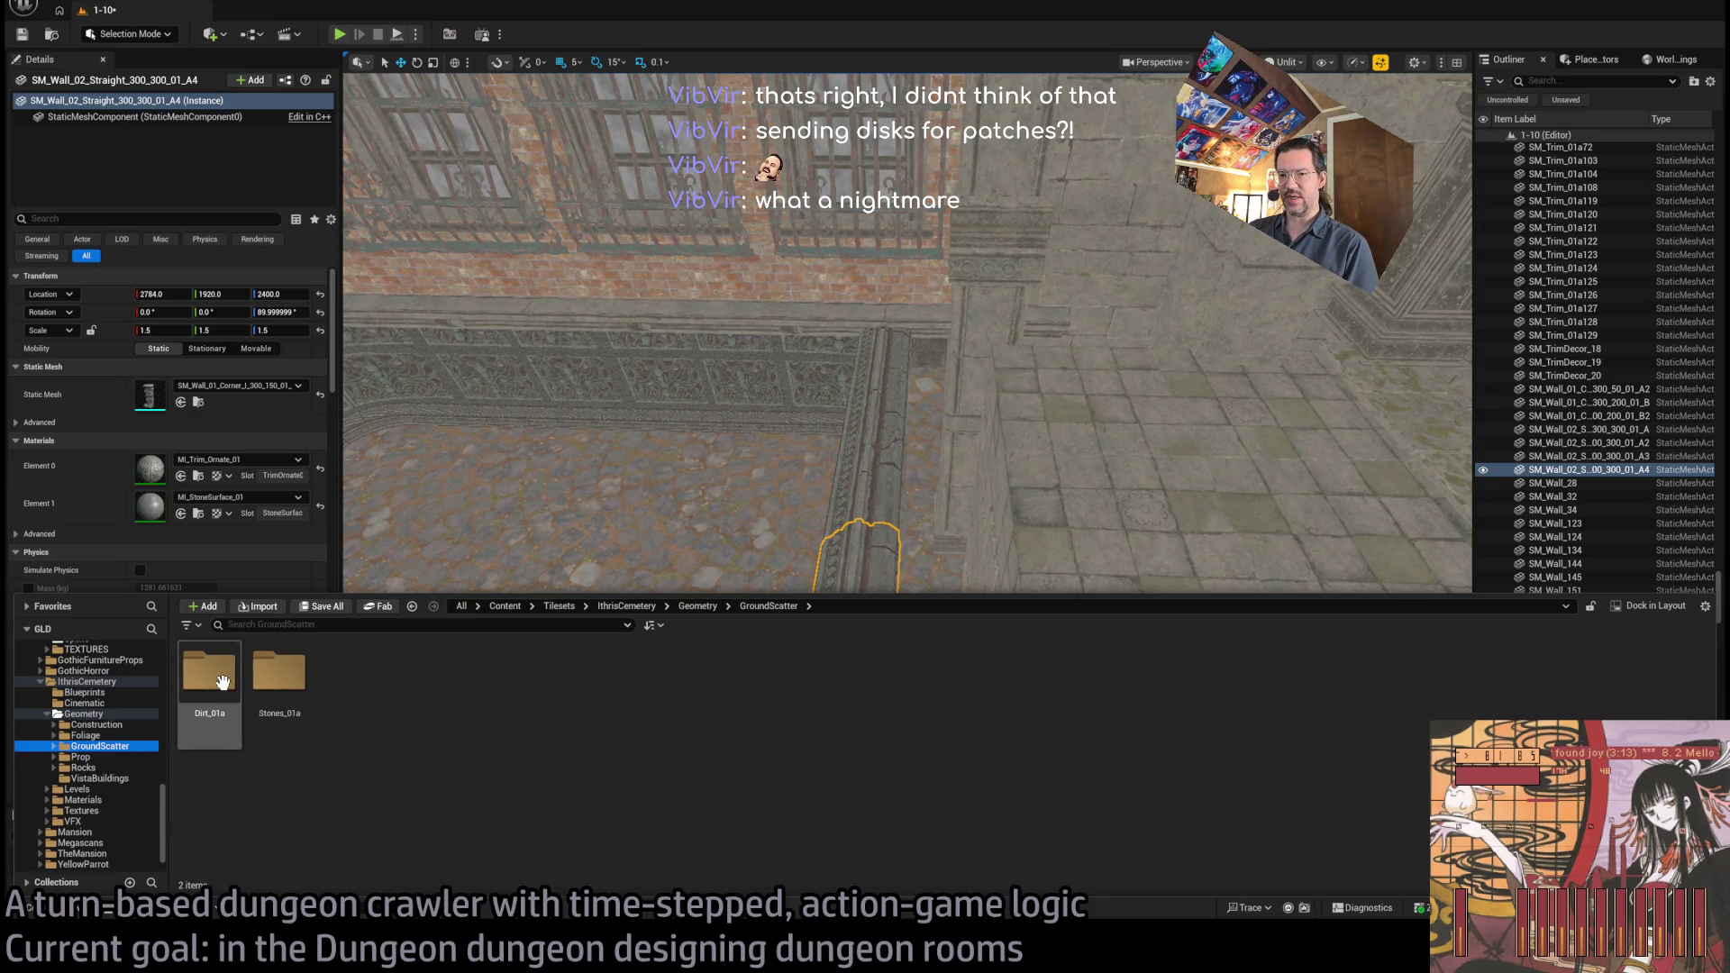
Place the DirtStony_02f, 02g, 02h and 02a patches from Dirt_01a onto the stone floor
double_click(209, 671)
mouse_move(353, 718)
mouse_down()
mouse_move(714, 776)
mouse_move(822, 707)
mouse_move(938, 517)
mouse_move(1098, 522)
mouse_move(1110, 563)
mouse_up()
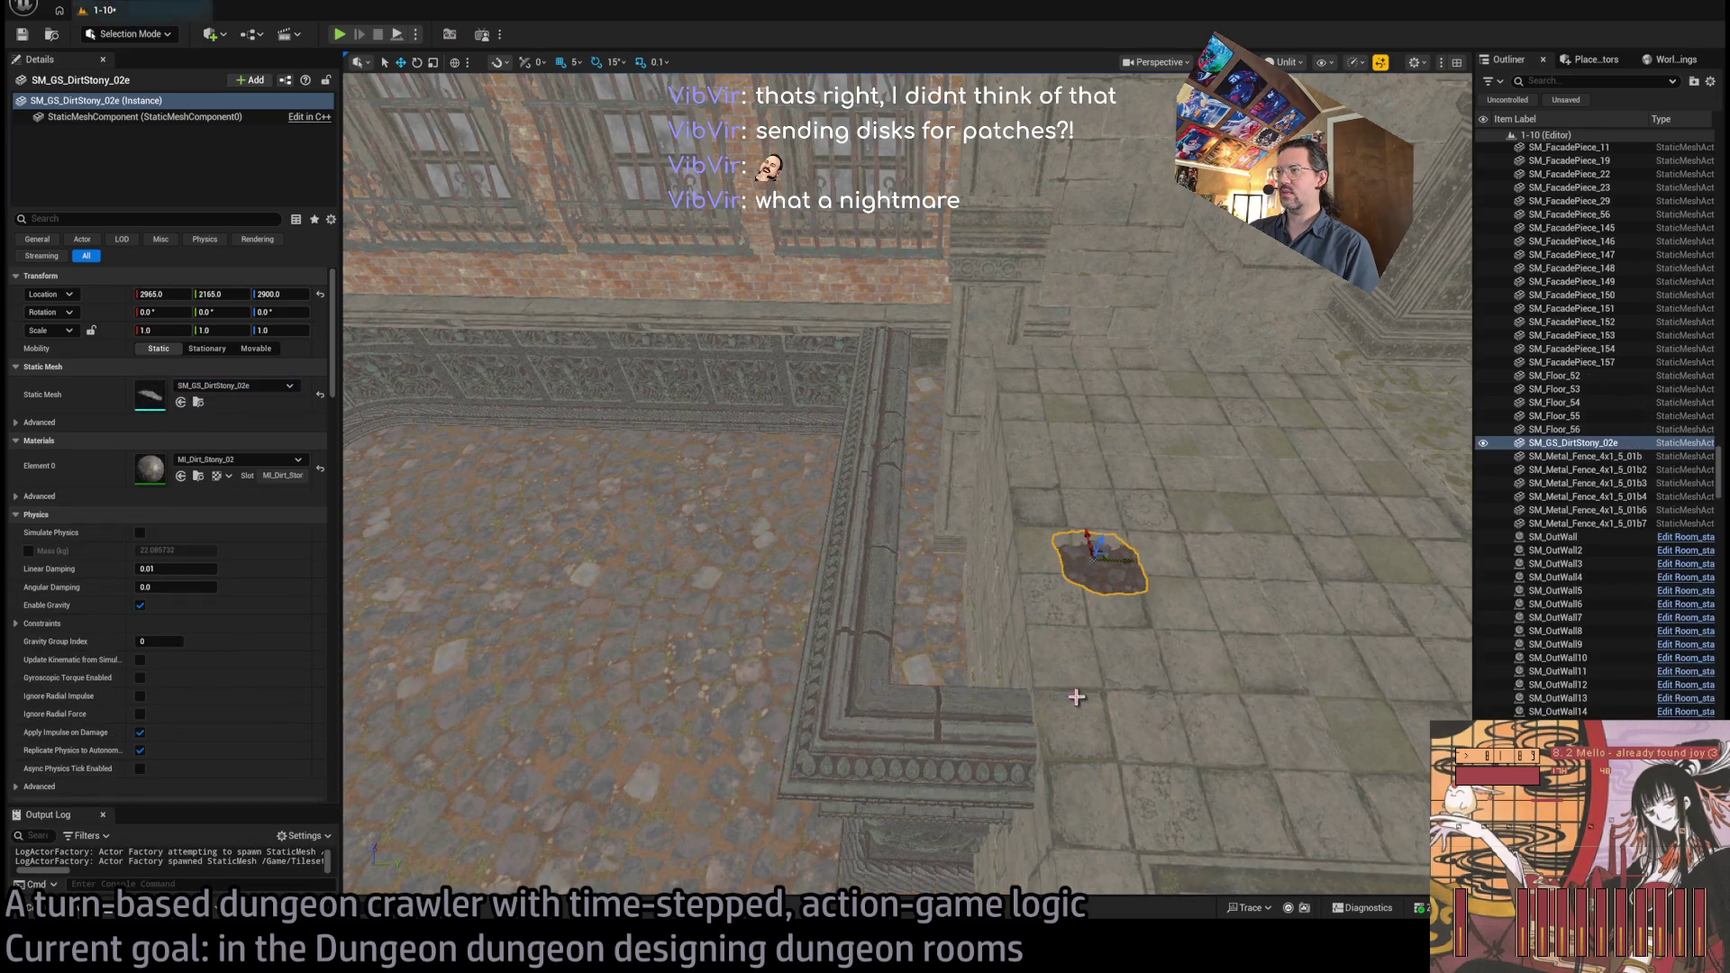
key(Delete)
key(ctrl+space)
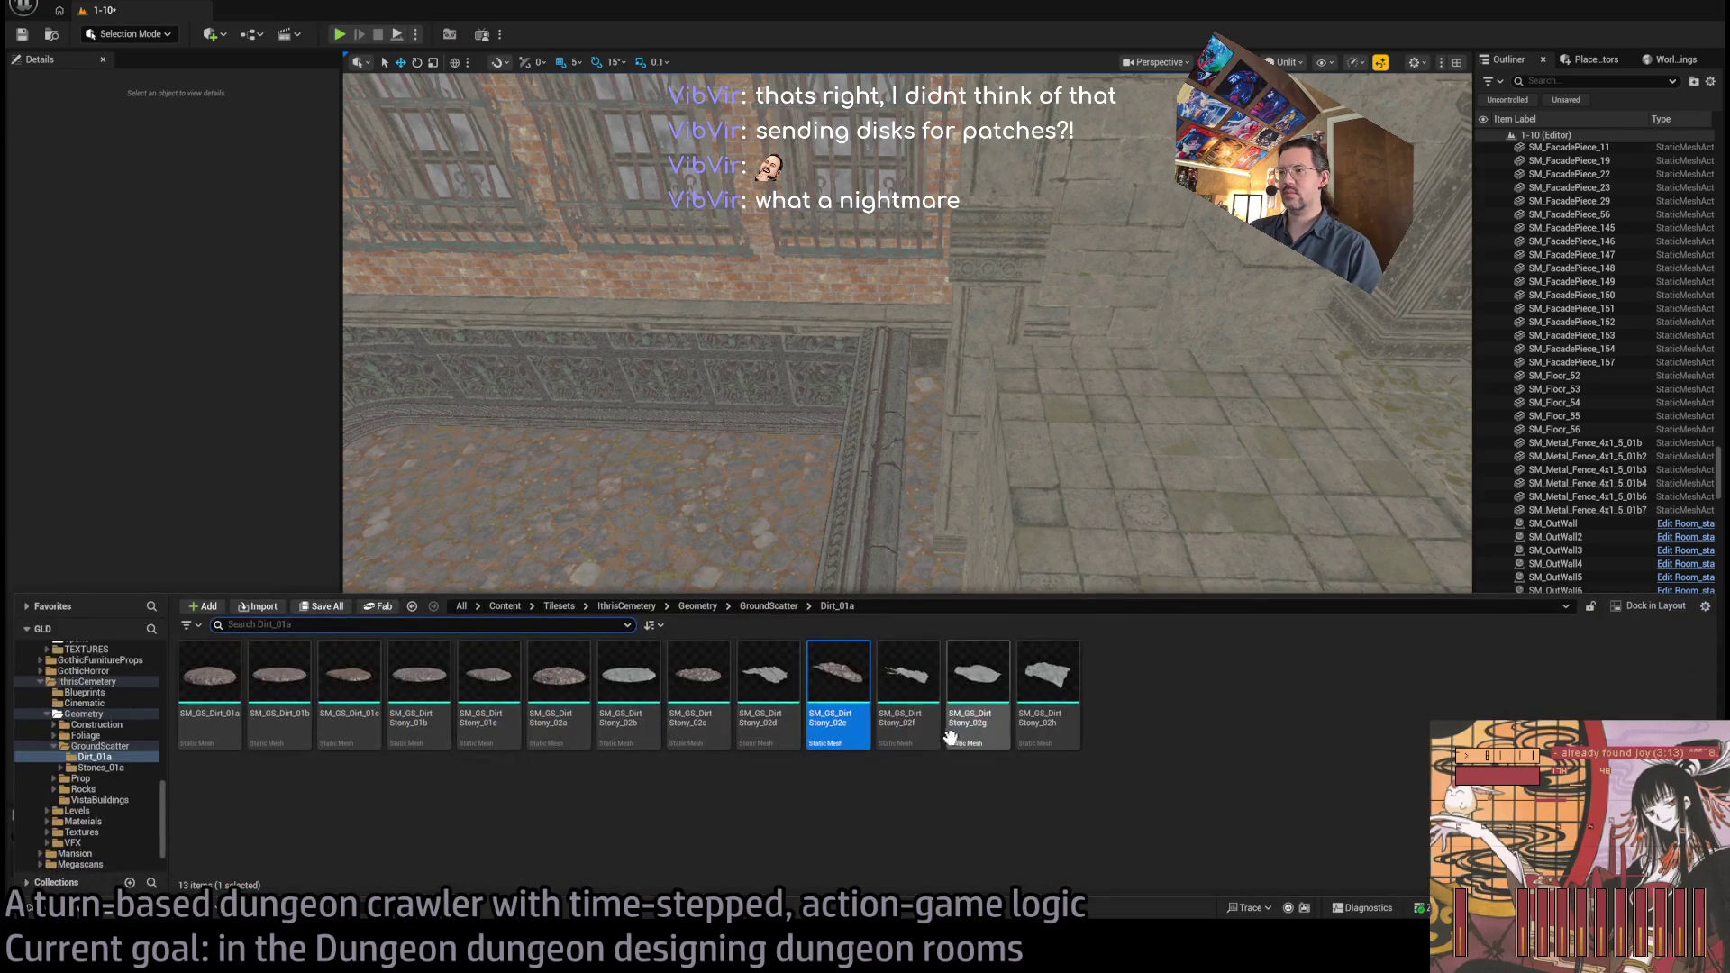
drag(895, 699, 1118, 521)
key(ctrl+space)
mouse_move(955, 700)
mouse_down()
mouse_move(1093, 413)
mouse_move(1097, 437)
mouse_up()
key(ctrl+space)
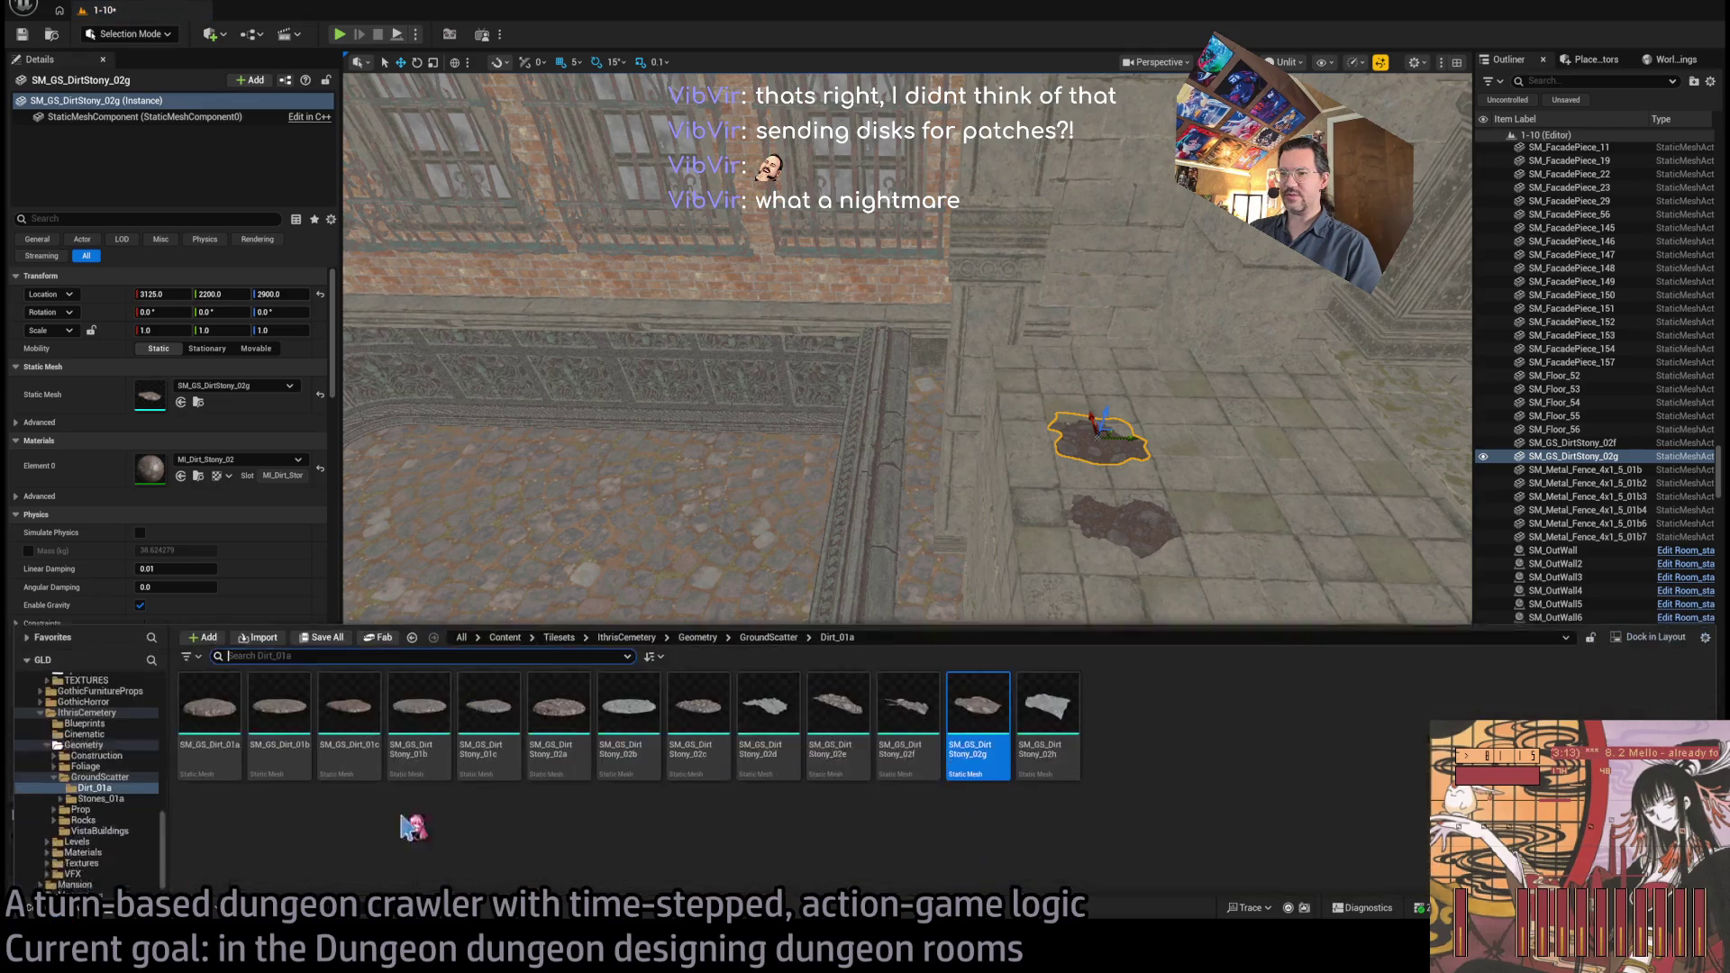
mouse_move(977, 701)
mouse_down()
mouse_move(1120, 607)
mouse_move(1135, 624)
mouse_up()
key(ctrl+space)
mouse_move(557, 699)
mouse_down()
mouse_move(1042, 448)
mouse_move(1068, 414)
mouse_up()
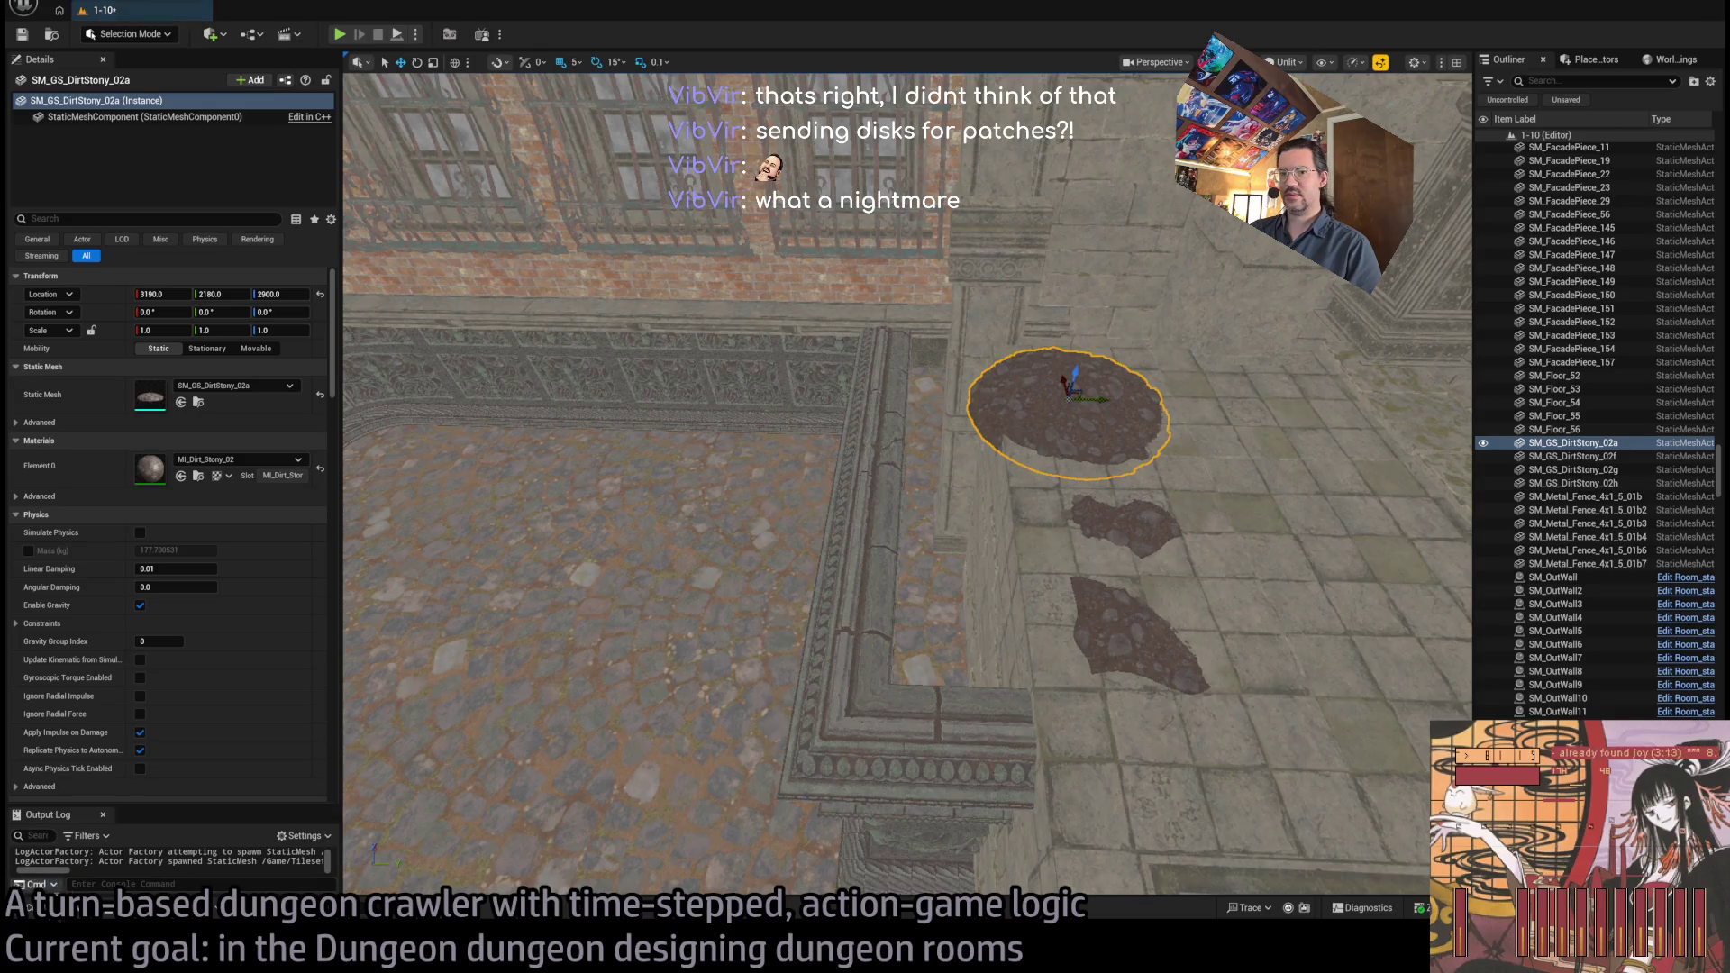
Delete the round SM_GS_DirtStony_02a patch and drop SM_GS_Dirt_01c in its place
key(ctrl+space)
drag(419, 698, 1328, 394)
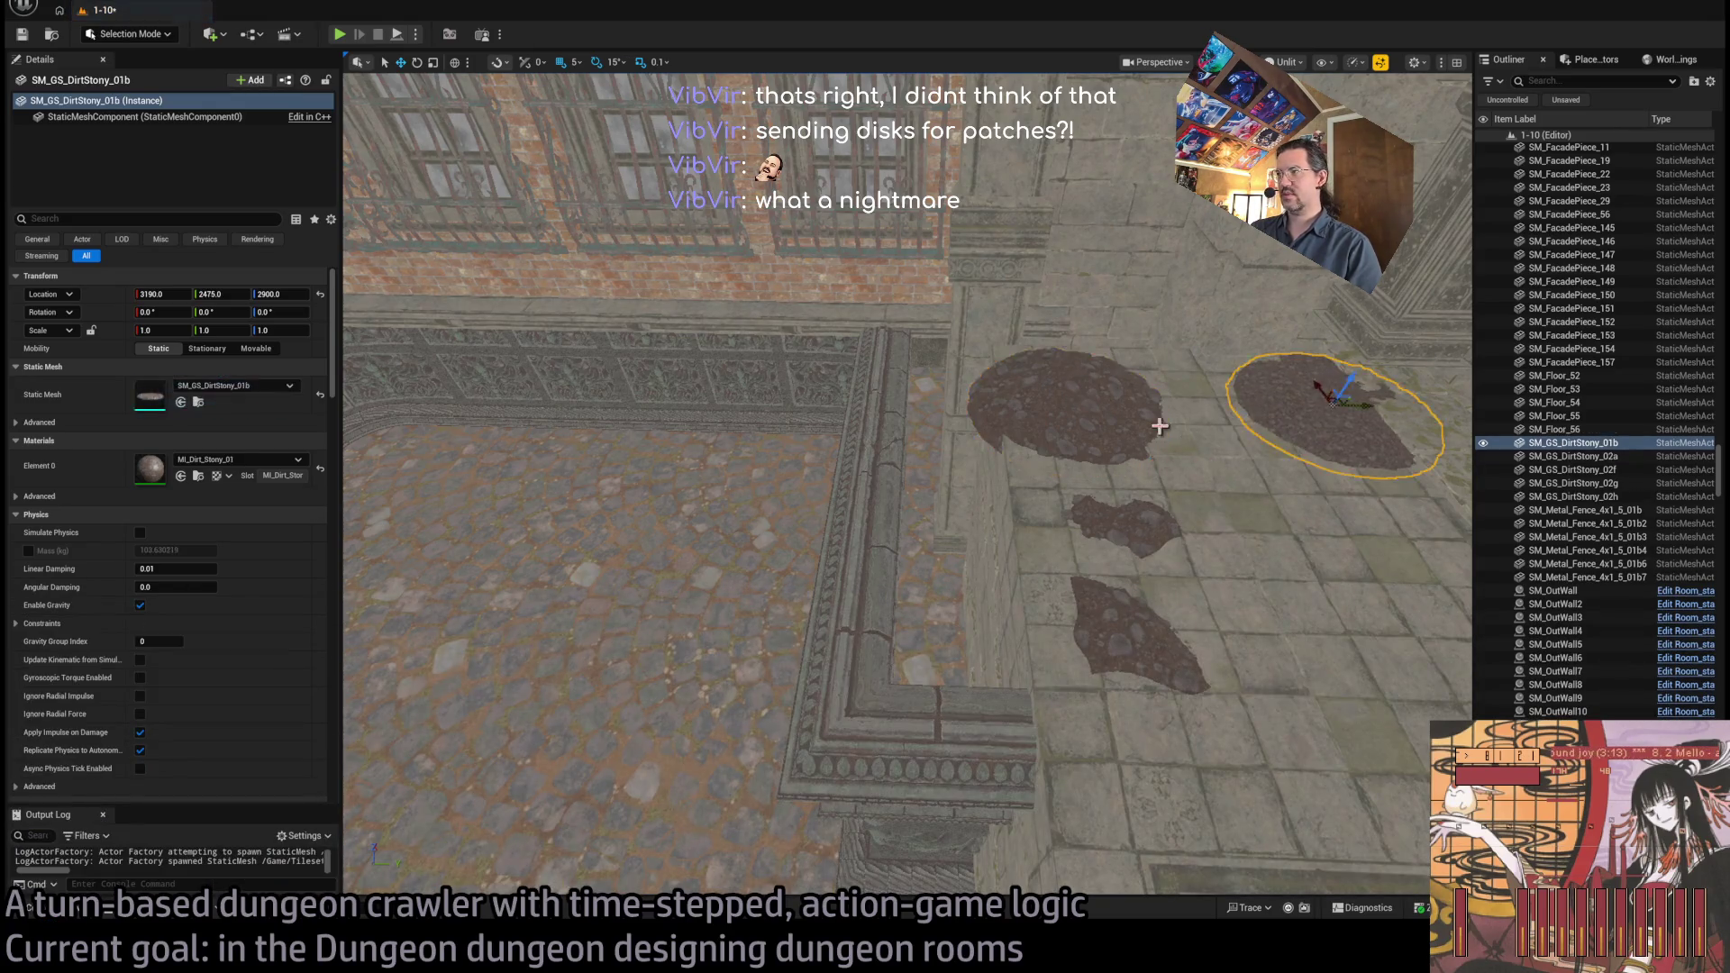
key(ctrl+z)
key(Delete)
click(80, 910)
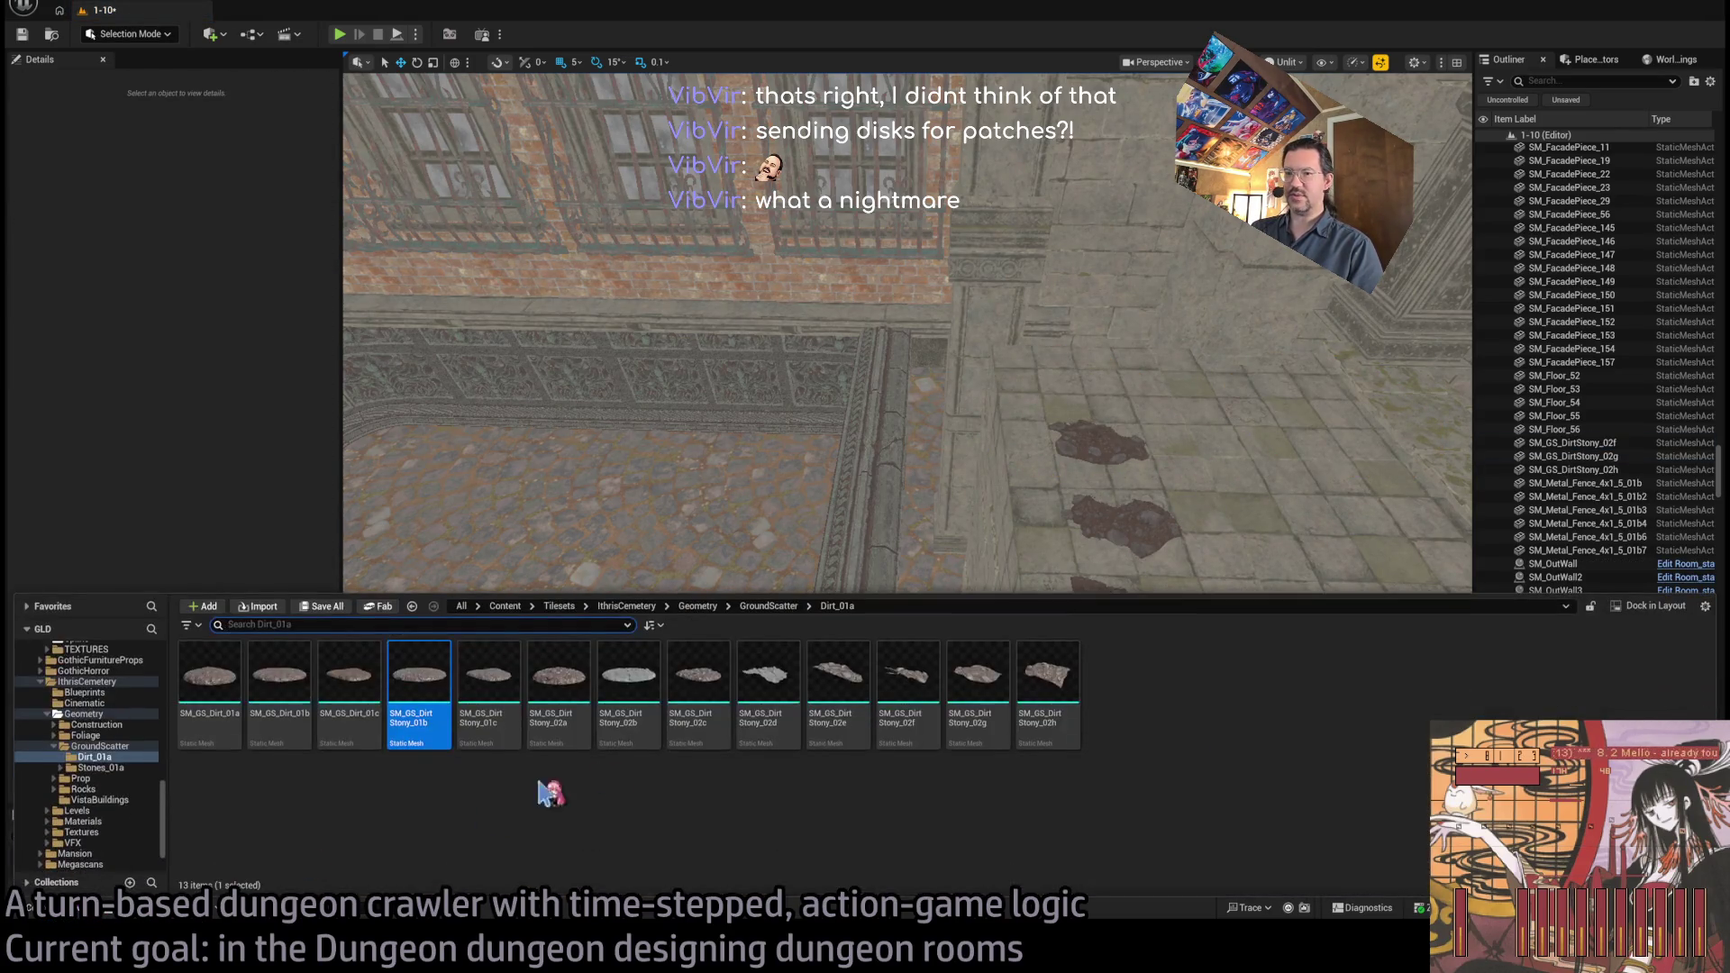
mouse_move(387, 714)
mouse_down()
mouse_move(1089, 451)
mouse_move(1297, 553)
mouse_move(1271, 637)
mouse_up()
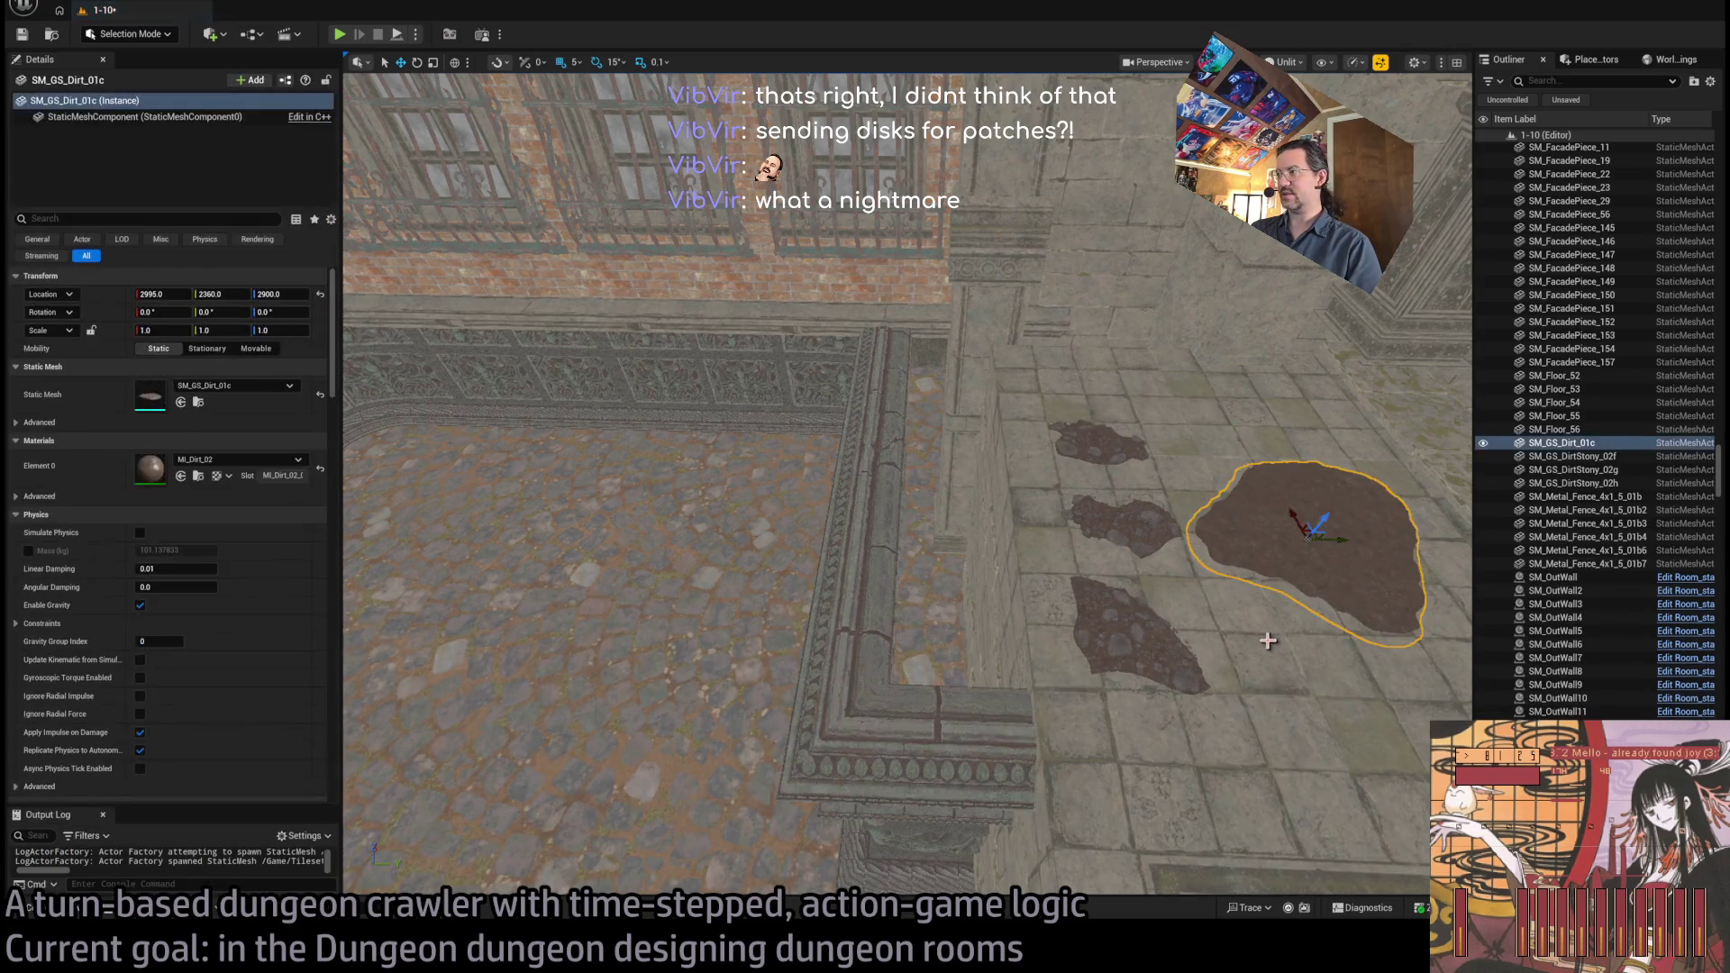
Rotate the Dirt_01c patch -30° and stretch it to Scale X 1.4 over the dark floor strip
key(f)
drag(1063, 410, 938, 535)
key(e)
key(w)
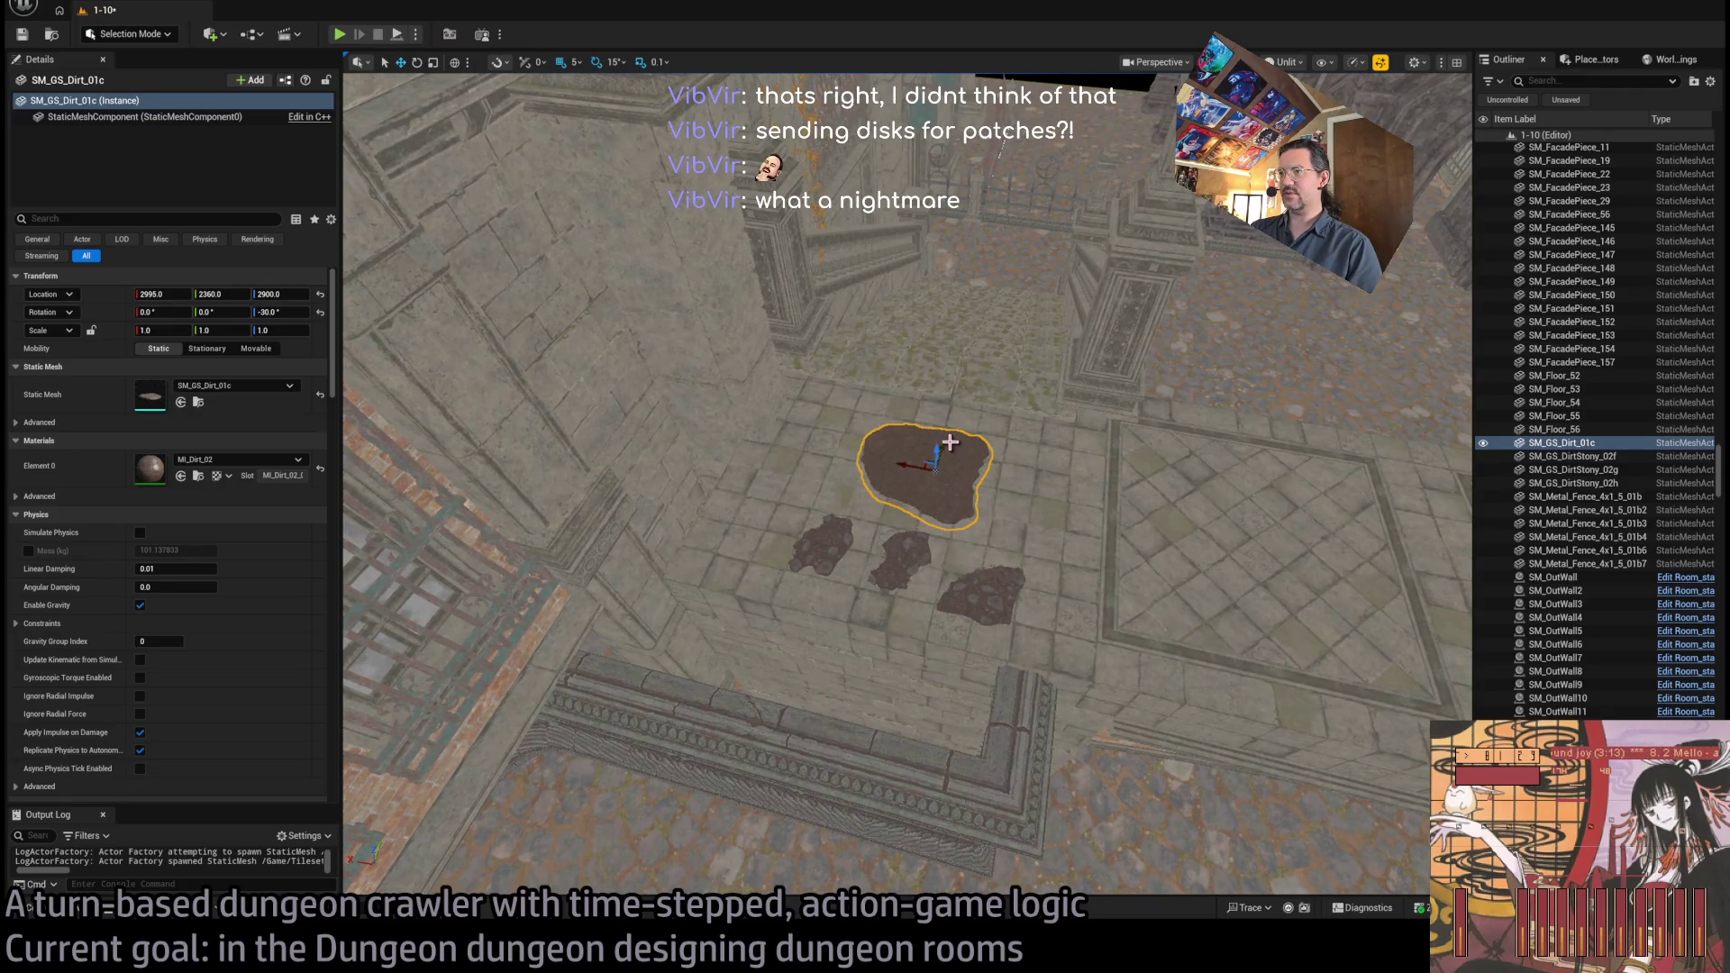
mouse_move(937, 455)
mouse_down()
mouse_move(919, 644)
mouse_move(873, 683)
mouse_move(877, 664)
mouse_move(926, 687)
mouse_move(892, 717)
mouse_up()
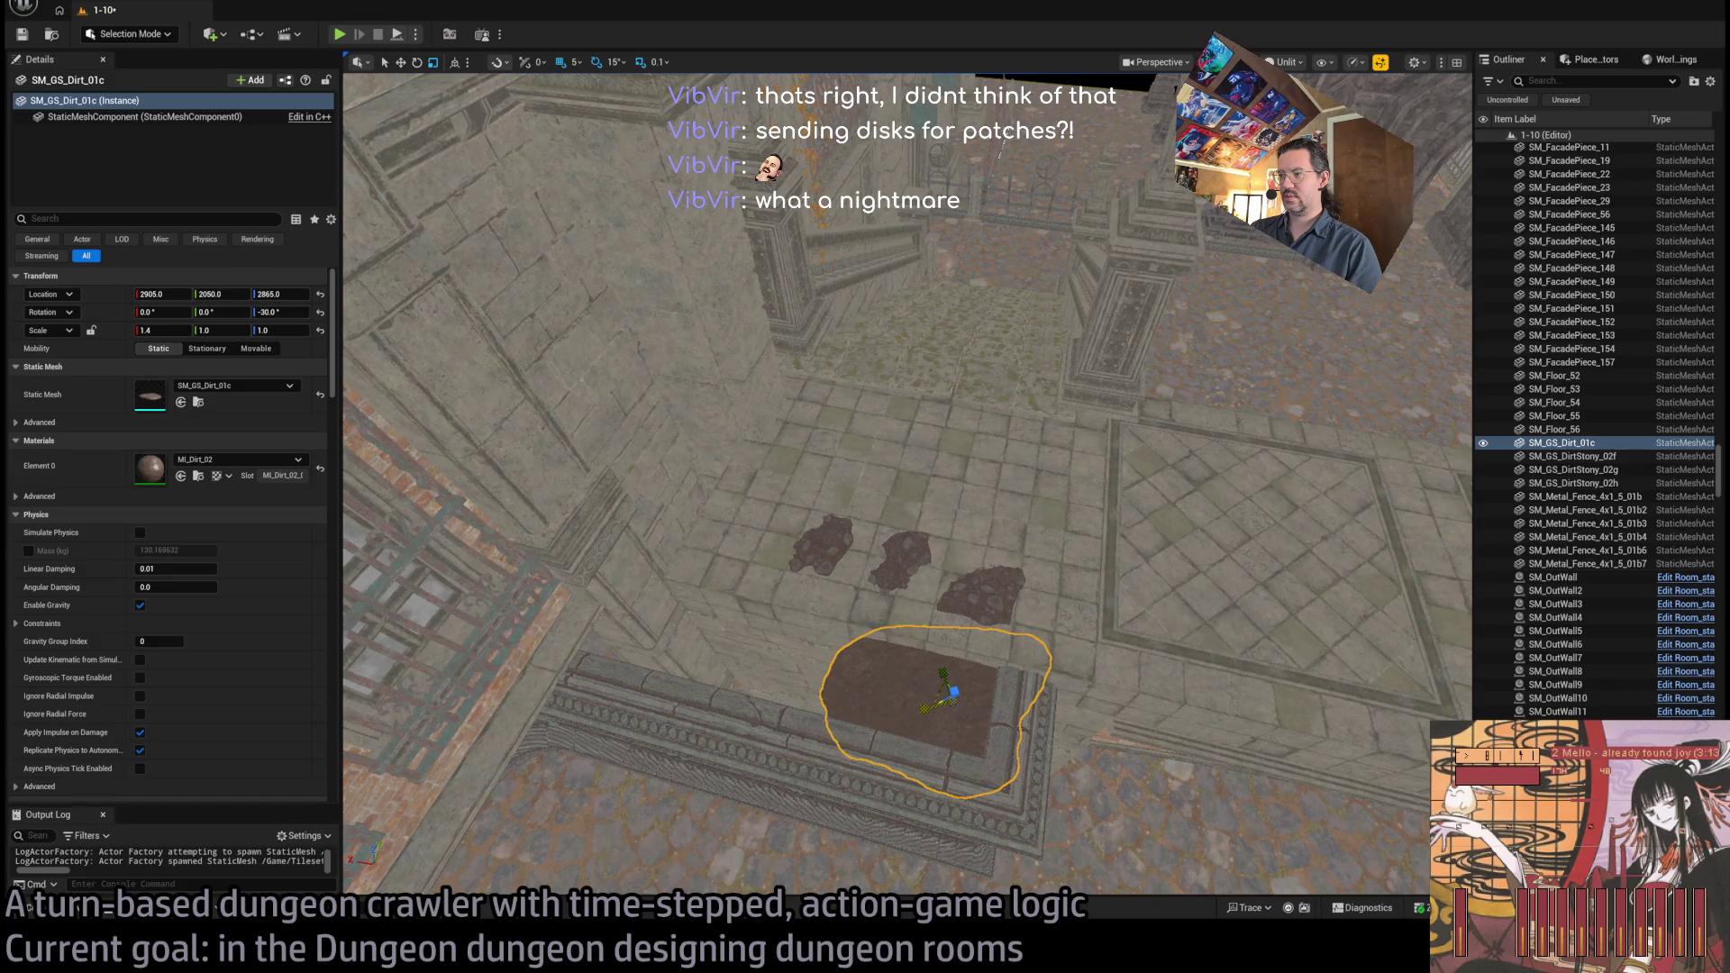
click(961, 599)
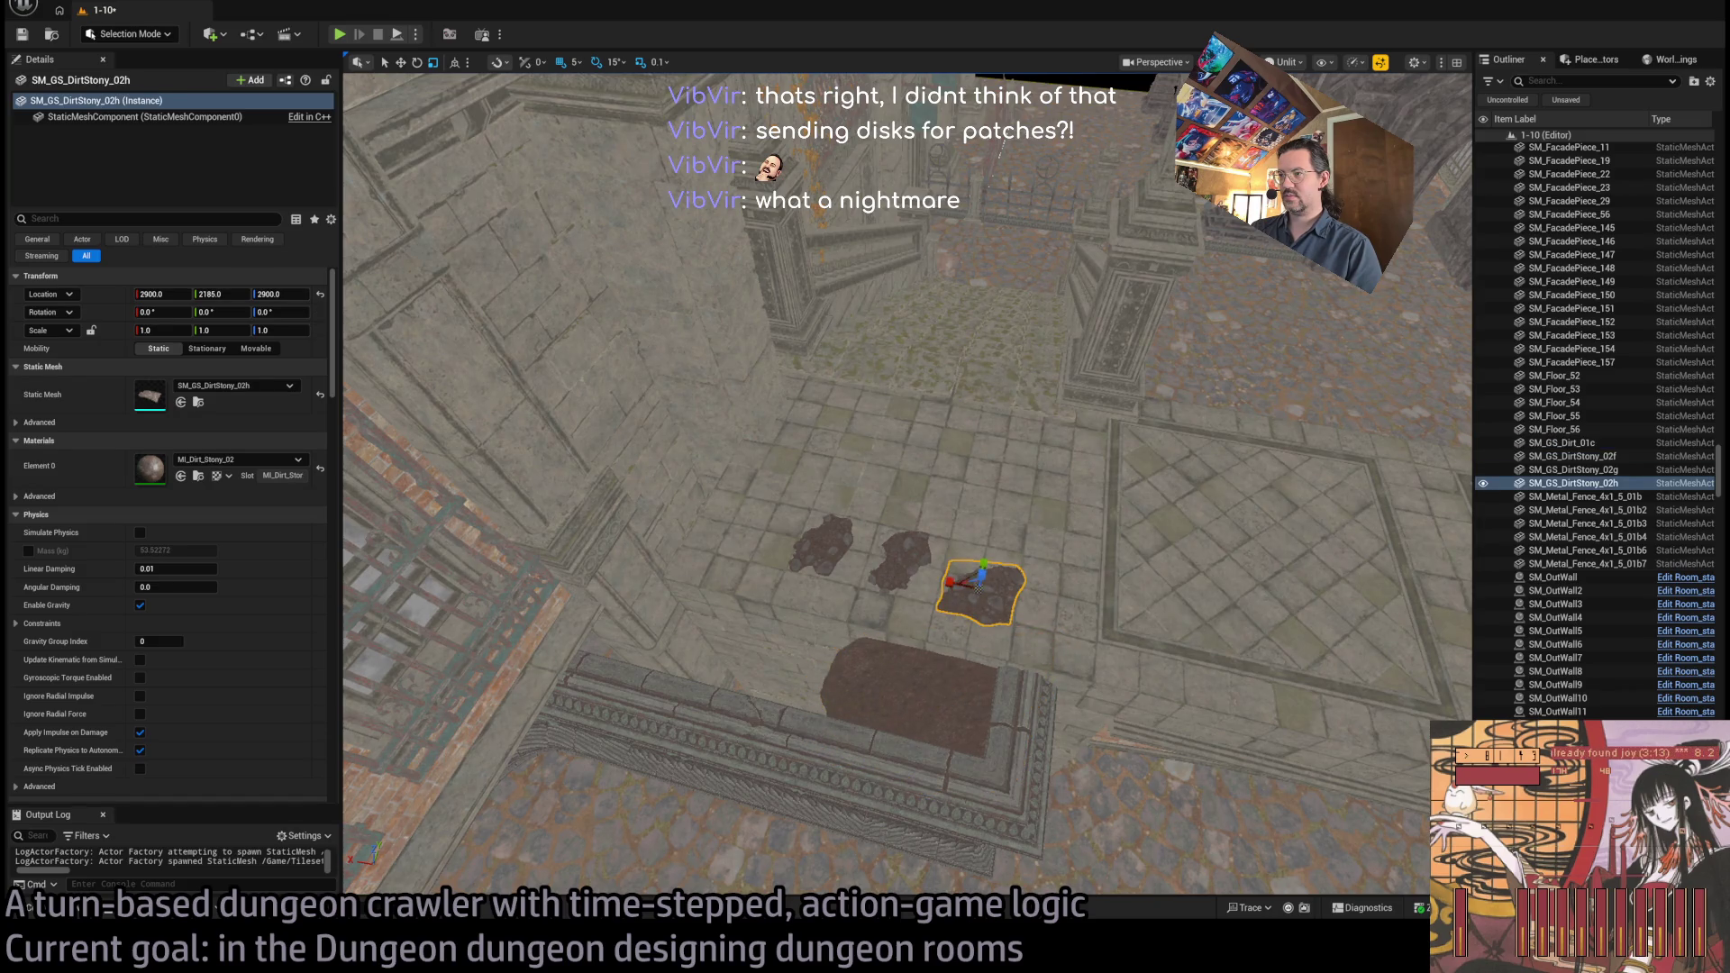
Move, rotate and scale the neighbouring stony patch, raising it to 2860
click(903, 560)
scroll(991, 532, up, 5)
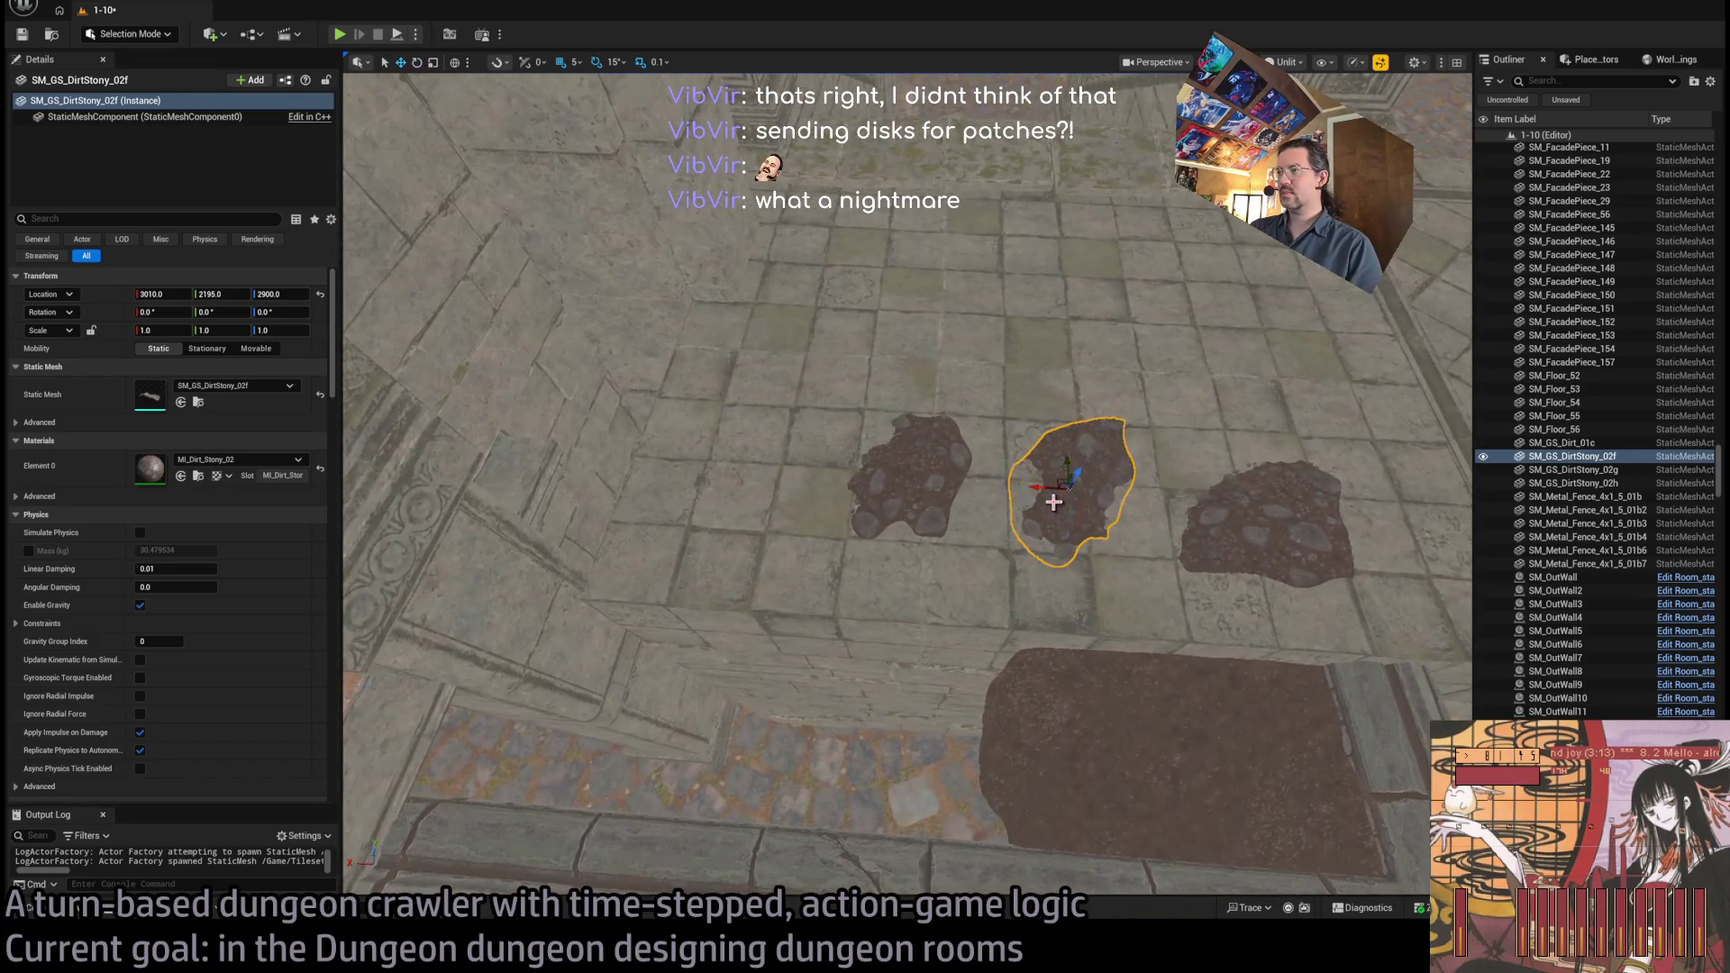
mouse_move(933, 710)
mouse_down()
mouse_move(924, 692)
mouse_move(934, 731)
mouse_move(891, 712)
mouse_up()
key(e)
key(r)
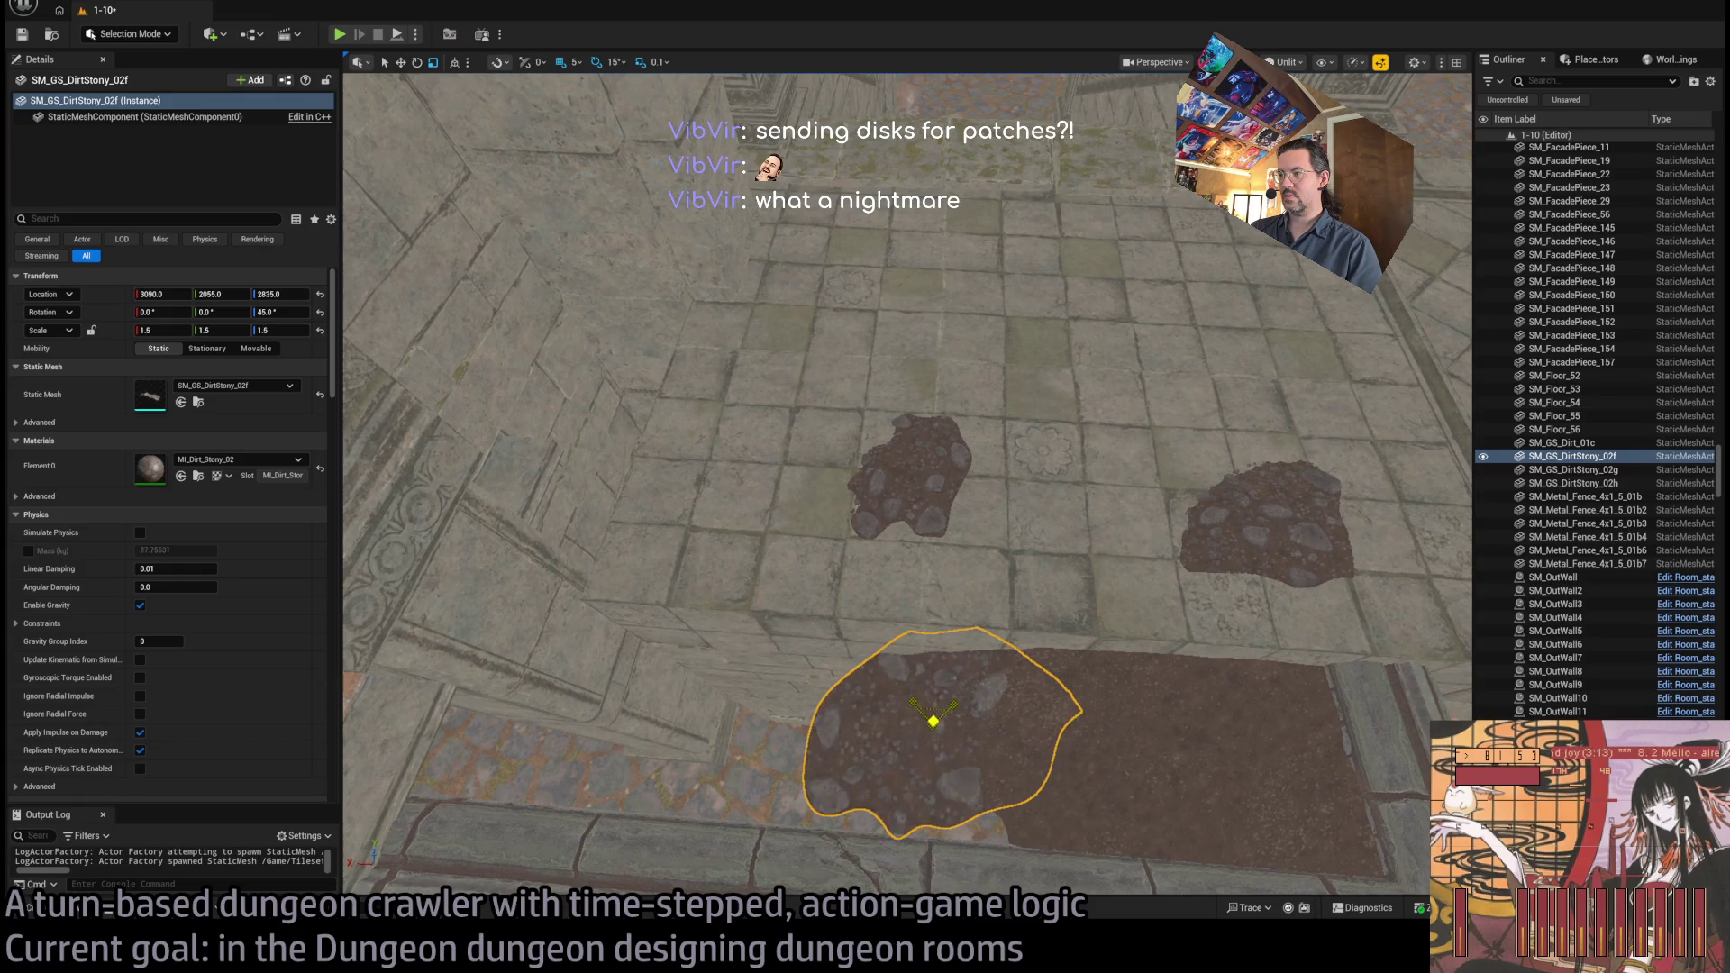
mouse_move(933, 721)
mouse_down()
mouse_move(937, 703)
mouse_move(431, 515)
mouse_move(490, 490)
mouse_move(830, 715)
mouse_up()
key(e)
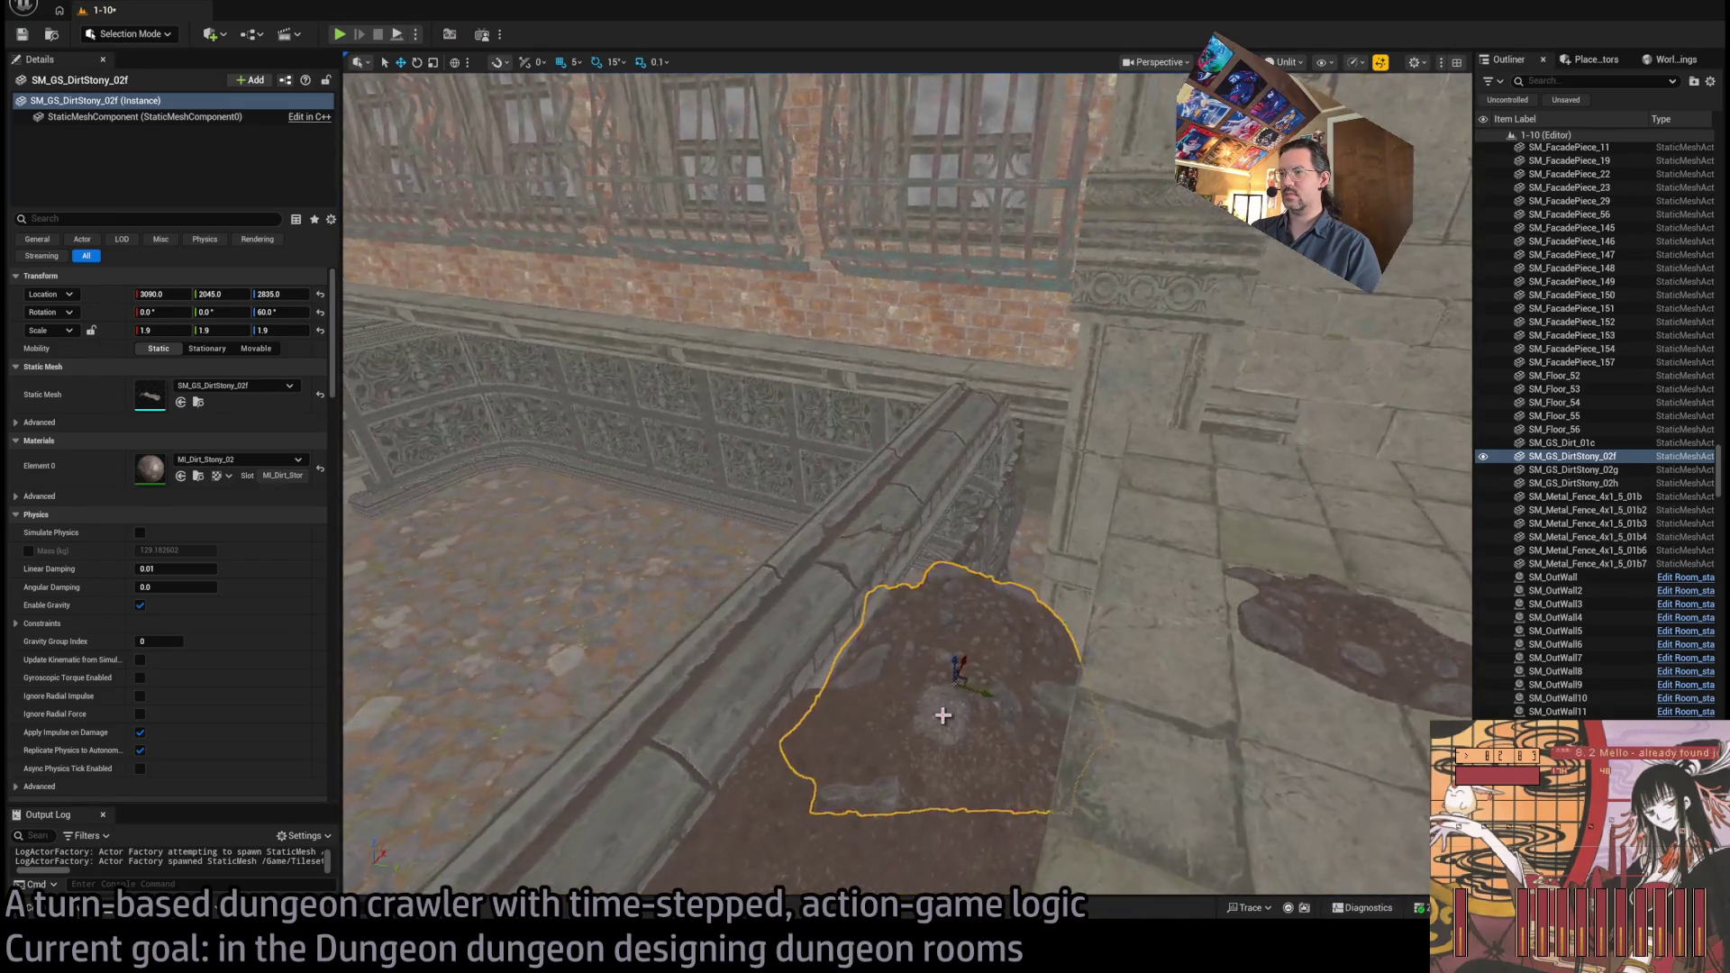
mouse_move(953, 667)
mouse_down()
mouse_move(957, 620)
mouse_move(462, 436)
mouse_move(1076, 601)
mouse_move(1067, 657)
mouse_up()
Delete the SM_GS_DirtStony_02f and 02g patches, leaving only SM_GS_Dirt_01c
click(1076, 601)
scroll(887, 442, down, 6)
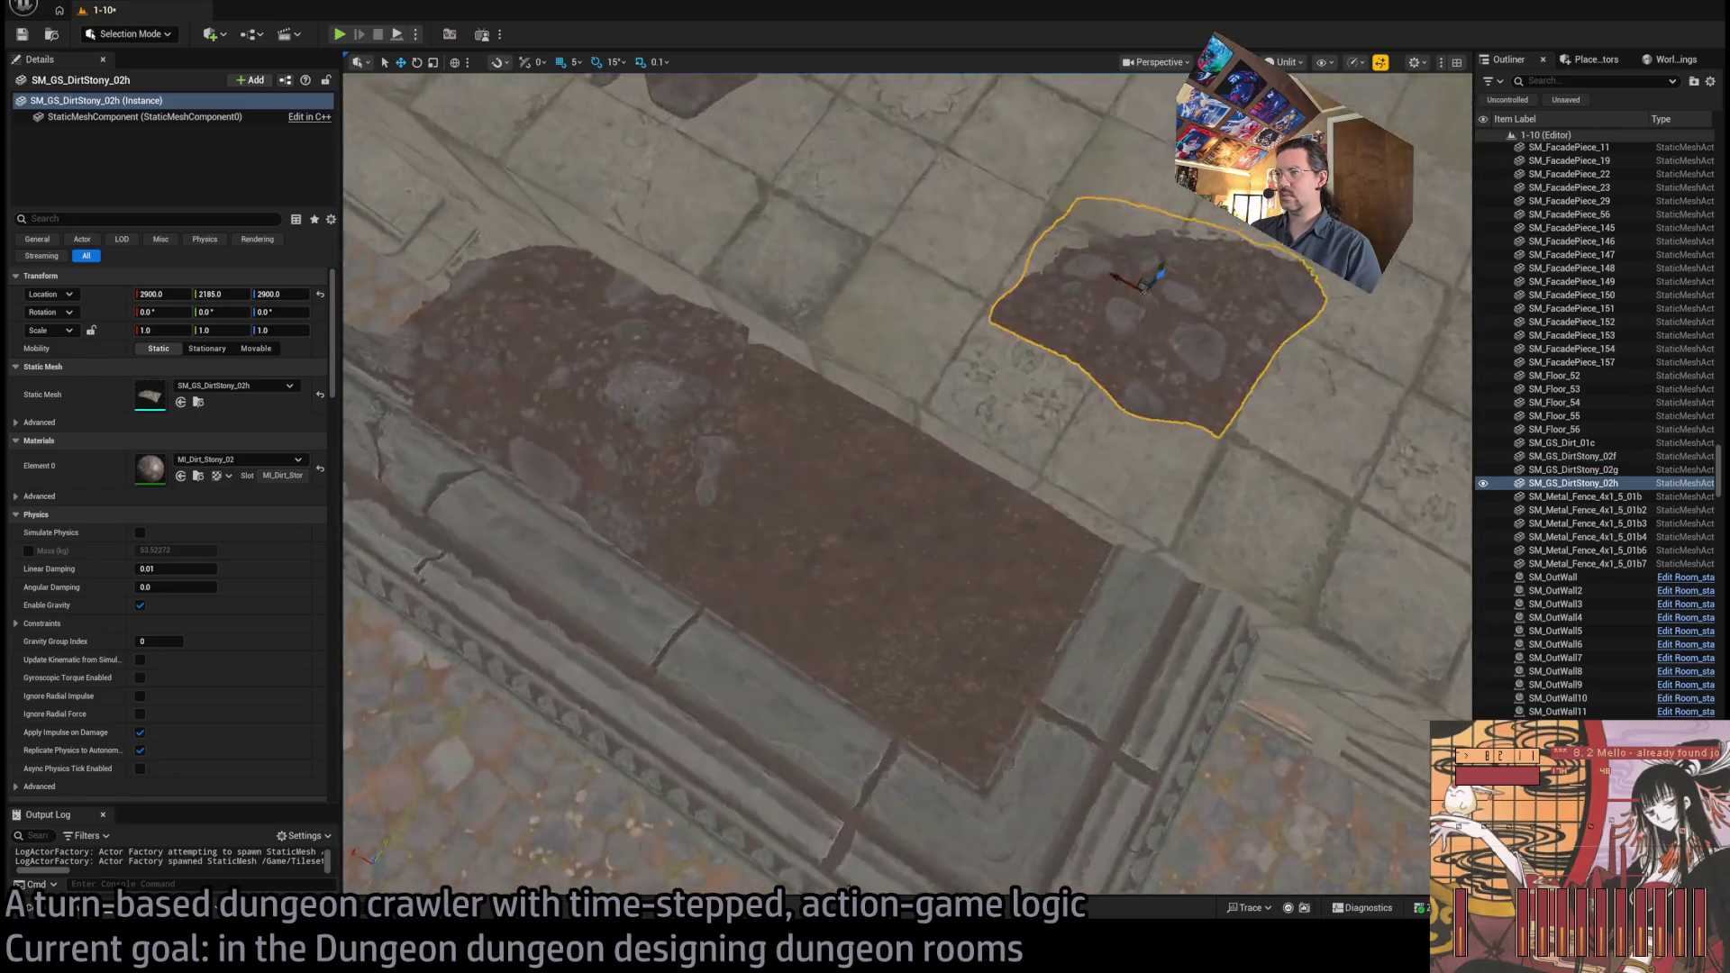
key(Delete)
click(879, 424)
key(e)
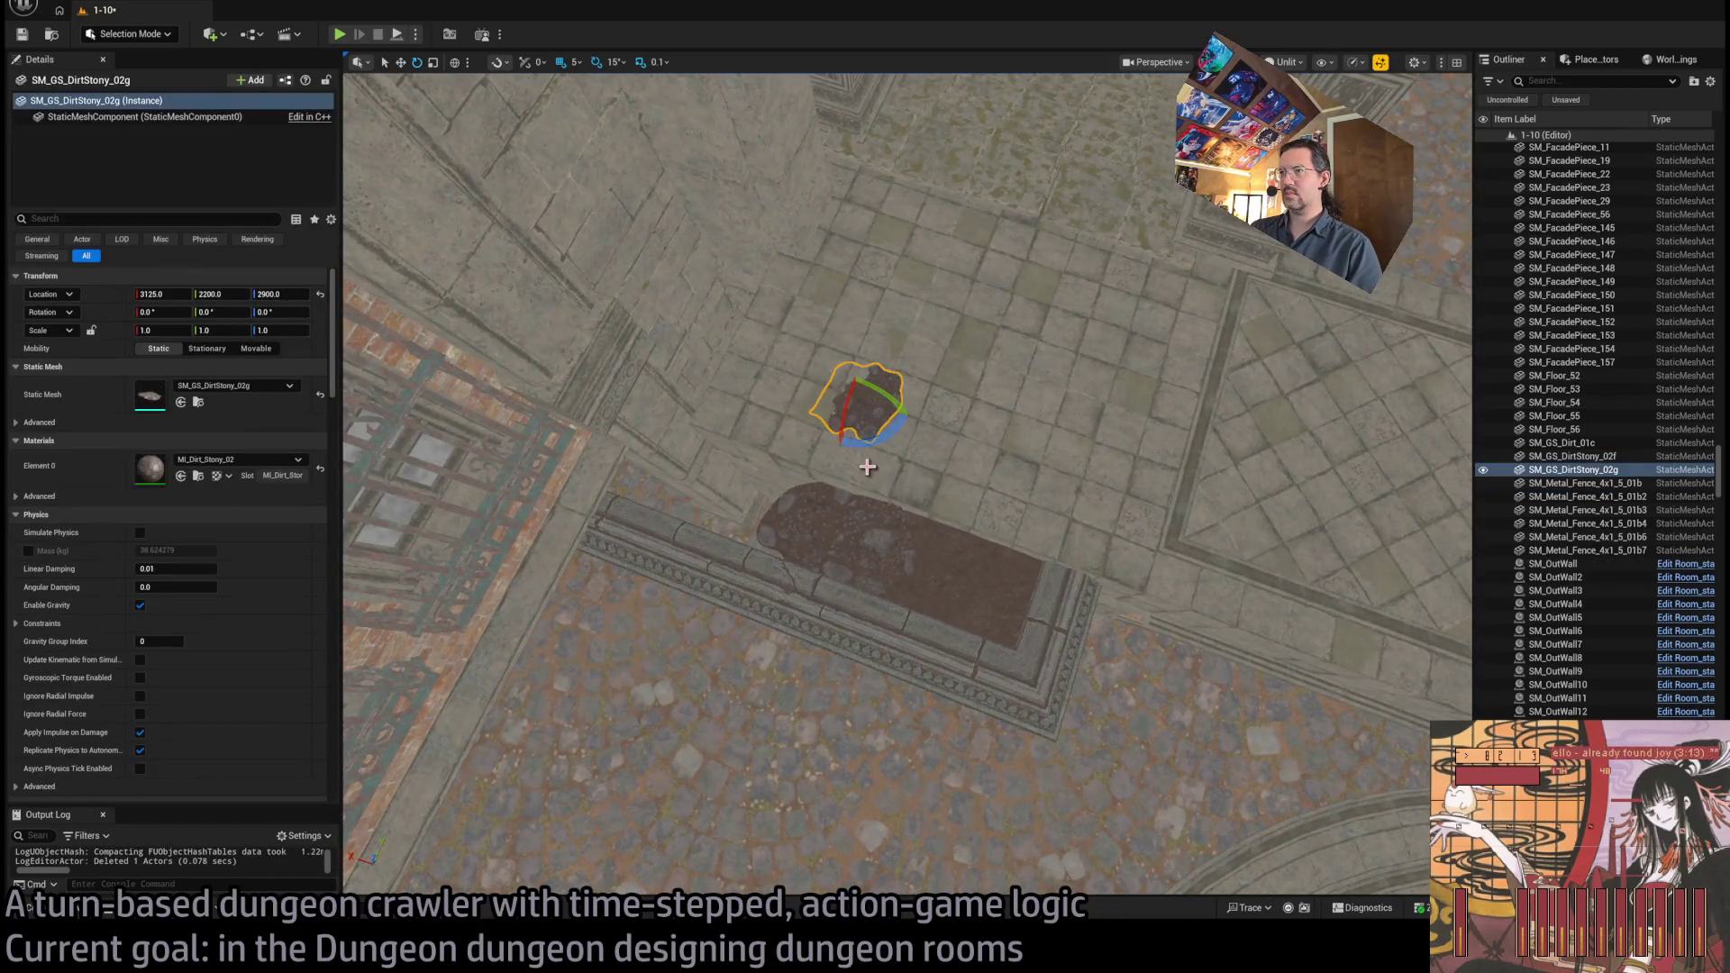
drag(887, 430, 901, 356)
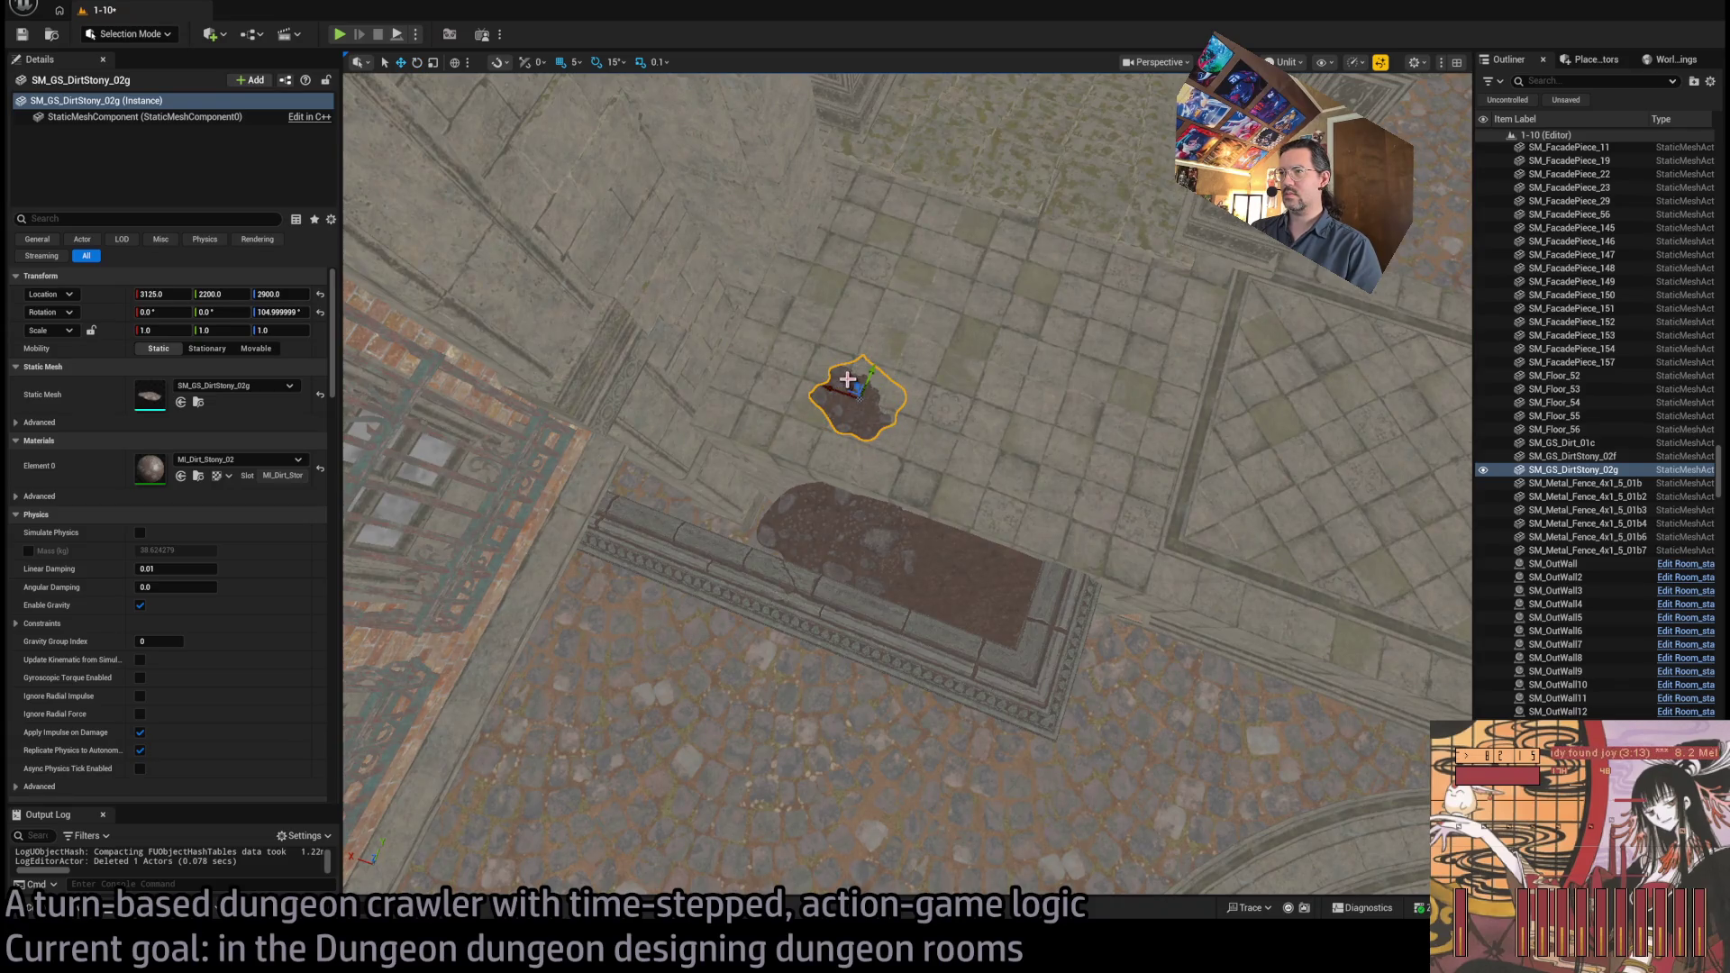
drag(937, 556, 950, 600)
key(r)
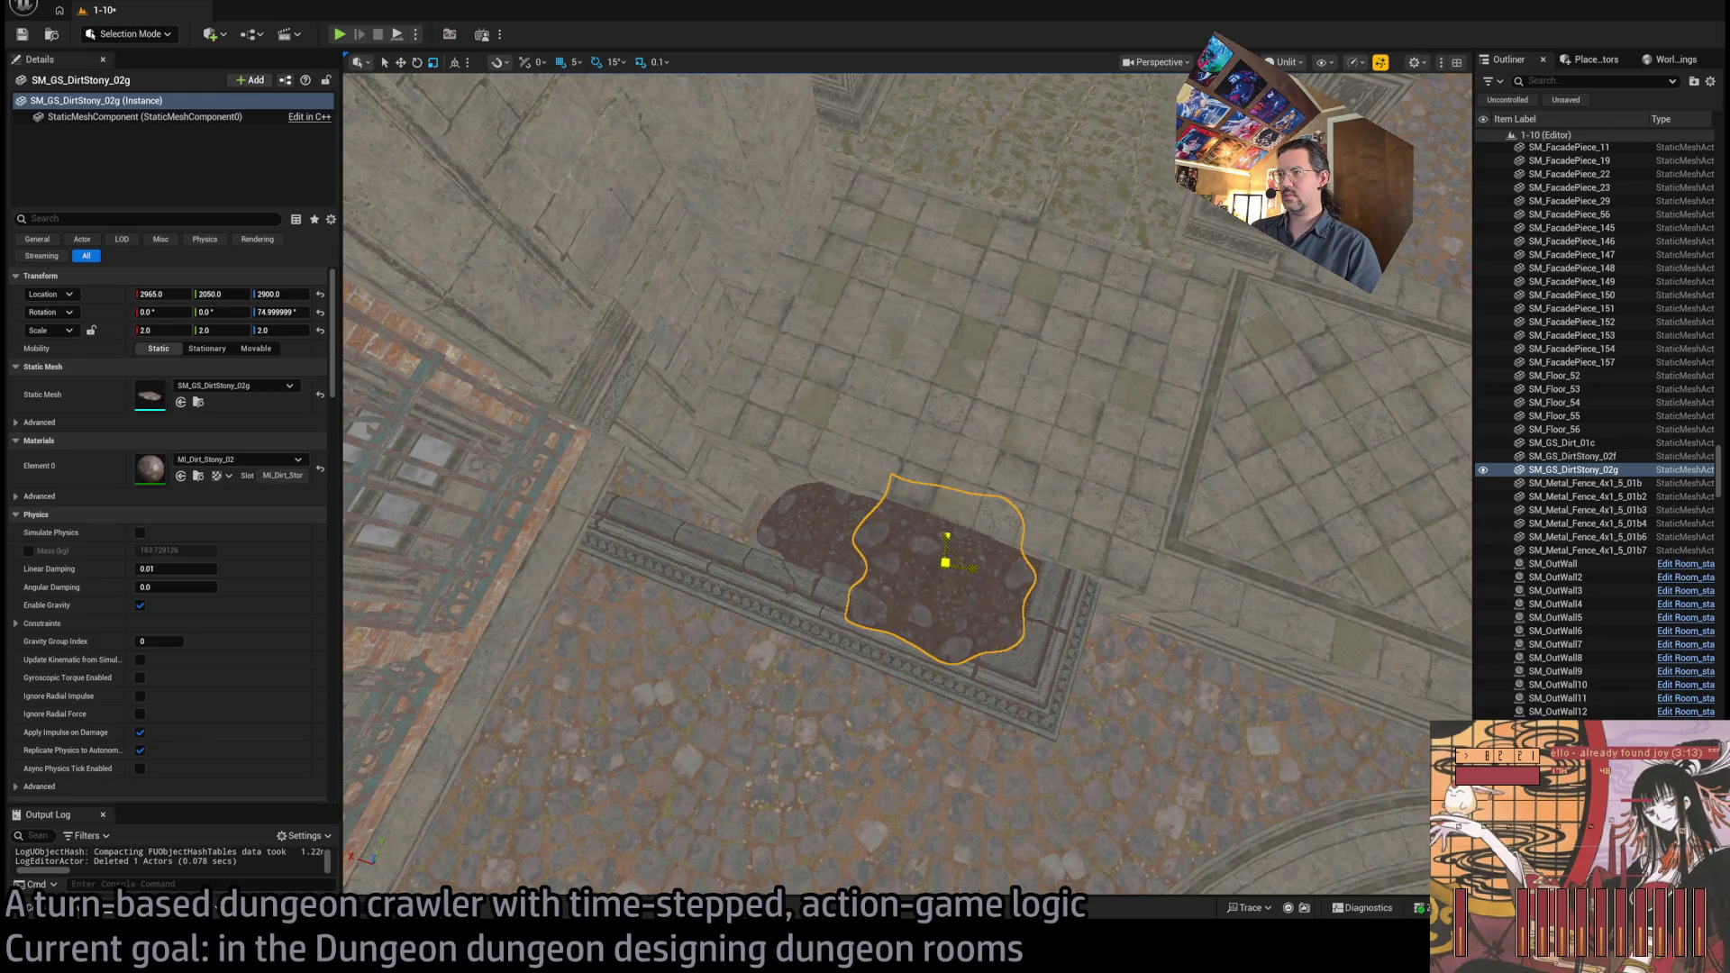
drag(943, 572, 802, 509)
mouse_move(774, 397)
mouse_down()
mouse_move(776, 483)
mouse_move(811, 505)
mouse_move(779, 437)
mouse_move(824, 507)
mouse_up()
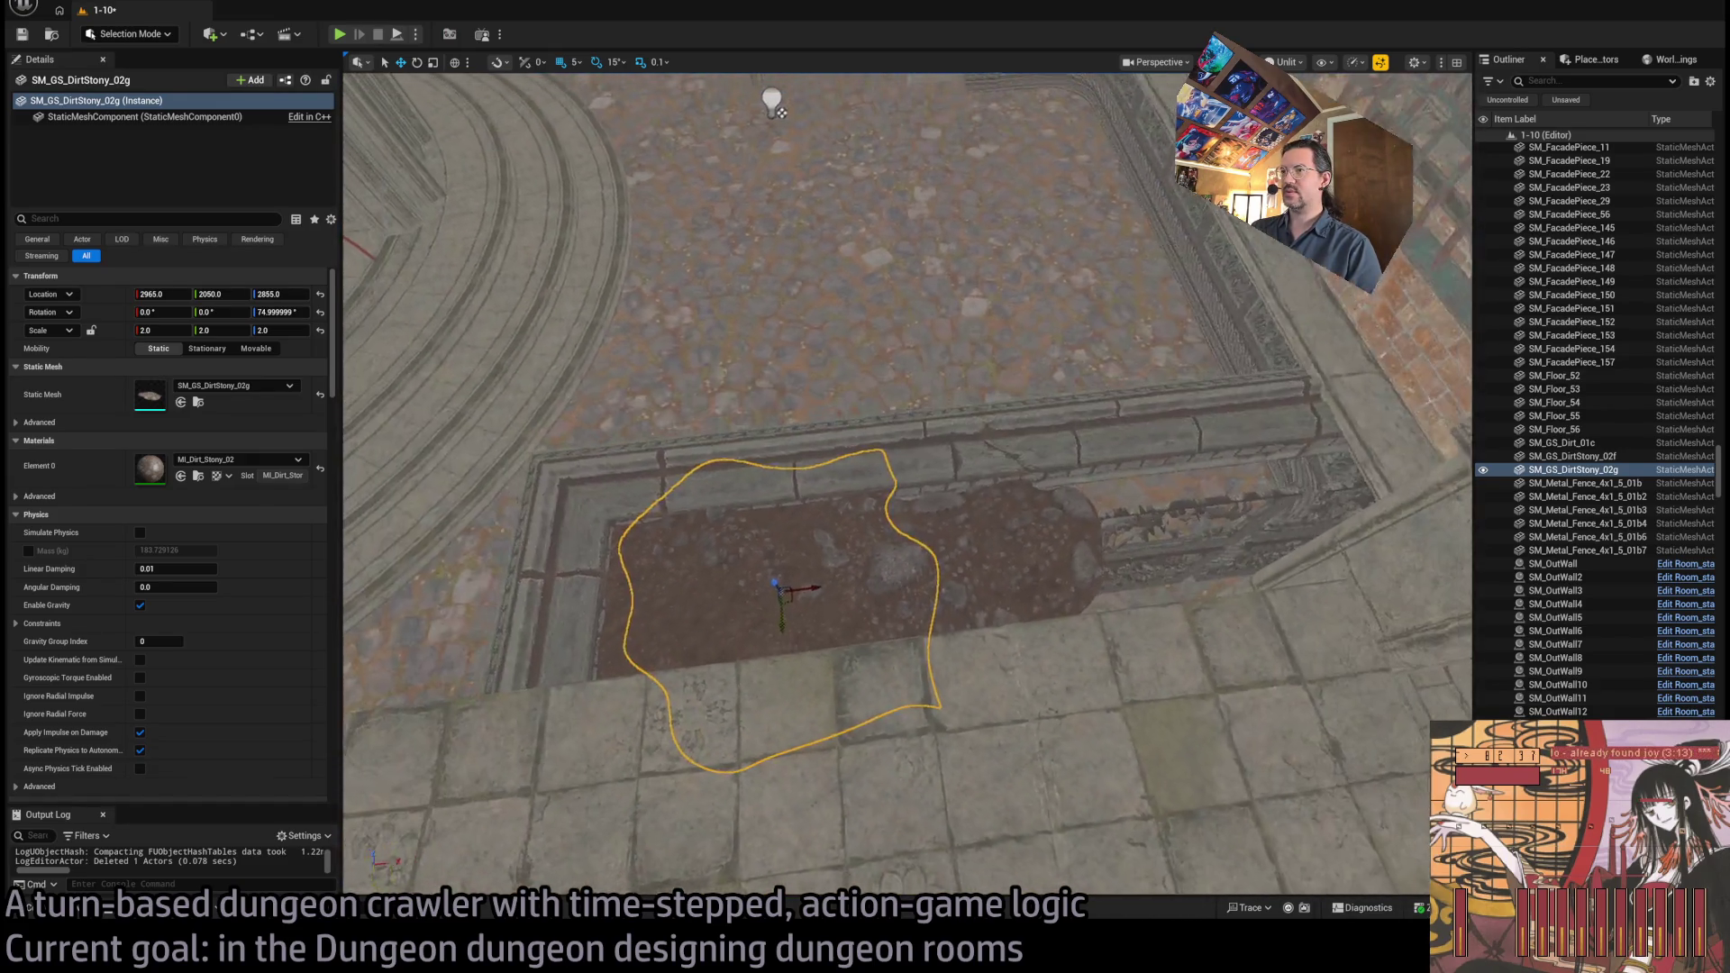
key(Delete)
click(902, 630)
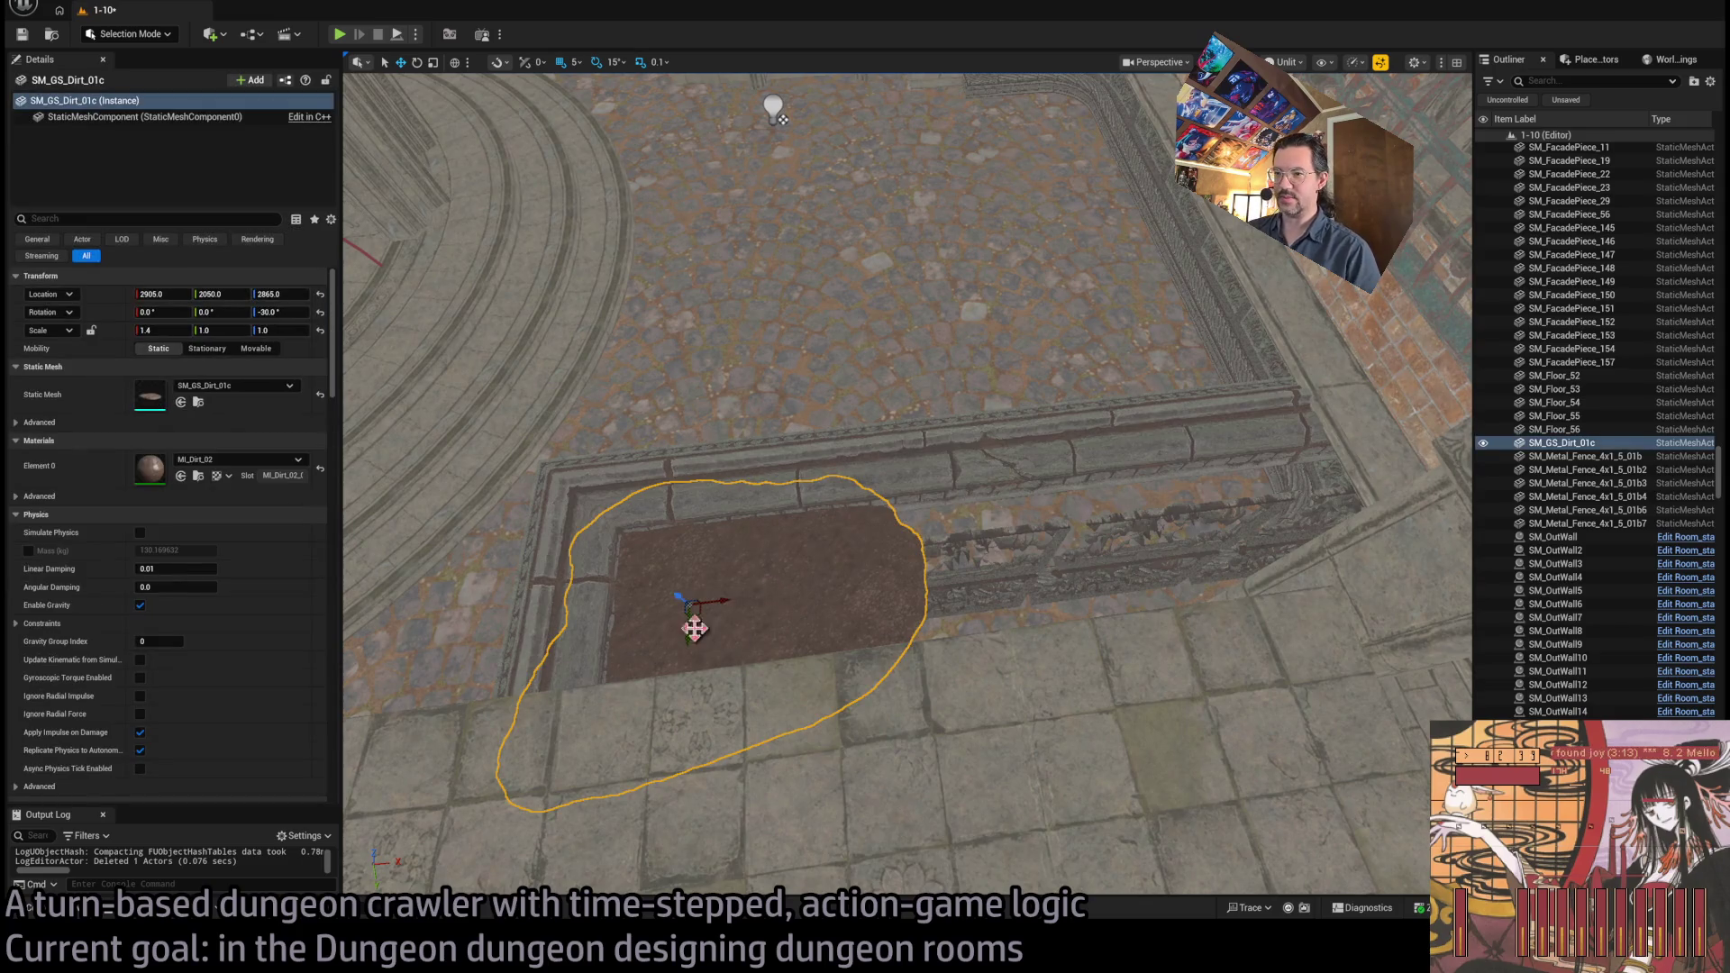
Duplicate the dirt patch toward the brick wall as SM_GS_Dirt_01c2 and 01c3
mouse_move(695, 608)
mouse_down()
mouse_move(733, 591)
mouse_move(984, 602)
mouse_move(1093, 571)
mouse_move(1243, 586)
mouse_move(1316, 569)
mouse_up()
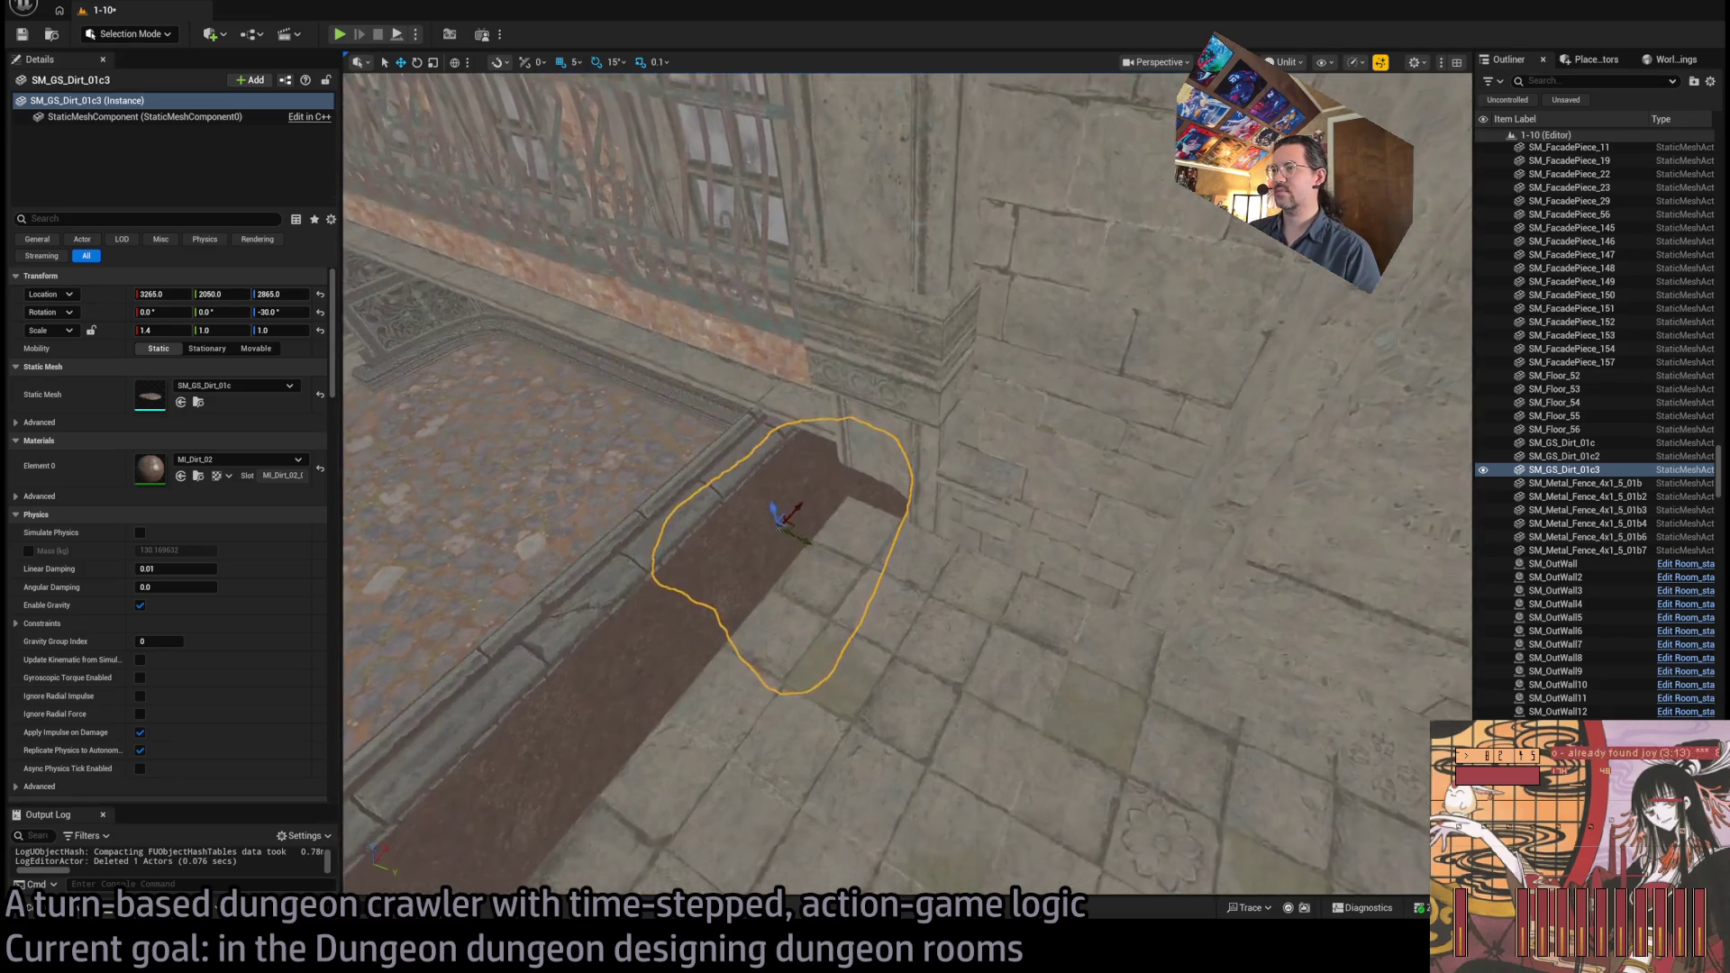
drag(659, 751, 684, 739)
drag(740, 665, 811, 630)
mouse_move(662, 723)
mouse_down()
mouse_move(689, 680)
mouse_move(662, 724)
mouse_up()
Save the level with Ctrl+S
key(ctrl+s)
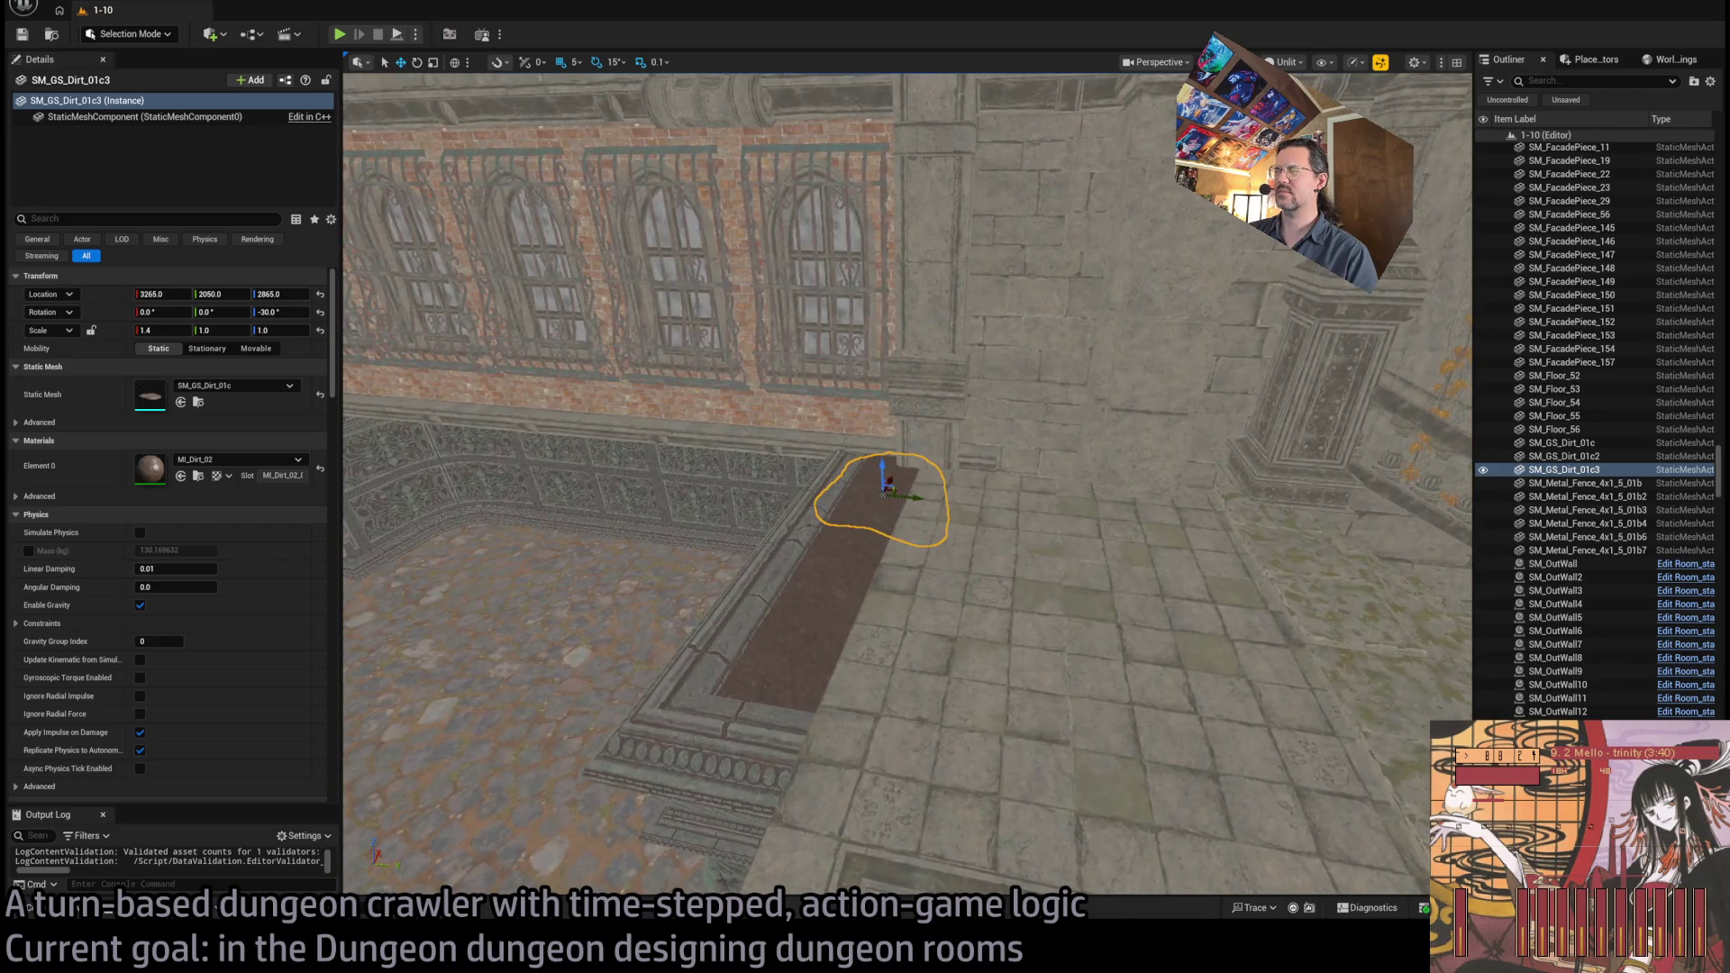
mouse_move(875, 544)
mouse_down()
mouse_move(852, 399)
mouse_move(838, 423)
mouse_move(861, 396)
mouse_move(854, 428)
mouse_up()
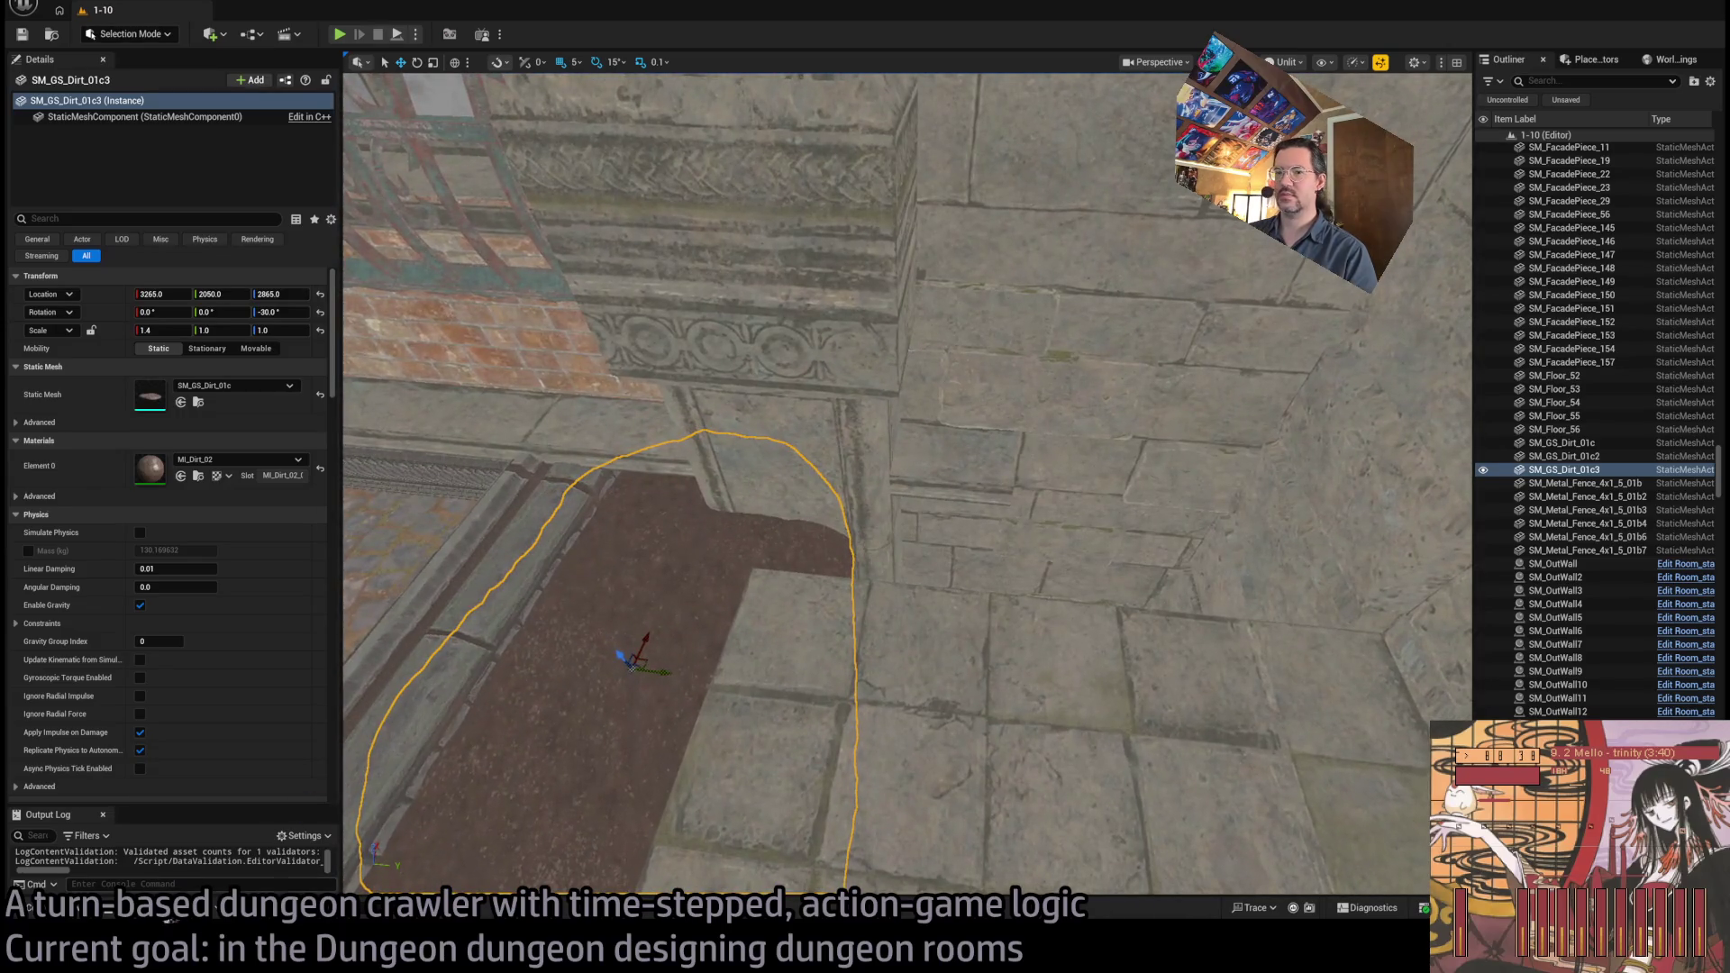
key(ctrl+b)
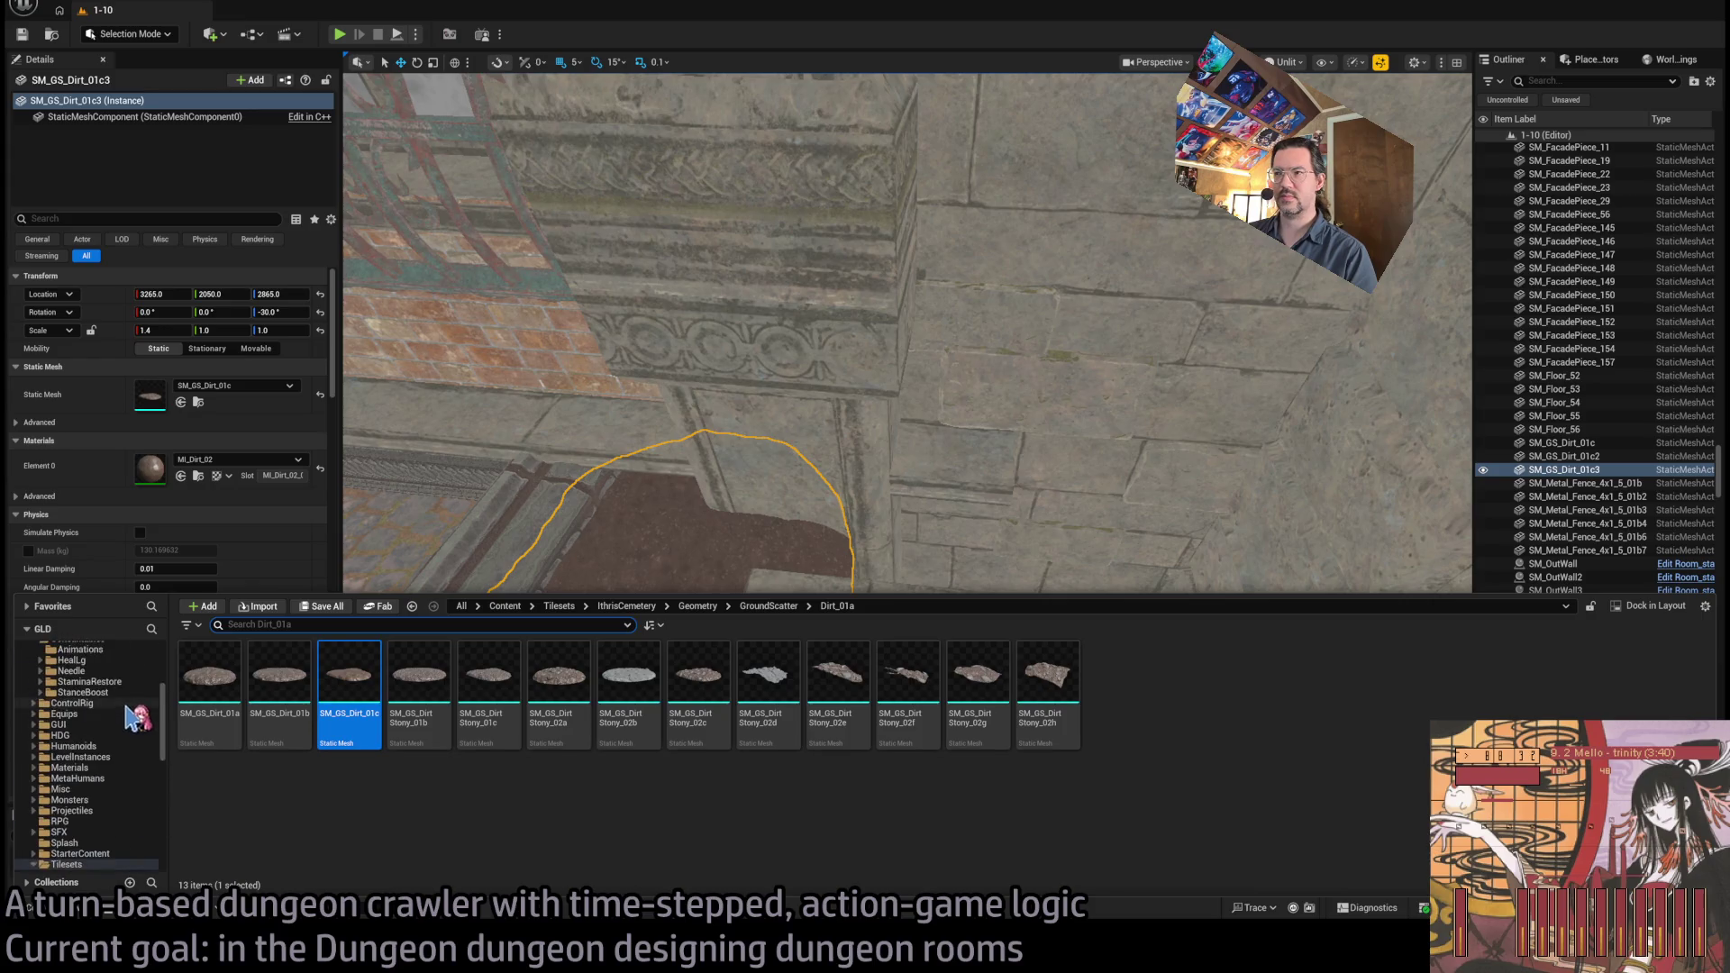
Reopen the Content Drawer and browse the Base_classes, DRAGON_CATACOMB and IthrisCemetery folders
click(1010, 565)
click(54, 907)
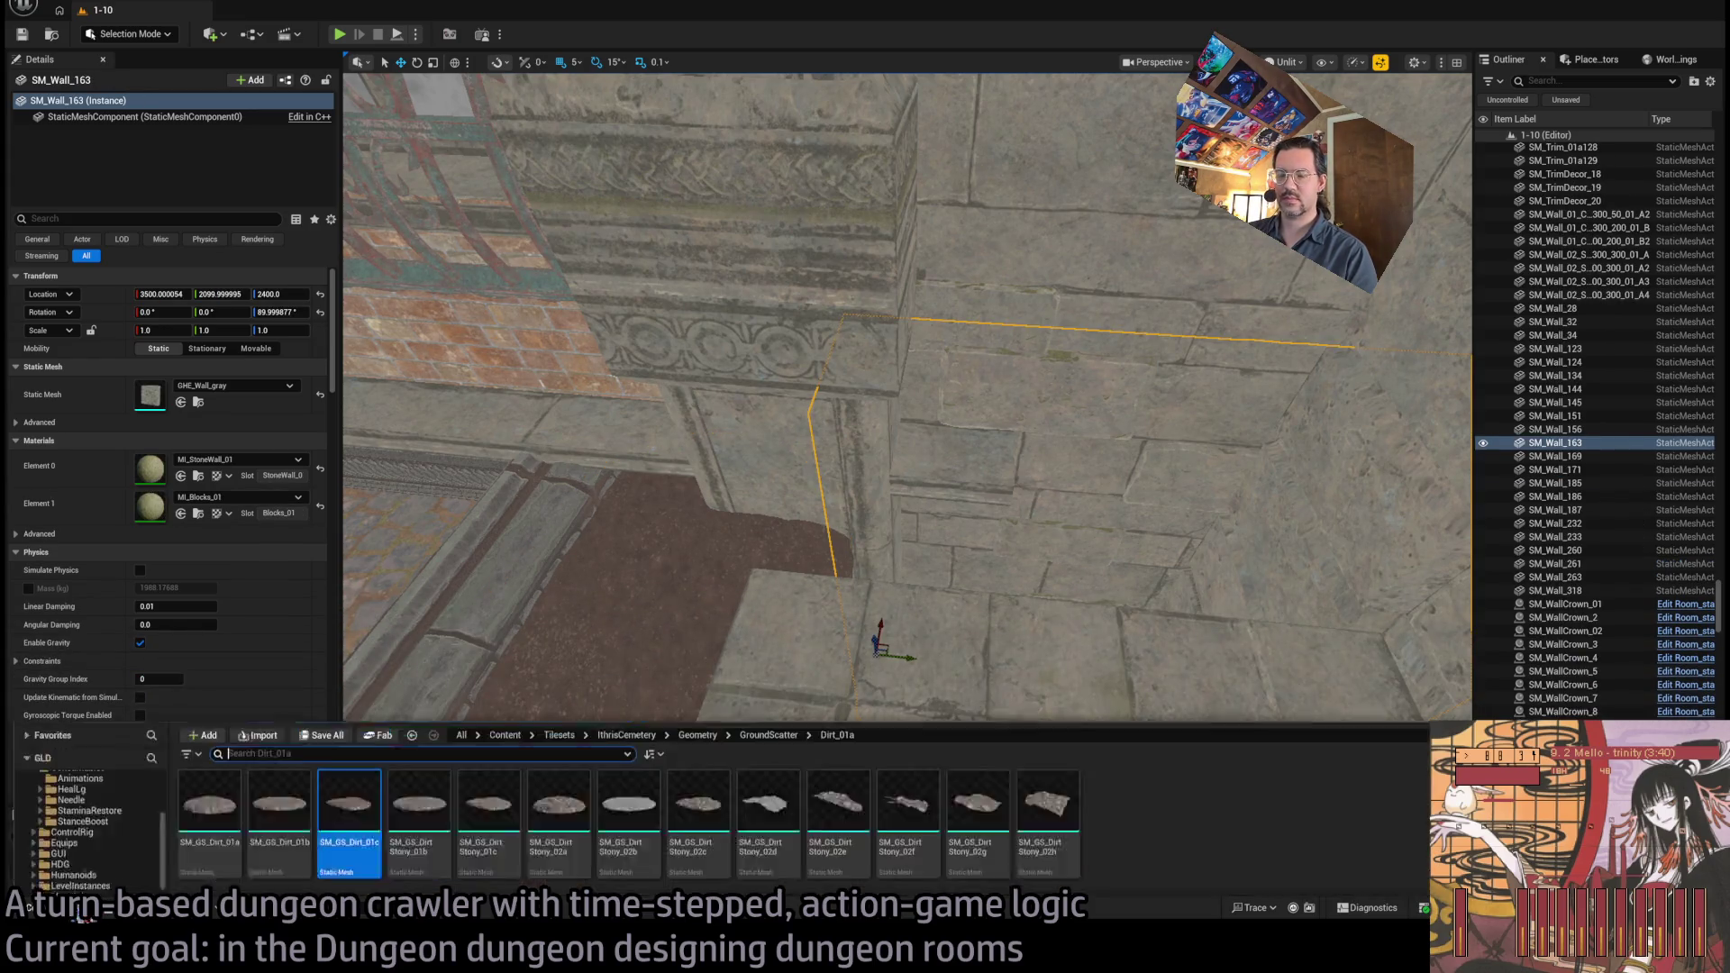
click(99, 671)
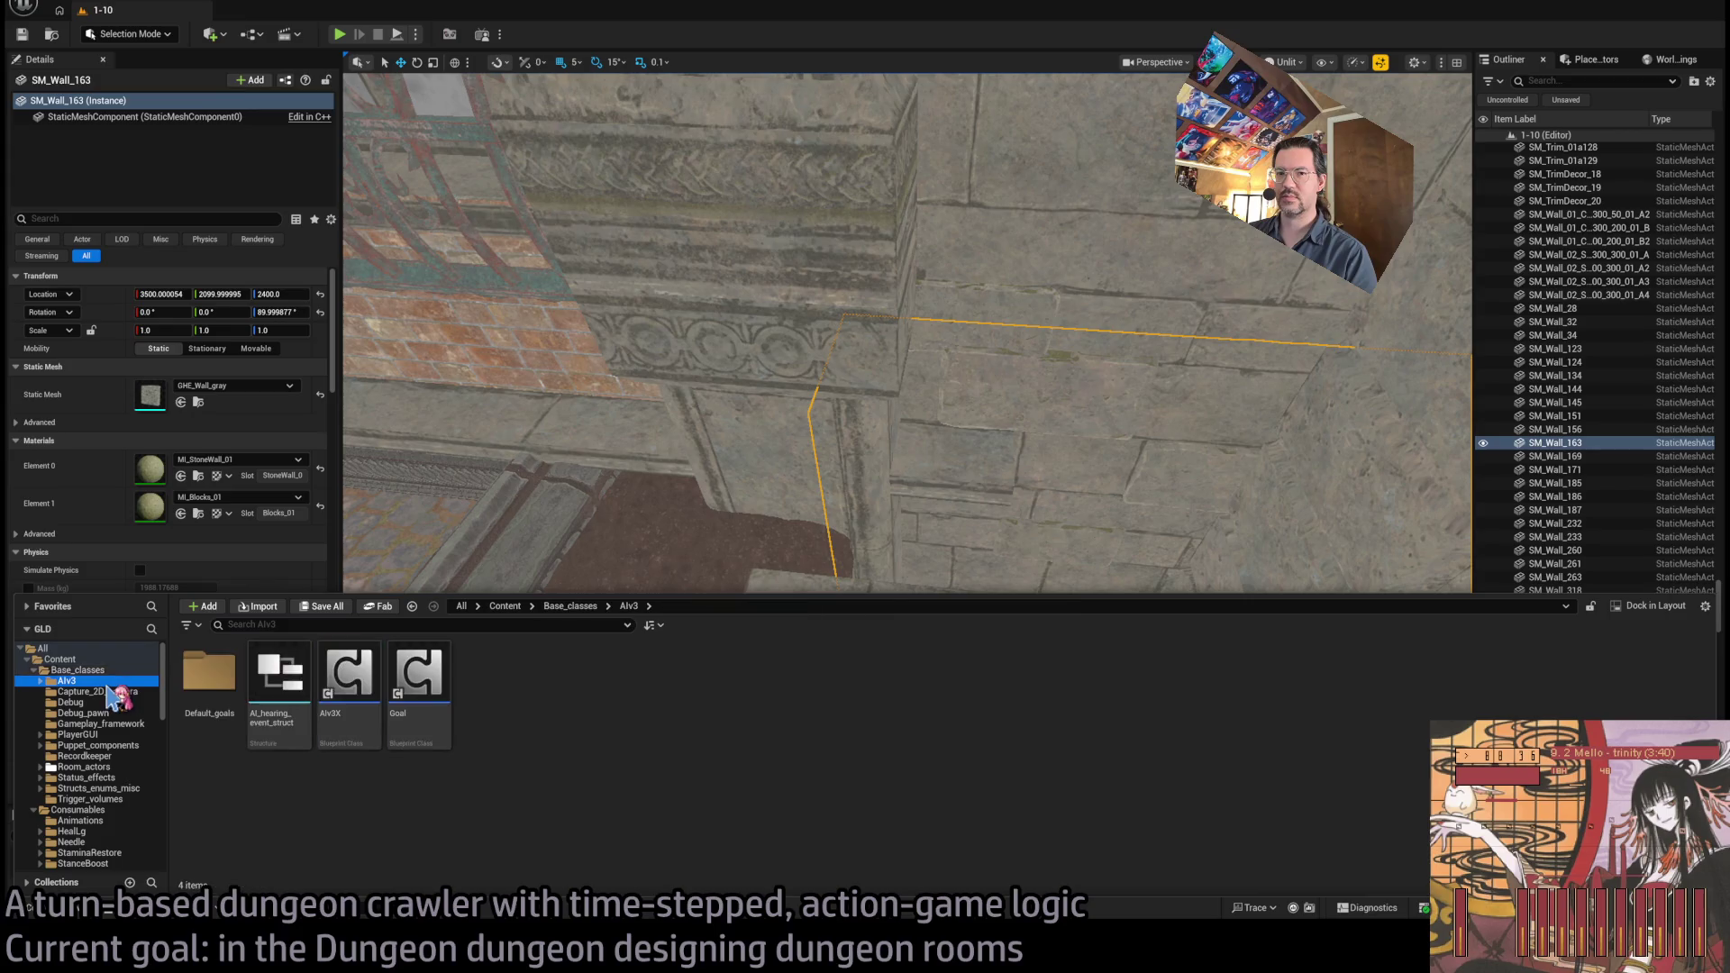
scroll(135, 764, down, 5)
scroll(129, 757, down, 4)
click(124, 809)
scroll(119, 782, down, 5)
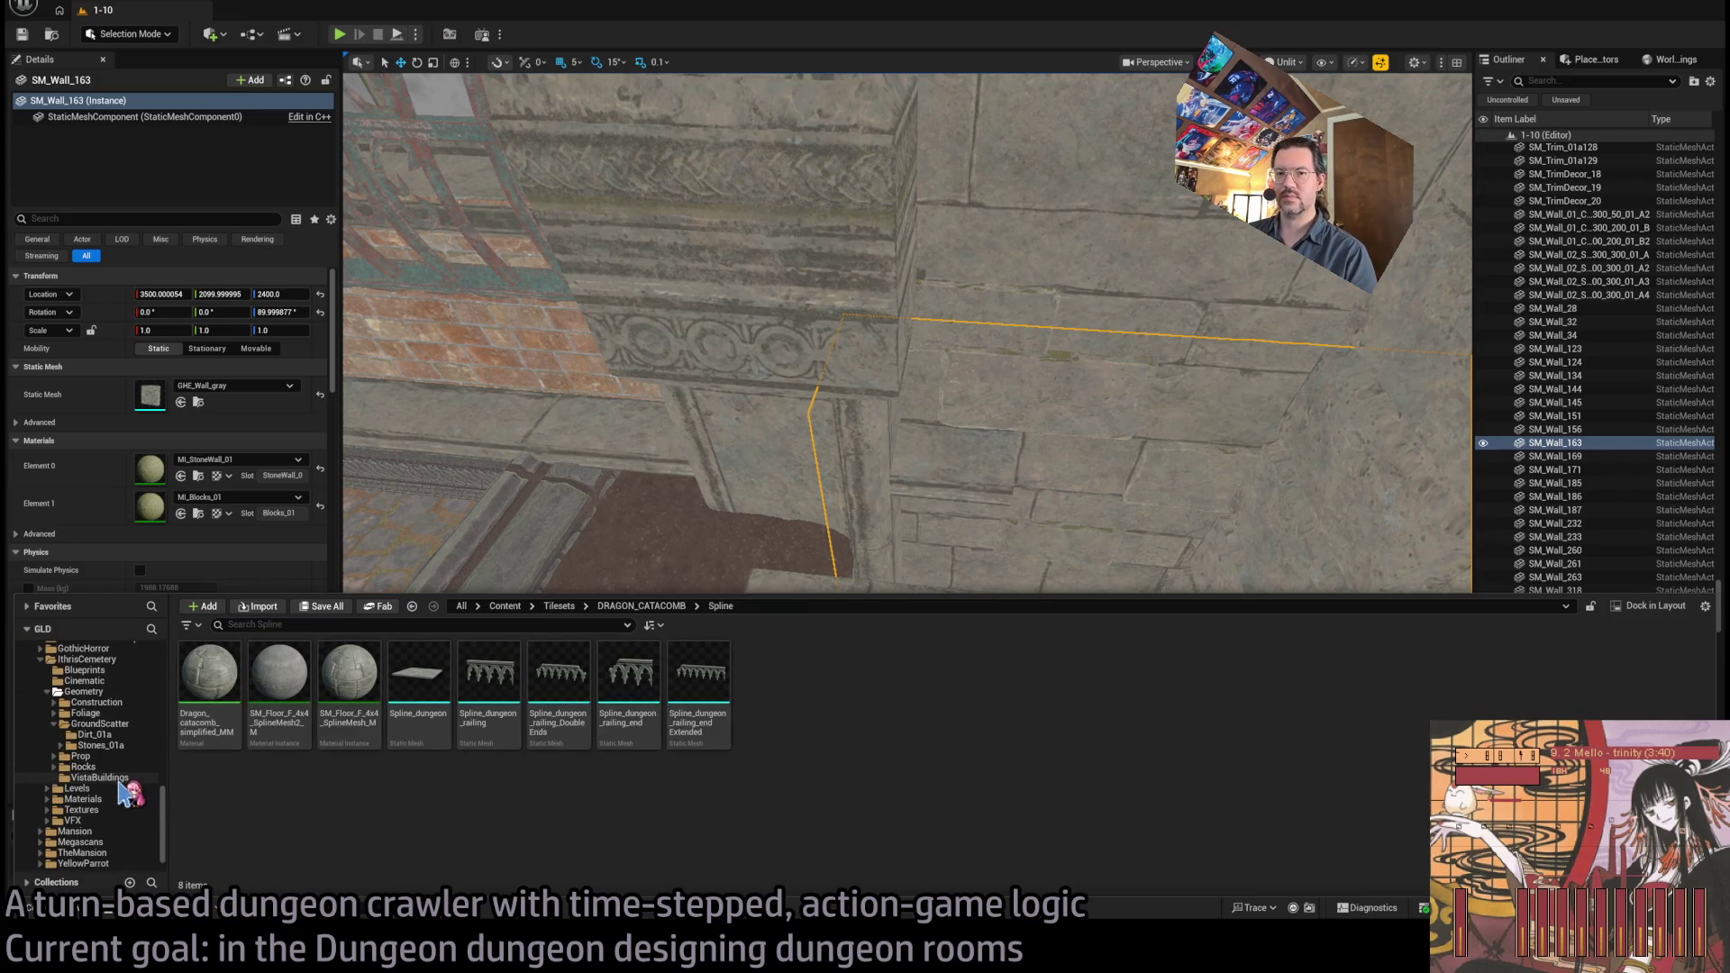
click(108, 692)
click(122, 702)
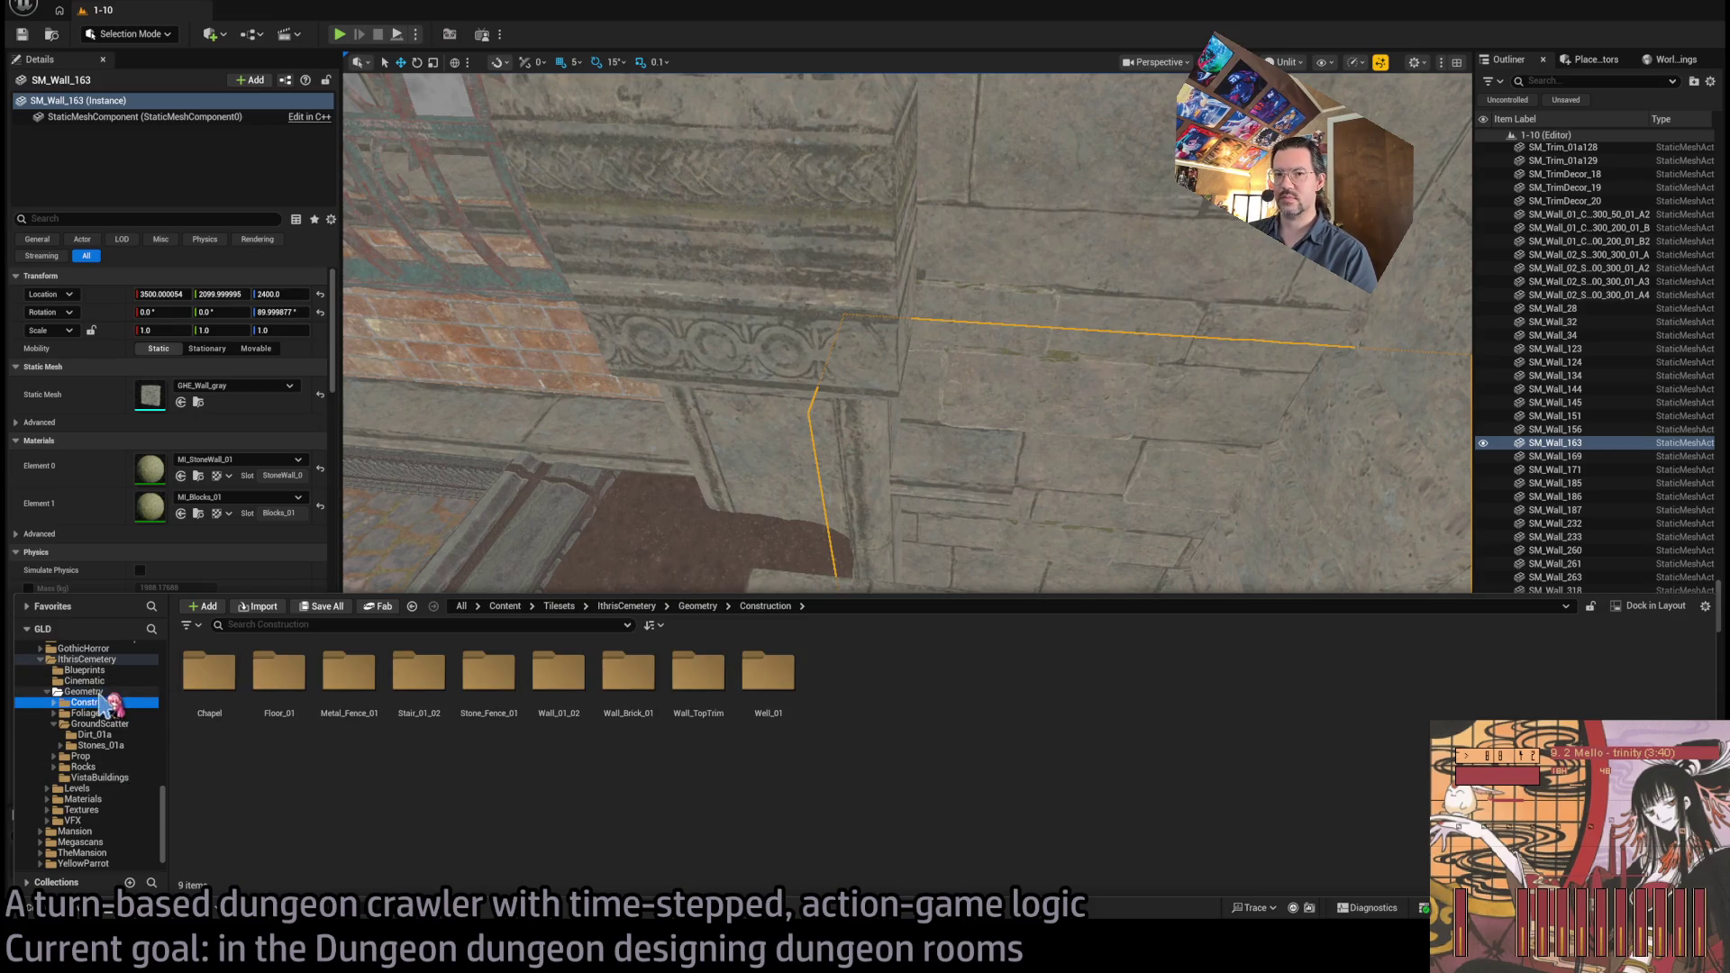
click(108, 691)
click(90, 659)
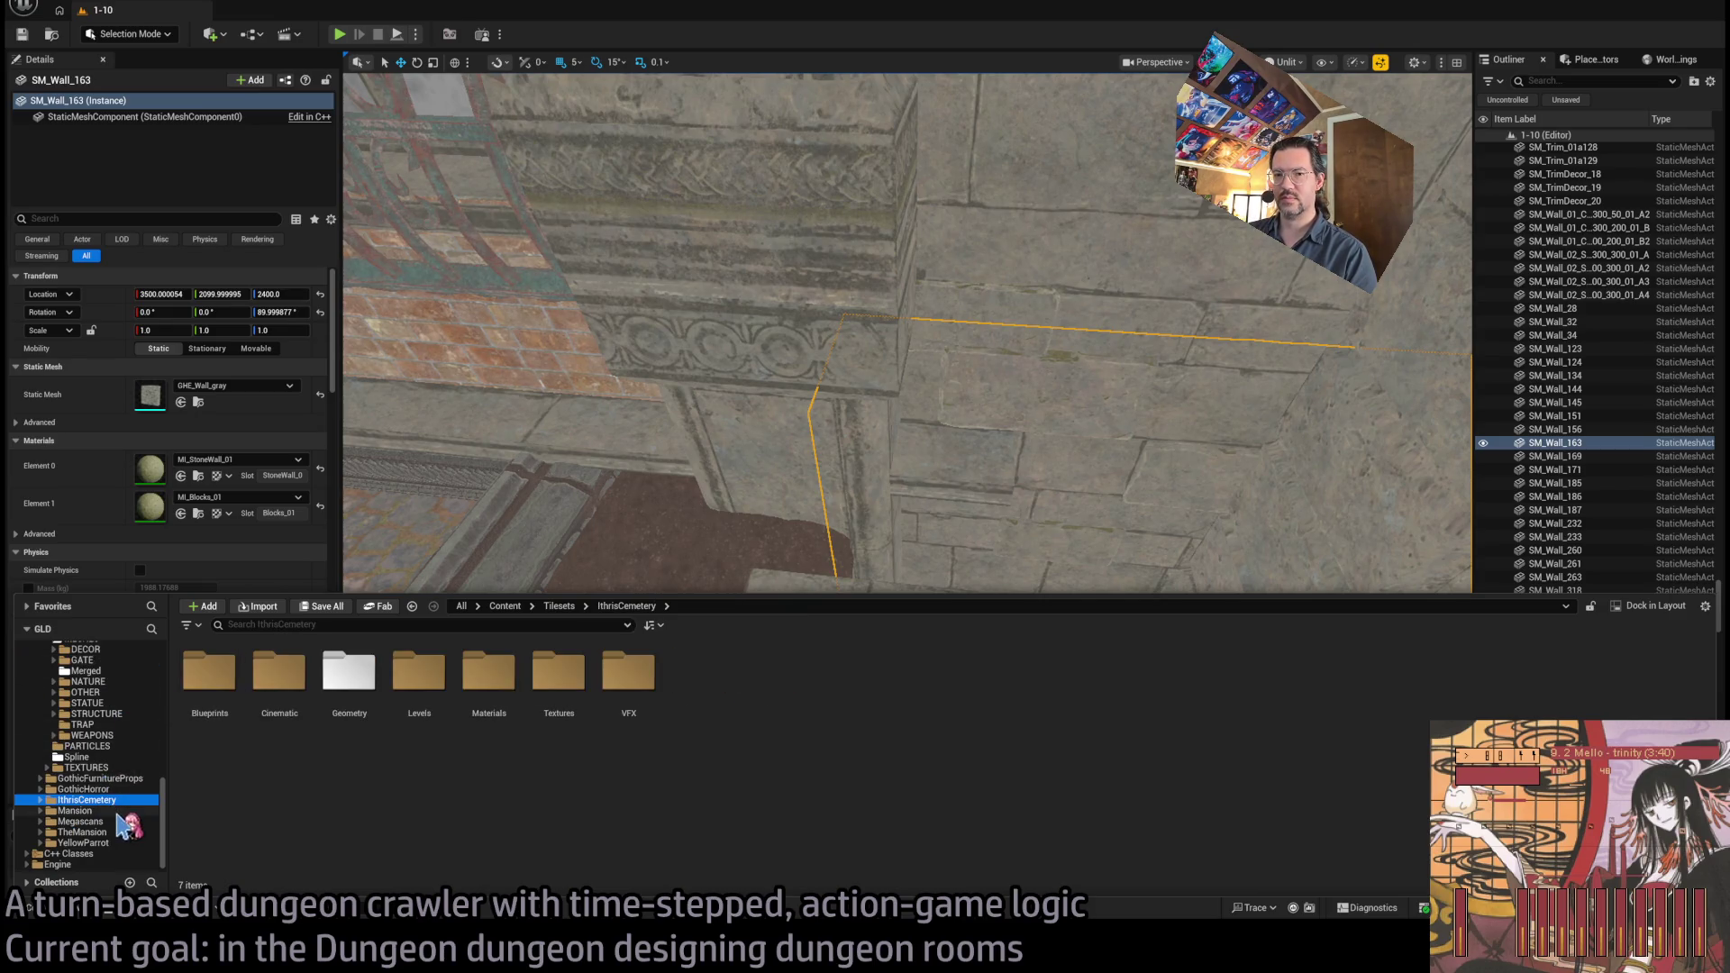
Open the GothicHorror folder and then its Meshes subfolder
scroll(122, 809, up, 4)
scroll(126, 797, down, 2)
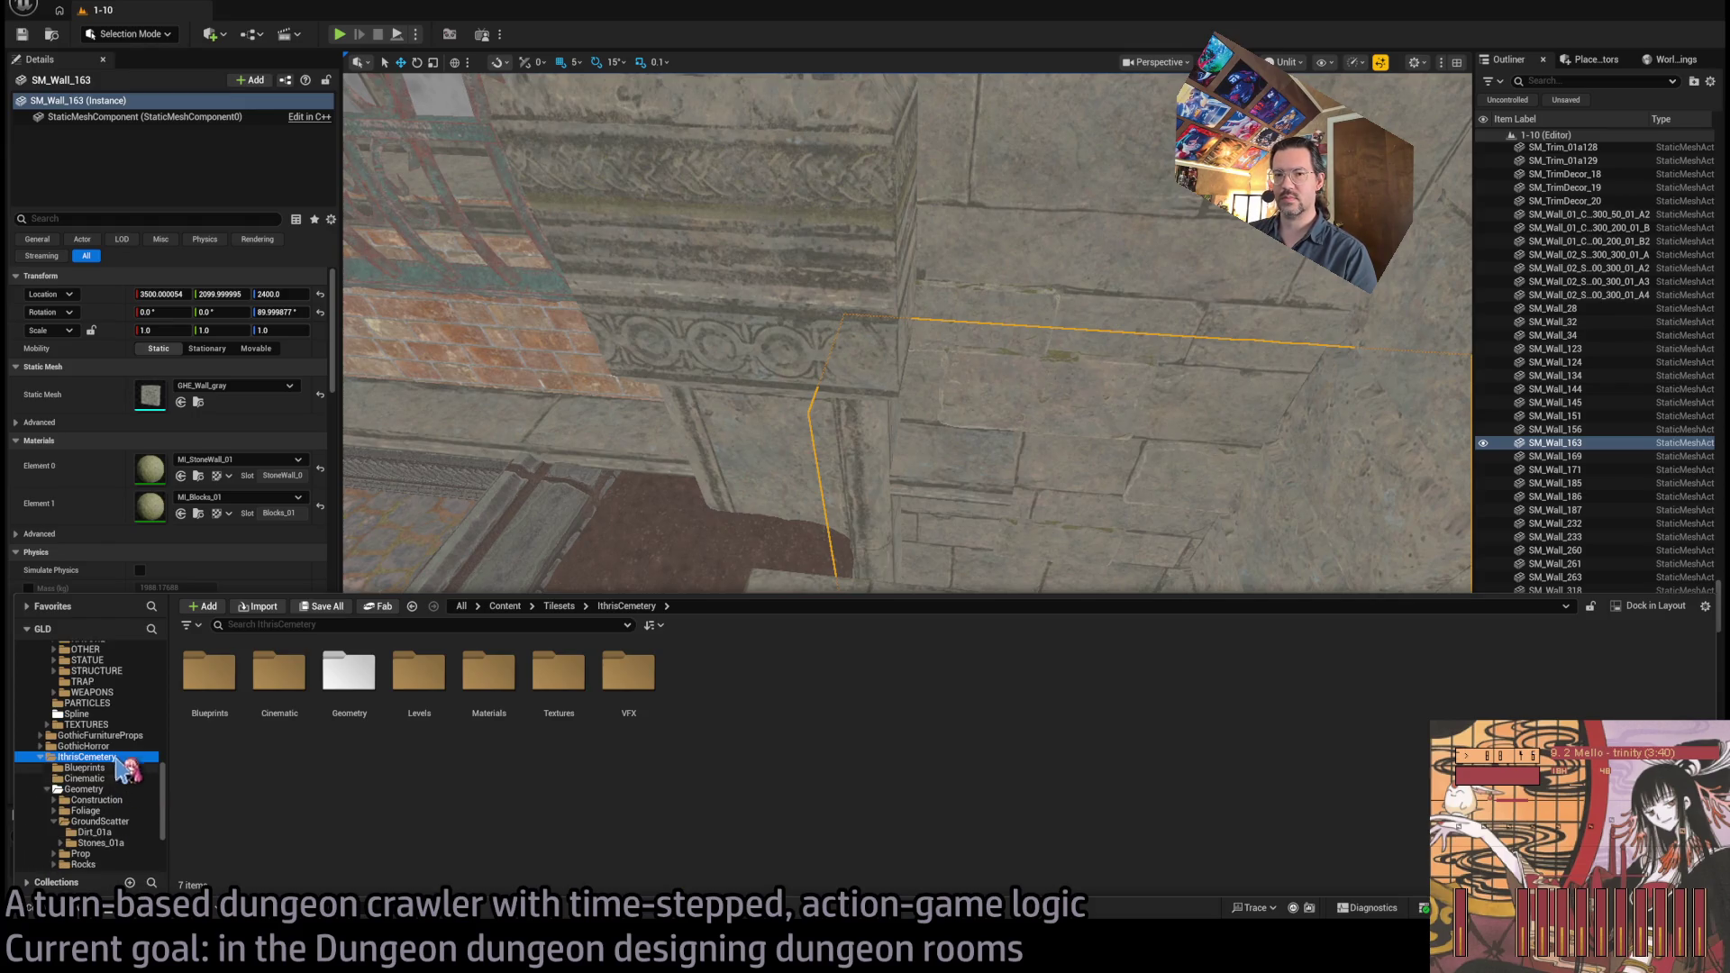
double_click(155, 746)
double_click(559, 671)
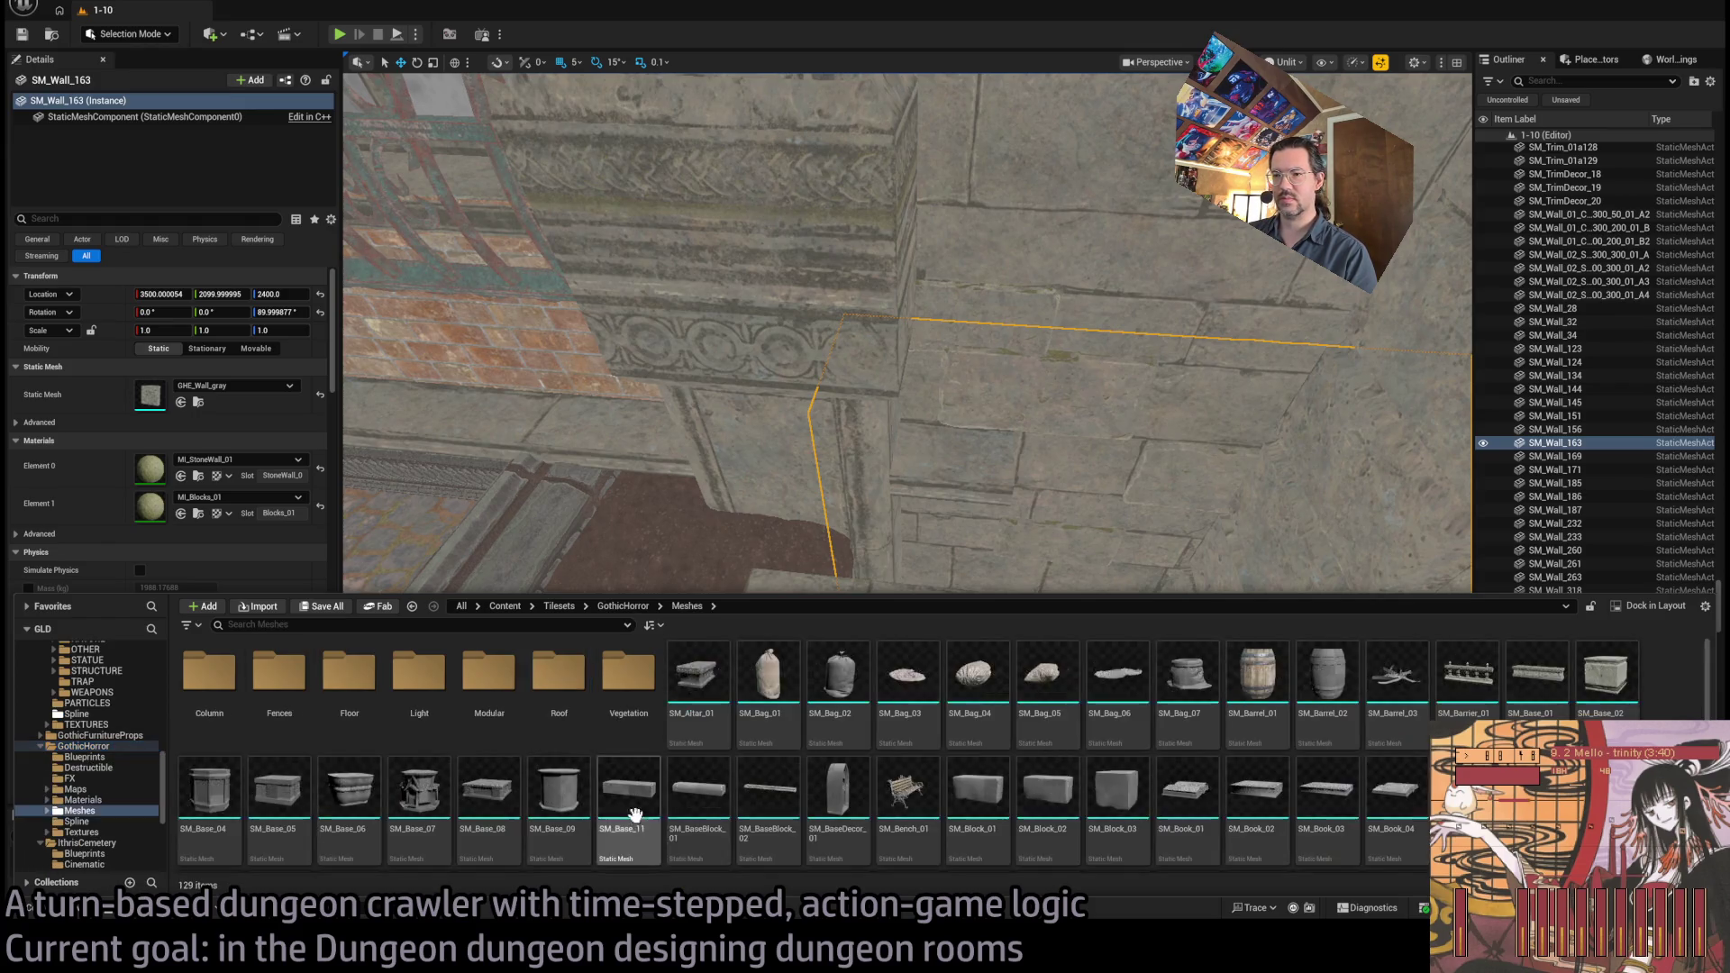
scroll(791, 783, down, 1)
Drop SM_BaseBlock_02 into the room and slide it to the end of the dirt strip
mouse_move(772, 757)
mouse_down()
mouse_move(919, 522)
mouse_move(971, 530)
mouse_move(1010, 589)
mouse_move(946, 599)
mouse_up()
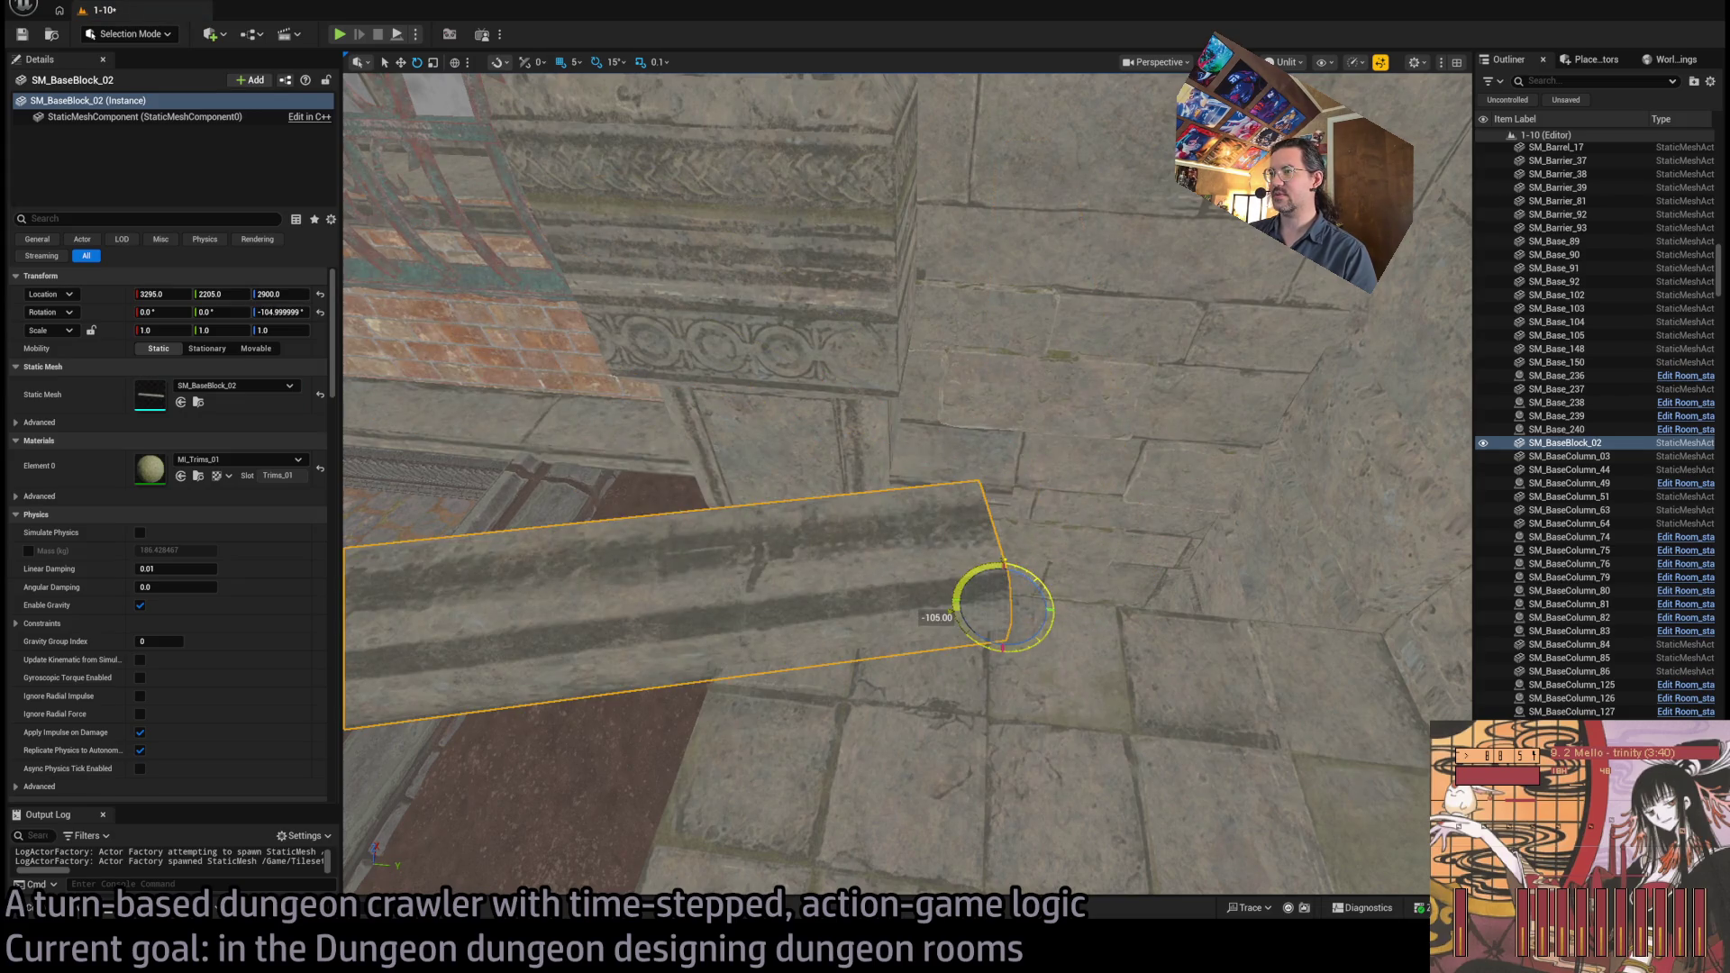
mouse_move(941, 544)
mouse_down()
mouse_move(1178, 540)
mouse_move(1051, 494)
mouse_move(1108, 529)
mouse_move(1332, 455)
mouse_move(1313, 494)
mouse_move(1268, 484)
mouse_move(1261, 433)
mouse_move(1324, 415)
mouse_move(1196, 402)
mouse_move(1158, 320)
mouse_move(996, 378)
mouse_move(991, 428)
mouse_move(1130, 451)
mouse_up()
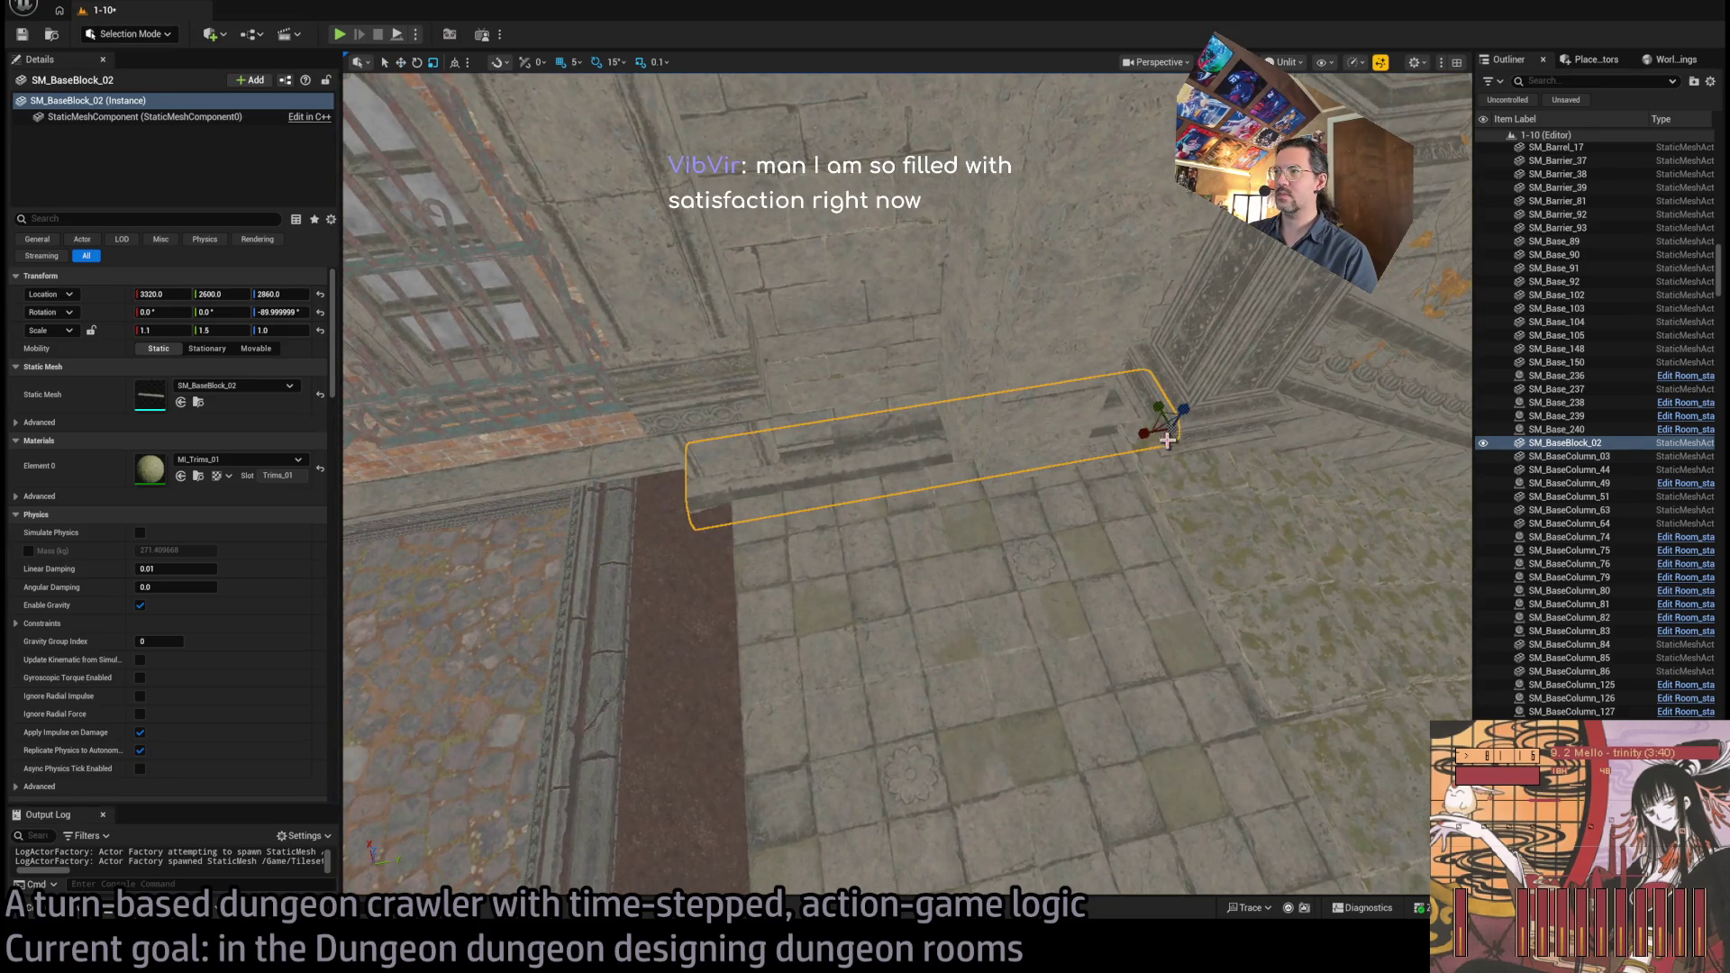
mouse_move(1144, 436)
mouse_down()
mouse_move(1144, 464)
mouse_move(1117, 473)
mouse_move(1077, 537)
mouse_up()
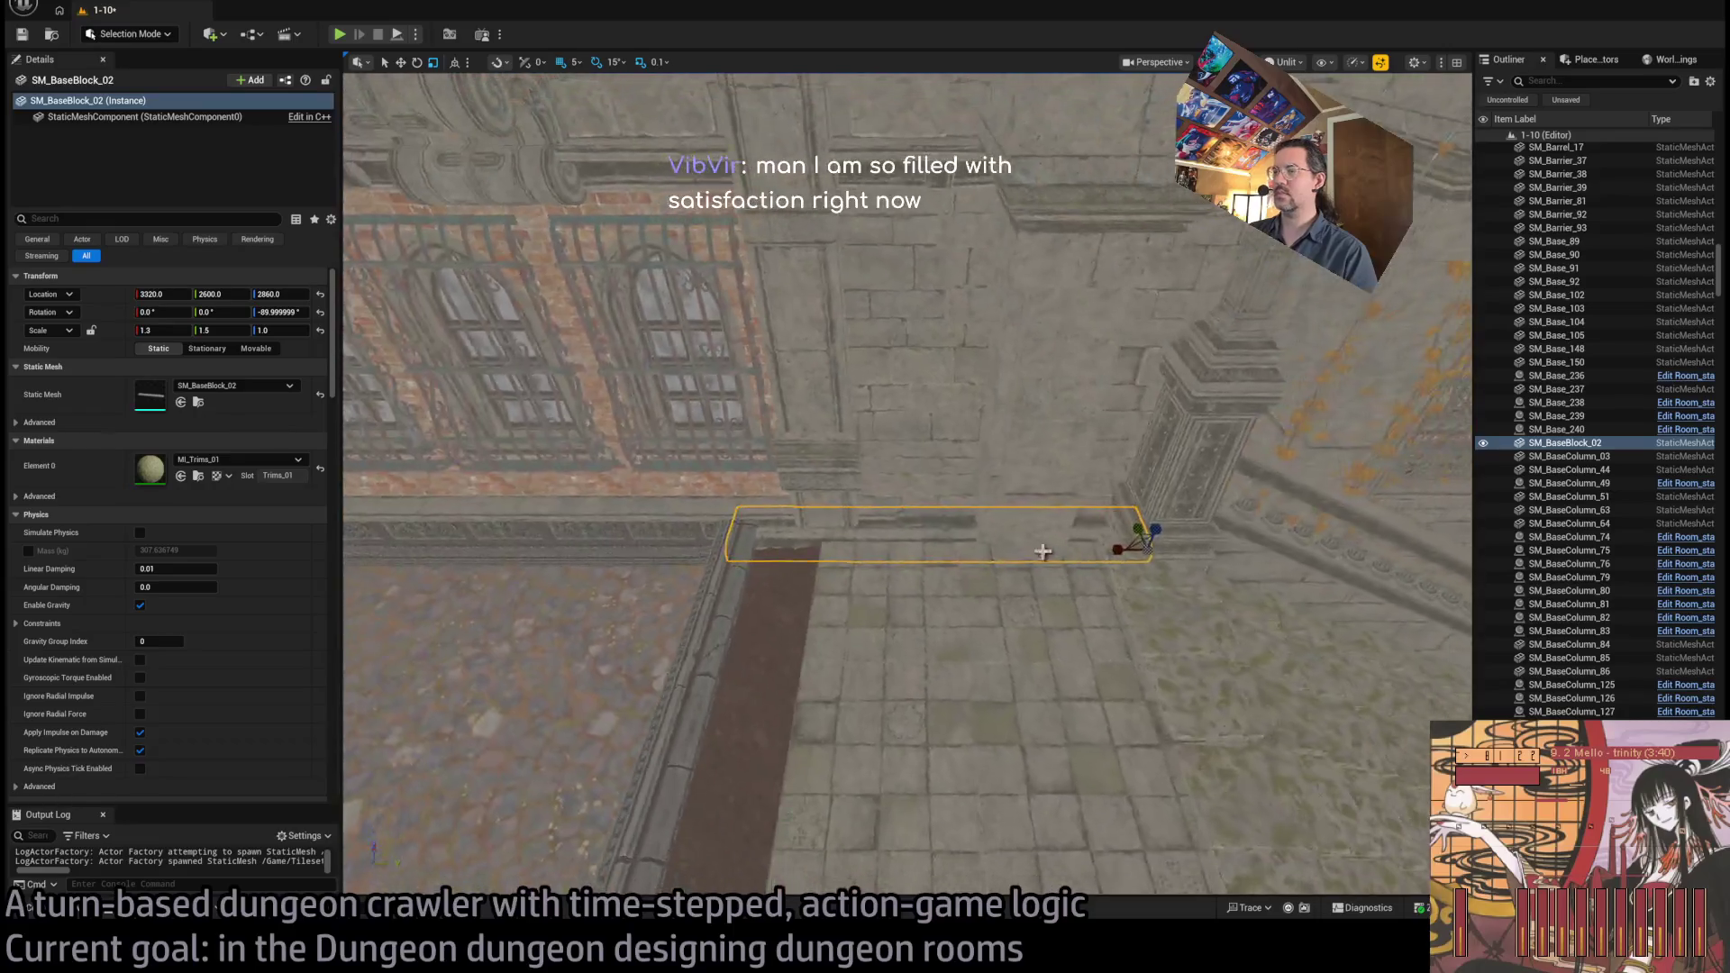
Select the staircase by the doorway and angle the view toward the barred-window wall
click(599, 672)
drag(599, 672, 686, 509)
mouse_move(1140, 689)
mouse_down()
mouse_move(1140, 599)
mouse_move(1094, 511)
mouse_up()
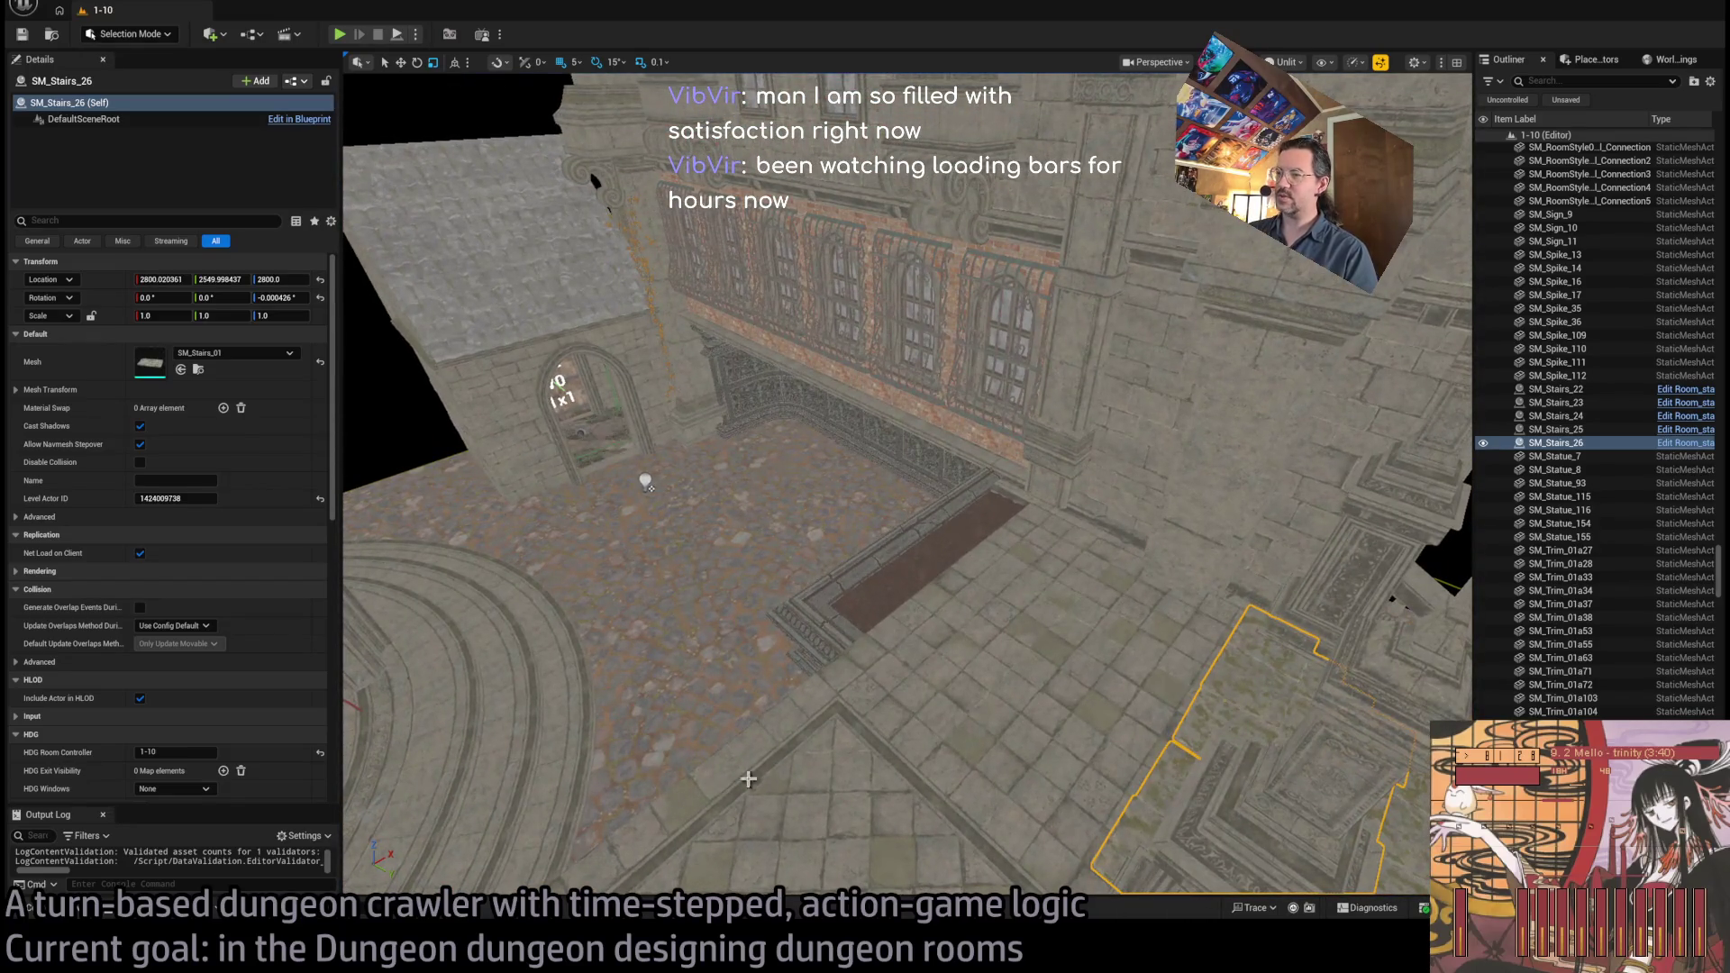
Fly down toward the stairs and frame SM_Stairs_26 in the viewport
mouse_move(888, 553)
mouse_down()
mouse_move(889, 468)
mouse_move(824, 523)
mouse_up()
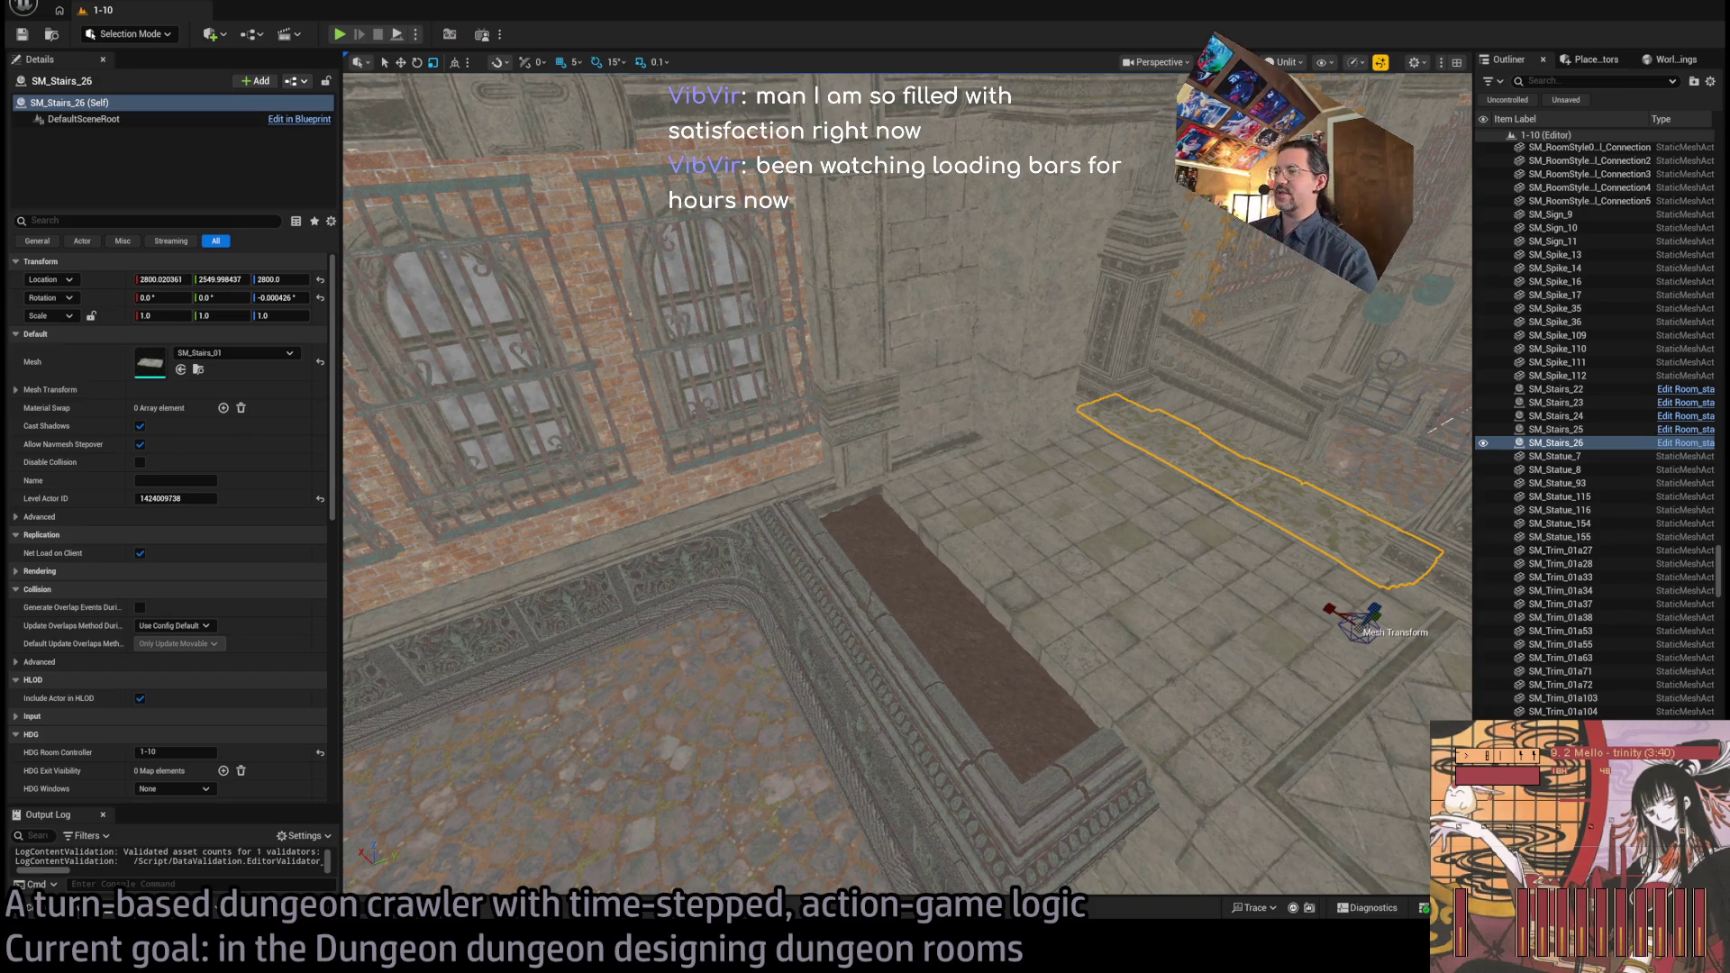
scroll(908, 483, down, 10)
scroll(908, 484, up, 10)
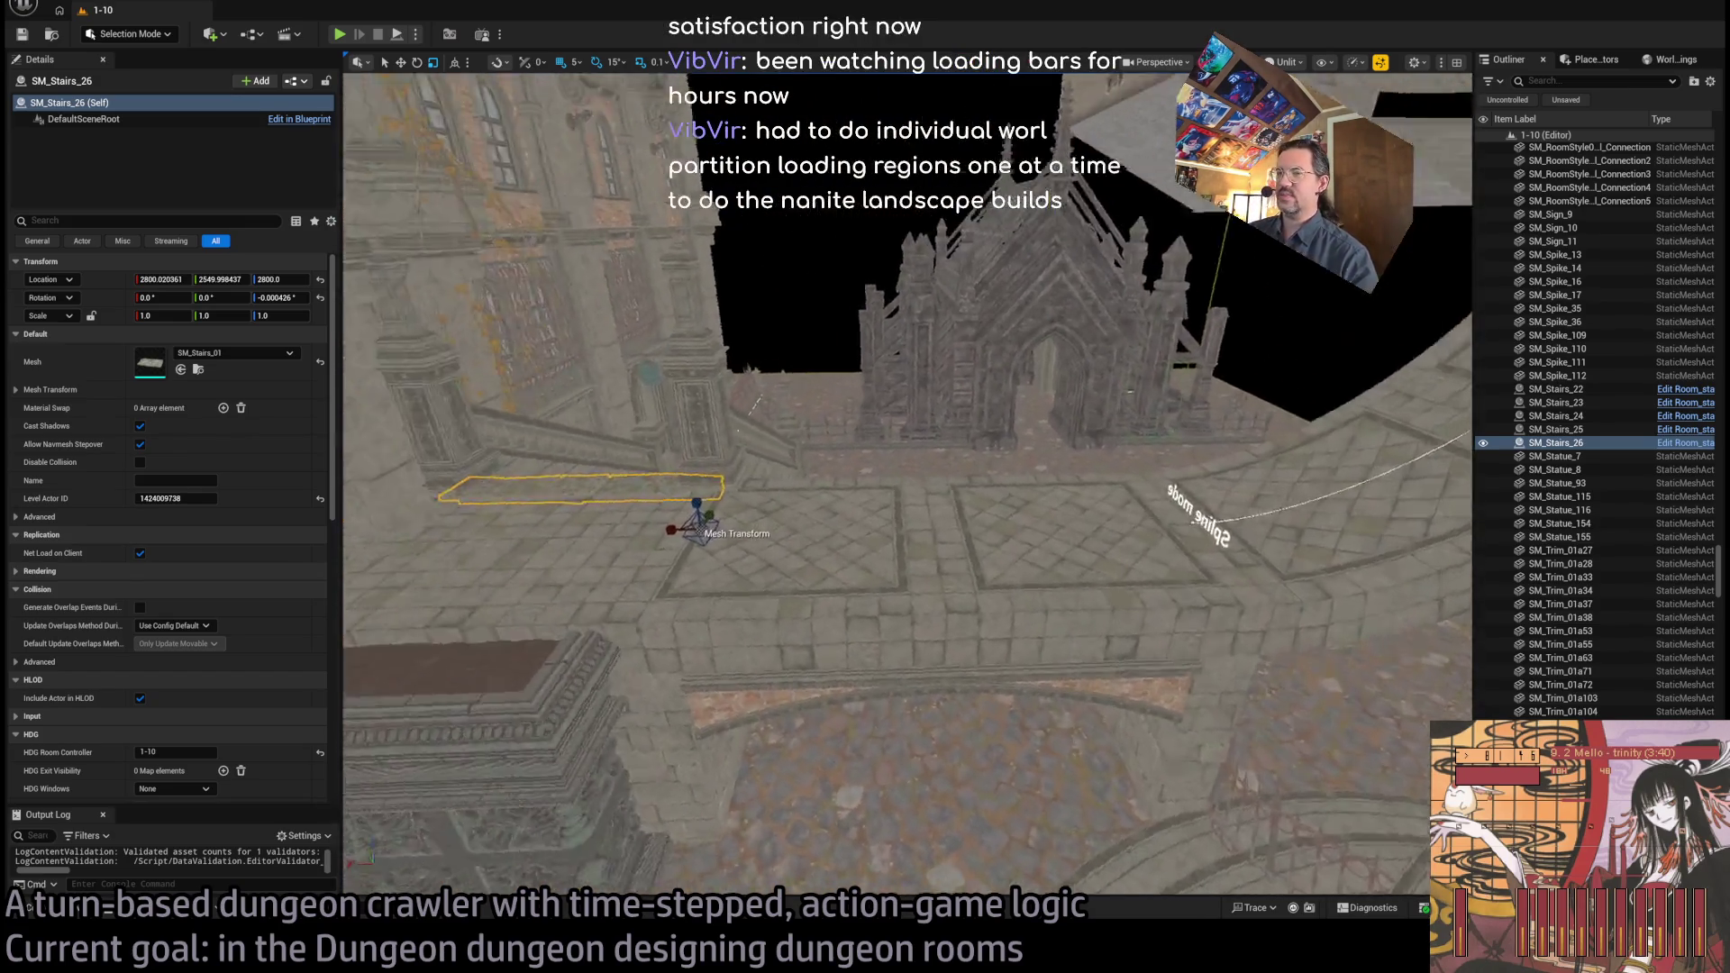
scroll(866, 255, down, 10)
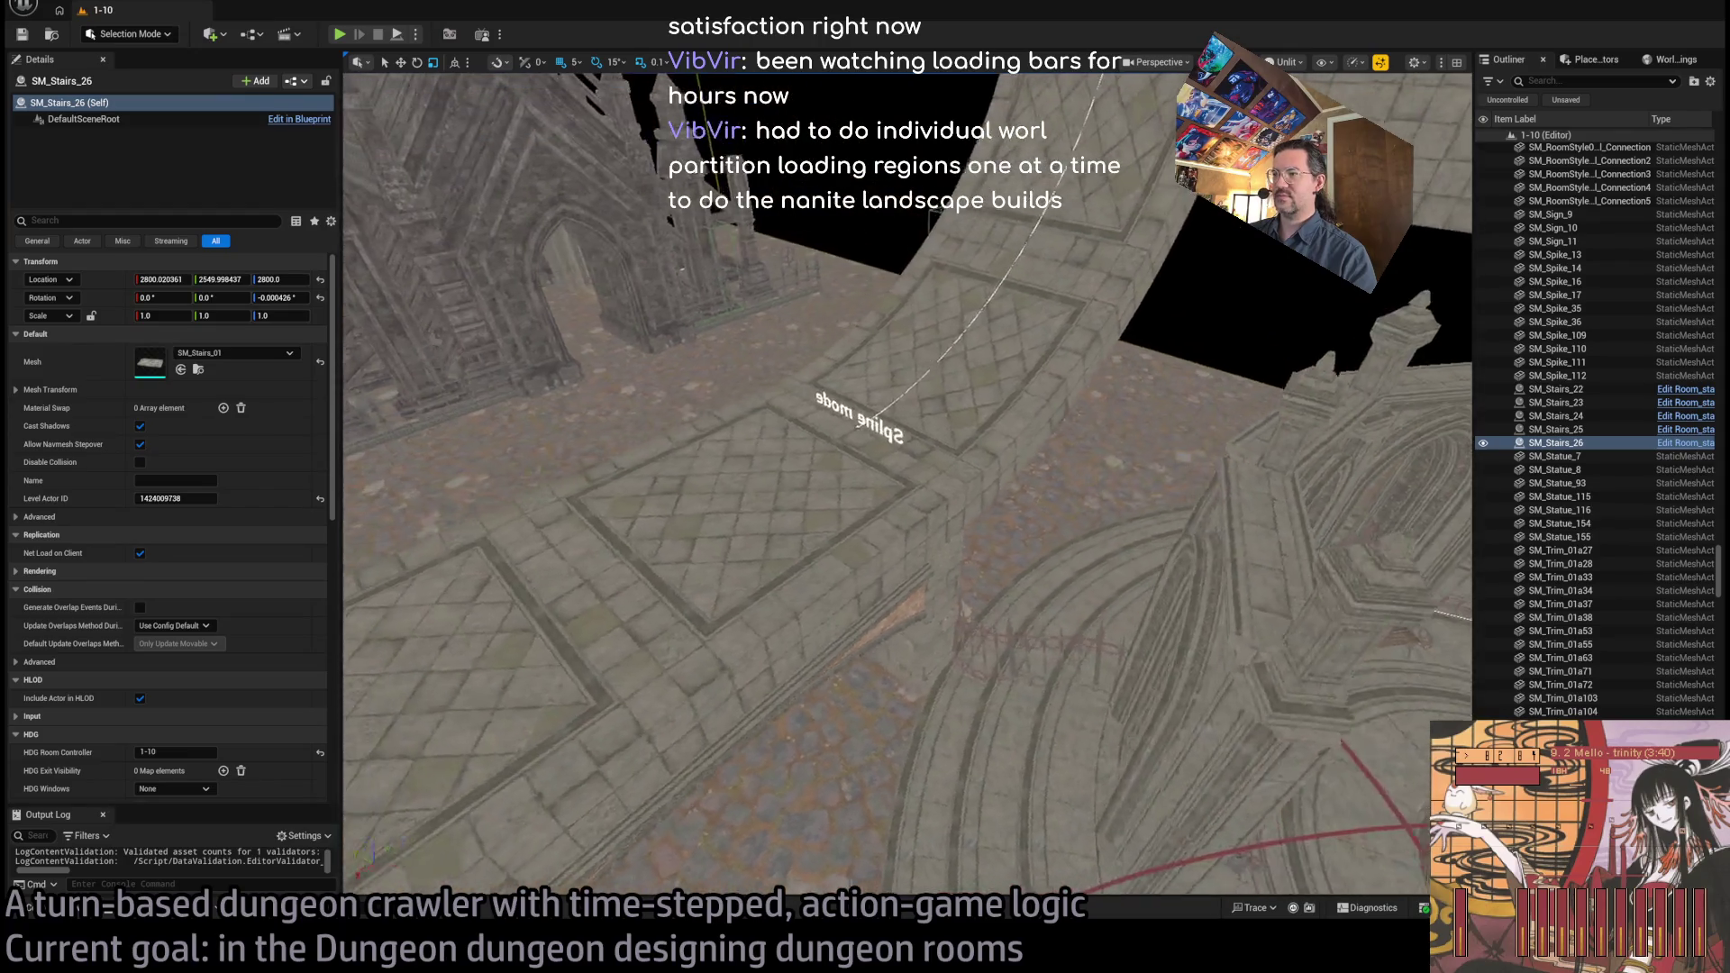
key(f)
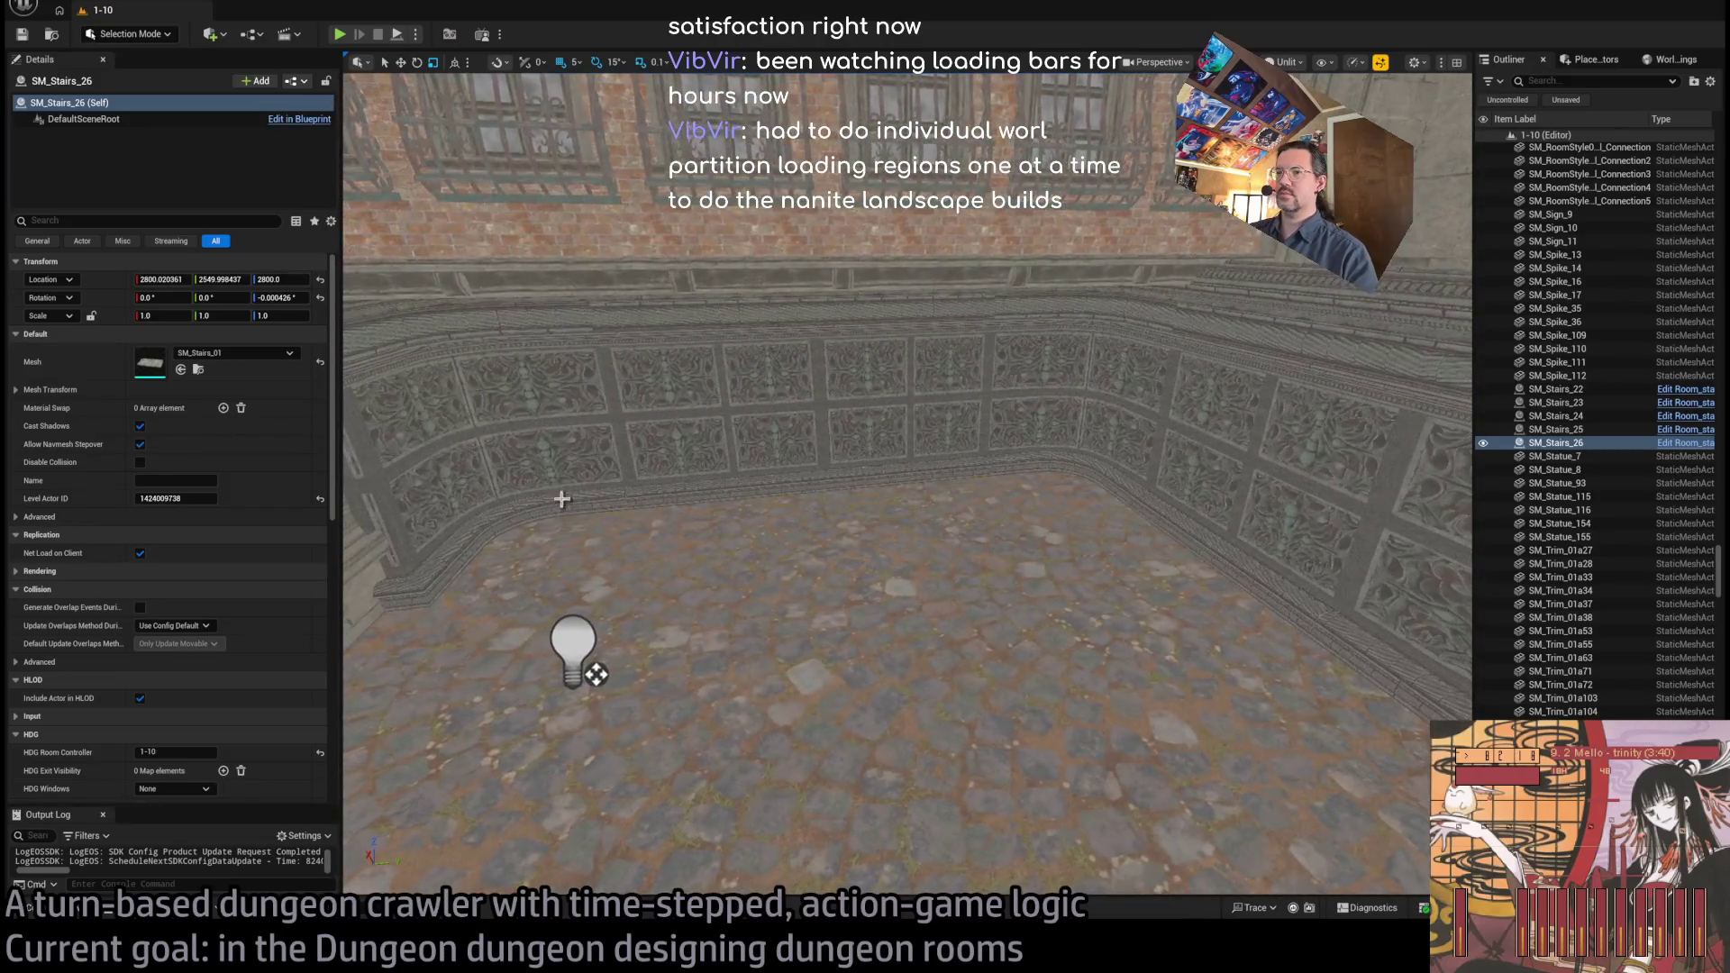
Browse the GothicHorror mesh library, then fly over the courtyard, stairs and arches
key(ctrl+space)
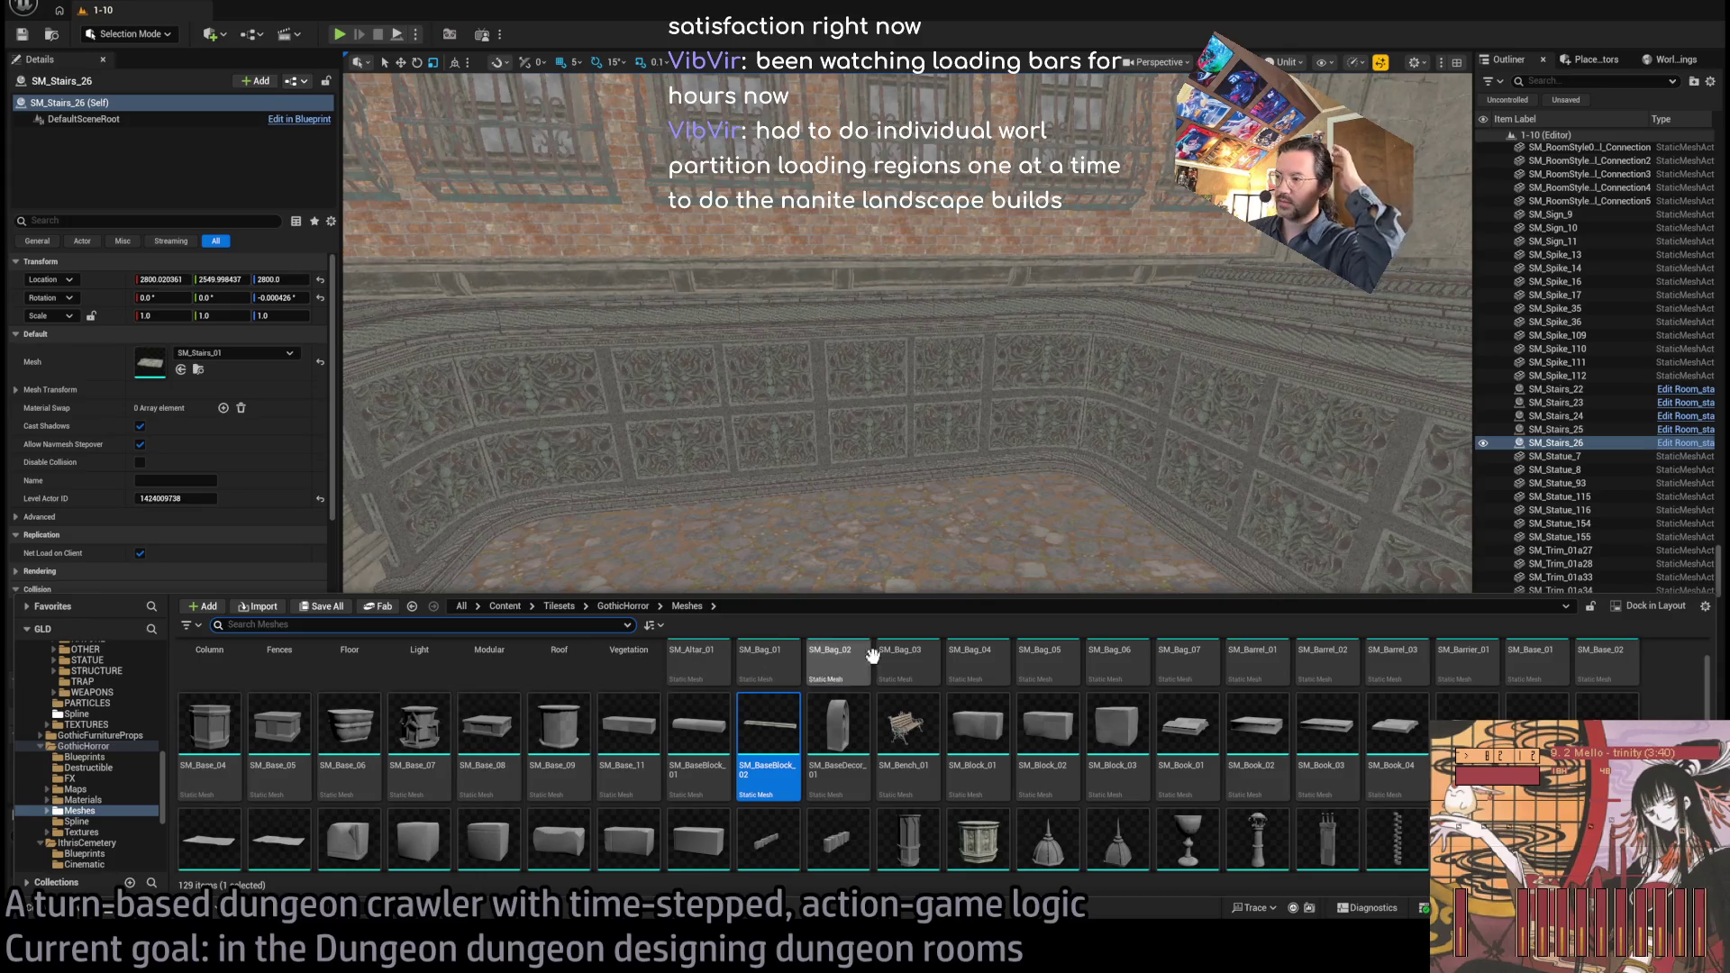
scroll(975, 690, down, 5)
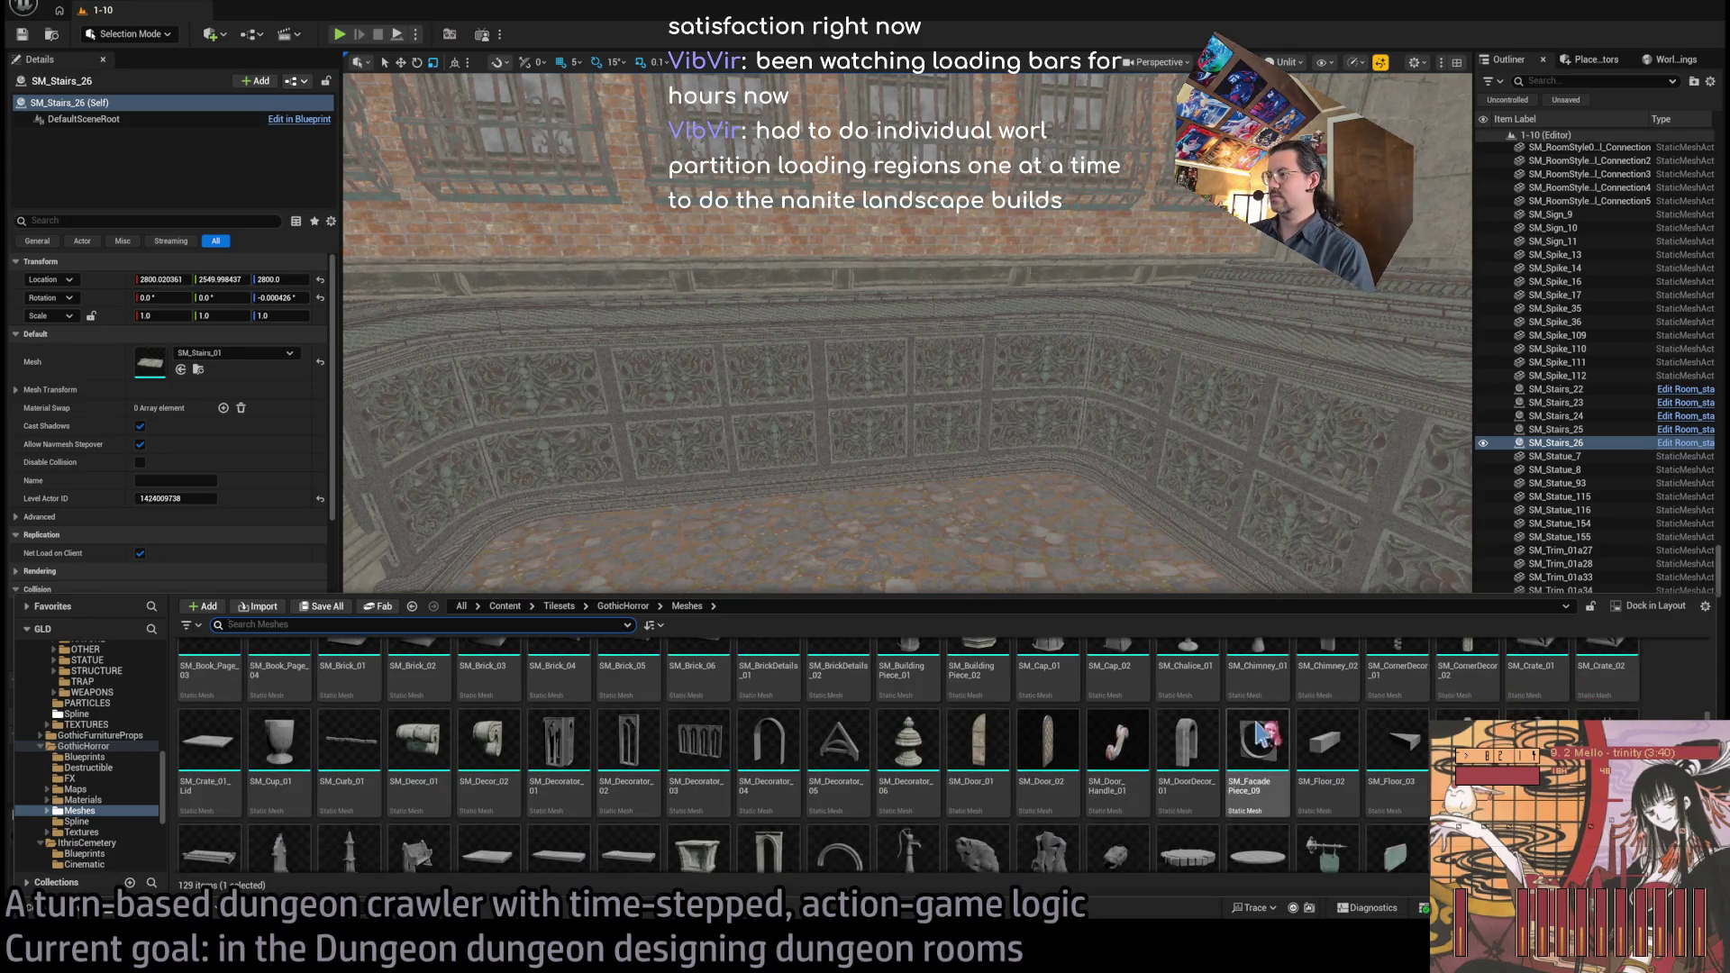
scroll(1045, 780, down, 3)
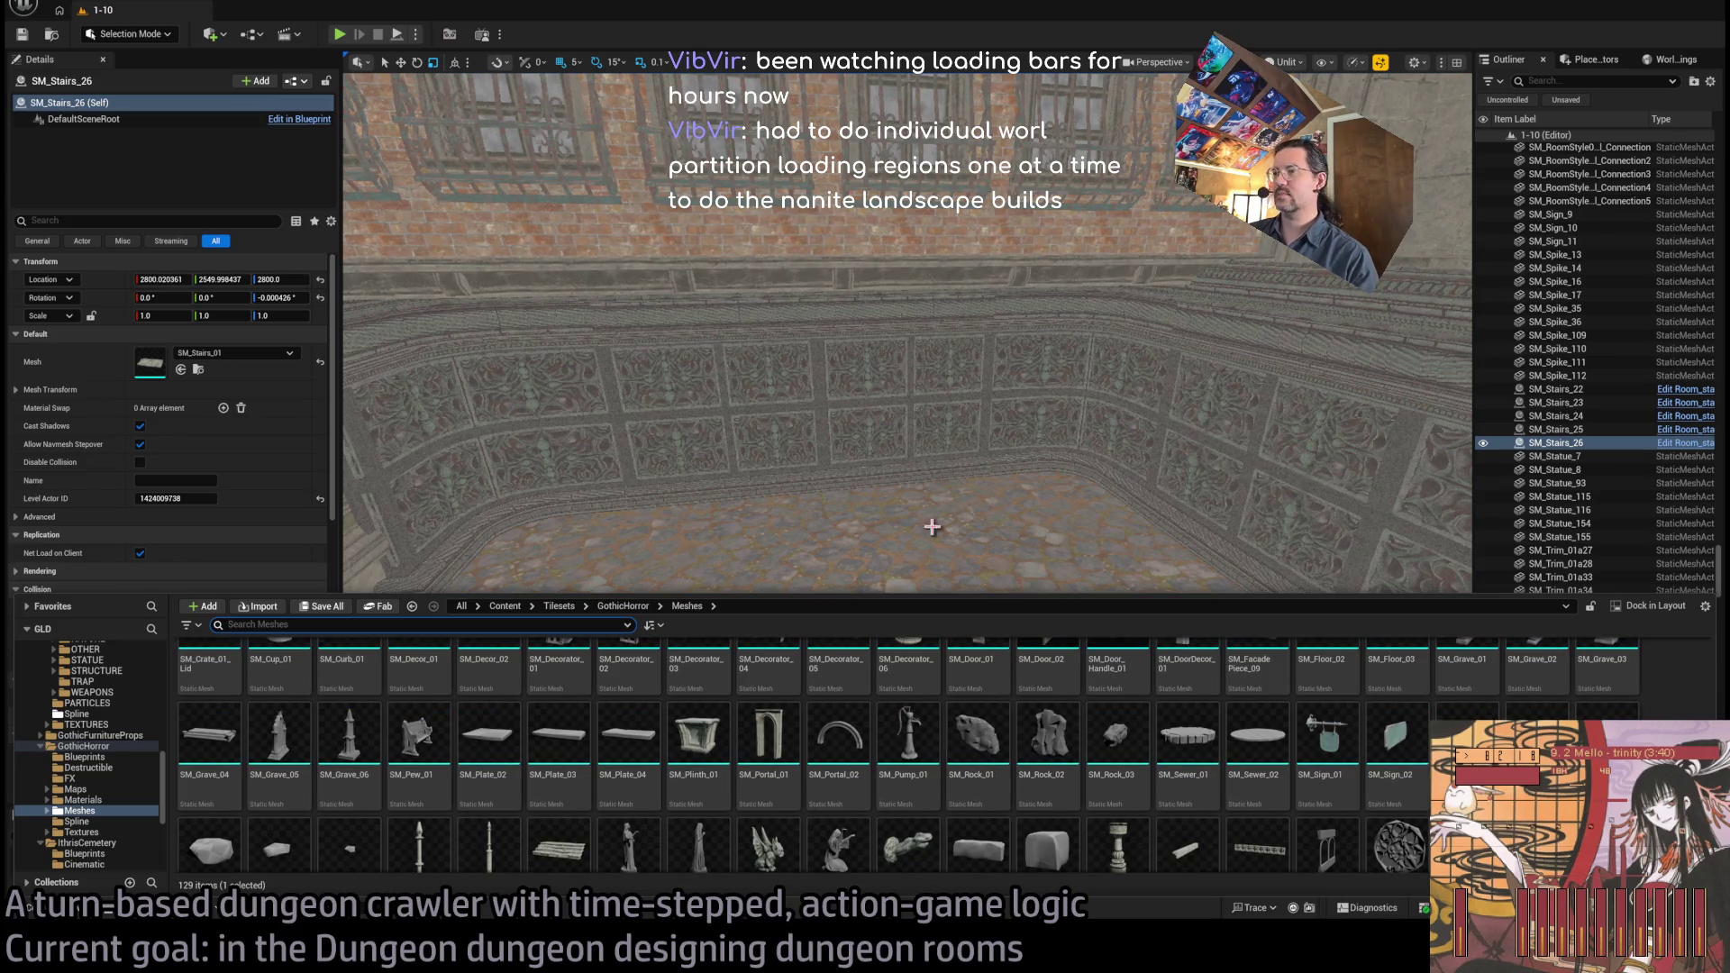
click(579, 664)
mouse_move(579, 664)
mouse_down()
mouse_move(591, 587)
mouse_move(575, 572)
mouse_move(606, 724)
mouse_move(559, 694)
mouse_move(884, 529)
mouse_up()
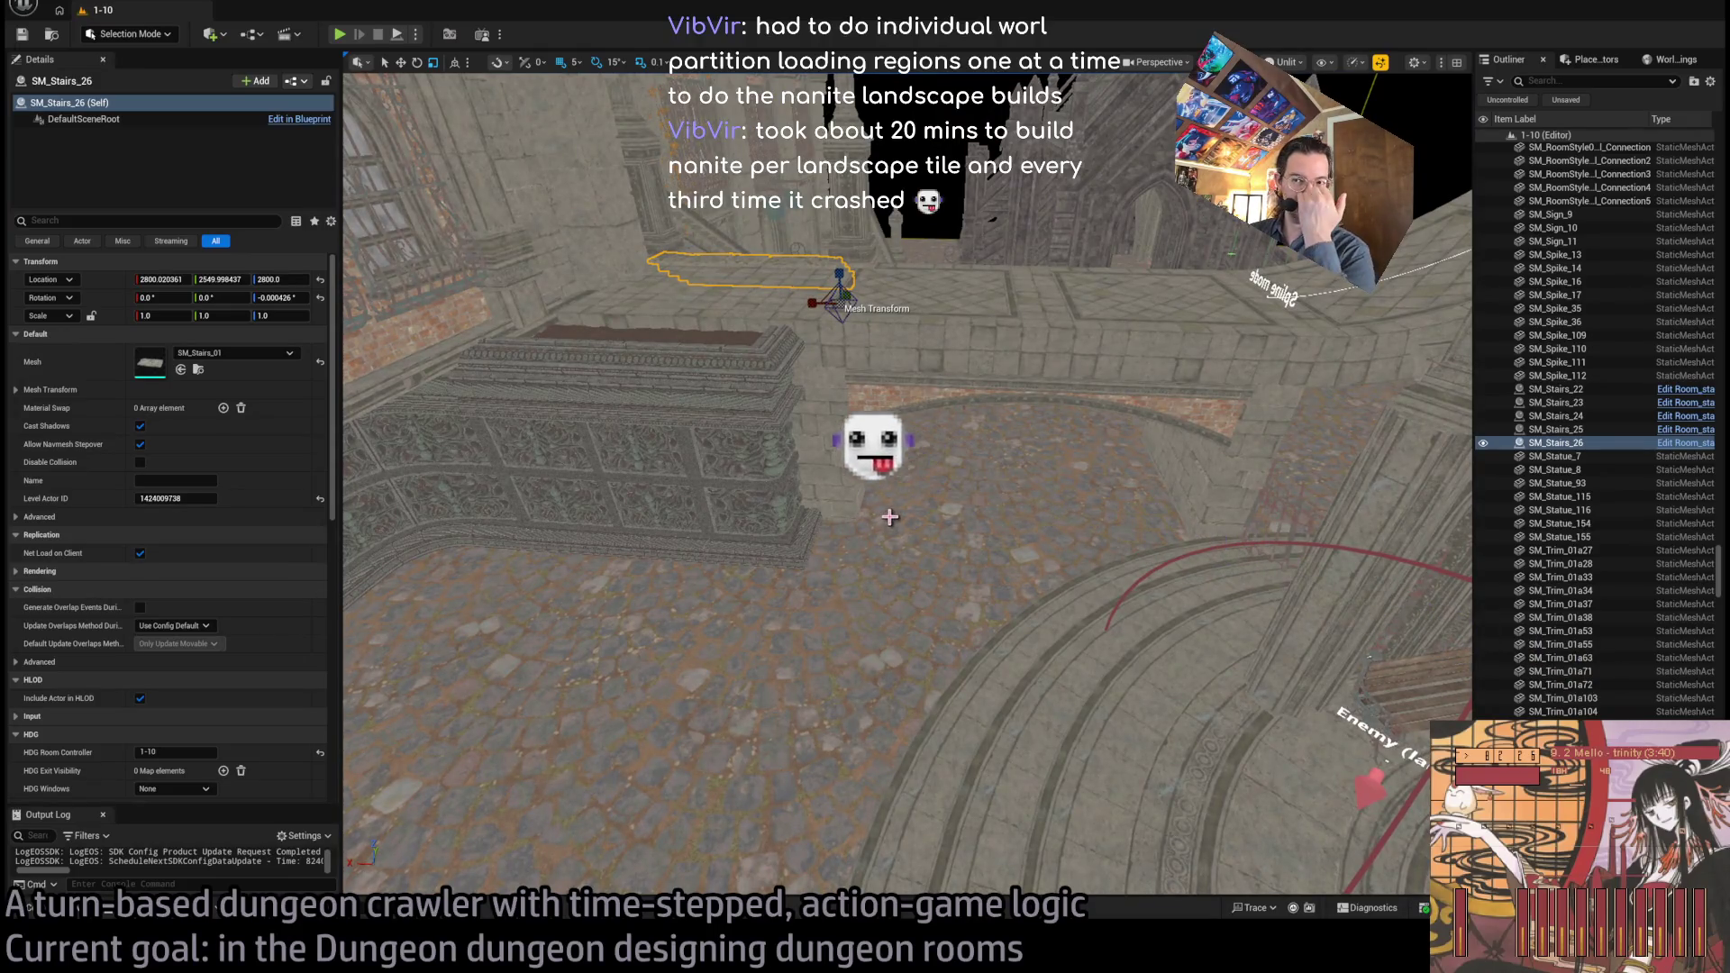
drag(911, 502, 887, 541)
drag(977, 578, 970, 581)
Pick SM_BaseBlock_02 in the mesh library, close it, and select the landscape floor
click(30, 908)
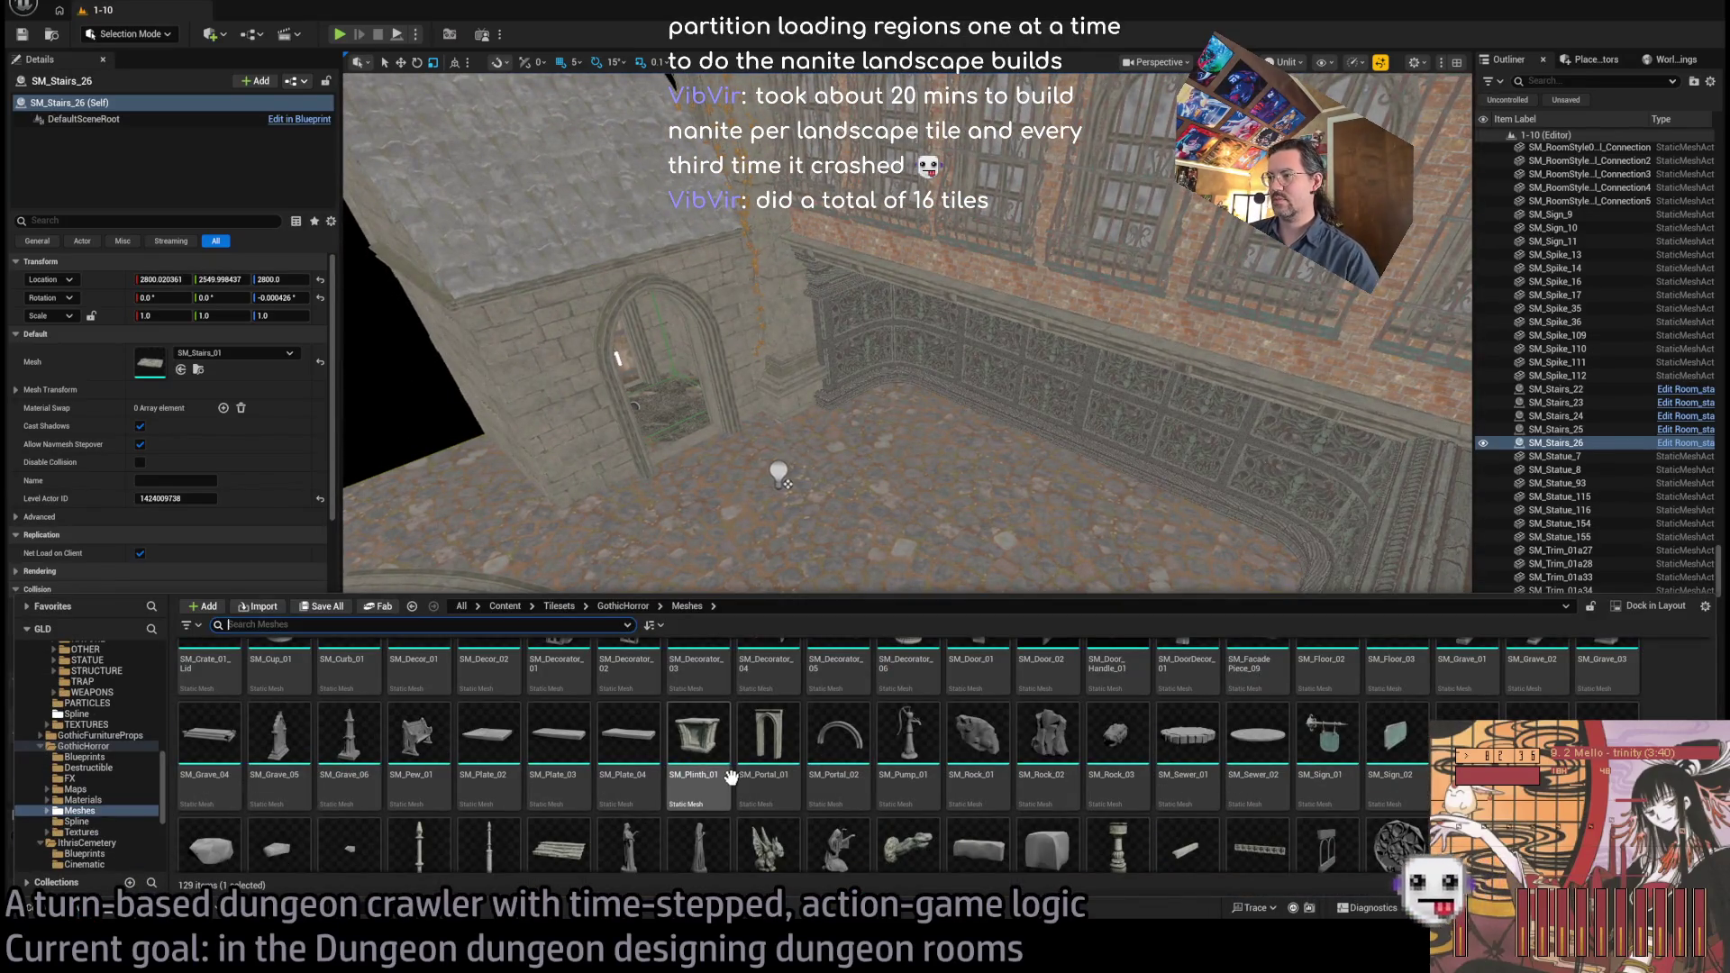
click(752, 775)
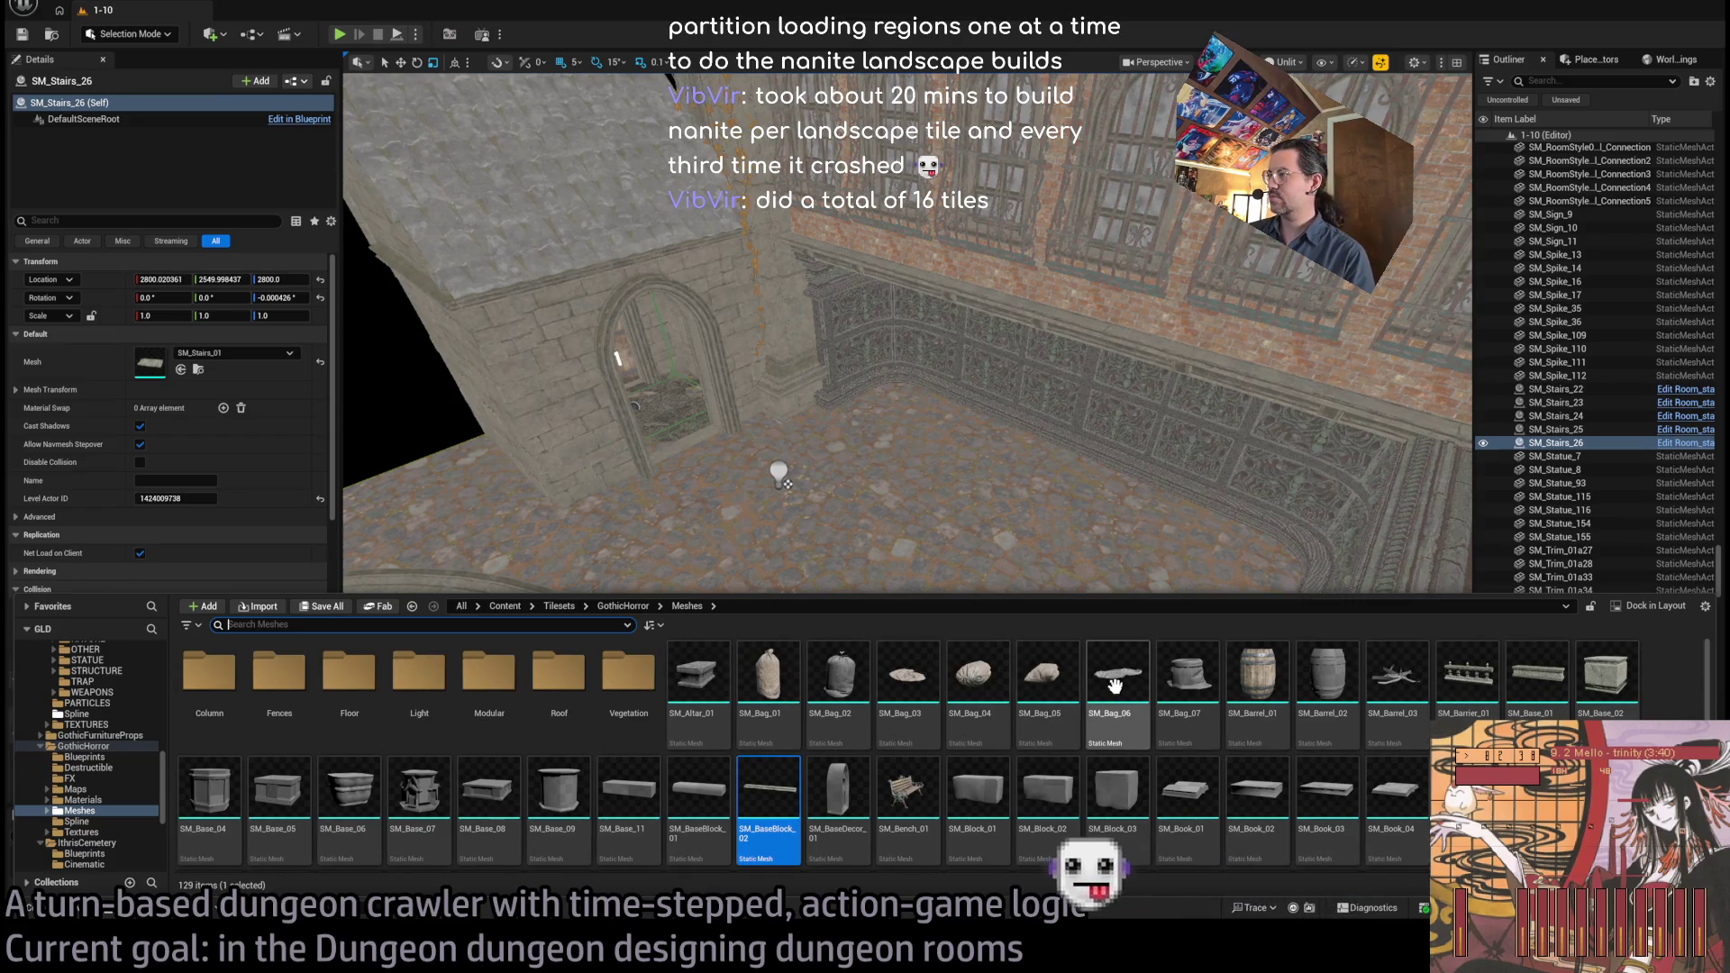
key(ctrl+space)
click(973, 562)
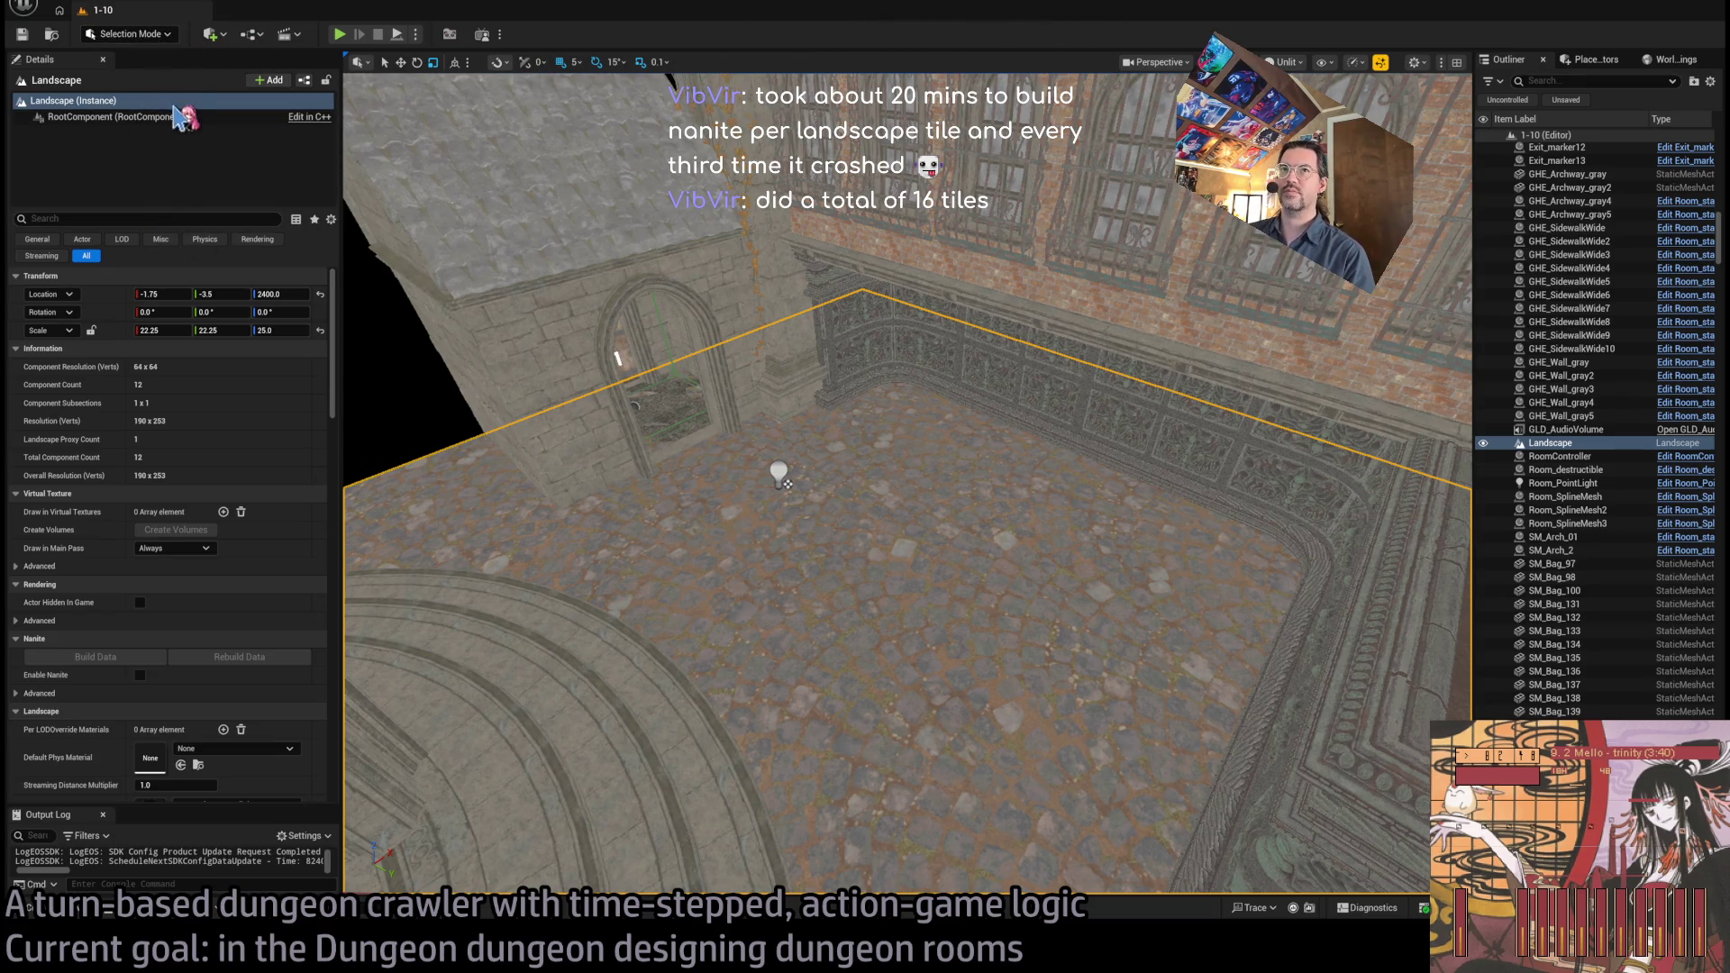
In Landscape Mode's Paint tab, target the Soil_01 layer and enlarge the brush to about 522
key(shift+2)
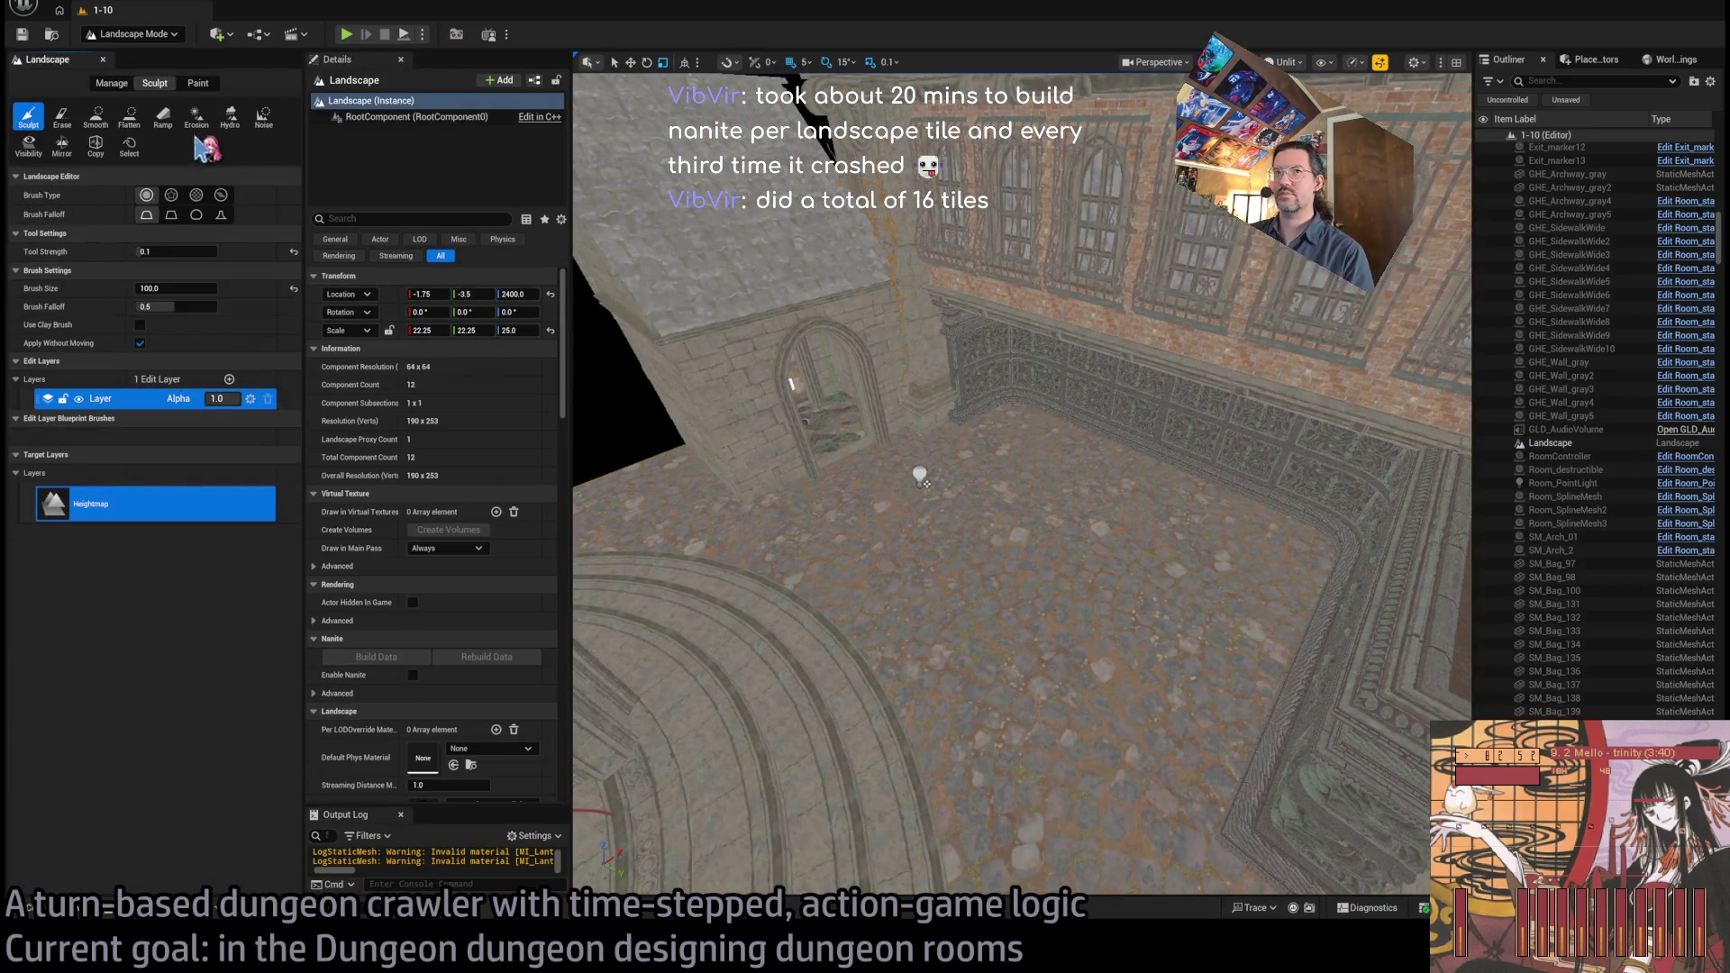
click(197, 83)
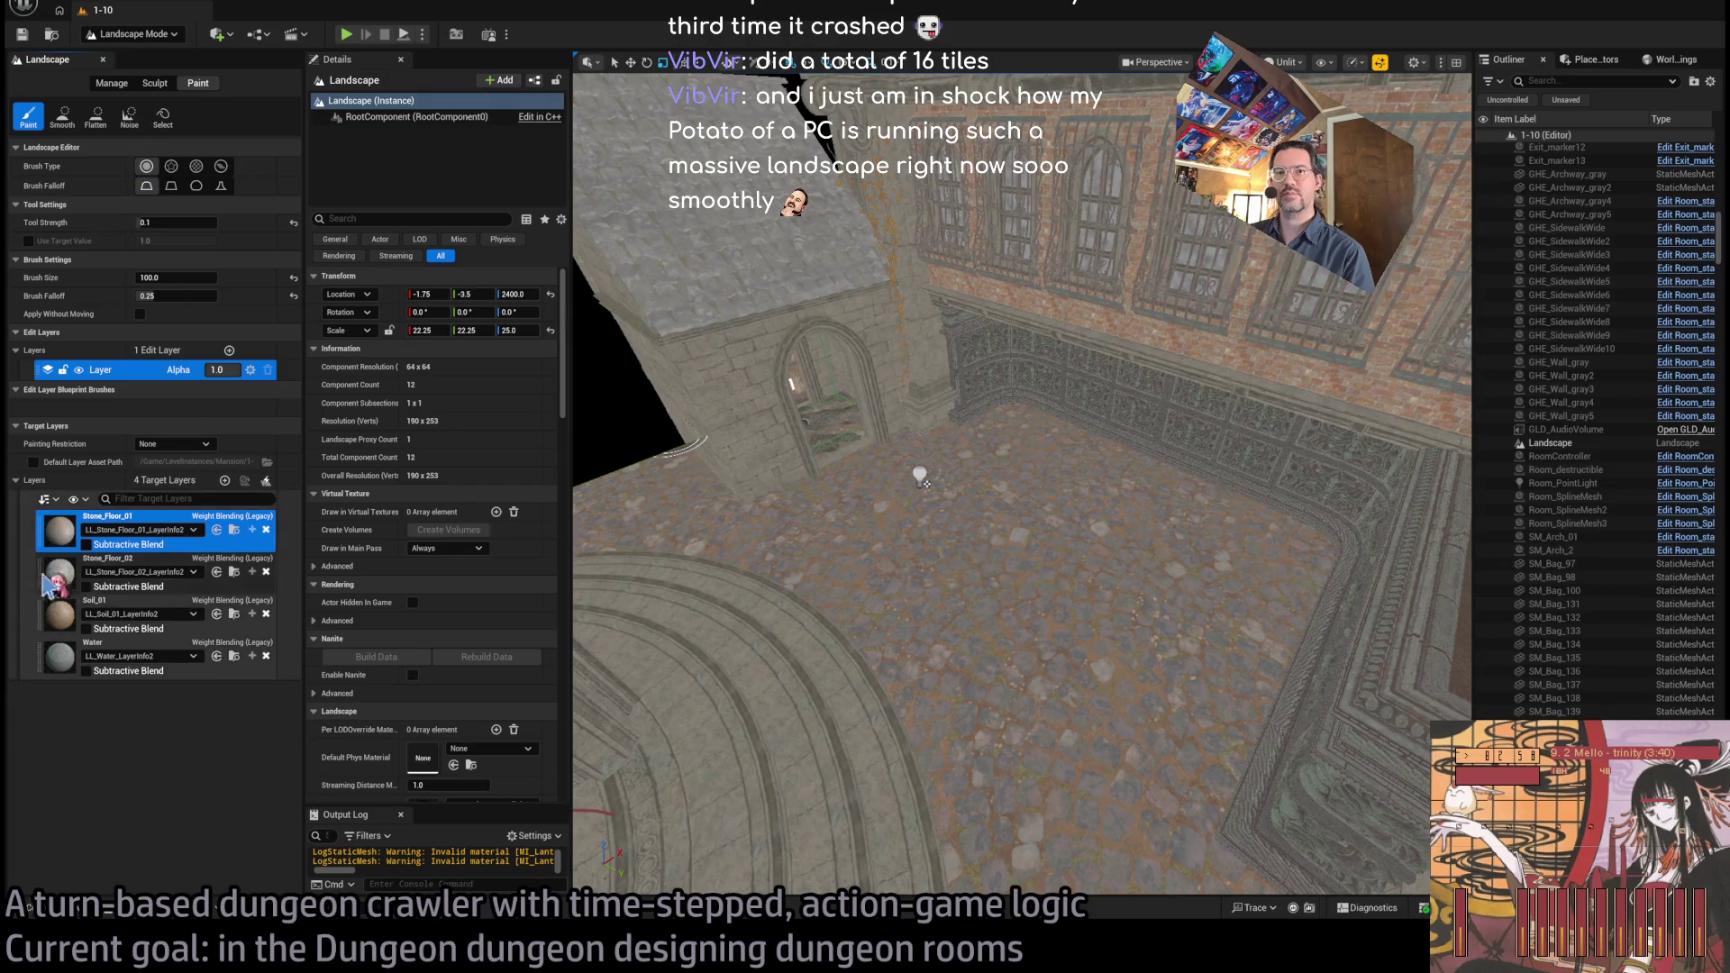
click(40, 665)
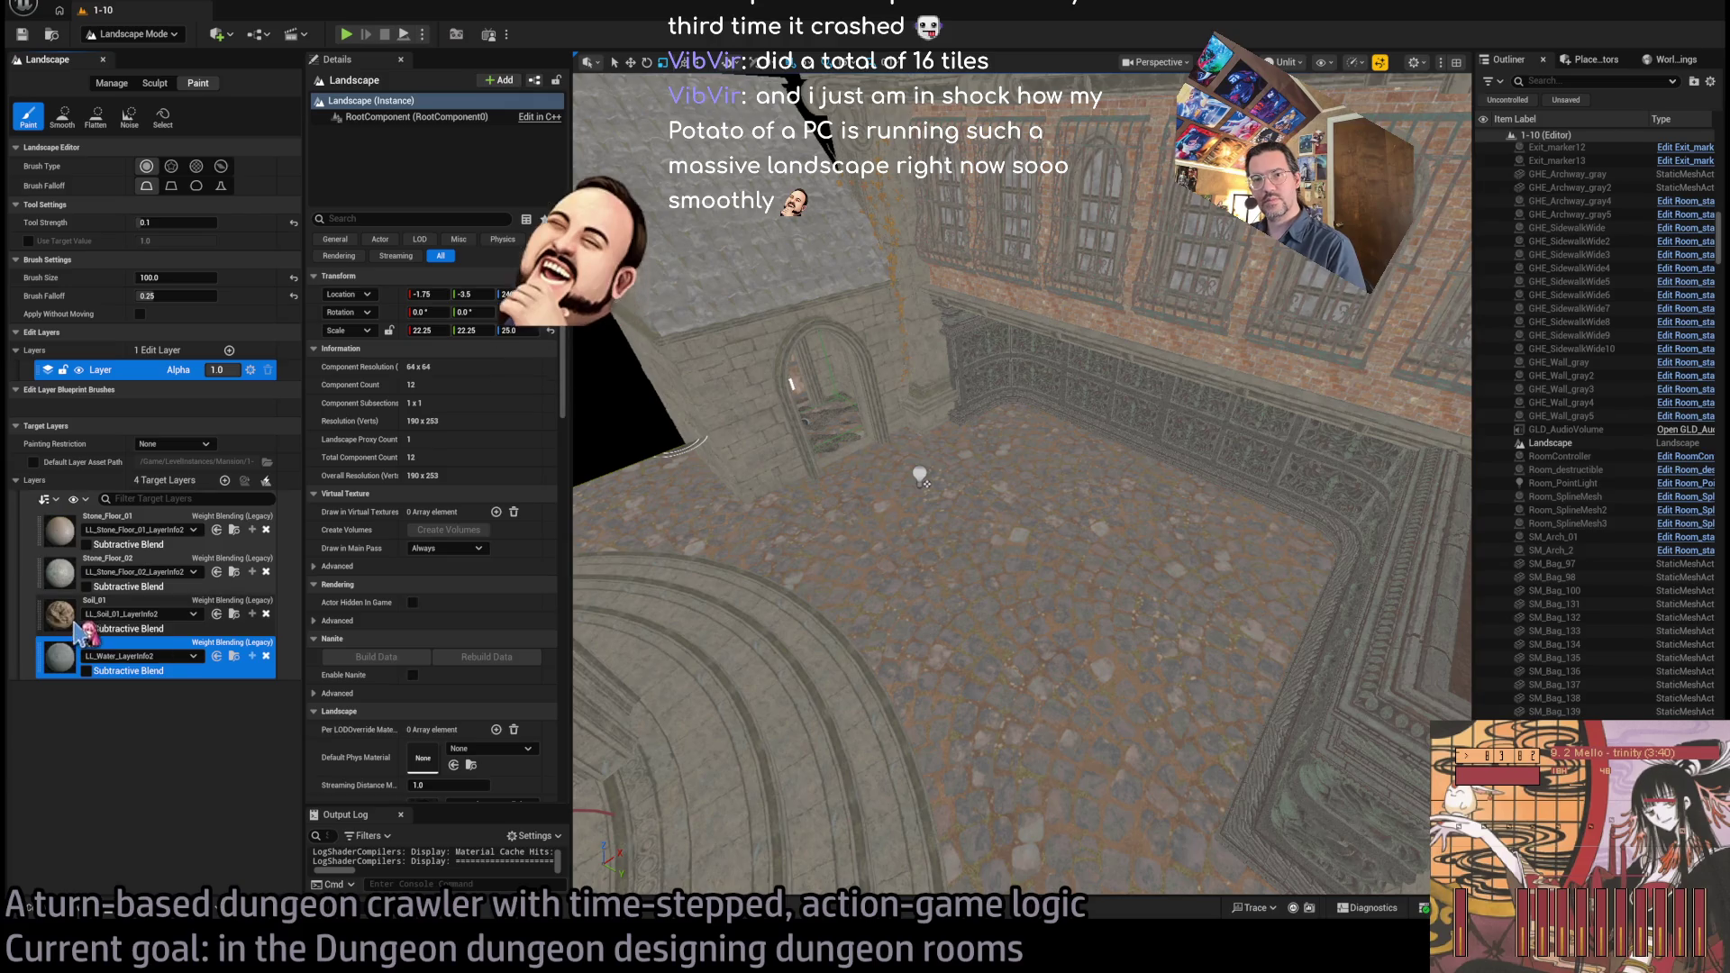
click(56, 630)
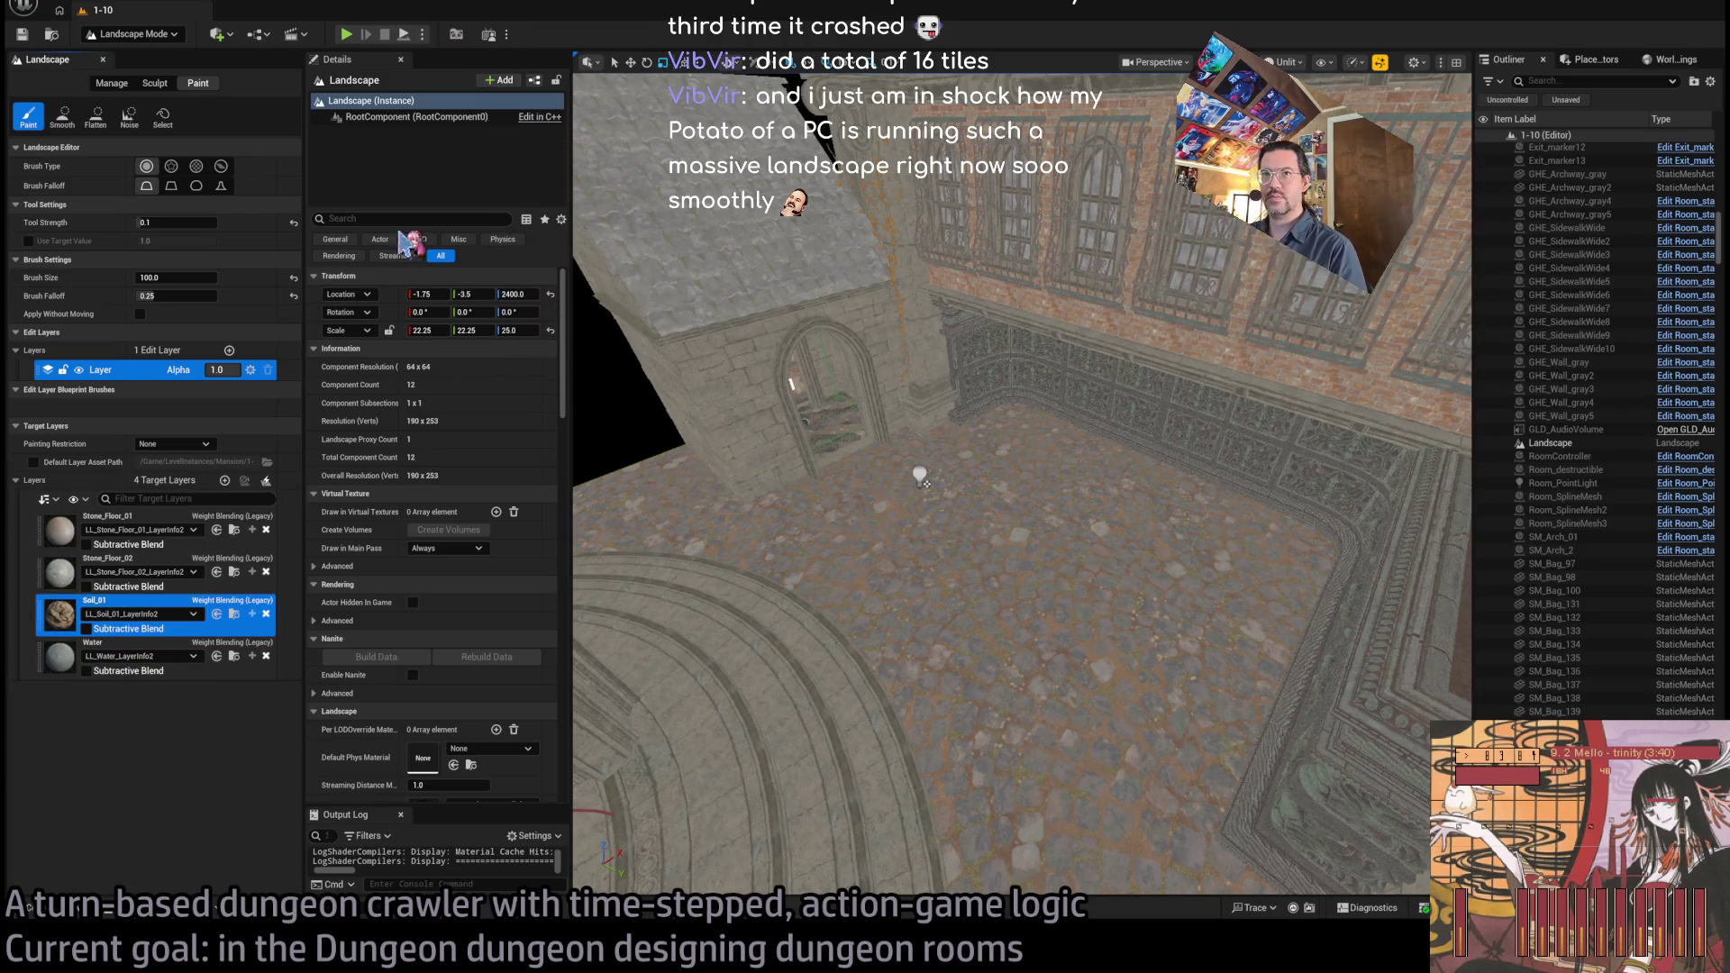
drag(192, 278, 324, 277)
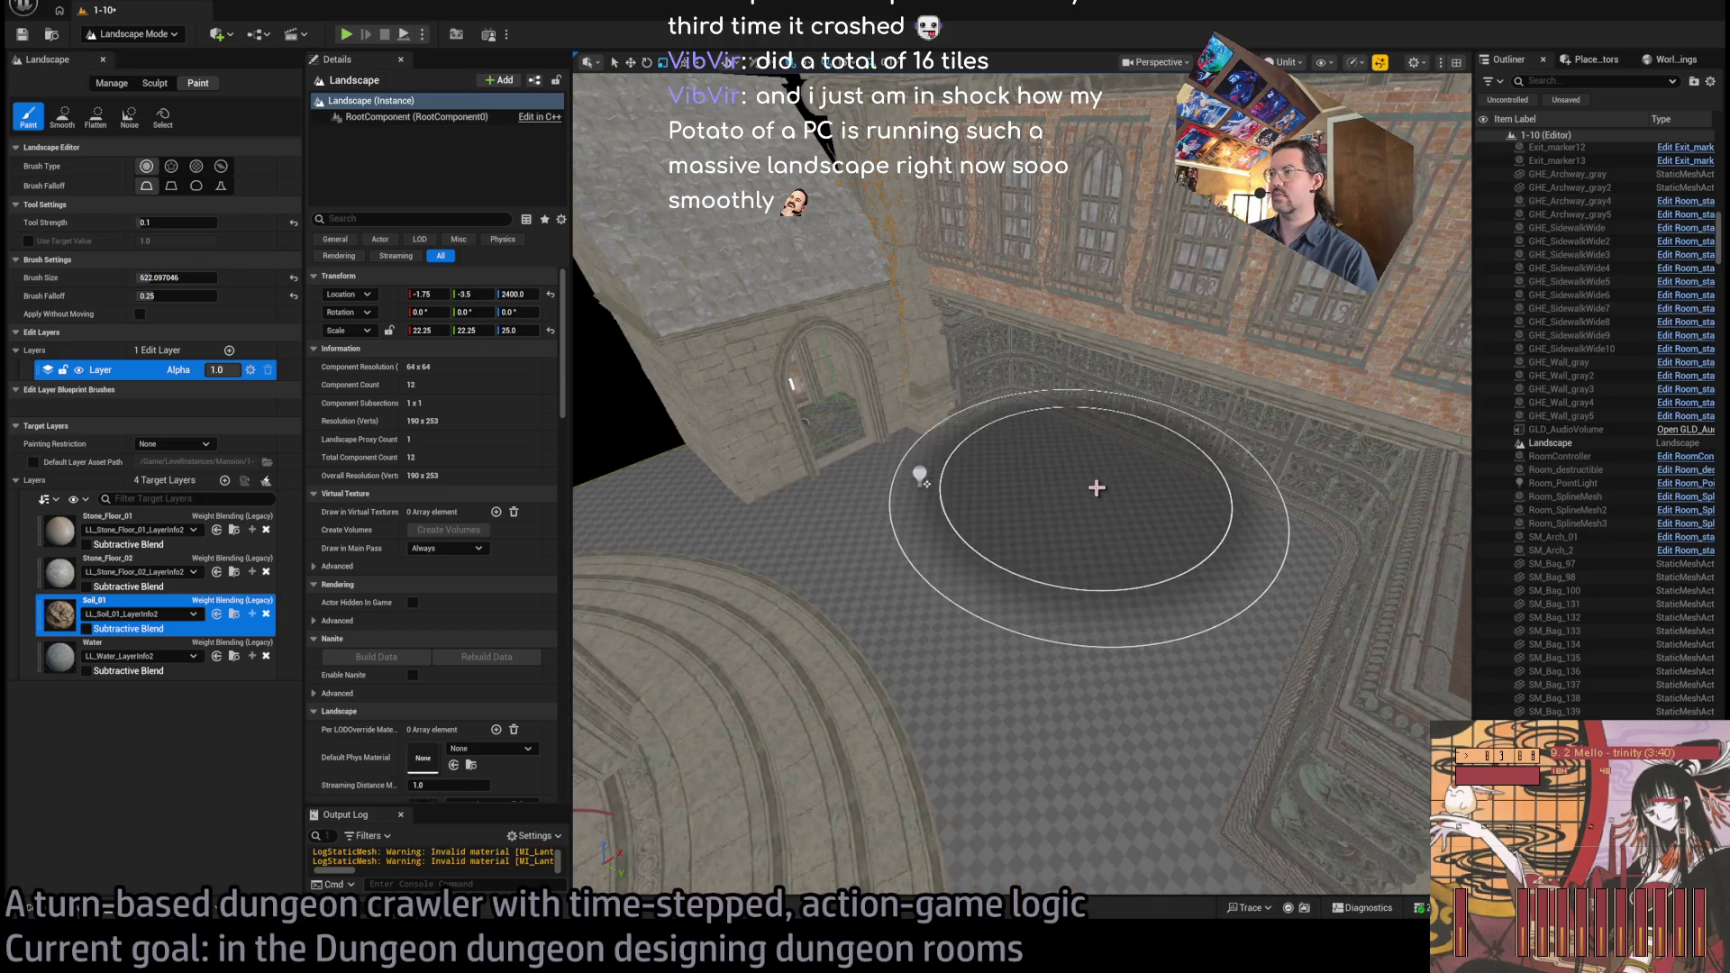
Paint Soil_01 over the cobbles and in a strip across the room floor
scroll(1100, 522, up, 3)
scroll(1112, 552, up, 2)
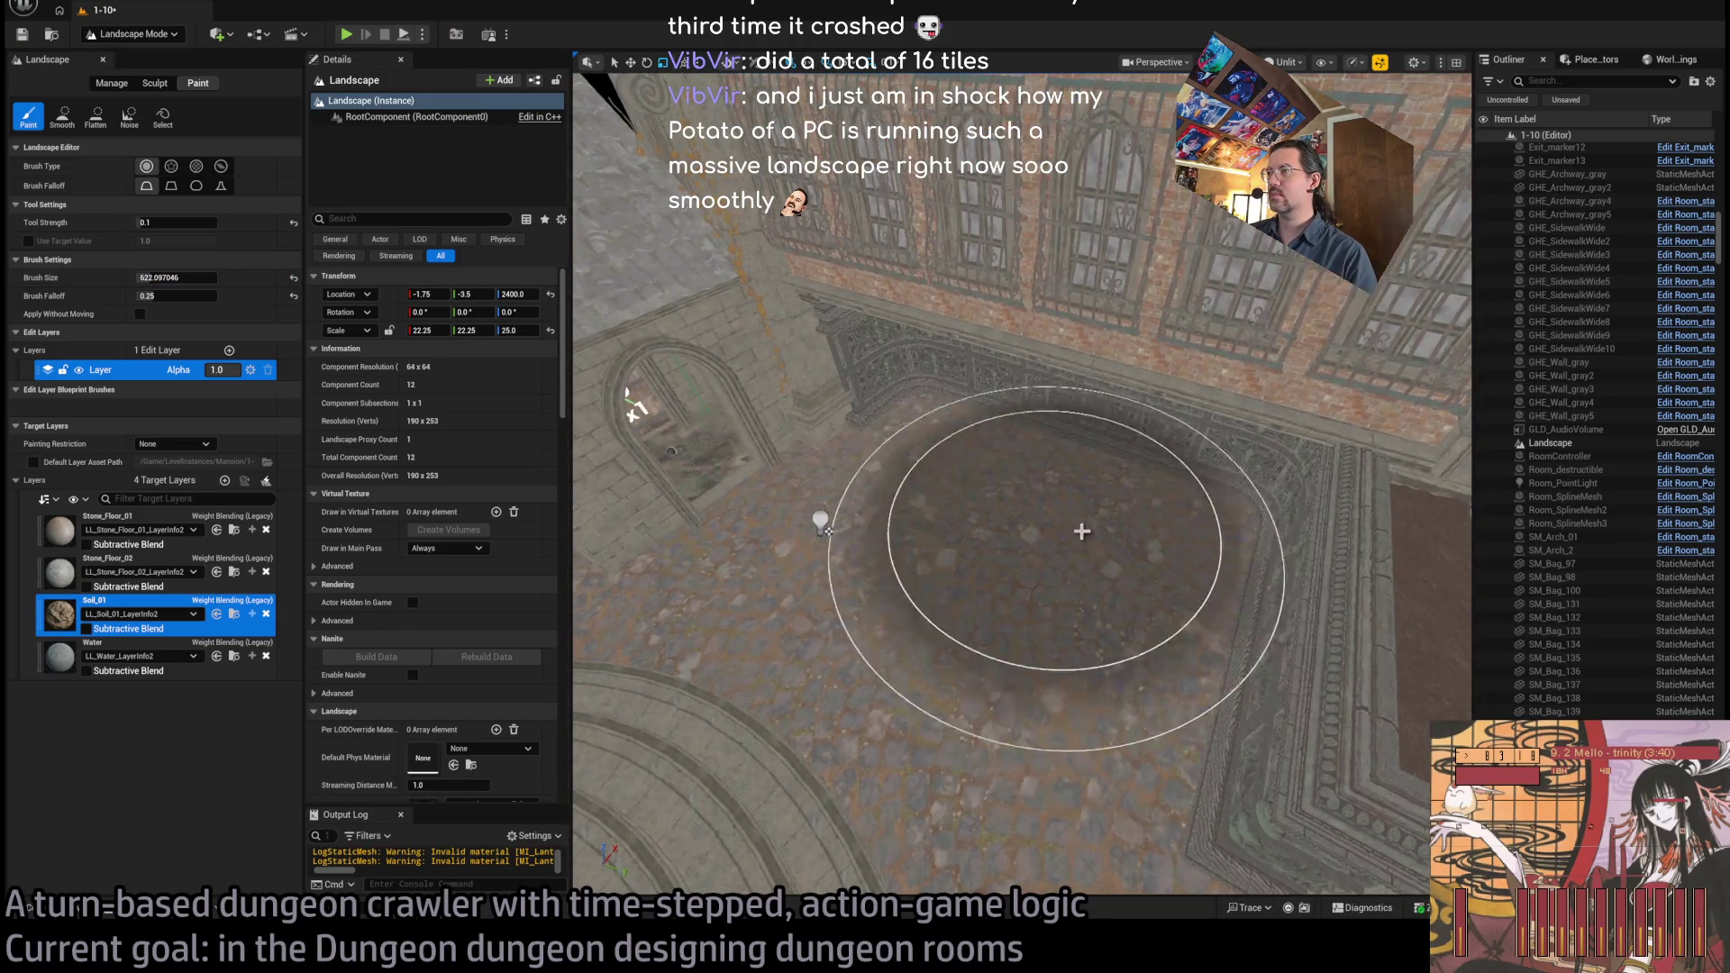
mouse_move(1083, 544)
mouse_down()
mouse_move(915, 579)
mouse_move(934, 619)
mouse_up()
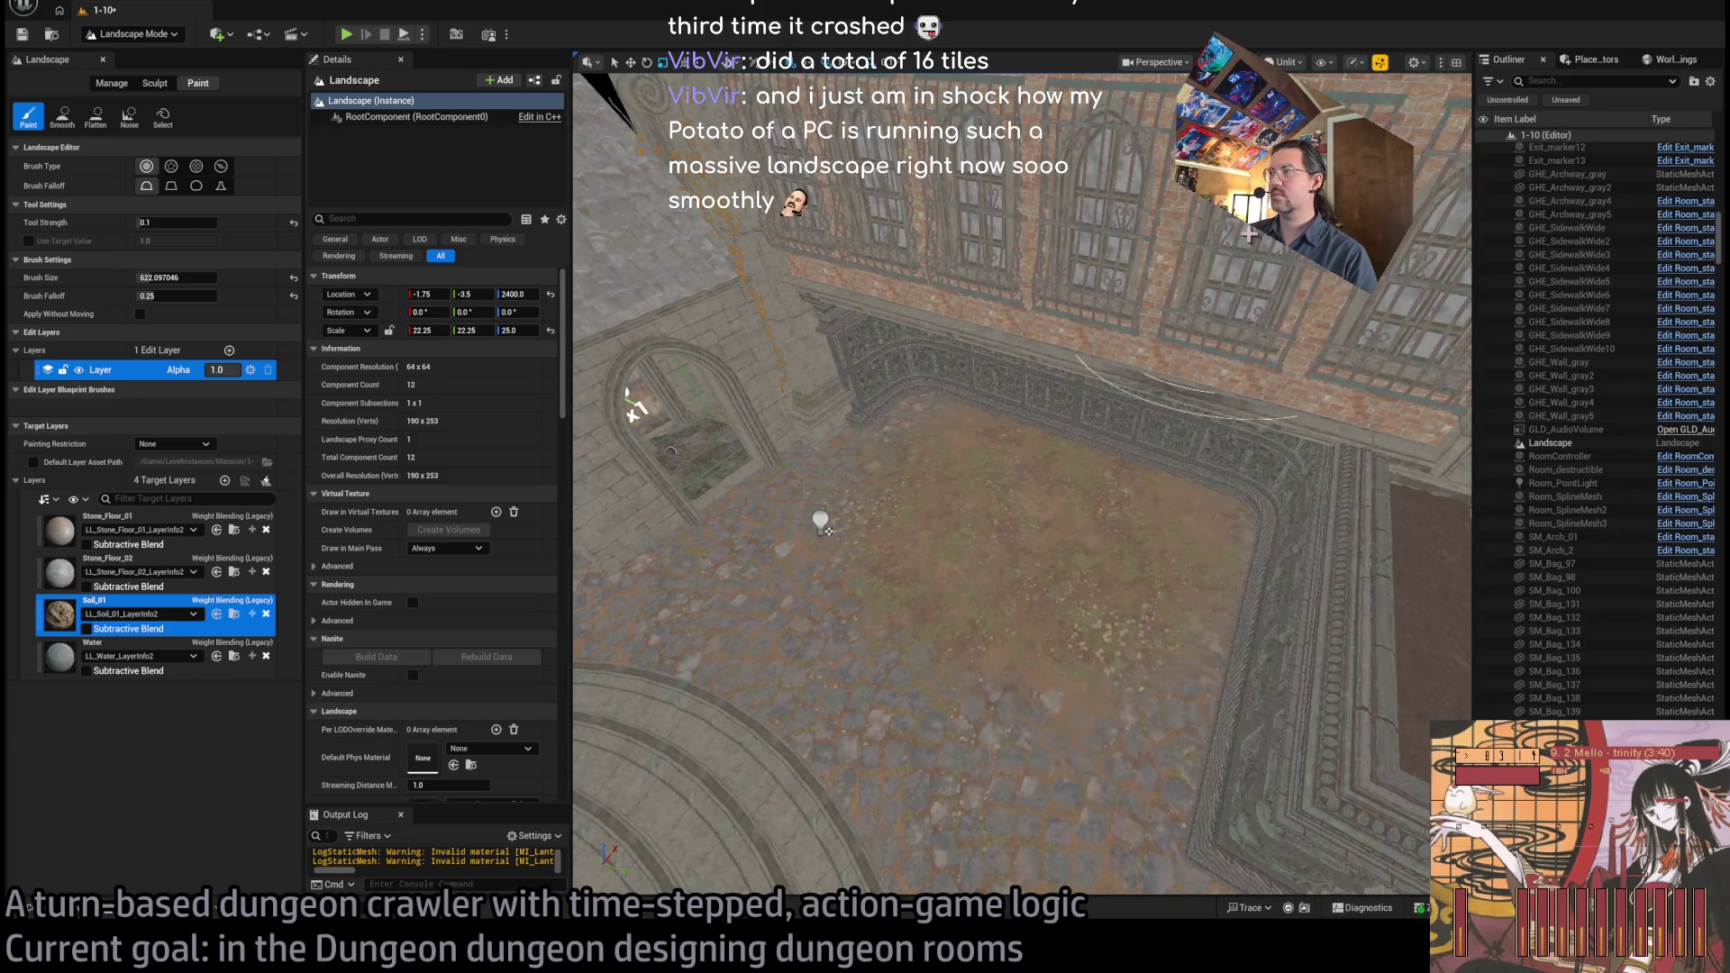
key(alt+4)
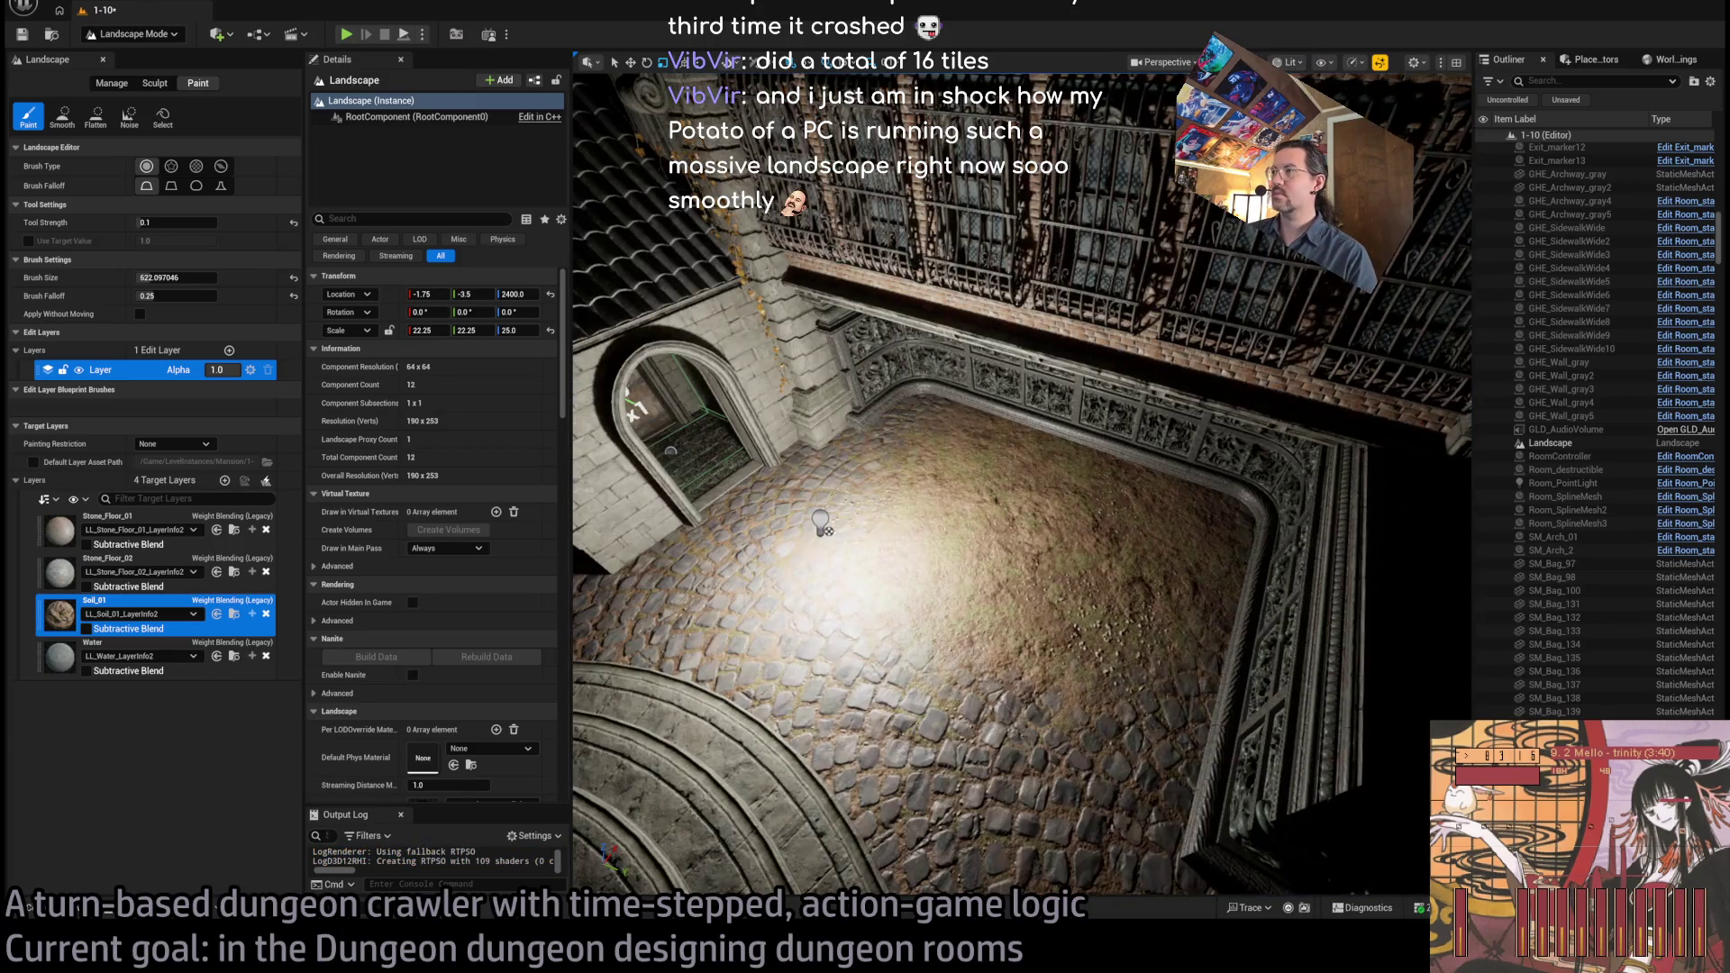
key(alt+3)
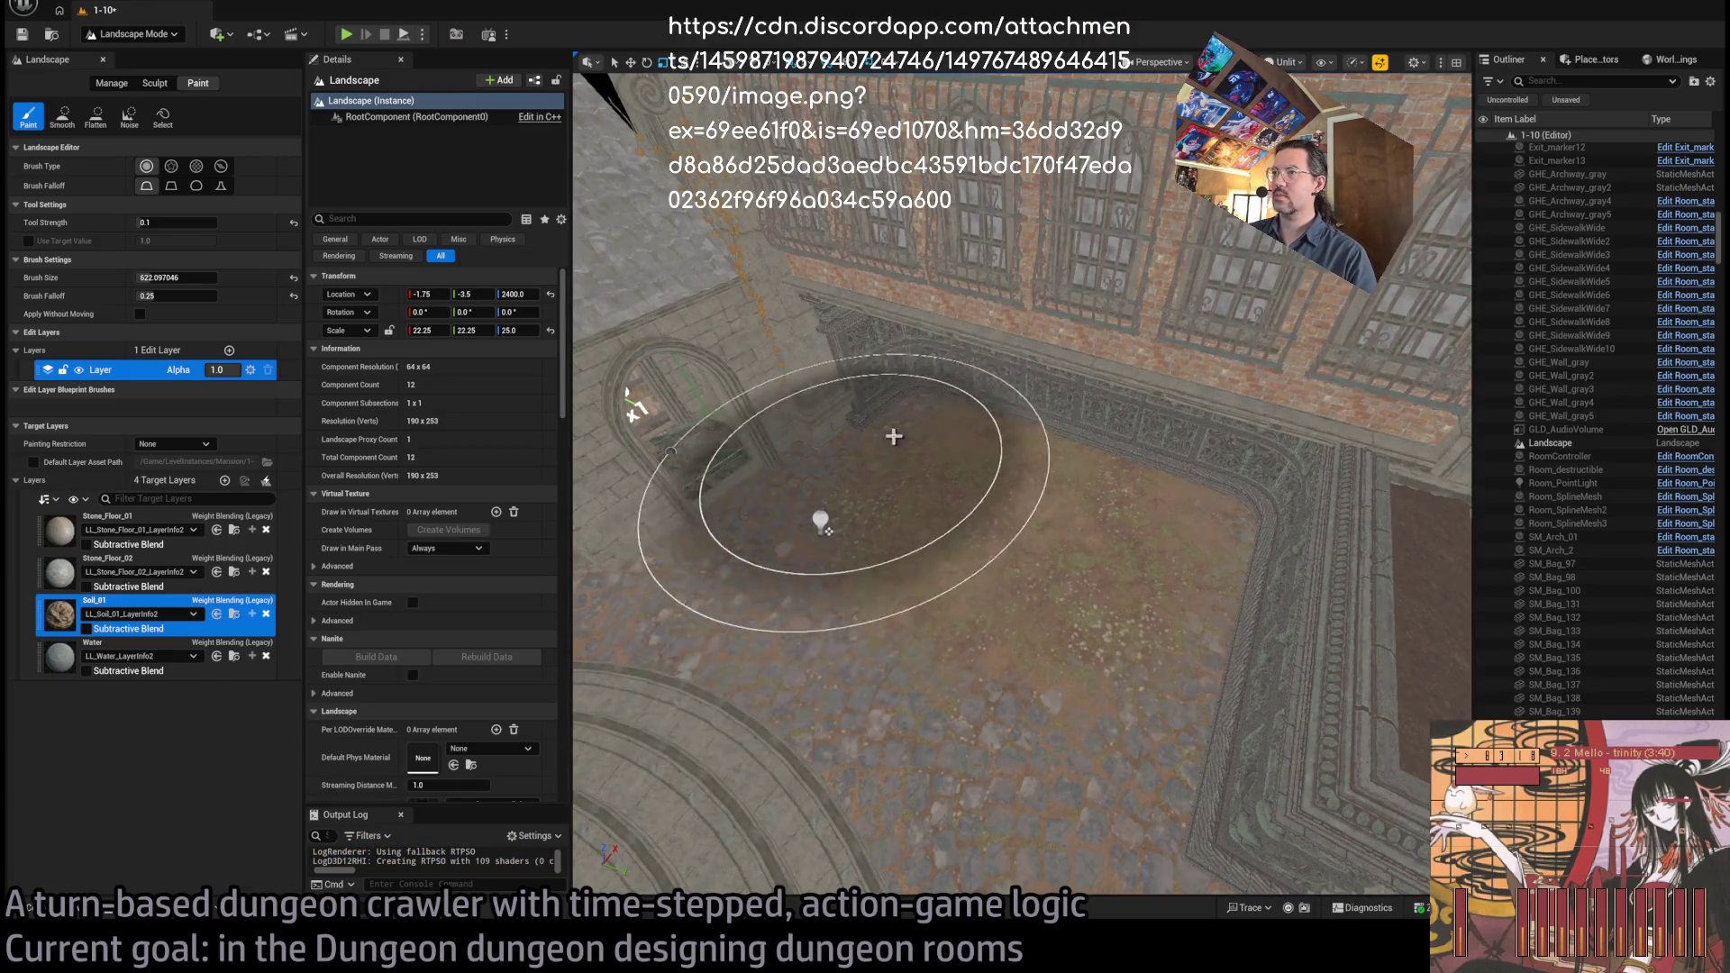
mouse_move(752, 476)
mouse_down()
mouse_move(1139, 606)
mouse_move(1193, 577)
mouse_move(1141, 547)
mouse_up()
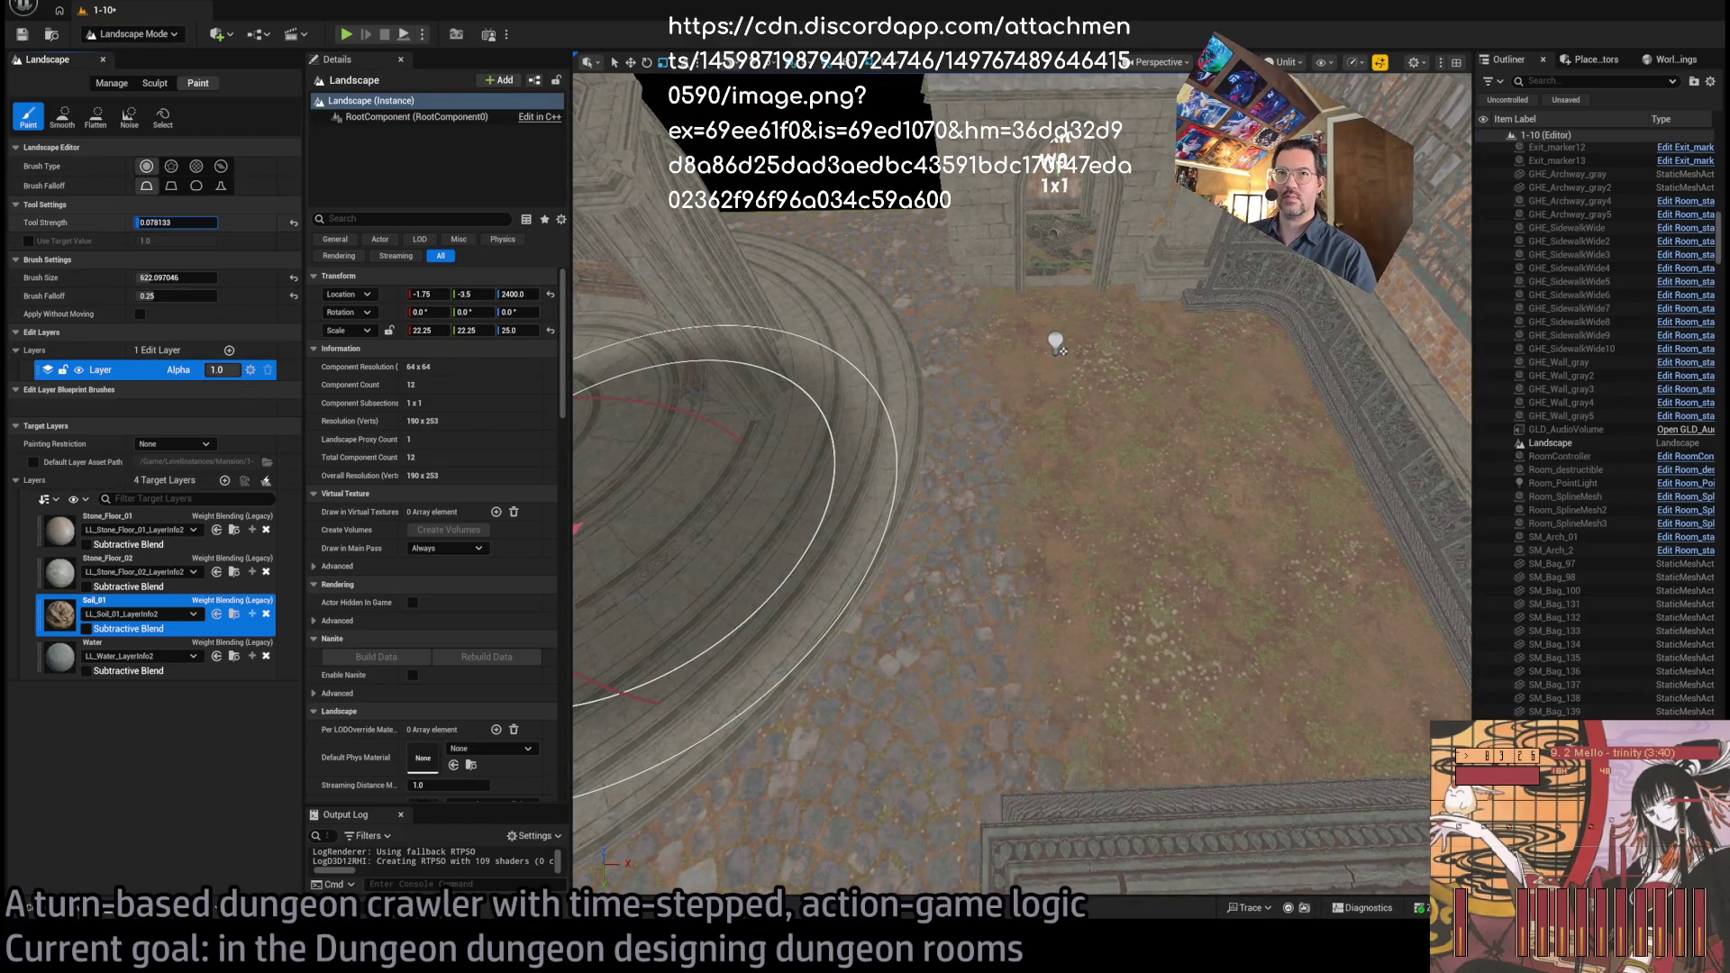
Shrink the brush to about 367, paint a dark soil patch on the round-room floor
drag(176, 276, 144, 276)
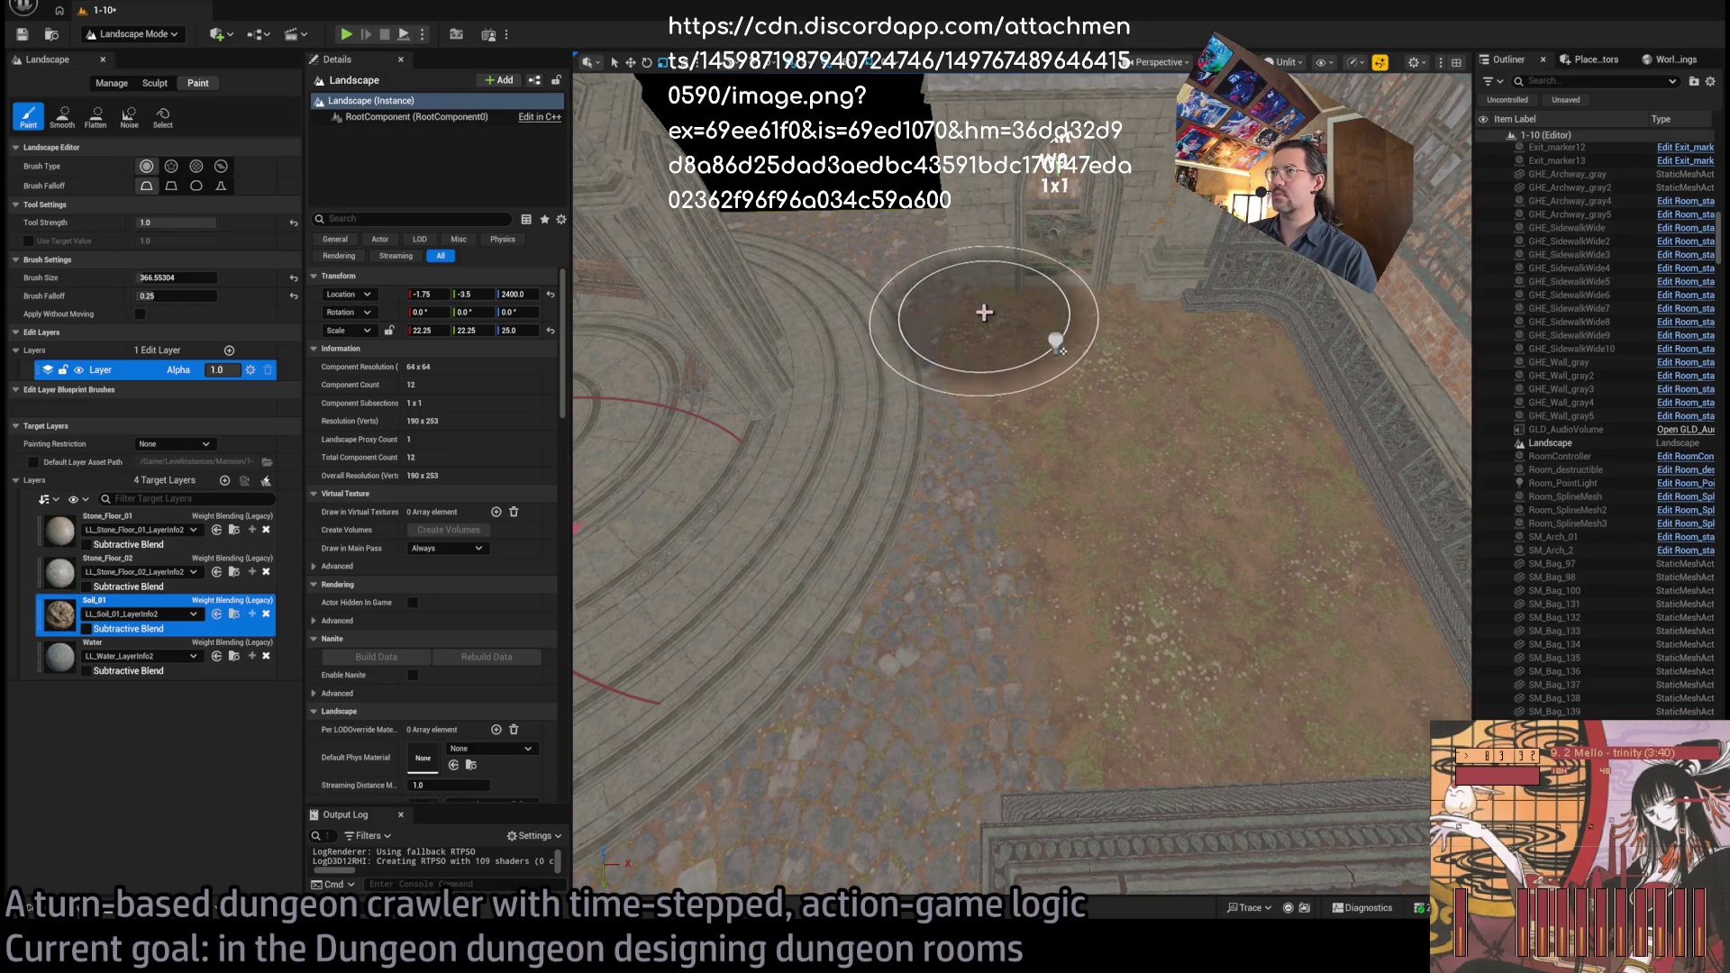
scroll(1056, 342, down, 5)
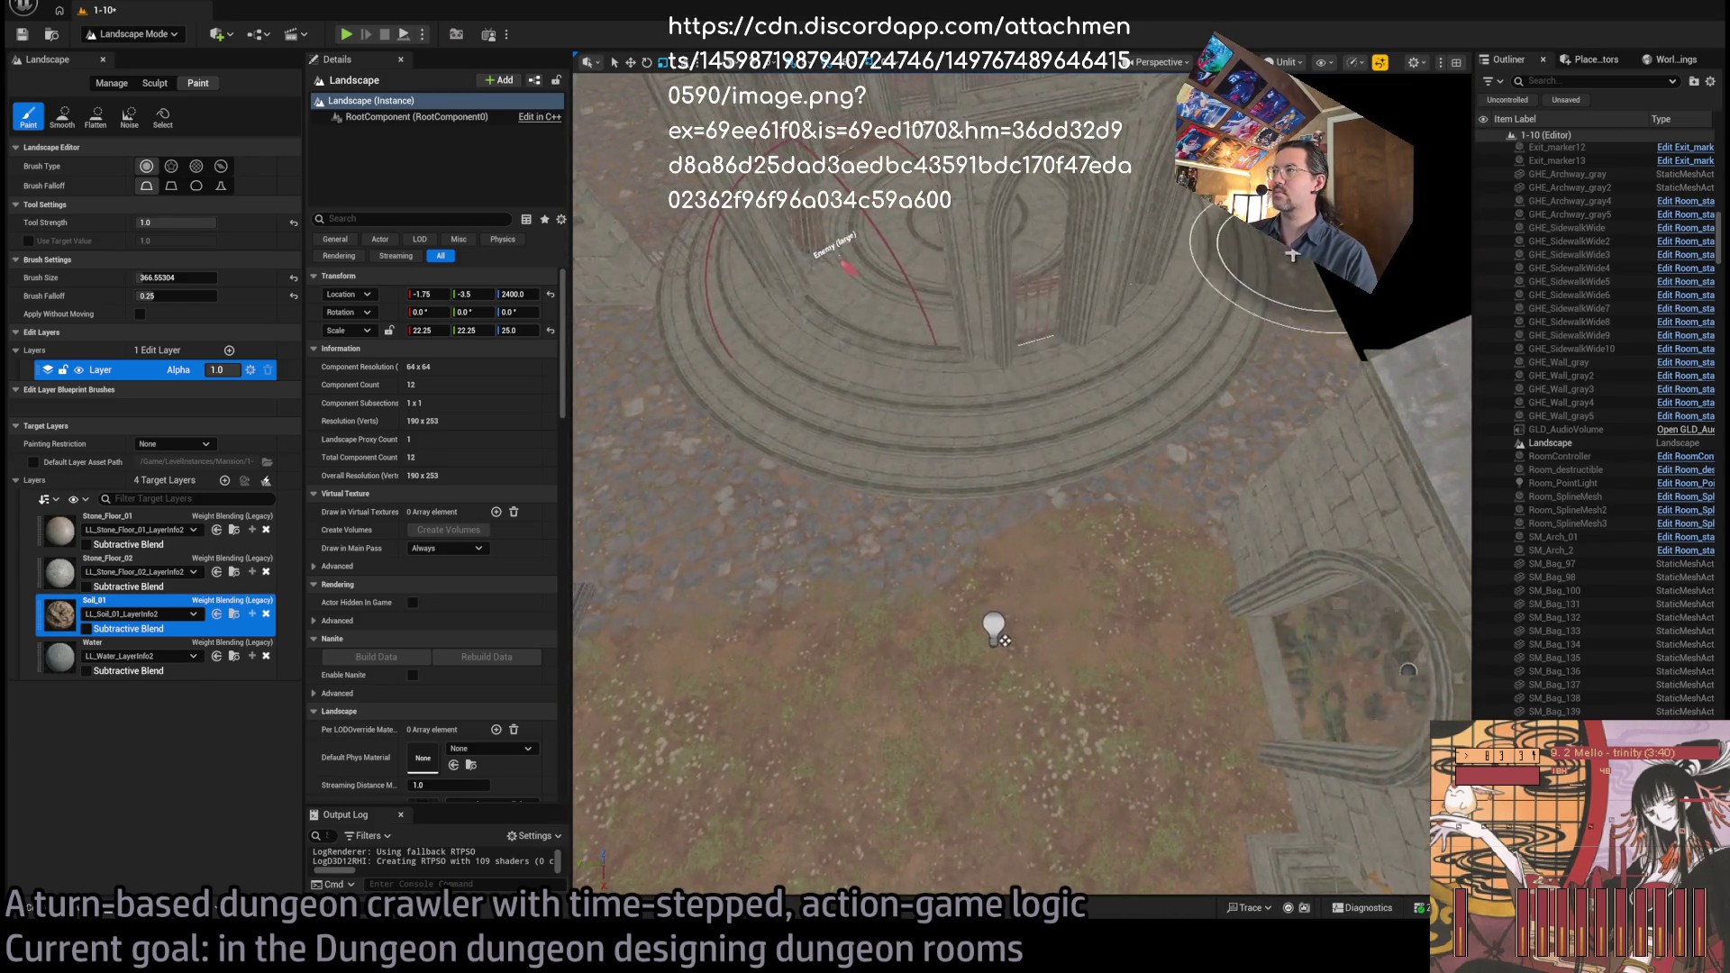
scroll(880, 695, up, 5)
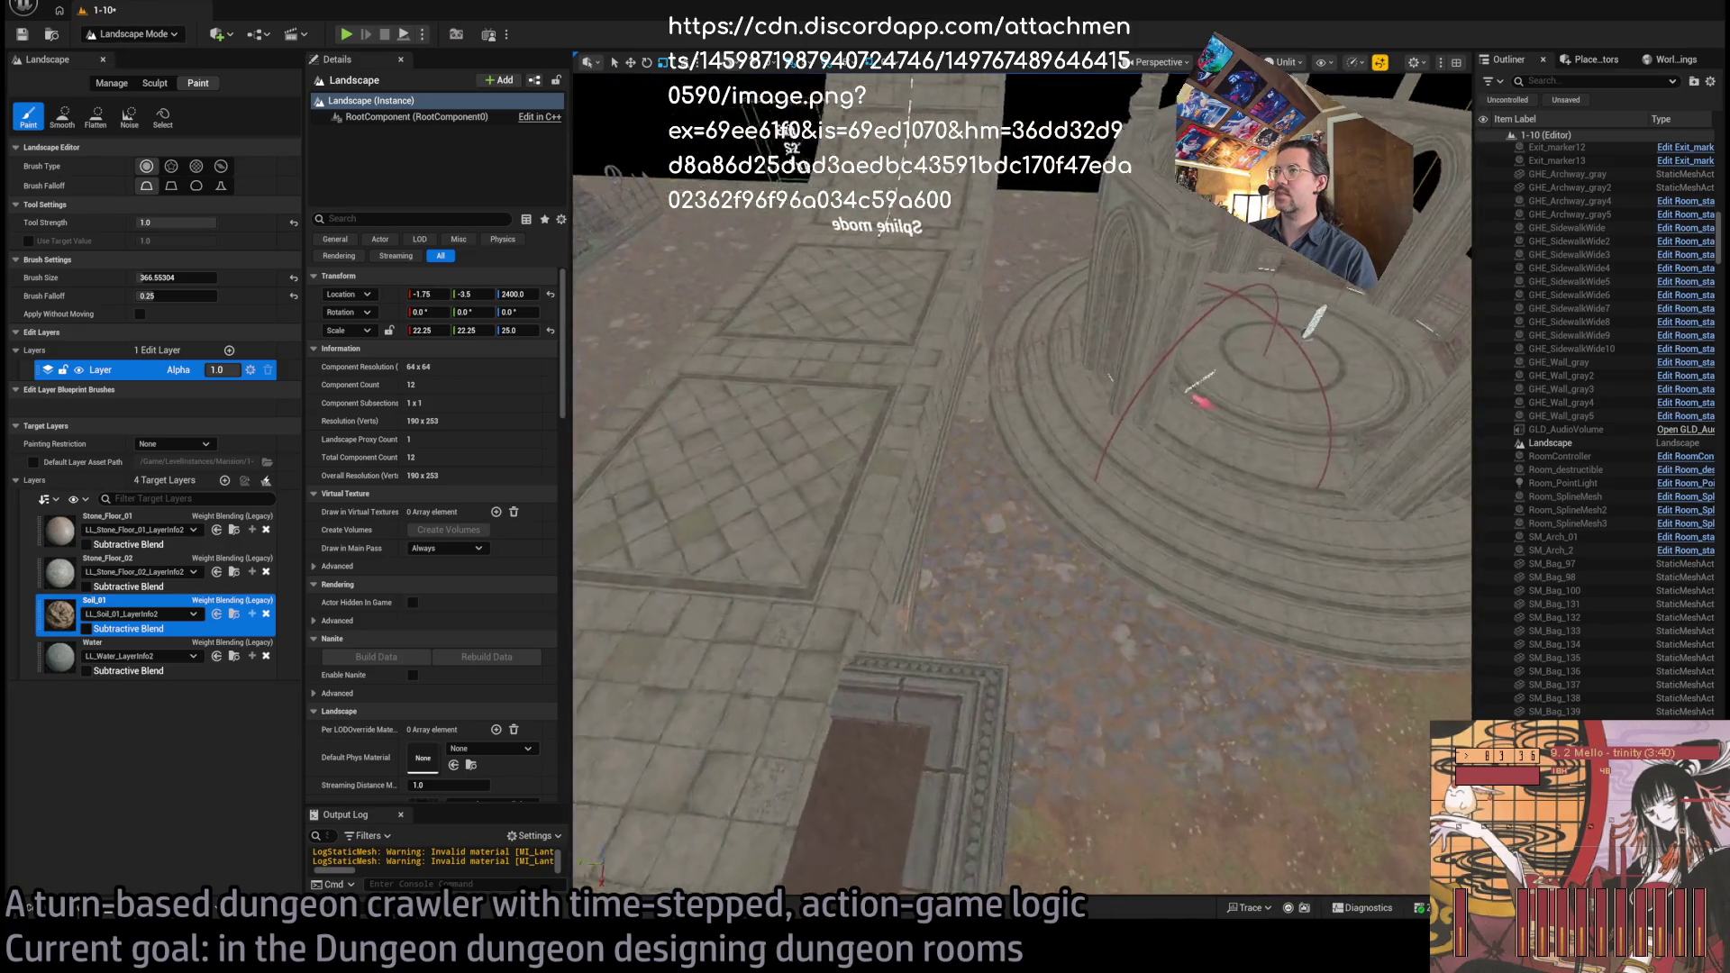
drag(985, 676, 946, 687)
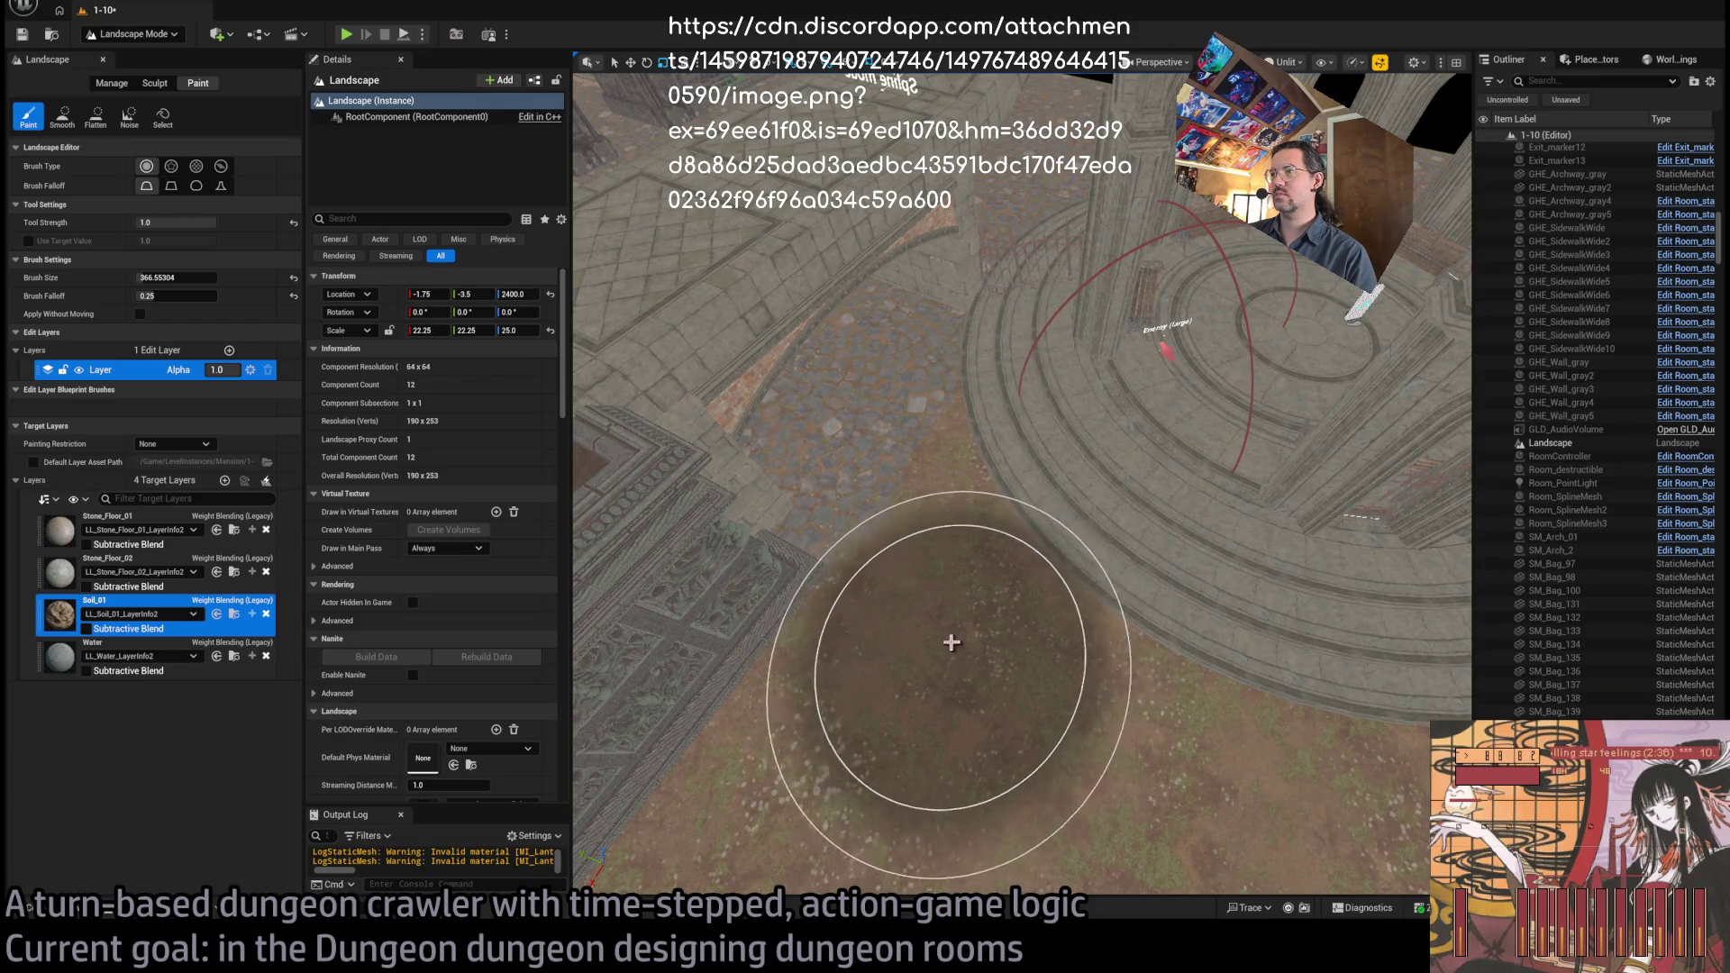
key(s)
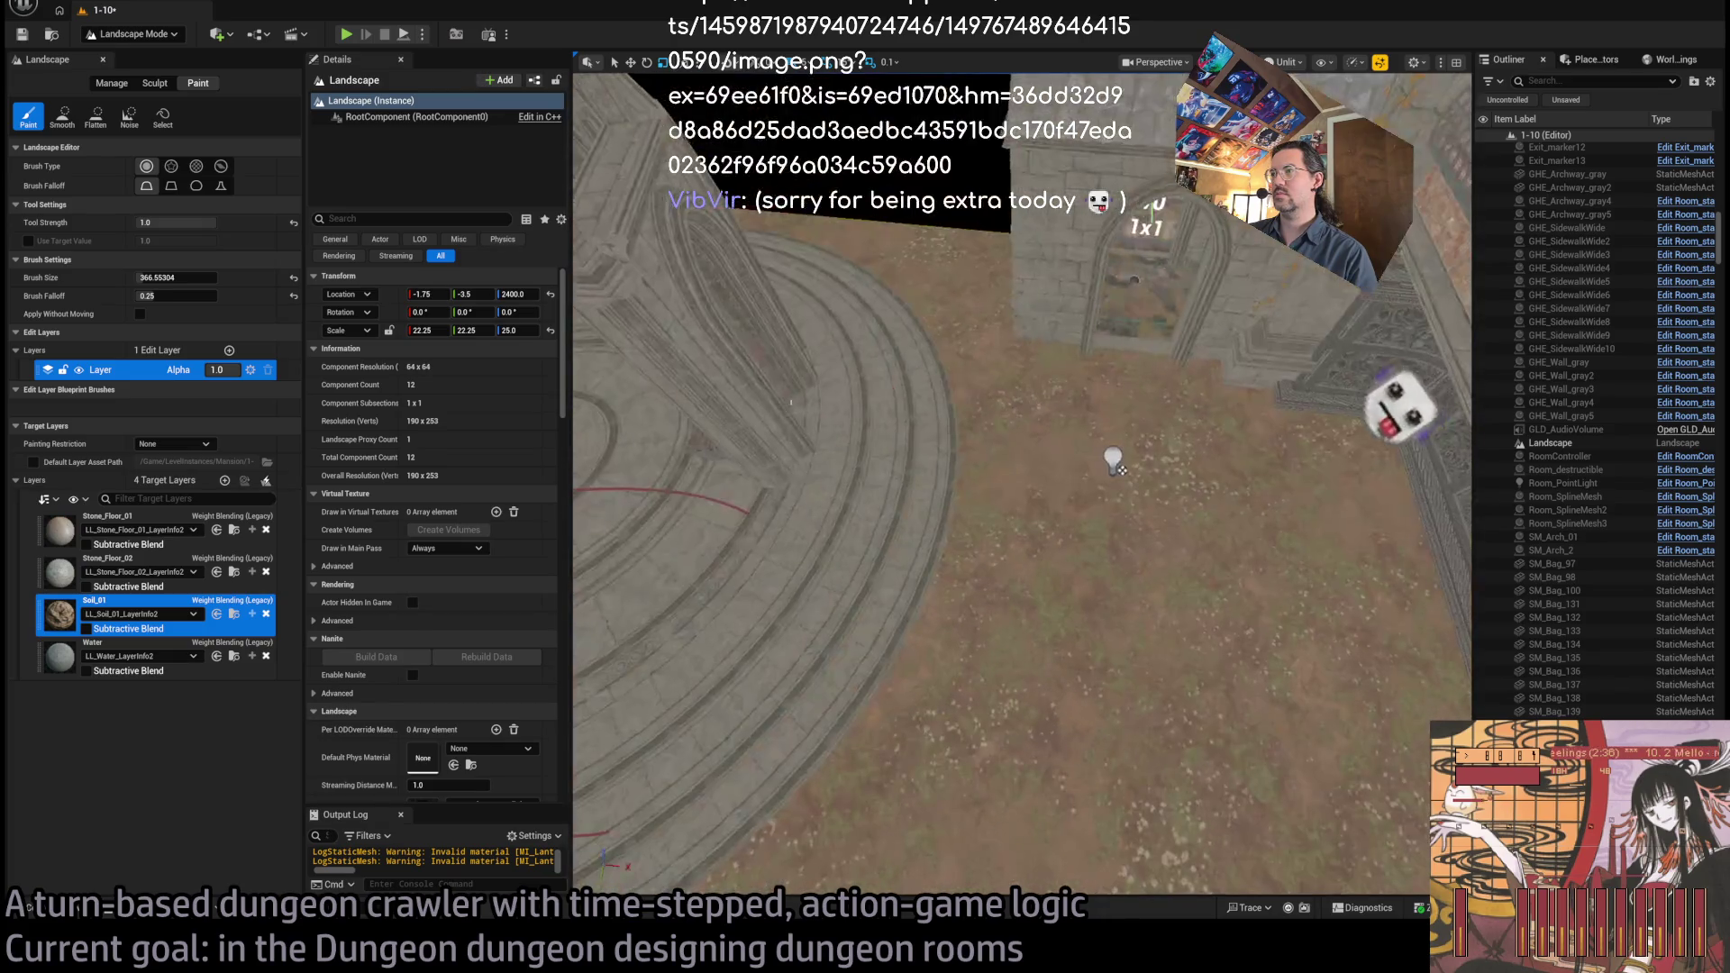
key(w)
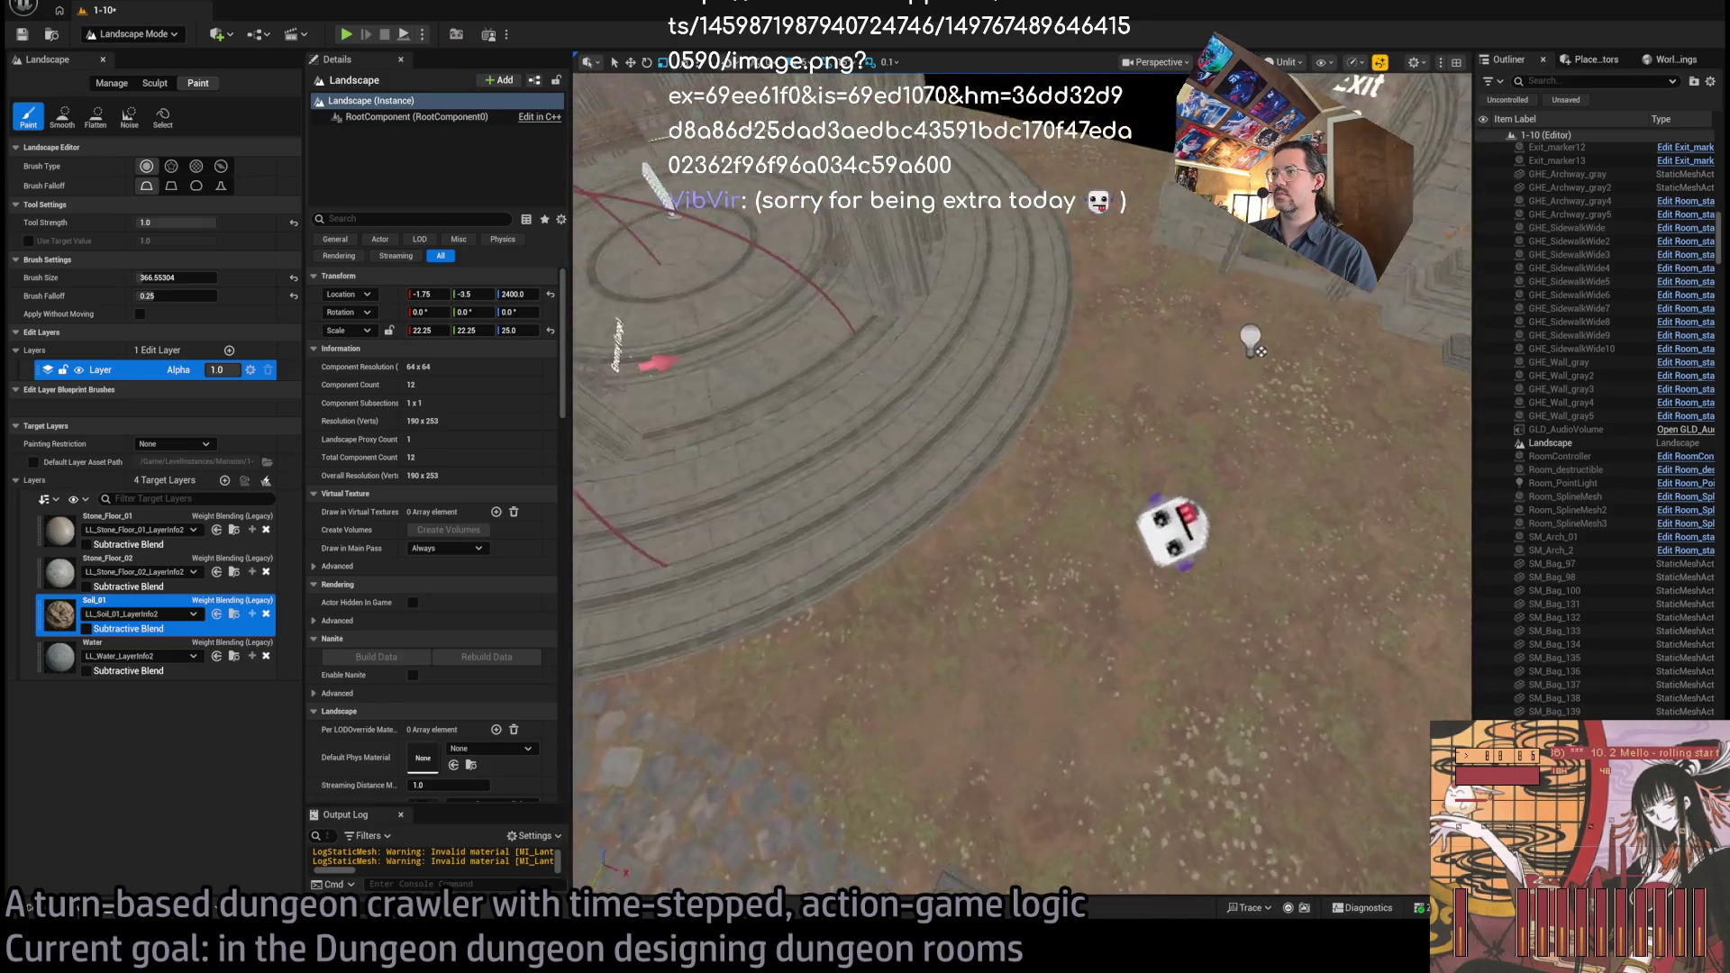
key(w)
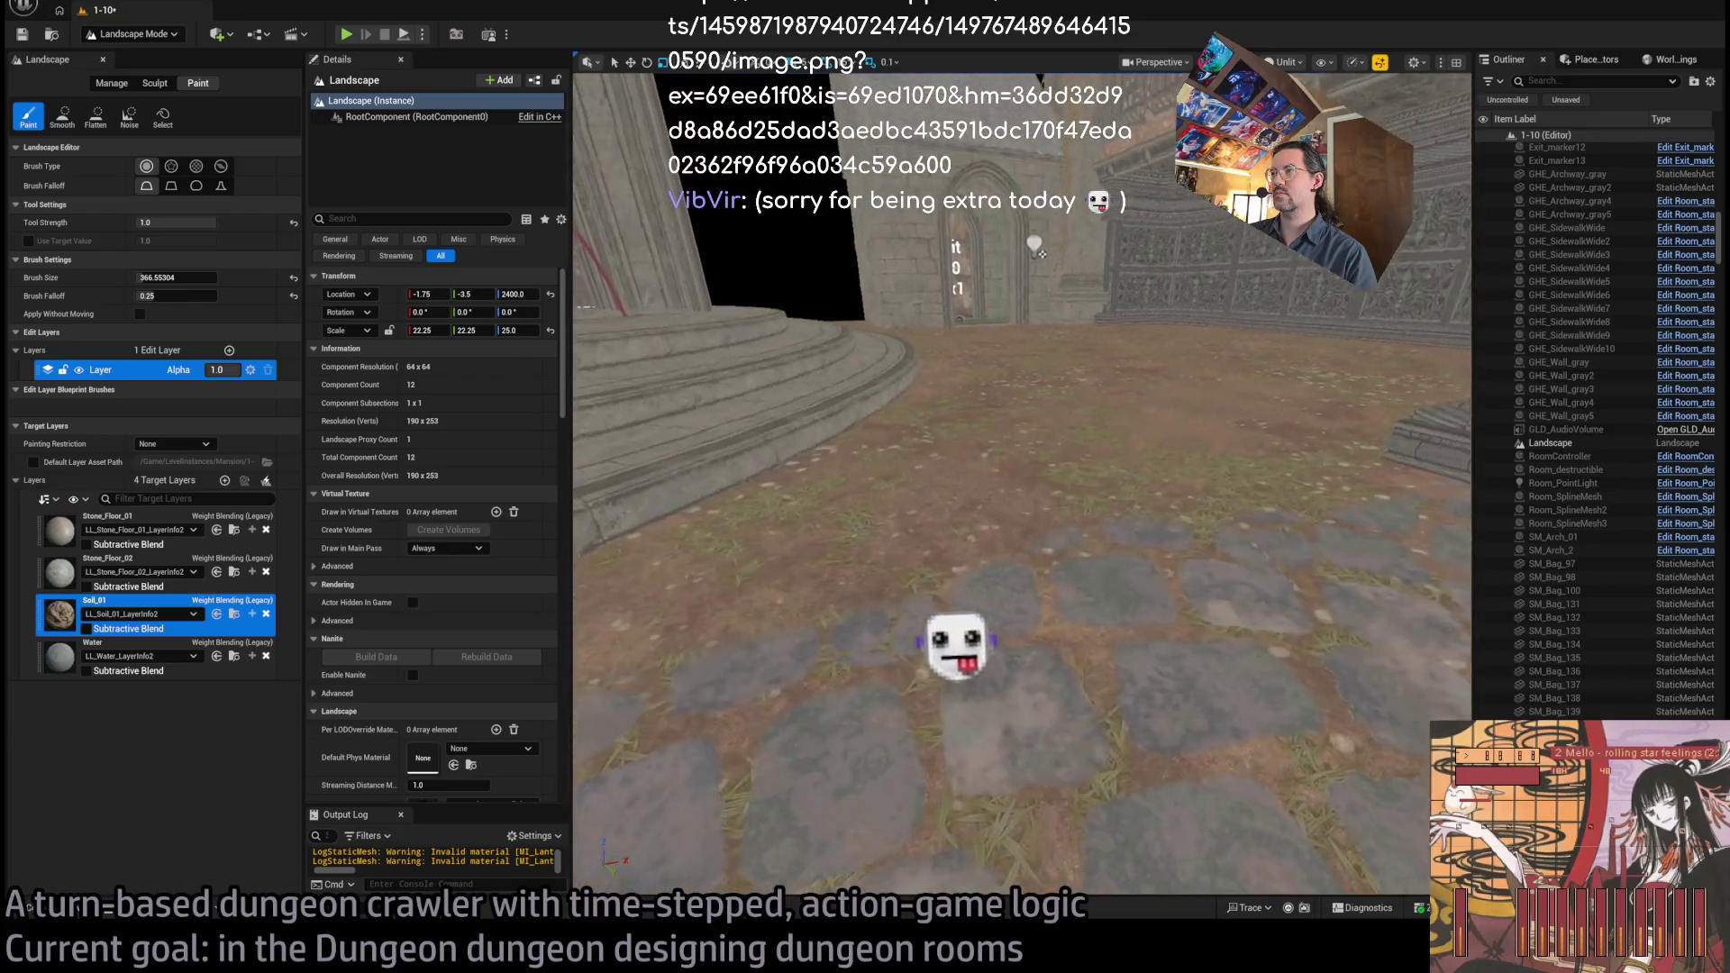
key(w)
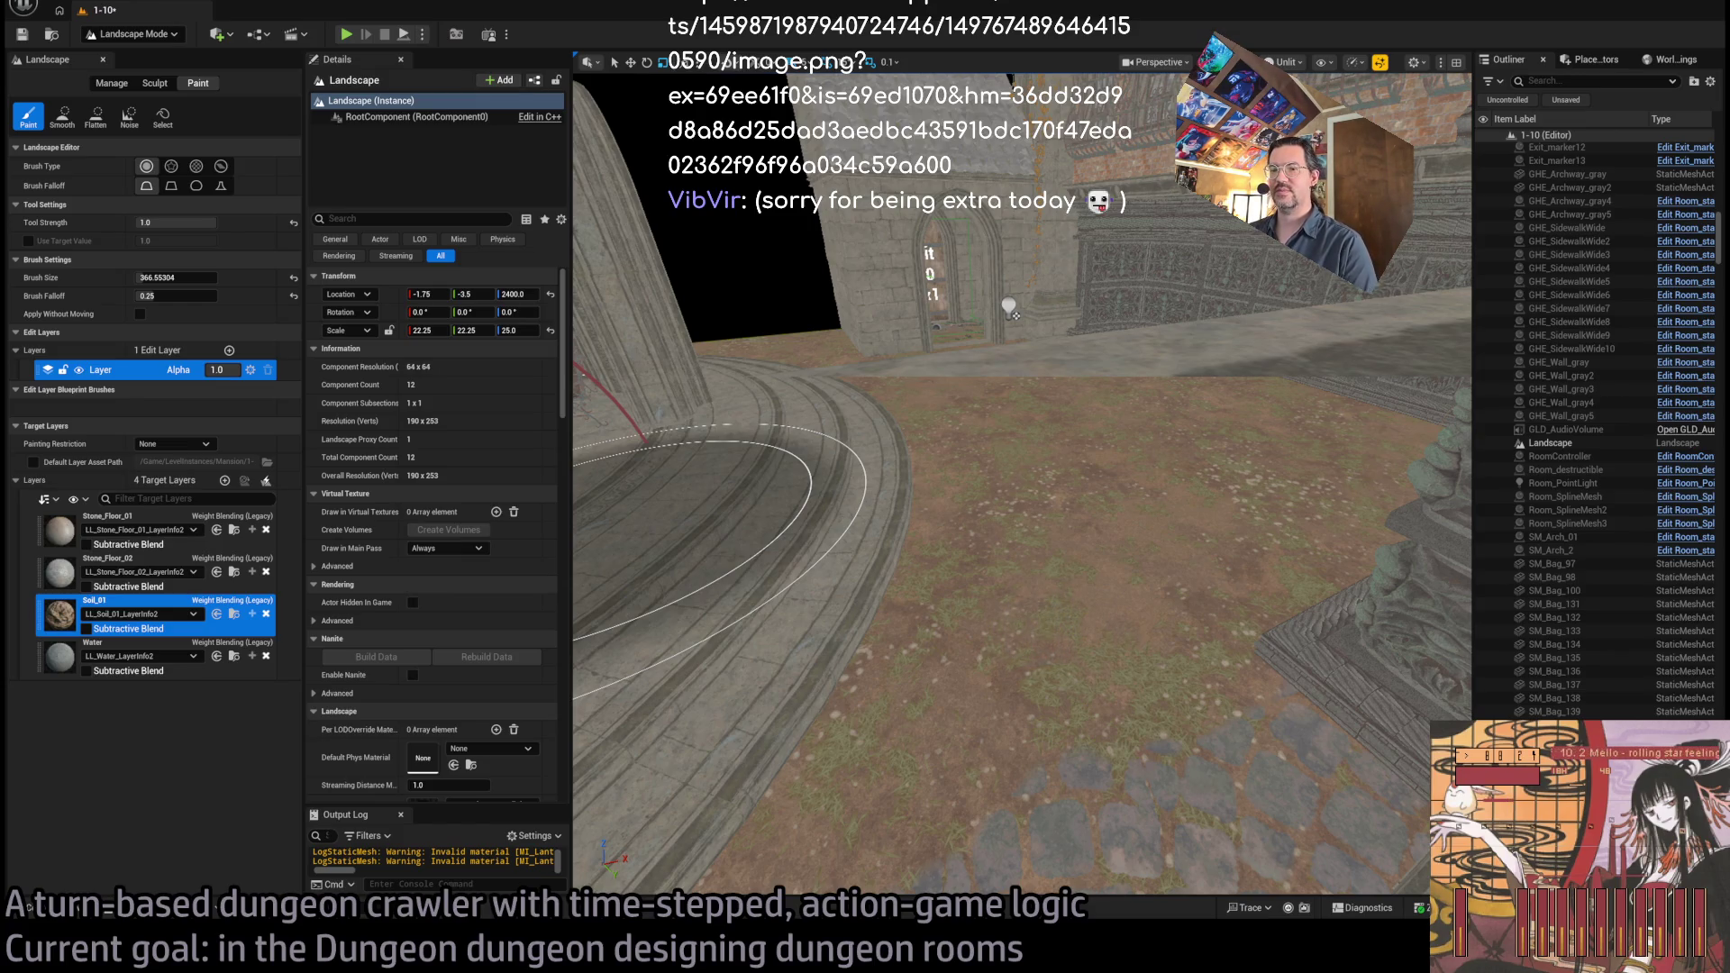
Close the floating snowy-terrain viewport and fly the main view toward the circular stepped room
key(alt+Tab)
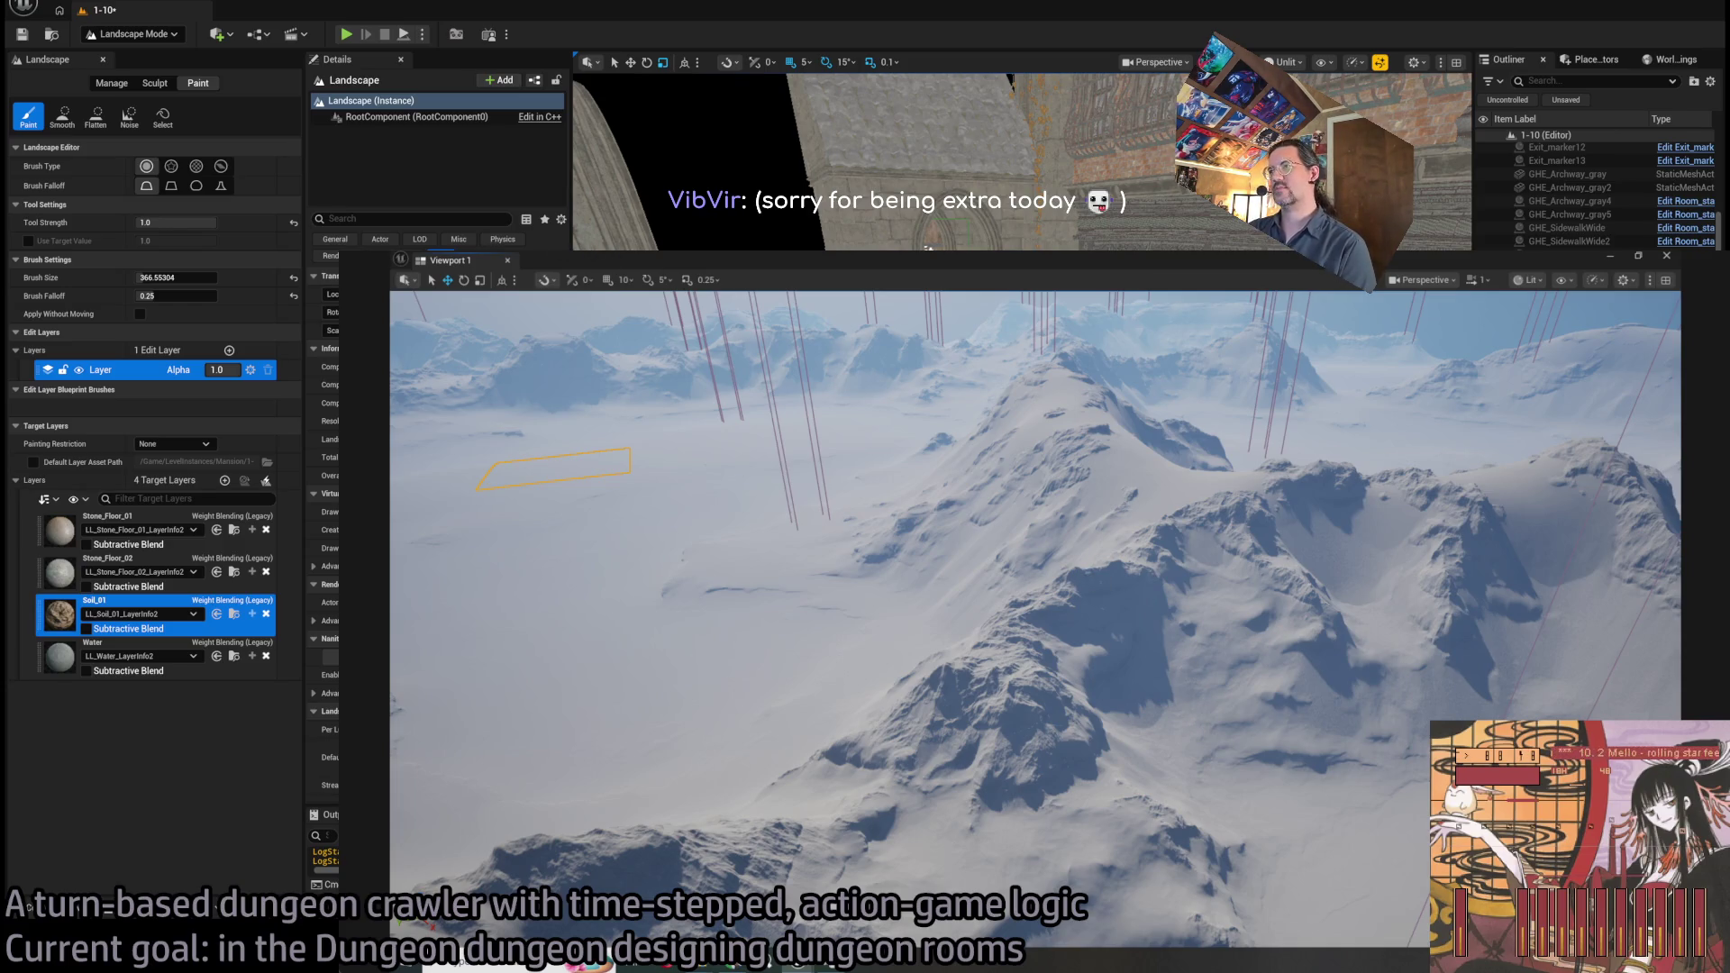
click(1009, 309)
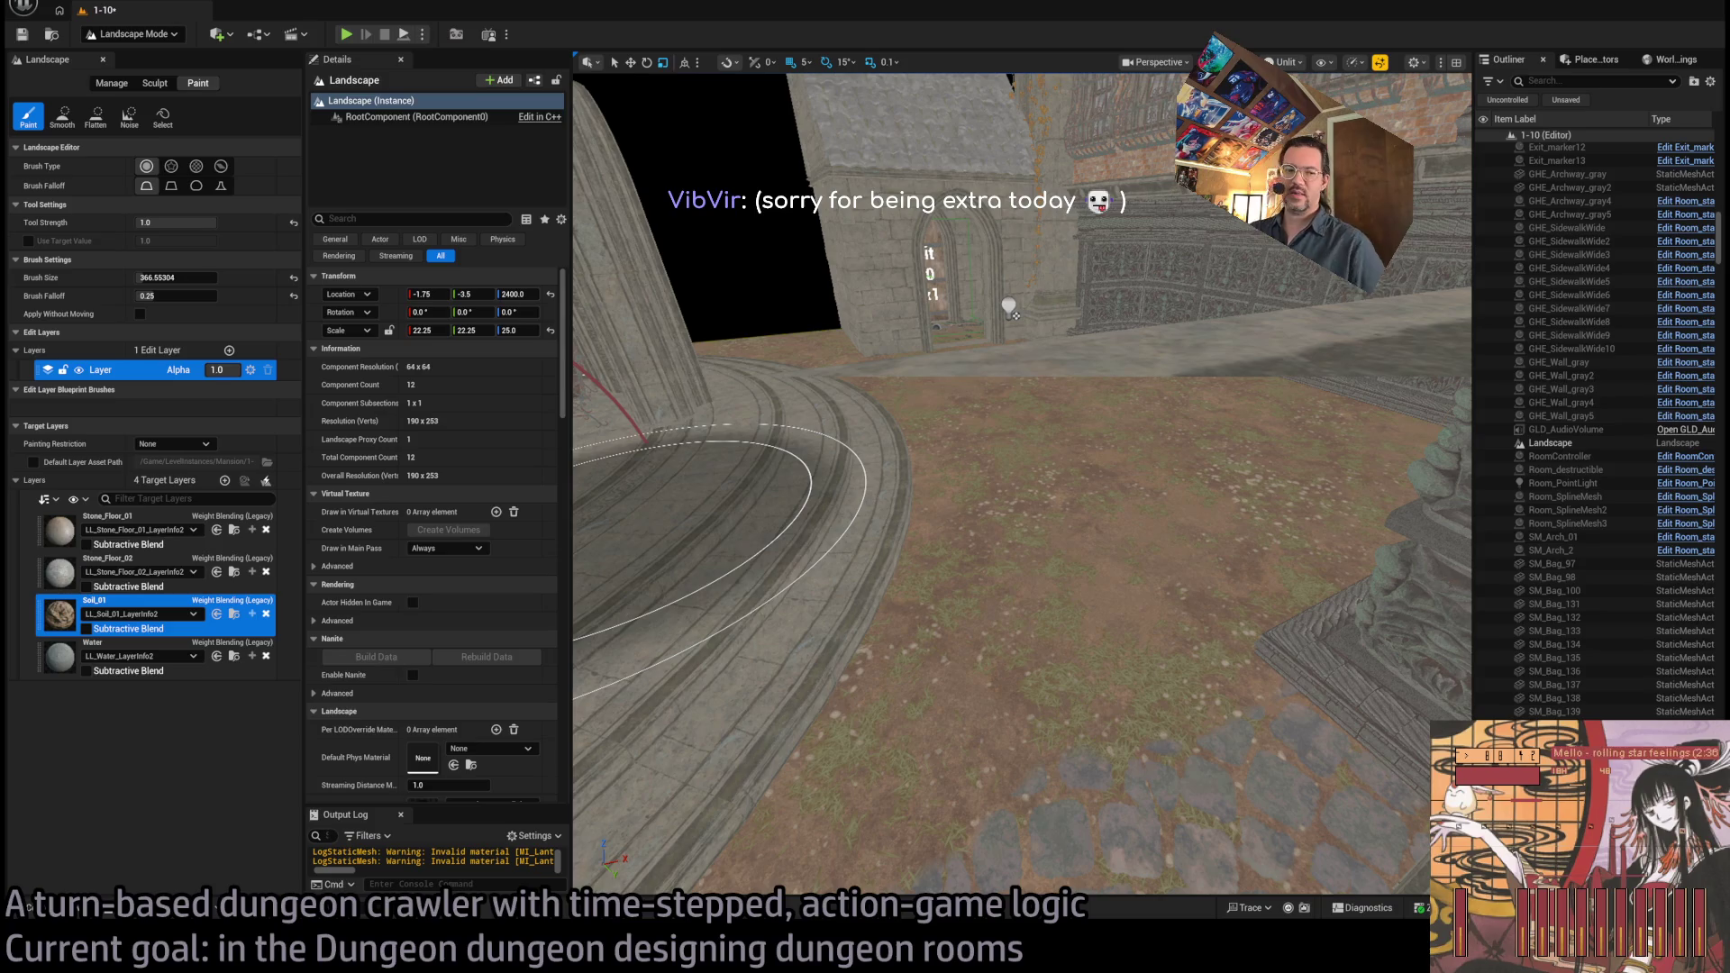
mouse_move(1009, 309)
mouse_down()
mouse_move(901, 361)
mouse_move(733, 402)
mouse_move(811, 522)
mouse_move(867, 354)
mouse_move(792, 326)
mouse_move(873, 359)
mouse_move(850, 385)
mouse_up()
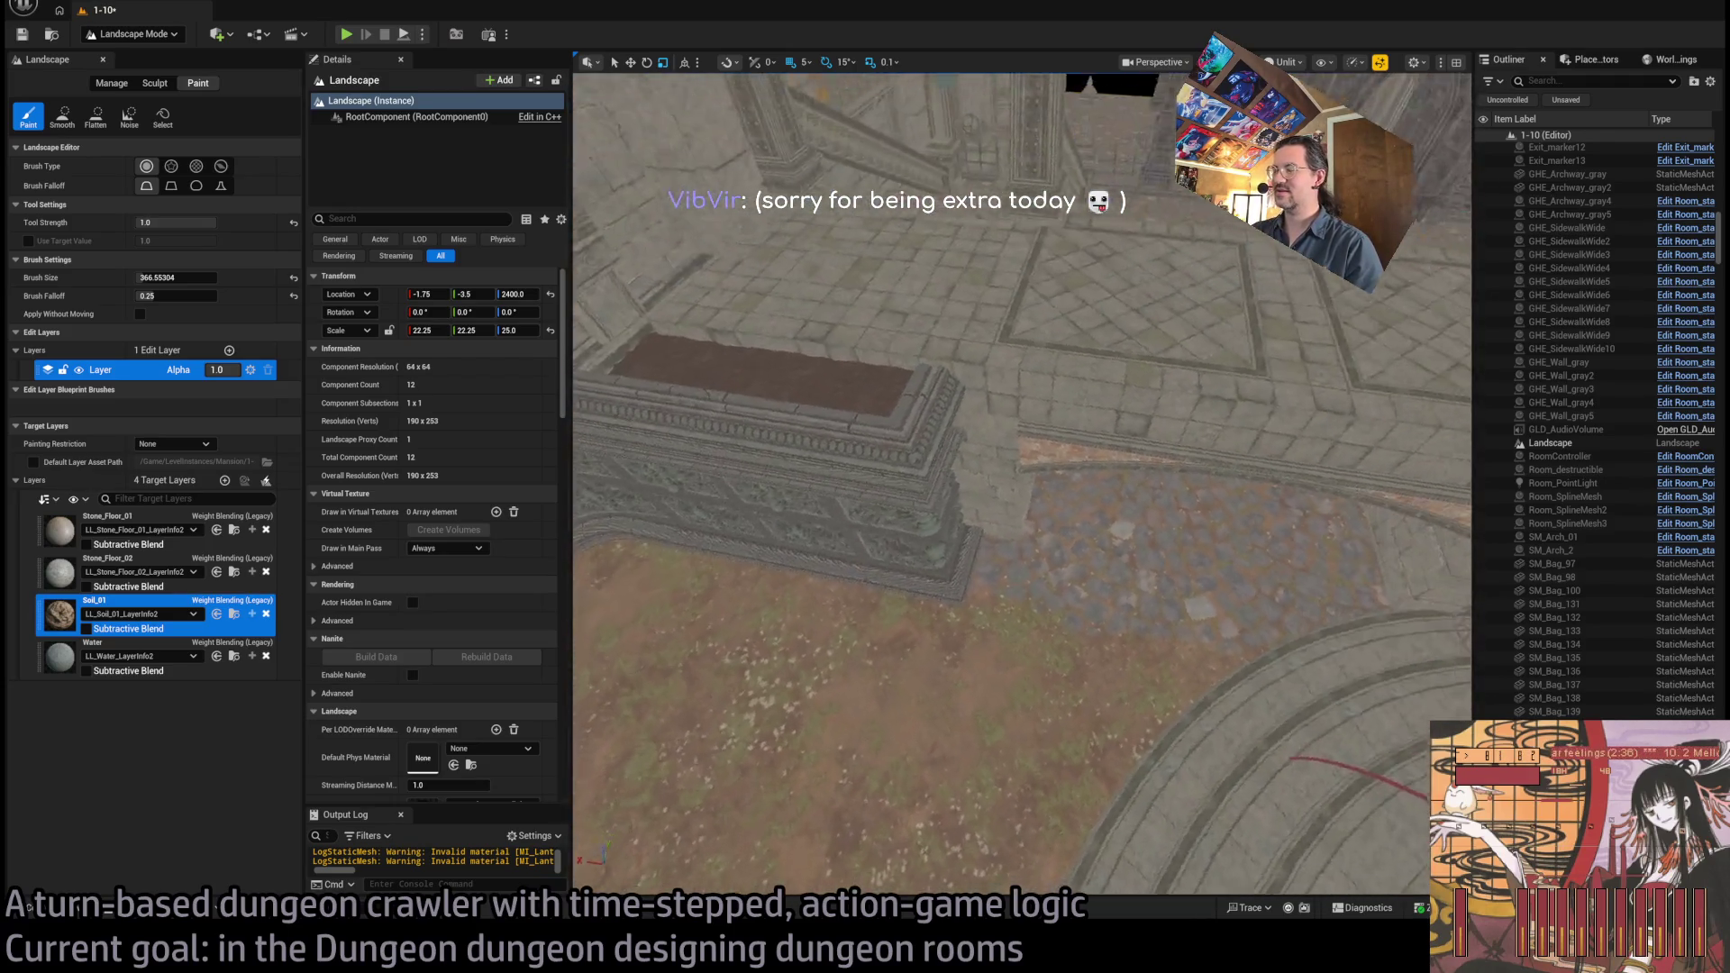
mouse_move(719, 225)
mouse_down()
mouse_move(720, 325)
mouse_move(883, 361)
mouse_move(838, 379)
mouse_move(869, 386)
mouse_move(872, 365)
mouse_up()
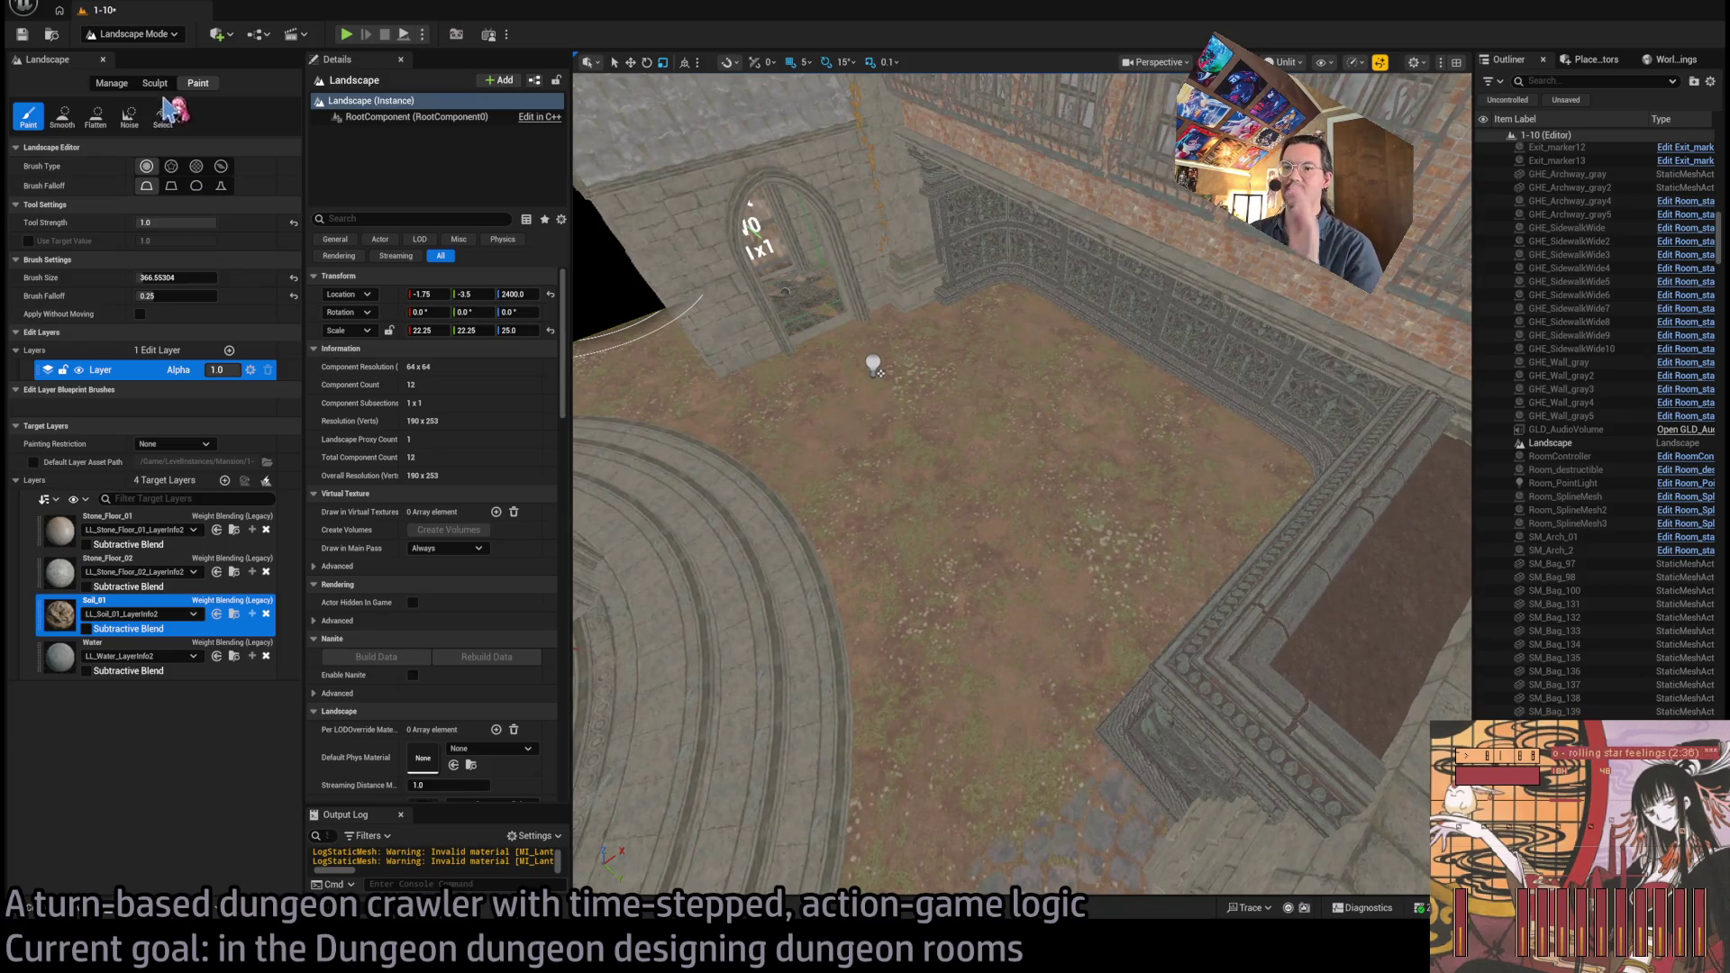
mouse_move(702, 748)
mouse_down()
mouse_move(811, 631)
mouse_move(946, 733)
mouse_up()
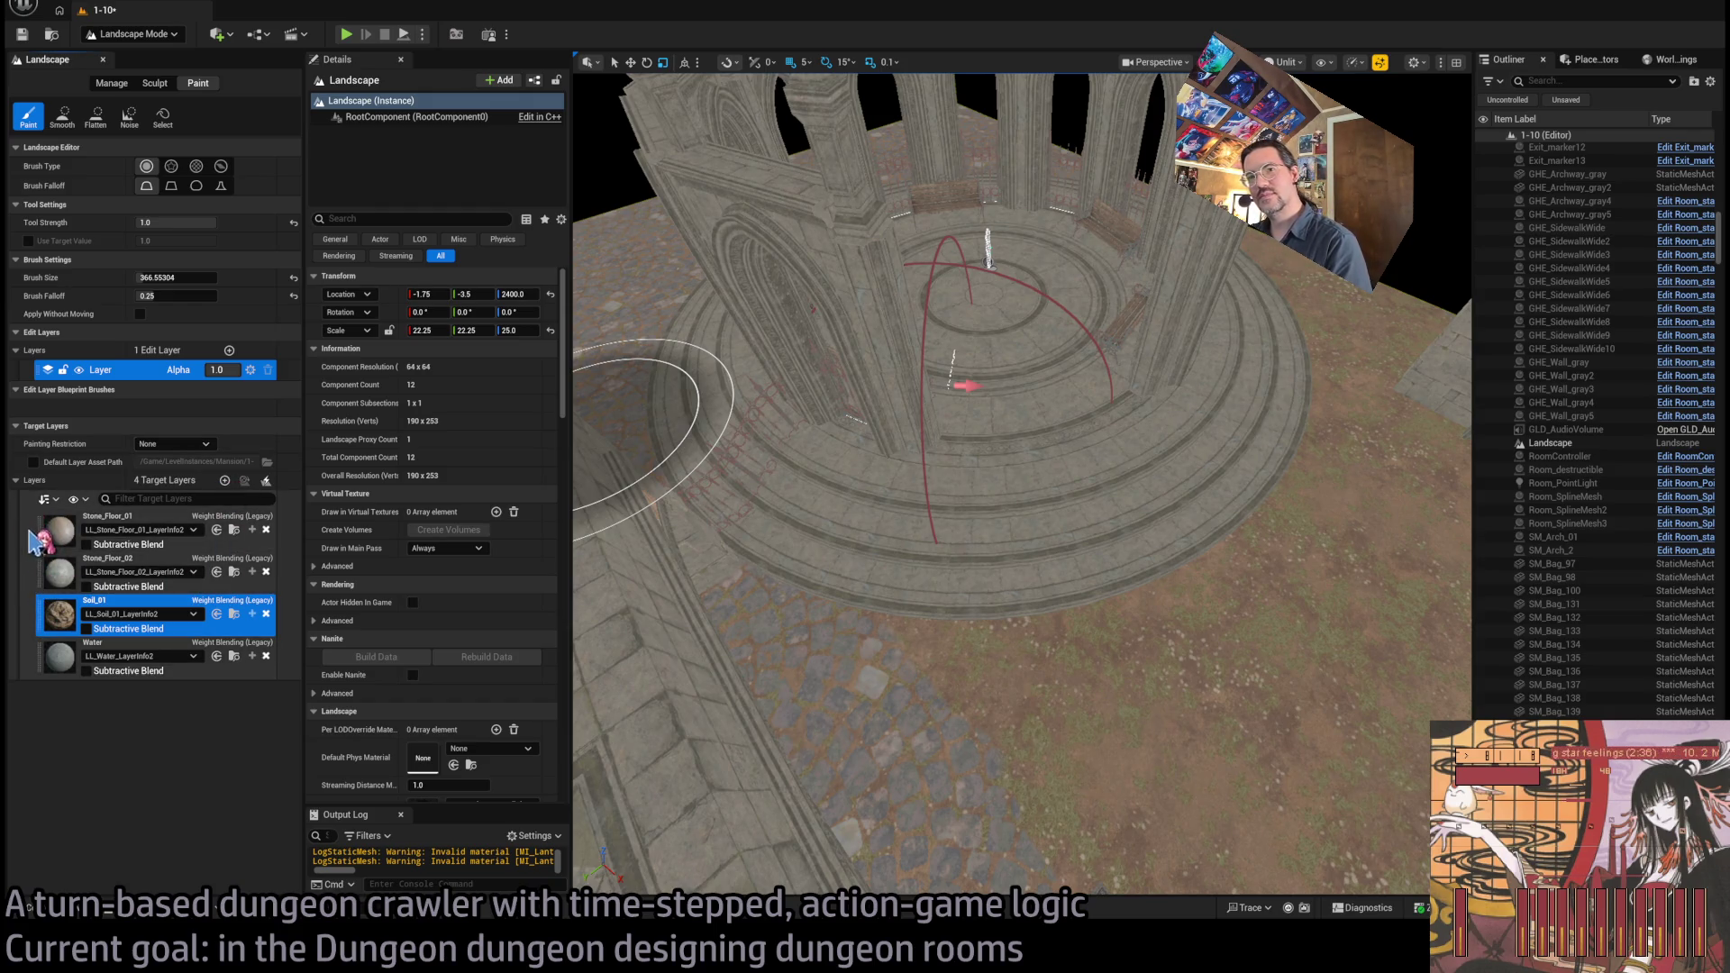
Switch to Stone_Floor_02, shrink the brush to about 104, and paint stone over the grass
click(43, 574)
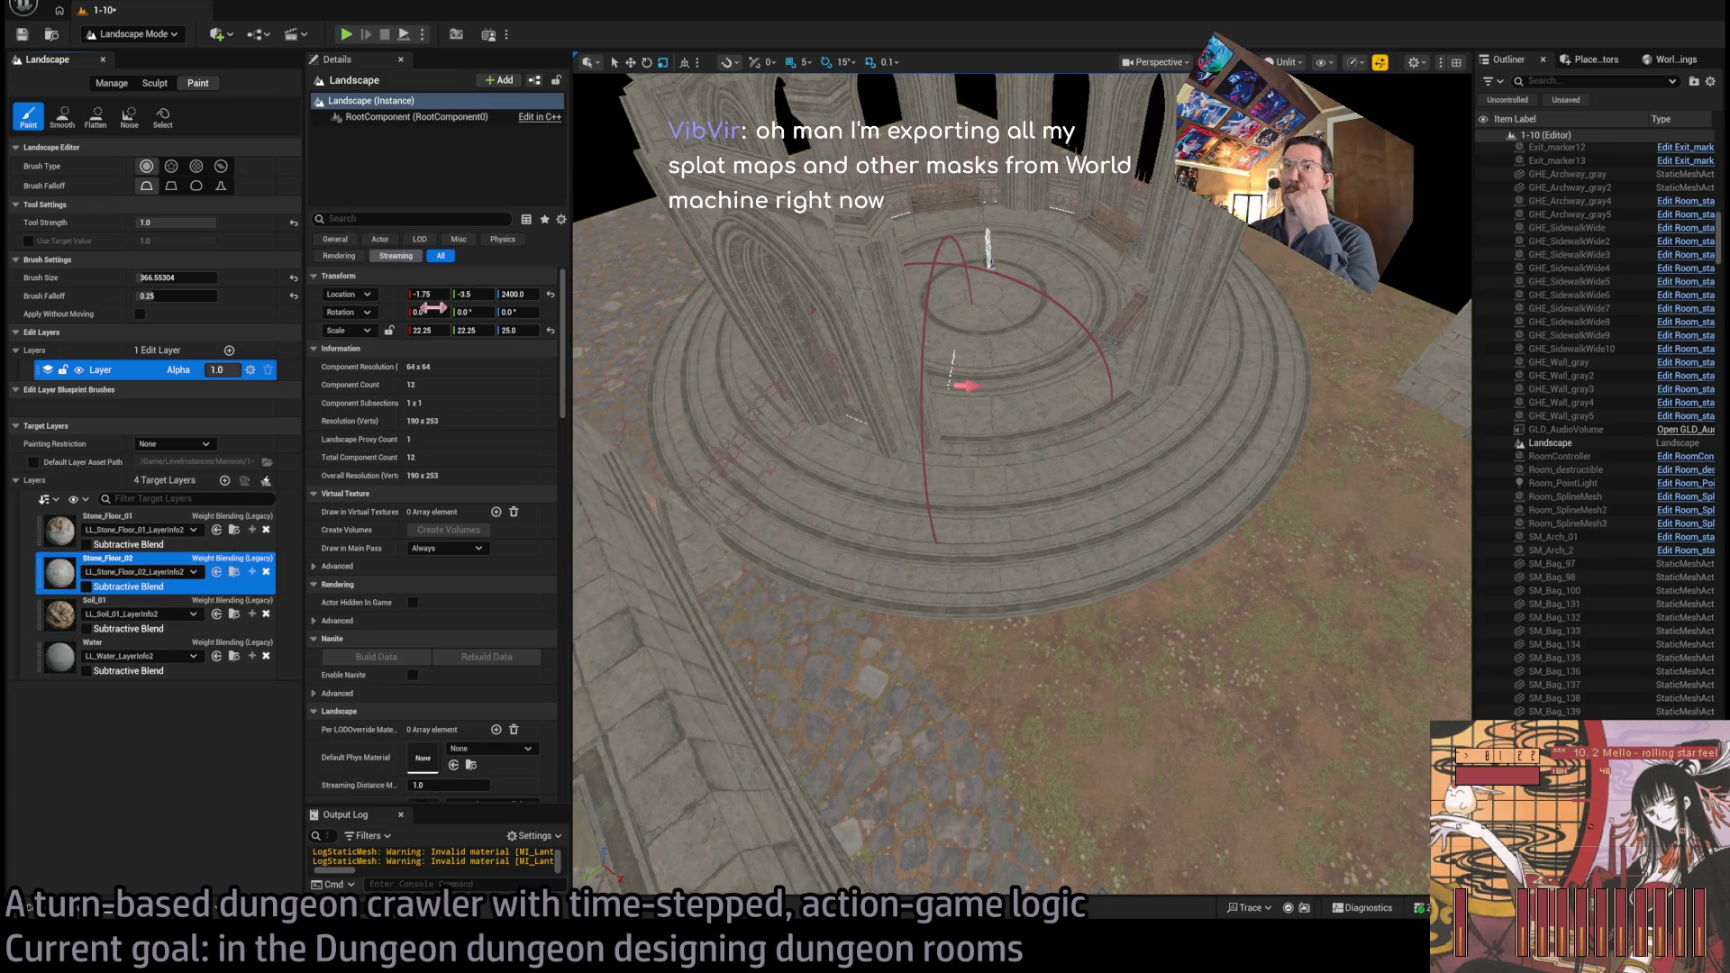
drag(176, 278, 144, 277)
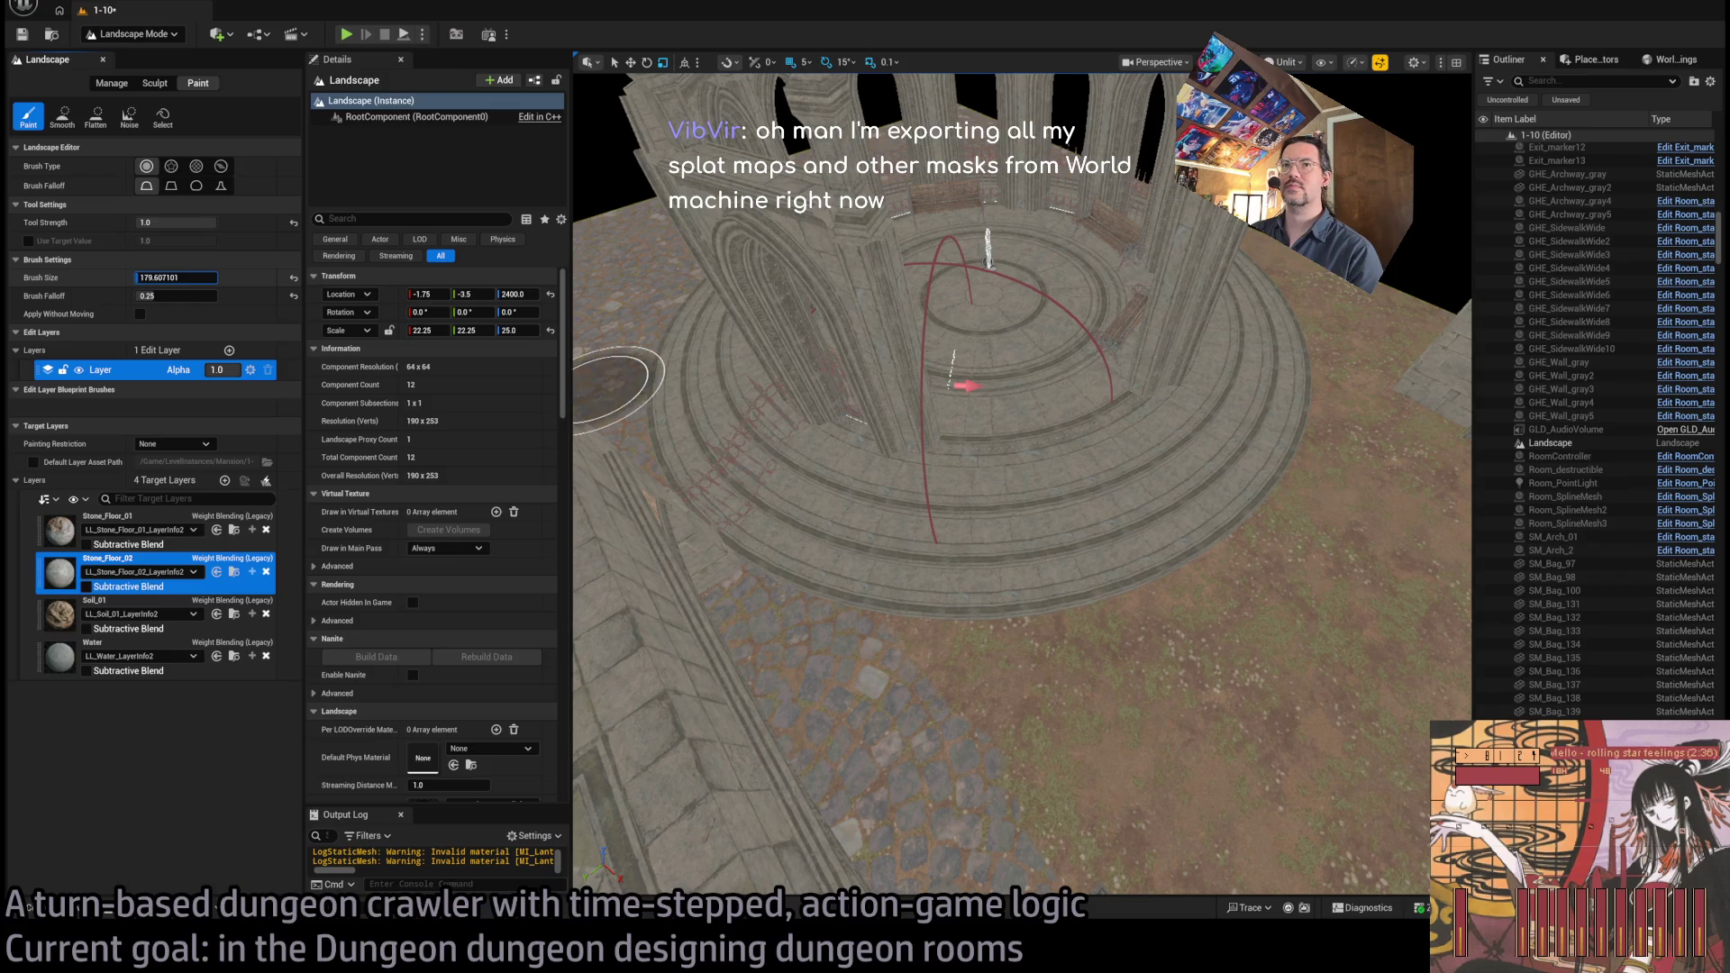
mouse_move(766, 568)
mouse_down()
mouse_move(873, 606)
mouse_move(992, 610)
mouse_move(1163, 570)
mouse_move(1282, 463)
mouse_move(1301, 369)
mouse_up()
mouse_move(1206, 236)
mouse_down()
mouse_move(1243, 370)
mouse_move(1135, 496)
mouse_move(1213, 487)
mouse_move(1189, 495)
mouse_move(1189, 476)
mouse_move(1139, 561)
mouse_up()
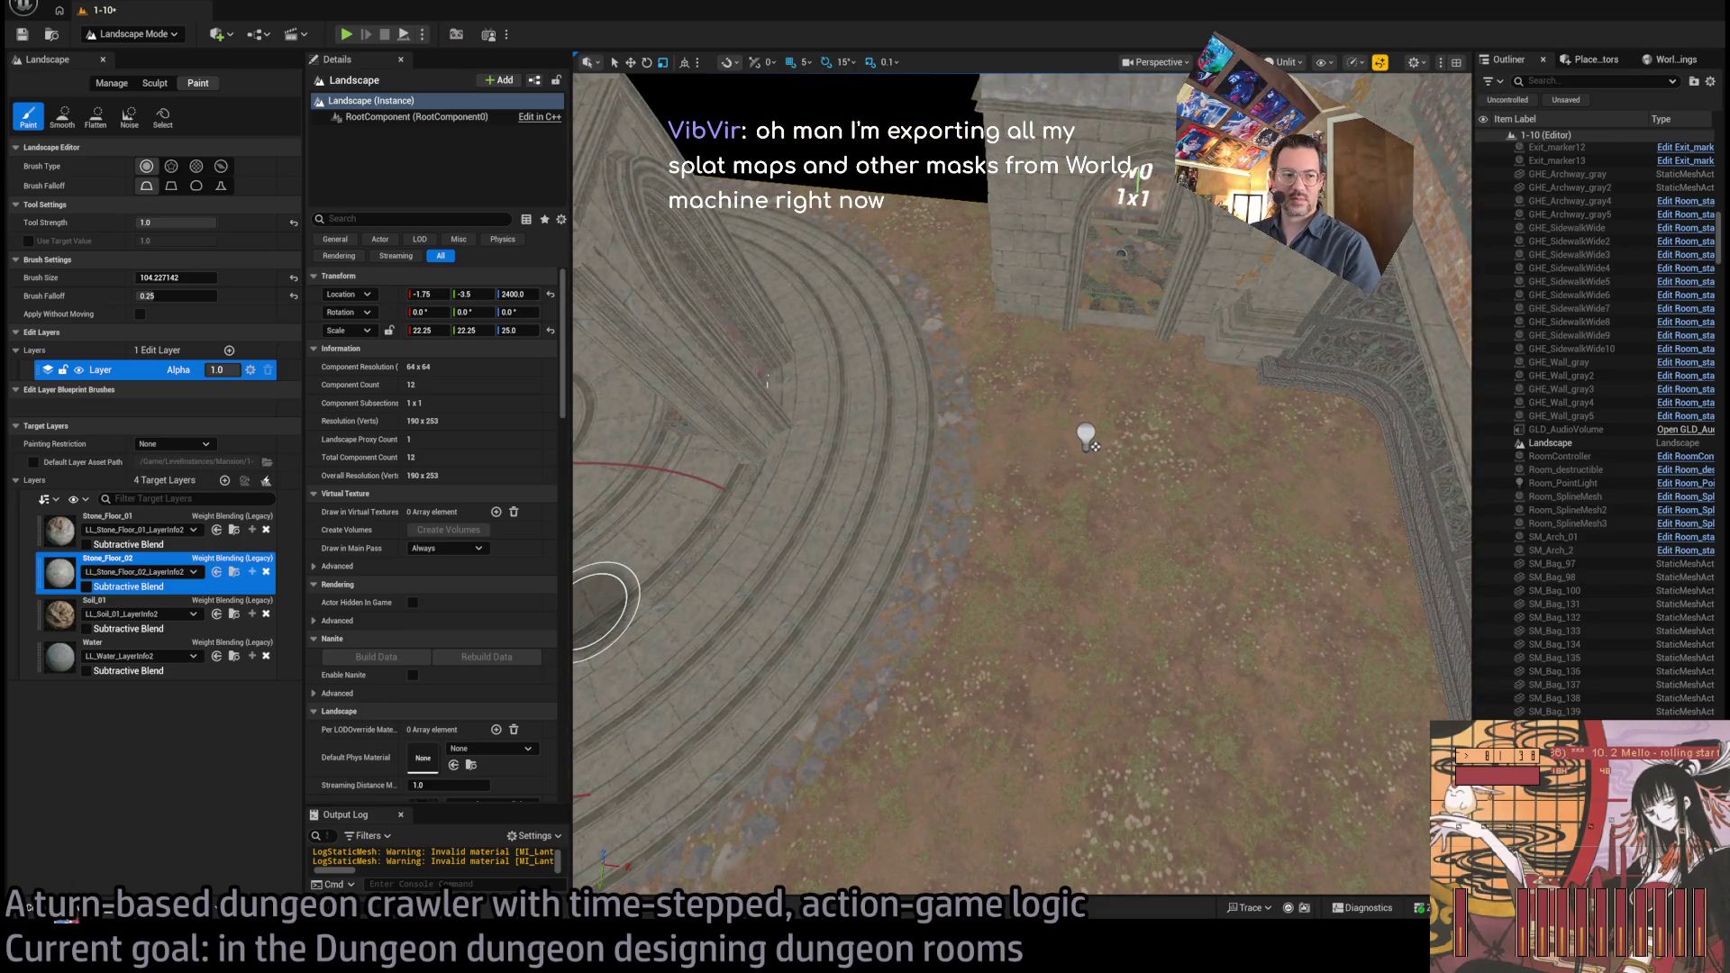
key(ctrl+space)
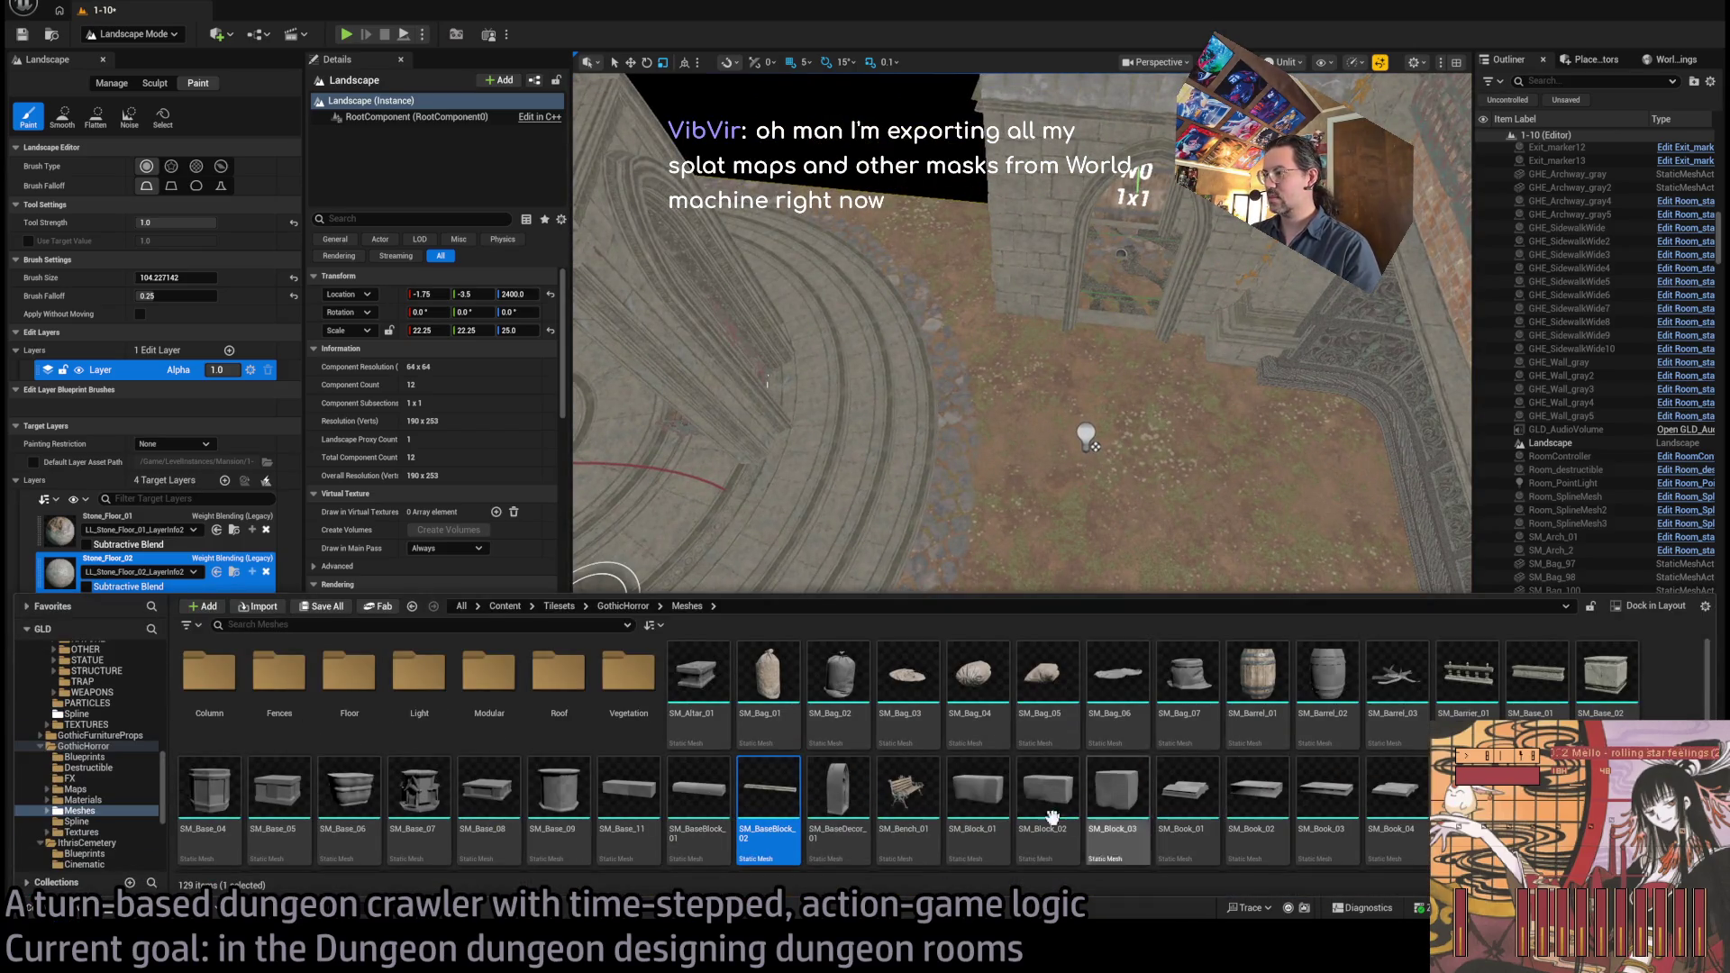
Place a first stone block and move it next to the right-hand doorway
drag(1115, 786, 1095, 491)
drag(1099, 666, 1087, 583)
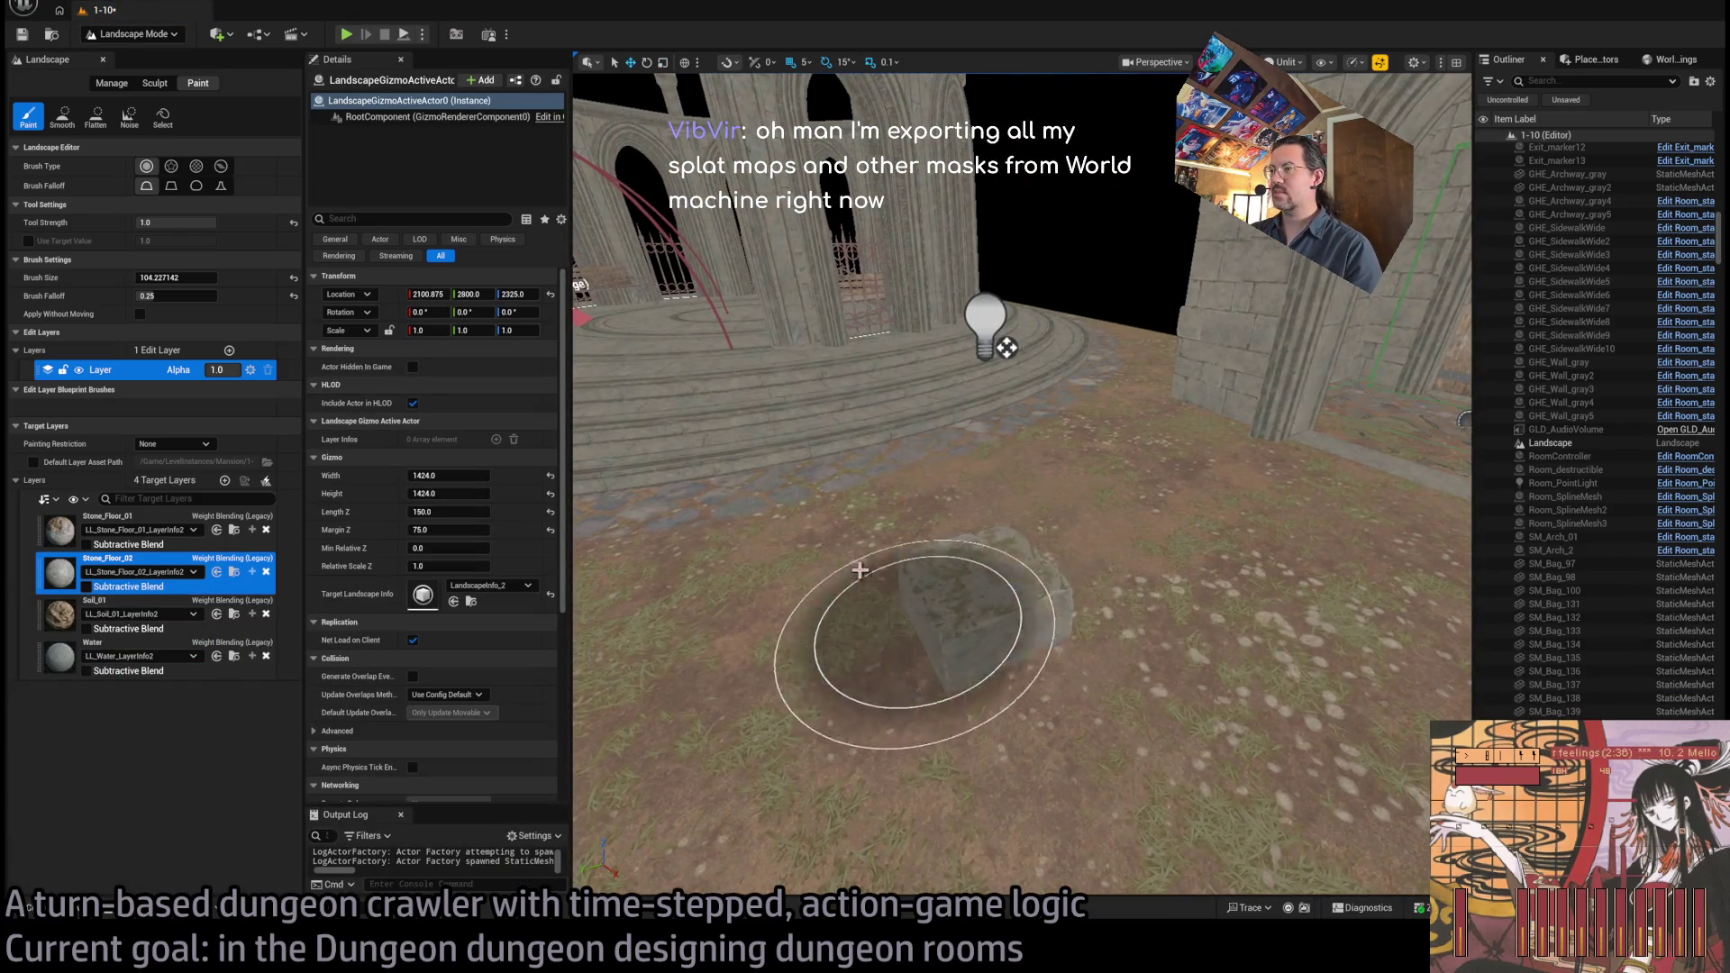
key(shift+1)
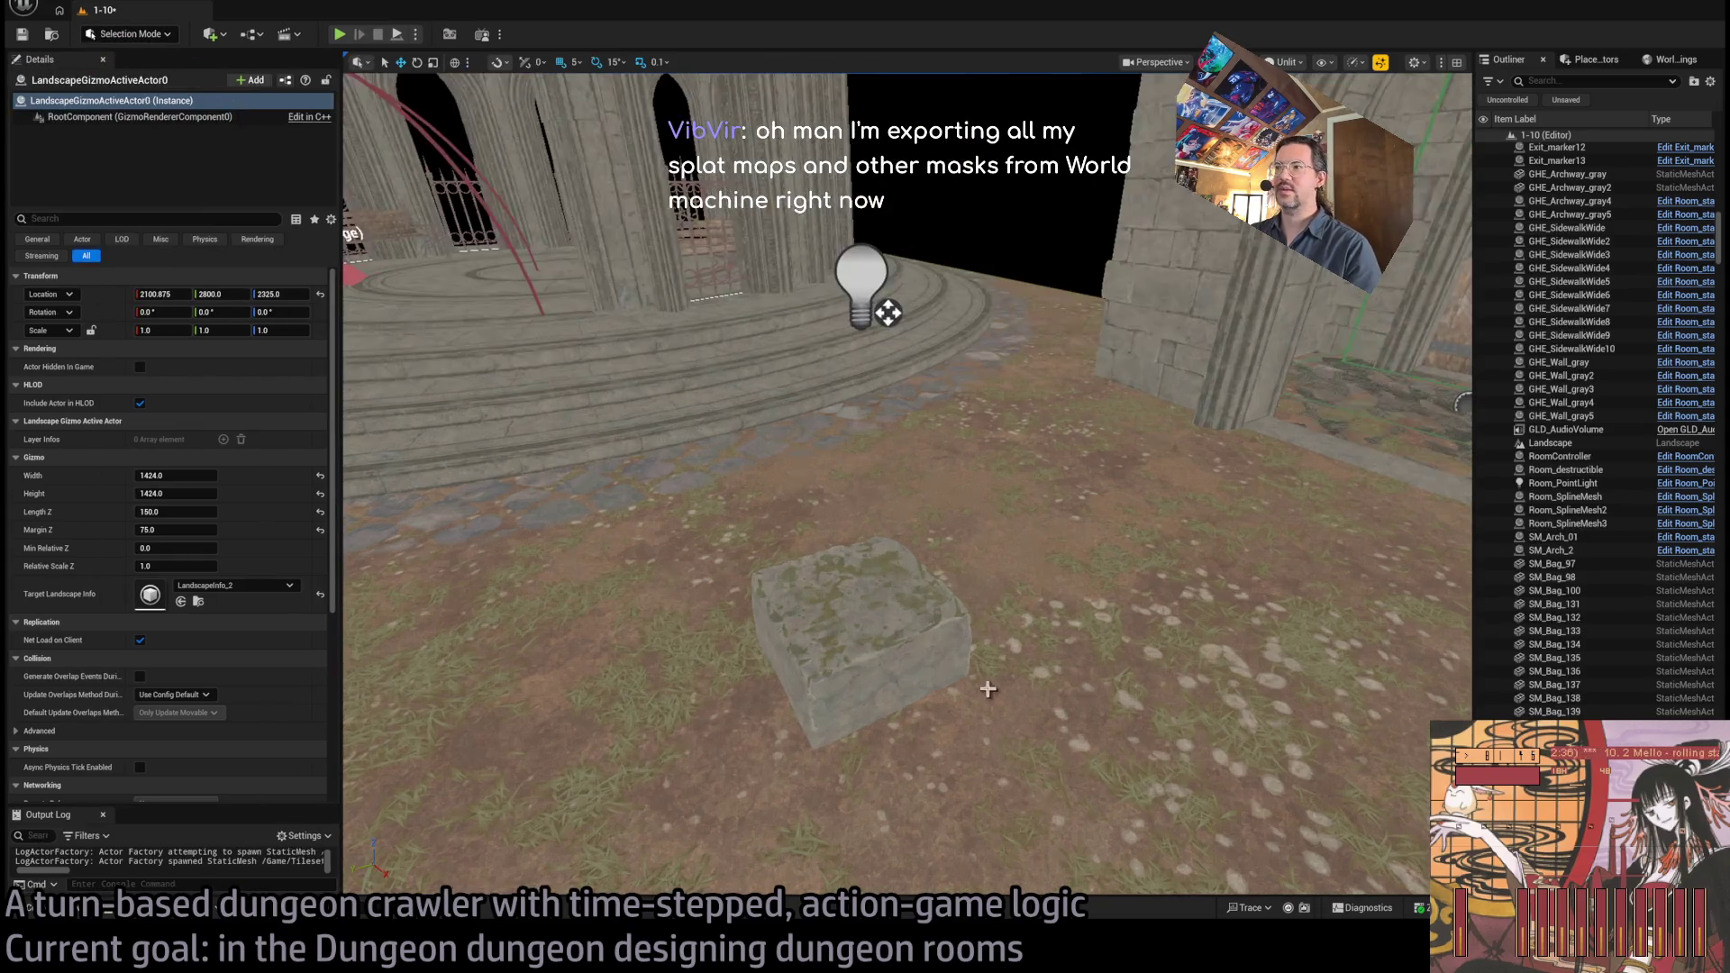
click(856, 685)
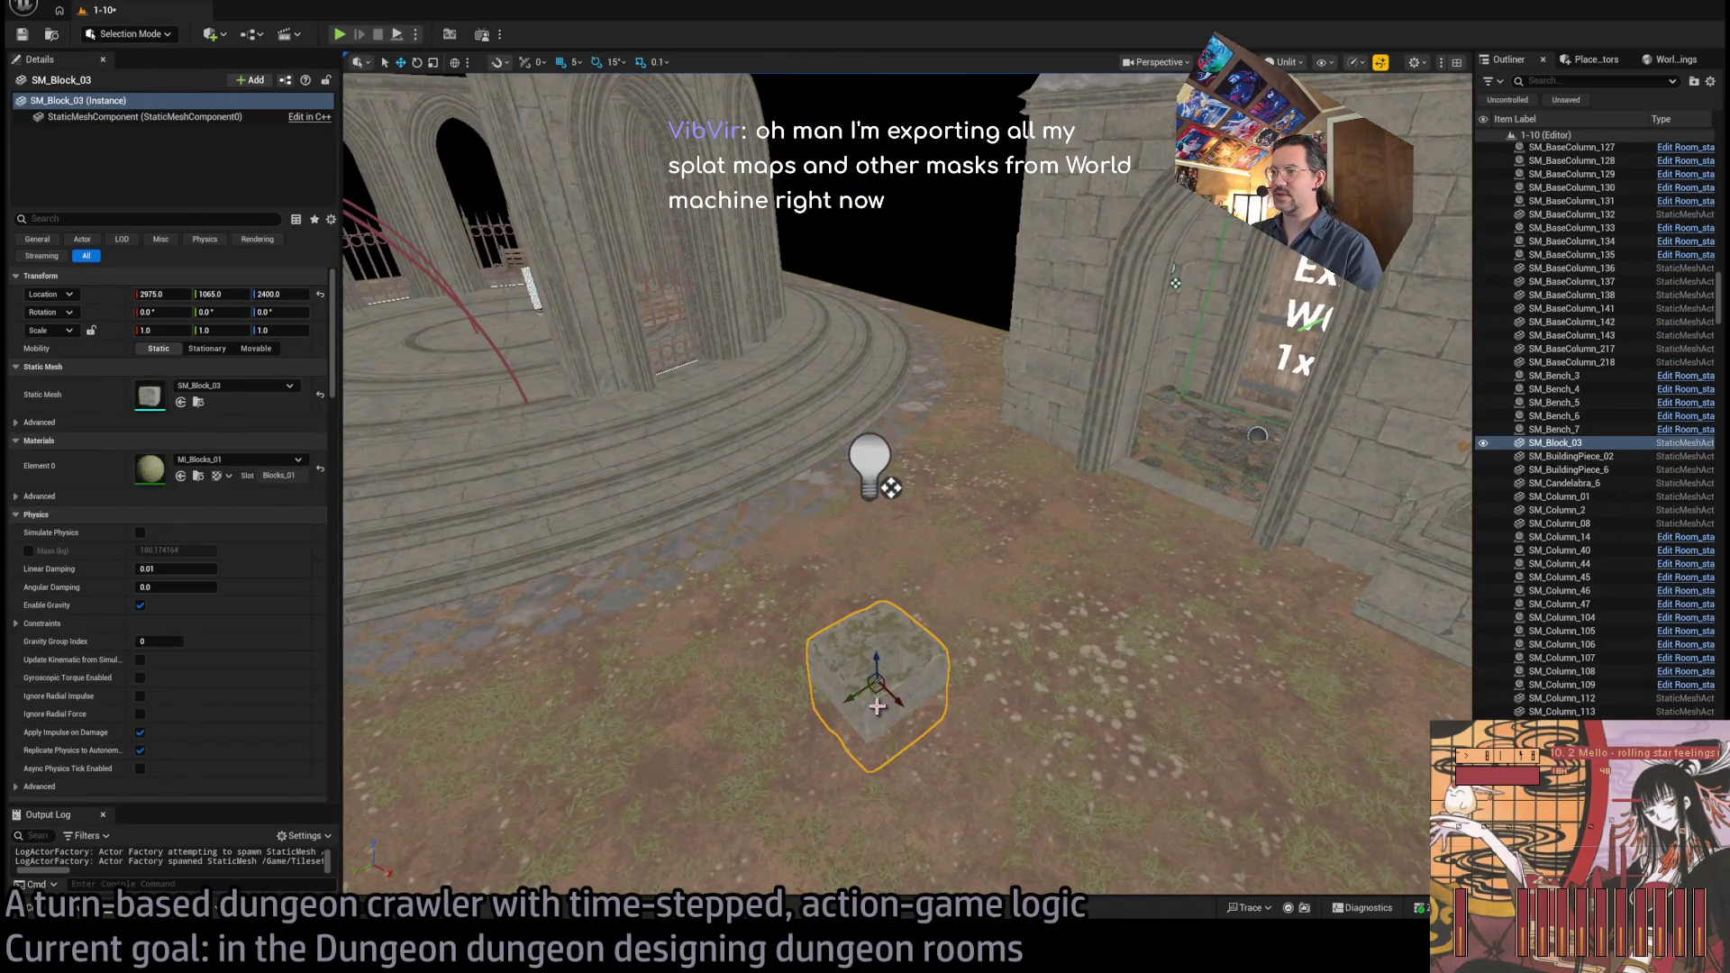
drag(877, 694, 1149, 510)
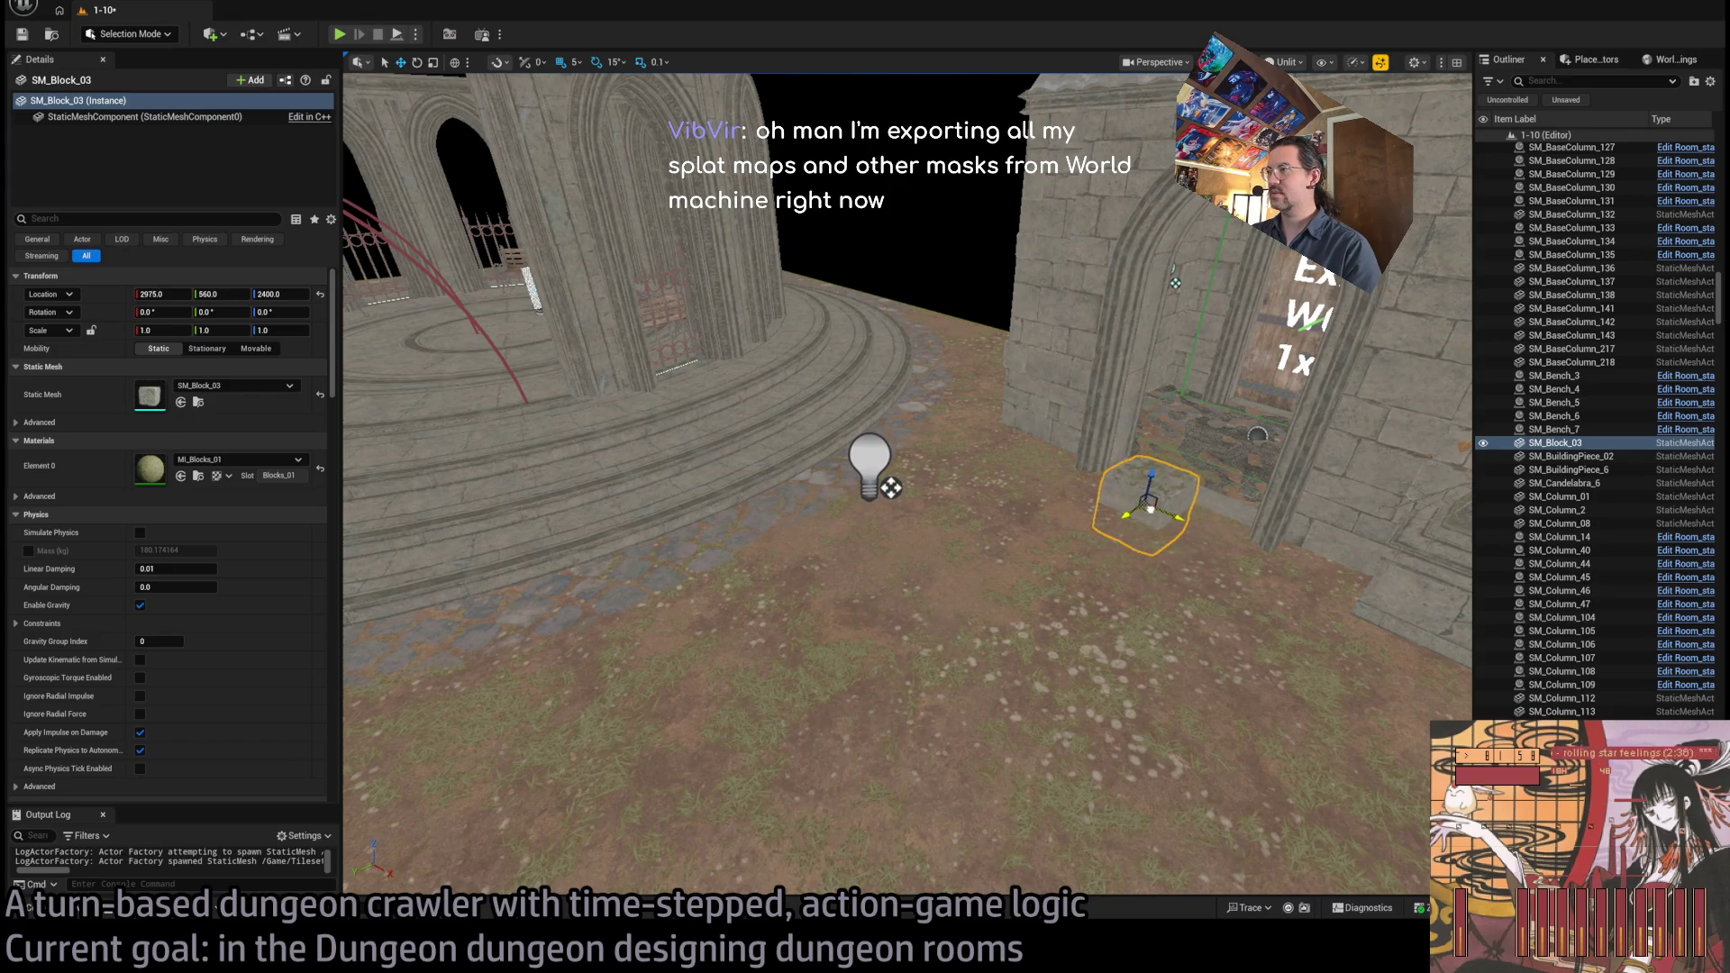
Add a second and third stone block near the doorway from the mesh library
click(83, 912)
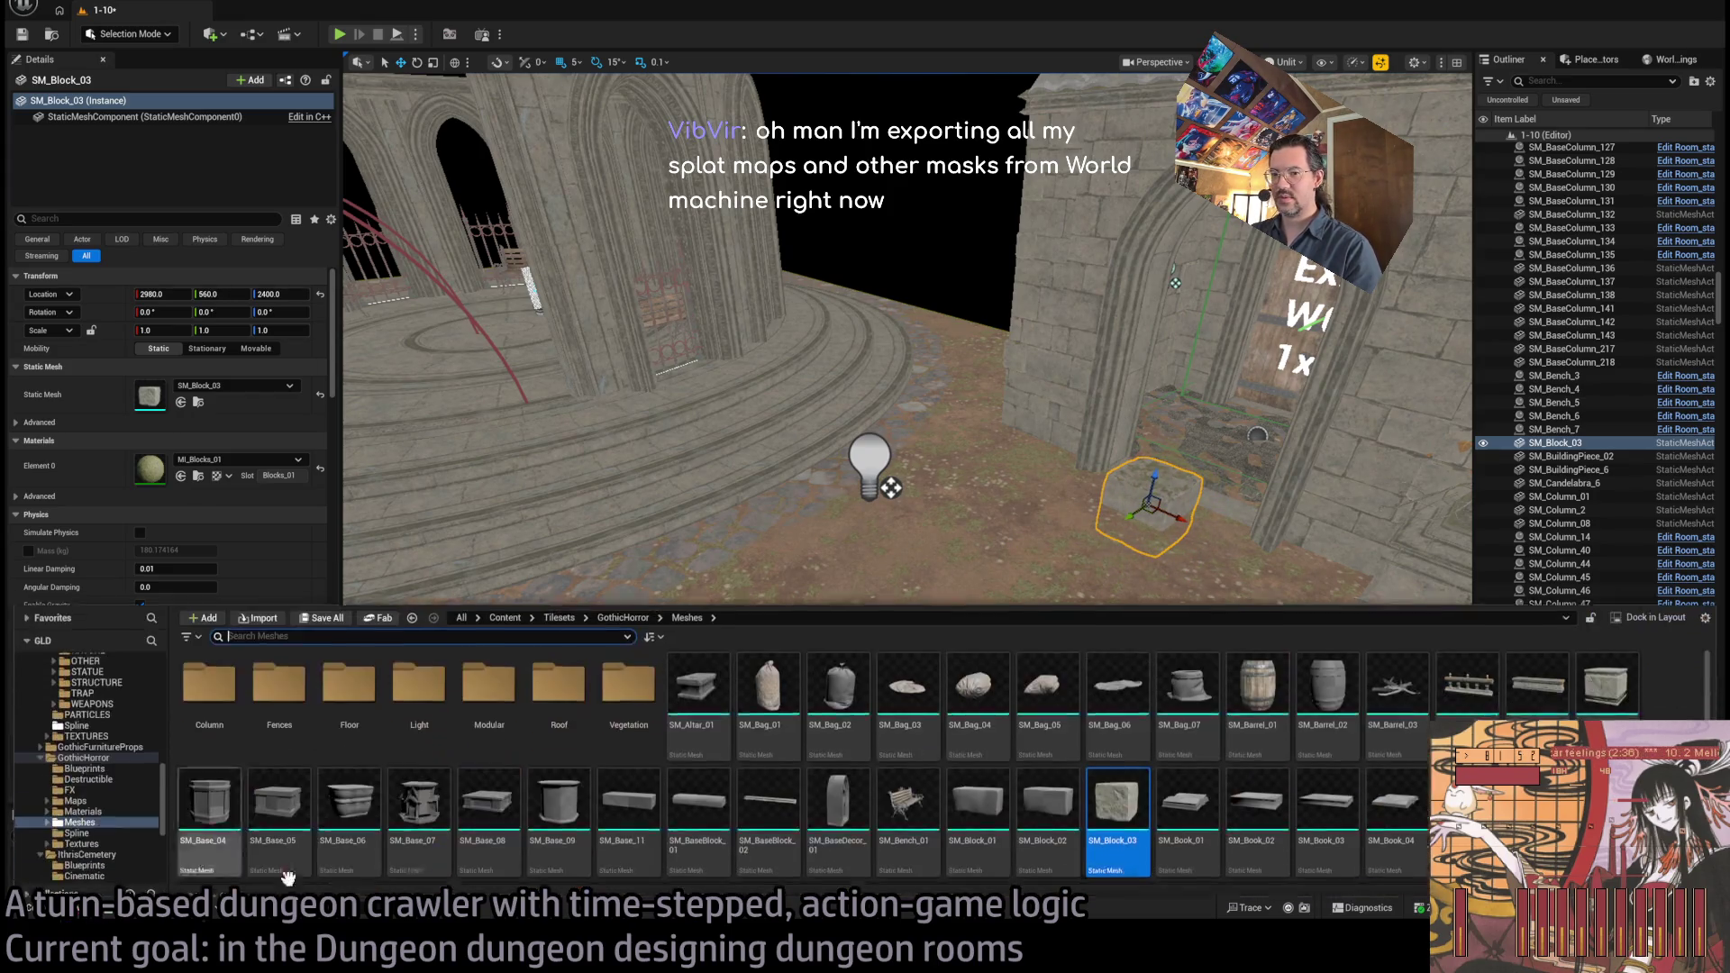
drag(979, 815, 991, 521)
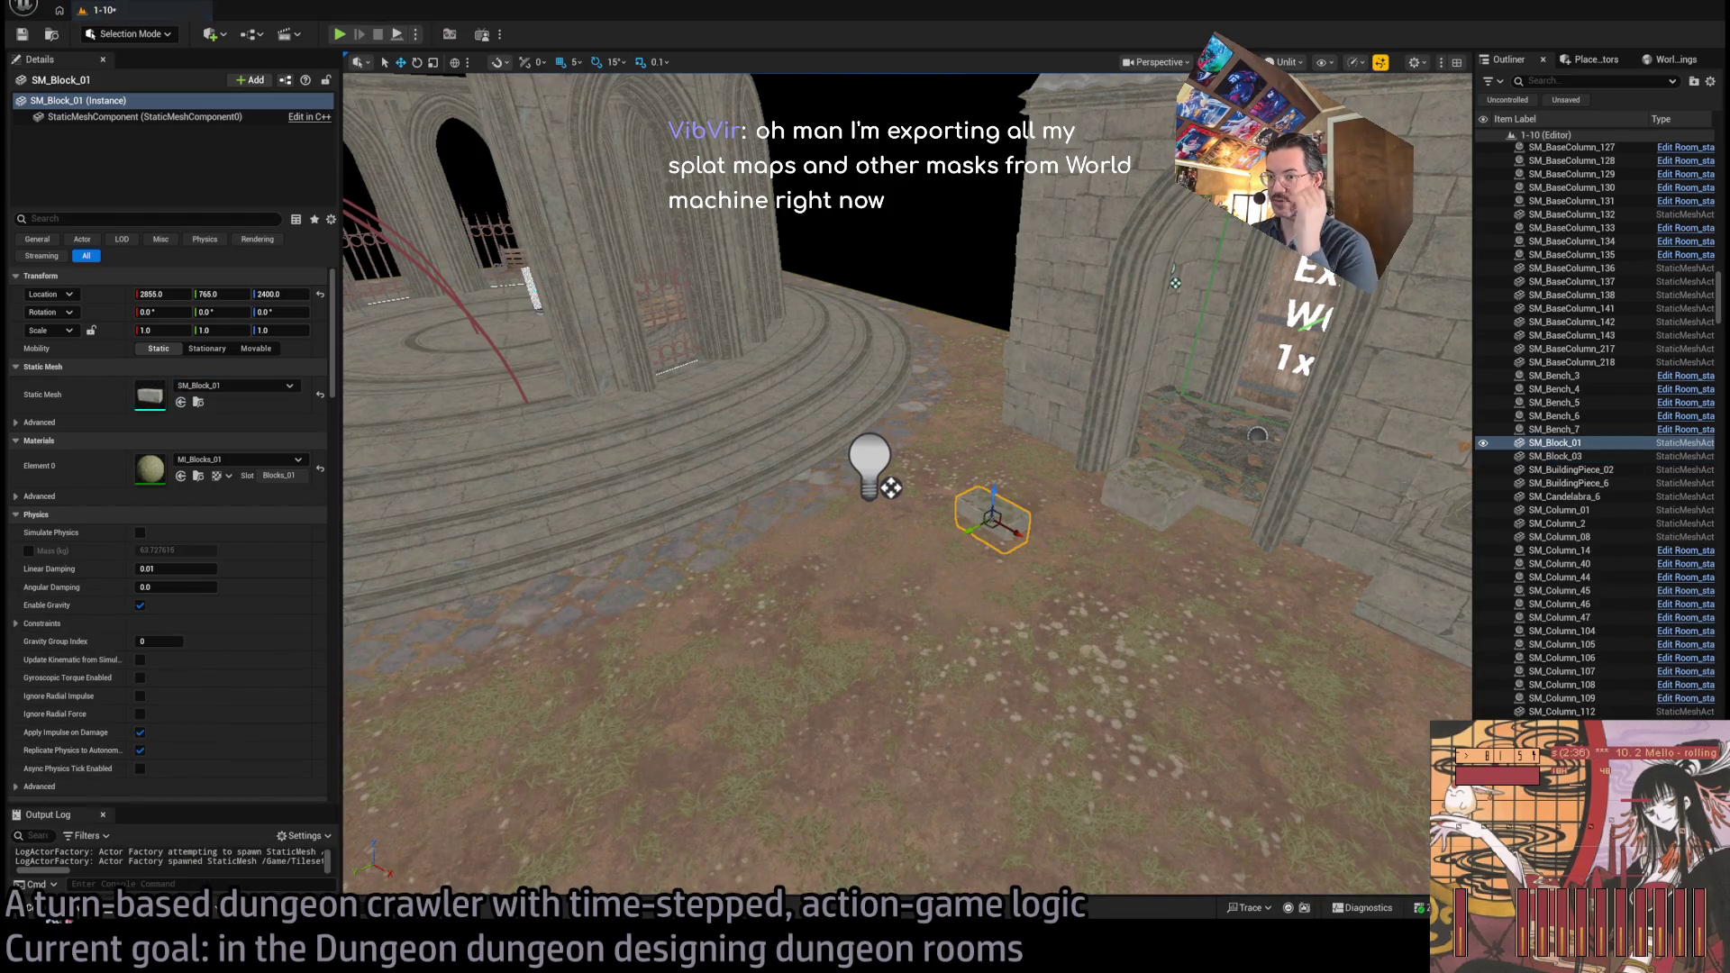
click(83, 911)
drag(1054, 823, 1114, 560)
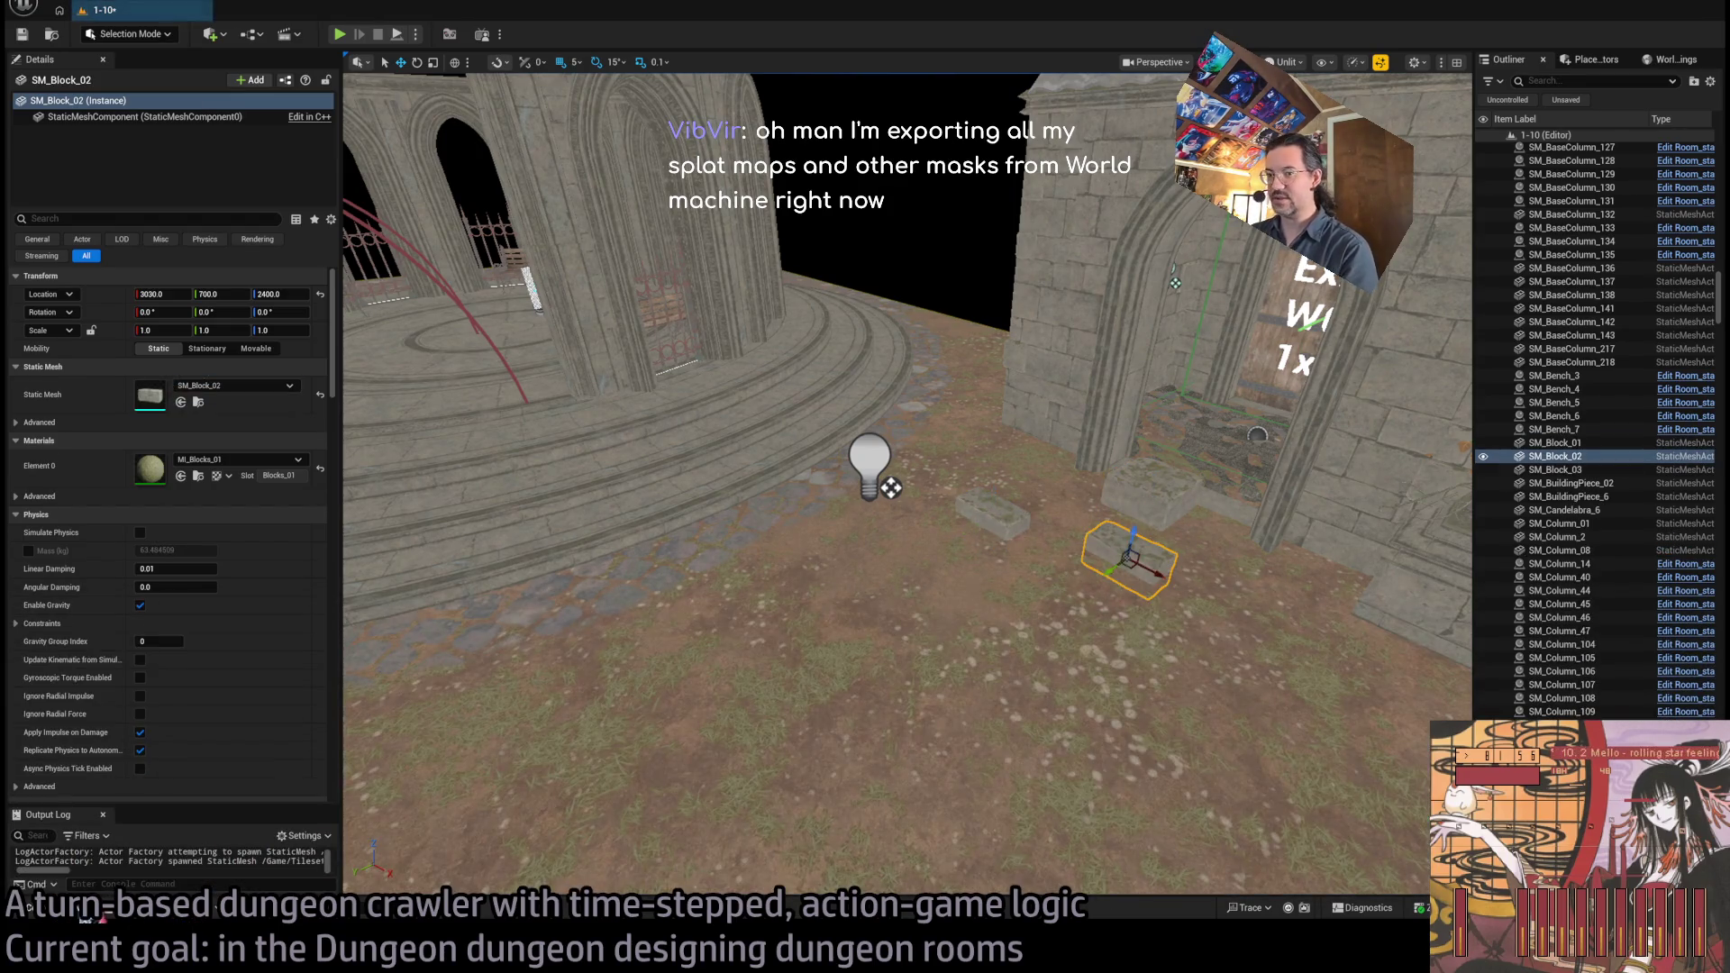
key(ctrl+space)
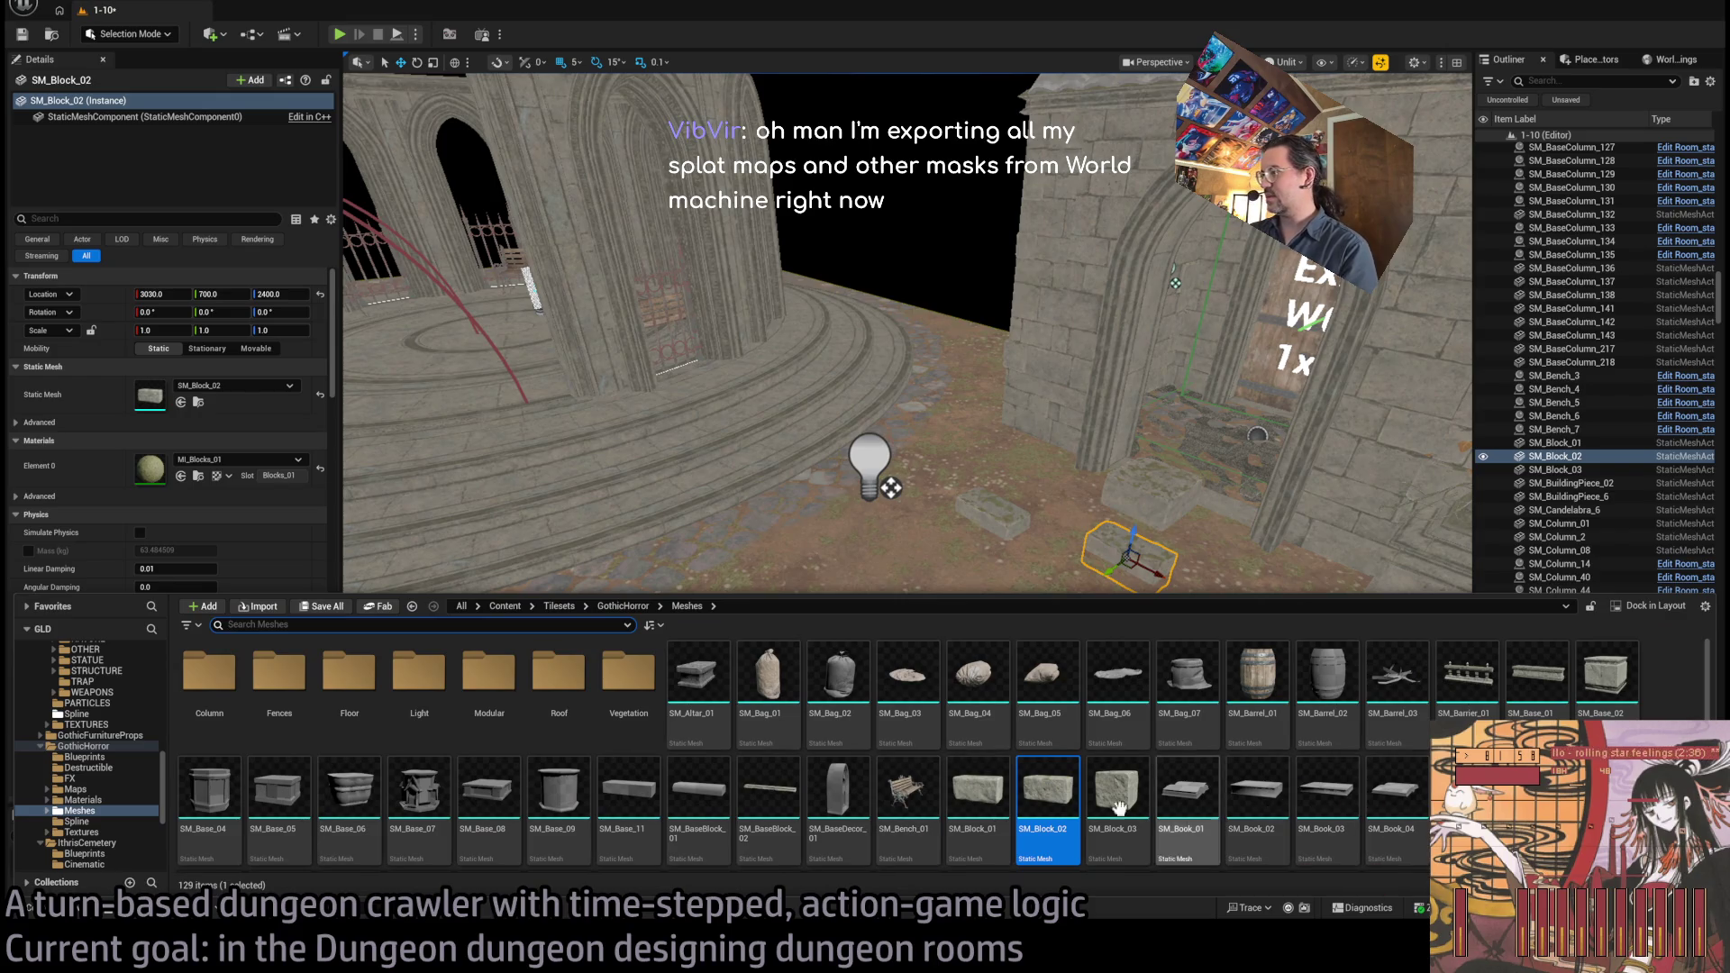
scroll(117, 797, up, 5)
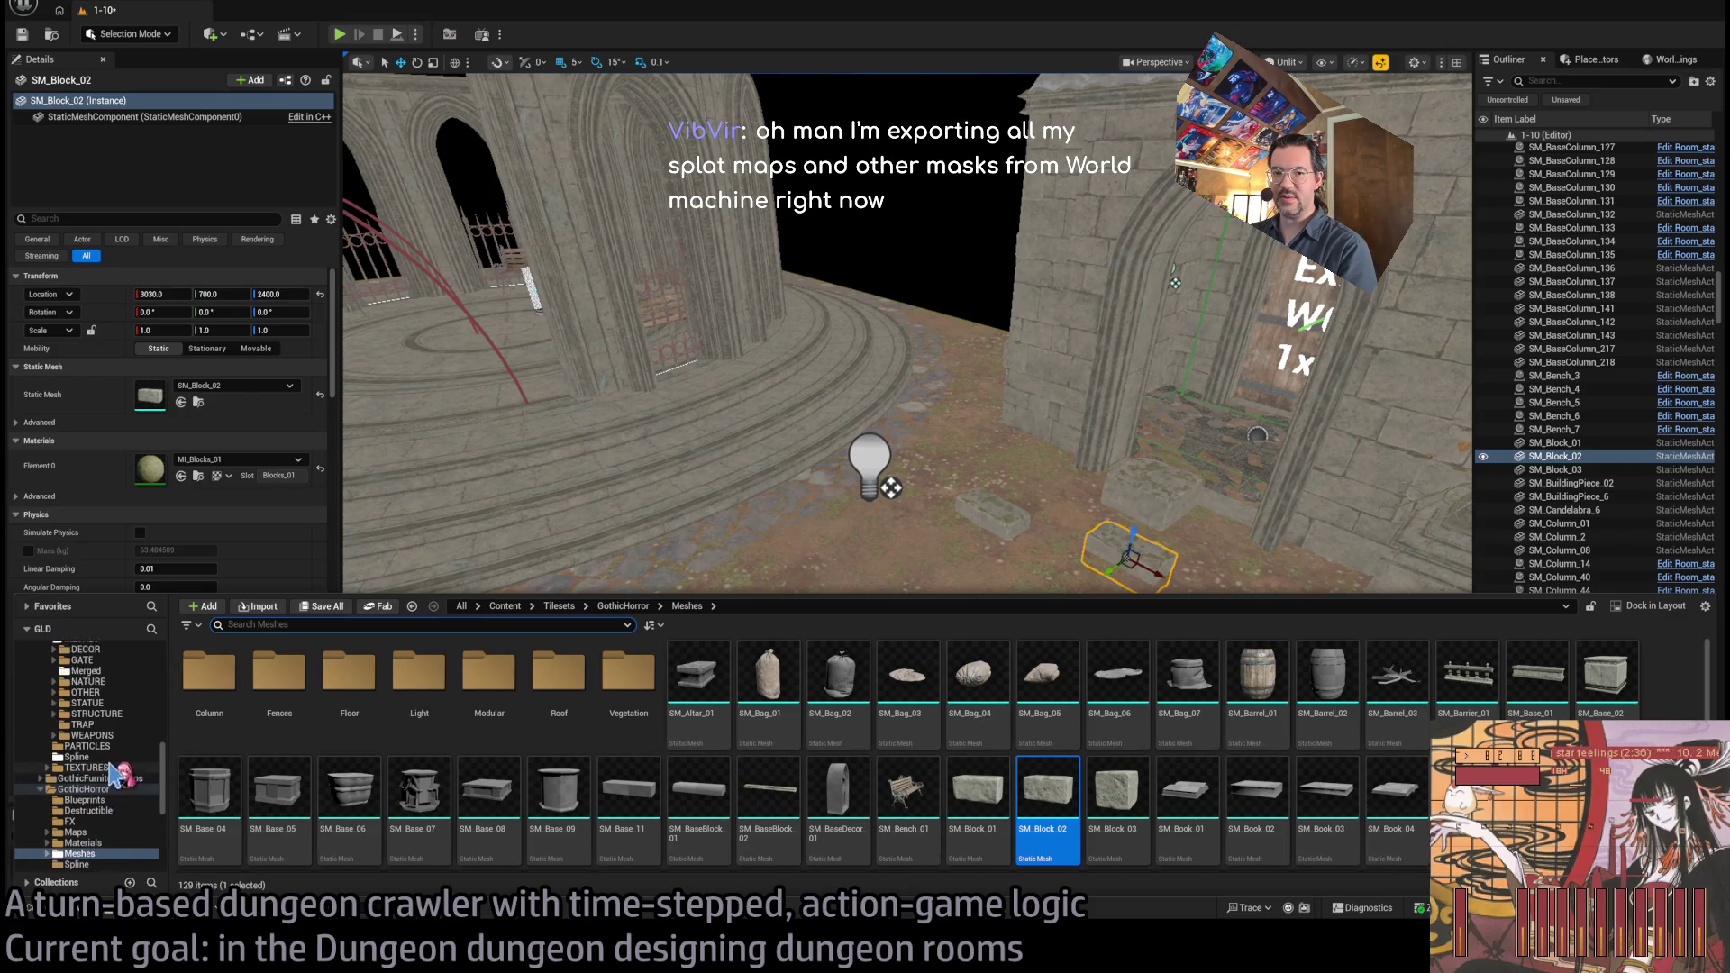
Browse Merged, GothicFurnitureProps, Geometry > Construction, GroundScatter > Stones_01a, ending in IthrisCemetery Foliage
click(90, 735)
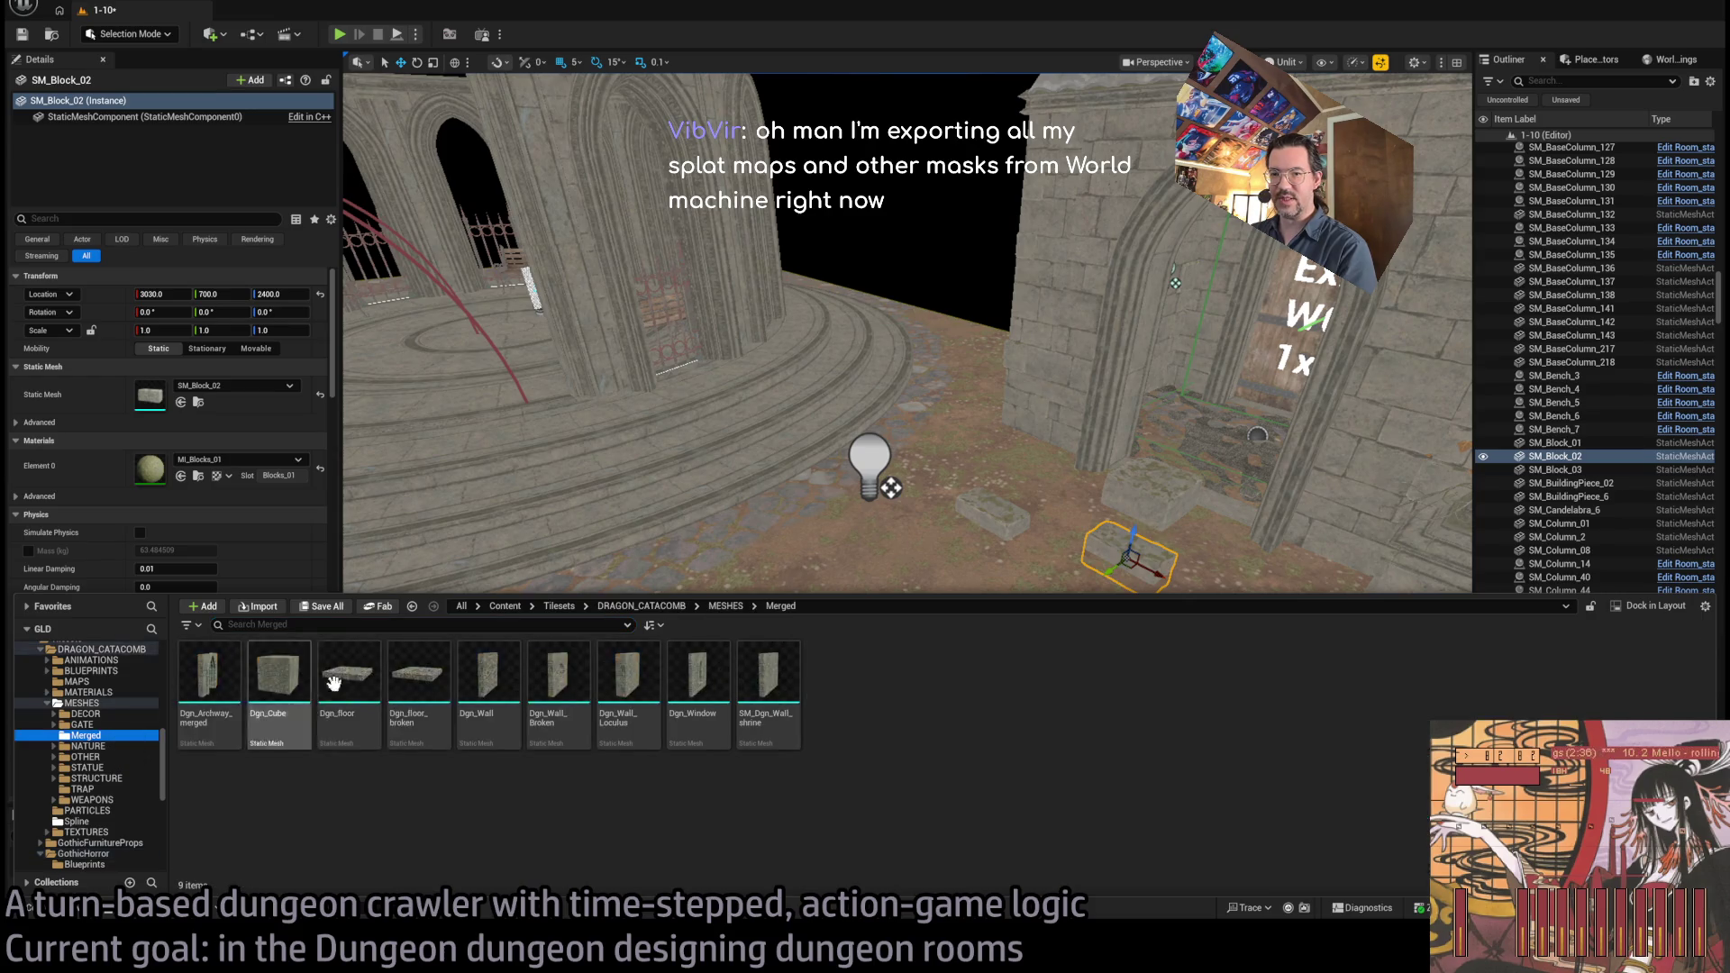
scroll(72, 721, up, 2)
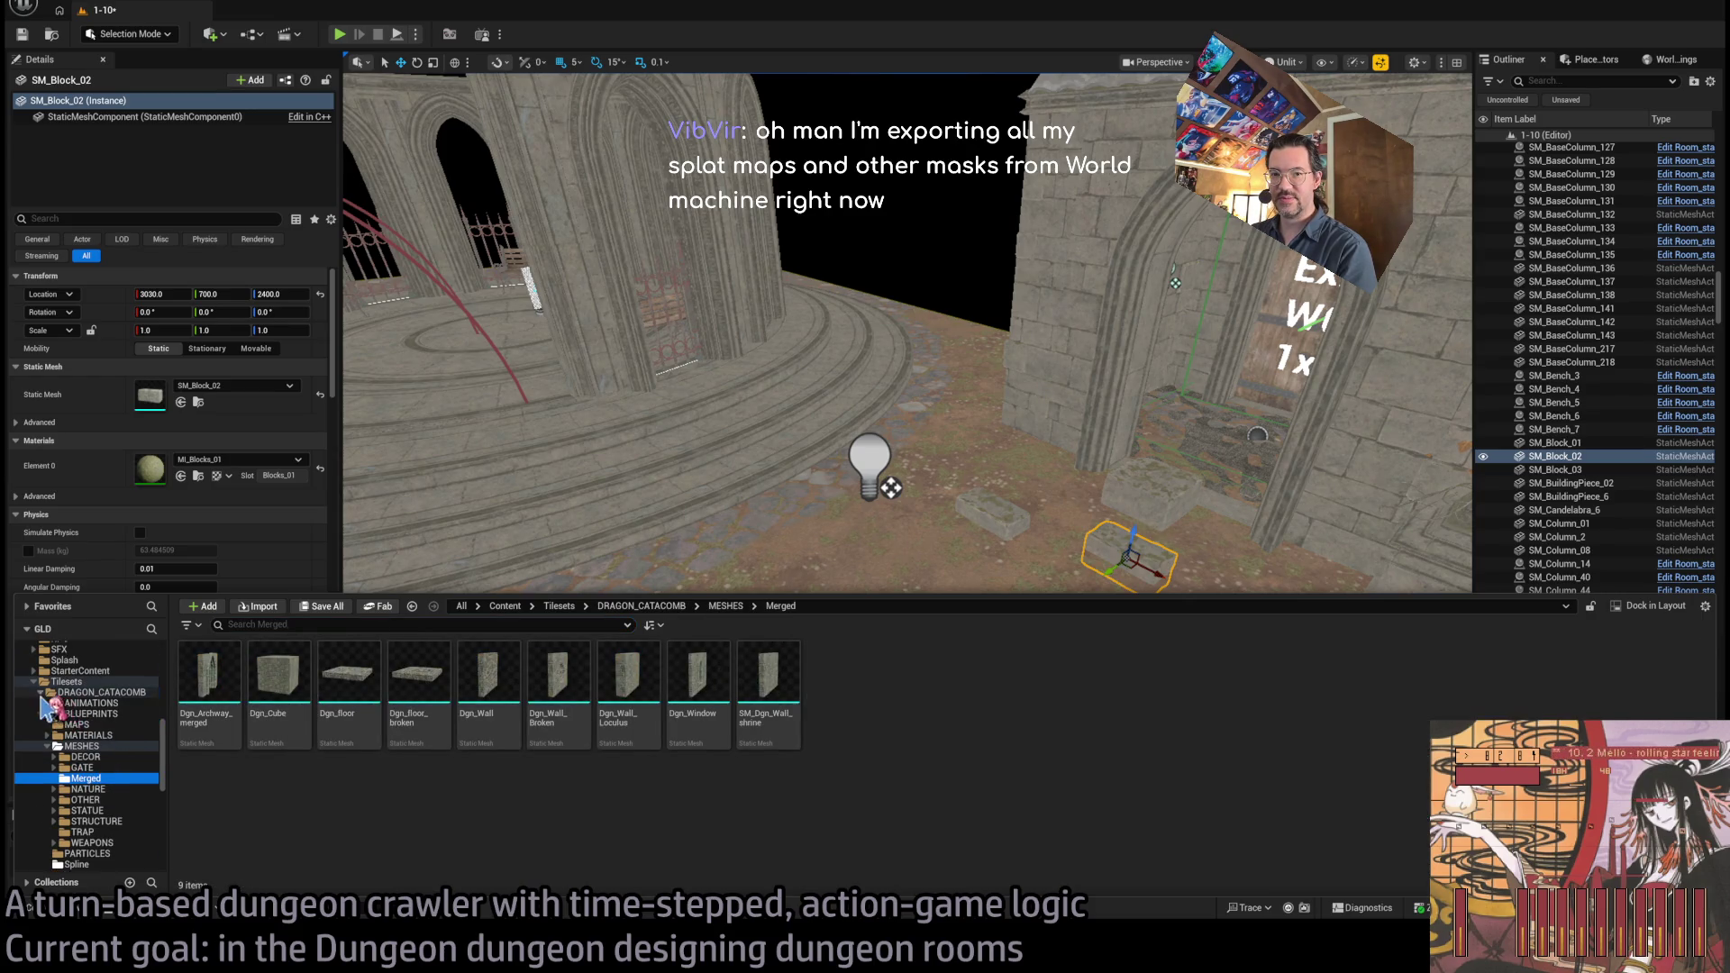
click(45, 707)
click(90, 712)
scroll(130, 770, down, 3)
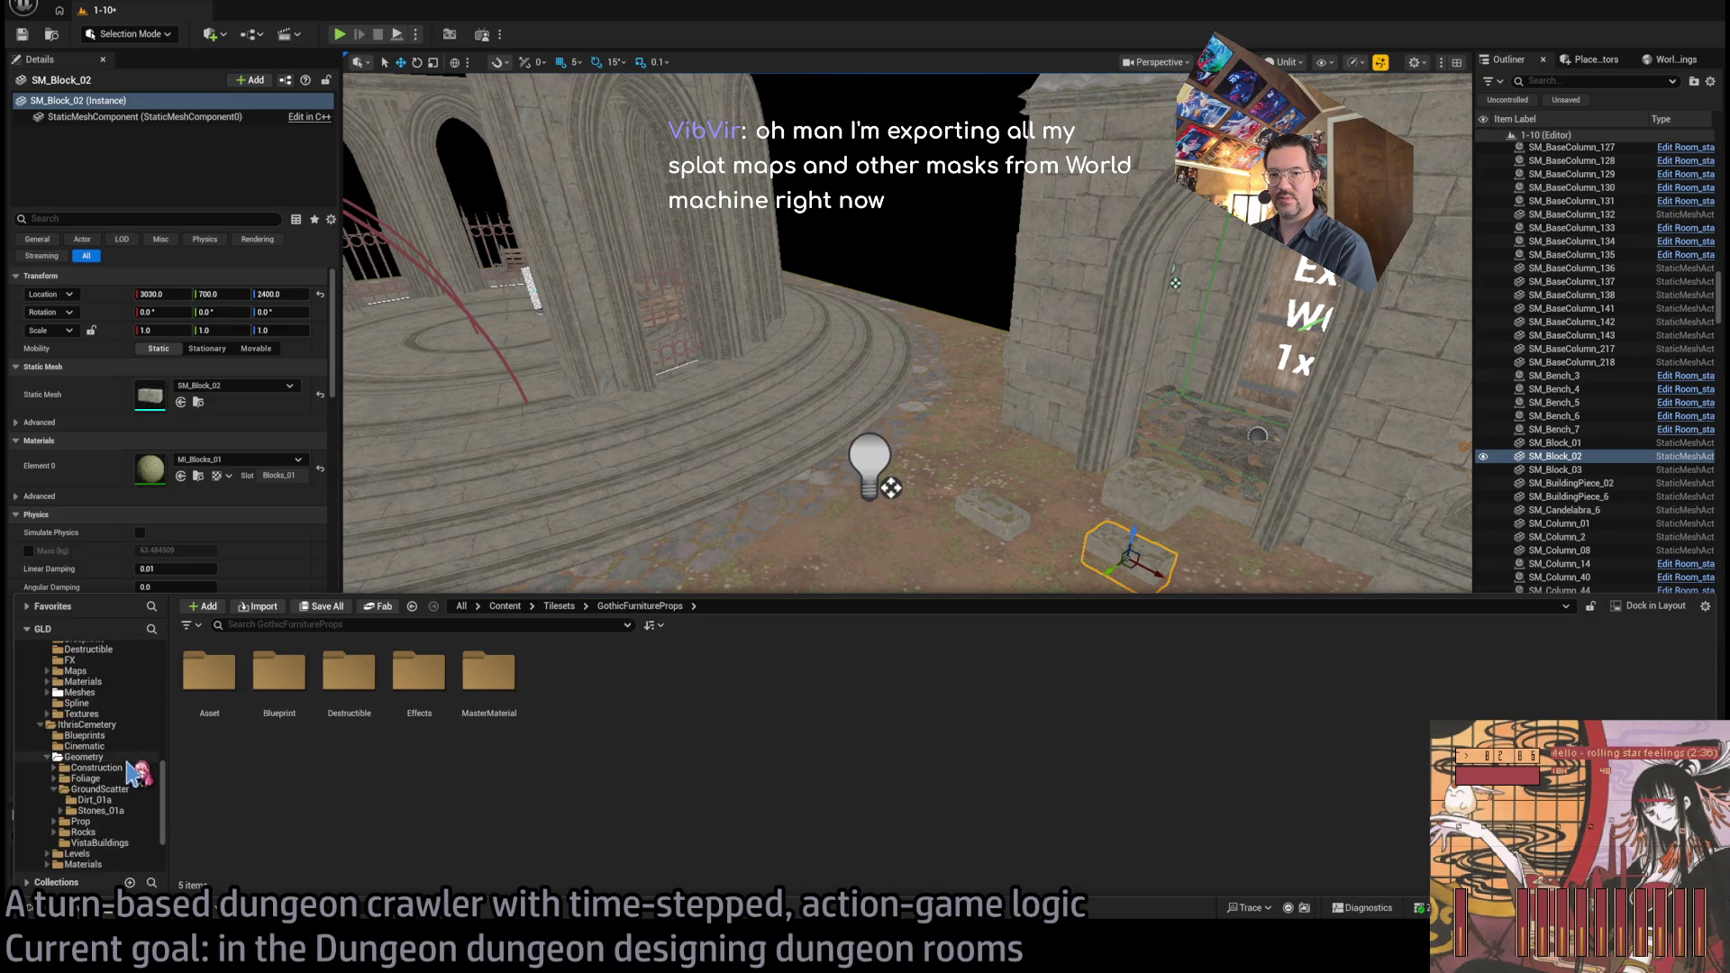
click(117, 757)
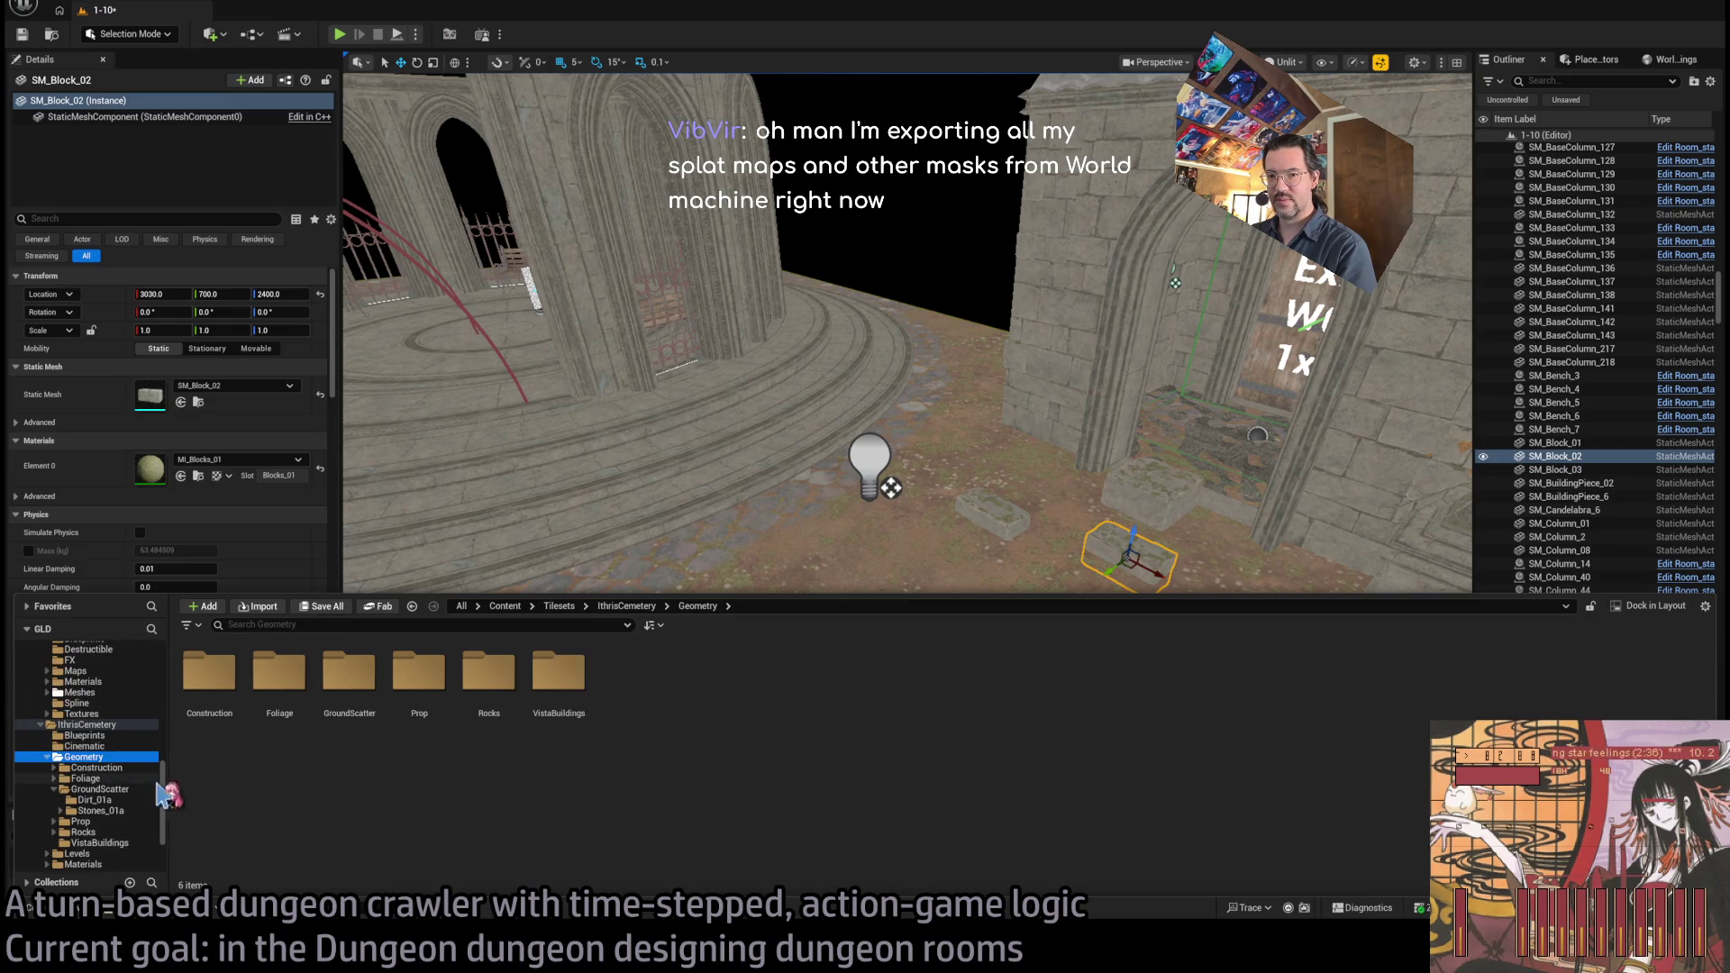
click(115, 768)
click(127, 789)
click(104, 810)
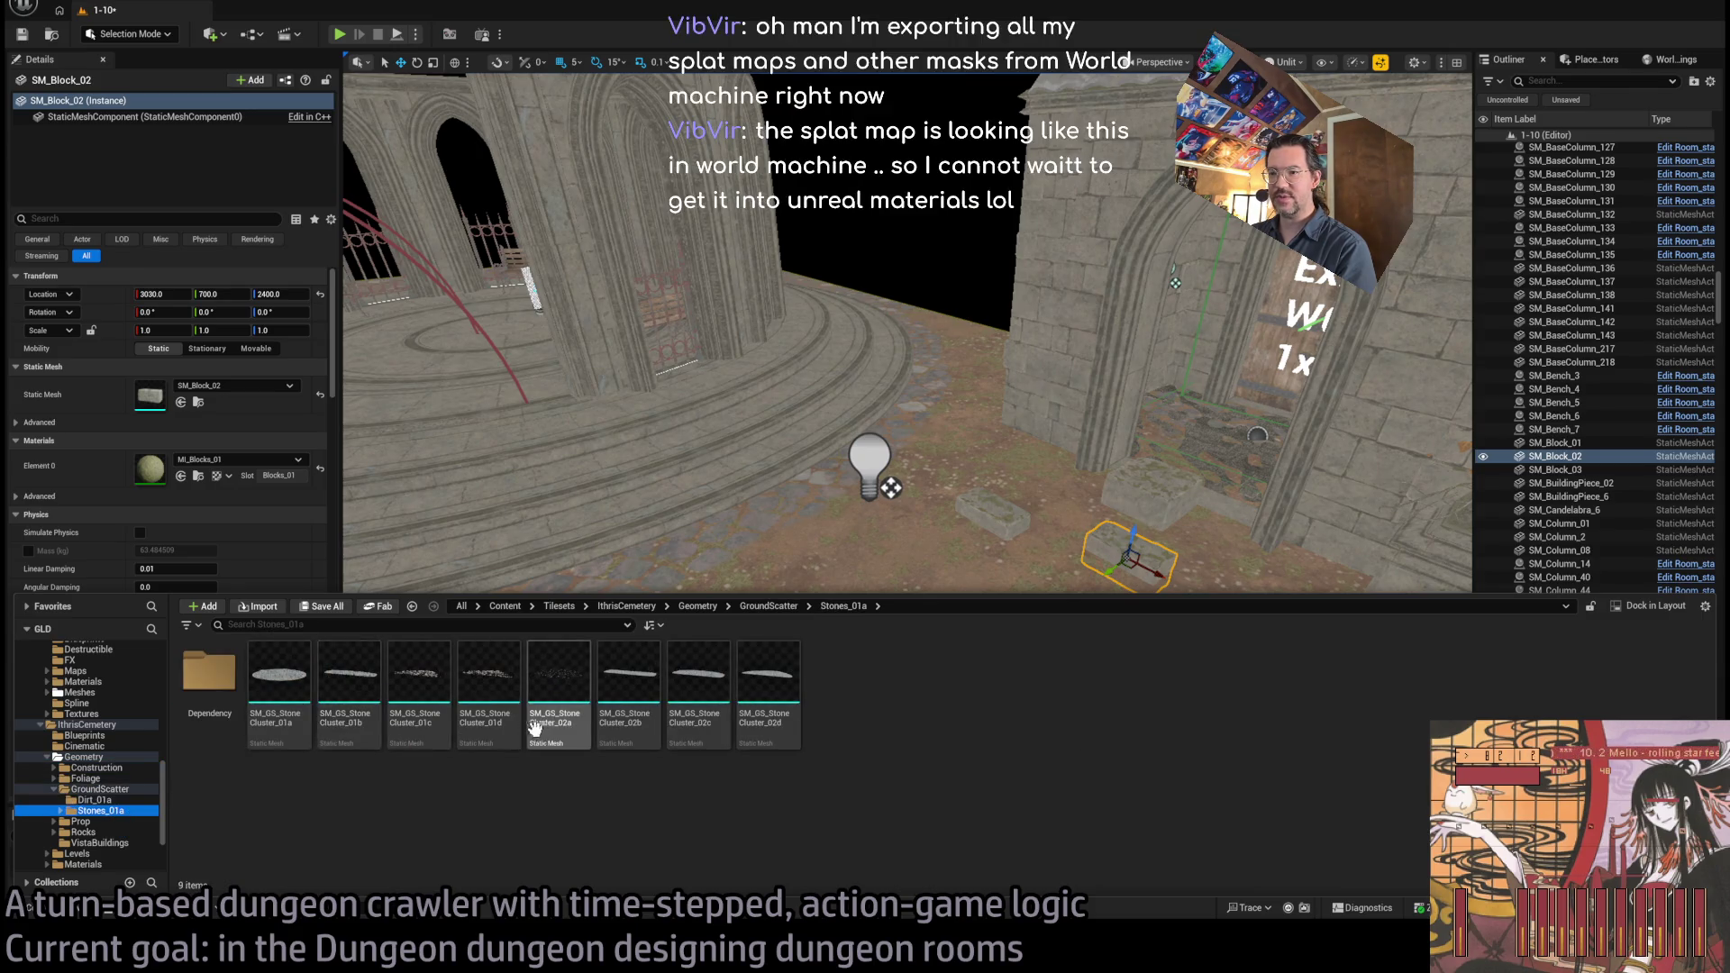
click(86, 779)
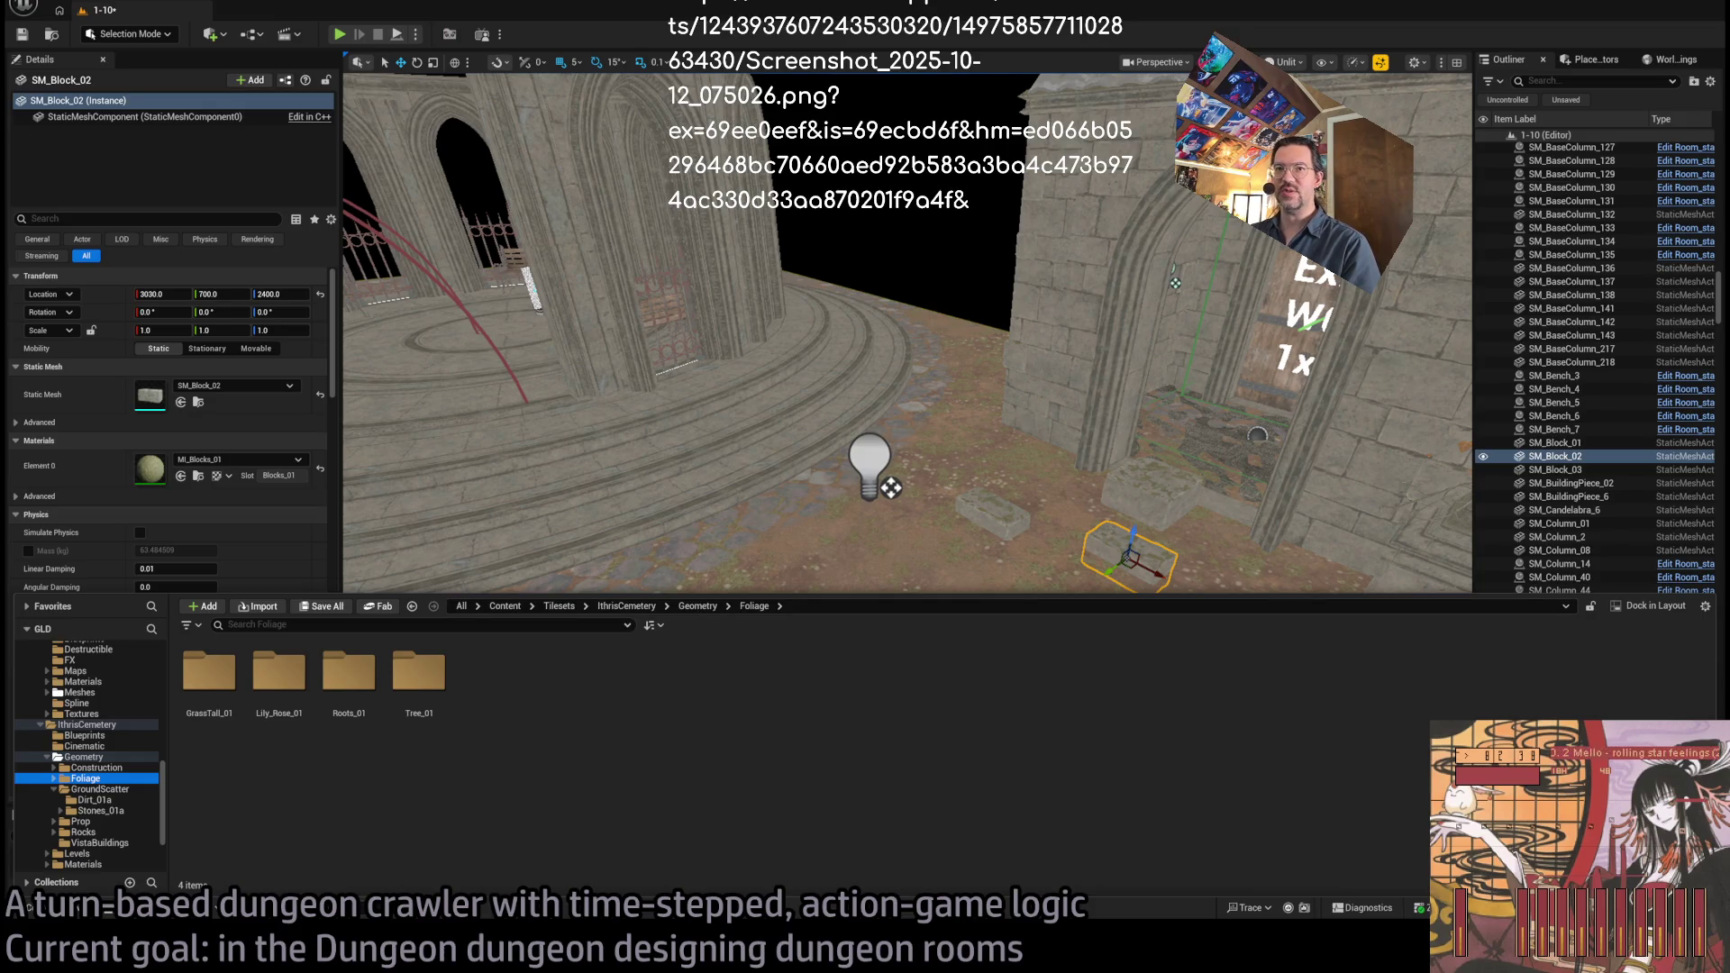
After checking World Machine, select SM_Block_03, fly to the Exit archway, and re-enter Landscape Mode
key(alt+Tab)
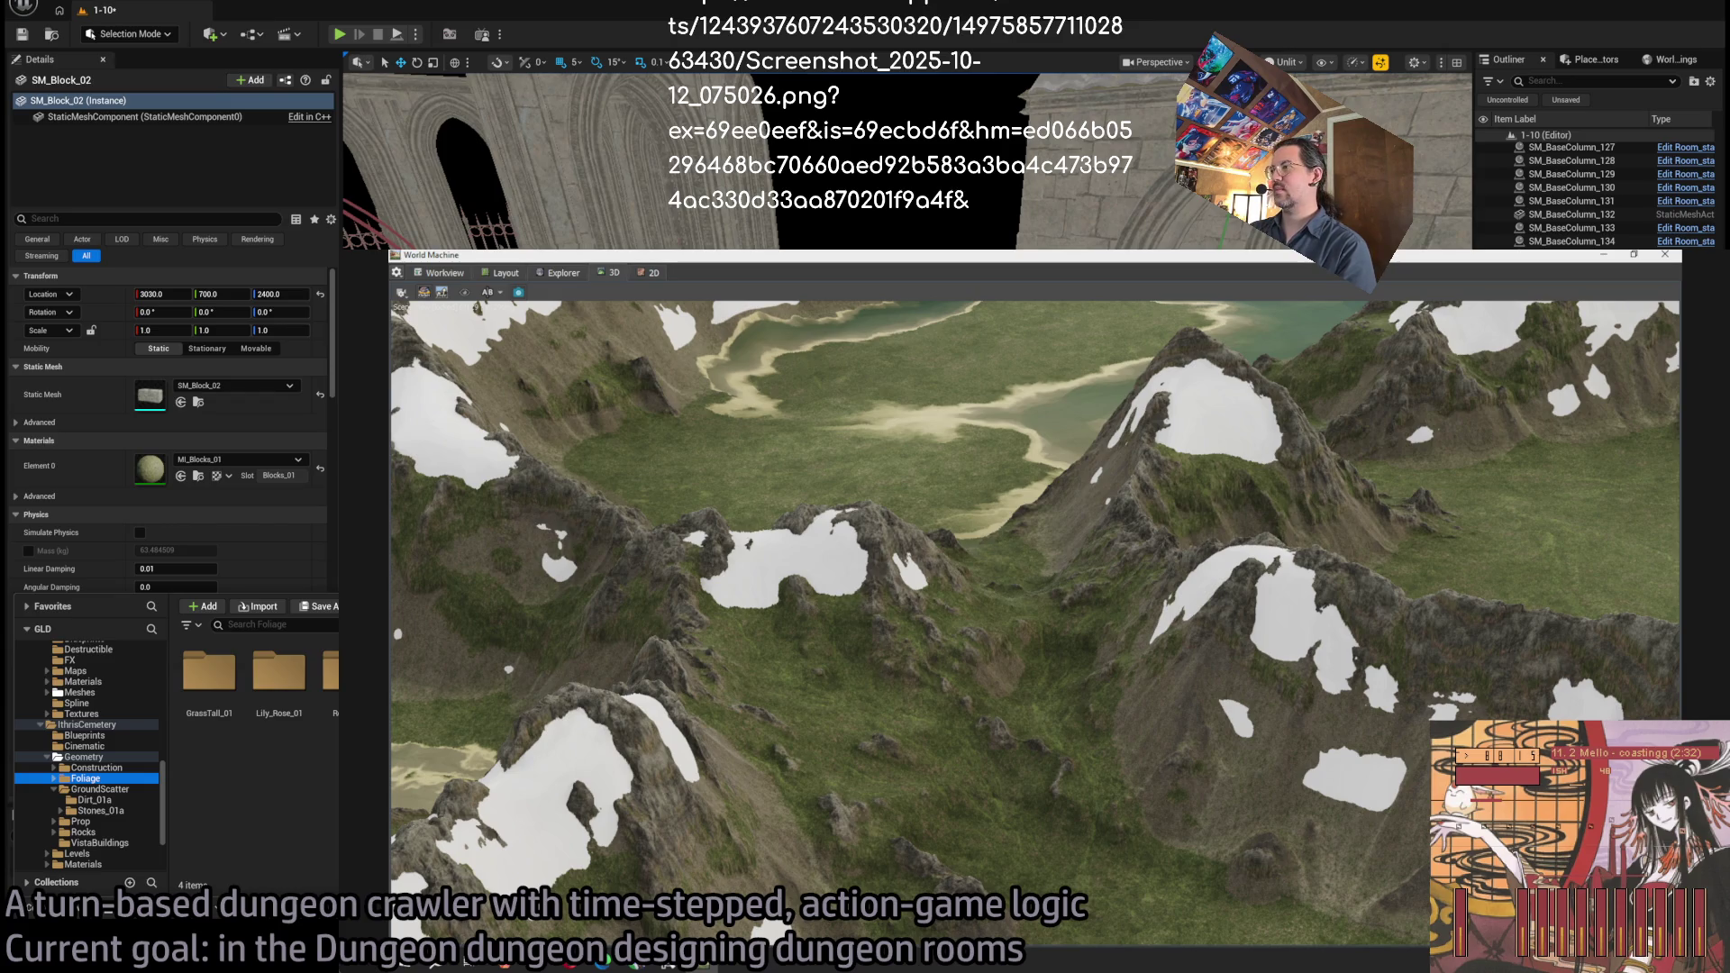
key(alt+Tab)
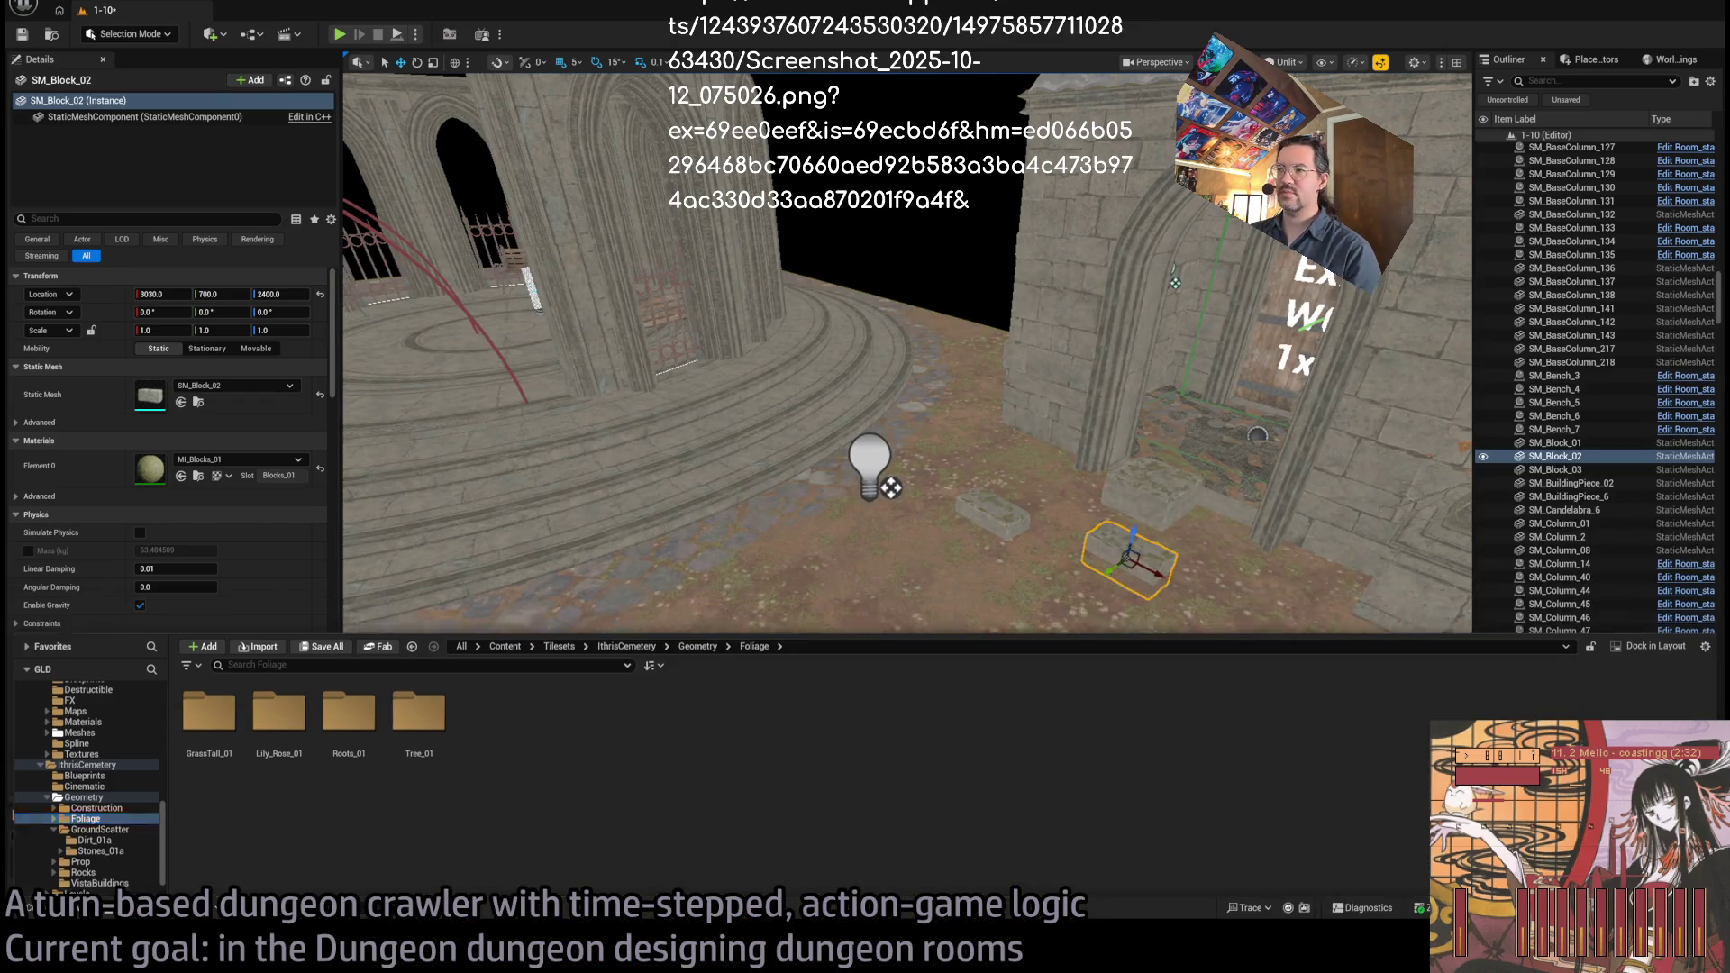
key(ctrl+space)
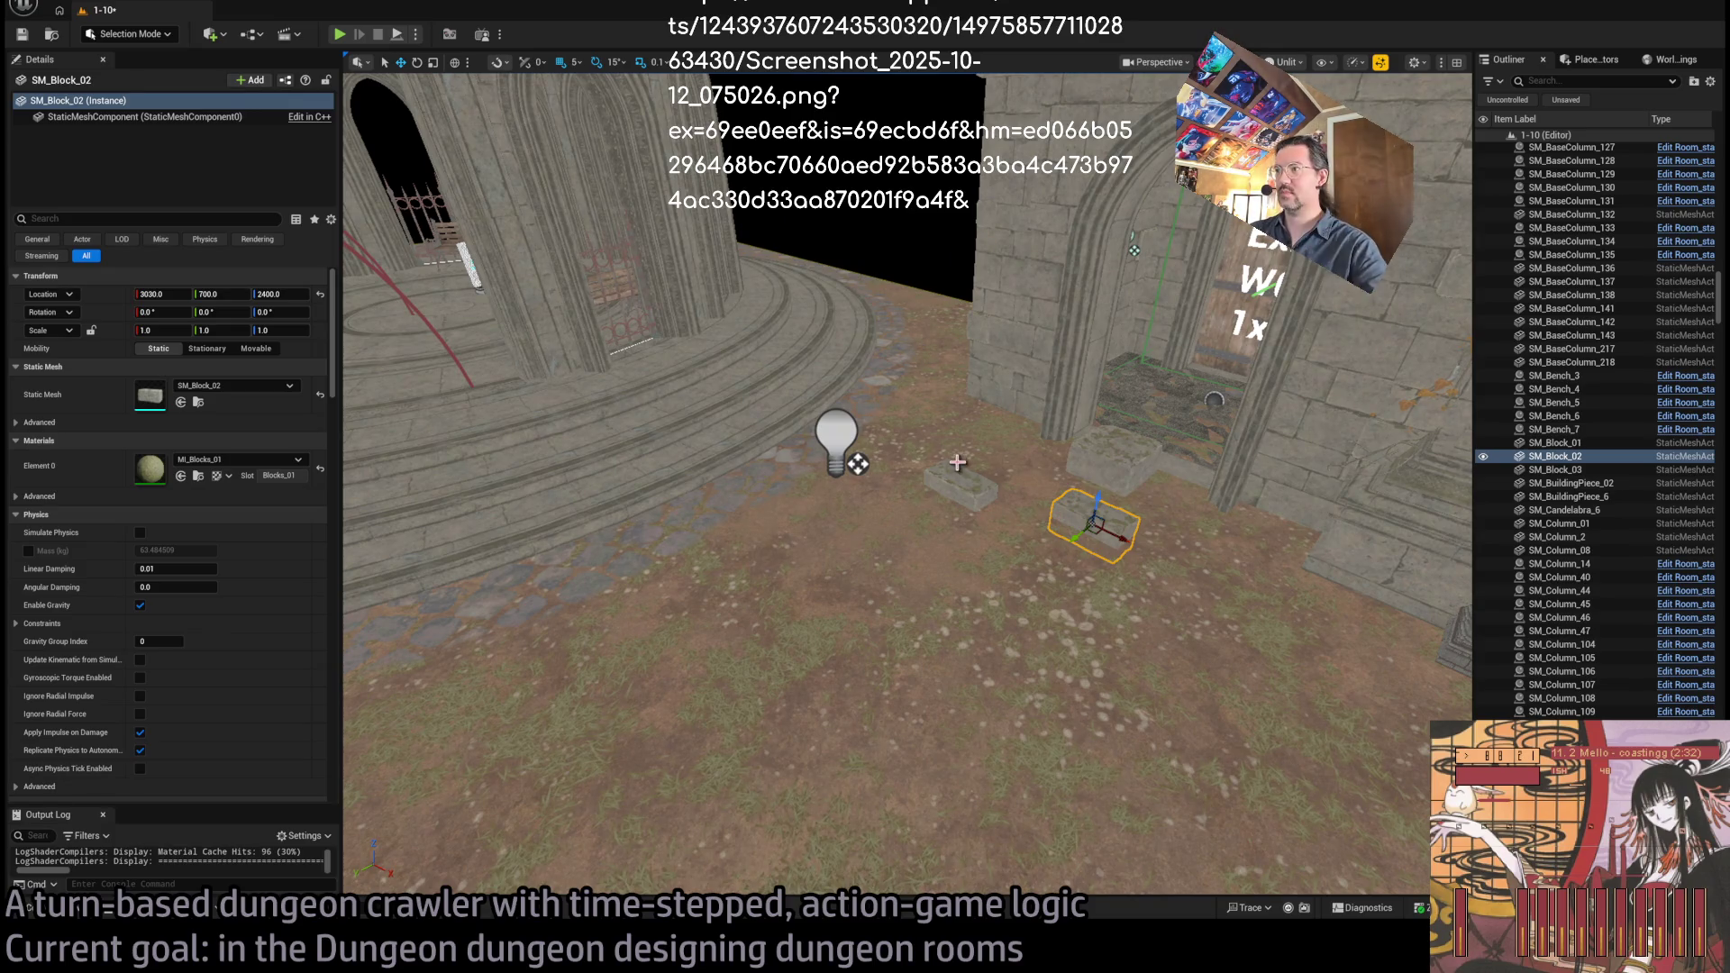
click(1166, 473)
drag(1171, 472, 1135, 265)
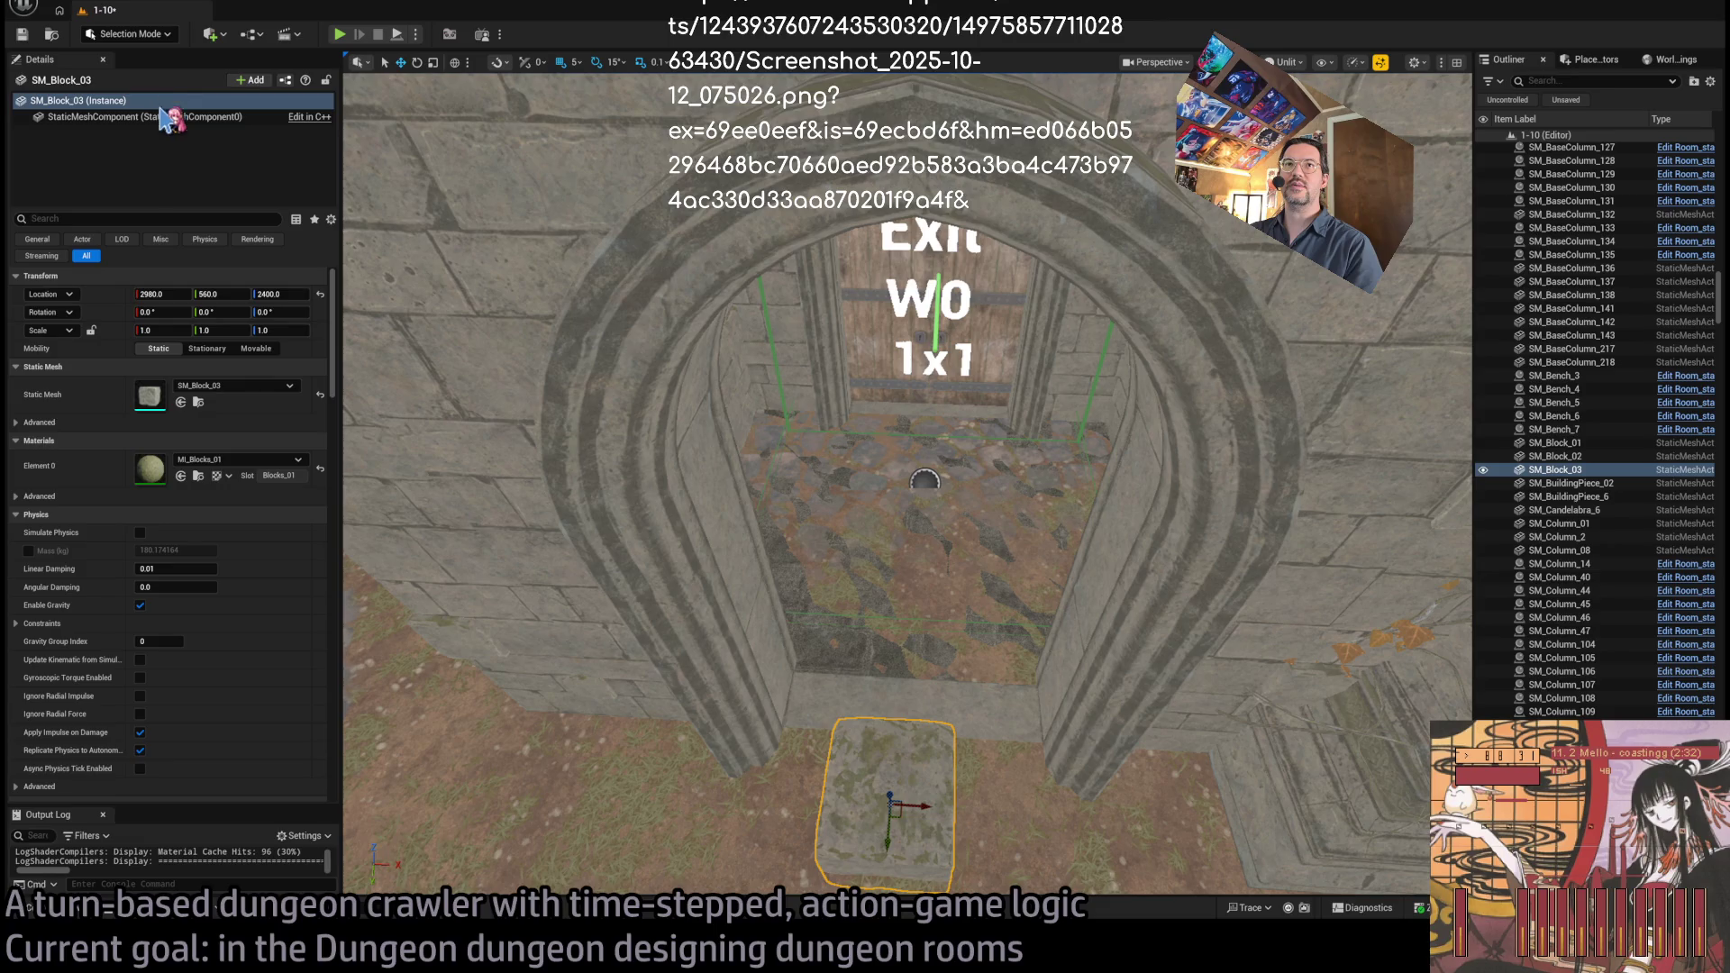
key(shift+2)
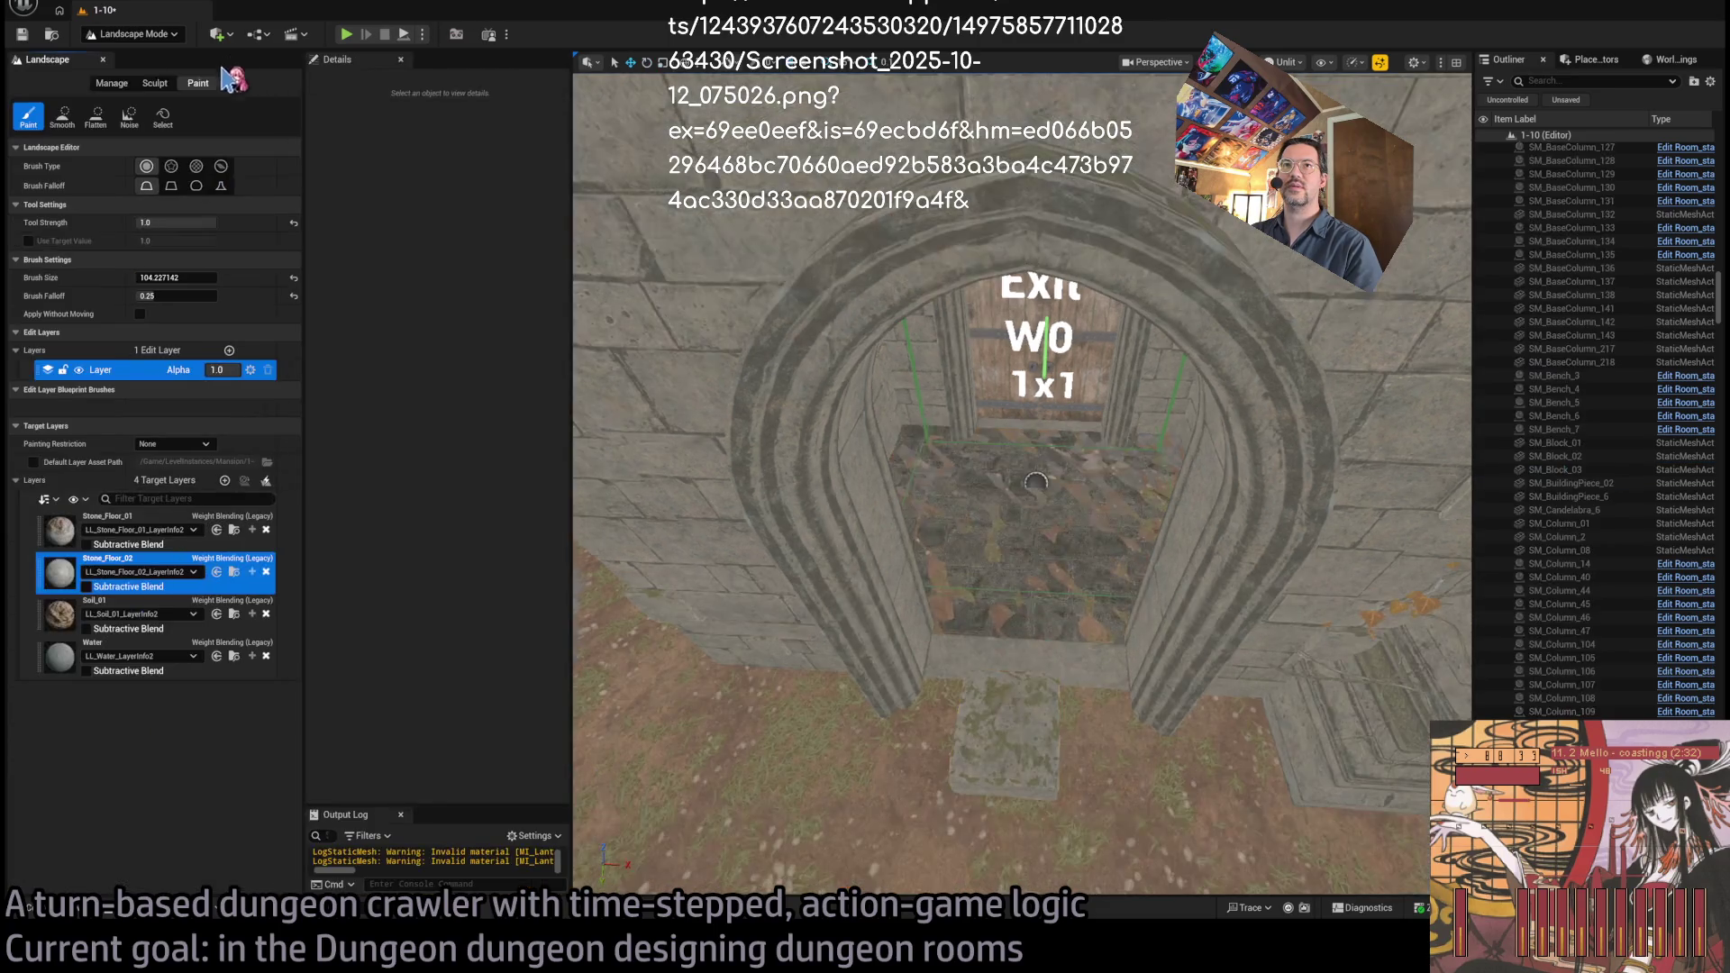
Sculpt the landscape floor down inside the Exit archway
click(155, 83)
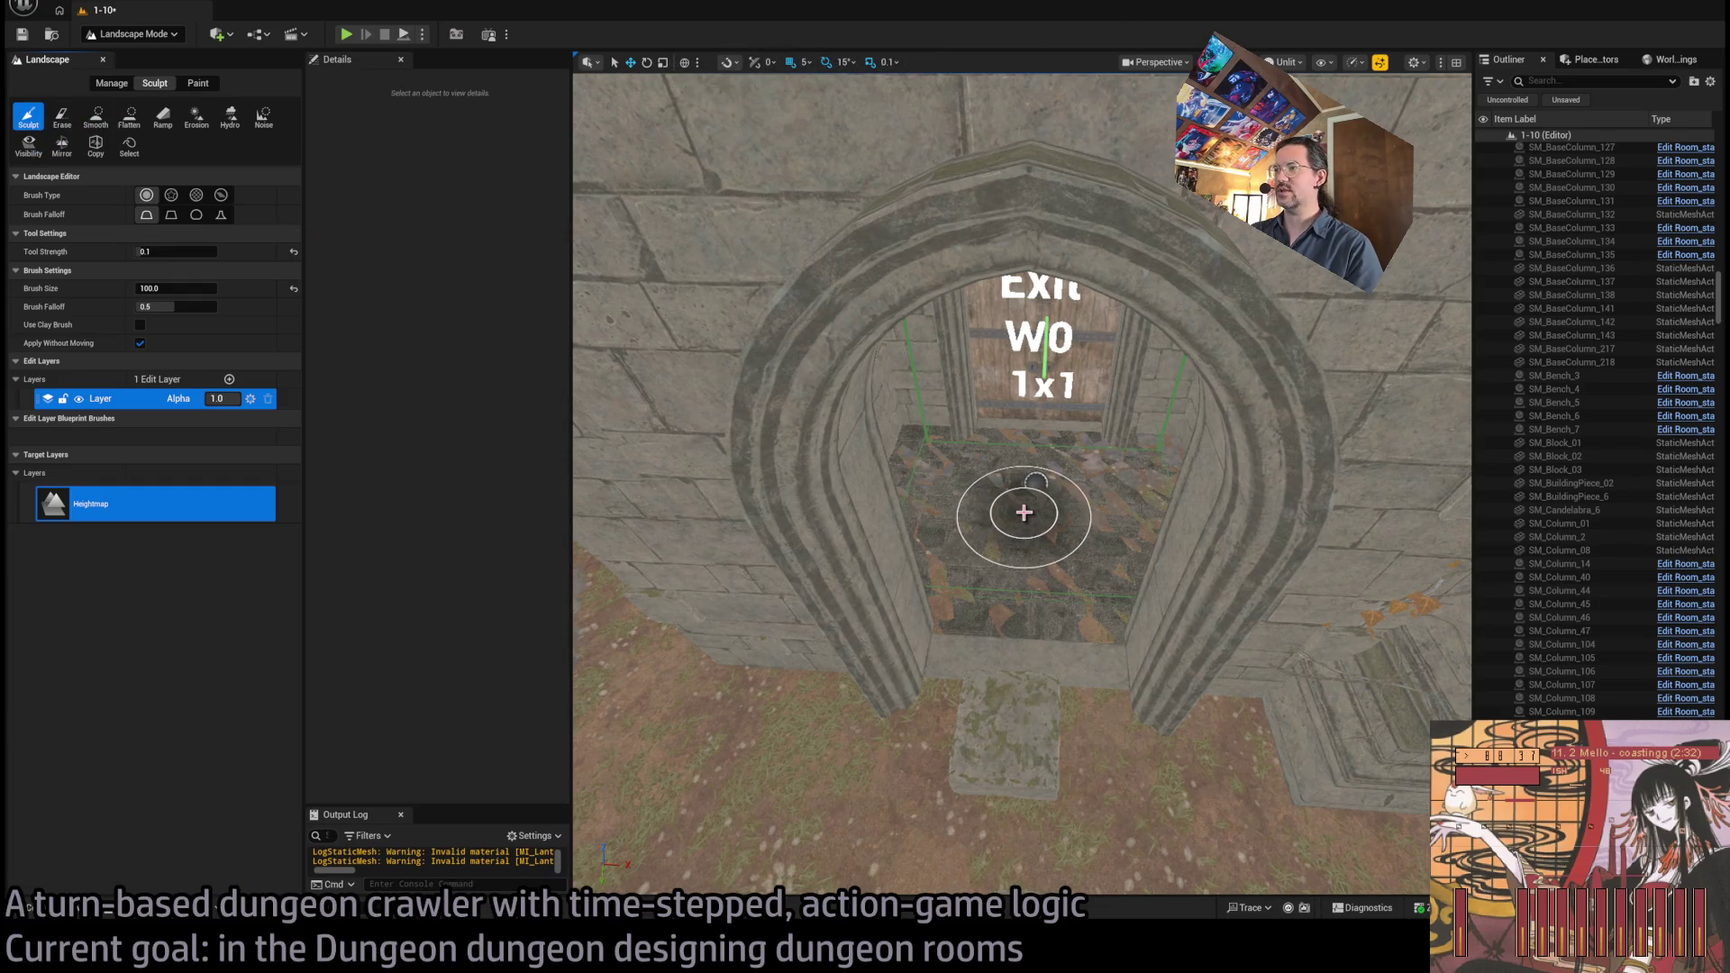
mouse_move(973, 446)
mouse_down()
mouse_move(1131, 502)
mouse_move(1027, 610)
mouse_move(1127, 490)
mouse_up()
scroll(1019, 488, up, 6)
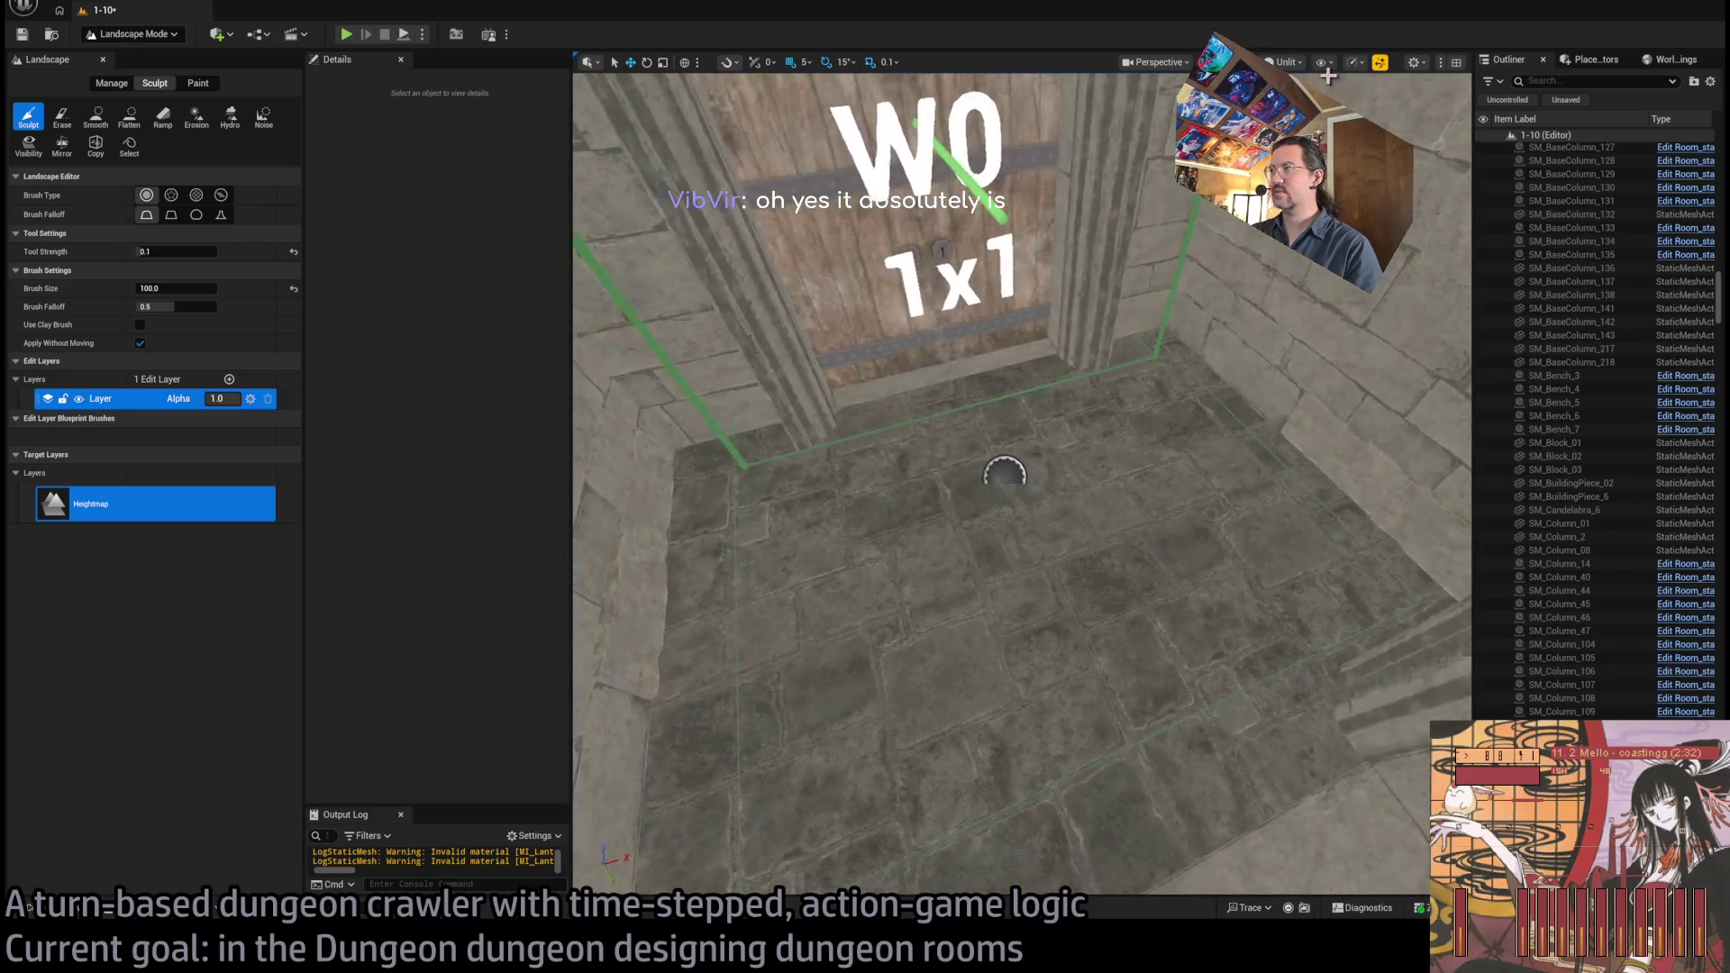
Inspect the room in wireframe, lit and unlit views, then return to Selection Mode
key(alt+2)
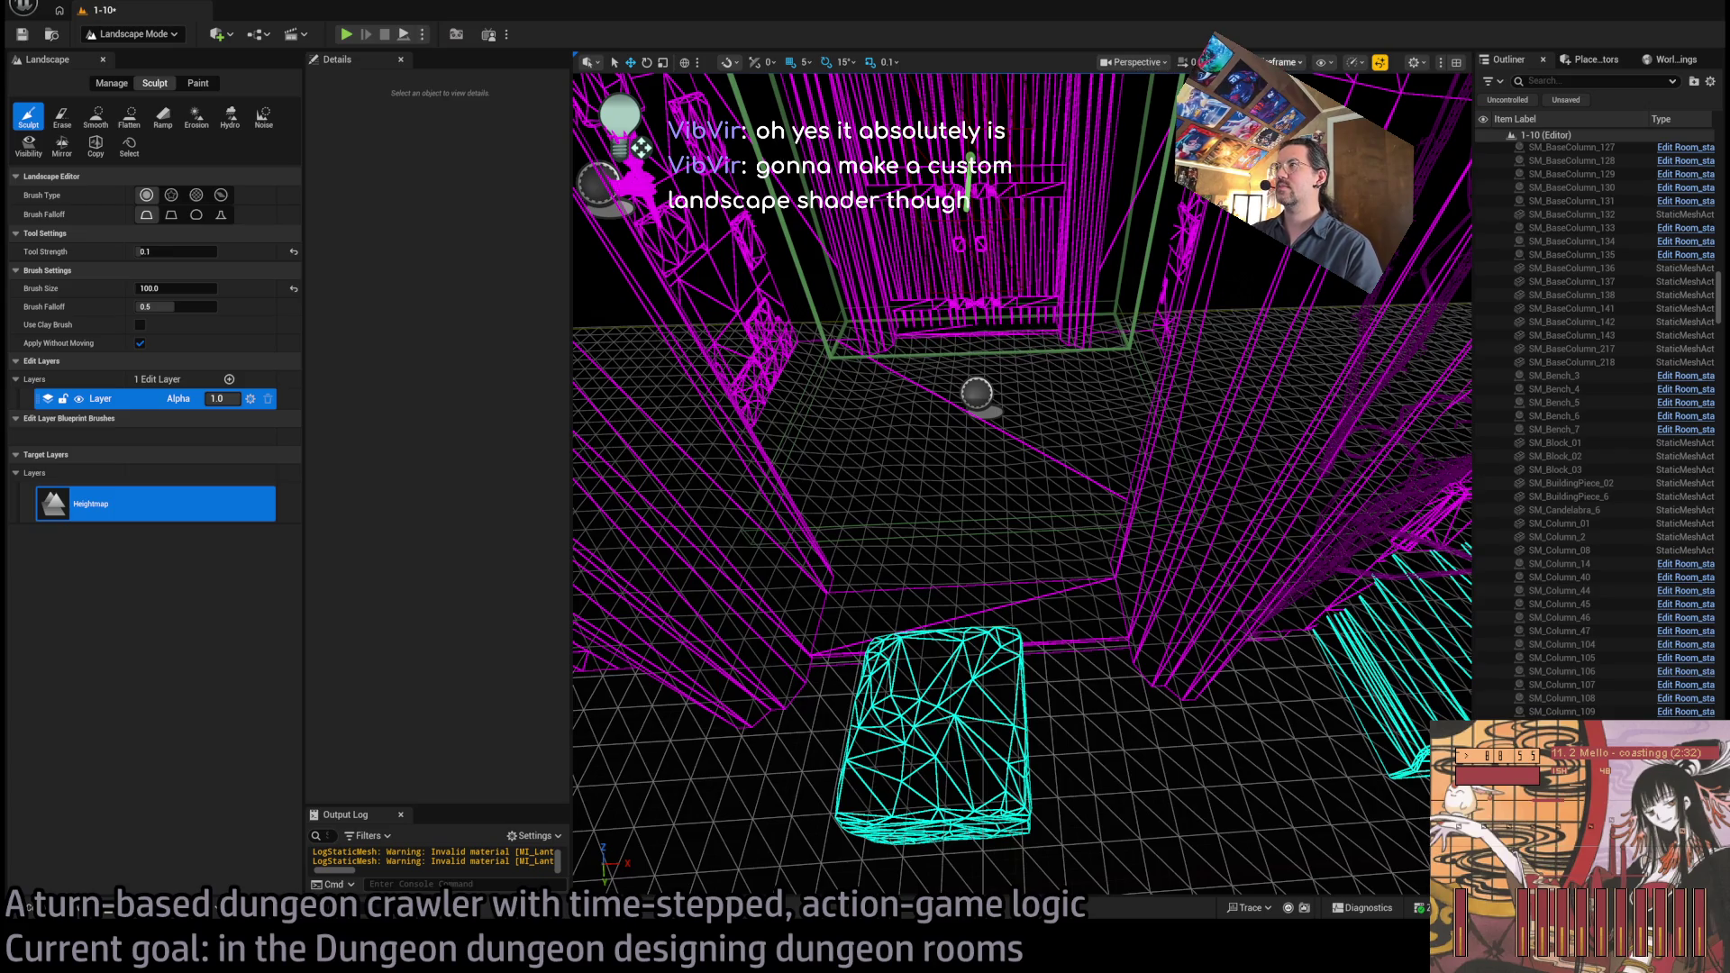
key(alt+4)
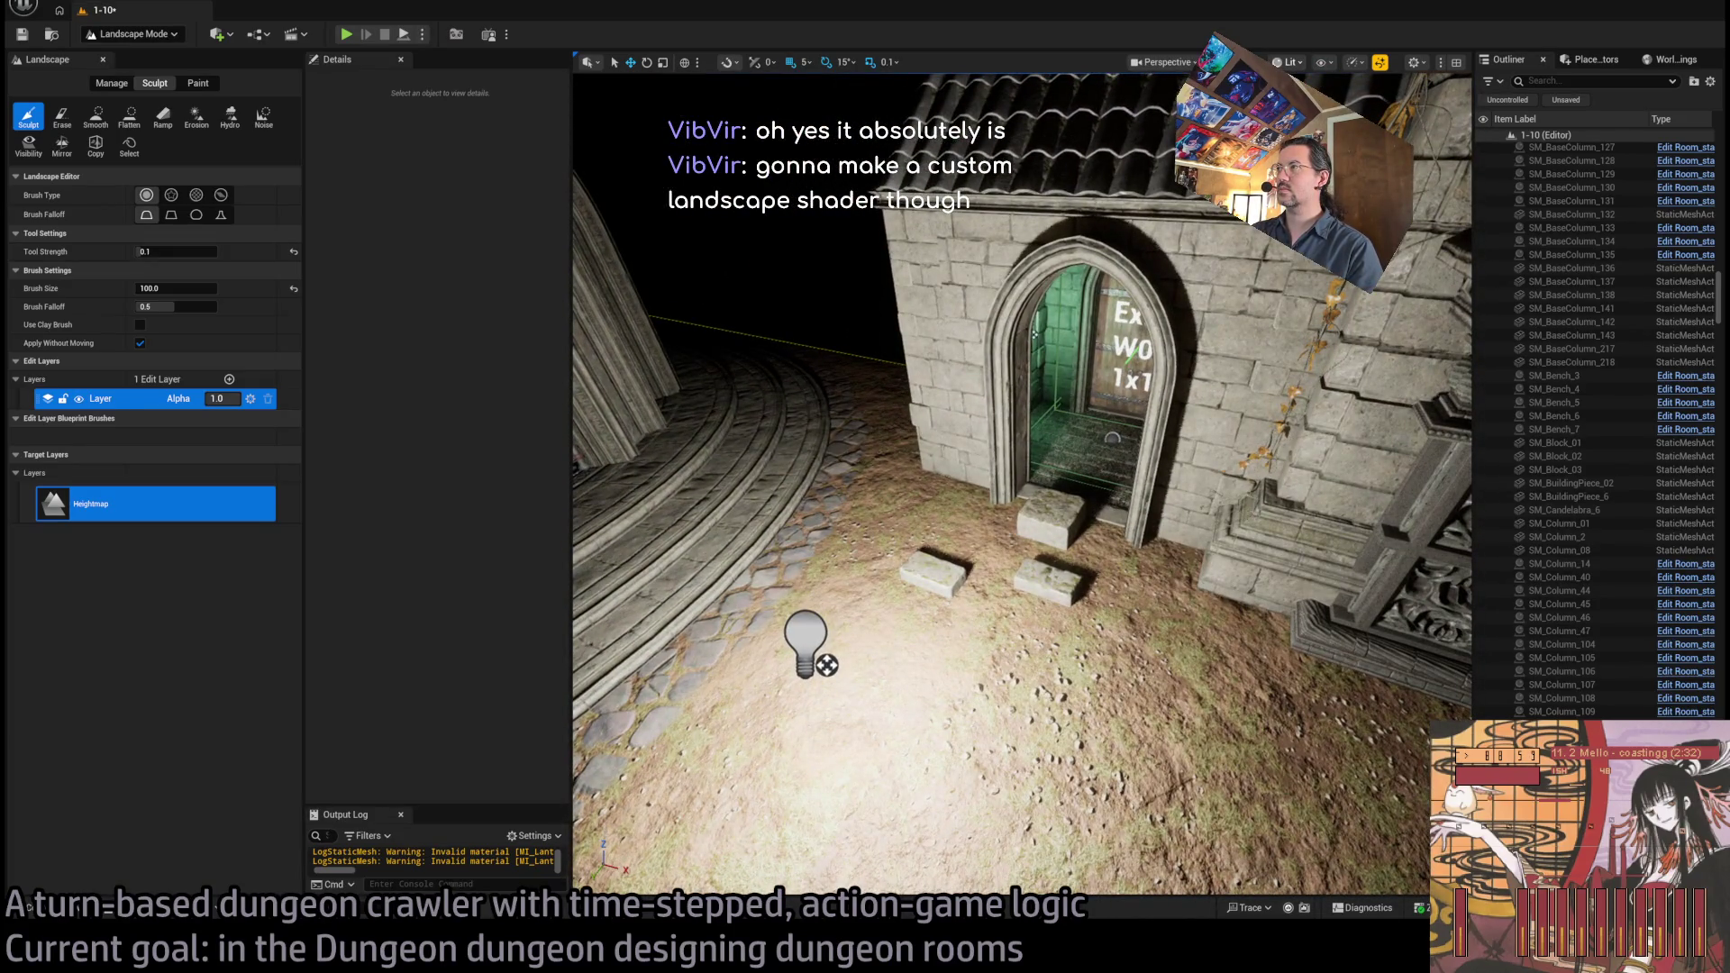
key(alt+3)
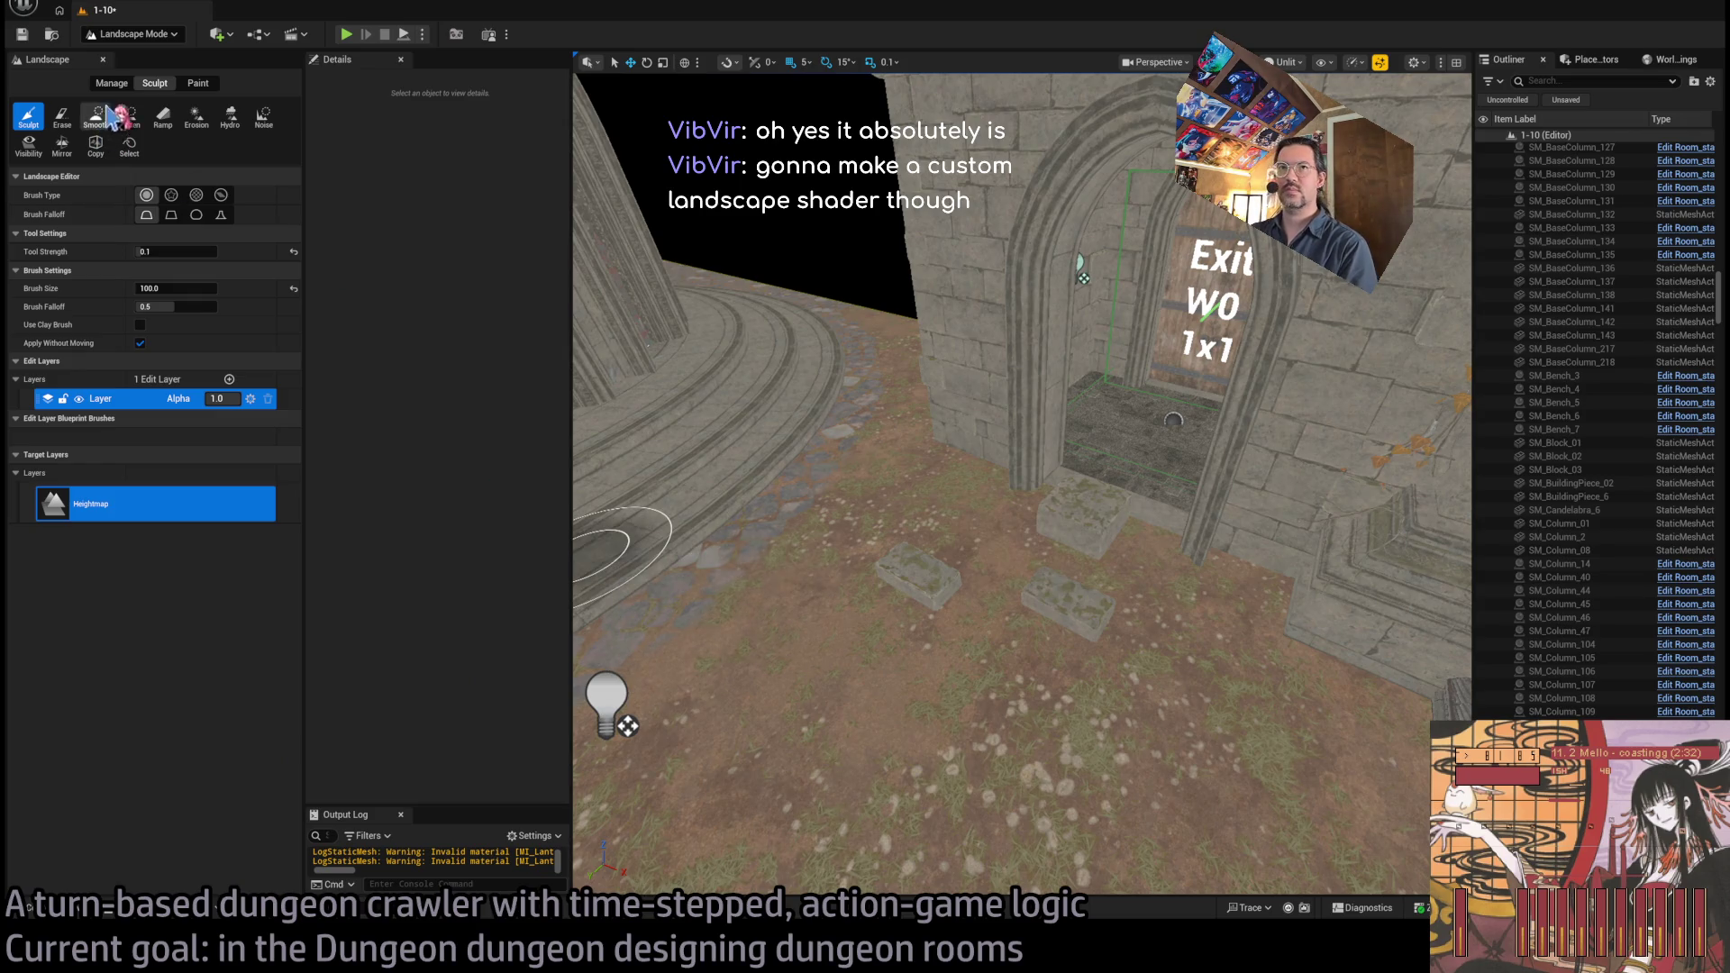
key(shift+1)
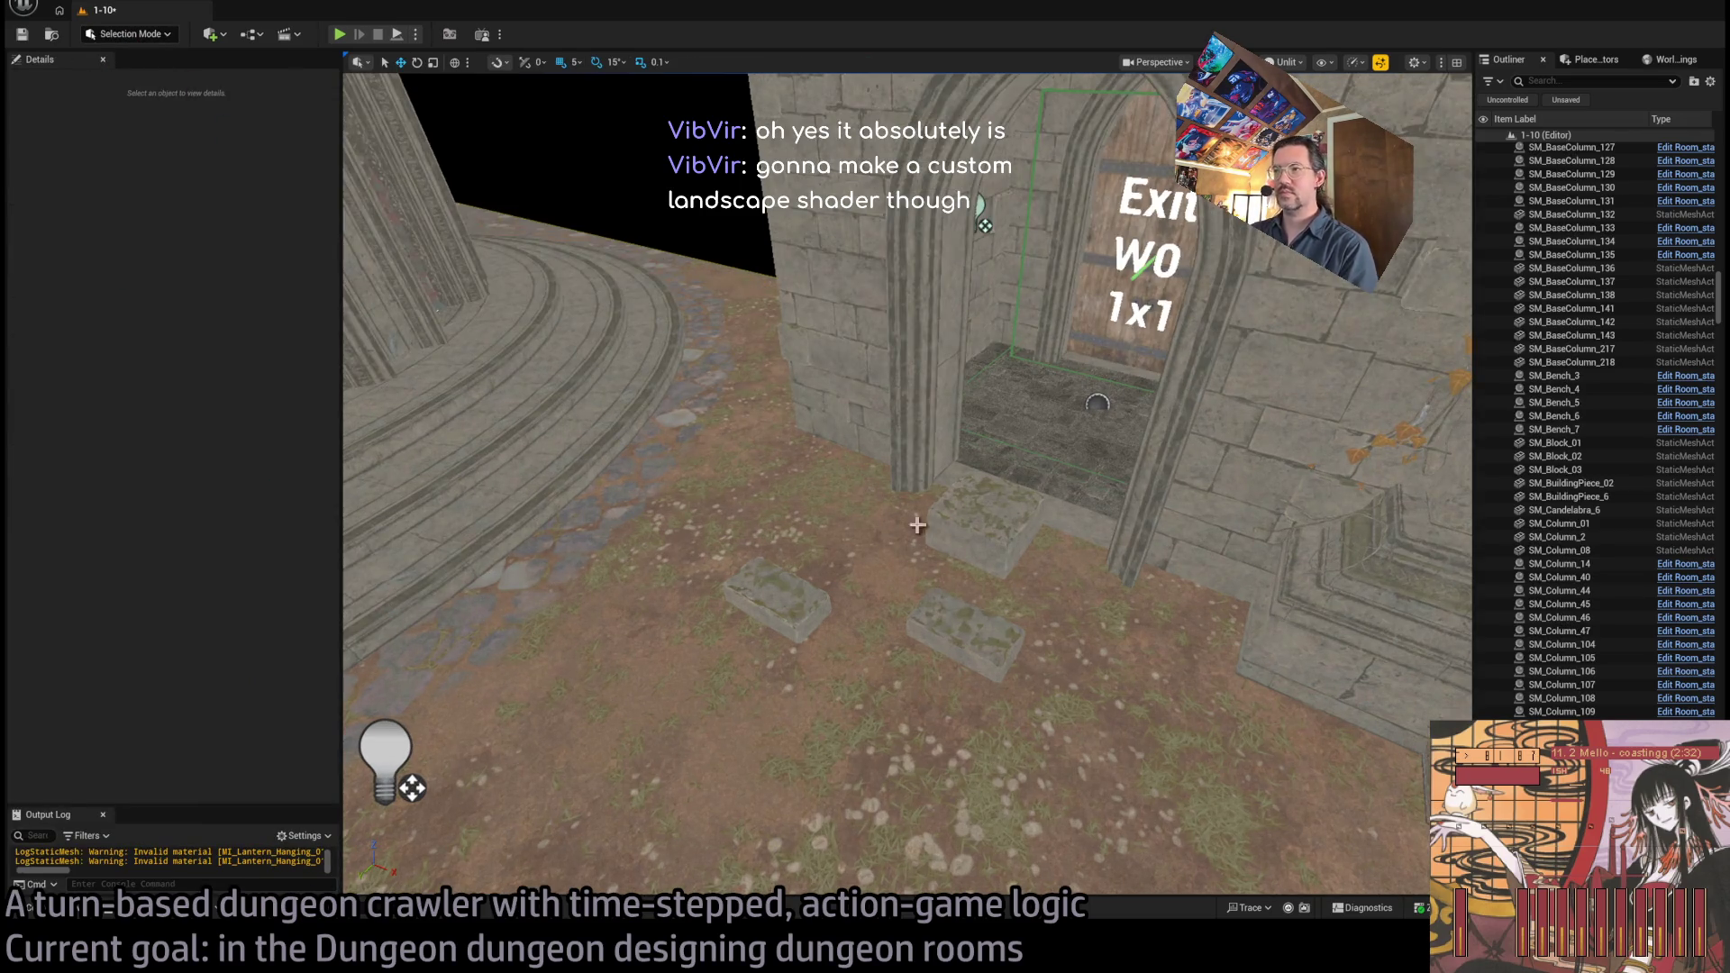
Frame the doorway floor and browse the Content Drawer to the Prop folder
drag(869, 534, 993, 502)
click(968, 541)
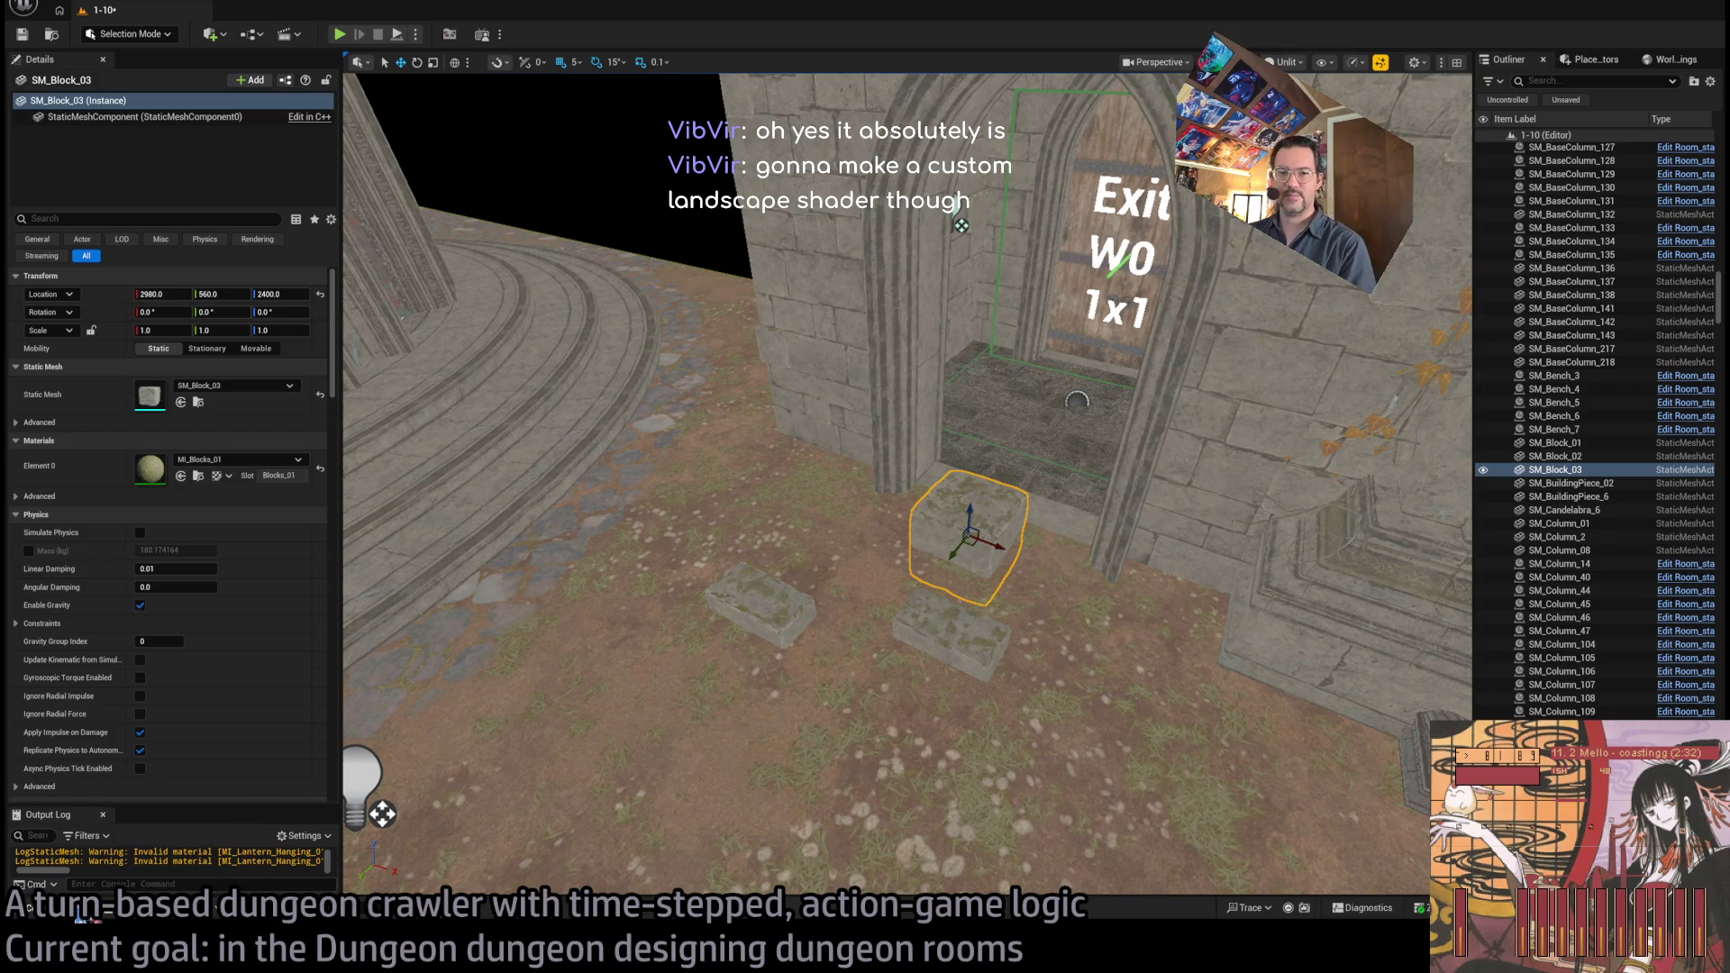
click(79, 912)
click(100, 789)
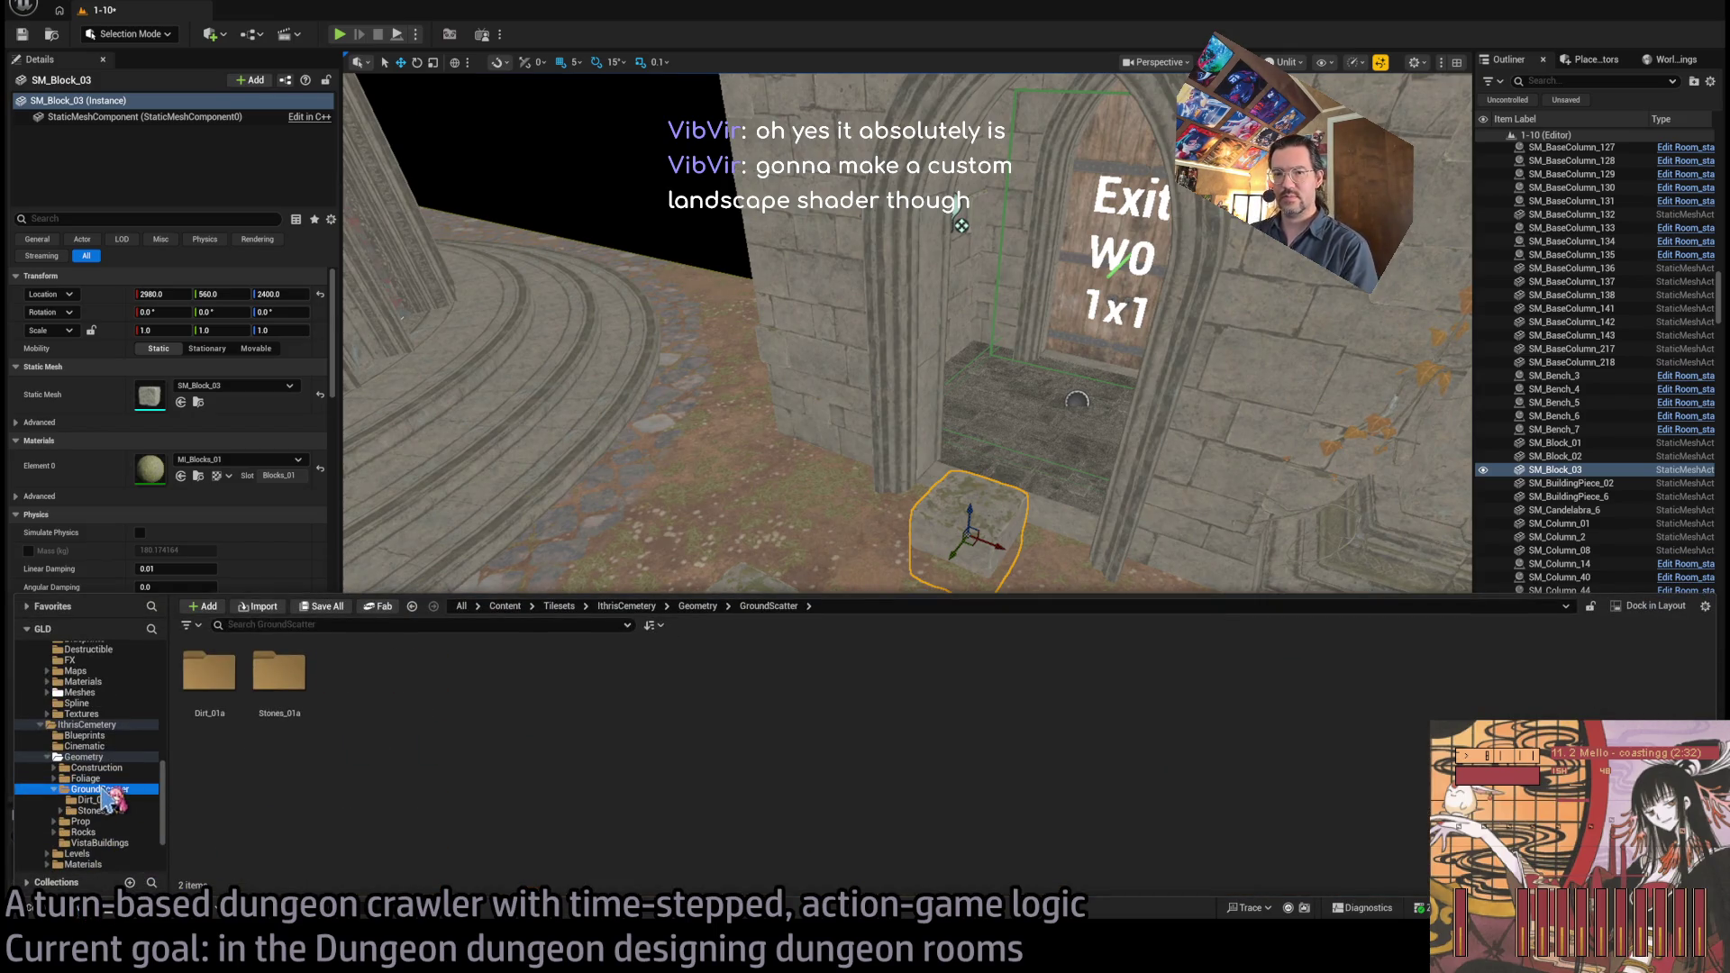
double_click(252, 712)
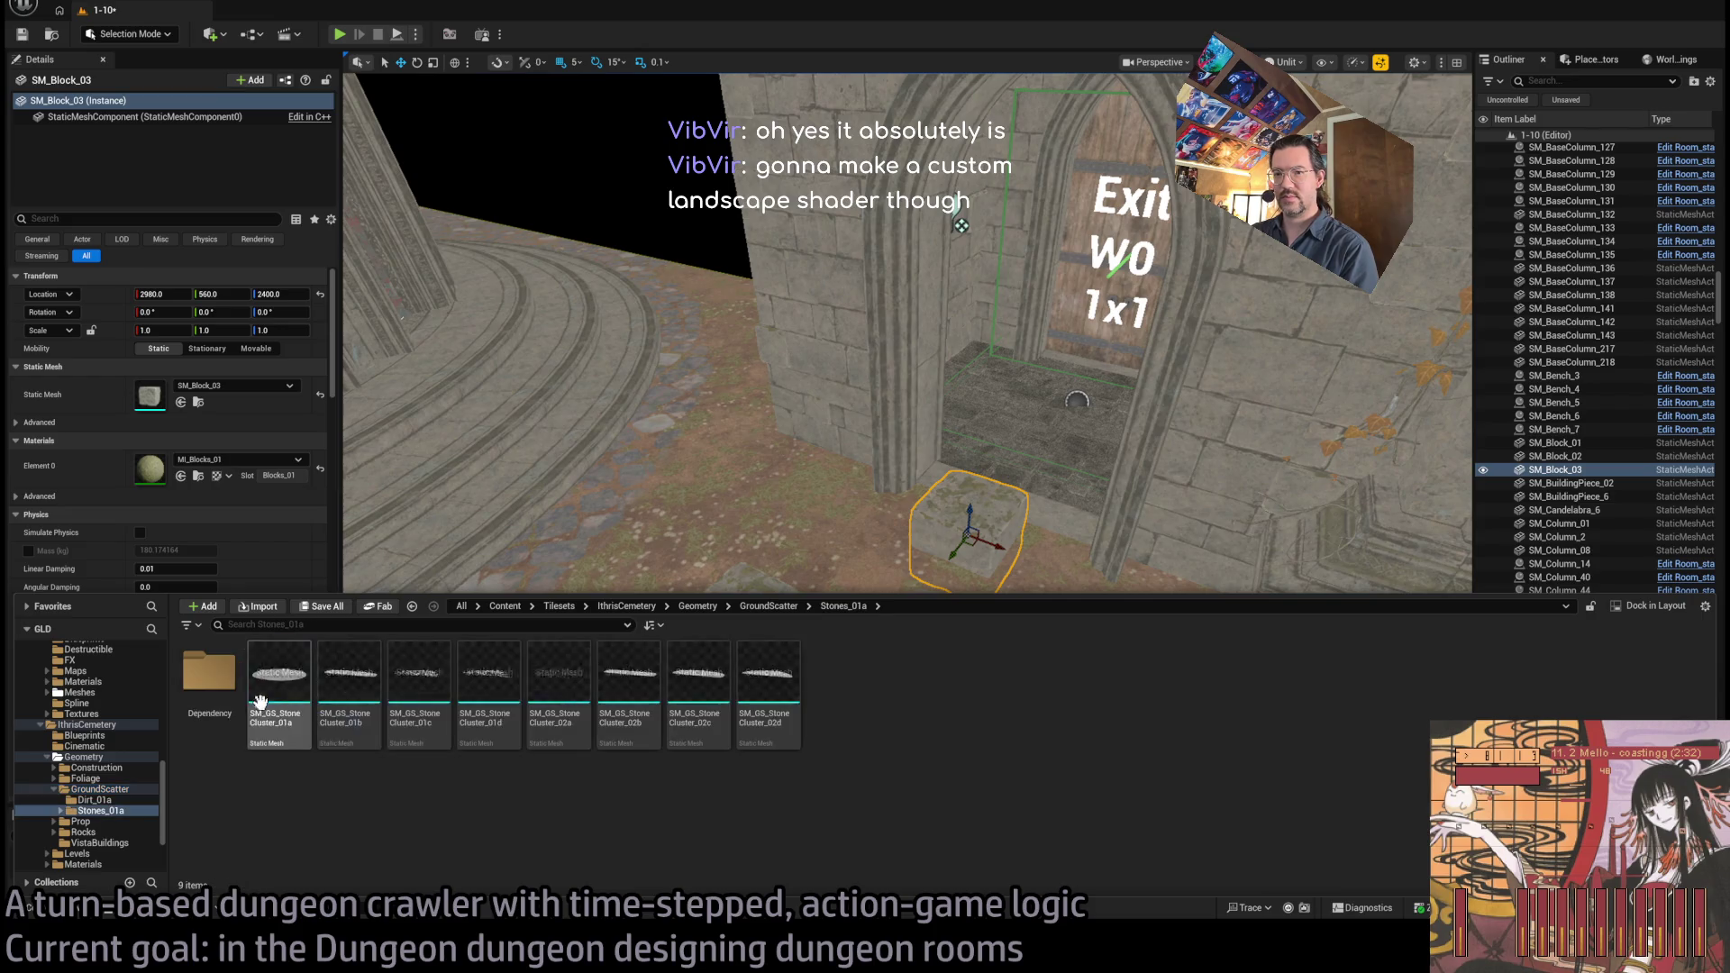
click(101, 821)
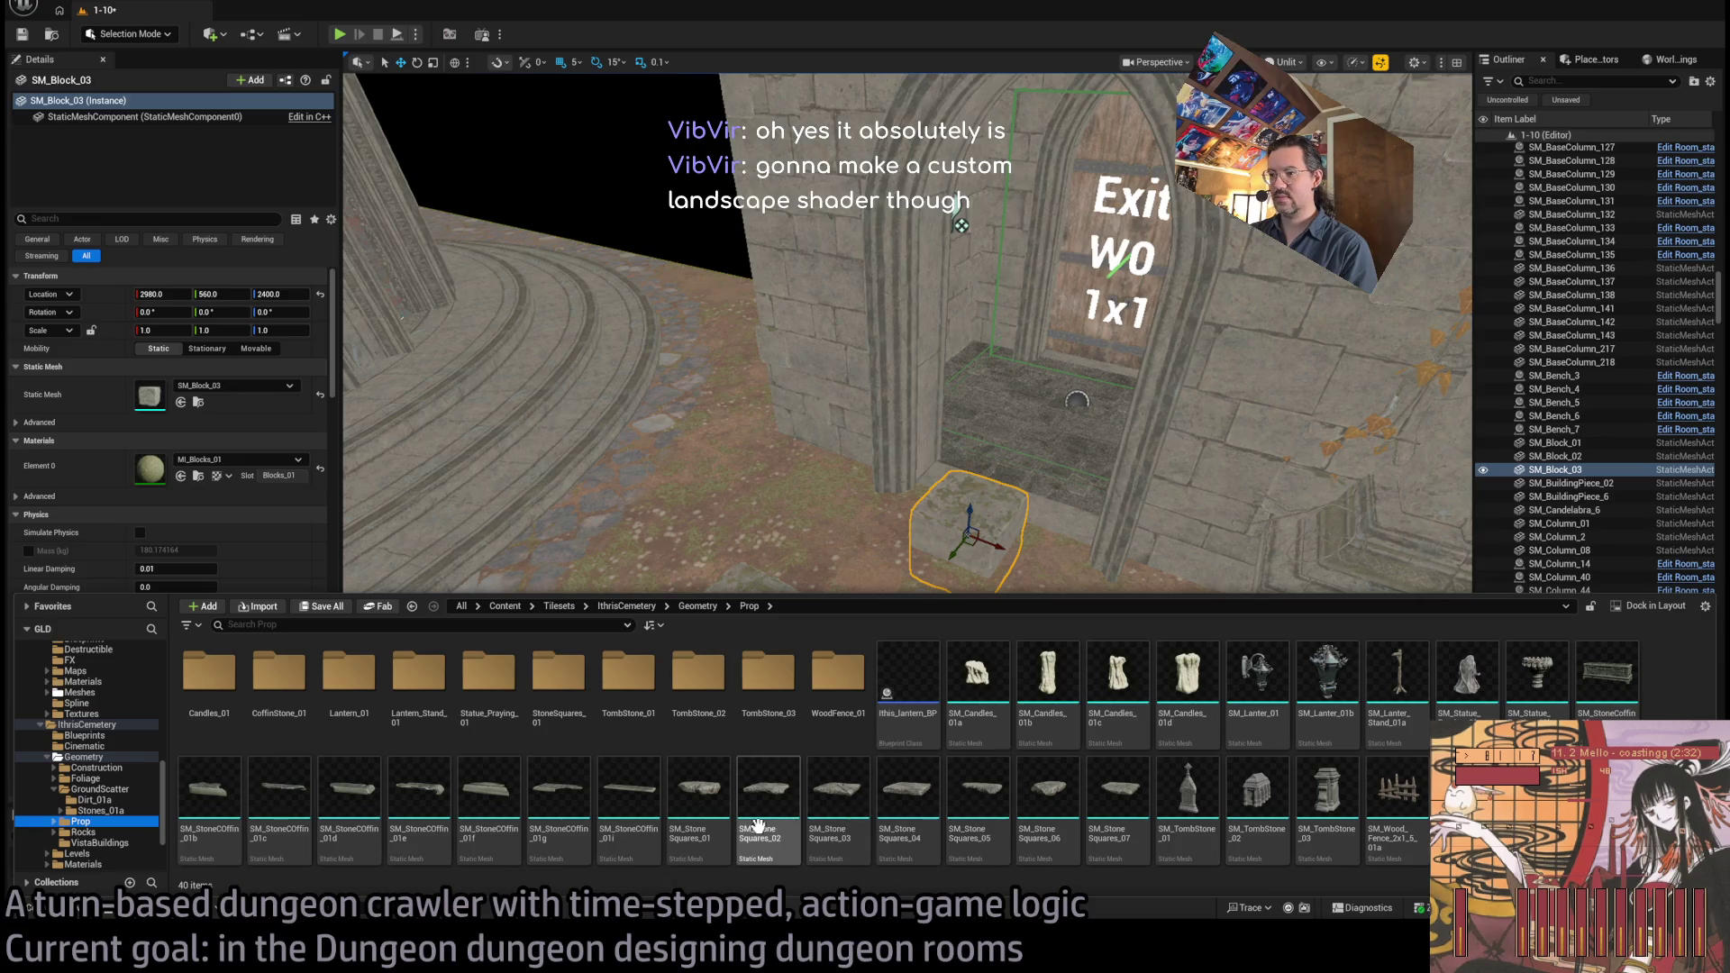
Place six stone-square slabs, SM_StoneSquares_02 through 07, on the floor by the exit door
mouse_move(759, 824)
mouse_down()
mouse_move(695, 552)
mouse_move(616, 778)
mouse_up()
key(ctrl+space)
drag(837, 815, 880, 678)
key(ctrl+space)
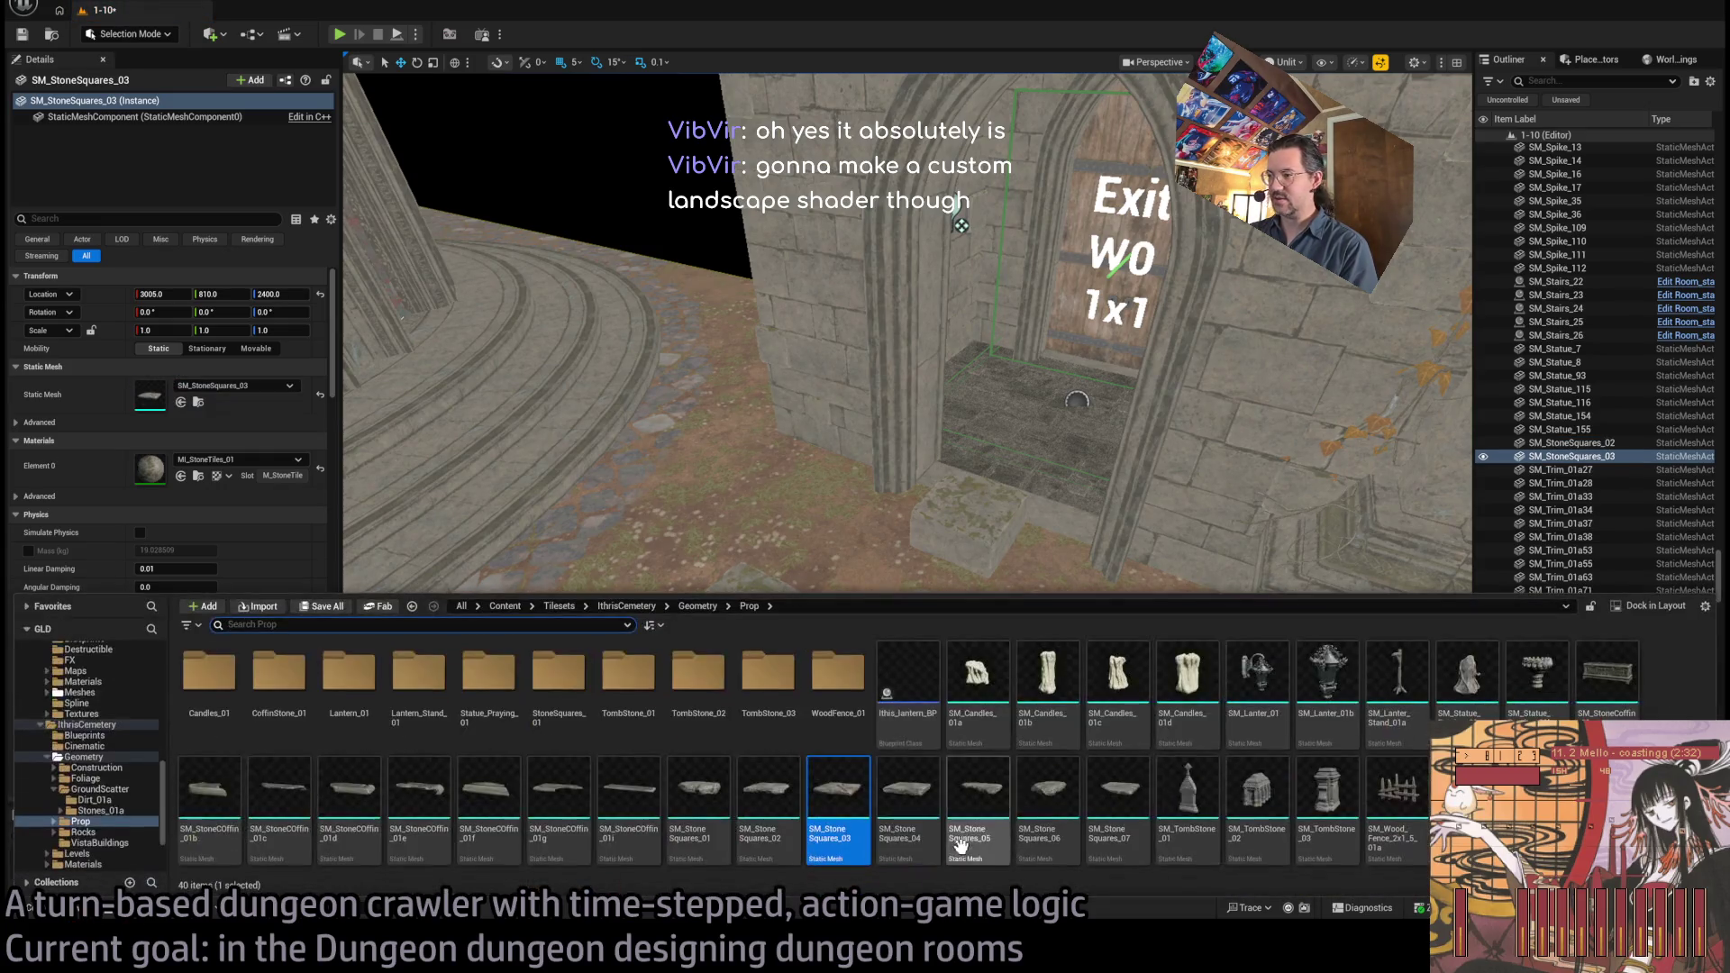
key(Right)
drag(907, 797, 957, 739)
key(ctrl+space)
drag(970, 837, 1056, 692)
key(ctrl+space)
mouse_move(1040, 802)
mouse_down()
mouse_move(1177, 706)
mouse_move(1147, 703)
mouse_up()
key(ctrl+space)
mouse_move(1120, 843)
mouse_down()
mouse_move(1133, 516)
mouse_move(1143, 699)
mouse_move(1117, 802)
mouse_up()
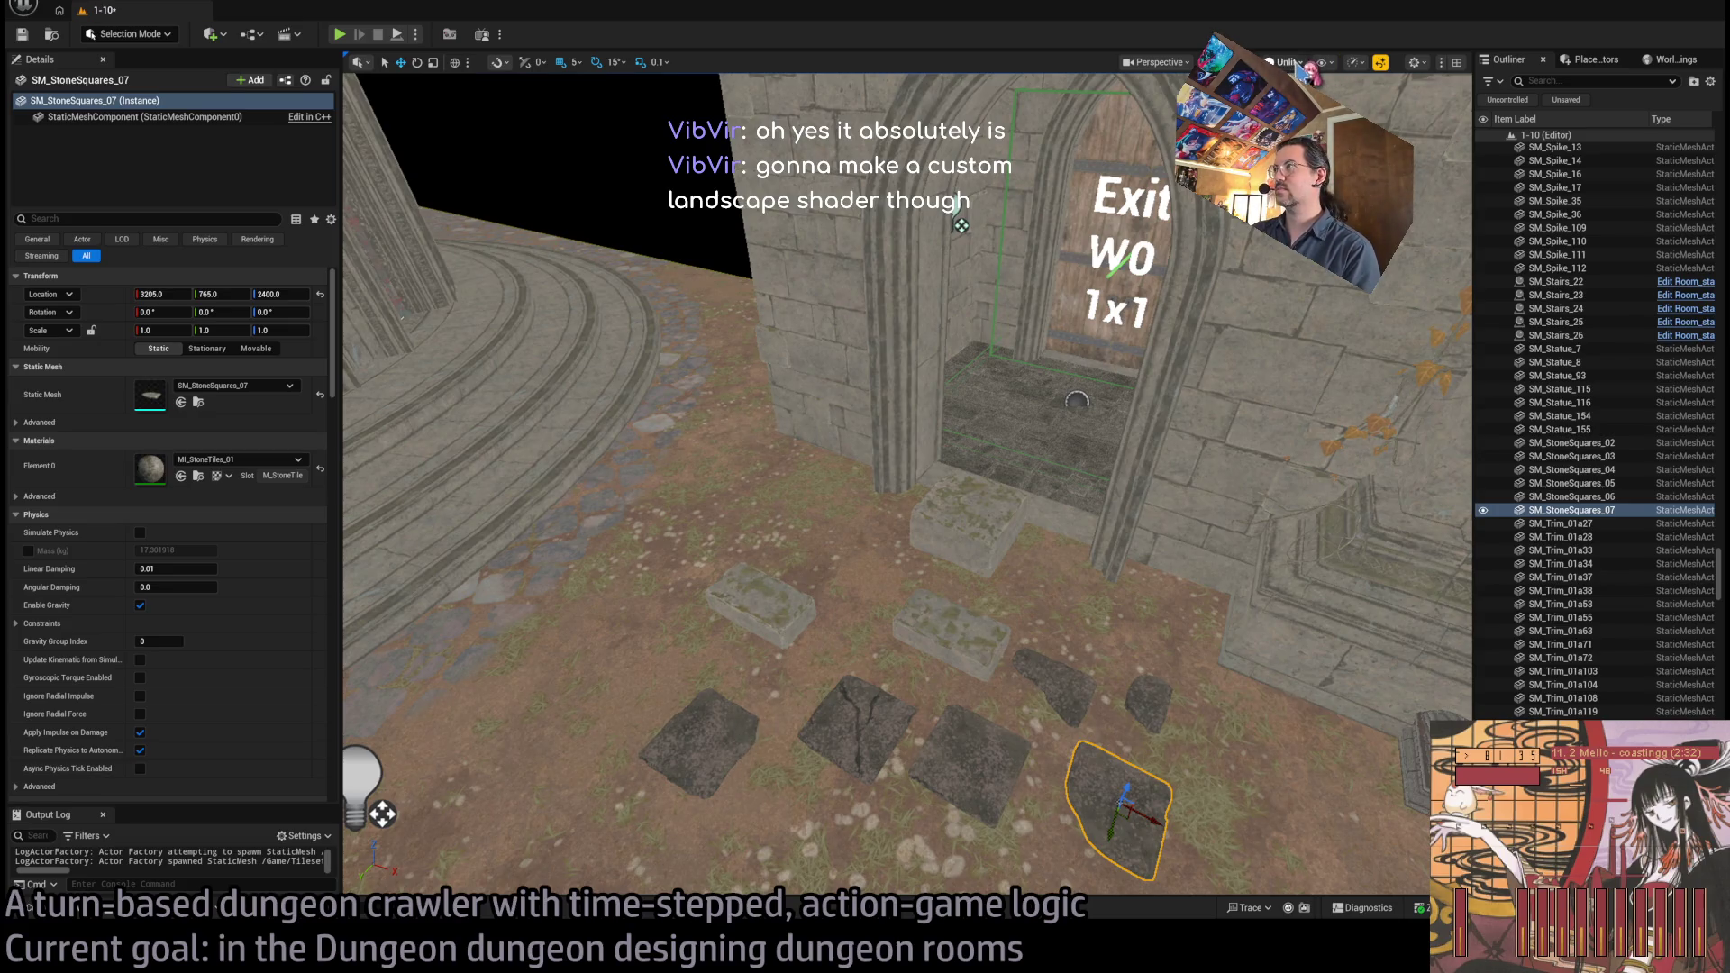
Return to the lit view and delete the three old stone blocks by the door
key(alt+4)
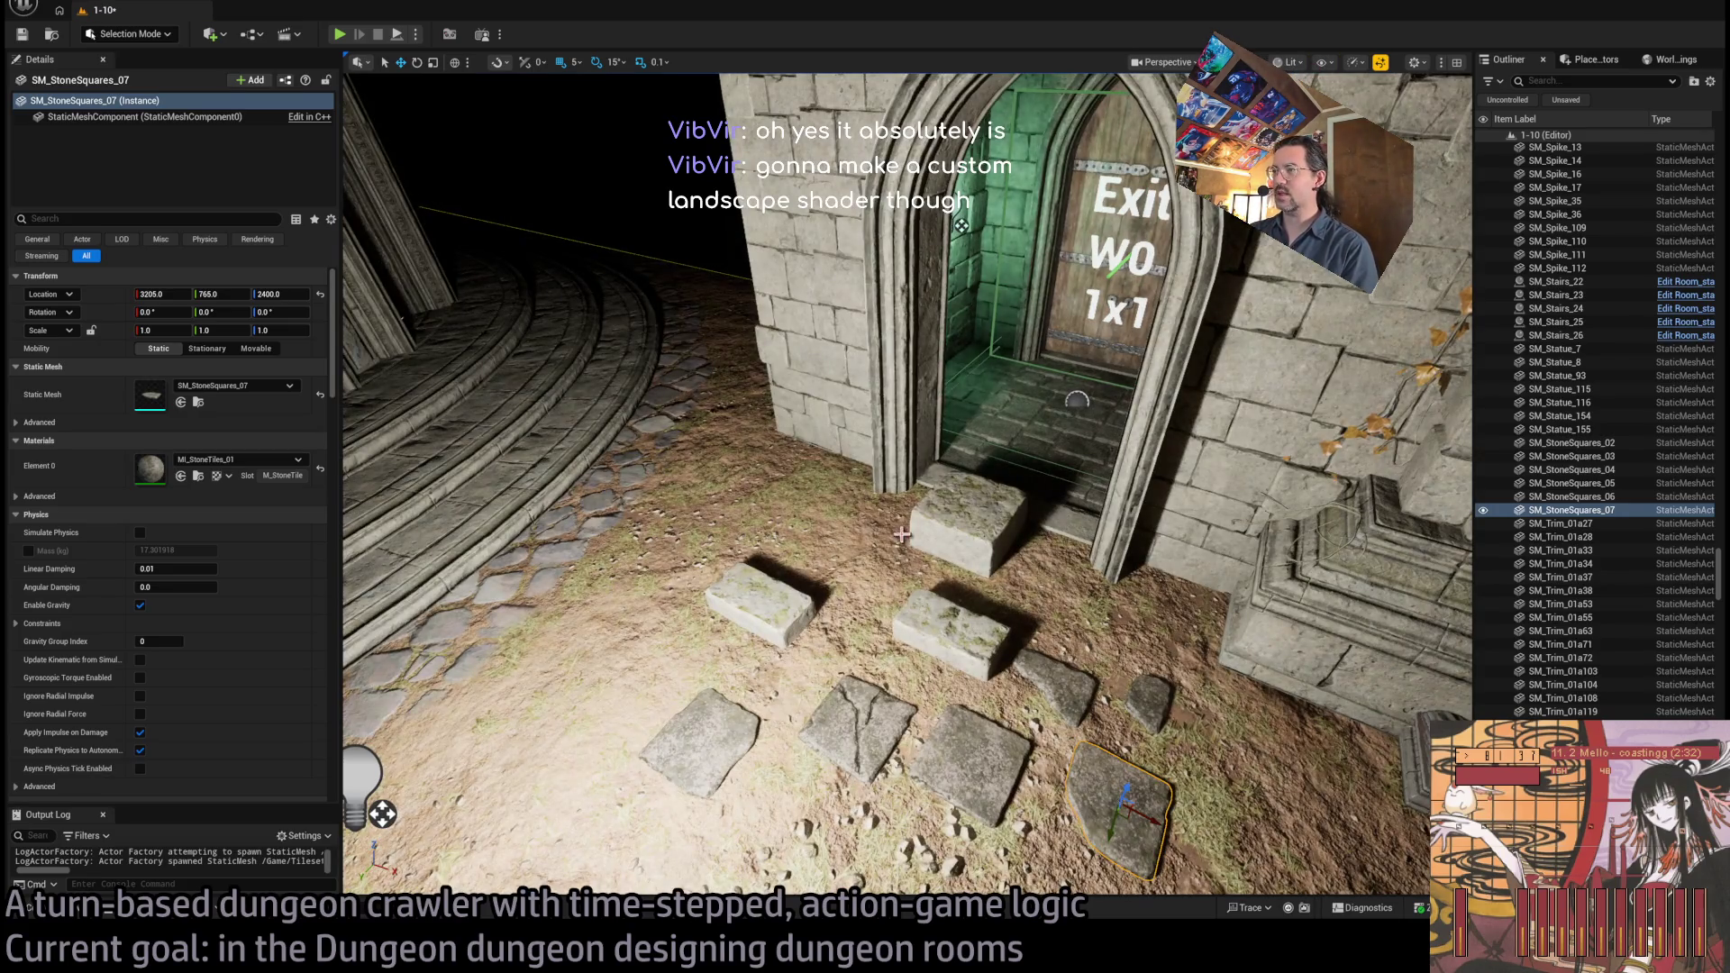
click(945, 550)
key(Delete)
click(761, 616)
key(Delete)
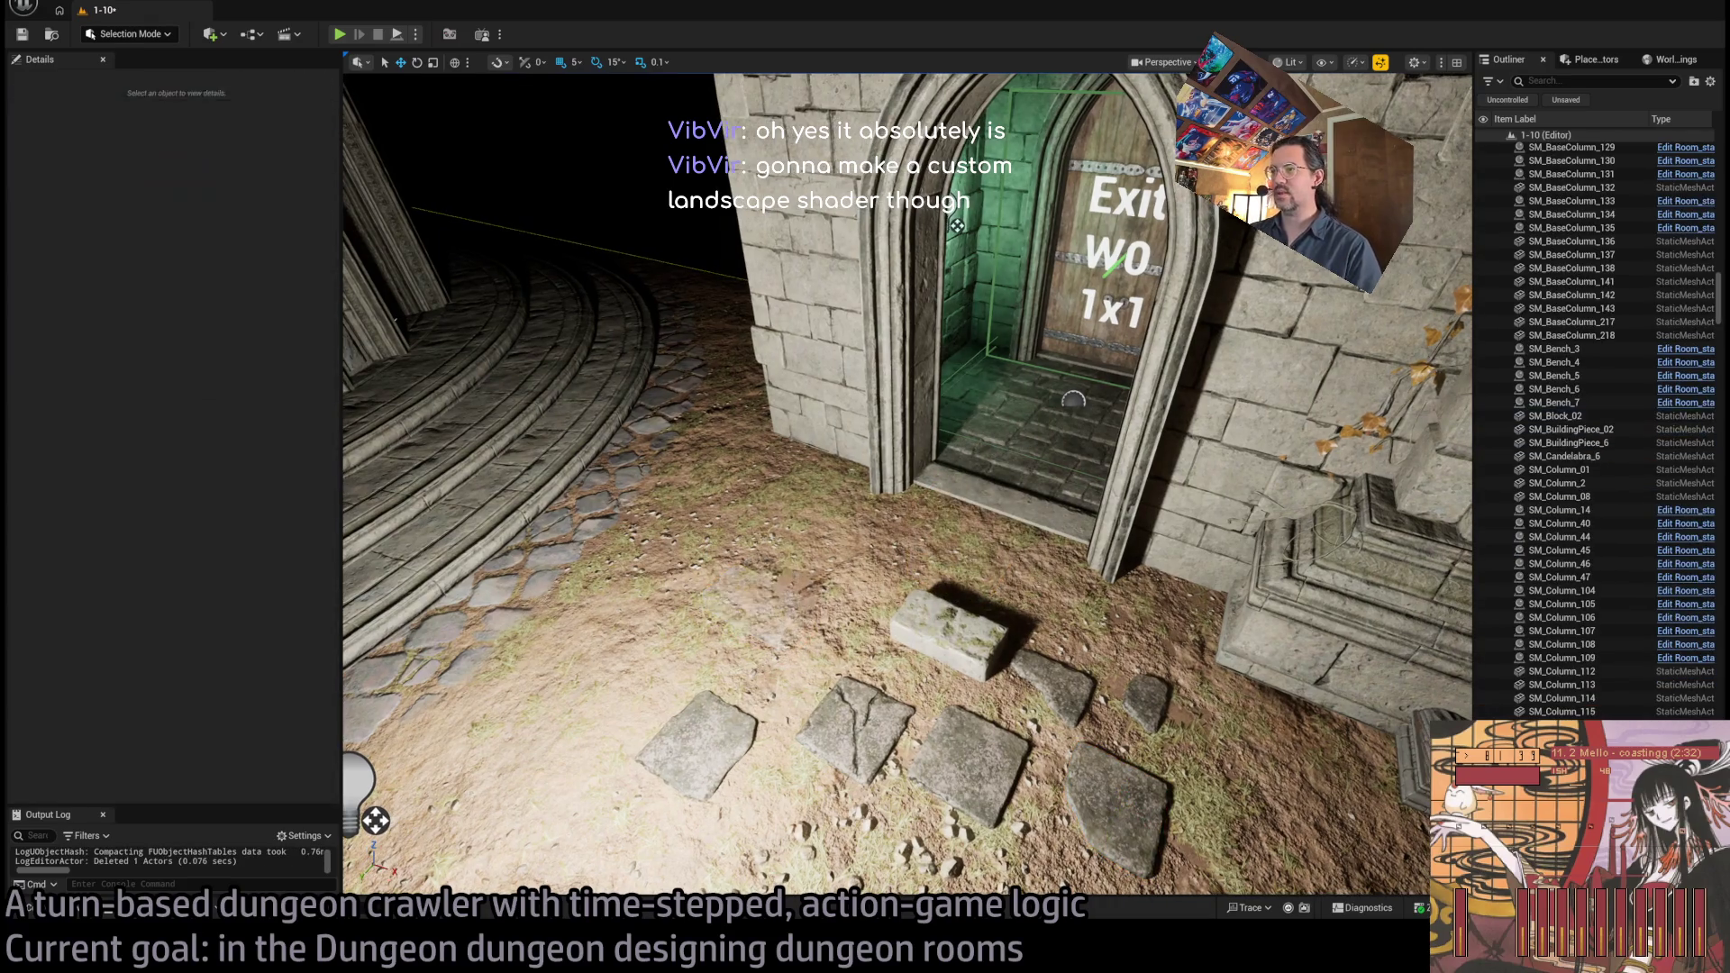
click(946, 621)
key(Delete)
Move the SM_StoneSquares_05 slab up beside the door
click(1072, 695)
mouse_move(1053, 689)
mouse_down()
mouse_move(958, 637)
mouse_move(1054, 572)
mouse_up()
ctrl+click(1146, 703)
ctrl+click(1117, 811)
ctrl+click(969, 766)
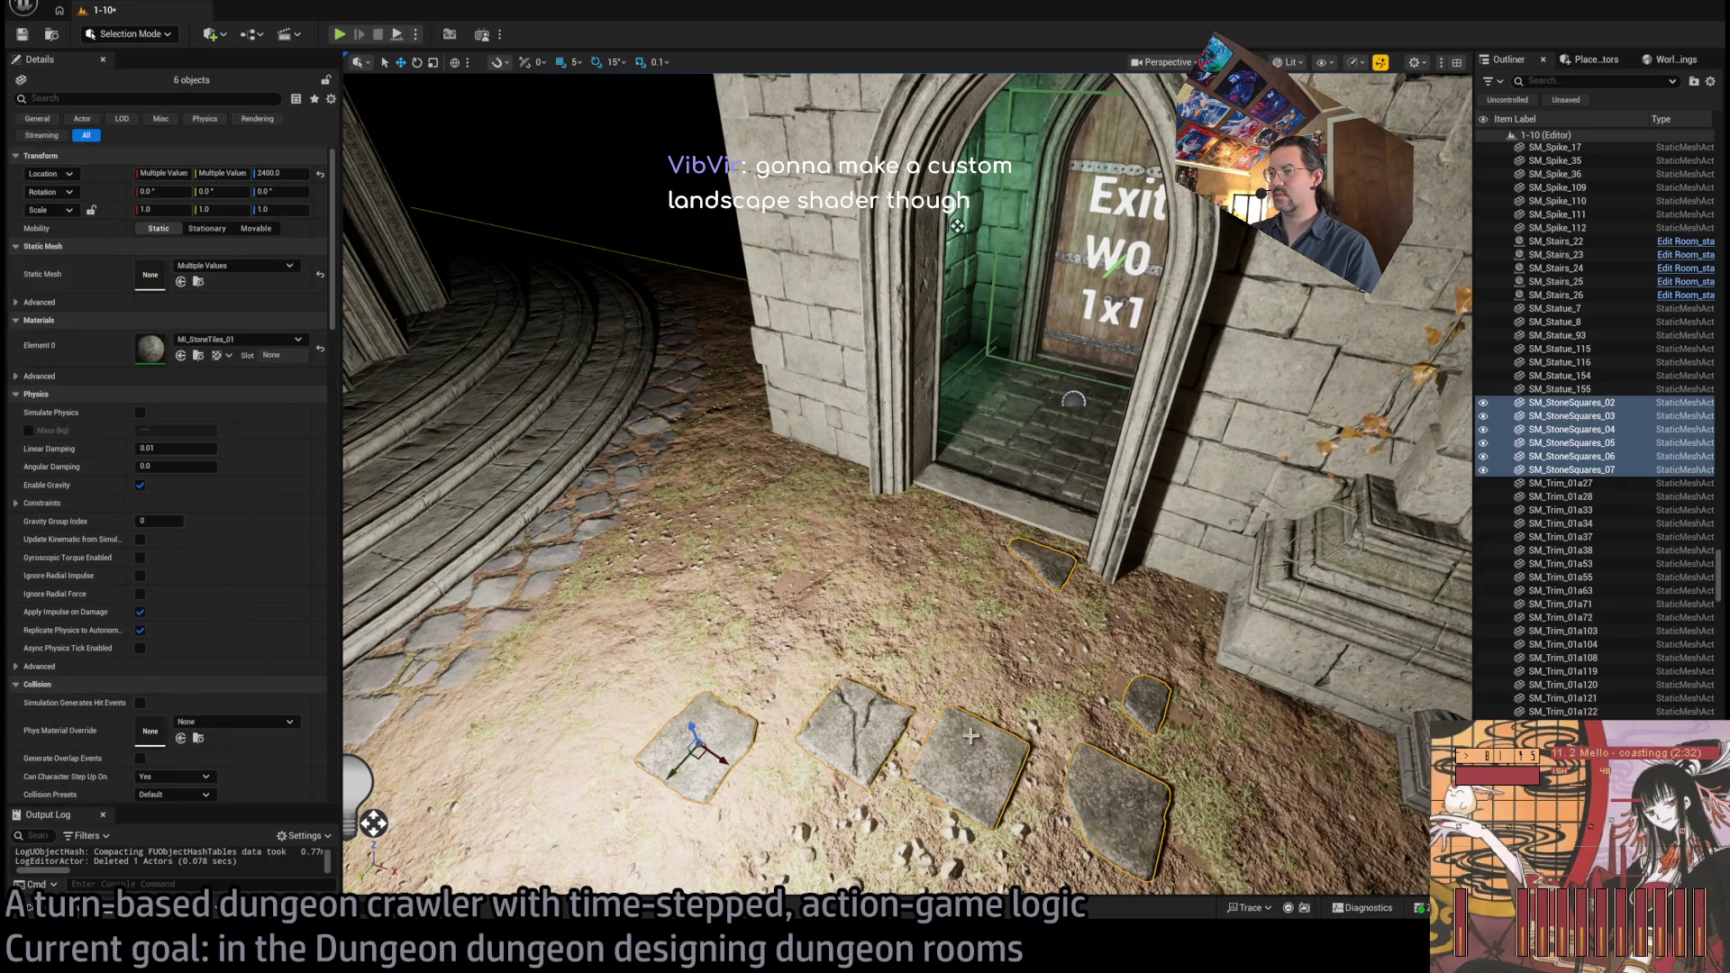
click(1043, 578)
Select all six stepping stones, leaving the room light out of the selection
click(1115, 599)
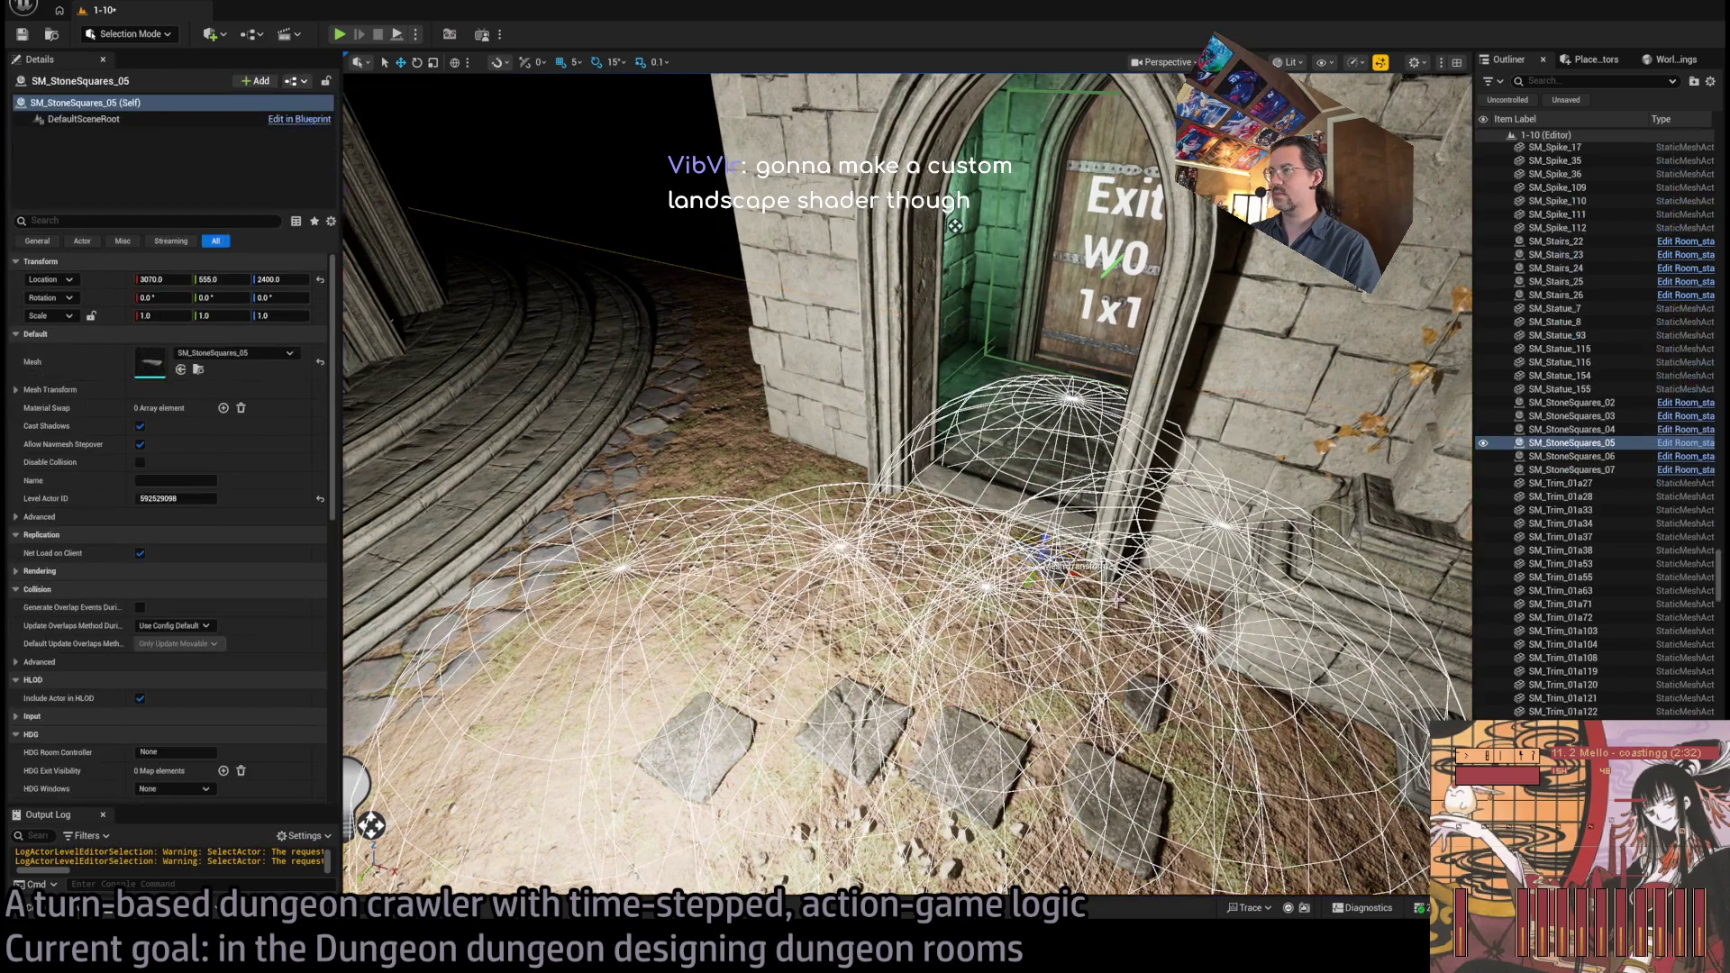
click(1158, 719)
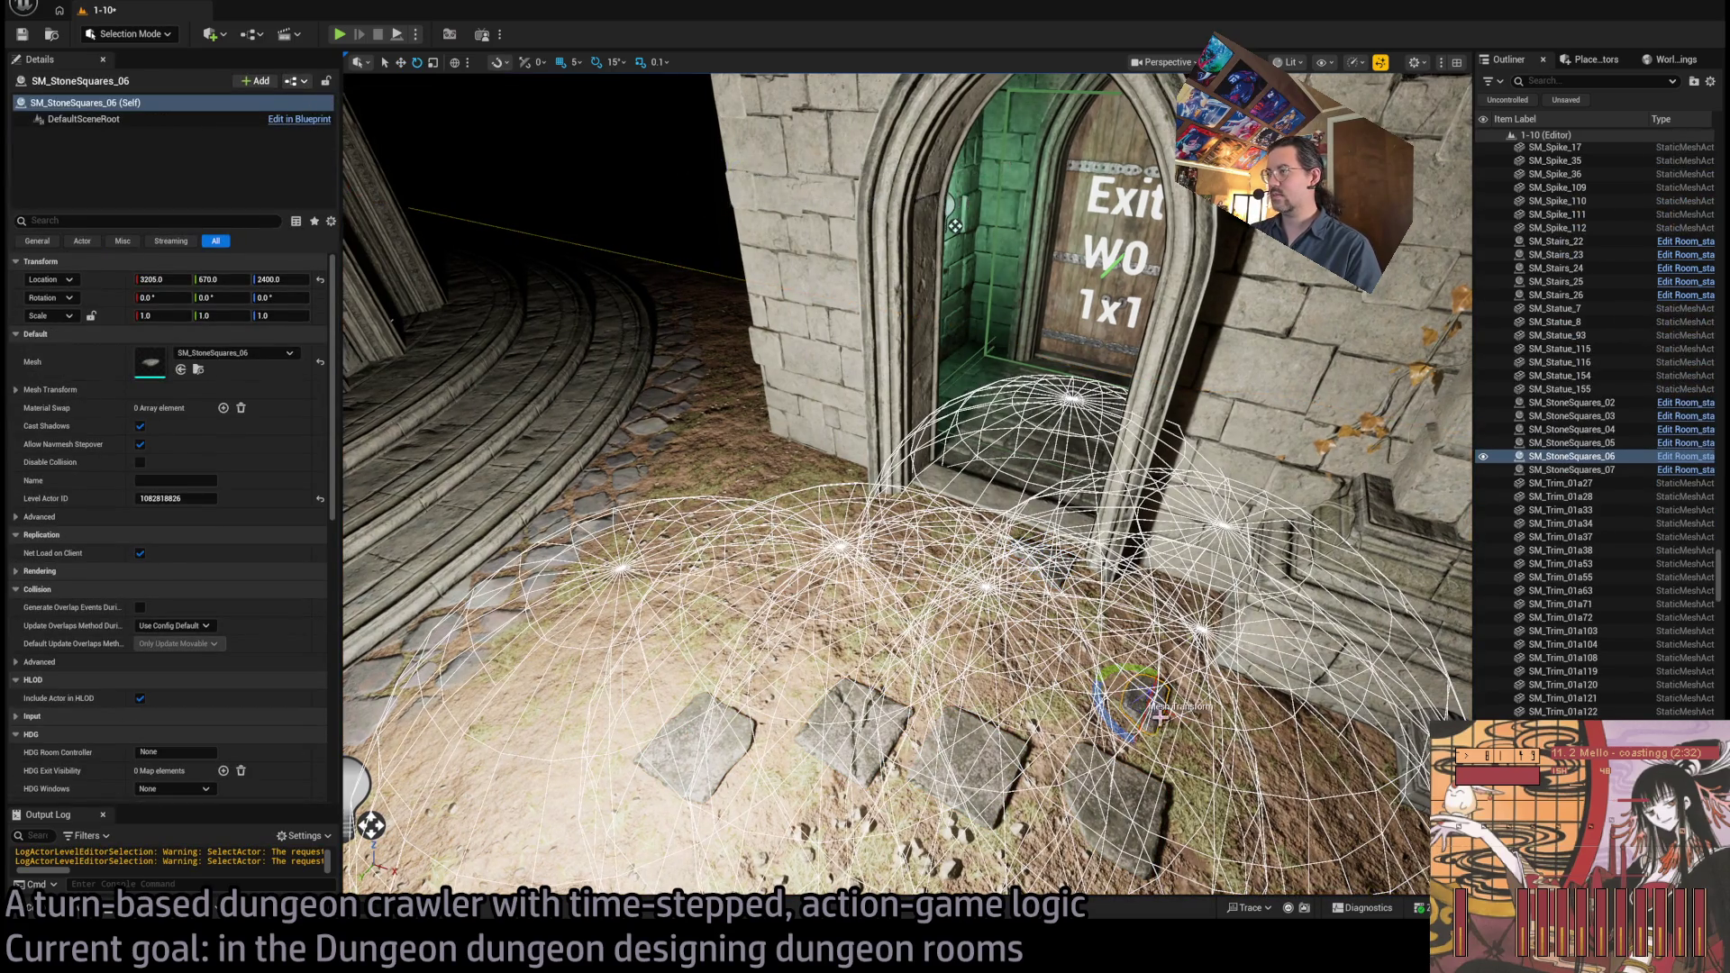
scroll(1120, 699, down, 10)
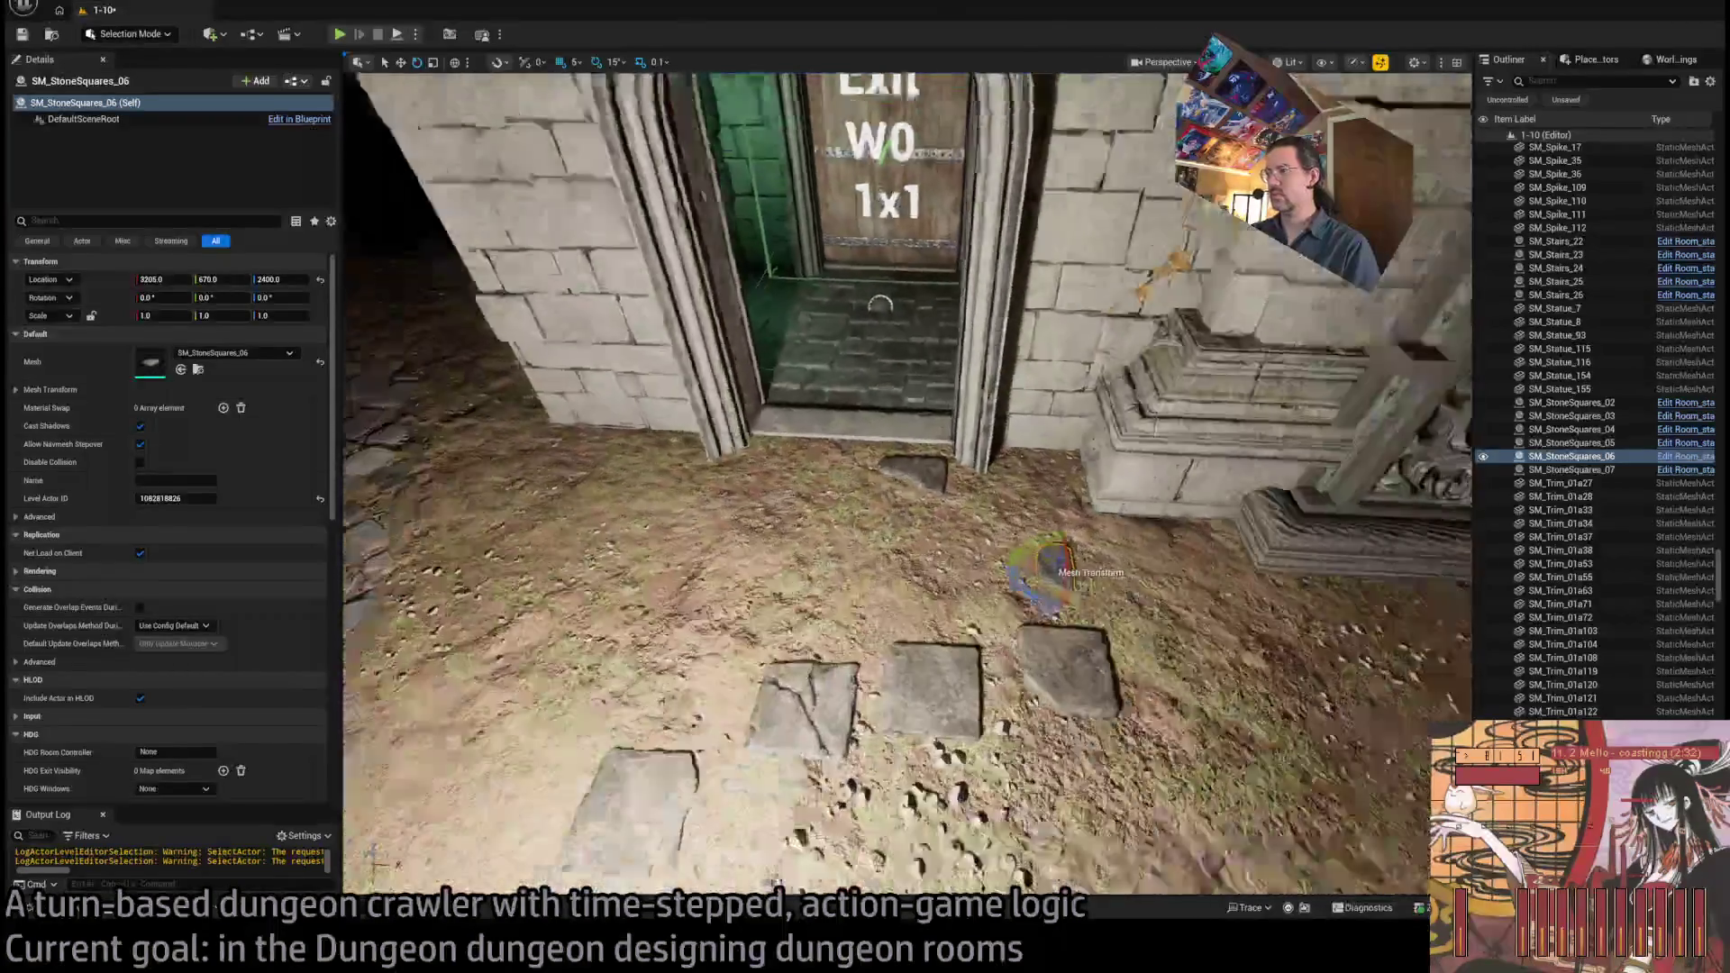
scroll(908, 487, down, 10)
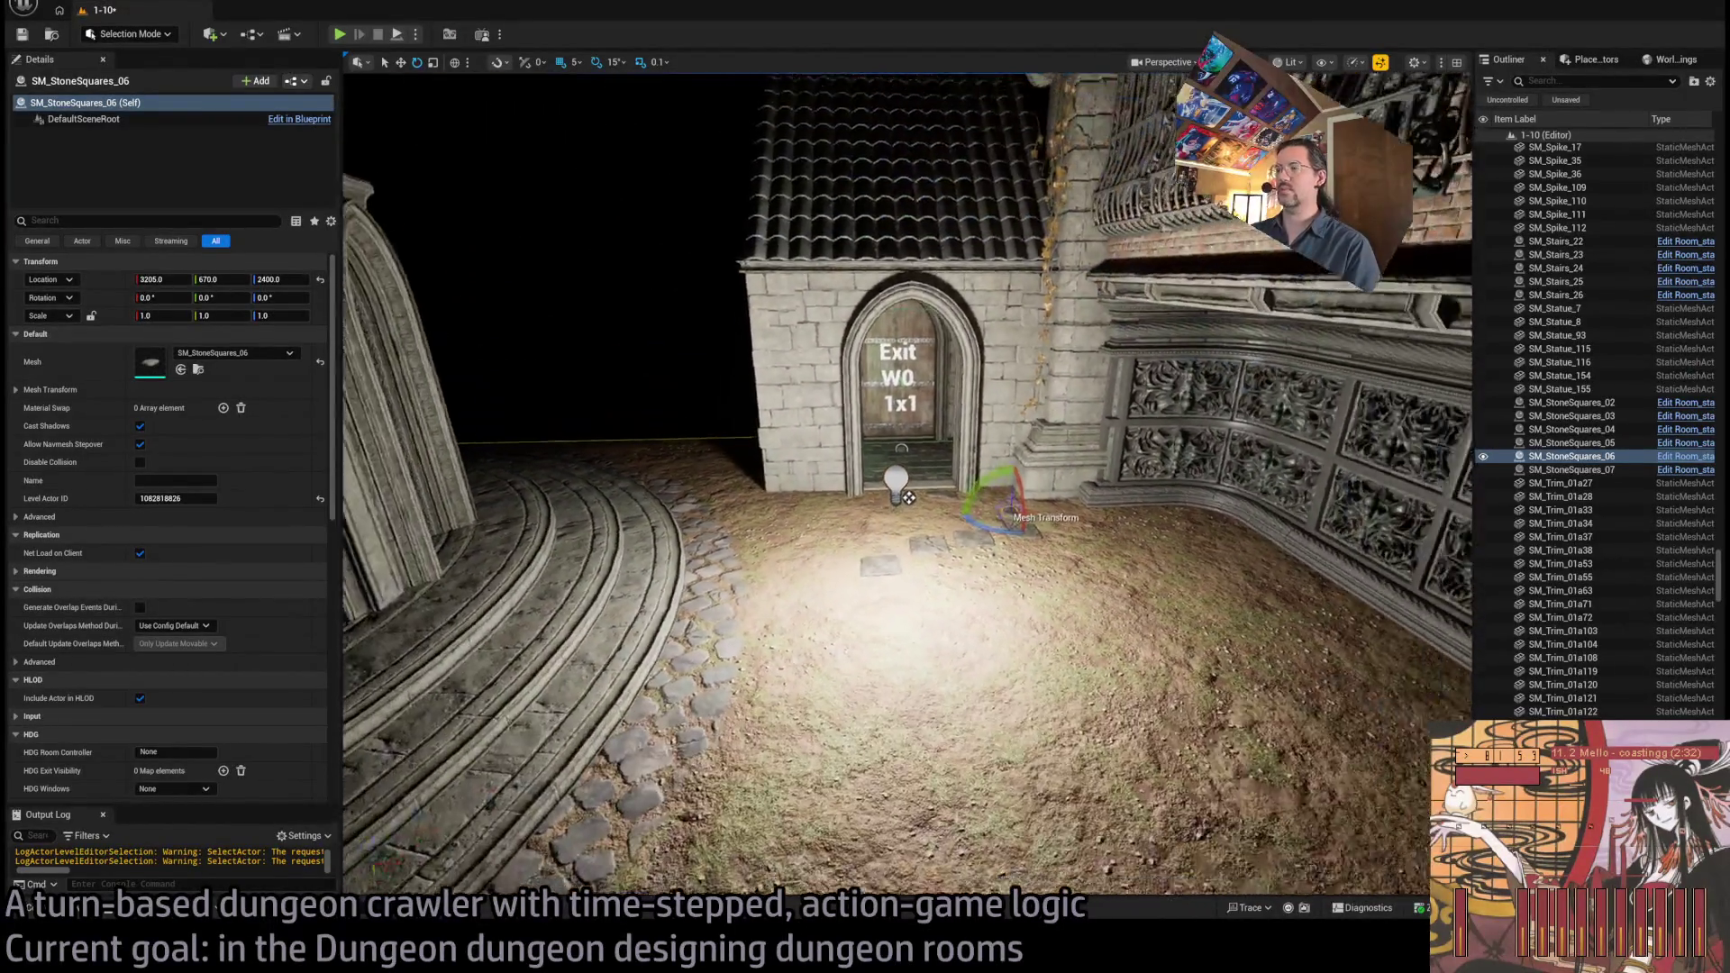
scroll(937, 529, down, 2)
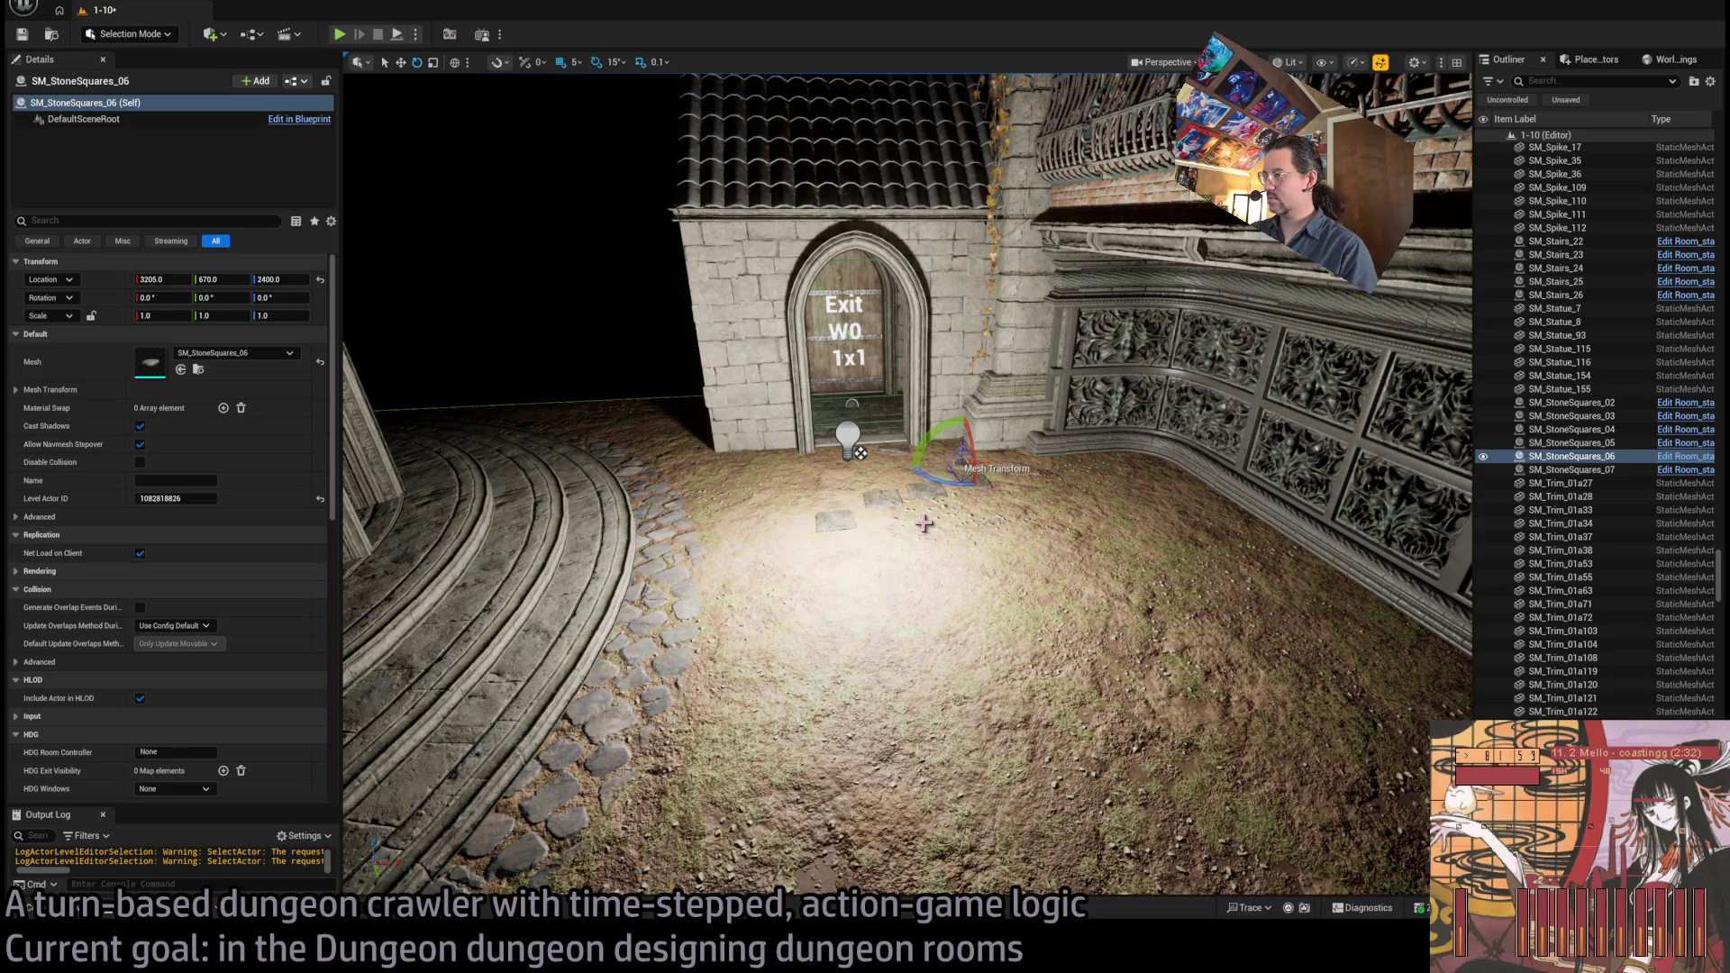
scroll(937, 507, down, 6)
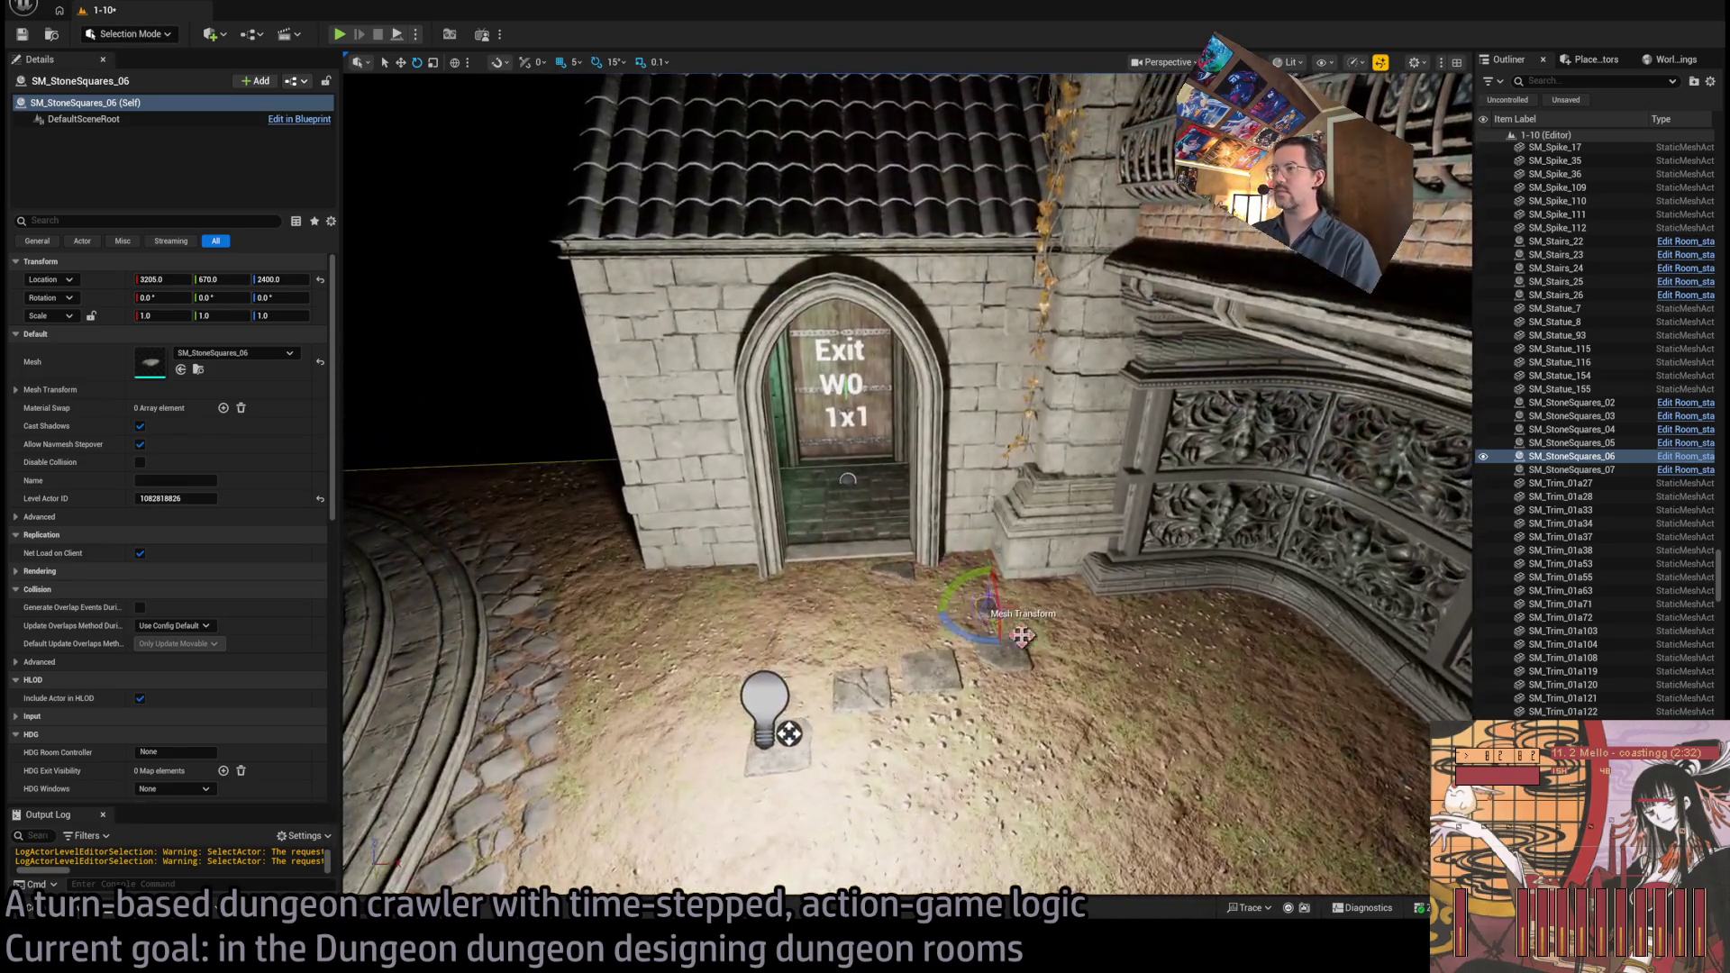
ctrl+click(998, 651)
ctrl+click(928, 669)
ctrl+click(858, 690)
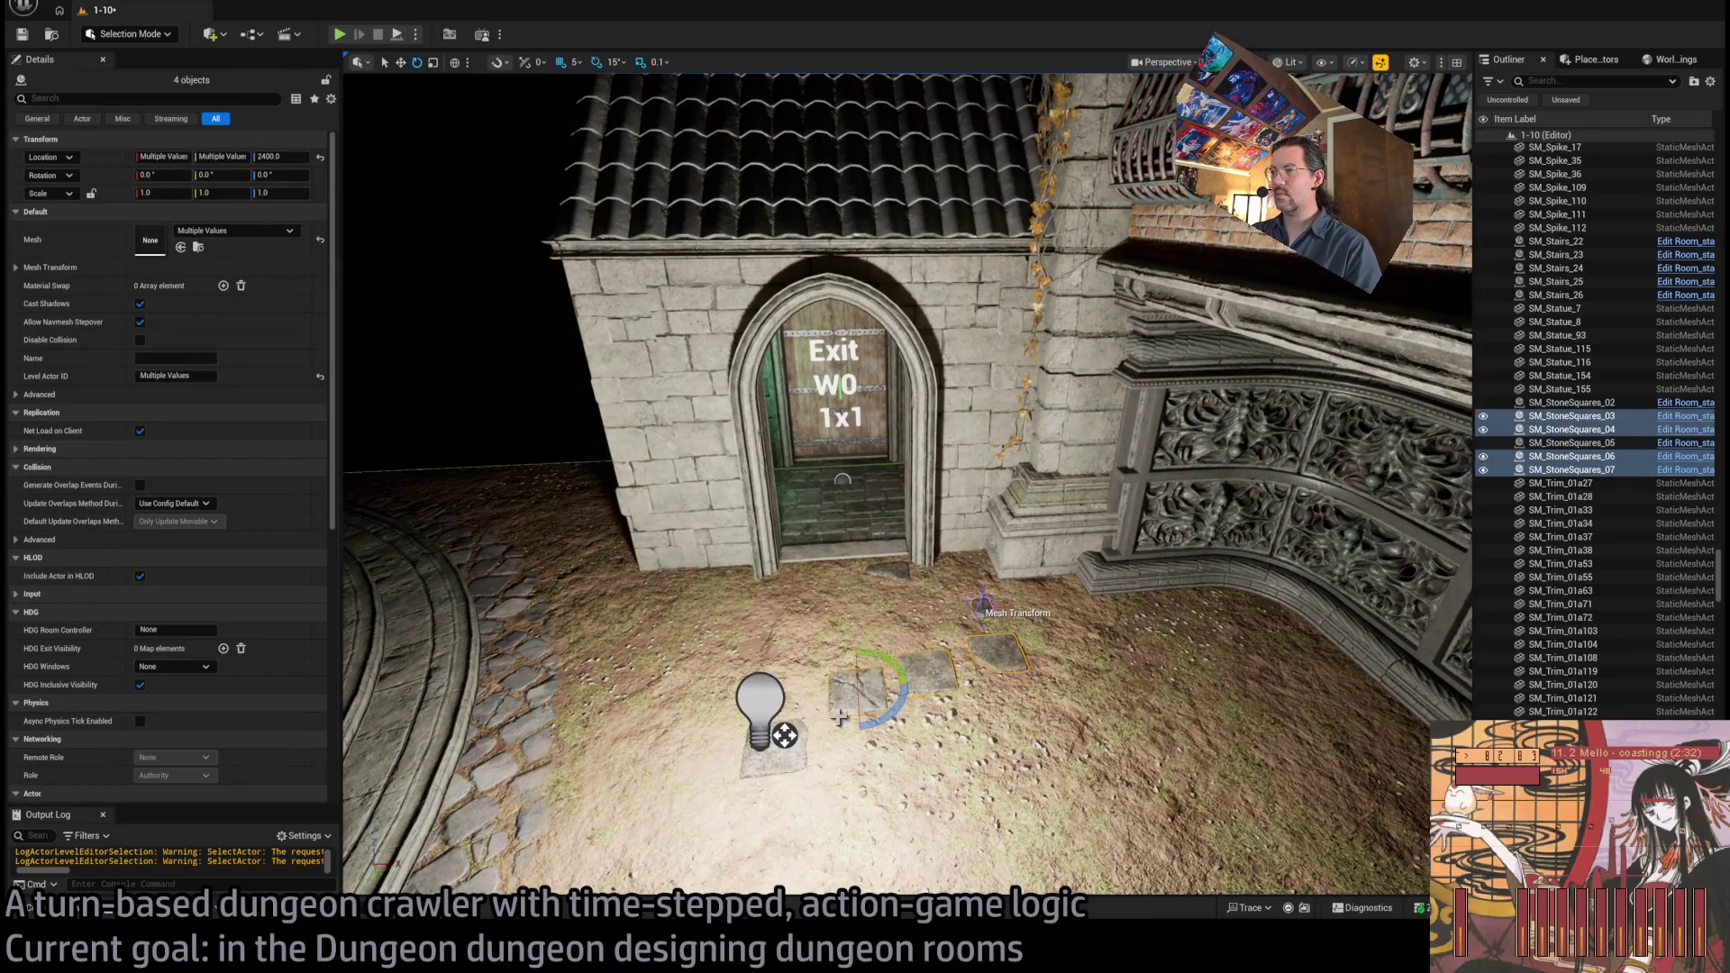
ctrl+click(761, 712)
ctrl+click(784, 734)
ctrl+click(770, 762)
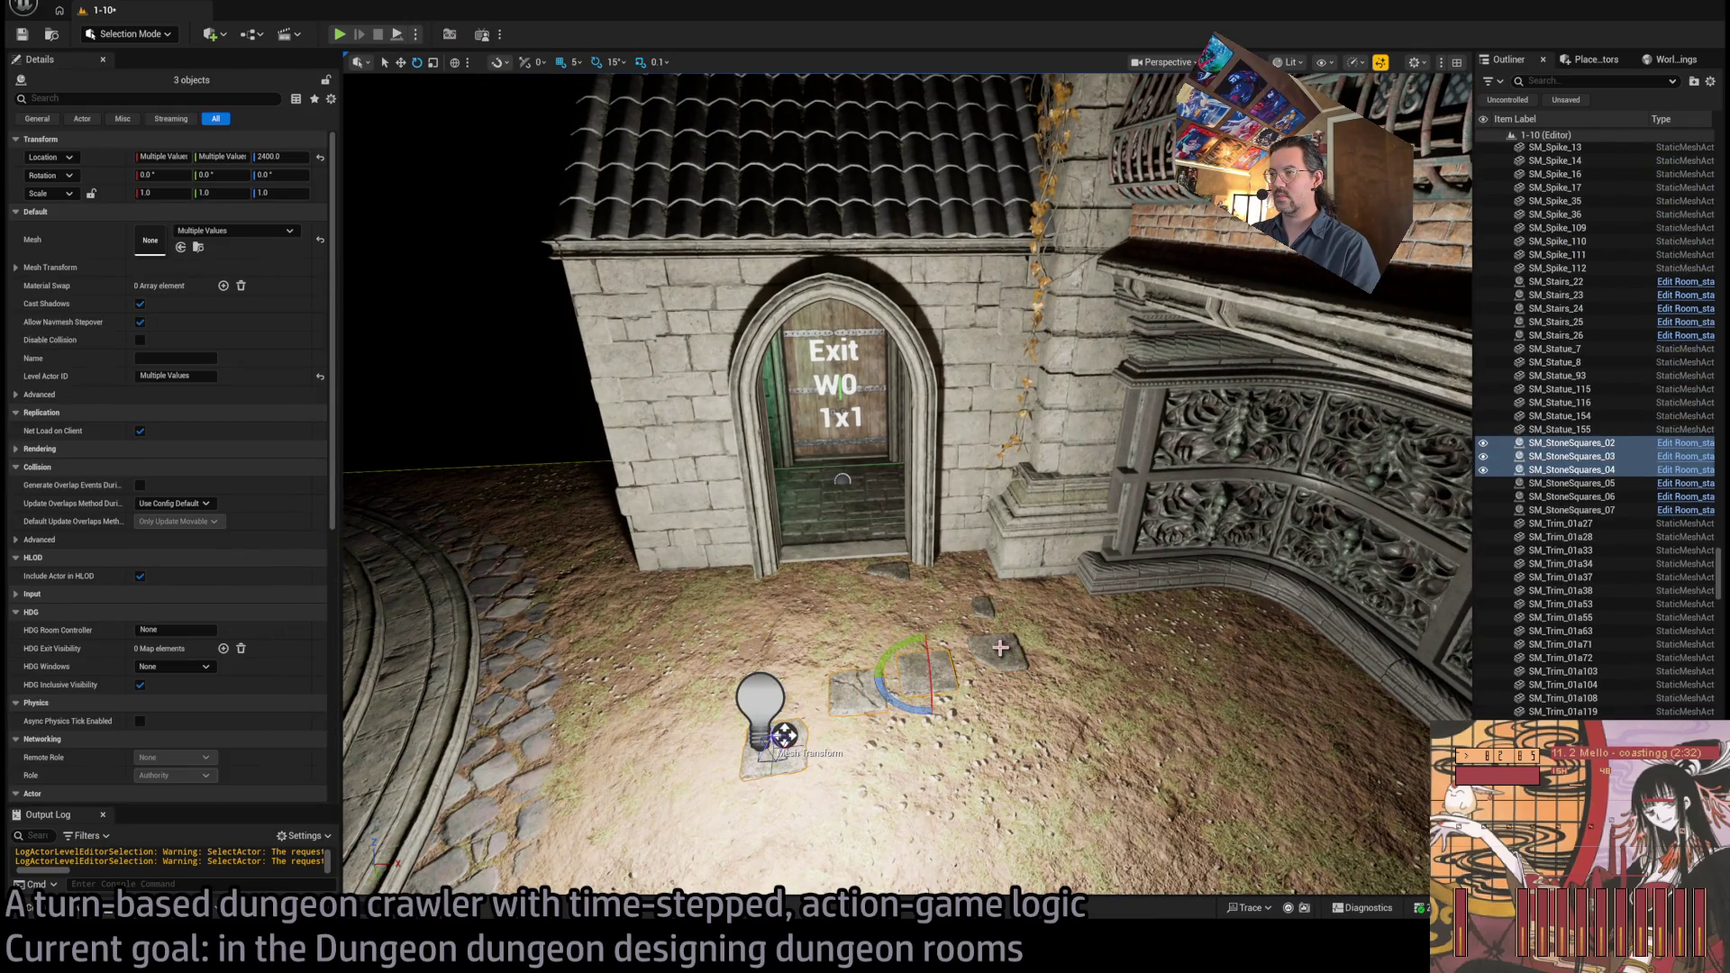
ctrl+click(892, 579)
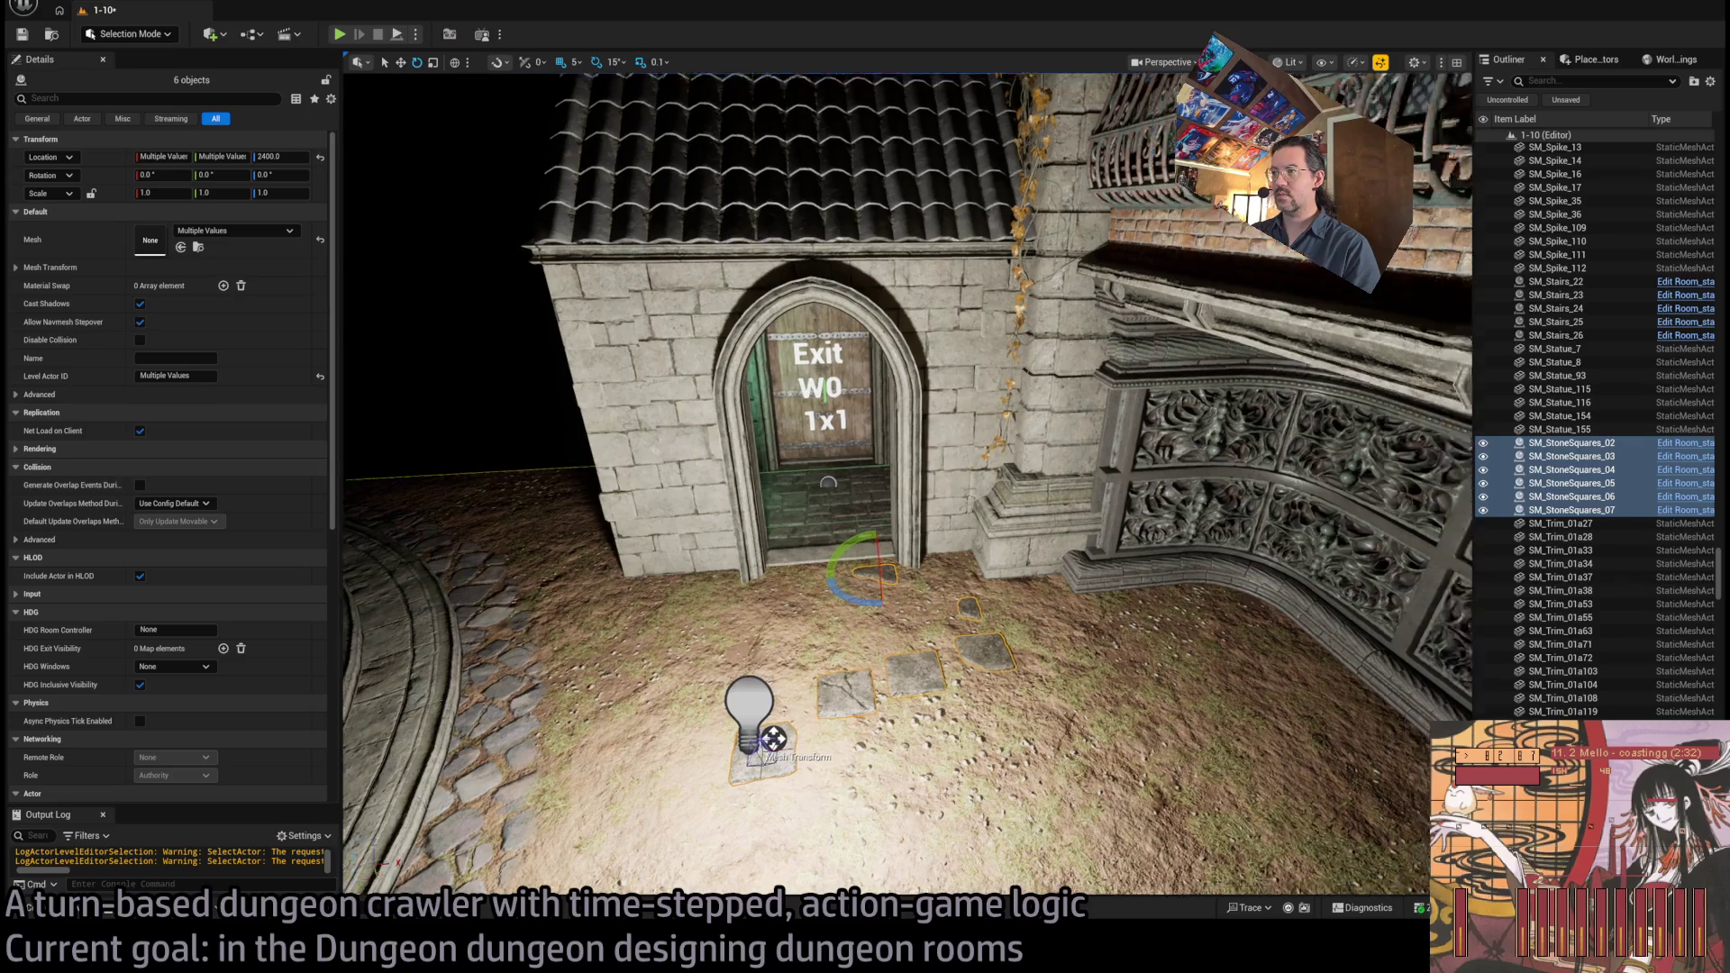
Raise the six stepping stones from Z 2400 to Z 2525, then resume landscape sculpting
scroll(991, 604, down, 6)
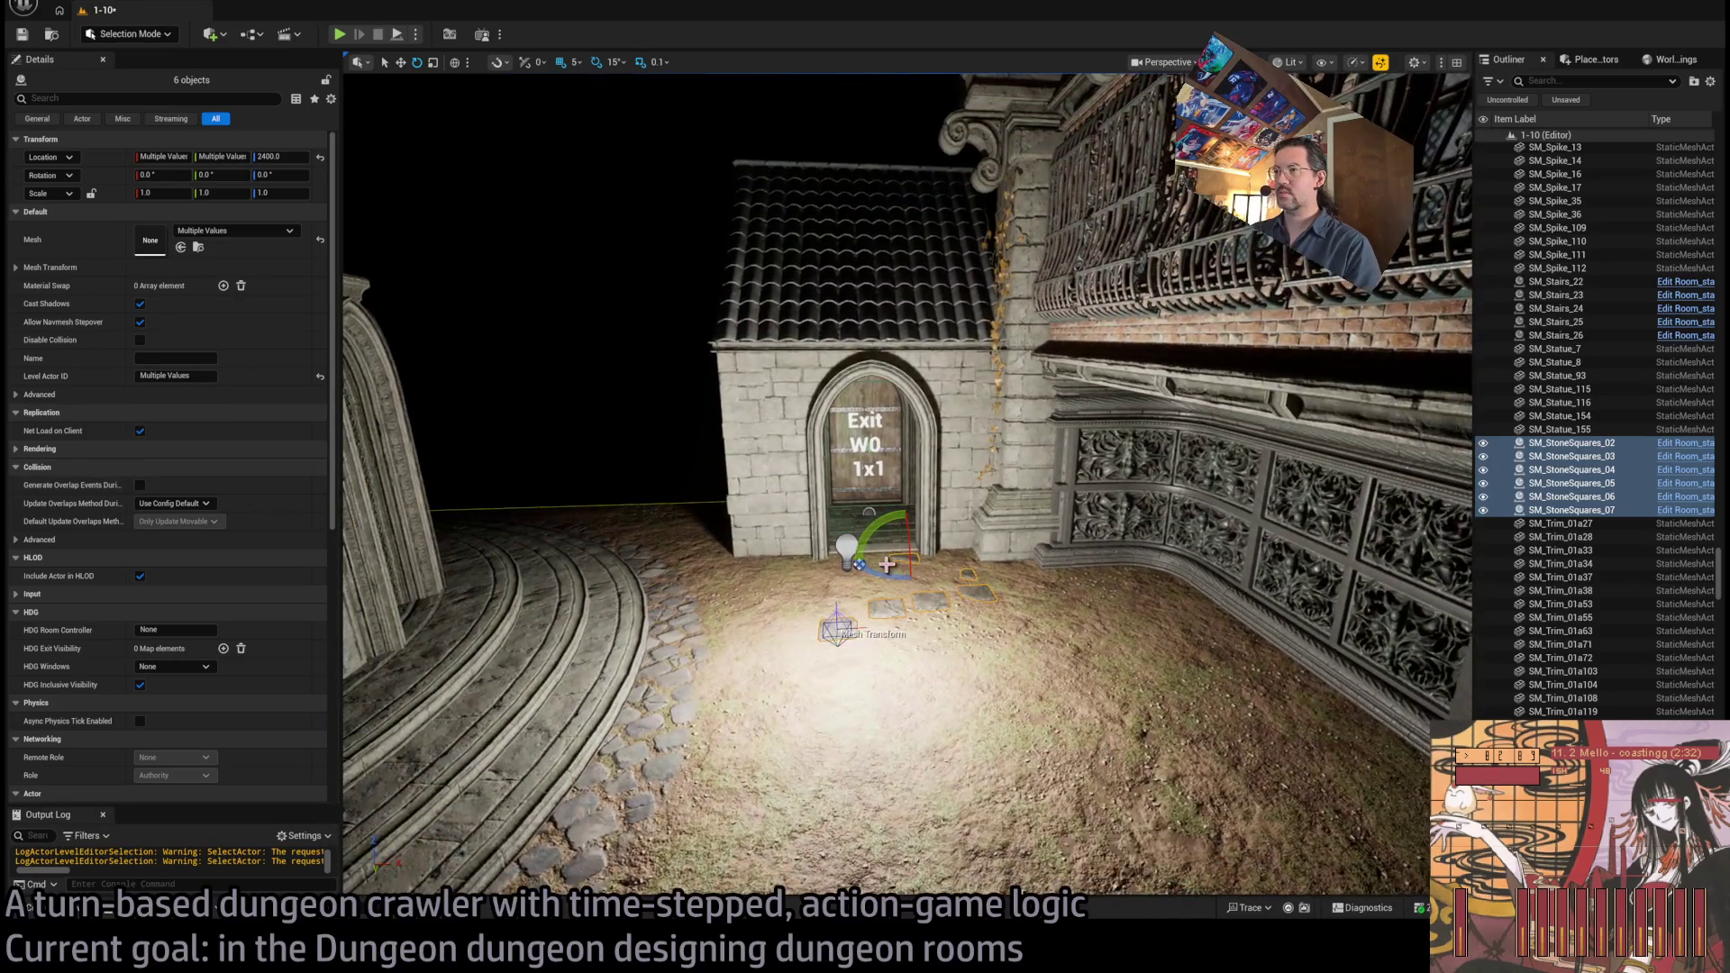
drag(905, 534, 905, 491)
drag(938, 551, 937, 504)
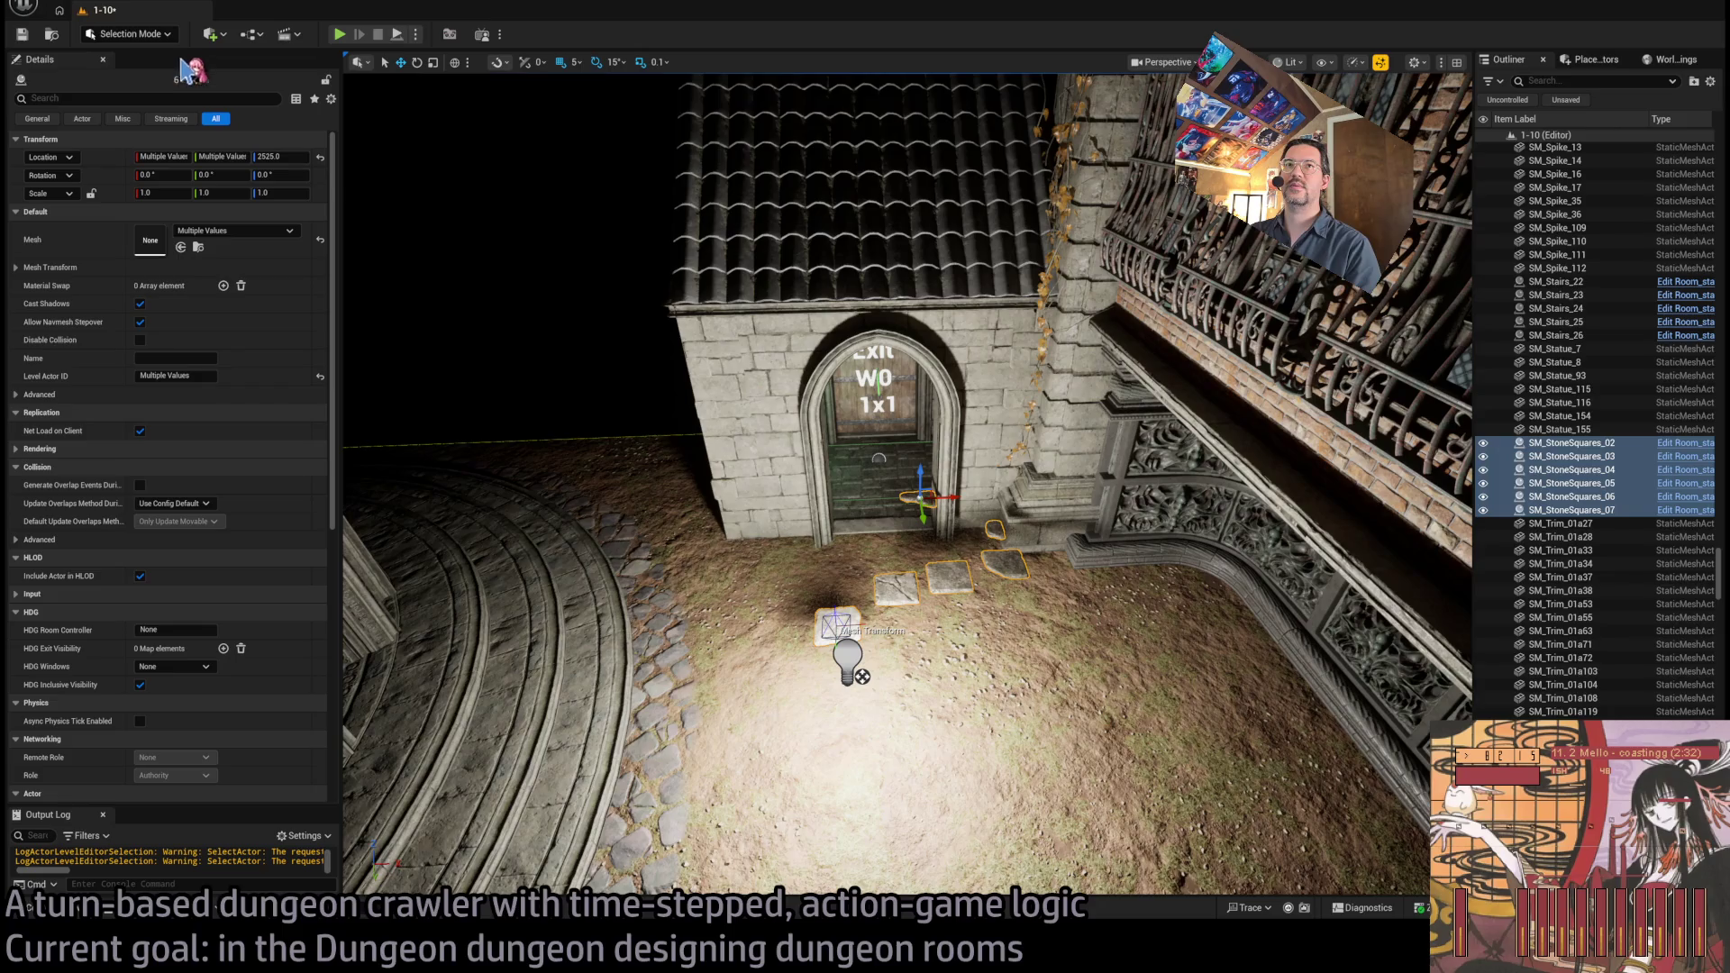
key(shift+2)
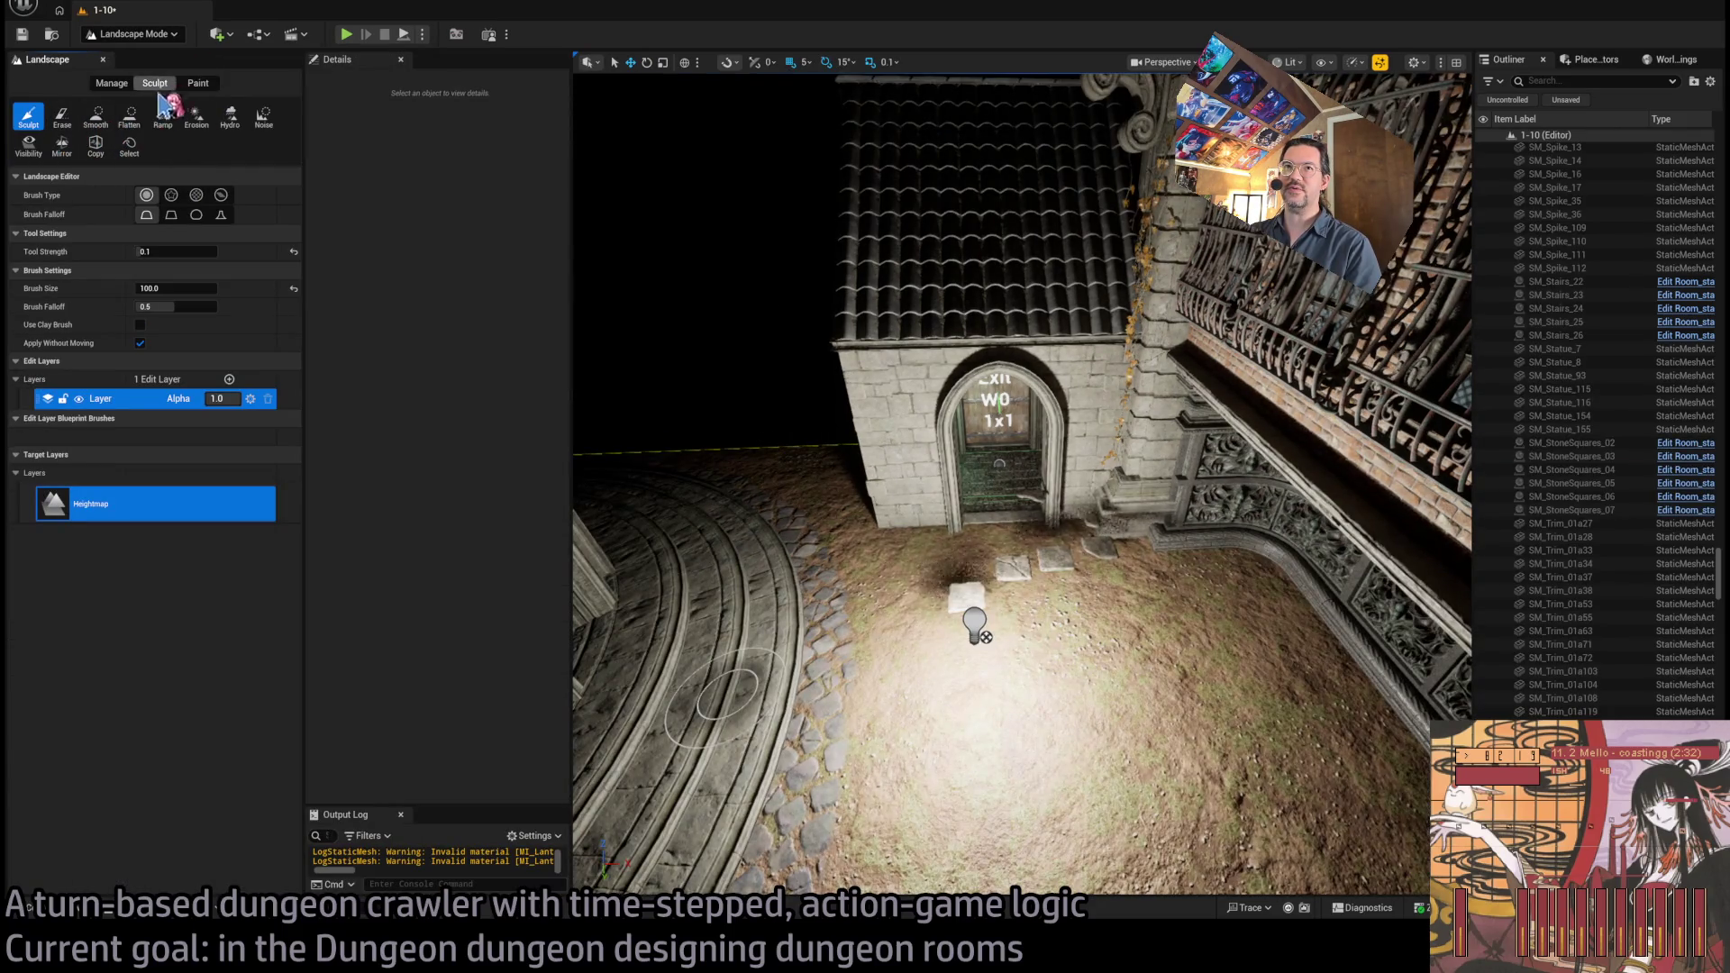
Edit the sculpt brush size and survey the Exit door and ornate wall corner
click(176, 288)
text(200)
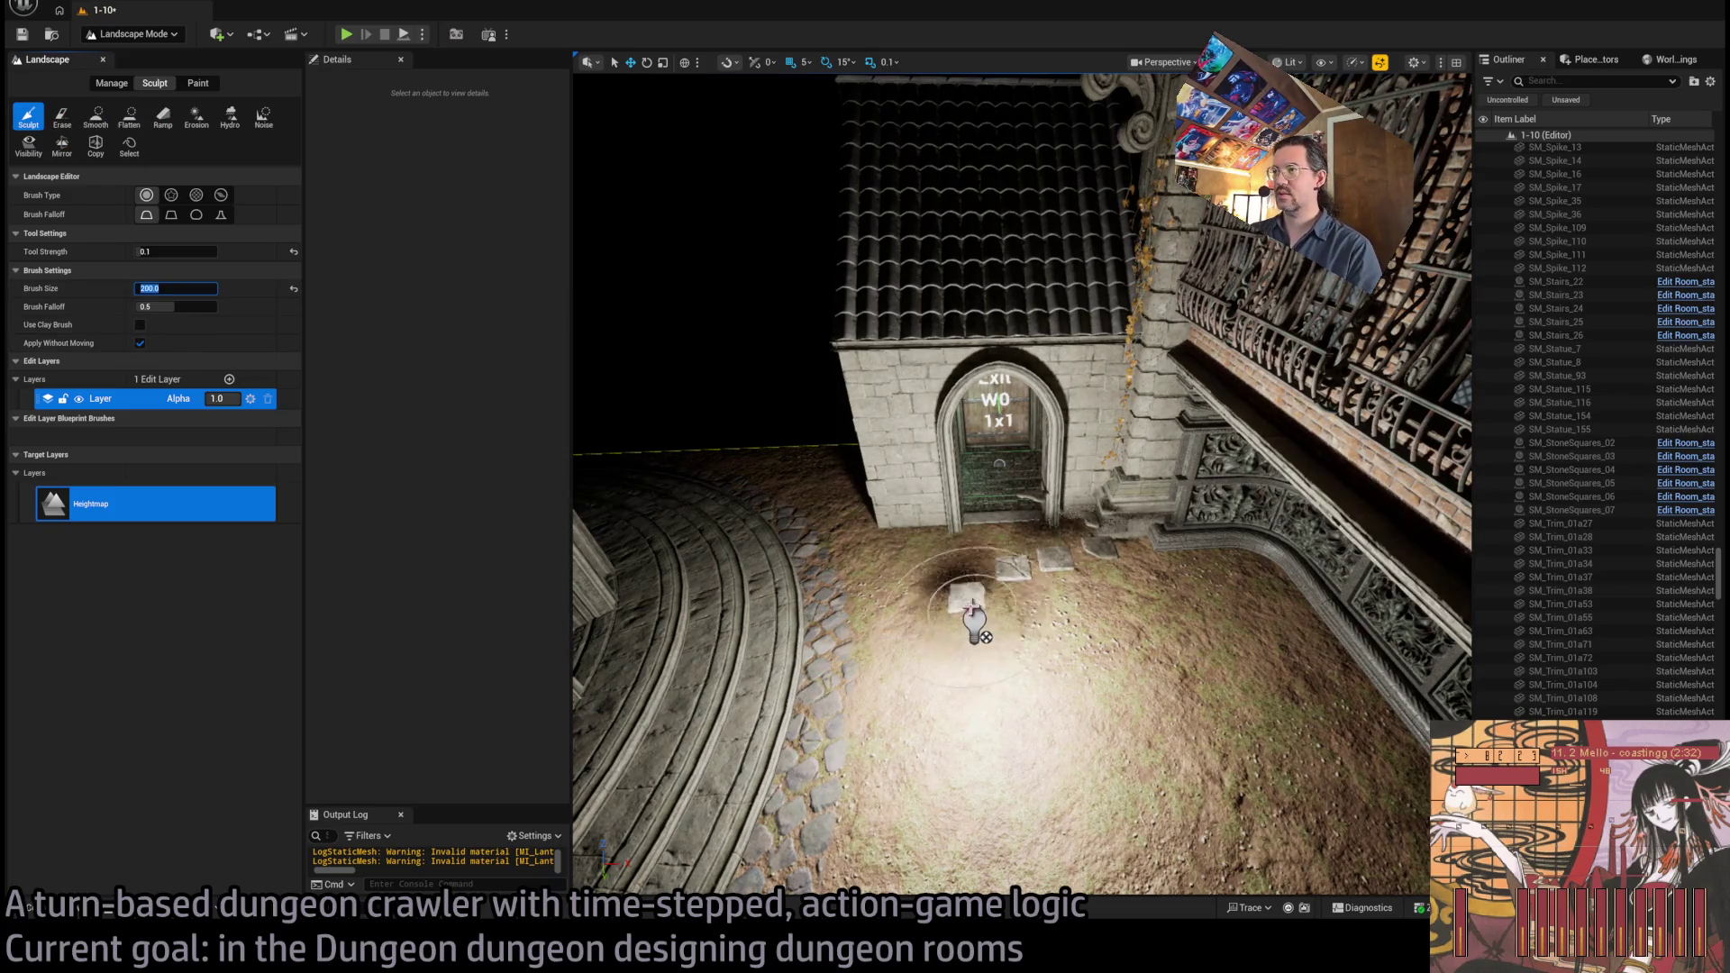
drag(1019, 636, 1141, 605)
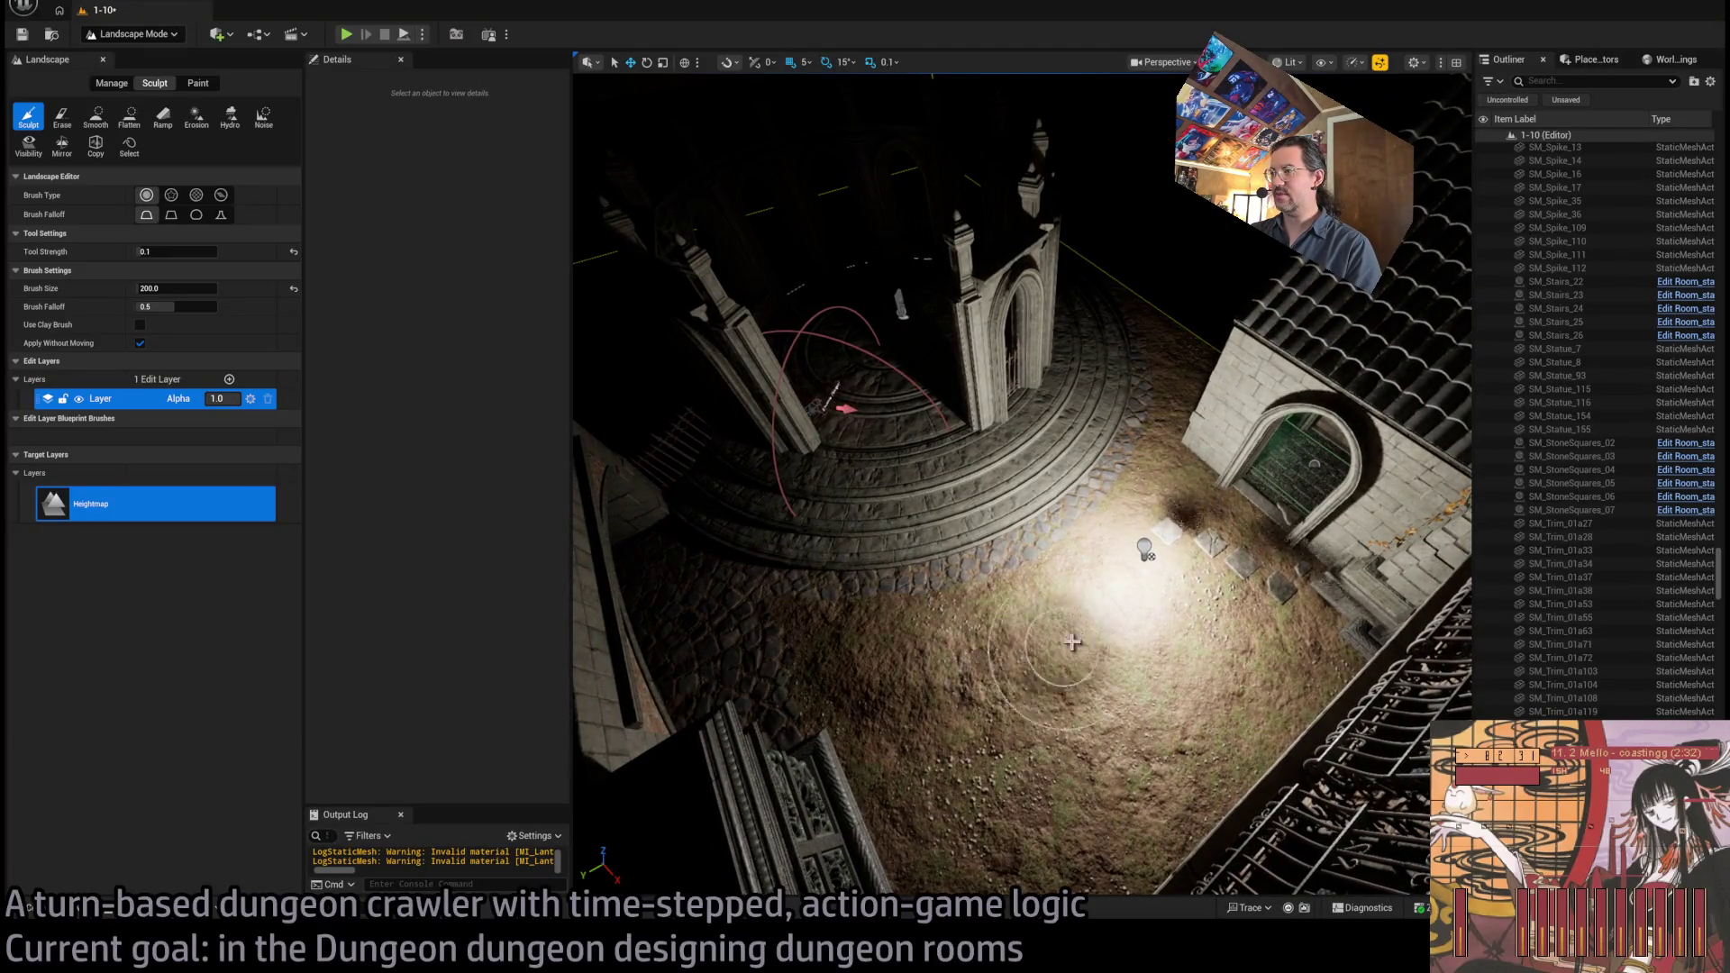
drag(1198, 584, 1163, 555)
mouse_move(782, 471)
mouse_down()
mouse_move(1119, 618)
mouse_move(864, 528)
mouse_move(954, 517)
mouse_up()
drag(1216, 518, 1139, 414)
mouse_move(1251, 506)
mouse_down()
mouse_move(1150, 436)
mouse_move(942, 364)
mouse_up()
drag(761, 401, 1158, 359)
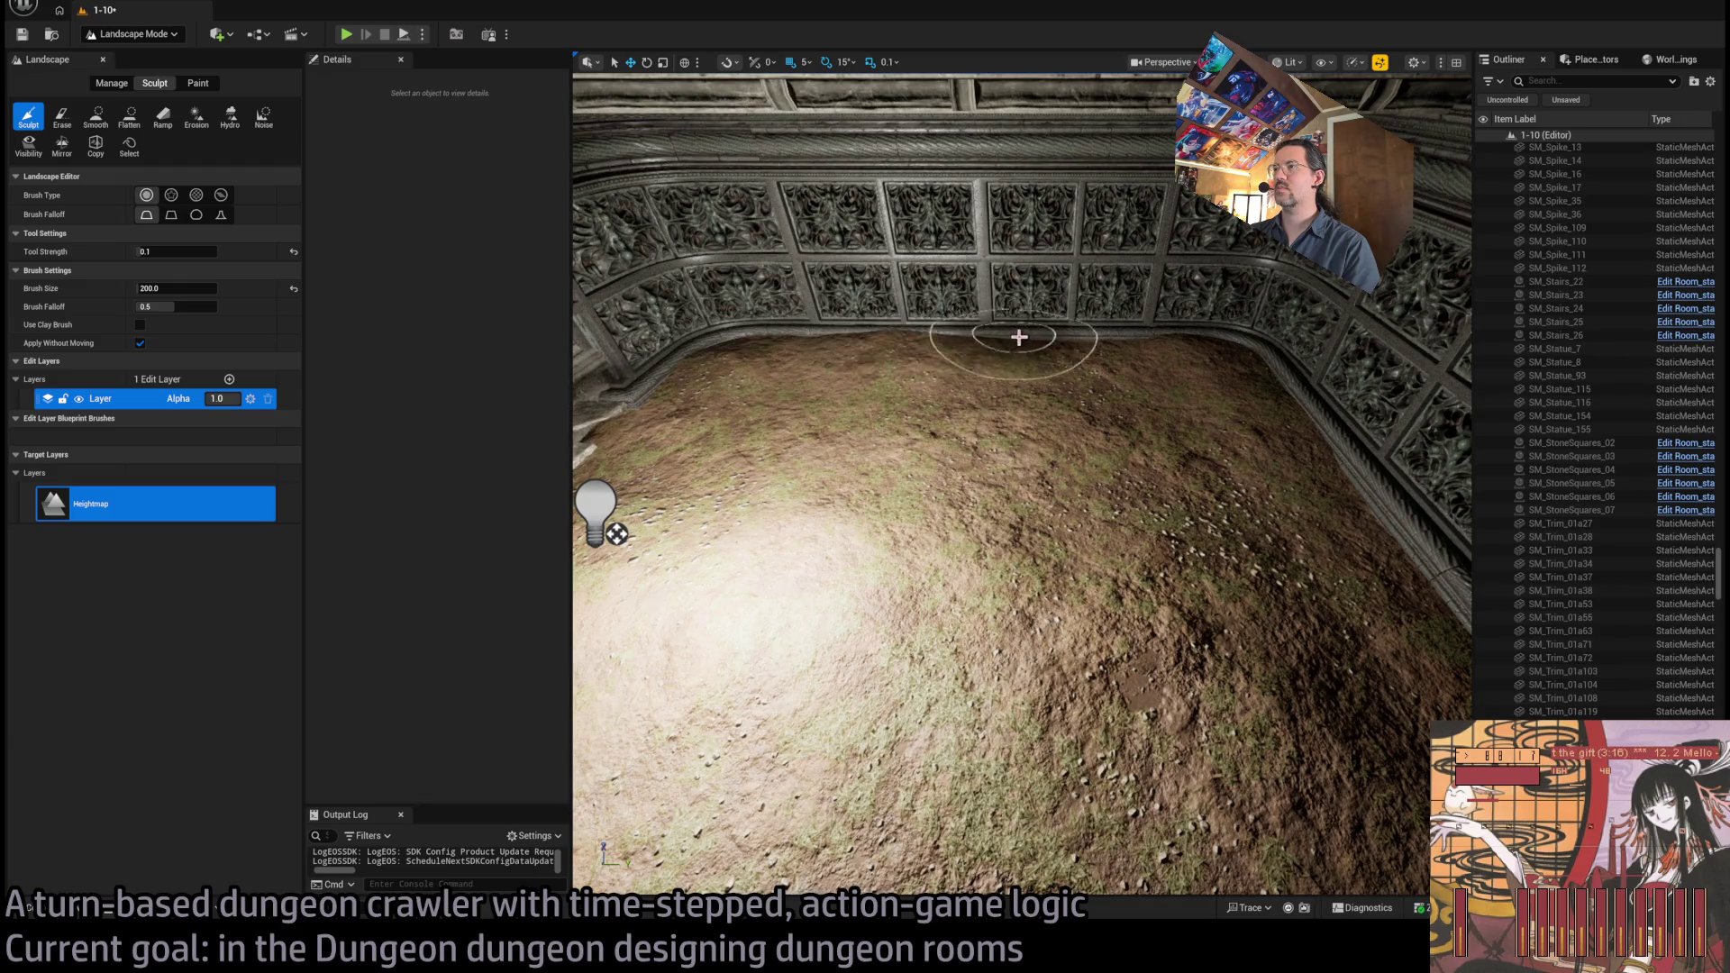
drag(923, 394, 1044, 407)
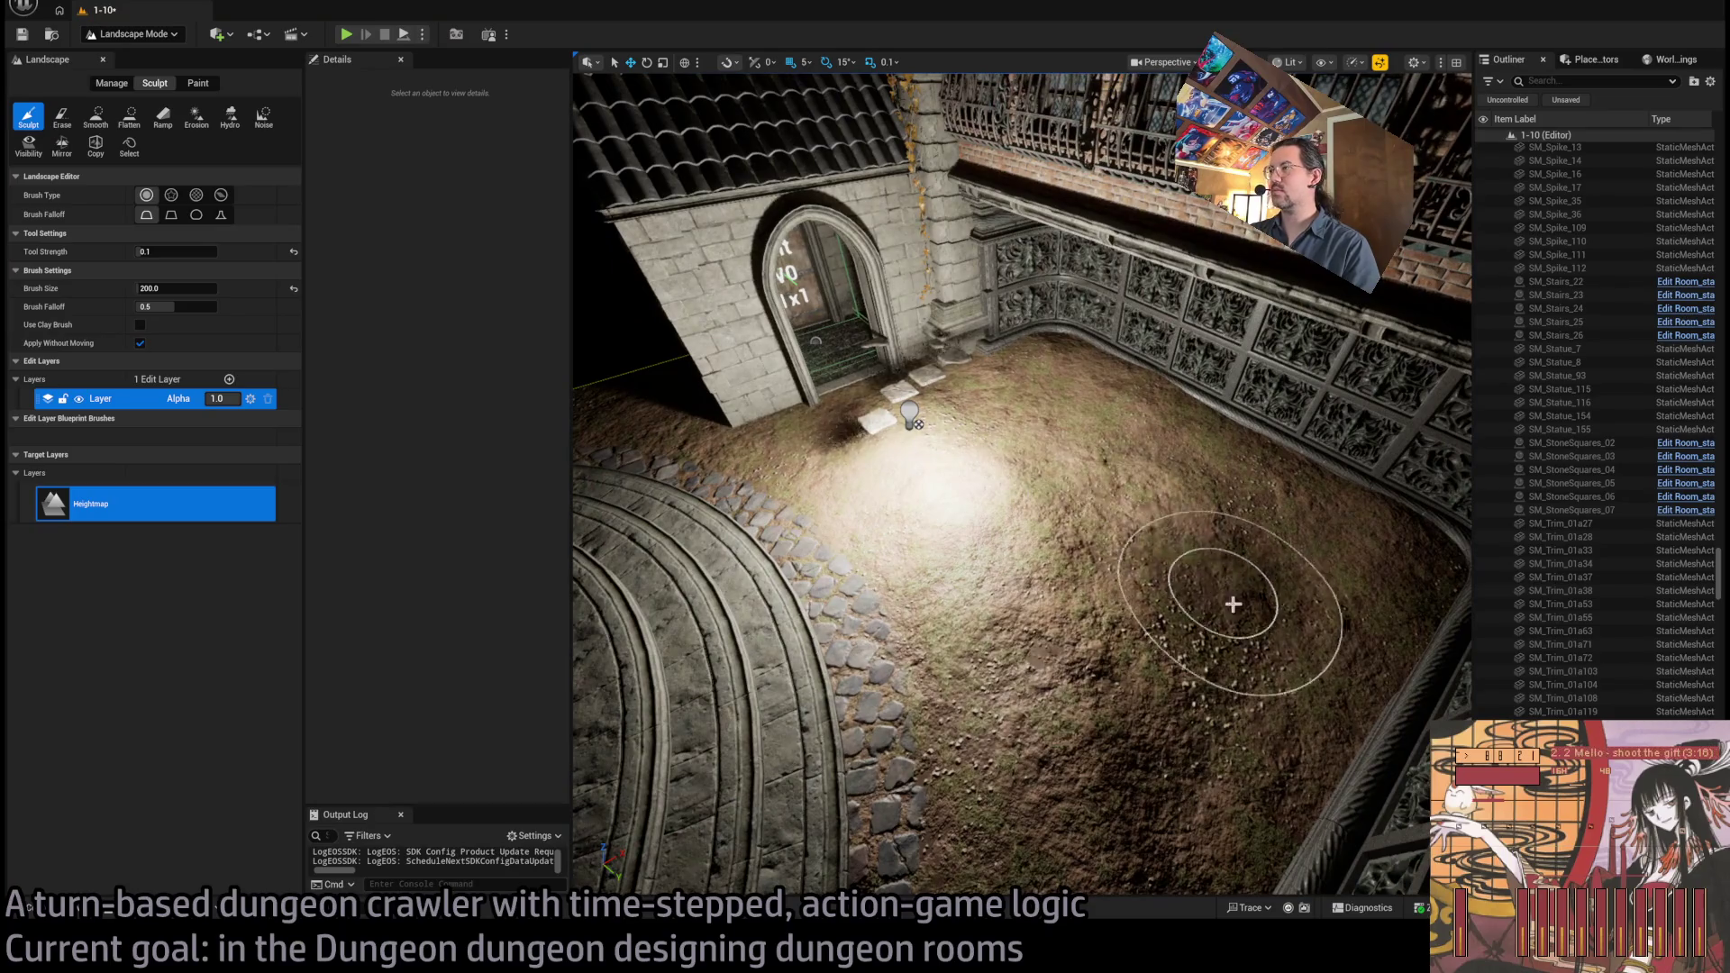
drag(1159, 618, 1158, 618)
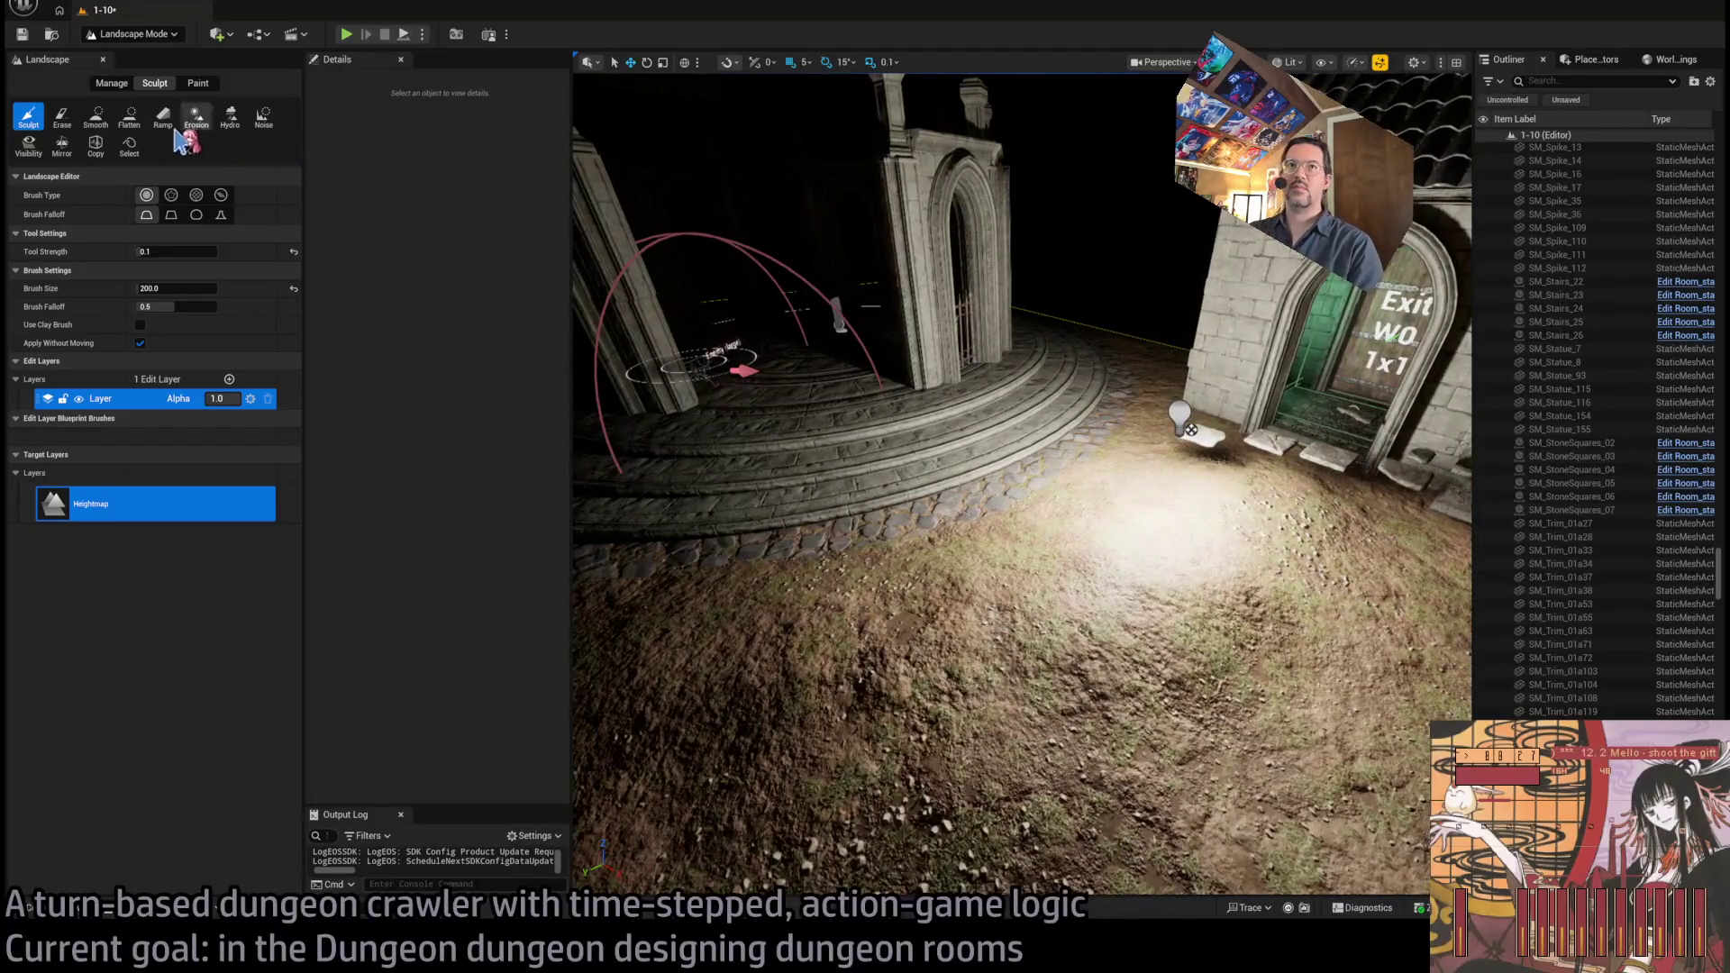
Try the Flatten and Smooth sculpt tools around the wall and steps, then switch to Paint
click(130, 117)
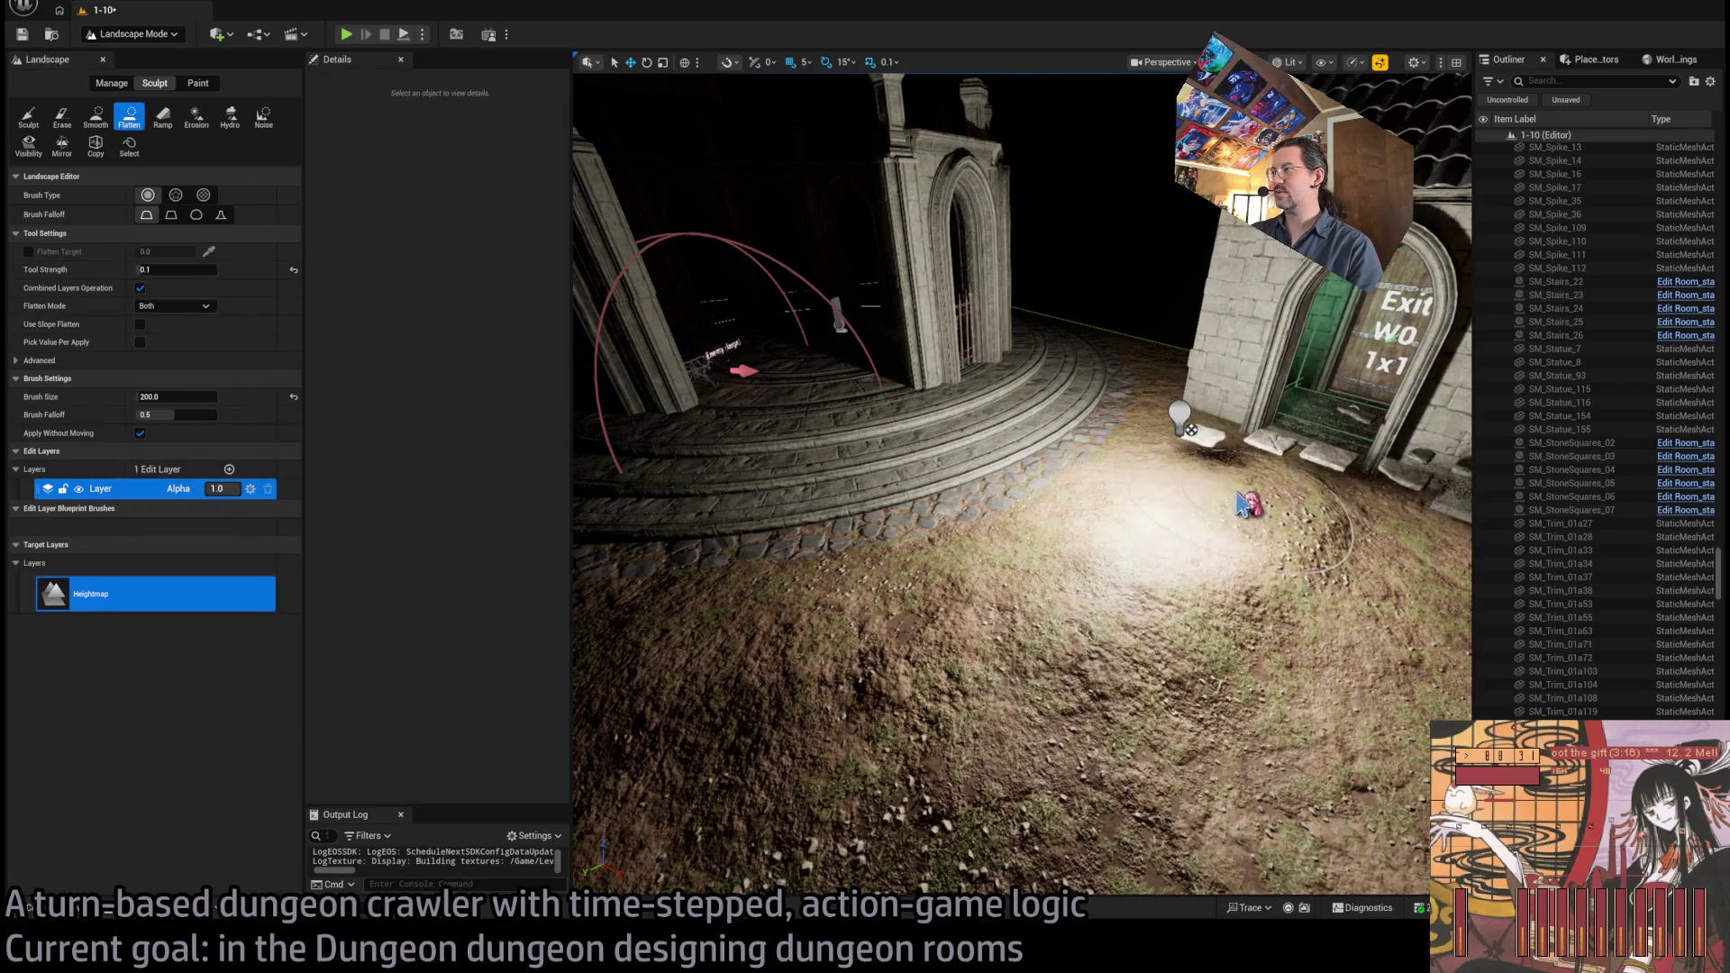
drag(684, 658, 1068, 611)
drag(1185, 554, 984, 501)
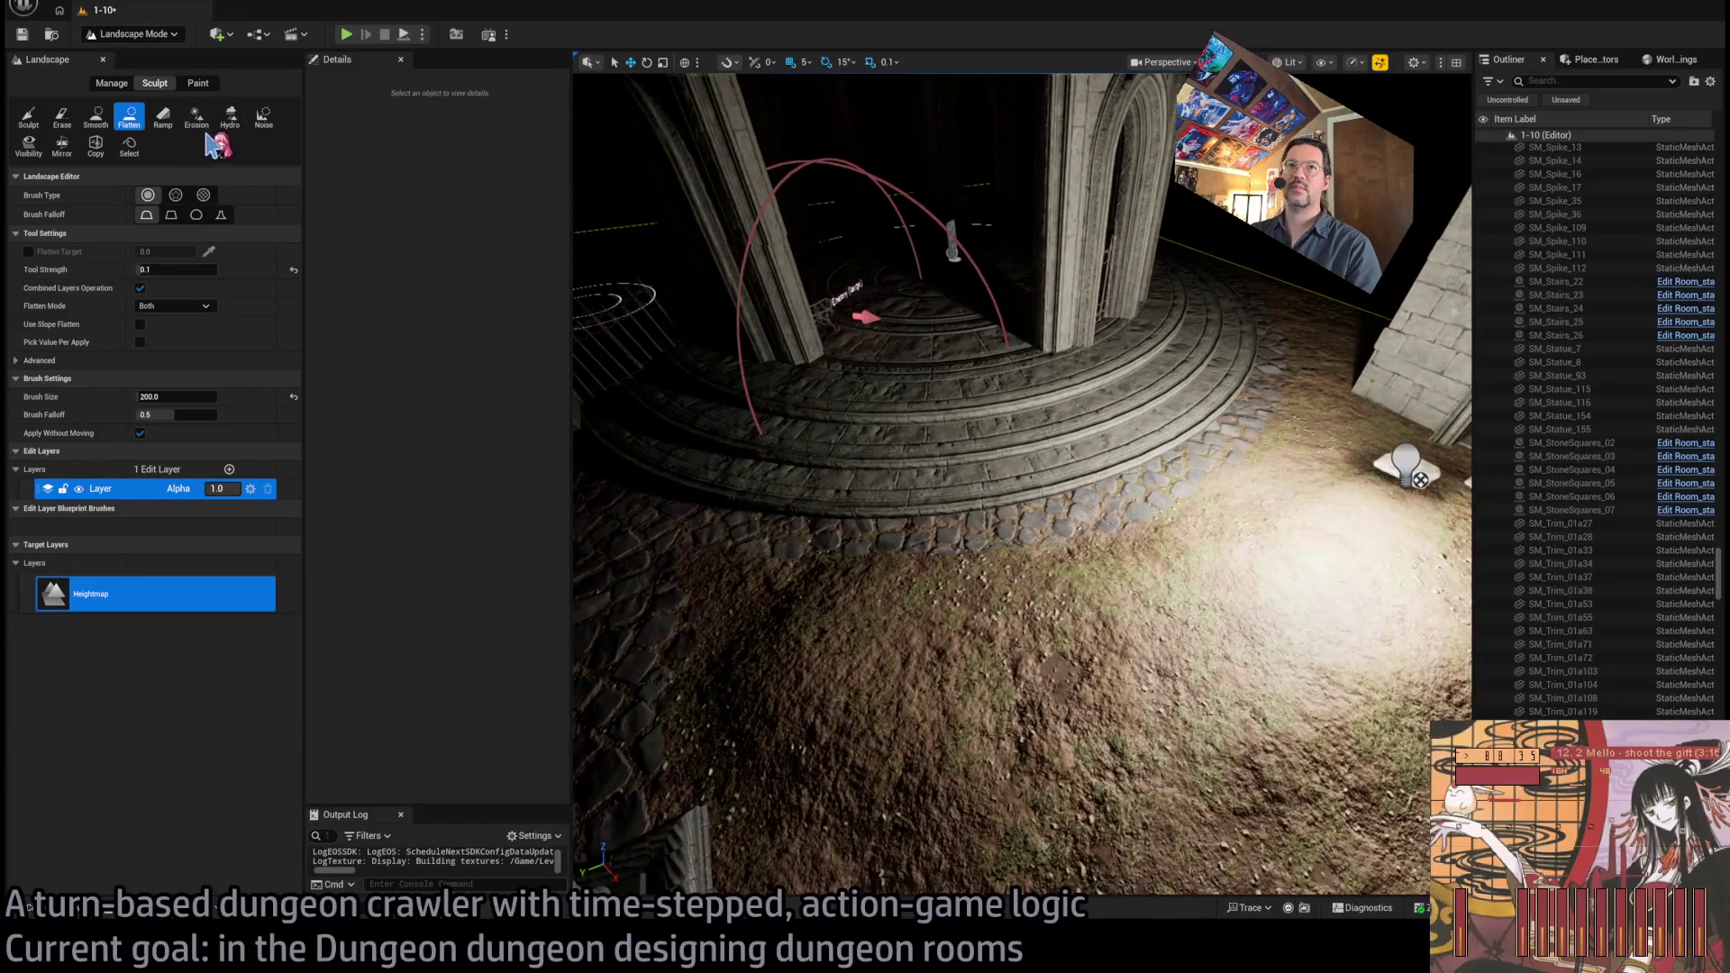
click(96, 117)
mouse_move(776, 643)
mouse_down()
mouse_move(1135, 564)
mouse_move(1108, 576)
mouse_move(991, 549)
mouse_up()
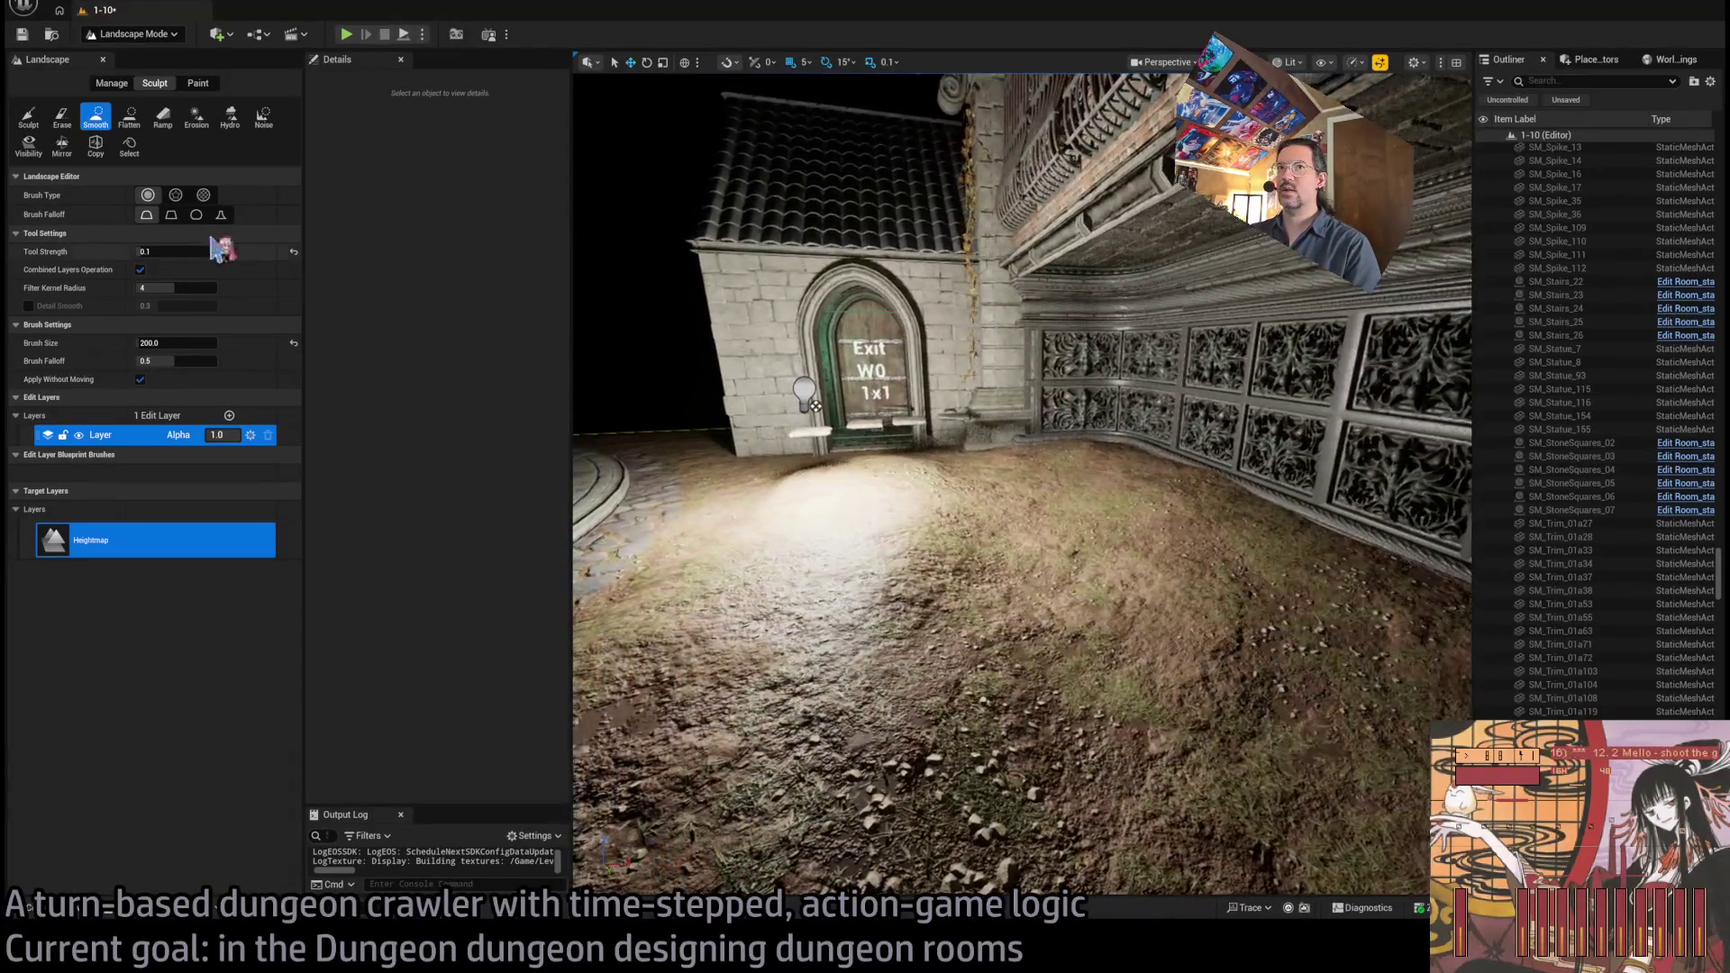
scroll(946, 483, up, 5)
drag(1083, 498, 1351, 558)
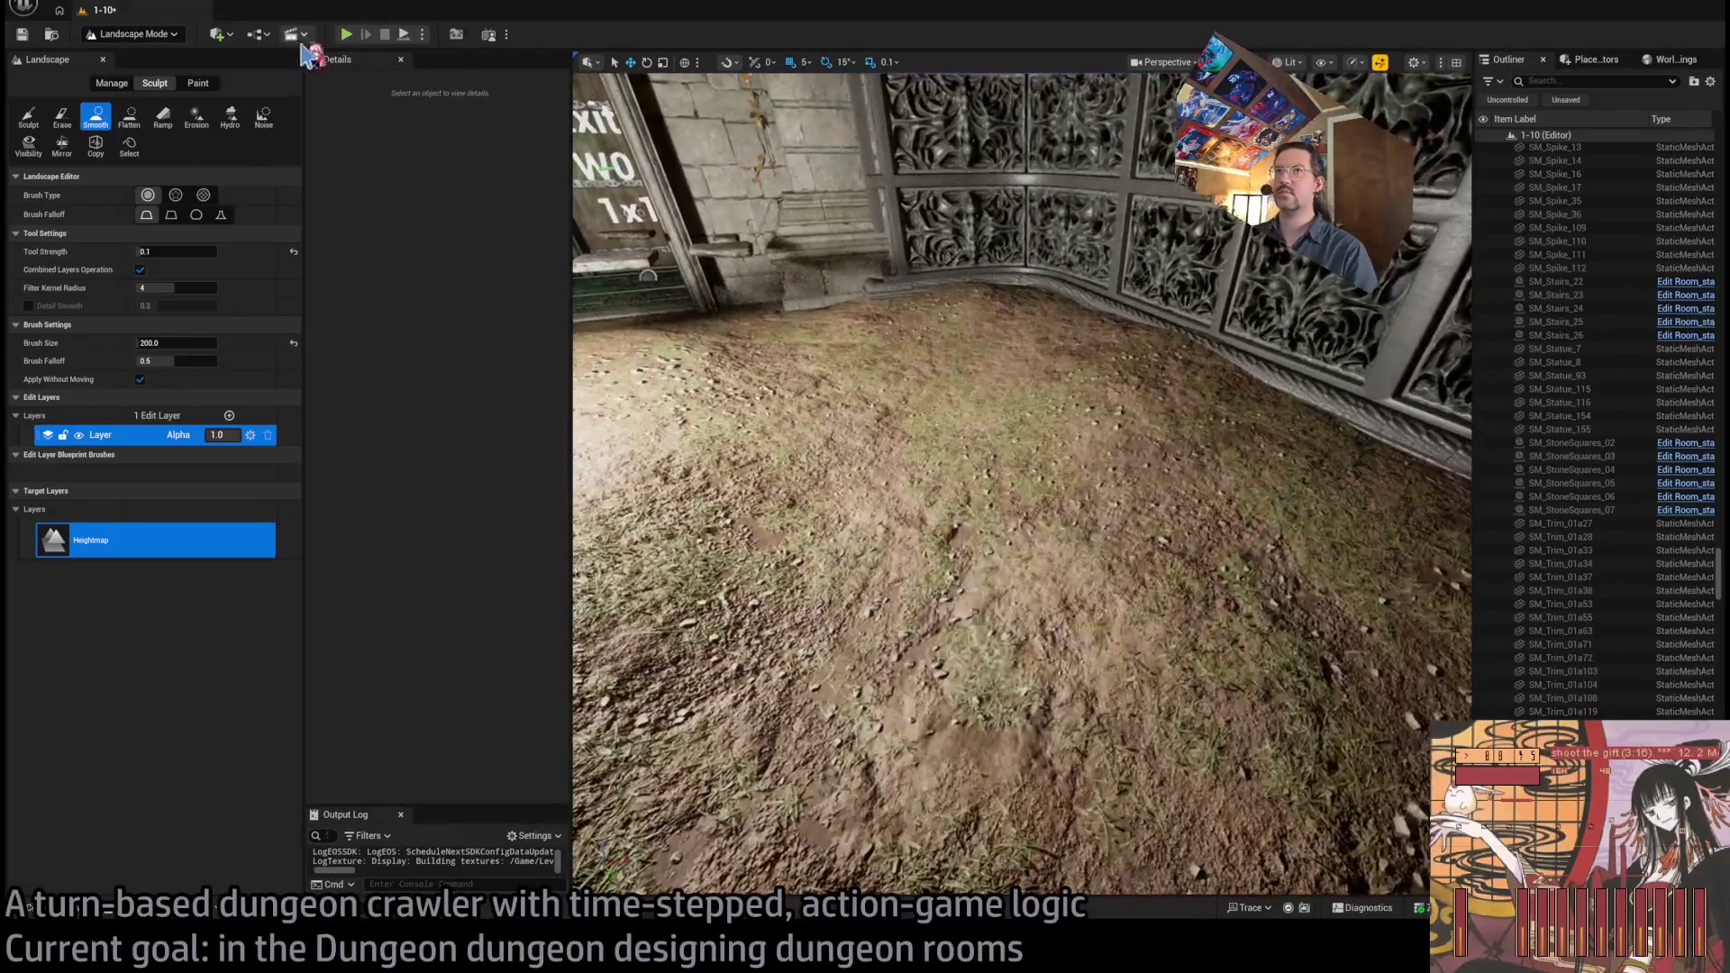
click(198, 83)
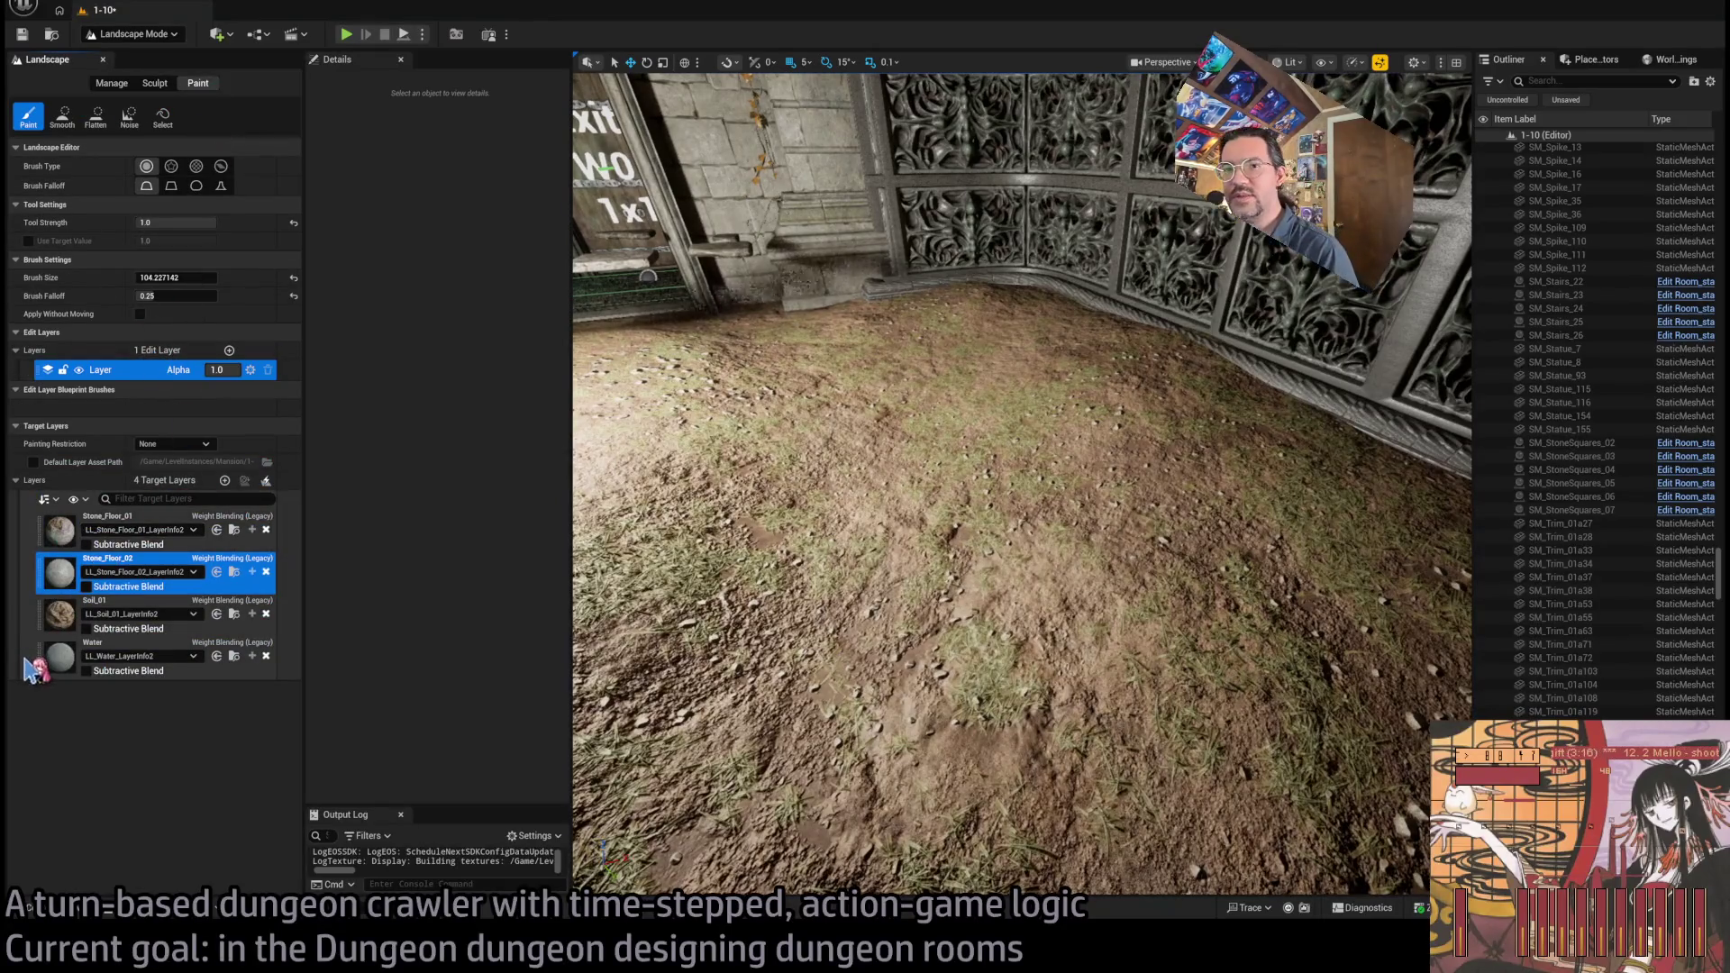
Select the Water target layer, test-paint a patch on the dirt floor, and undo it
click(63, 656)
drag(793, 685, 912, 617)
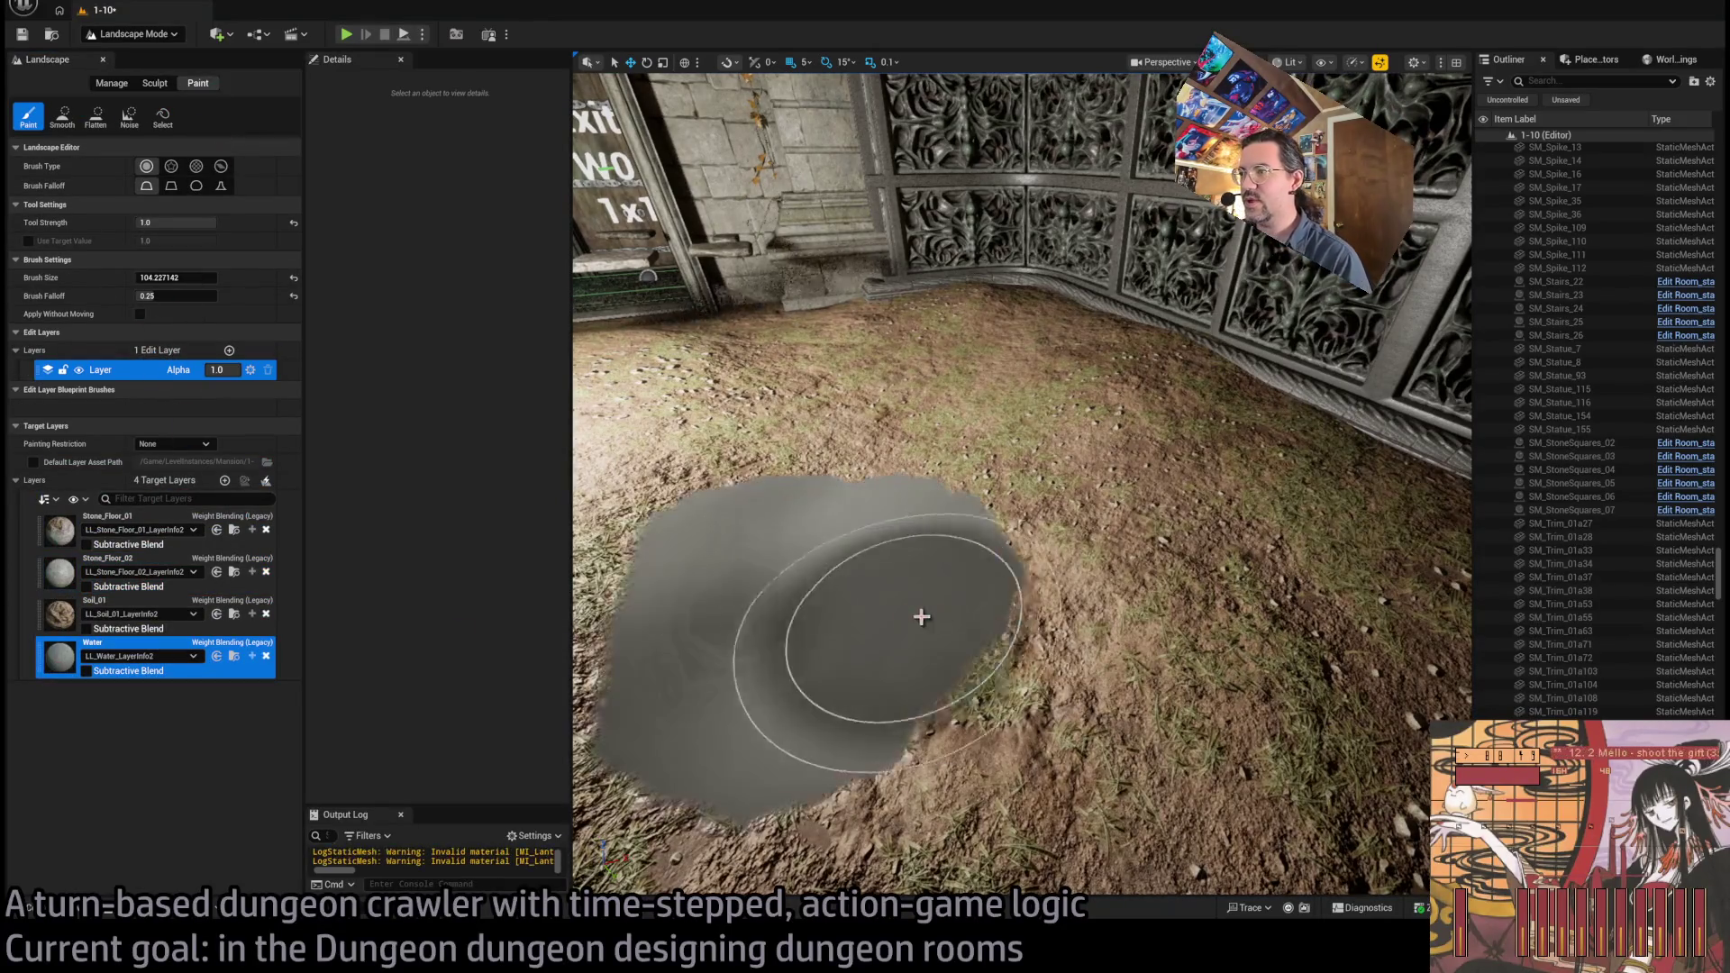
key(ctrl+z)
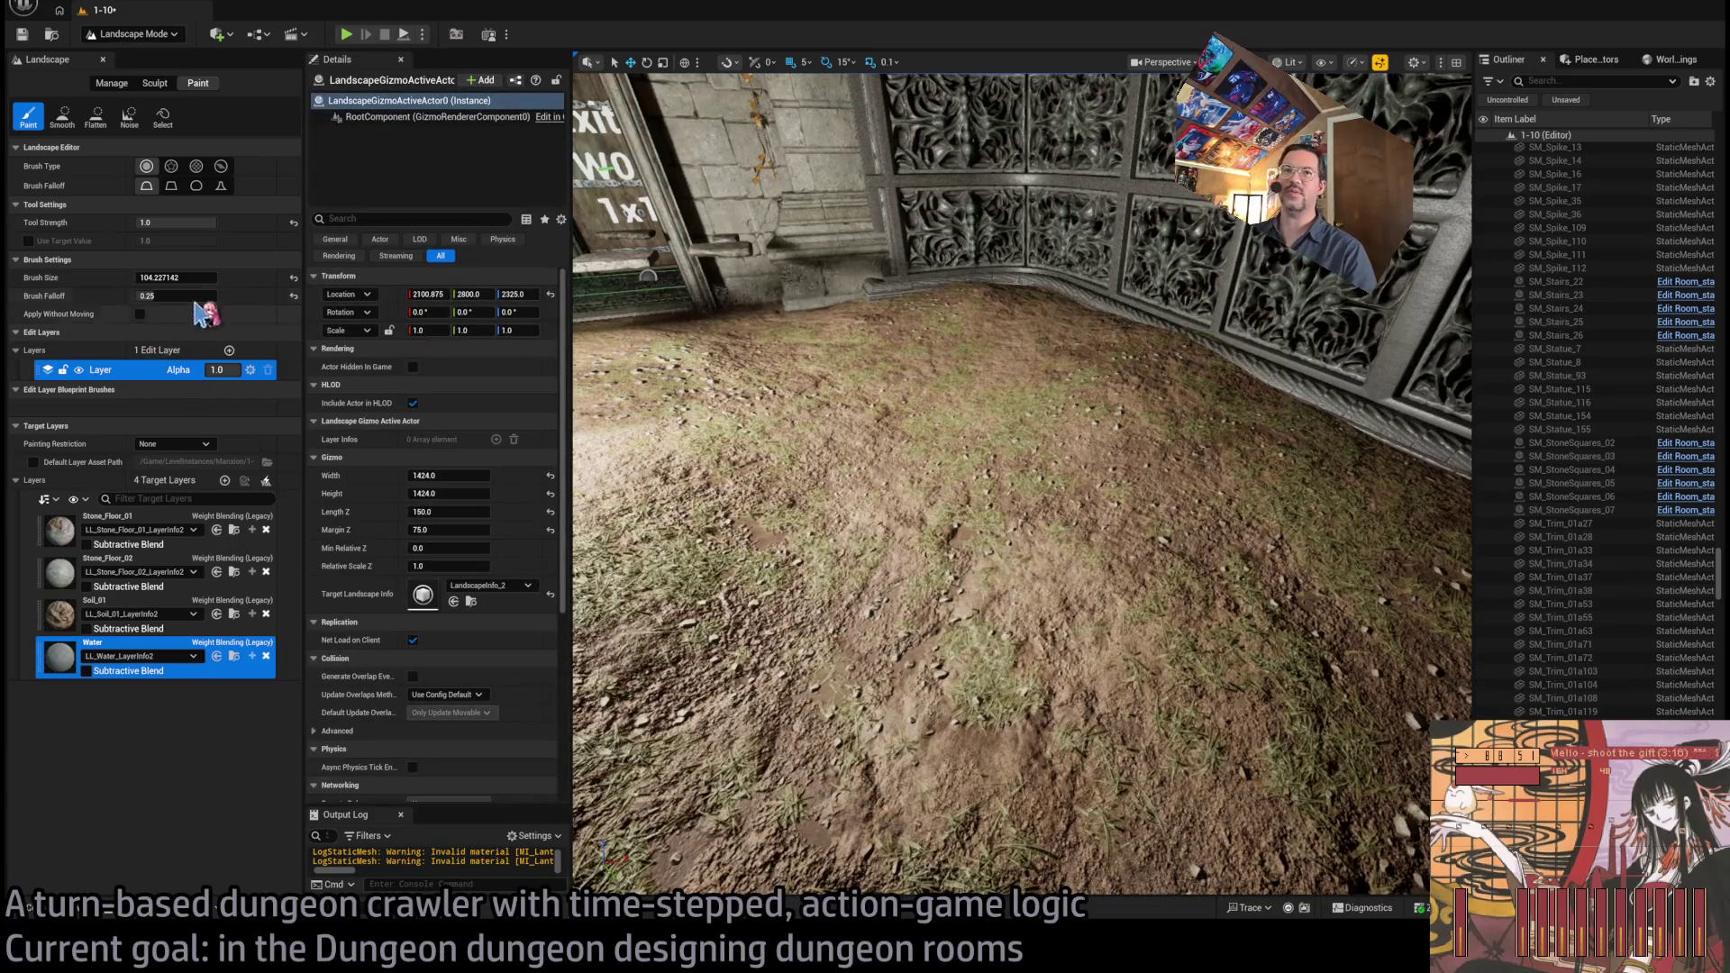
click(175, 223)
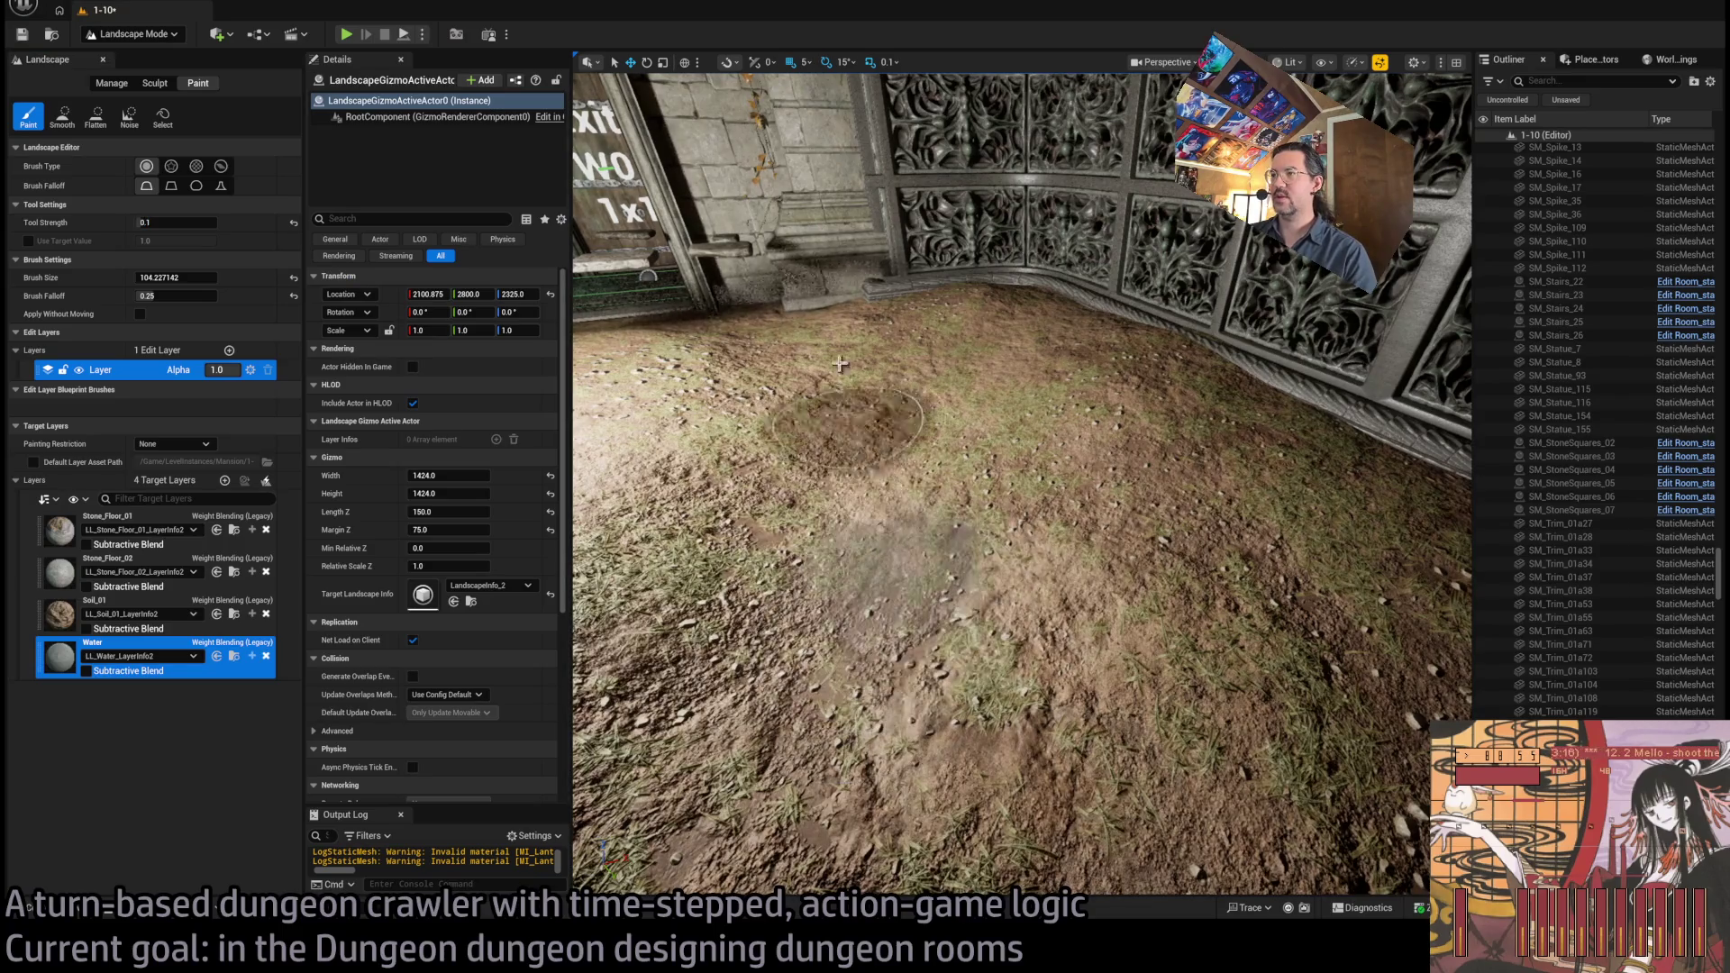
scroll(998, 676, down, 6)
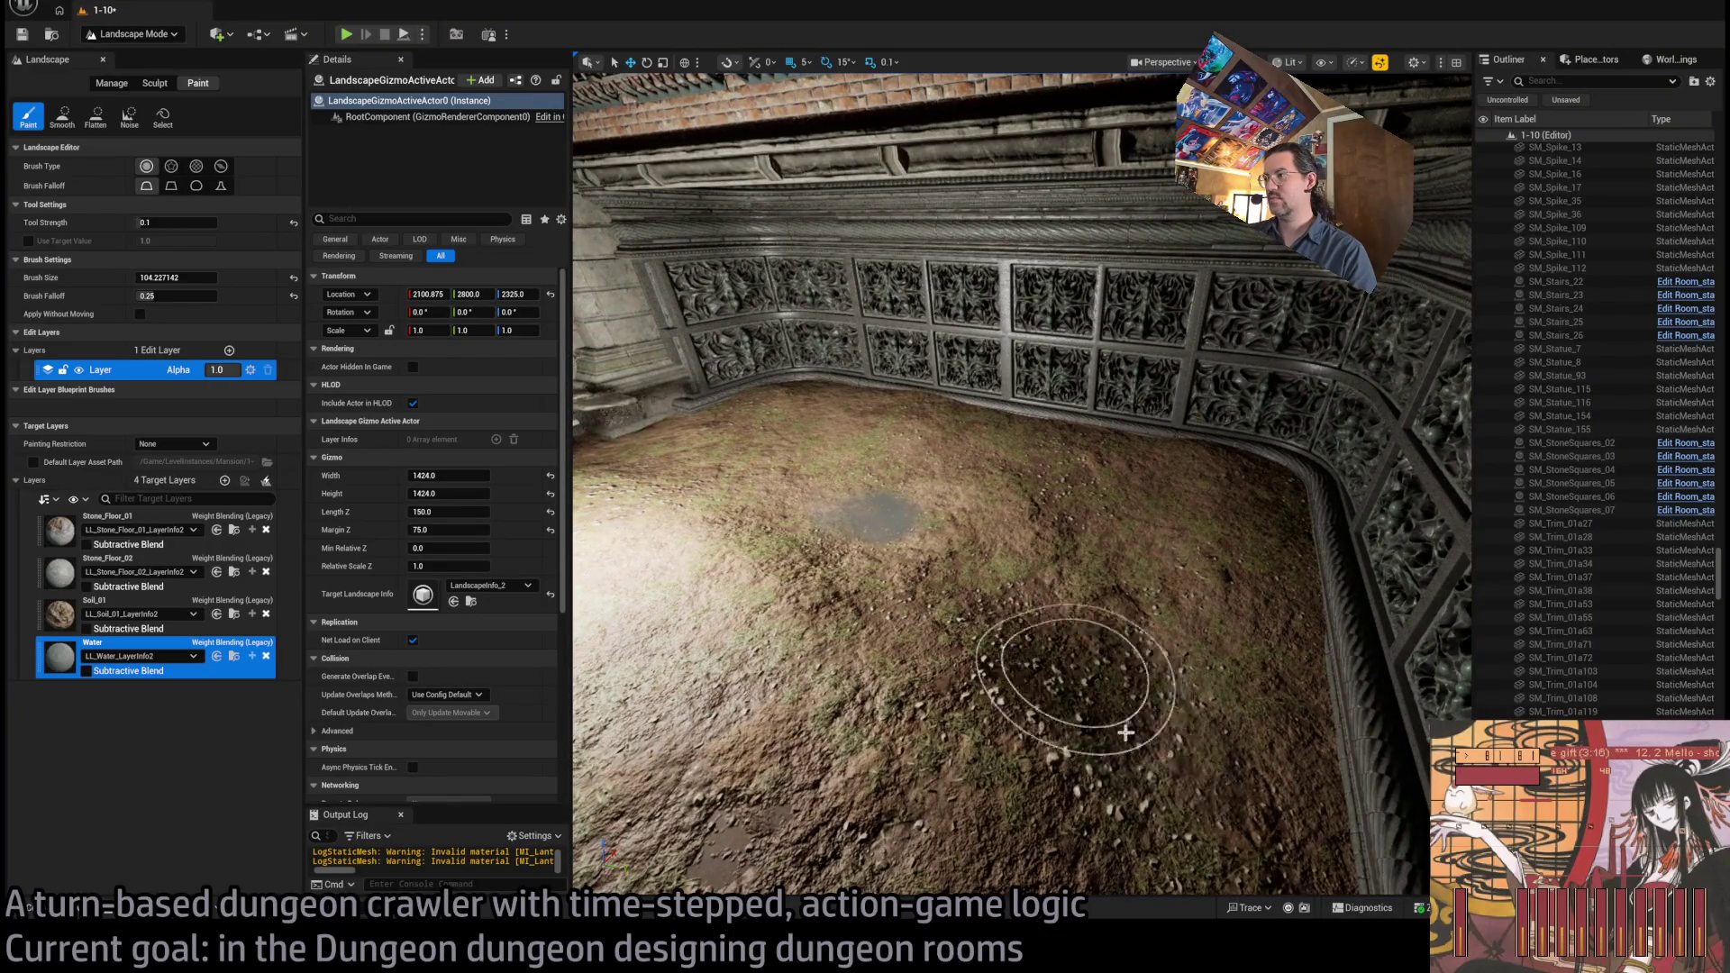
scroll(1097, 699, up, 6)
scroll(987, 592, down, 3)
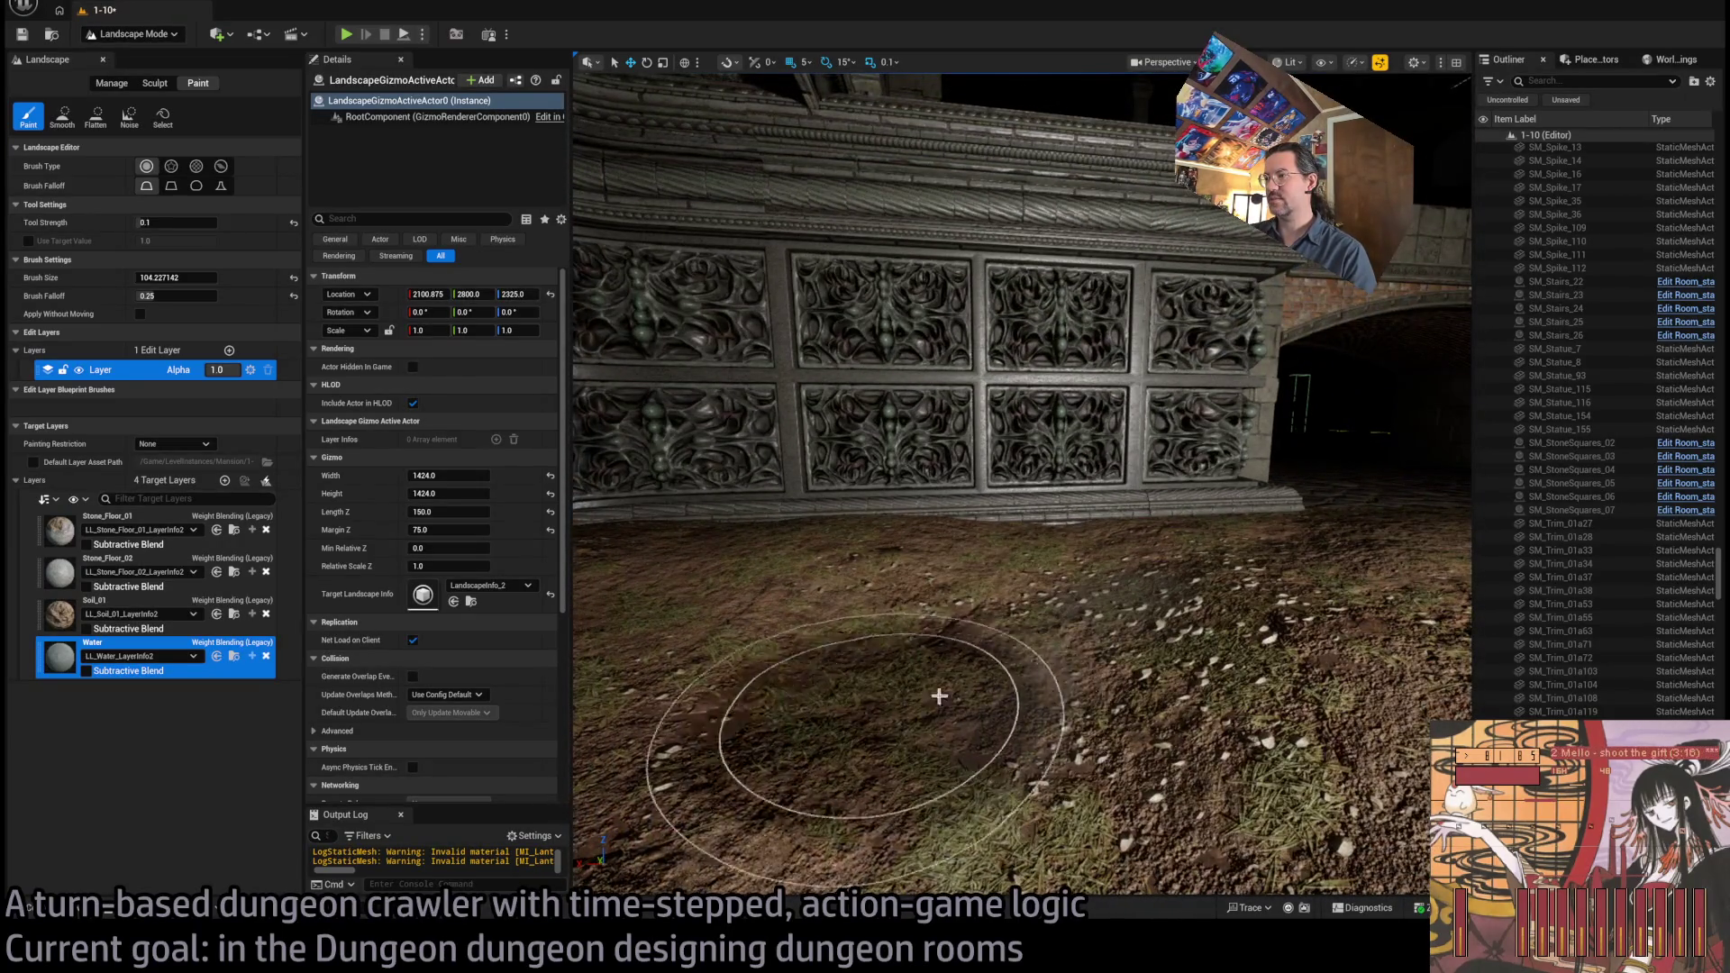
Frame the round stairs and set the paint Tool Strength to 0.3
drag(1143, 633, 1072, 724)
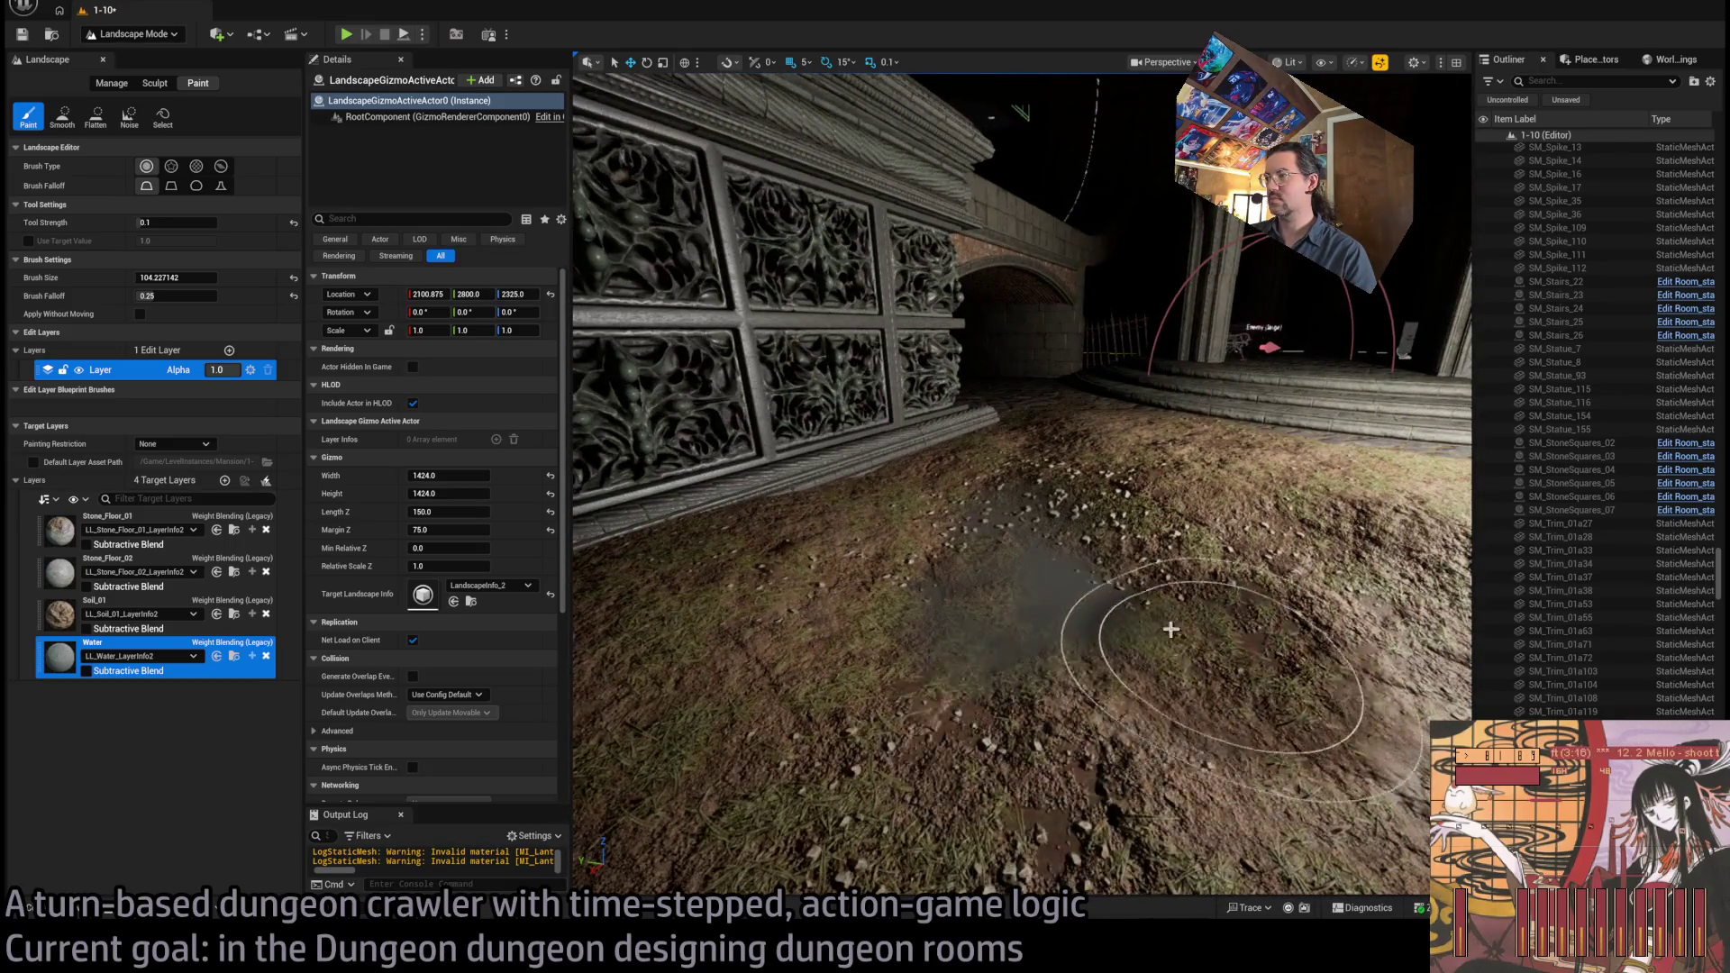
drag(1171, 629, 1252, 631)
drag(920, 627, 965, 685)
mouse_move(896, 737)
mouse_down()
mouse_move(923, 726)
mouse_move(865, 737)
mouse_move(897, 748)
mouse_move(850, 663)
mouse_up()
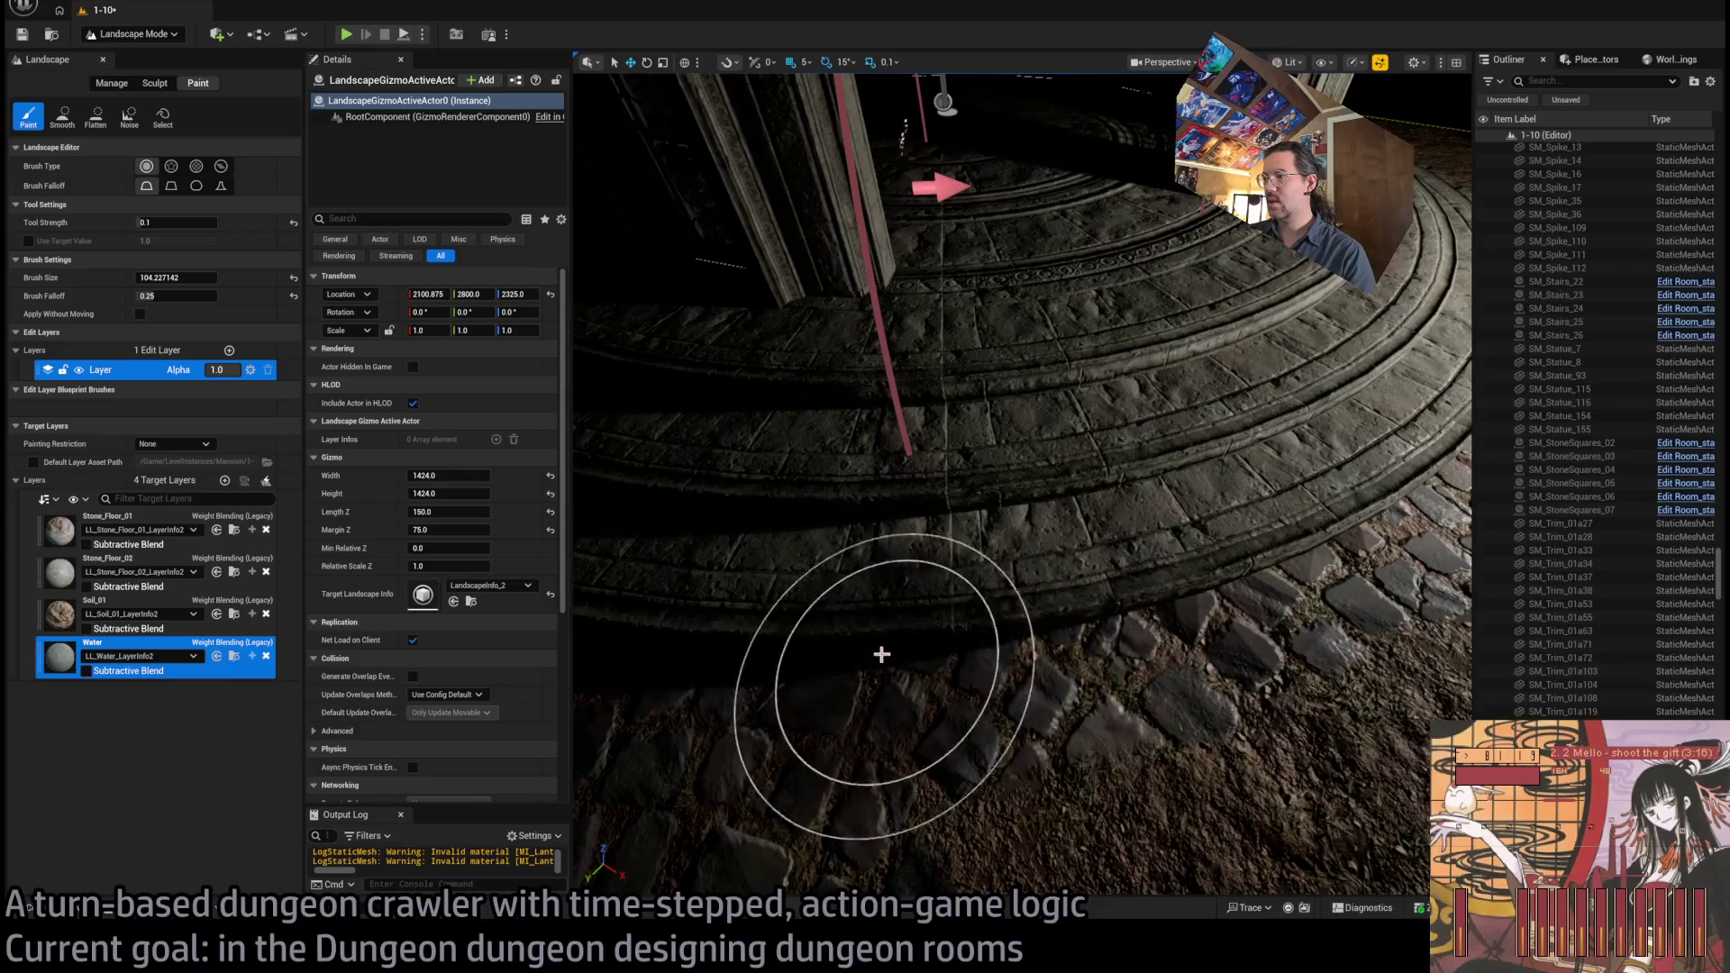
drag(1010, 667, 634, 587)
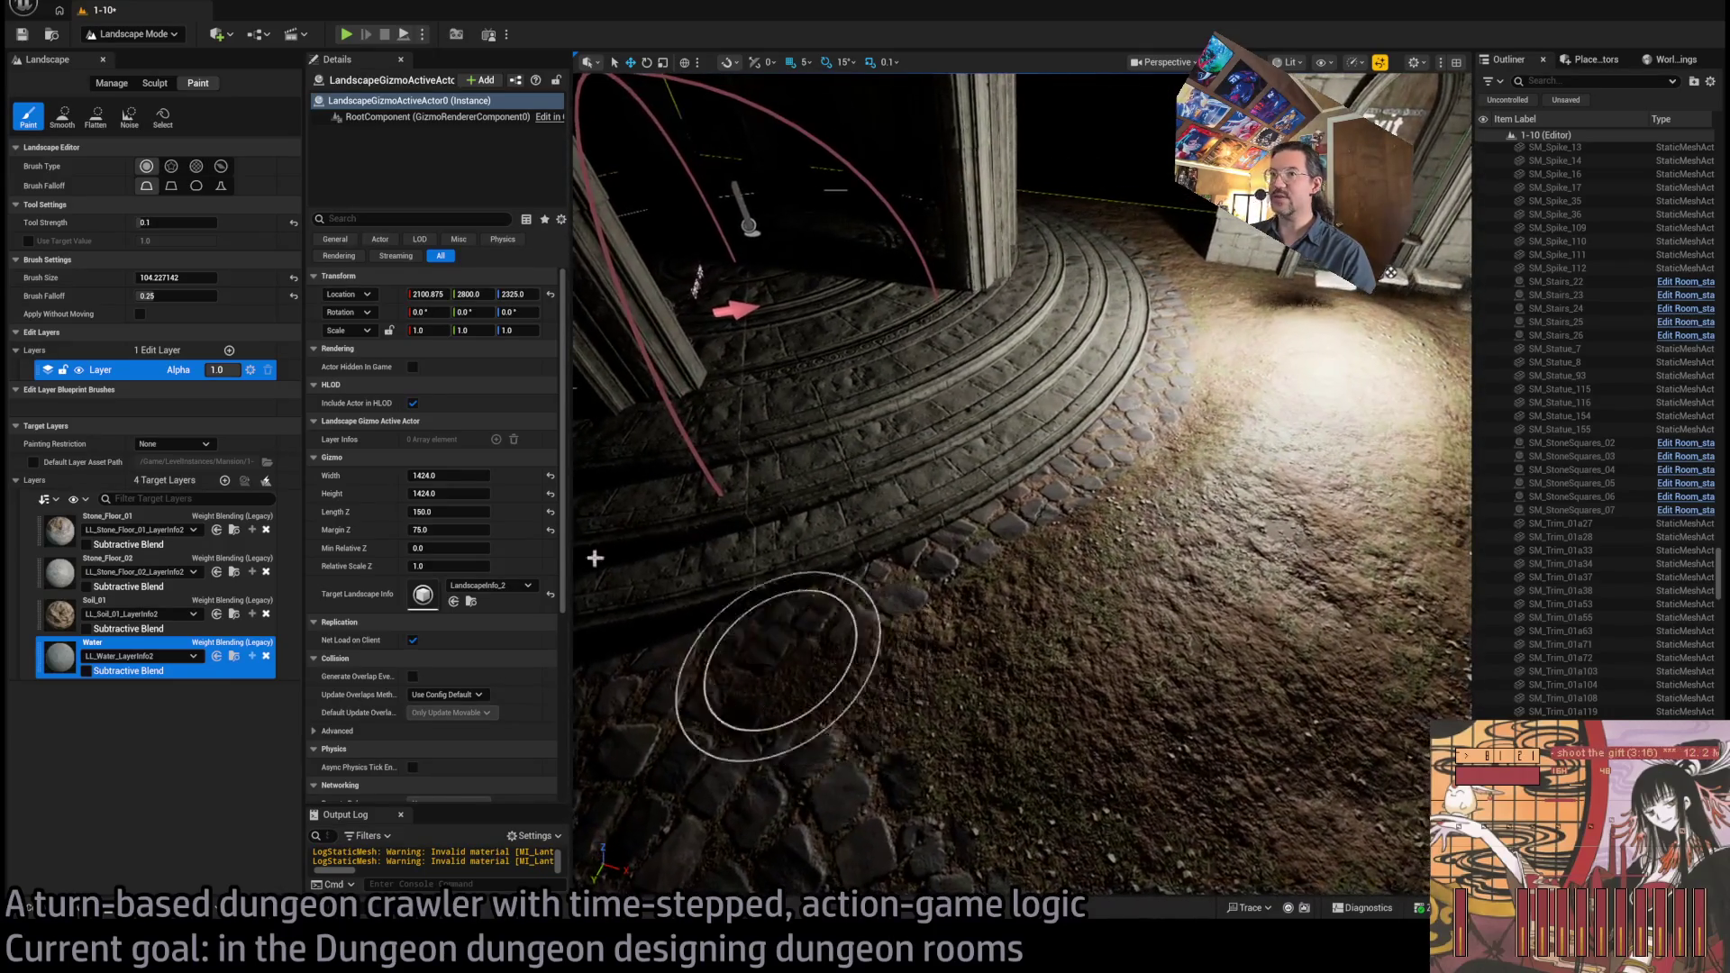
click(183, 223)
text(0.3)
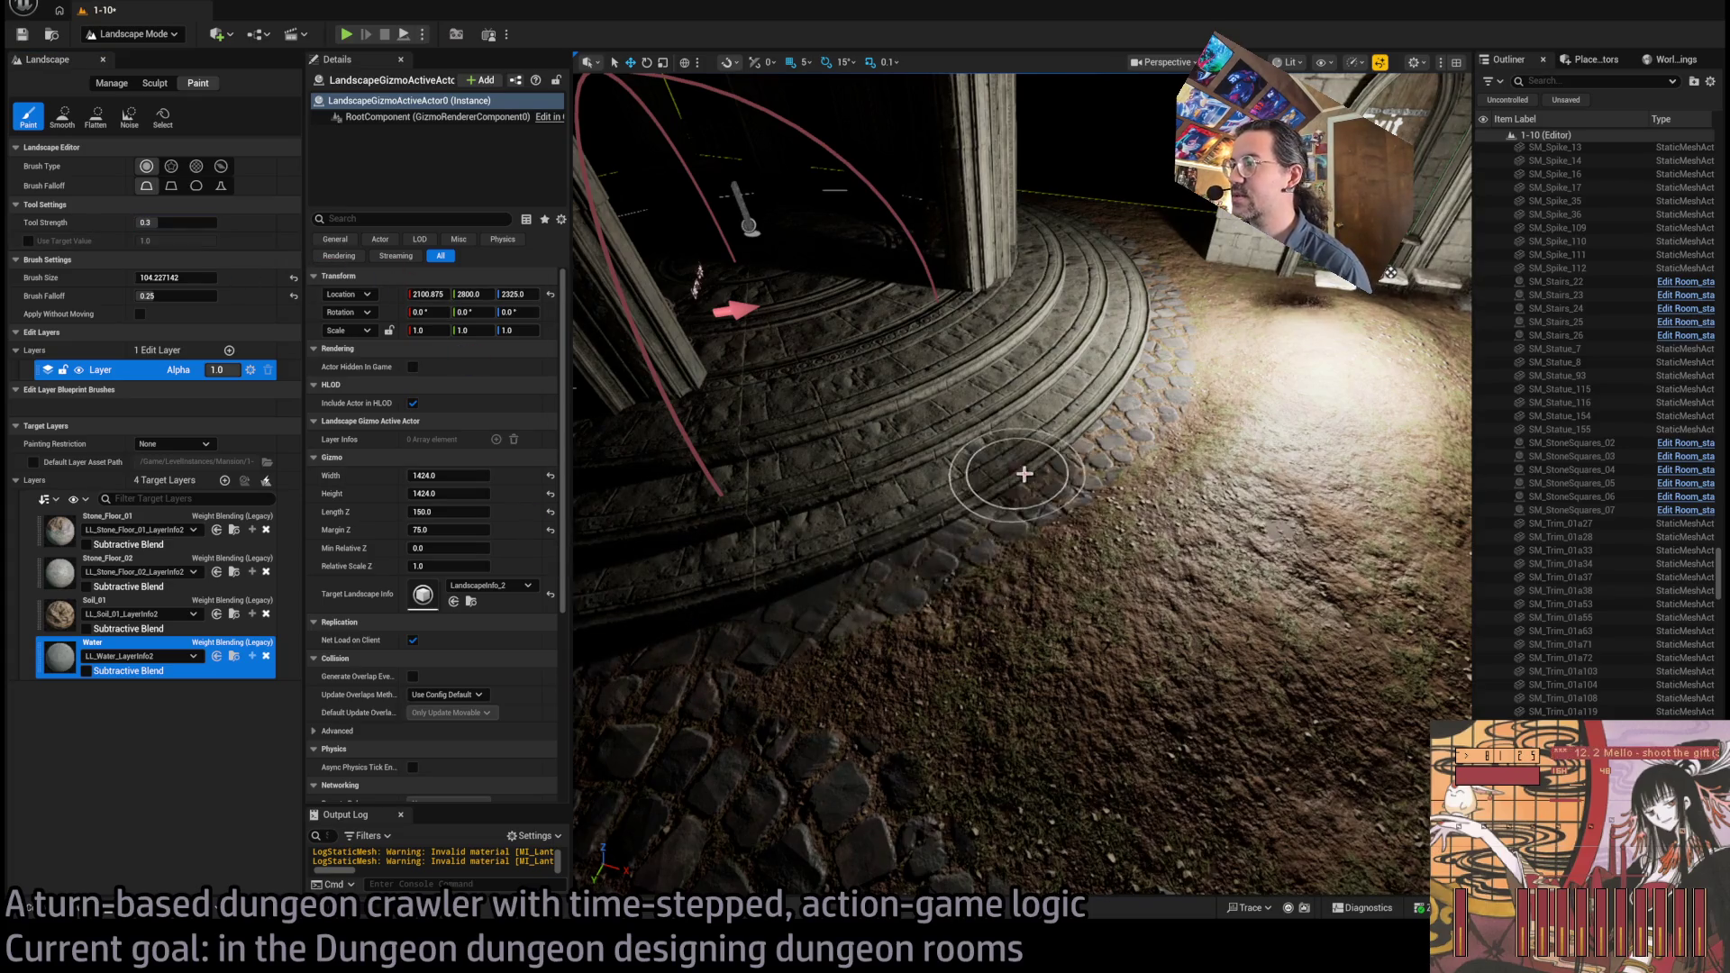
Orbit around the round stairs and doorway up to the ornate wall
scroll(1132, 300, up, 10)
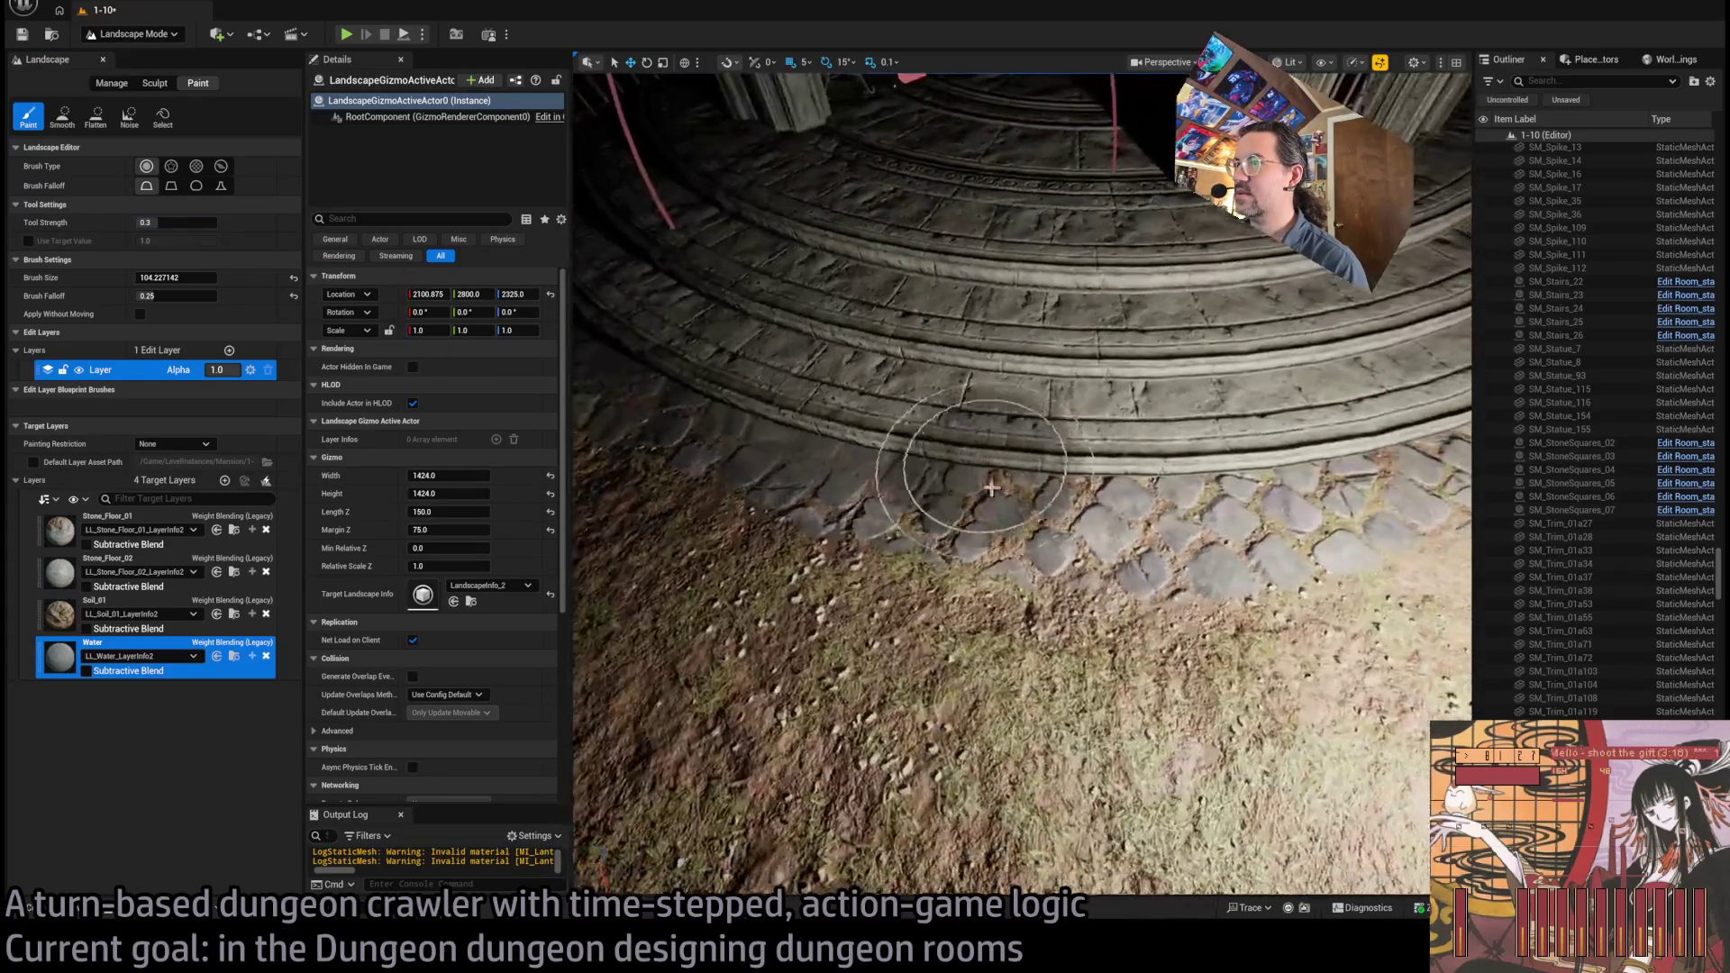
drag(1247, 451, 649, 432)
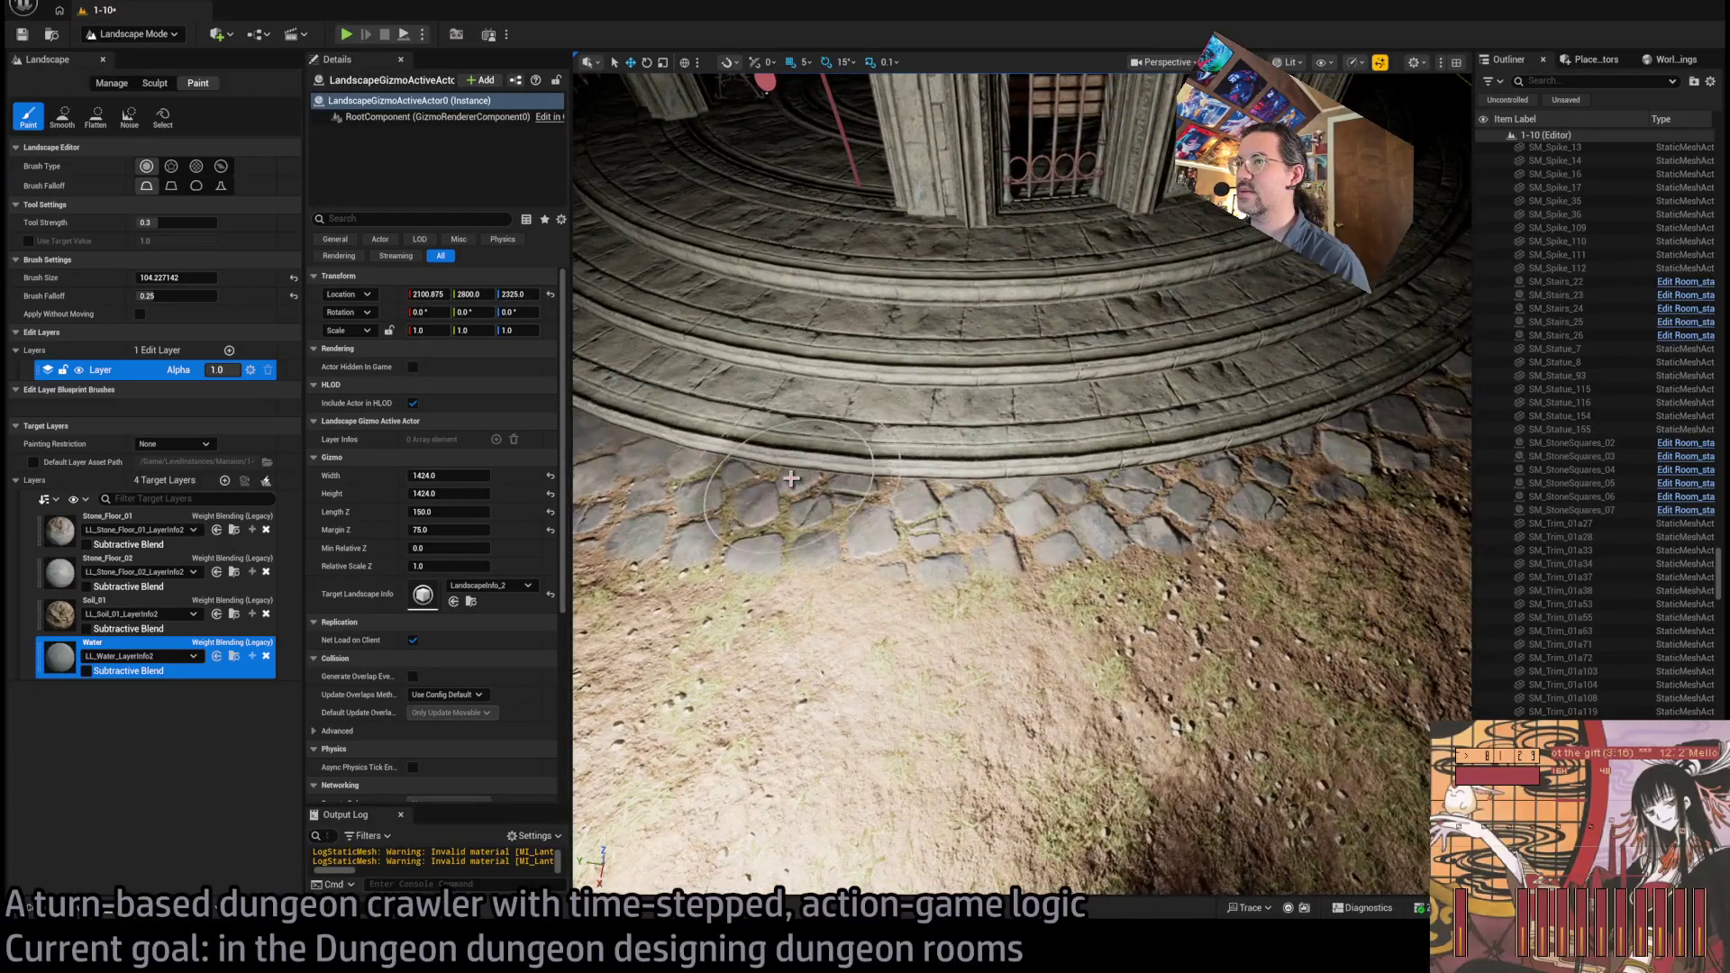
drag(1217, 450, 709, 465)
mouse_move(891, 487)
mouse_down()
mouse_move(699, 459)
mouse_move(1171, 505)
mouse_up()
mouse_move(1401, 452)
mouse_down()
mouse_move(1171, 460)
mouse_move(811, 423)
mouse_move(909, 477)
mouse_move(894, 503)
mouse_up()
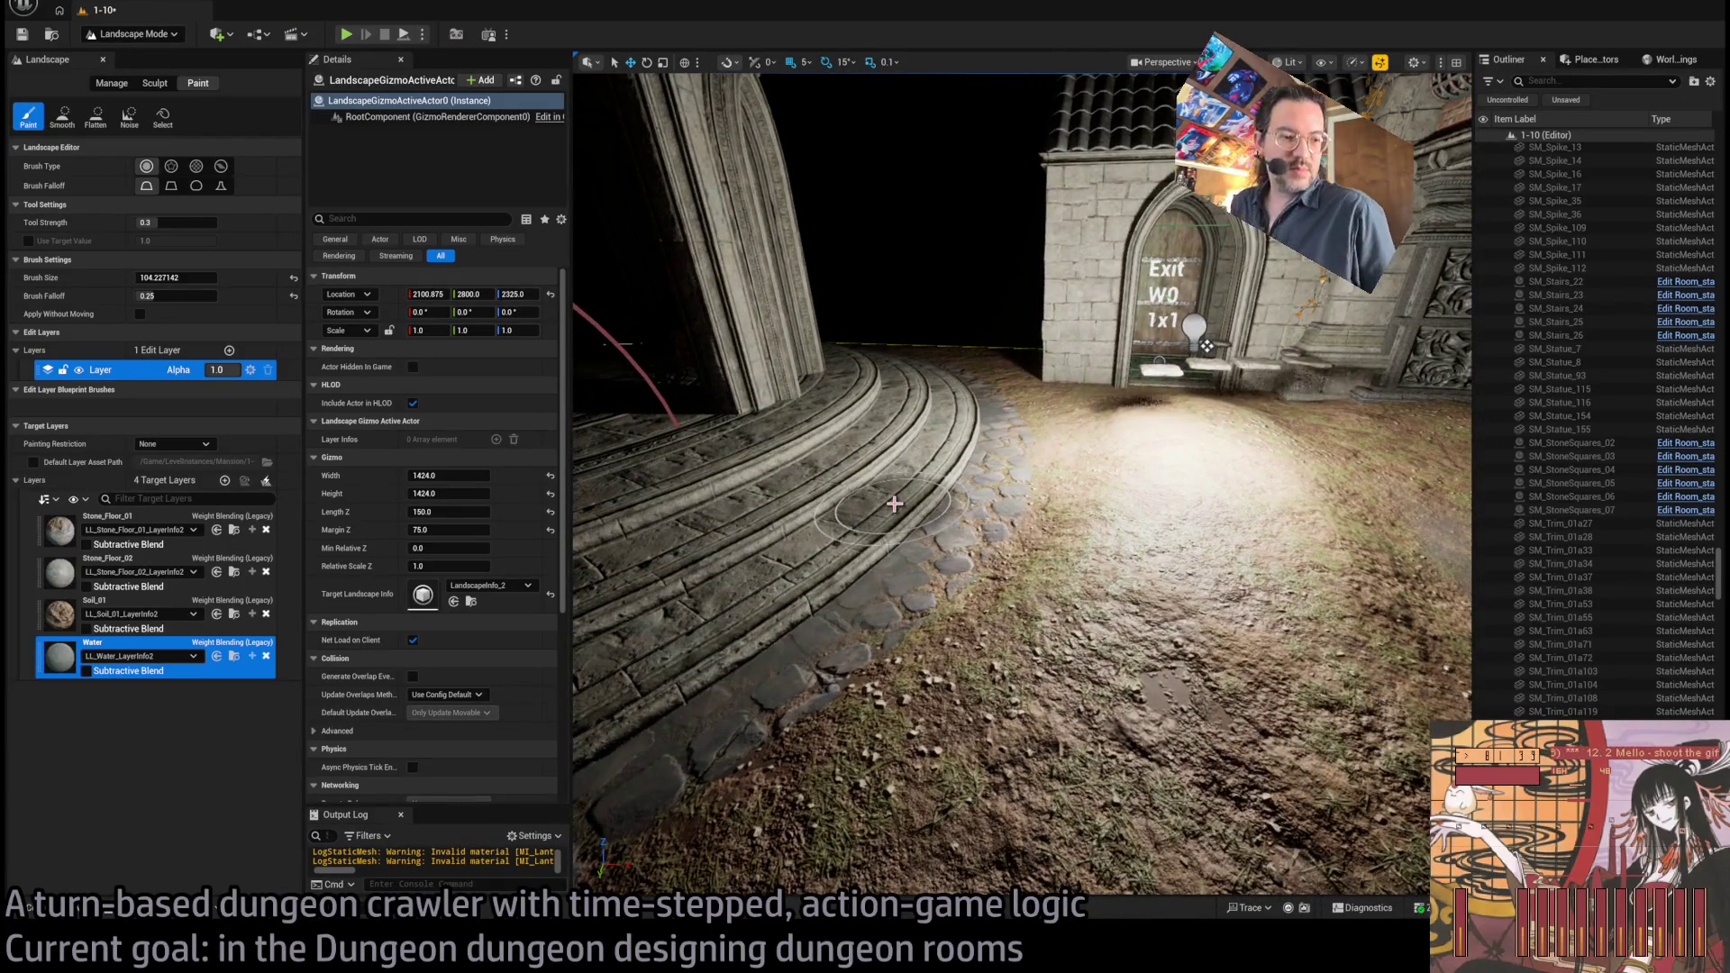
mouse_move(893, 501)
mouse_down()
mouse_move(748, 473)
mouse_move(856, 446)
mouse_move(867, 494)
mouse_up()
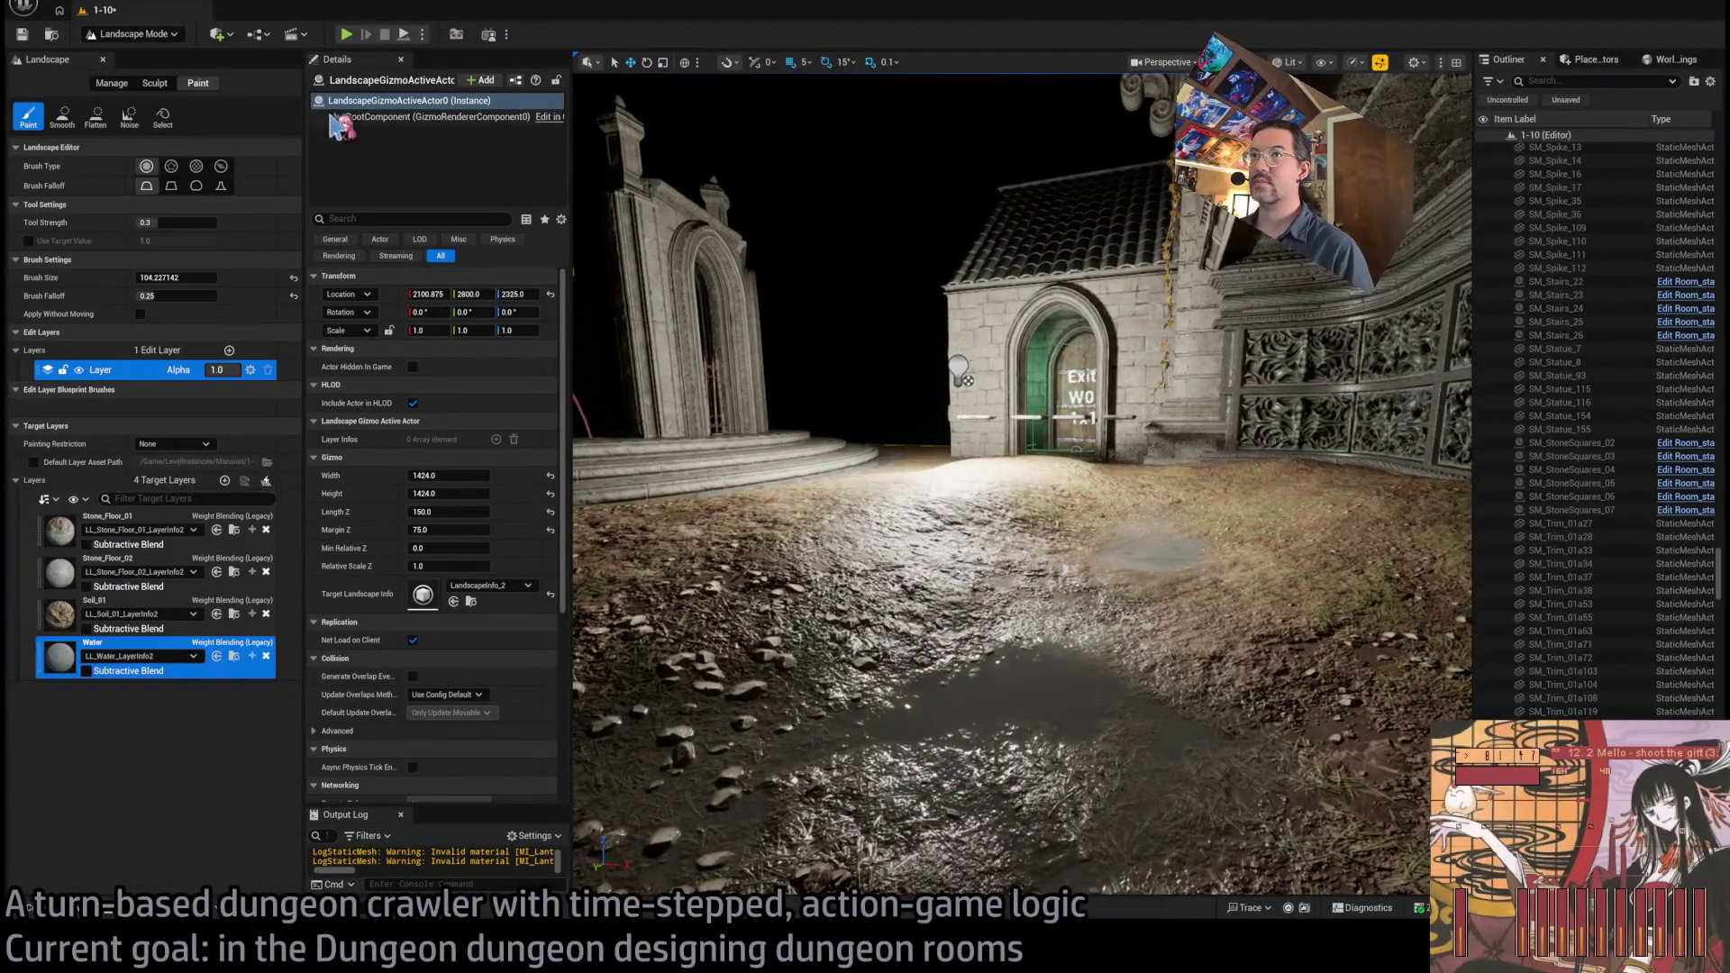
Choose the Flatten sculpt tool at strength 0.7368 and enter a brush size of 1
click(155, 83)
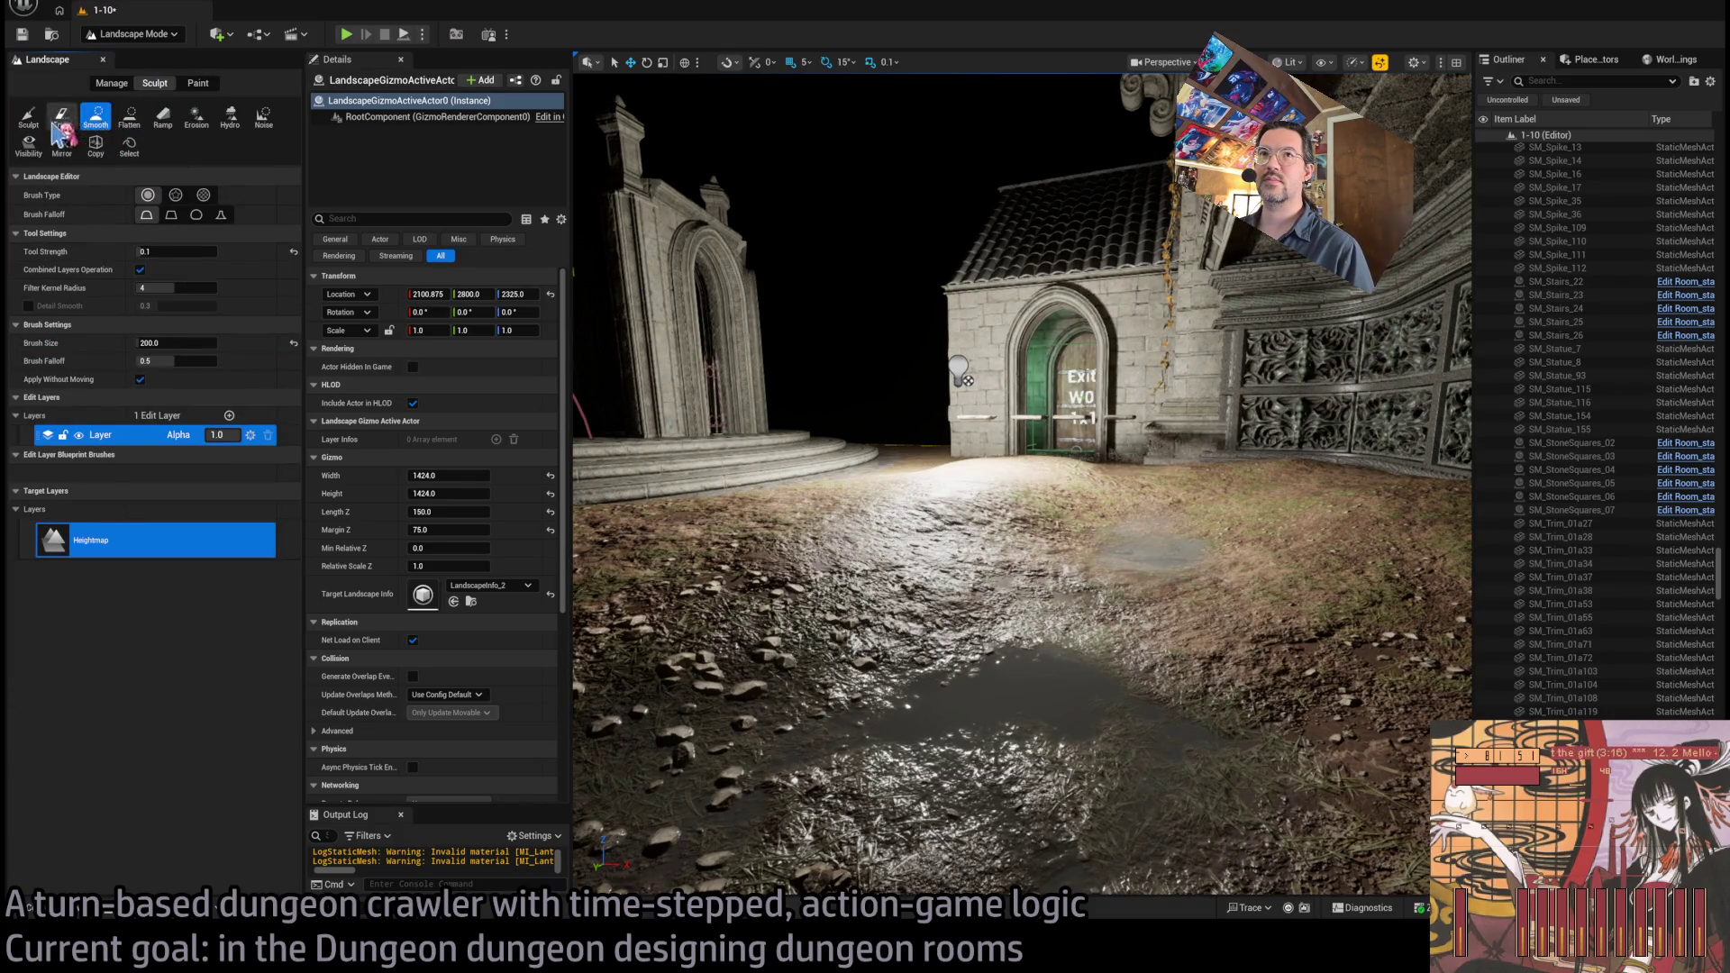
click(129, 117)
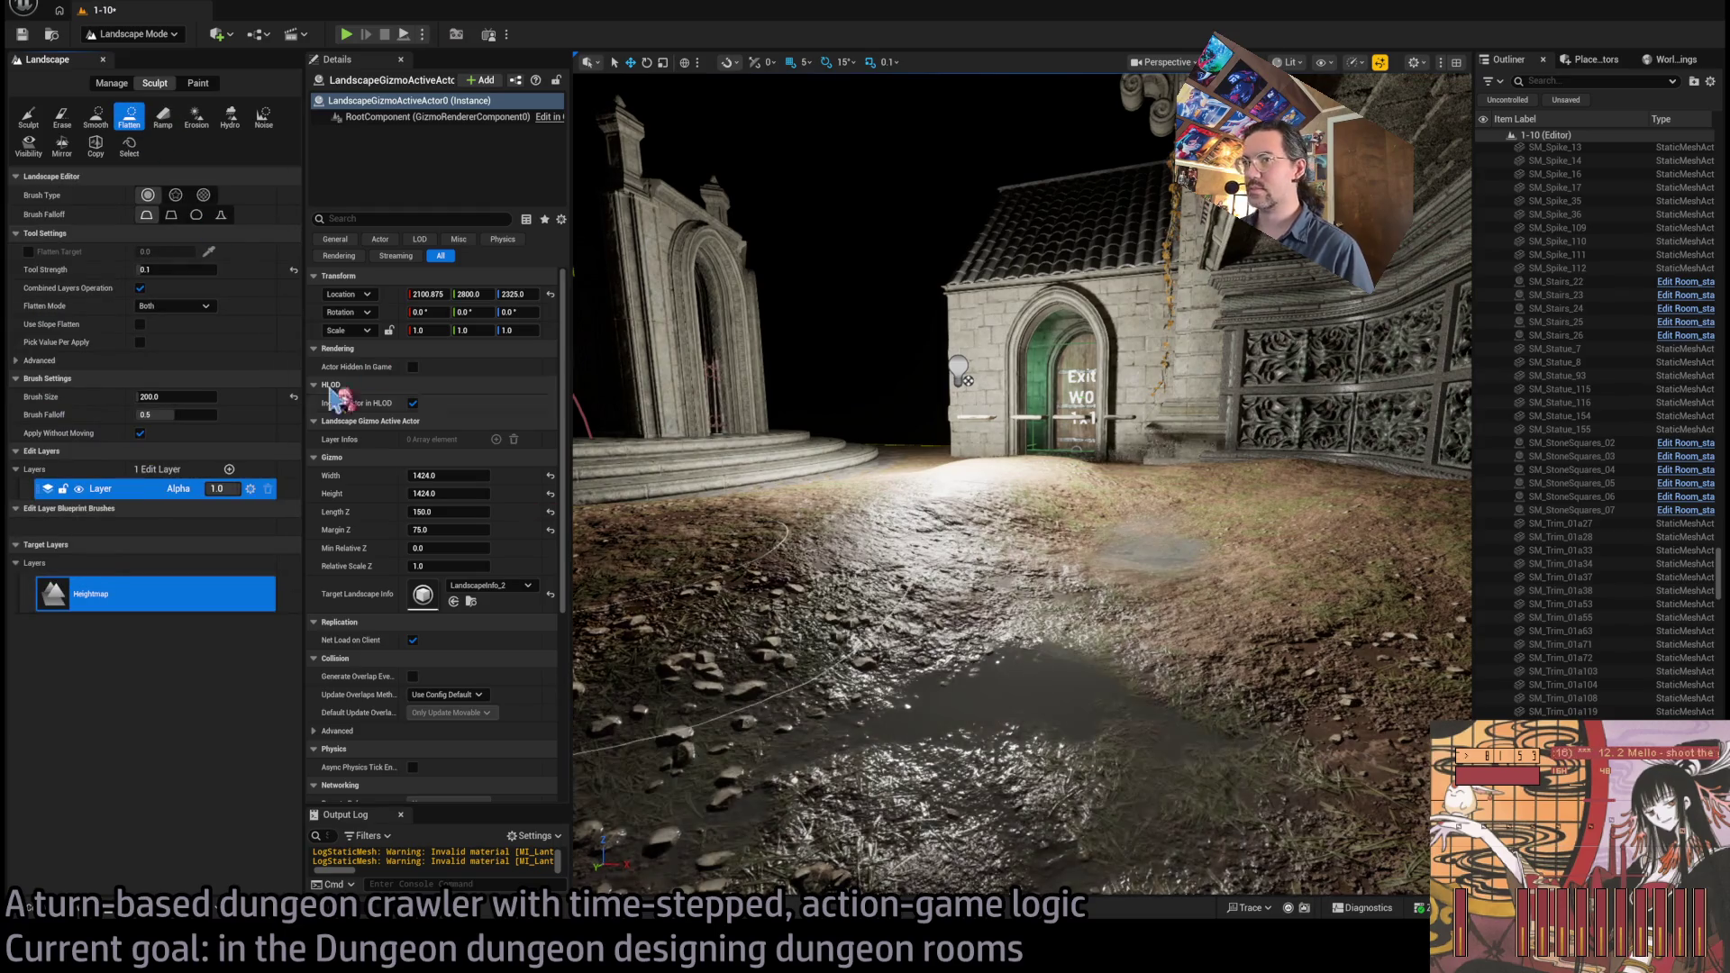
drag(169, 268, 196, 269)
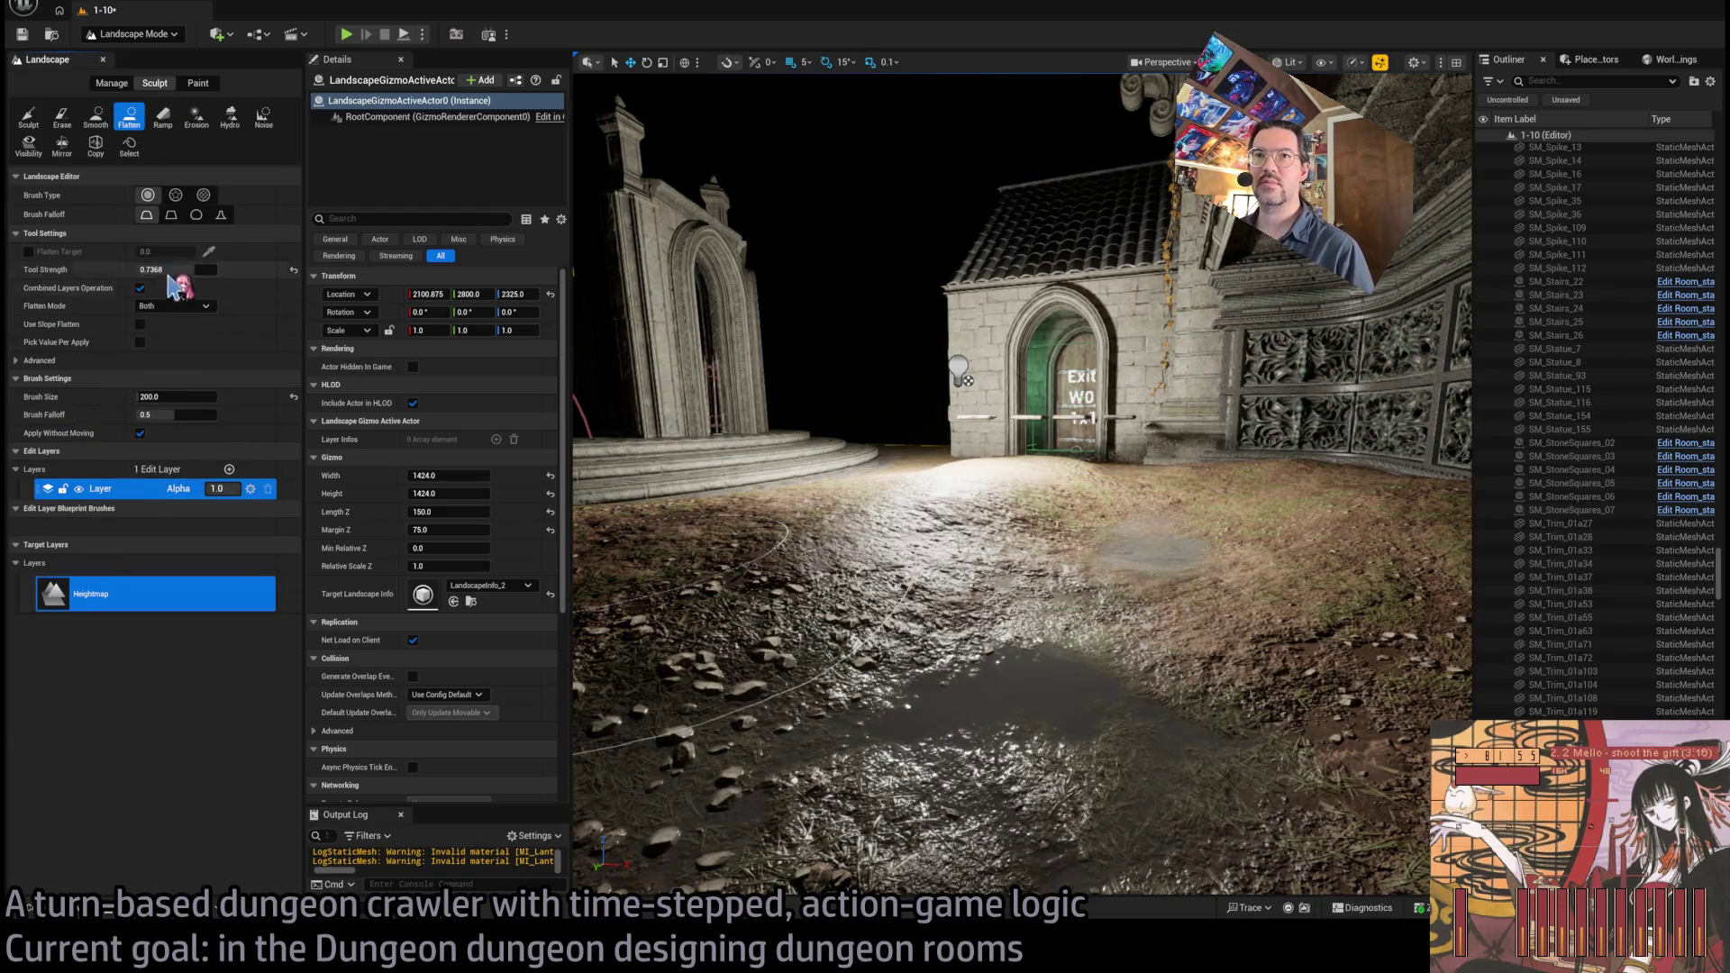
click(176, 396)
text(1)
key(Return)
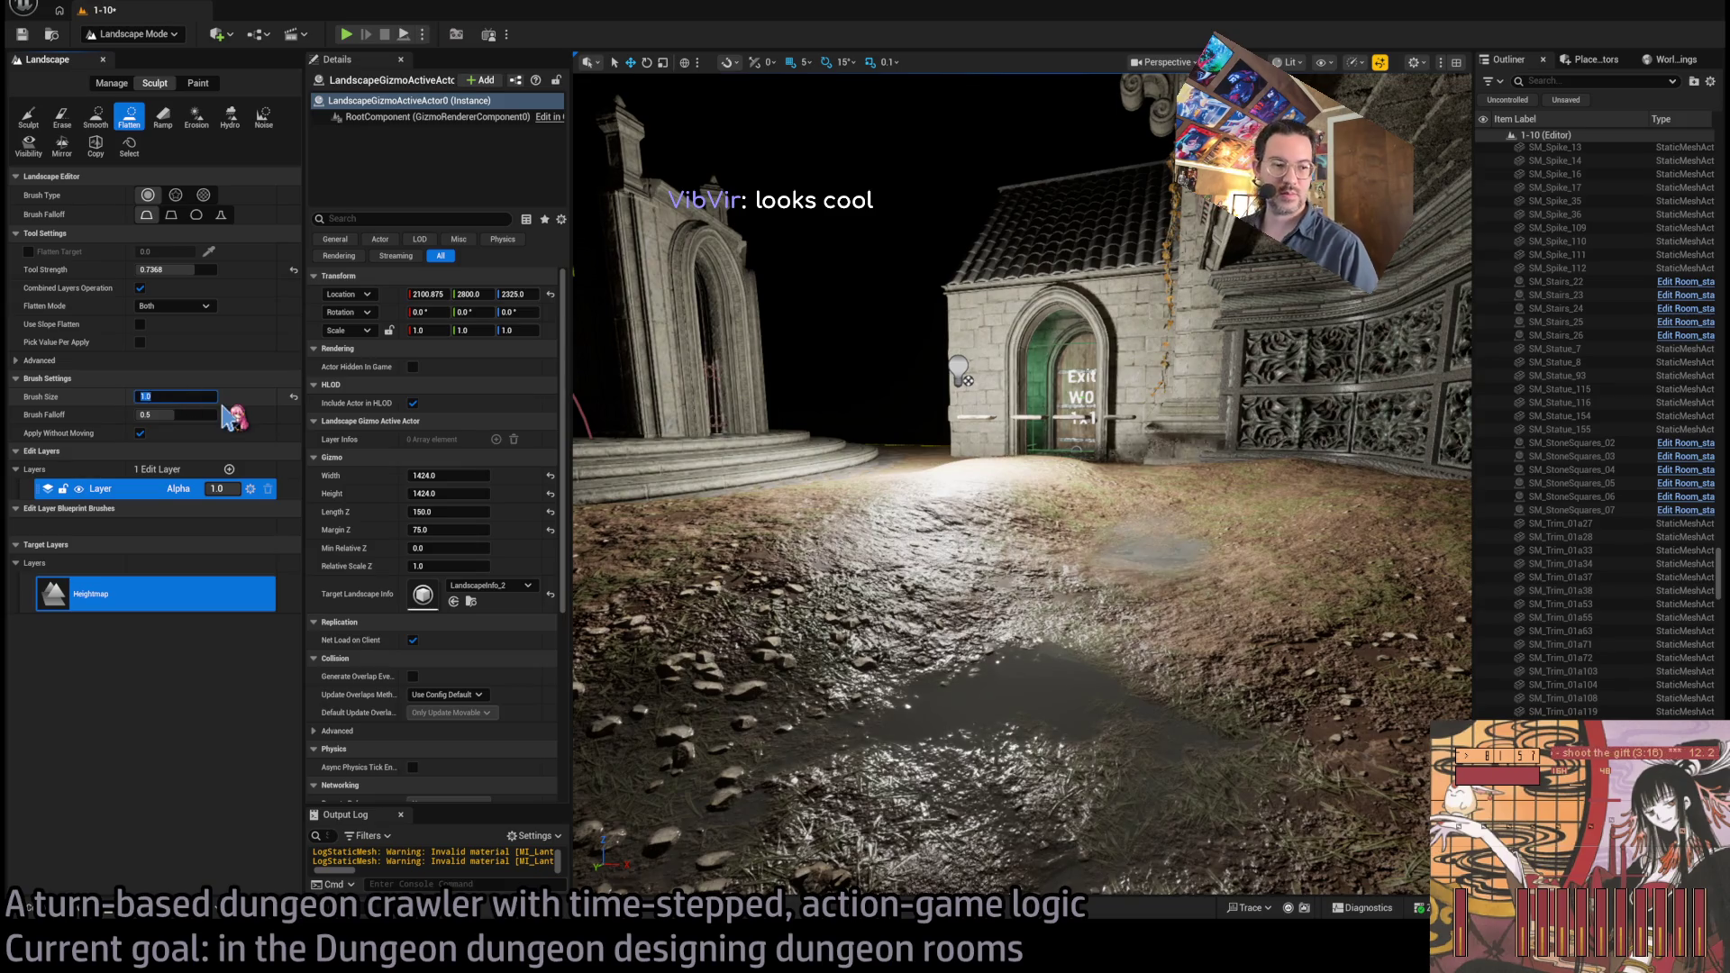
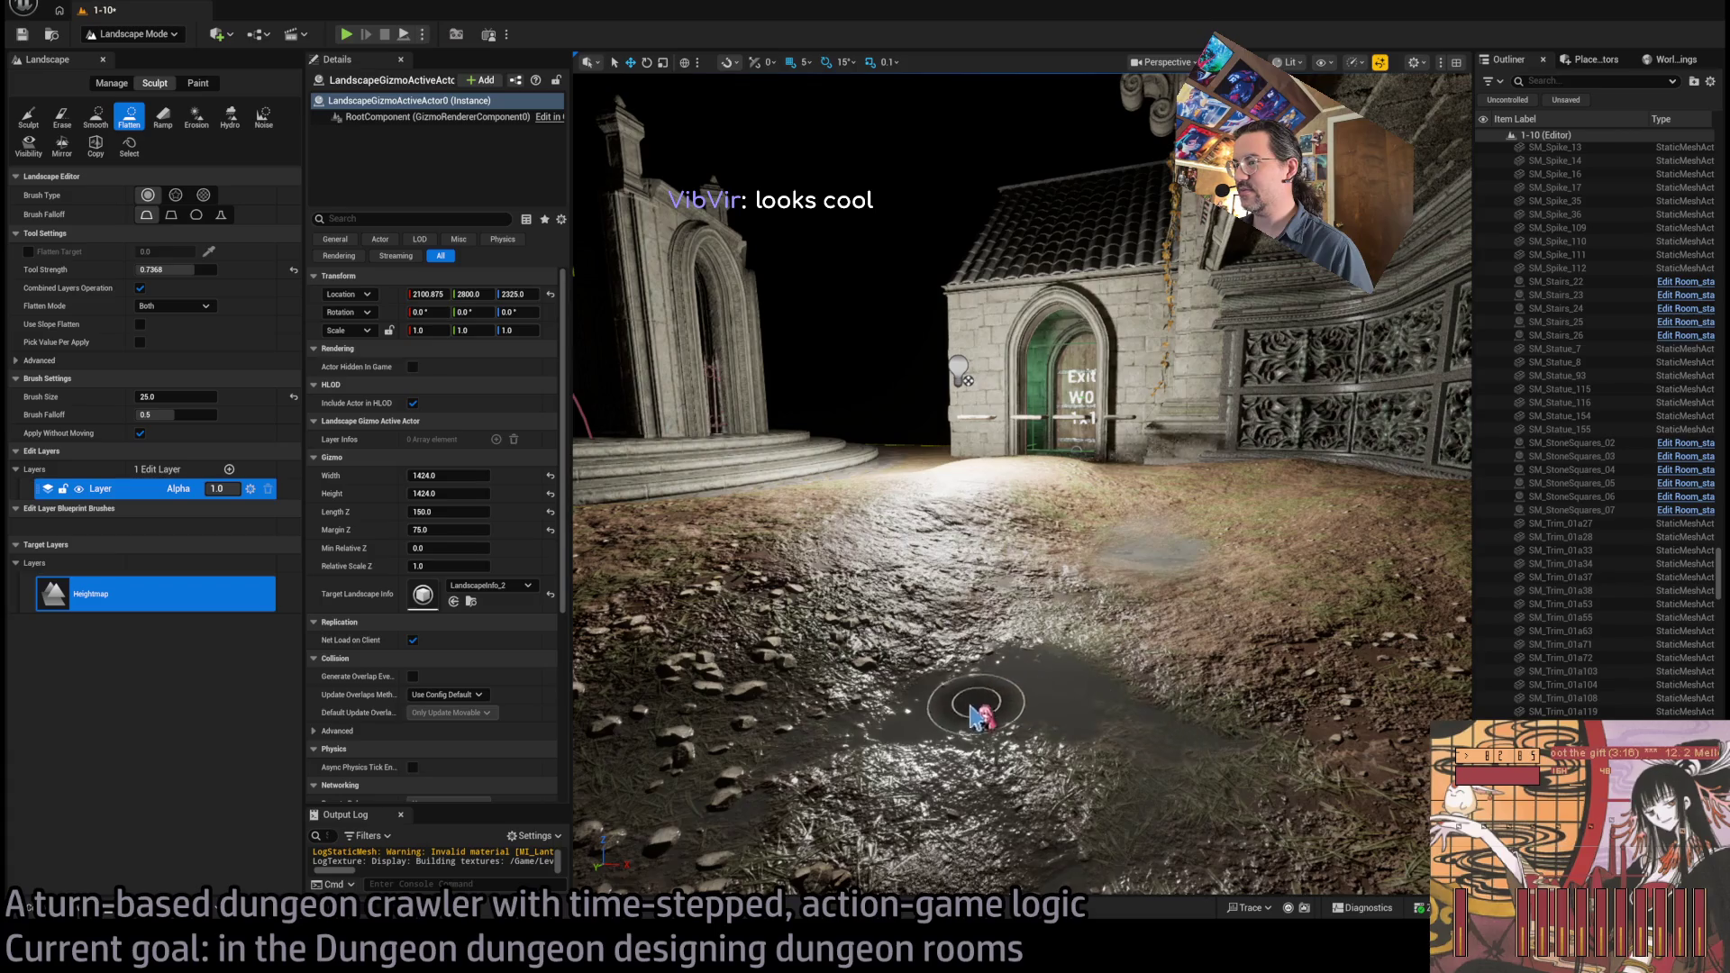
Face the Exit W0 doorway and switch the landscape brush to Sculpt, strength 0.1, size 150
scroll(1000, 713, down, 6)
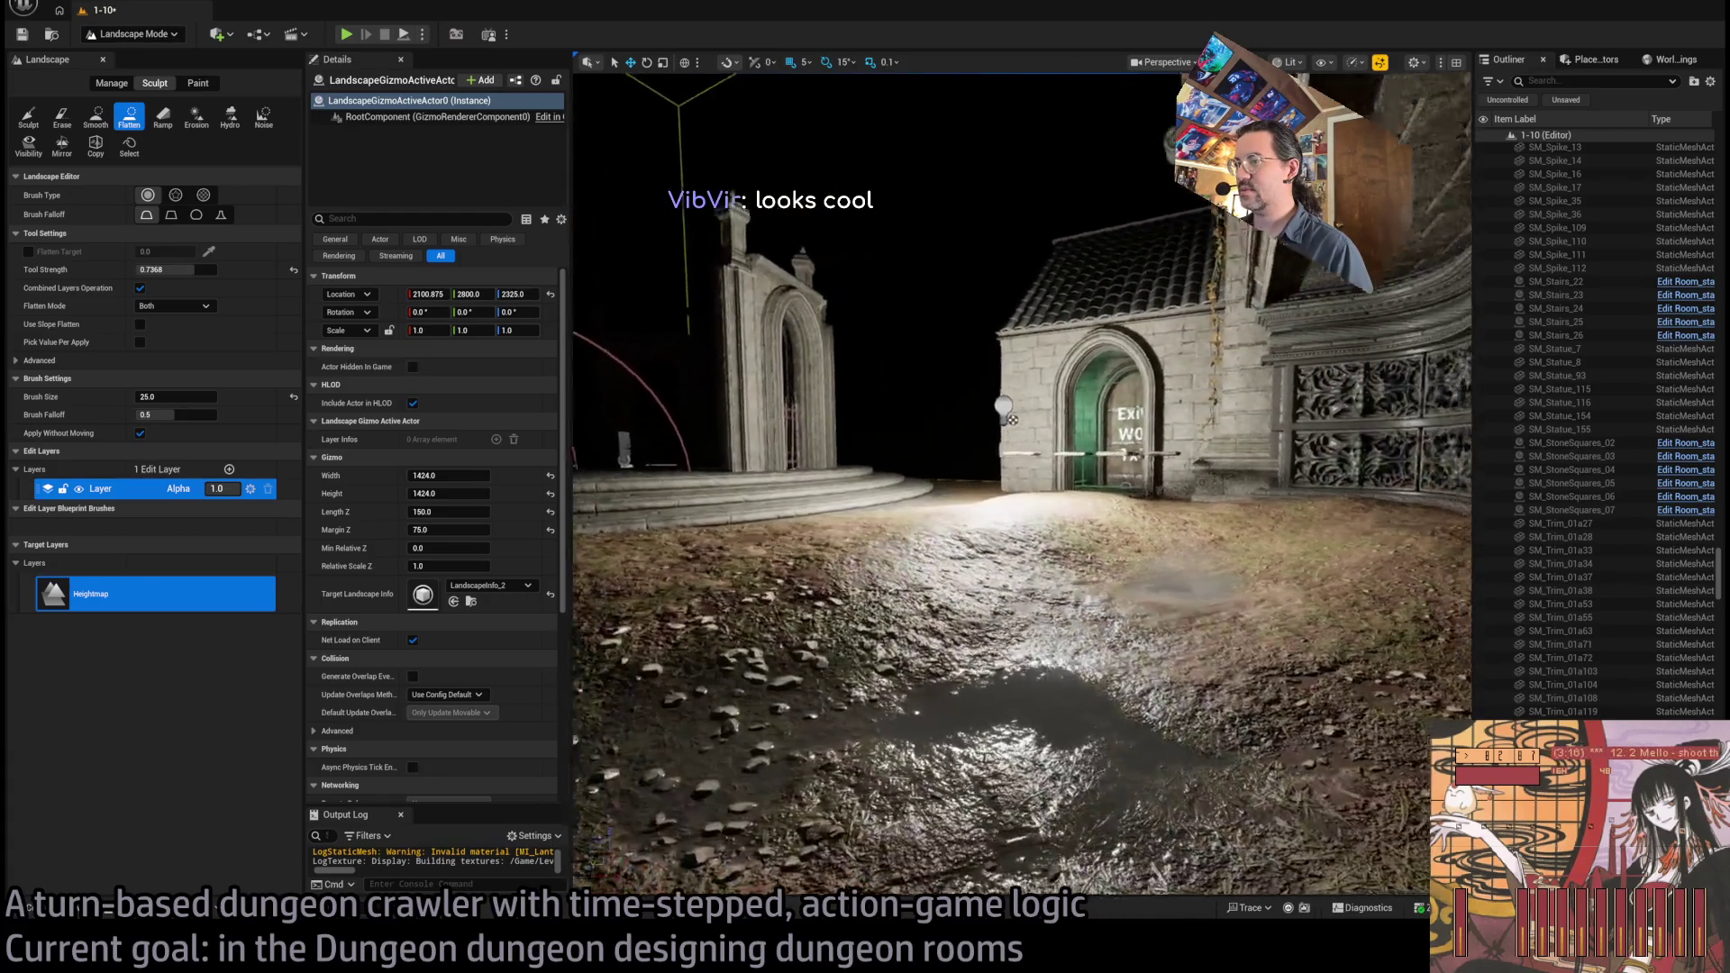
scroll(977, 713, up, 6)
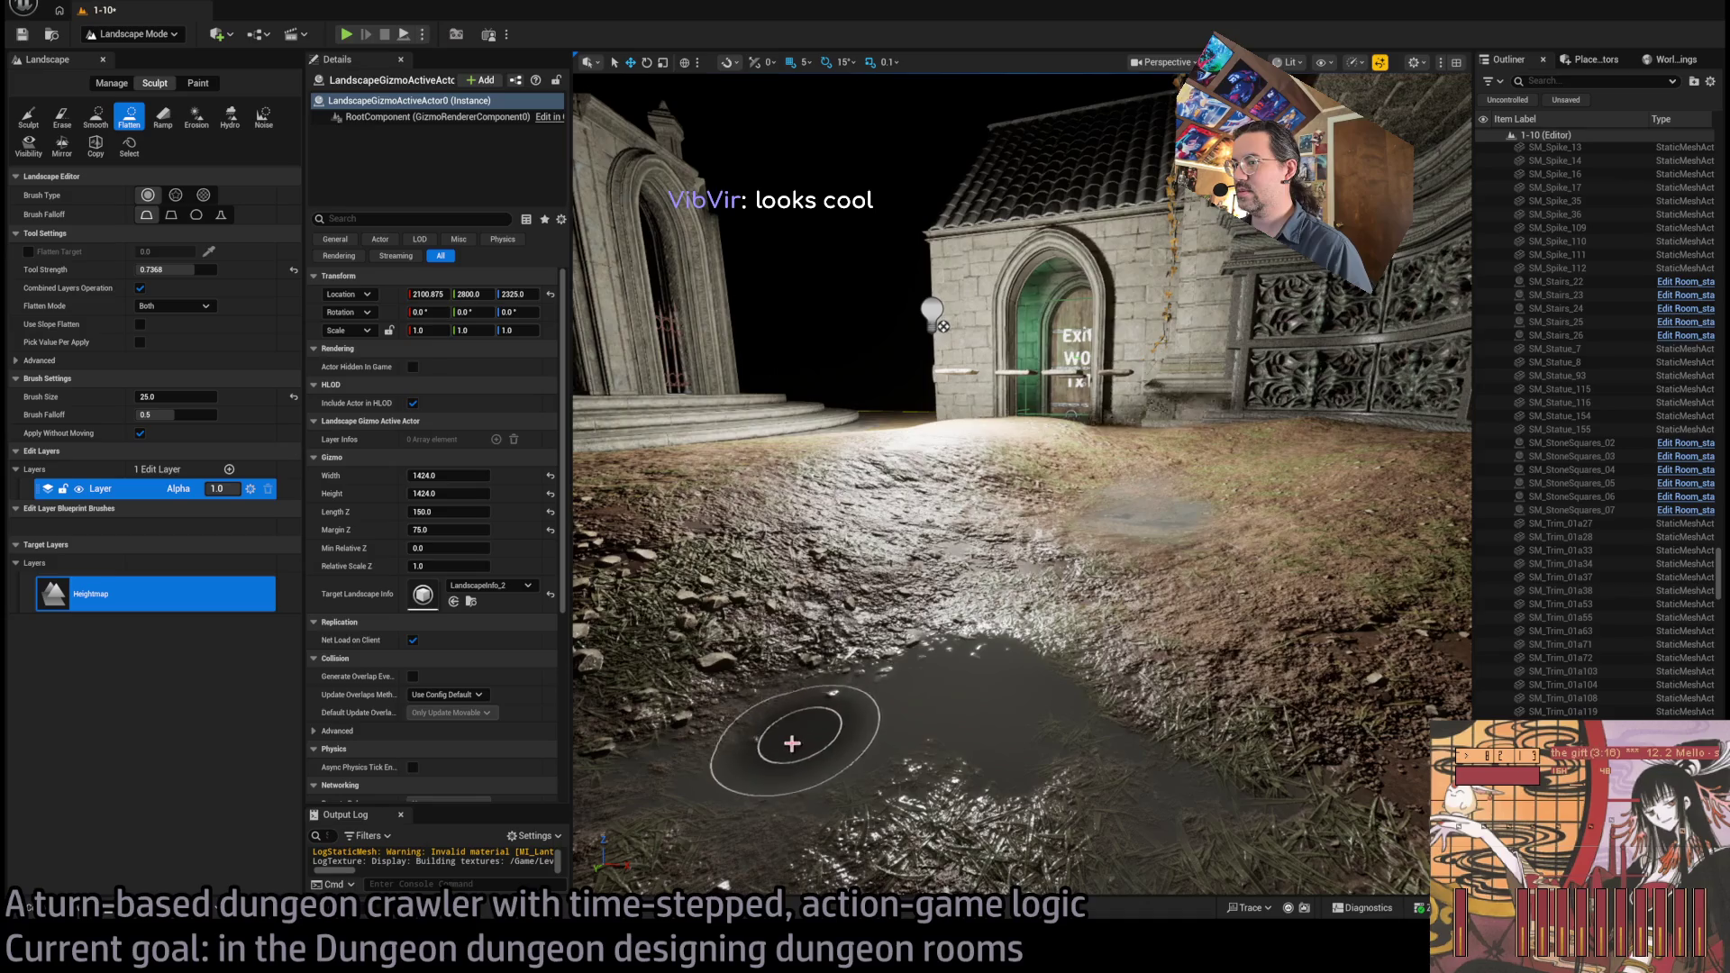
scroll(937, 691, down, 4)
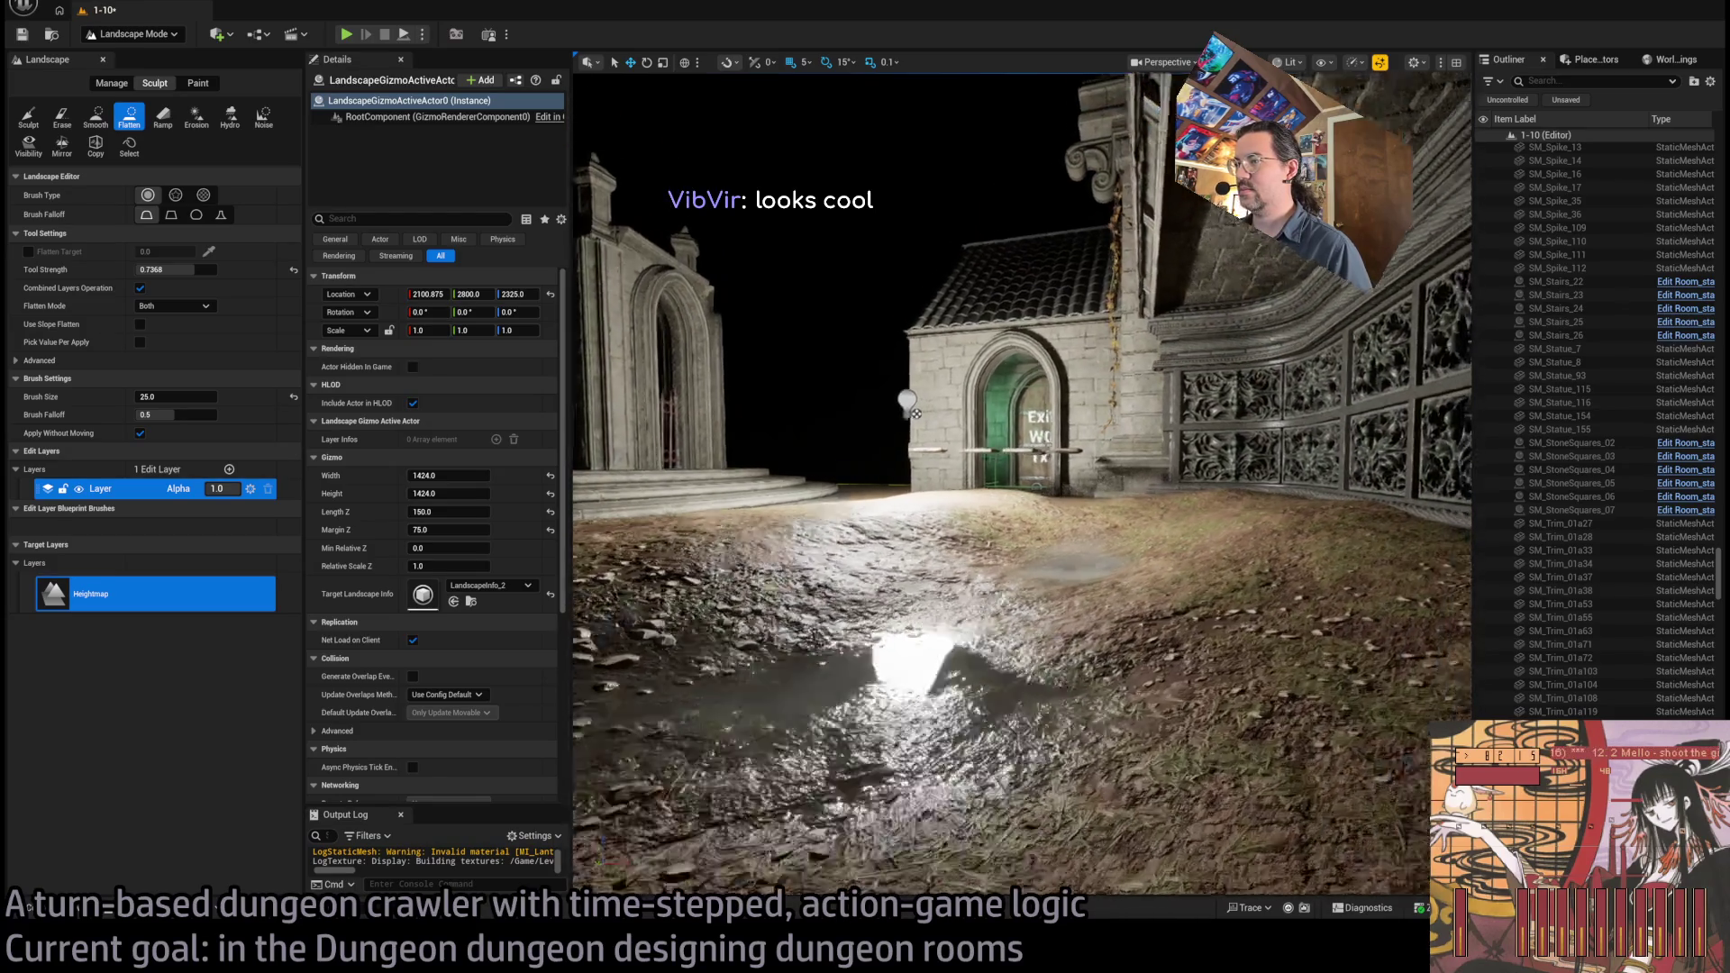
scroll(967, 643, down, 3)
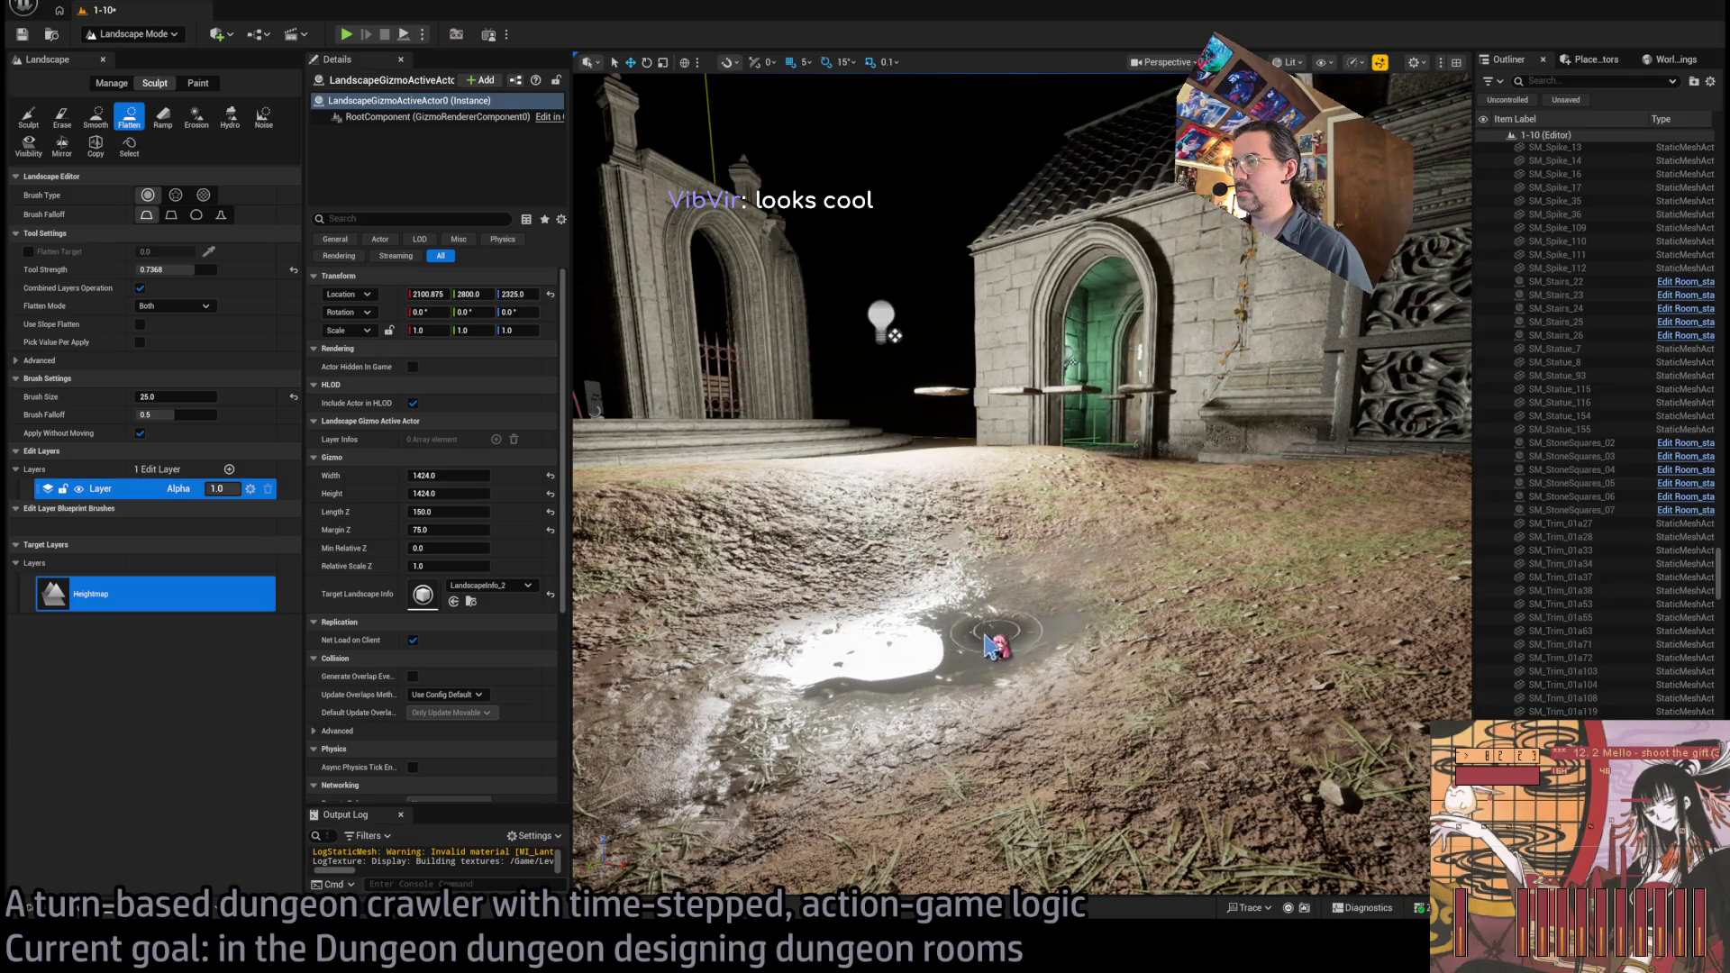
mouse_move(973, 665)
mouse_down()
mouse_move(1000, 664)
mouse_move(883, 665)
mouse_move(892, 522)
mouse_move(1000, 532)
mouse_move(946, 532)
mouse_move(937, 460)
mouse_move(937, 486)
mouse_move(964, 491)
mouse_up()
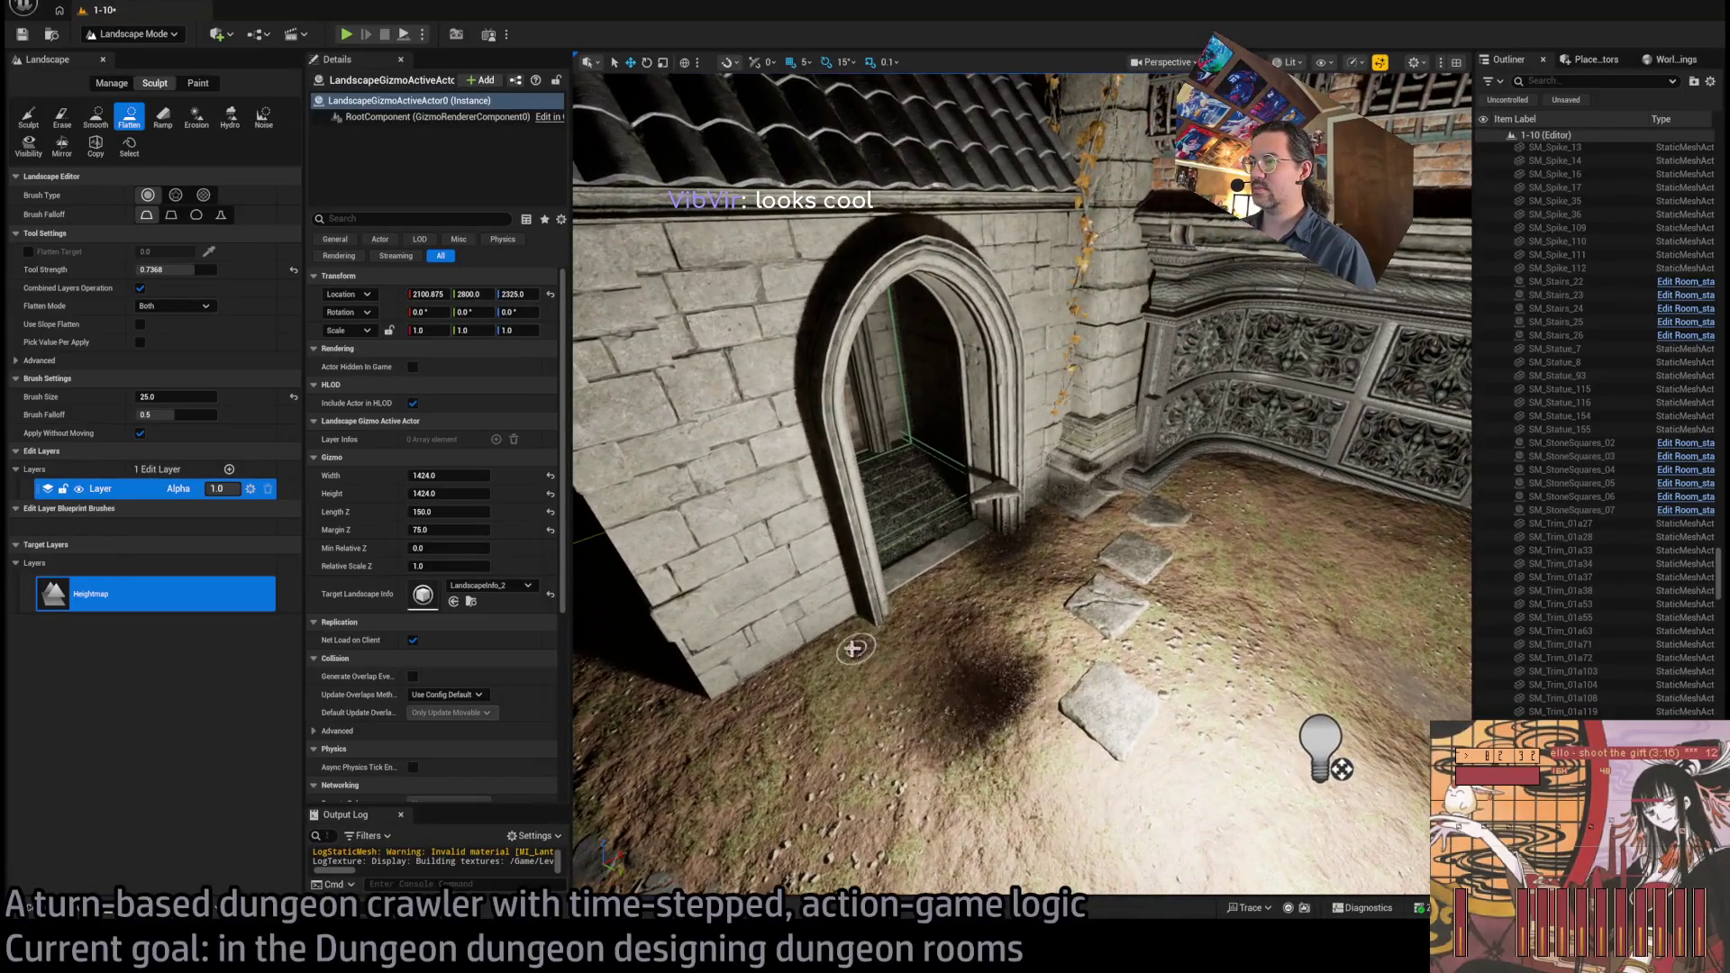
drag(853, 649, 887, 689)
mouse_move(918, 620)
mouse_down()
mouse_move(955, 577)
mouse_move(1067, 514)
mouse_up()
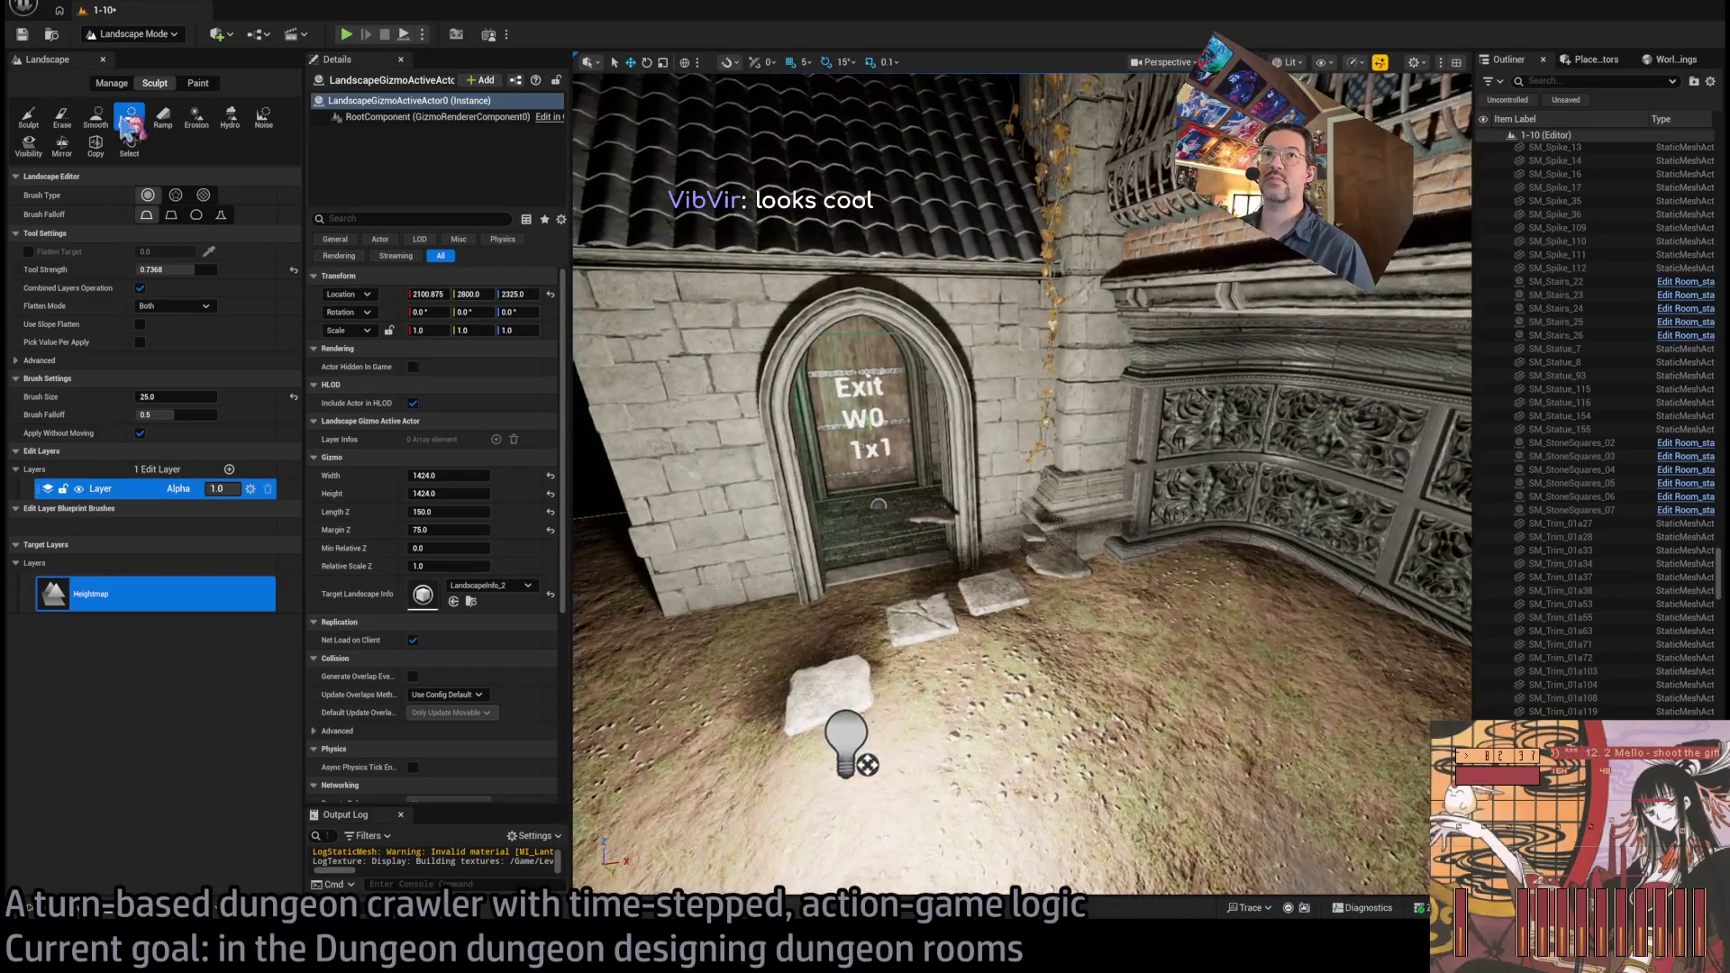
click(30, 118)
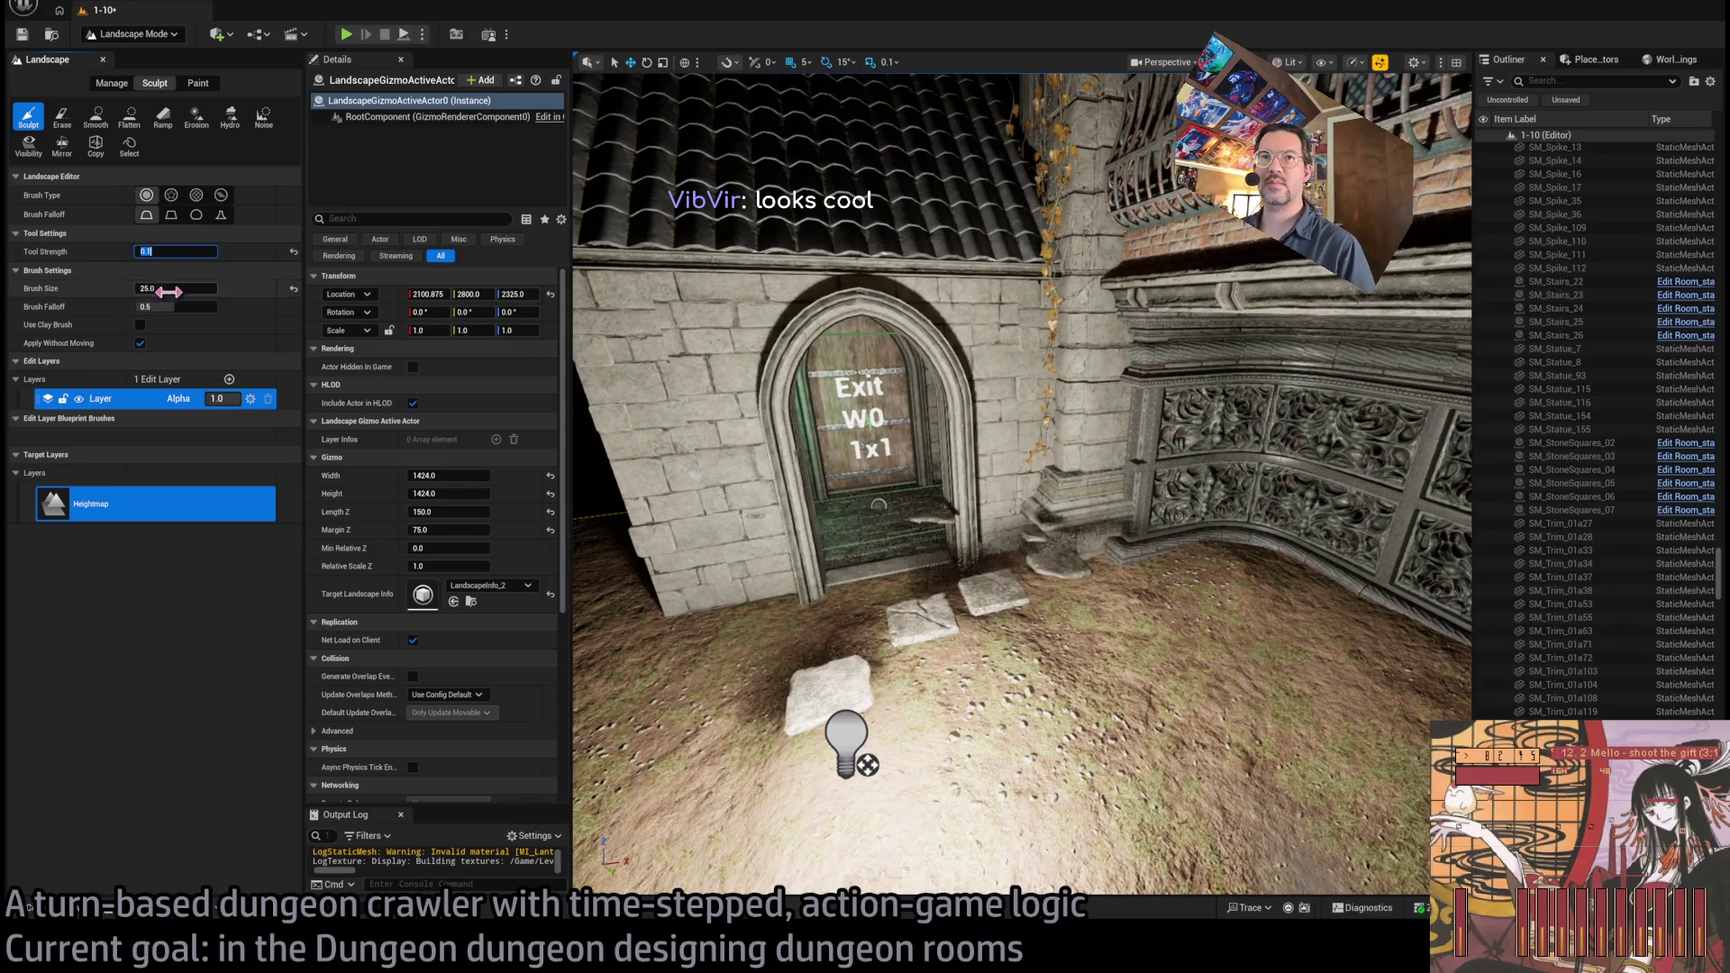
text(150)
key(Return)
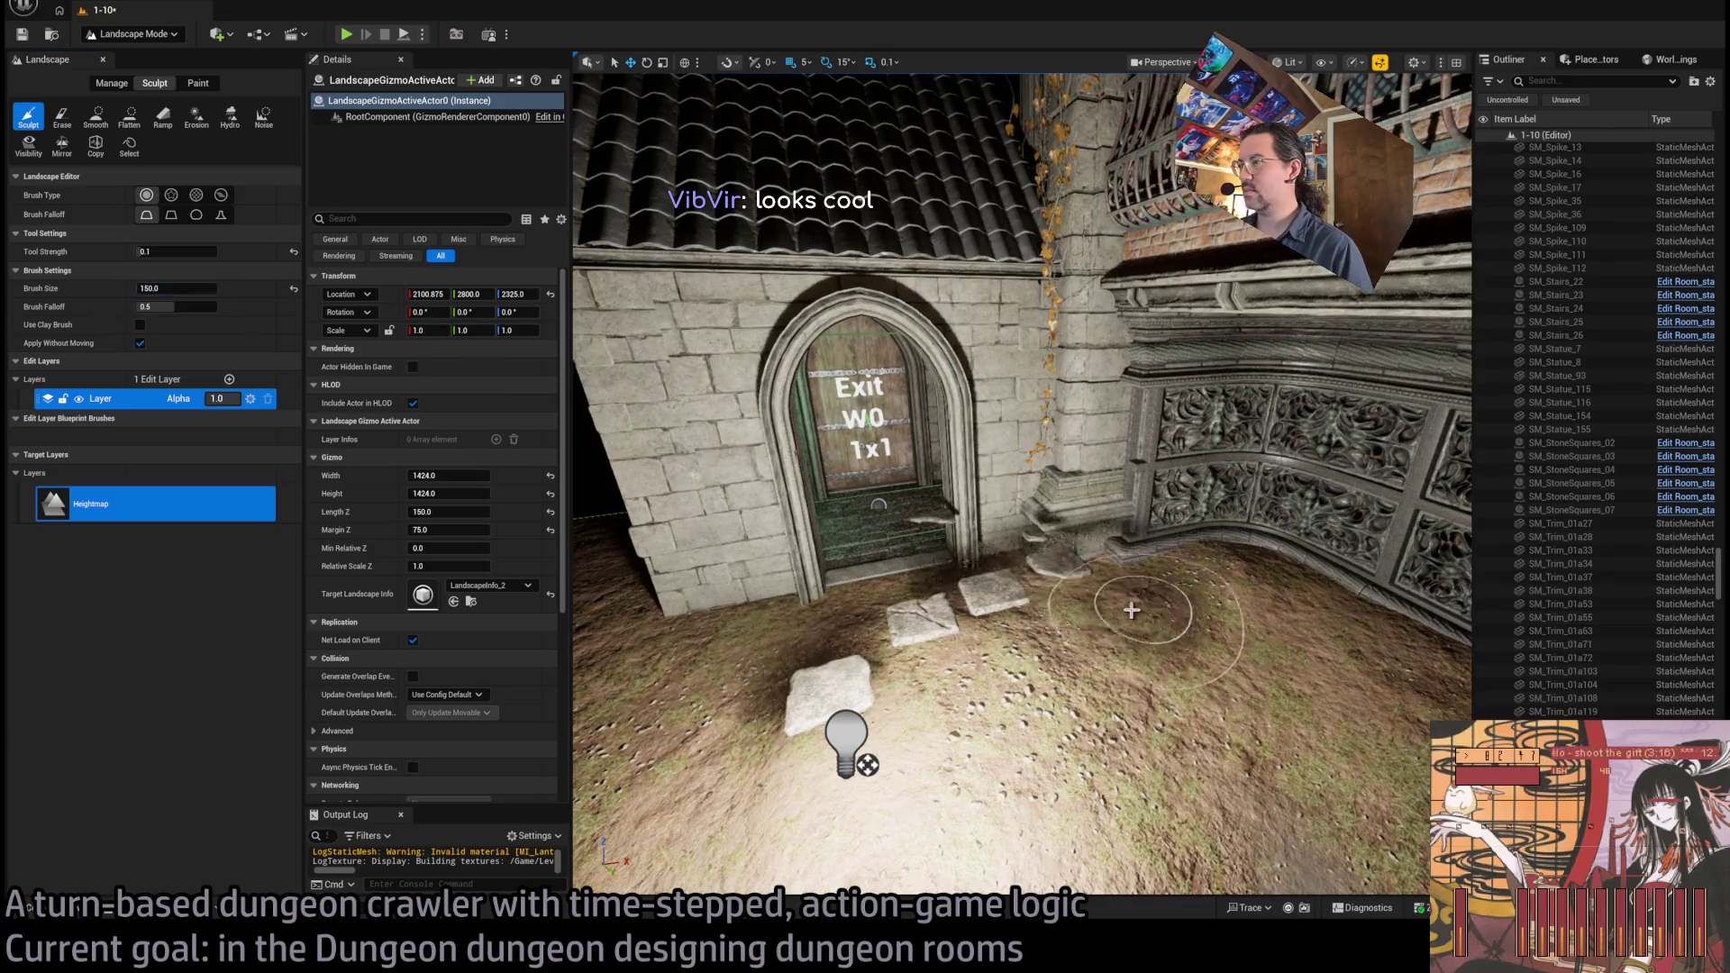
Fly past the door house, stairs and arch bridge, then show the viewport Unlit
key(s)
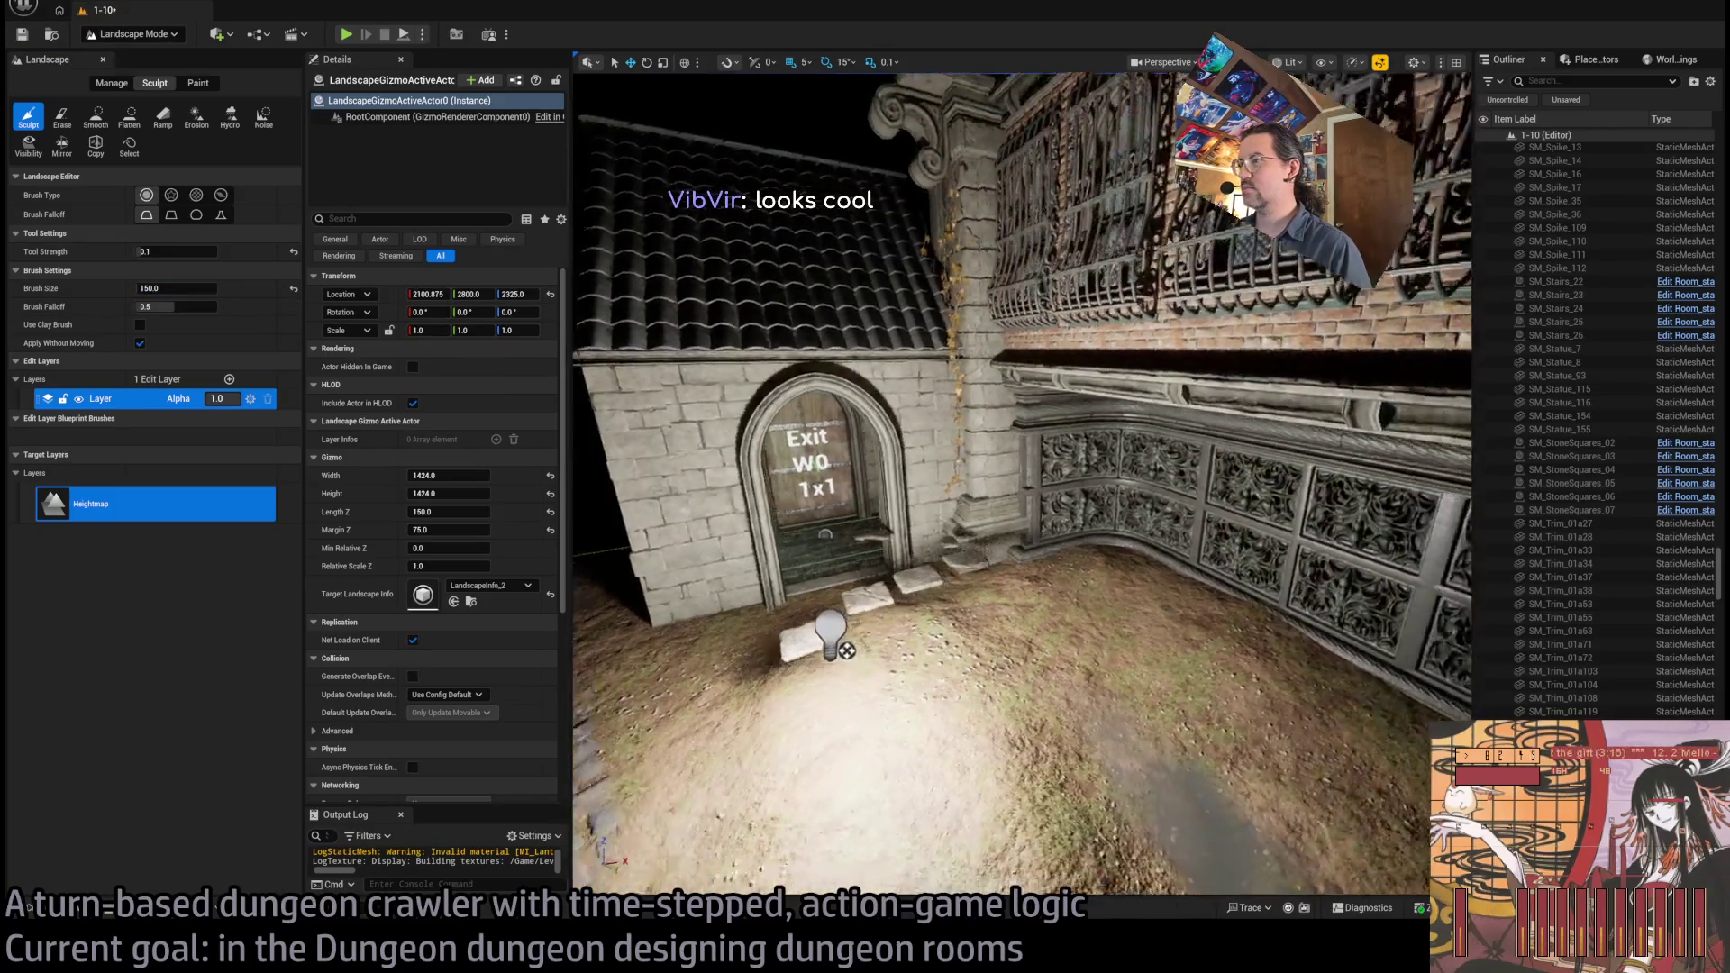
key(w)
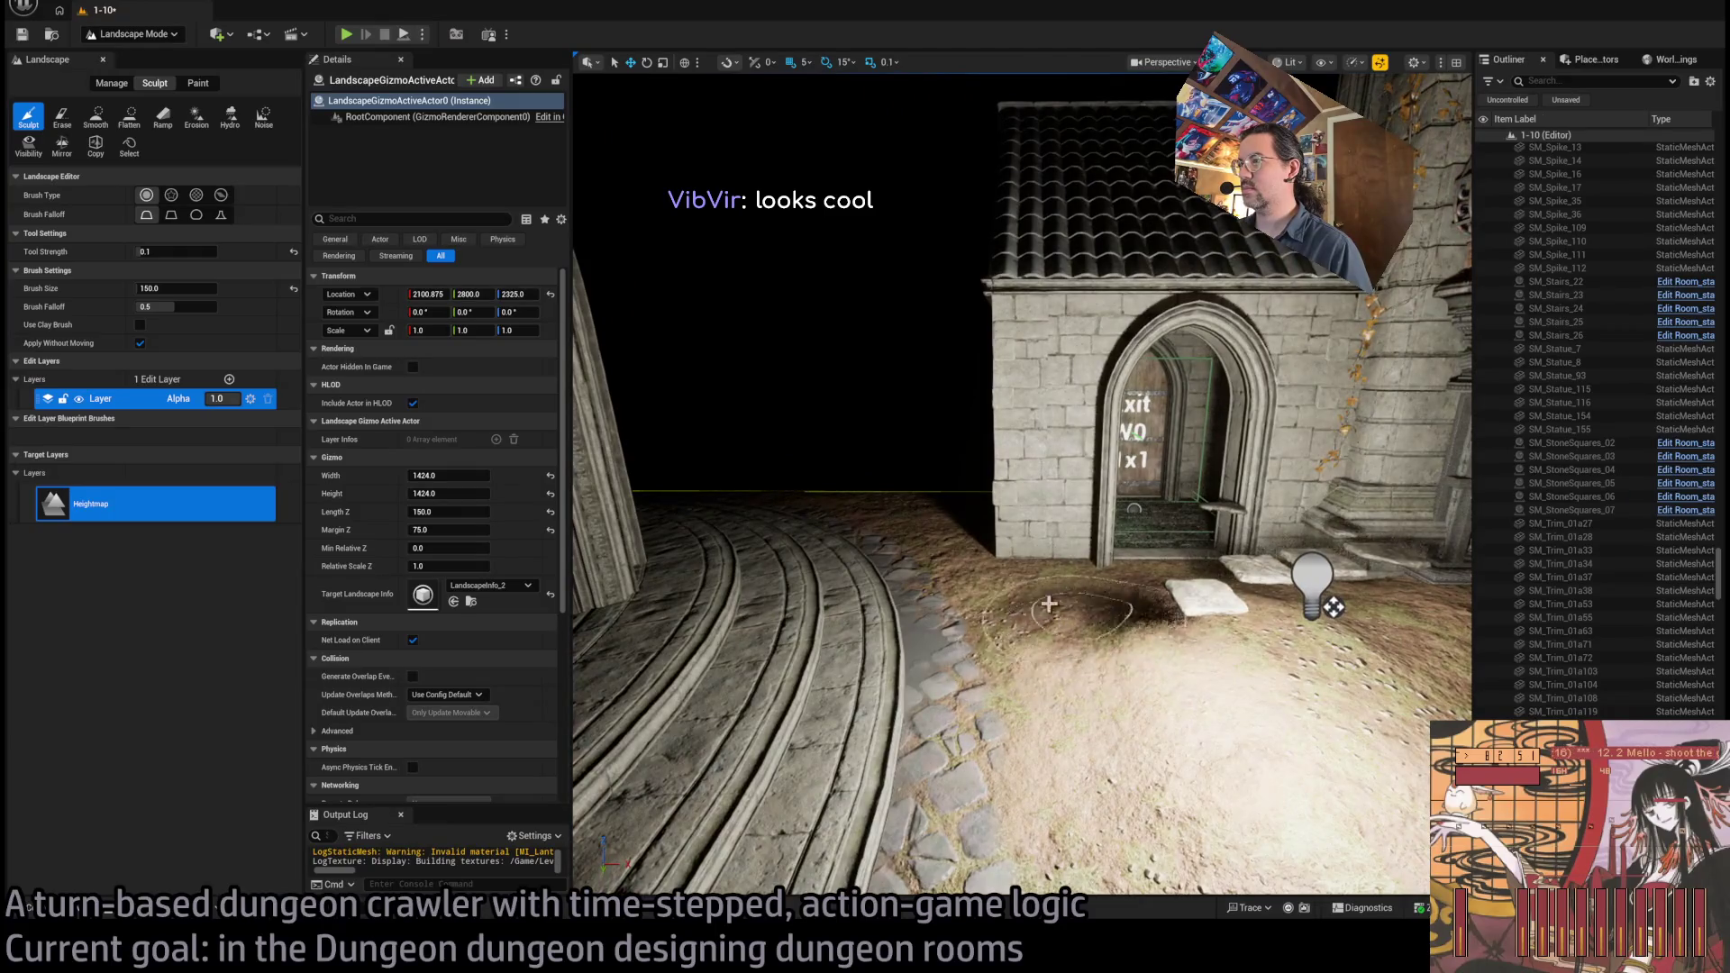
key(w)
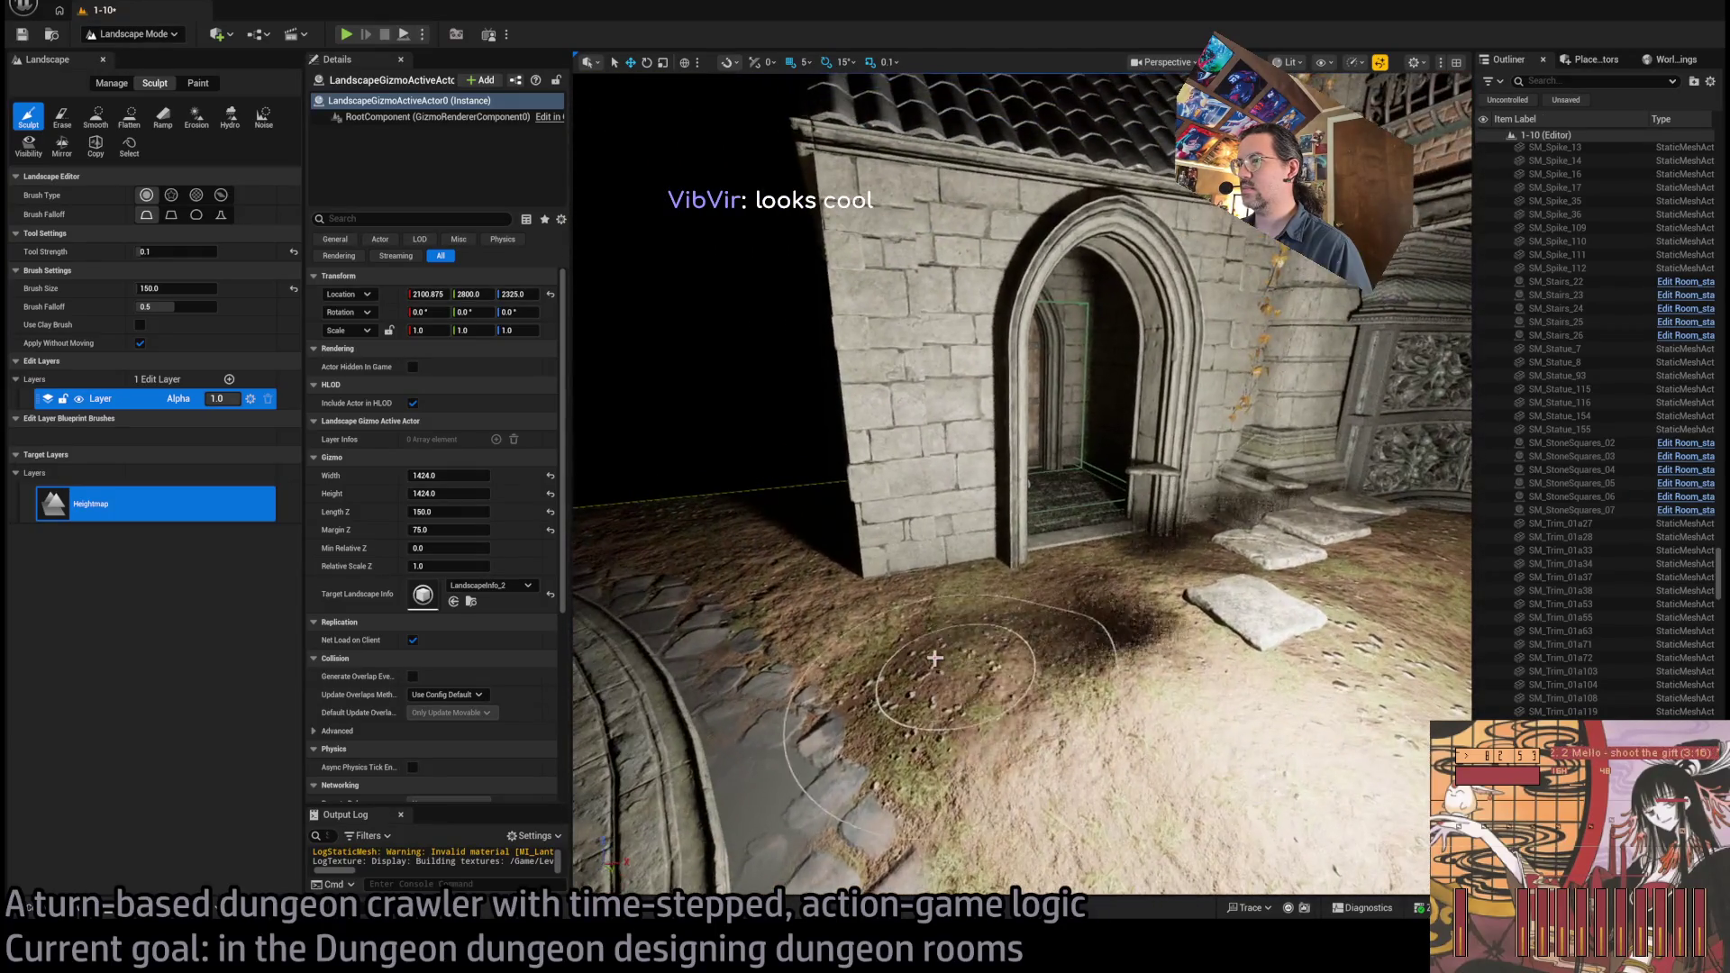
key(s)
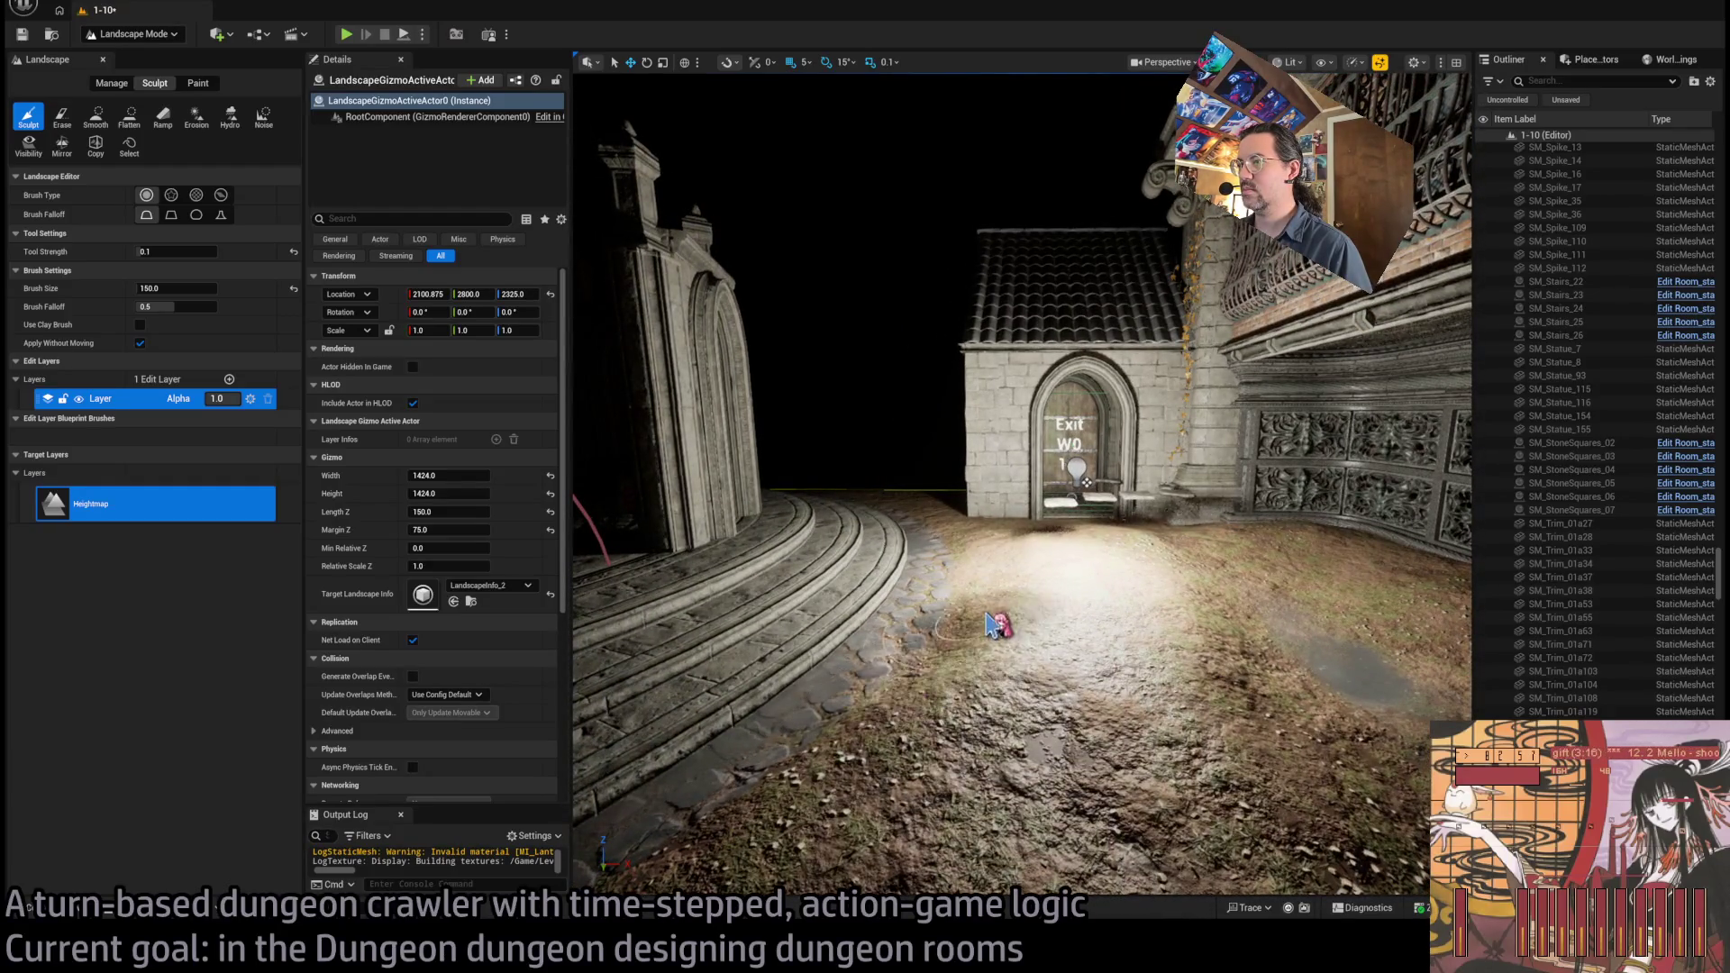
key(d)
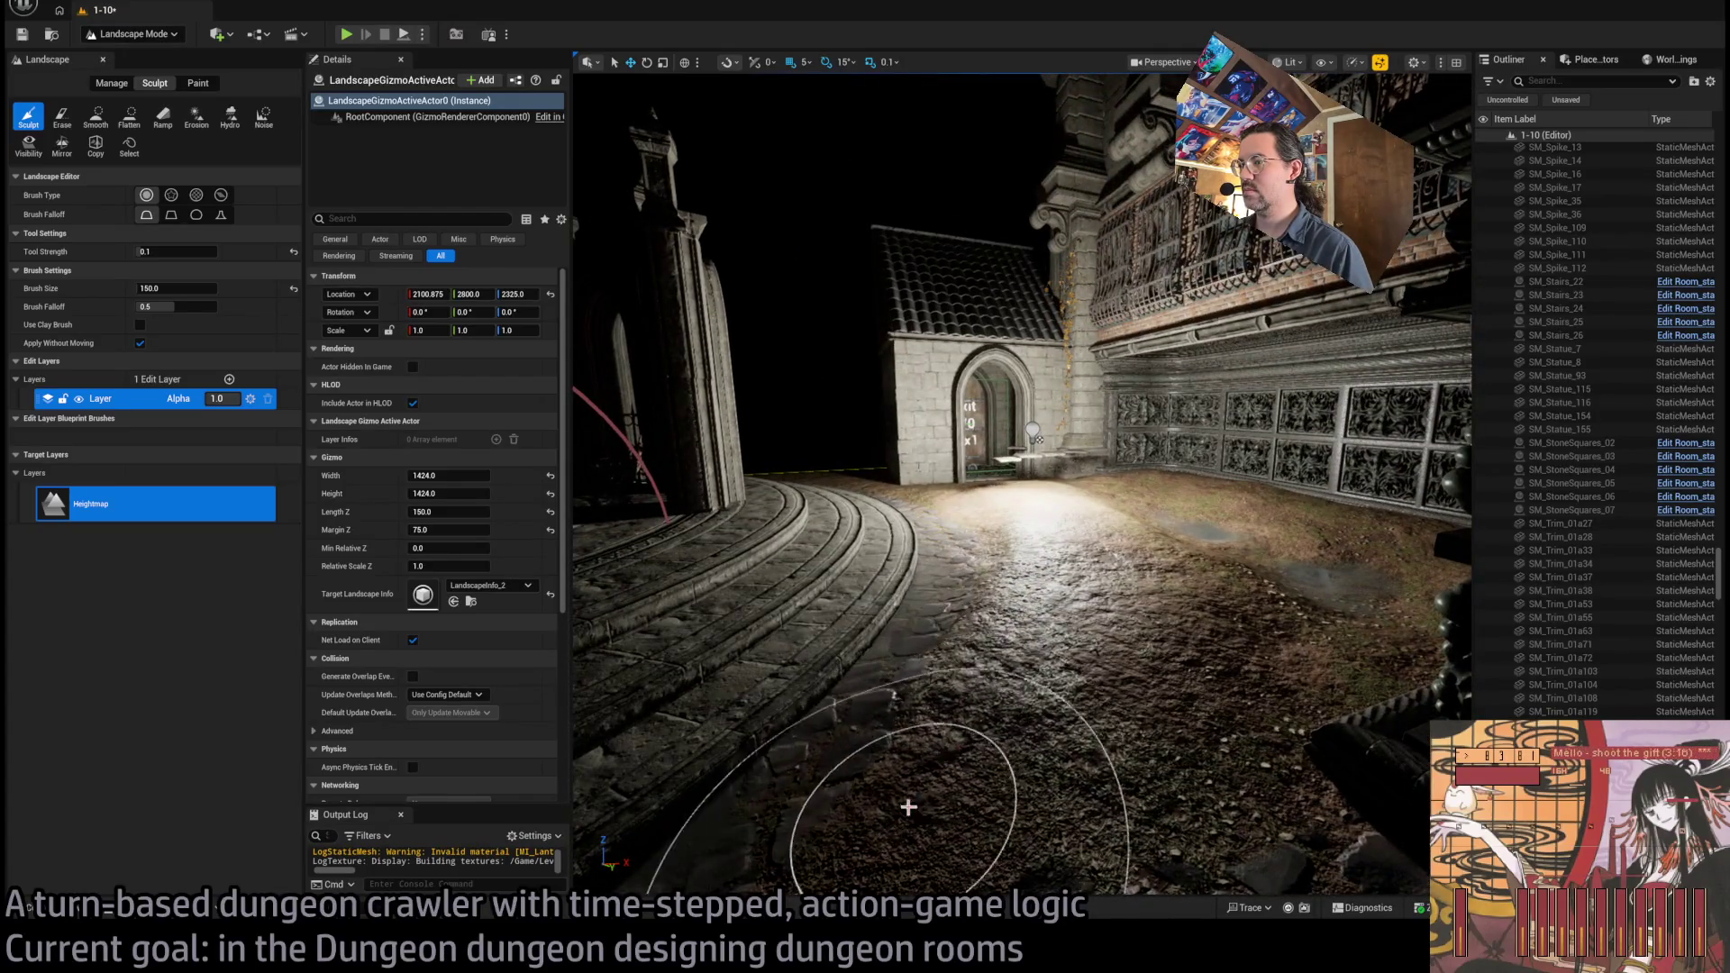
key(a)
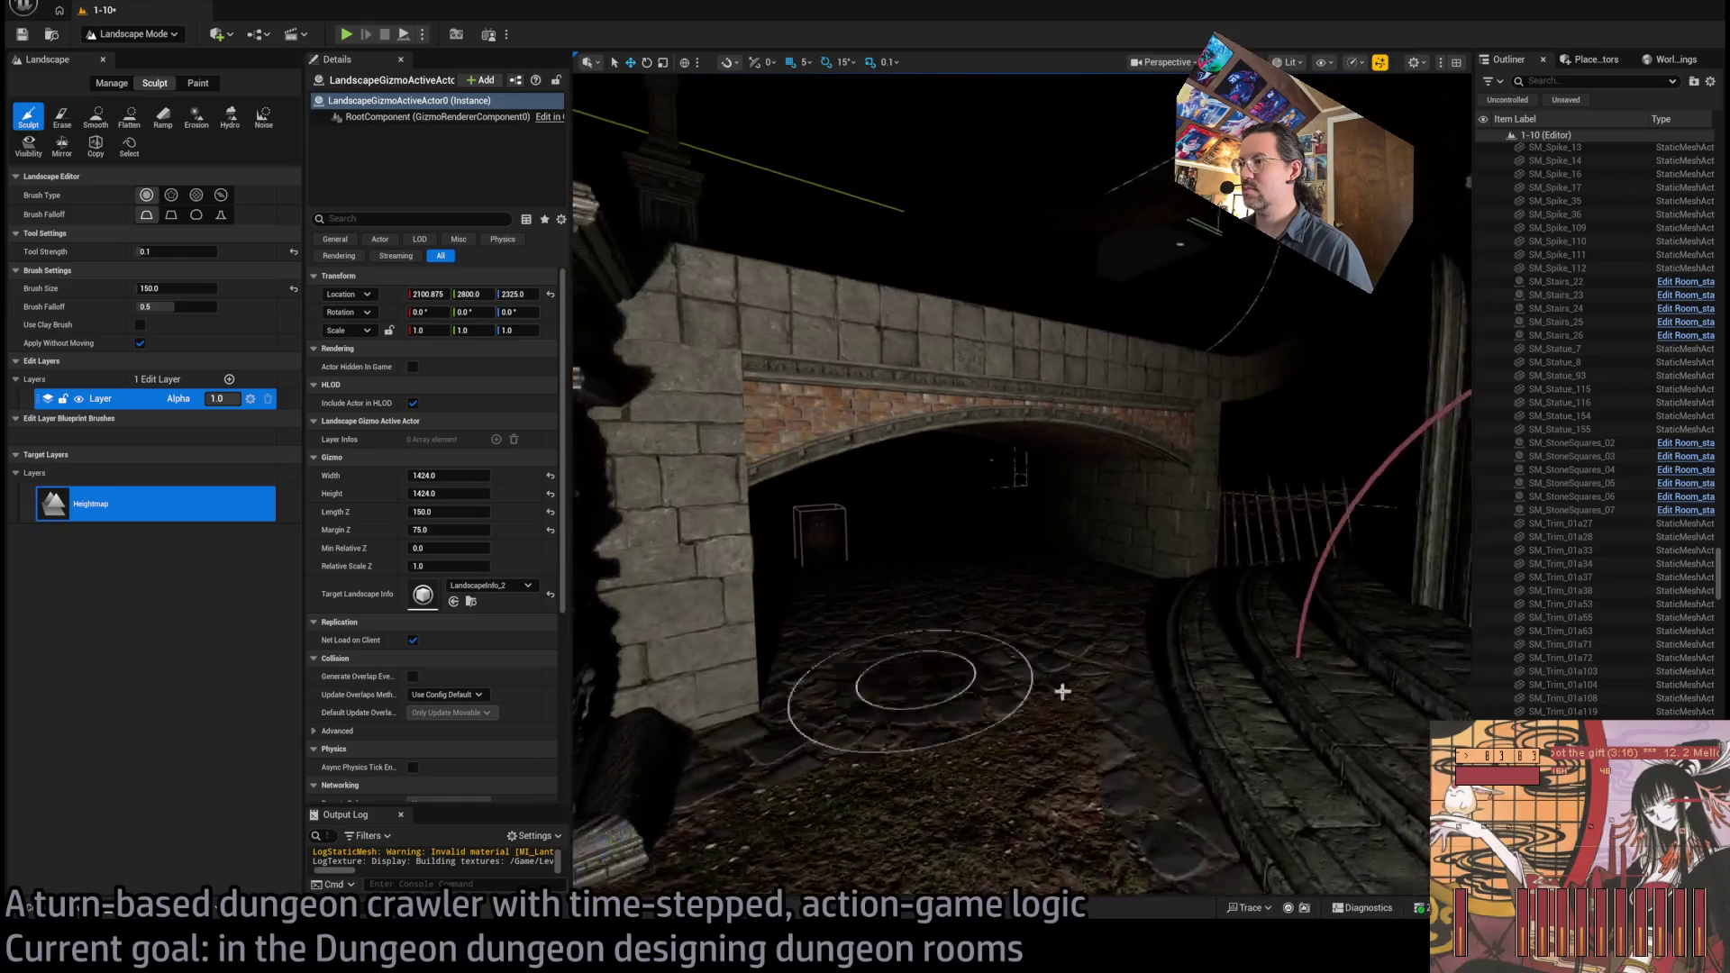
key(a)
key(alt+3)
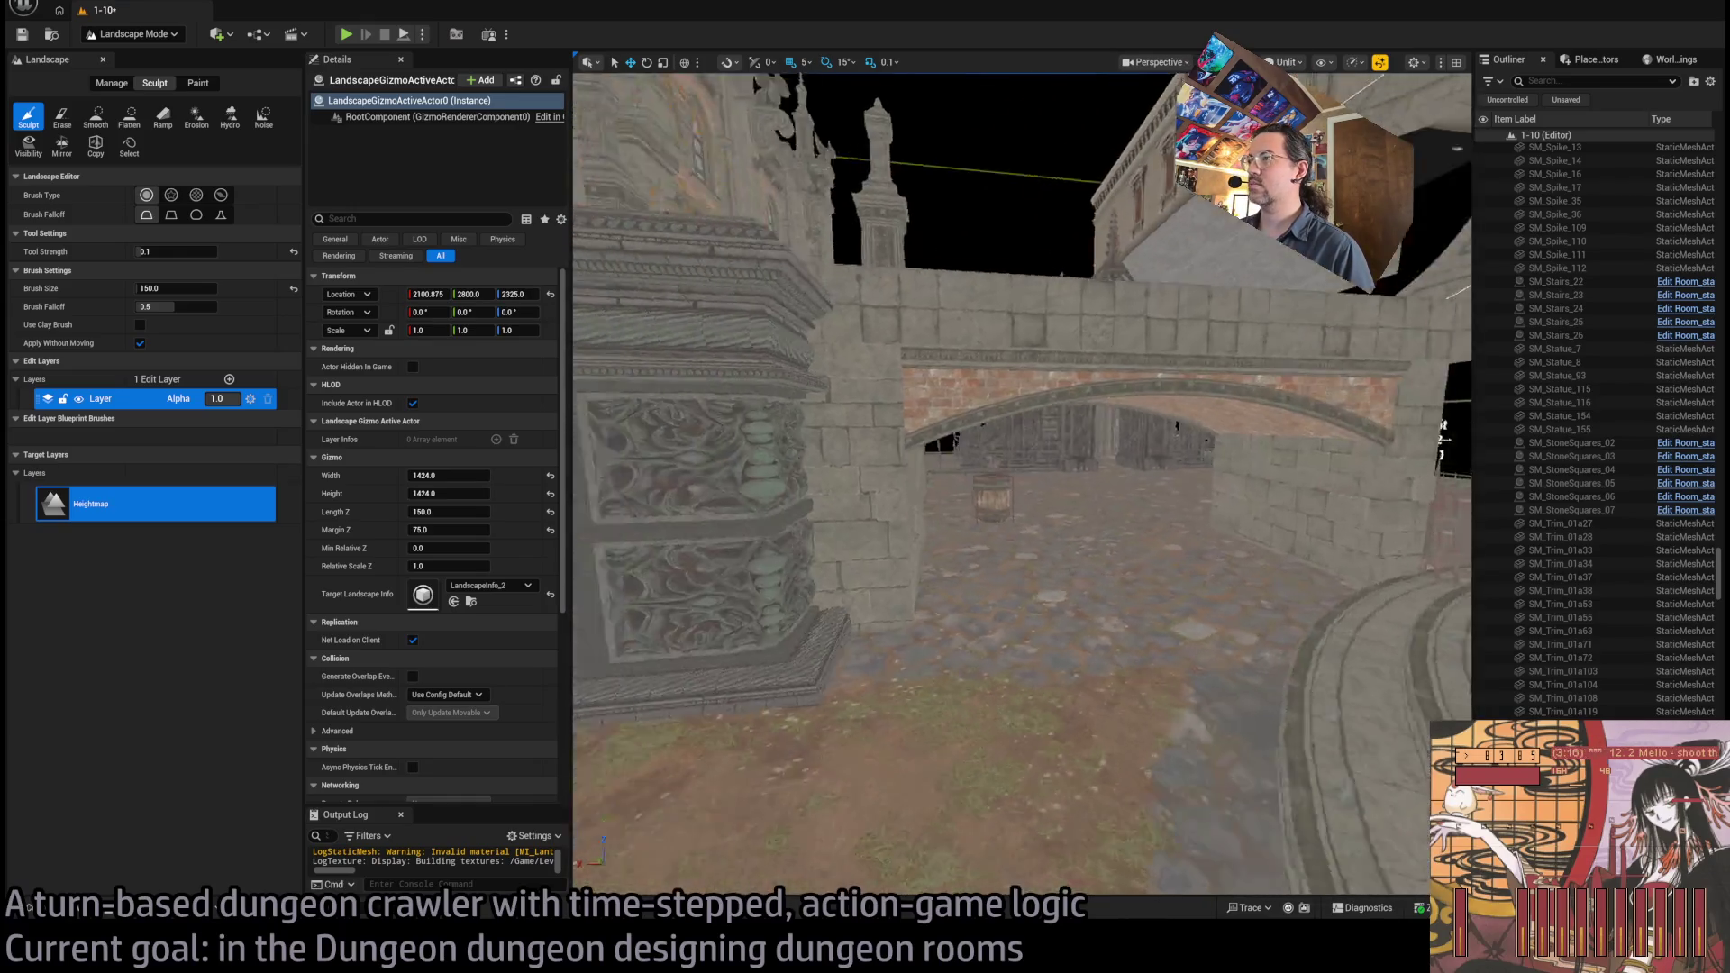
Set the sculpt brush's Brush Size to 400
key(a)
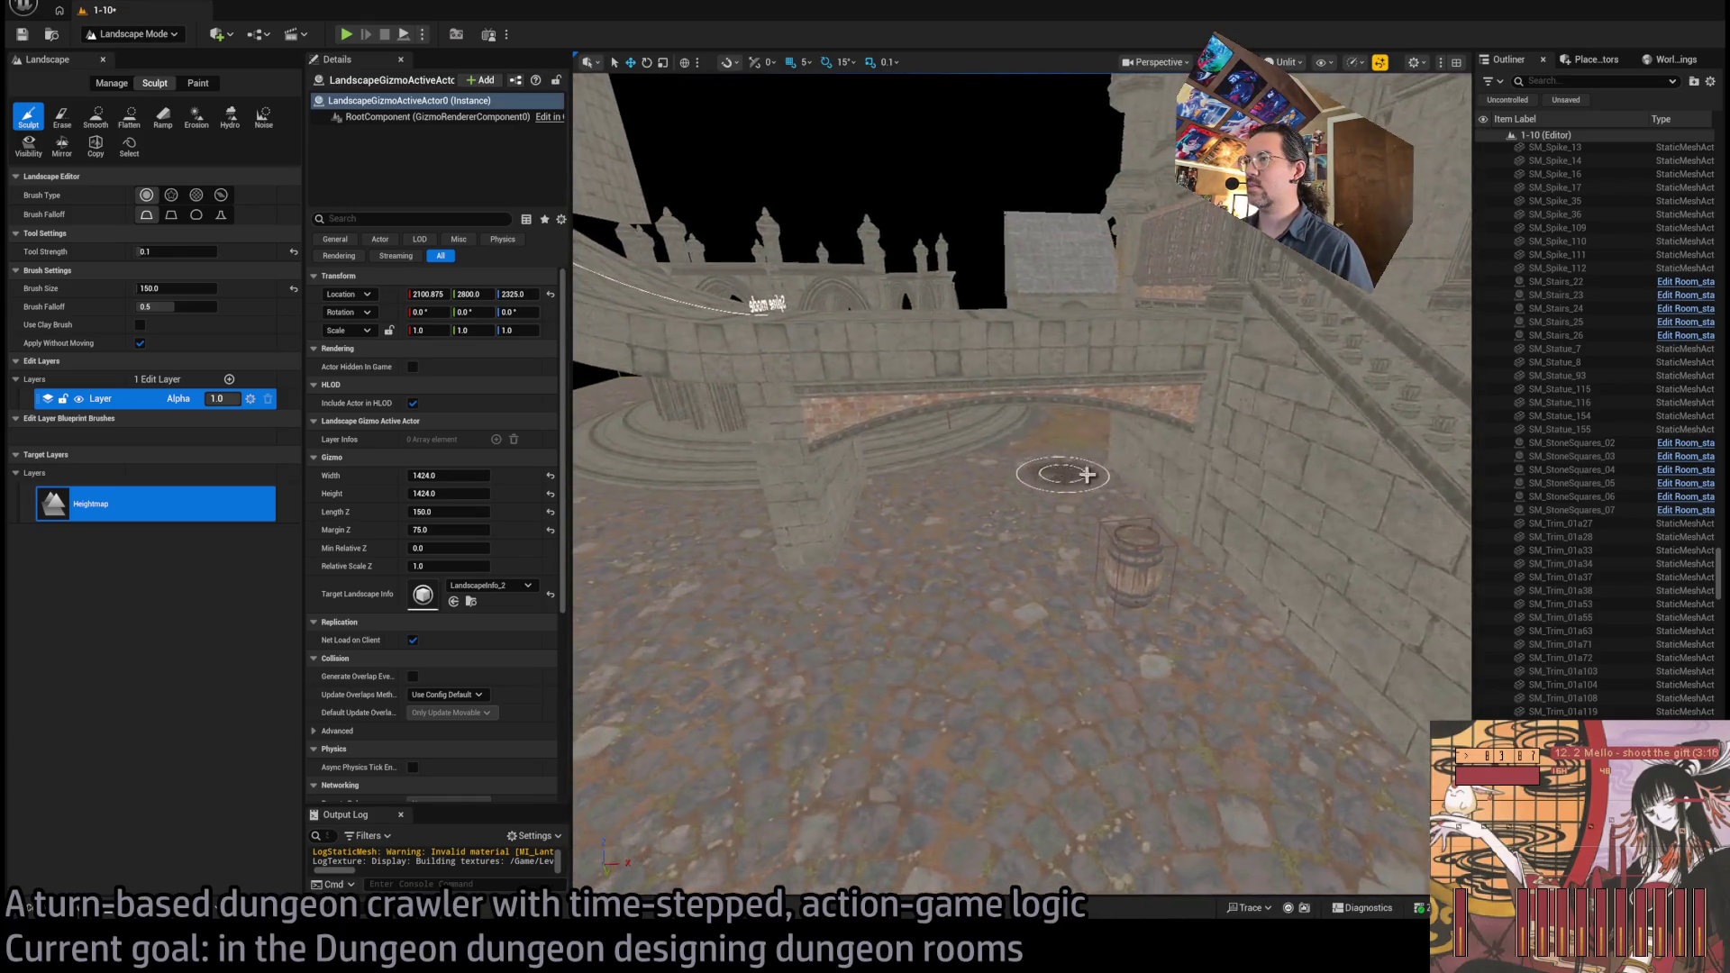
drag(175, 289, 212, 289)
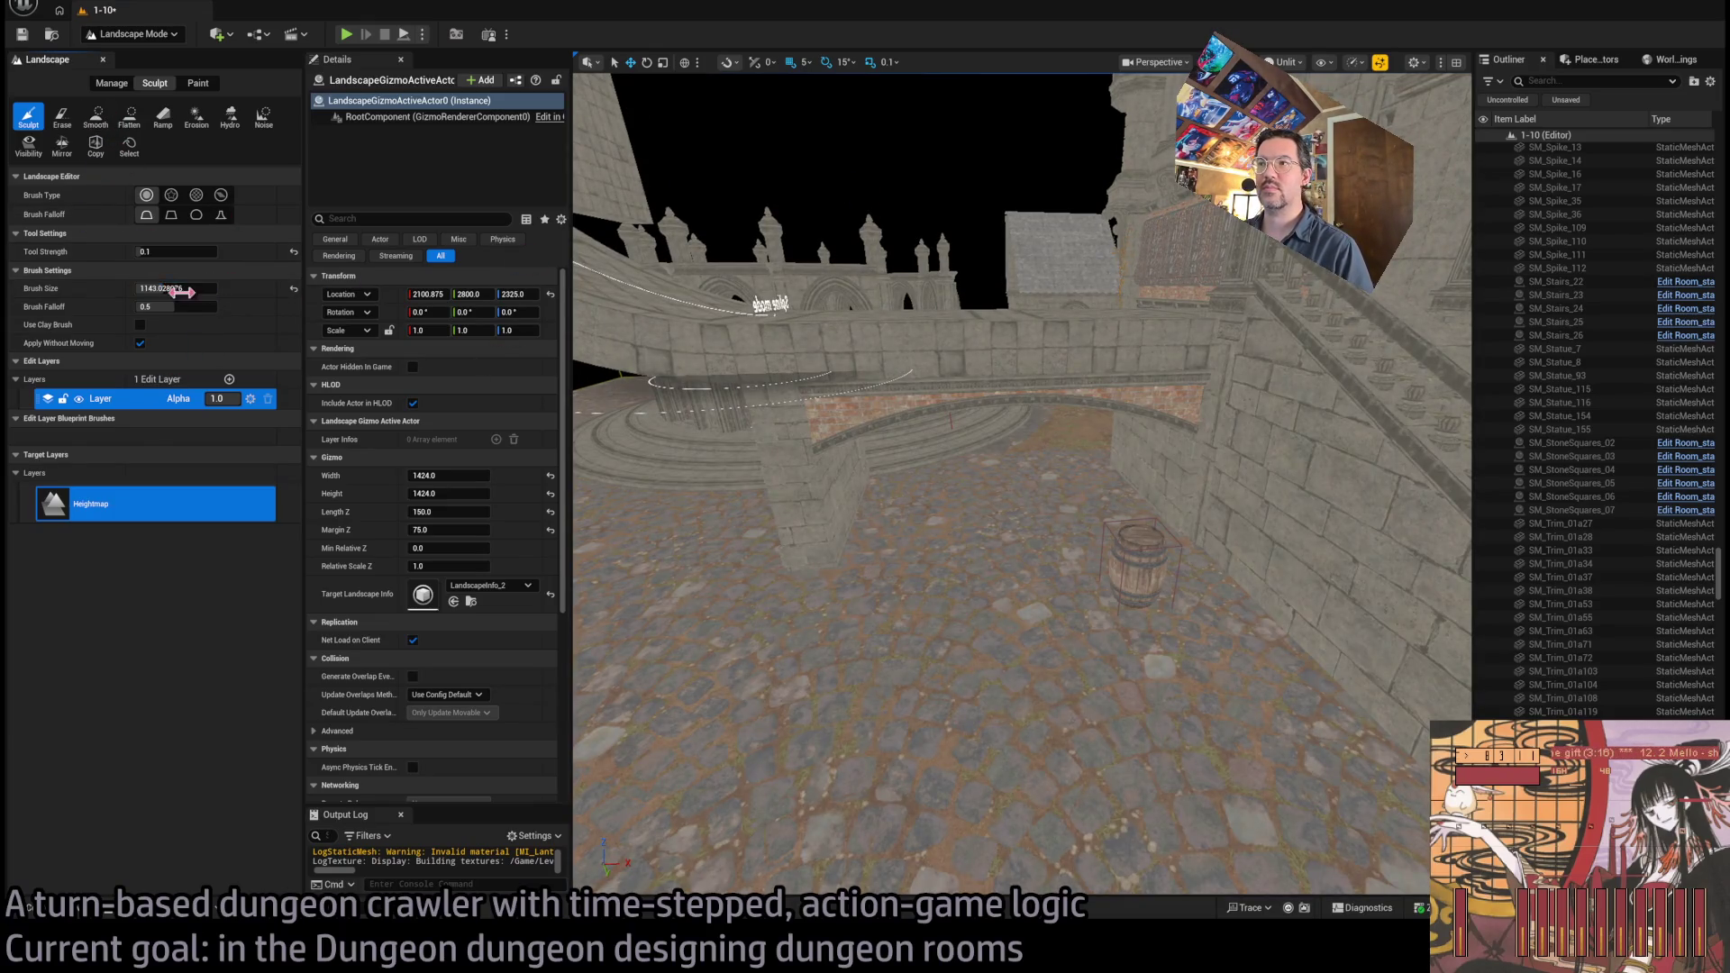
text(400)
key(Return)
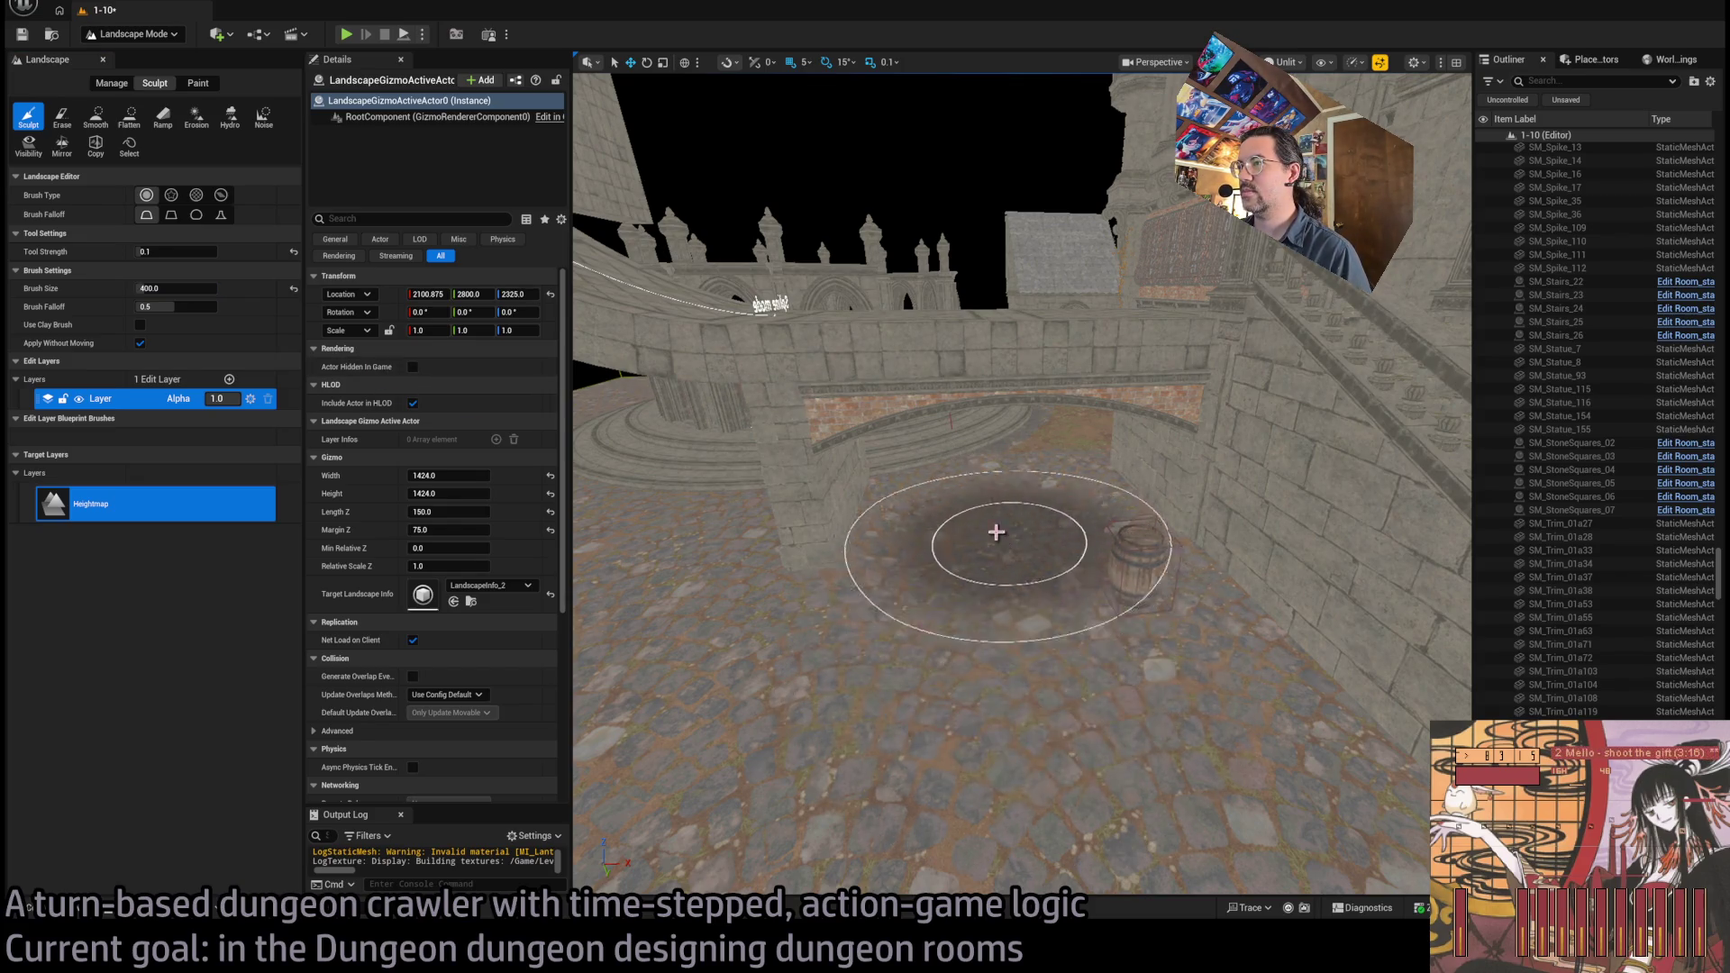
Fly through the arch toward the curved stairs and switch the brush back to Flatten
key(w)
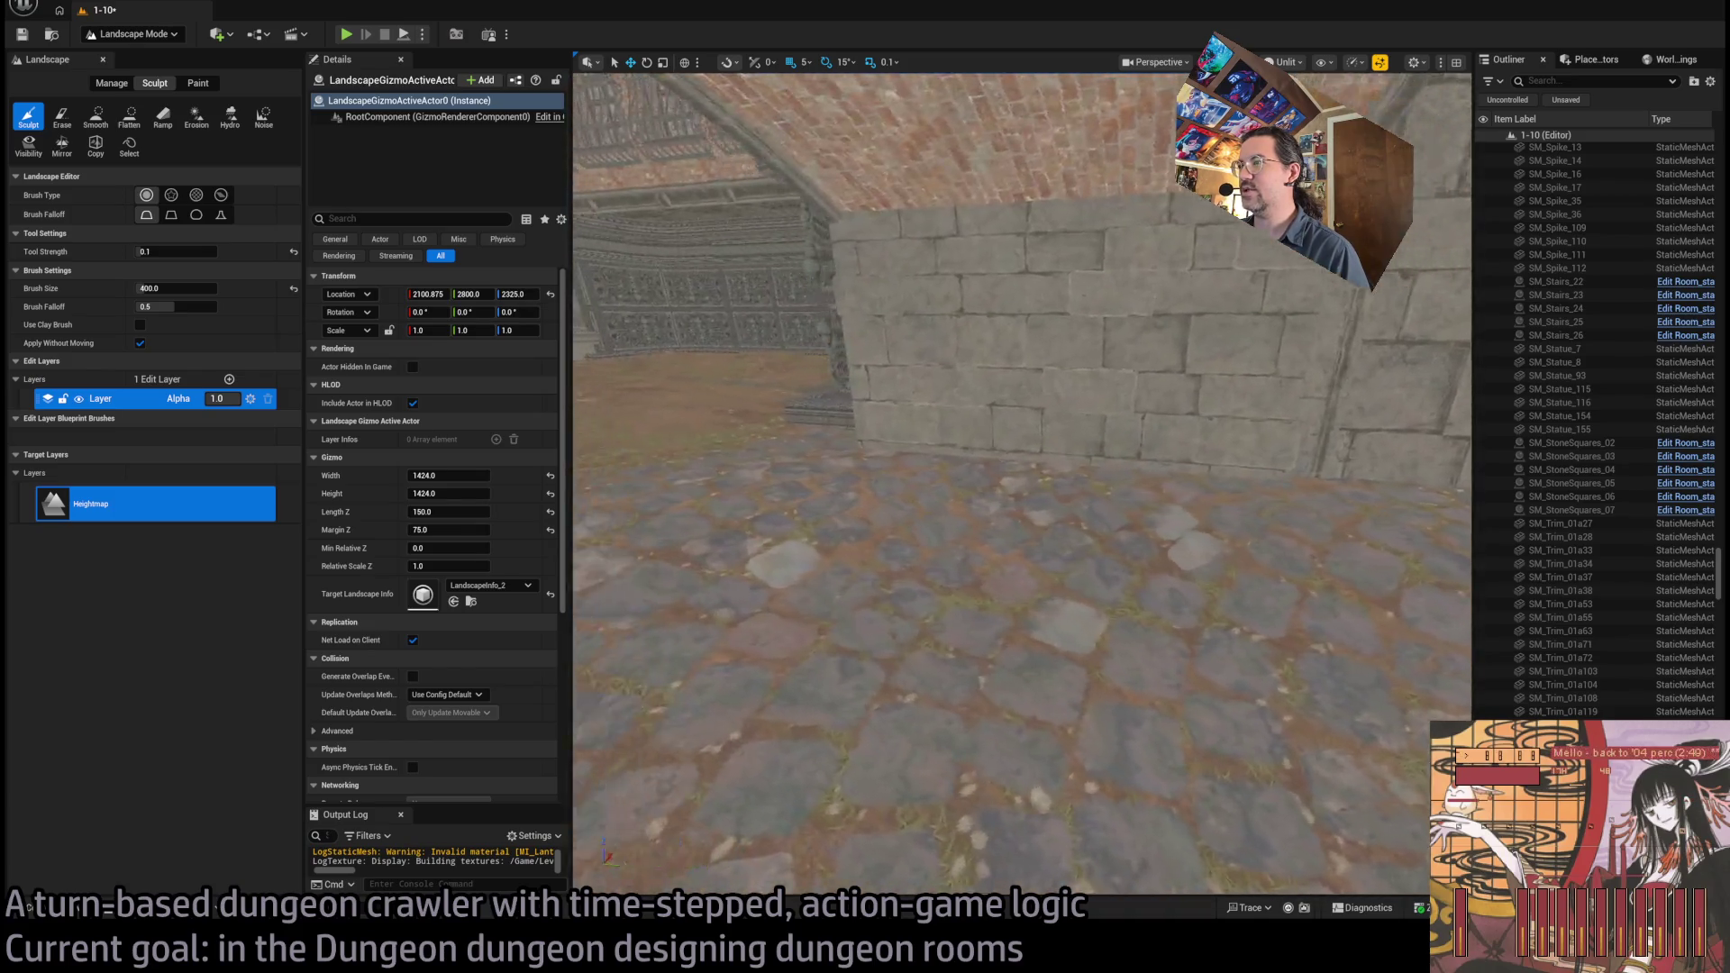
key(s)
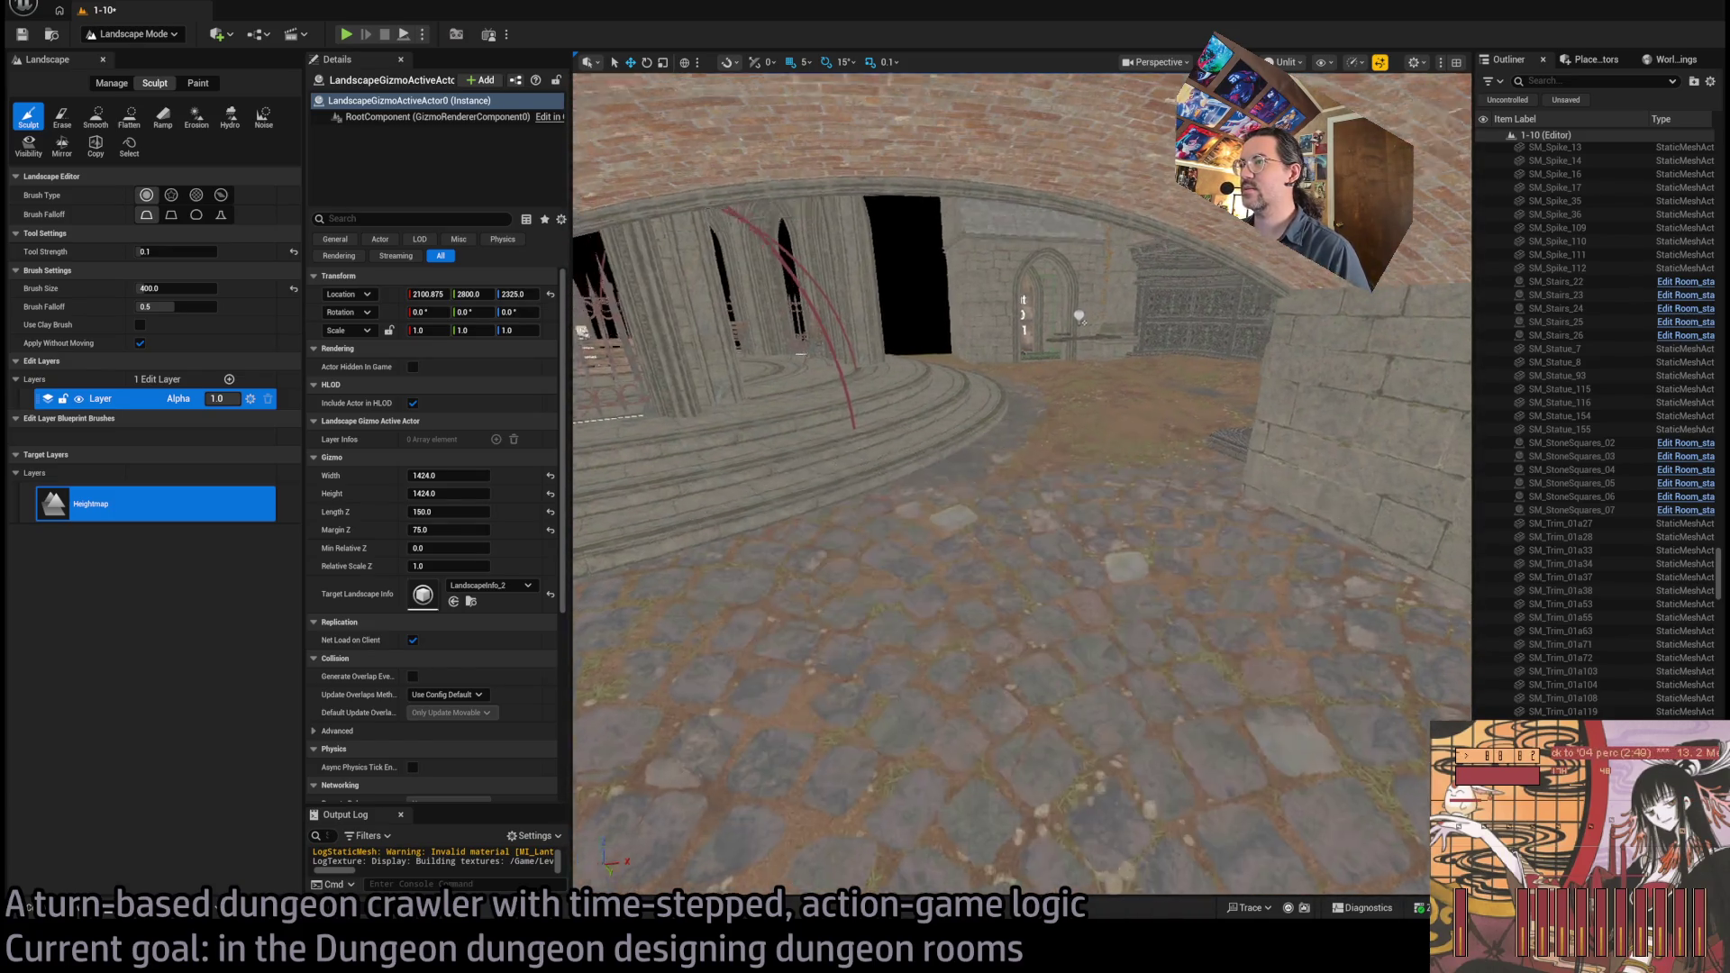
key(w)
key(s)
key(w)
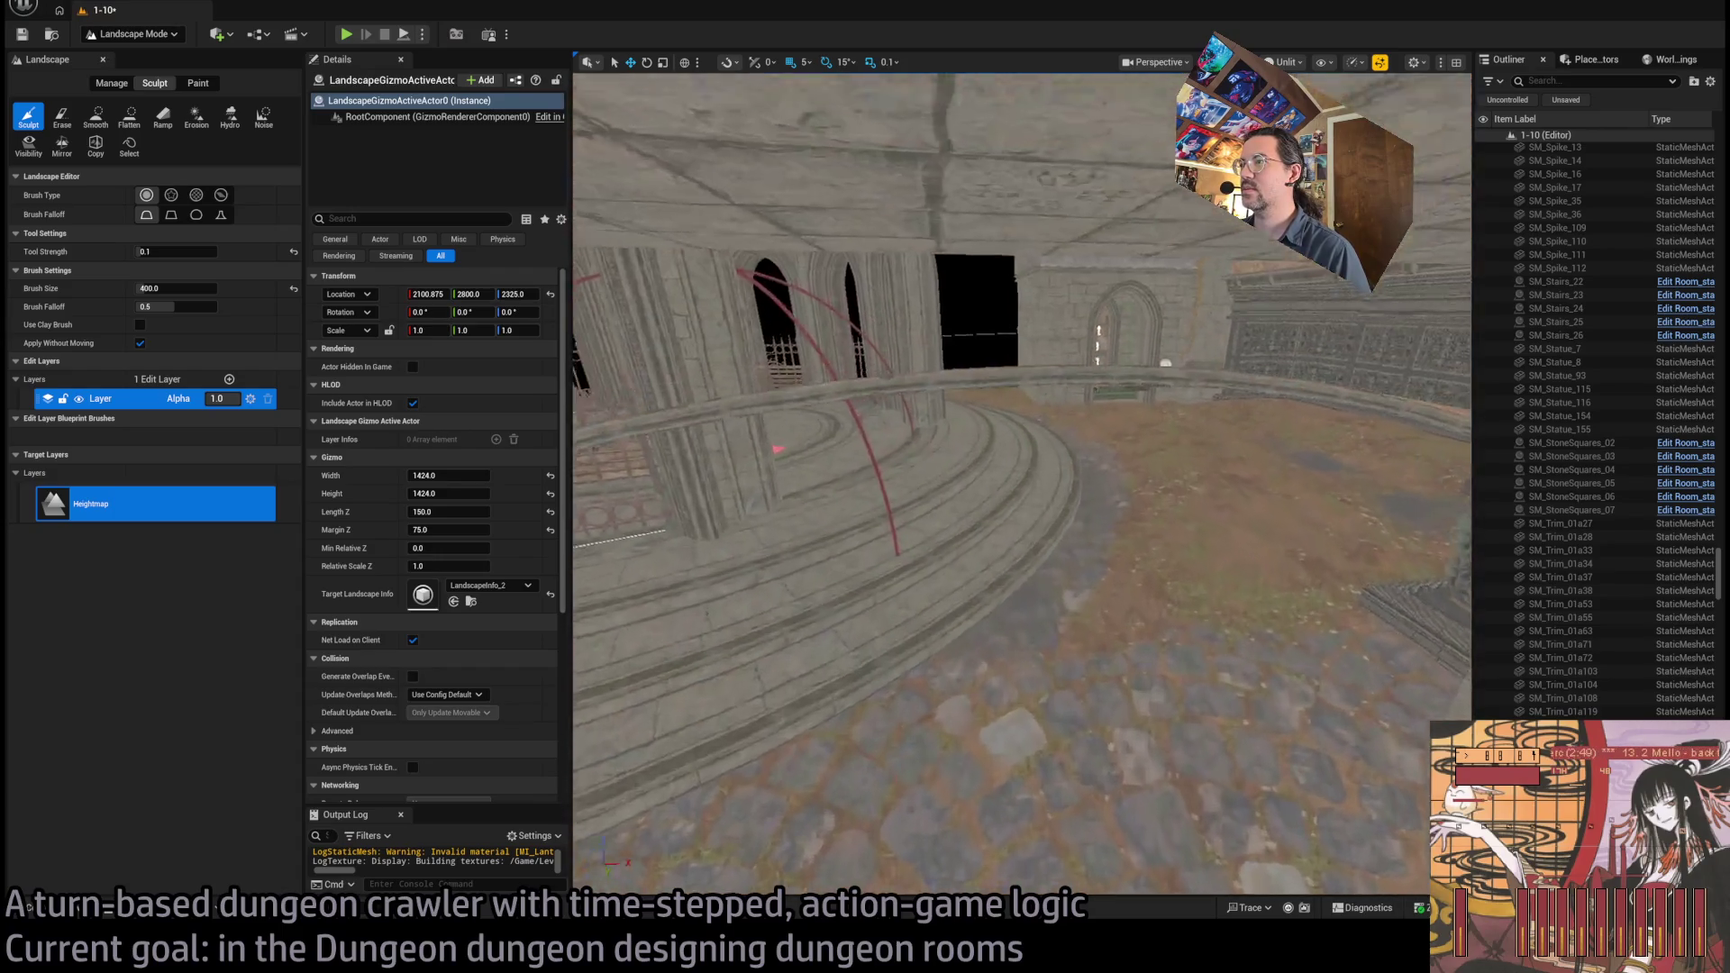
click(131, 121)
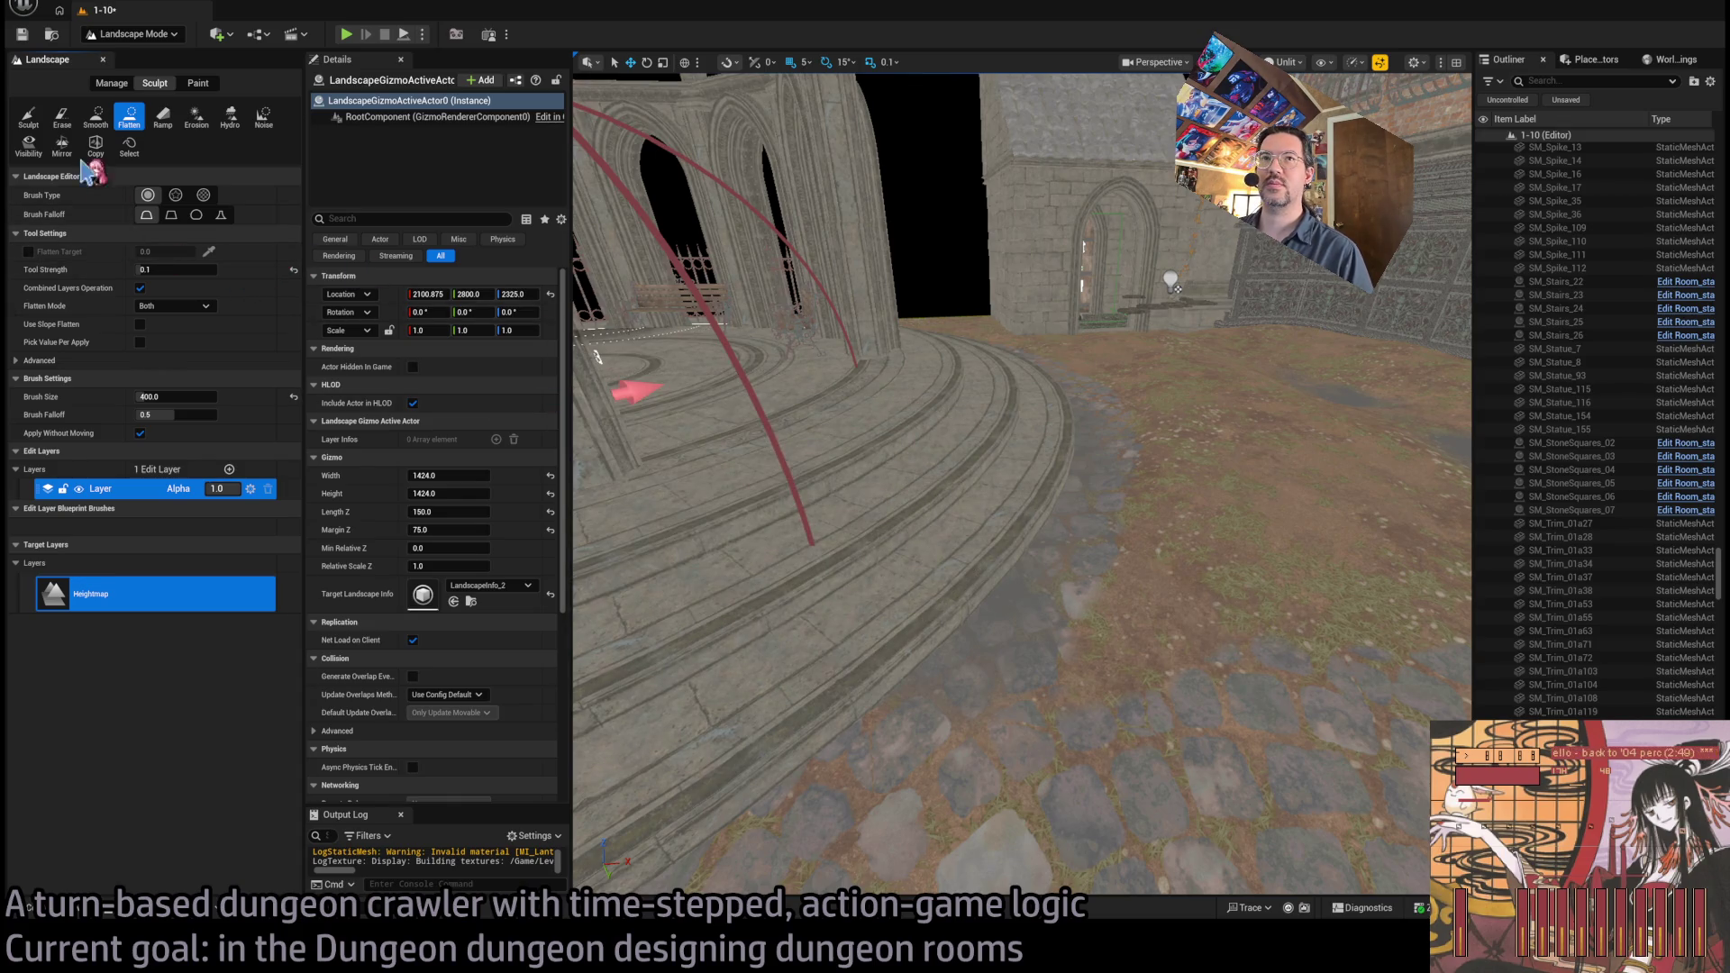
Fly through the arch into the room and set the brush size to 100
key(w)
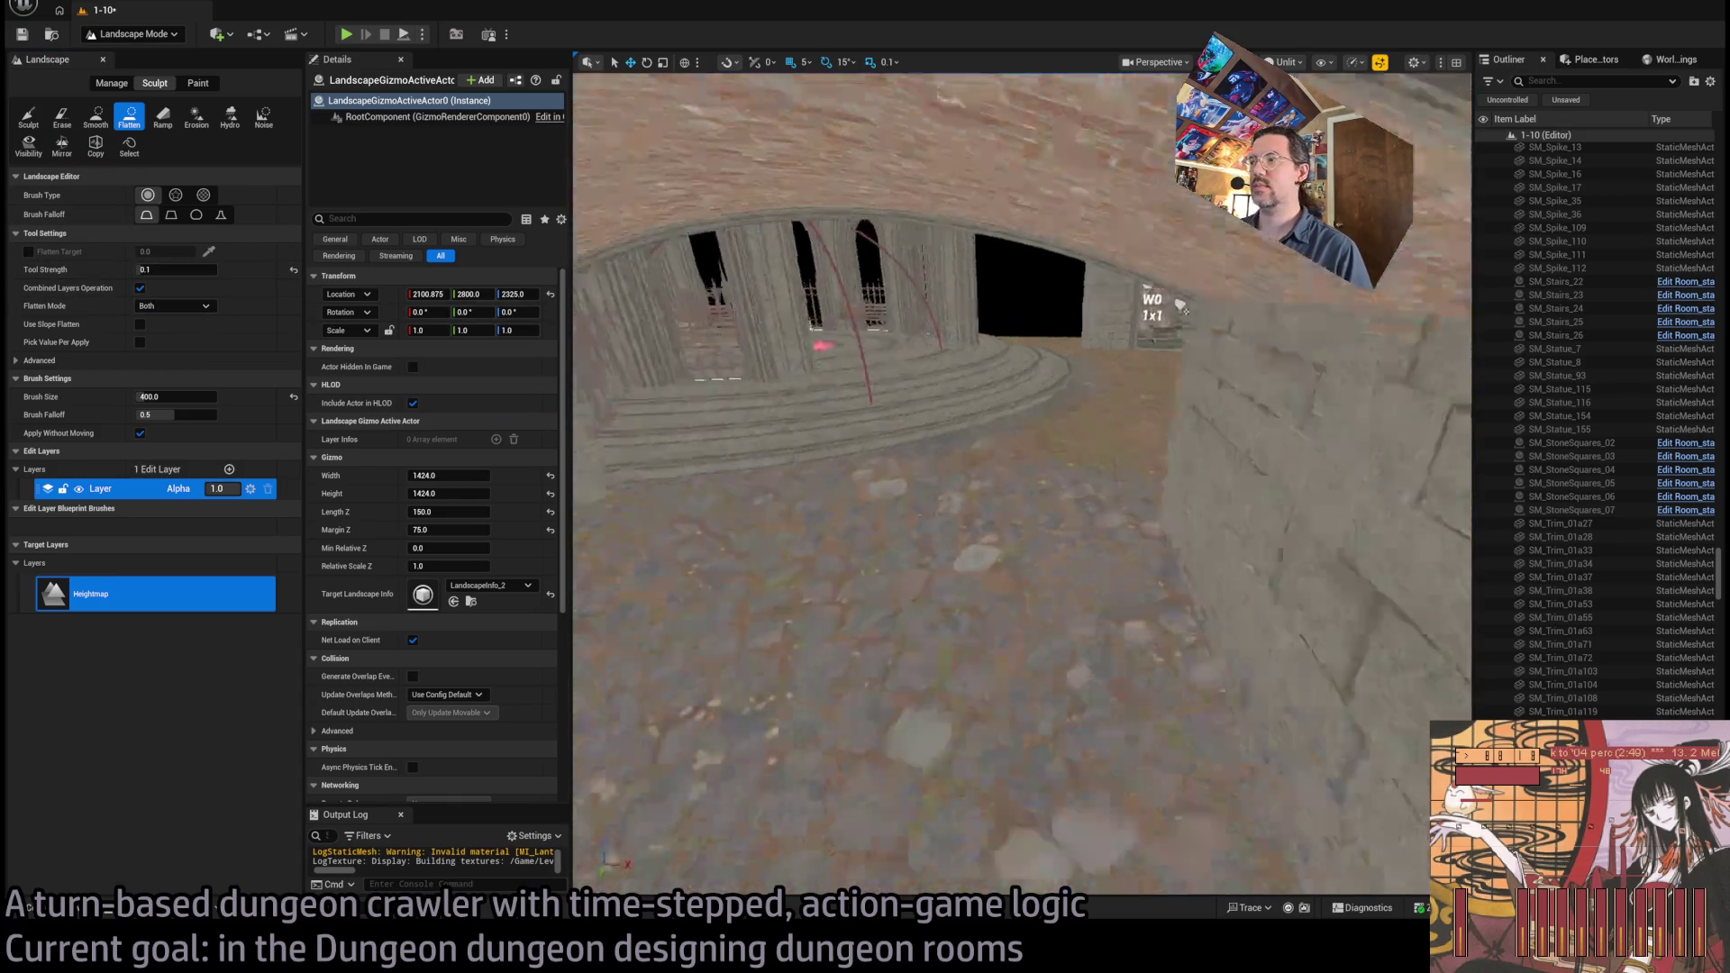
key(s)
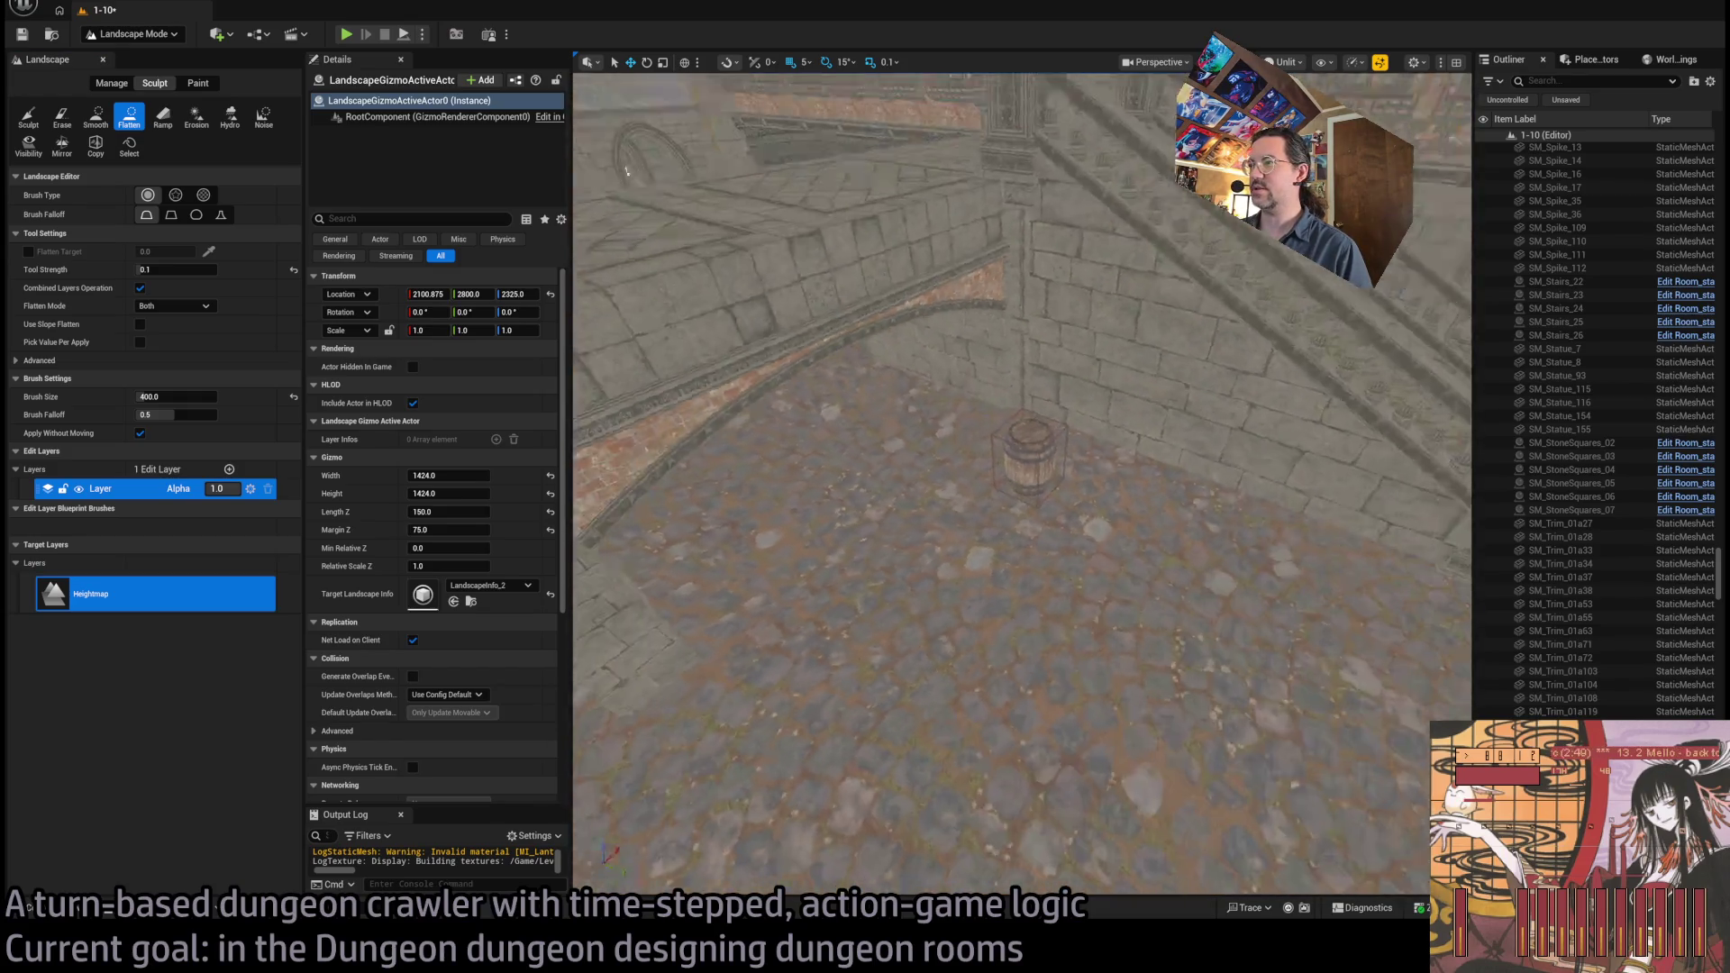
key(w)
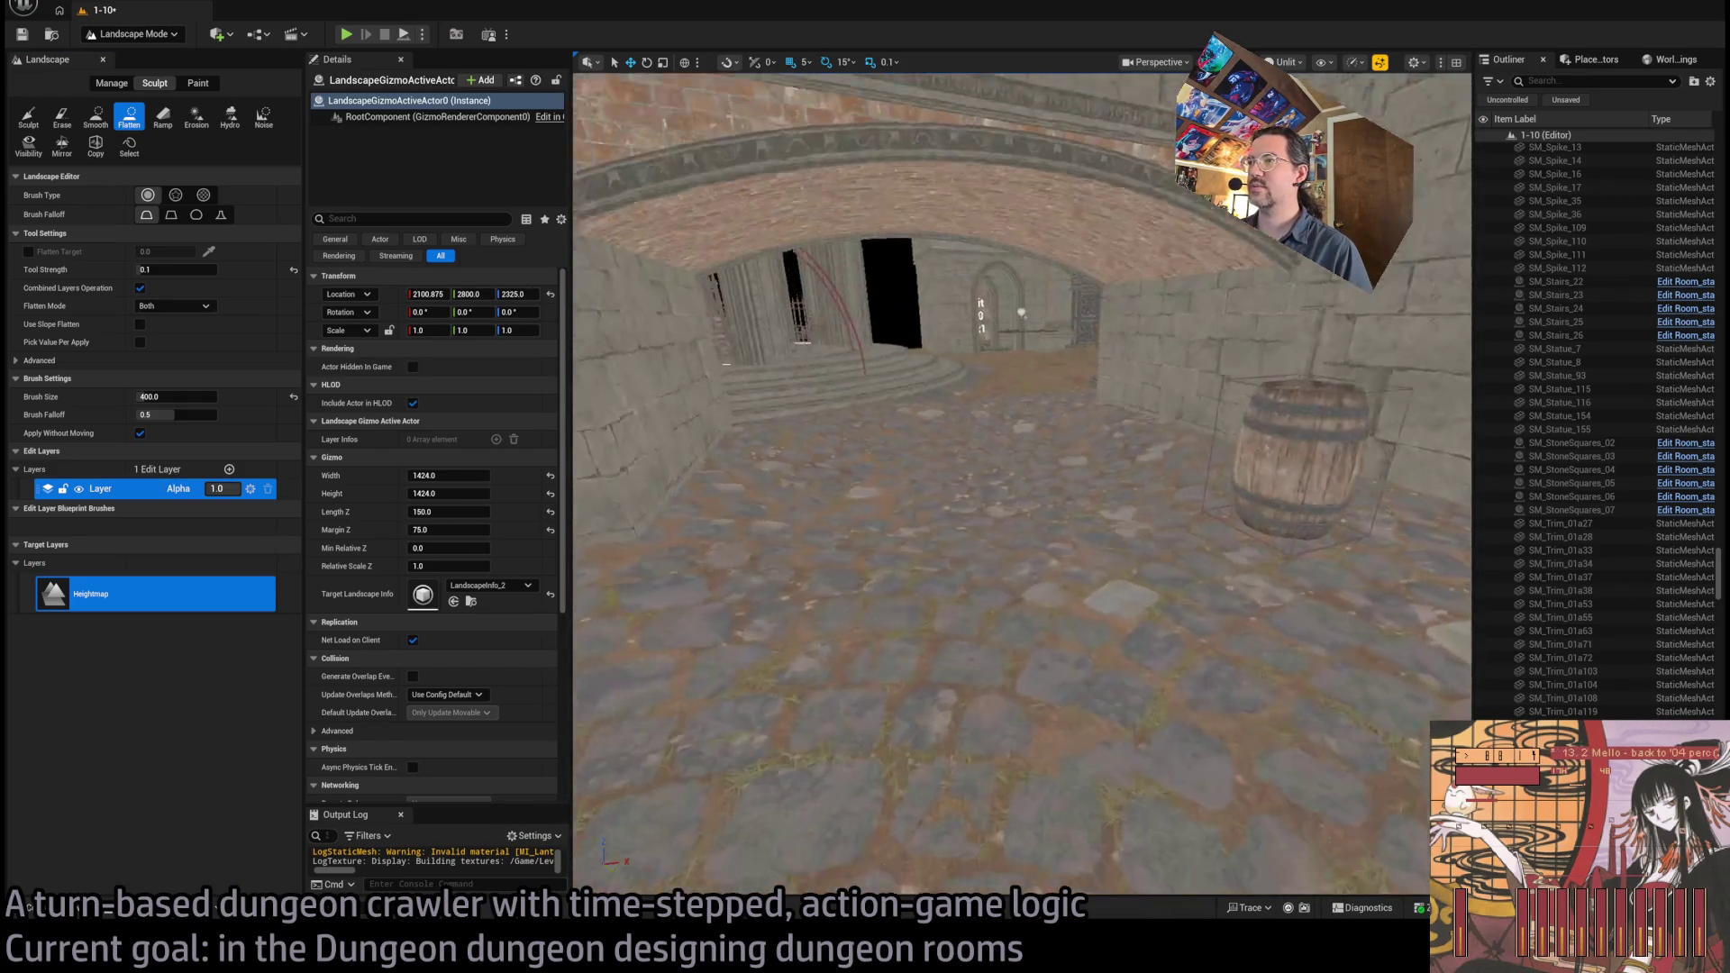
key(w)
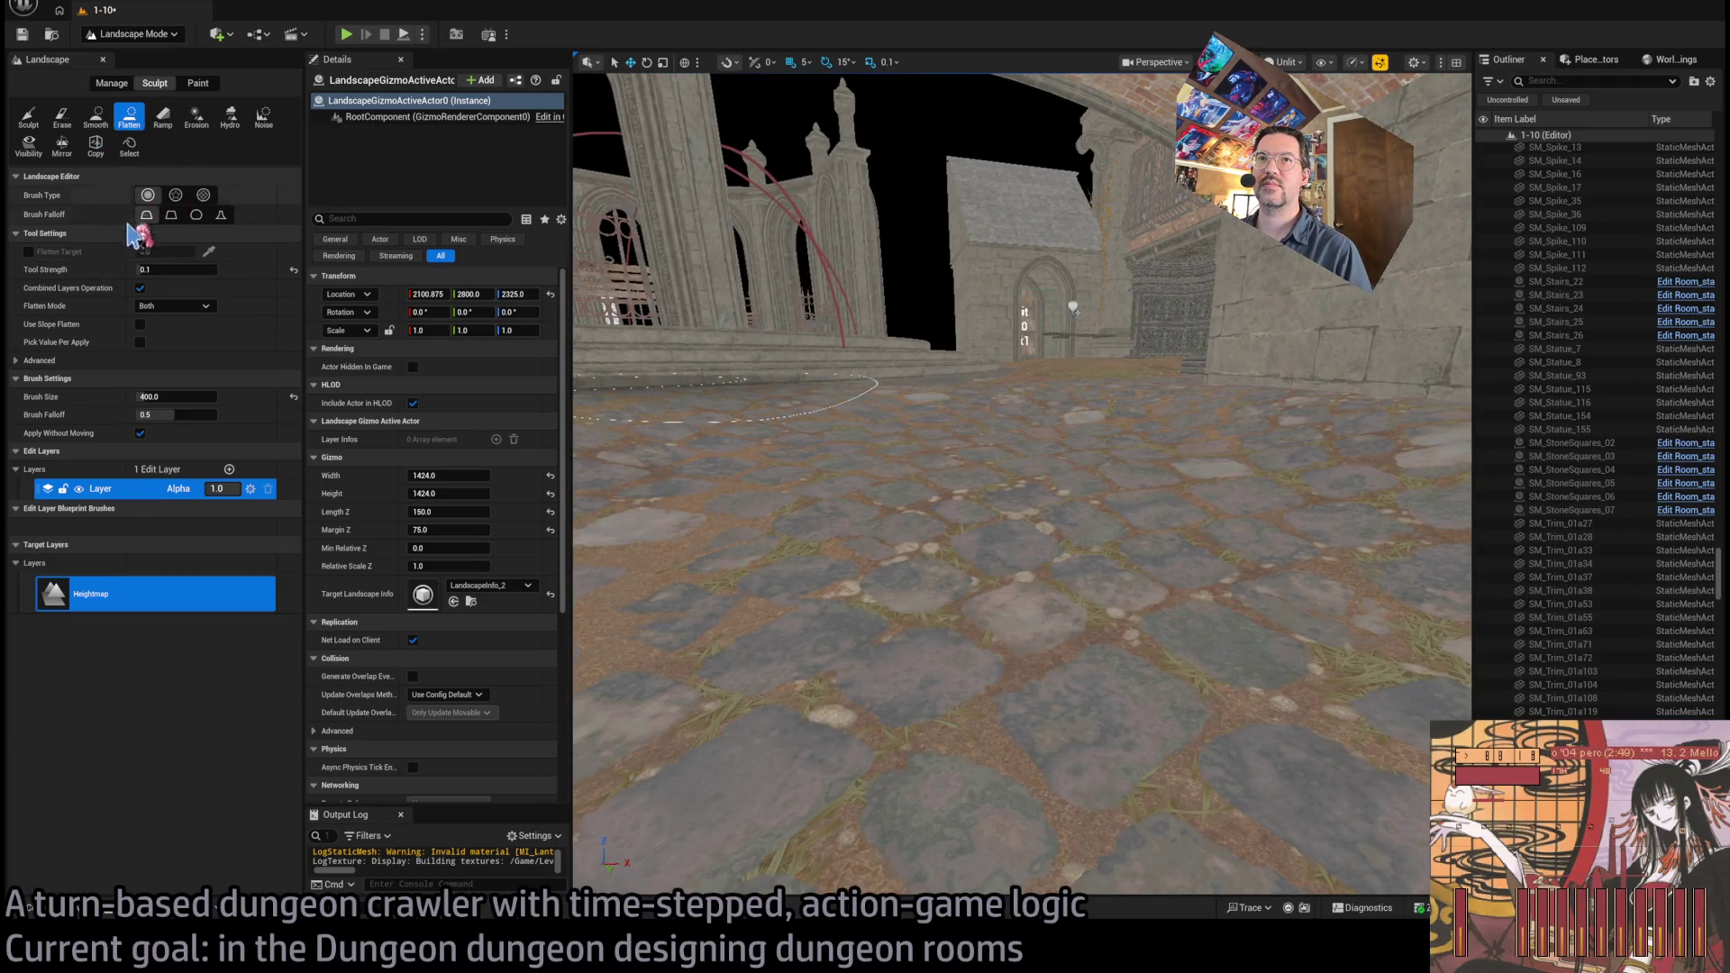
click(176, 397)
text(100)
key(Return)
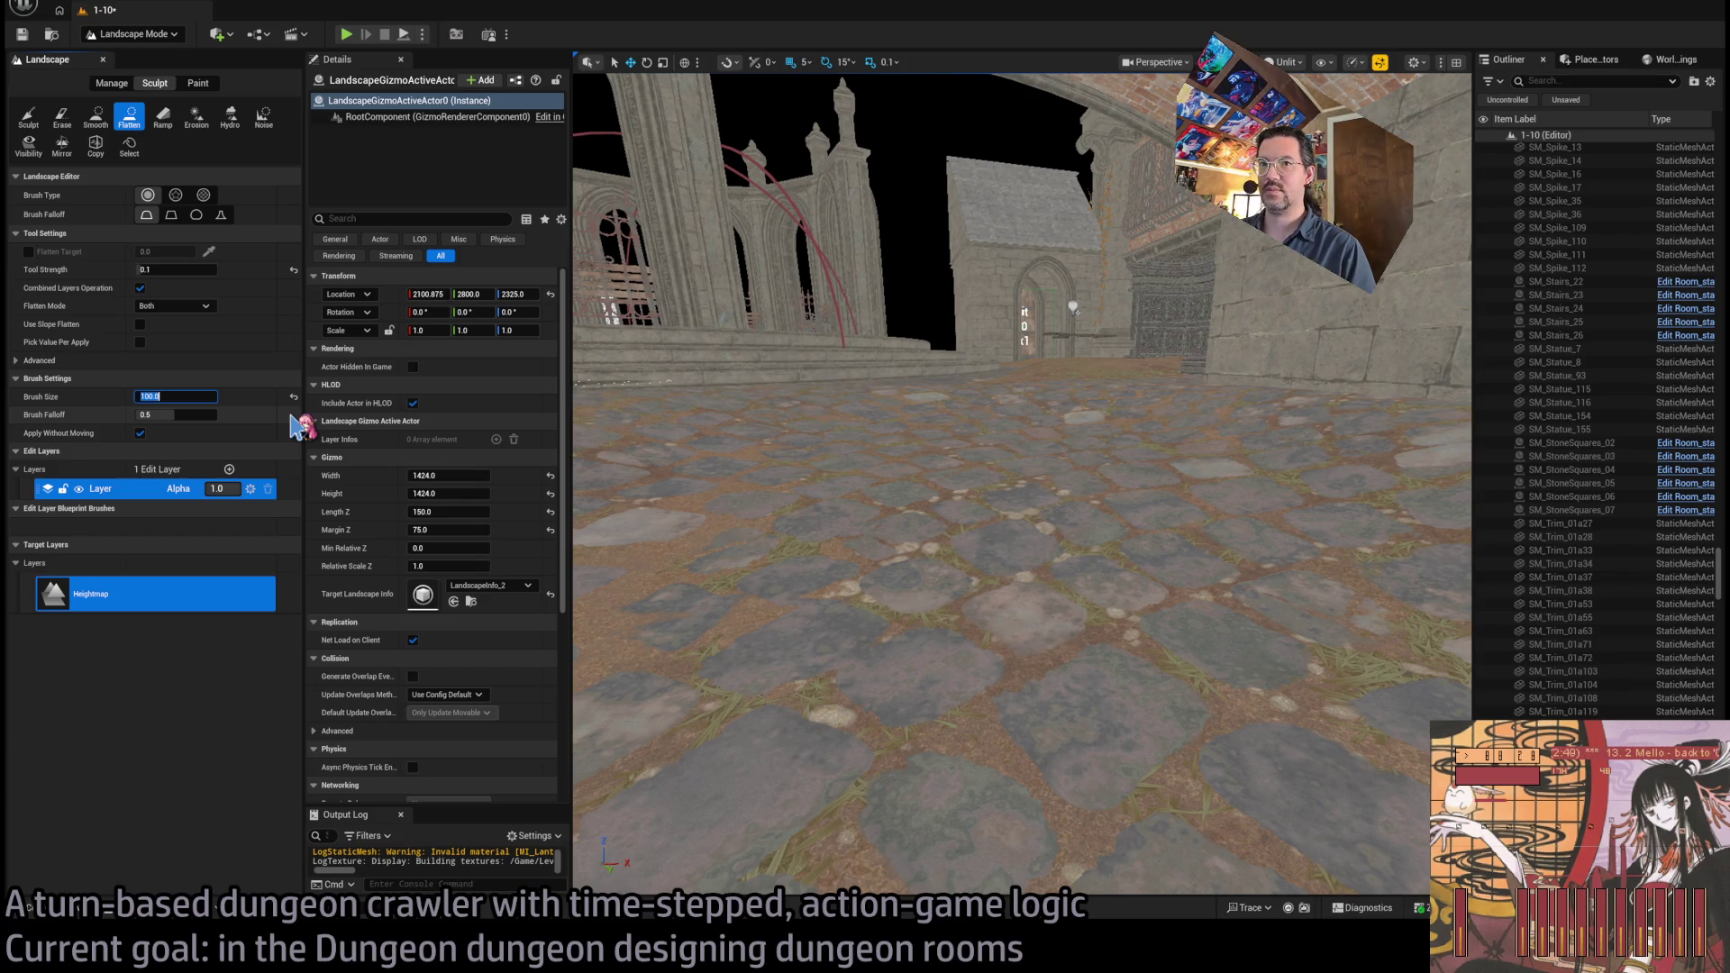
Reselect the Flatten tool, face the arched structure, and switch to Paint mode
scroll(1012, 580, up, 3)
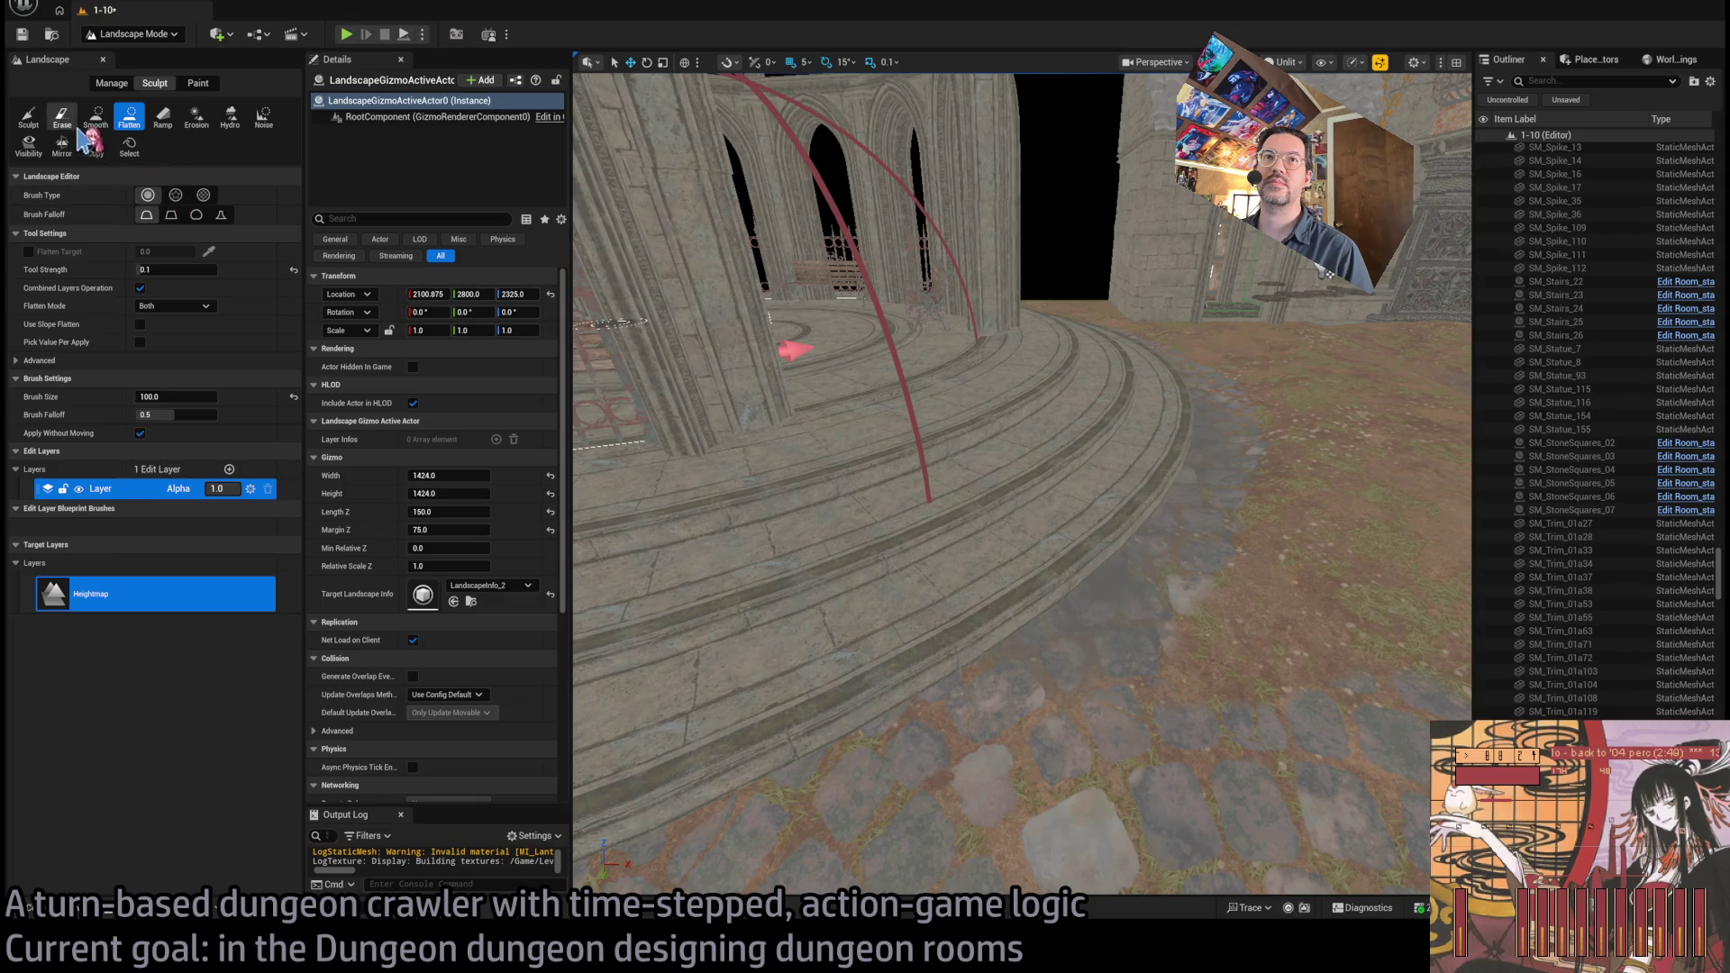
click(30, 117)
click(129, 123)
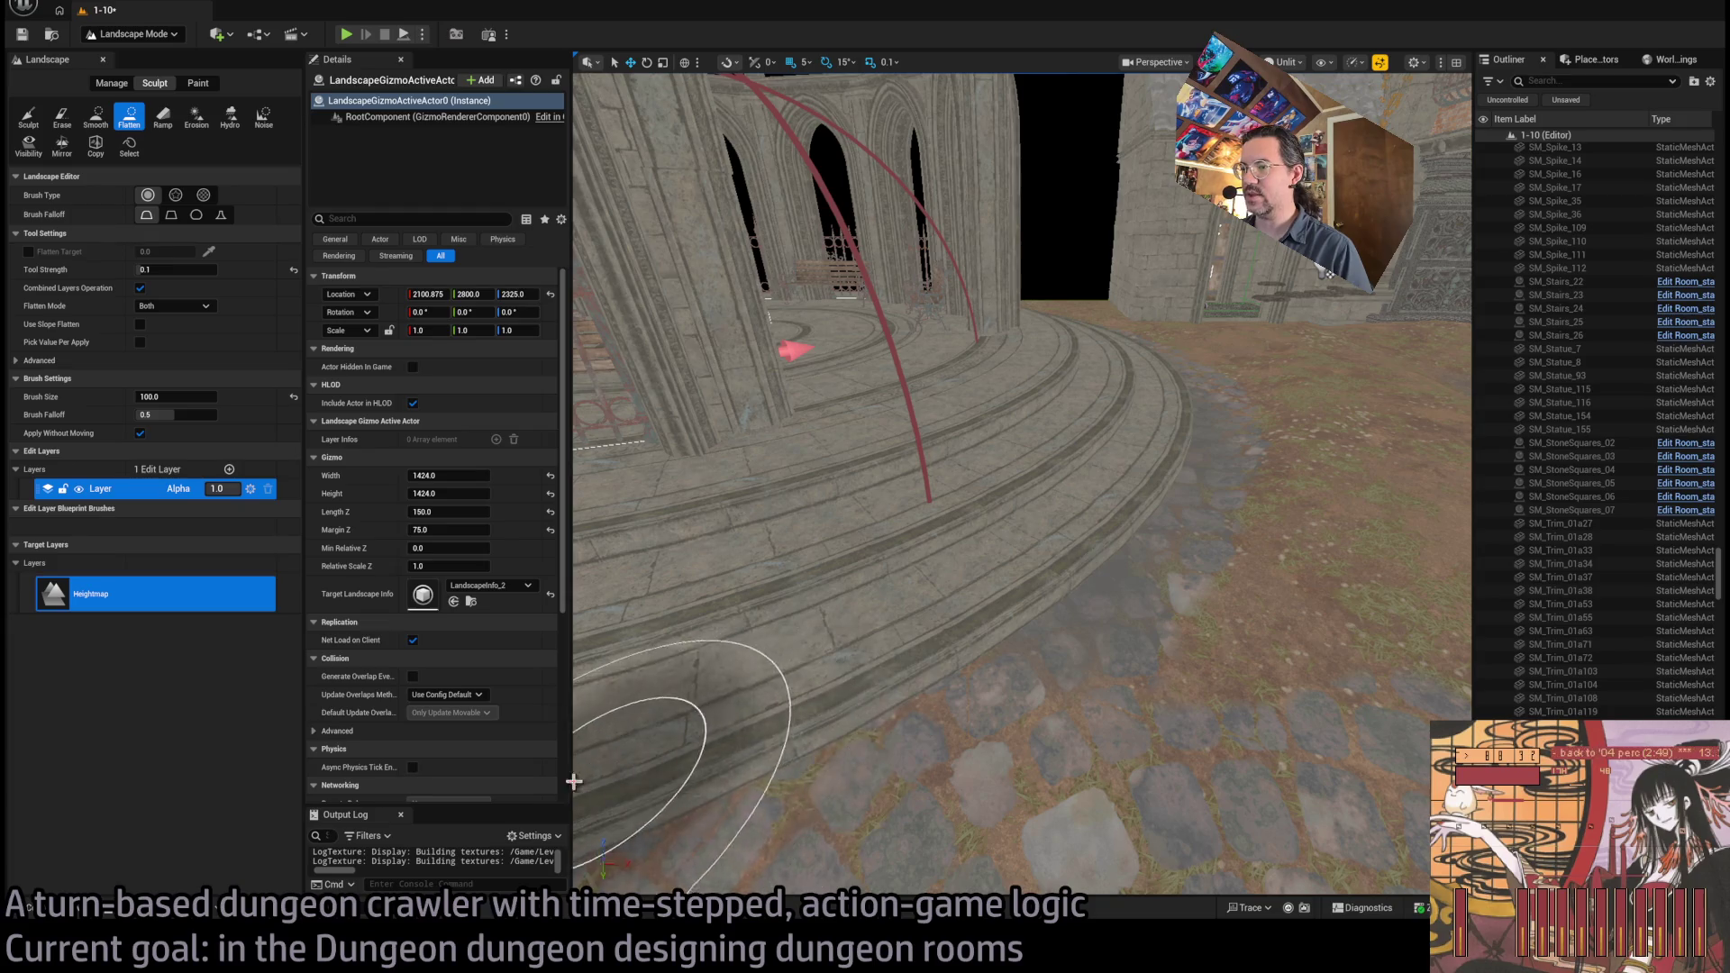
mouse_move(1131, 502)
mouse_down()
mouse_move(937, 504)
mouse_move(581, 261)
mouse_move(1081, 580)
mouse_move(622, 392)
mouse_up()
click(185, 82)
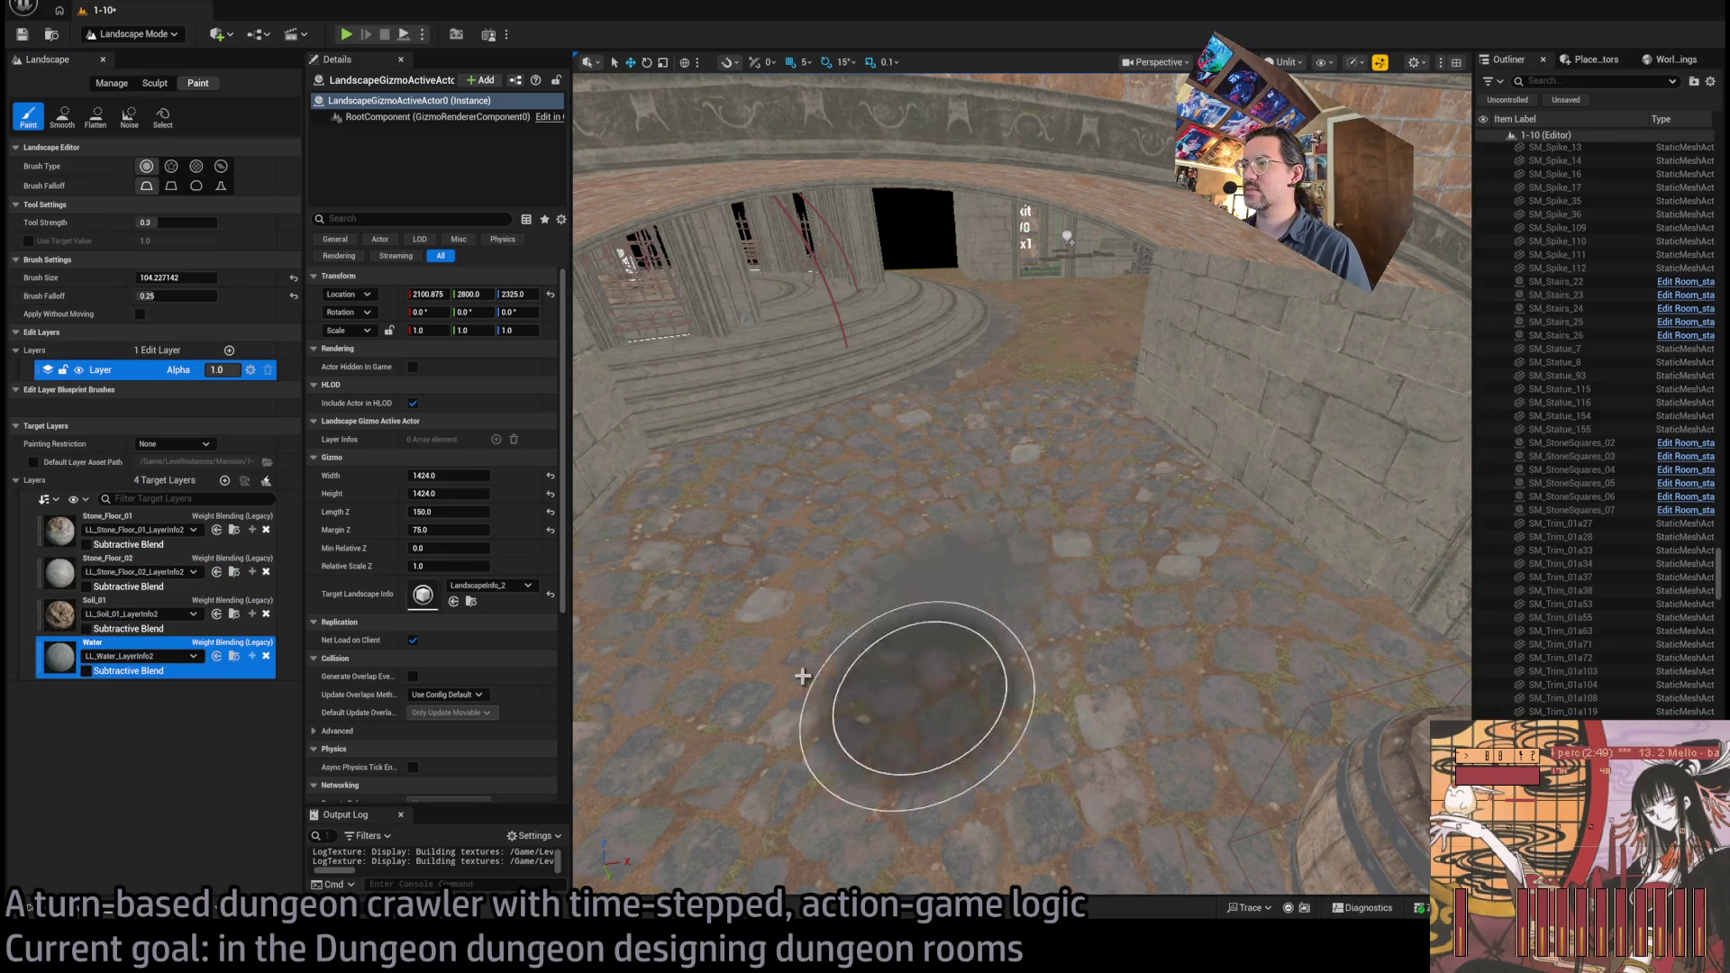
Paint the Water layer across the floor and up toward the barrel
mouse_move(1045, 635)
mouse_down()
mouse_move(1054, 540)
mouse_move(1199, 469)
mouse_up()
drag(672, 351, 946, 338)
drag(965, 559, 966, 601)
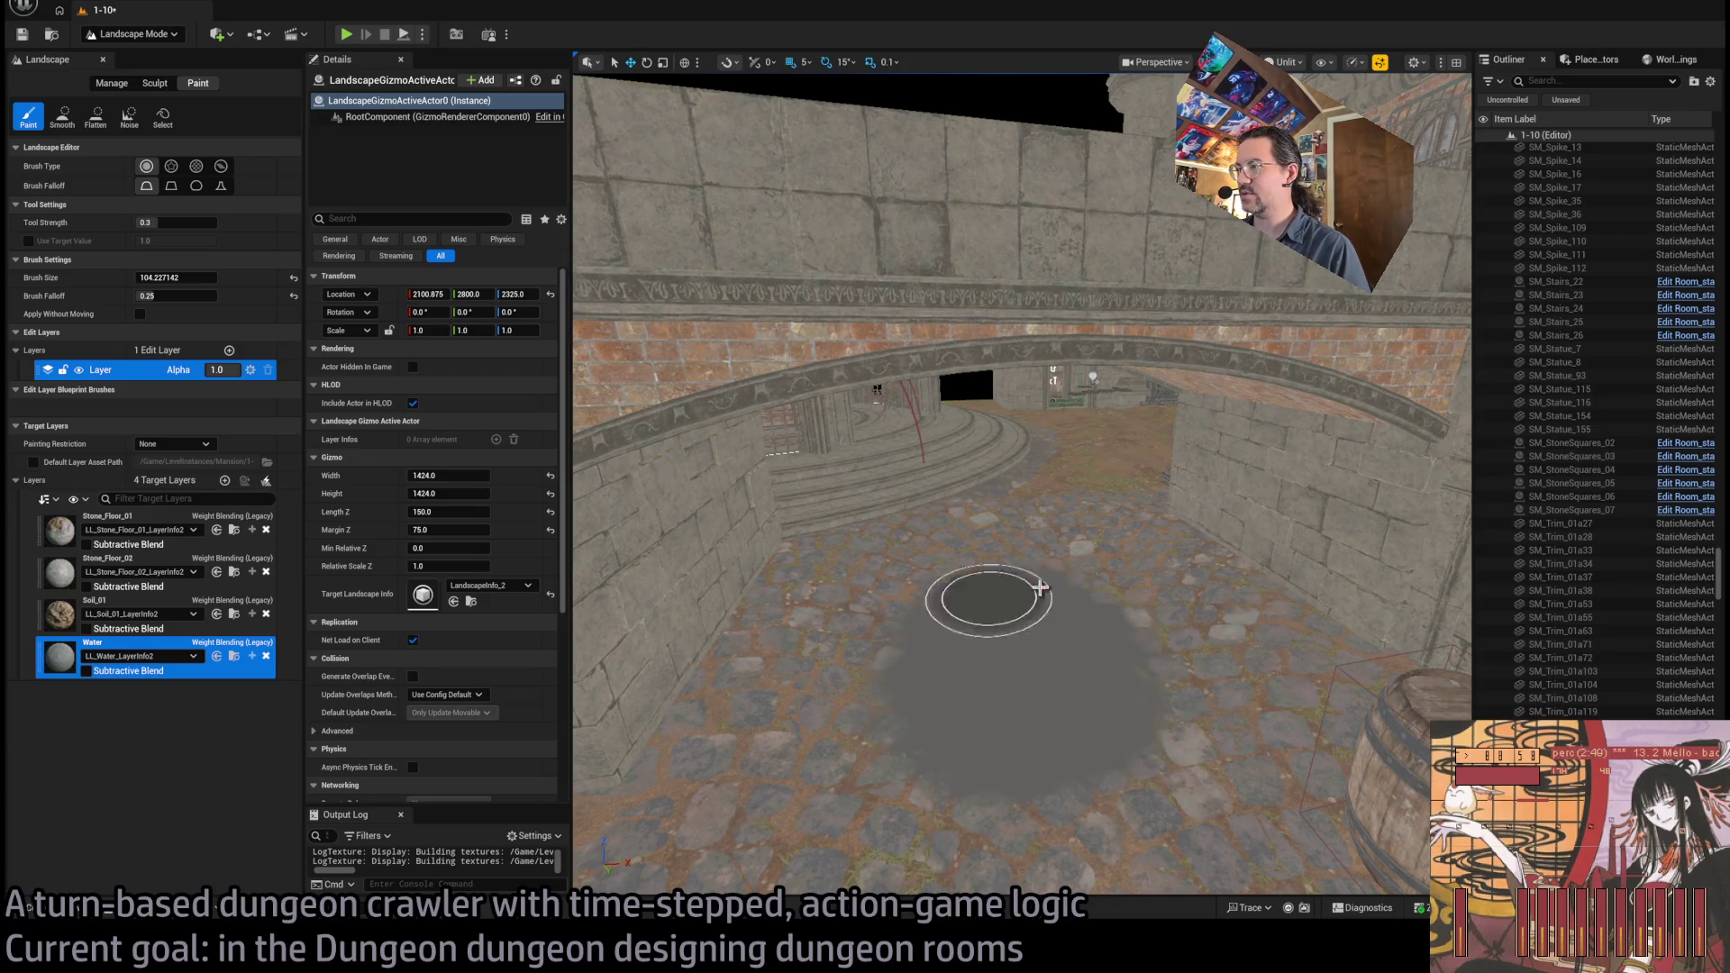
mouse_move(1009, 618)
mouse_down()
mouse_move(1019, 772)
mouse_move(1119, 664)
mouse_move(1139, 579)
mouse_up()
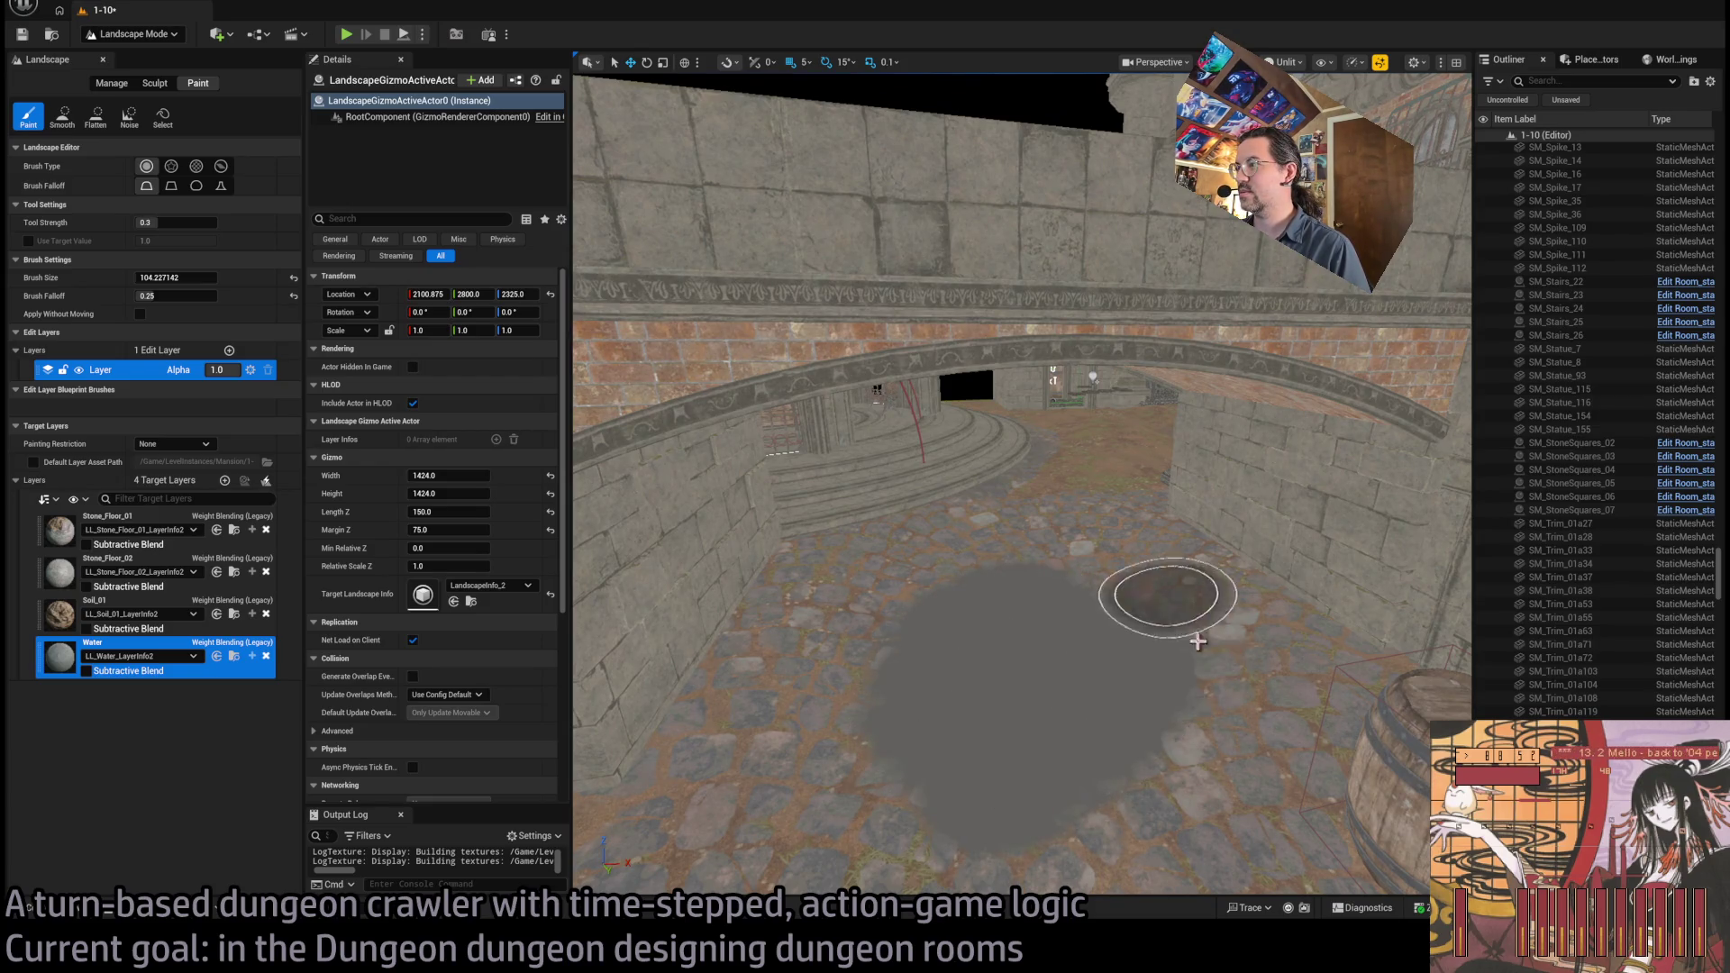
mouse_move(846, 614)
mouse_down()
mouse_move(927, 625)
mouse_move(1119, 541)
mouse_move(900, 556)
mouse_move(1180, 706)
mouse_up()
Return to Sculpt's Flatten tool, switch to Lit view, and flatten ground across the puddle
scroll(1109, 811, down, 5)
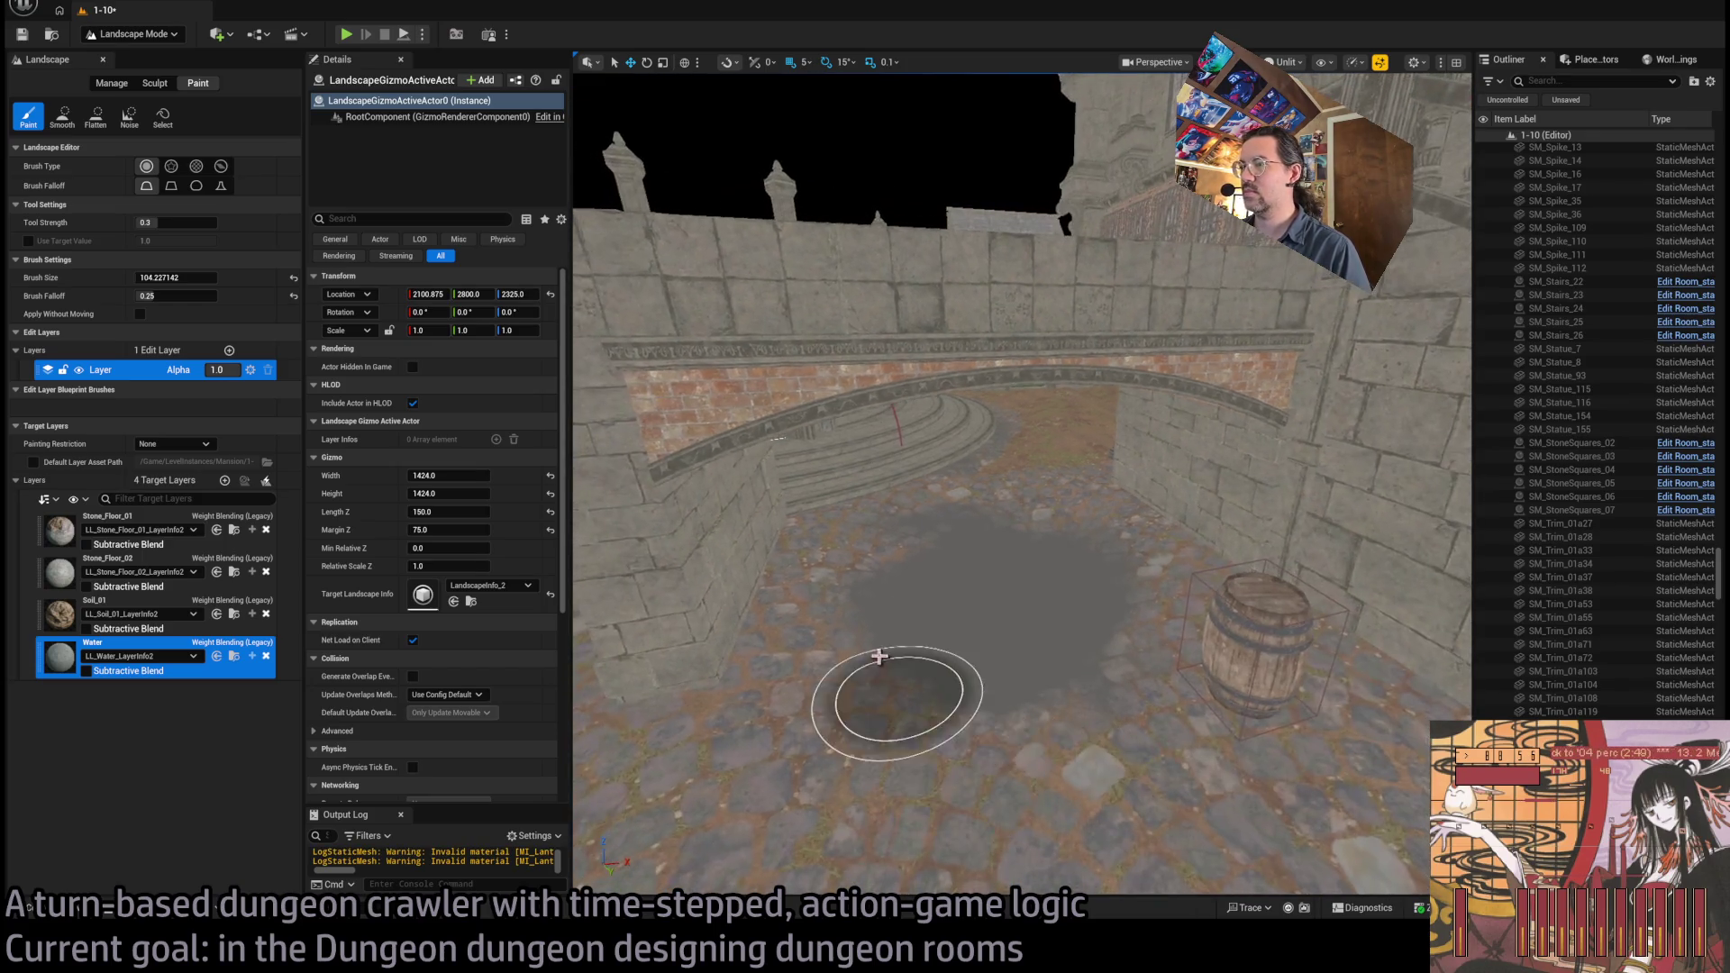
click(156, 84)
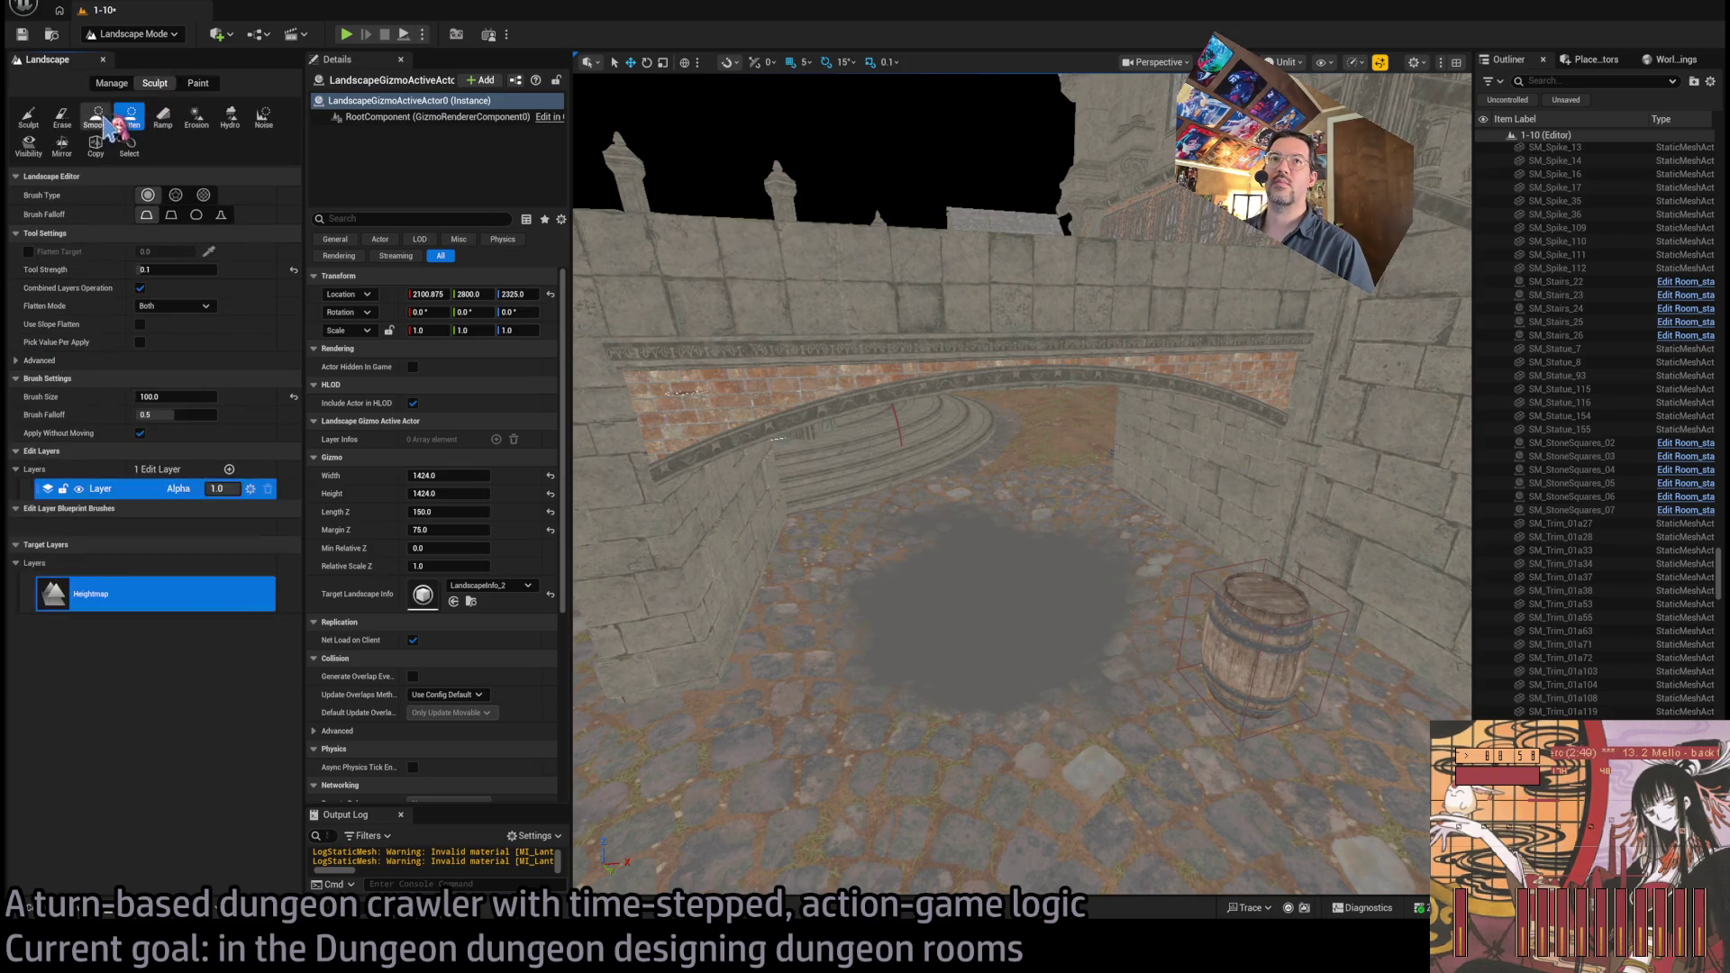
click(163, 115)
click(129, 116)
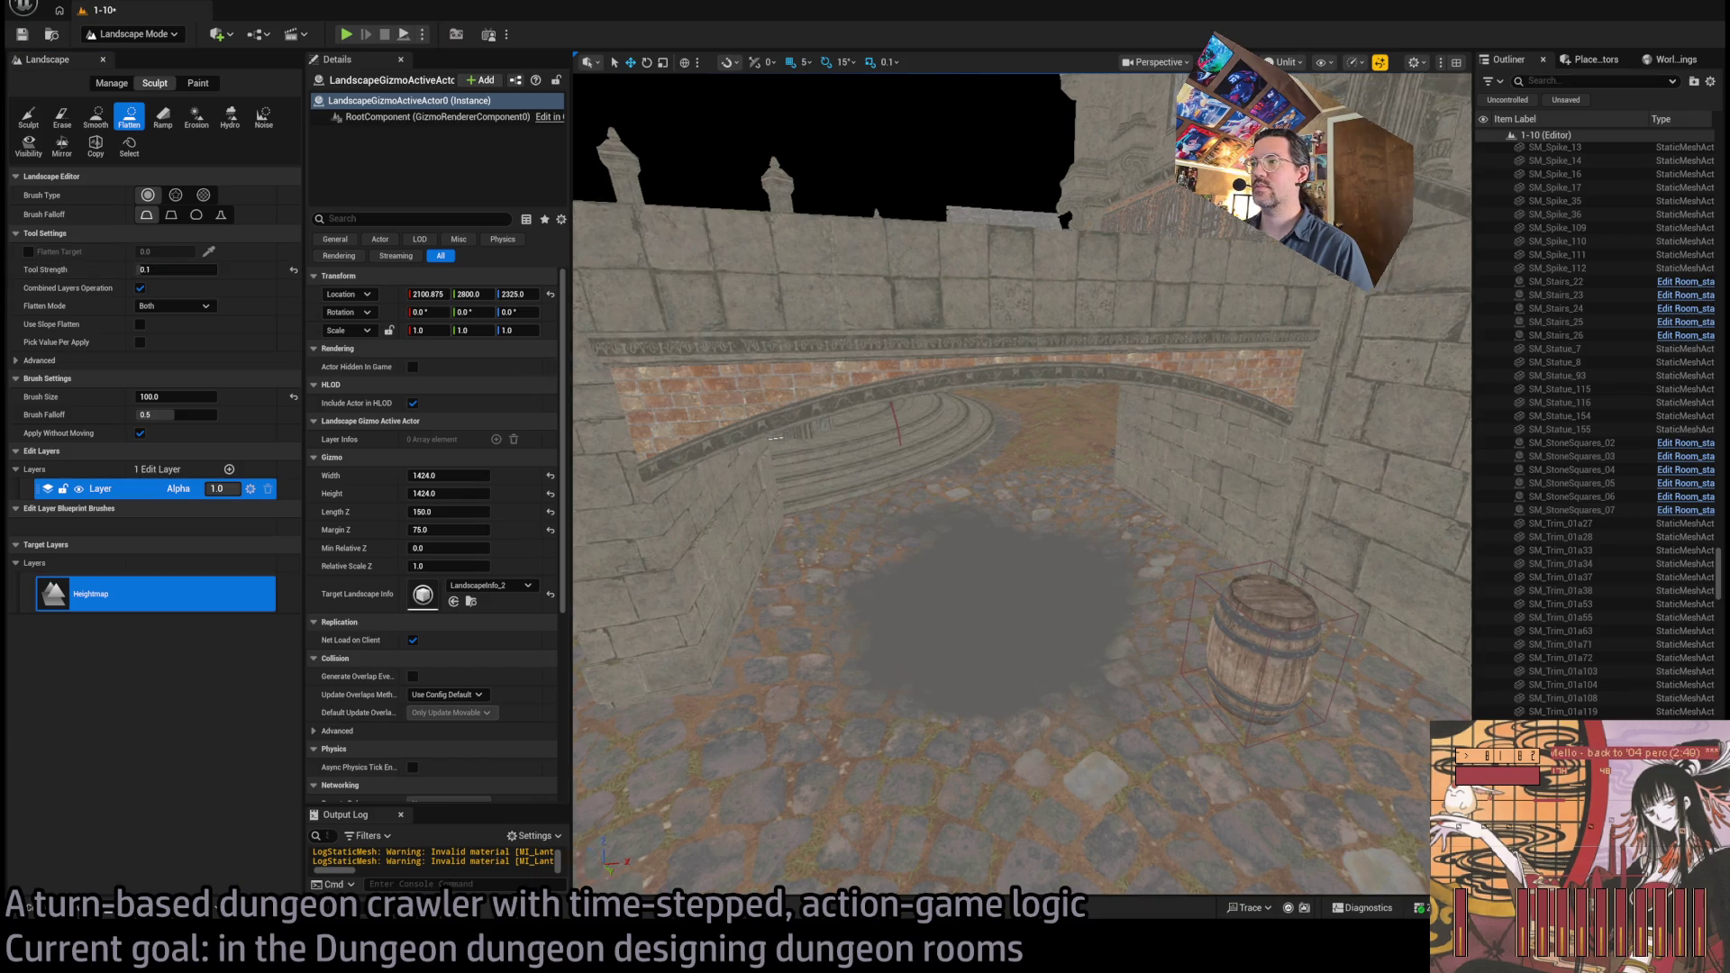
scroll(1072, 294, up, 5)
scroll(1072, 294, up, 3)
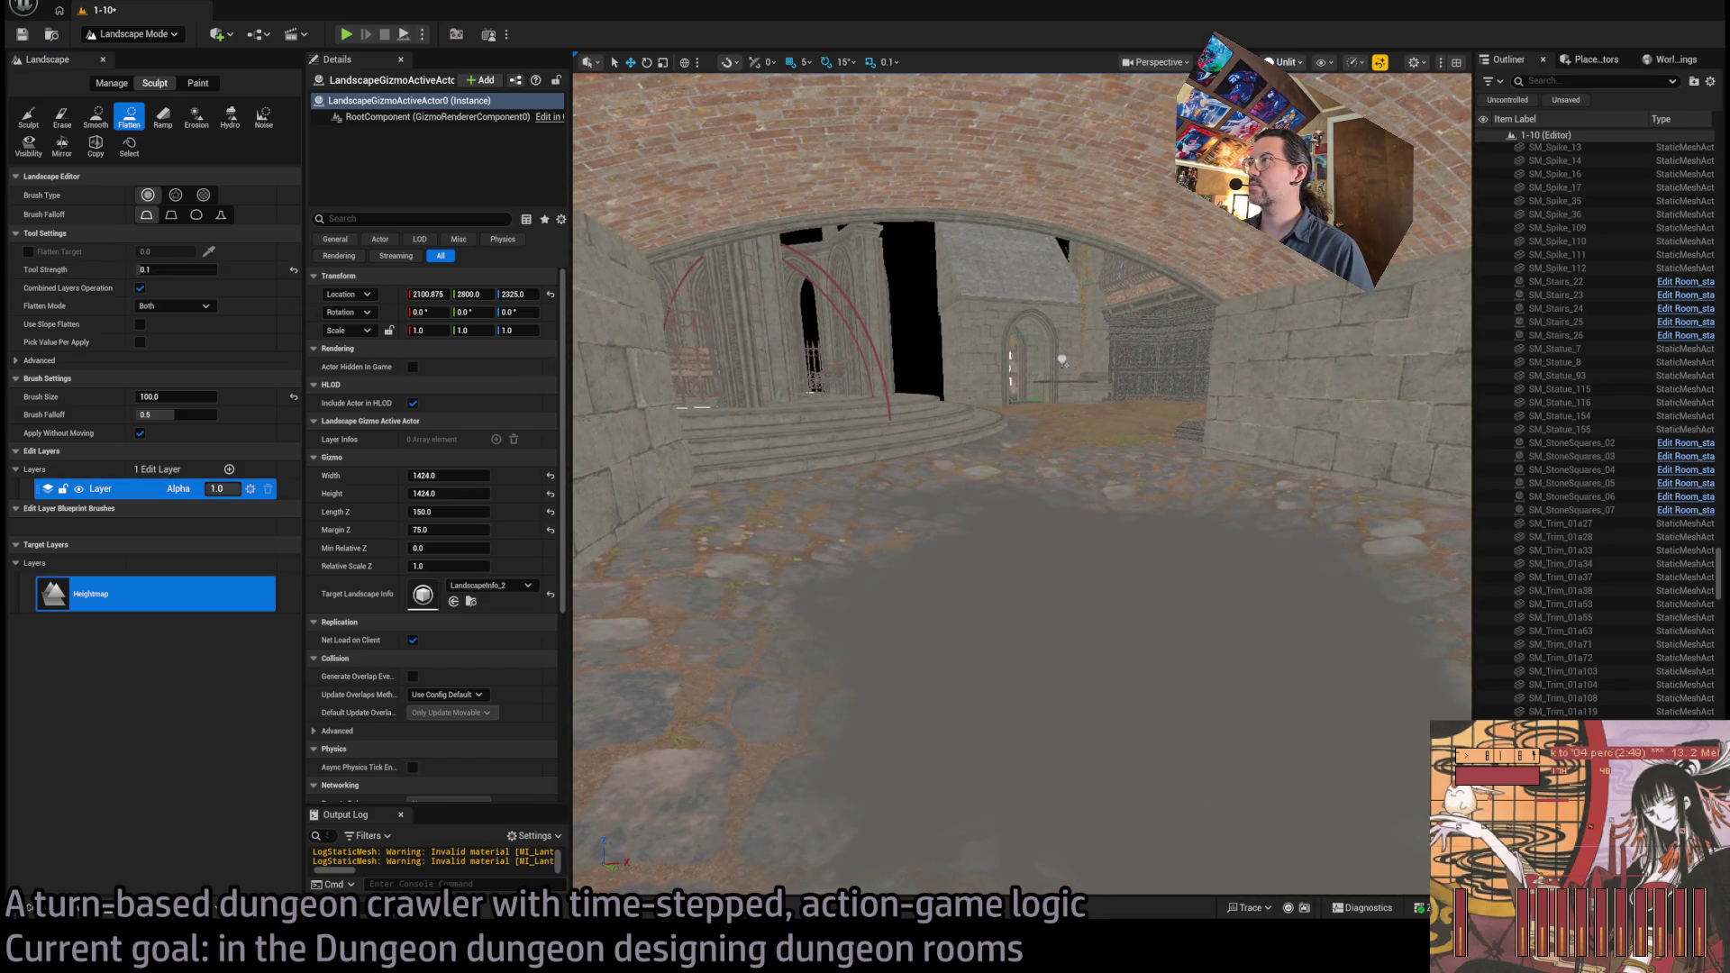
key(alt+4)
scroll(1061, 360, up, 5)
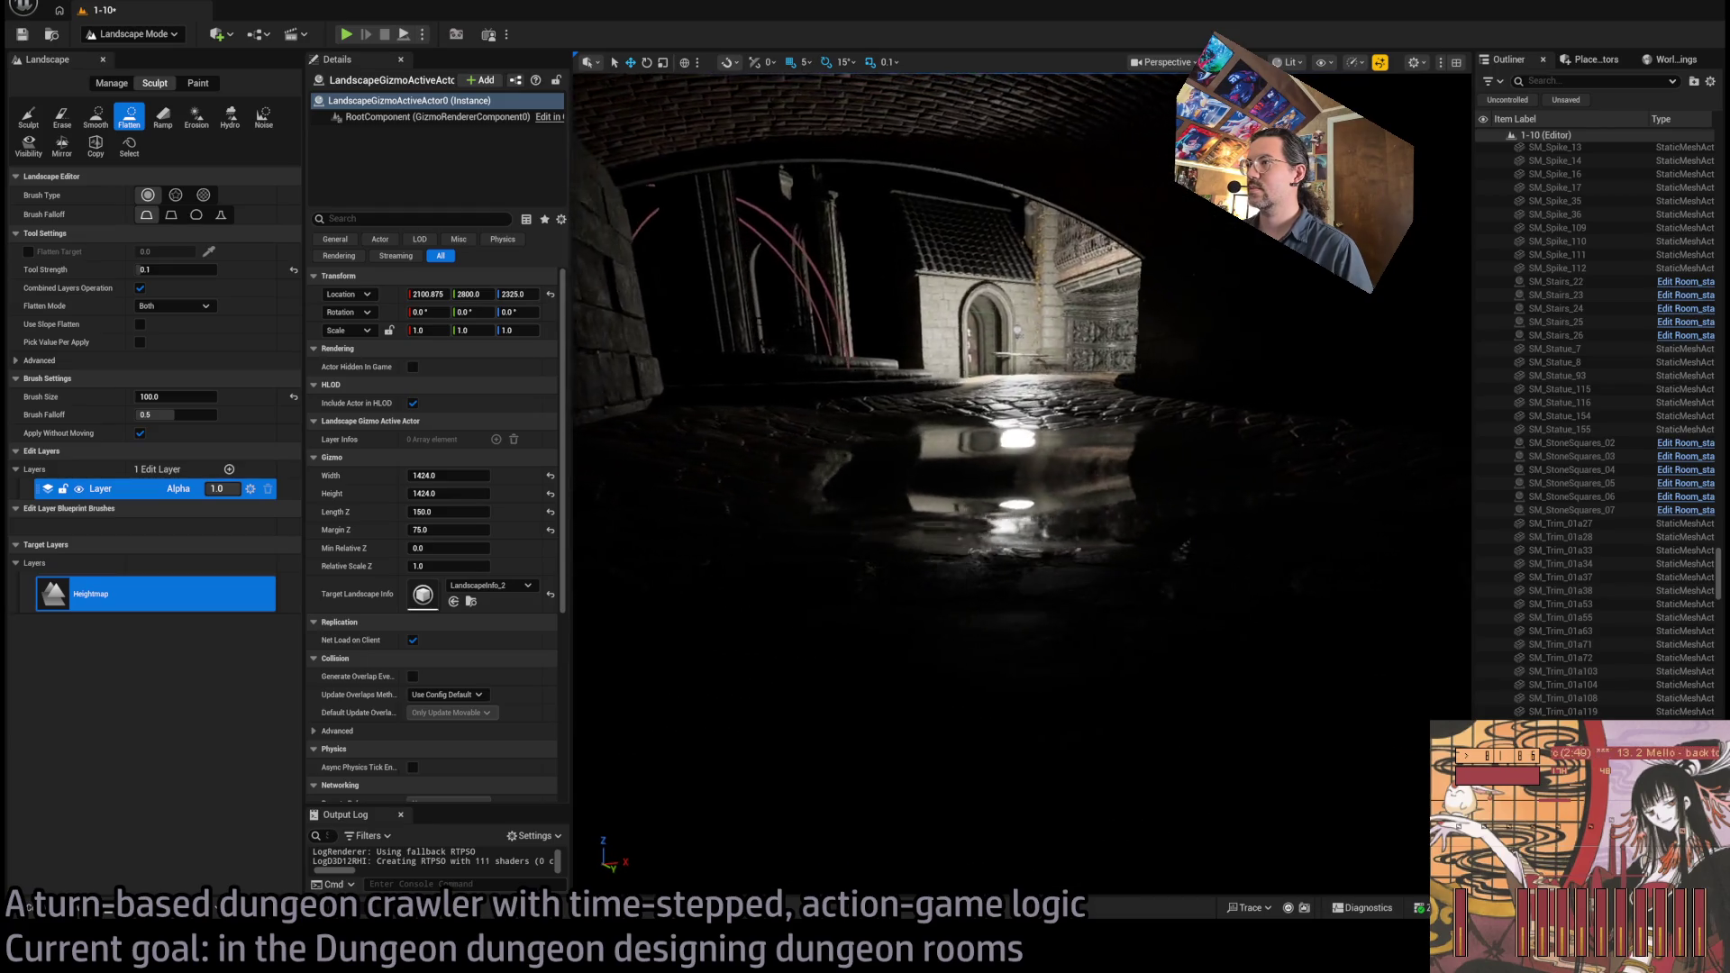
scroll(1101, 567, down, 4)
mouse_move(966, 587)
mouse_down()
mouse_move(911, 606)
mouse_move(1015, 618)
mouse_move(1093, 579)
mouse_move(1086, 540)
mouse_up()
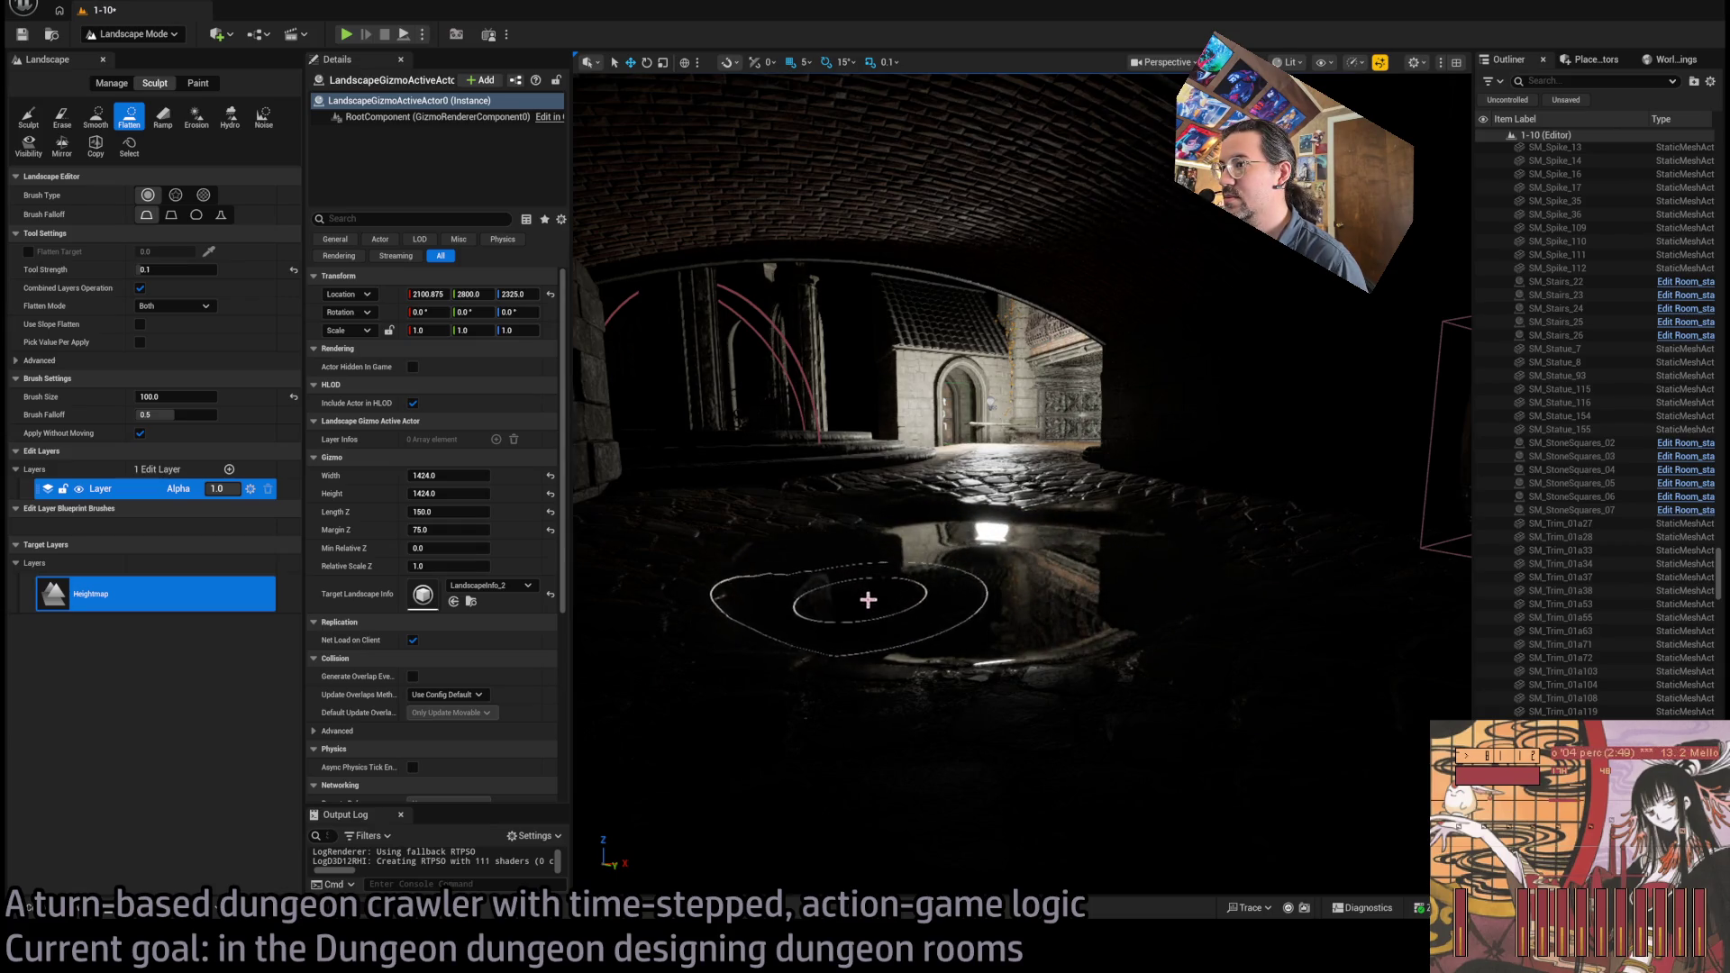
Flatten the raised ground inside the puddle and fly through the tunnel into the courtyard
drag(1144, 519, 978, 529)
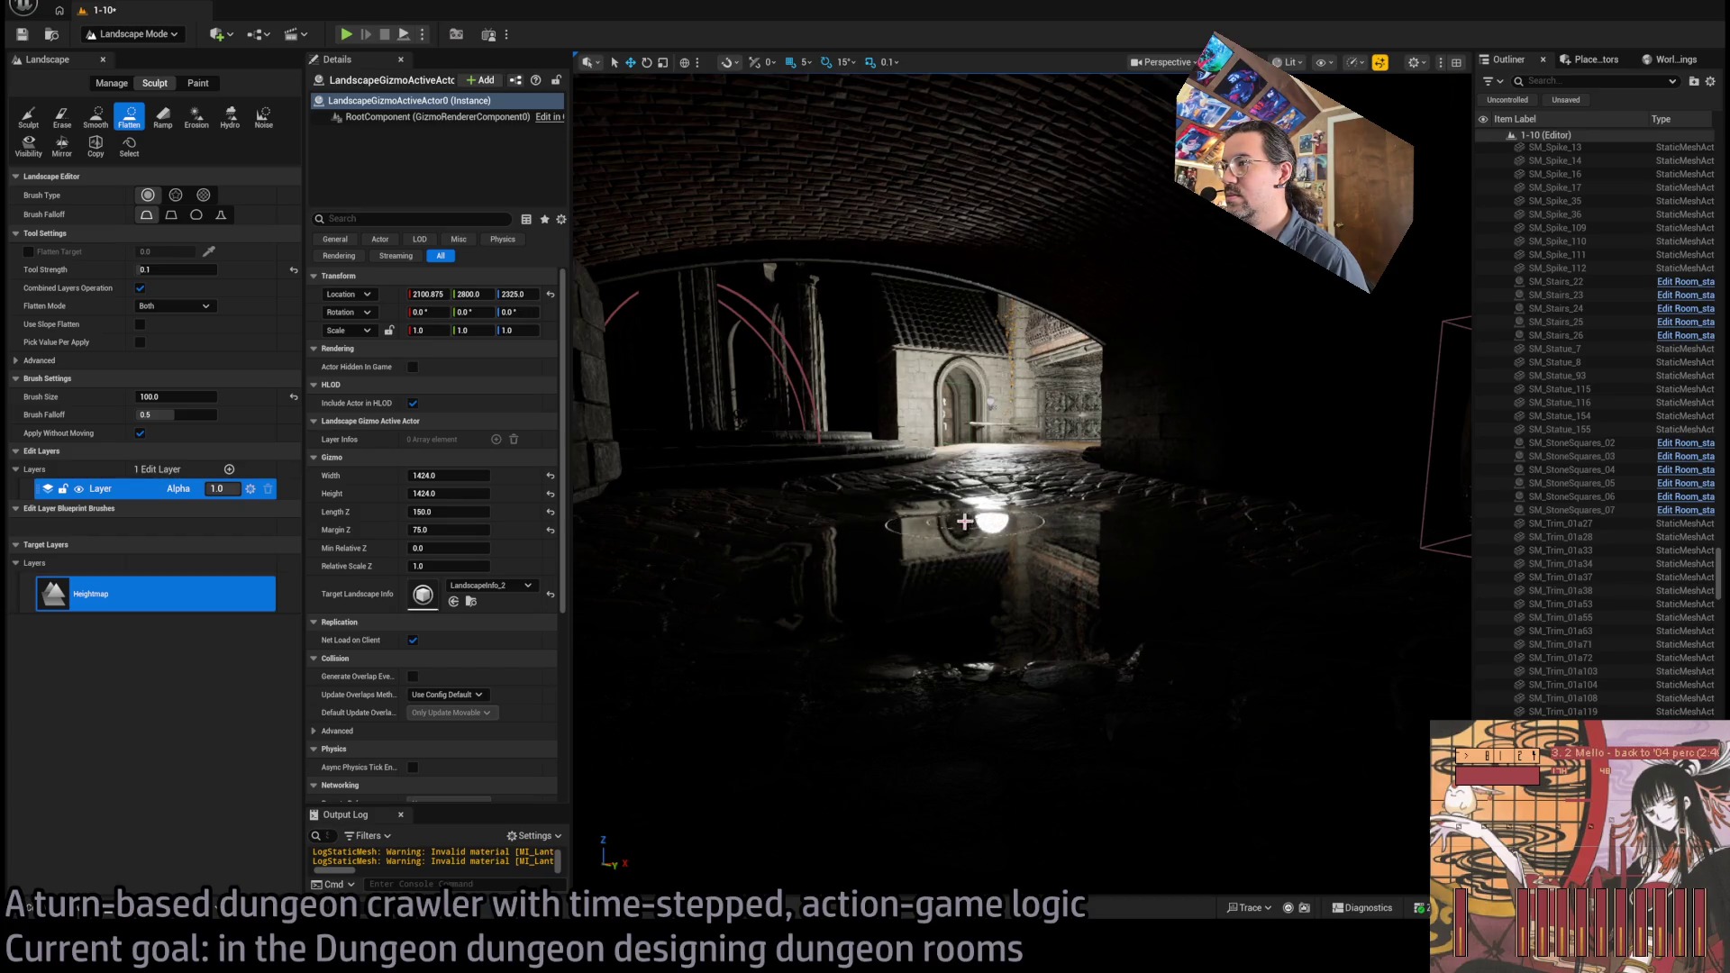
key(w)
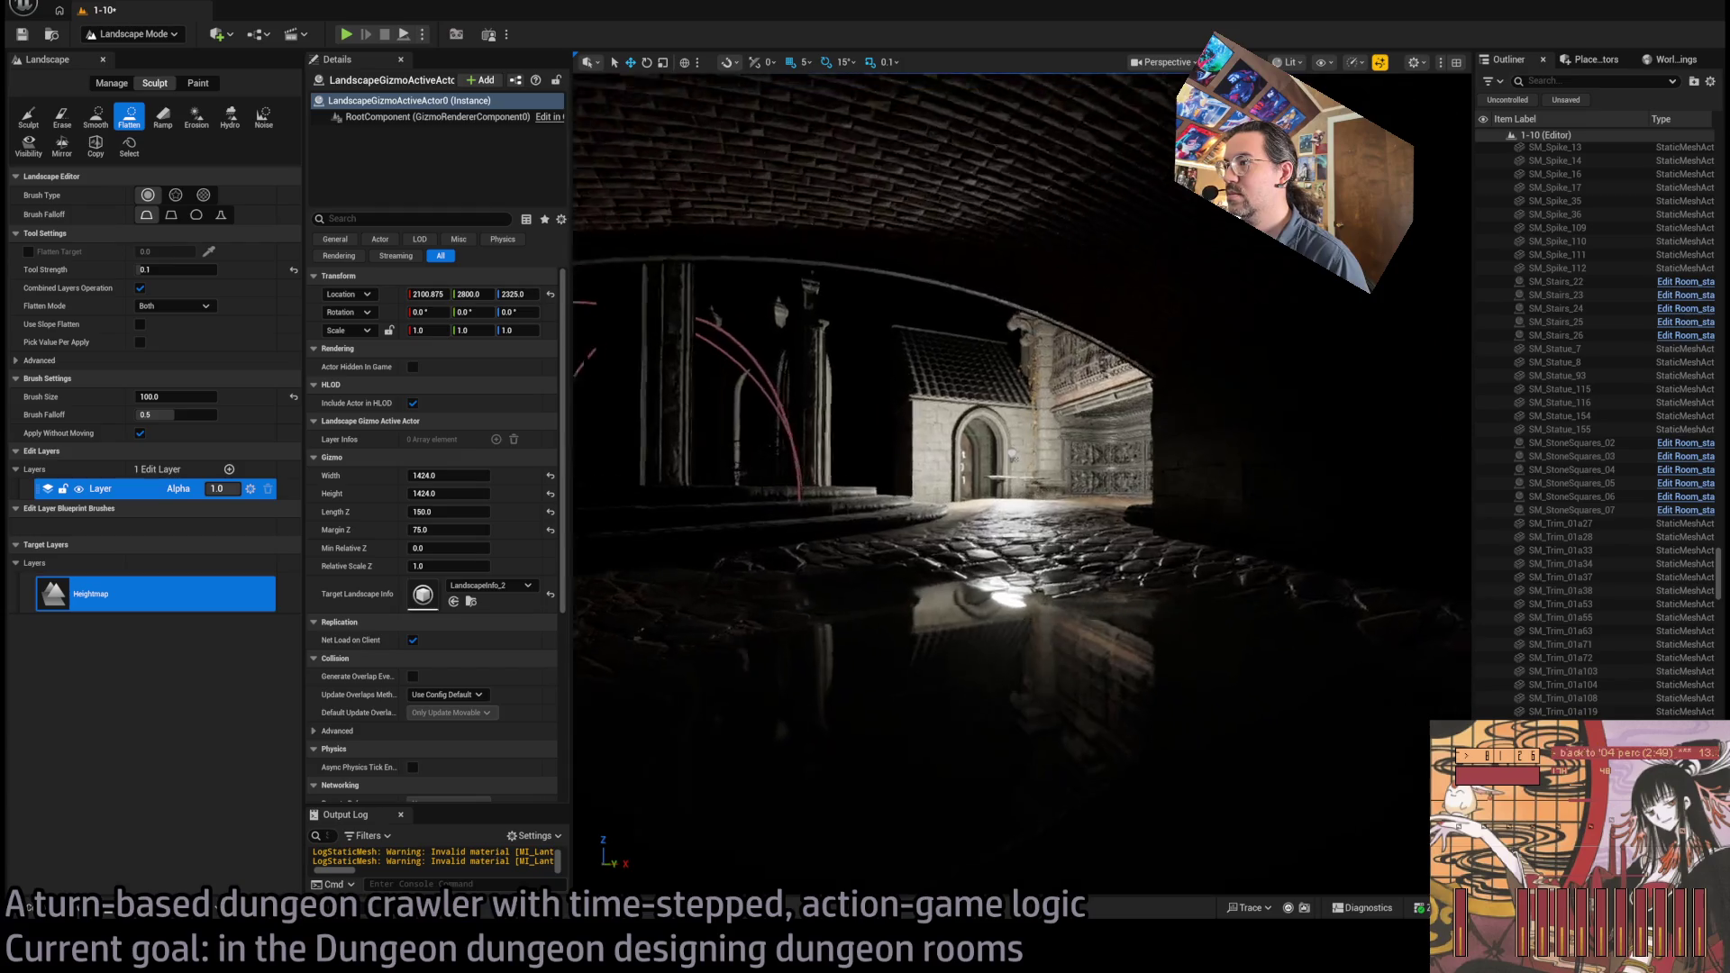
key(w)
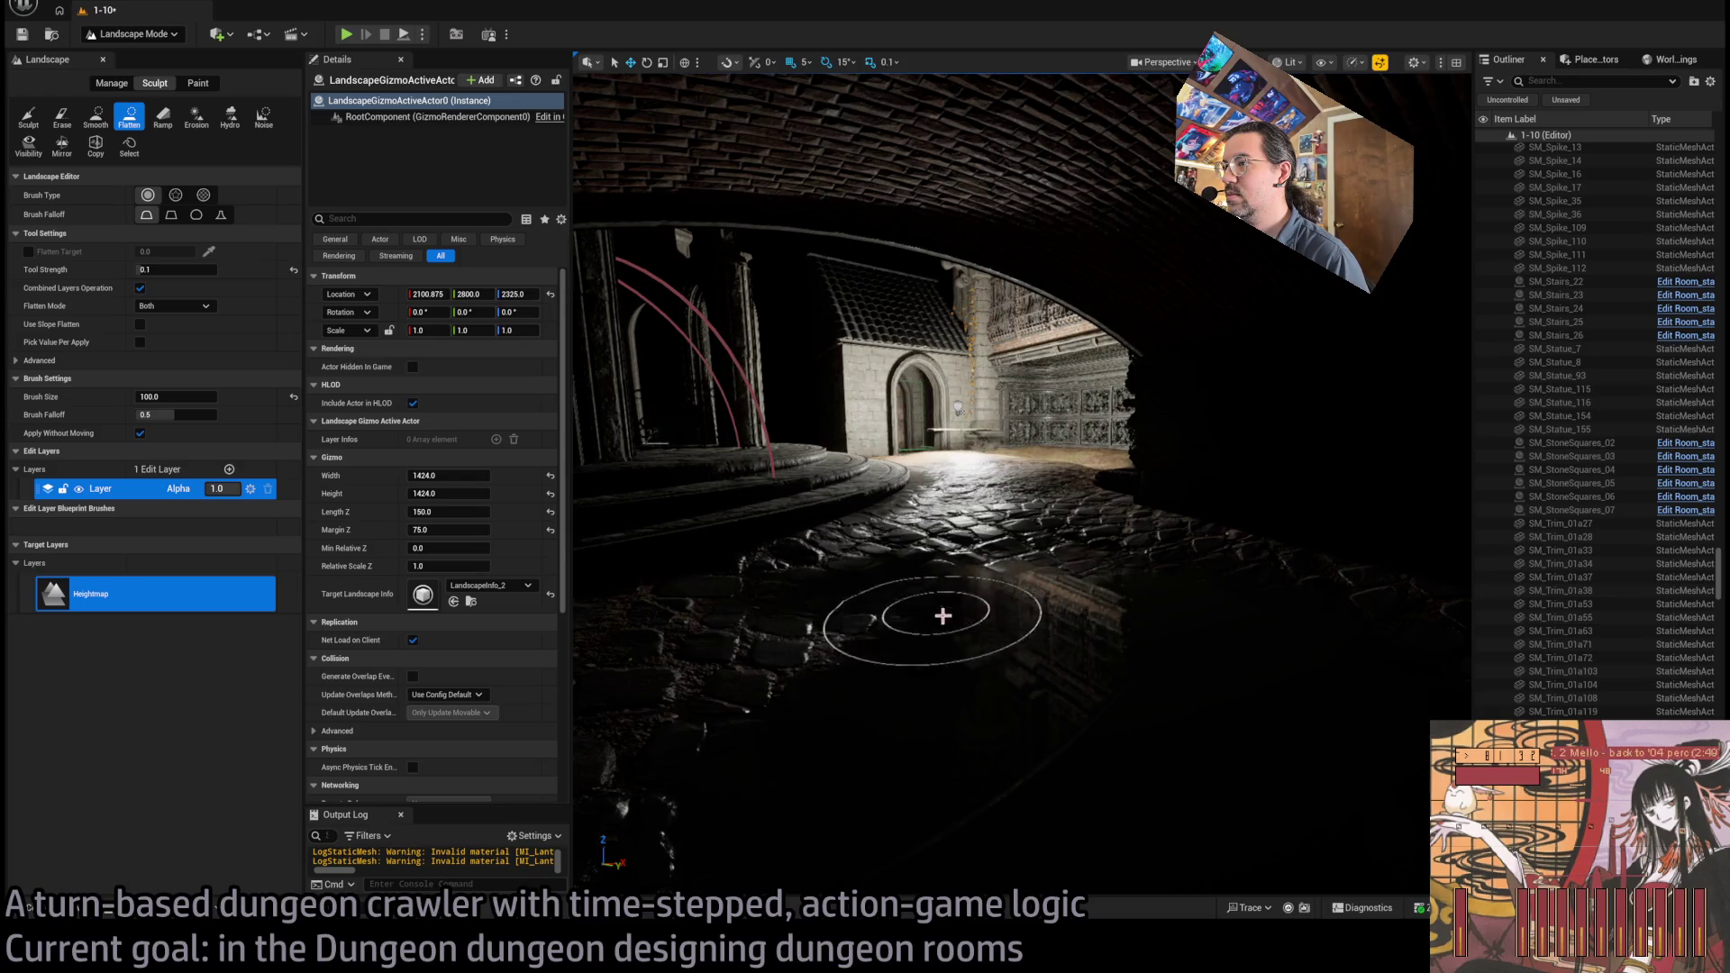
key(s)
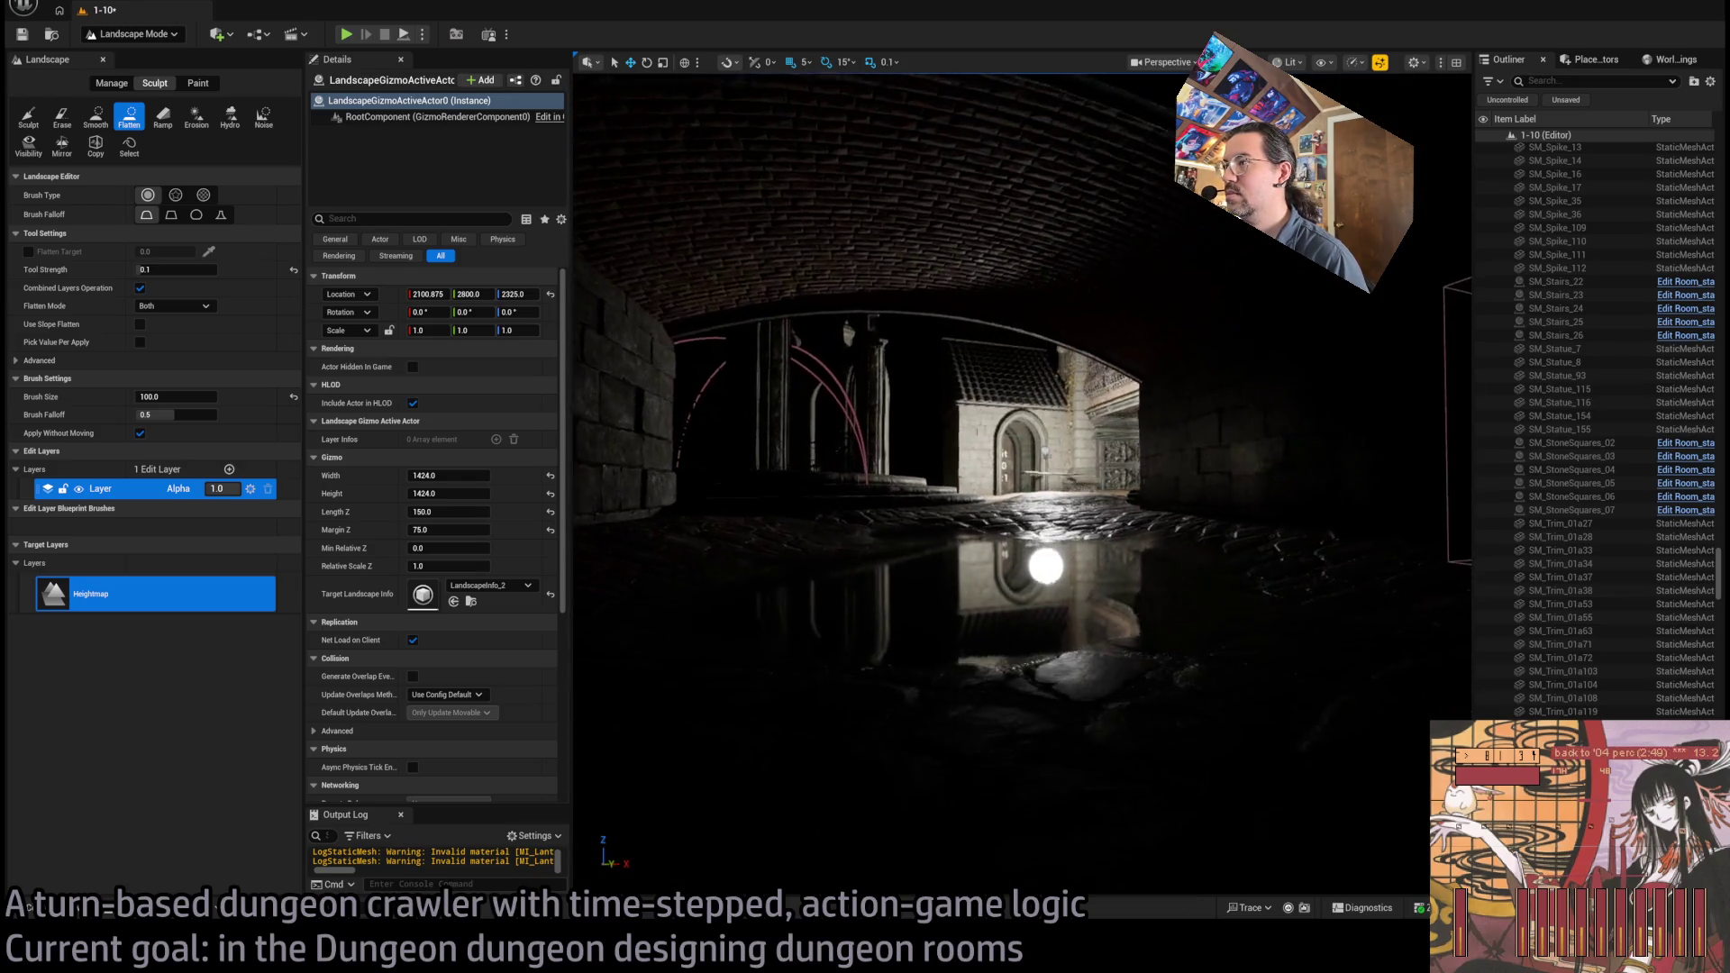
key(w)
key(s)
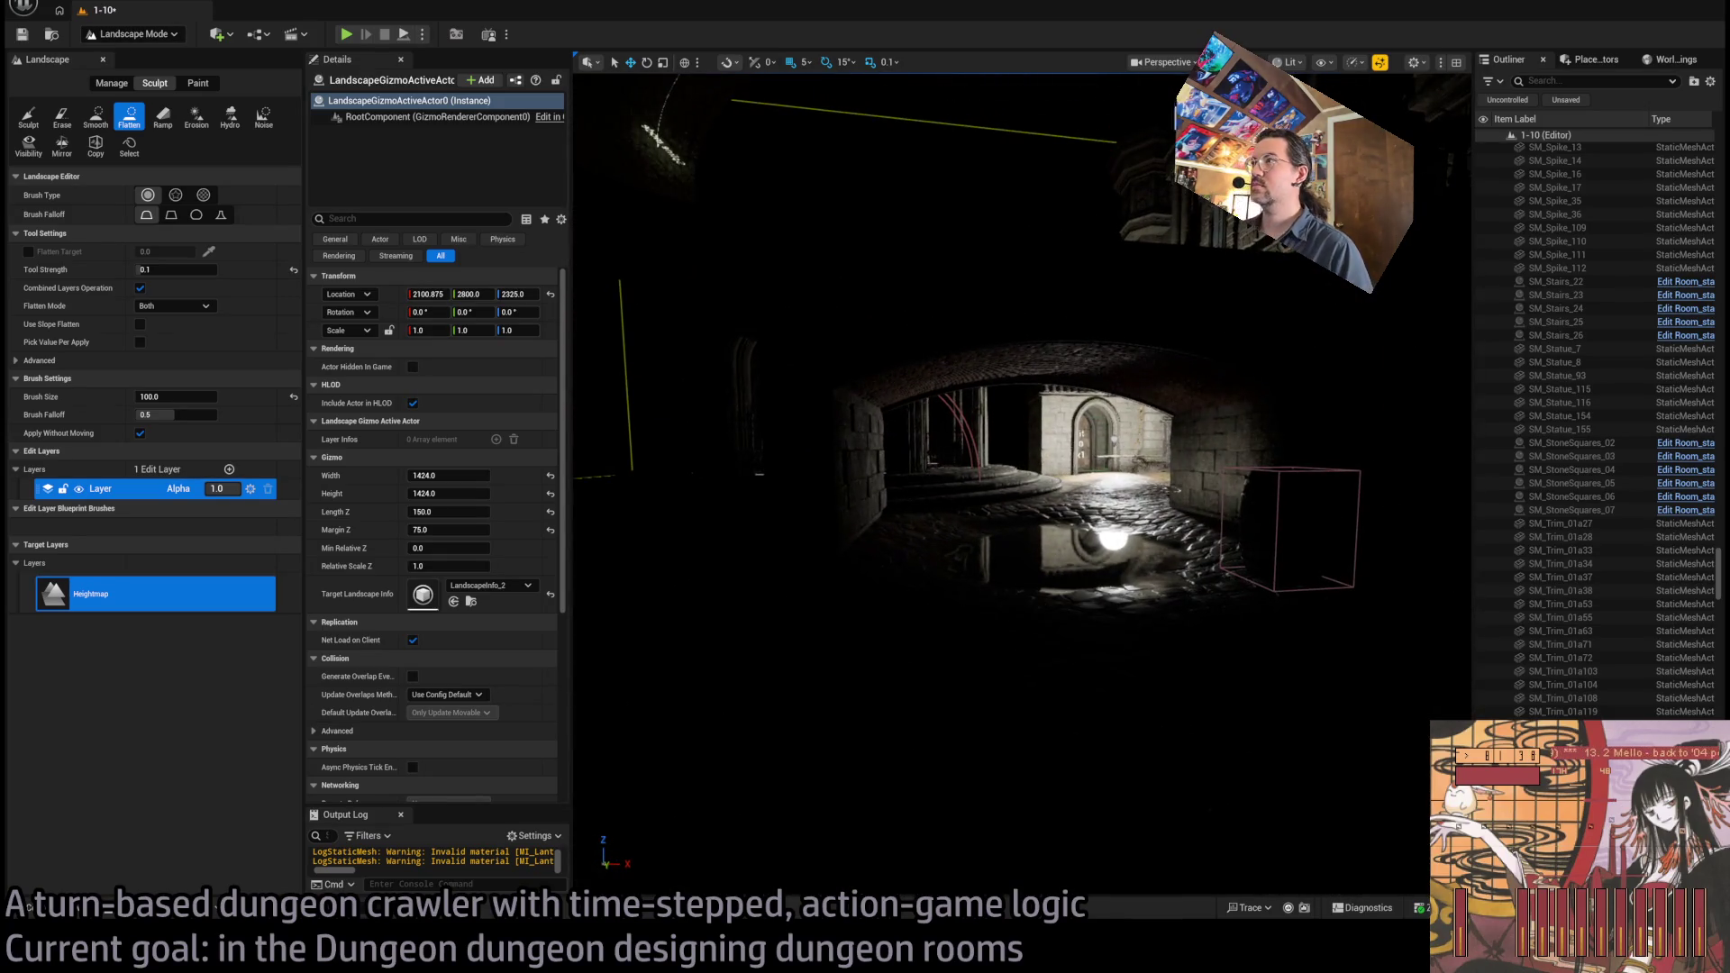
Fly low around the puddle to check the chapel reflection, then switch to Selection Mode
key(w)
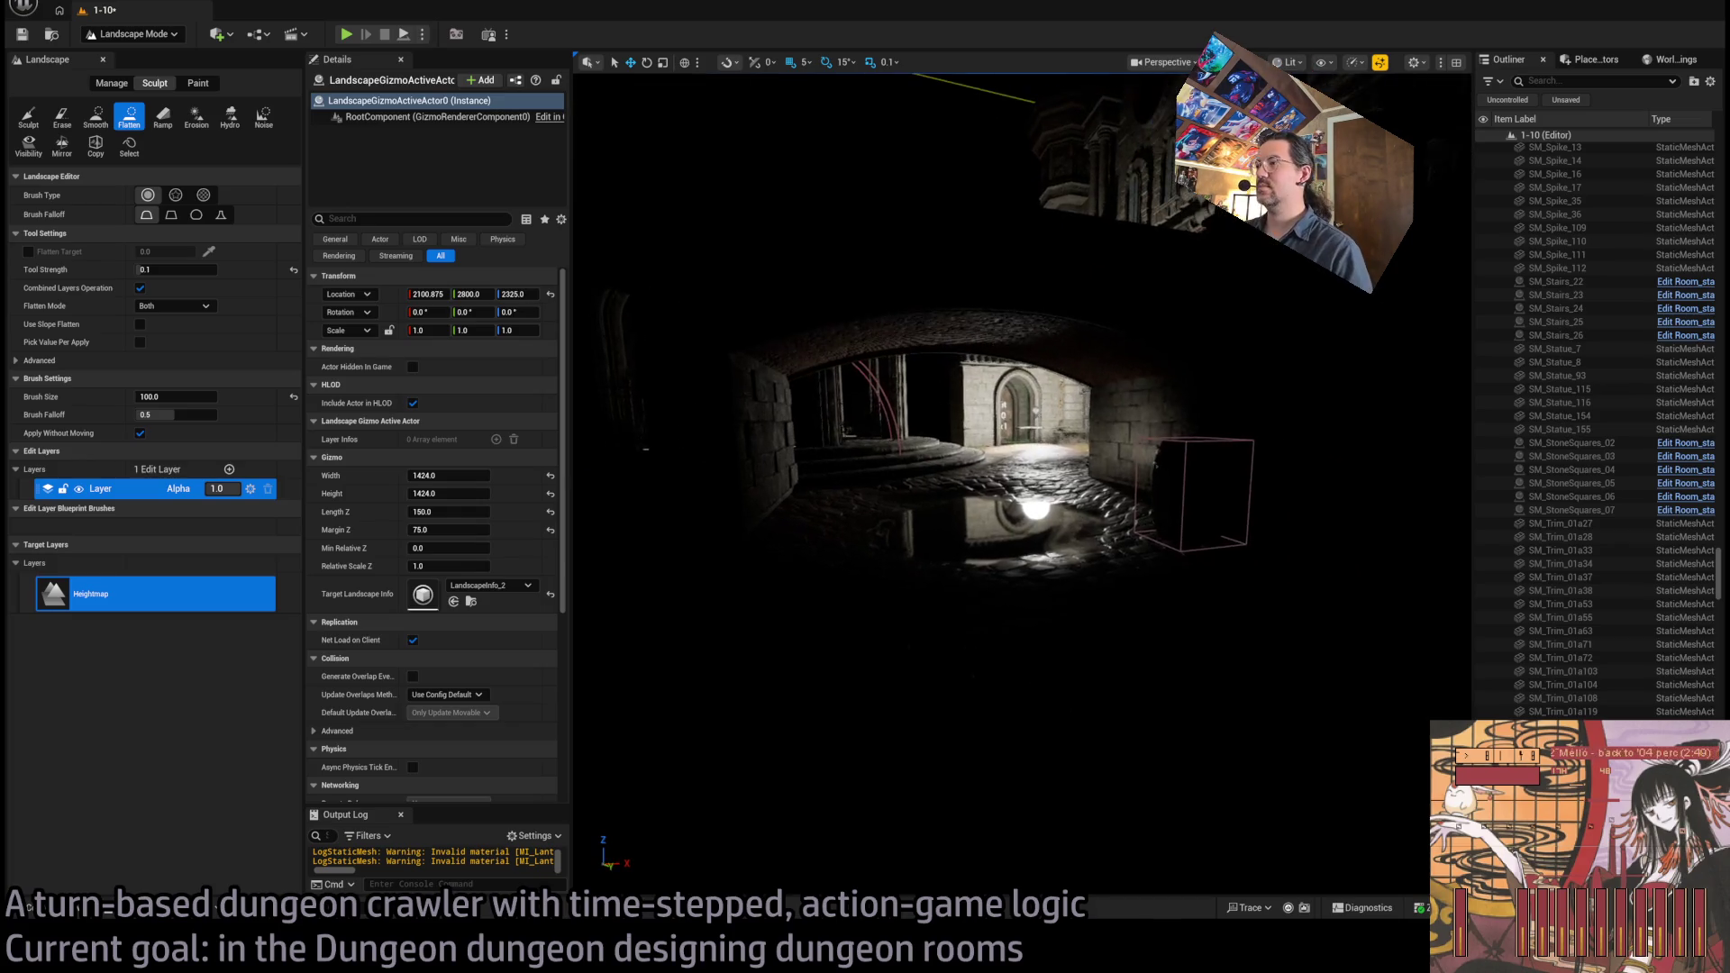
key(a)
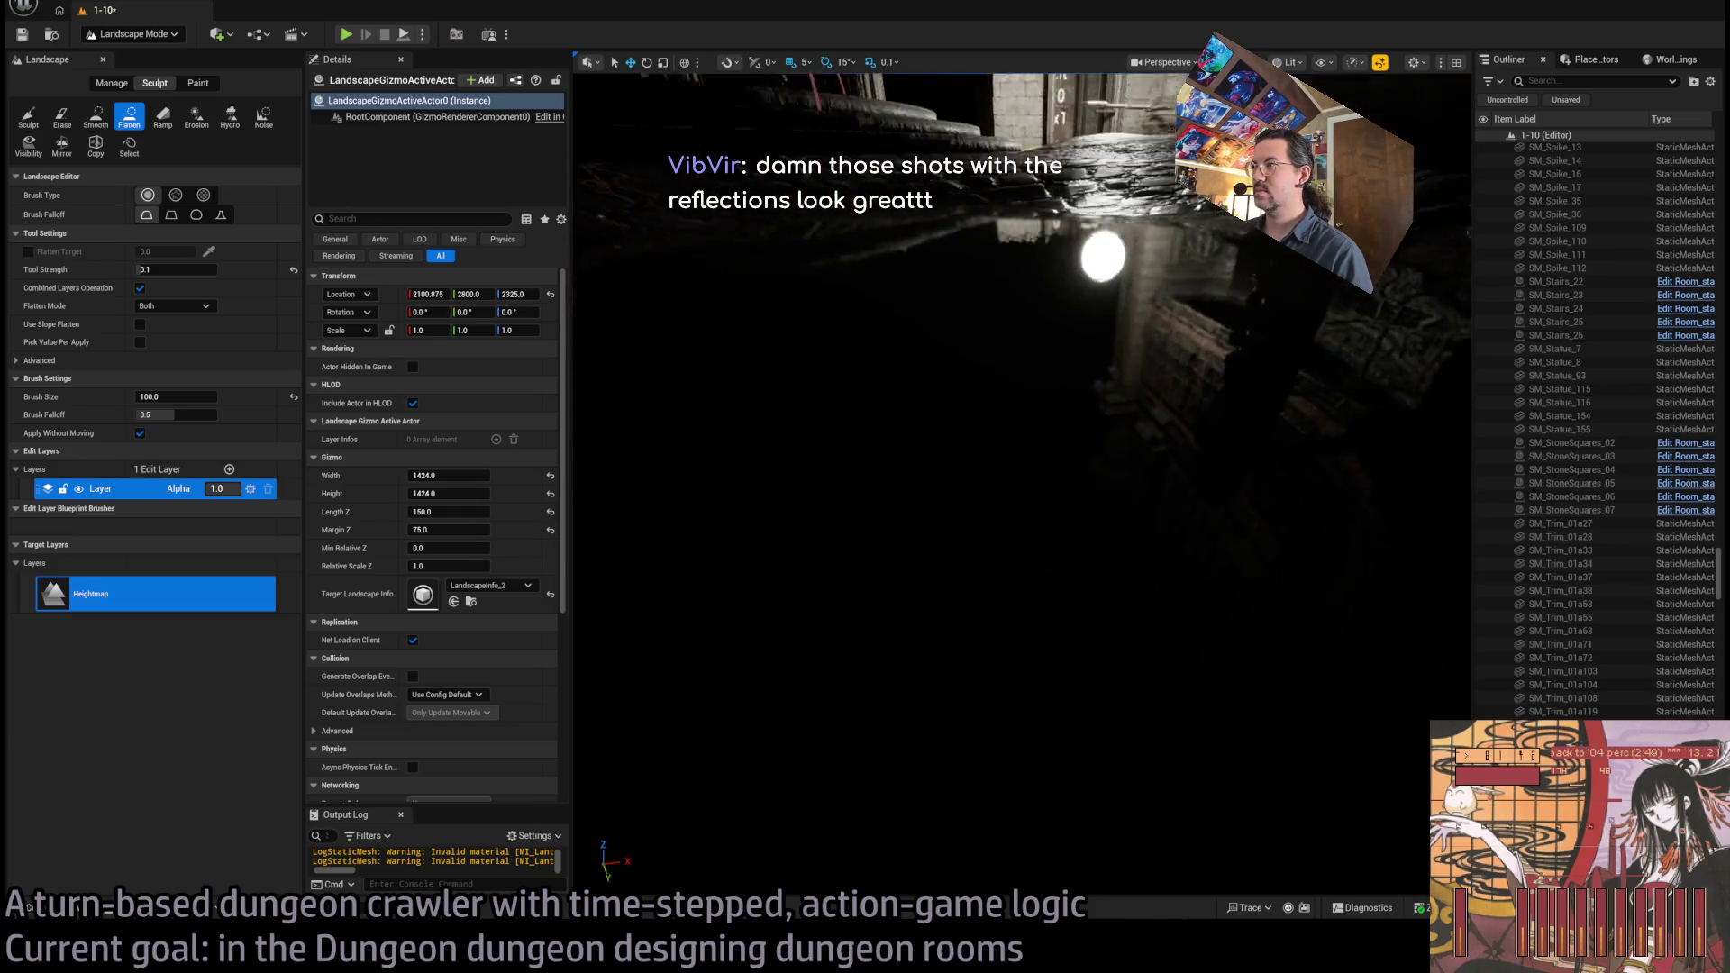
key(q)
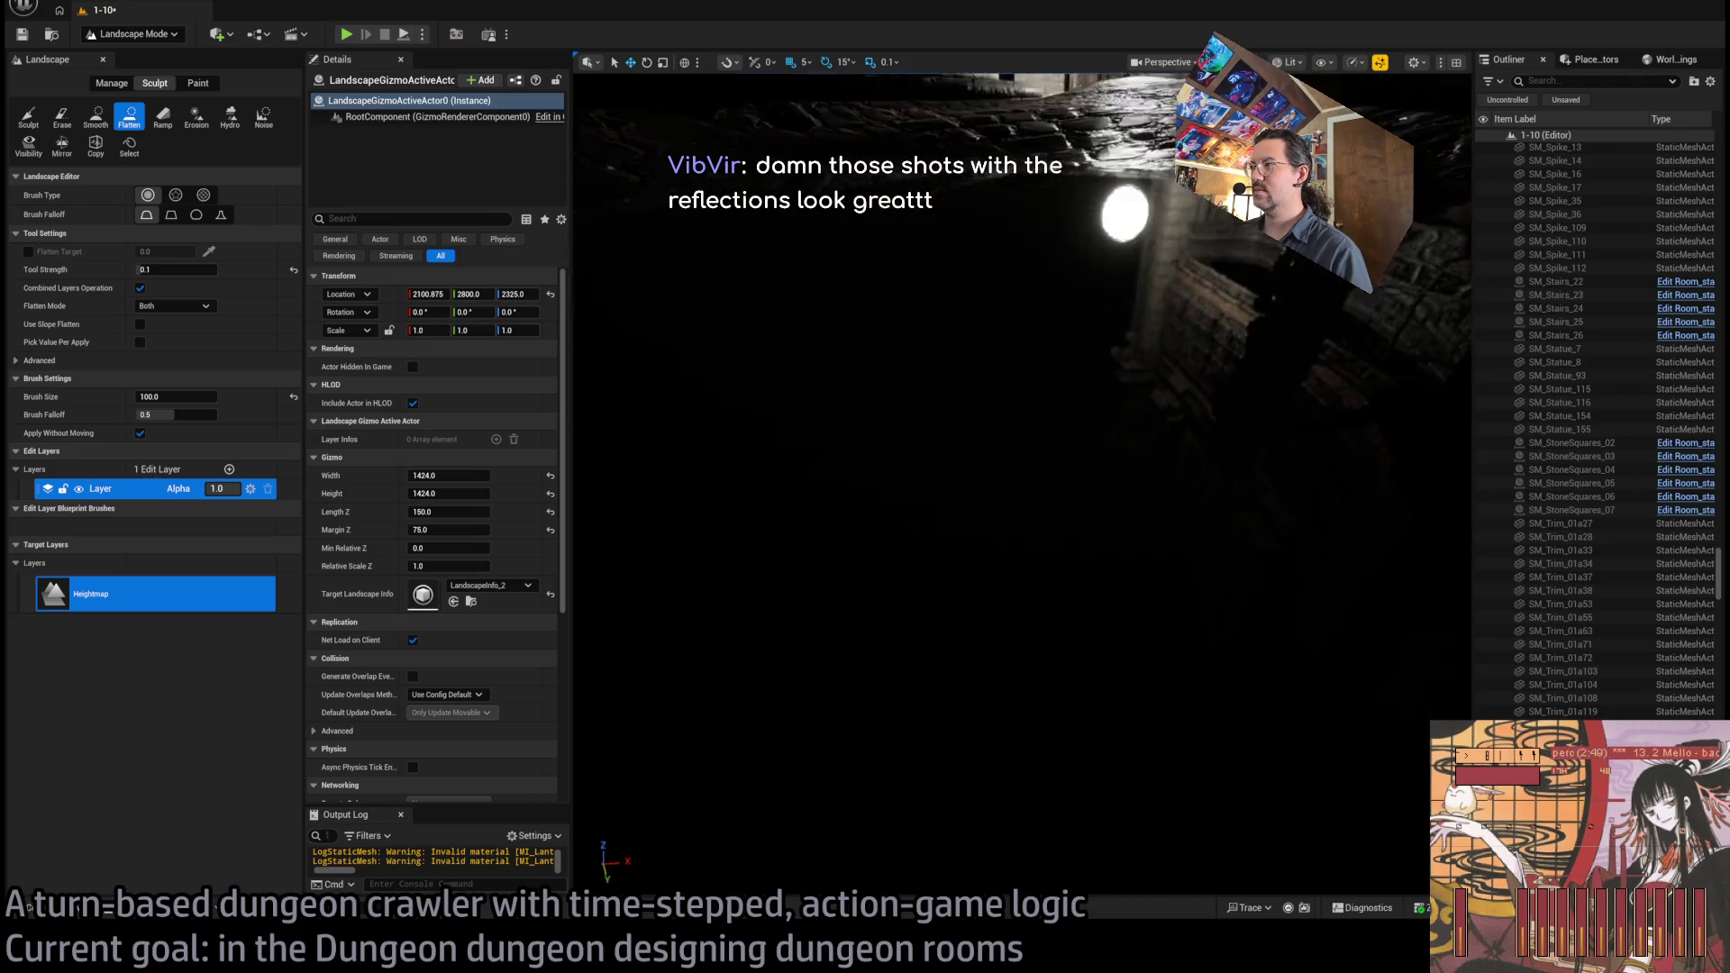
key(q)
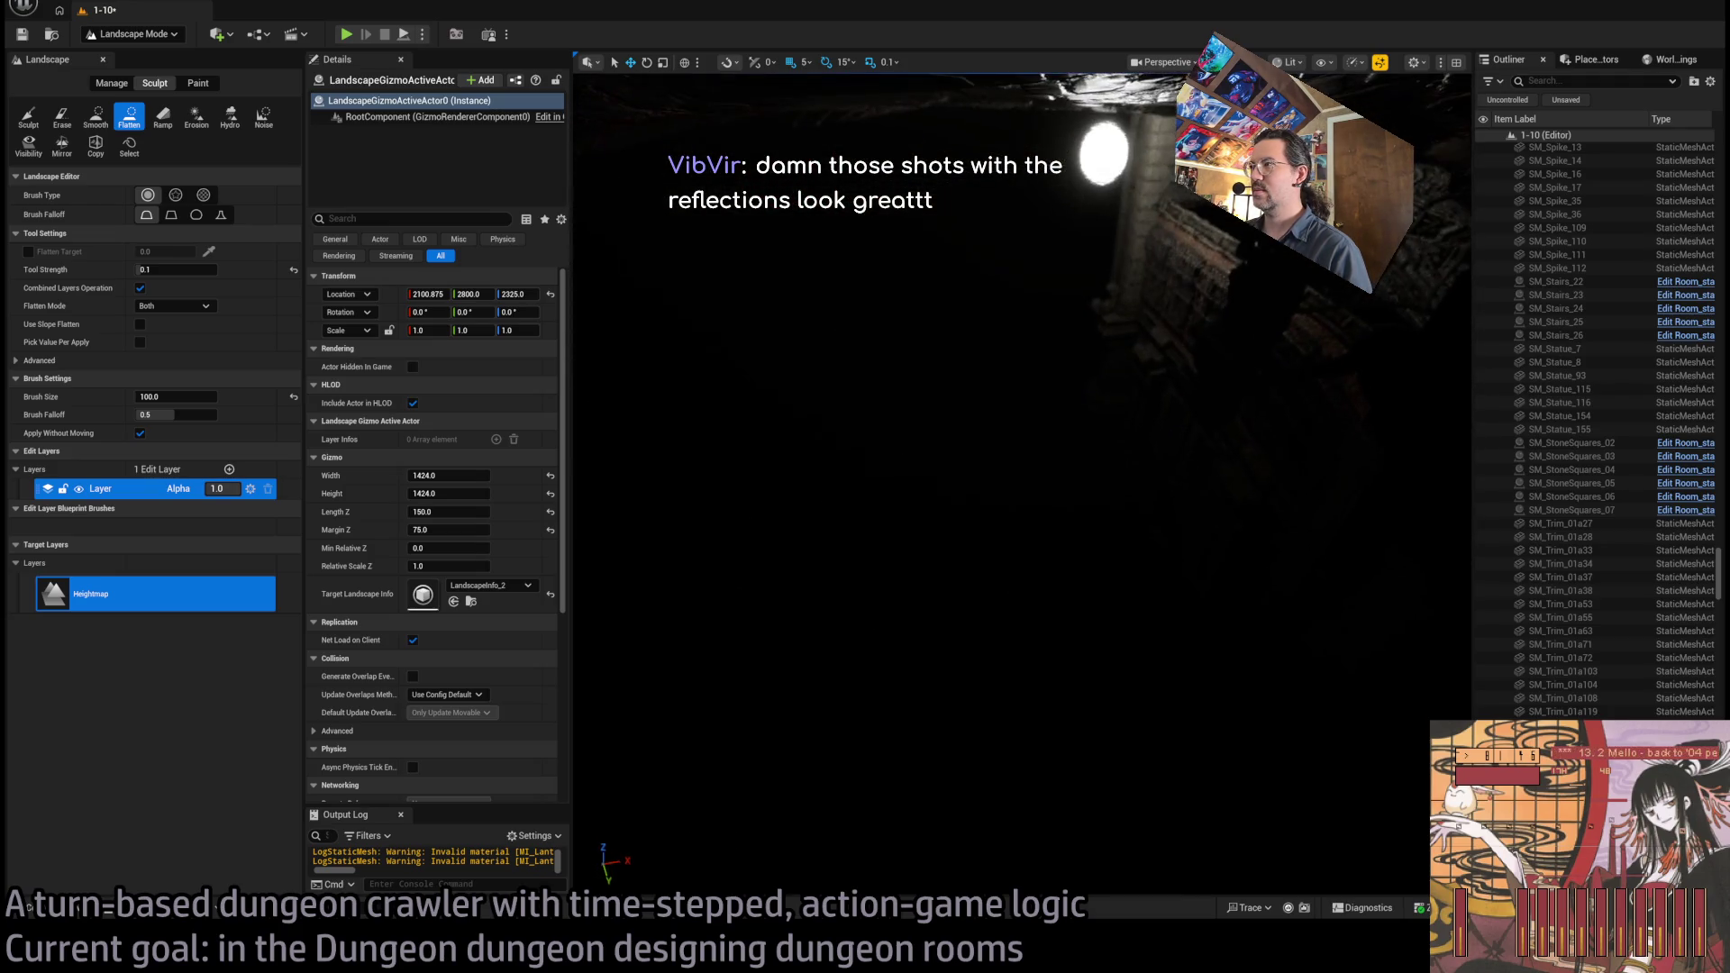
key(e)
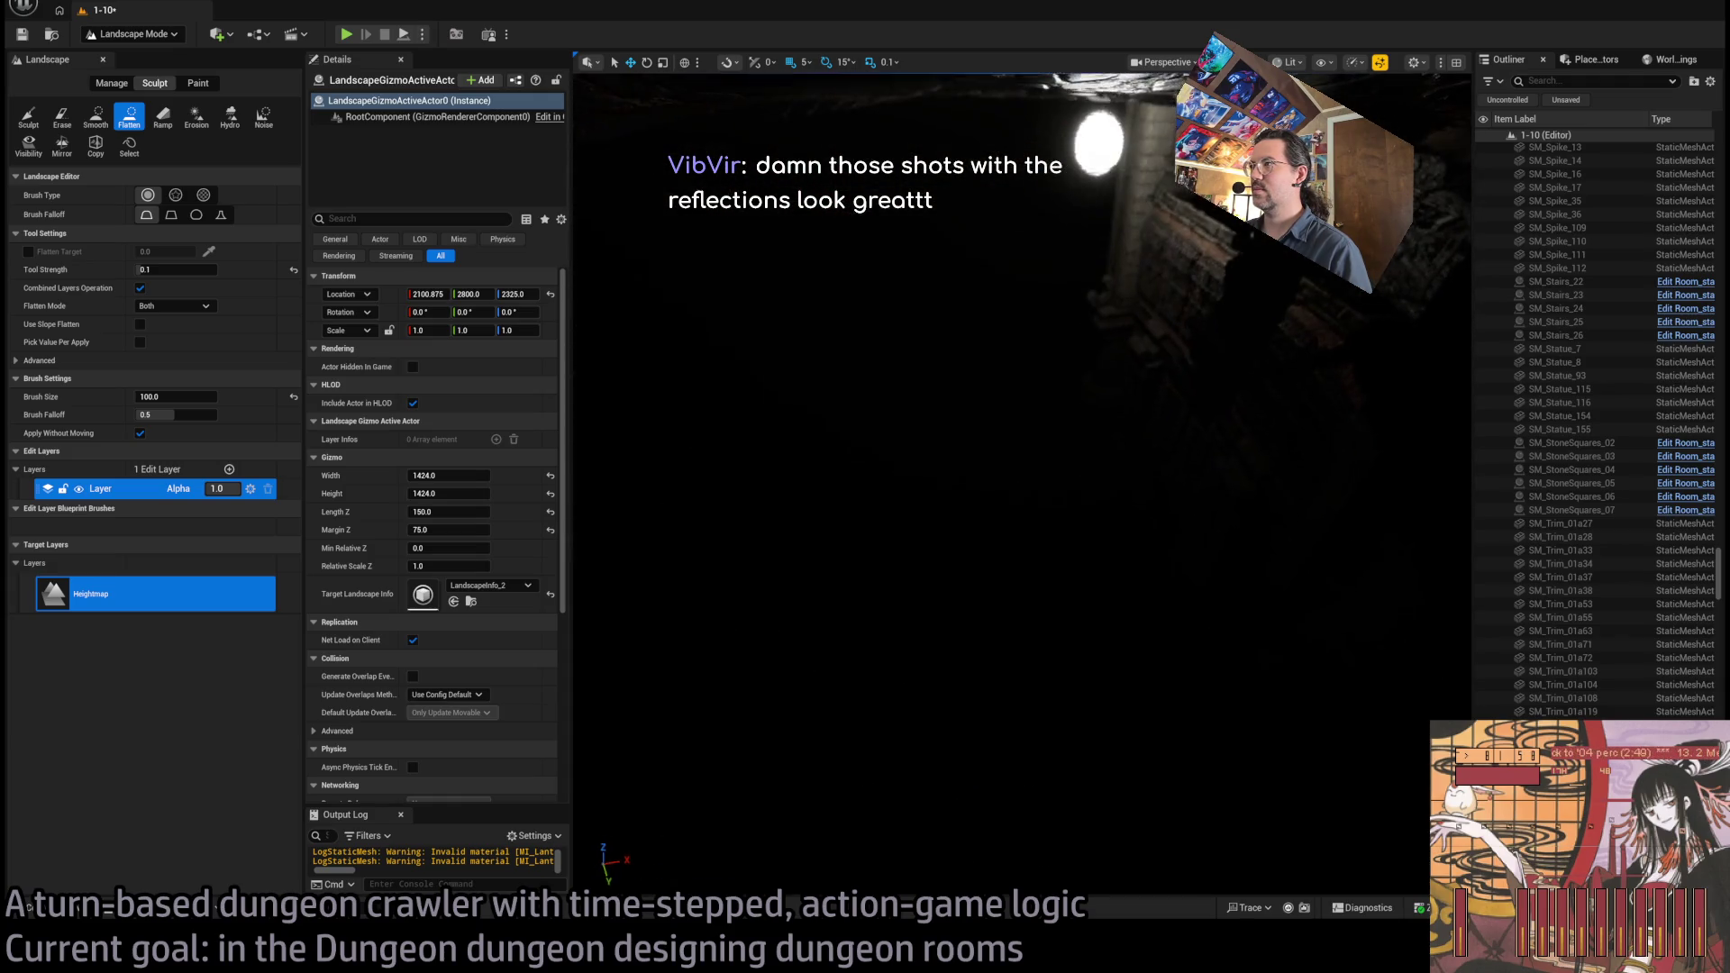
key(e)
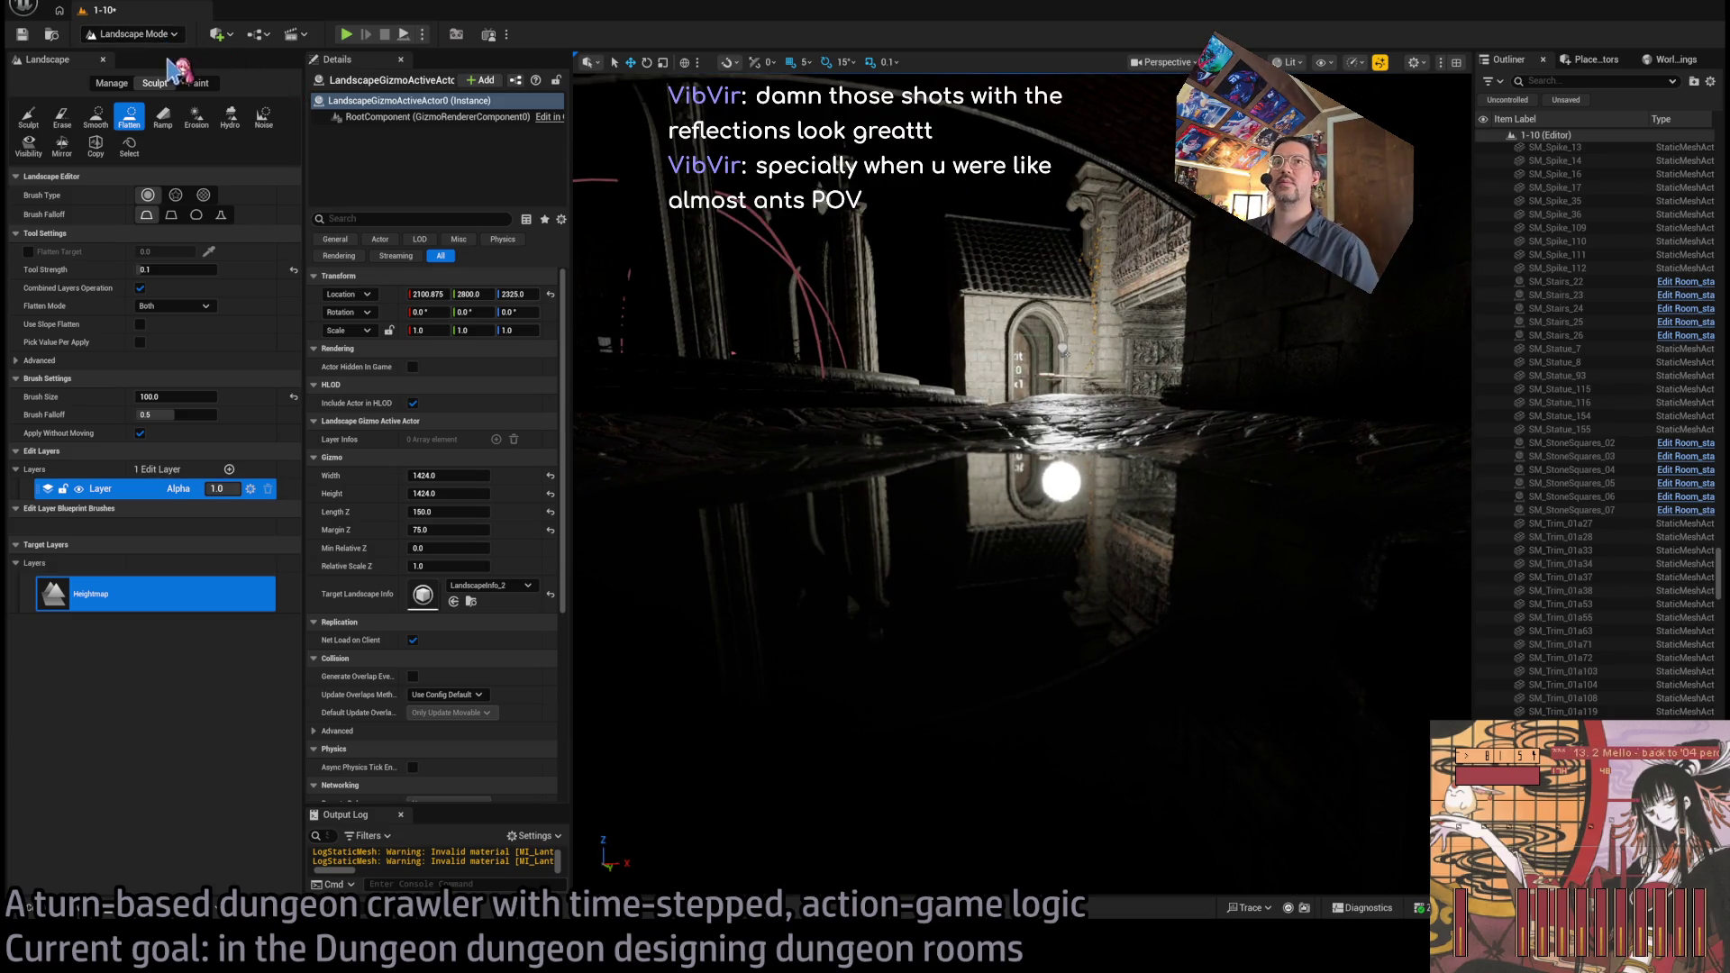
key(shift+1)
click(836, 282)
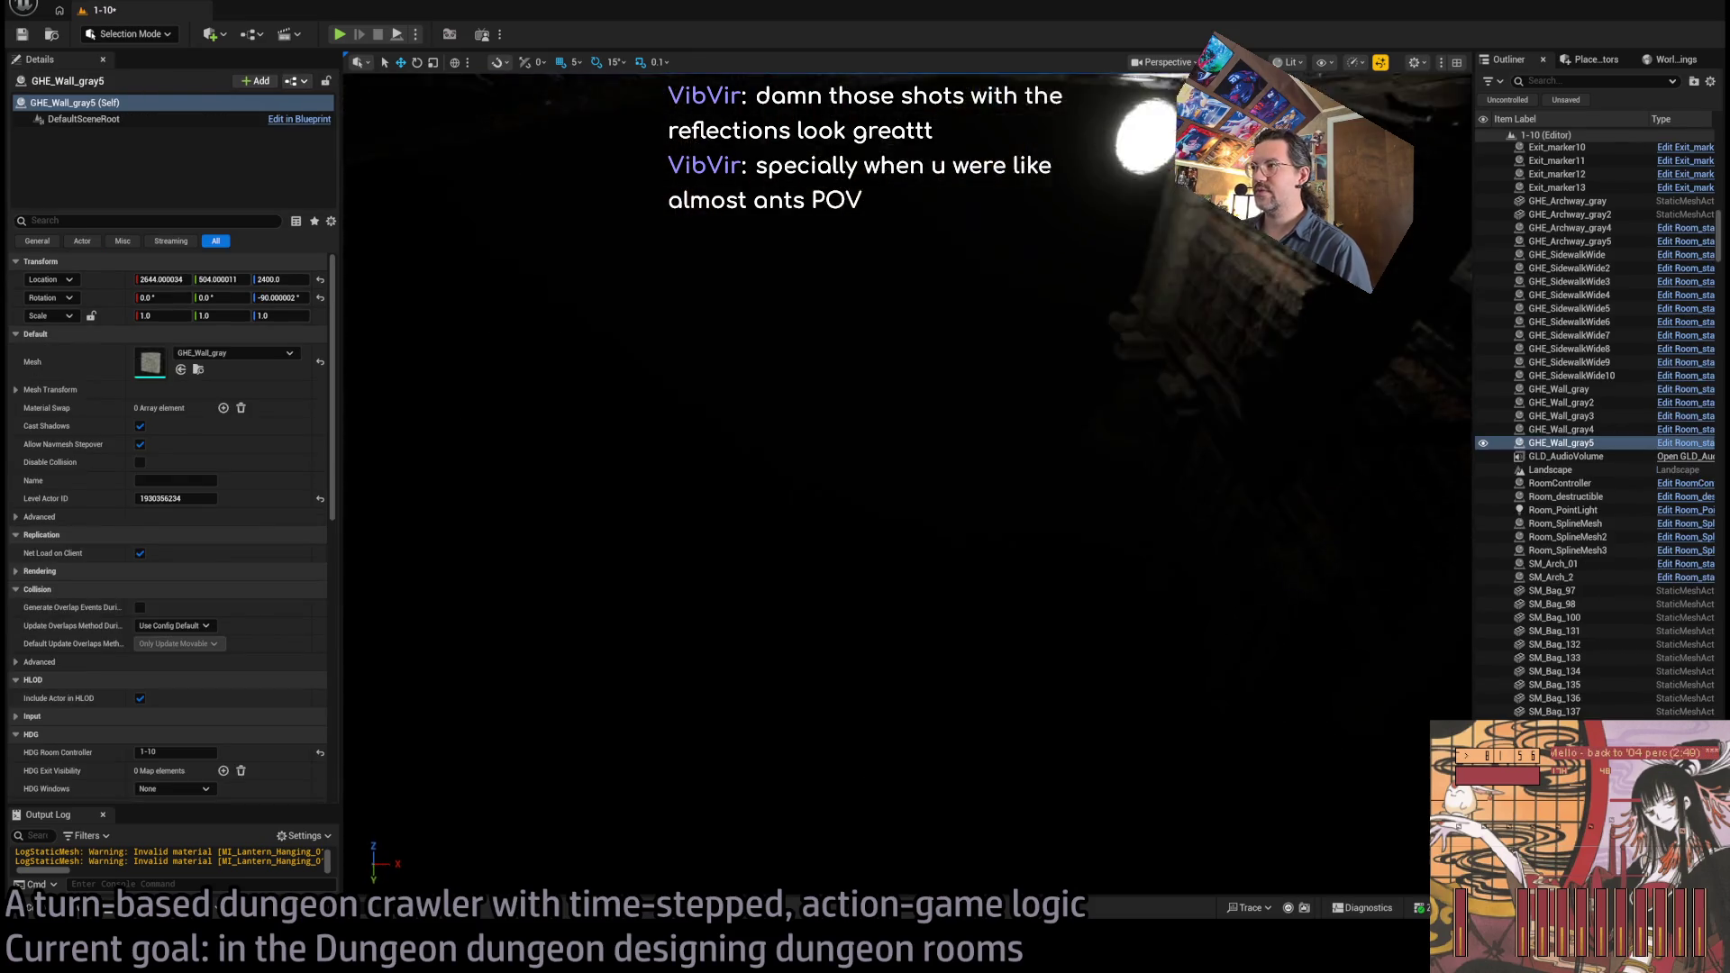
click(1000, 347)
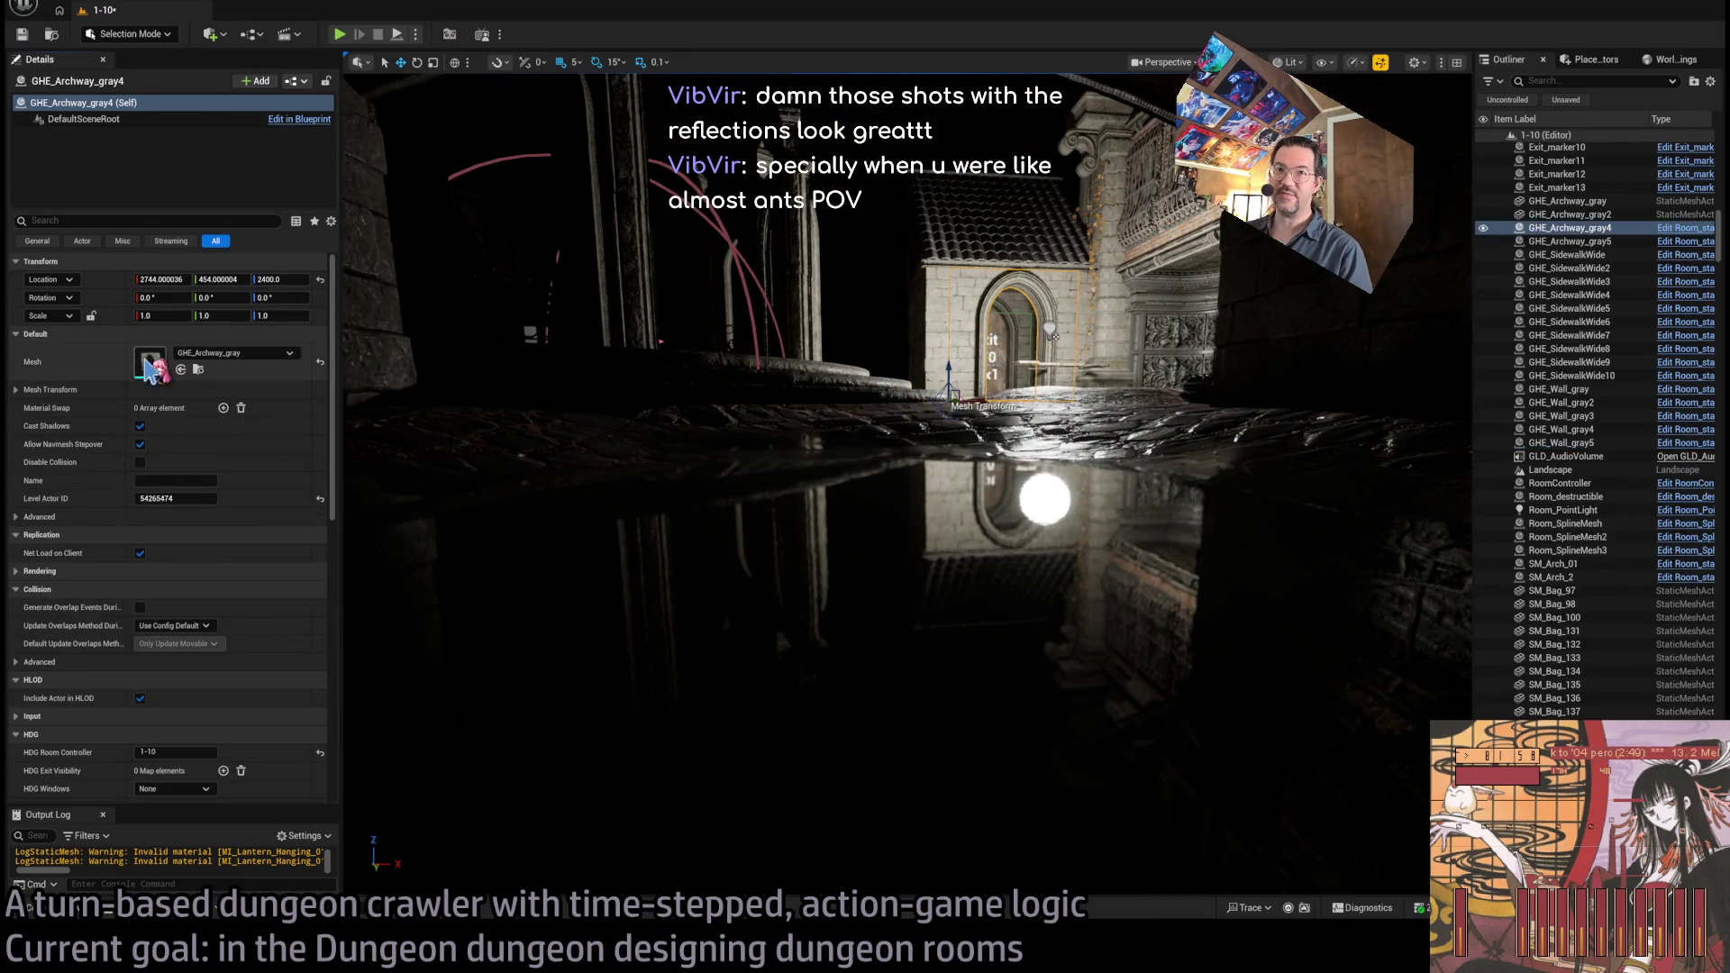
key(ctrl+e)
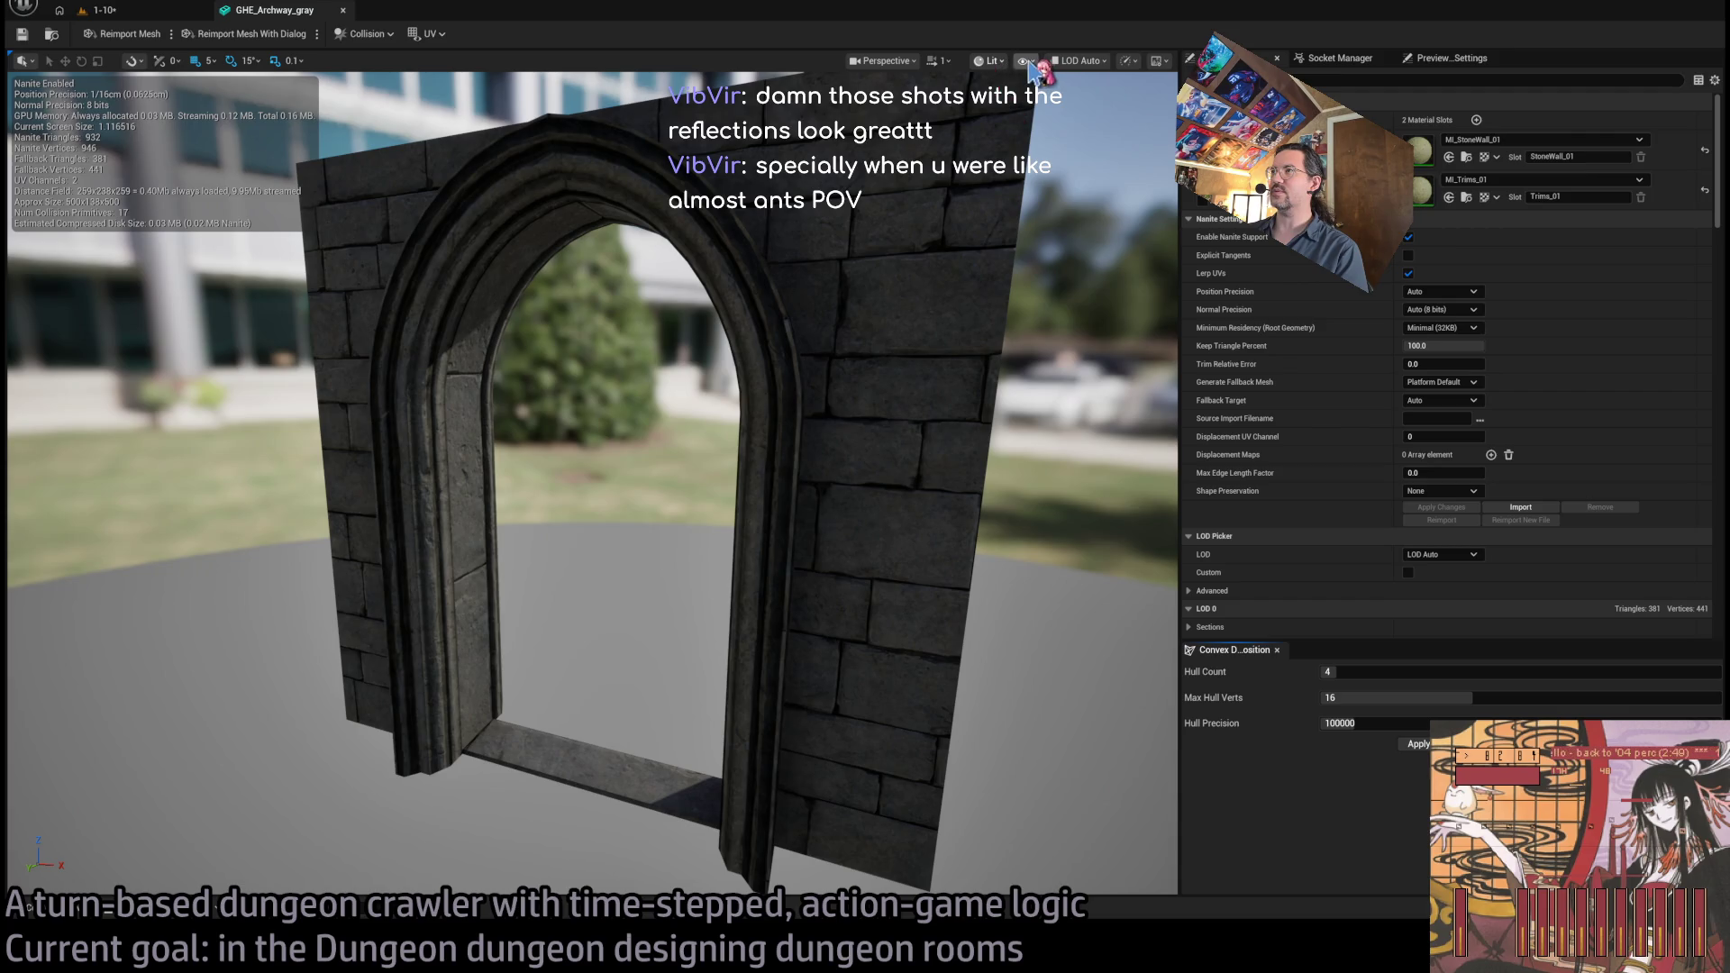
drag(856, 301, 1262, 322)
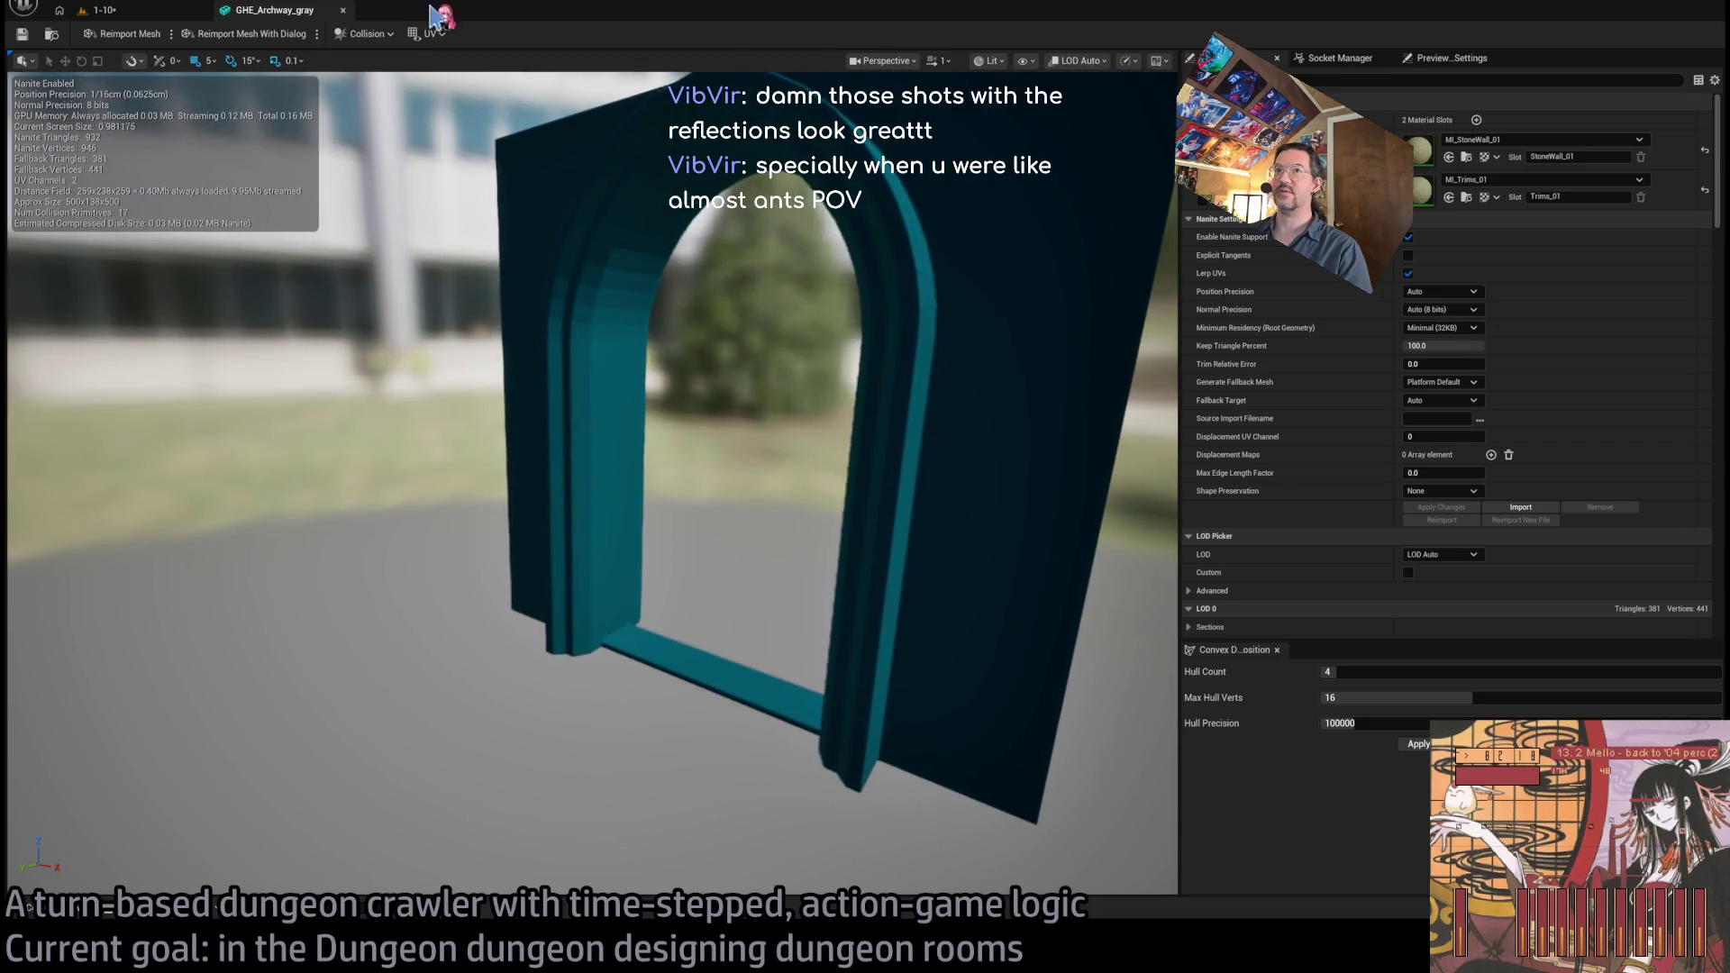
click(342, 10)
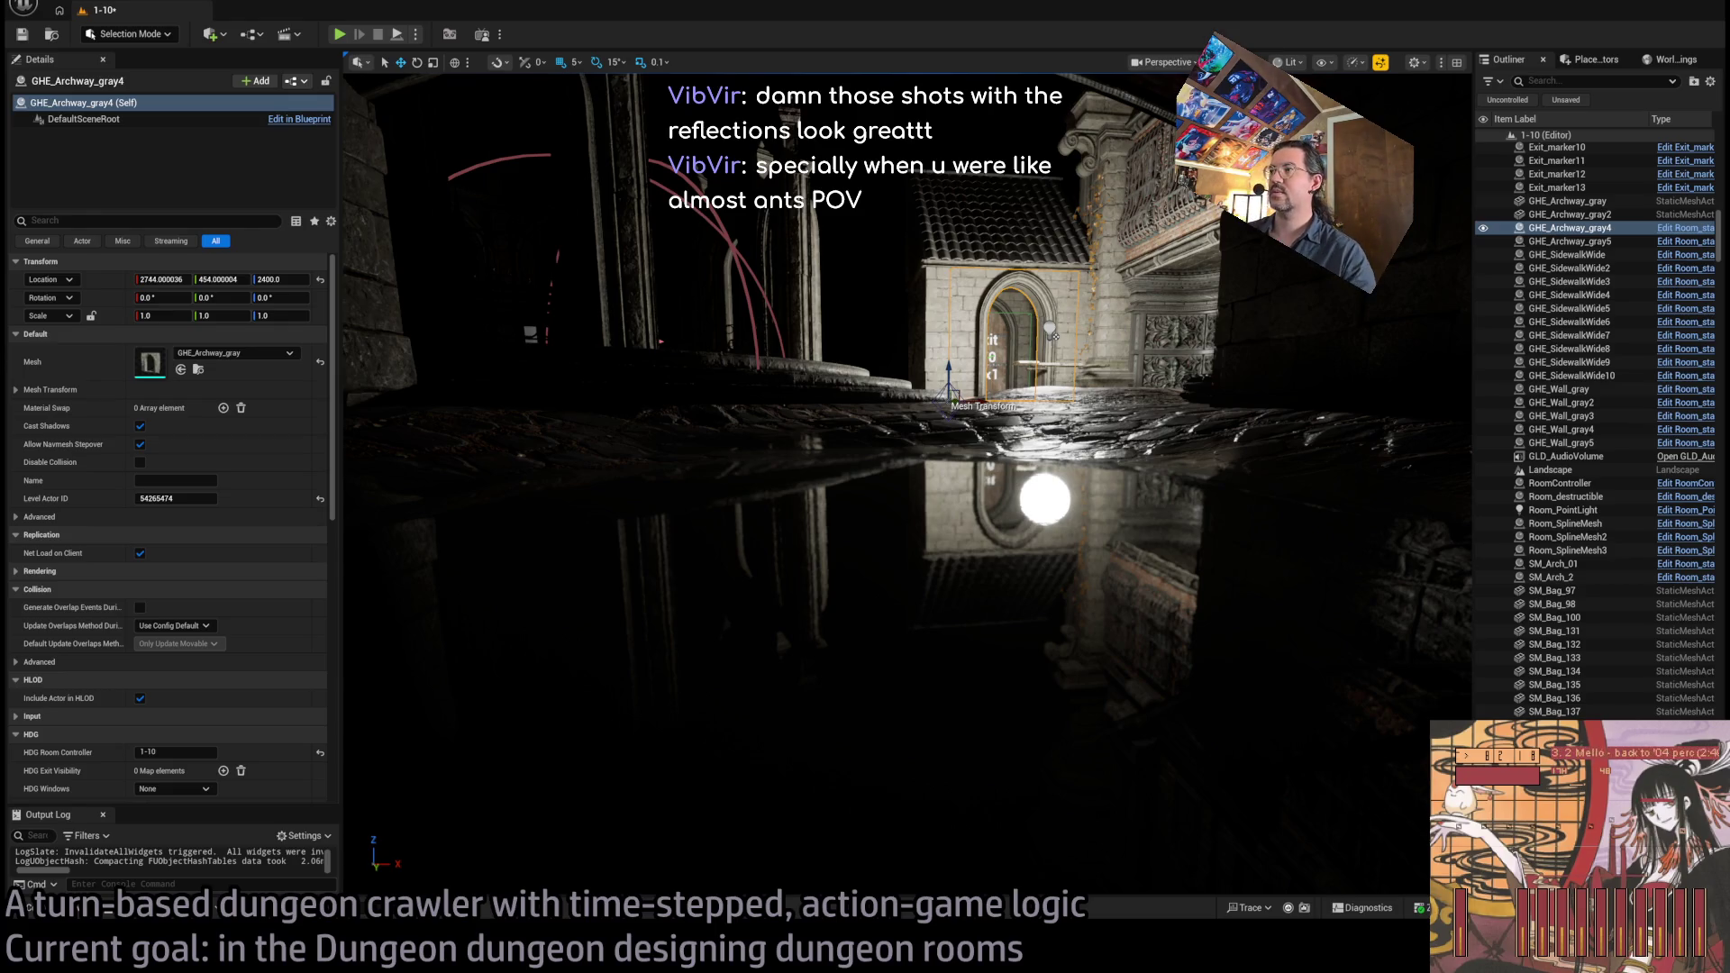
Fly through the tunnel to the archway, switch to Unlit, and orbit toward the round tower
drag(865, 487, 1009, 486)
mouse_move(849, 245)
mouse_down()
mouse_move(883, 253)
mouse_move(856, 247)
mouse_move(858, 217)
mouse_move(812, 460)
mouse_up()
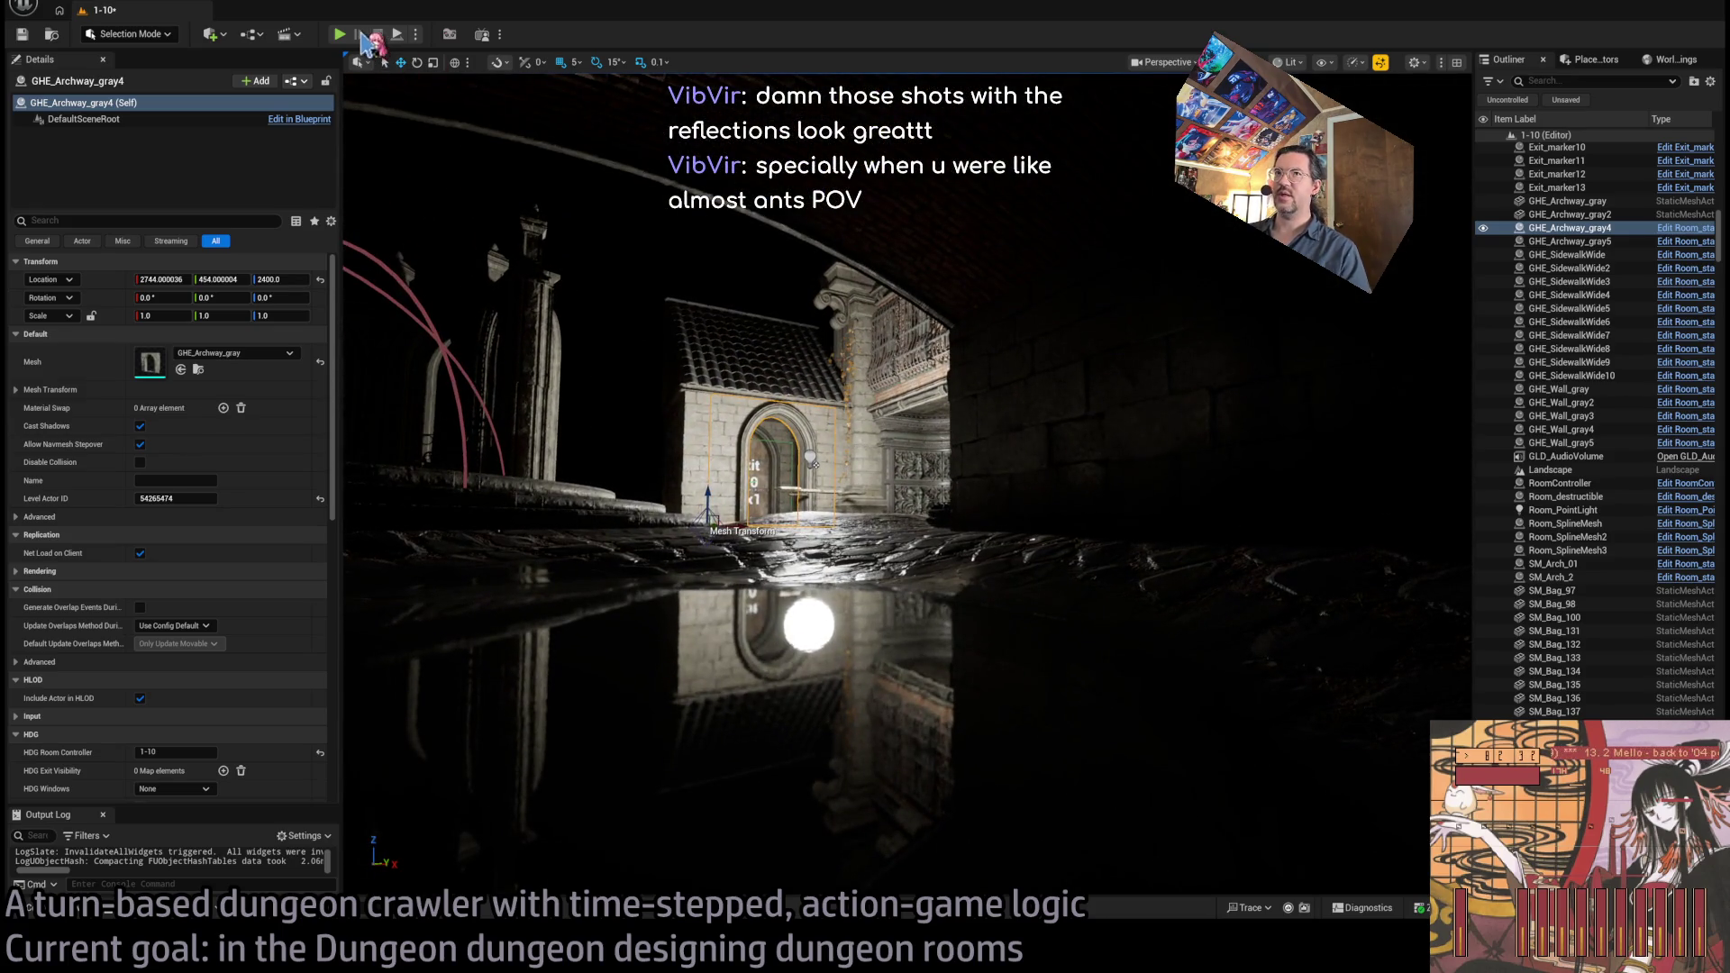
drag(663, 505, 663, 563)
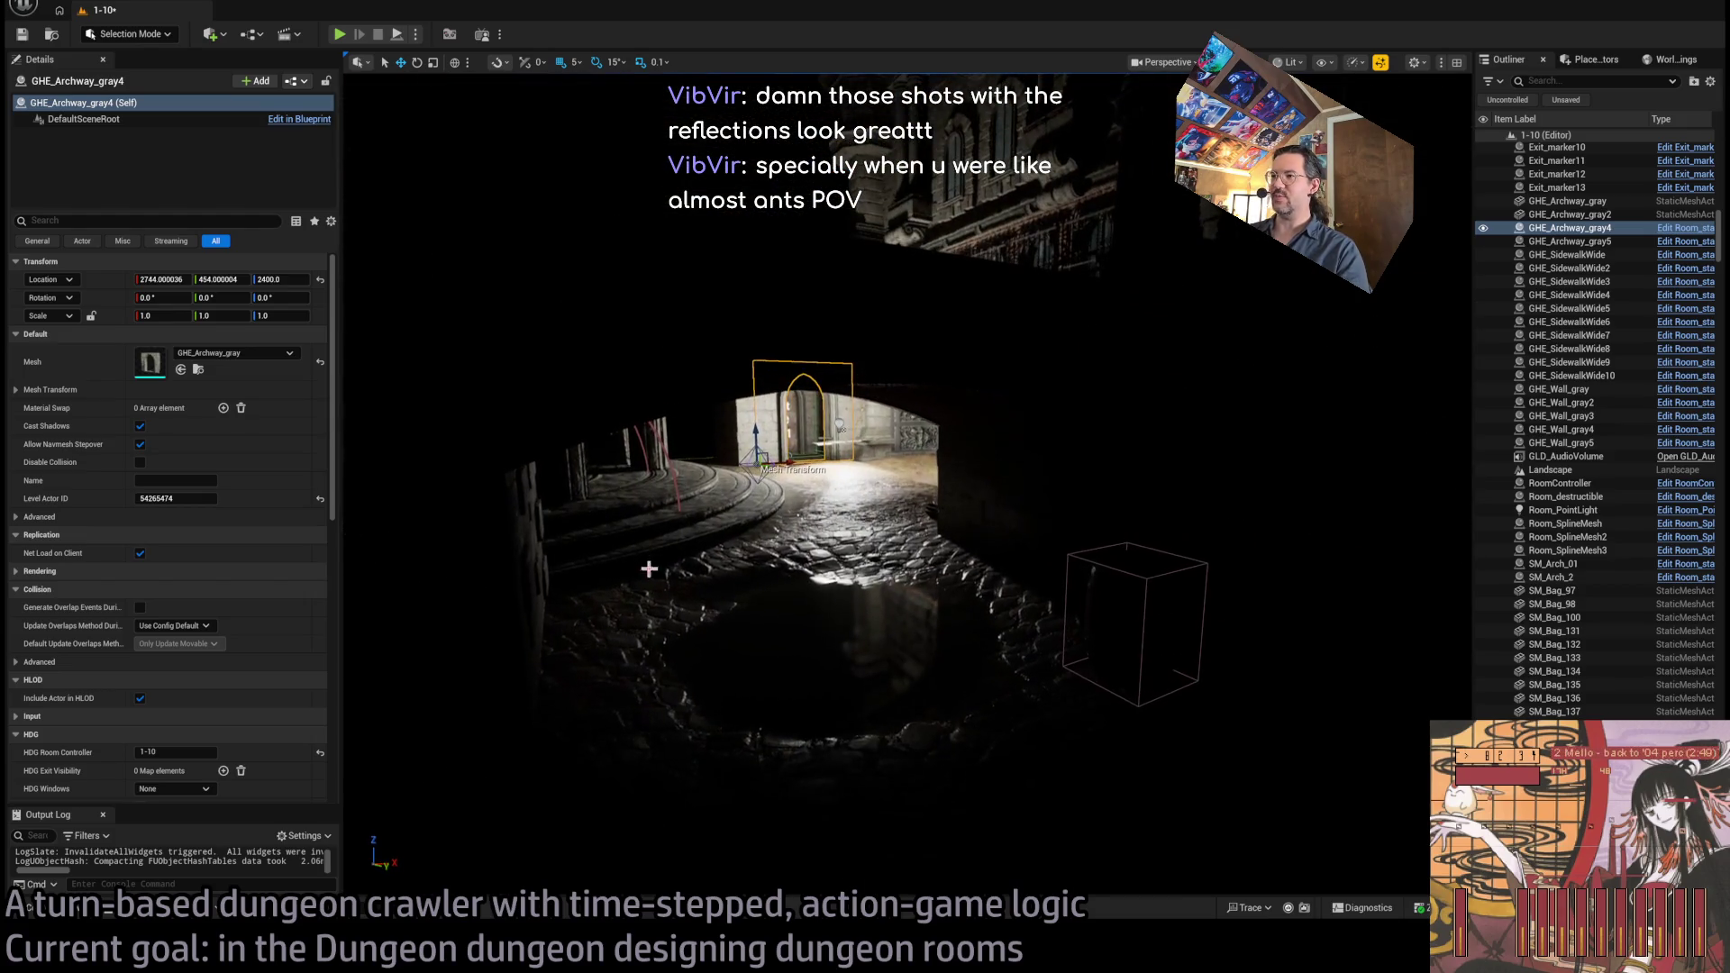
mouse_move(1295, 72)
mouse_down()
mouse_move(1286, 22)
mouse_move(1176, 56)
mouse_up()
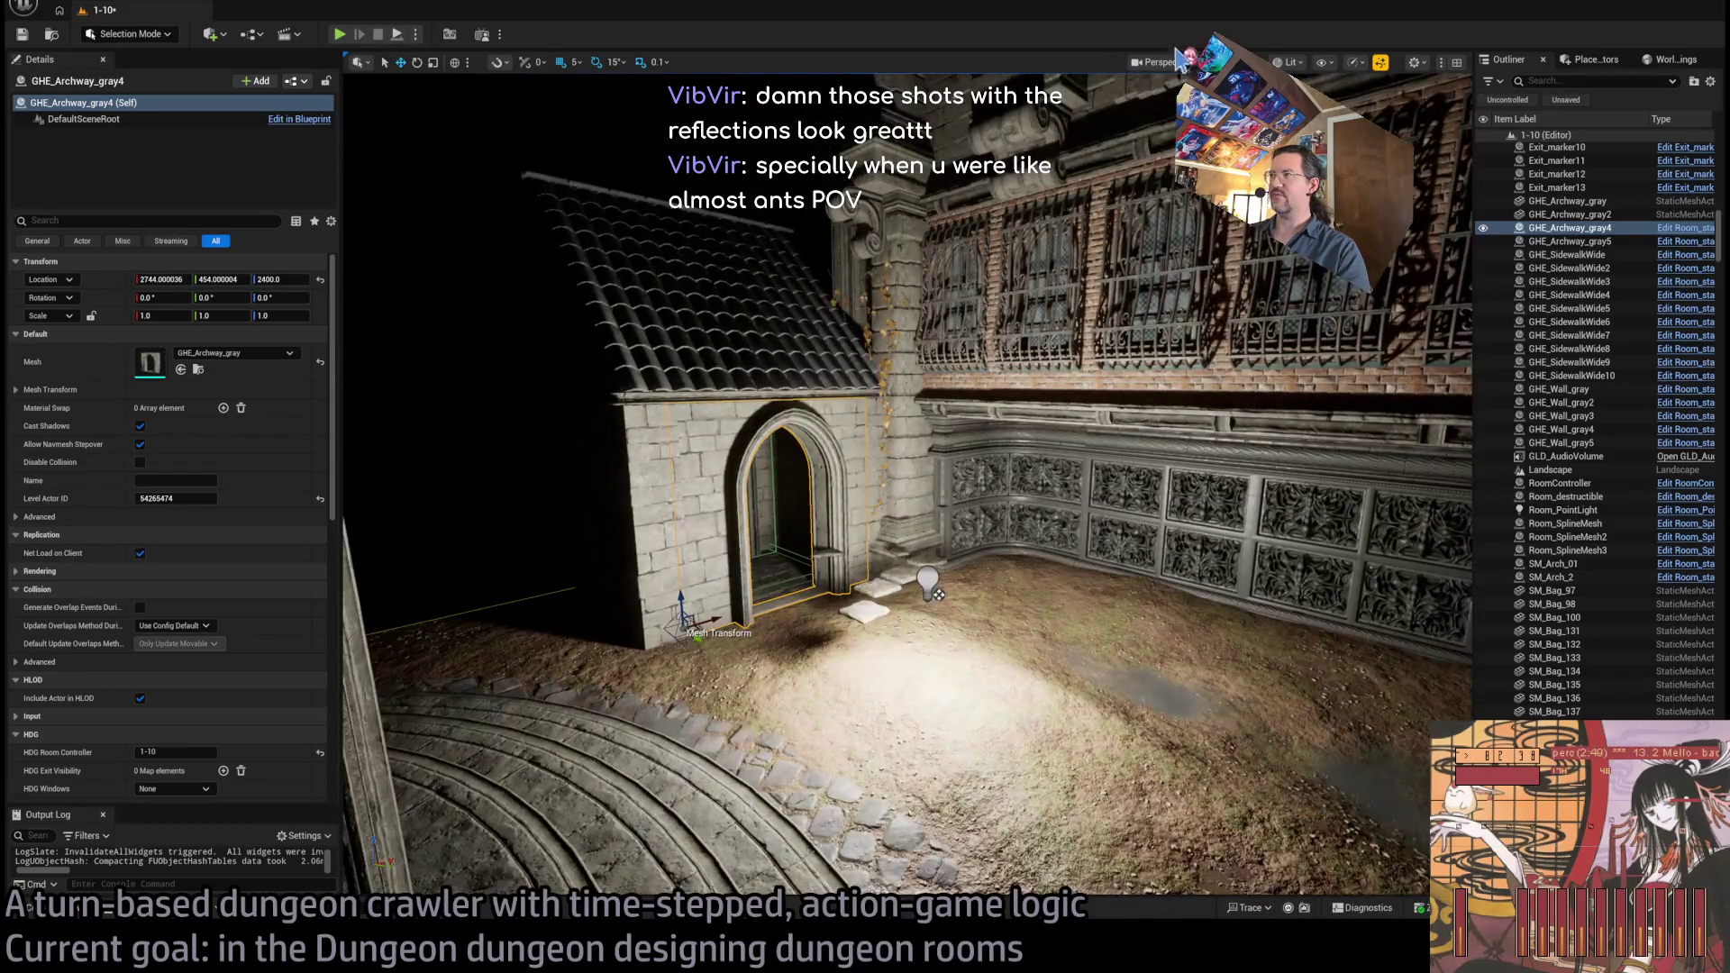
drag(852, 274, 837, 288)
drag(706, 544, 849, 270)
key(alt+3)
mouse_move(555, 545)
mouse_down()
mouse_move(577, 505)
mouse_move(555, 545)
mouse_up()
drag(847, 450, 739, 450)
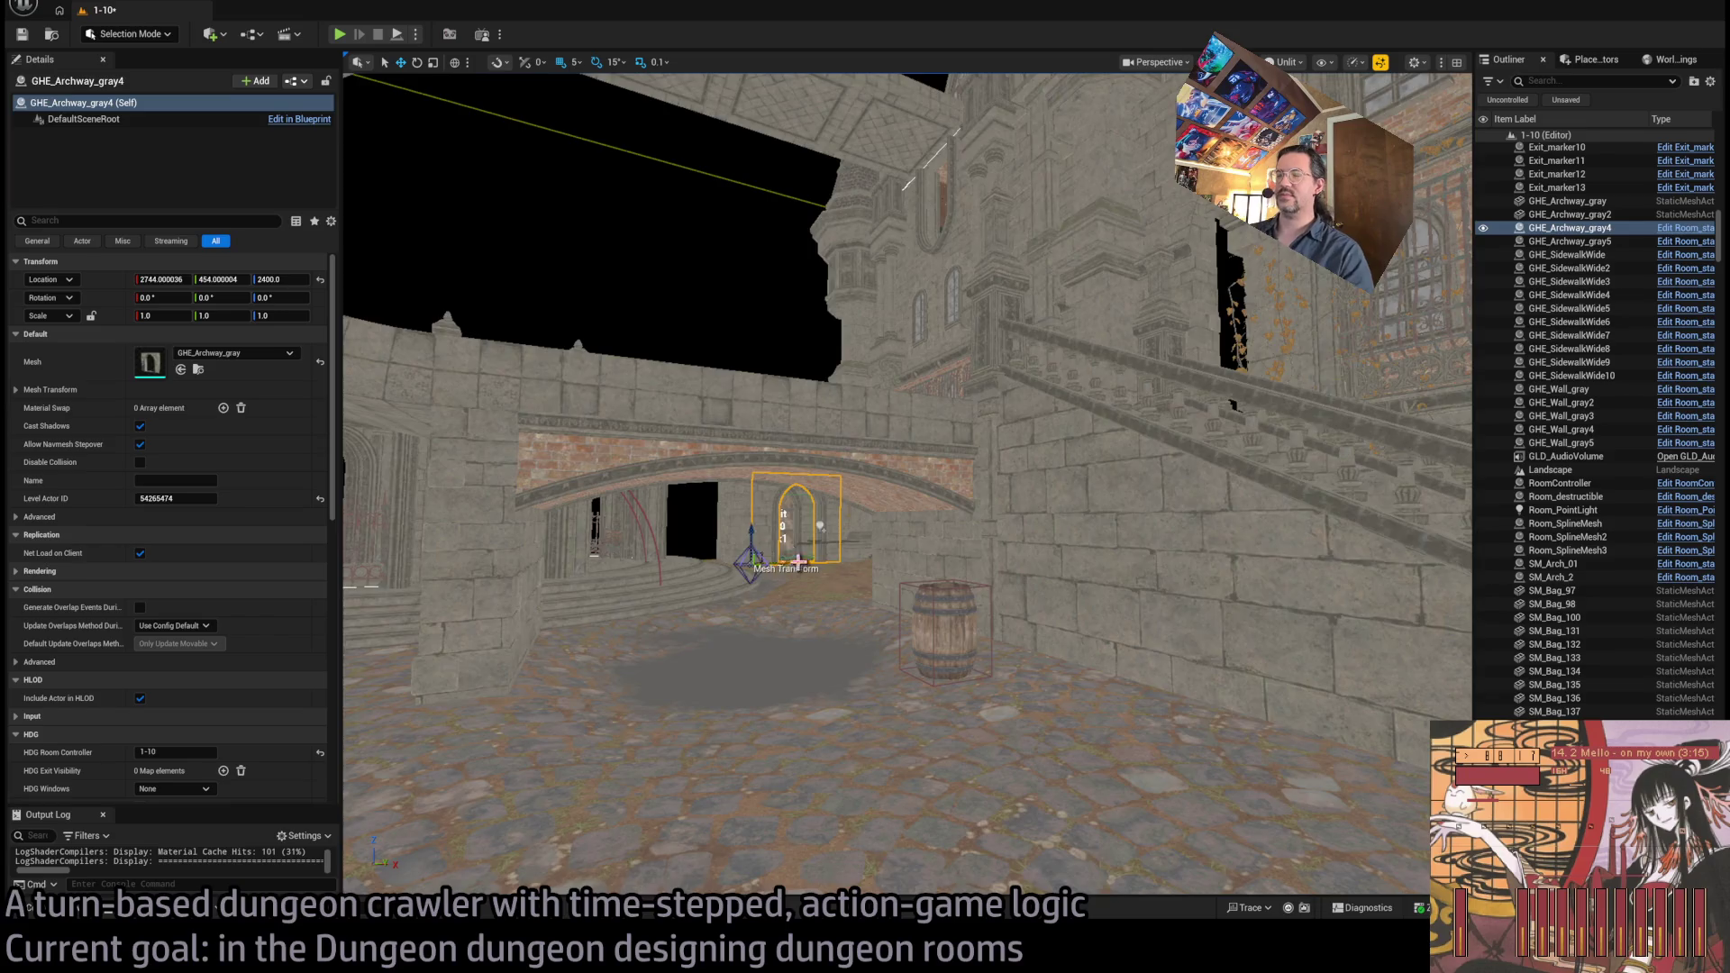
Browse the Geometry subfolders in the asset library, then frame the archway in the viewport
drag(796, 560, 739, 561)
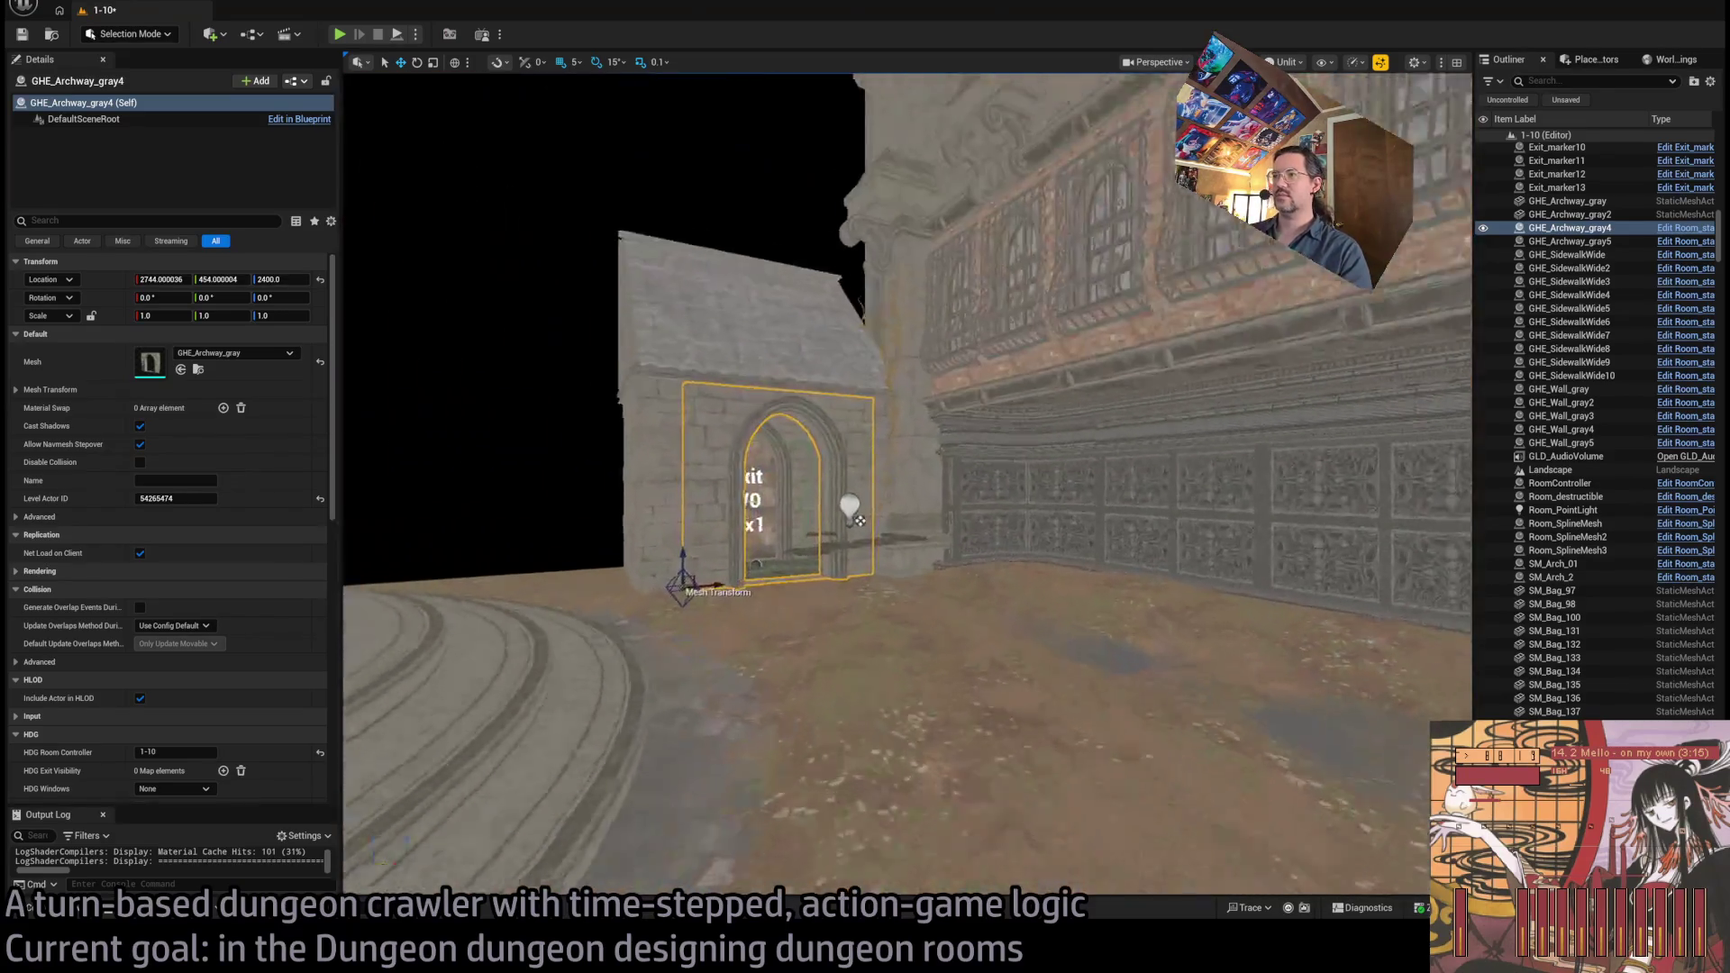
click(77, 914)
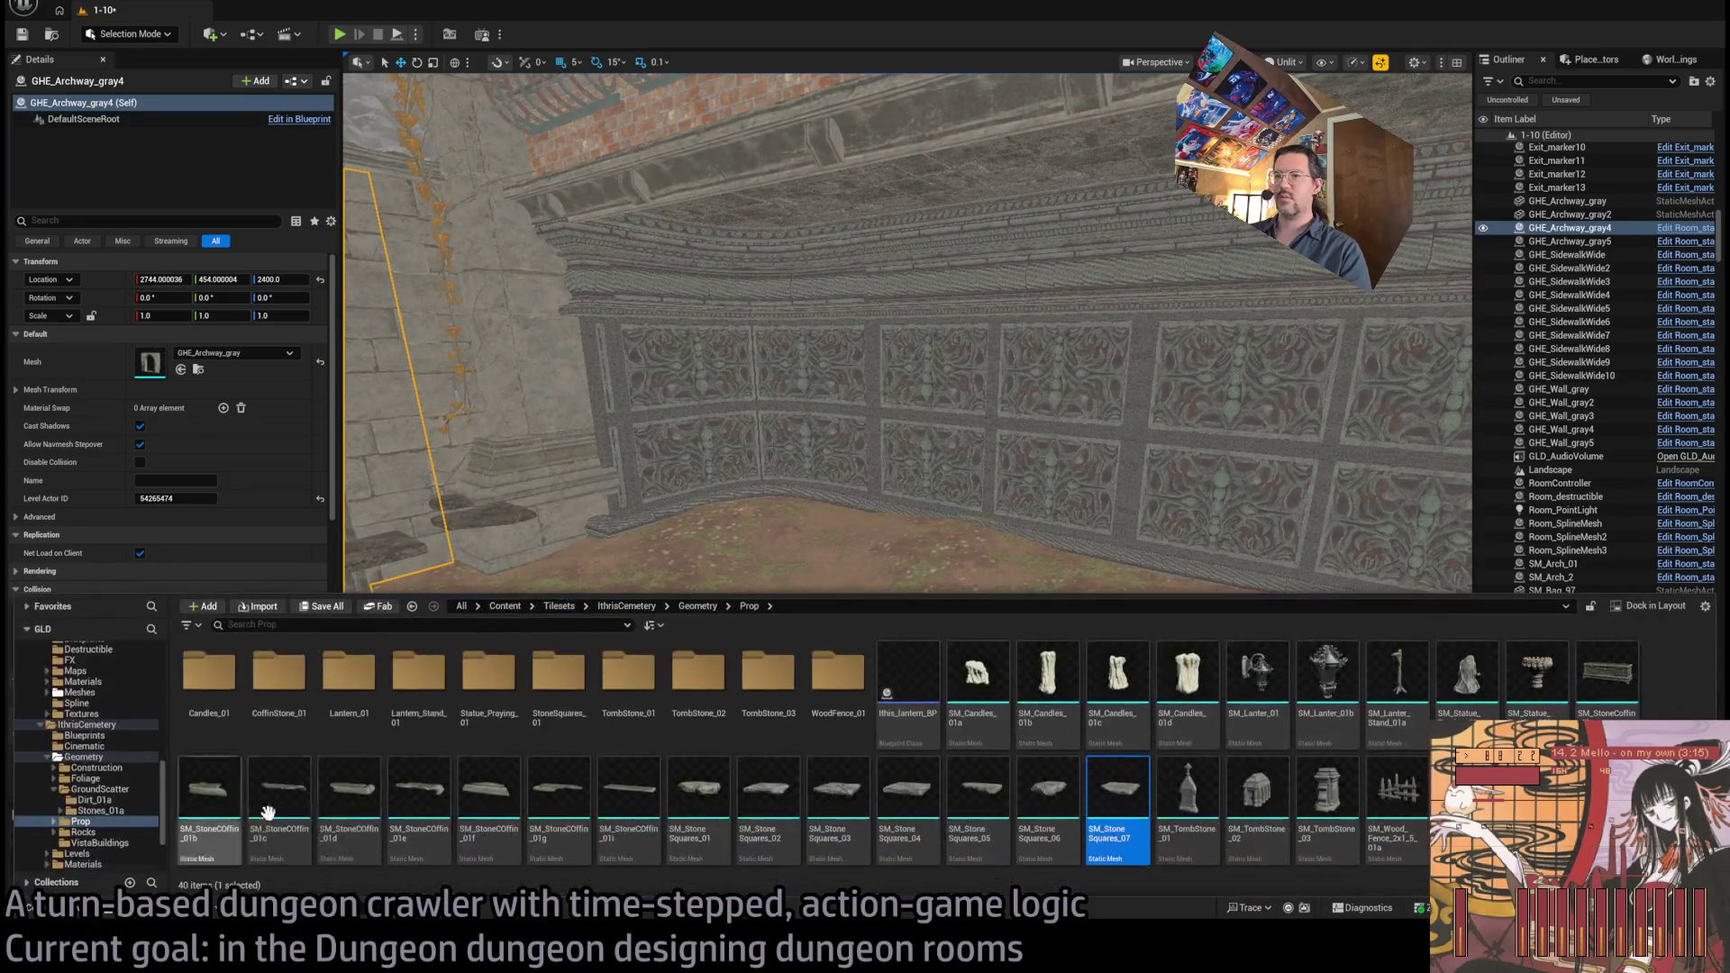
click(126, 746)
click(90, 757)
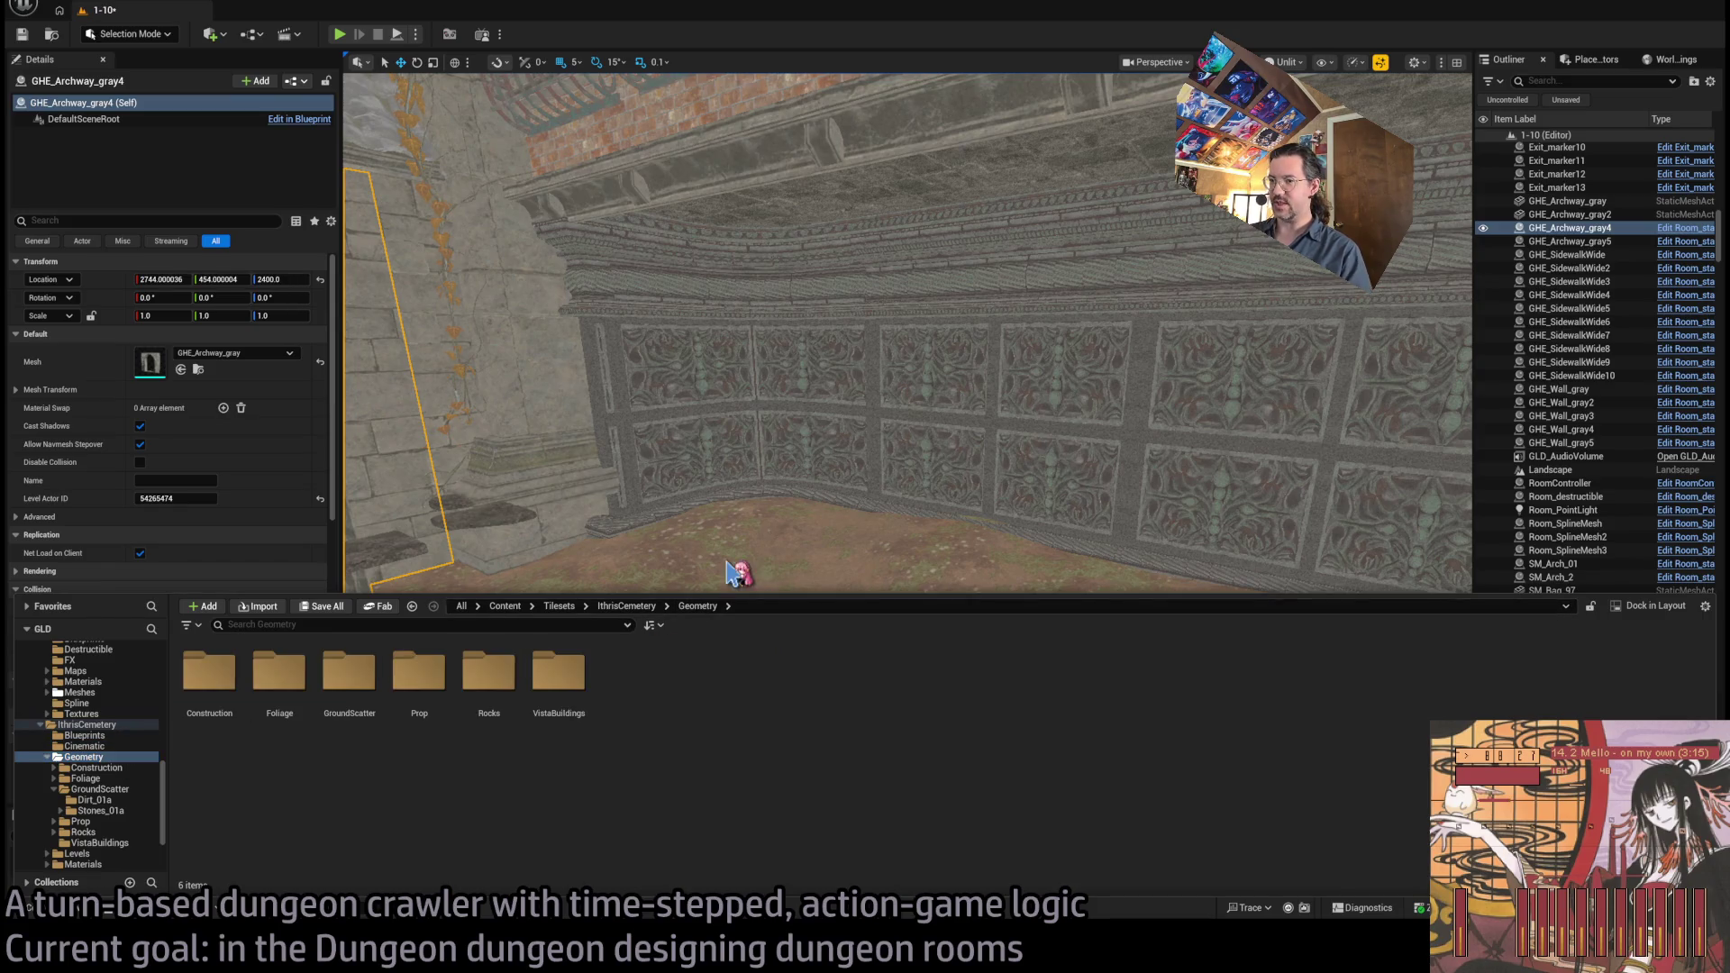
key(f)
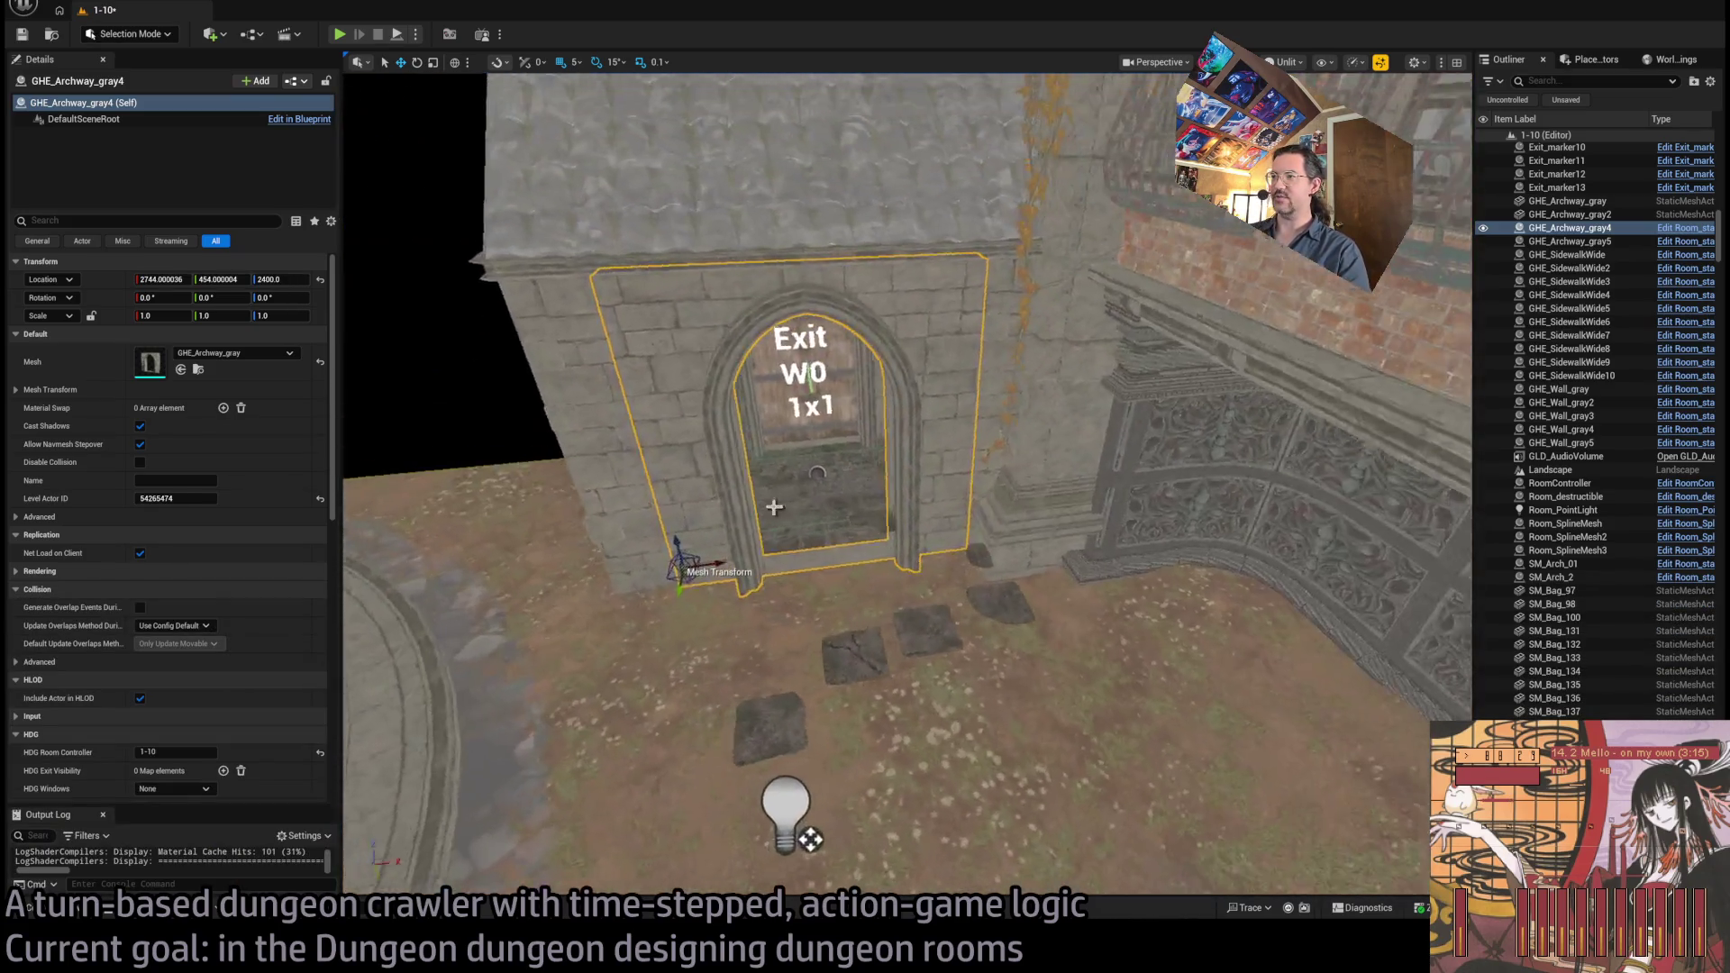
Move SM_StoneSquares_06 to sit right in front of the archway
click(1043, 618)
scroll(1042, 618, up, 3)
scroll(1069, 634, up, 2)
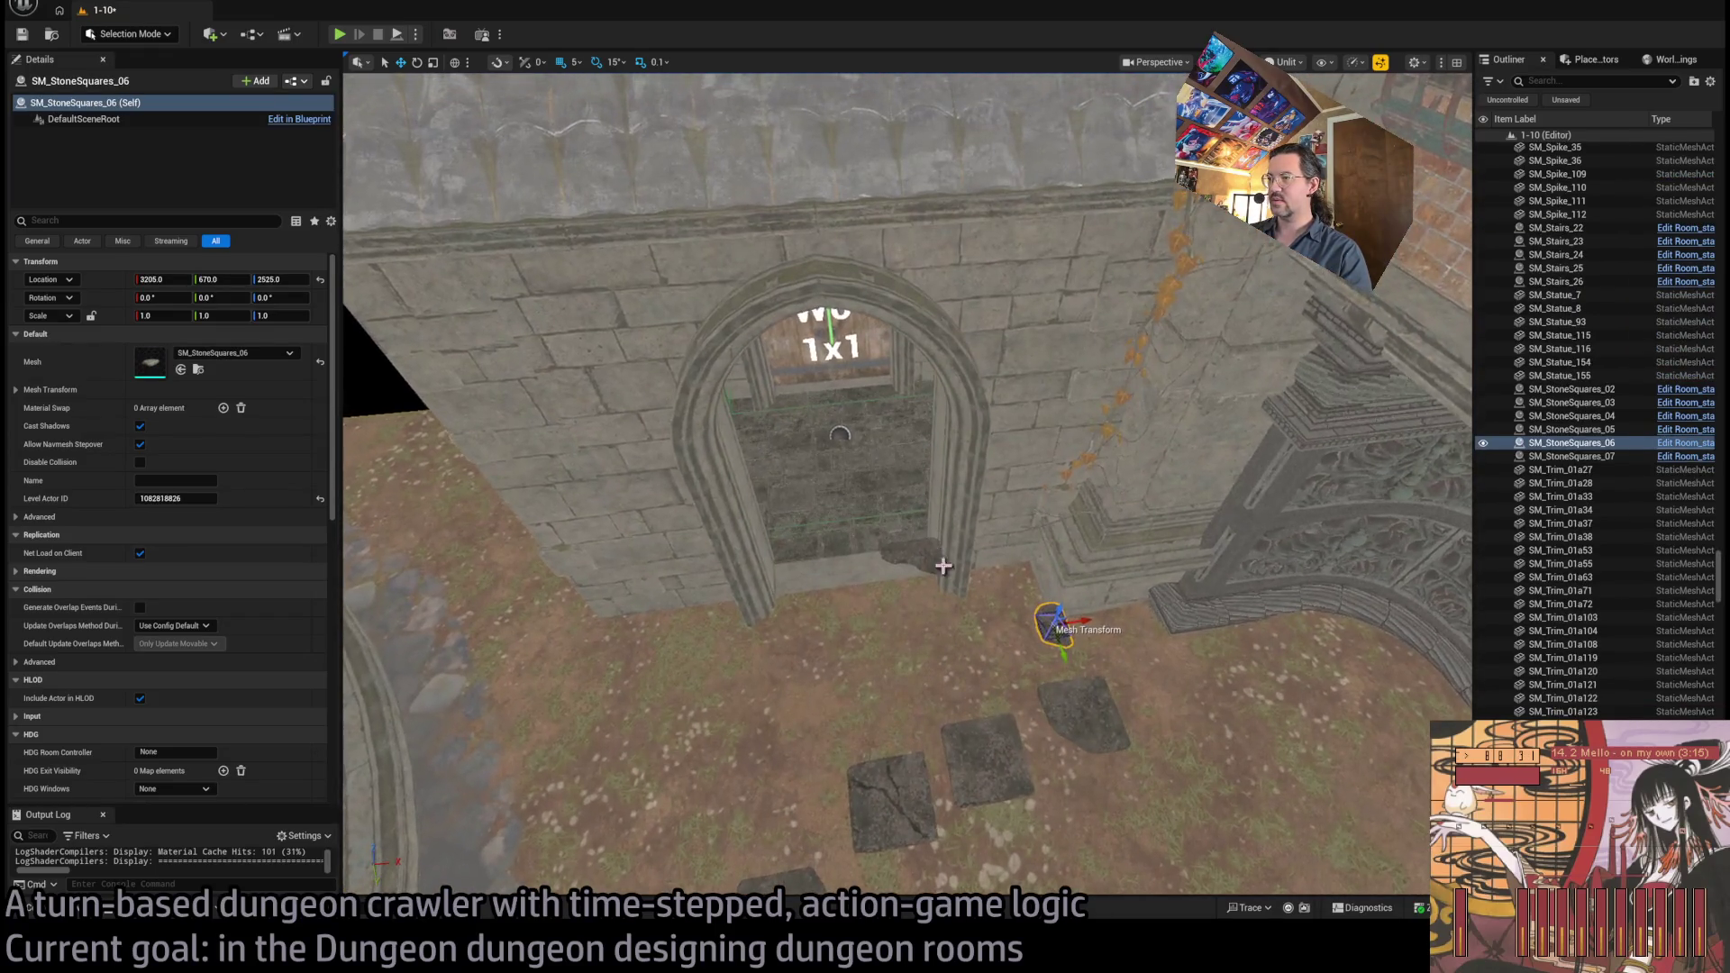
drag(1066, 634, 937, 602)
scroll(937, 601, up, 4)
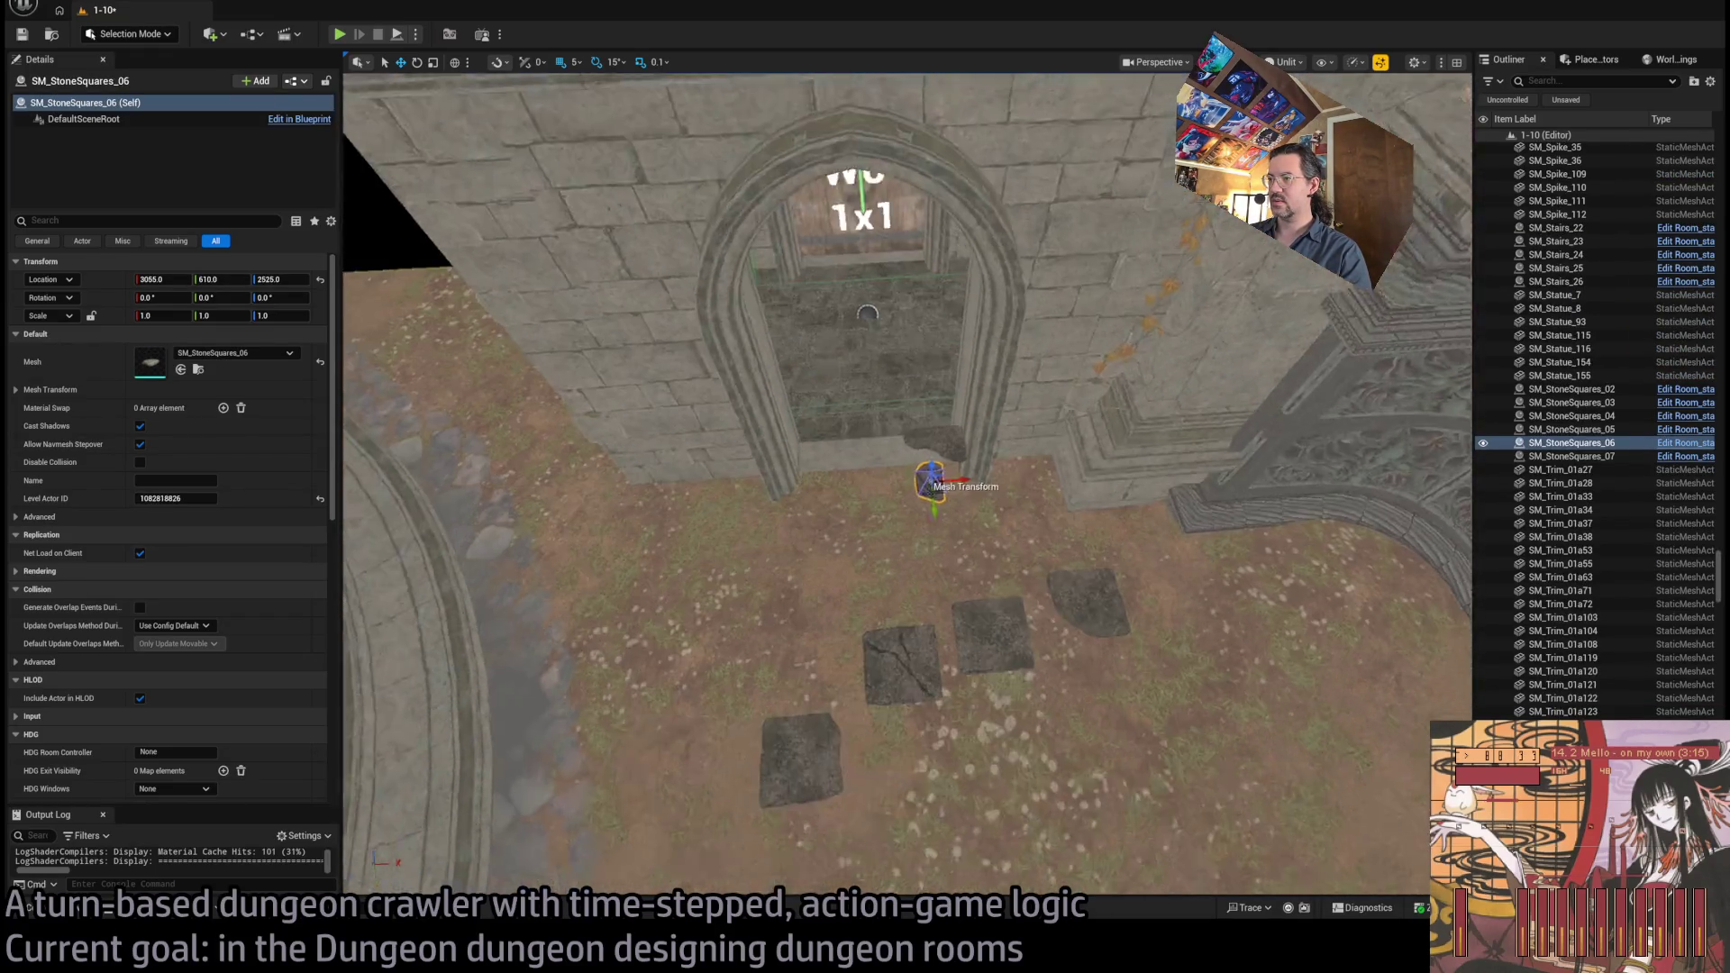
scroll(1108, 424, down, 3)
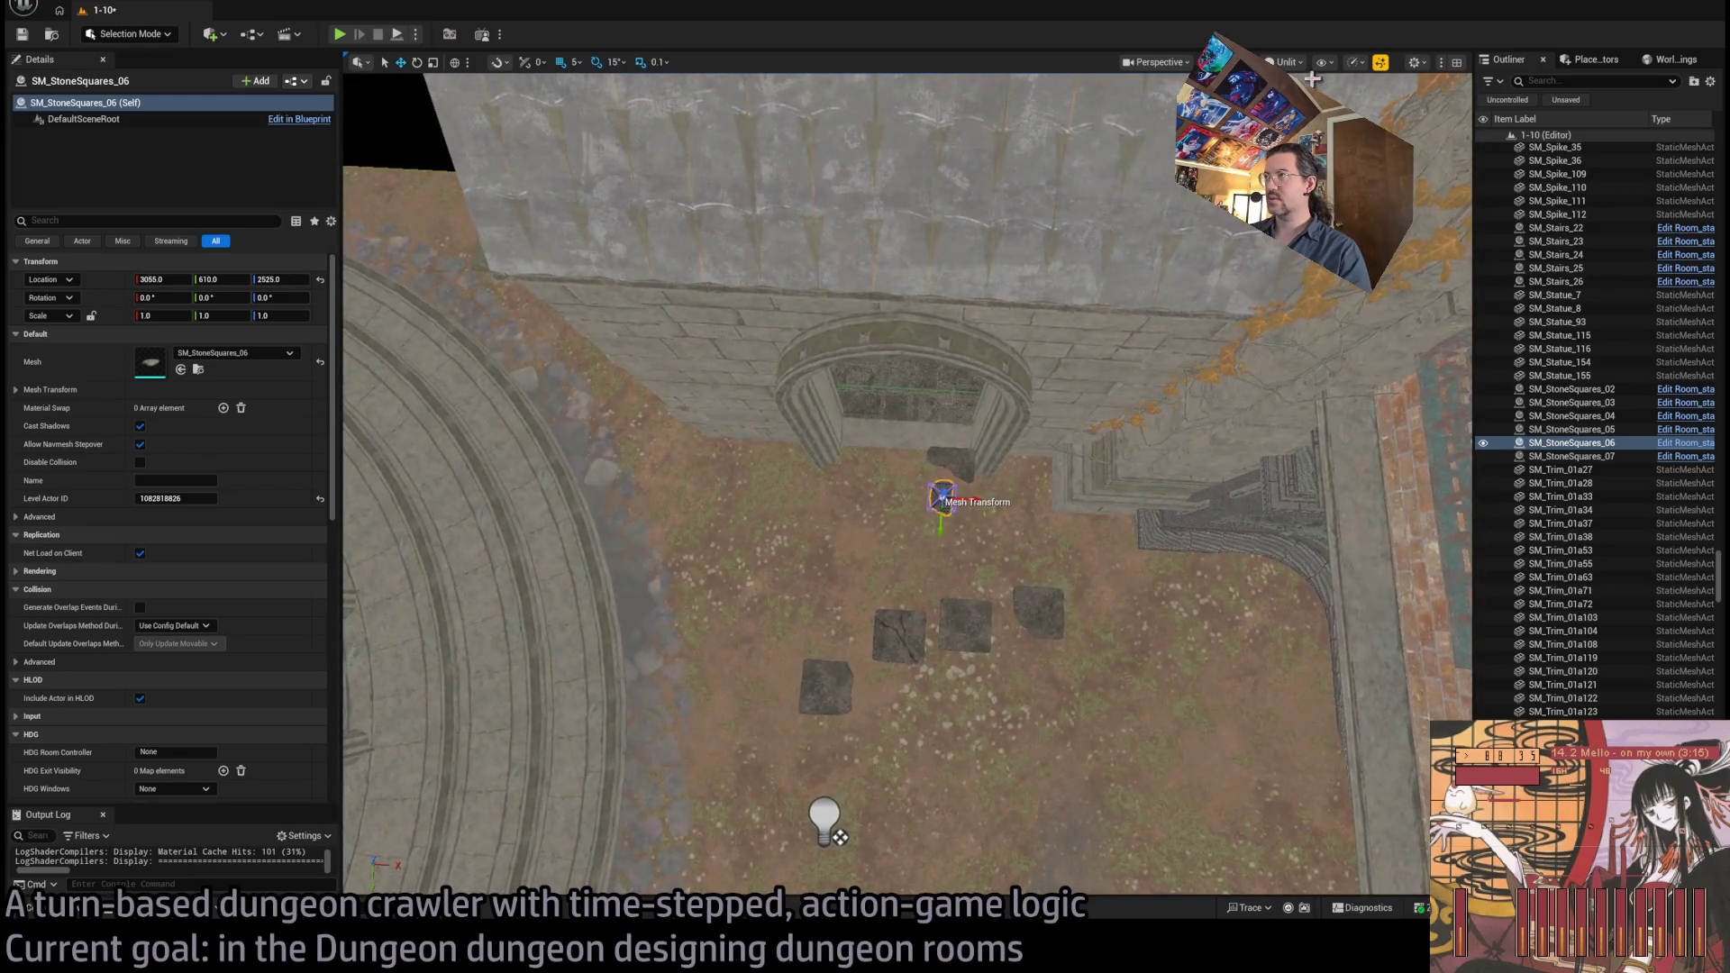
Move stones SM_StoneSquares_04, _03, _07 and _02 onto the archway path
click(965, 629)
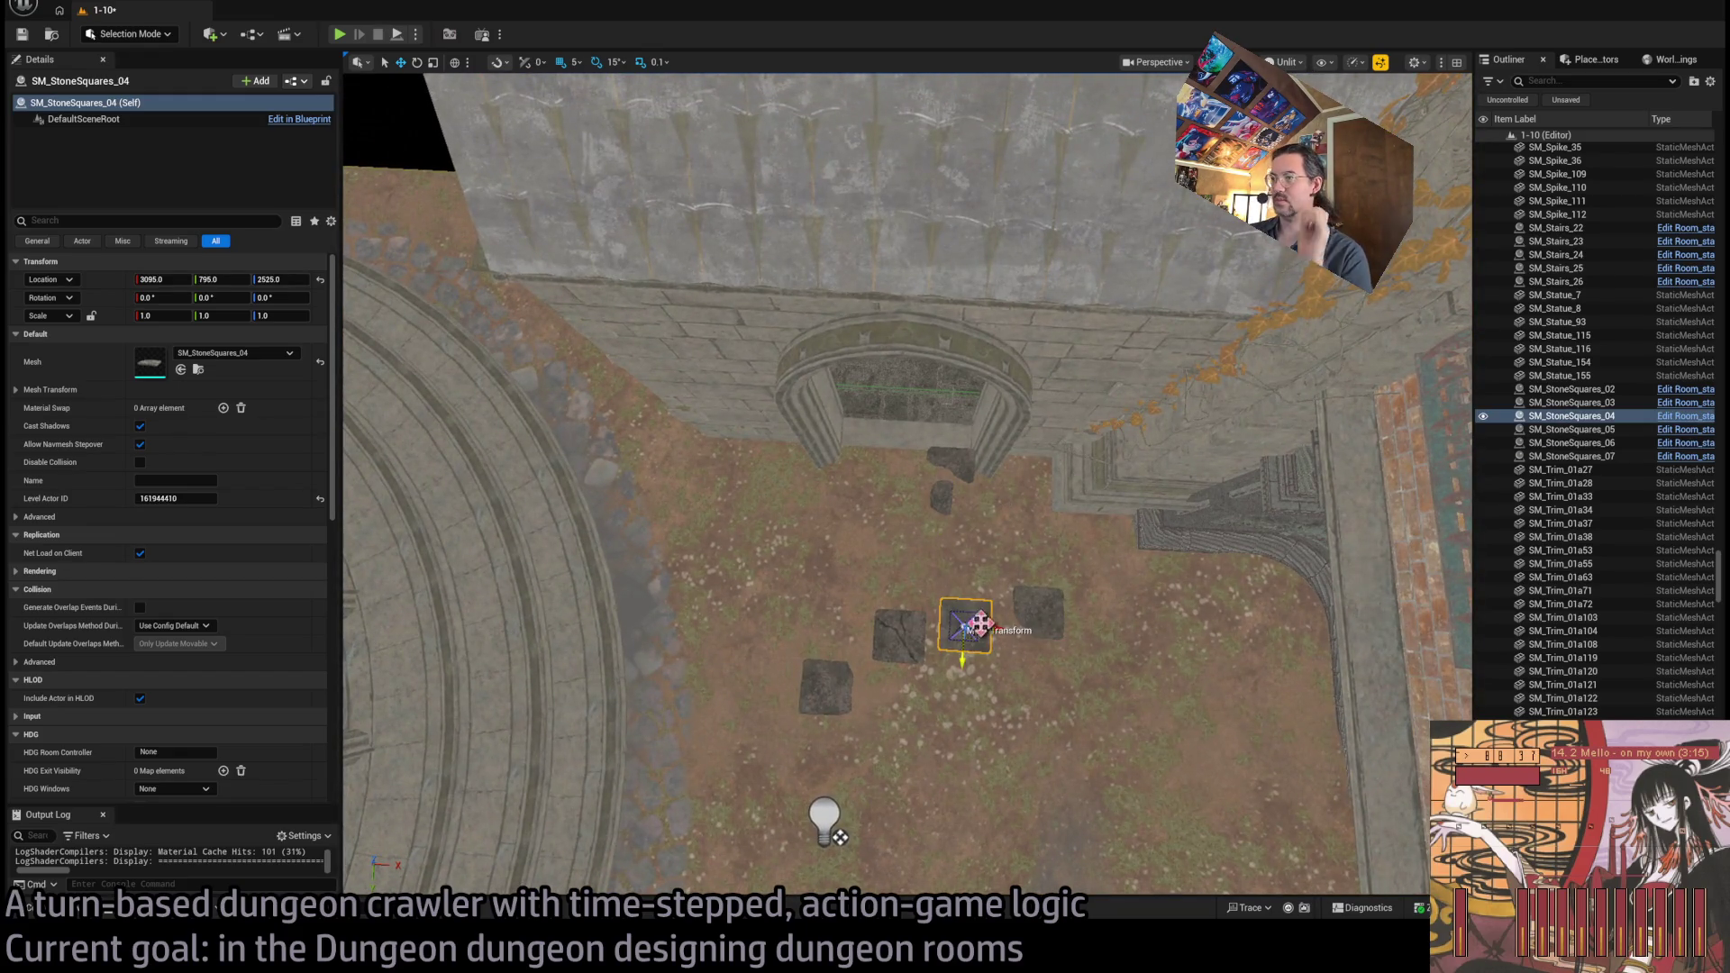
drag(966, 629, 859, 561)
click(903, 656)
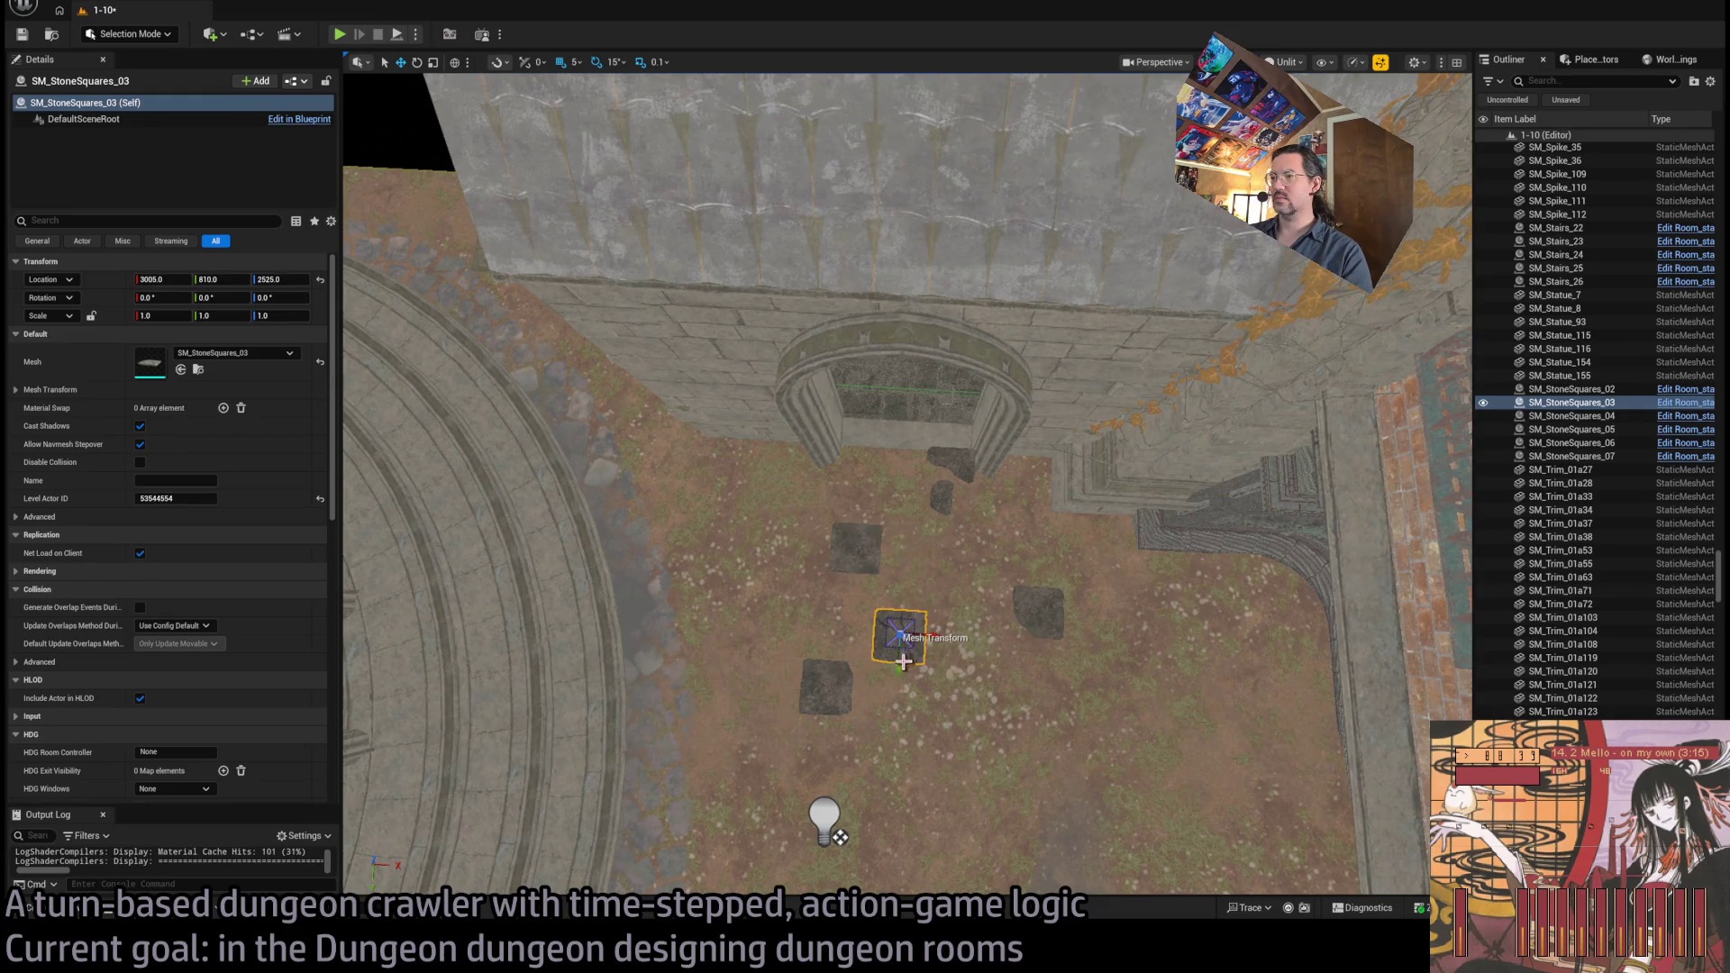
drag(912, 642, 934, 561)
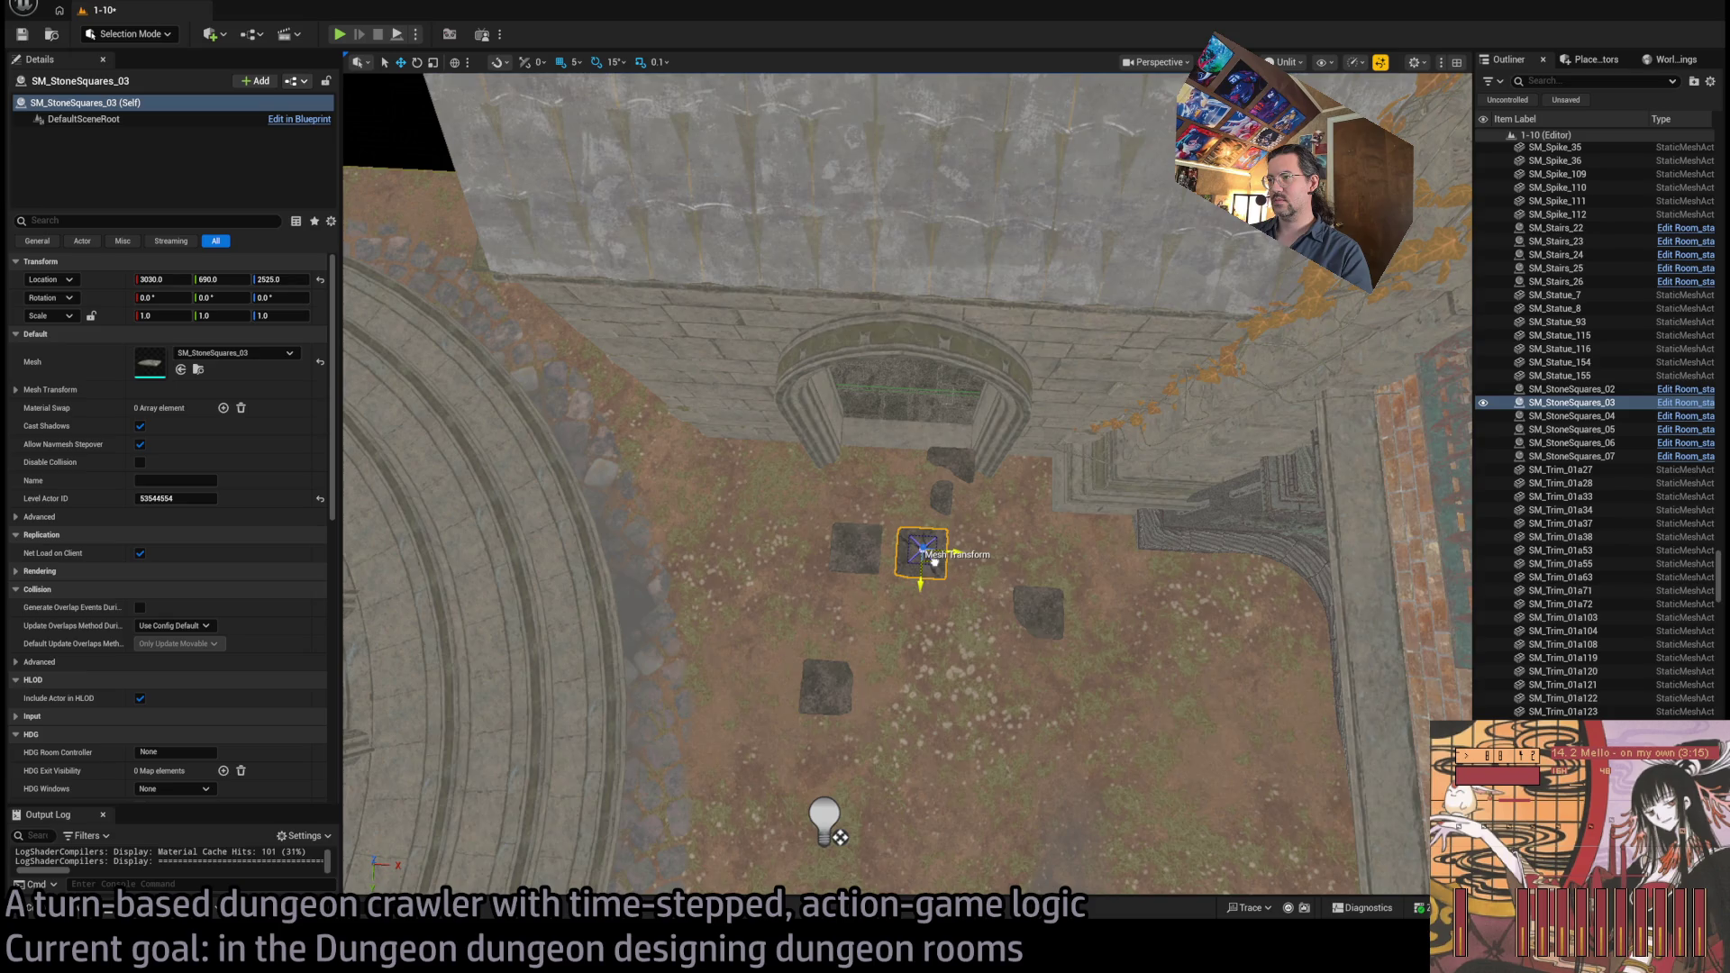
click(1041, 605)
drag(1041, 609, 916, 638)
click(834, 694)
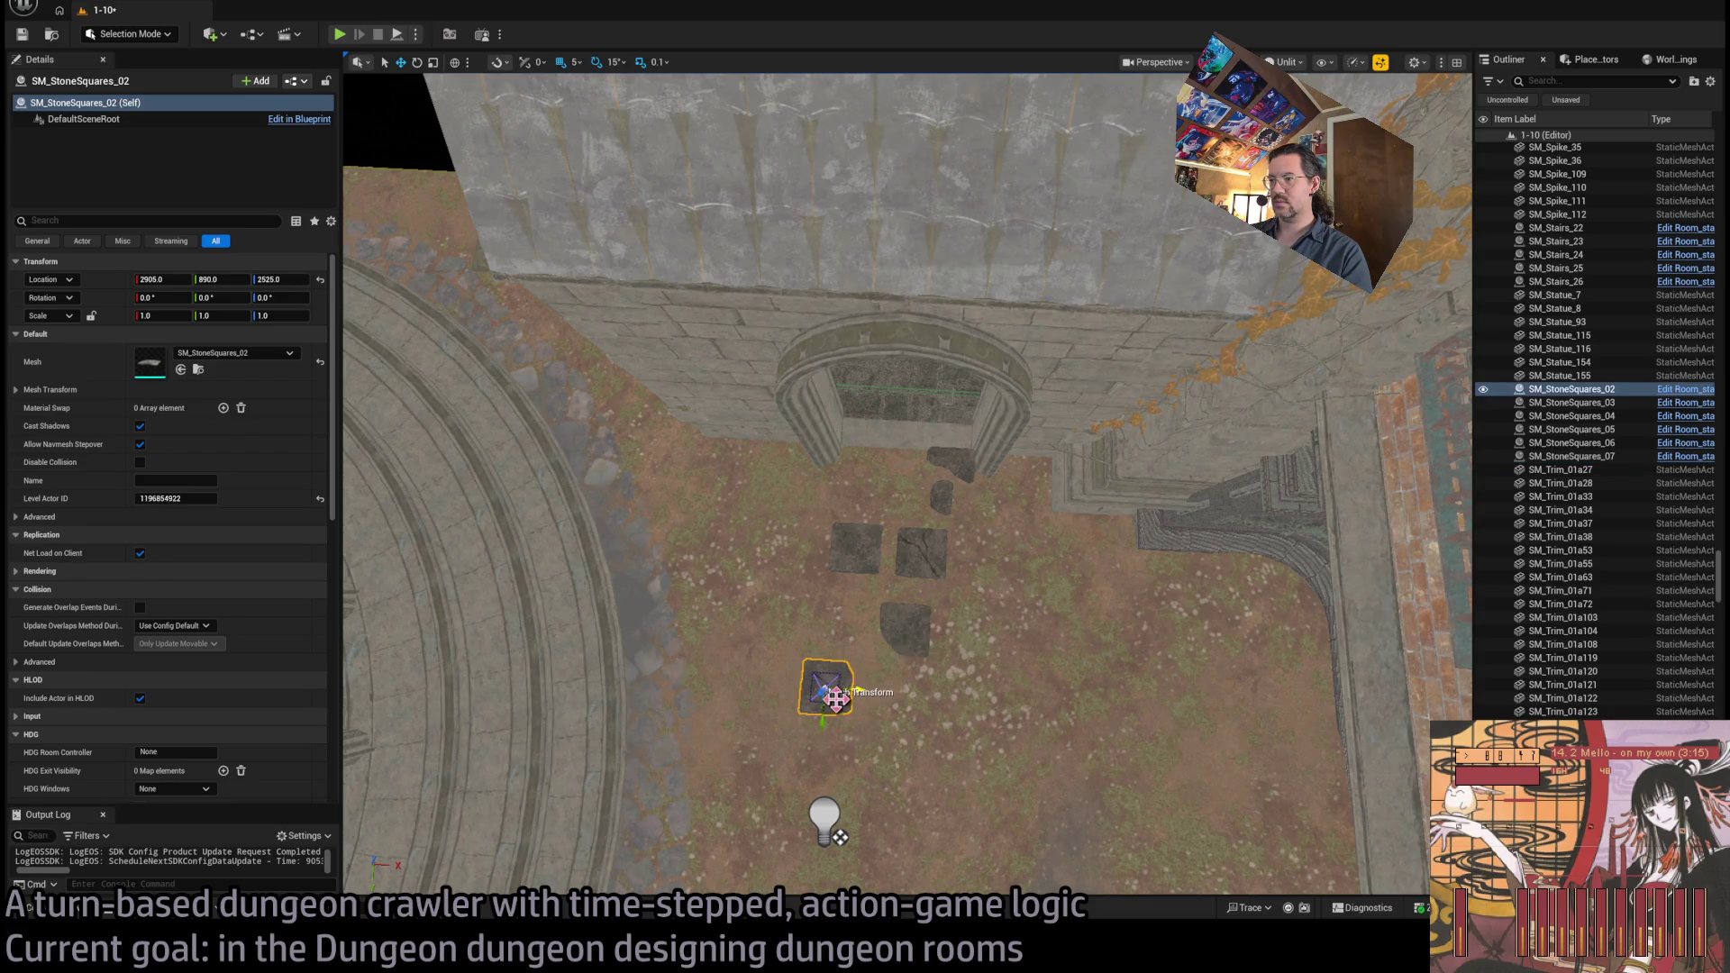
drag(832, 703, 847, 644)
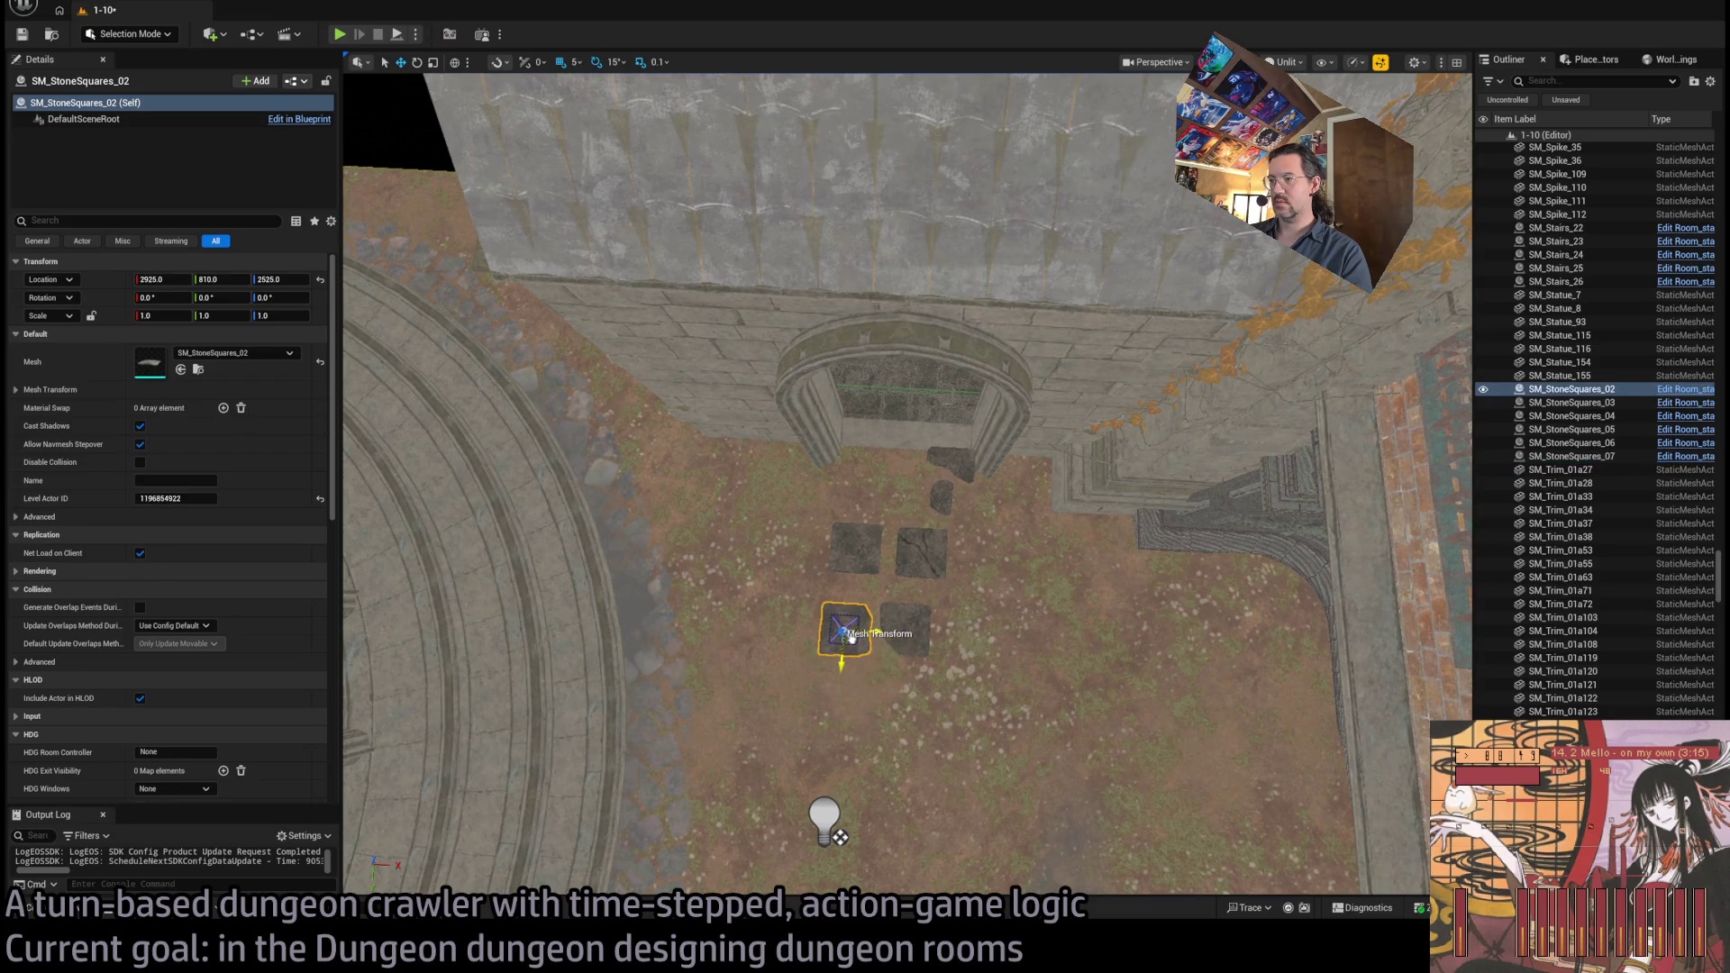
Shift the lower pair of stones slightly up and right, undoing an earlier downward move
click(897, 558)
ctrl+click(862, 629)
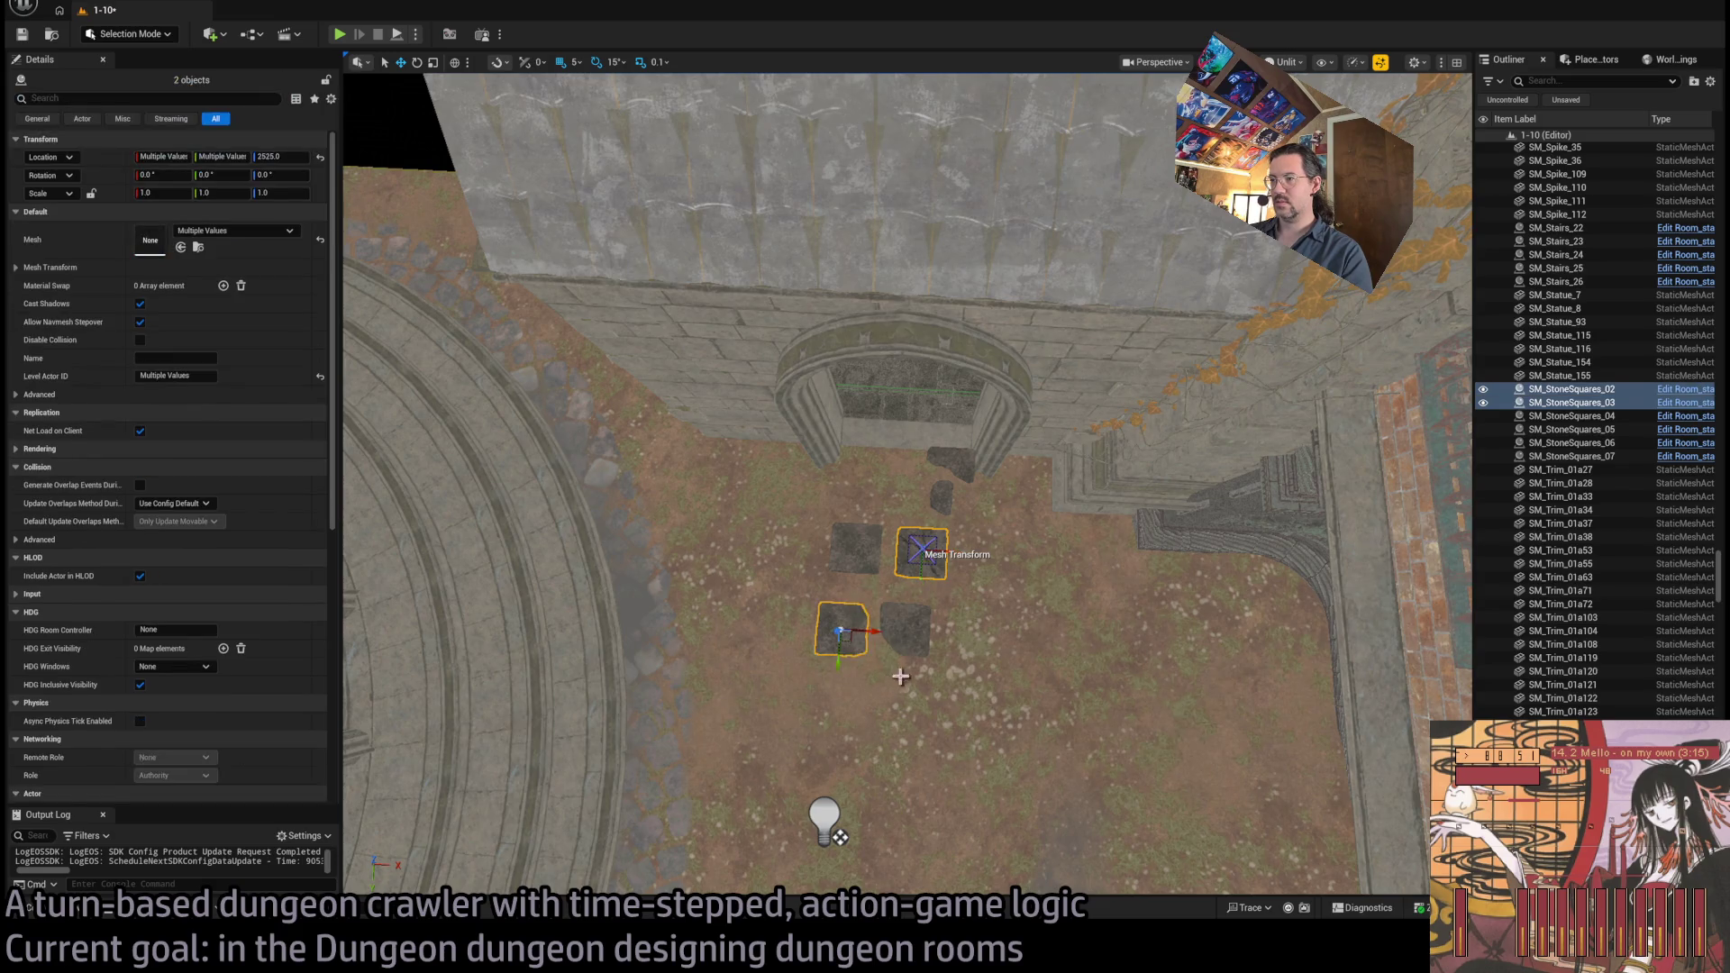
mouse_move(852, 642)
mouse_down()
mouse_move(834, 715)
mouse_move(851, 715)
mouse_up()
key(ctrl+z)
ctrl+click(908, 631)
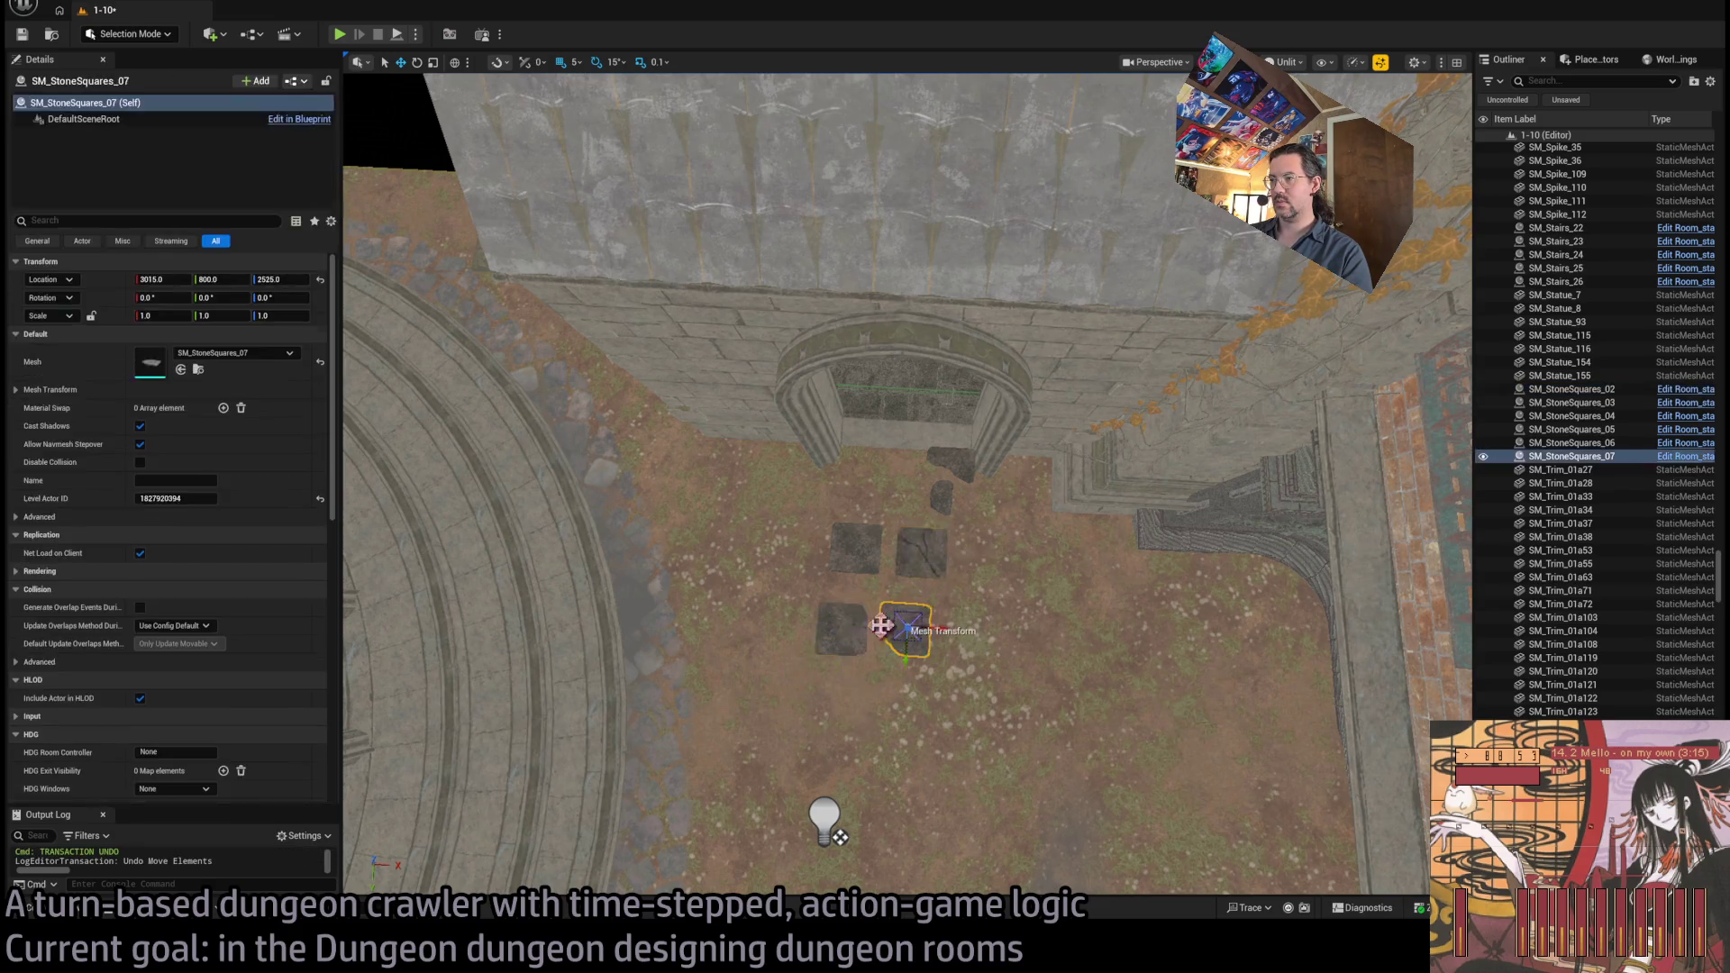
mouse_move(849, 642)
mouse_down()
mouse_move(847, 613)
mouse_move(861, 628)
mouse_up()
Line up SM_StoneSquares_07, revert a move of the upper stones, and save the level
click(919, 550)
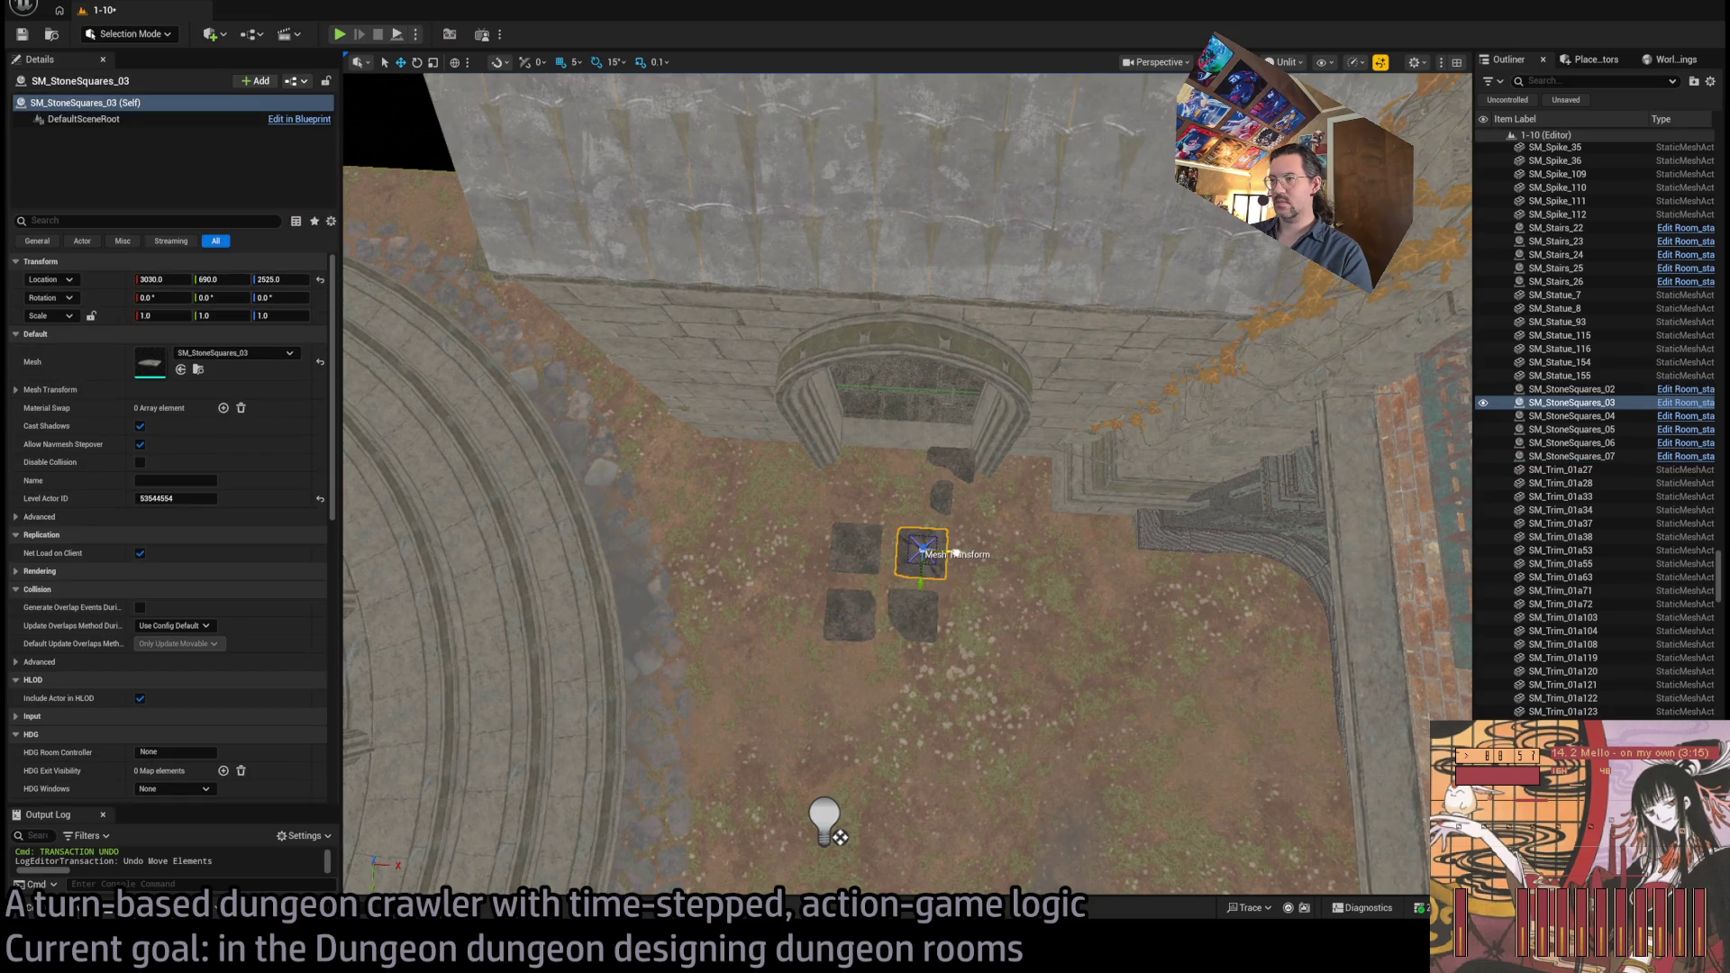
click(923, 616)
drag(940, 612, 936, 614)
click(900, 562)
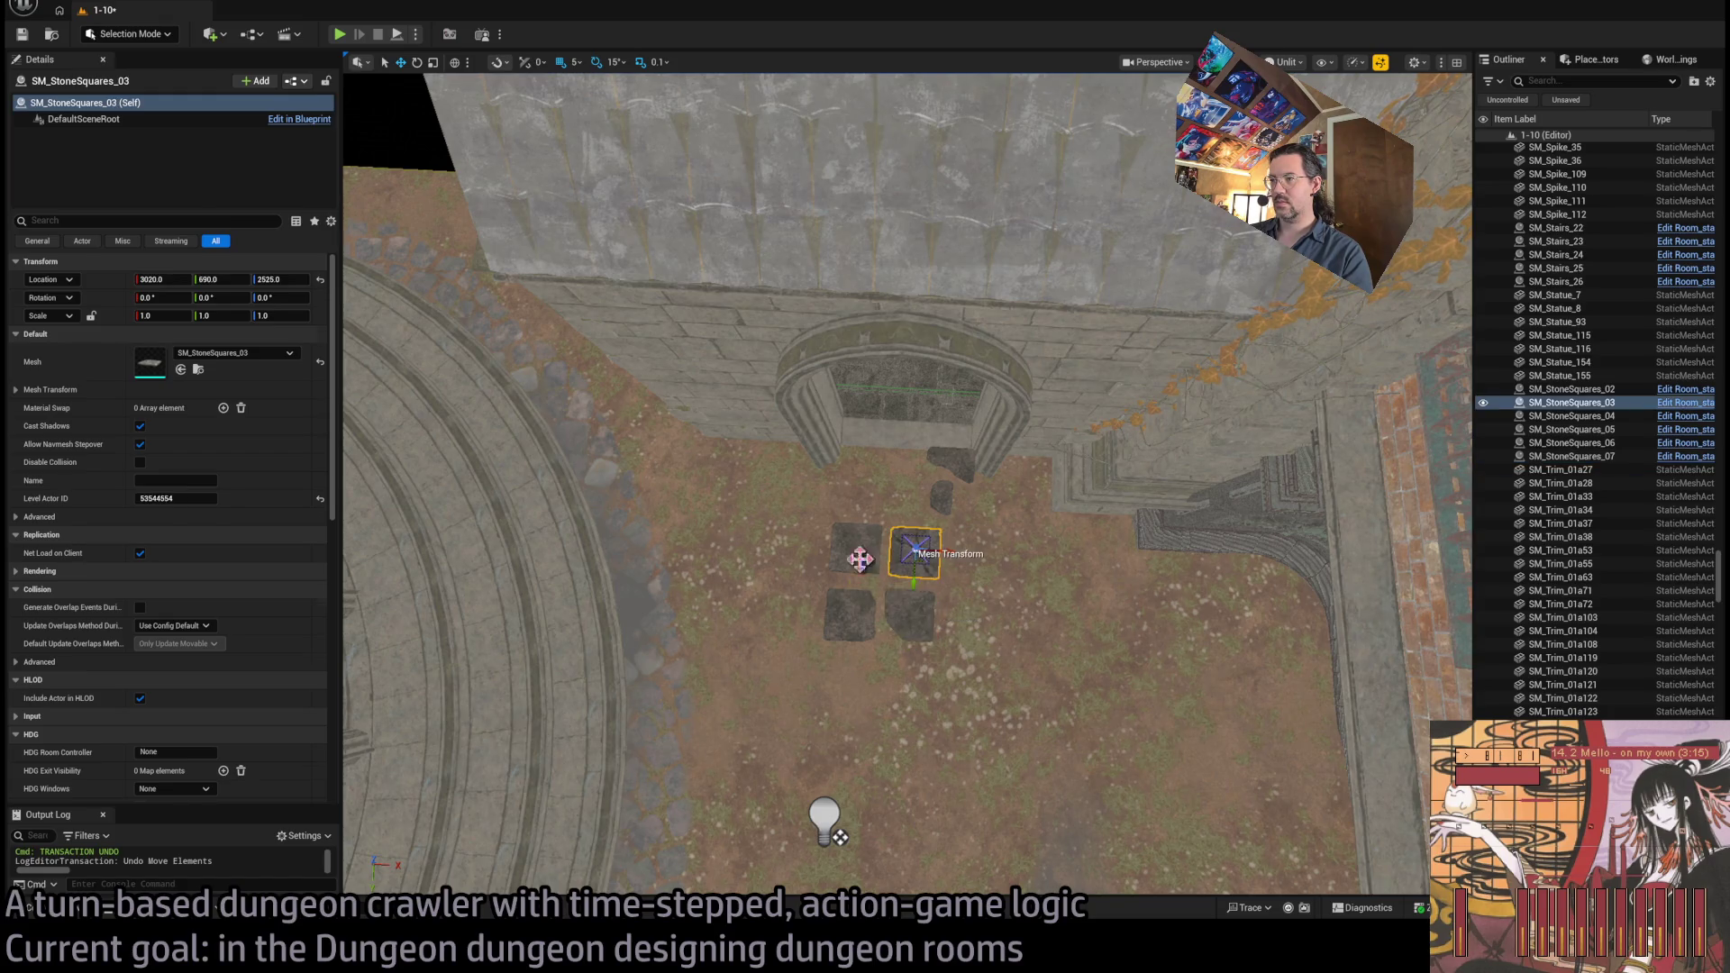
ctrl+click(856, 553)
drag(922, 563, 834, 682)
key(ctrl+z)
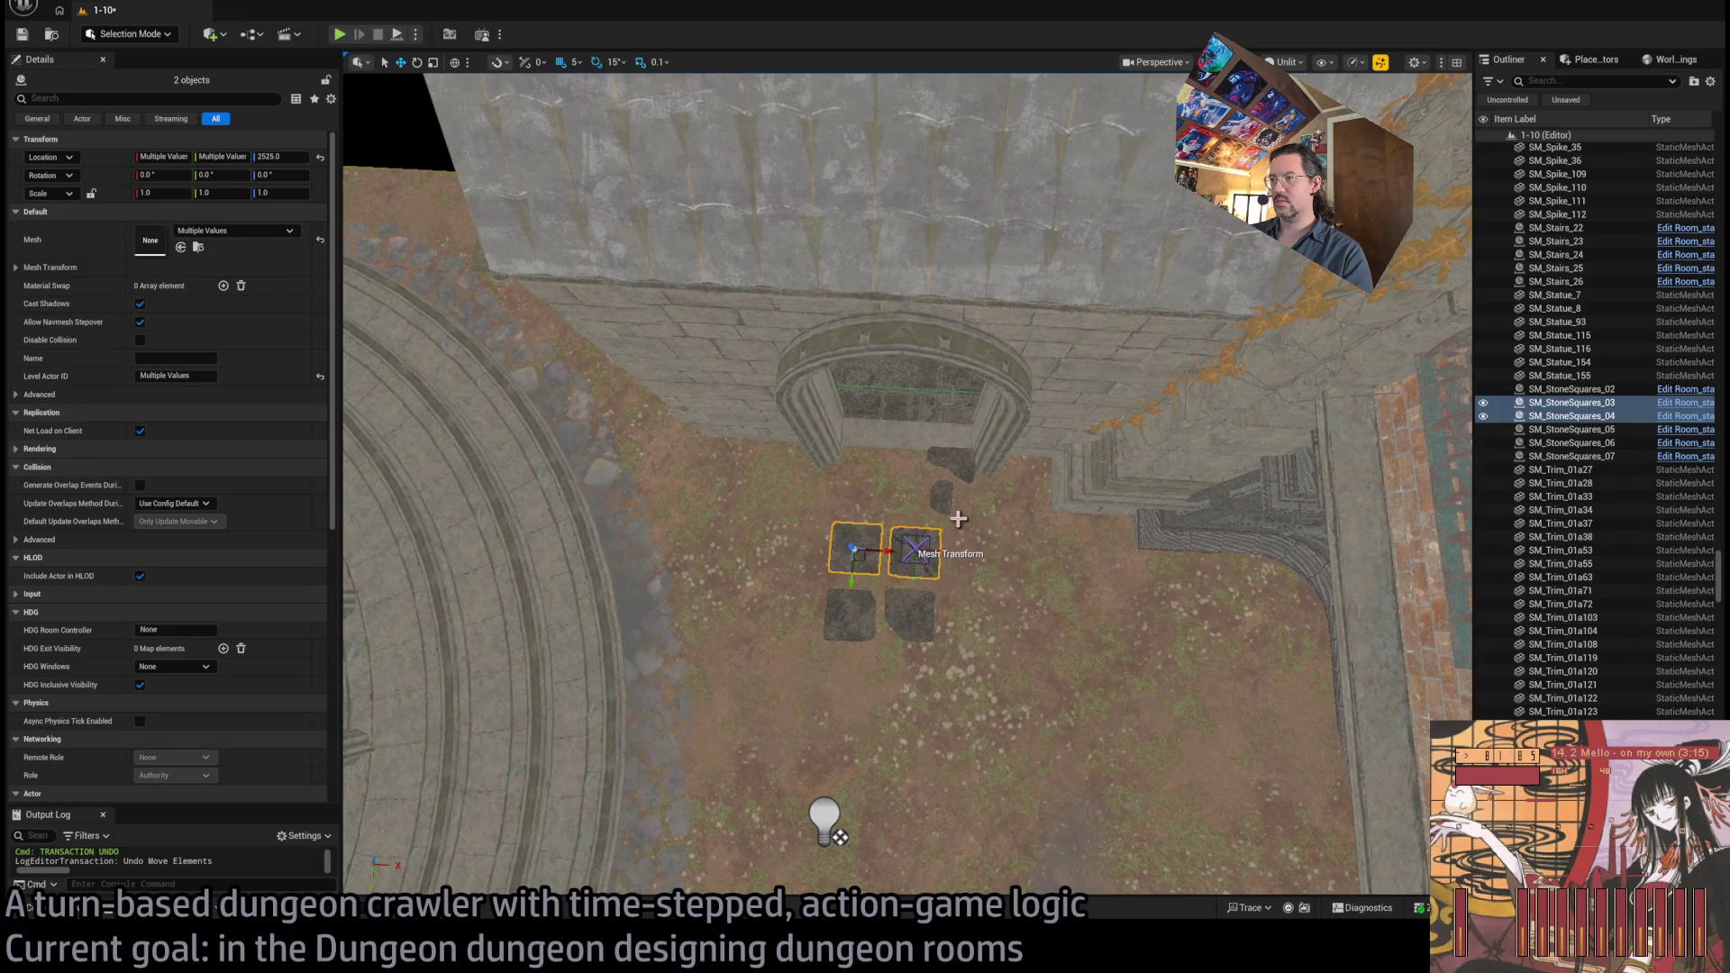
click(915, 549)
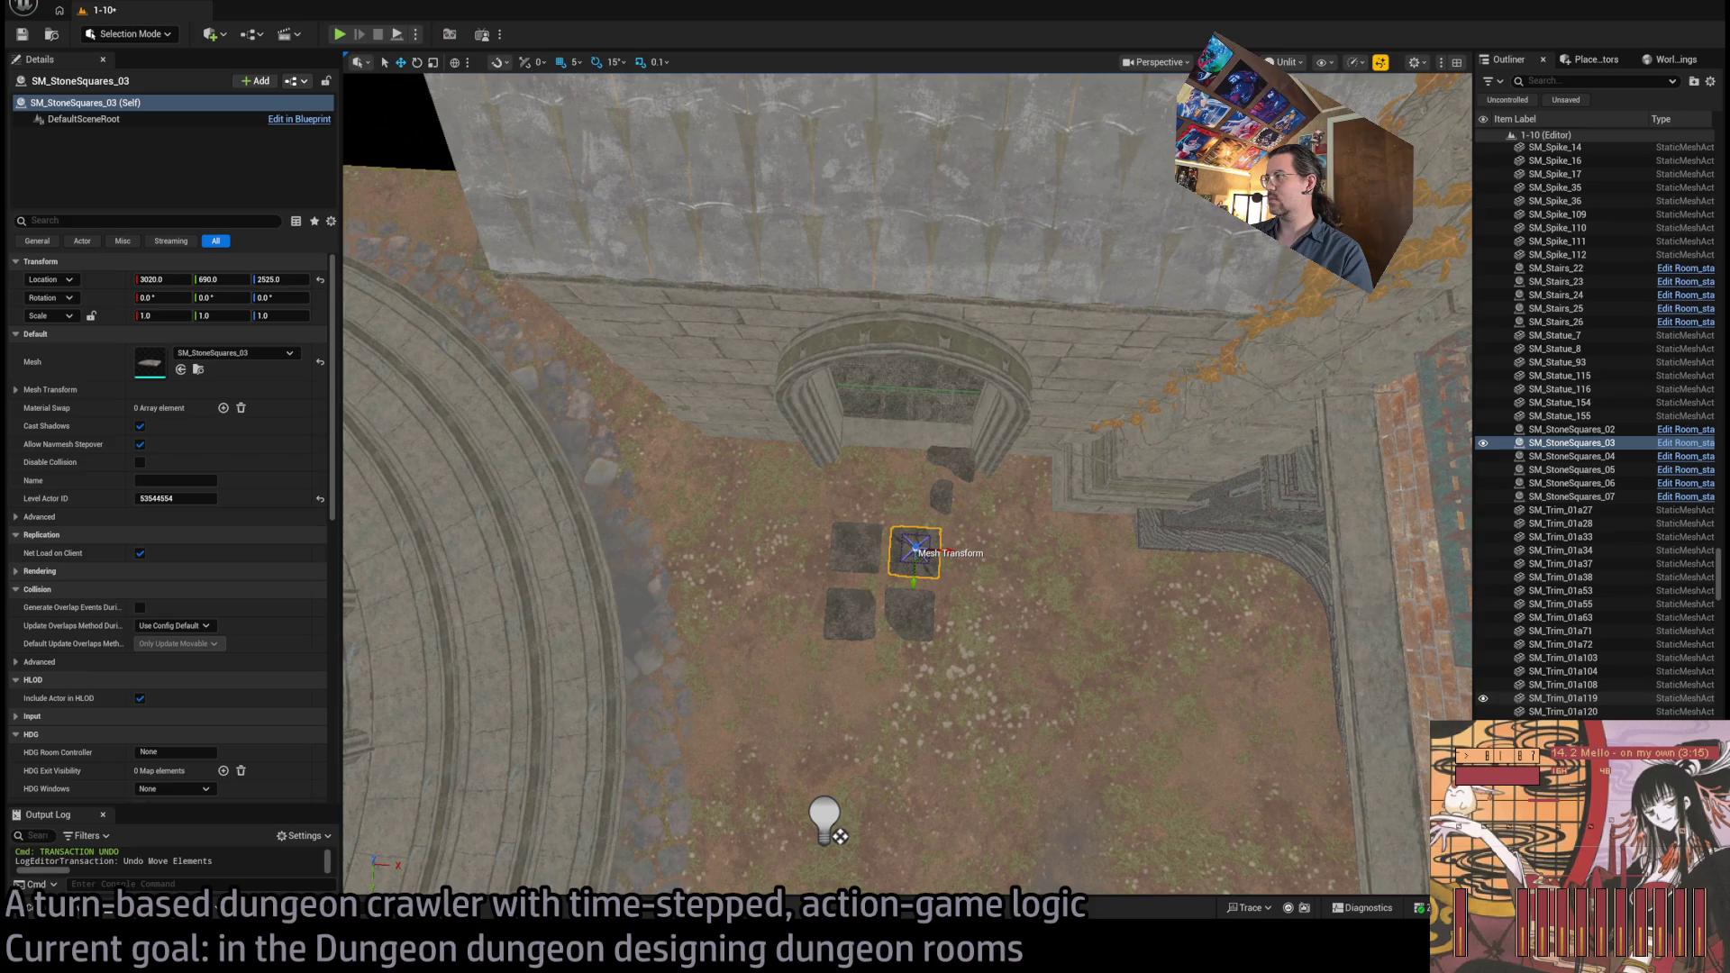
key(ctrl+s)
Alt-drag stone copies below the group to extend the path, deleting one extra copy
alt+drag(920, 560, 836, 693)
key(f)
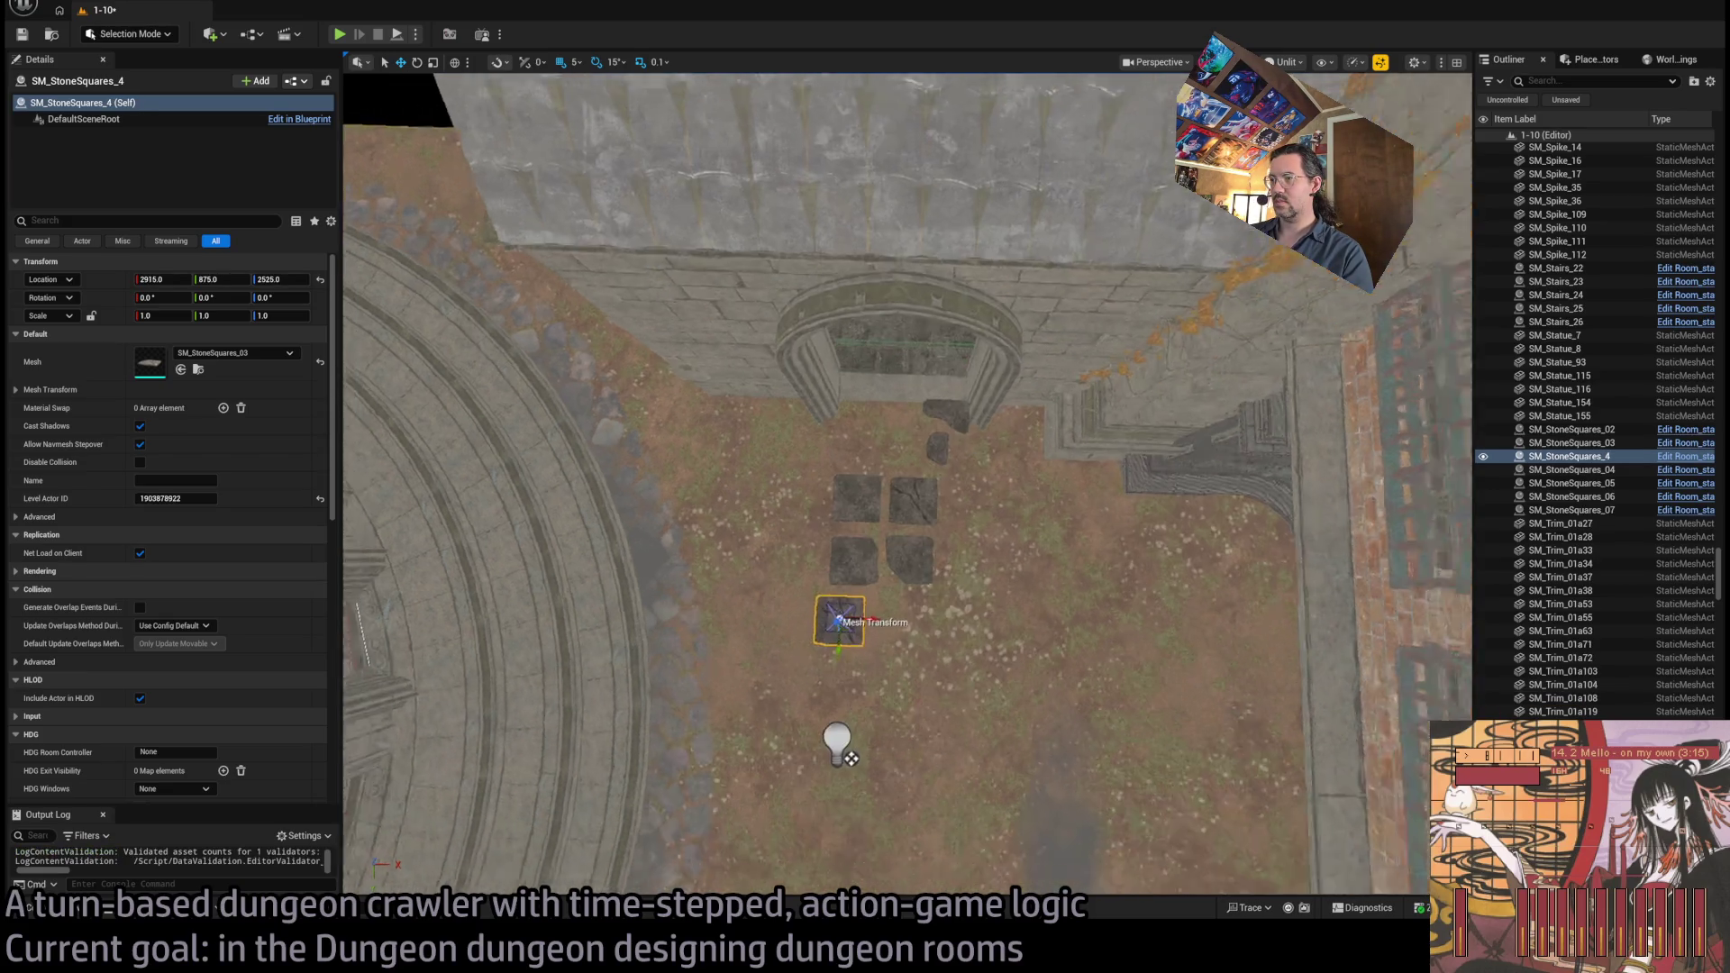
scroll(928, 602, up, 5)
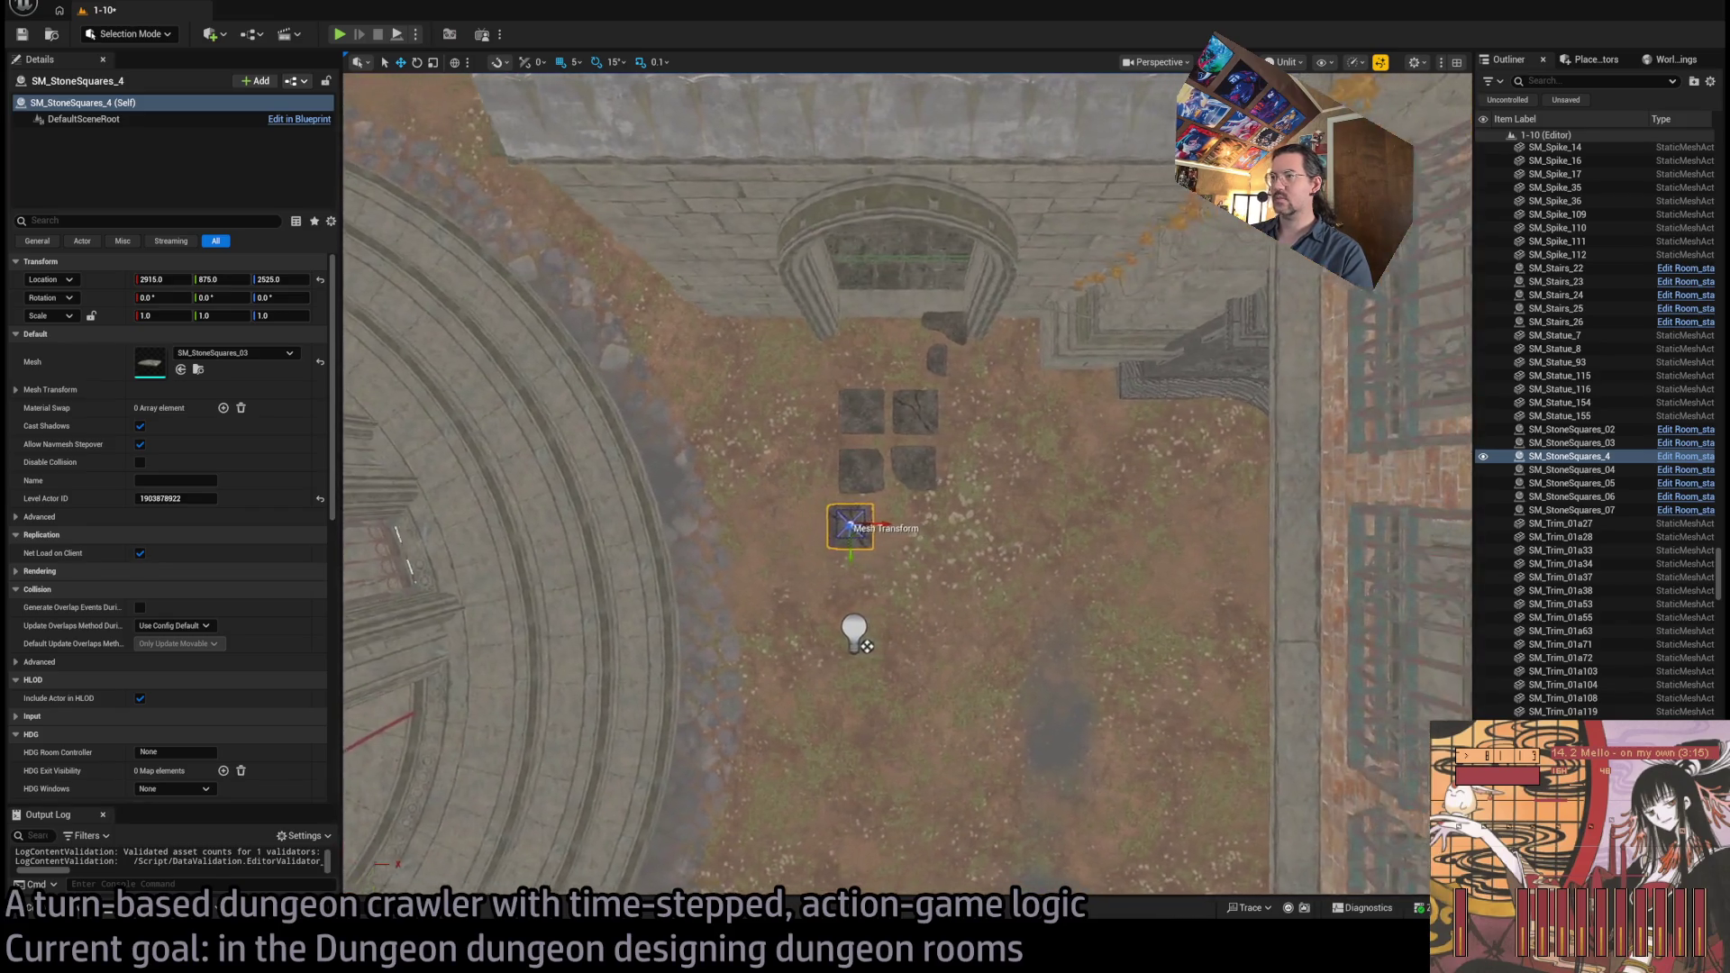
click(937, 470)
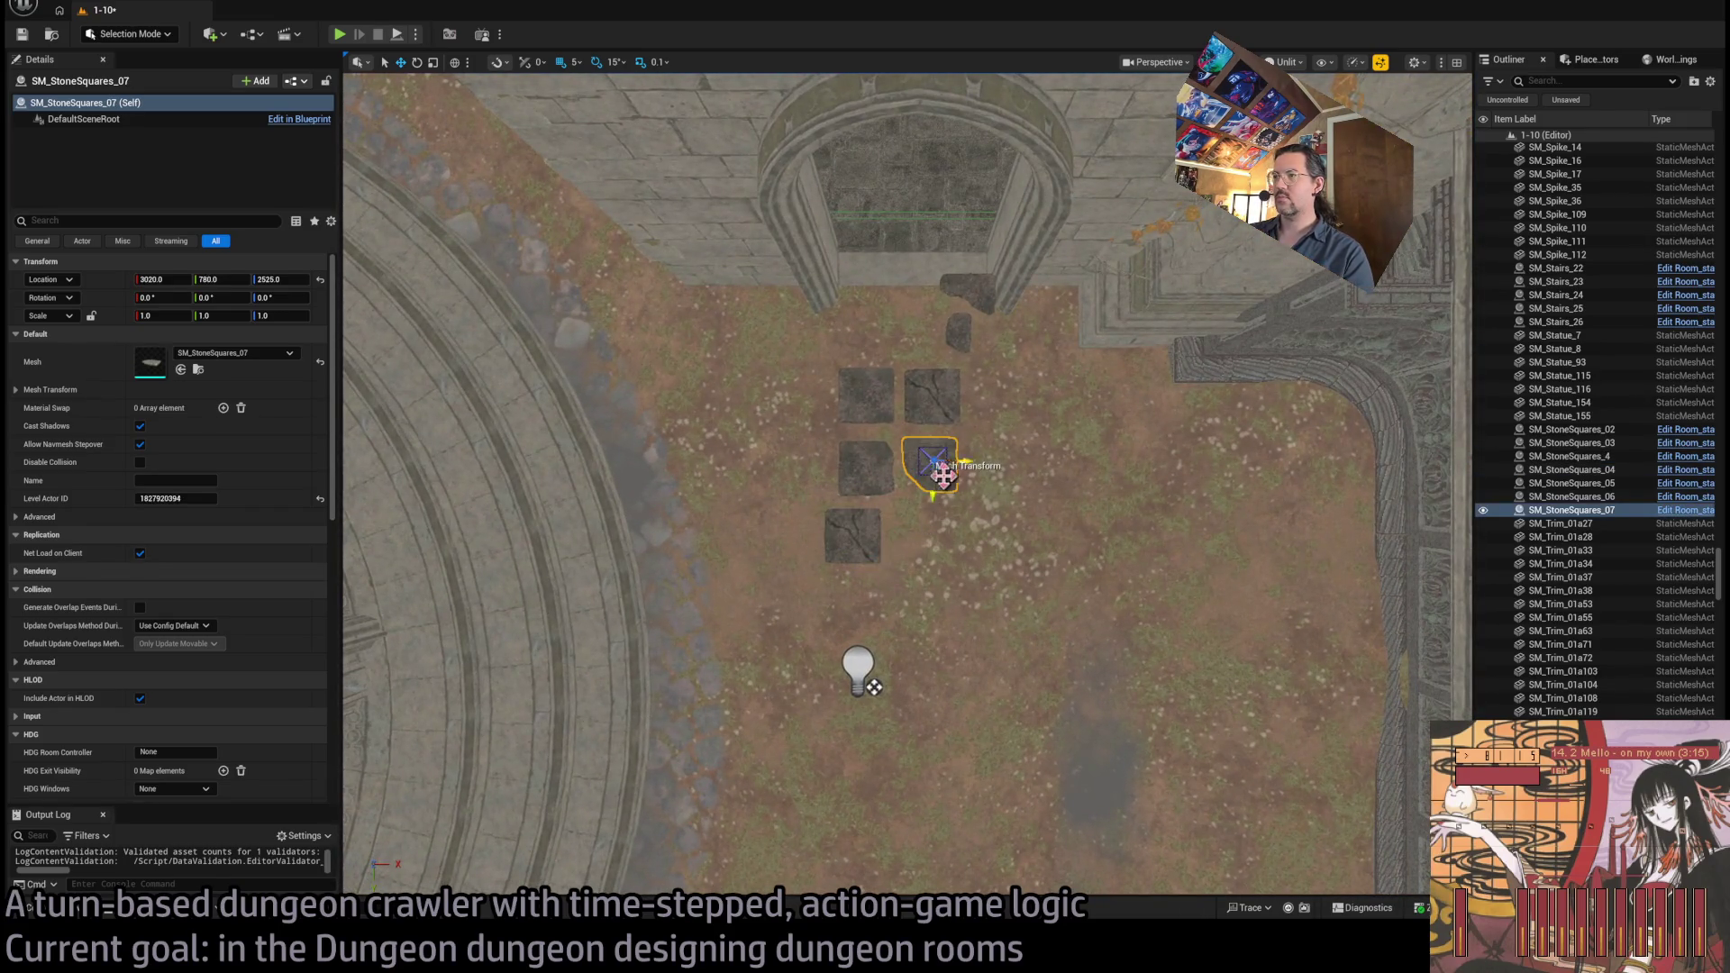
mouse_move(945, 470)
mouse_down()
mouse_move(925, 551)
mouse_move(934, 539)
mouse_up()
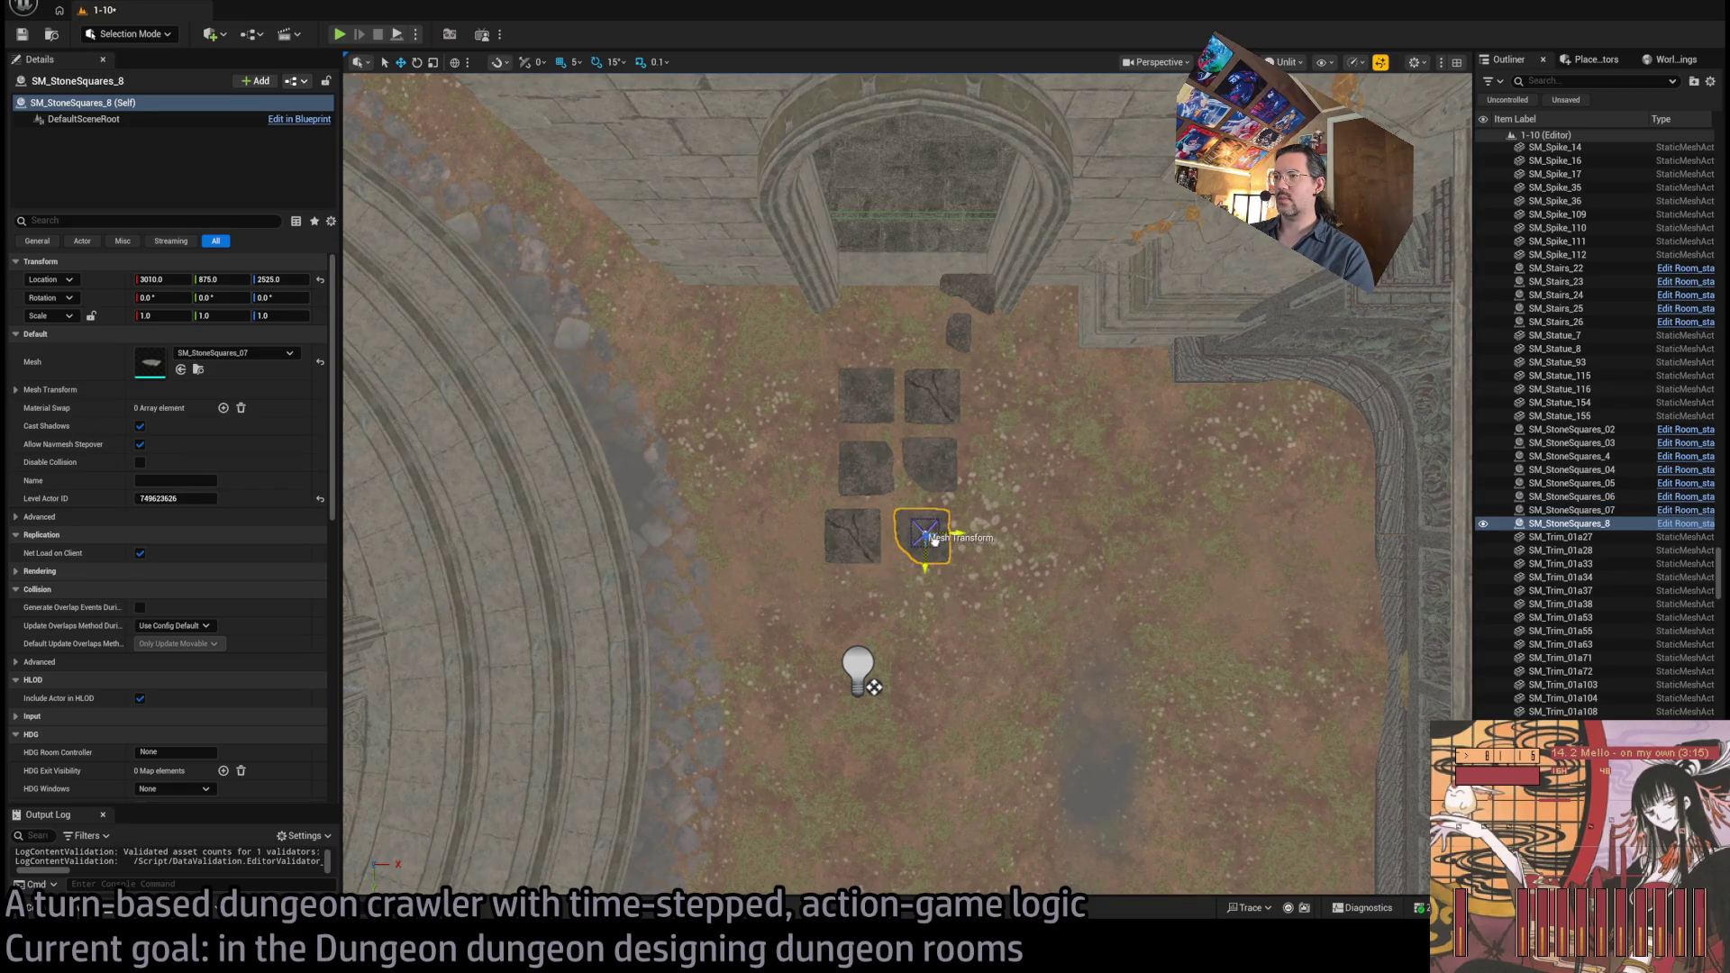
key(Delete)
click(888, 479)
drag(873, 478, 928, 546)
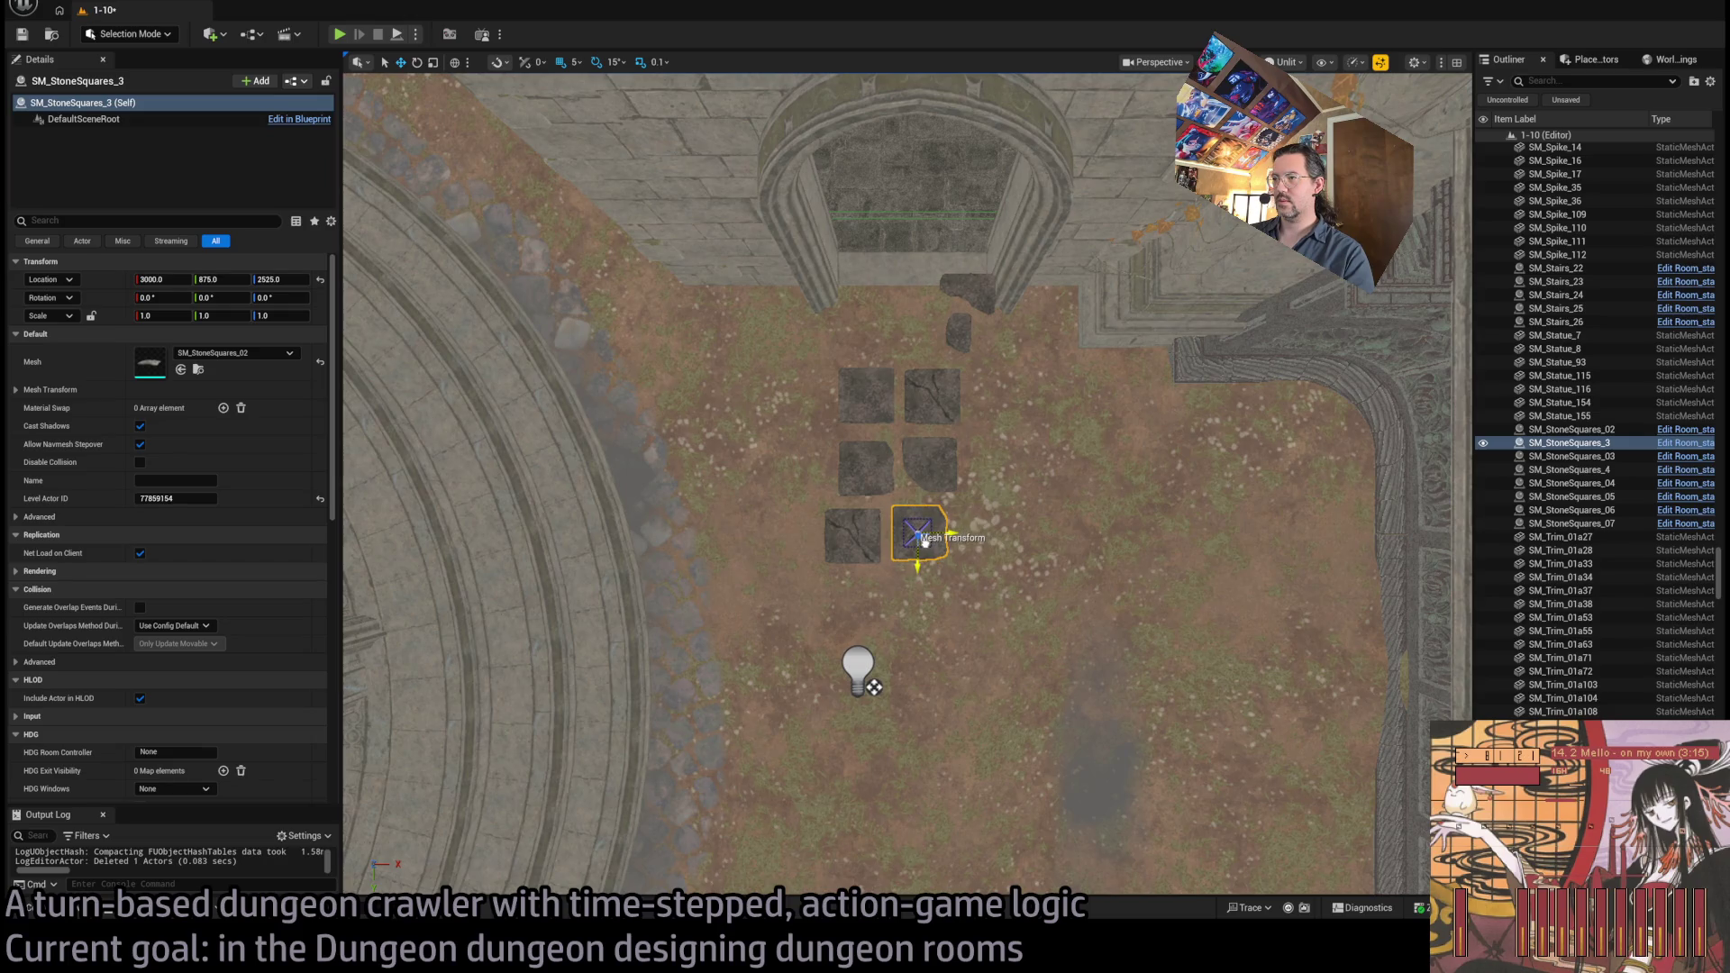
Vary the lower-left stone's angle and add a rotated copy of SM_StoneSquares_07
click(944, 470)
key(e)
click(878, 529)
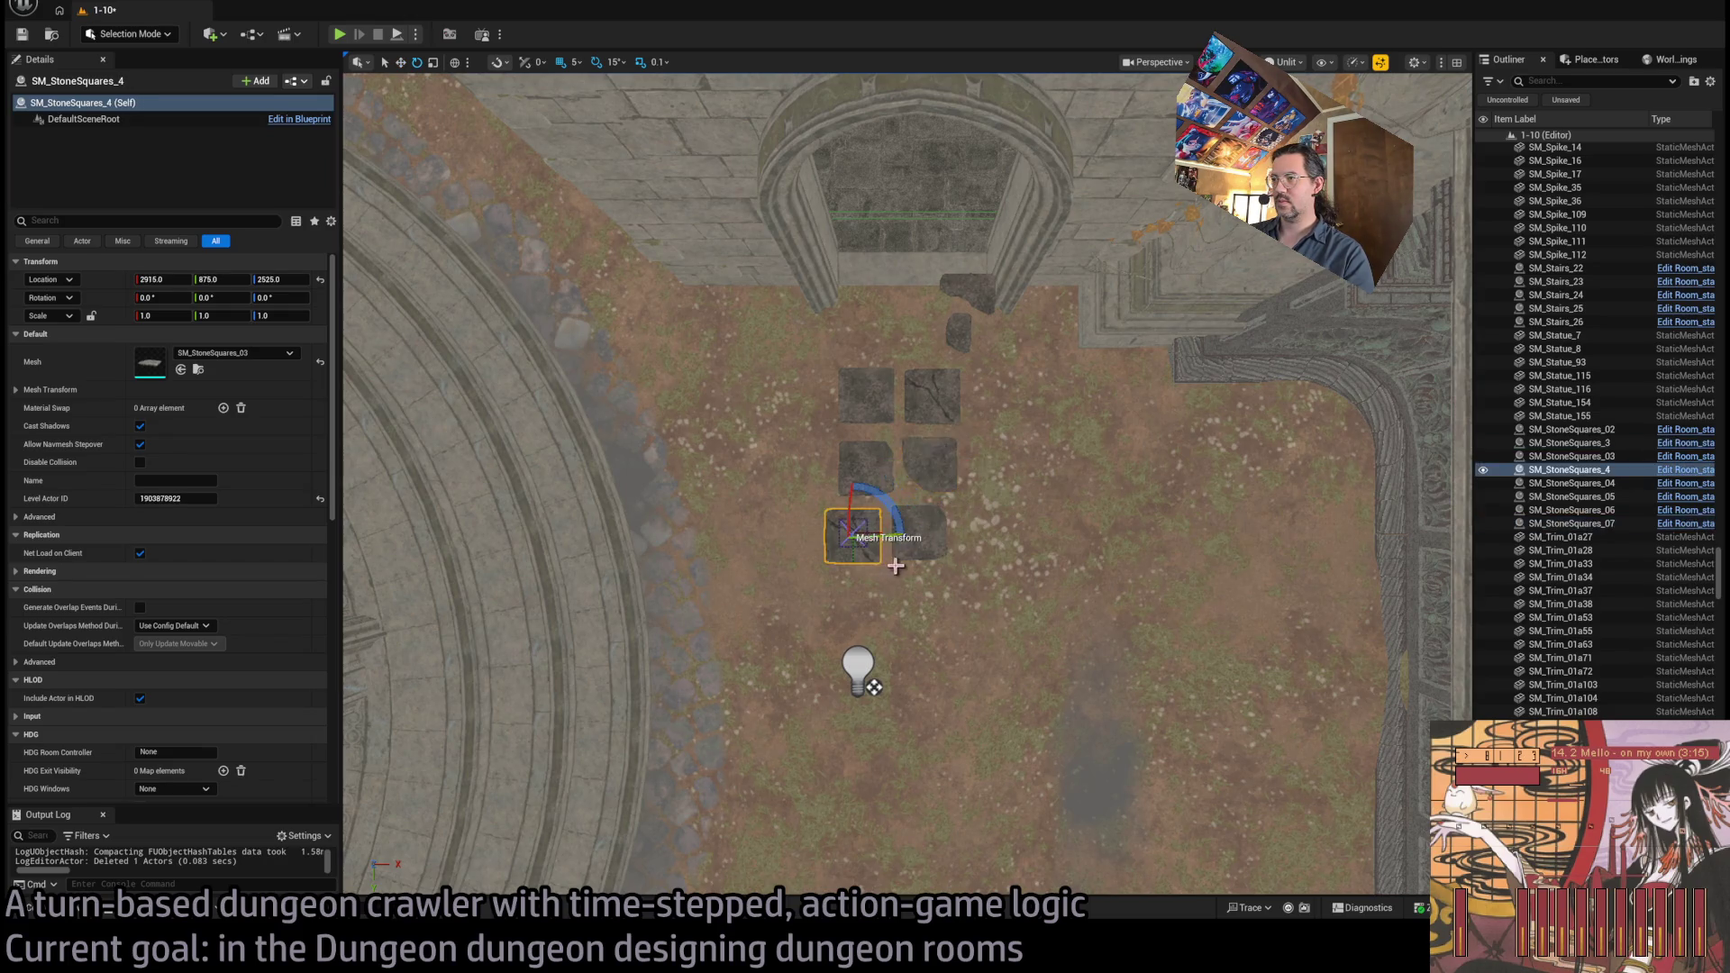
mouse_move(895, 504)
mouse_down()
mouse_move(861, 540)
mouse_move(836, 491)
mouse_up()
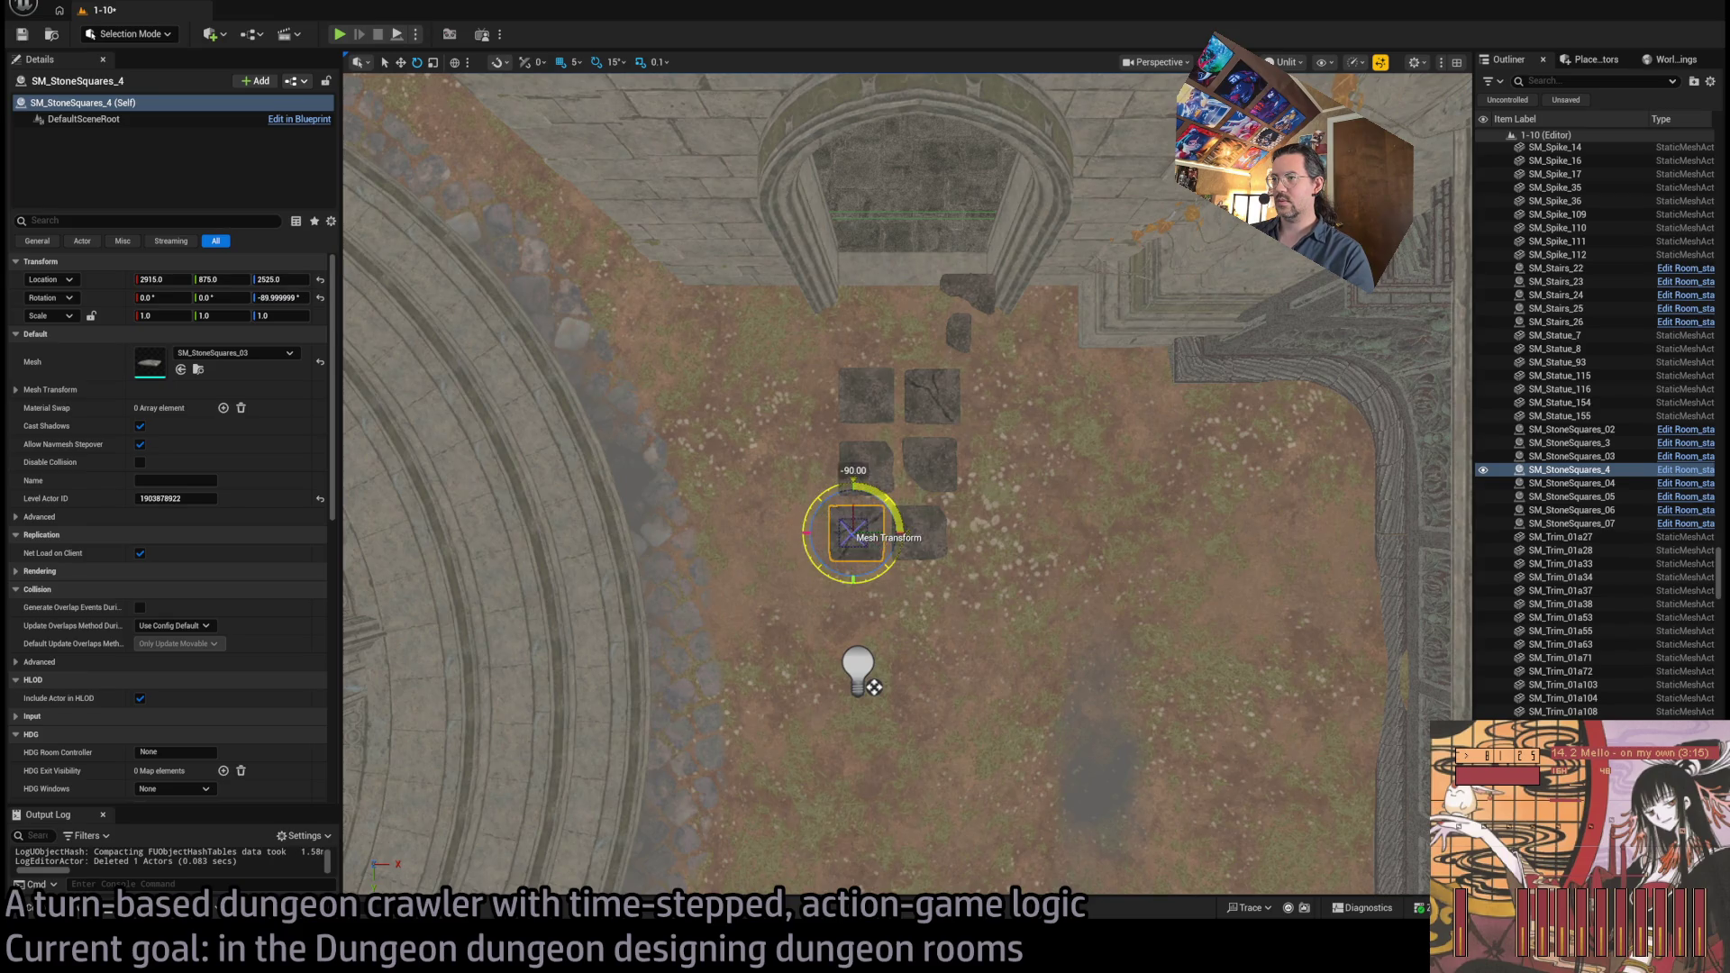
click(945, 469)
mouse_move(964, 433)
mouse_down()
mouse_move(946, 509)
mouse_move(944, 483)
mouse_move(858, 612)
mouse_up()
key(w)
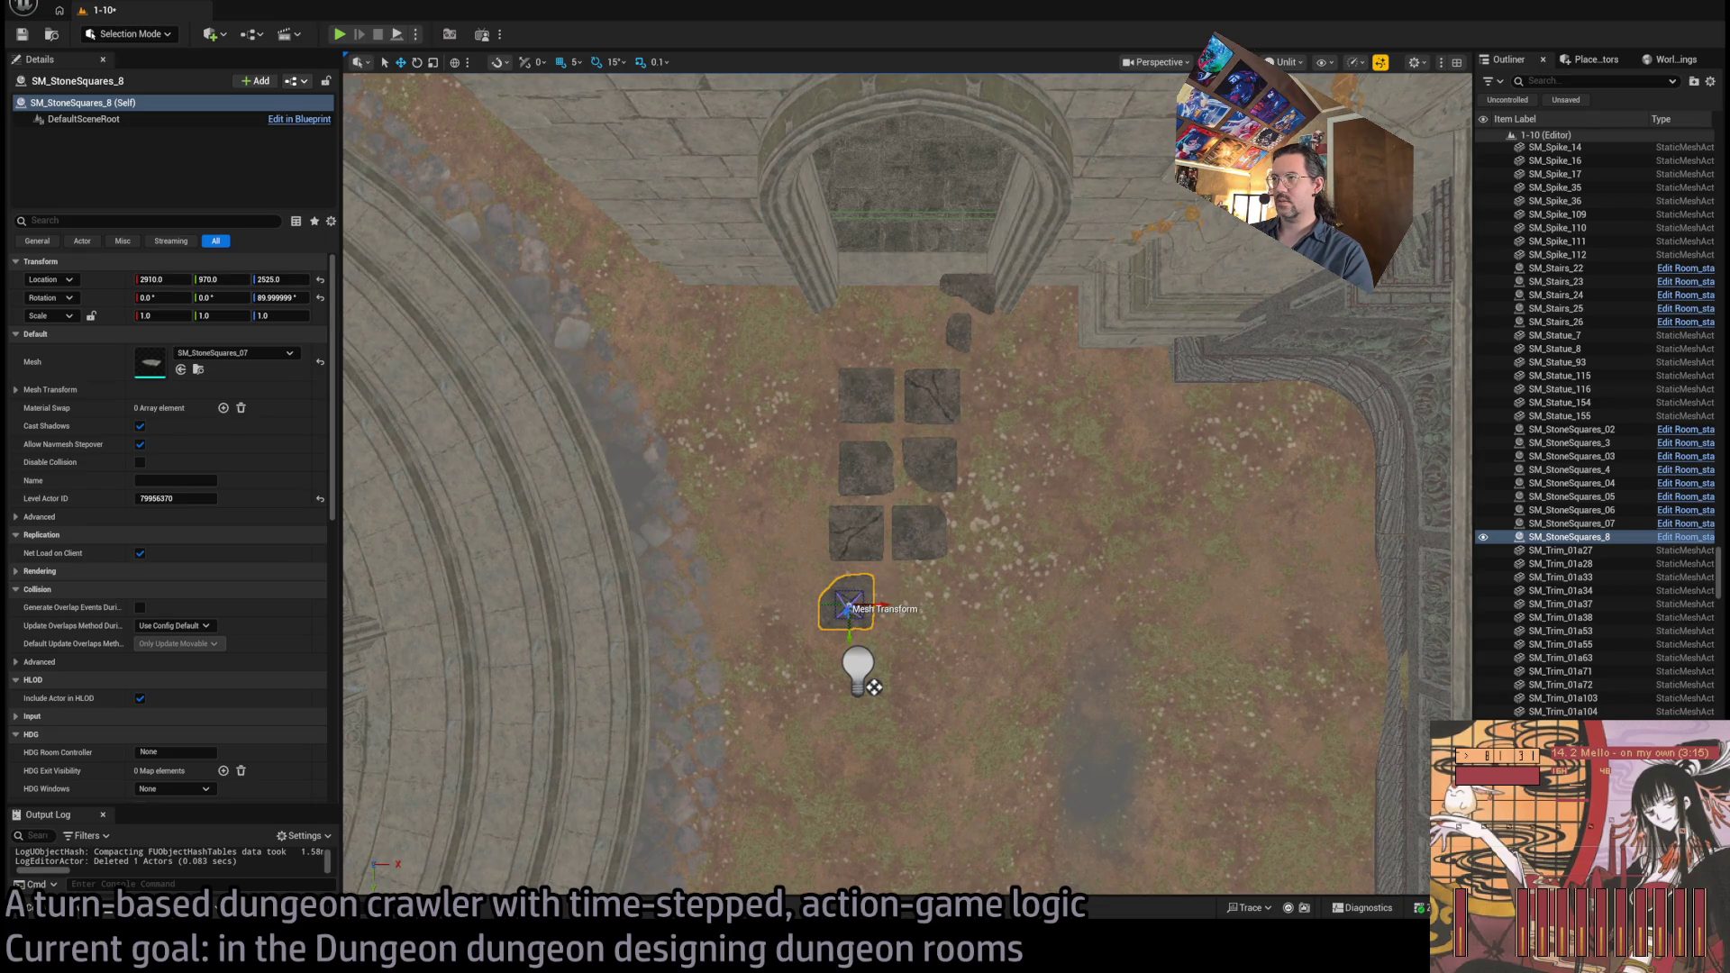
Copy SM_StoneSquares_05 turned 90 degrees and place a copy of the top stone at the path's end
click(971, 293)
key(e)
mouse_move(957, 335)
mouse_down()
mouse_move(966, 303)
mouse_move(972, 710)
mouse_move(927, 607)
mouse_up()
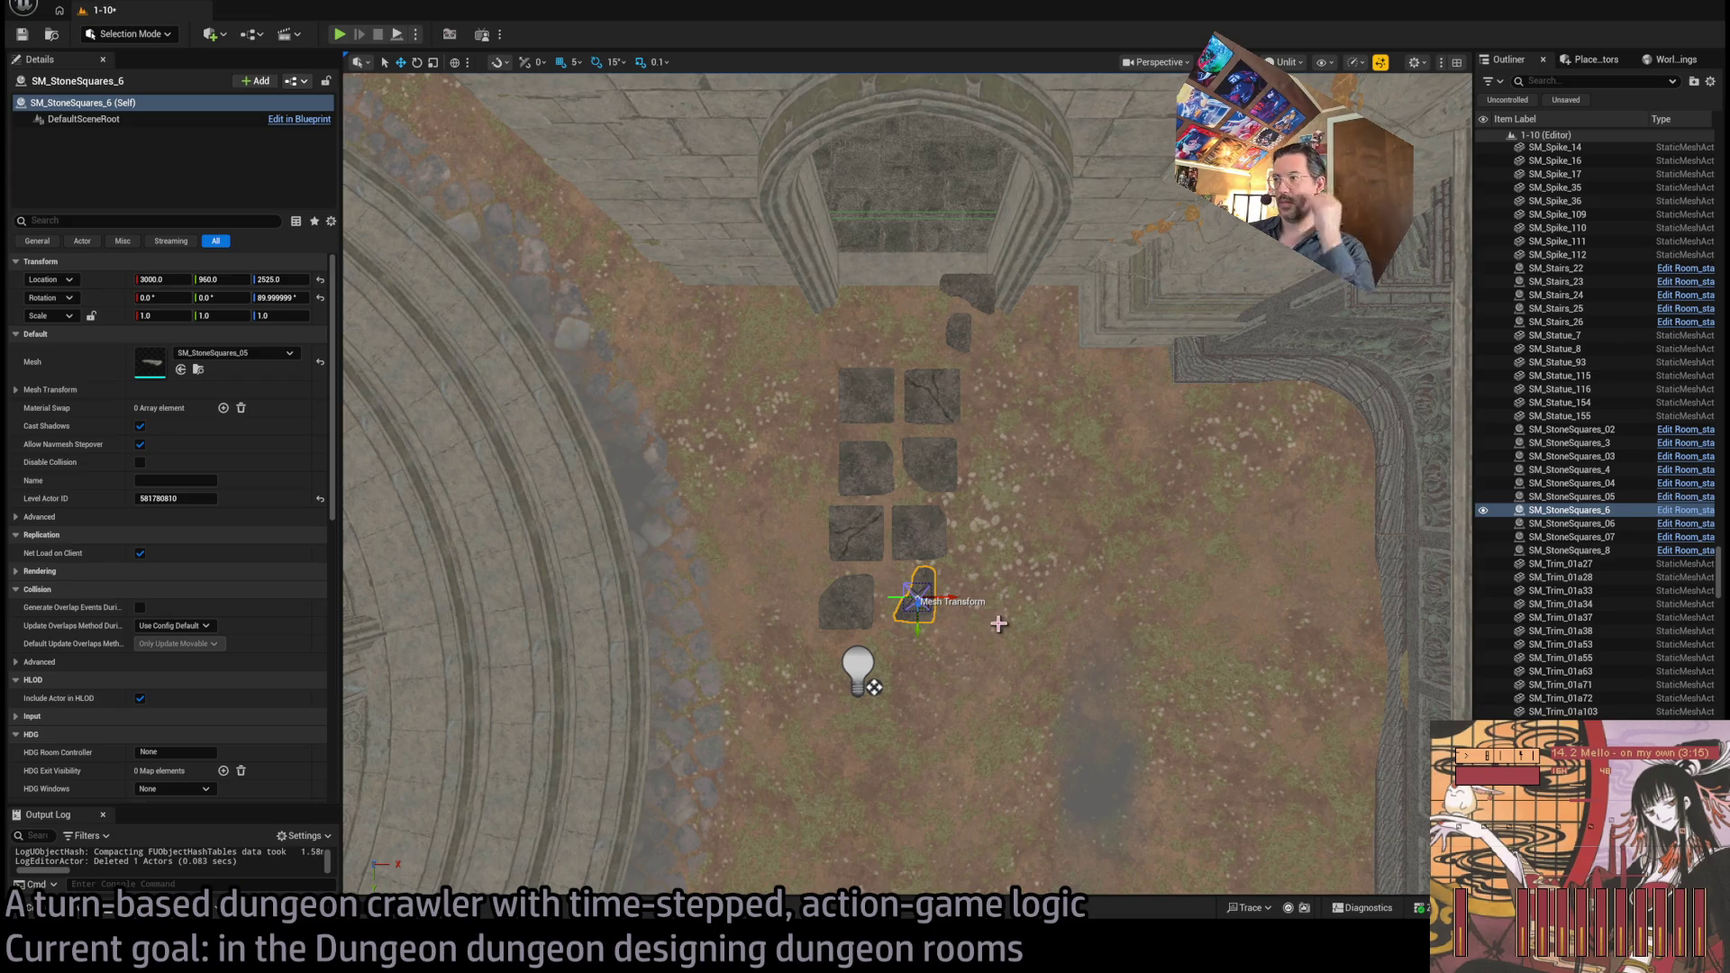
click(961, 330)
mouse_move(971, 341)
mouse_down()
mouse_move(901, 622)
mouse_move(829, 590)
mouse_move(915, 634)
mouse_up()
key(e)
key(w)
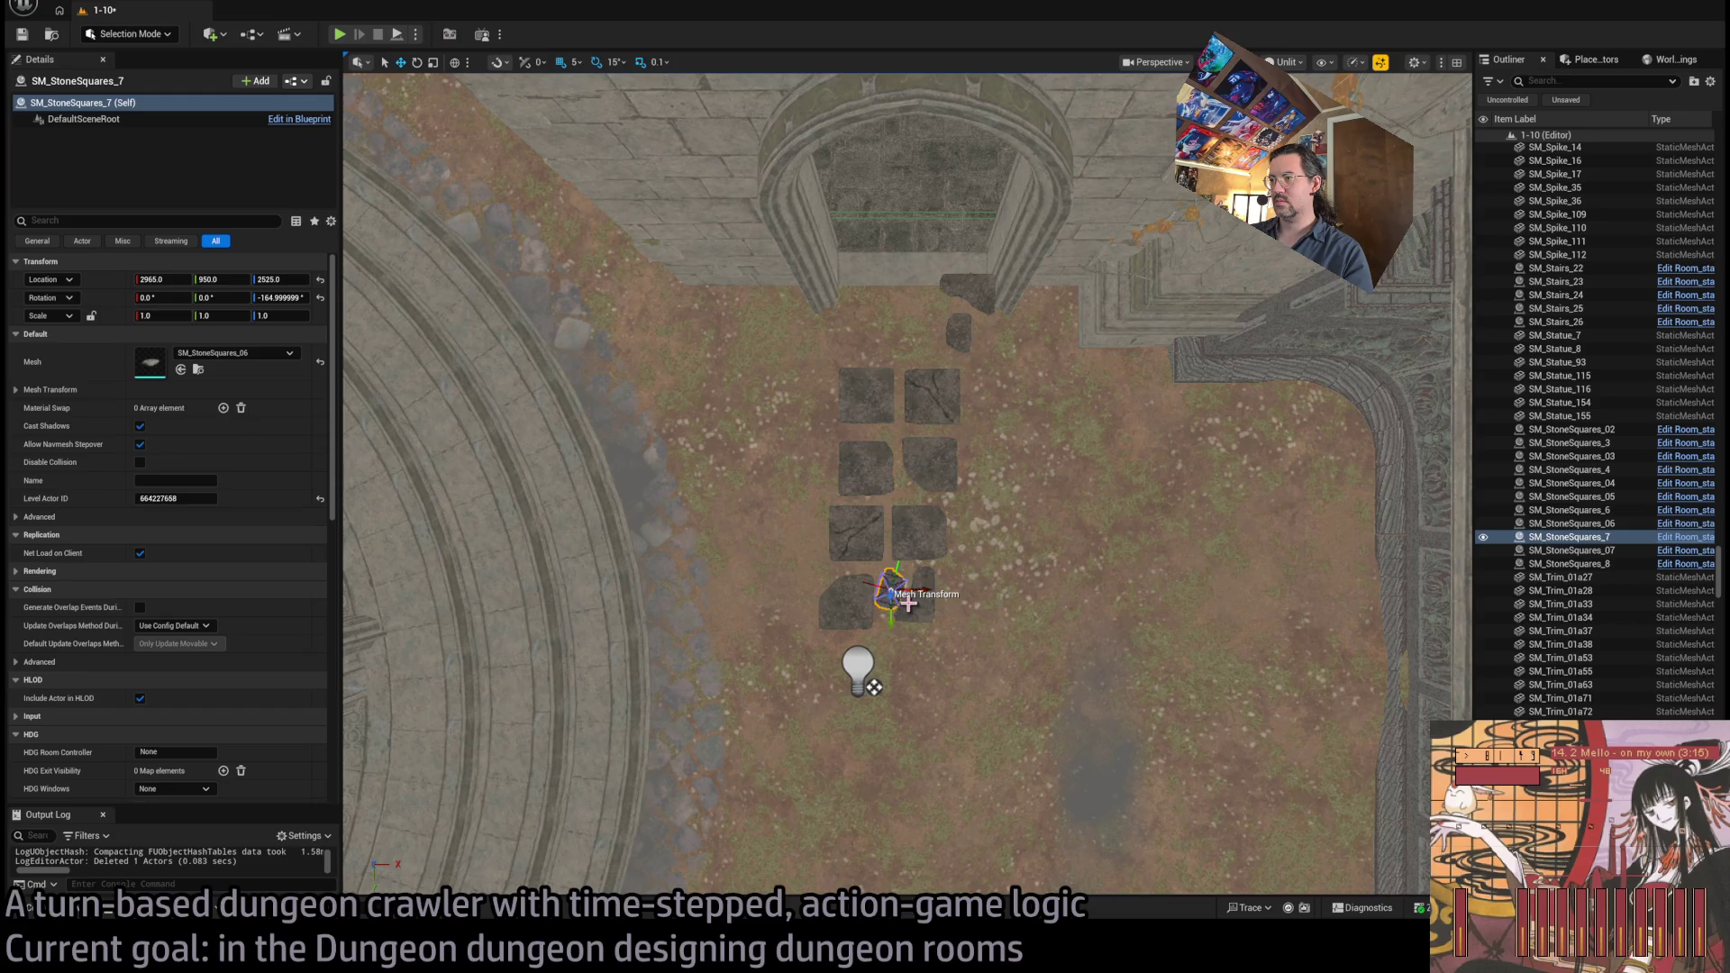
Turn the stone beside the light 15 degrees
click(919, 599)
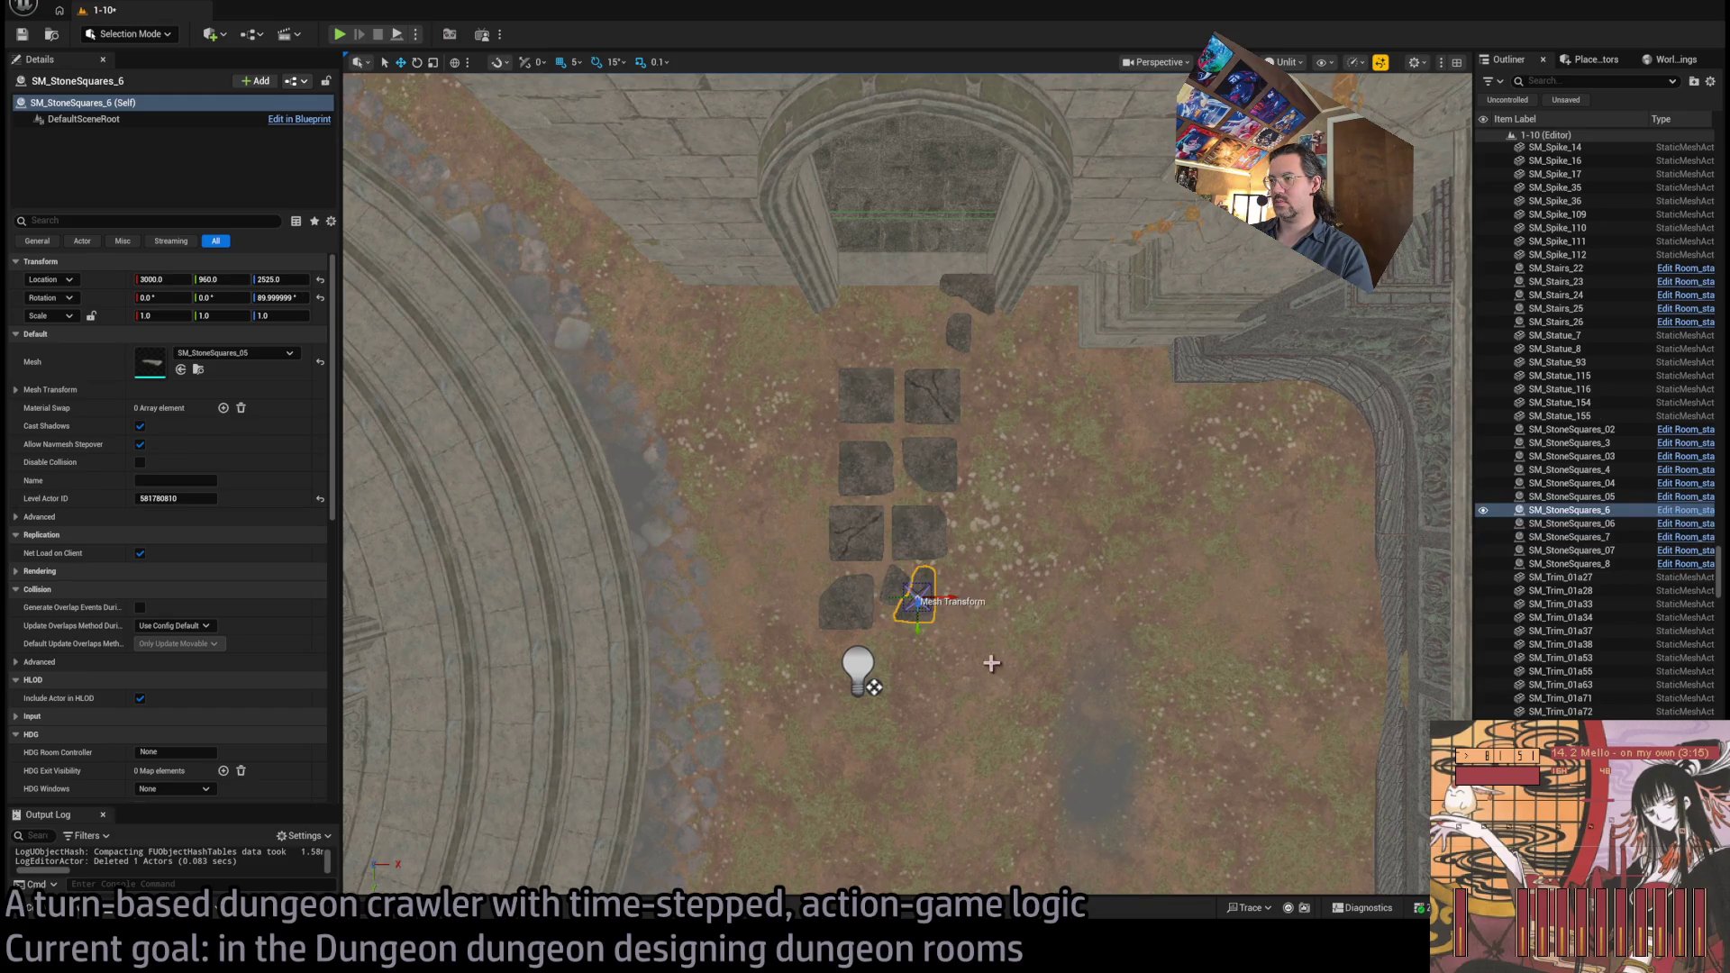
click(897, 610)
click(847, 608)
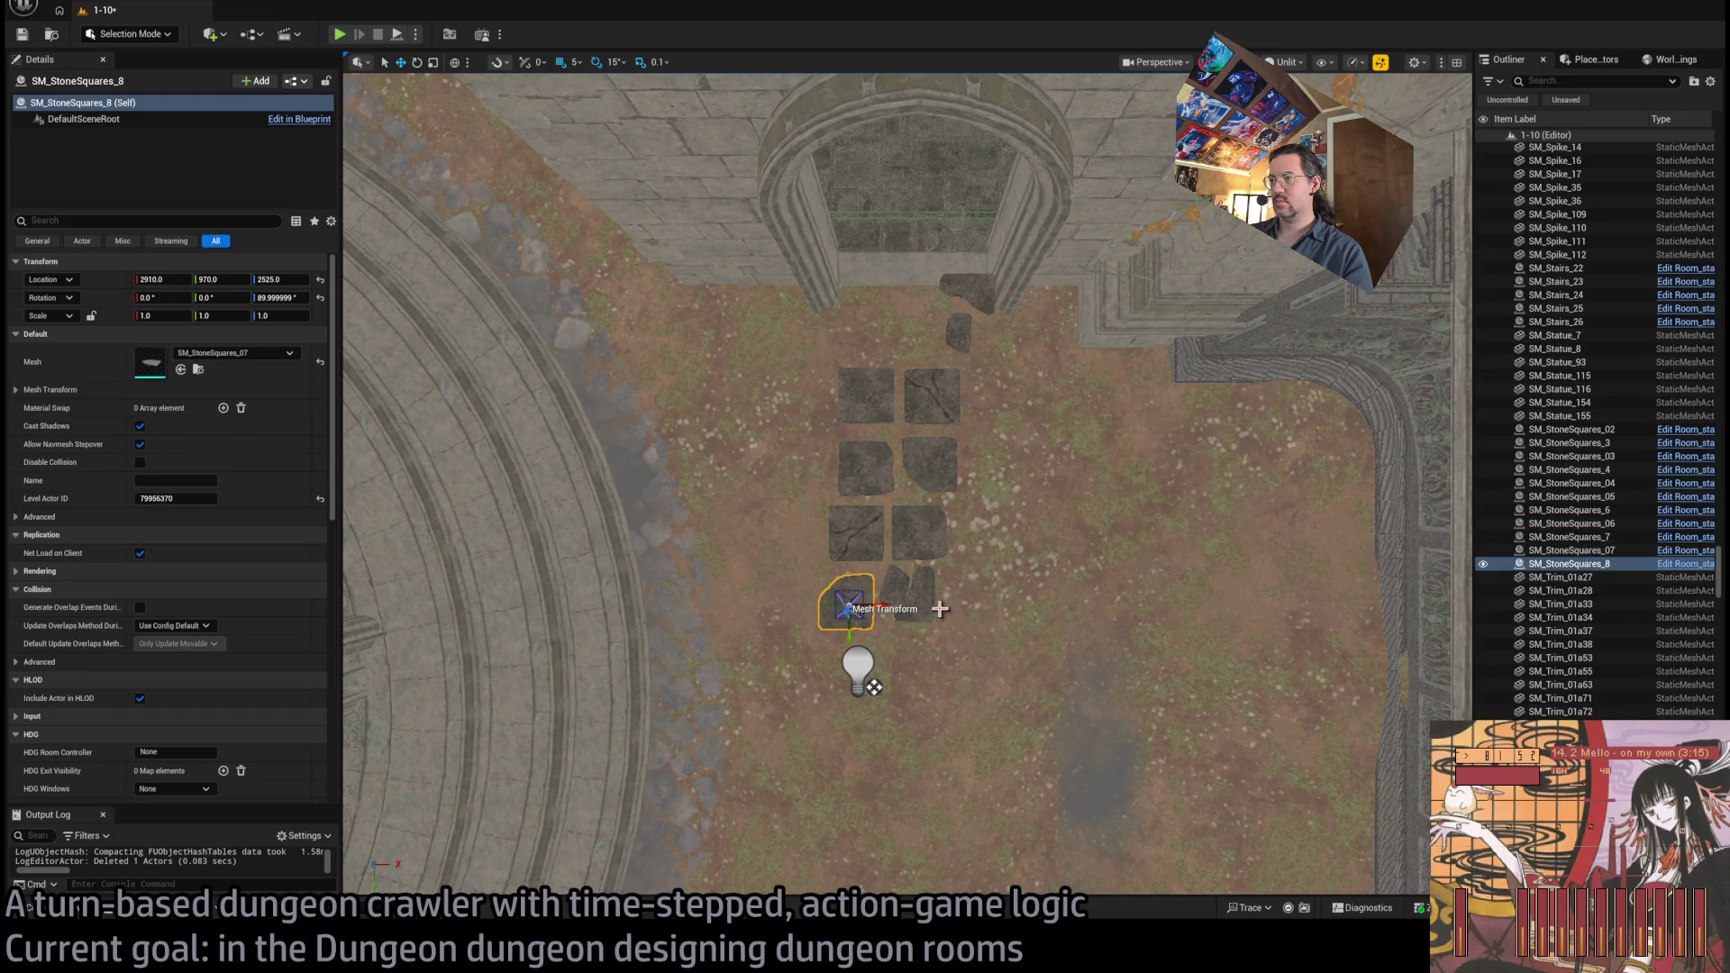
click(915, 546)
click(874, 538)
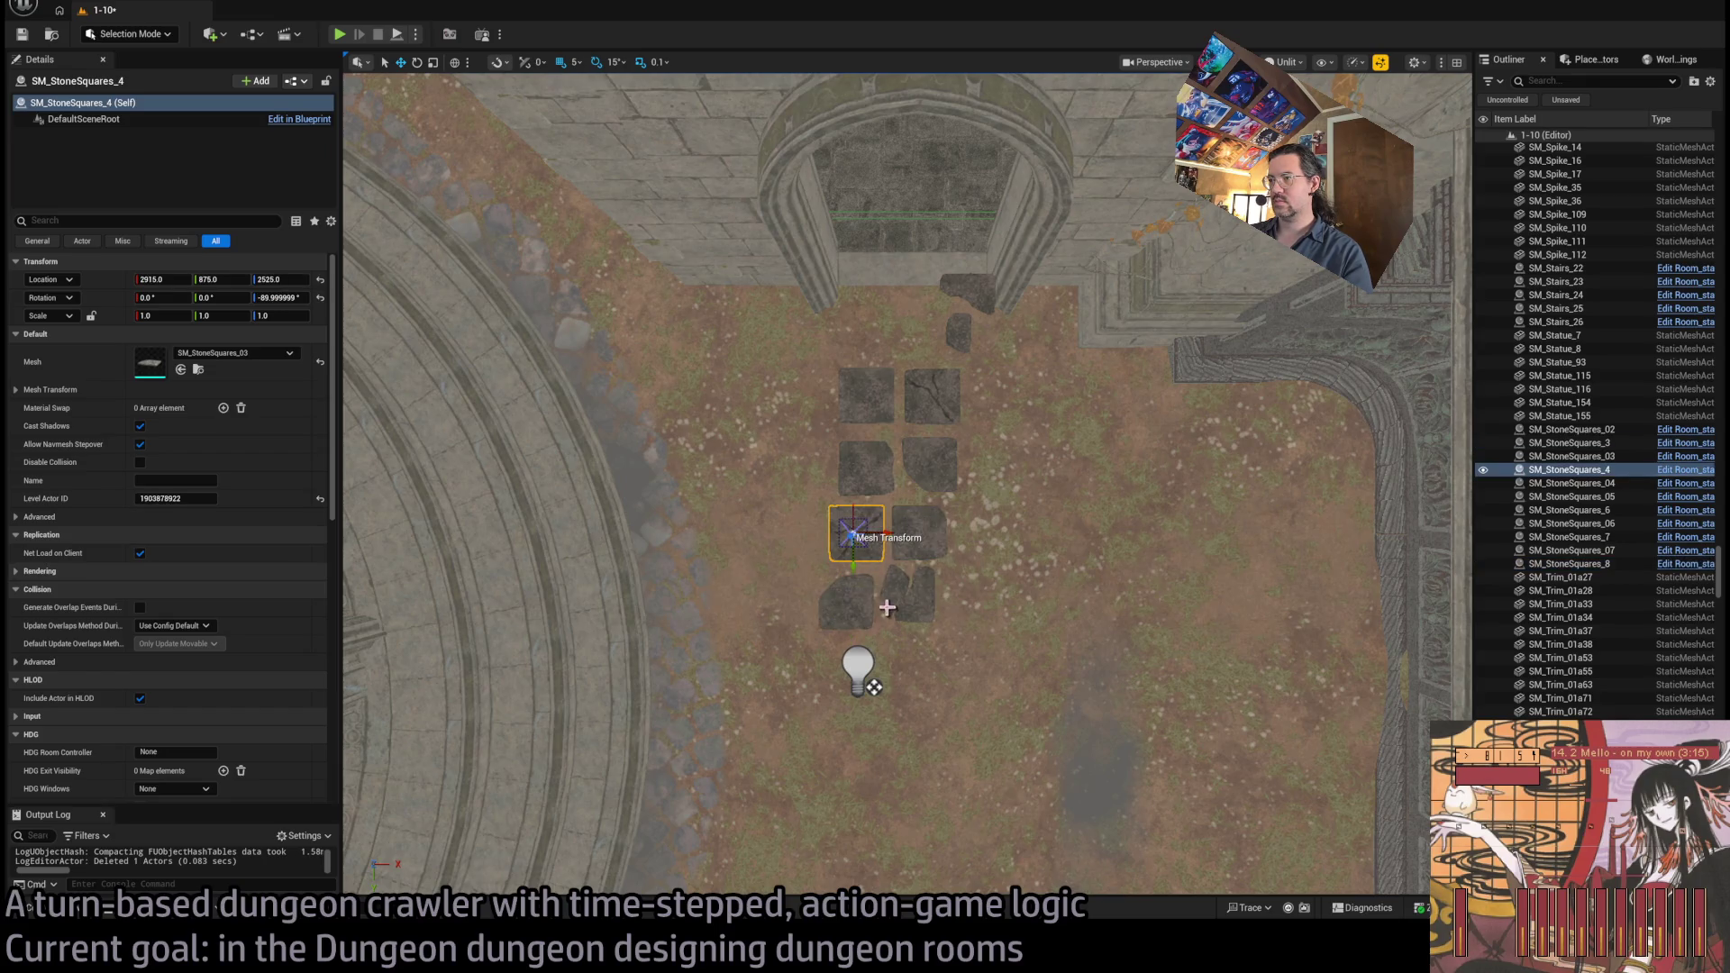
click(881, 669)
drag(891, 676, 935, 677)
Alt-drag a rotated copy of another stone tile into the path
key(e)
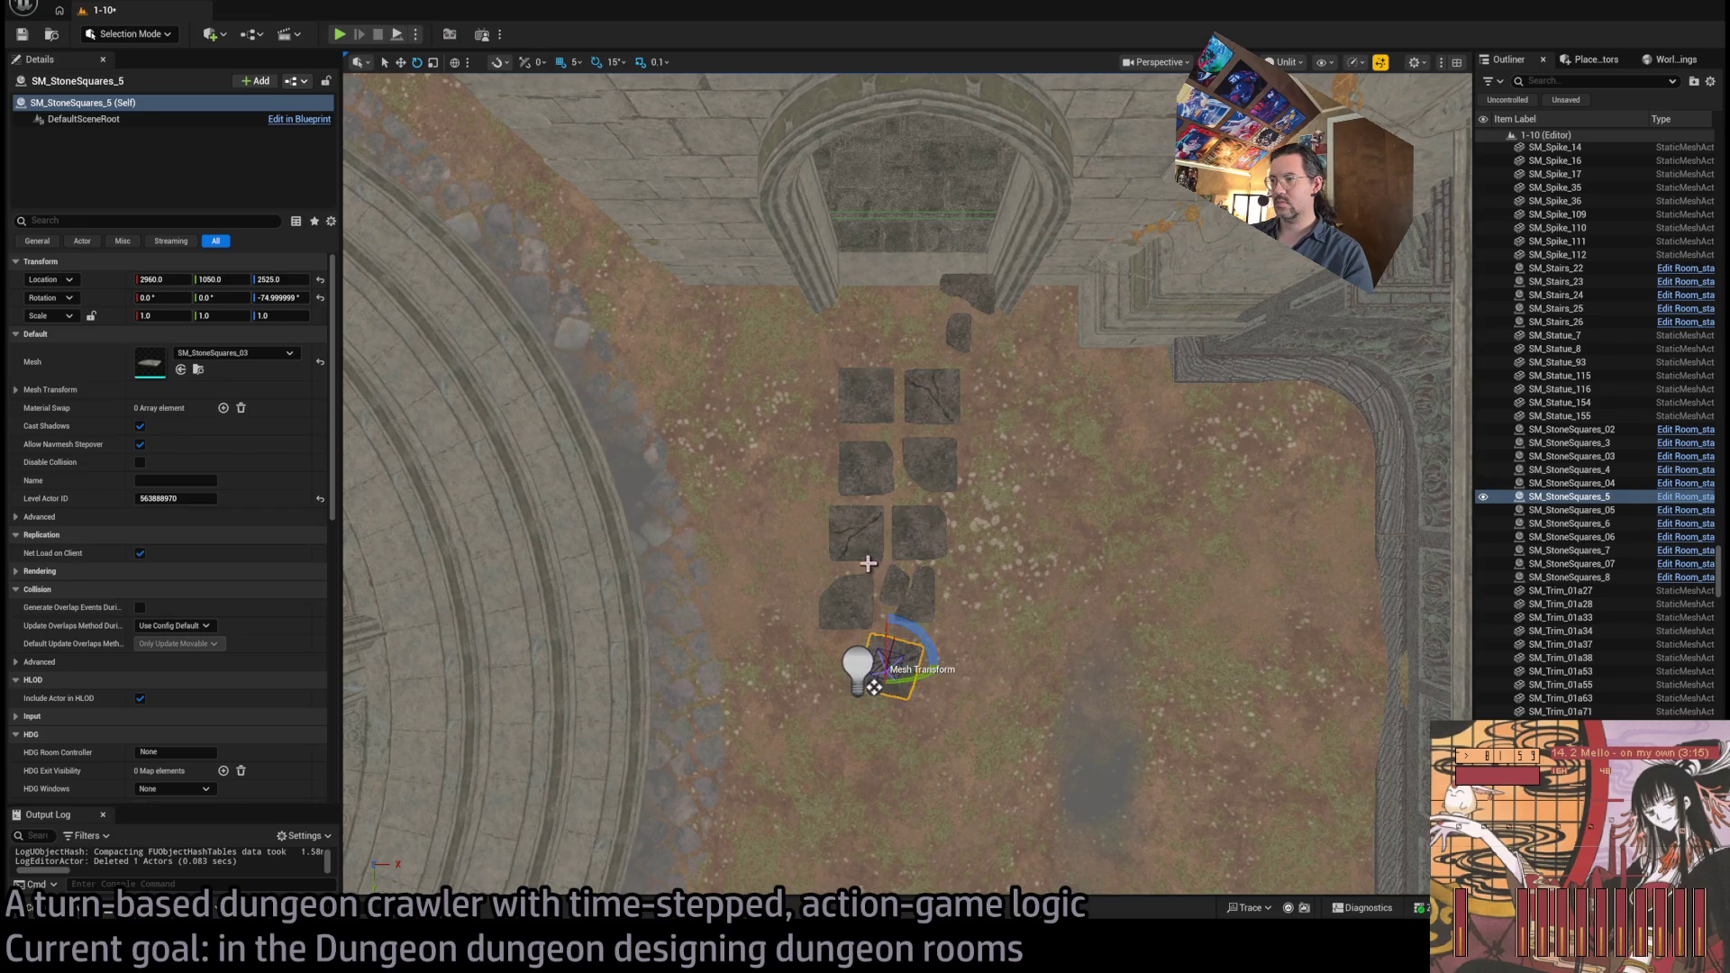
click(928, 555)
mouse_move(926, 531)
mouse_down()
mouse_move(944, 541)
mouse_move(857, 682)
mouse_move(823, 680)
mouse_move(1050, 691)
mouse_move(1043, 607)
mouse_move(946, 870)
mouse_move(901, 793)
mouse_move(897, 586)
mouse_up()
click(912, 660)
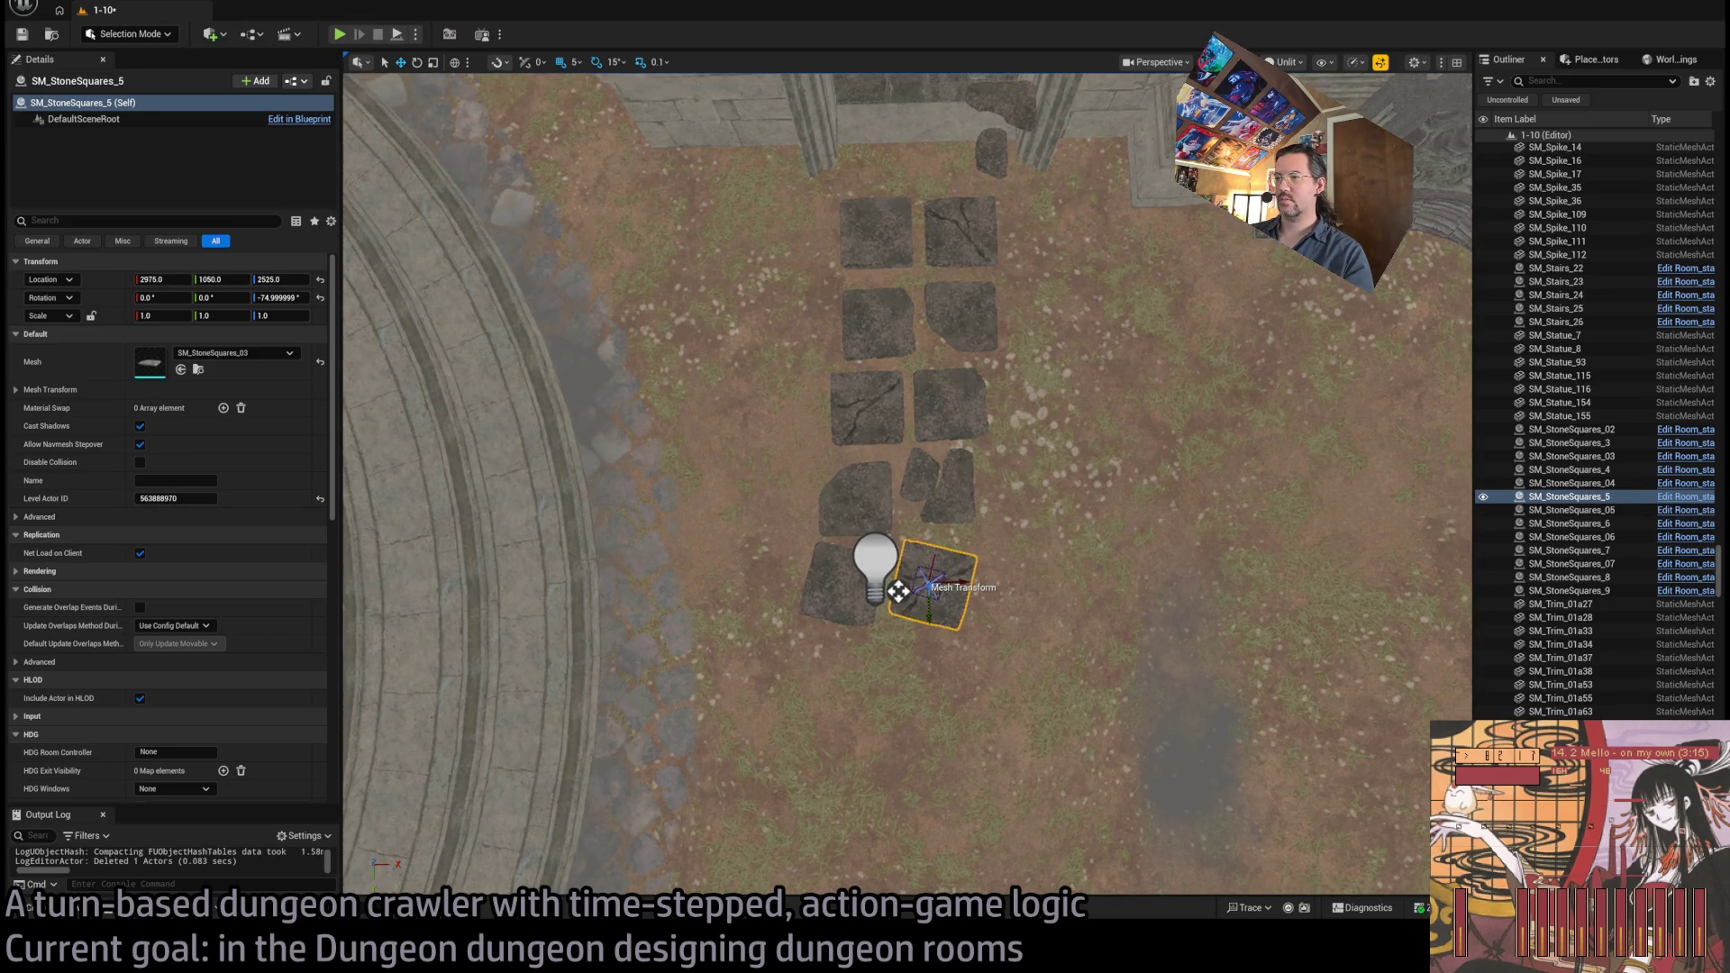
Rotate stone SM_StoneSquares_11 by 15 degrees
click(887, 336)
ctrl+click(960, 333)
mouse_move(979, 341)
mouse_down()
mouse_move(954, 718)
mouse_move(936, 739)
mouse_move(907, 680)
mouse_up()
click(915, 712)
key(e)
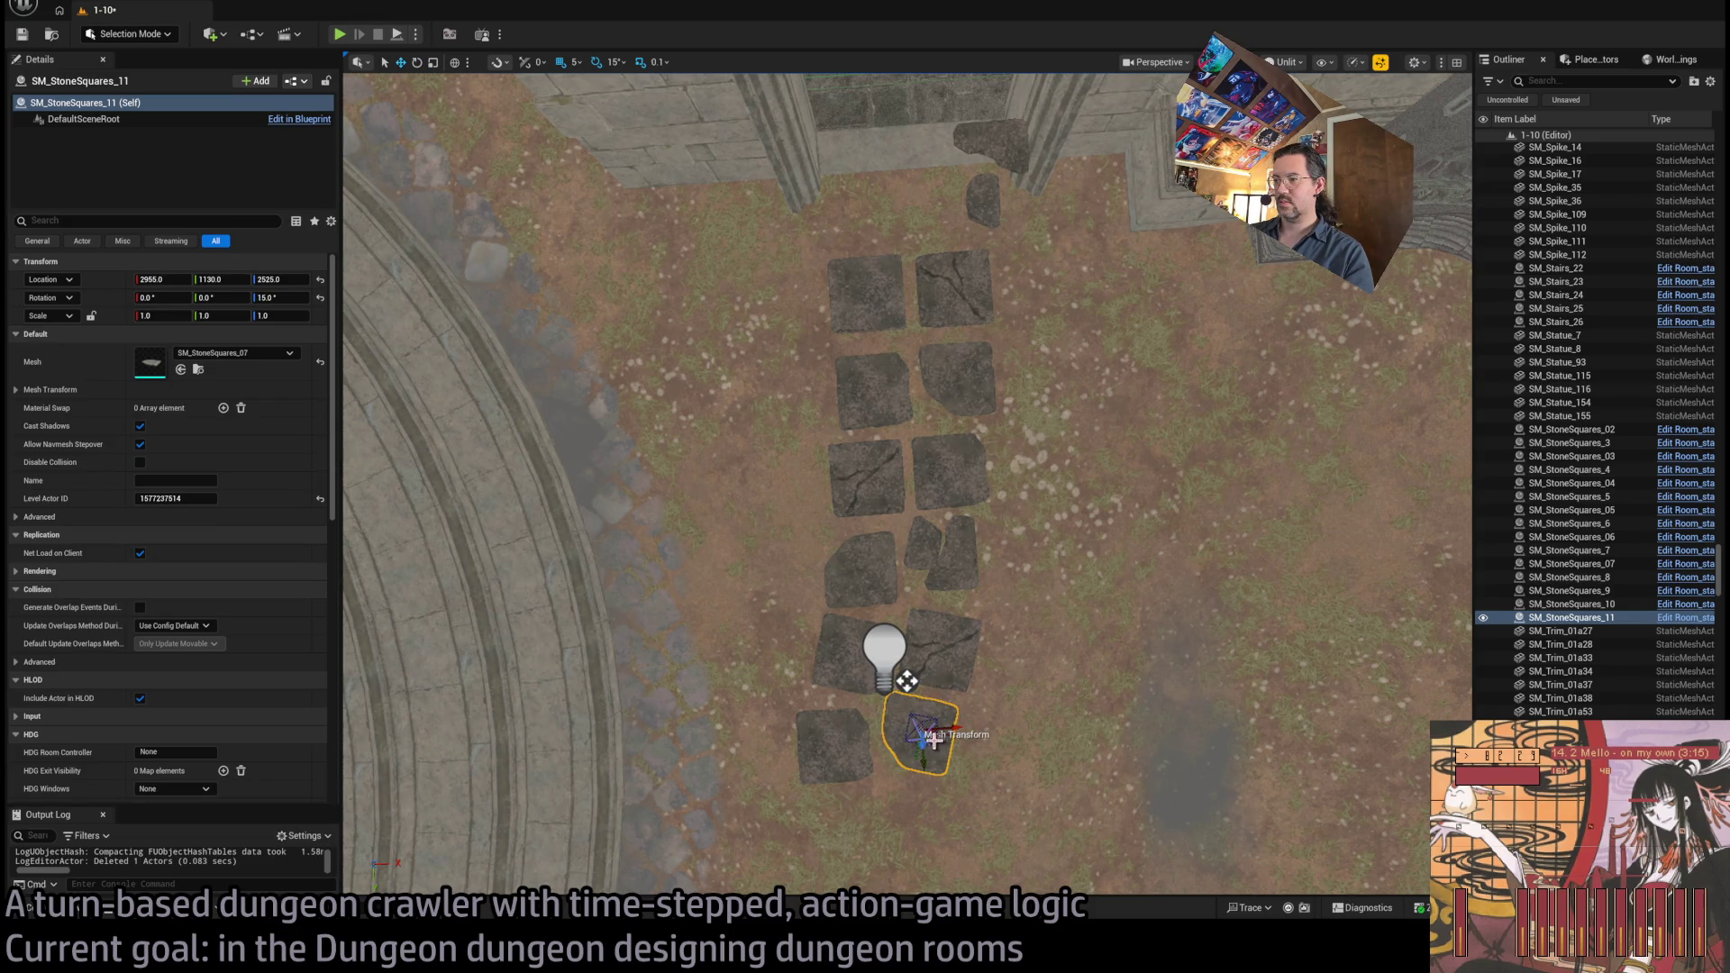
click(861, 755)
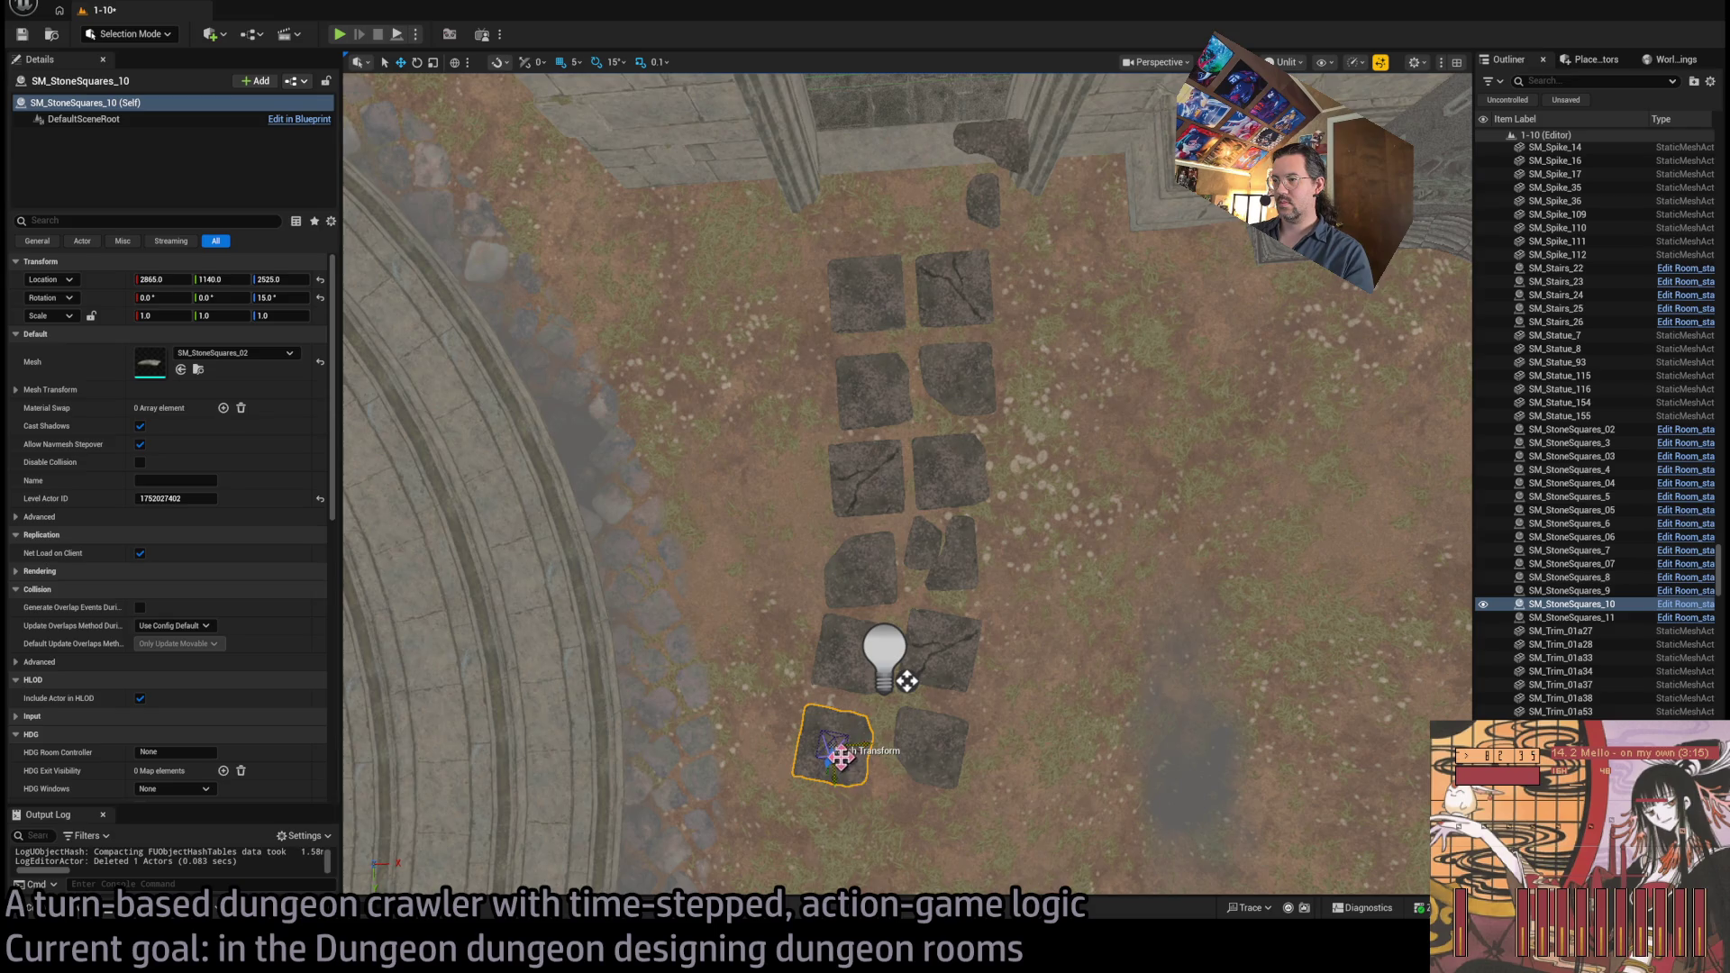
Alt-drag copies of the top two stones down the path, creating SM_StoneSquares_12 and 13
mouse_move(934, 657)
mouse_down()
mouse_move(996, 563)
mouse_move(919, 252)
mouse_move(528, 398)
mouse_move(820, 423)
mouse_move(1022, 373)
mouse_move(911, 398)
mouse_move(869, 514)
mouse_move(873, 564)
mouse_move(817, 317)
mouse_up()
drag(1125, 571, 1125, 571)
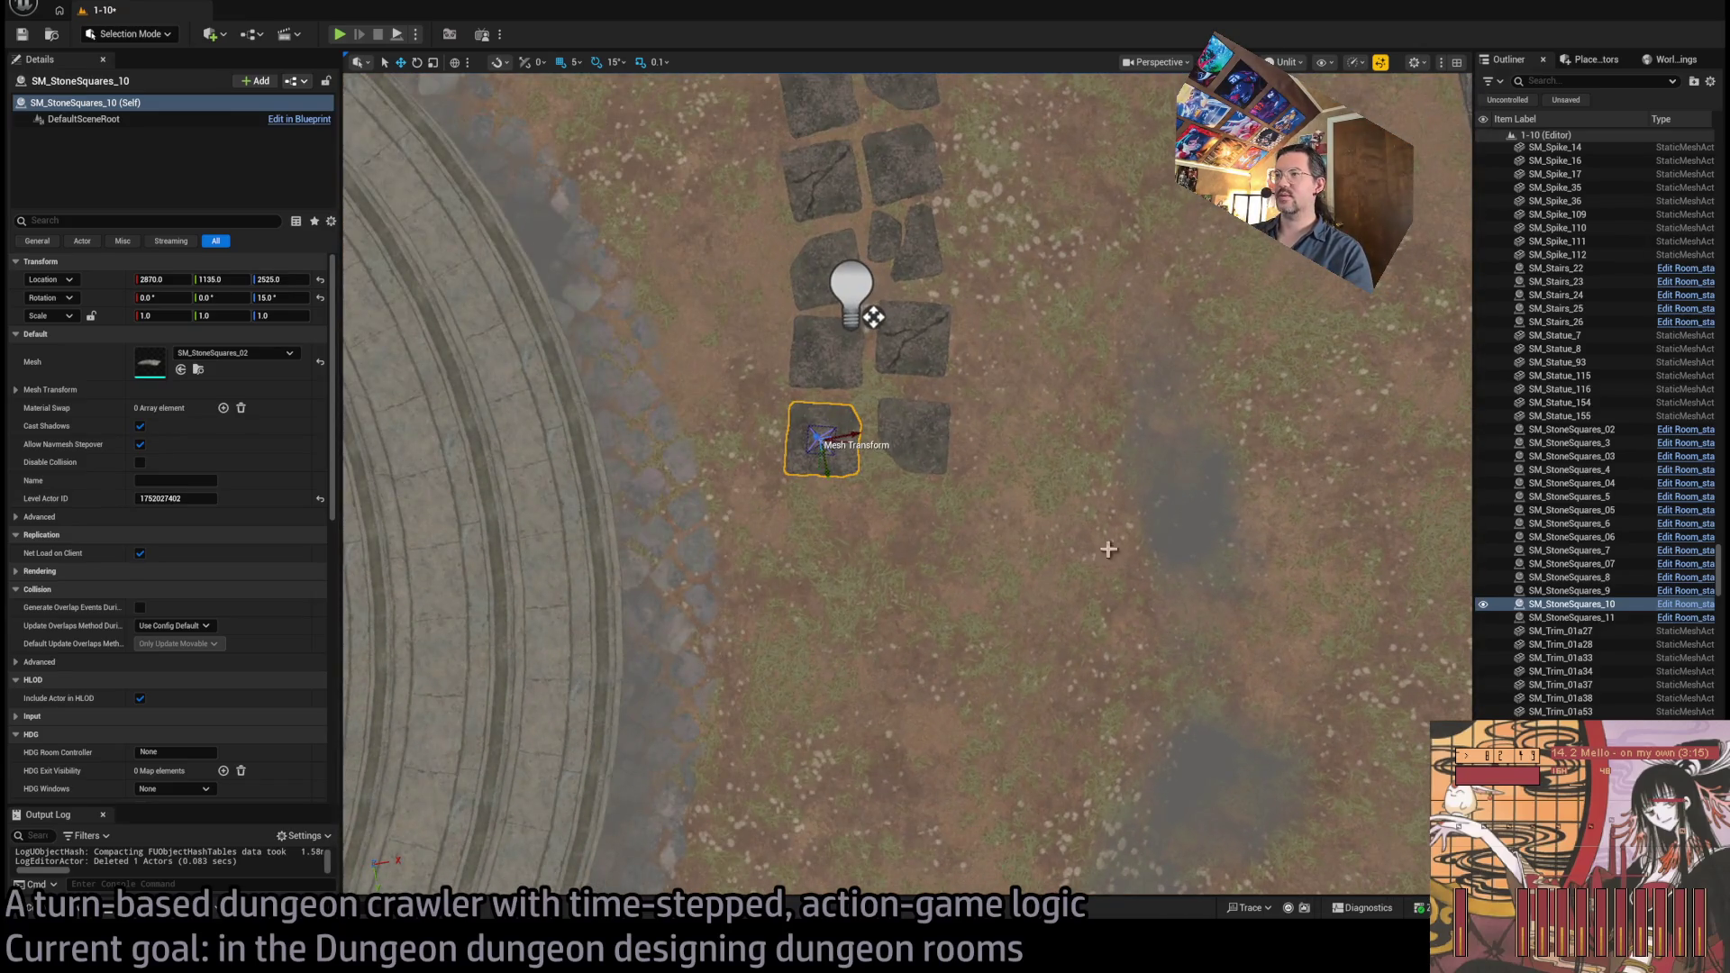
click(873, 317)
mouse_move(873, 317)
mouse_down()
mouse_move(998, 390)
mouse_move(983, 324)
mouse_up()
click(968, 203)
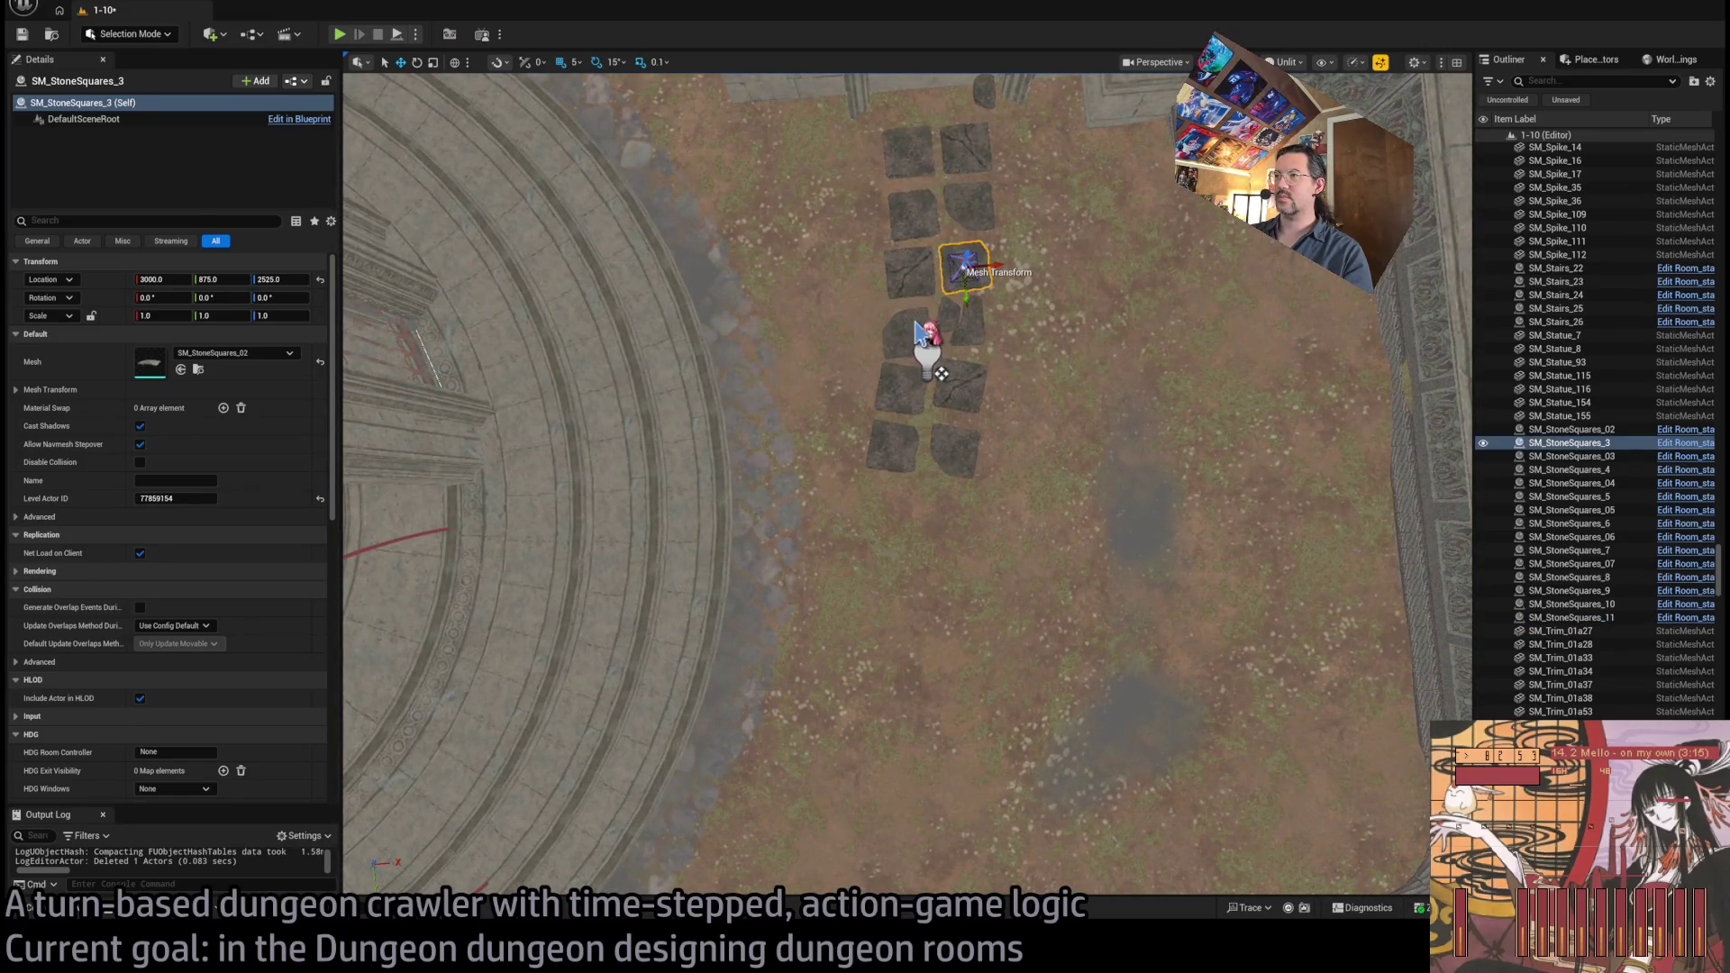
ctrl+click(915, 216)
alt+drag(928, 225, 890, 527)
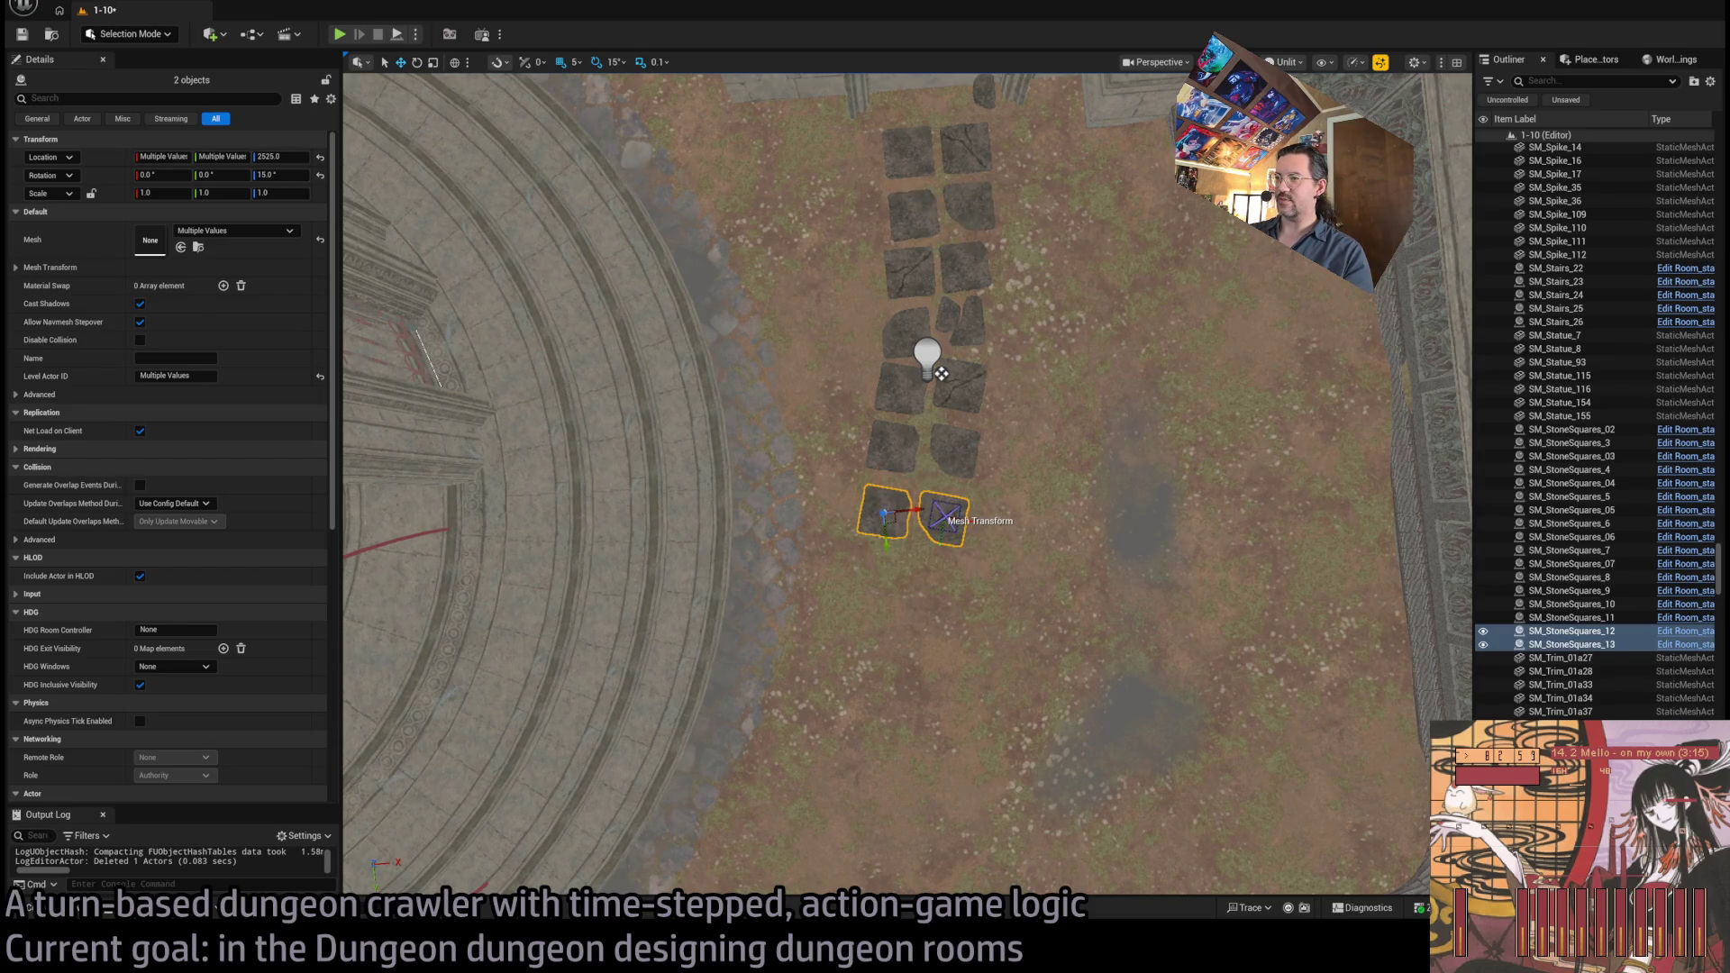
Move SM_StoneSquares_12 and _13 up to close the gap with the path
click(956, 496)
click(904, 515)
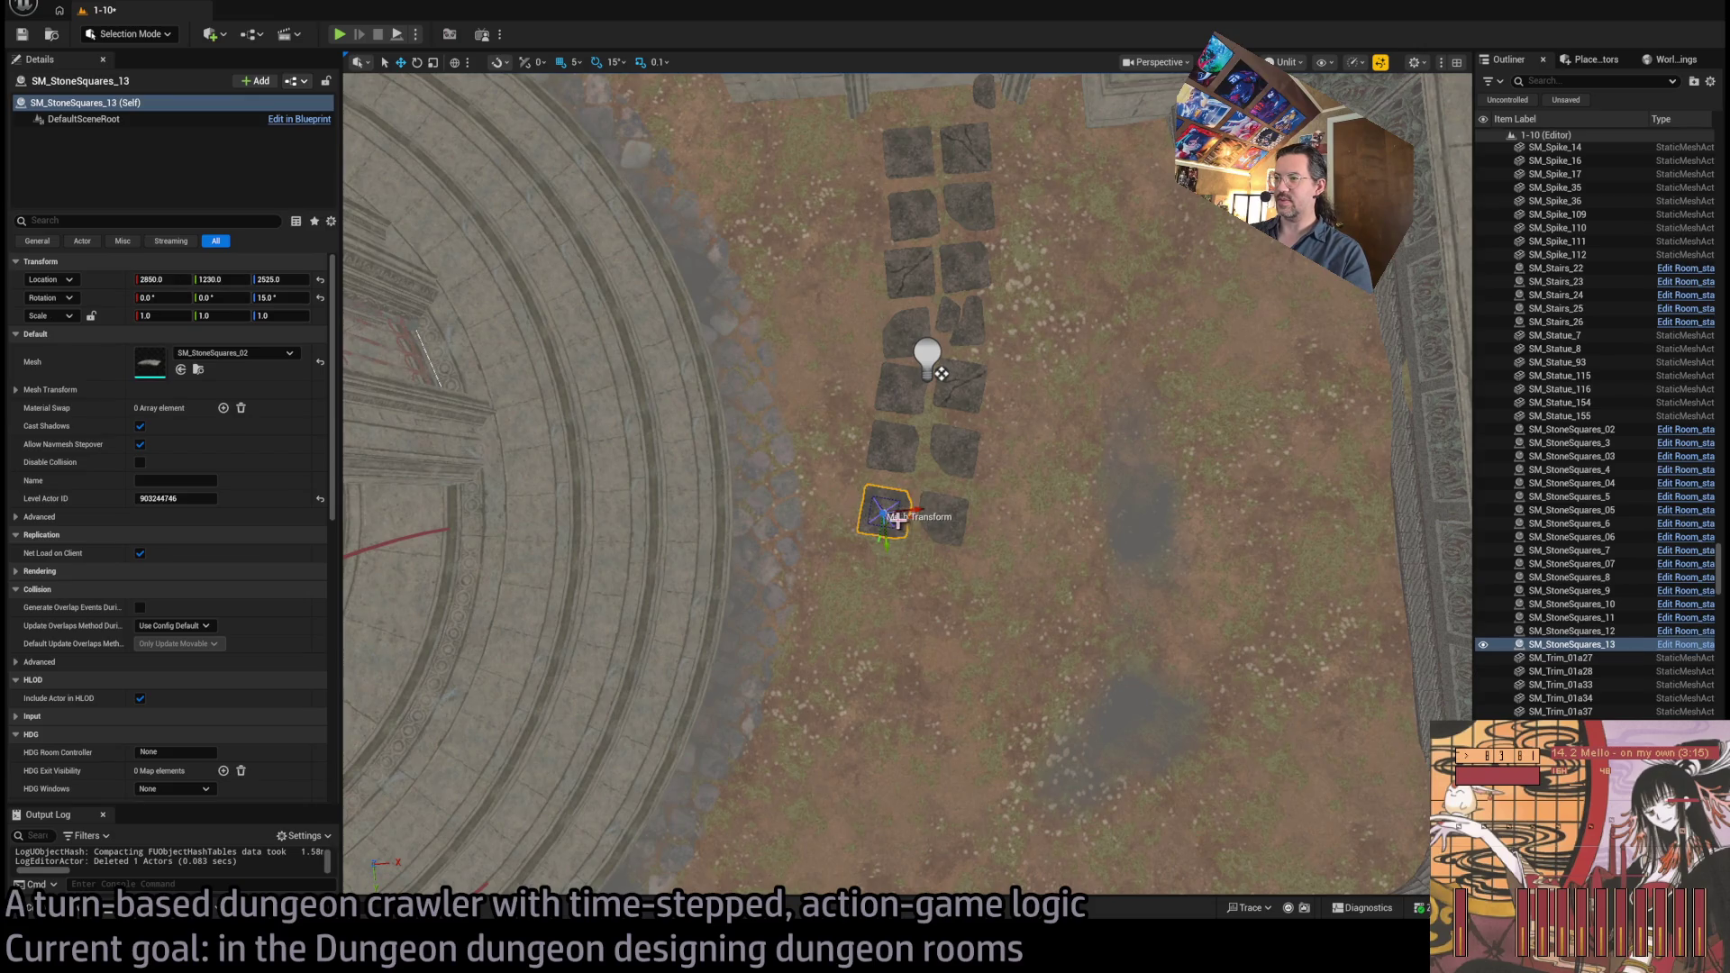
click(958, 546)
drag(953, 522, 885, 501)
click(943, 559)
drag(950, 549, 948, 515)
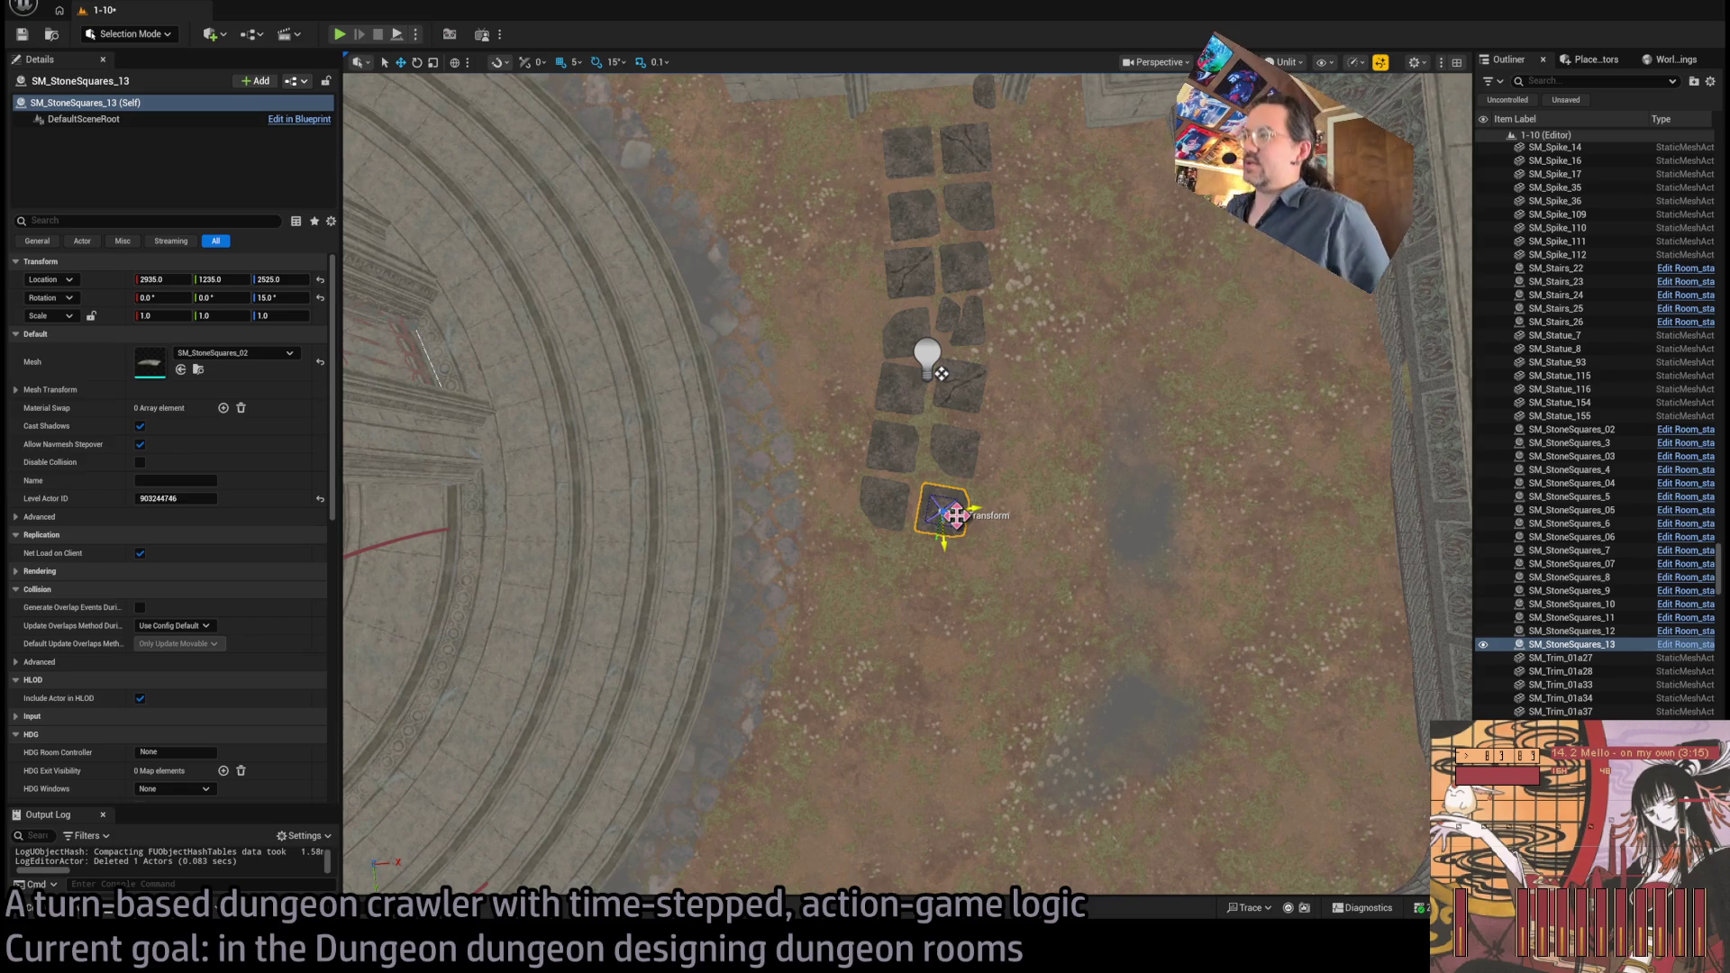
Focus on SM_StoneSquares_13 and nudge it to X 2930, Y 1230
mouse_move(1100, 456)
mouse_down()
mouse_move(1100, 342)
mouse_move(1100, 456)
mouse_up()
scroll(991, 405, up, 3)
scroll(981, 280, down, 3)
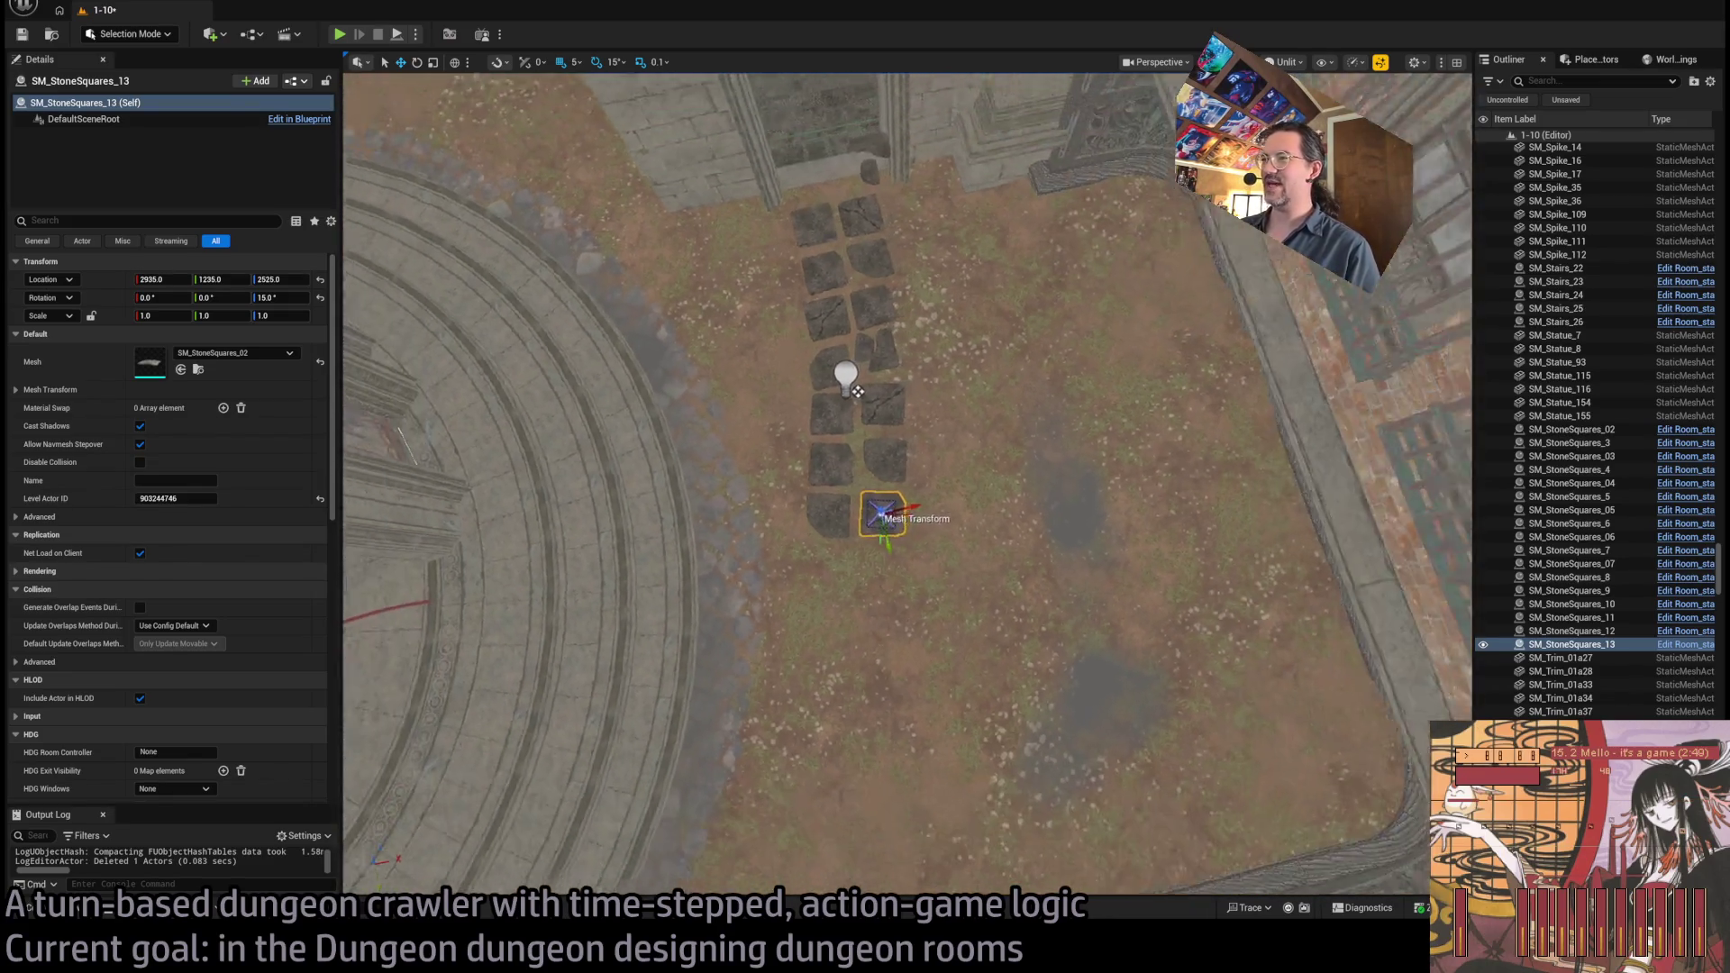
scroll(981, 280, up, 4)
drag(1146, 440, 1146, 441)
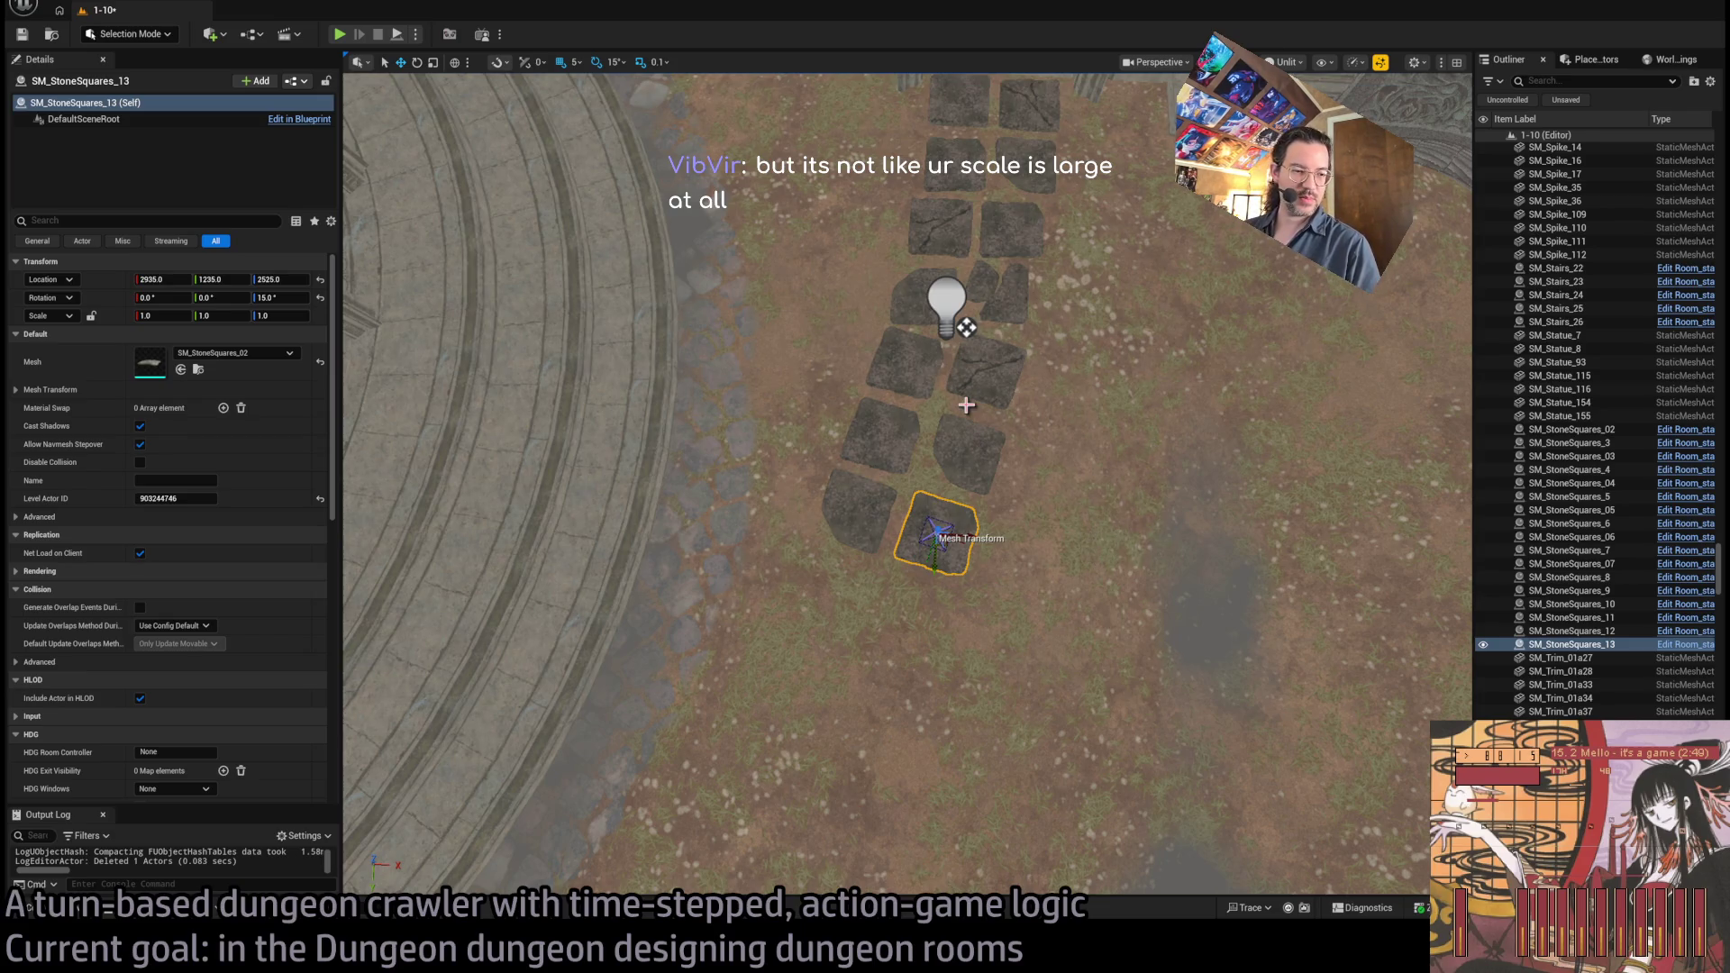
scroll(966, 406, down, 5)
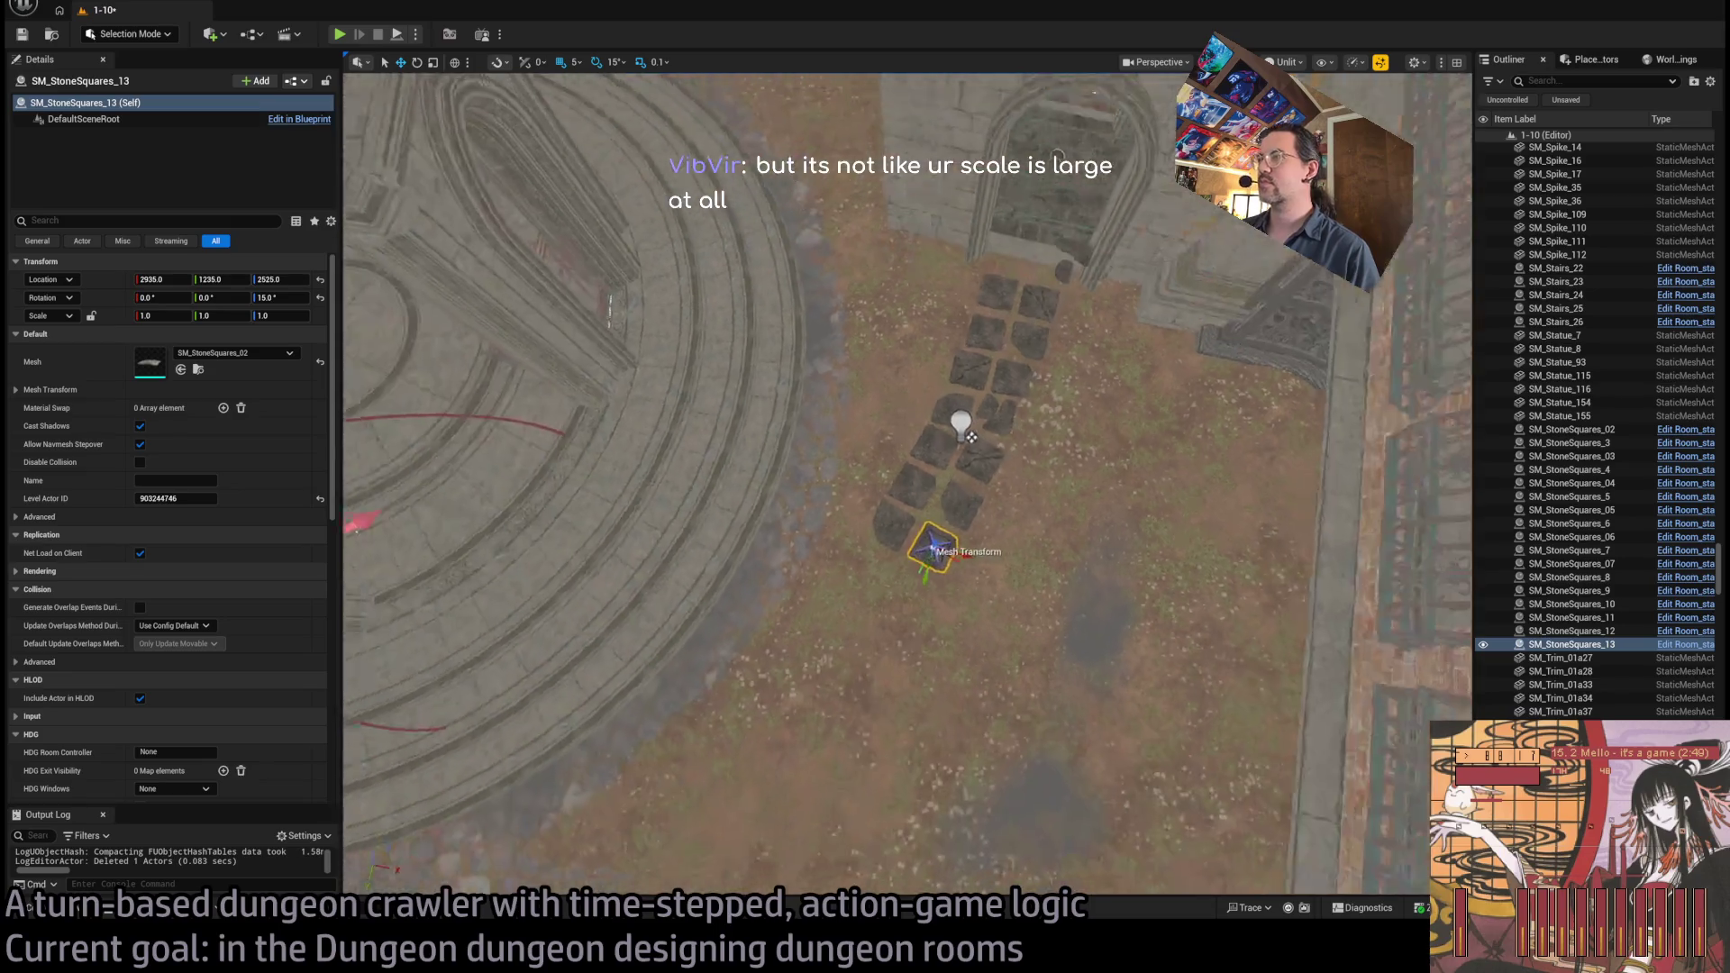
scroll(926, 319, down, 5)
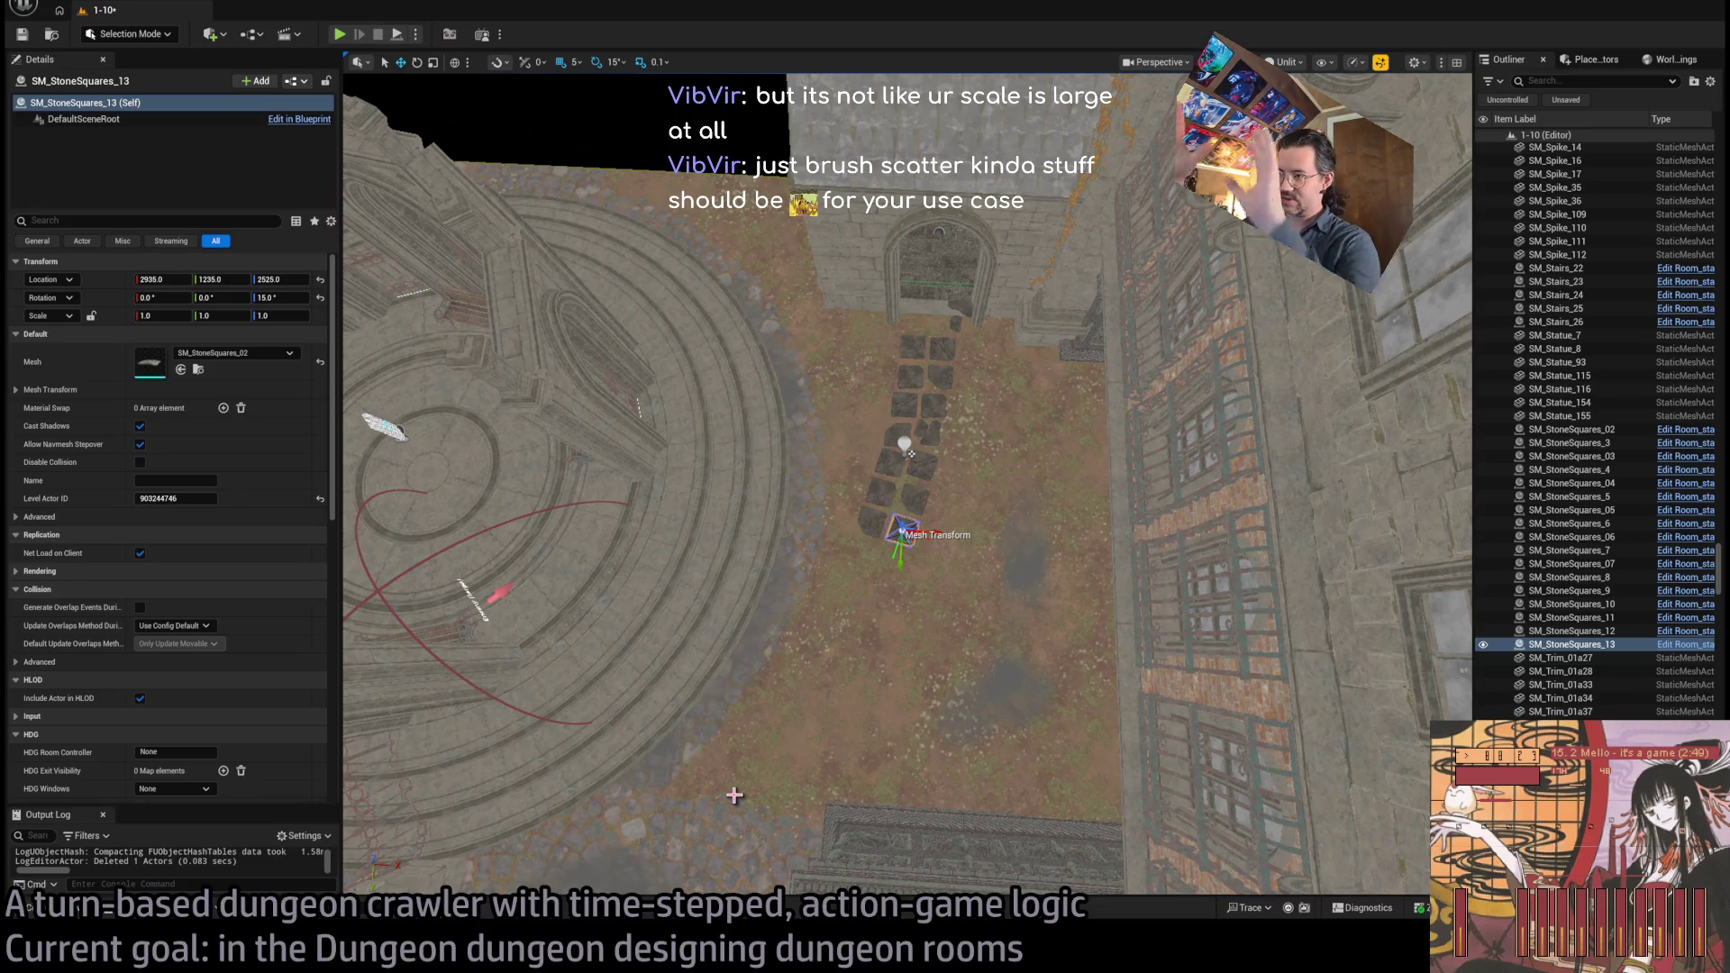
scroll(911, 453, up, 5)
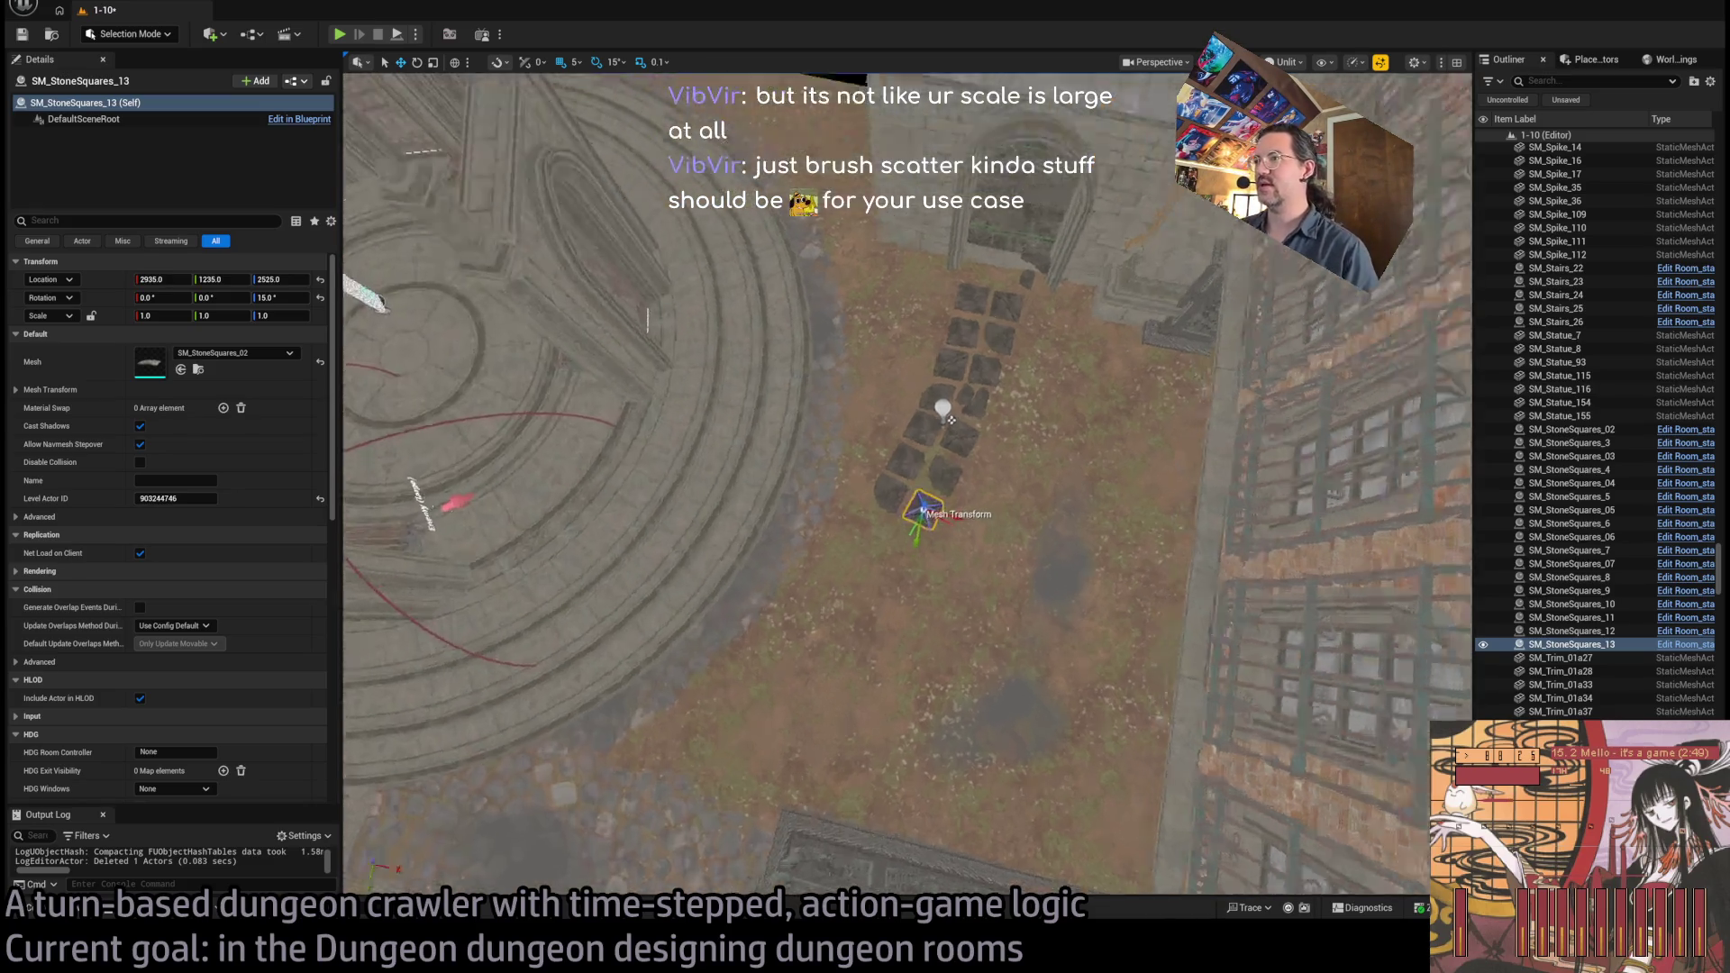
drag(890, 498, 874, 455)
key(f)
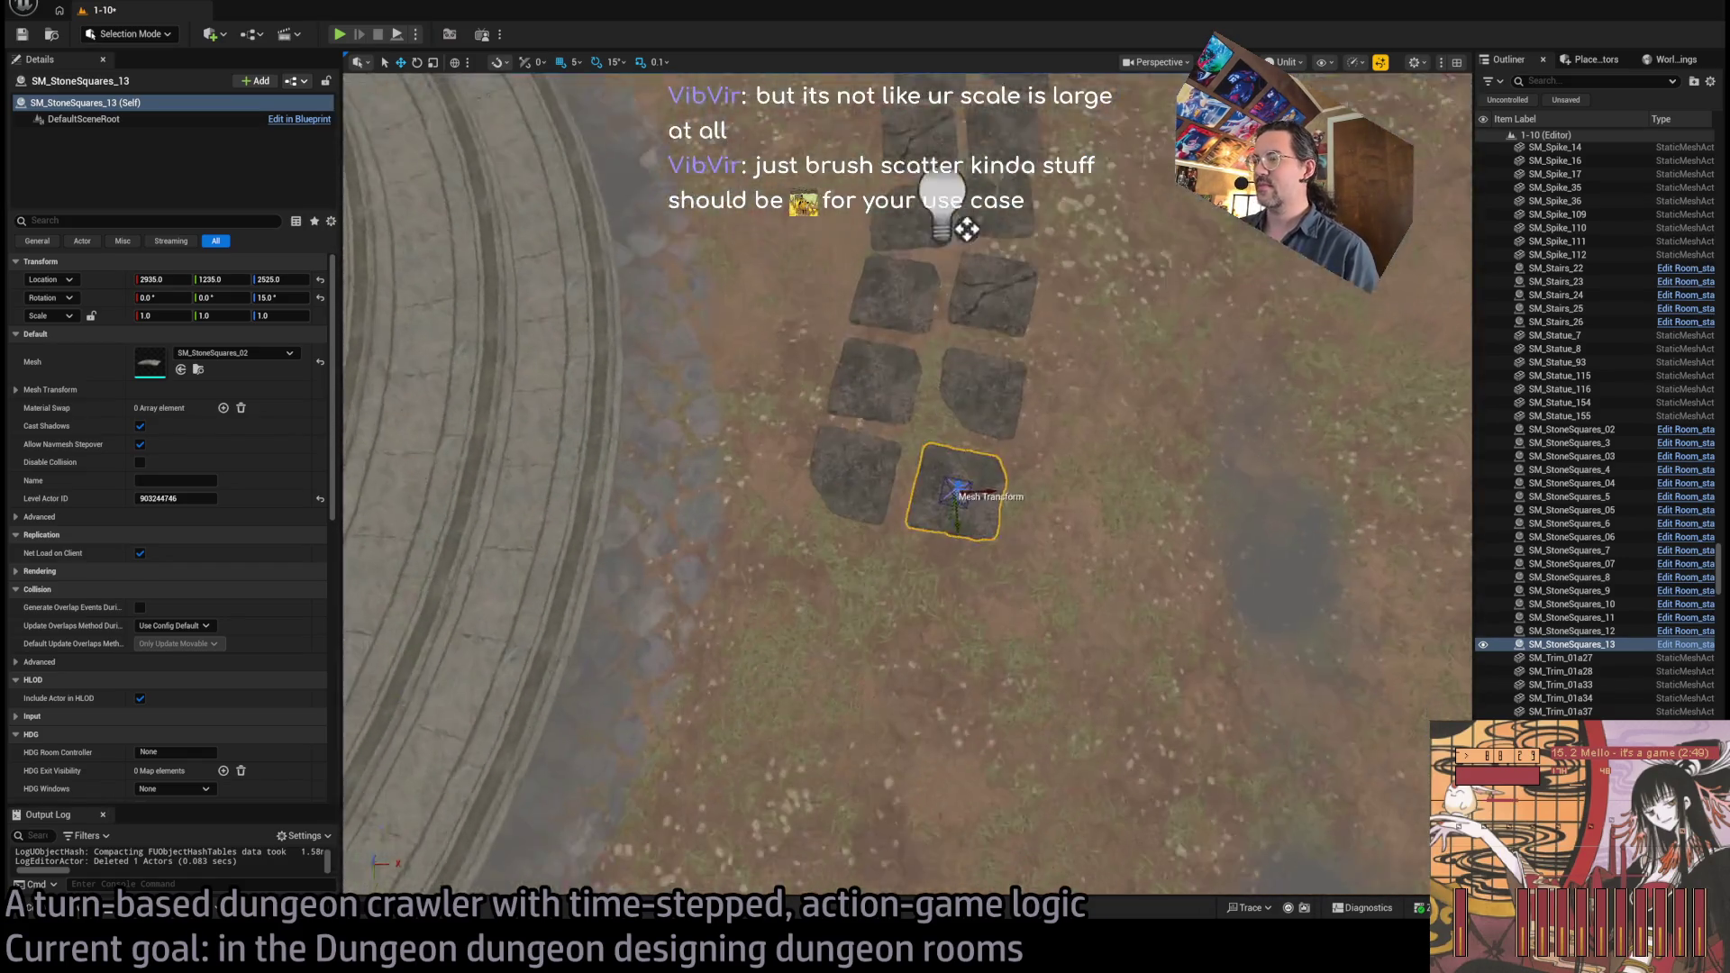
drag(950, 475, 948, 469)
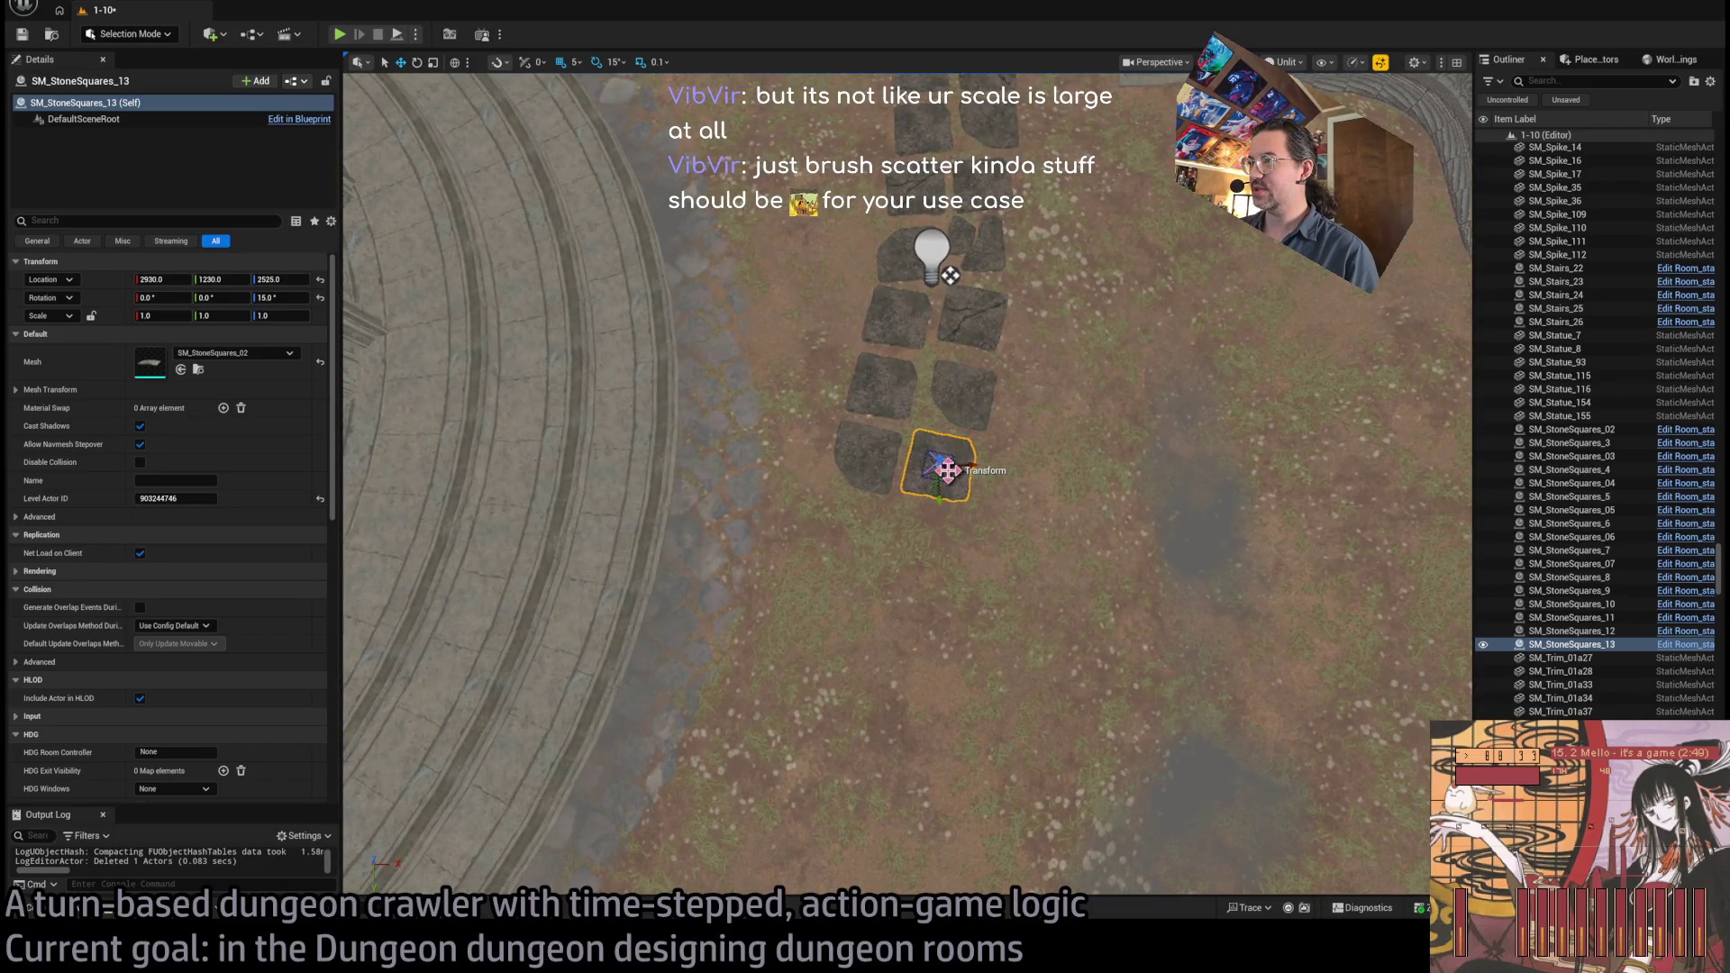
click(939, 176)
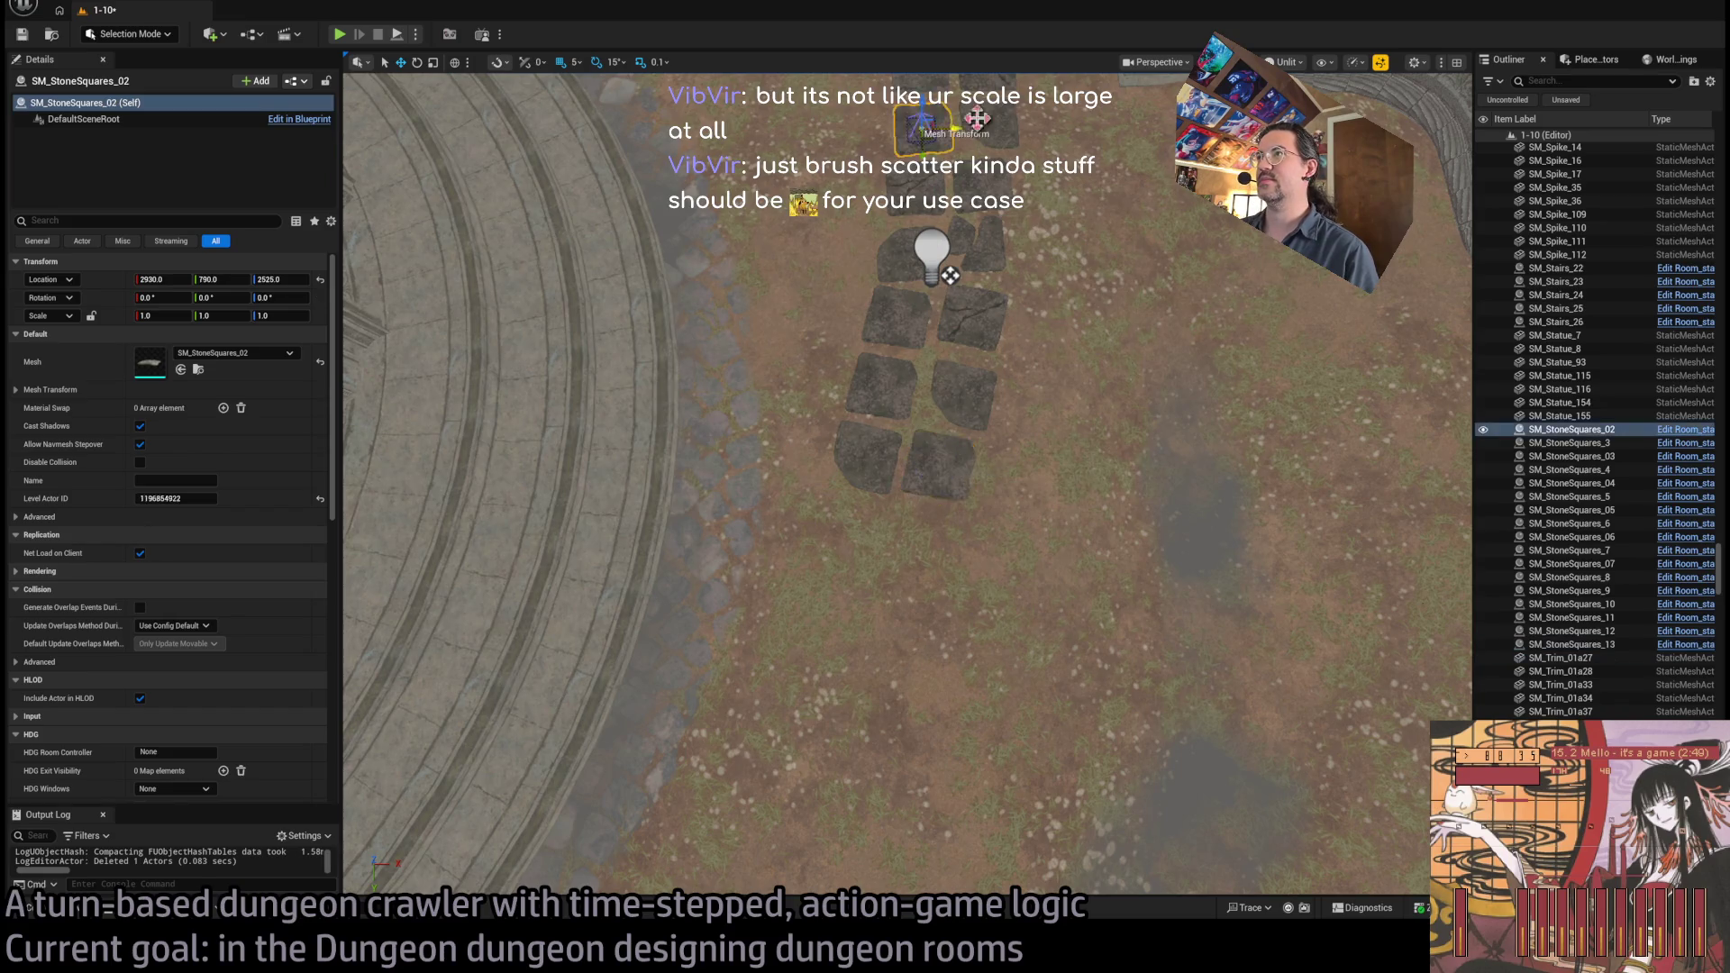
Copy the top stone pair to the path's end, rotating the copies to -165° and -75°
ctrl+click(964, 191)
drag(1003, 131, 951, 547)
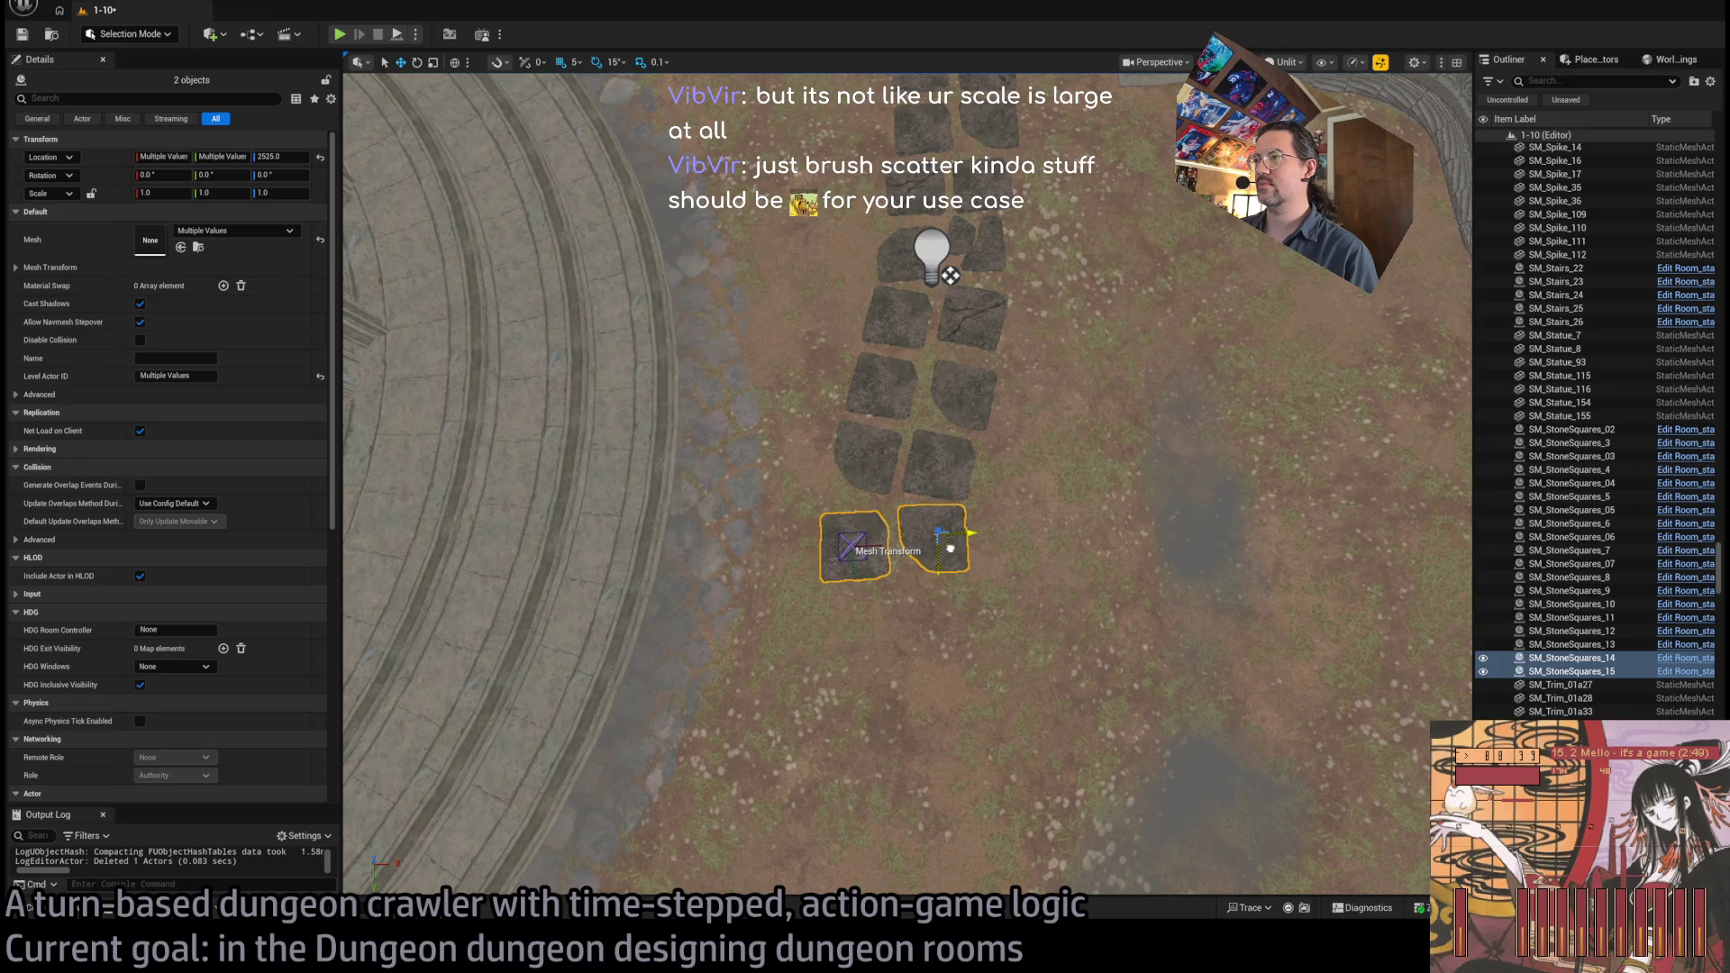
click(869, 455)
key(e)
mouse_move(865, 410)
mouse_down()
mouse_move(822, 459)
mouse_move(946, 483)
mouse_up()
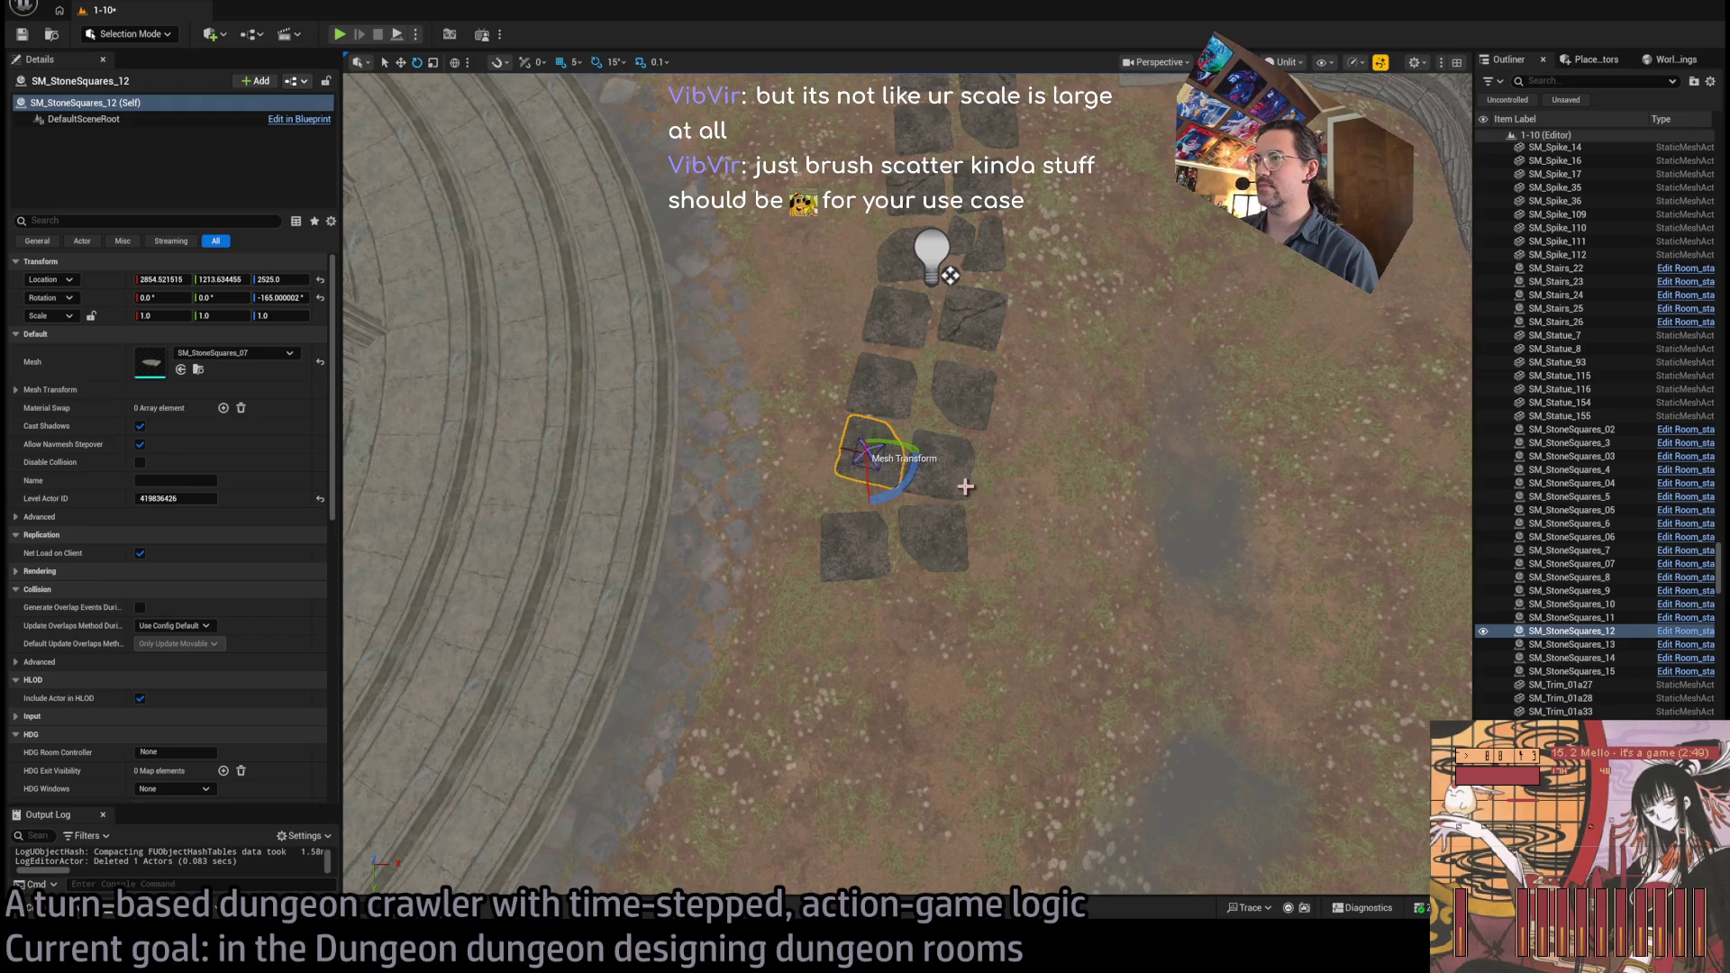
click(937, 540)
drag(937, 494, 991, 541)
Shift the left new stone slightly up and right to fit the path
click(838, 568)
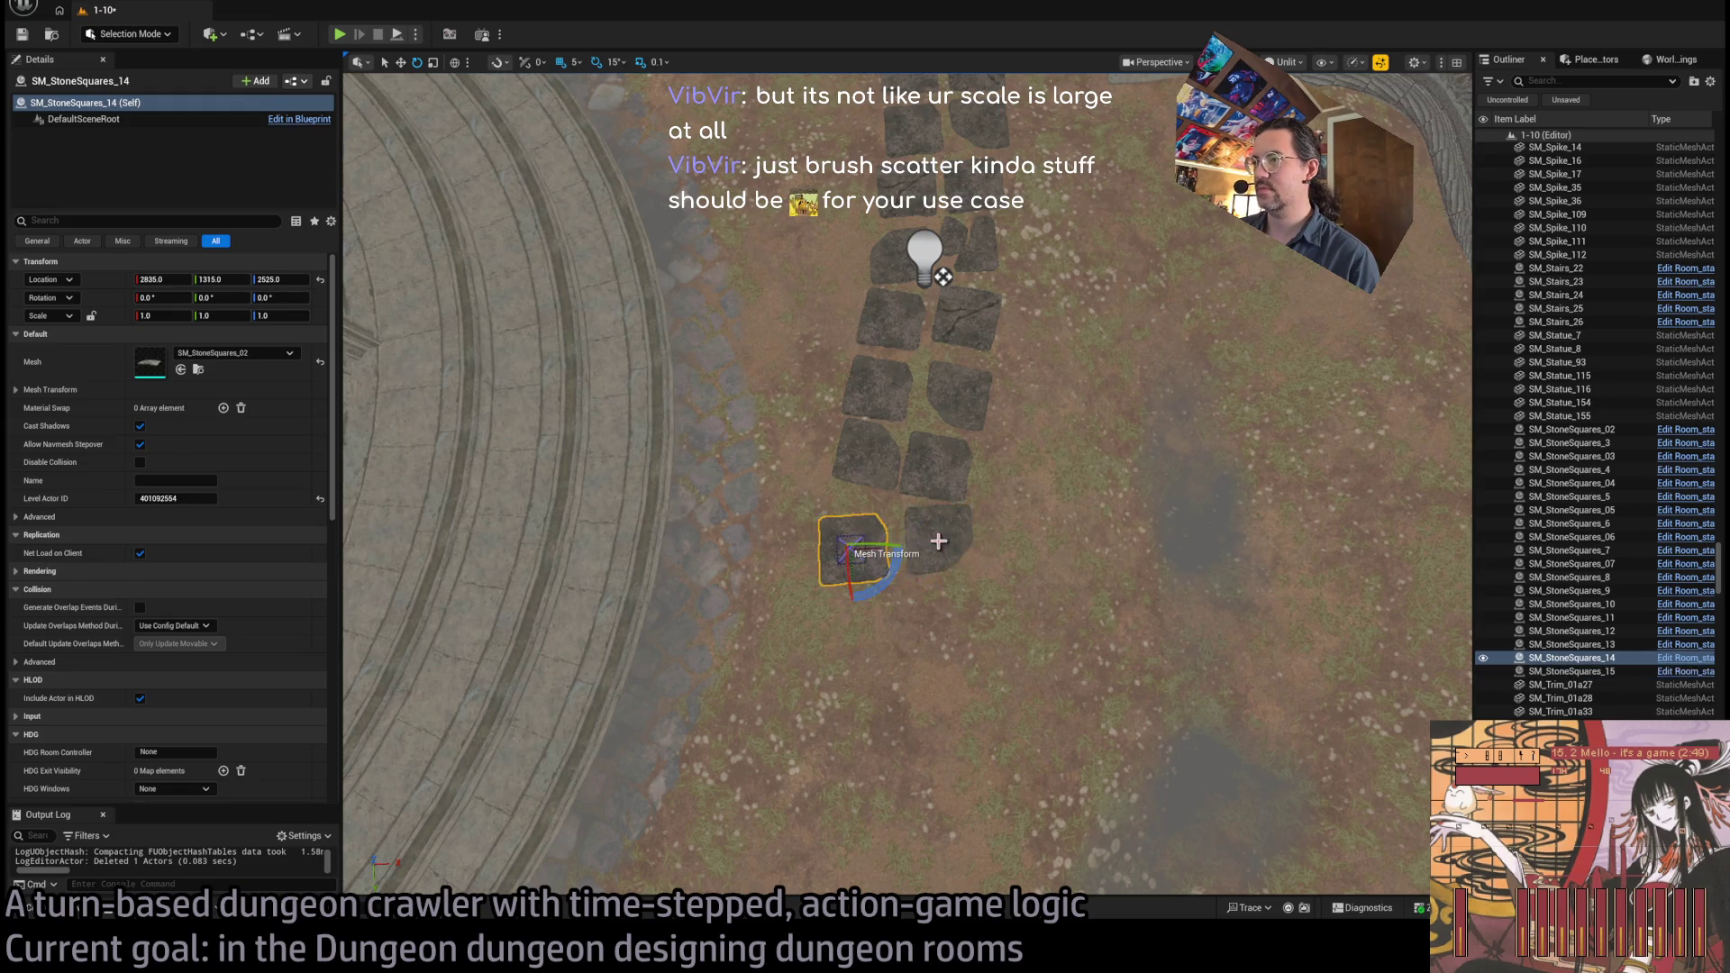
drag(864, 565, 911, 494)
key(e)
scroll(911, 494, down, 3)
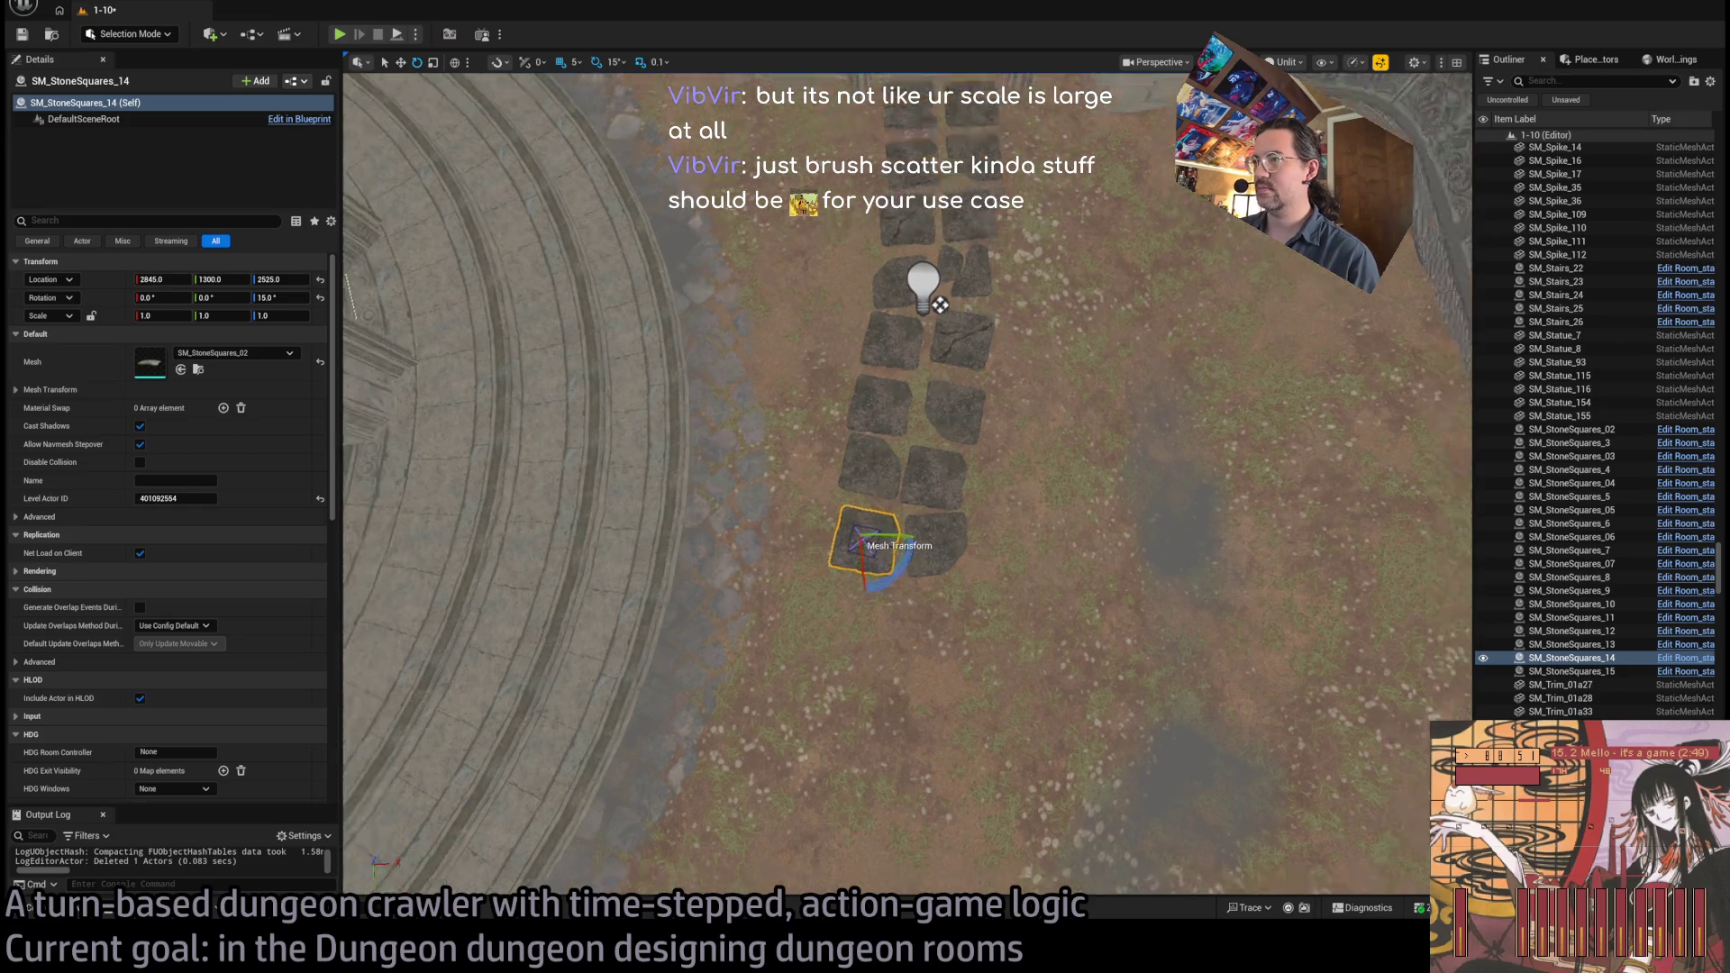
mouse_move(991, 631)
mouse_down()
mouse_move(973, 621)
mouse_move(1009, 630)
mouse_move(991, 631)
mouse_up()
ctrl+click(879, 566)
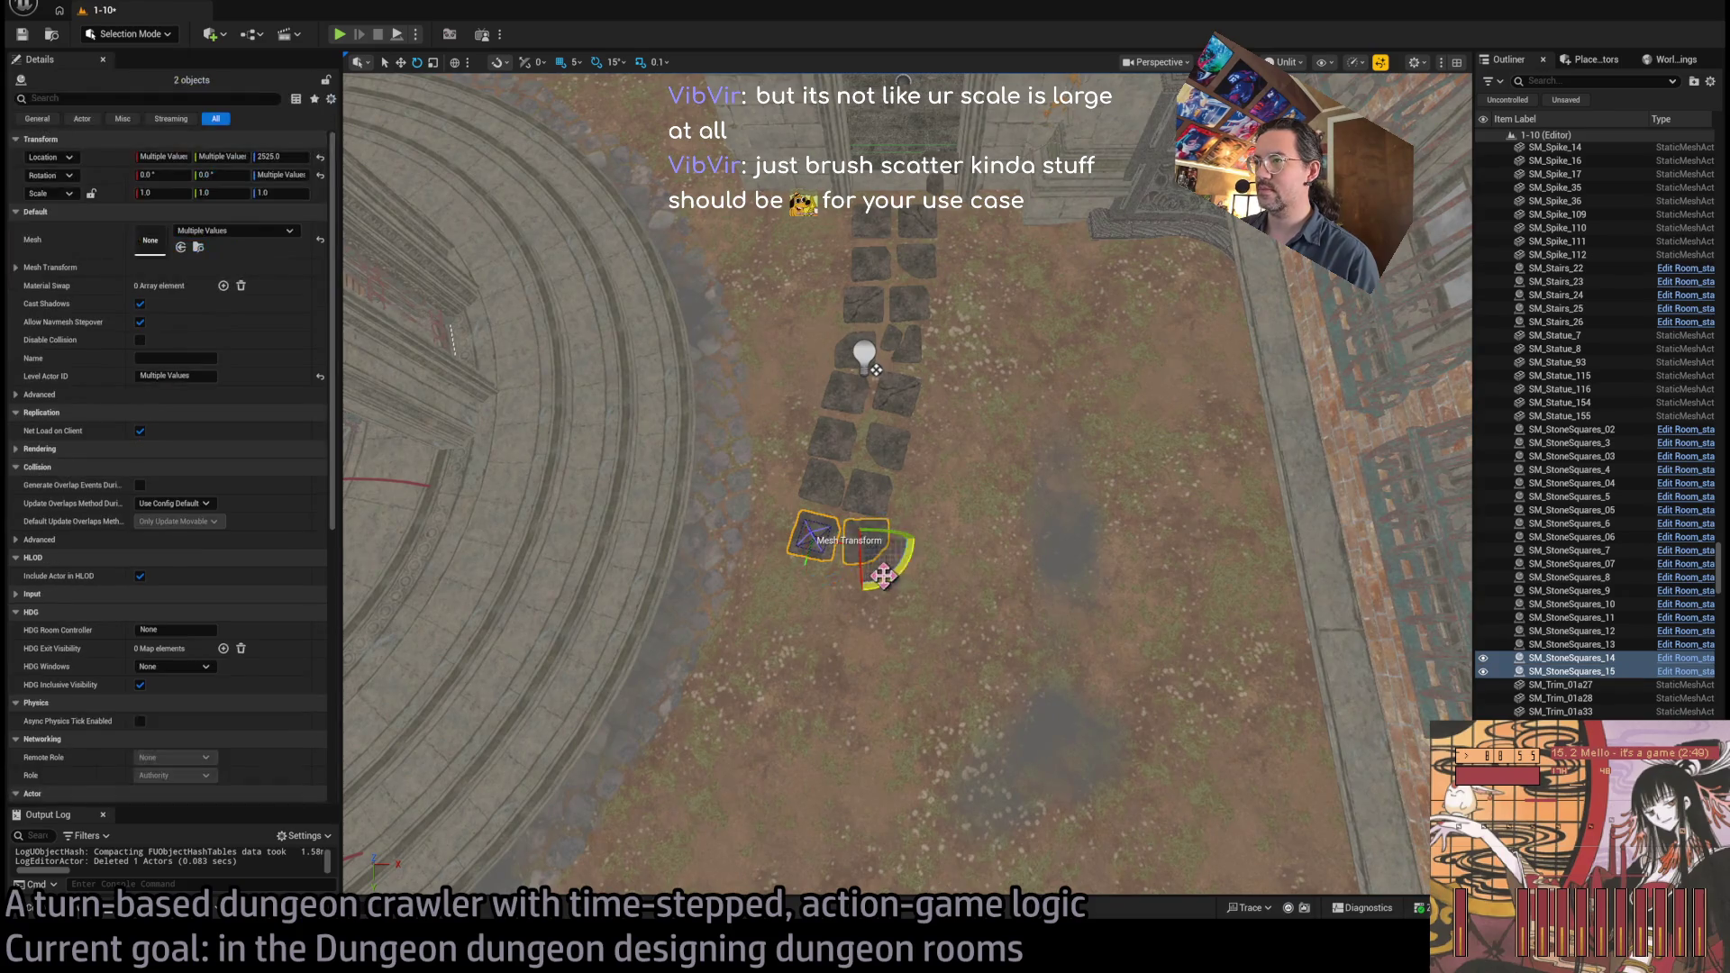
key(w)
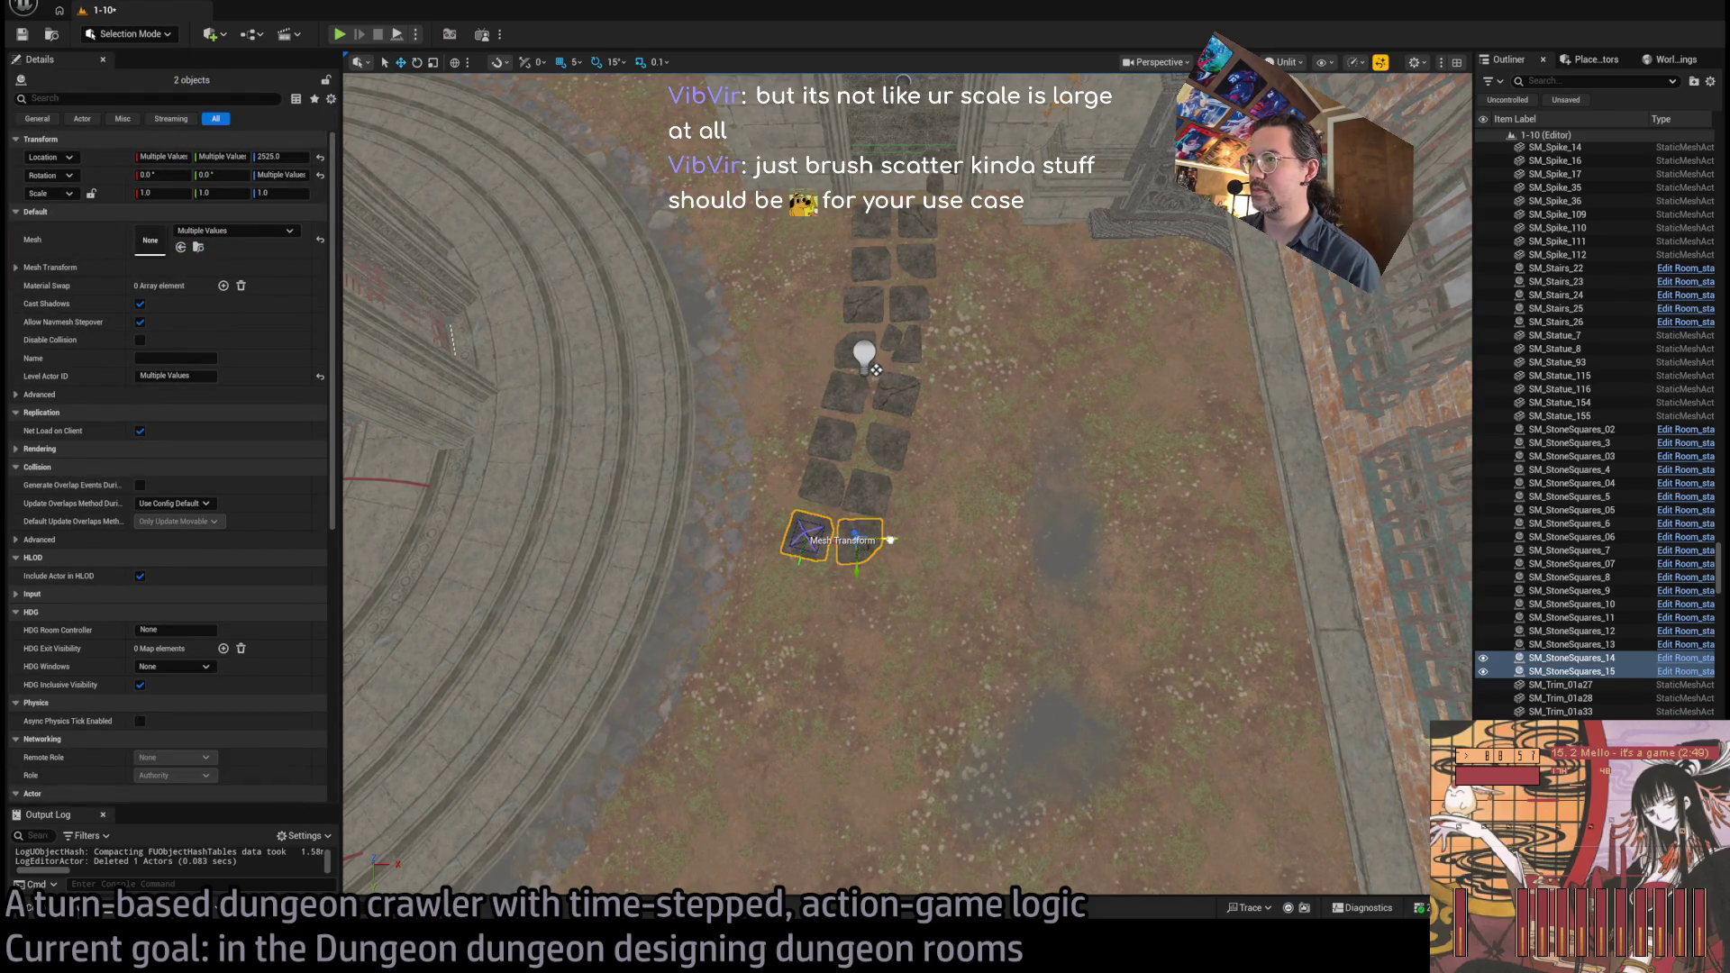
click(916, 574)
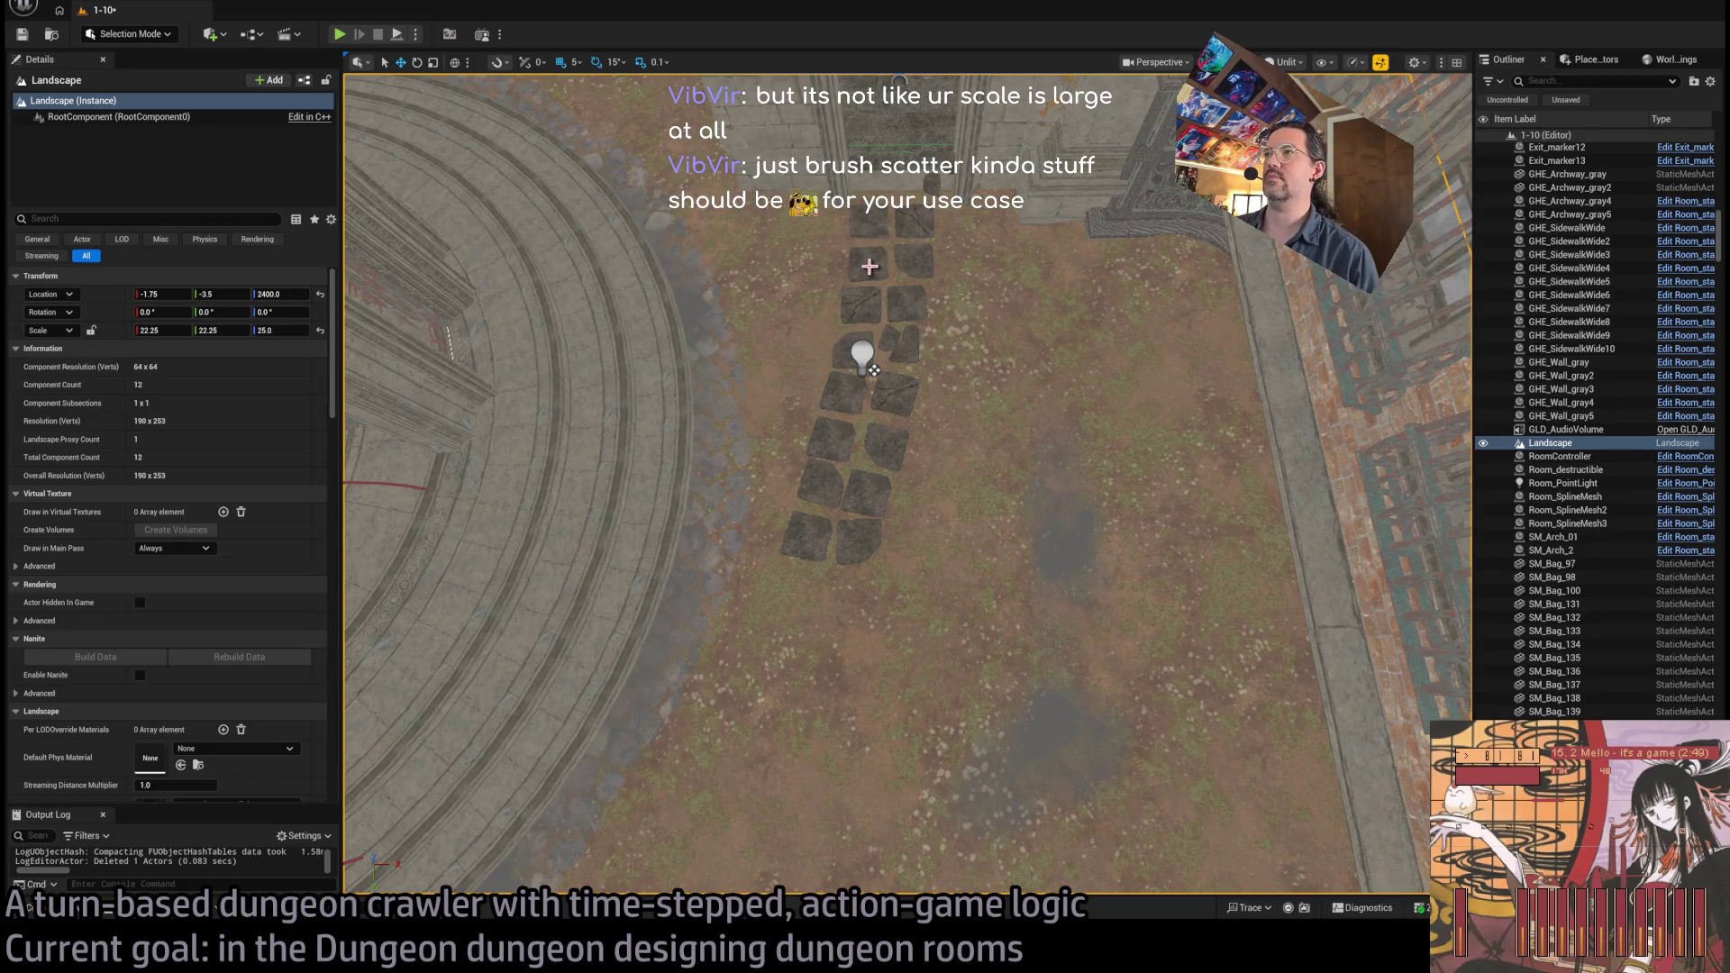
Move another stone pair up and right and turn it 15 degrees
key(ctrl+z)
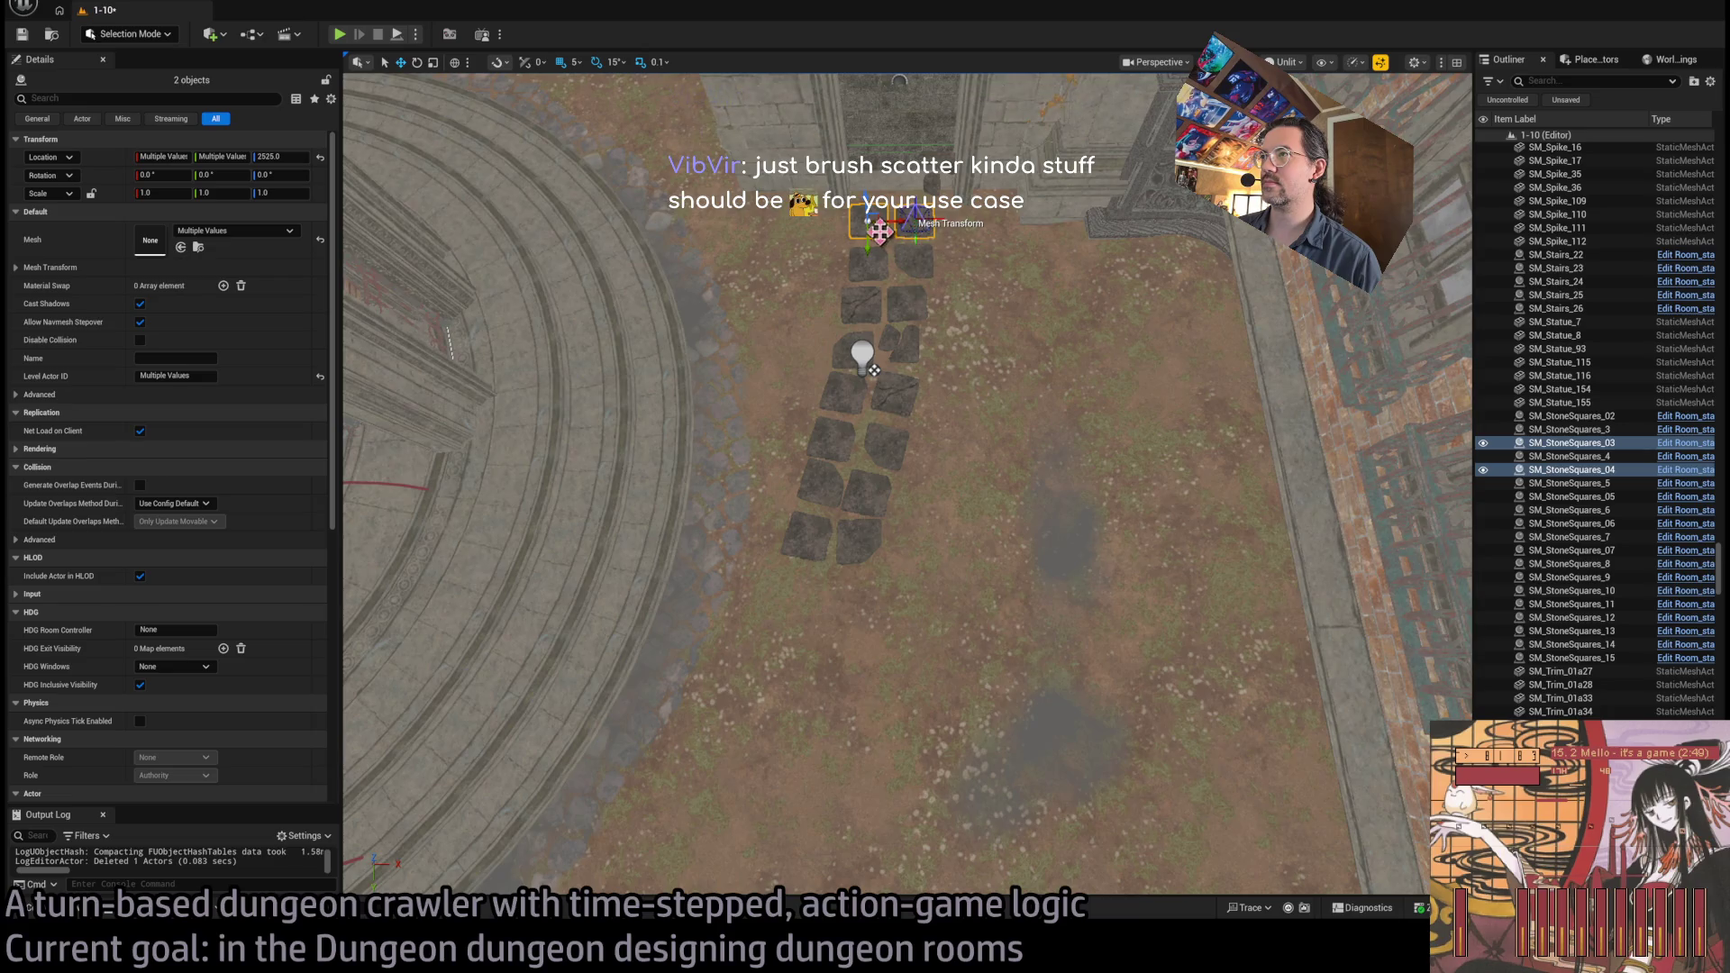
drag(777, 649, 802, 601)
key(e)
key(w)
Alt-drag copies of two upper stones to the path's lower end, reaching SM_StoneSquares_19
click(892, 393)
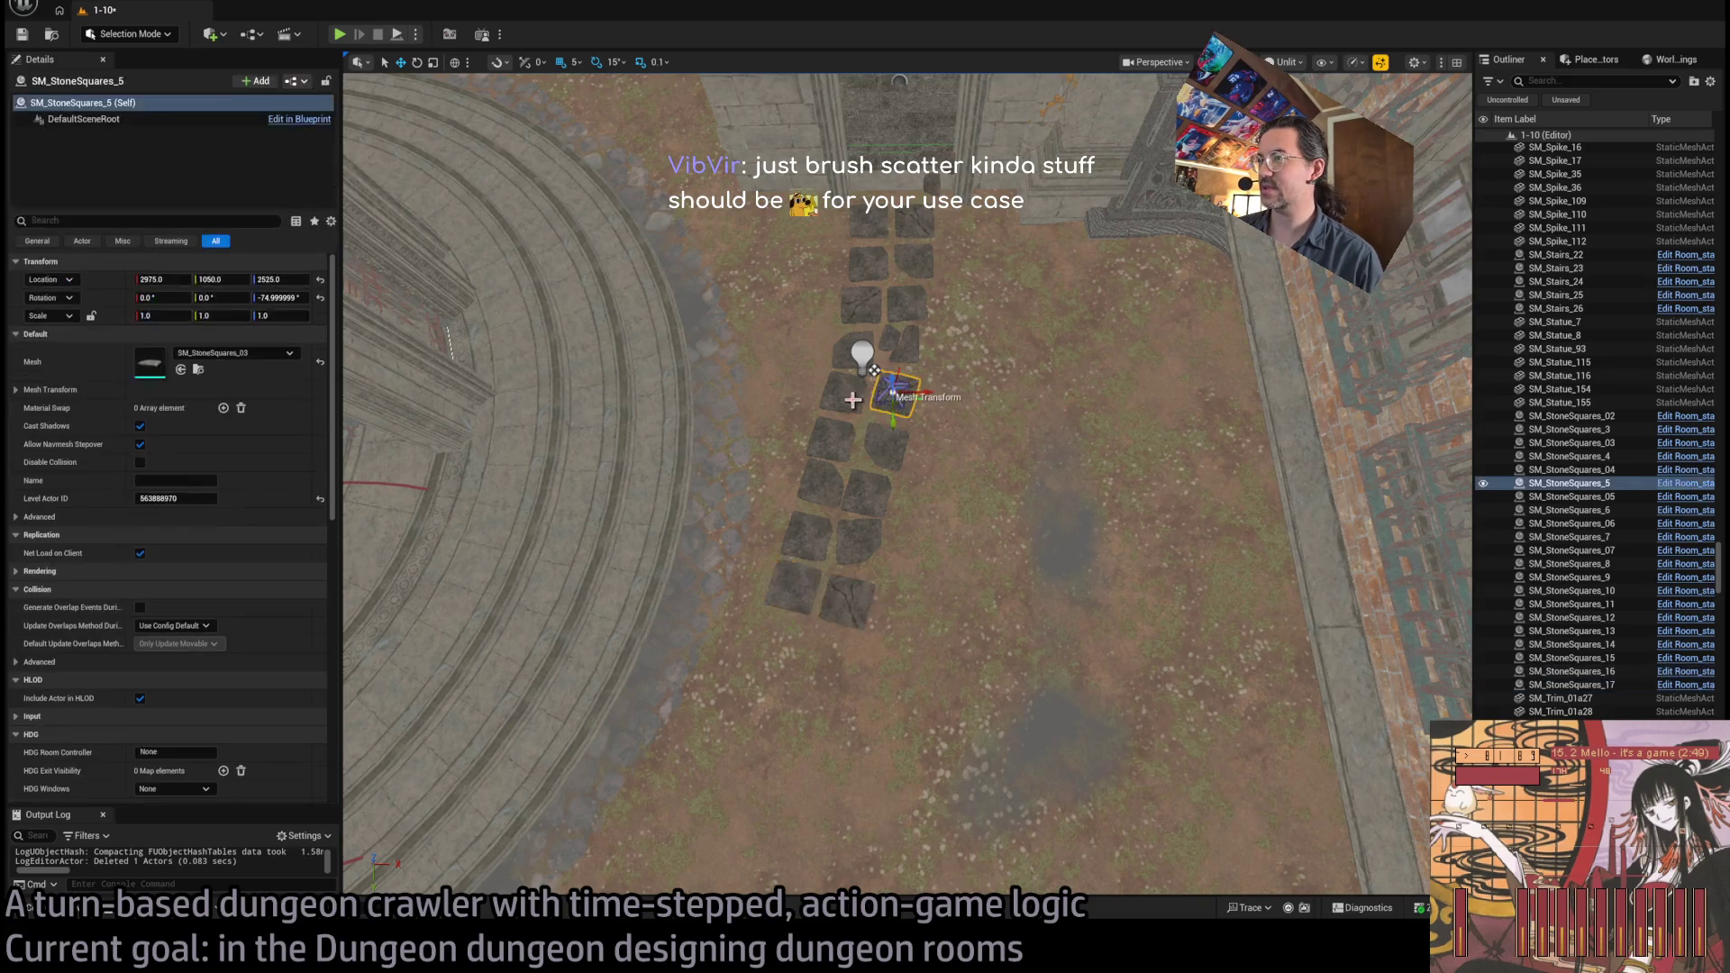
ctrl+click(845, 401)
click(885, 450)
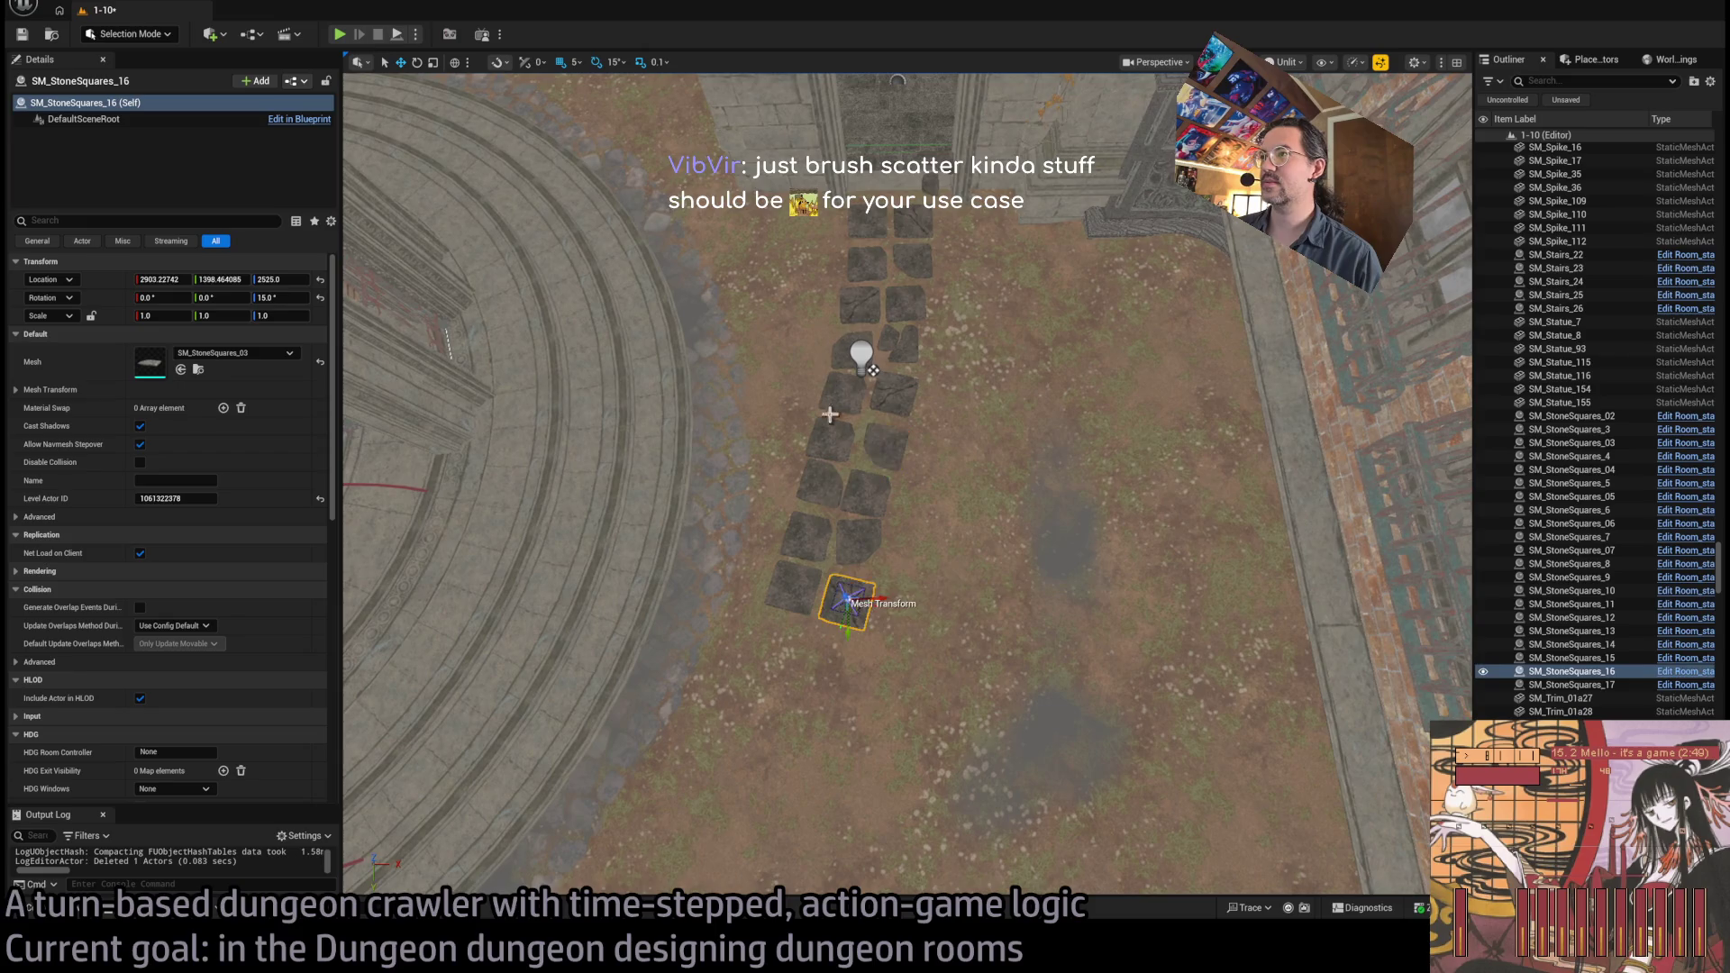
click(860, 306)
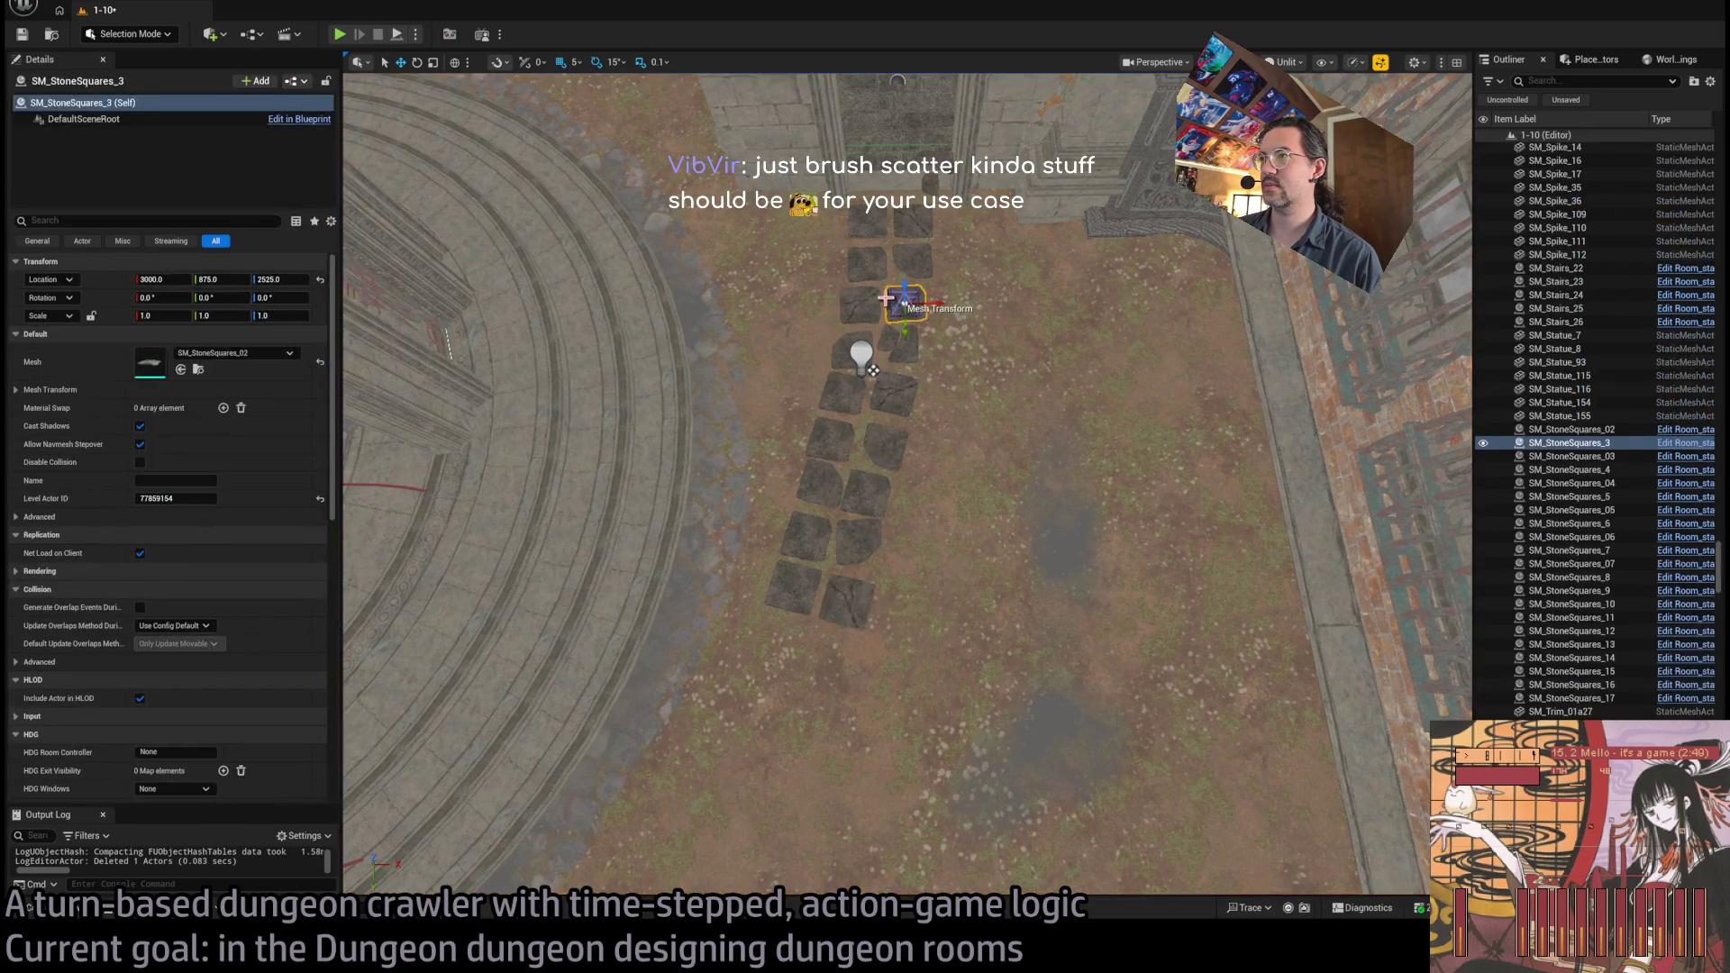
ctrl+click(906, 305)
mouse_move(867, 311)
mouse_down()
mouse_move(793, 657)
mouse_move(773, 656)
mouse_move(815, 660)
mouse_move(811, 676)
mouse_move(780, 657)
mouse_move(831, 625)
mouse_up()
click(793, 590)
Duplicate a stone pair while rotating it, turning the new copies to -150°
key(e)
drag(881, 486, 902, 497)
key(ctrl+z)
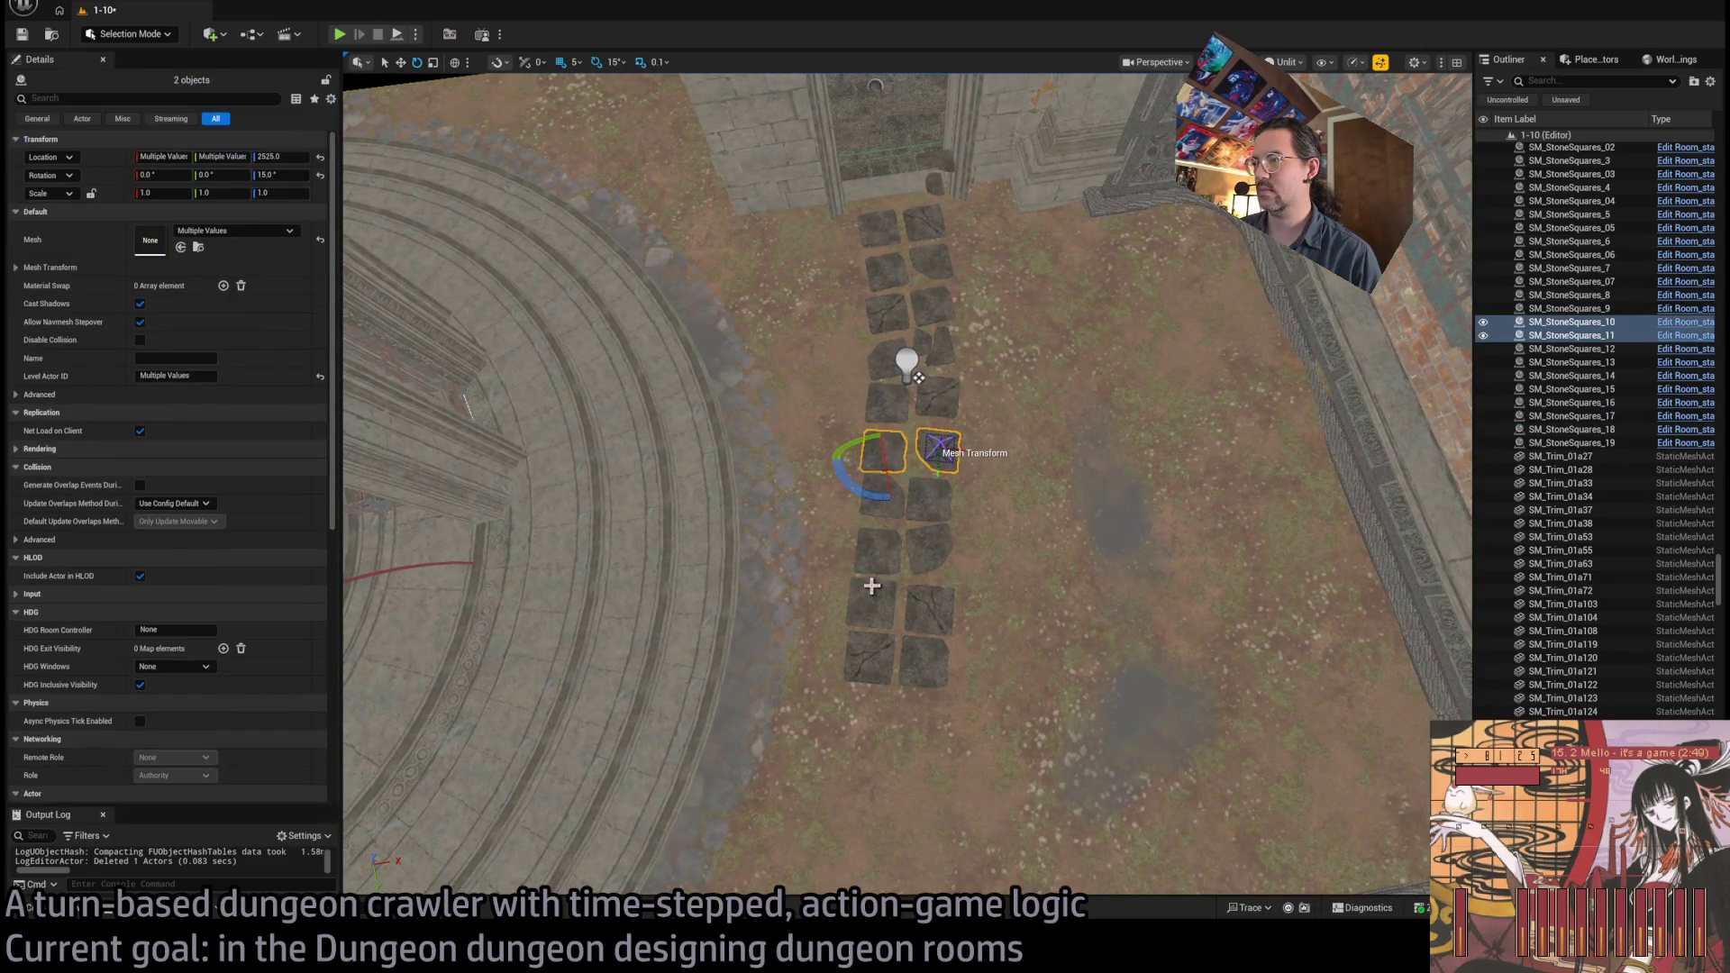
mouse_move(873, 503)
mouse_down()
mouse_move(858, 511)
mouse_move(933, 741)
mouse_move(930, 725)
mouse_up()
scroll(896, 764, down, 5)
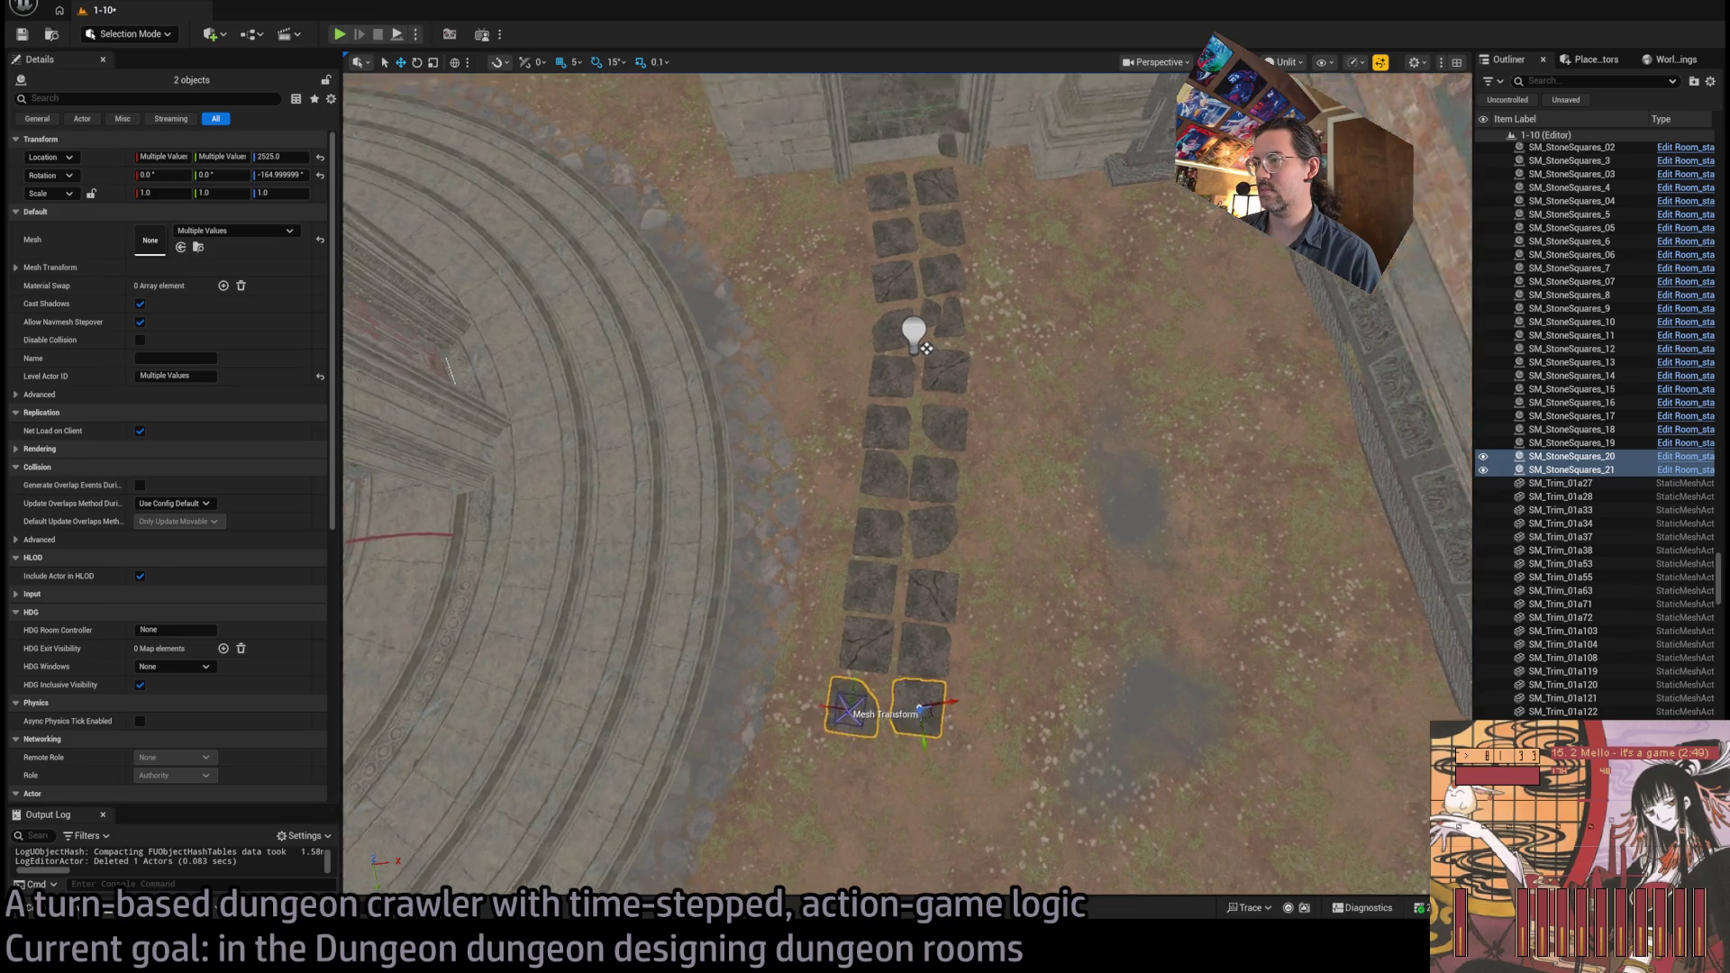
scroll(917, 321, up, 3)
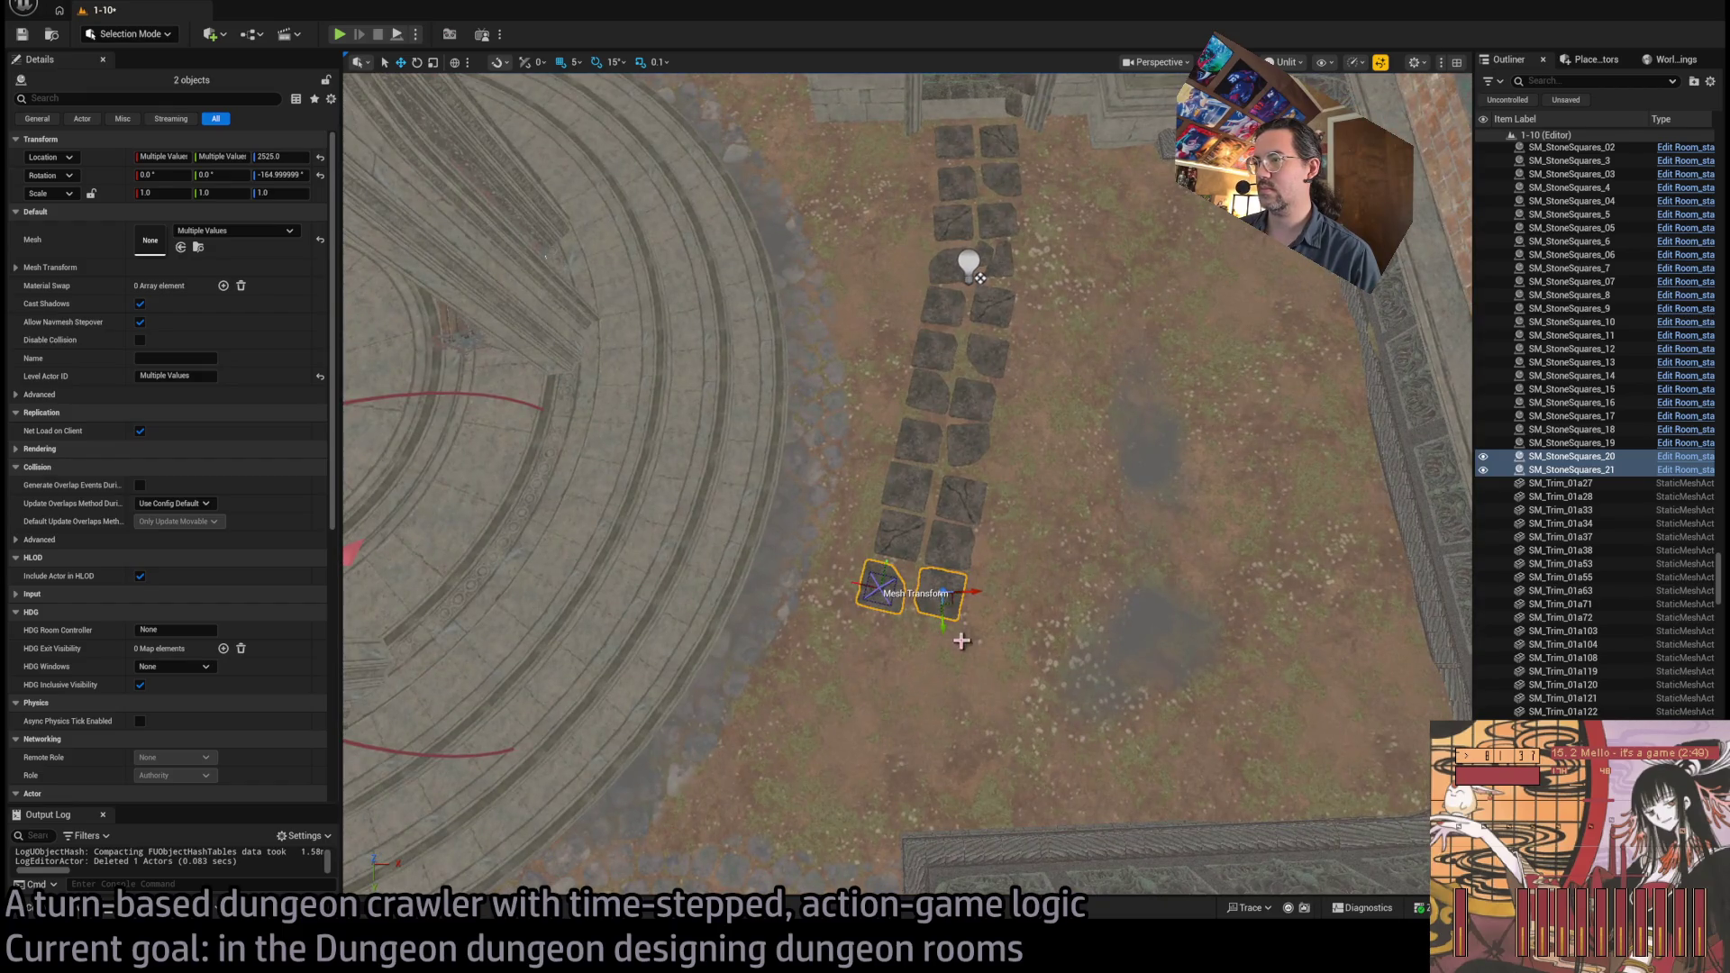
mouse_move(936, 631)
mouse_down()
mouse_move(949, 604)
mouse_move(897, 594)
mouse_move(971, 584)
mouse_up()
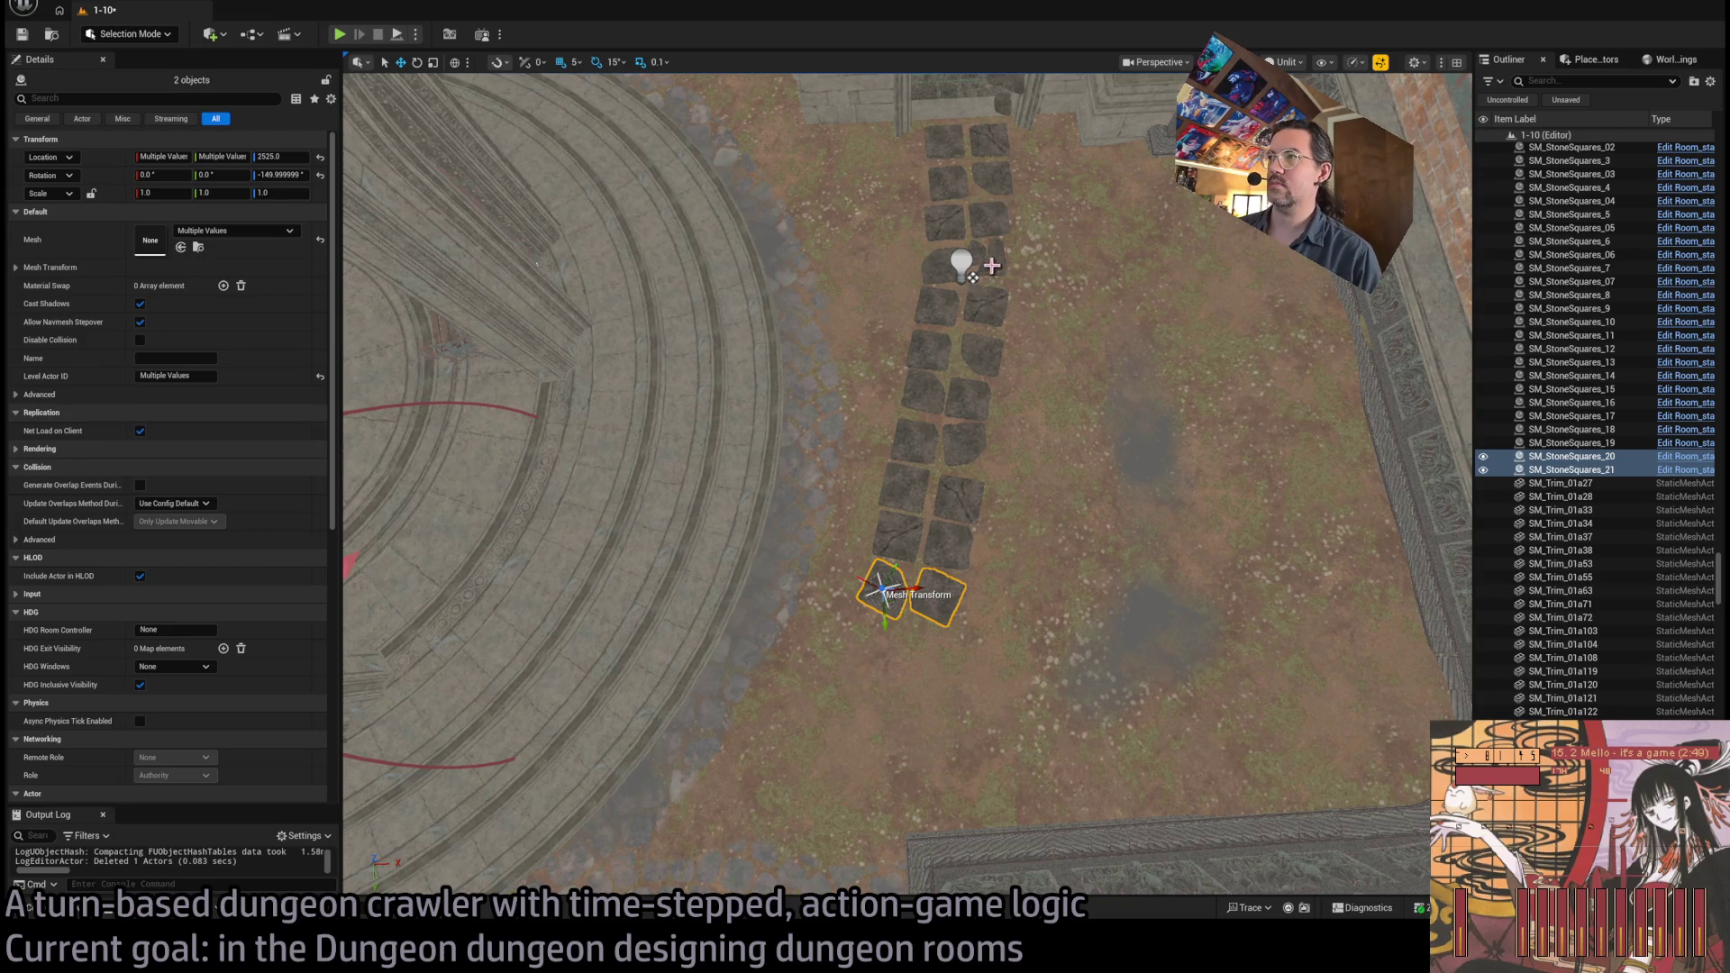
Copy a three-stone group from higher up the path and rotate the copies
click(971, 276)
key(ctrl+v)
key(e)
mouse_move(971, 276)
mouse_down()
mouse_move(929, 682)
mouse_move(919, 664)
mouse_up()
key(w)
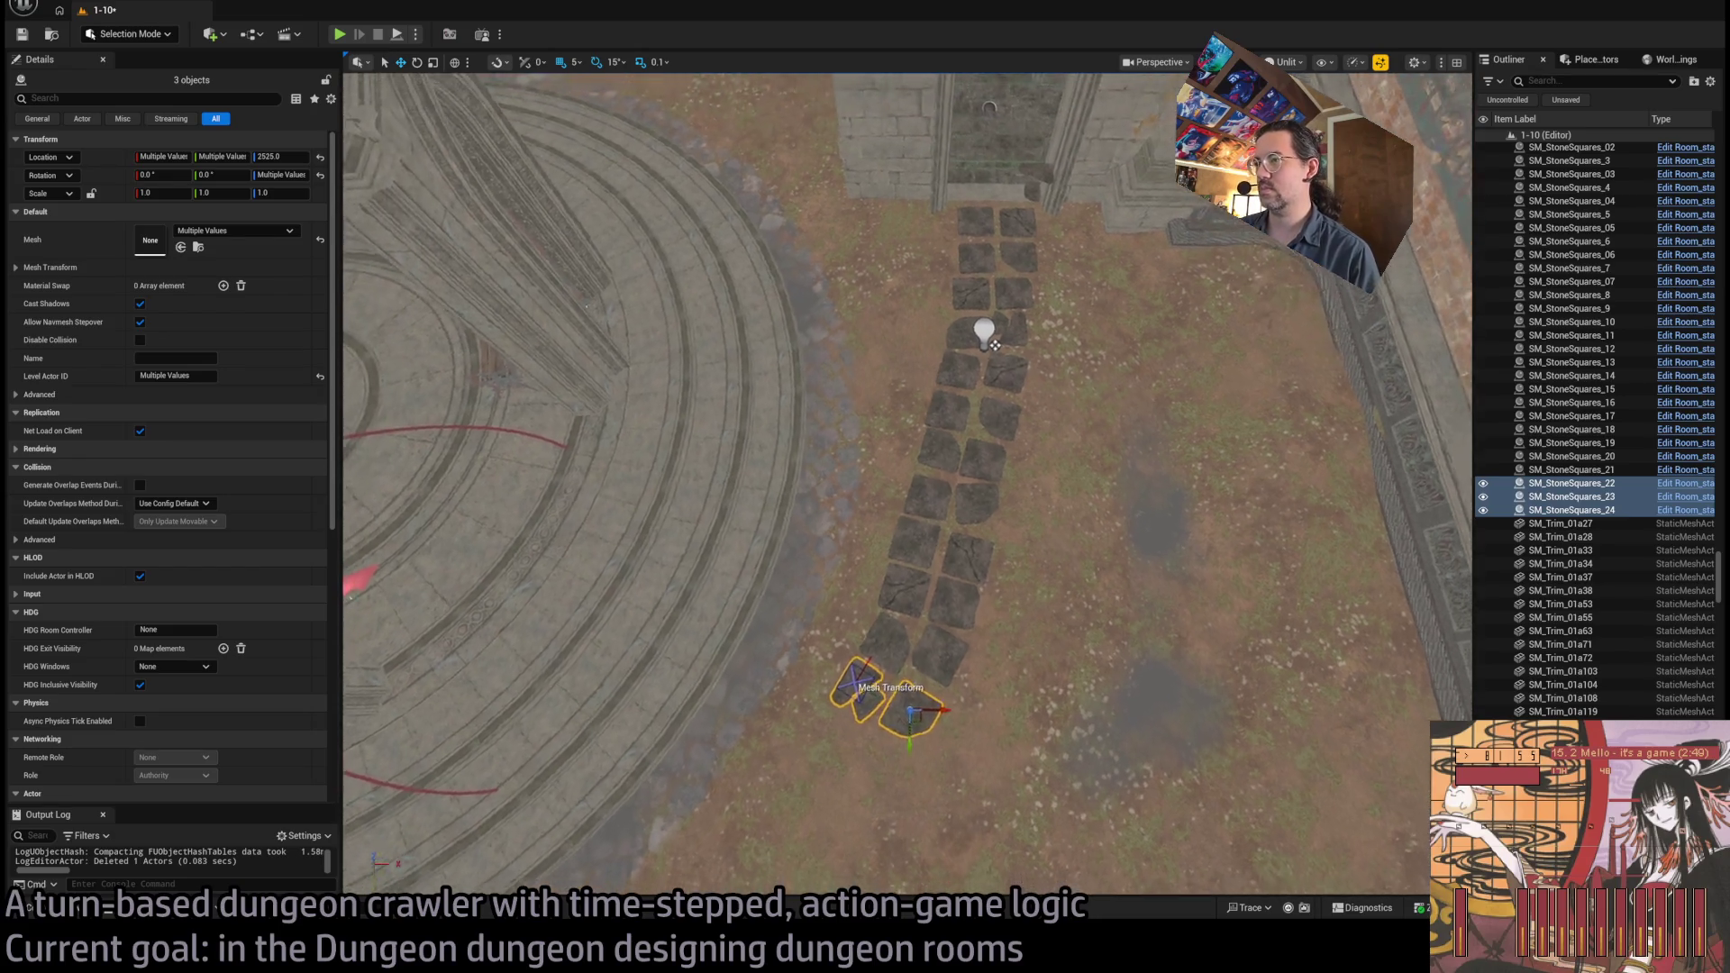
Alt-drag two lower stone tiles to copy them further down the path
scroll(959, 580, up, 5)
scroll(914, 486, down, 5)
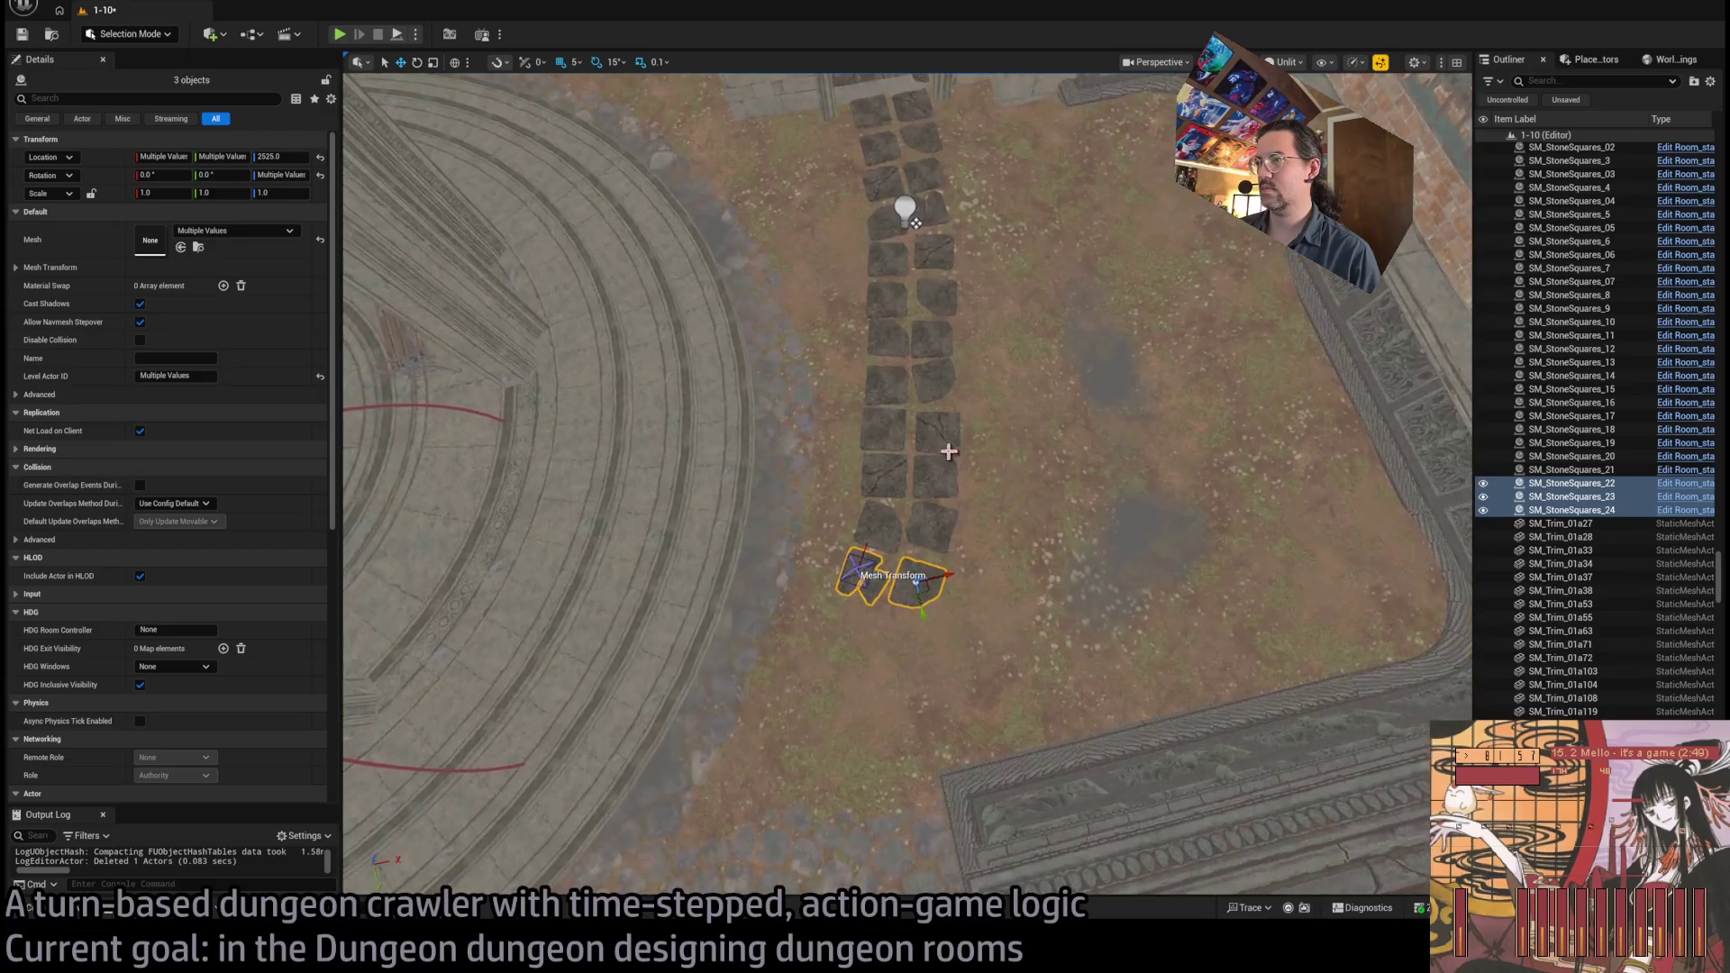
click(931, 436)
ctrl+click(884, 446)
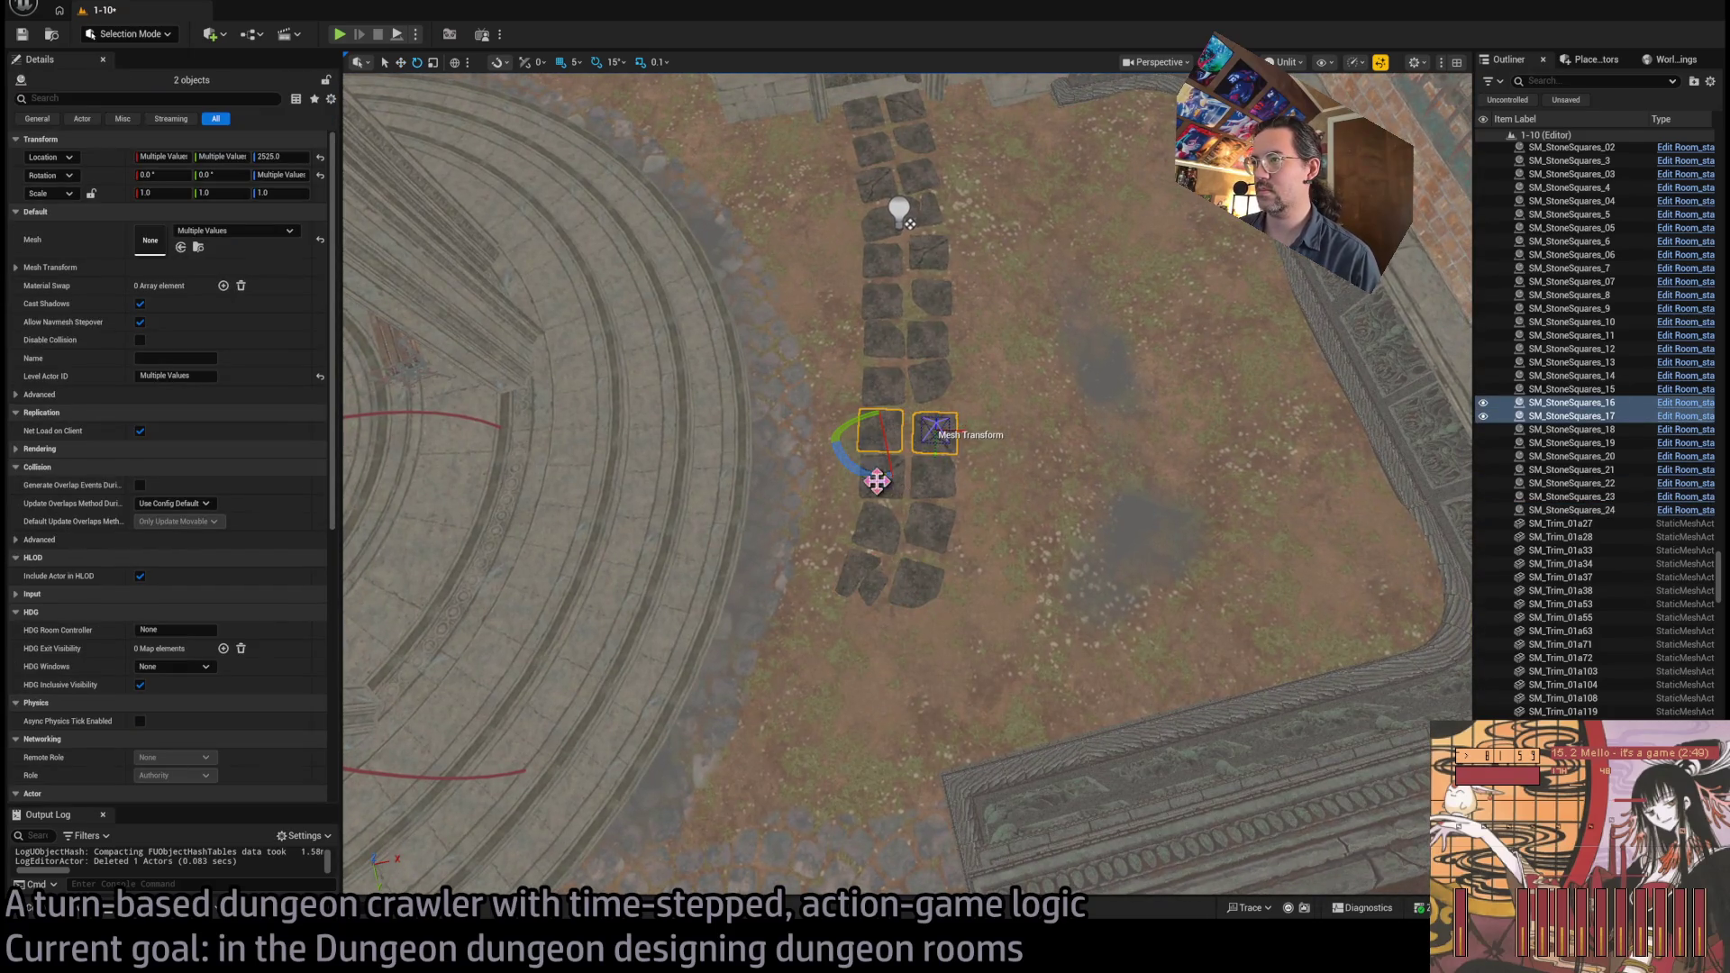
key(w)
drag(894, 437, 847, 649)
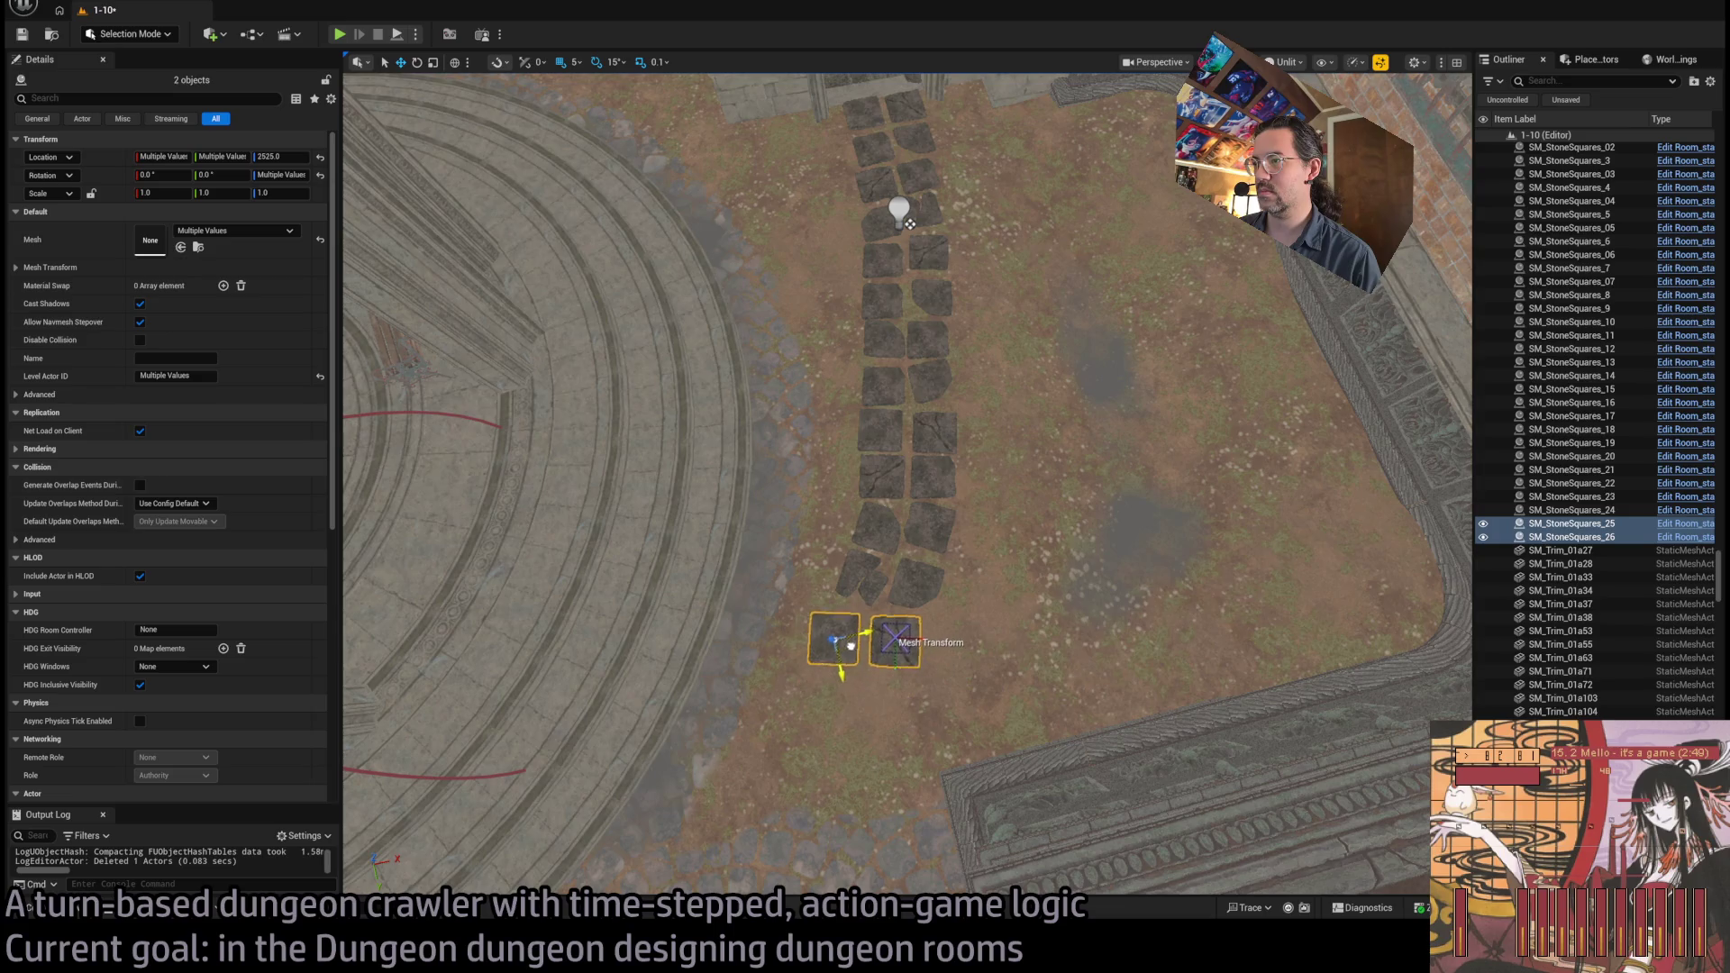
Select one of the new stones and re-frame an overhead view of the path
click(902, 651)
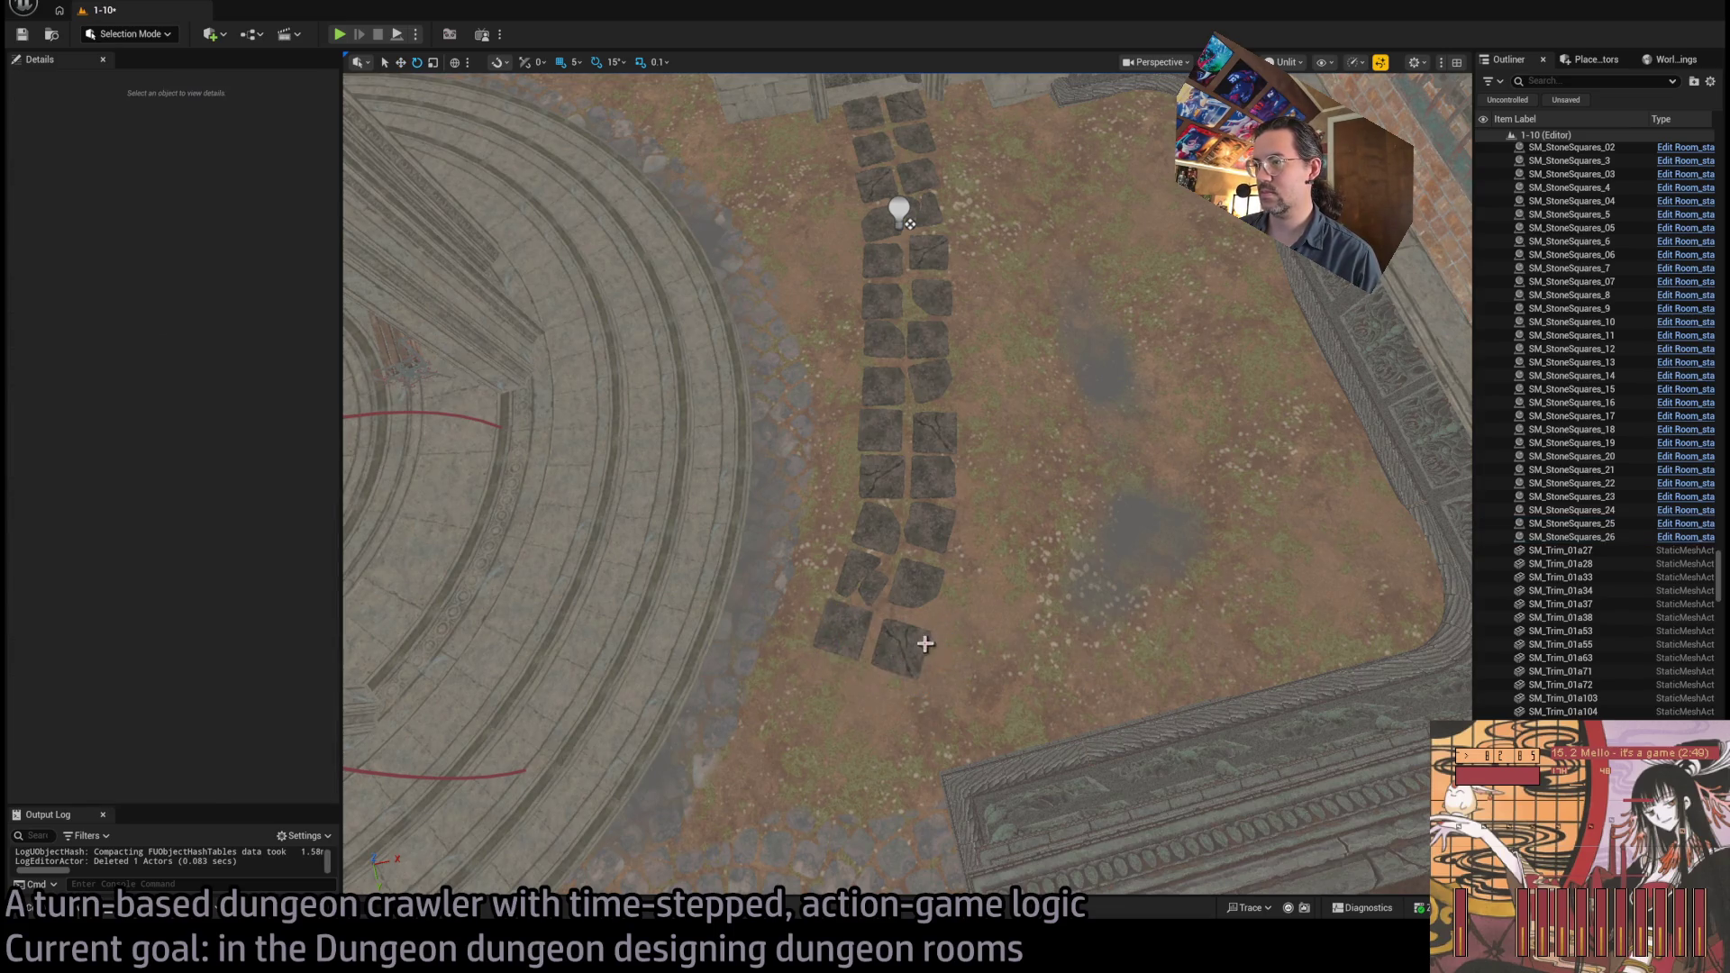
click(842, 628)
drag(854, 652, 847, 599)
drag(820, 235, 819, 280)
mouse_move(927, 591)
mouse_down()
mouse_move(943, 554)
mouse_move(942, 586)
mouse_up()
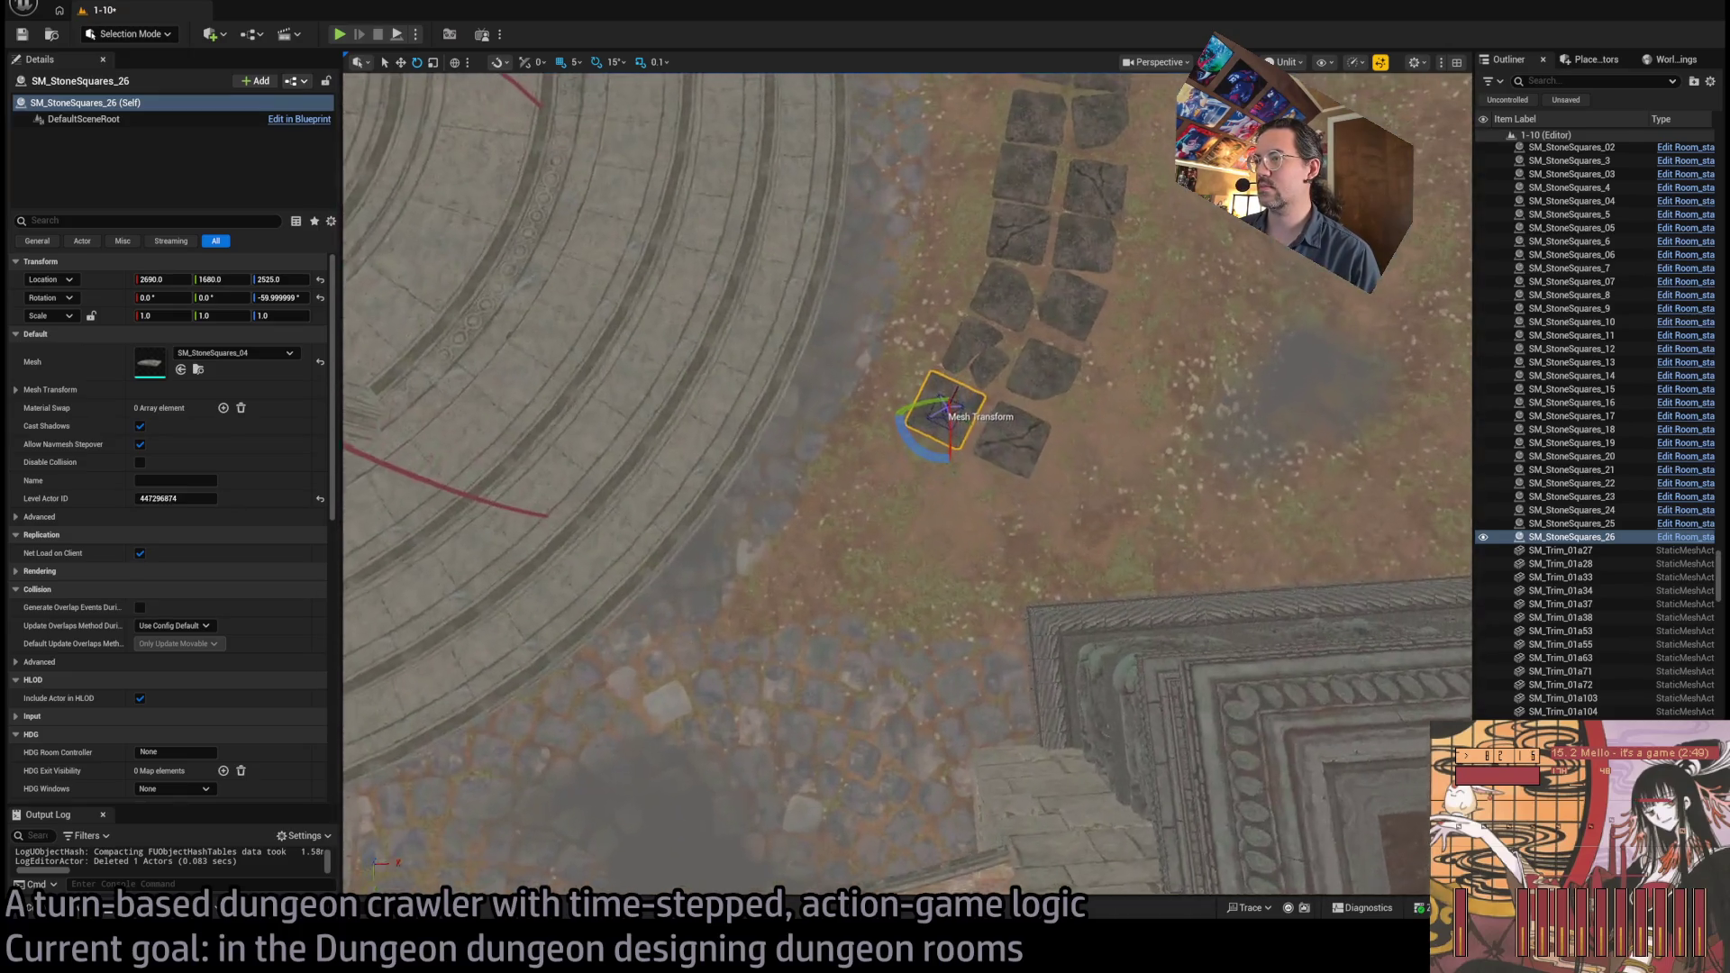
drag(943, 486, 936, 478)
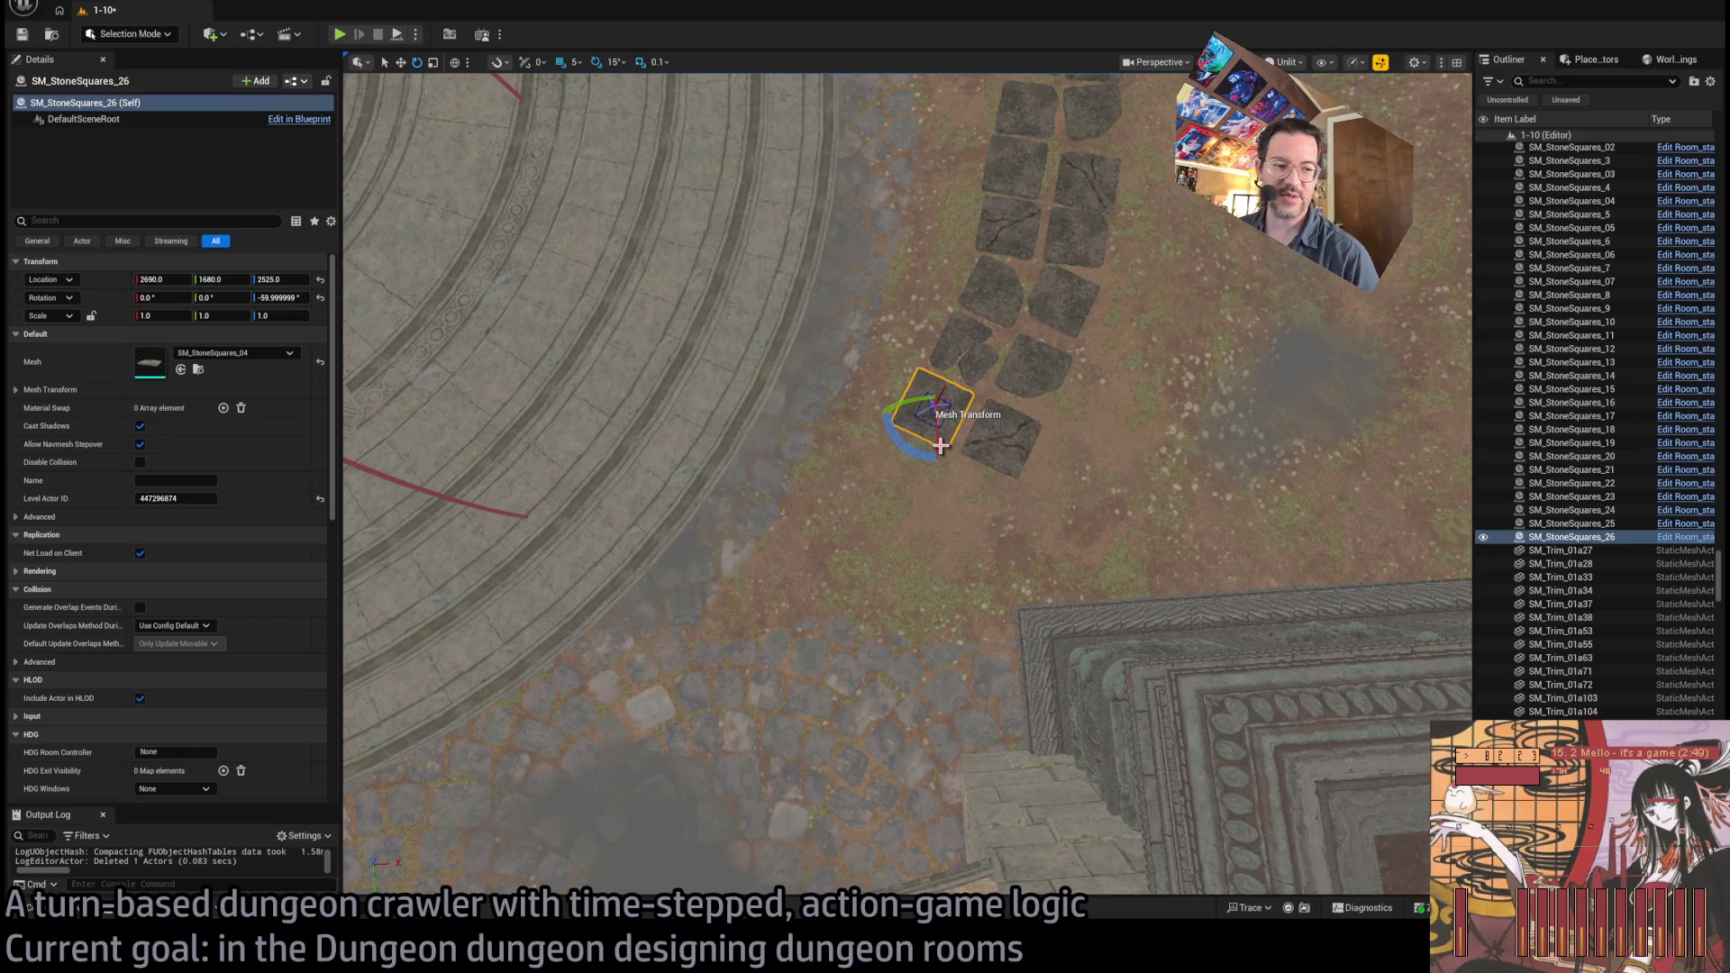
Copy a stone pair from higher up down-left along the path
click(1006, 440)
click(1018, 225)
click(1059, 298)
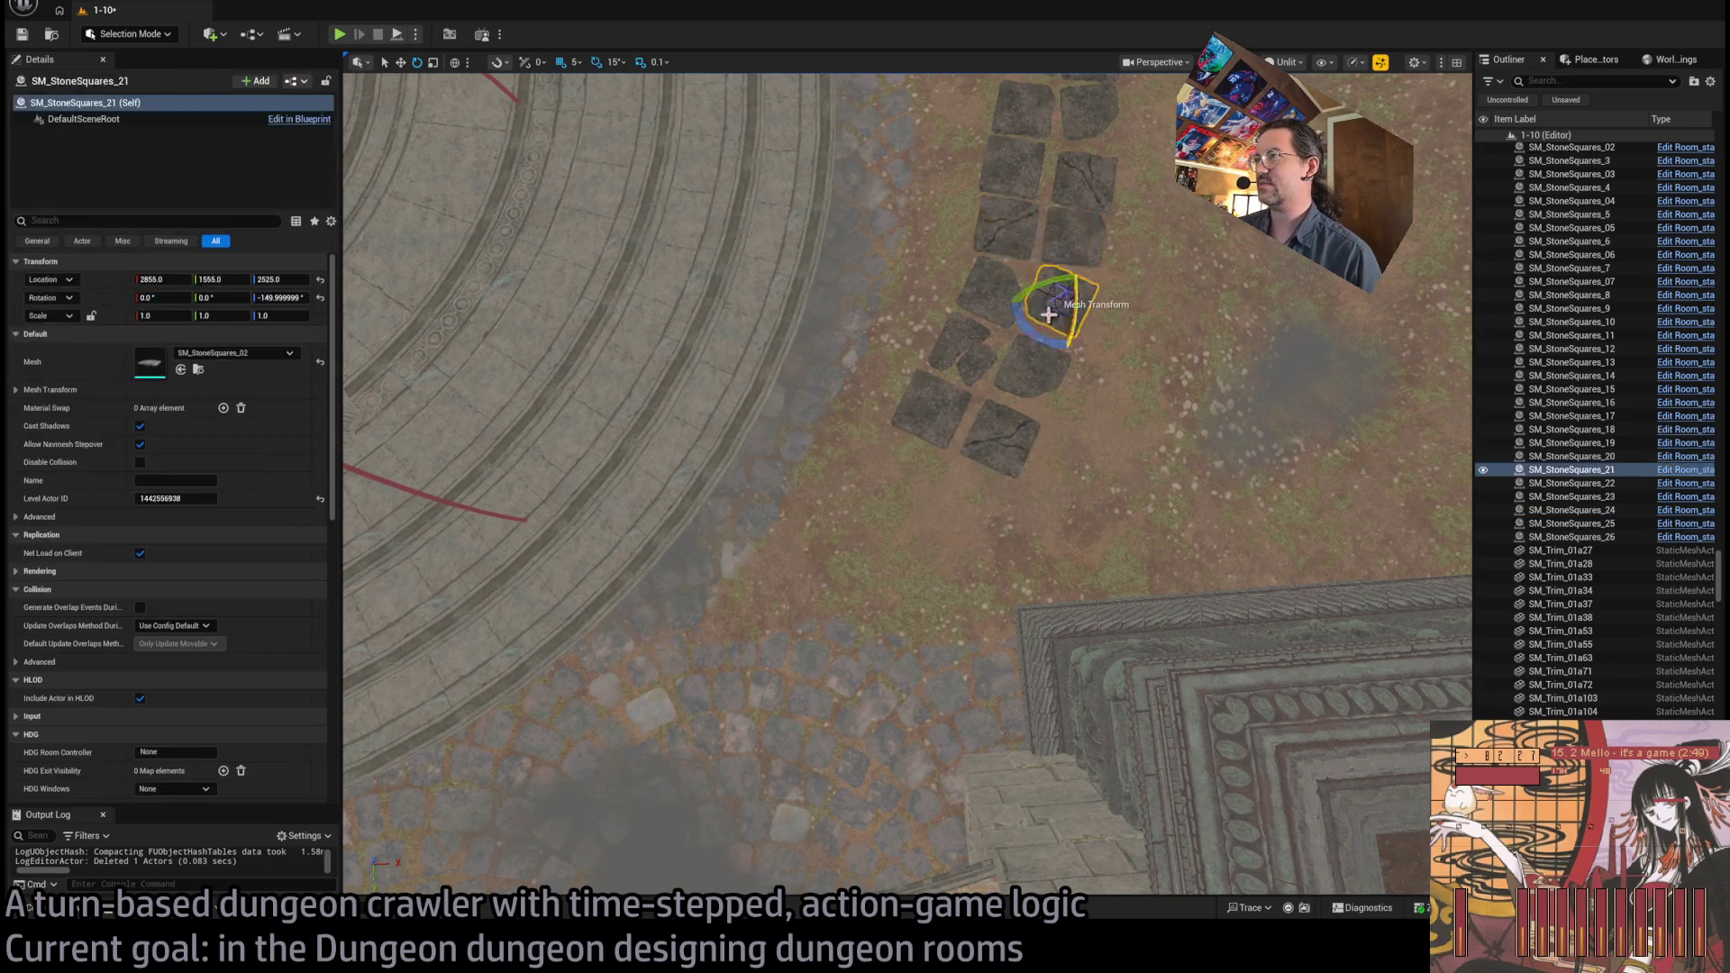
ctrl+click(981, 311)
mouse_move(999, 288)
alt+mouse_down()
mouse_move(926, 495)
mouse_move(908, 474)
mouse_move(892, 490)
mouse_move(906, 466)
alt+mouse_up()
Turn one new stone copy to 120° and swing the view back overhead
click(904, 492)
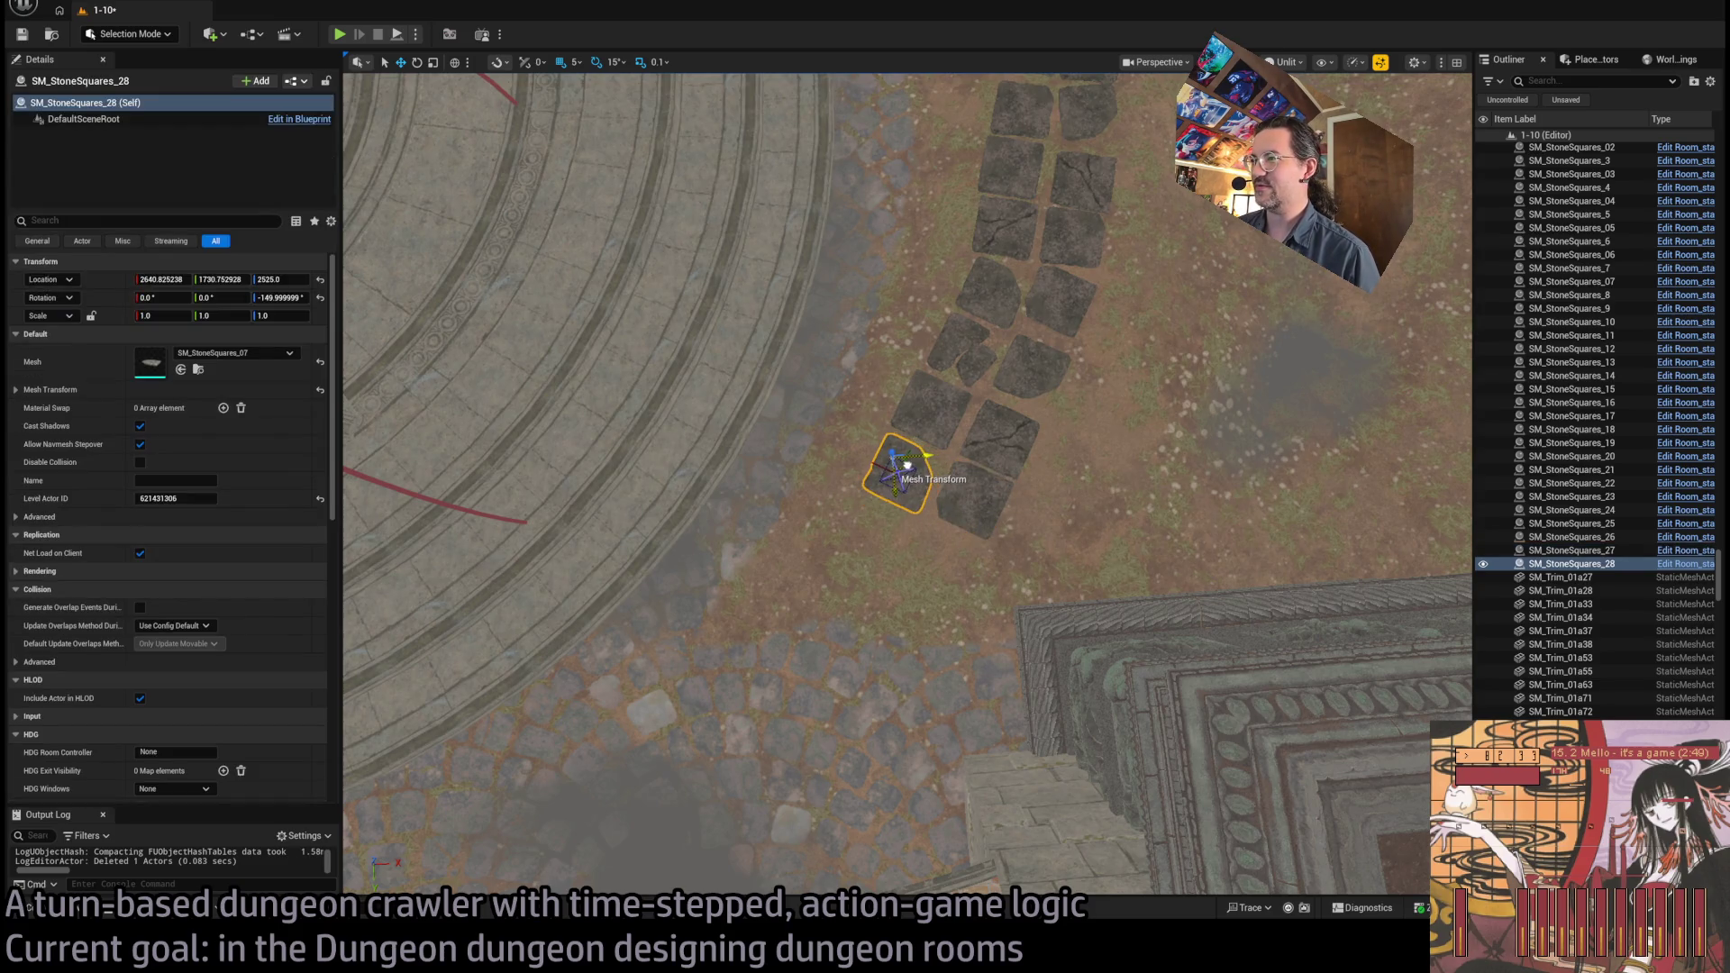
click(989, 504)
drag(945, 537, 935, 524)
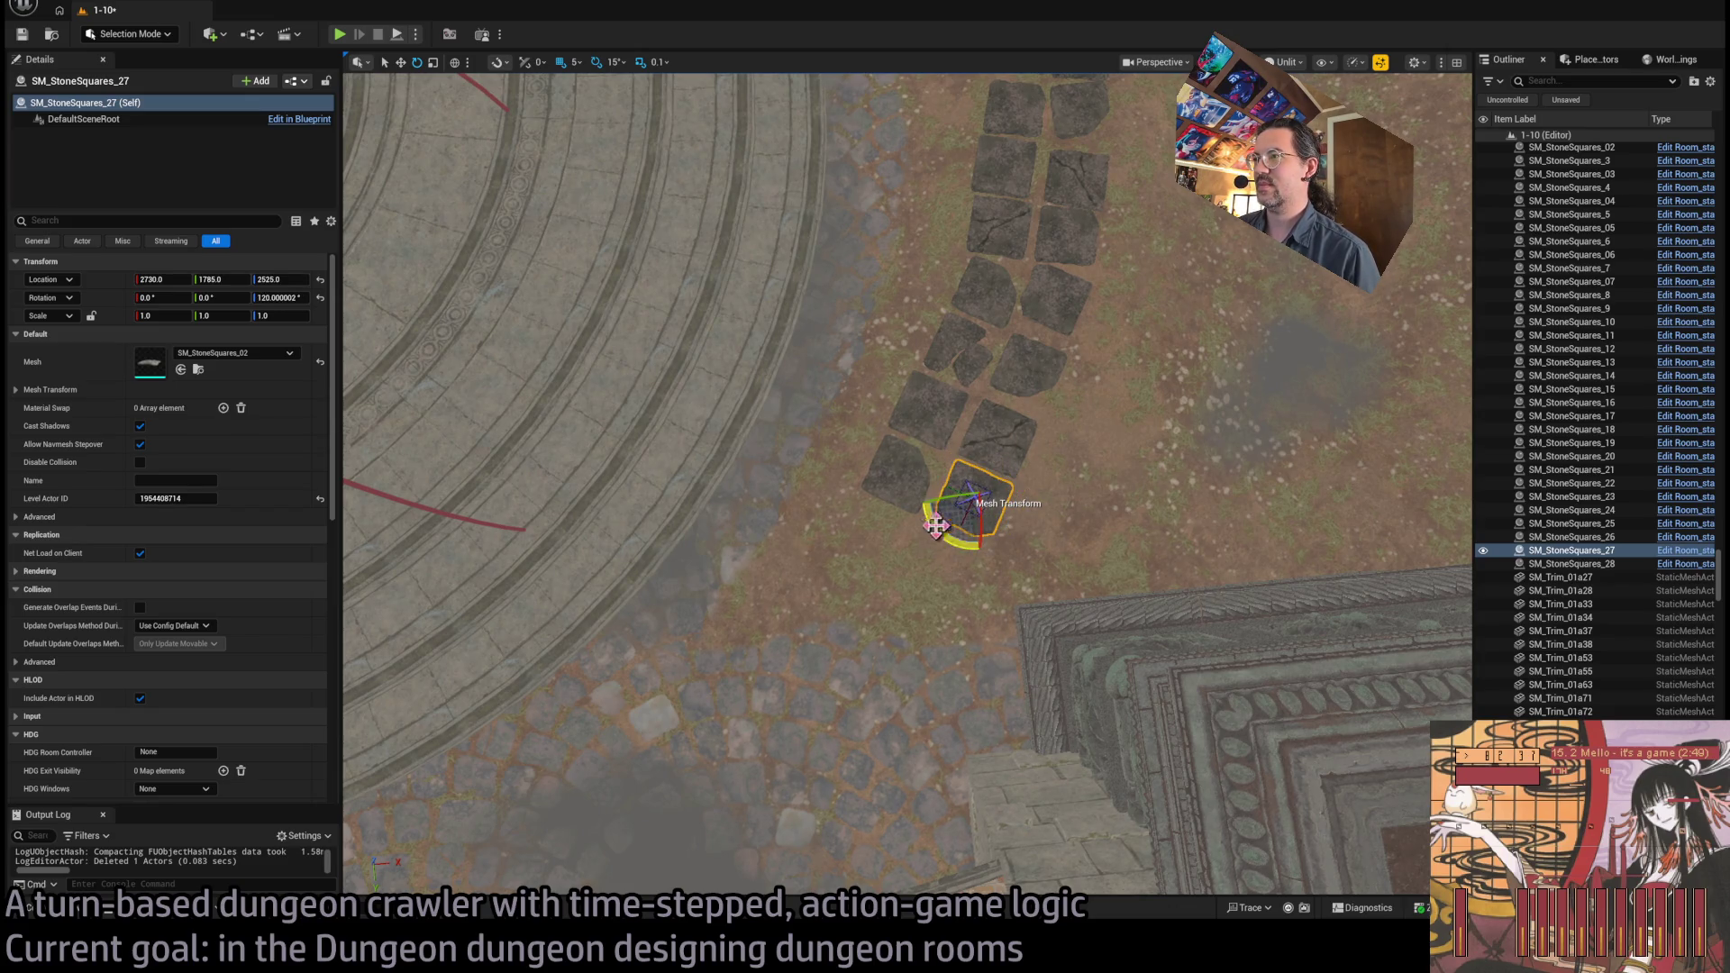
click(916, 471)
scroll(1004, 490, down, 3)
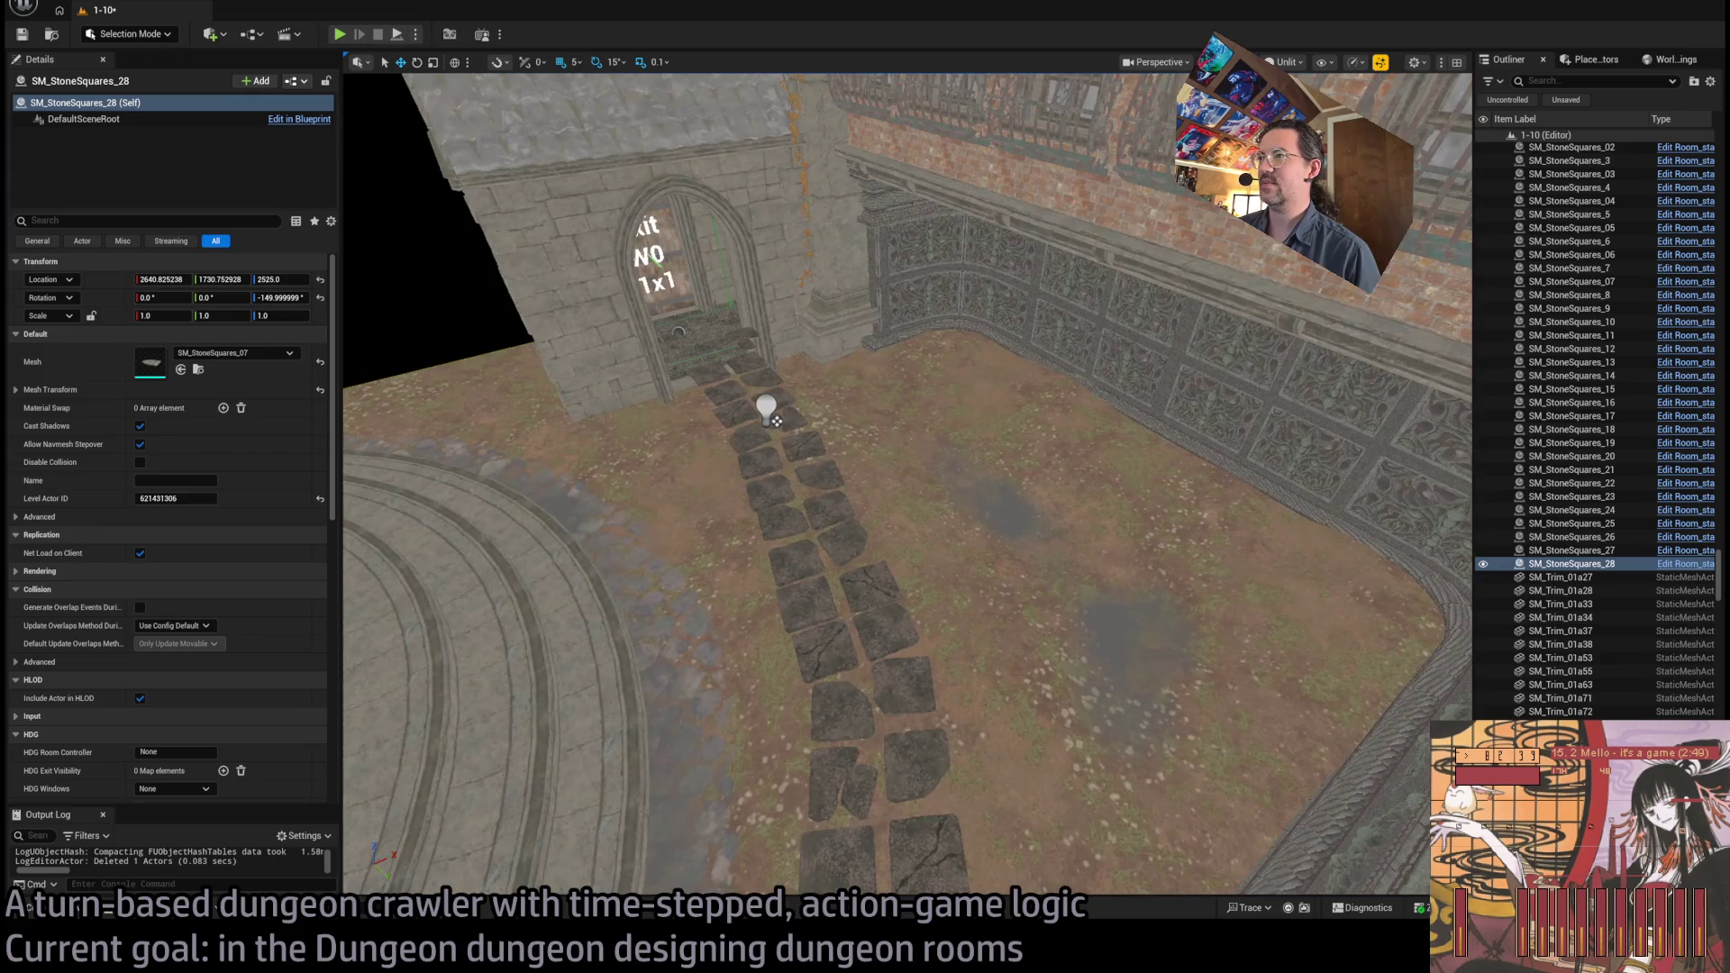
mouse_move(773, 419)
mouse_down()
mouse_move(970, 367)
mouse_move(1012, 451)
mouse_move(1037, 78)
mouse_move(1027, 117)
mouse_move(1036, 106)
mouse_up()
drag(989, 512, 989, 512)
Duplicate the three-stone group while rotating it to extend the curve
click(1027, 356)
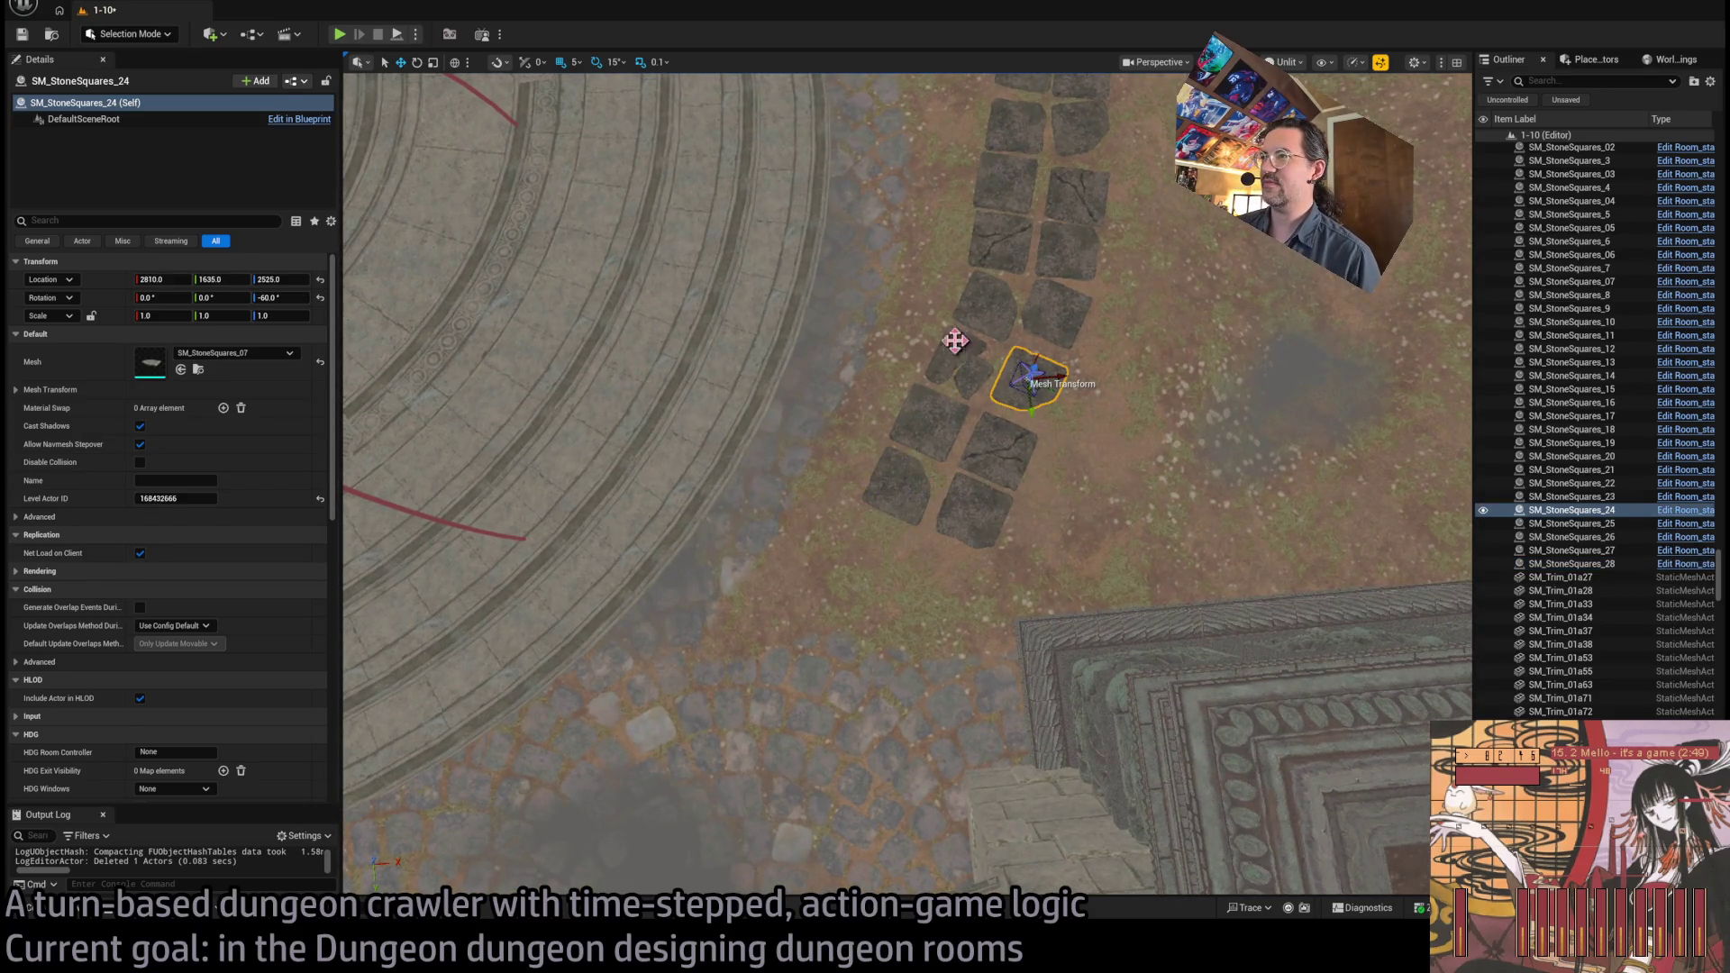
ctrl+click(962, 382)
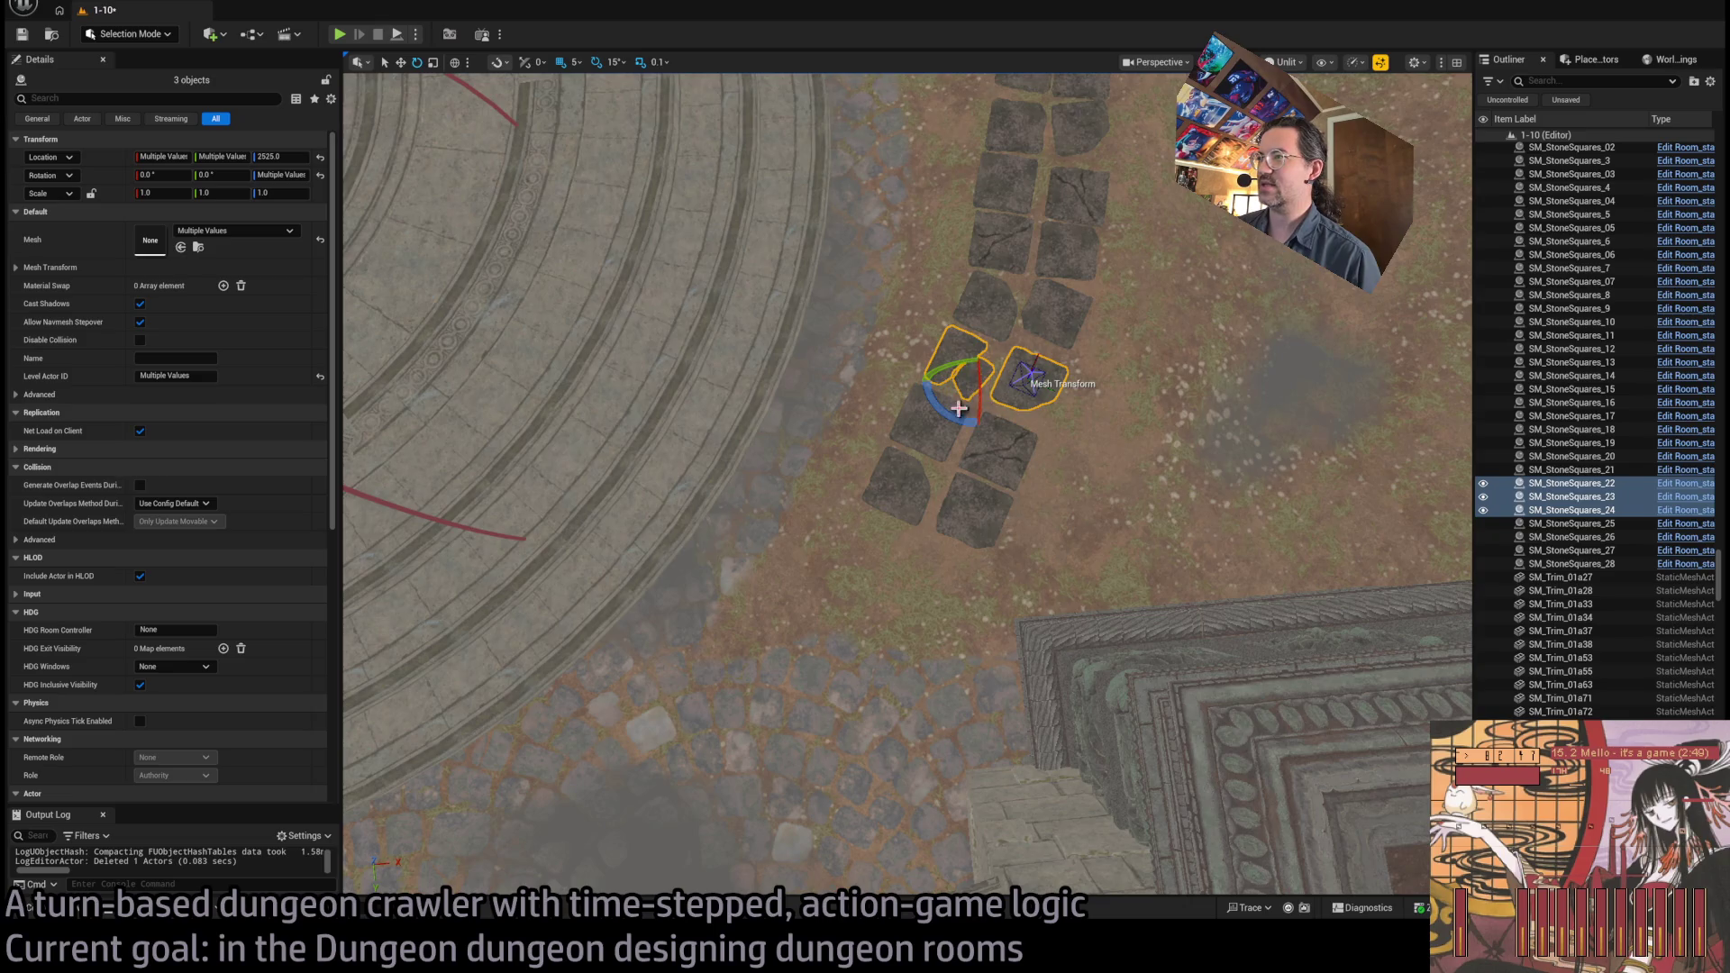
key(ctrl+d)
key(e)
mouse_move(1009, 379)
mouse_down()
mouse_move(874, 595)
mouse_move(950, 574)
mouse_up()
key(w)
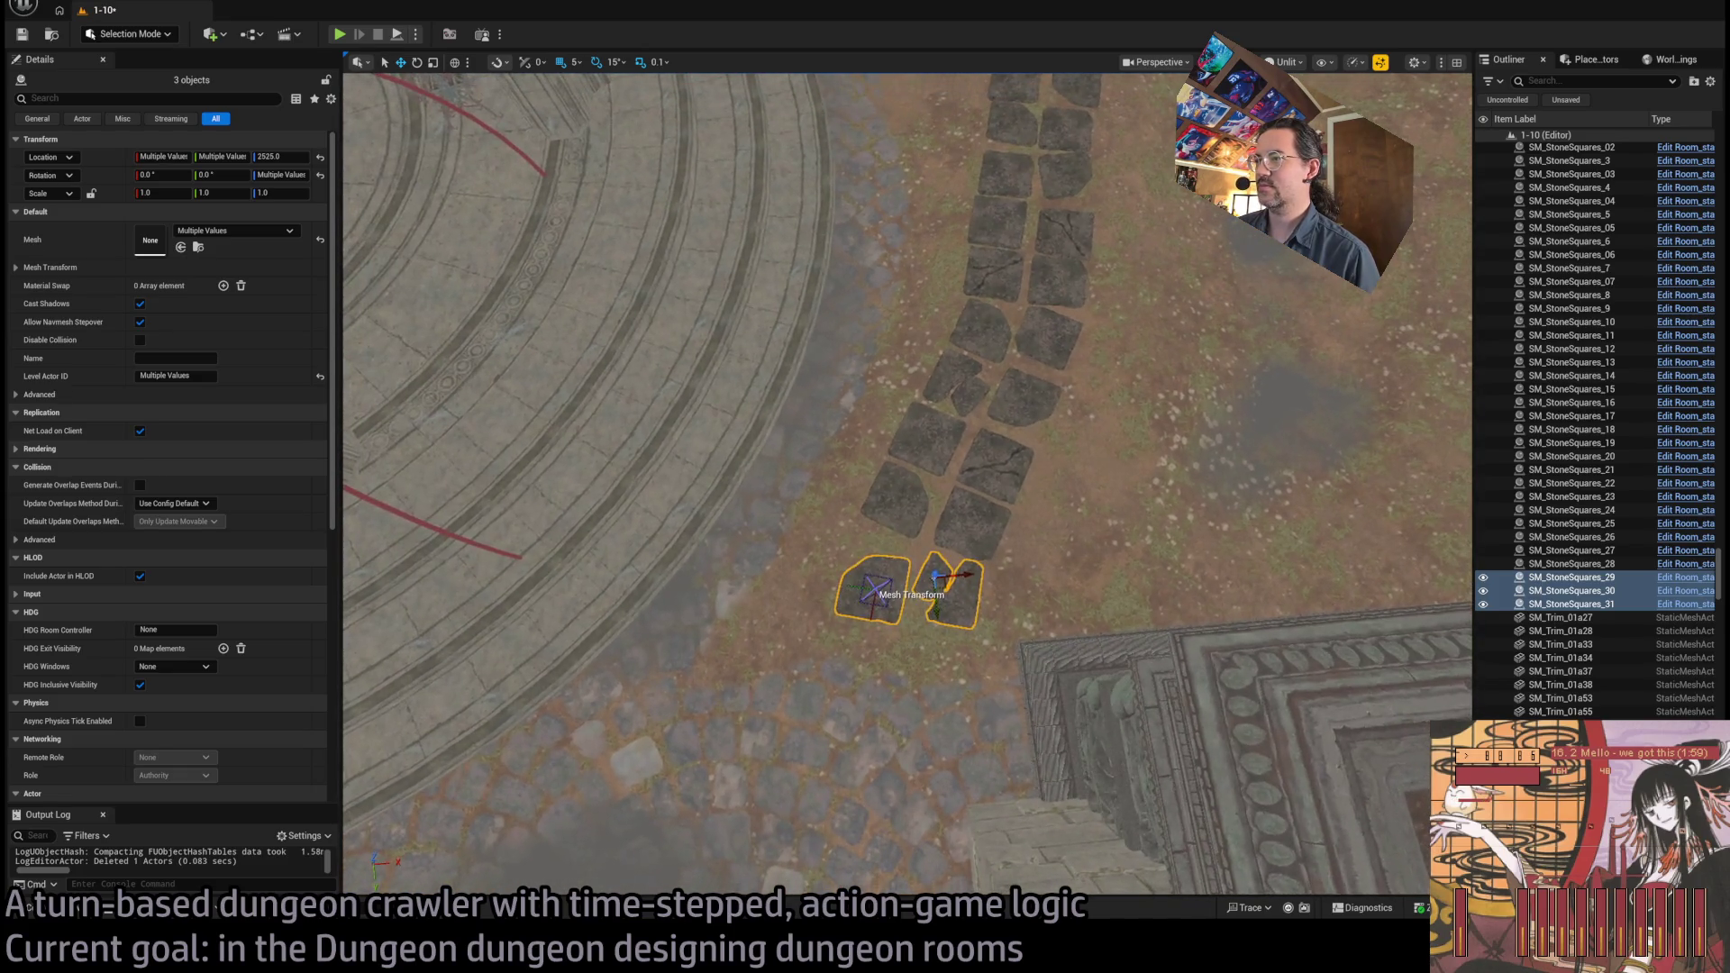
Nudge the left new stone closer and copy a pair to the path's end
click(894, 553)
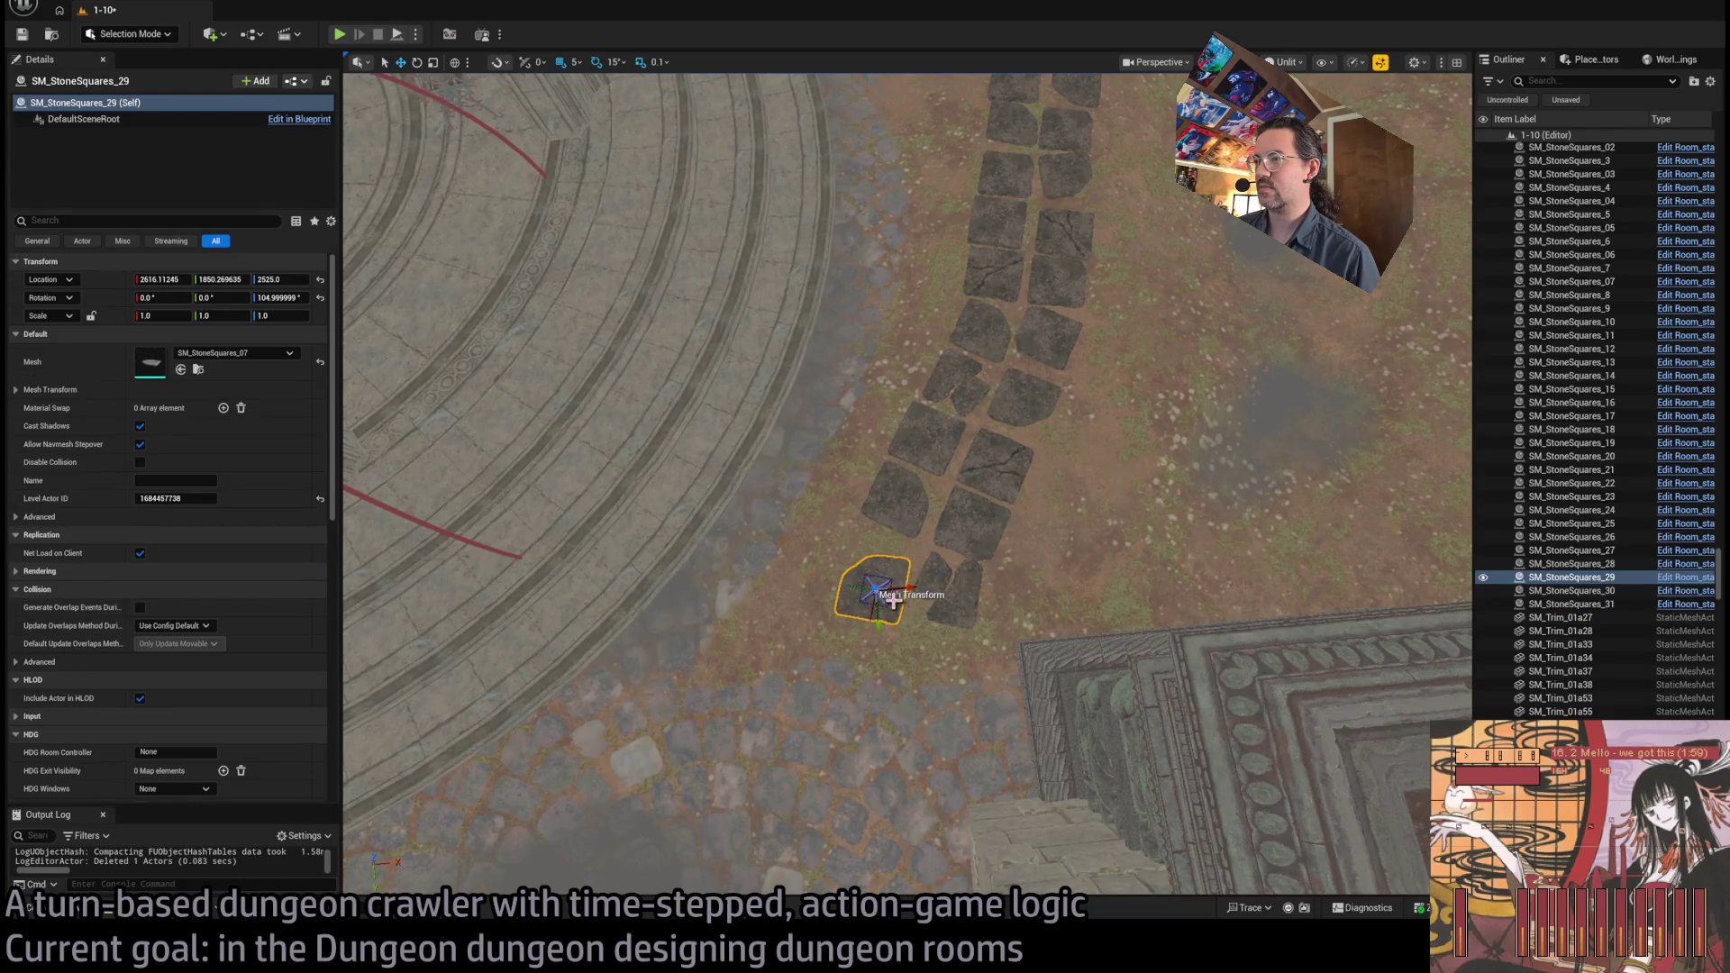
drag(883, 601, 886, 584)
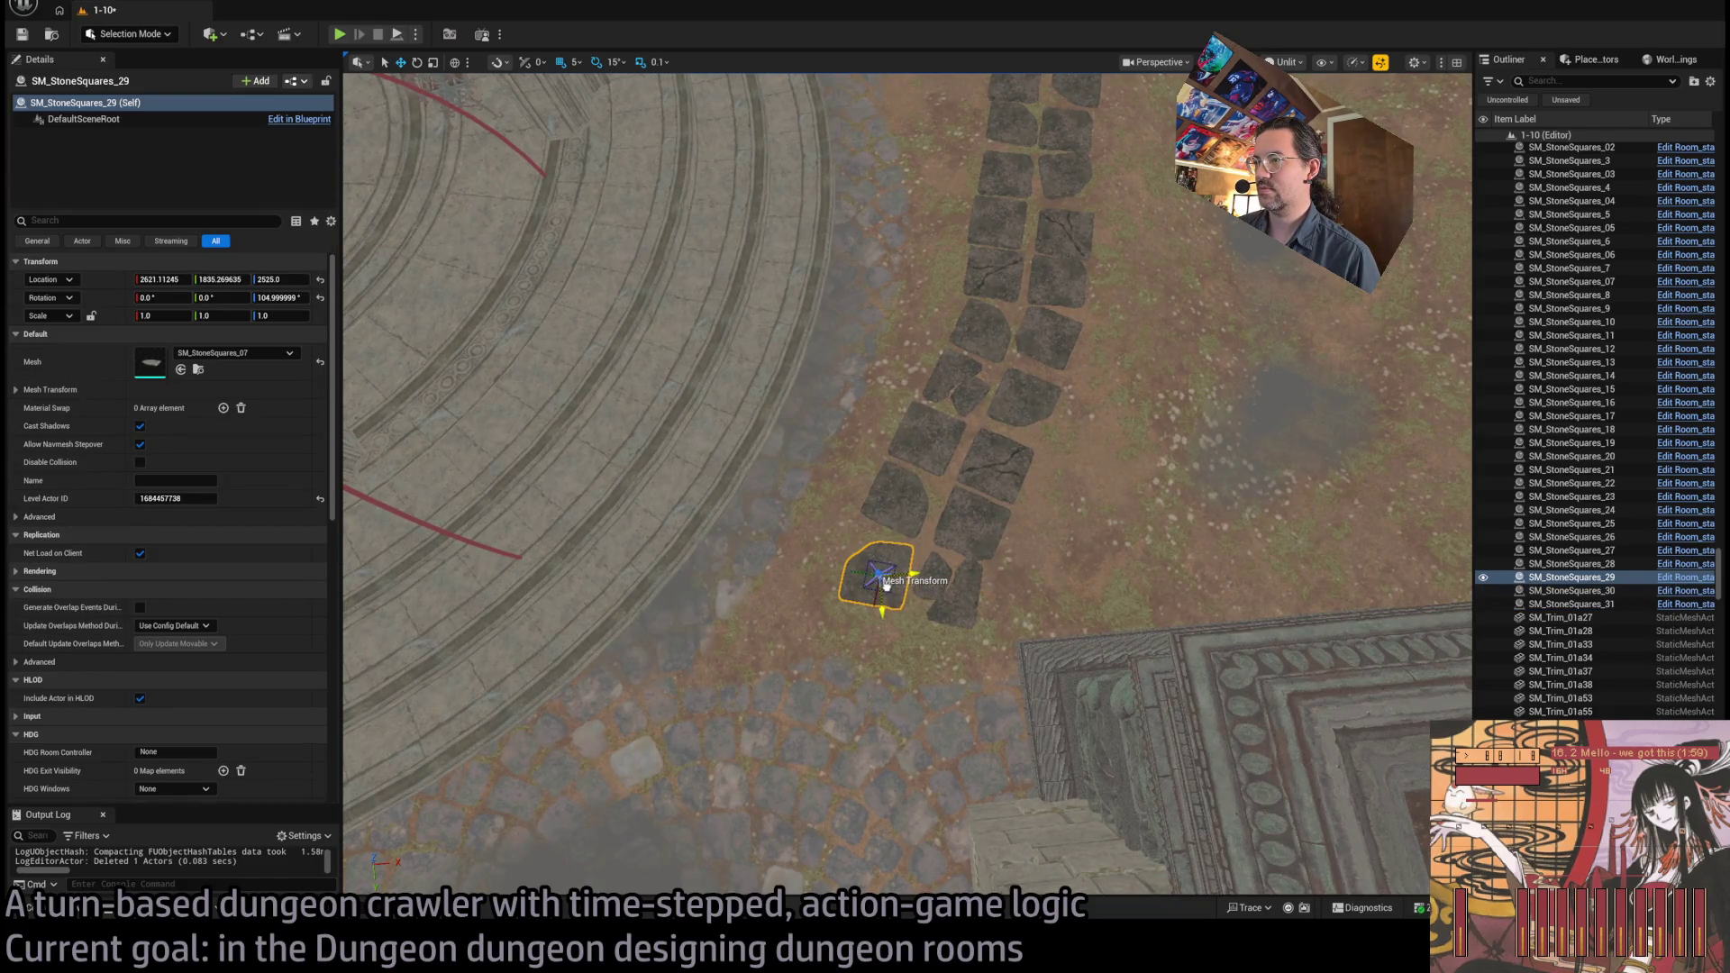
scroll(1018, 398, down, 5)
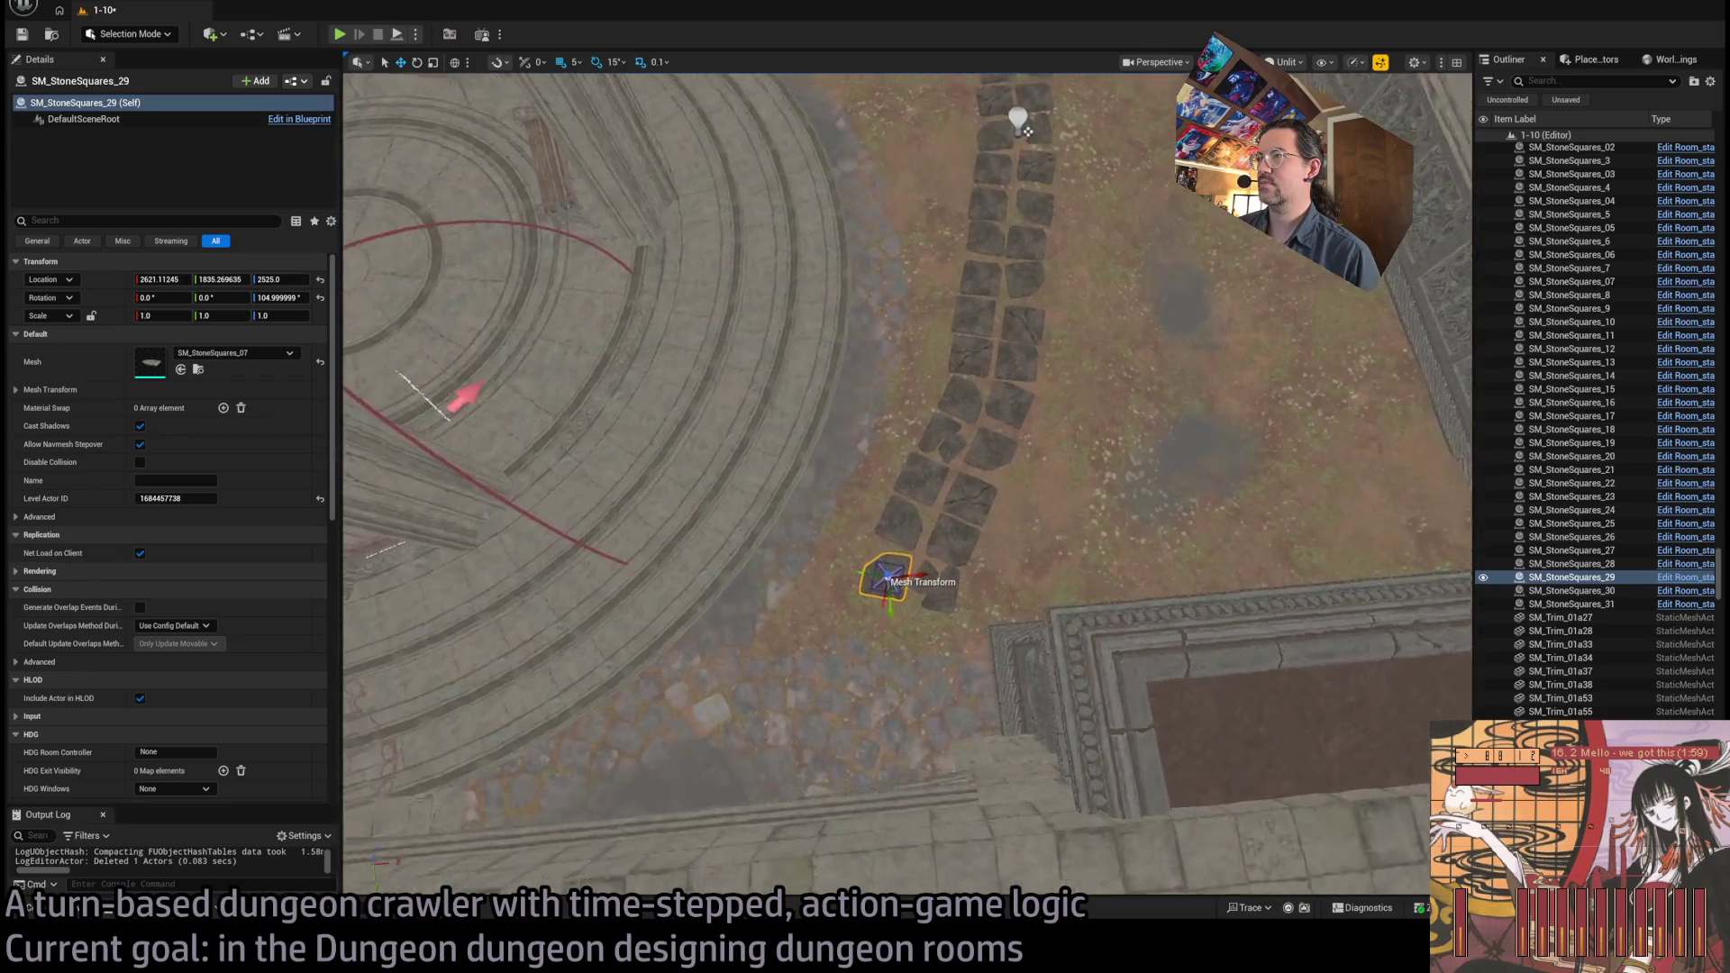
drag(1023, 349, 882, 643)
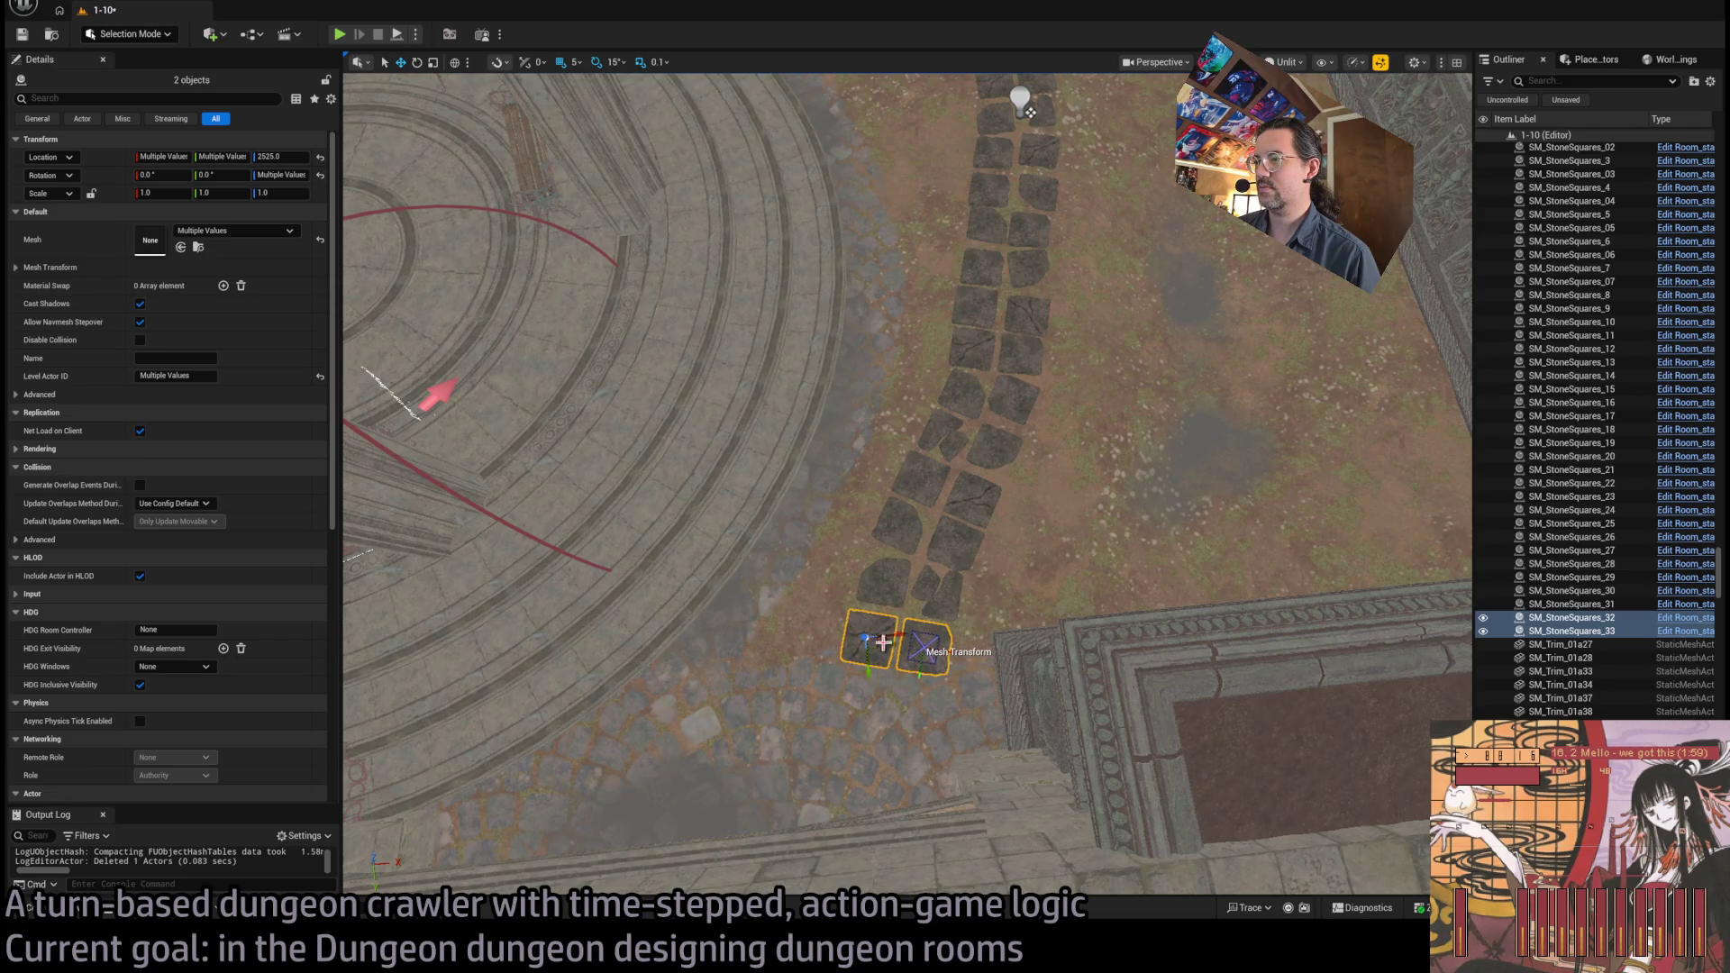
Select the stones along the path, from the newest bottom tile up to the top
ctrl+click(946, 592)
ctrl+click(937, 584)
ctrl+click(883, 585)
click(880, 640)
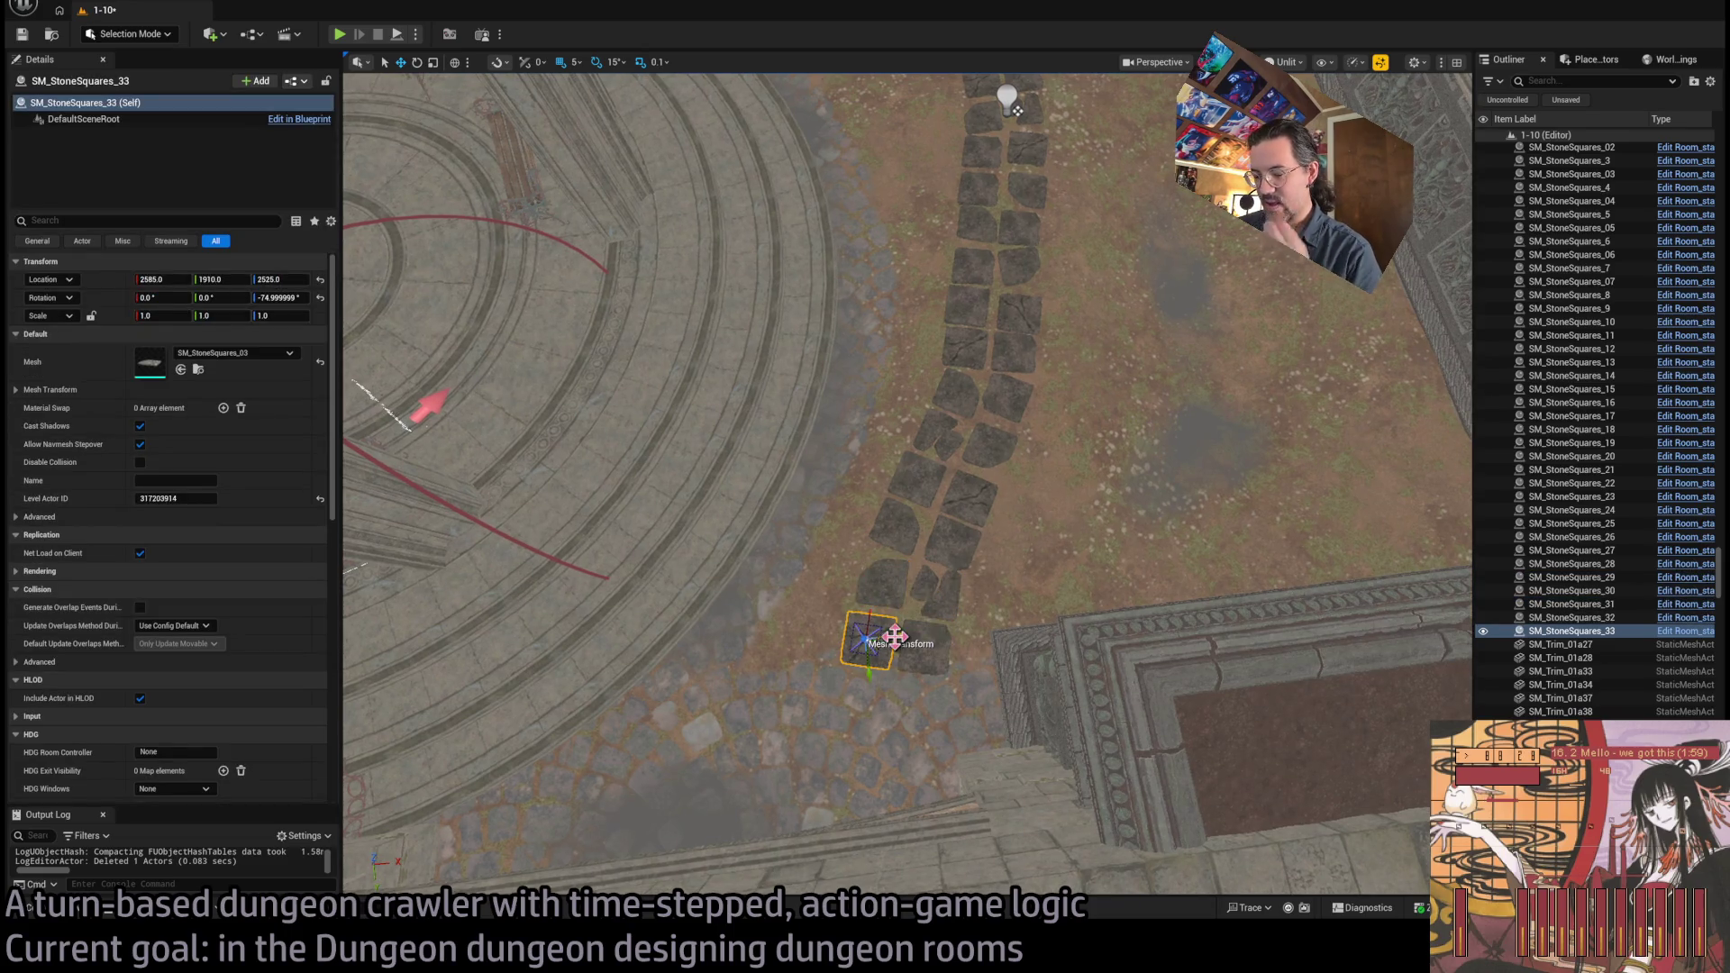
click(915, 581)
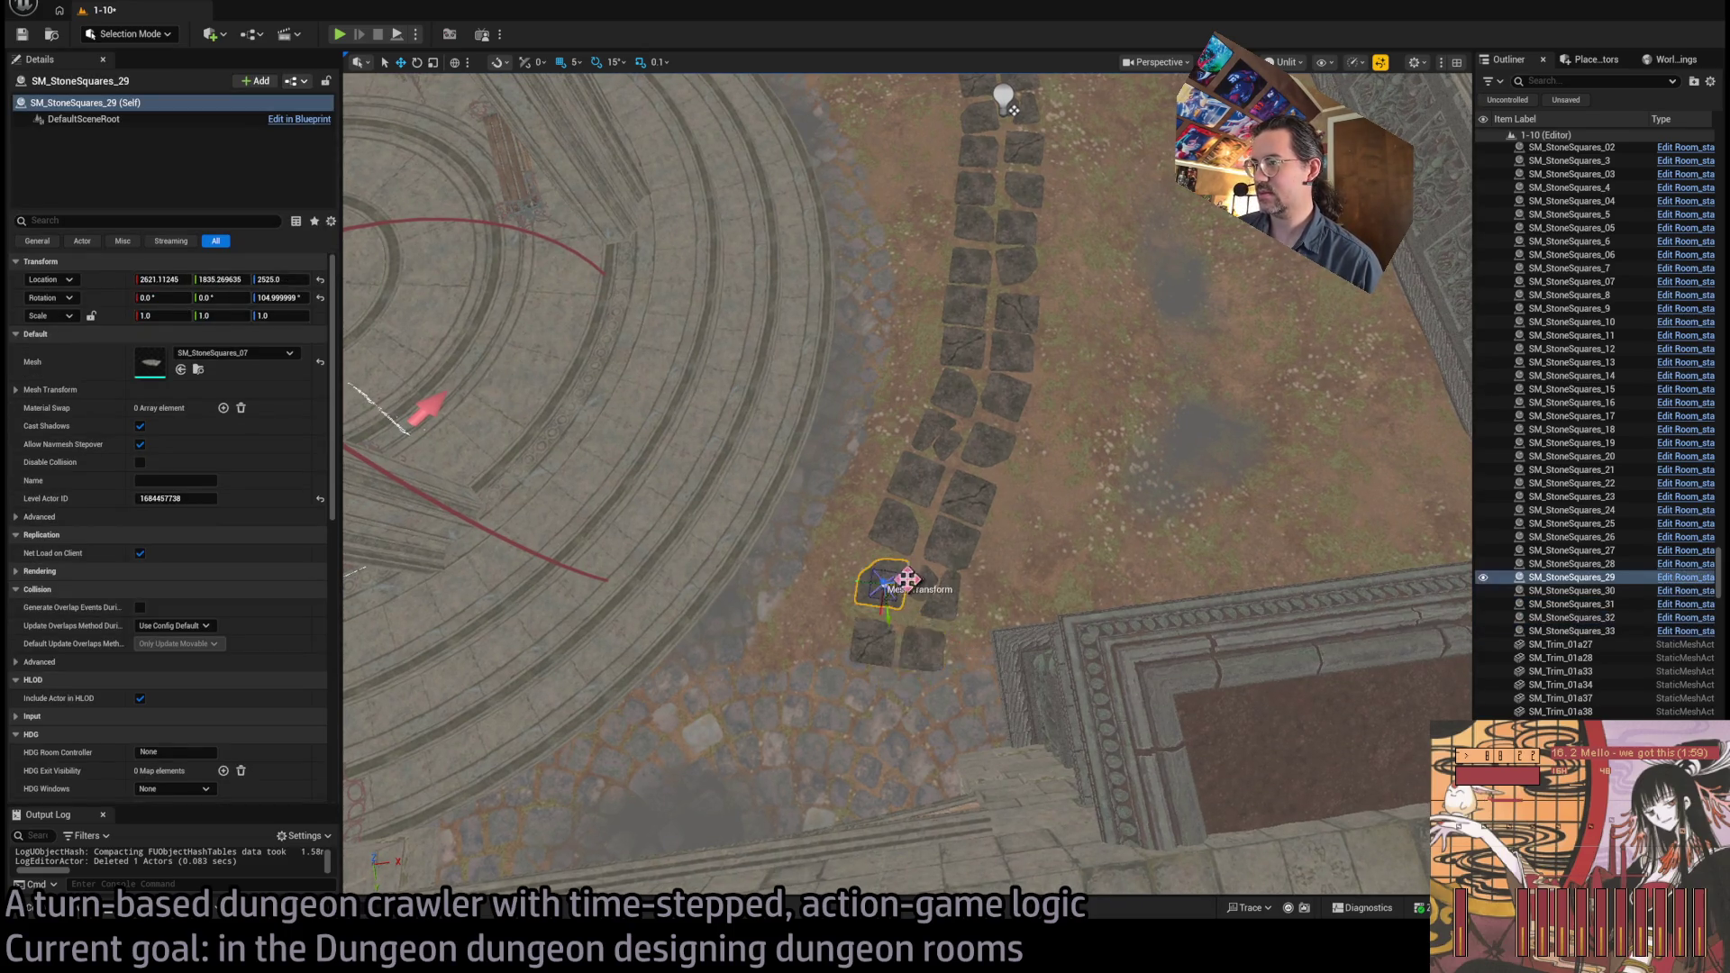
click(936, 596)
click(952, 541)
click(898, 536)
click(962, 510)
click(938, 425)
click(958, 386)
click(996, 405)
click(960, 365)
click(964, 326)
click(1015, 262)
click(1027, 297)
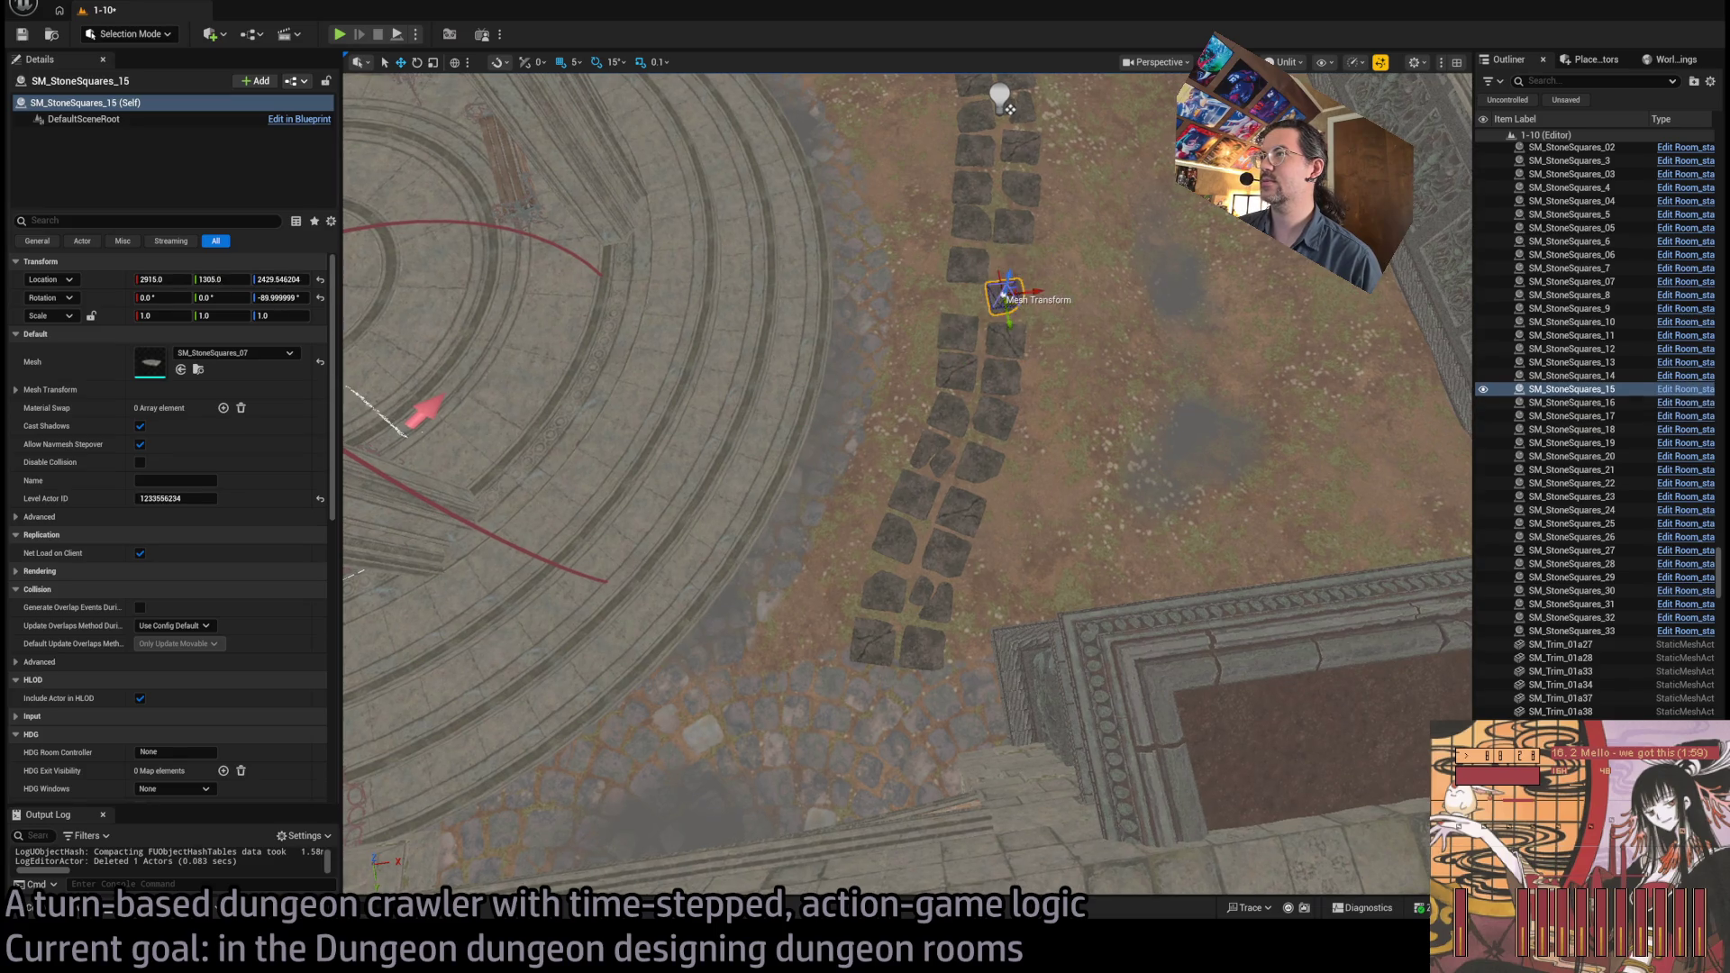
click(967, 257)
click(1024, 181)
click(965, 224)
click(1009, 225)
click(1011, 181)
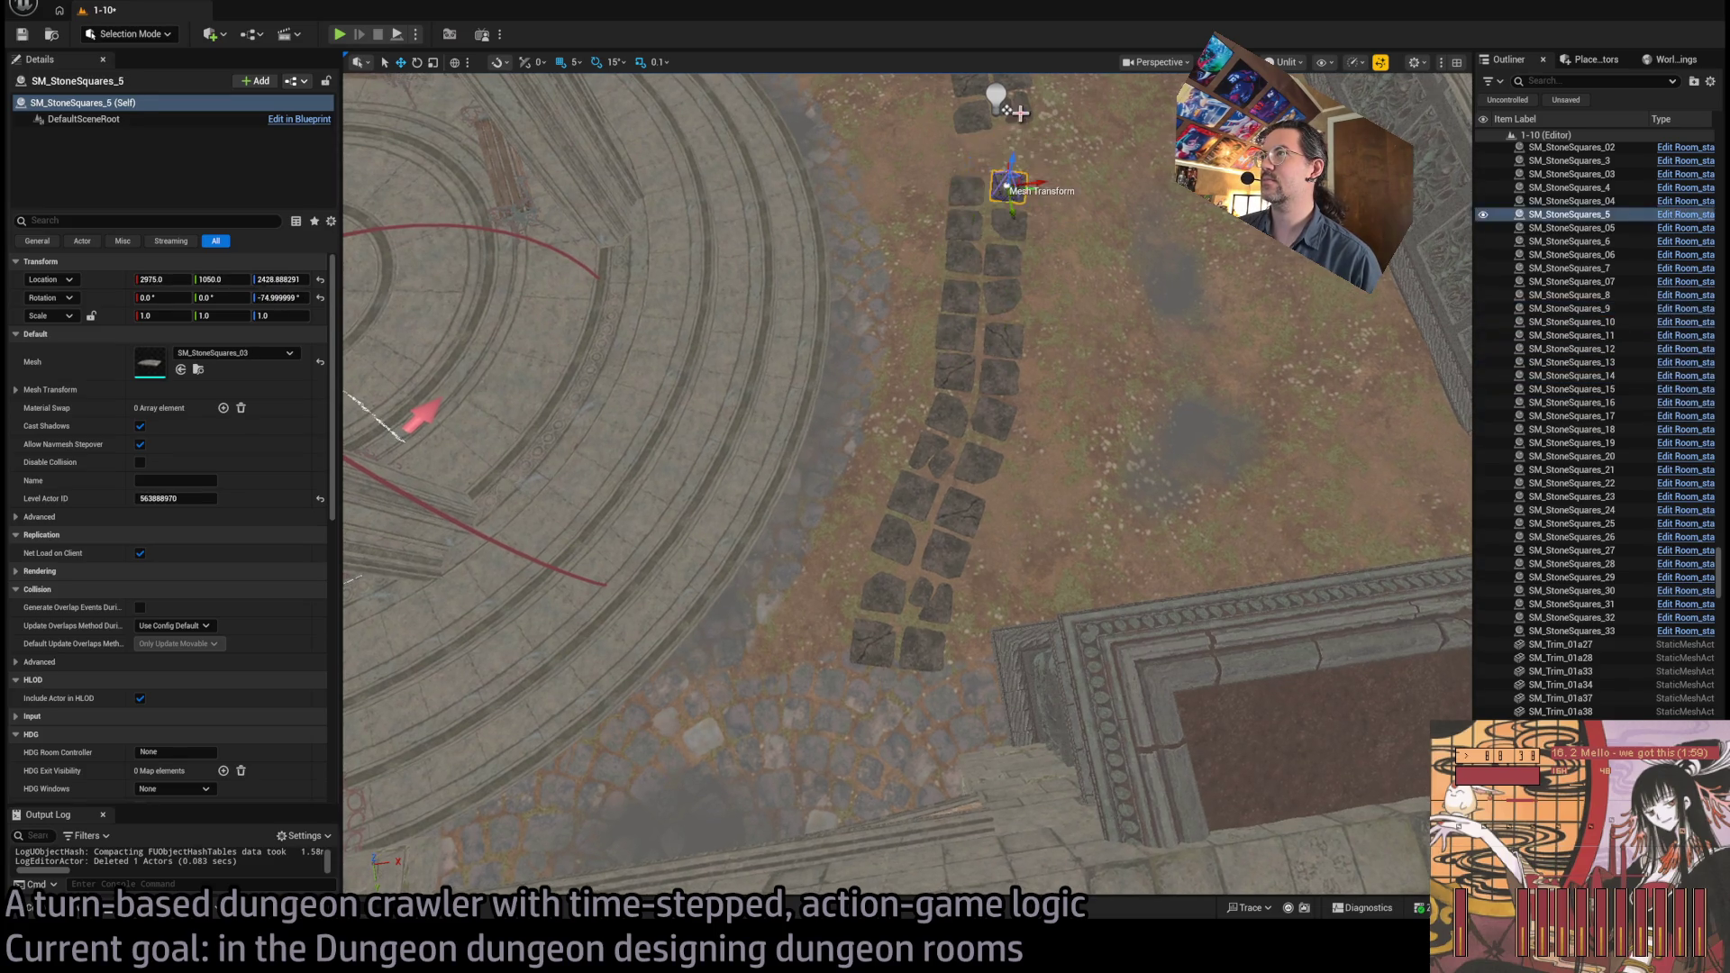
click(1021, 147)
click(973, 162)
Drop the selected stones onto the courtyard floor and pick the stones near the archway
key(f)
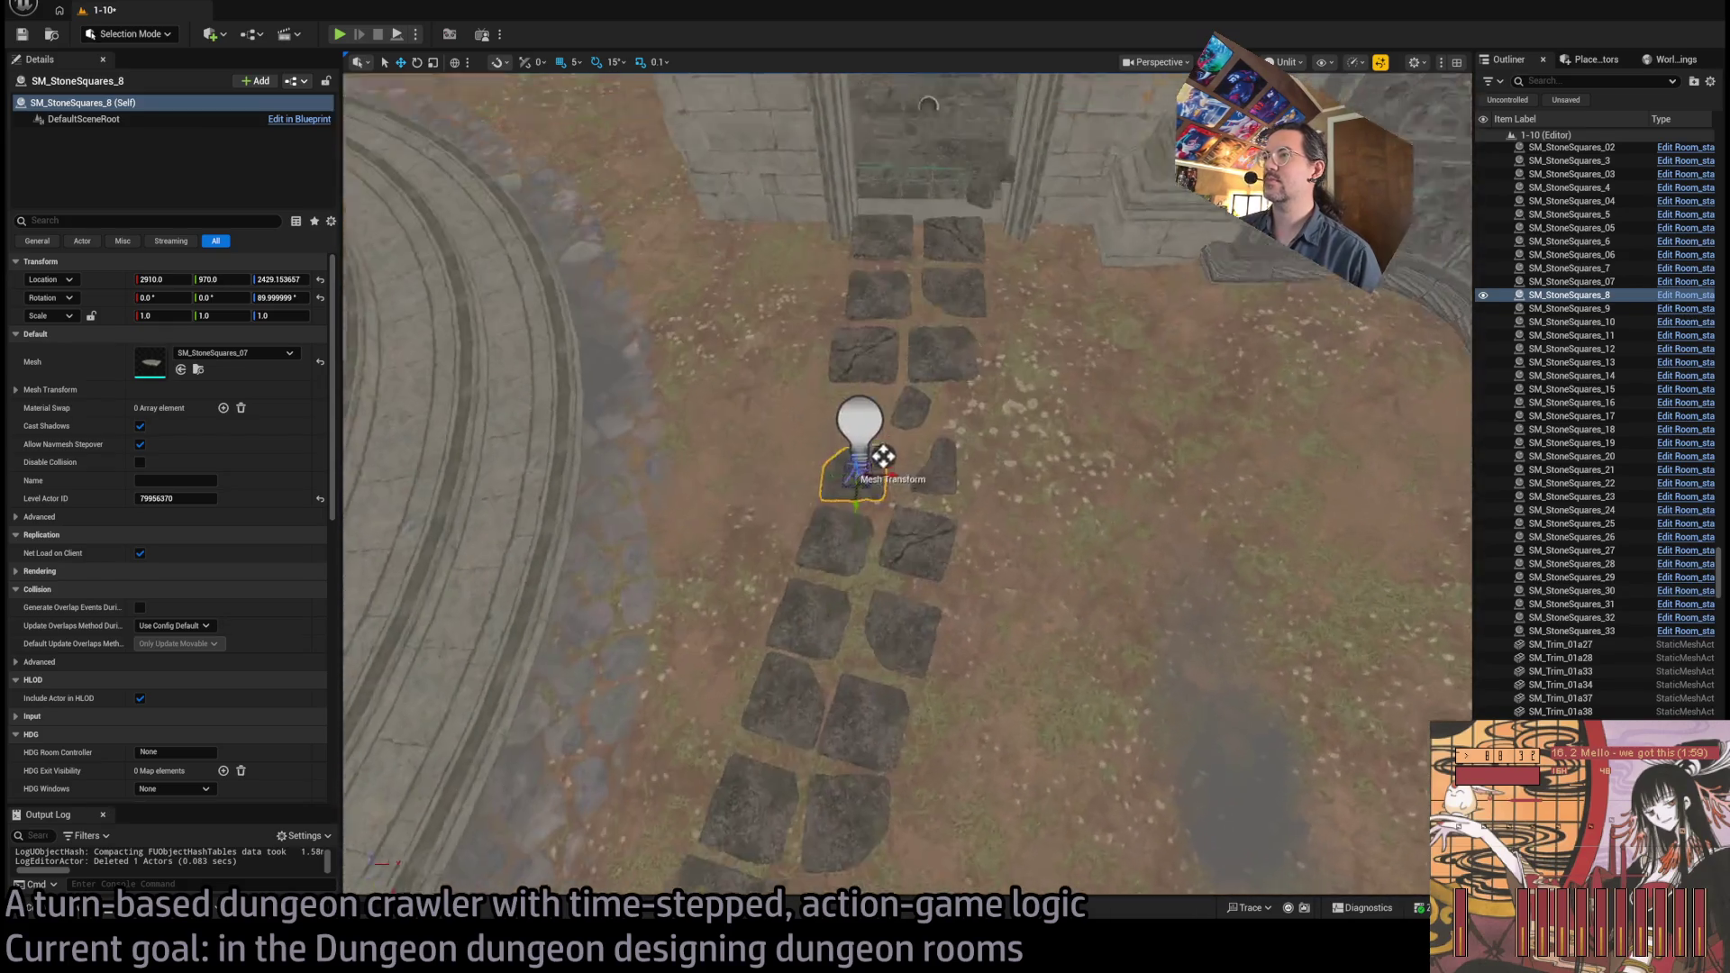
key(End)
click(917, 441)
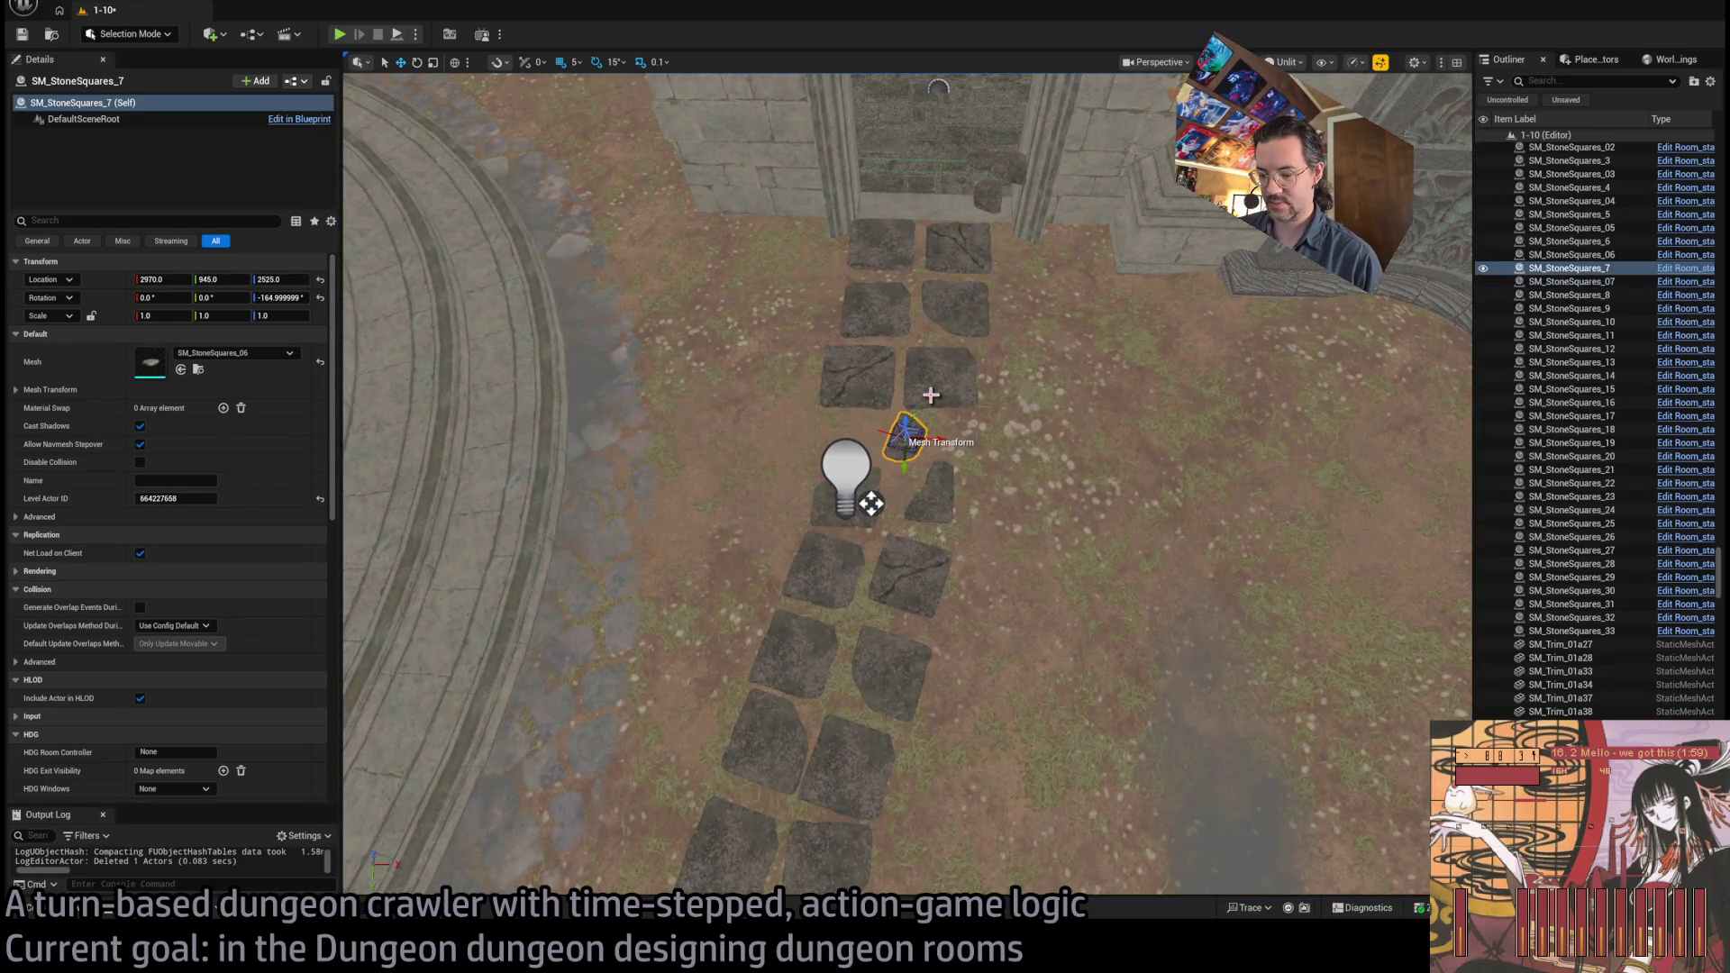
click(860, 419)
click(942, 362)
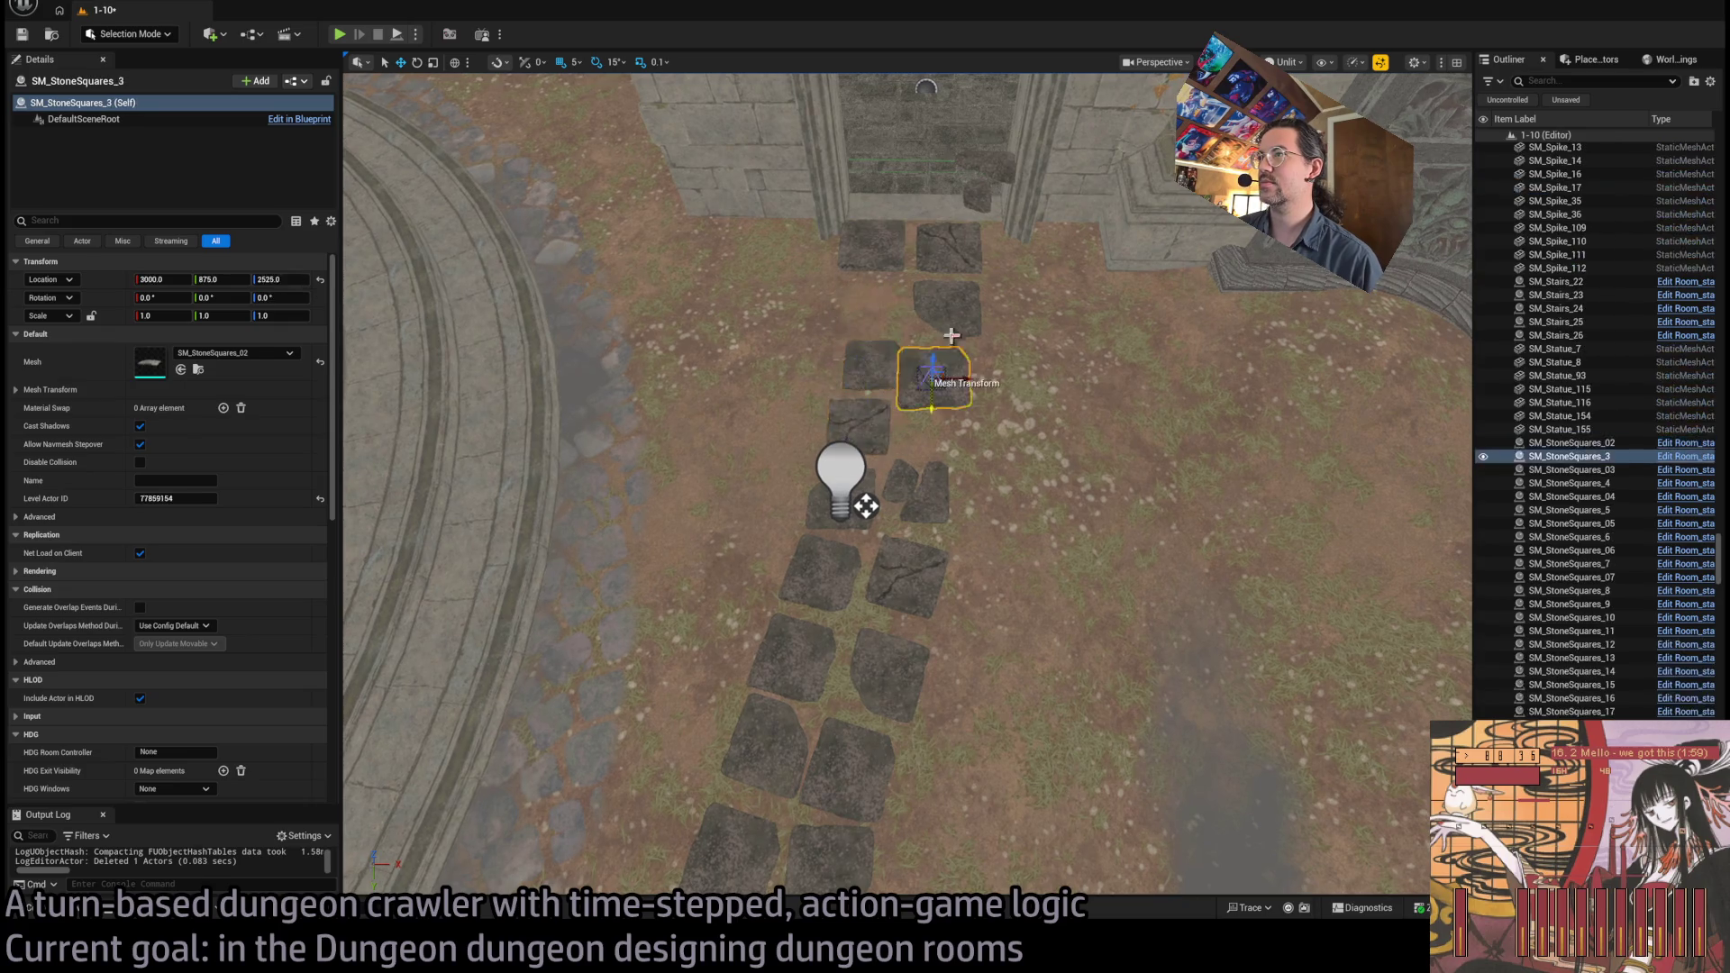
key(ctrl+z)
key(ctrl+z)
key(ctrl+z)
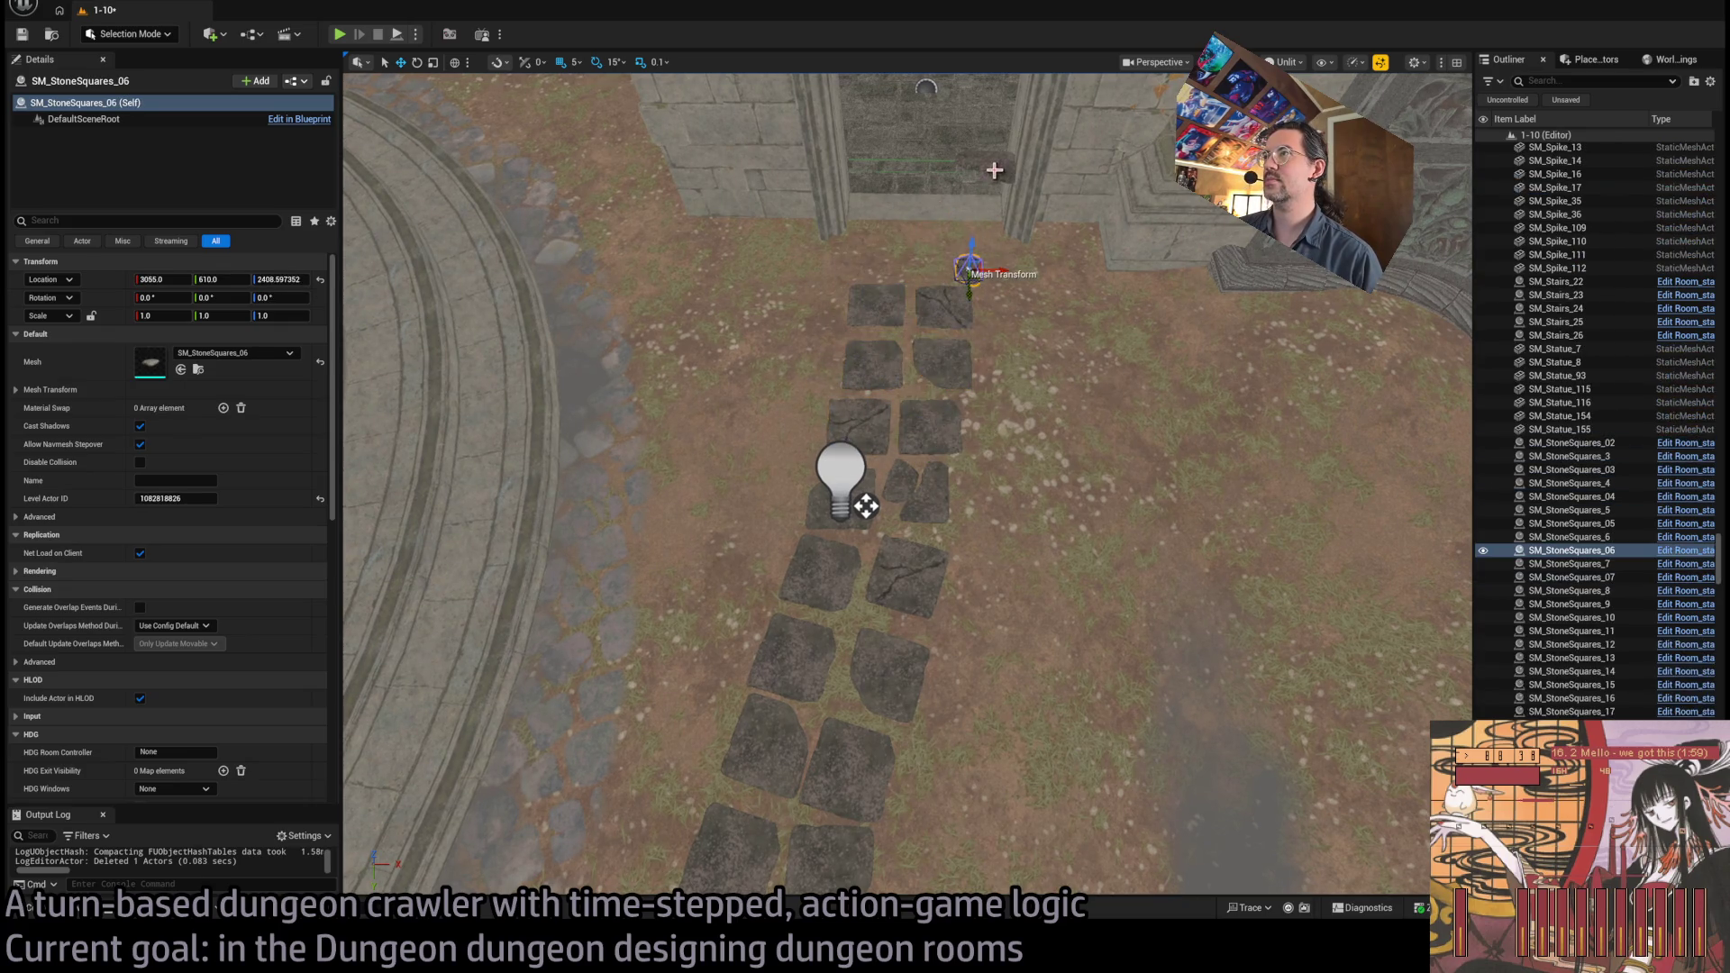